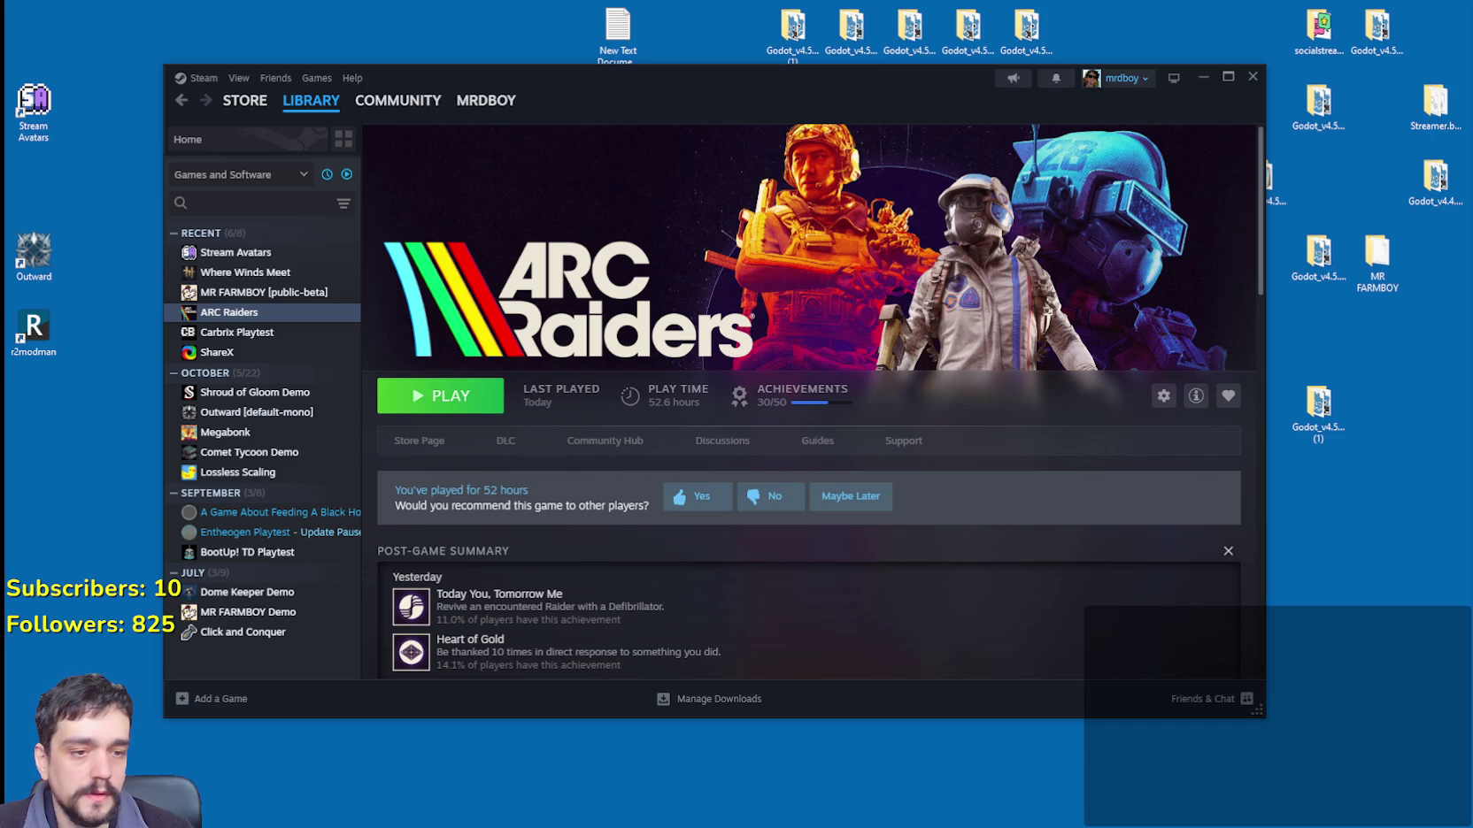
Step: Open and dismiss a file browser, then move the Steam window to the left
{"action": "key", "text": "super+e"}
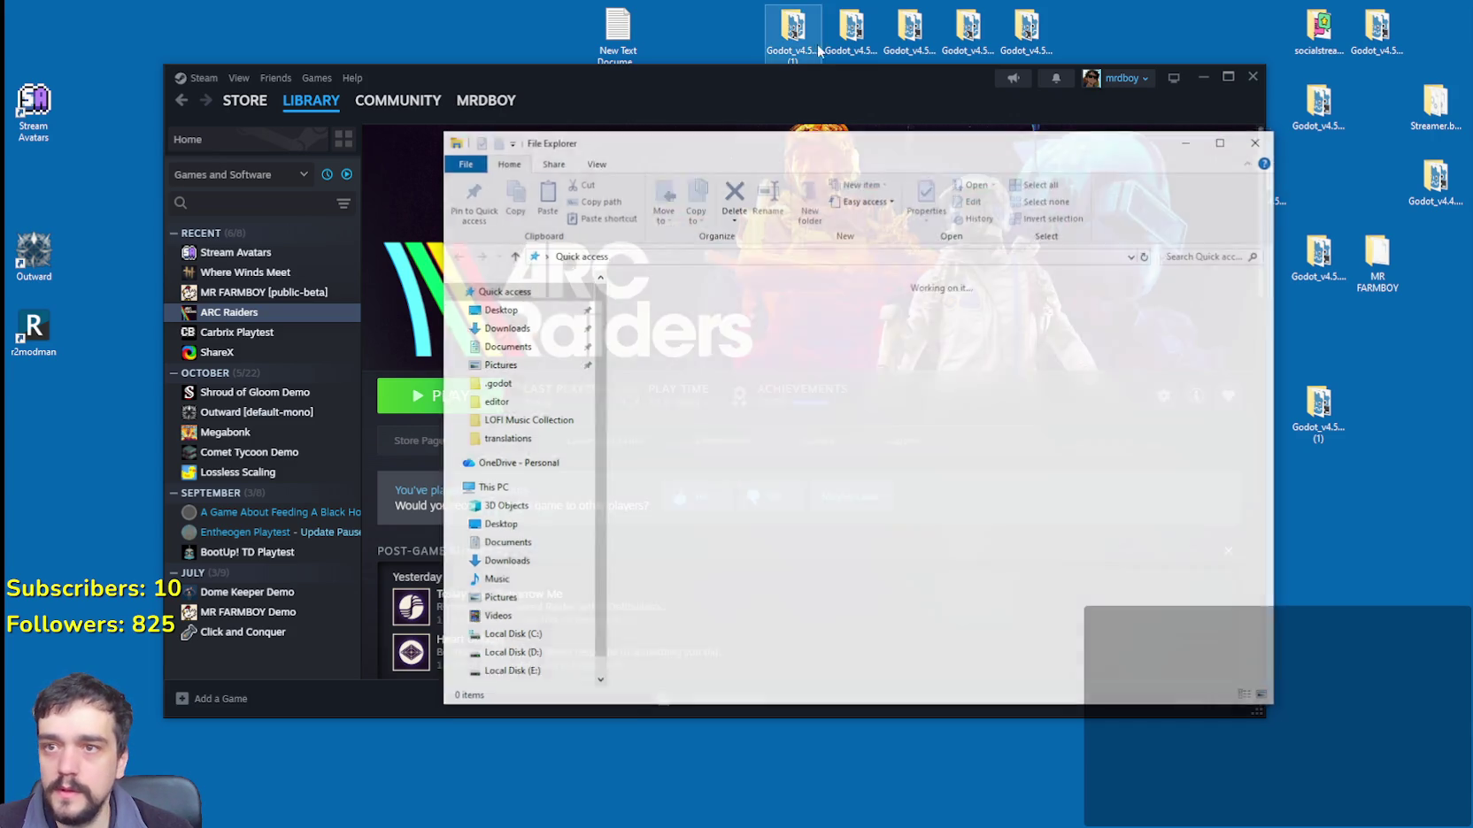
{"action": "left_click_drag", "start_coordinate": [630, 137], "coordinate": [1472, 137]}
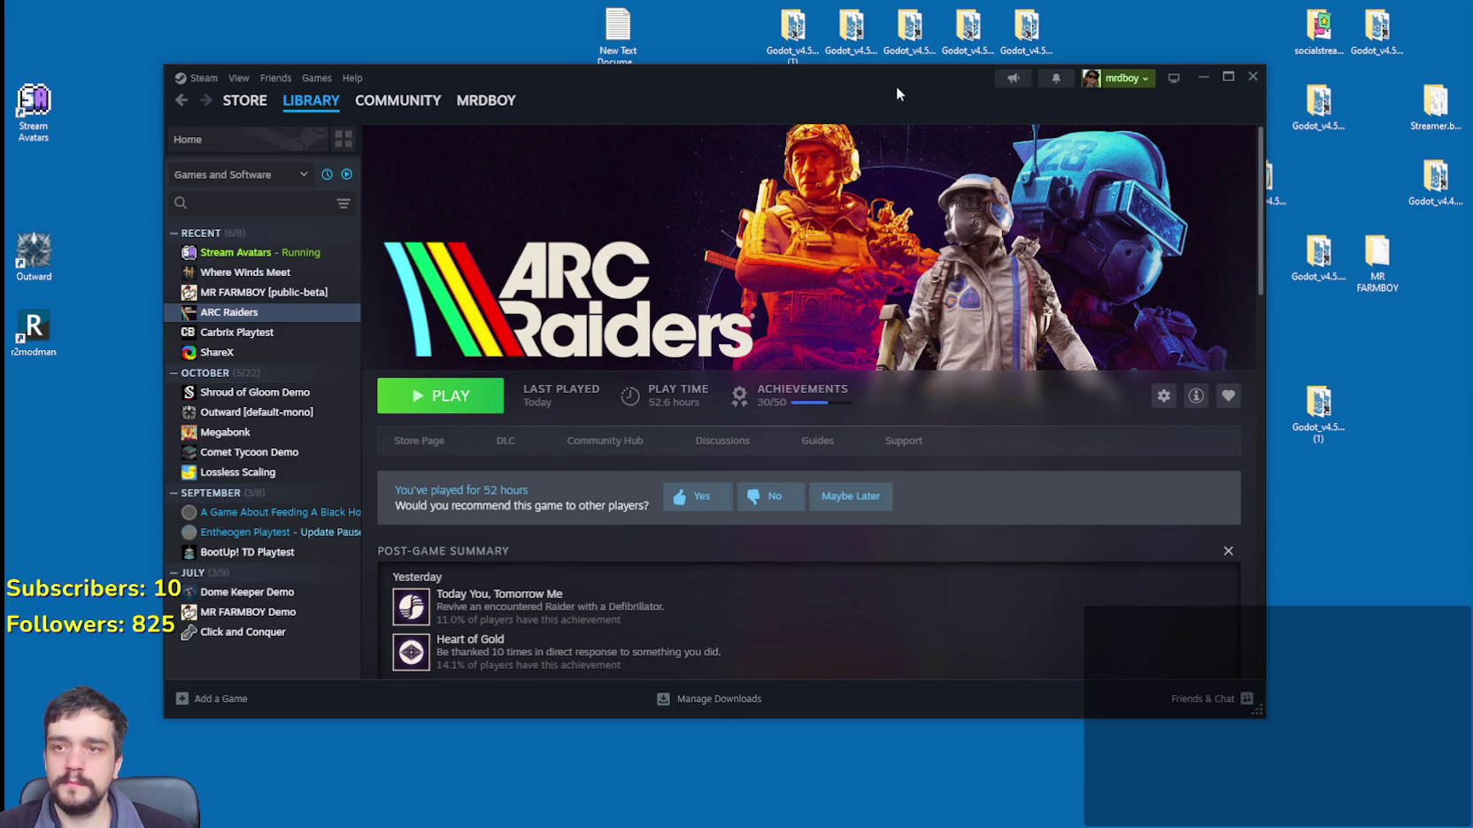
{"action": "left_click_drag", "start_coordinate": [901, 85], "coordinate": [965, 75]}
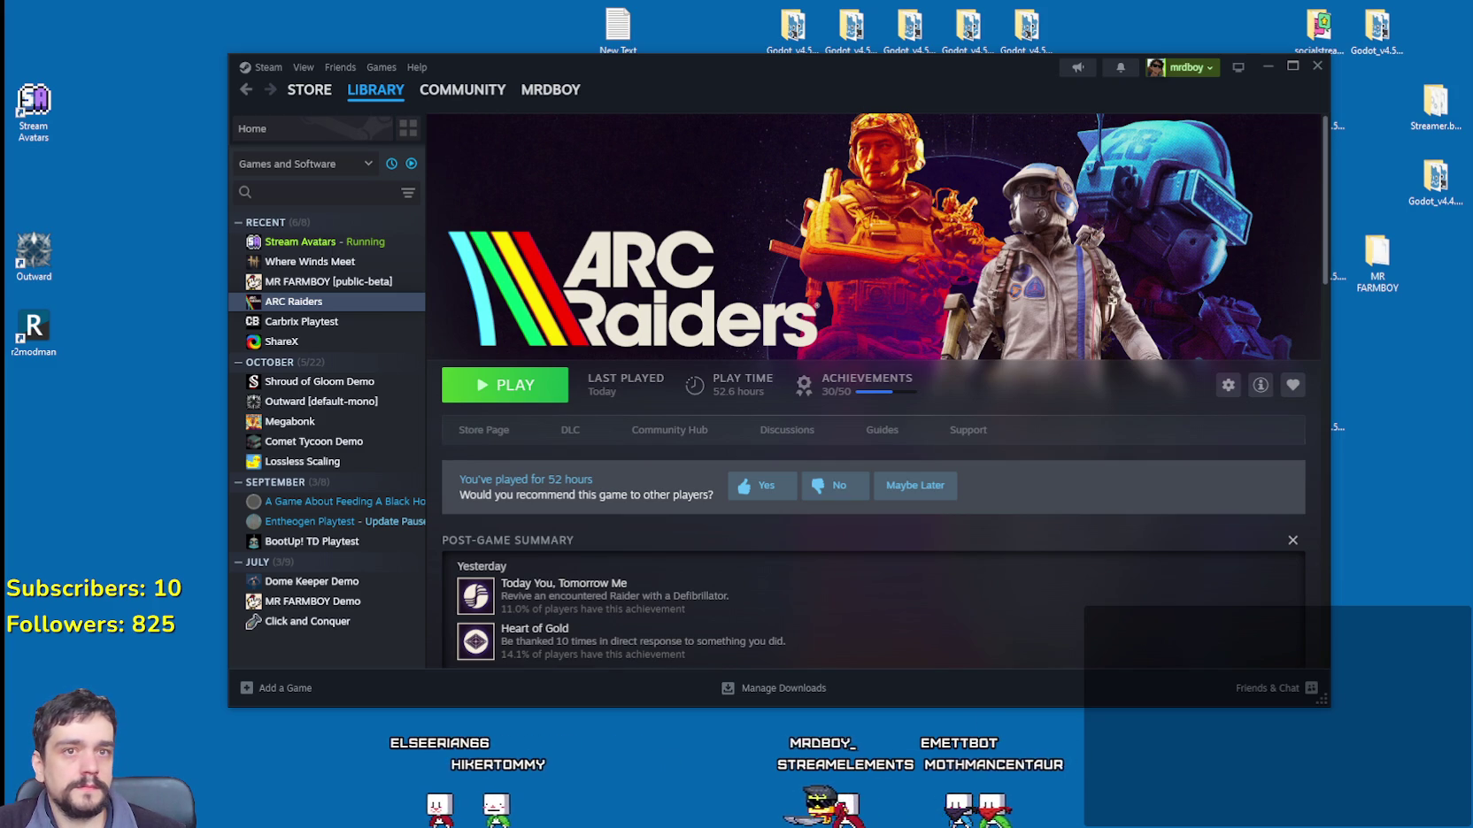
{"action": "left_click_drag", "start_coordinate": [1132, 64], "coordinate": [993, 67]}
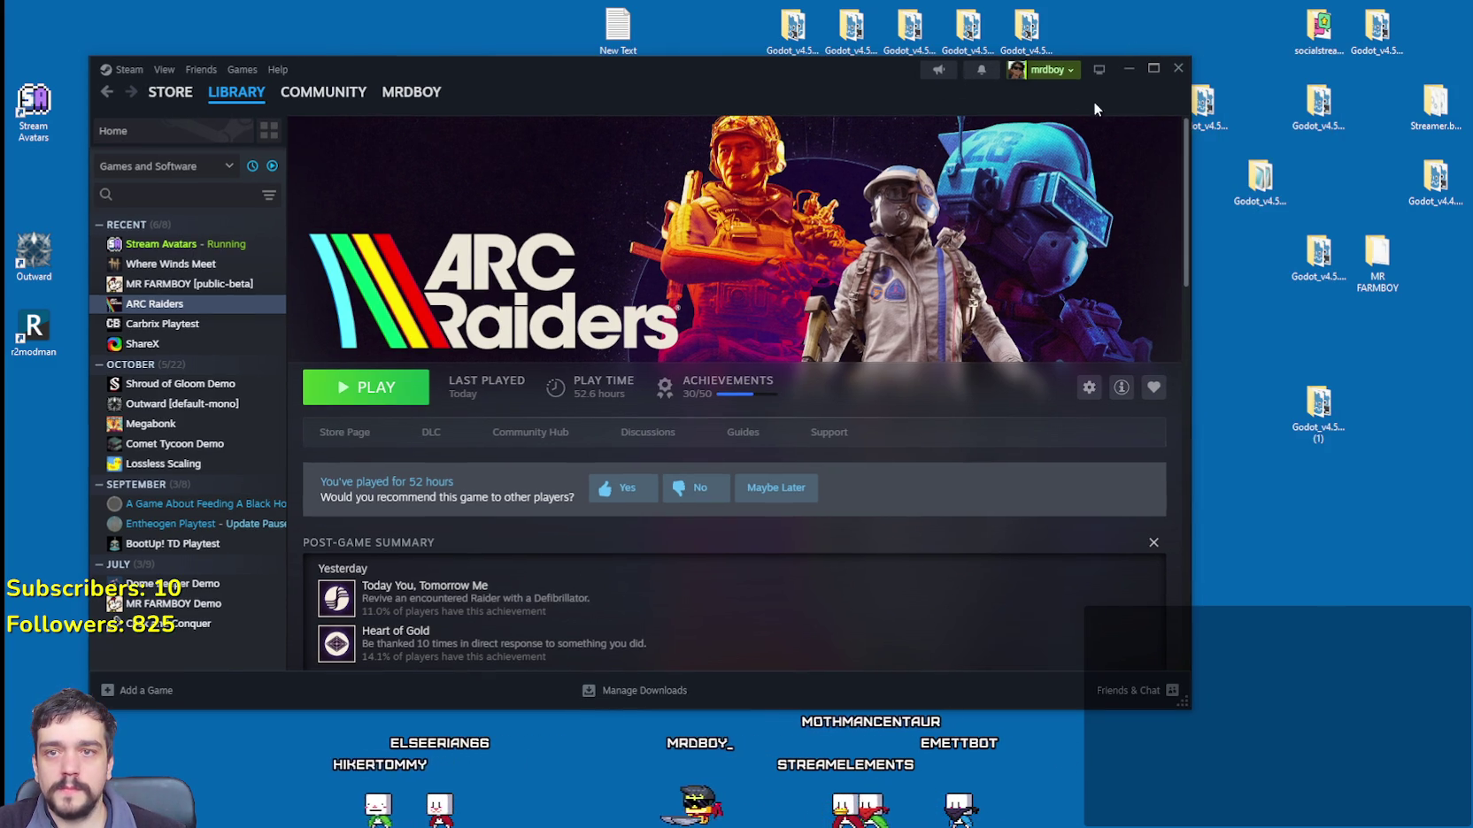
Step: Select the Godot beta executable on the desktop, then make the AdvancementSystem 2D view taller
{"action": "left_click", "coordinate": [1261, 182]}
{"action": "left_click", "coordinate": [1292, 252]}
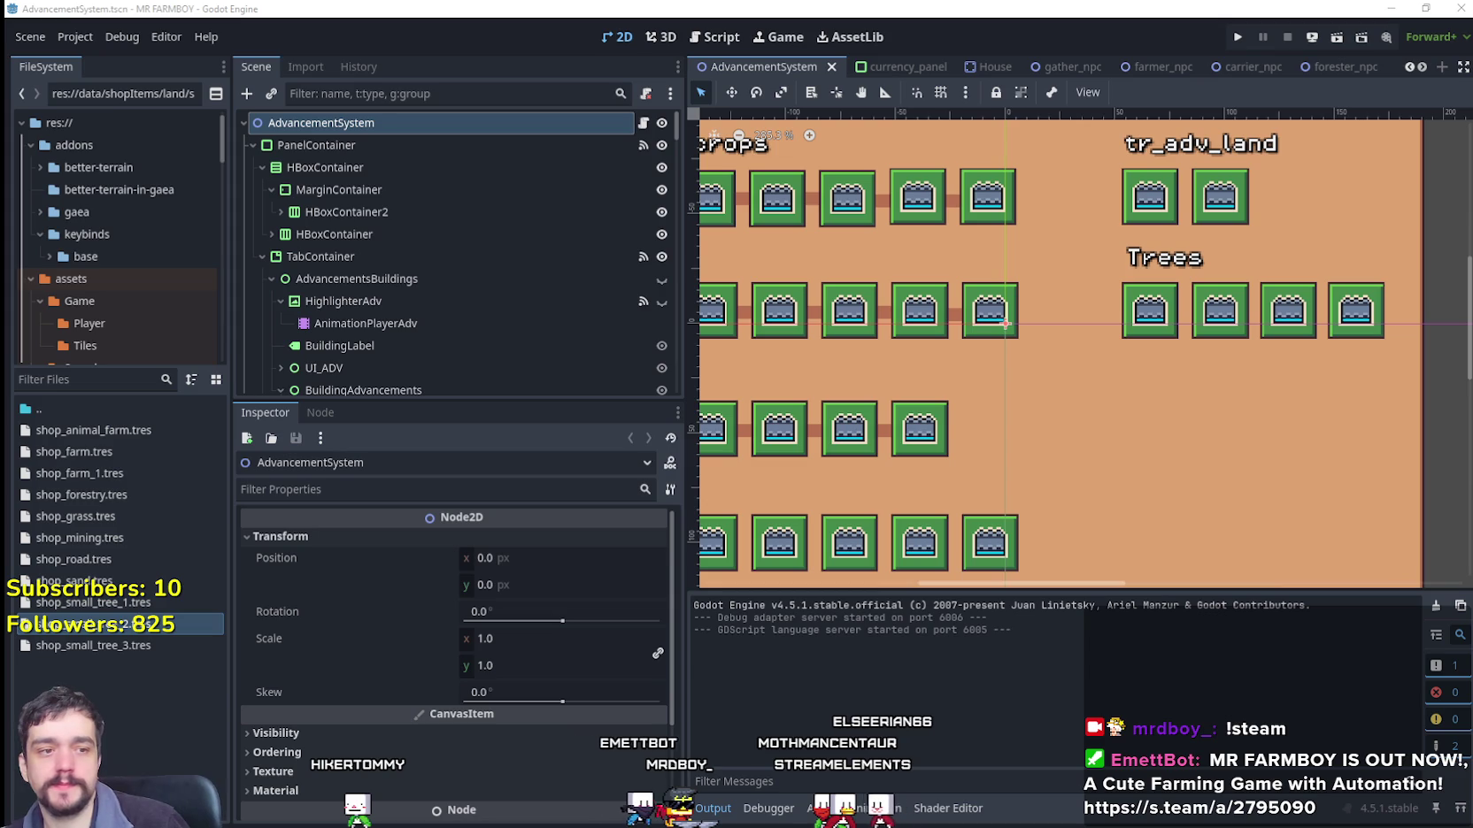
{"action": "left_click_drag", "start_coordinate": [823, 592], "coordinate": [823, 627]}
Step: Narrow the side docks to widen the 2D scene view and scroll down the Scene tree
{"action": "left_click_drag", "start_coordinate": [687, 463], "coordinate": [612, 482]}
{"action": "scroll", "coordinate": [540, 383], "scroll_direction": "down", "scroll_amount": 5}
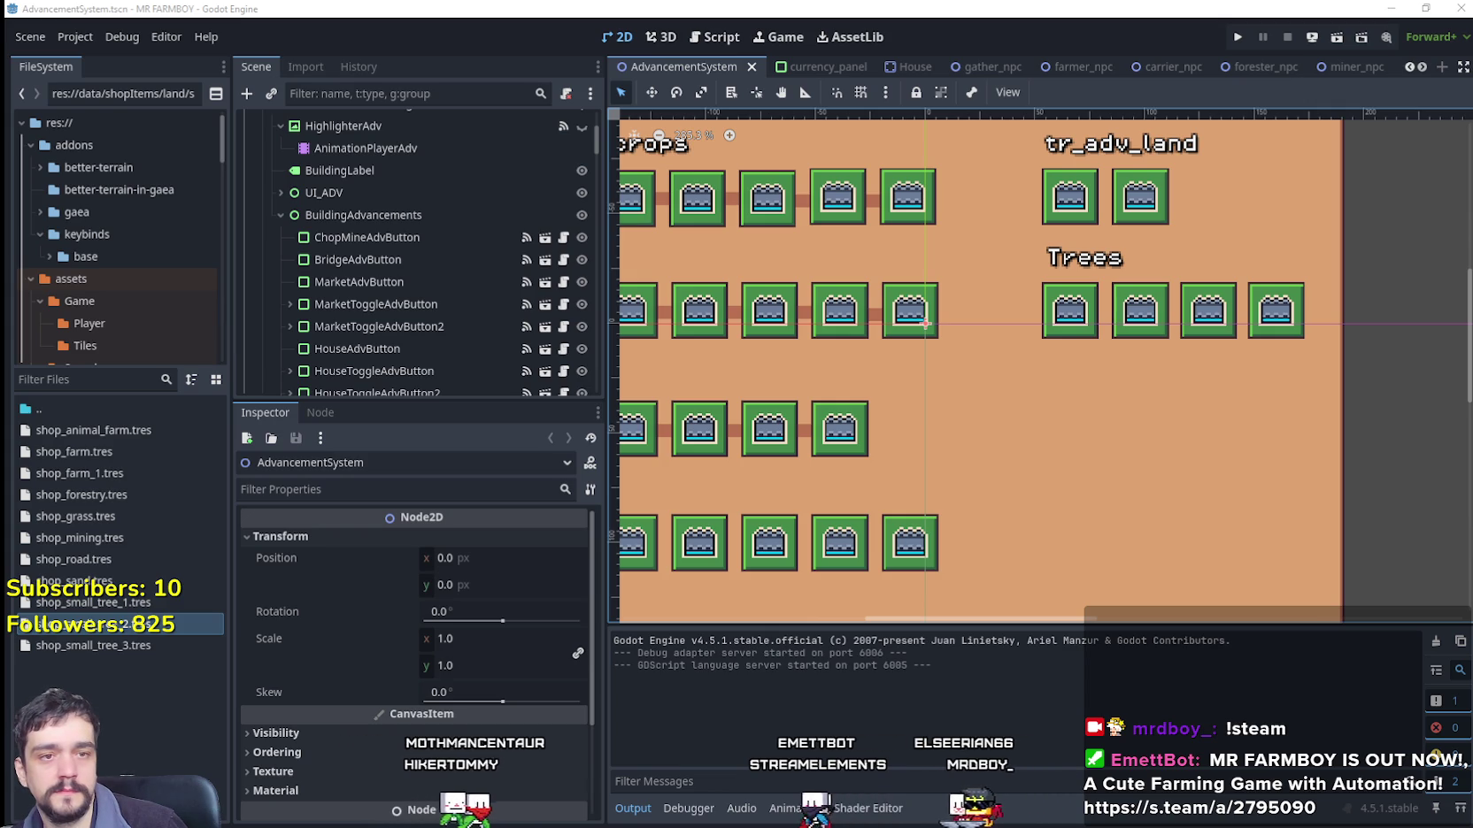
{"action": "scroll", "coordinate": [836, 416], "scroll_direction": "down", "scroll_amount": 1}
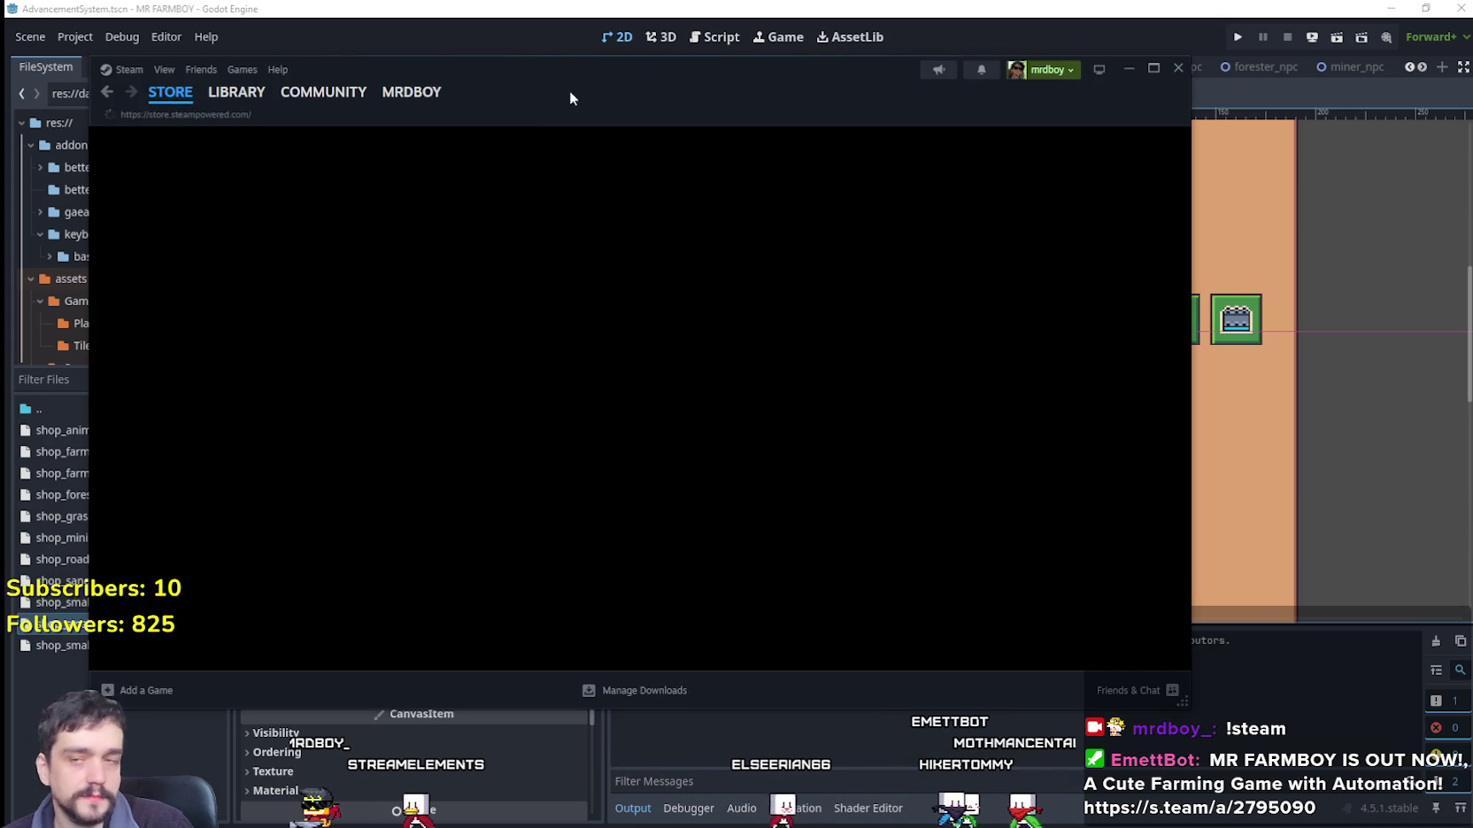
Step: Browse the ARC Raiders hub, then the Where Winds Meet library page and its community hub
{"action": "key", "text": "alt+Tab"}
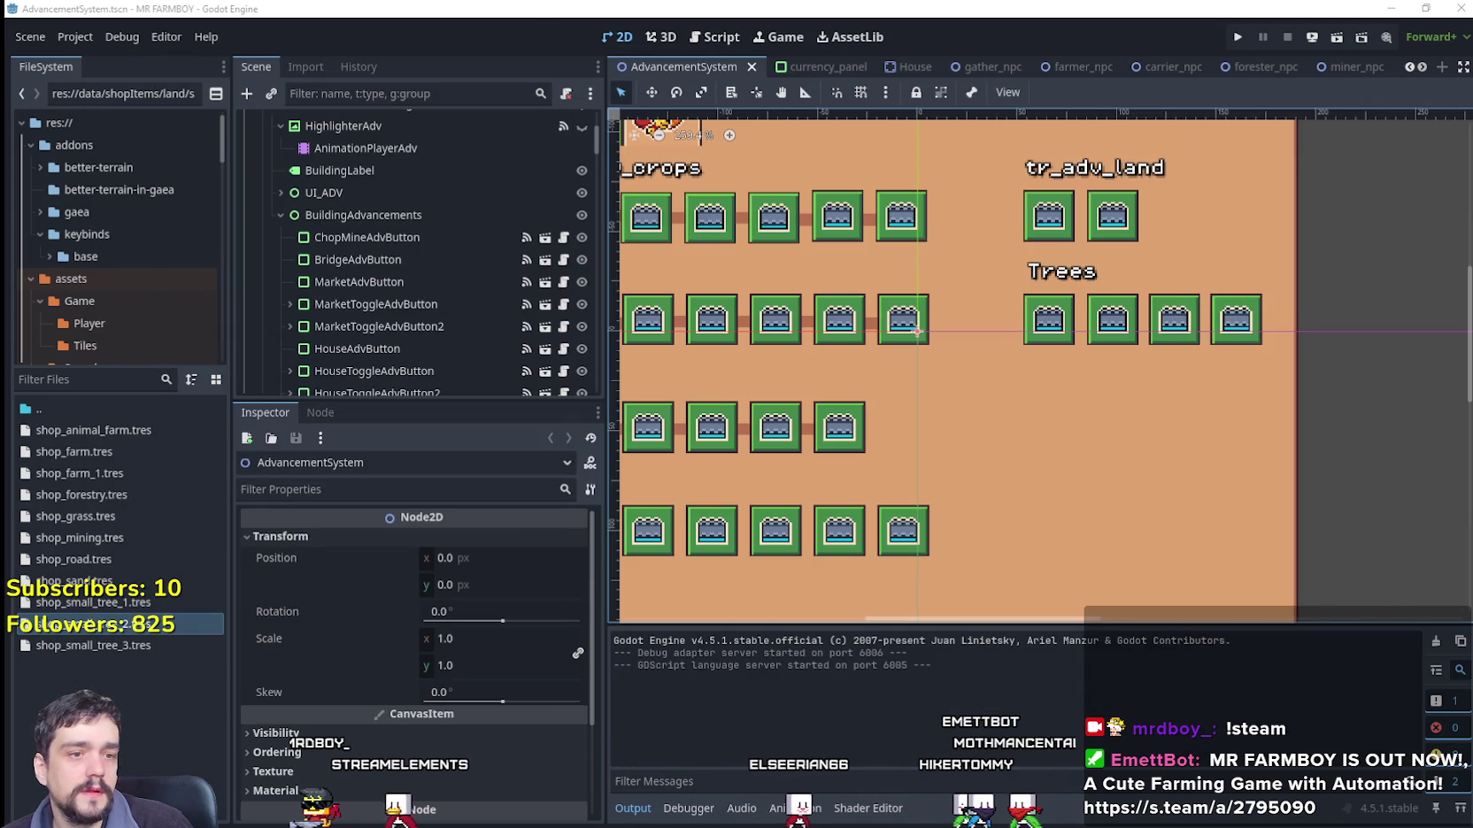
{"action": "key", "text": "alt+Tab"}
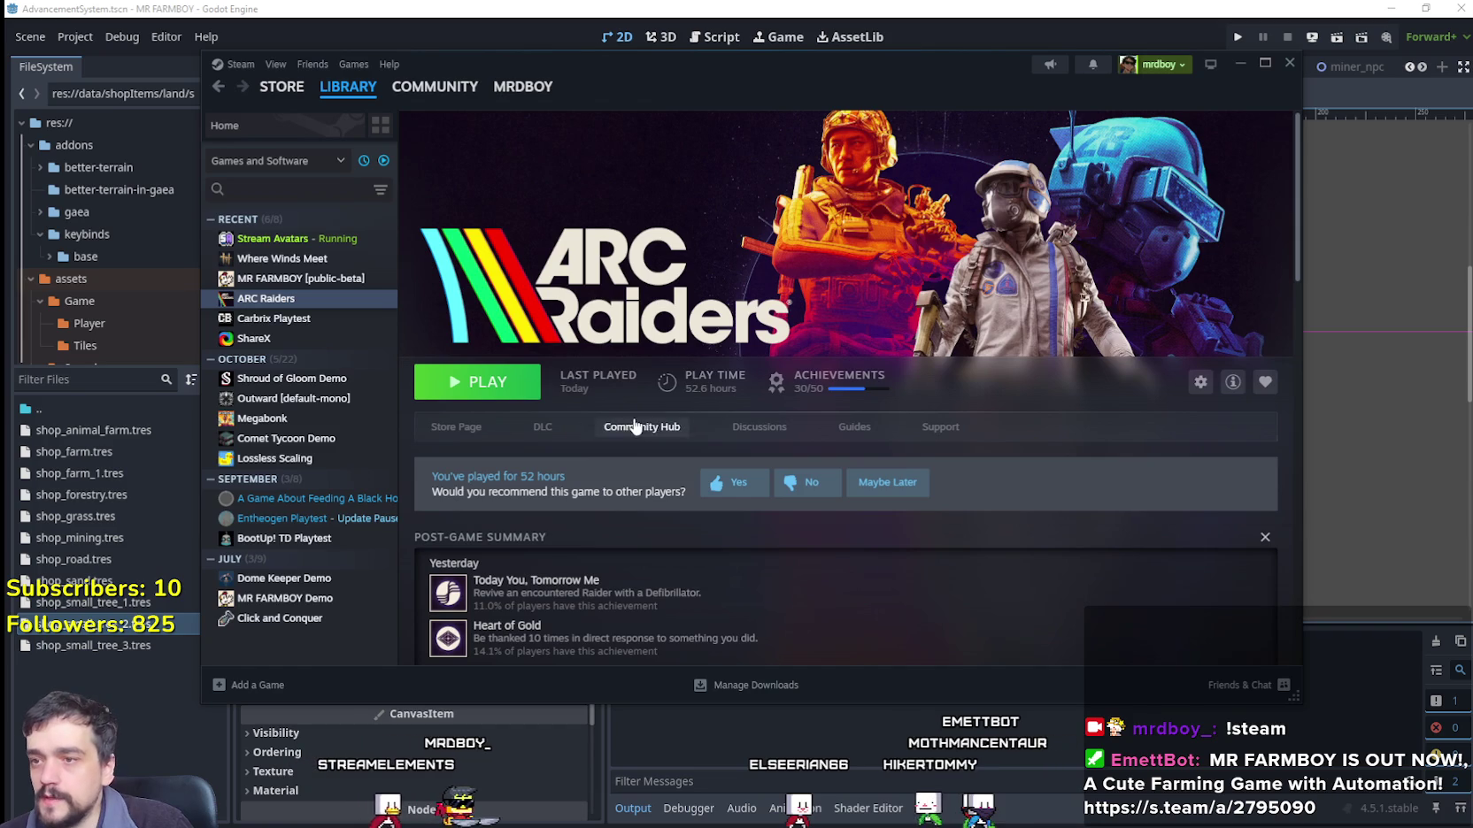
{"action": "left_click", "coordinate": [646, 422]}
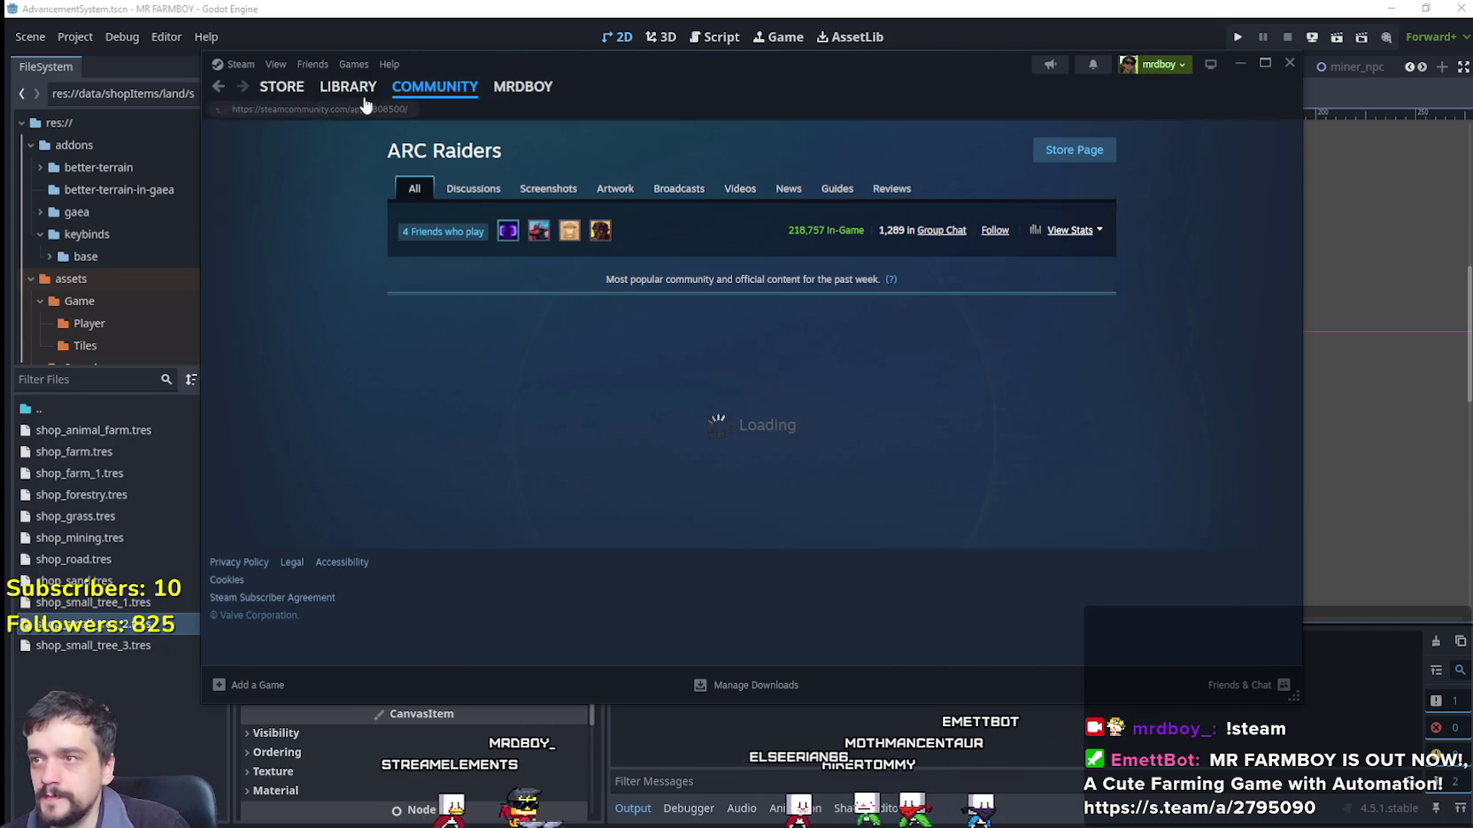
{"action": "left_click", "coordinate": [354, 92]}
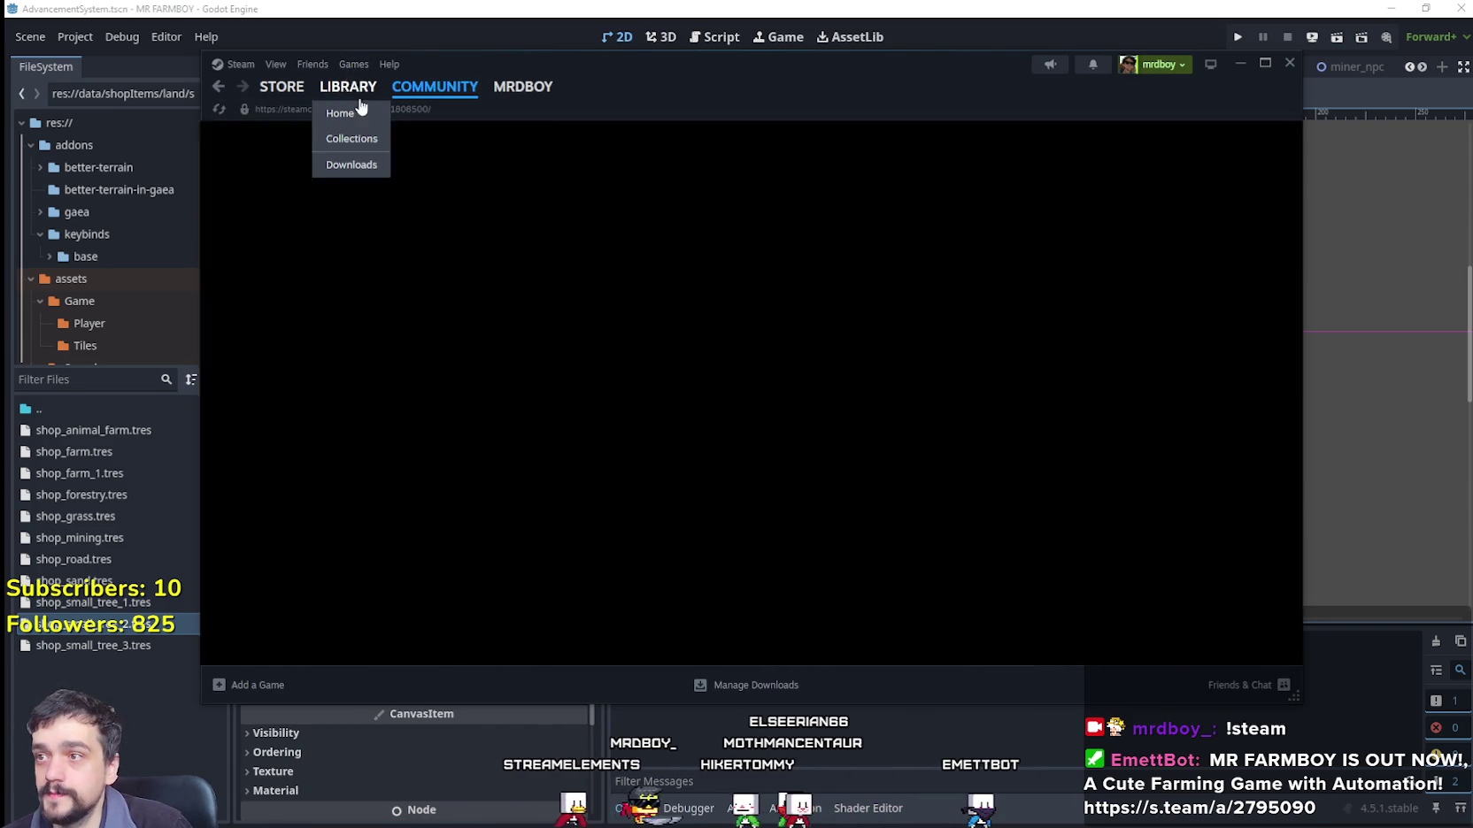
{"action": "left_click", "coordinate": [310, 259]}
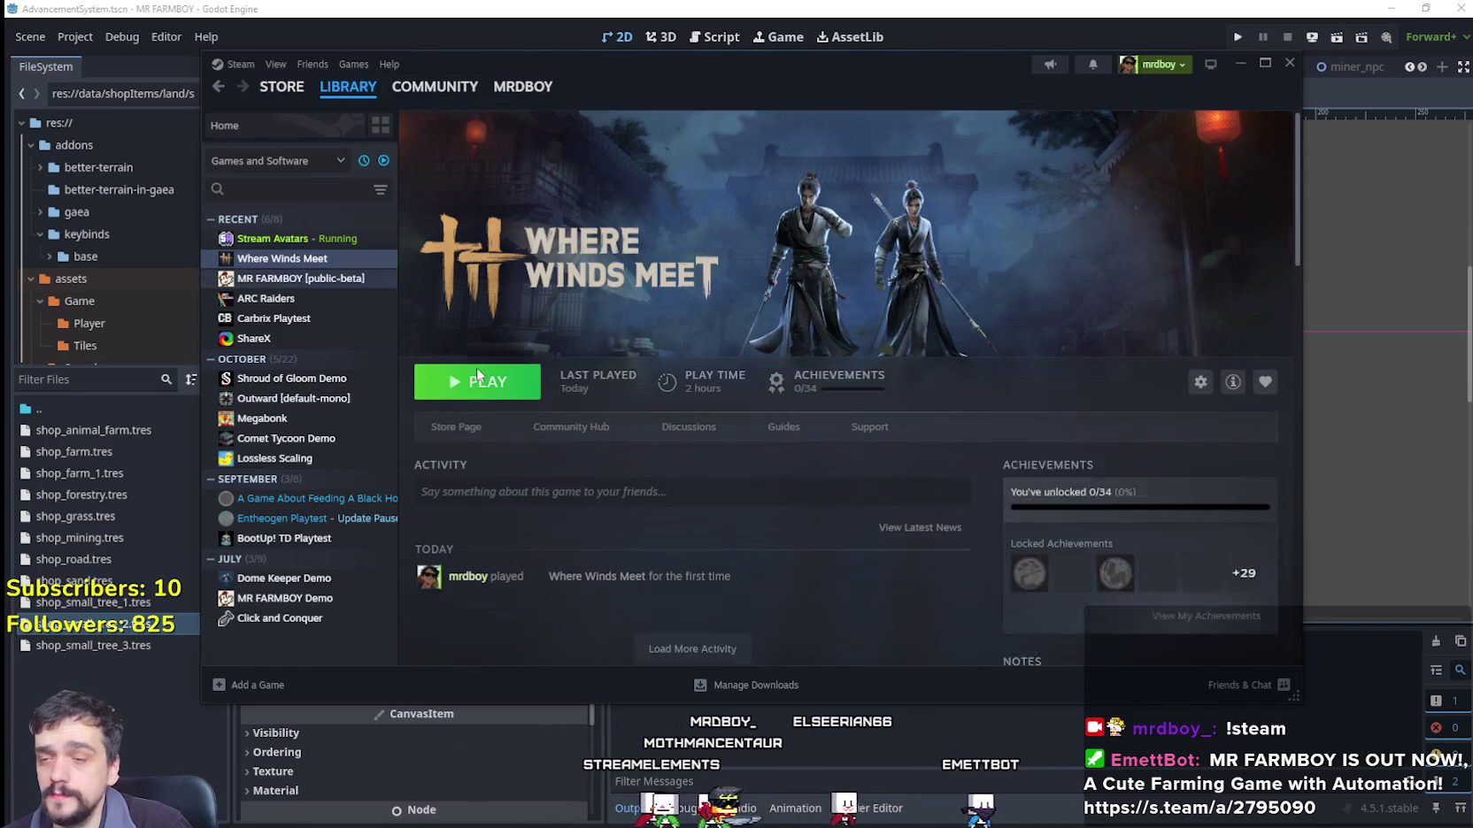
{"action": "left_click", "coordinate": [612, 429]}
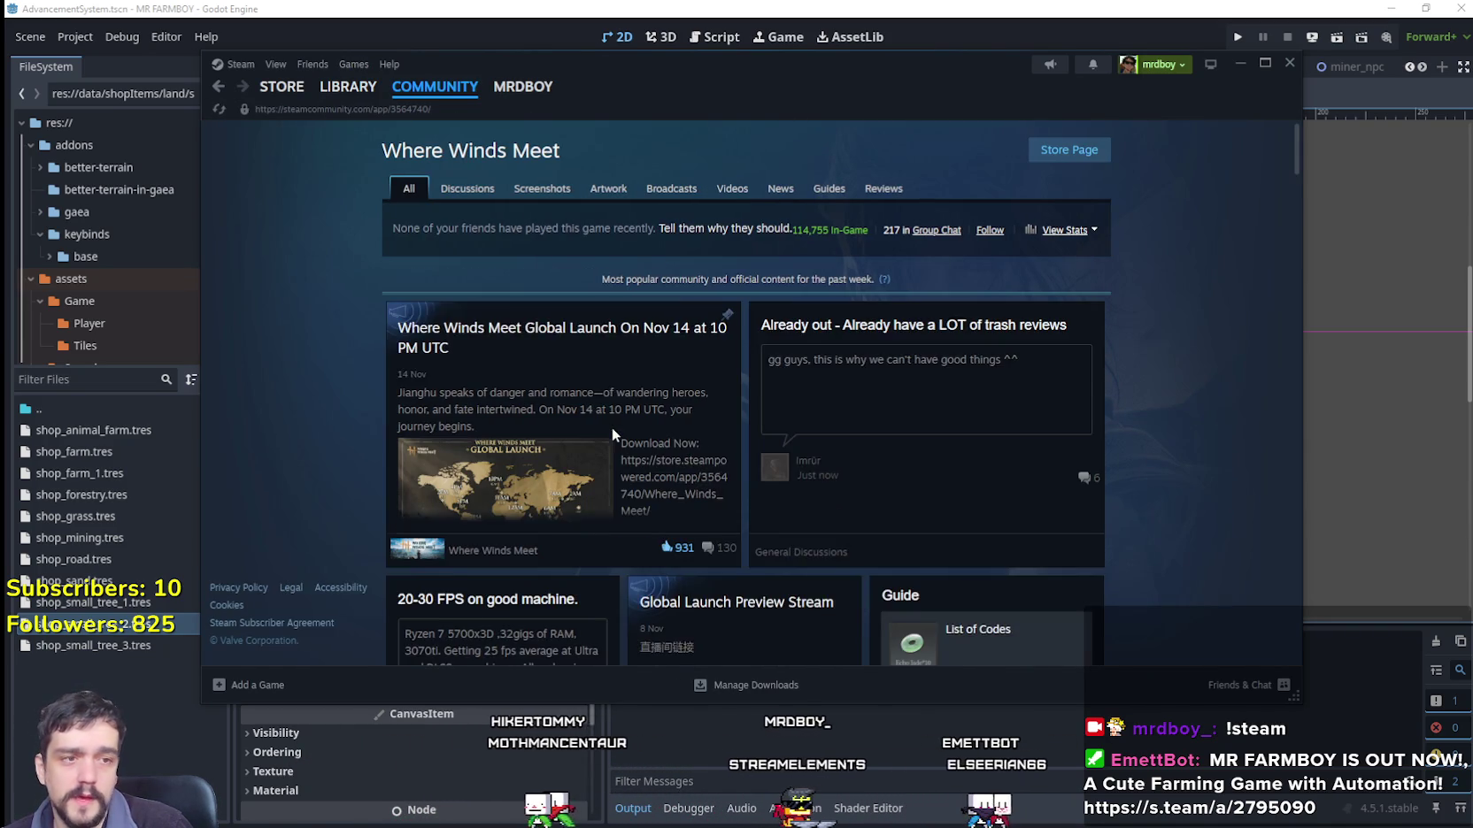
{"action": "left_click_drag", "start_coordinate": [549, 276], "coordinate": [683, 232]}
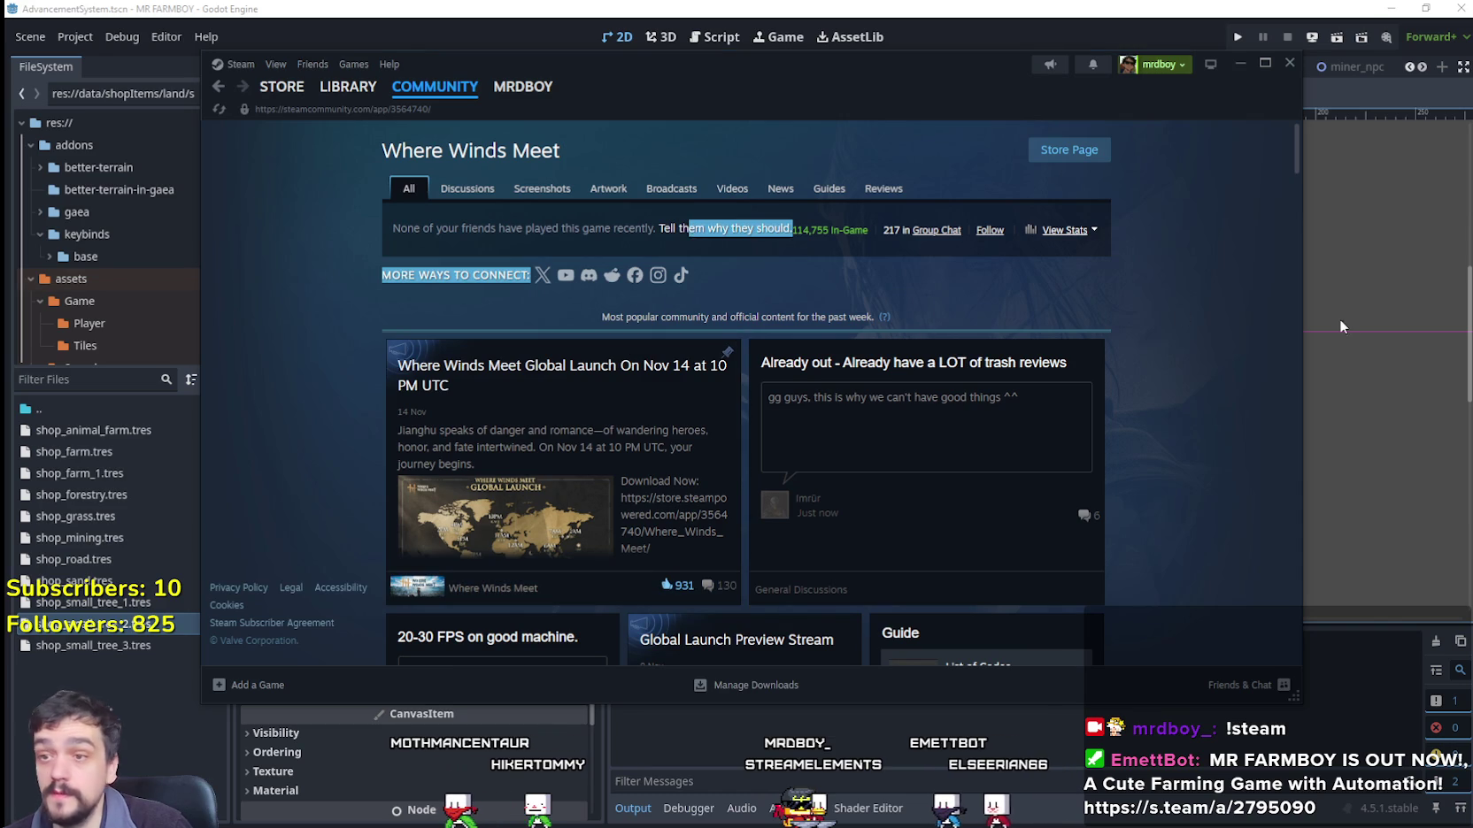
{"action": "scroll", "coordinate": [1170, 324], "scroll_direction": "down", "scroll_amount": 3}
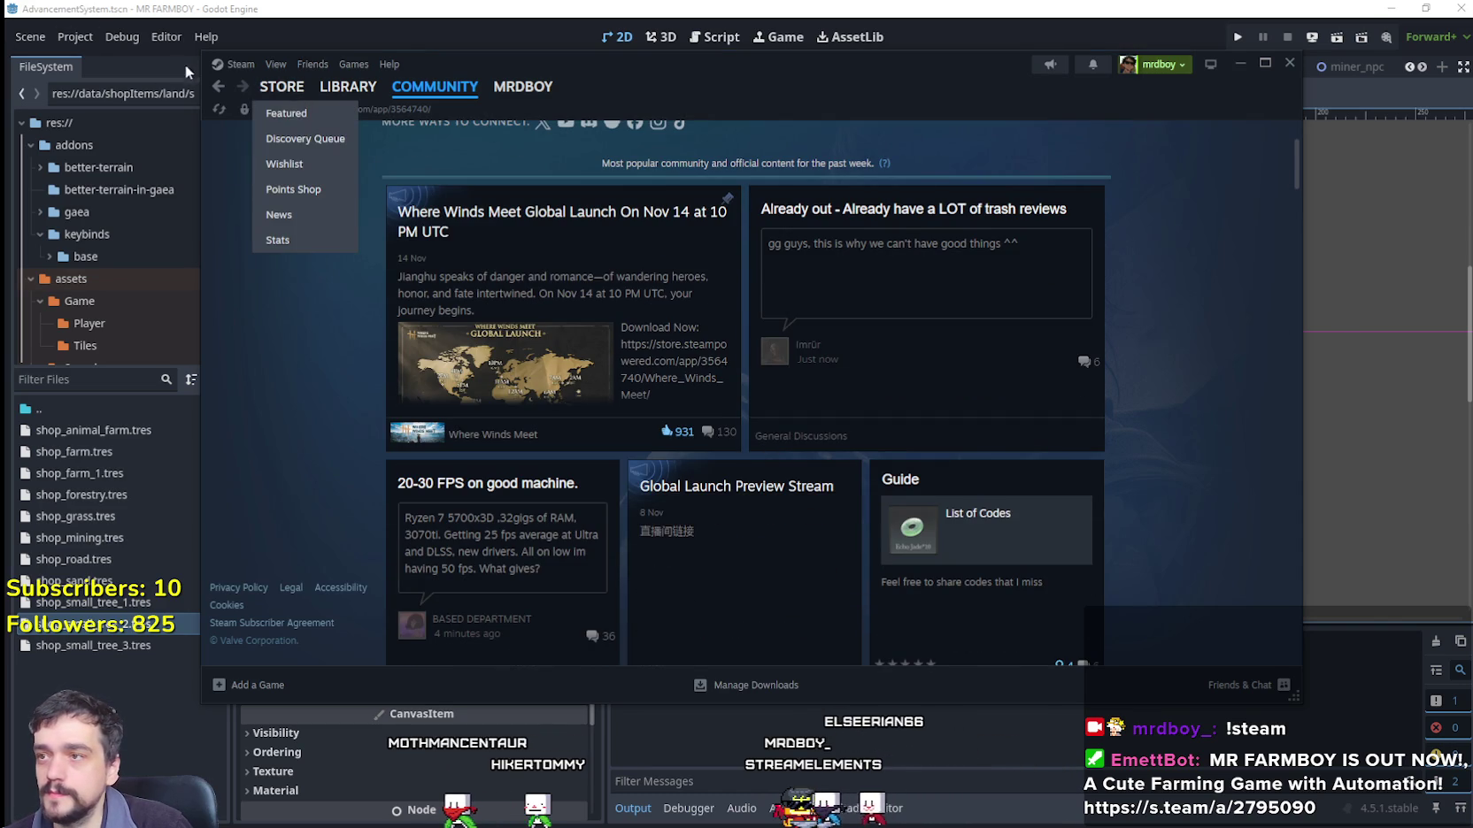
Step: Search the Steam store with 'ca' and scroll through the Escape from Tarkov store page
{"action": "left_click", "coordinate": [273, 92]}
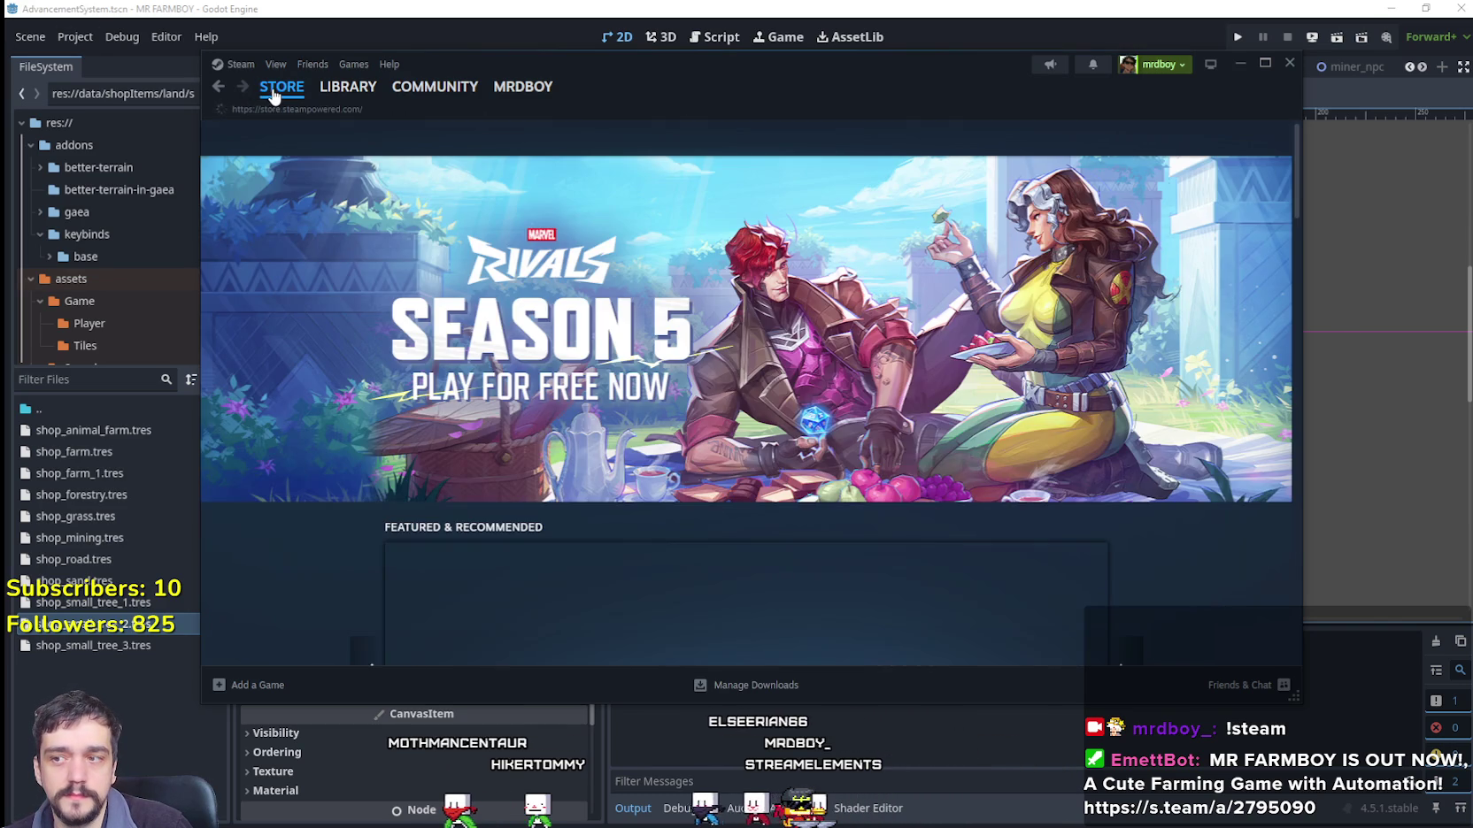
{"action": "left_click", "coordinate": [1039, 140]}
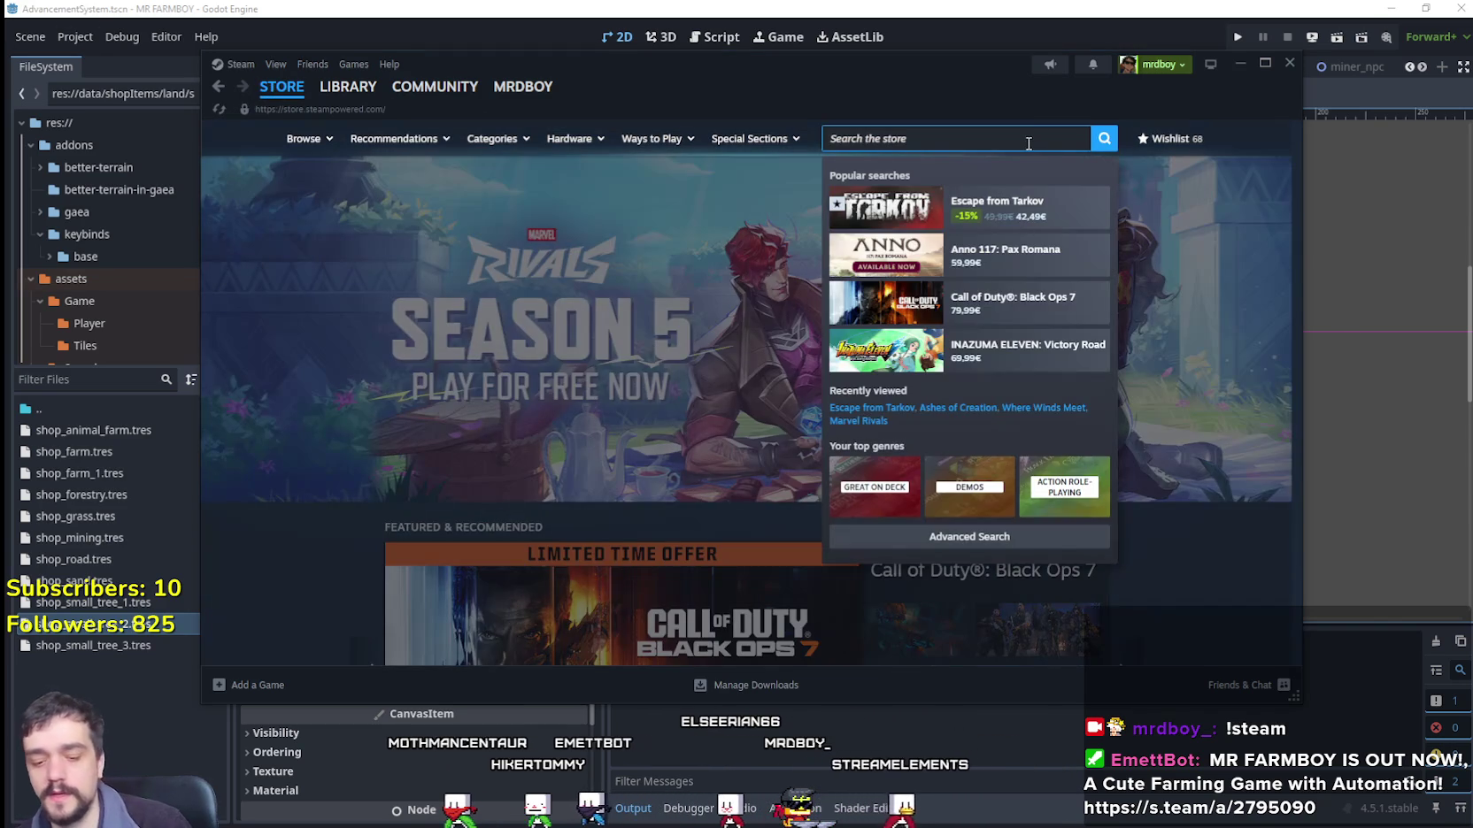
{"action": "type", "text": "eca"}
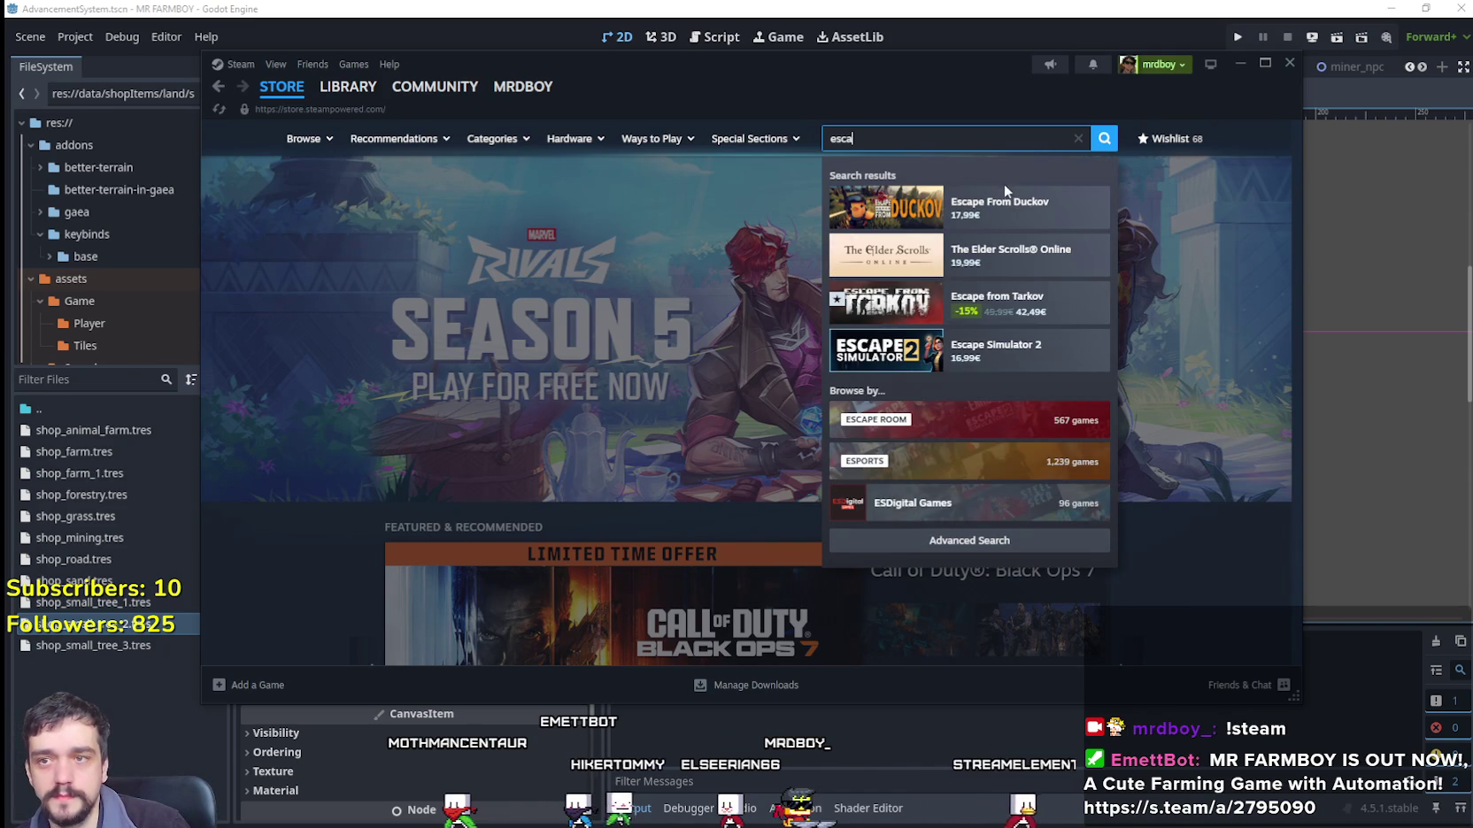
{"action": "left_click", "coordinate": [998, 256]}
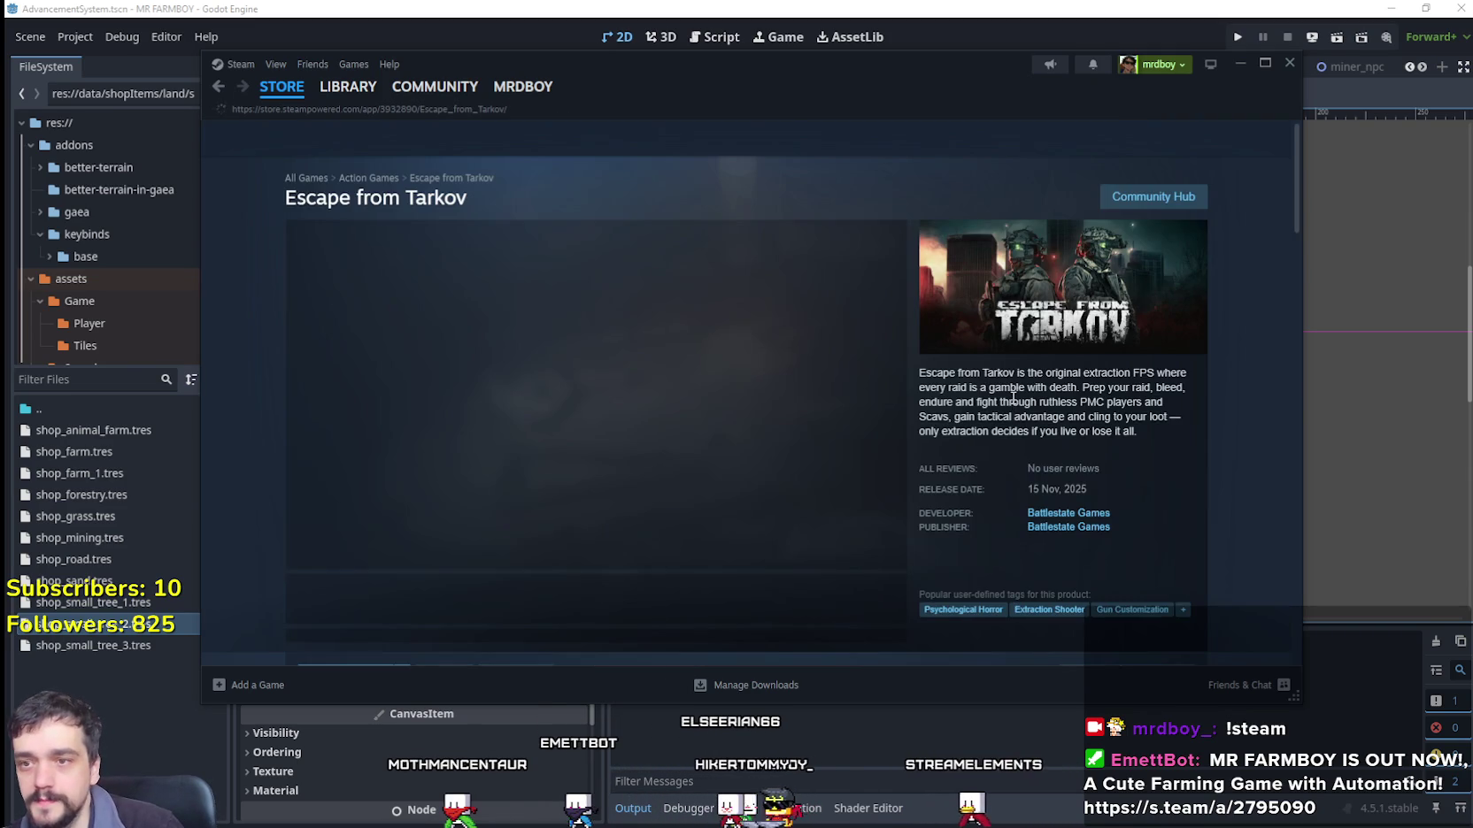
{"action": "scroll", "coordinate": [1137, 489], "scroll_direction": "down", "scroll_amount": 5}
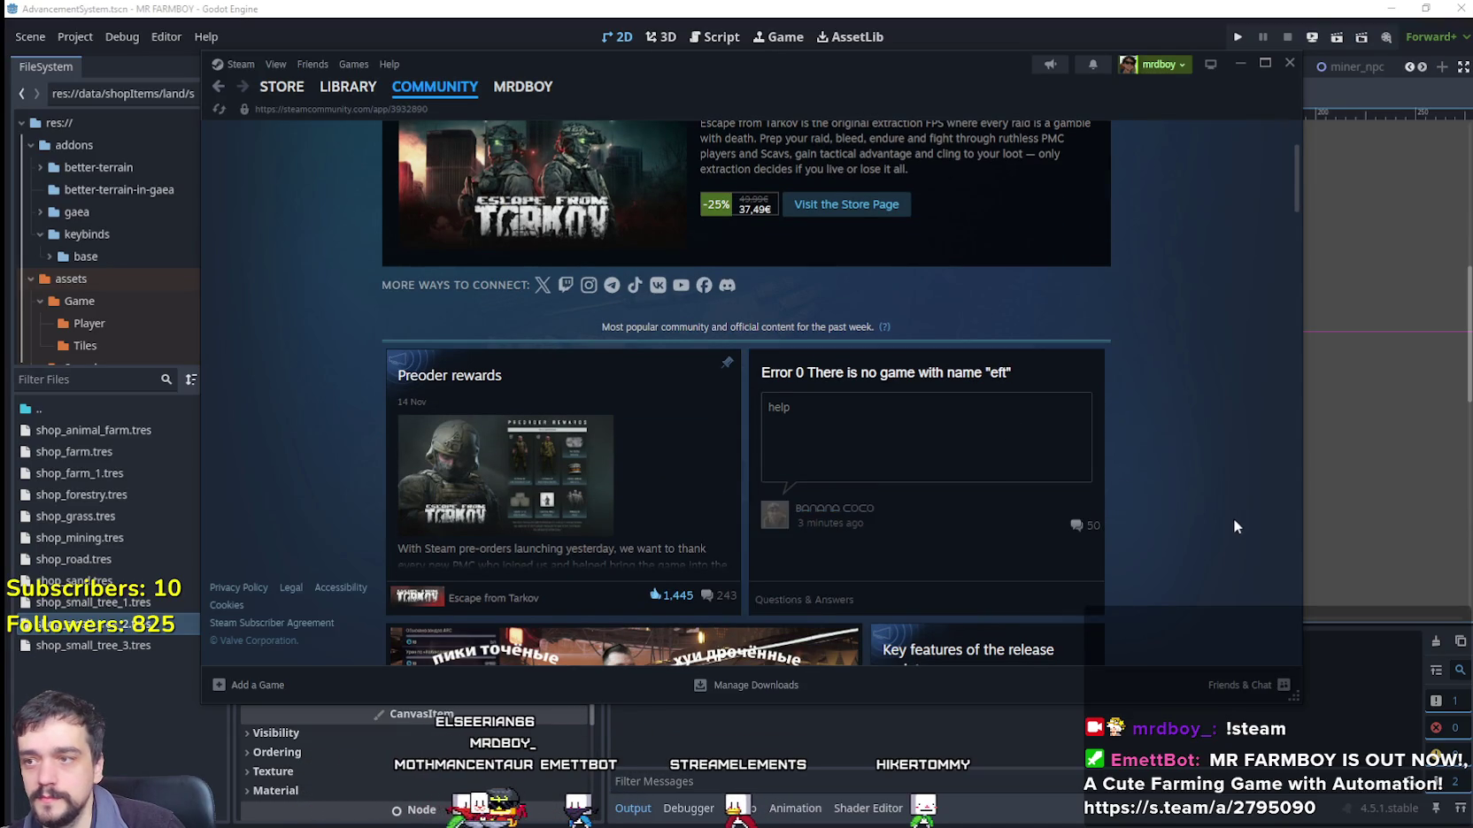
{"action": "scroll", "coordinate": [1234, 519], "scroll_direction": "down", "scroll_amount": 3}
{"action": "scroll", "coordinate": [1229, 514], "scroll_direction": "down", "scroll_amount": 5}
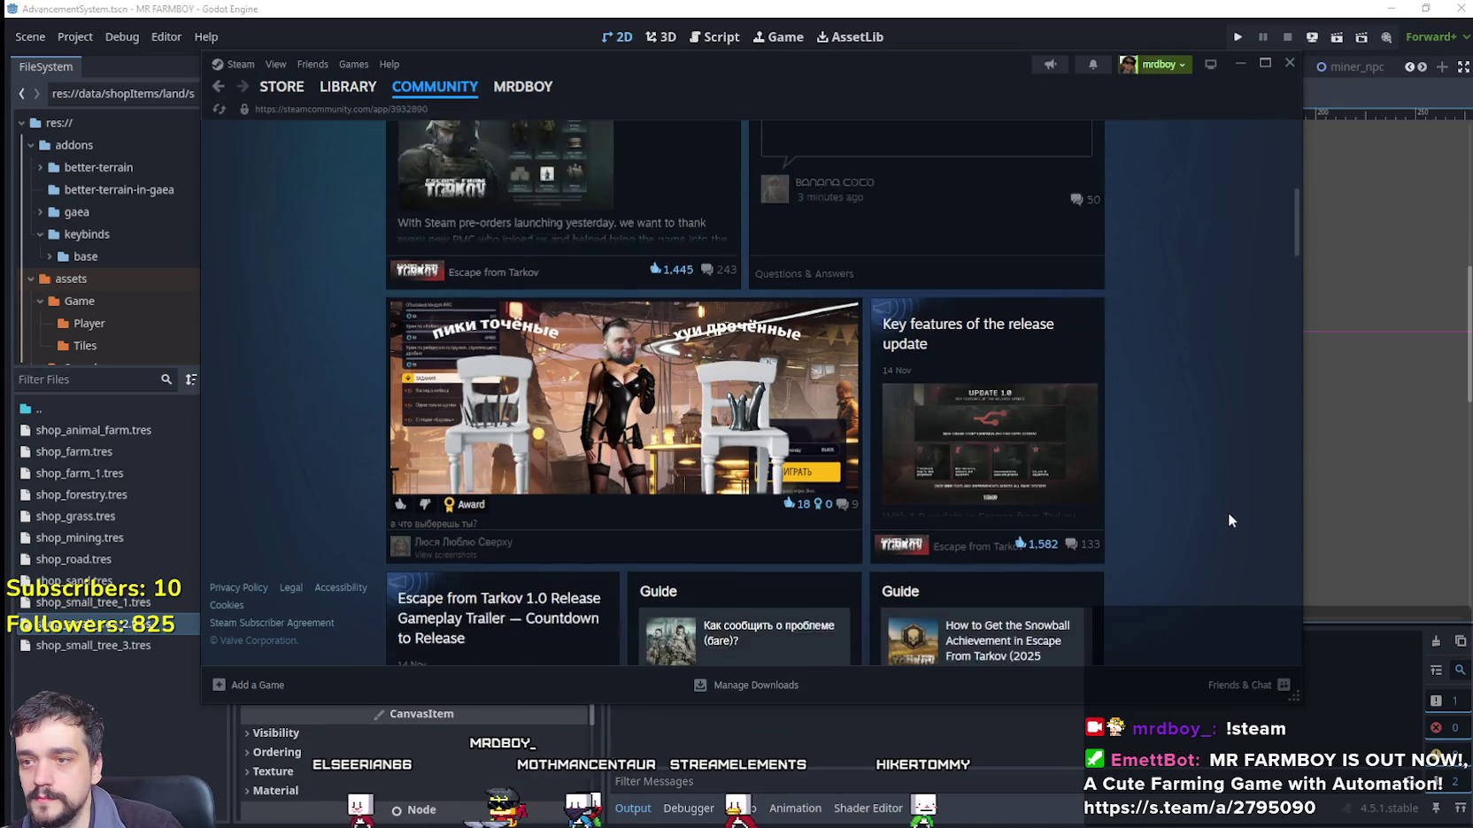
{"action": "scroll", "coordinate": [1226, 511], "scroll_direction": "down", "scroll_amount": 5}
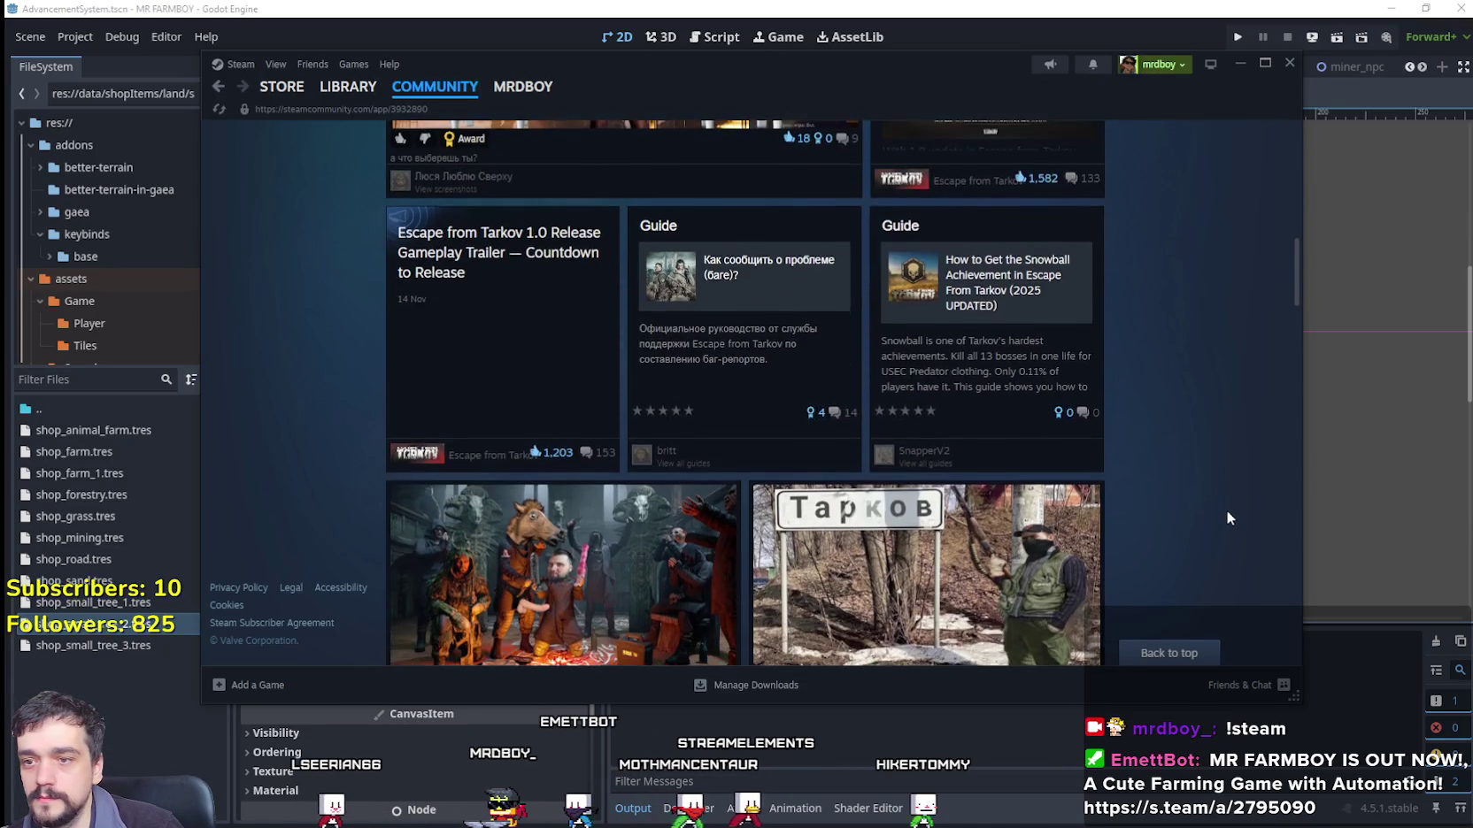
{"action": "scroll", "coordinate": [1224, 514], "scroll_direction": "down", "scroll_amount": 8}
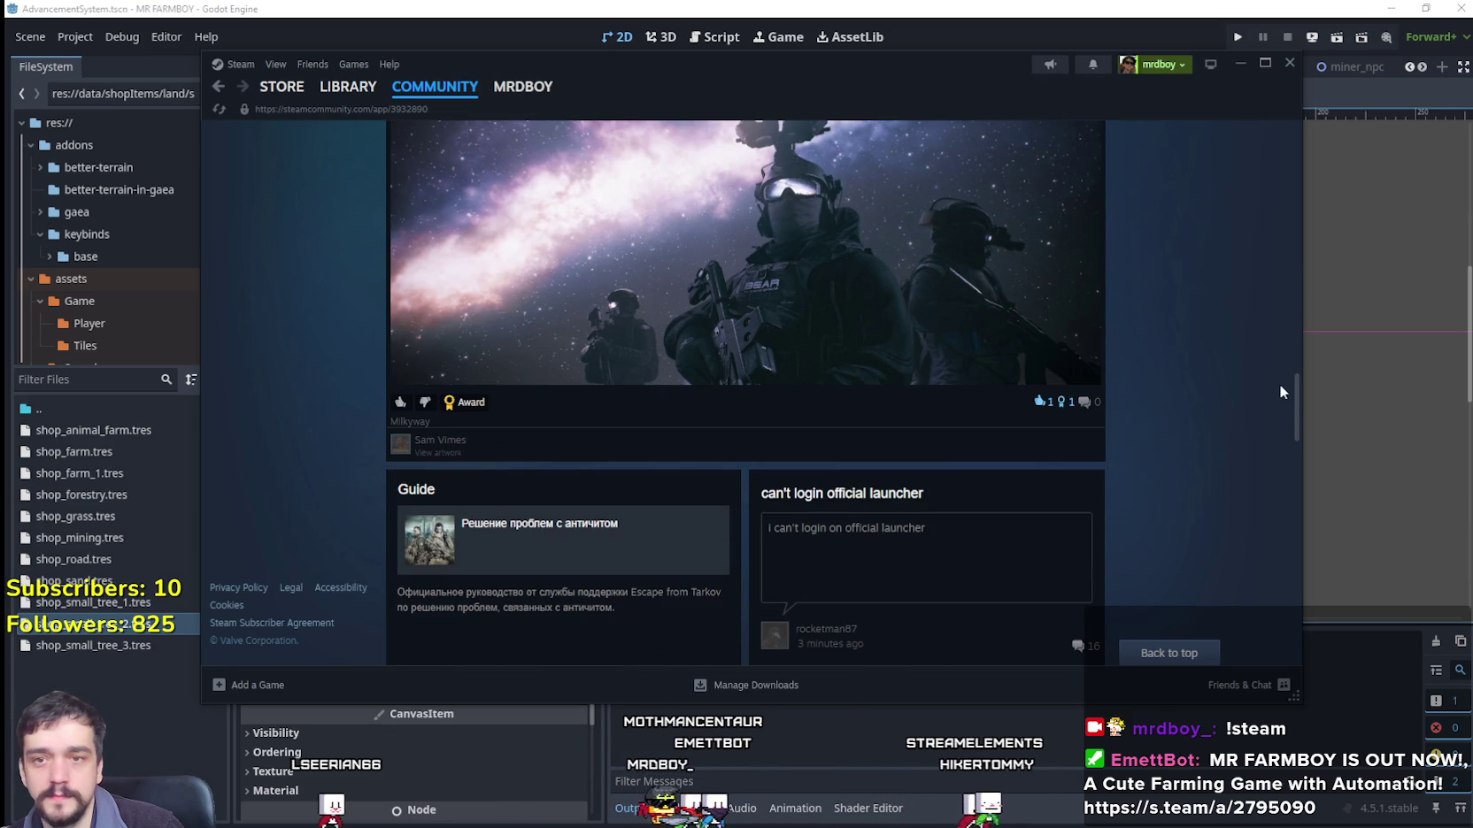
{"action": "mouse_move", "coordinate": [1290, 397]}
{"action": "left_mouse_down"}
{"action": "mouse_move", "coordinate": [1289, 422]}
{"action": "mouse_move", "coordinate": [896, 124]}
{"action": "left_mouse_up"}
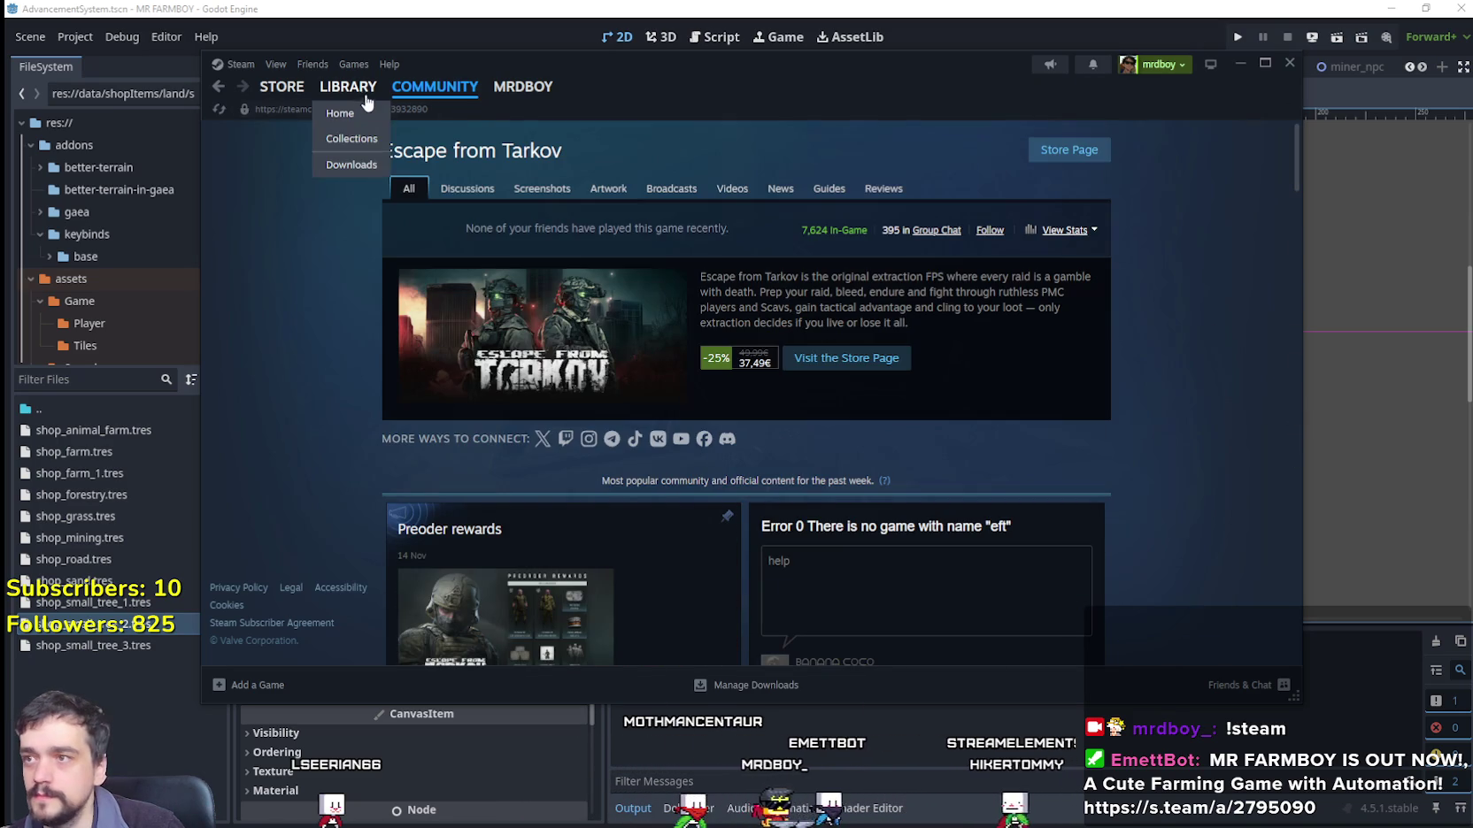
Step: Return to the Steam library home, then switch back to the Godot editor
{"action": "left_click", "coordinate": [366, 98]}
{"action": "left_click", "coordinate": [340, 114]}
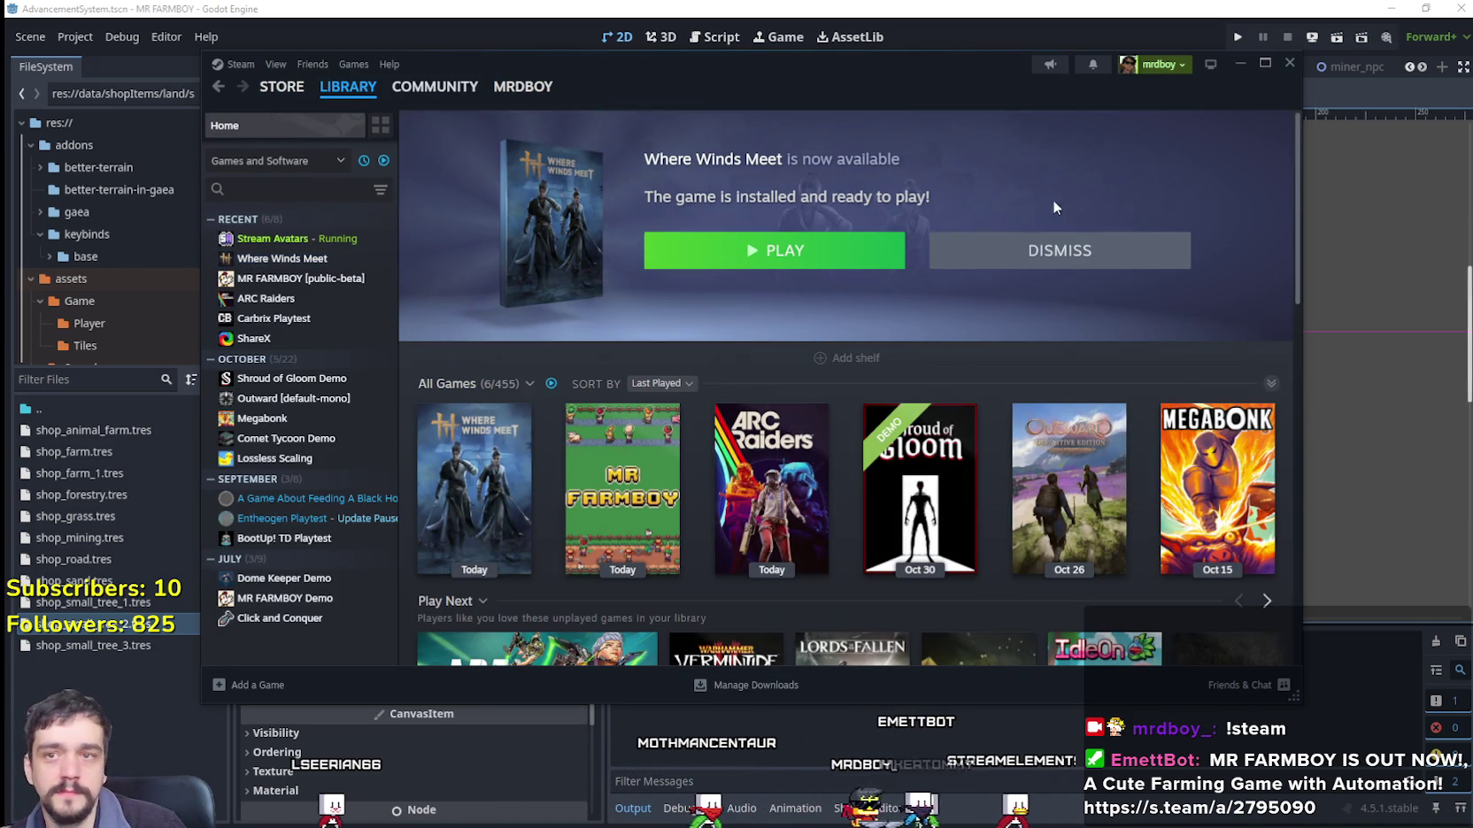
{"action": "left_click", "coordinate": [801, 12]}
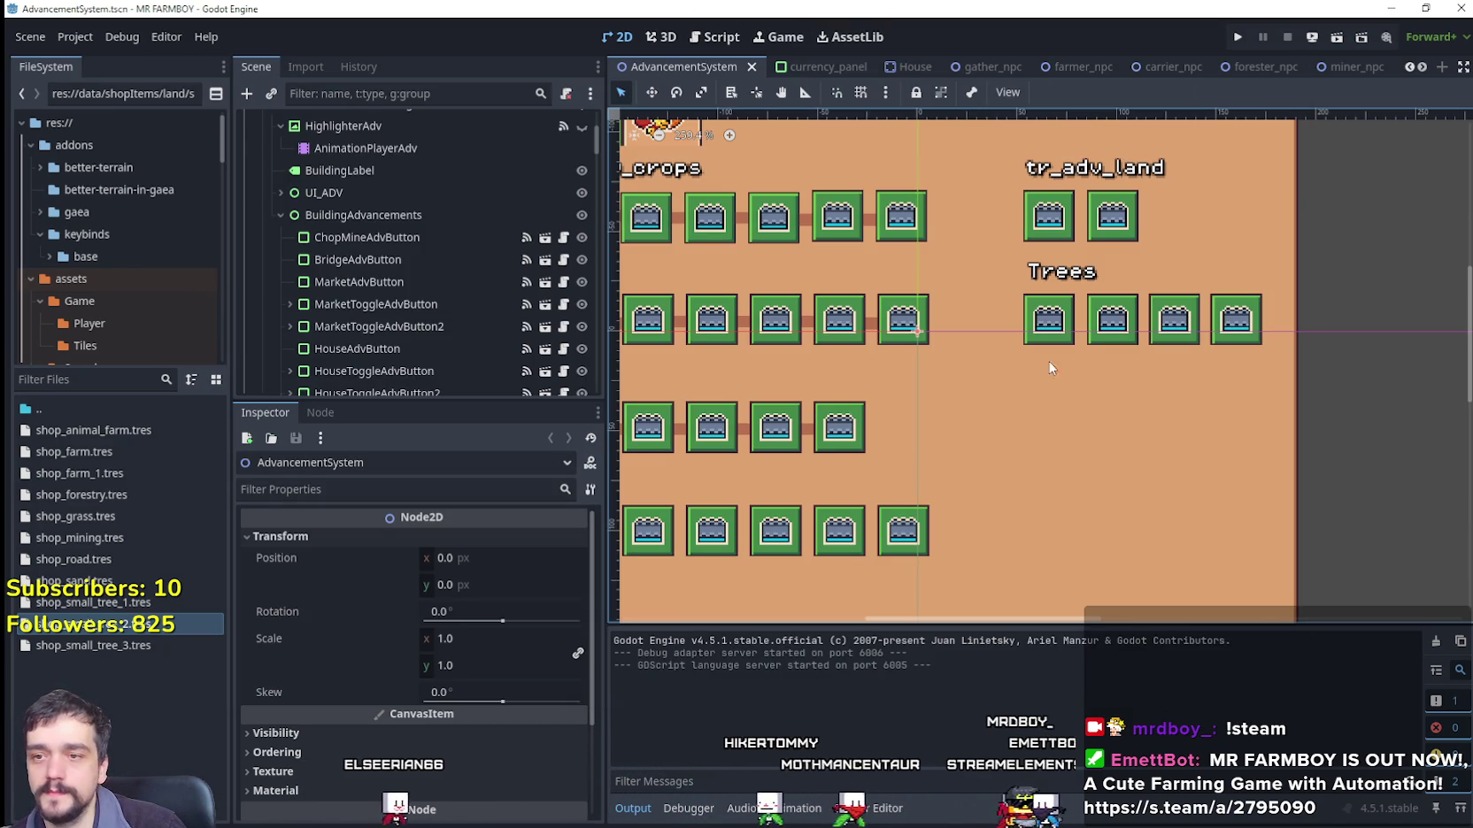
Step: Run the MR FARMBOY project and maximize the game window showing the Update 4 menu
{"action": "left_click", "coordinate": [1238, 37]}
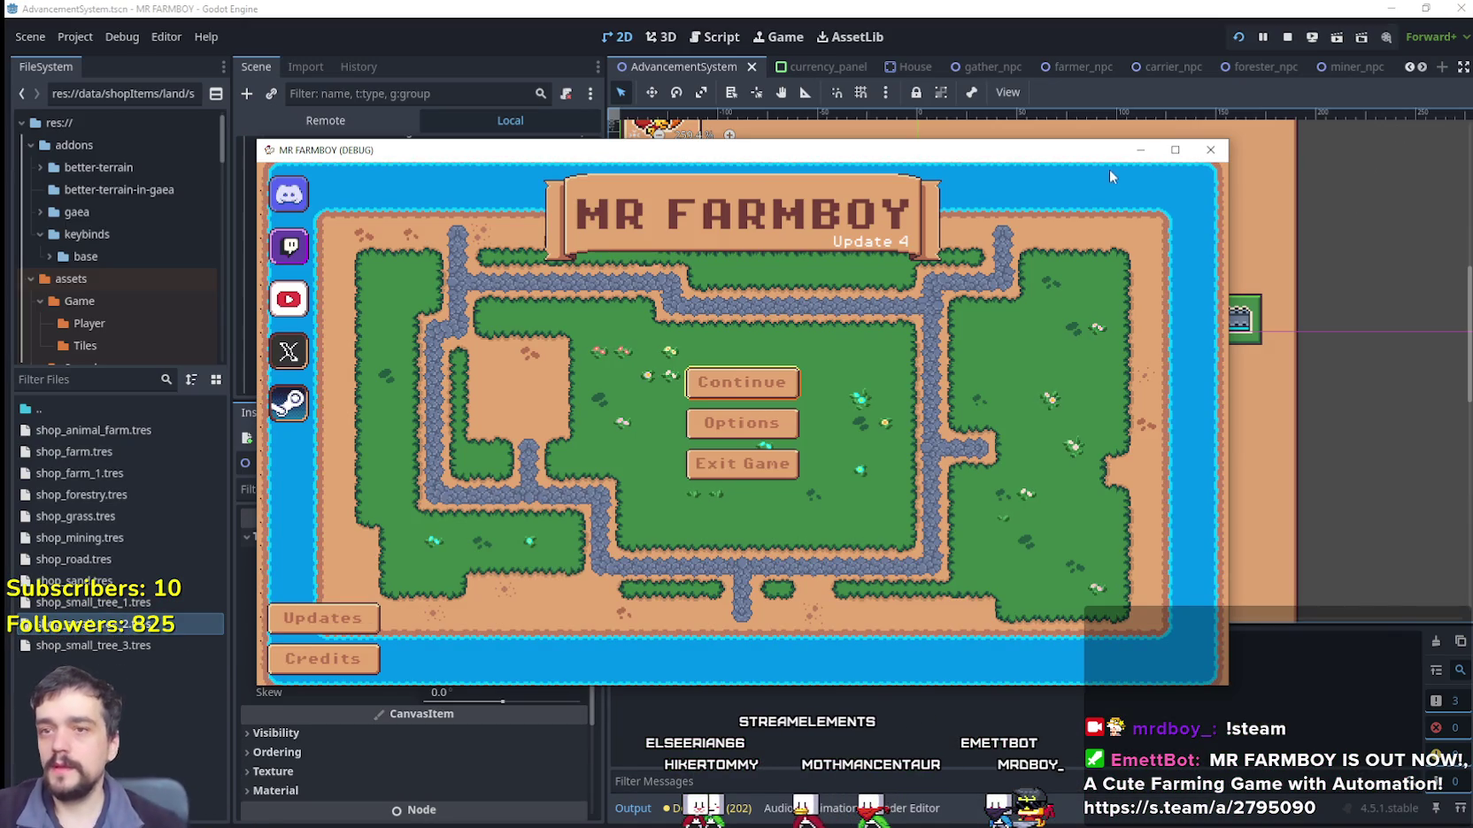
{"action": "left_click", "coordinate": [1178, 148]}
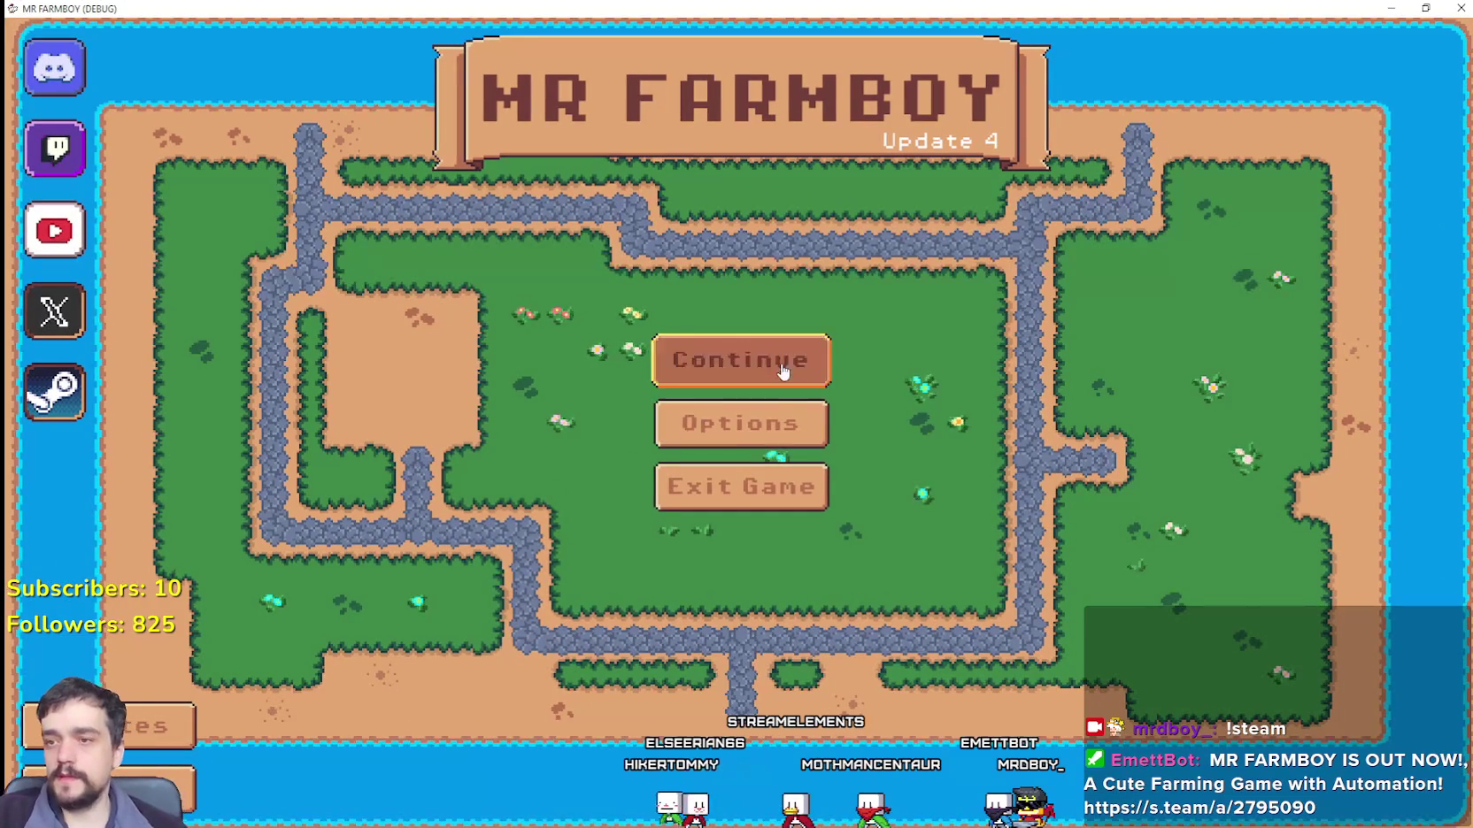
Step: From Continue, look through the save list and delete Save 3
{"action": "left_click", "coordinate": [783, 372]}
{"action": "scroll", "coordinate": [767, 550], "scroll_direction": "down", "scroll_amount": 2}
{"action": "left_click", "coordinate": [763, 492]}
{"action": "left_click", "coordinate": [721, 421]}
{"action": "scroll", "coordinate": [727, 447], "scroll_direction": "up", "scroll_amount": 1}
{"action": "left_click", "coordinate": [728, 429]}
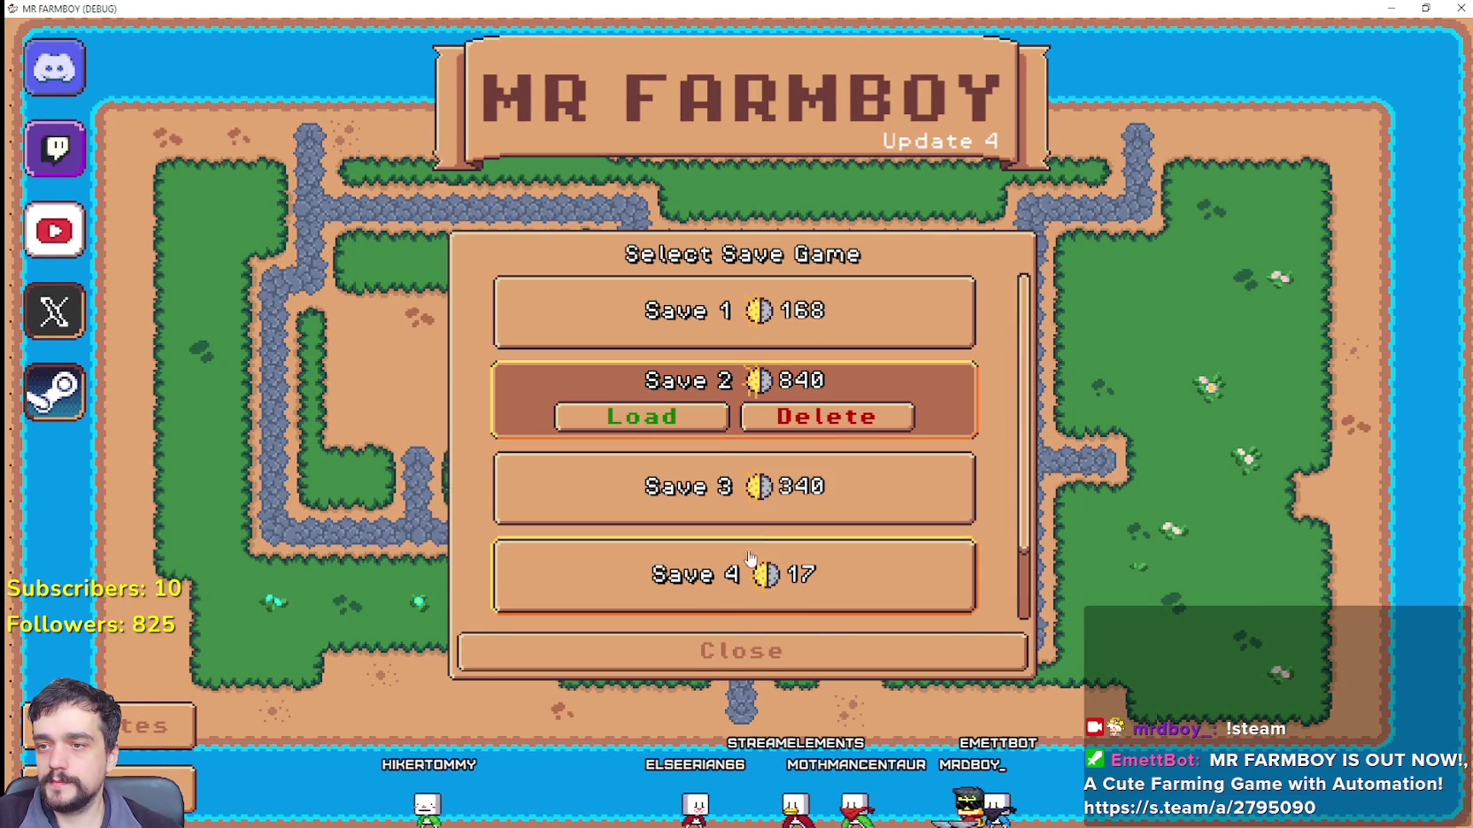
{"action": "left_click", "coordinate": [766, 503]}
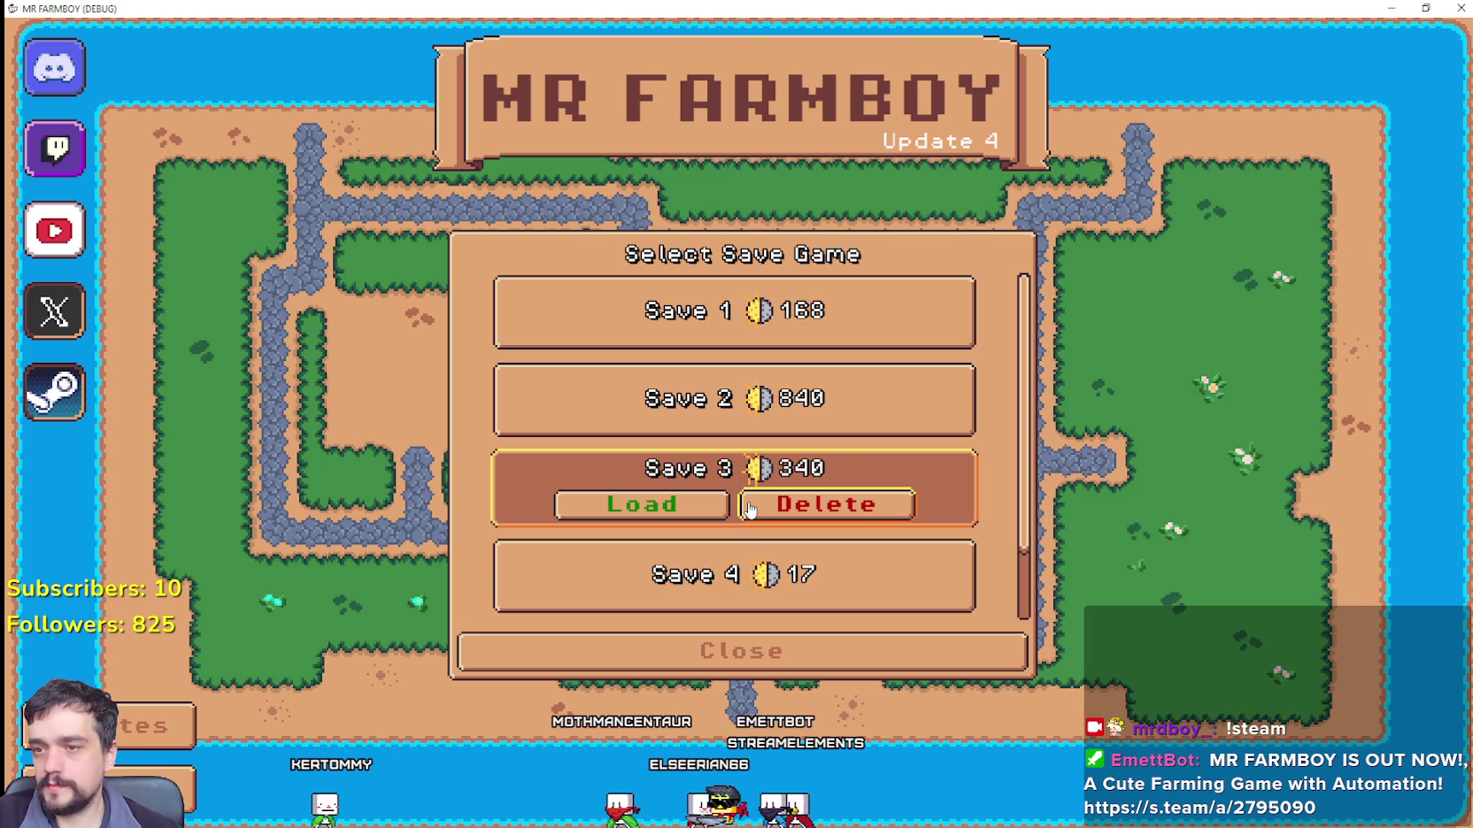
{"action": "left_click", "coordinate": [747, 508]}
{"action": "left_click", "coordinate": [750, 509]}
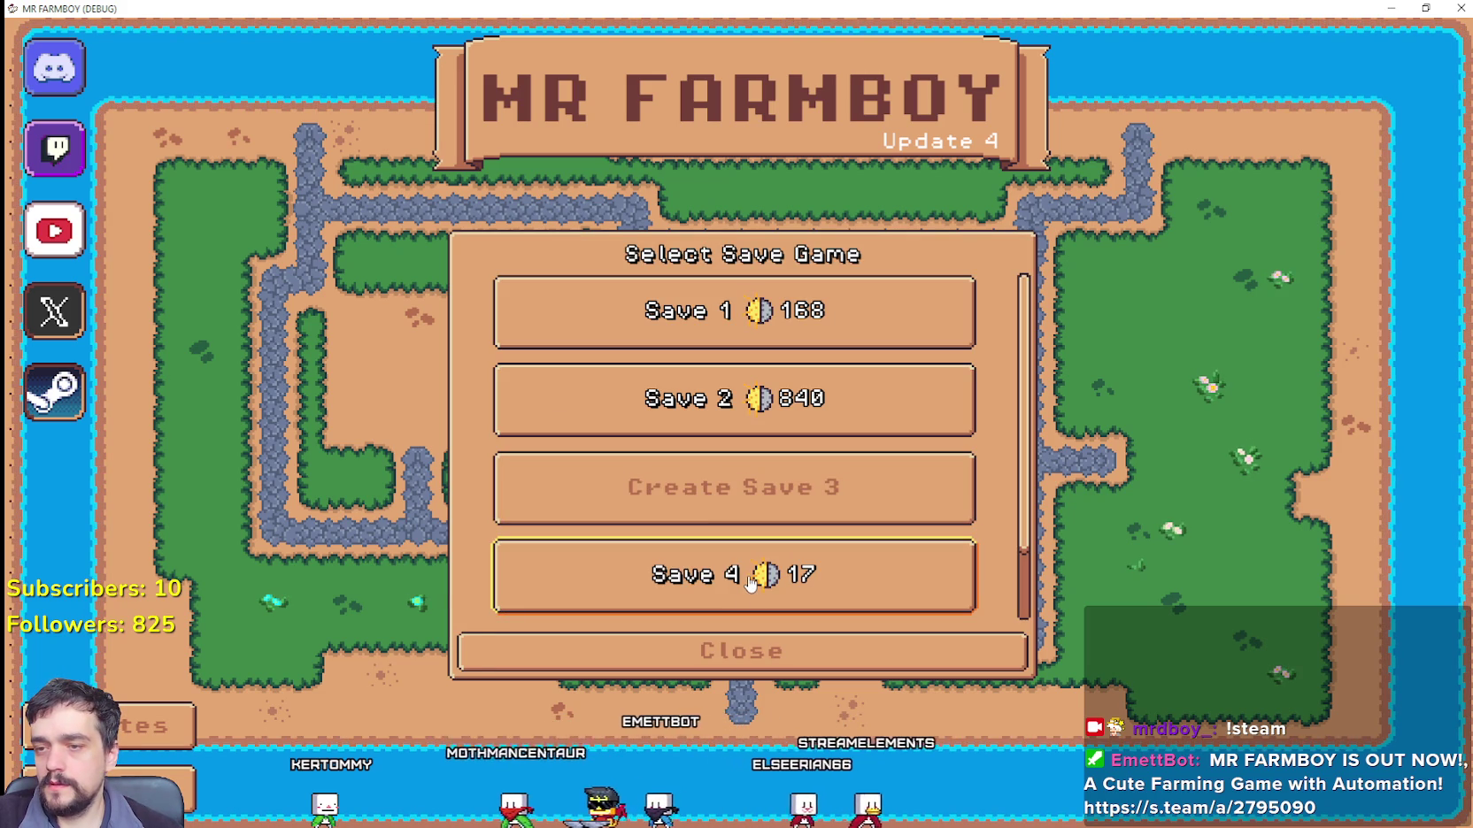
Step: Load Save 4 and dismiss the King's intro dialog
{"action": "left_click", "coordinate": [749, 580]}
{"action": "left_click", "coordinate": [641, 592]}
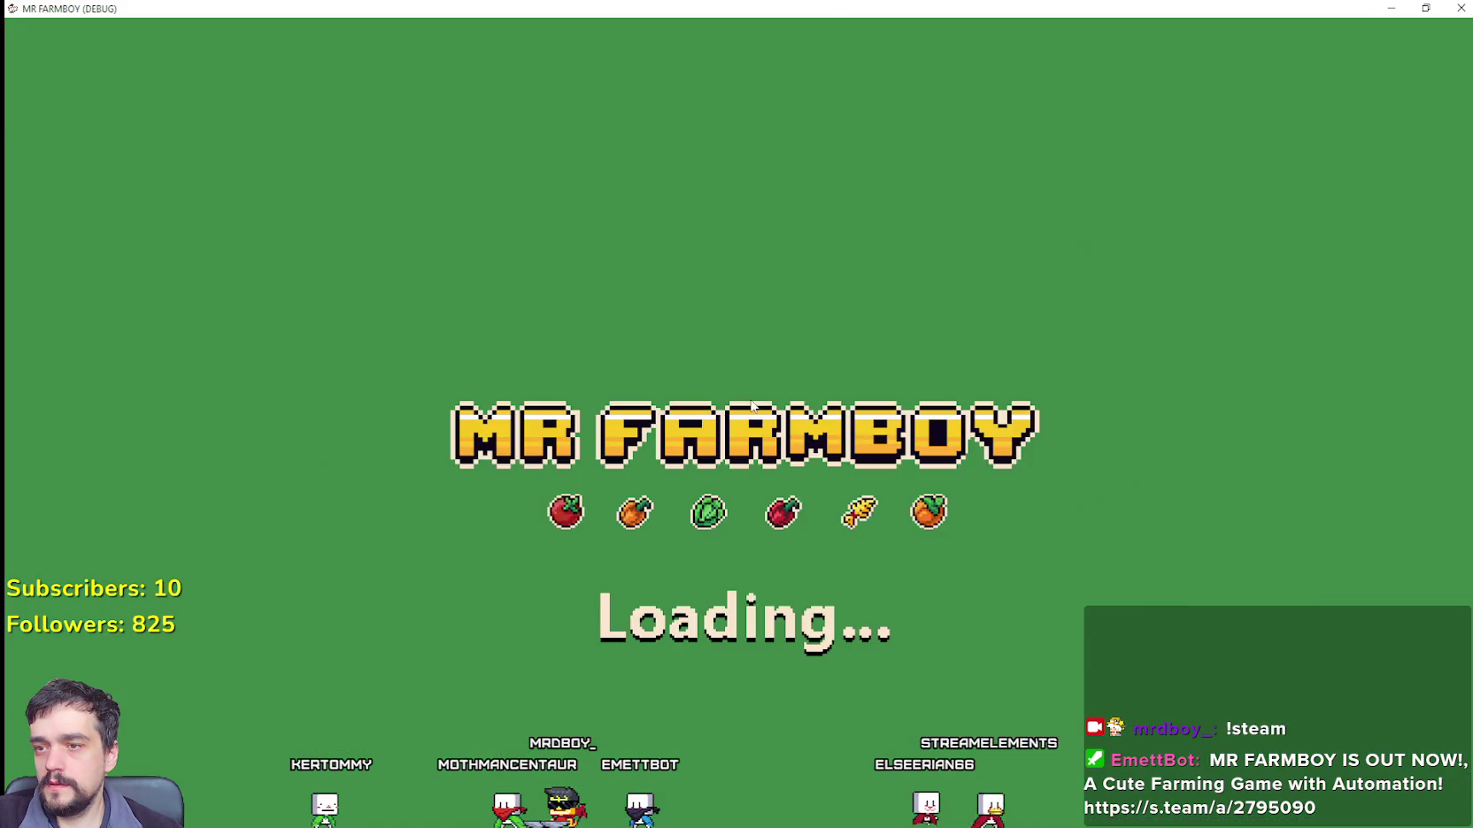
{"action": "left_click", "coordinate": [780, 470]}
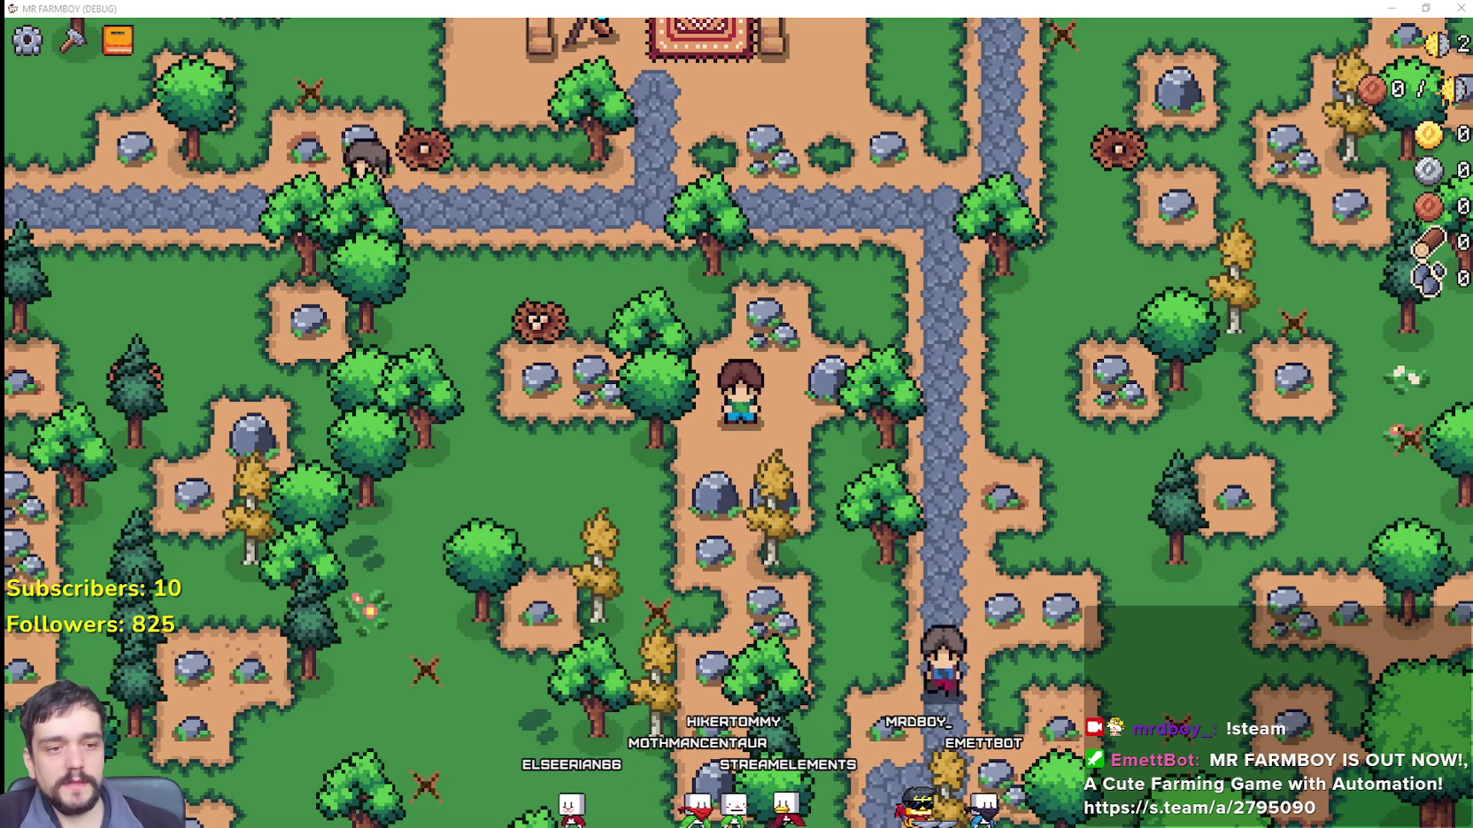
Step: Walk the player across the island, pause, and quit back to the editor
{"action": "key", "text": "Escape"}
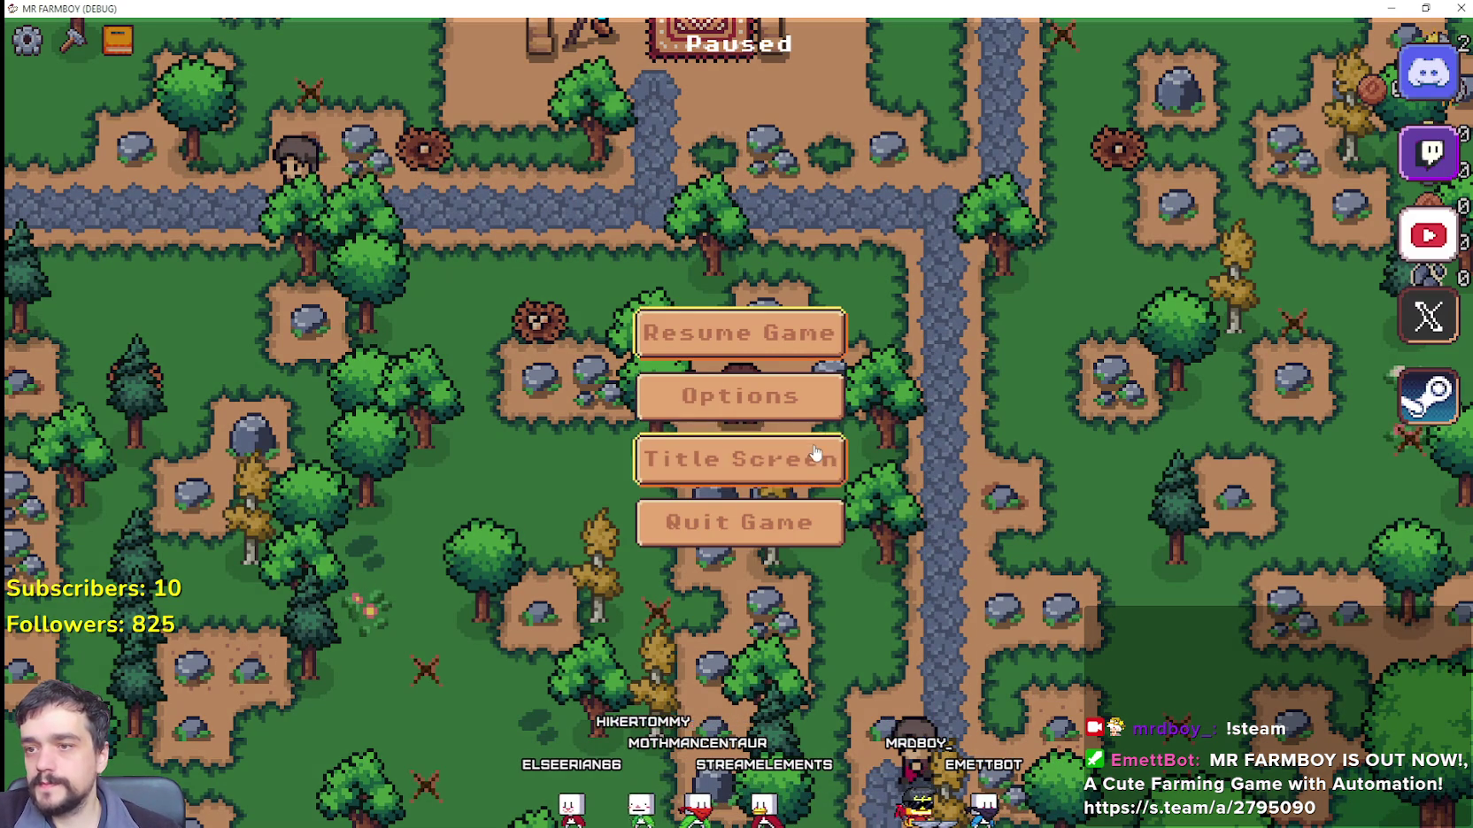
{"action": "key", "text": "Escape"}
{"action": "key", "text": "d"}
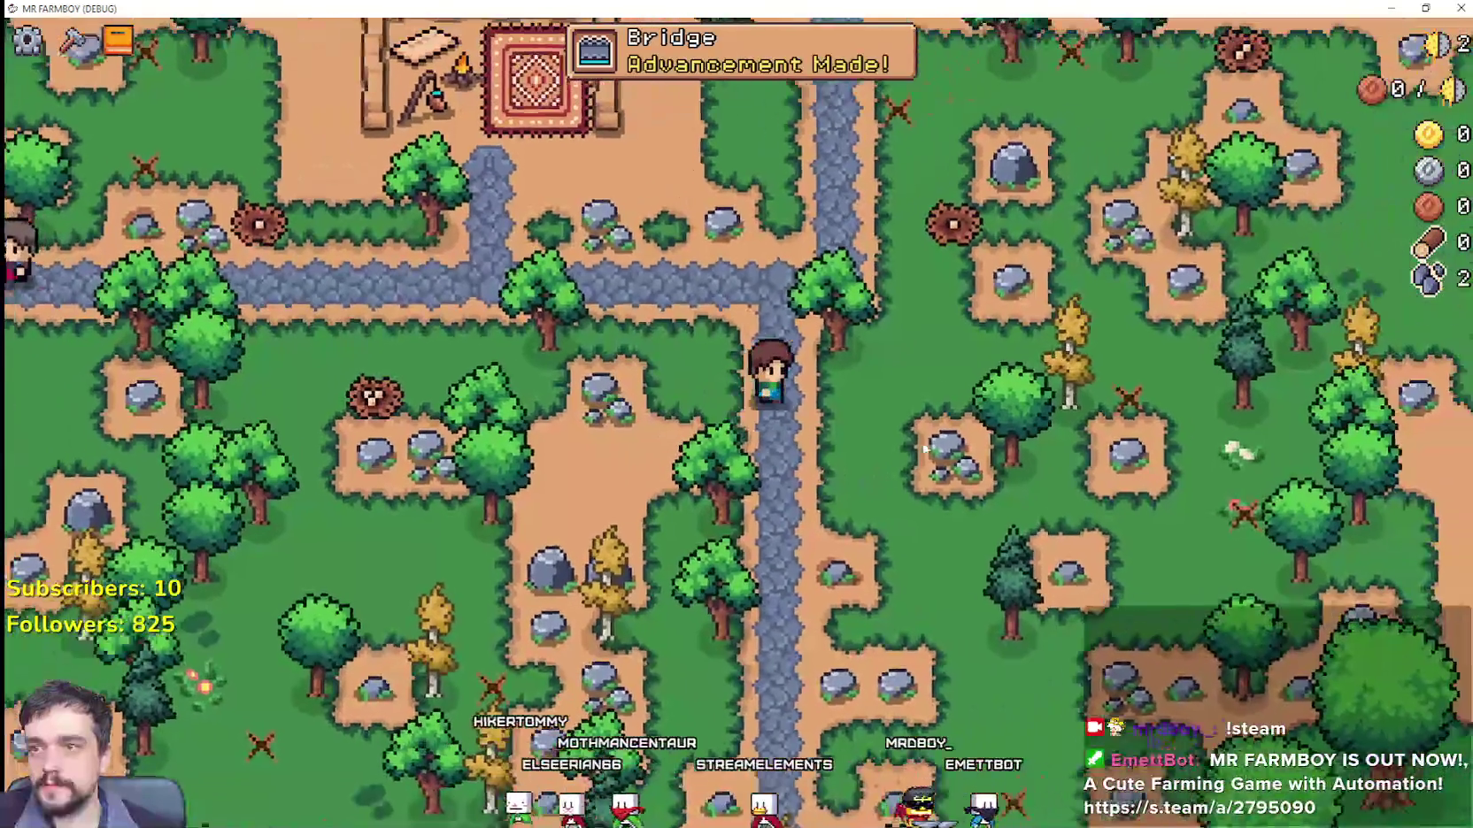
{"action": "key", "text": "Escape"}
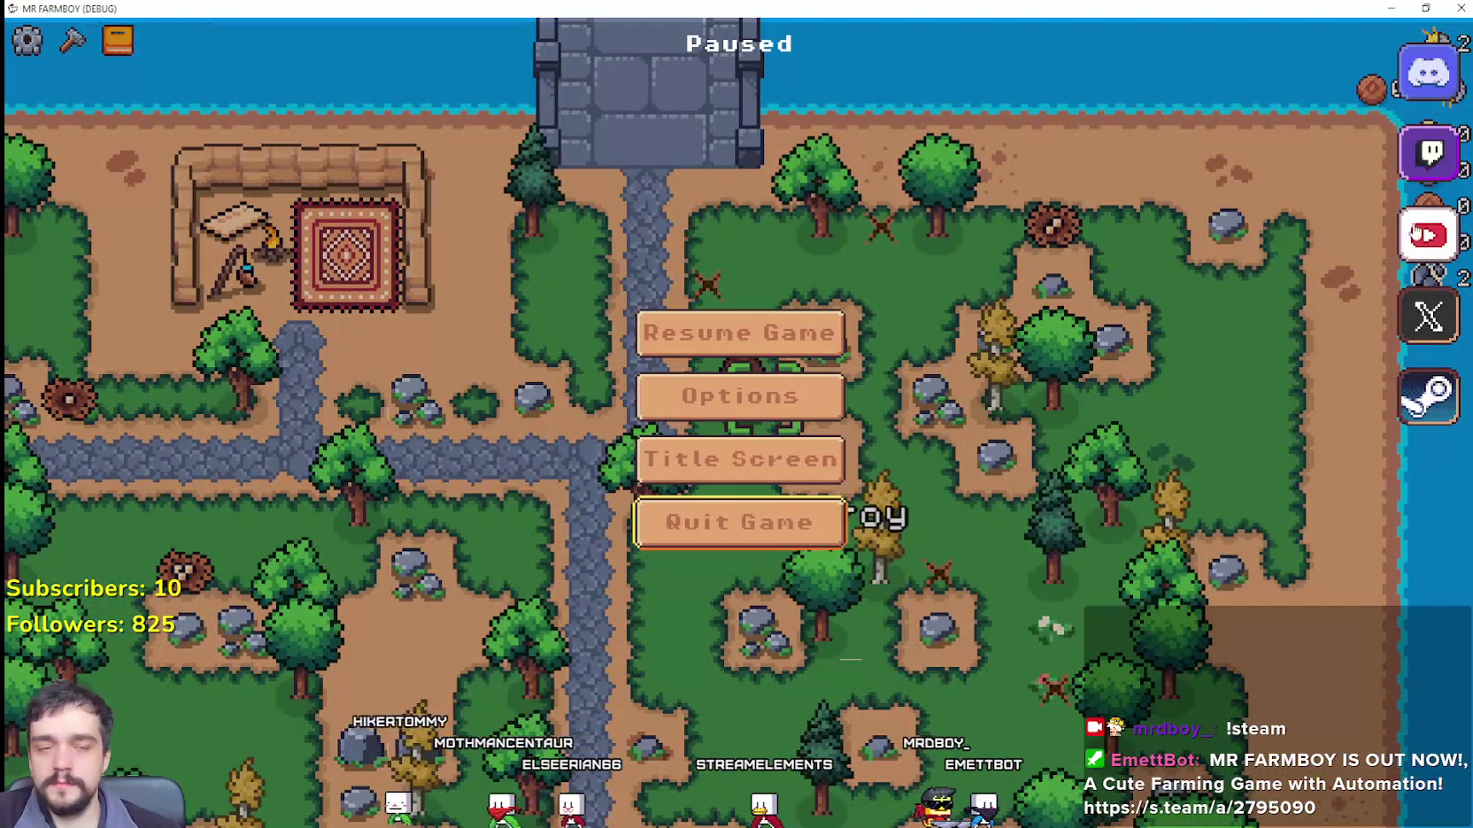
{"action": "key", "text": "F8"}
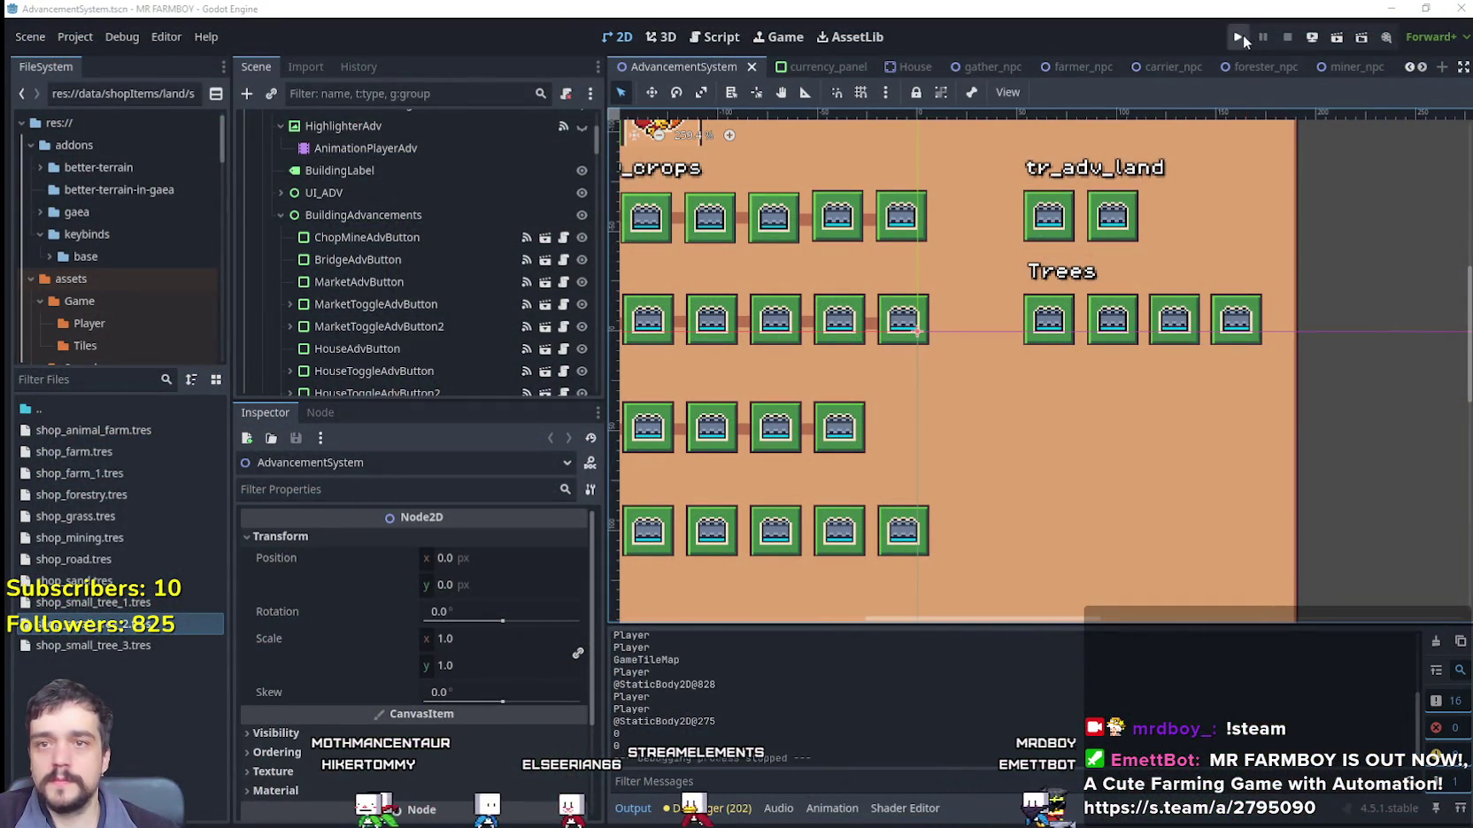
Step: Relaunch the game and delete Save 3 from the saved games list
{"action": "left_click", "coordinate": [1243, 35]}
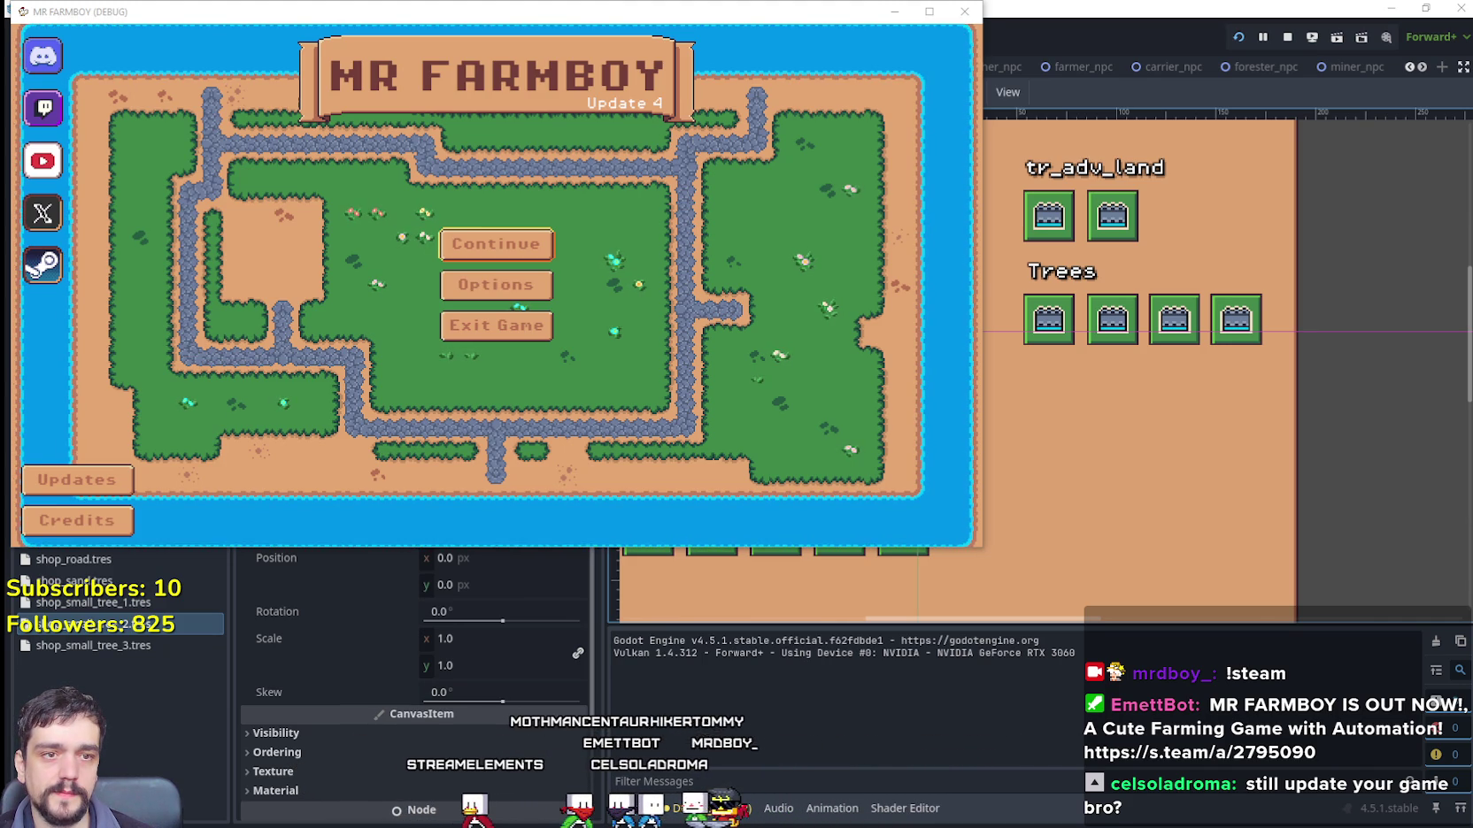
{"action": "left_click", "coordinate": [529, 249]}
{"action": "left_click", "coordinate": [581, 344]}
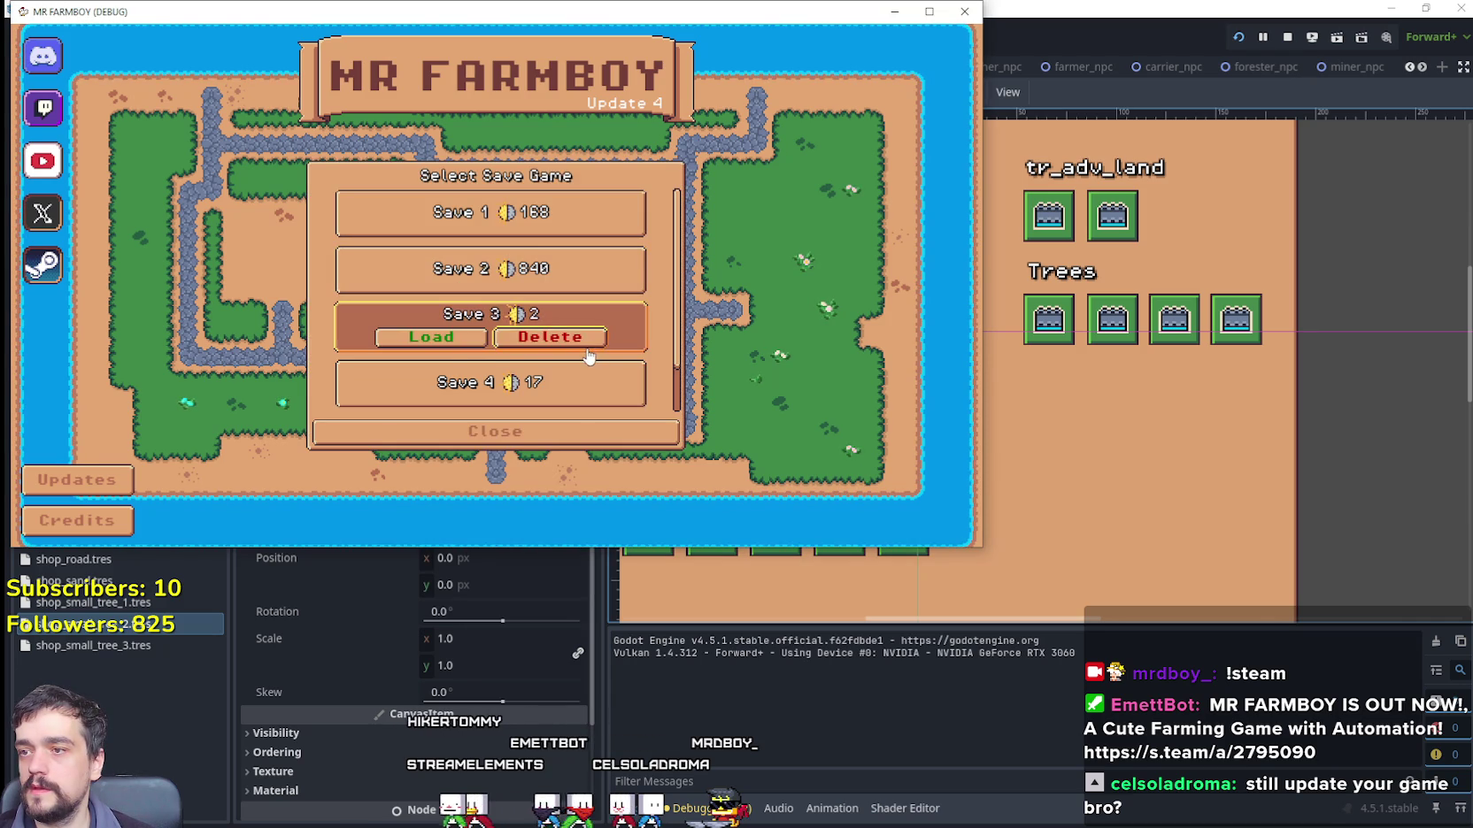
{"action": "left_click", "coordinate": [522, 337]}
{"action": "left_click", "coordinate": [428, 320]}
Step: Load Save 2, then move and maximize the game window
{"action": "left_click", "coordinate": [471, 285]}
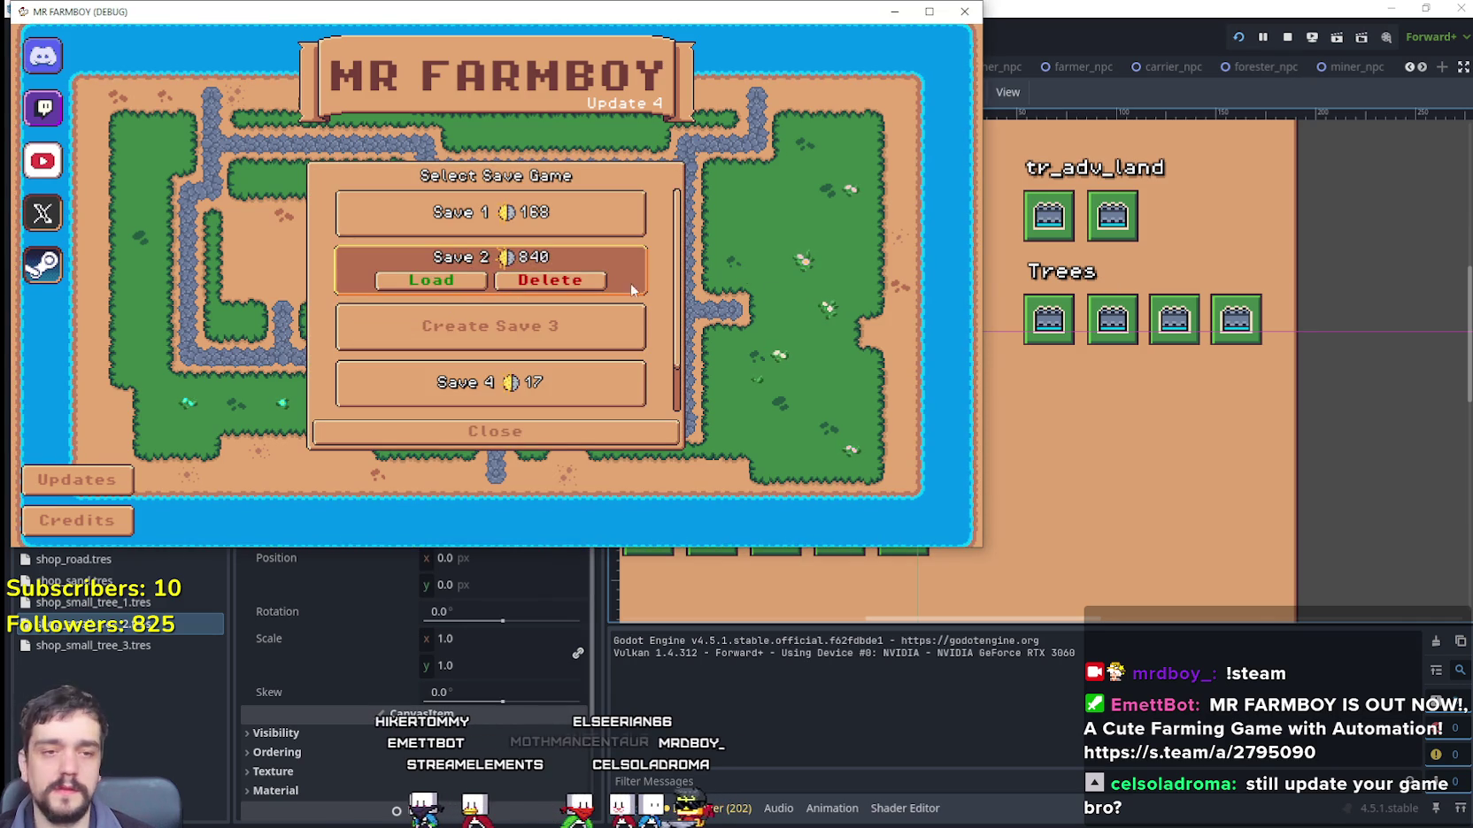
{"action": "left_click", "coordinate": [447, 279]}
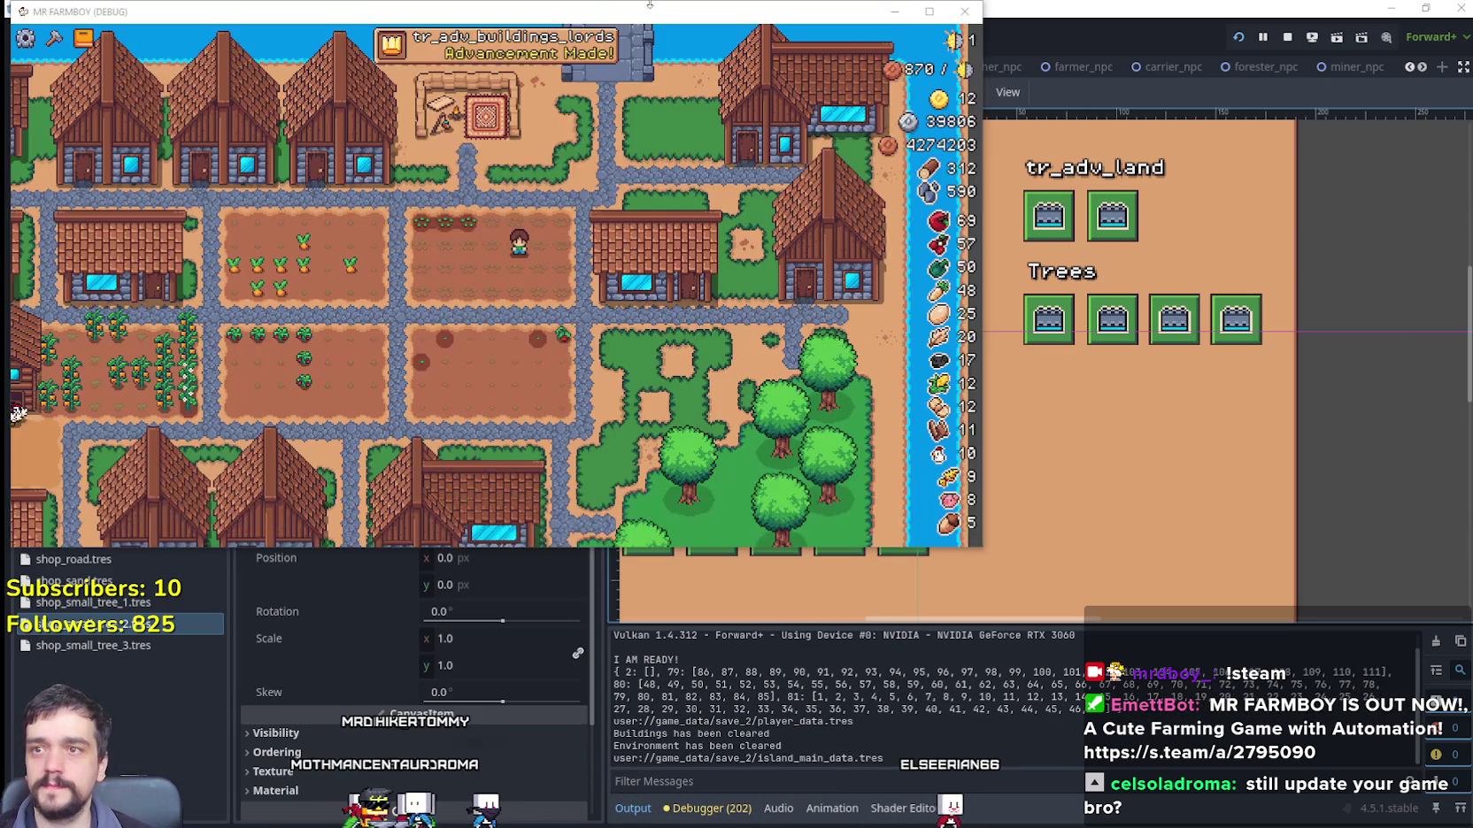
{"action": "left_click_drag", "start_coordinate": [650, 4], "coordinate": [930, 71]}
{"action": "left_click", "coordinate": [1248, 59]}
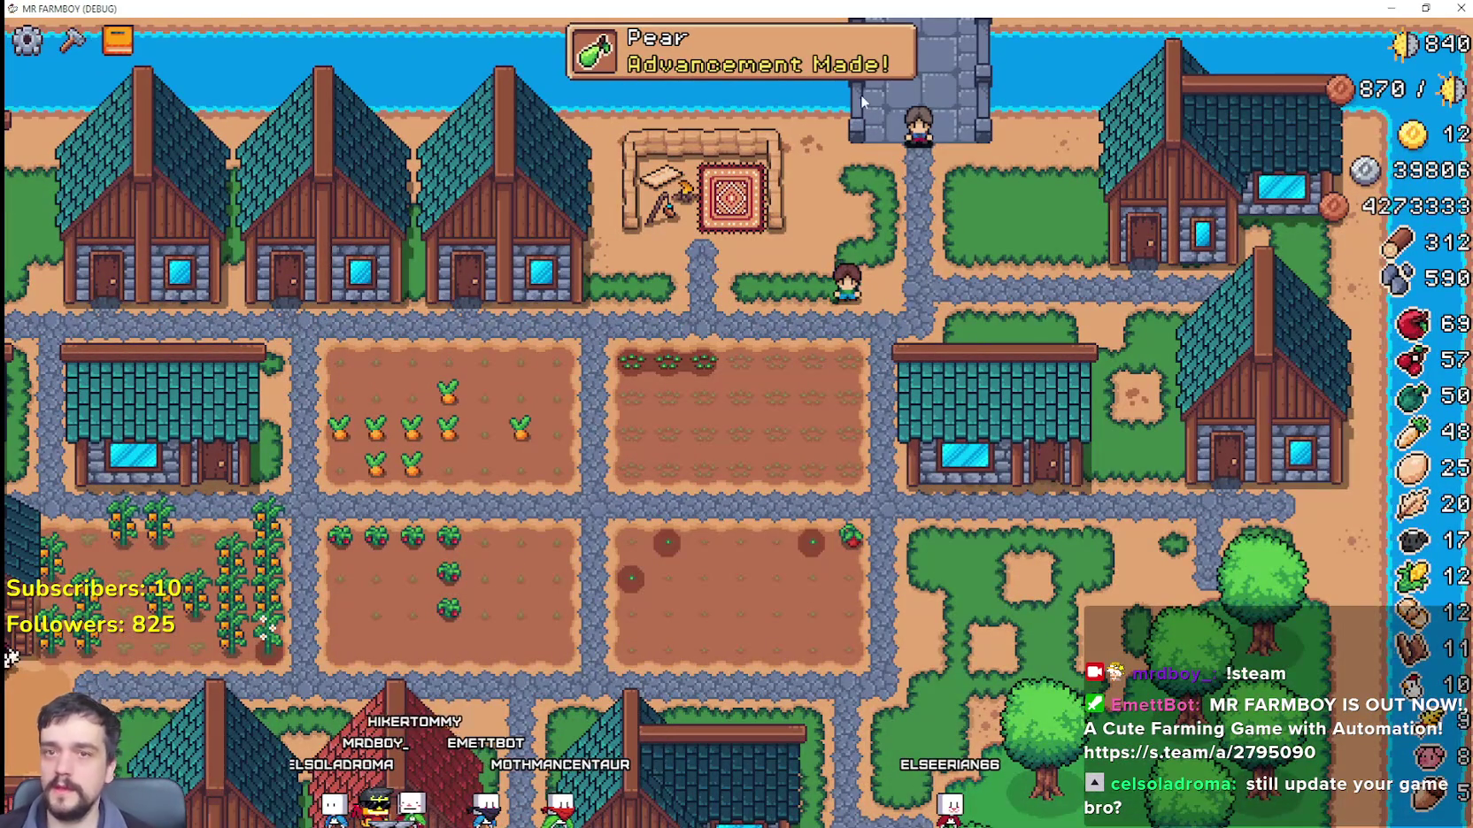
Step: Walk down into the field and harvest the ripe red pepper
{"action": "key", "text": "s"}
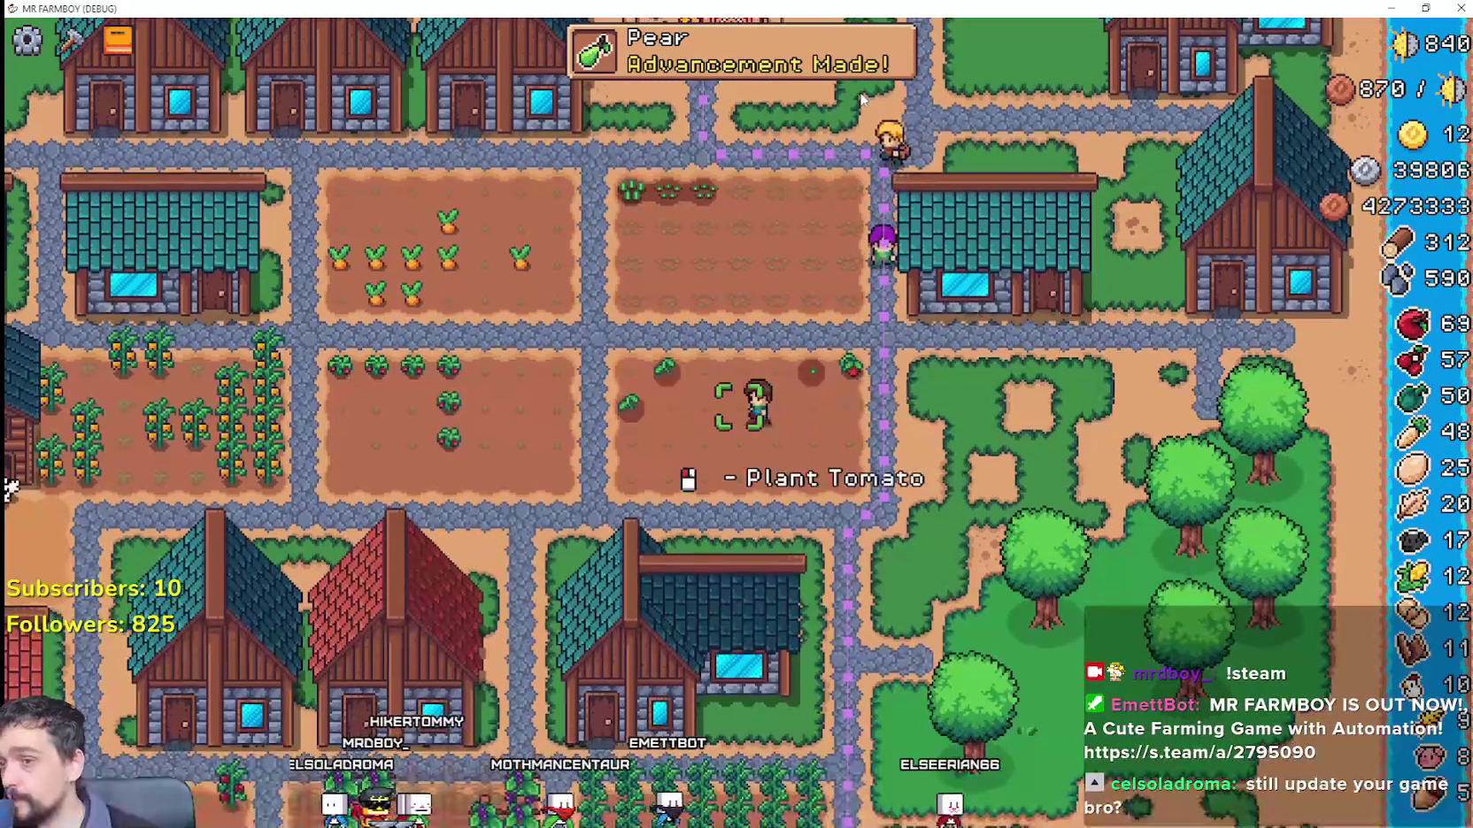
{"action": "key", "text": "s"}
{"action": "key", "text": "a"}
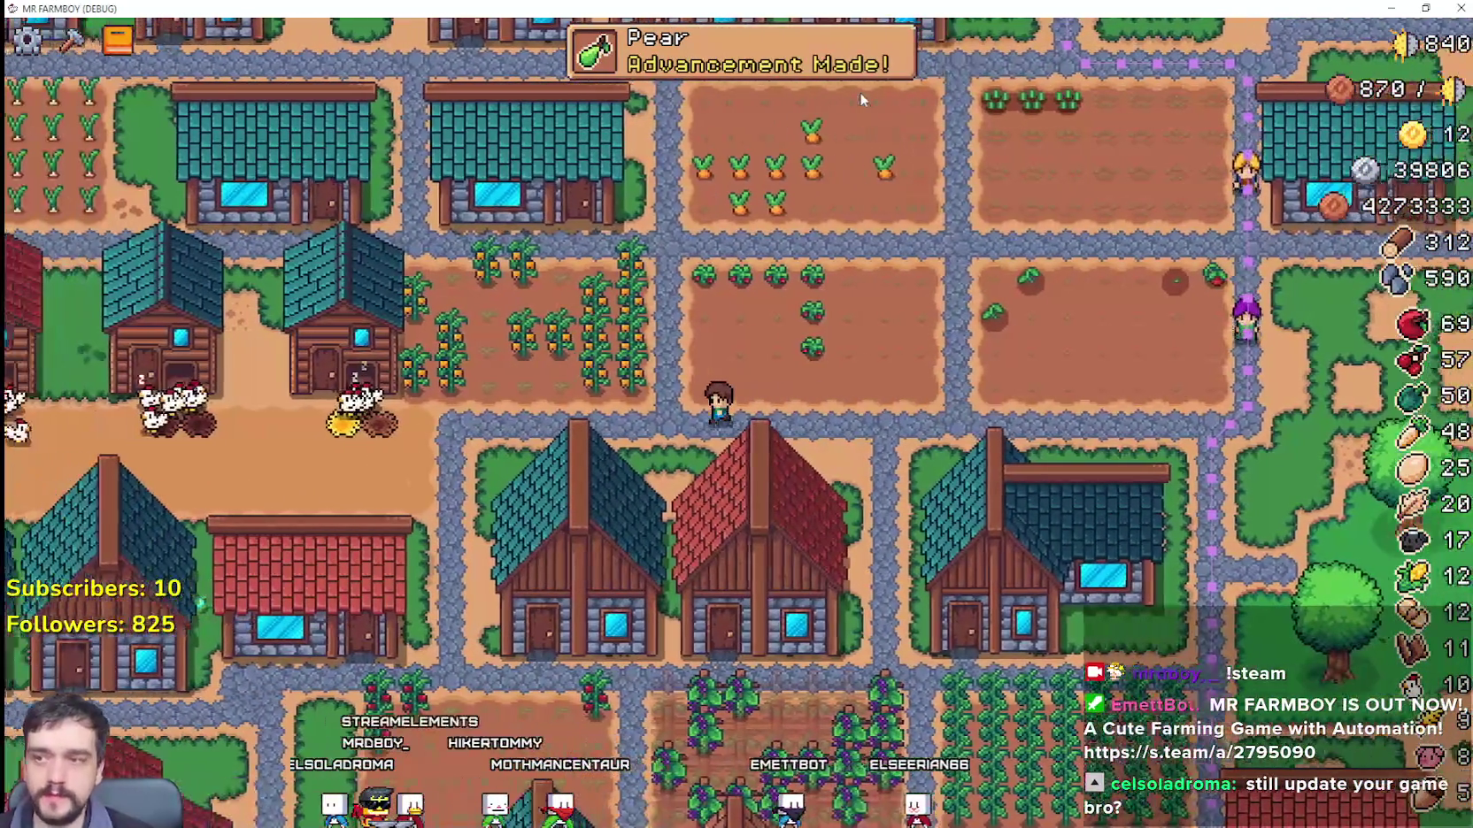
{"action": "key", "text": "a"}
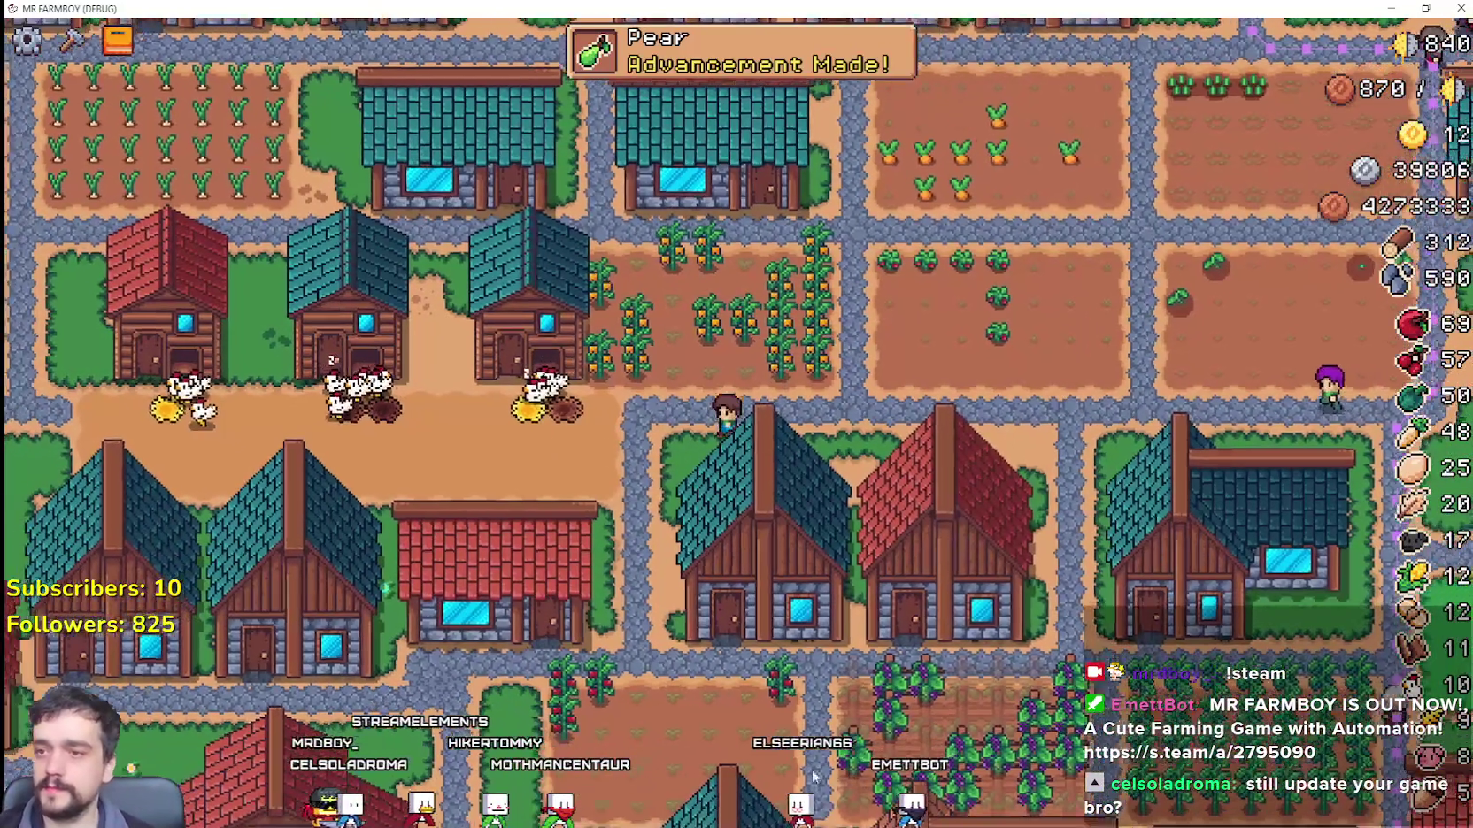
{"action": "key", "text": "s"}
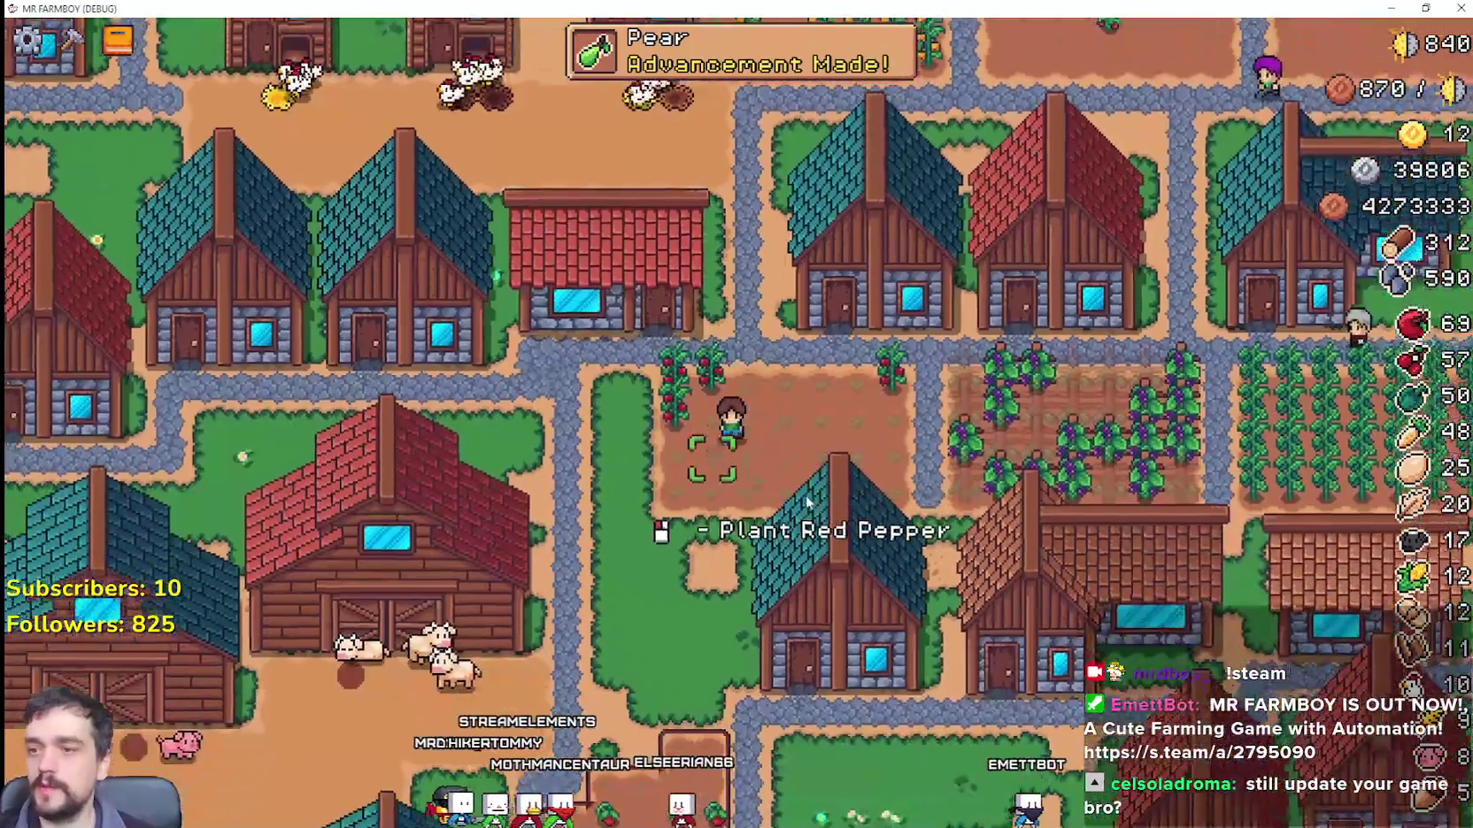
{"action": "key", "text": "s"}
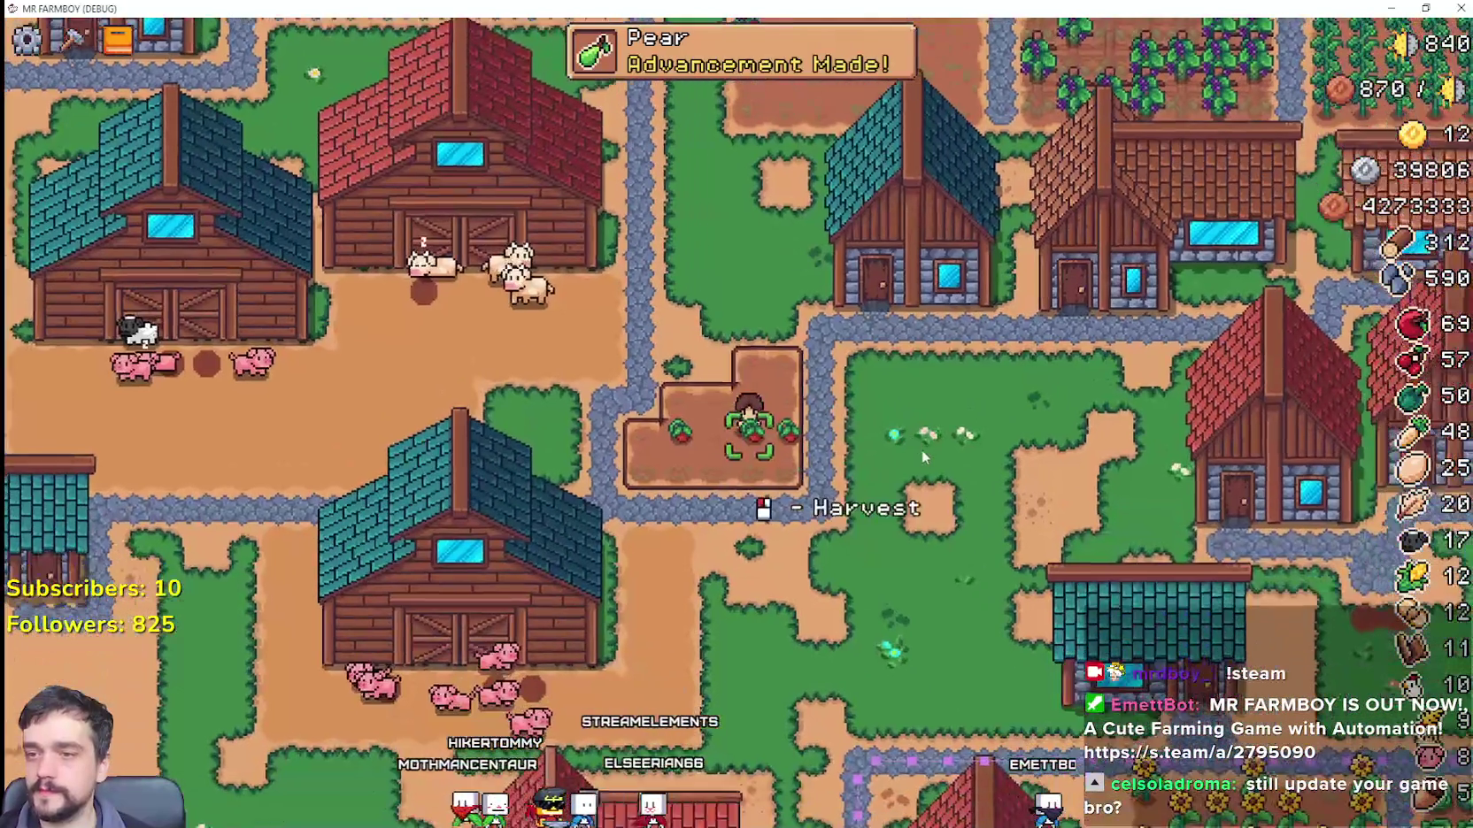
{"action": "left_click", "coordinate": [921, 450]}
{"action": "key", "text": "d"}
{"action": "key", "text": "s"}
Step: Open the Blacksmith panel, put silver ore into a furnace, then quit back to the editor
{"action": "scroll", "coordinate": [910, 459], "scroll_direction": "down", "scroll_amount": 5}
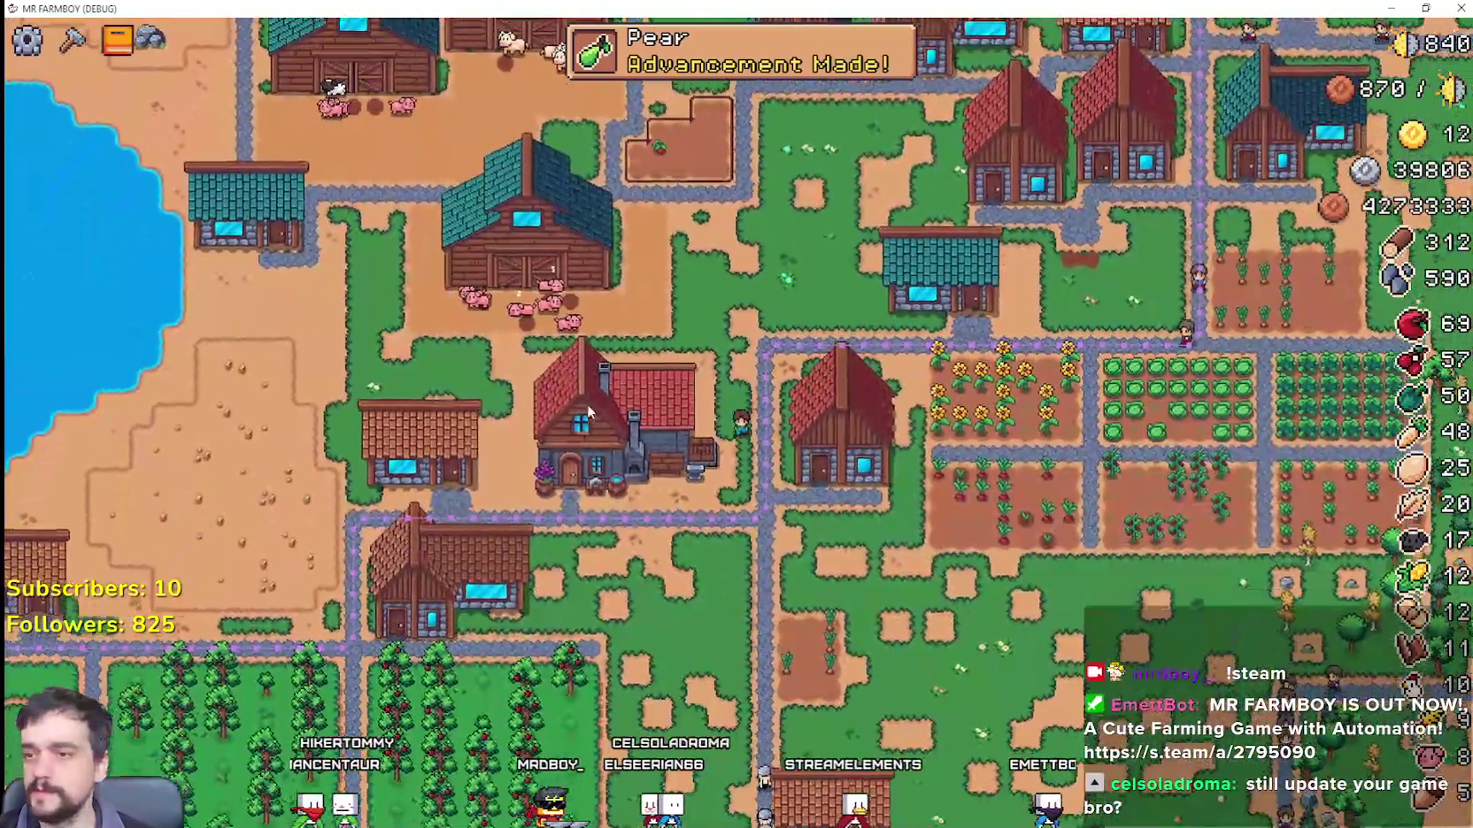
{"action": "left_click", "coordinate": [589, 411]}
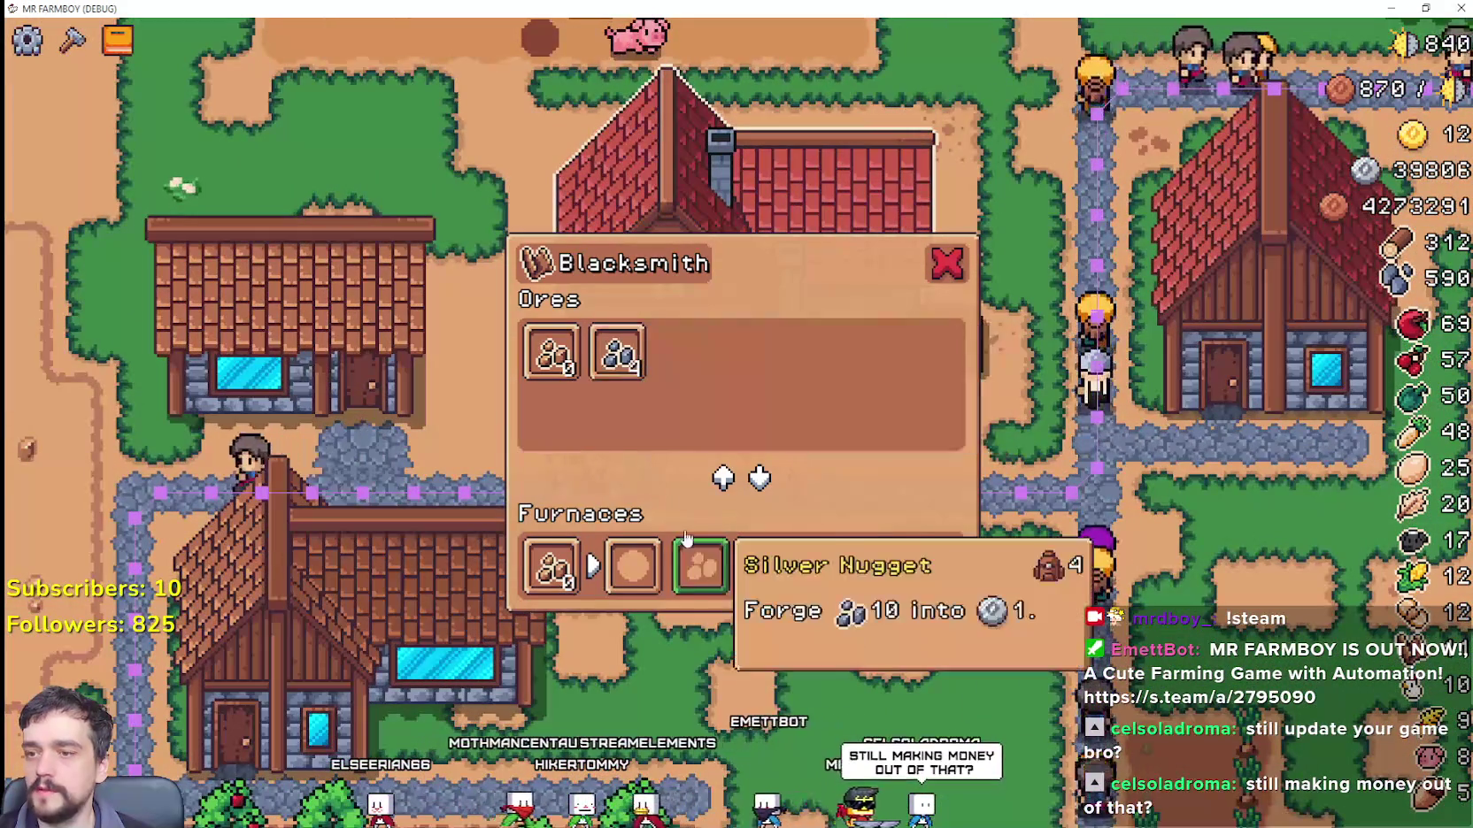
{"action": "left_click", "coordinate": [633, 372]}
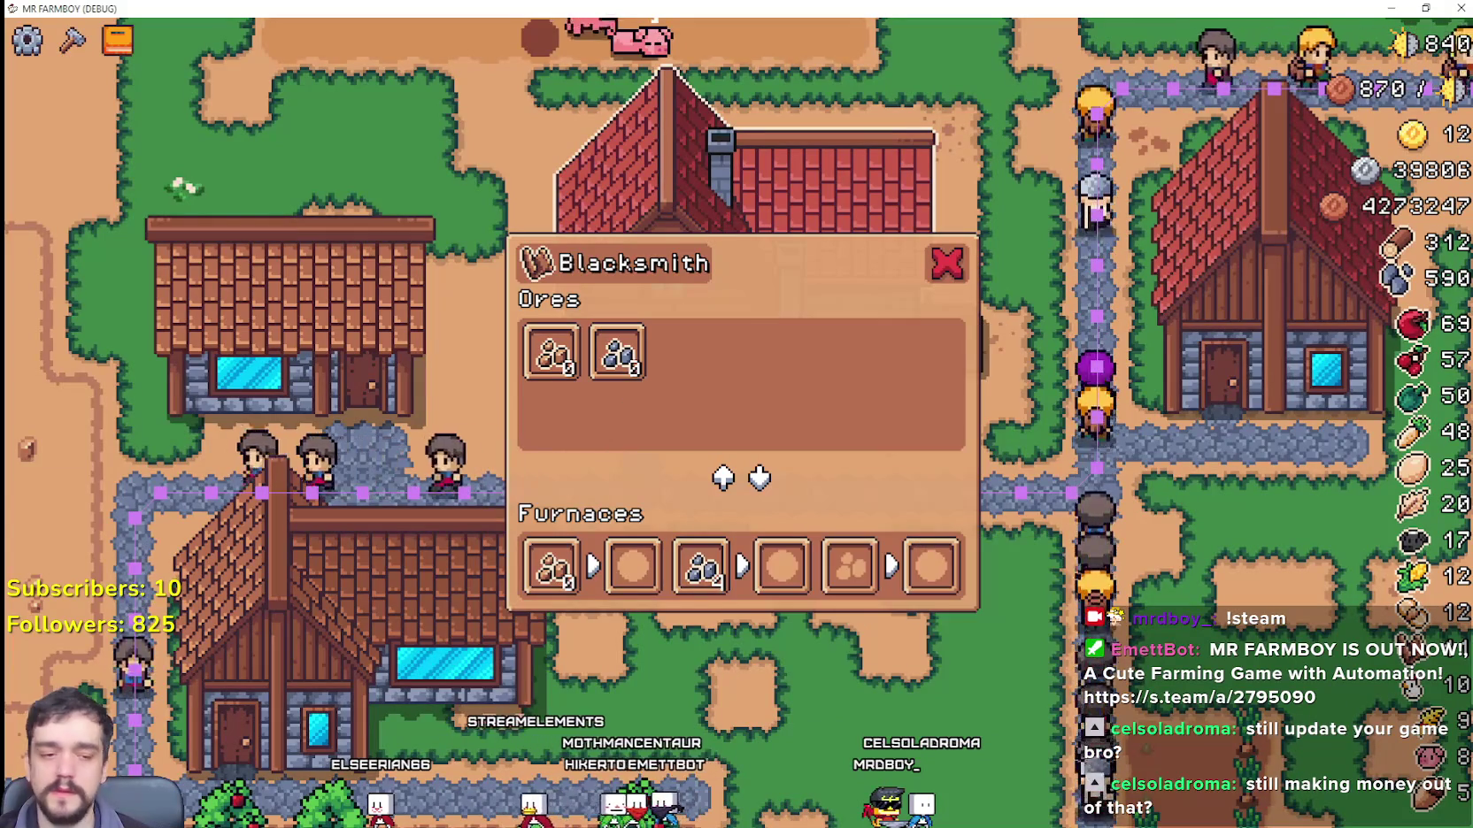
{"action": "key", "text": "F8"}
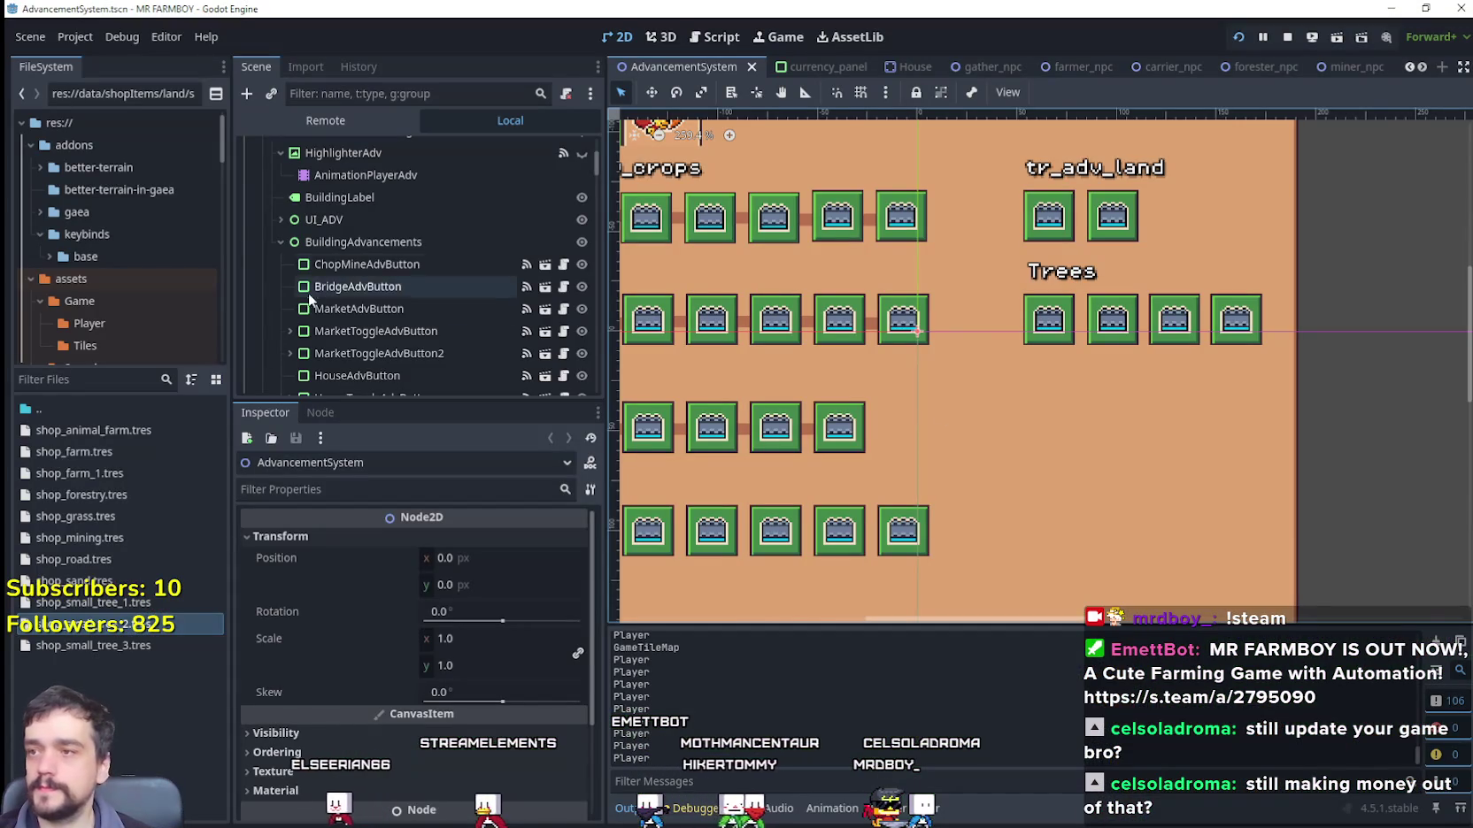
Step: Filter files for 'market', open Market_1.tscn and its vegetable_shop_new.gd script
{"action": "left_click", "coordinate": [93, 381]}
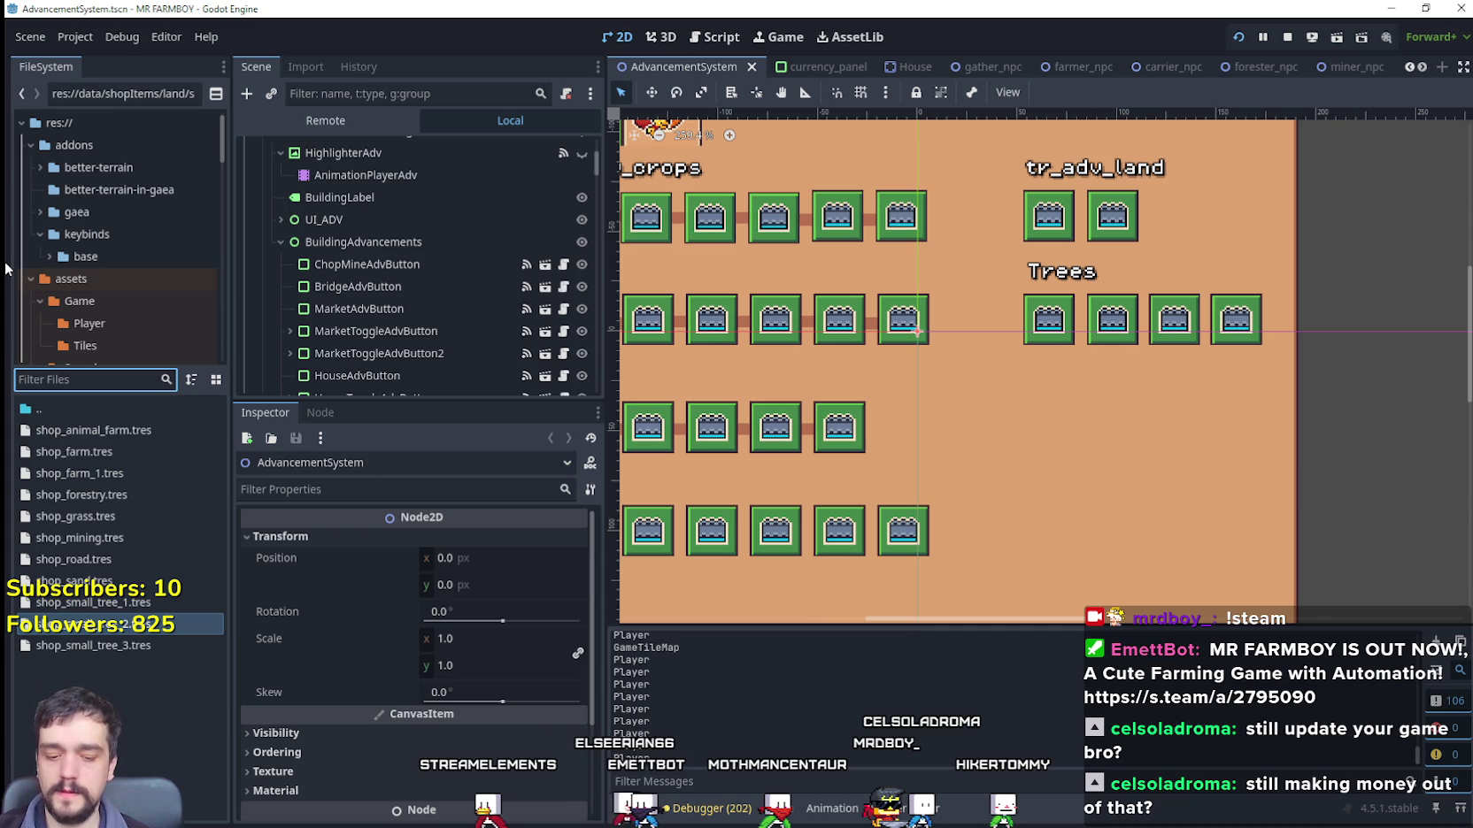
{"action": "type", "text": "market"}
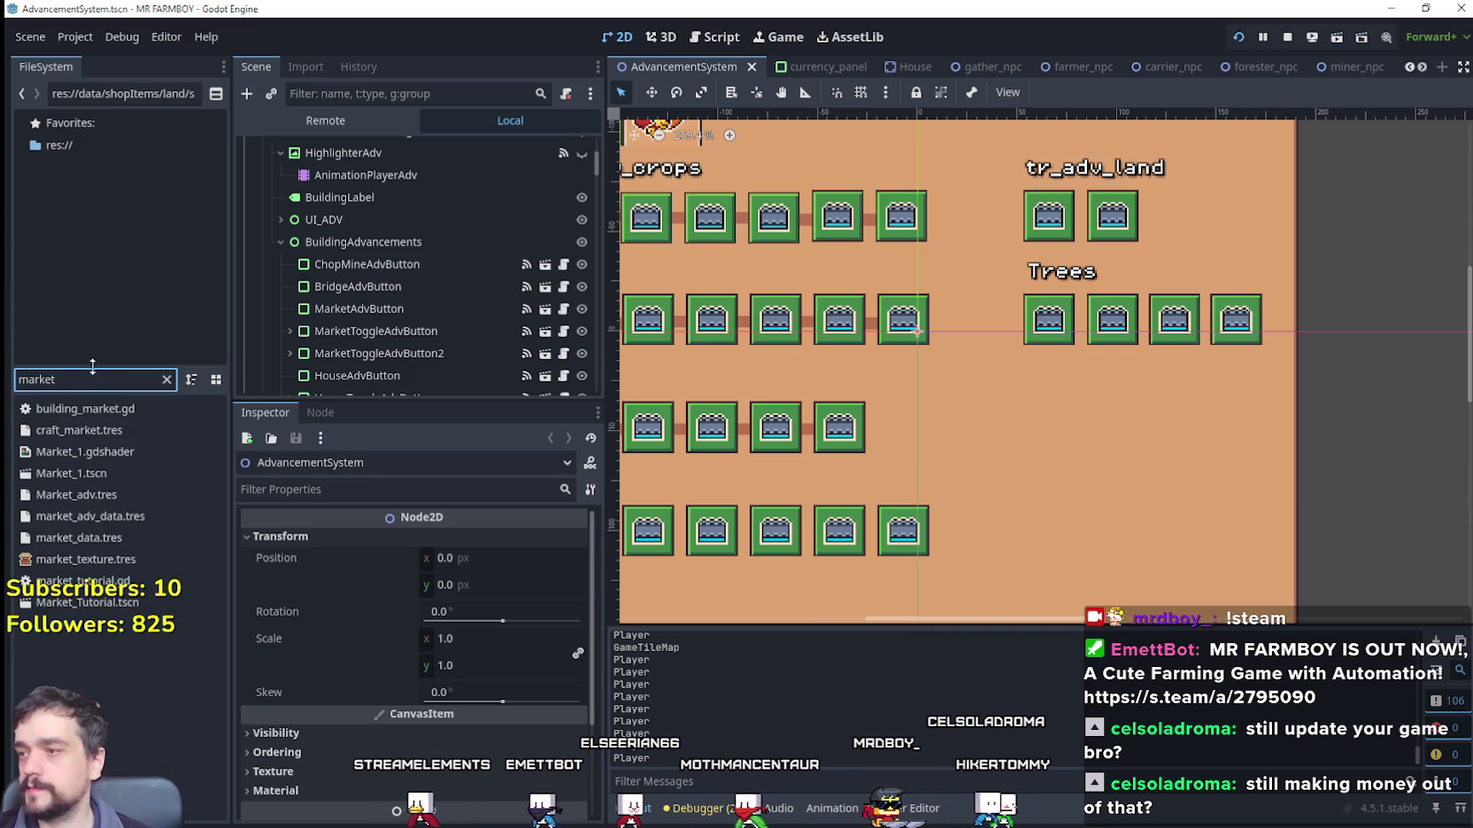
{"action": "double_click", "coordinate": [159, 478]}
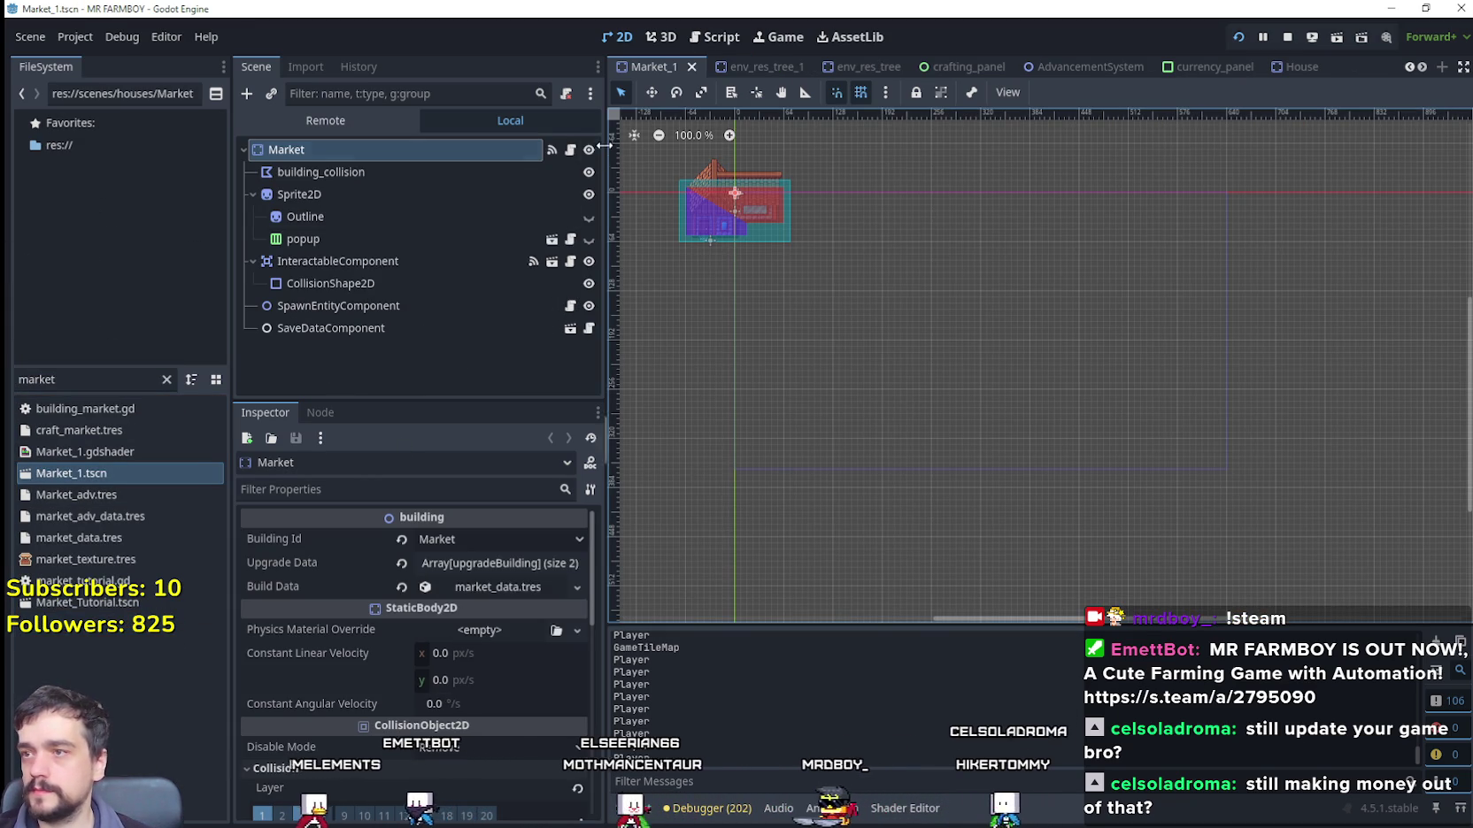
{"action": "left_click", "coordinate": [570, 149]}
{"action": "mouse_move", "coordinate": [1420, 248]}
{"action": "left_mouse_down"}
{"action": "mouse_move", "coordinate": [1437, 203]}
{"action": "mouse_move", "coordinate": [1426, 358]}
{"action": "mouse_move", "coordinate": [1457, 541]}
{"action": "mouse_move", "coordinate": [1430, 127]}
{"action": "mouse_move", "coordinate": [1412, 177]}
{"action": "mouse_move", "coordinate": [1387, 81]}
{"action": "left_mouse_up"}
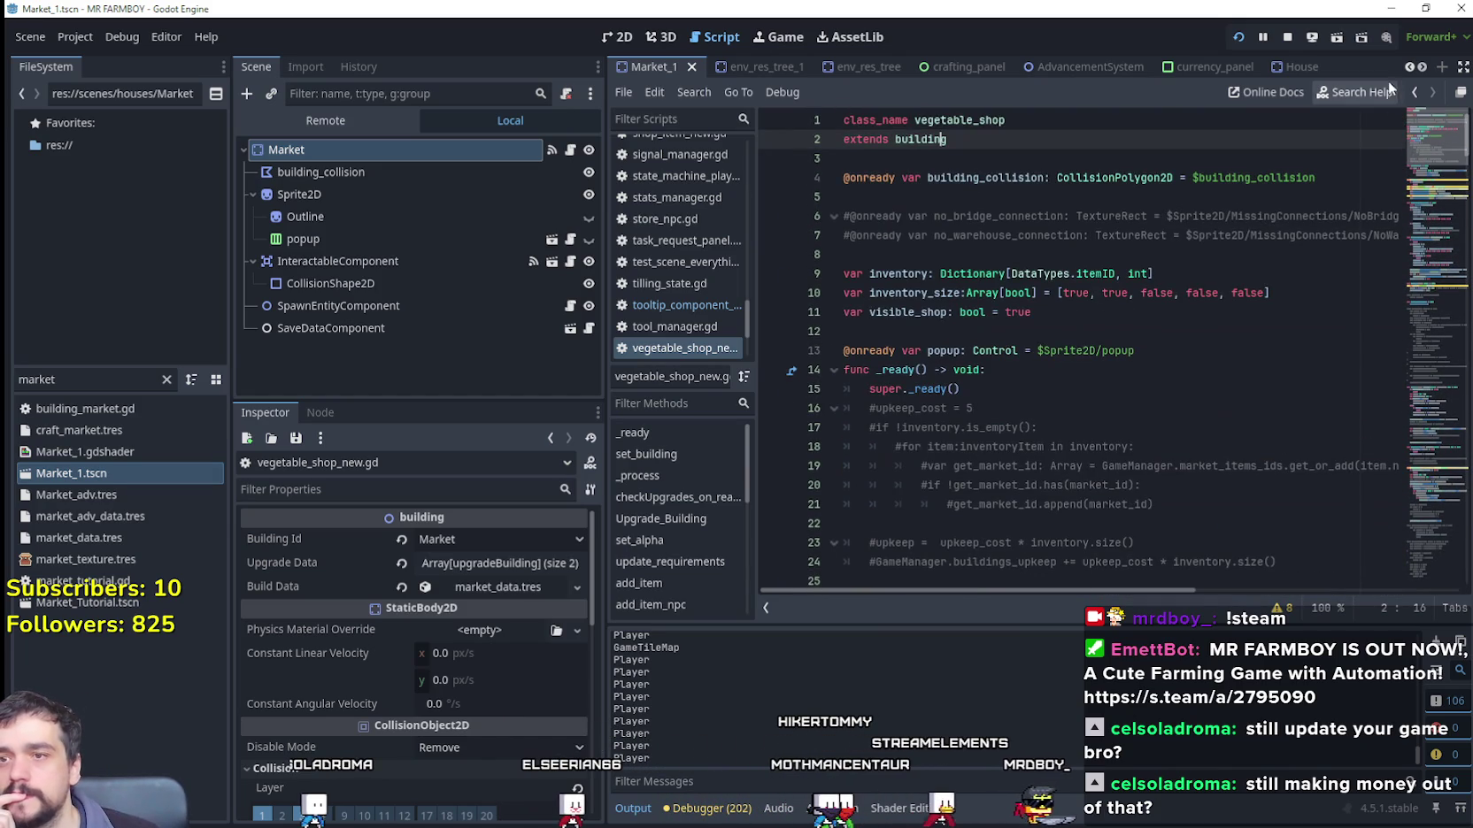
{"action": "right_click", "coordinate": [939, 140]}
{"action": "left_click", "coordinate": [955, 433]}
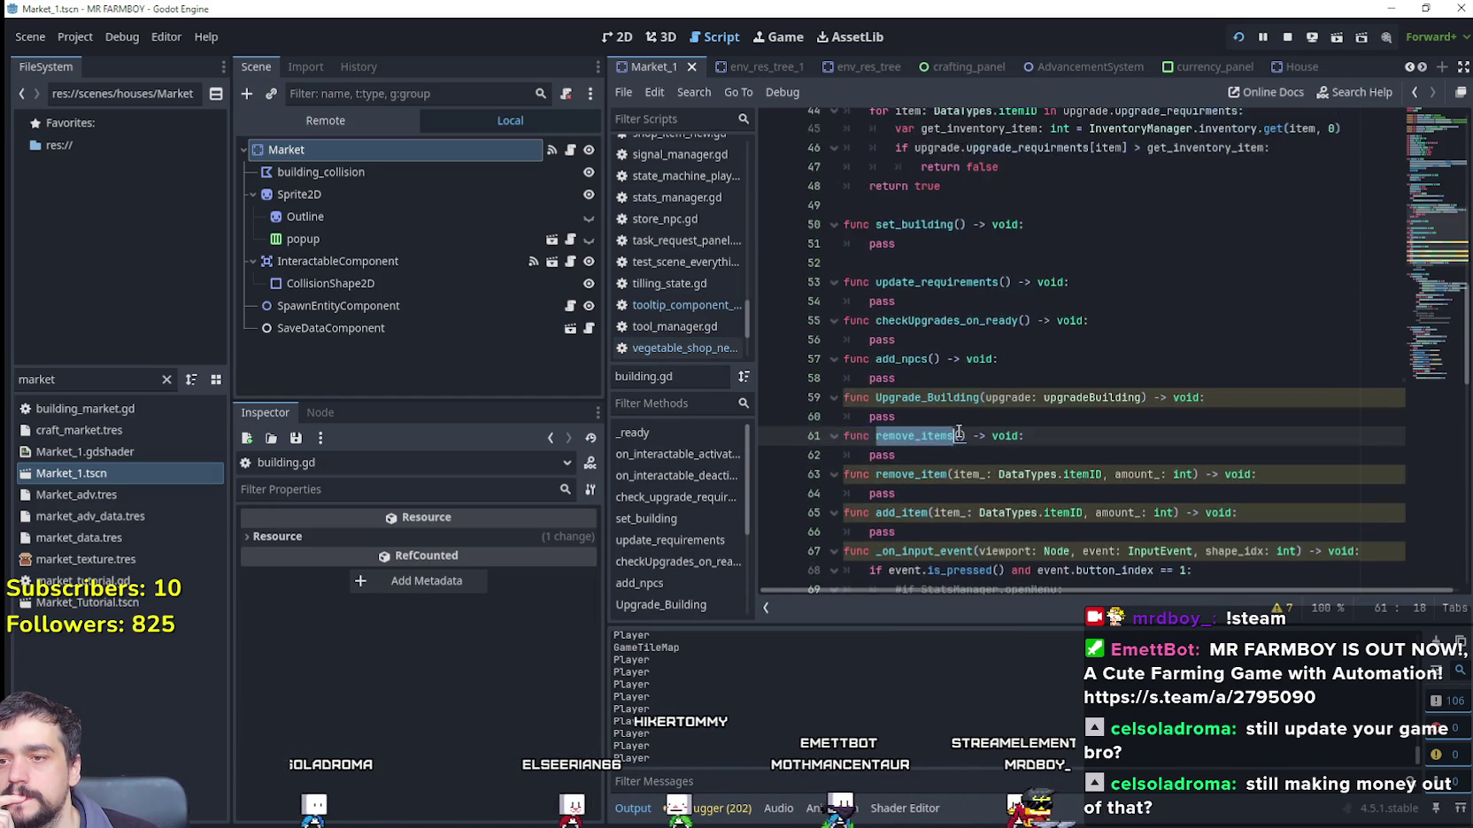
{"action": "scroll", "coordinate": [959, 431], "scroll_direction": "down", "scroll_amount": 4}
{"action": "left_click", "coordinate": [1139, 403]}
{"action": "left_click_drag", "start_coordinate": [1062, 378], "coordinate": [843, 359]}
{"action": "scroll", "coordinate": [1052, 403], "scroll_direction": "down", "scroll_amount": 2}
{"action": "double_click", "coordinate": [924, 283]}
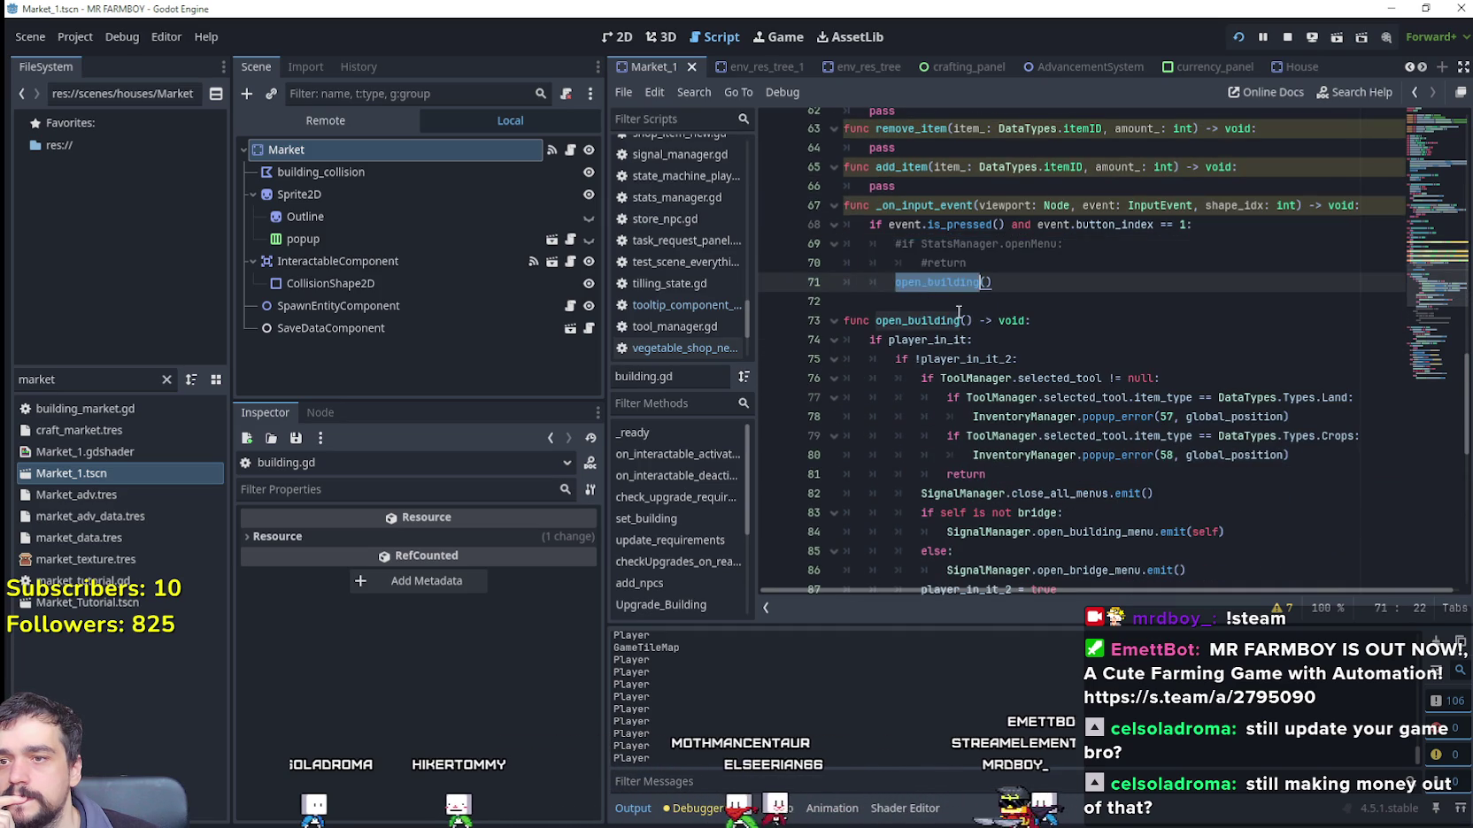
{"action": "scroll", "coordinate": [924, 292], "scroll_direction": "down", "scroll_amount": 2}
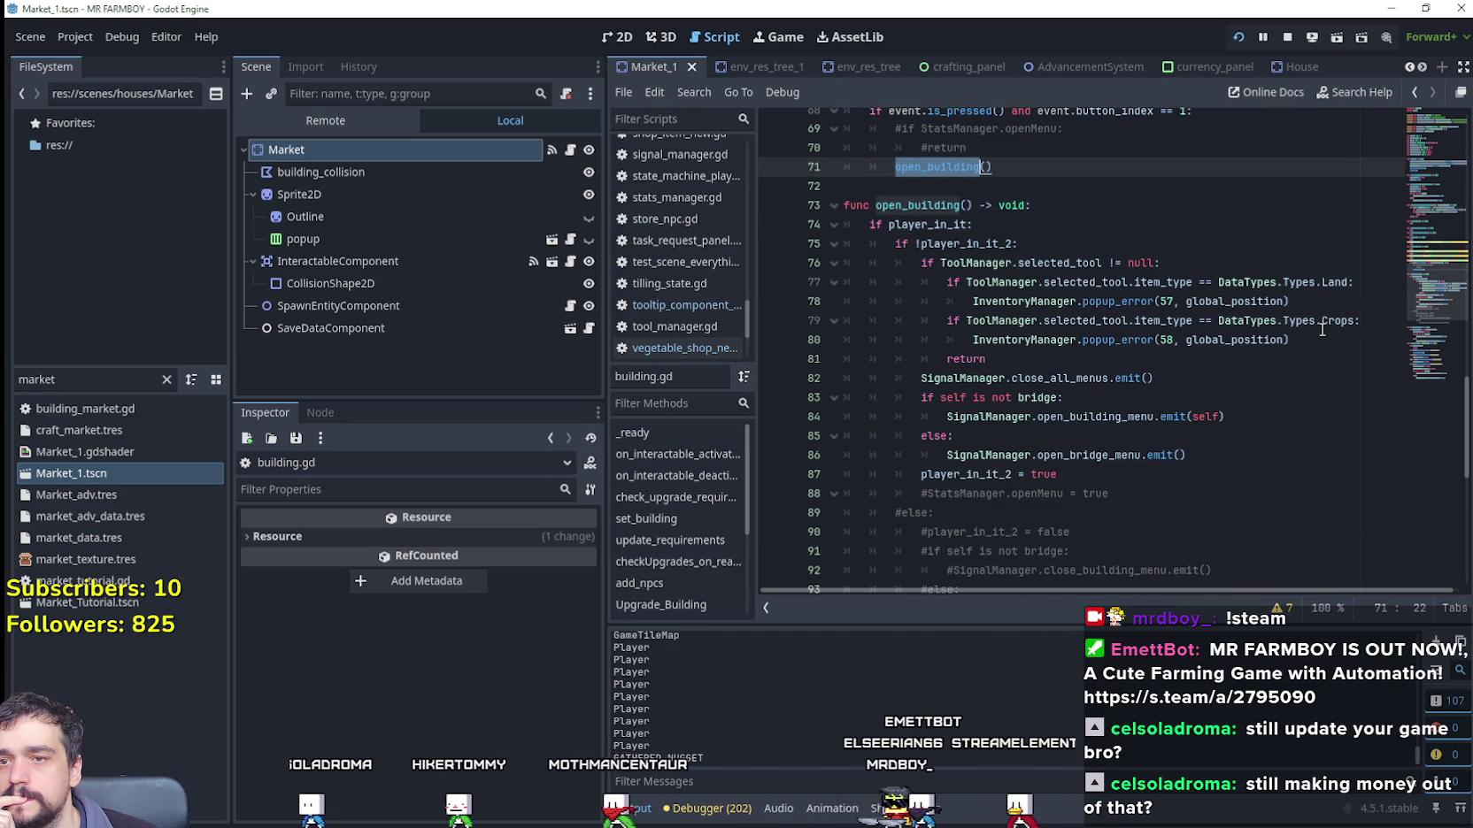
{"action": "scroll", "coordinate": [1321, 331], "scroll_direction": "down", "scroll_amount": 3}
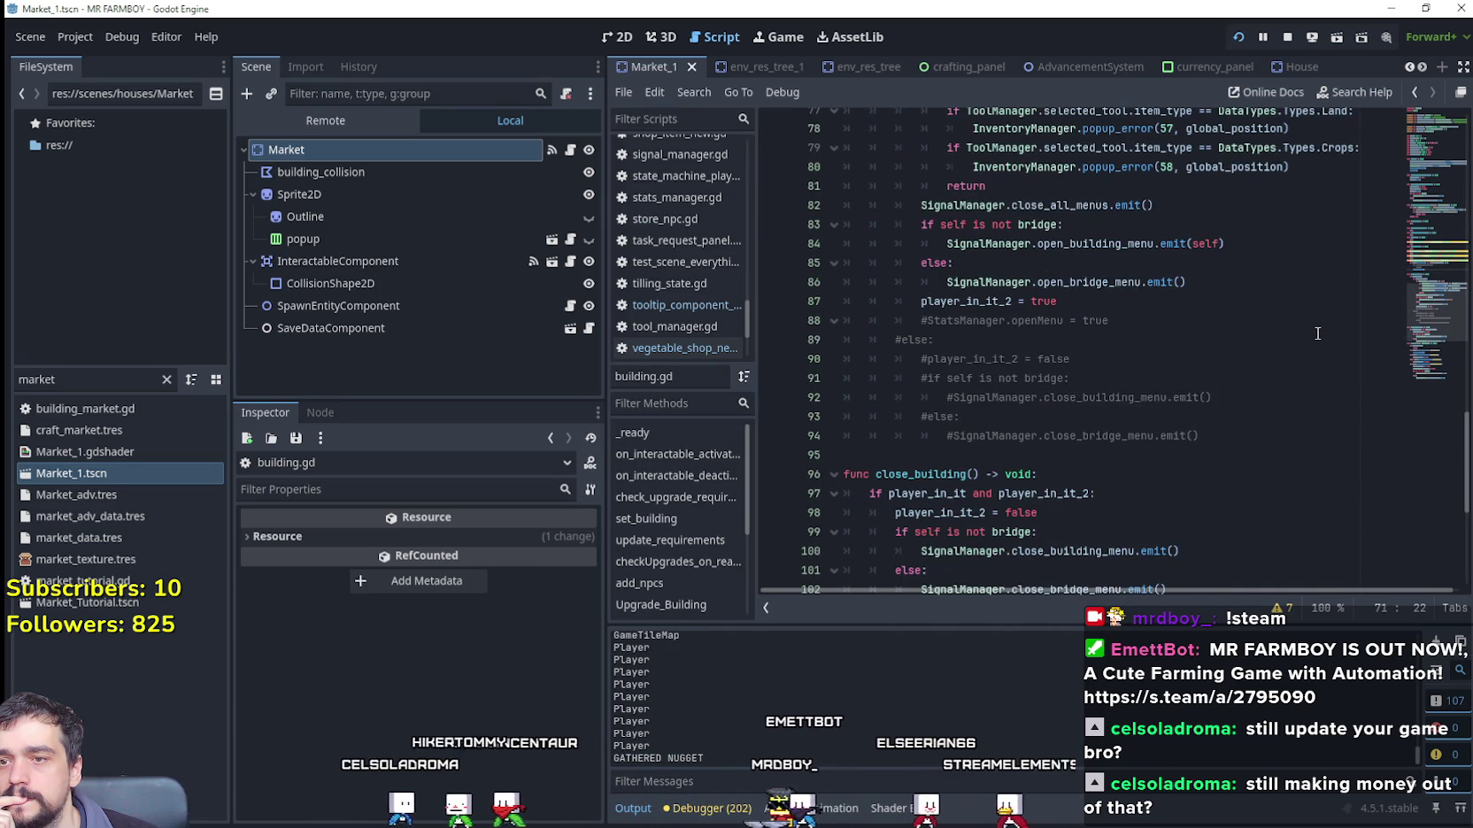
{"action": "mouse_move", "coordinate": [1216, 426]}
{"action": "left_mouse_down"}
{"action": "mouse_move", "coordinate": [894, 350]}
{"action": "mouse_move", "coordinate": [1157, 430]}
{"action": "mouse_move", "coordinate": [881, 320]}
{"action": "left_mouse_up"}
{"action": "scroll", "coordinate": [1102, 368], "scroll_direction": "down", "scroll_amount": 6}
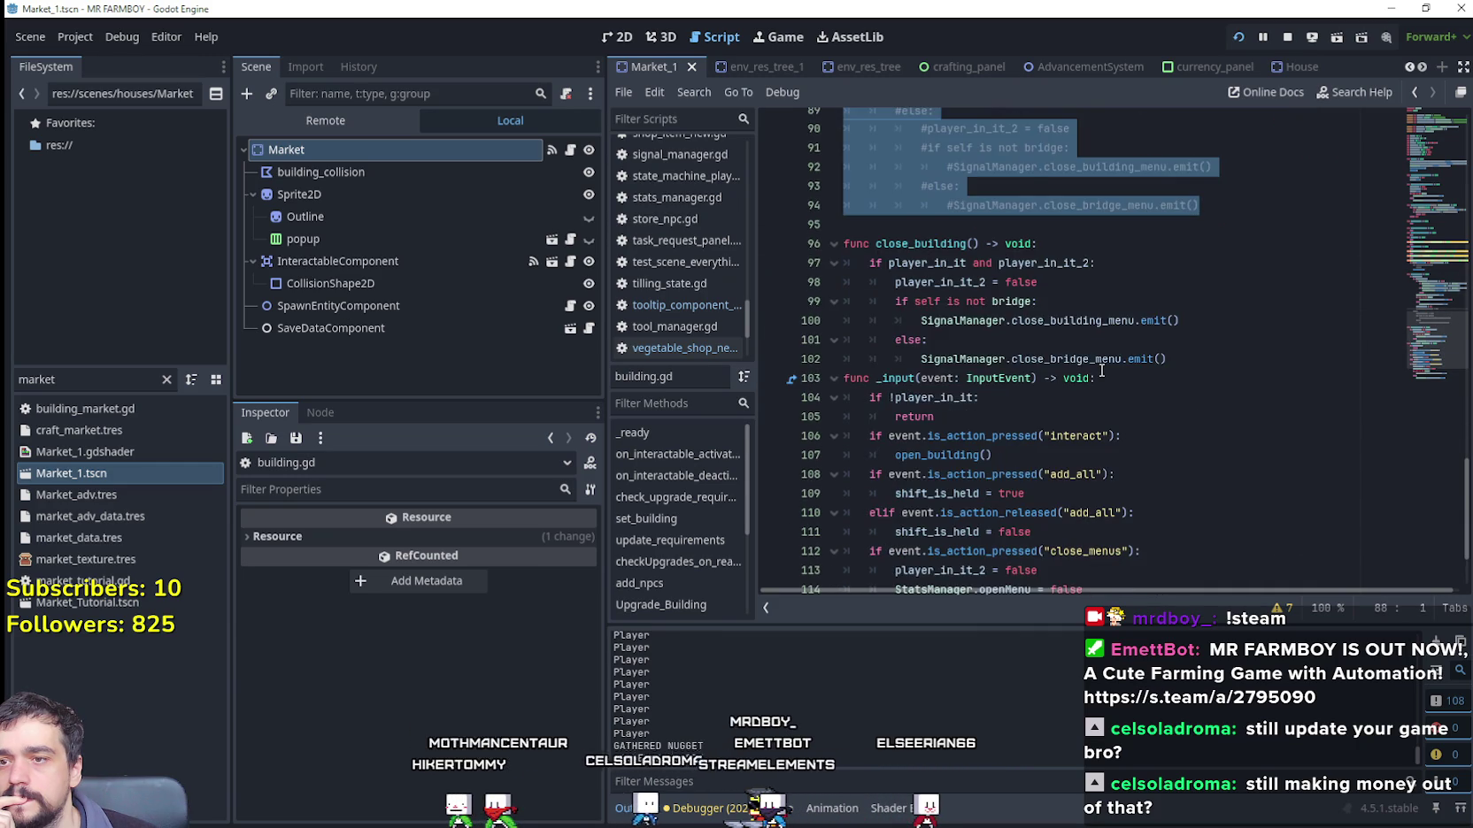
{"action": "scroll", "coordinate": [1102, 369], "scroll_direction": "up", "scroll_amount": 6}
{"action": "scroll", "coordinate": [1067, 378], "scroll_direction": "down", "scroll_amount": 6}
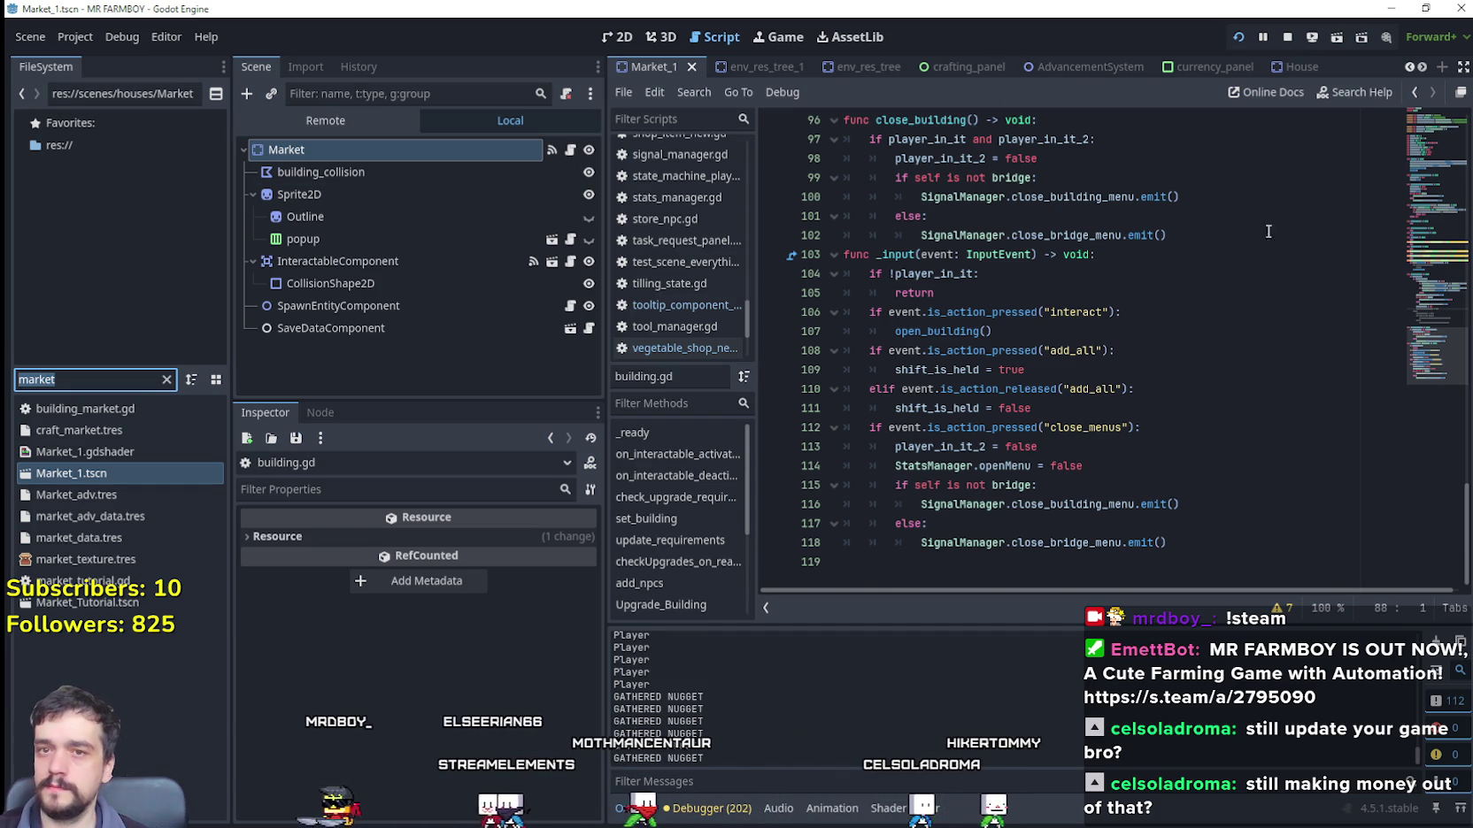
{"action": "scroll", "coordinate": [1212, 191], "scroll_direction": "up", "scroll_amount": 20}
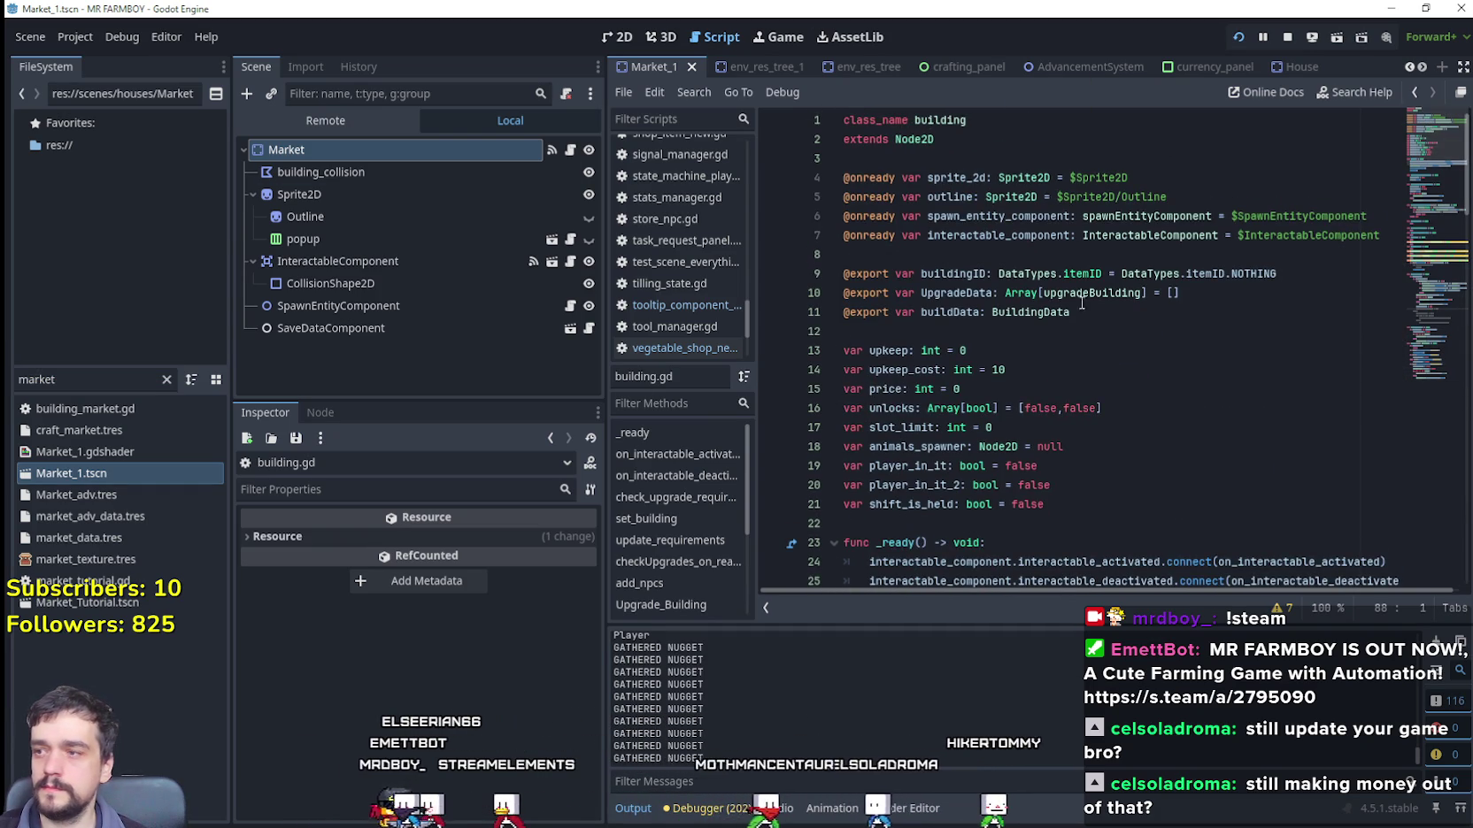
Step: Filter files for 'black' and open Blacksmith.tscn with its blacksmith.gd script
{"action": "type", "text": "black"}
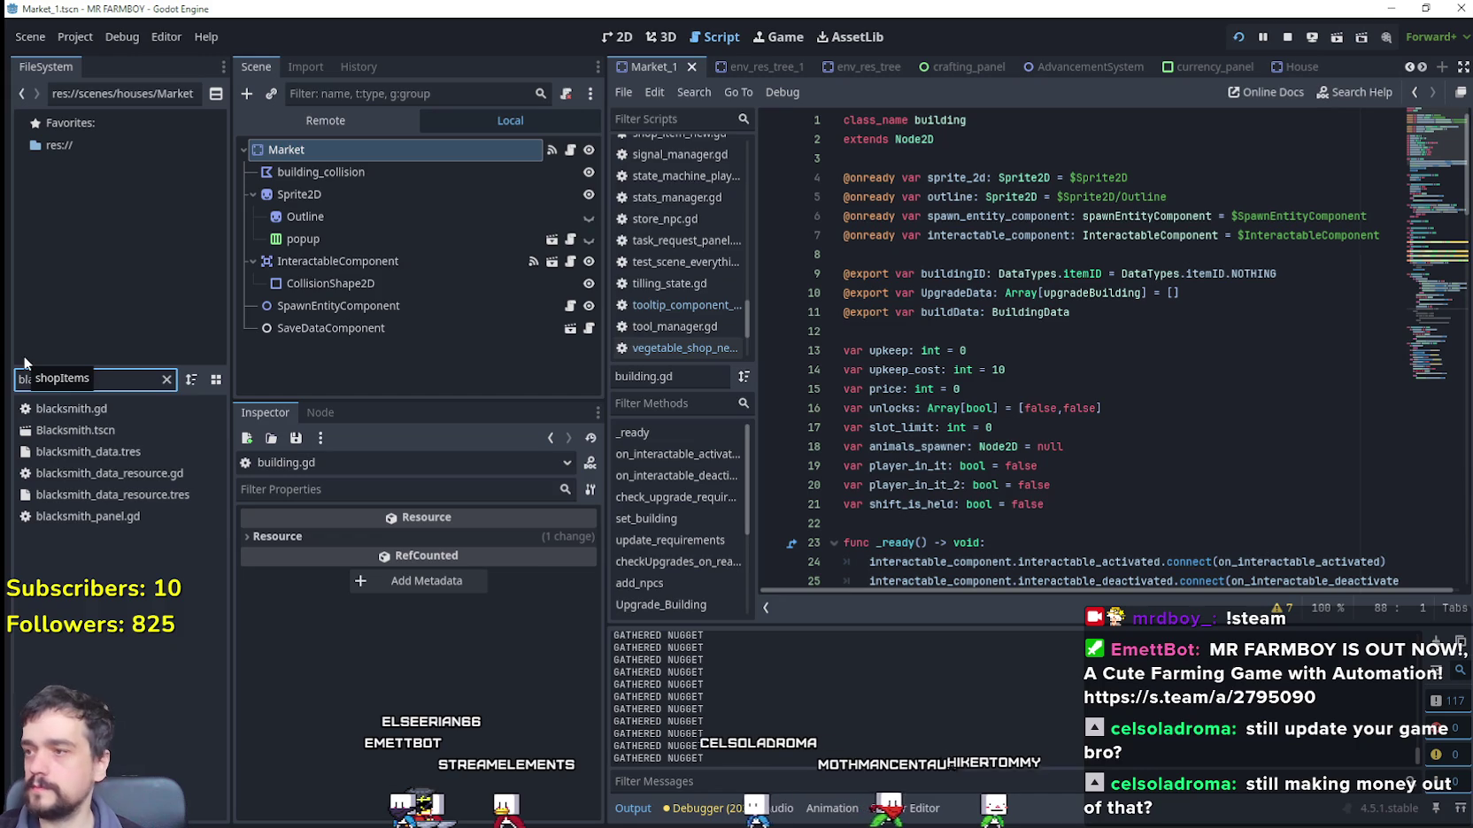
{"action": "double_click", "coordinate": [100, 432]}
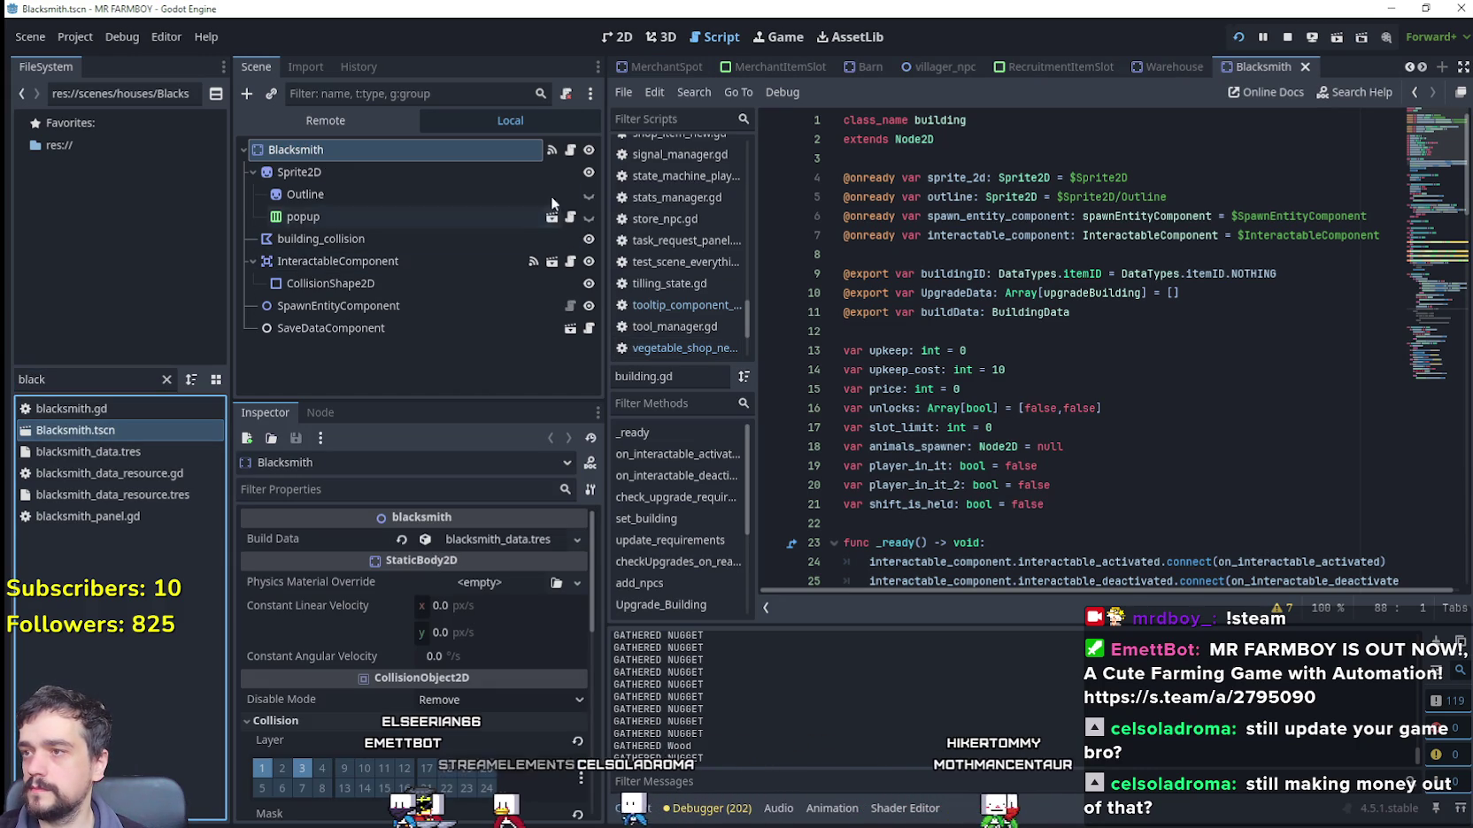
{"action": "left_click", "coordinate": [570, 151]}
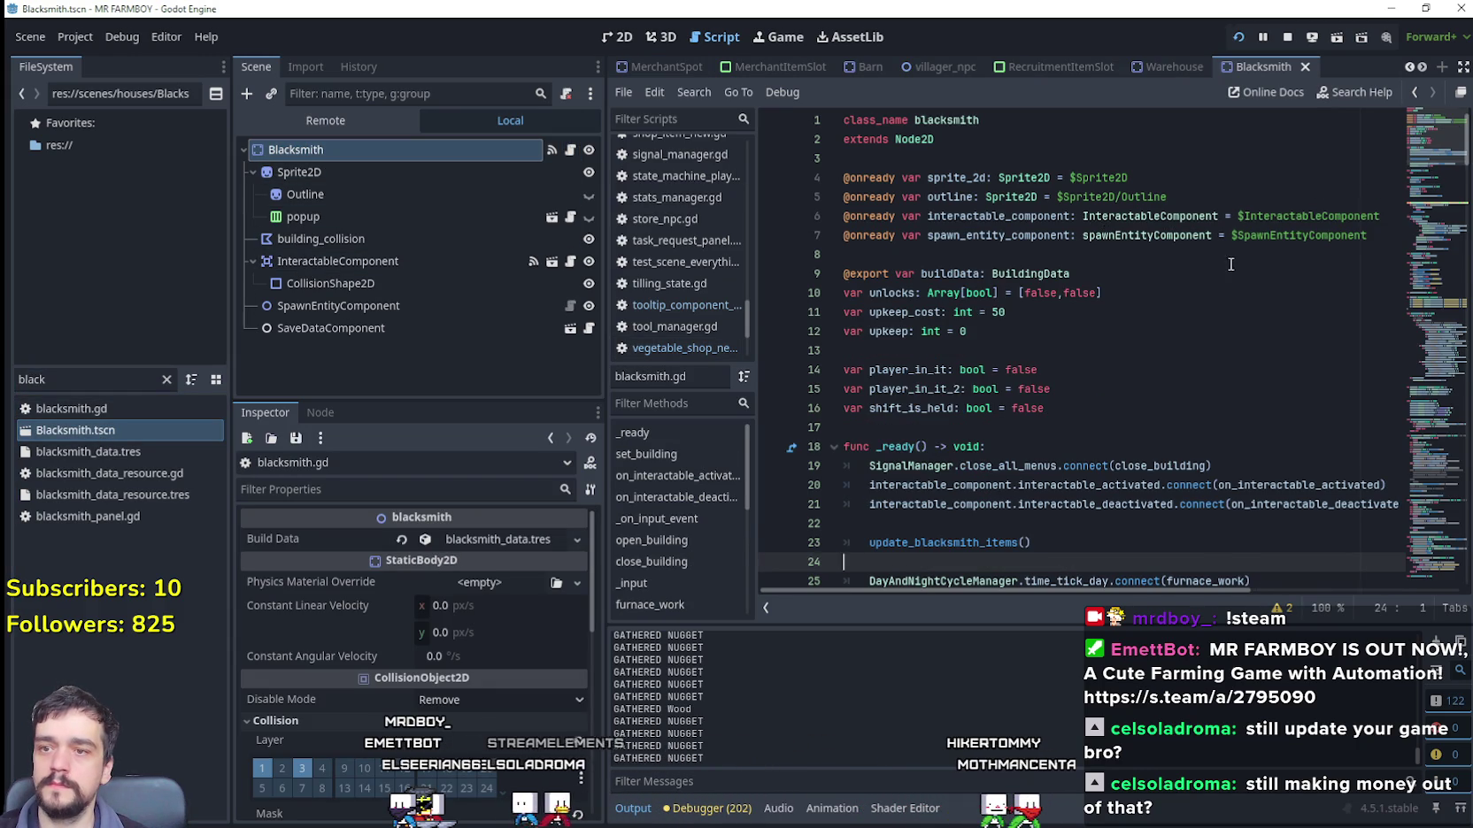
{"action": "scroll", "coordinate": [1230, 264], "scroll_direction": "down", "scroll_amount": 7}
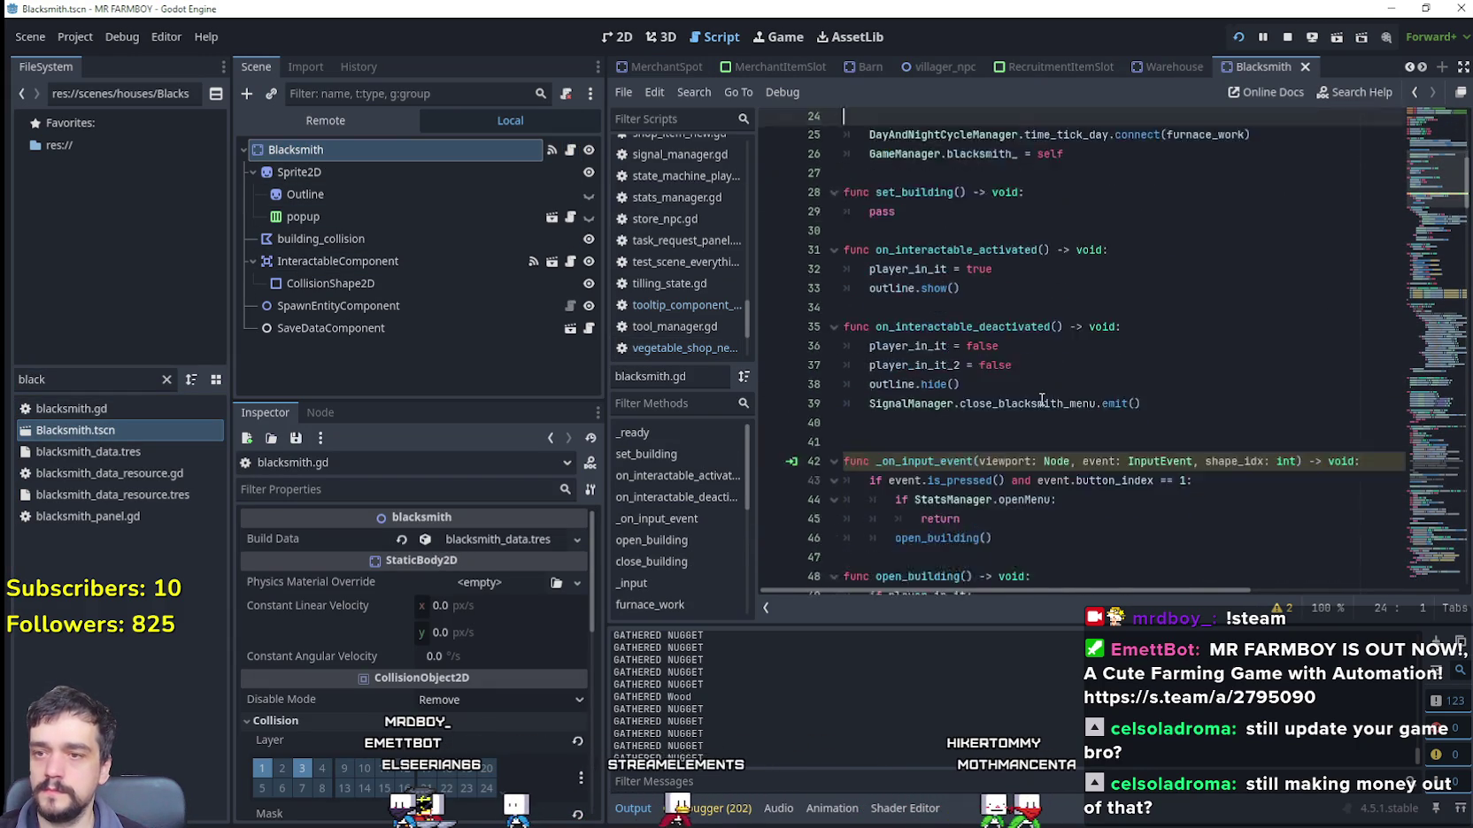
{"action": "scroll", "coordinate": [1042, 400], "scroll_direction": "down", "scroll_amount": 5}
Step: Comment out the openMenu check and its return on lines 44–45
{"action": "mouse_move", "coordinate": [961, 273]}
{"action": "left_mouse_down"}
{"action": "mouse_move", "coordinate": [829, 276]}
{"action": "mouse_move", "coordinate": [823, 259]}
{"action": "left_mouse_up"}
{"action": "key", "text": "ctrl+k"}
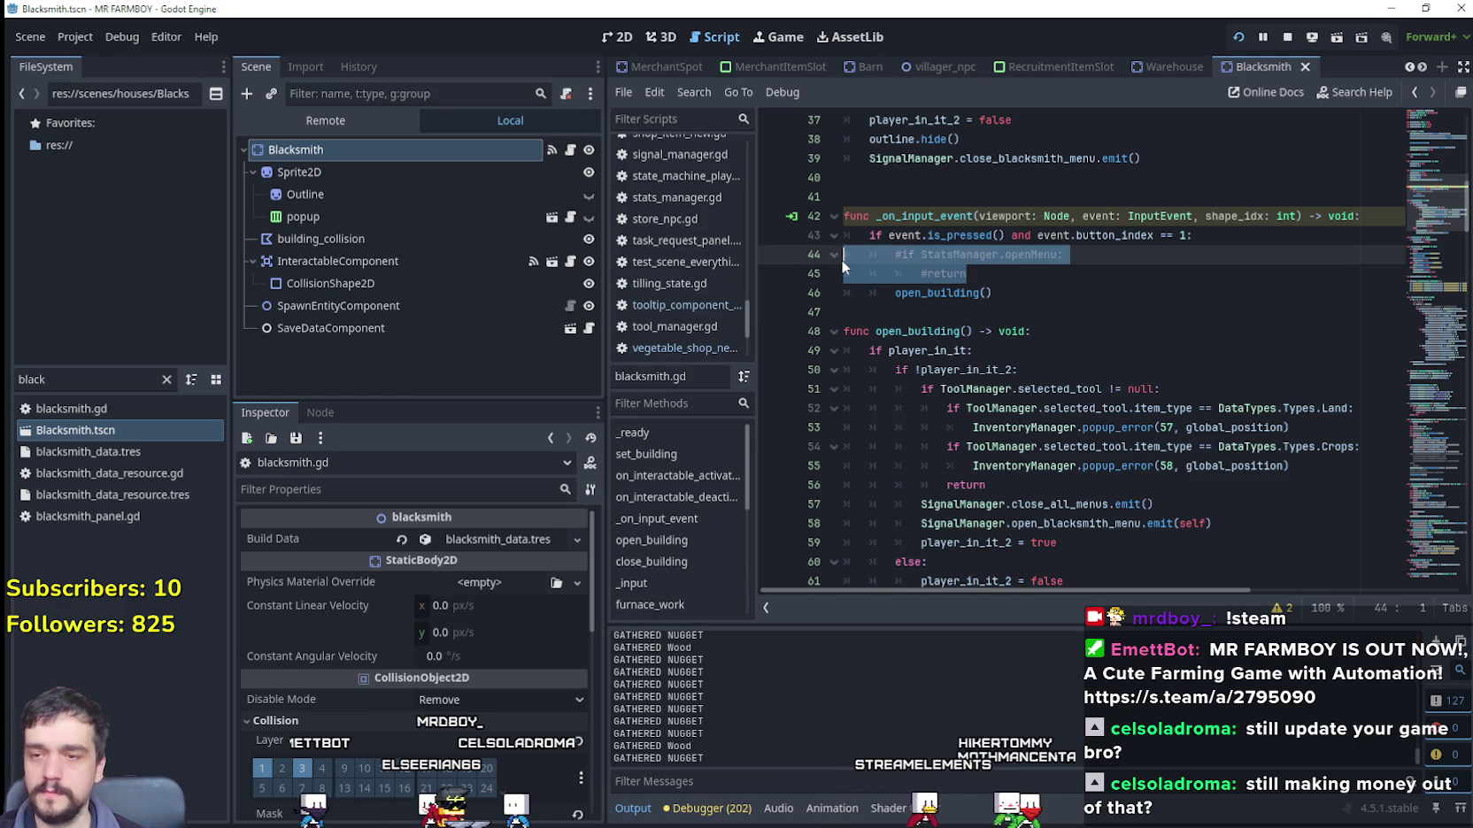
{"action": "key", "text": "Right"}
Step: Comment out the else branch on lines 60–62 that closes the blacksmith menu
{"action": "scroll", "coordinate": [1240, 386], "scroll_direction": "down", "scroll_amount": 4}
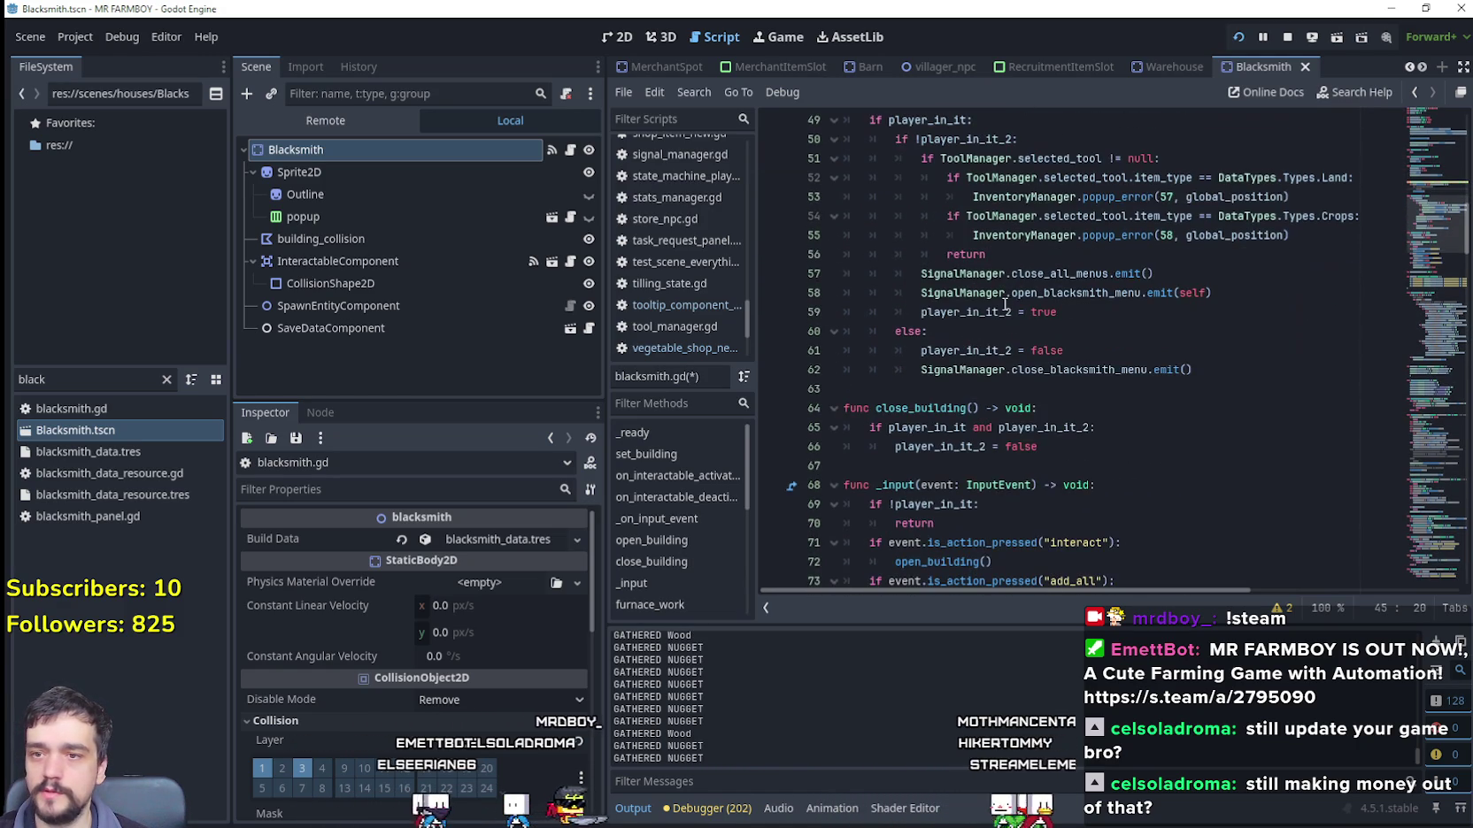
{"action": "left_click", "coordinate": [1240, 380]}
{"action": "left_click", "coordinate": [812, 331], "text": "shift"}
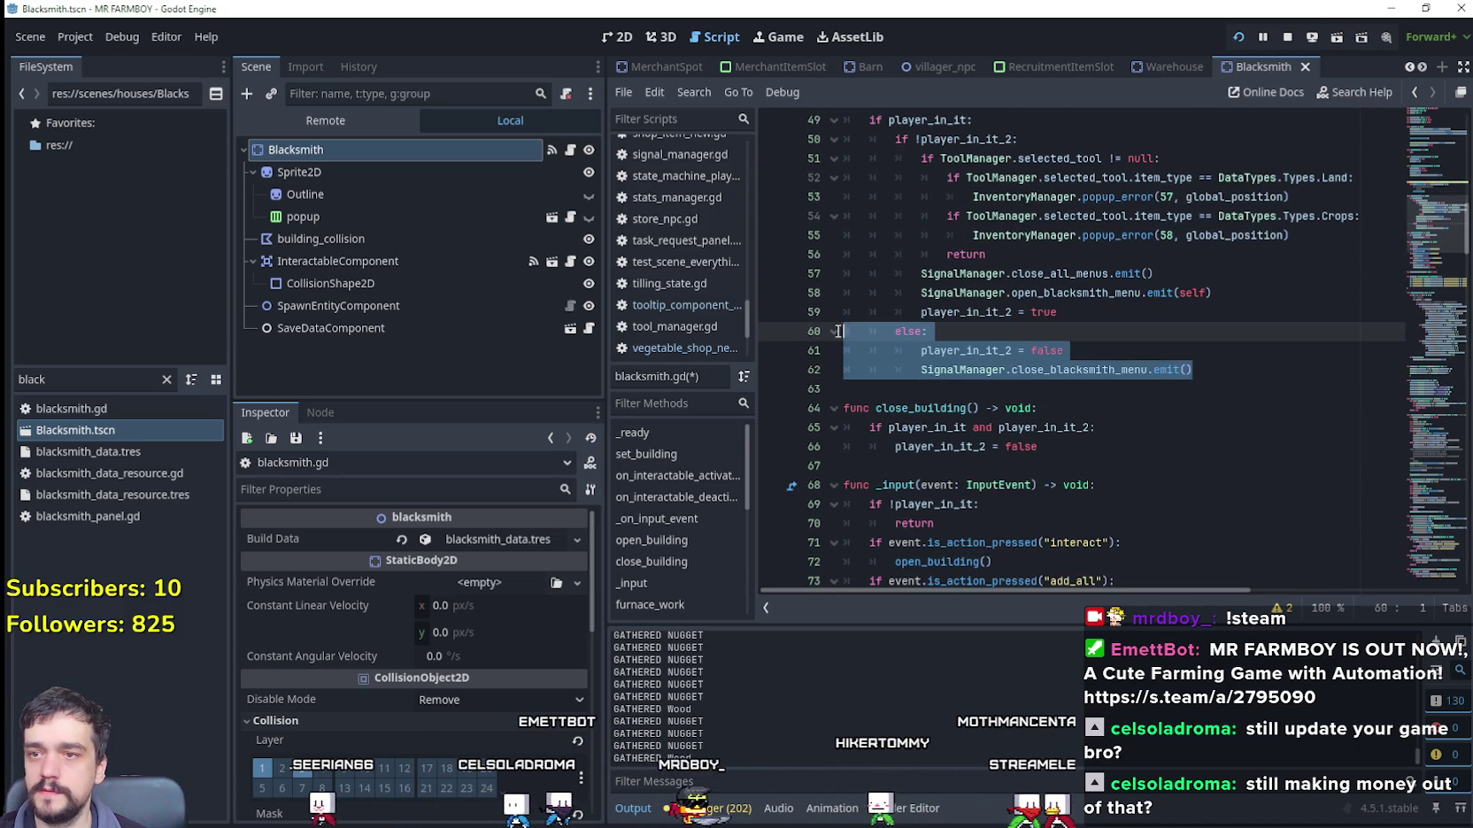
{"action": "scroll", "coordinate": [1212, 415], "scroll_direction": "up", "scroll_amount": 1}
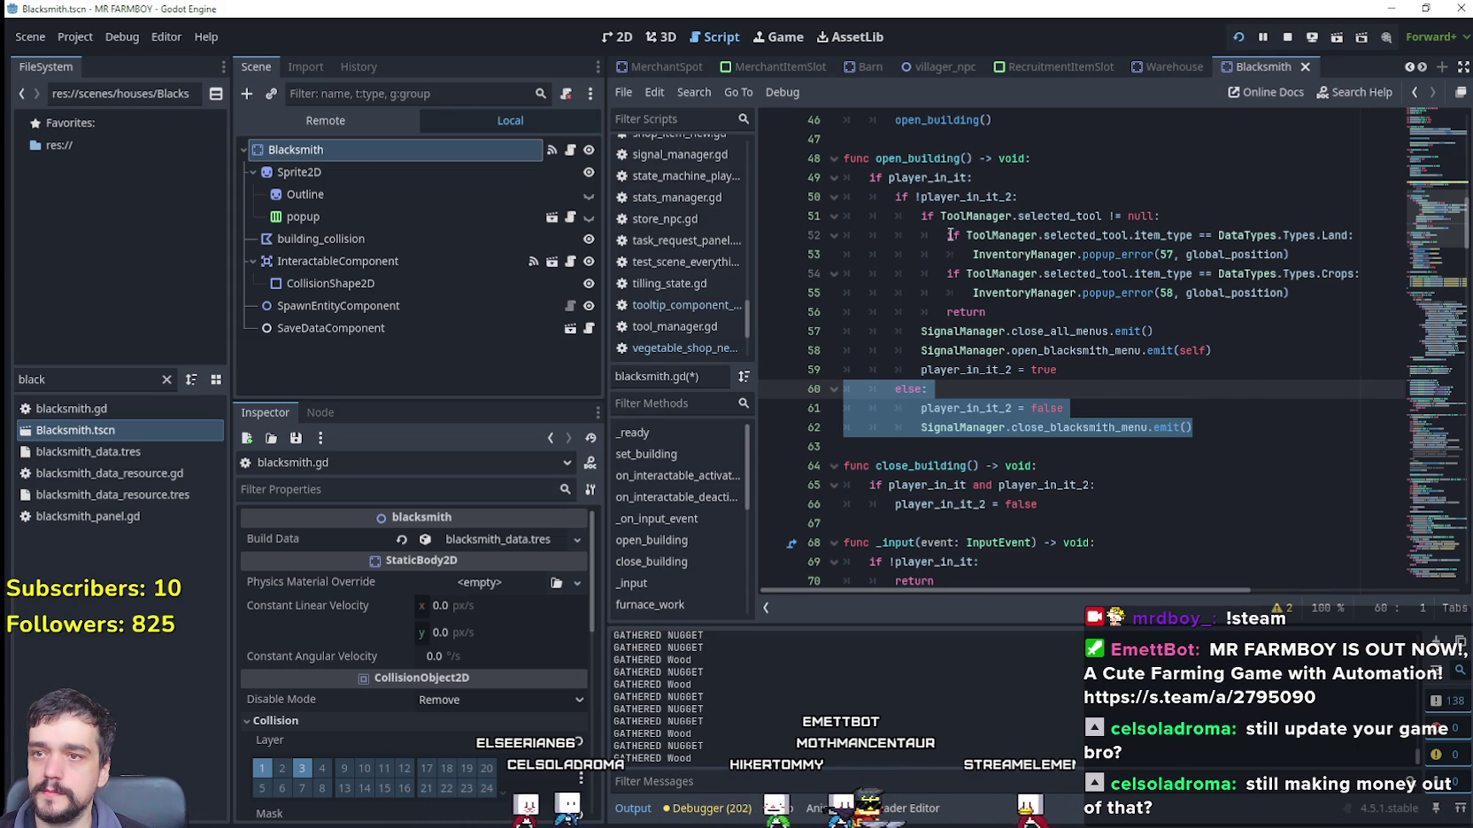
{"action": "double_click", "coordinate": [944, 196]}
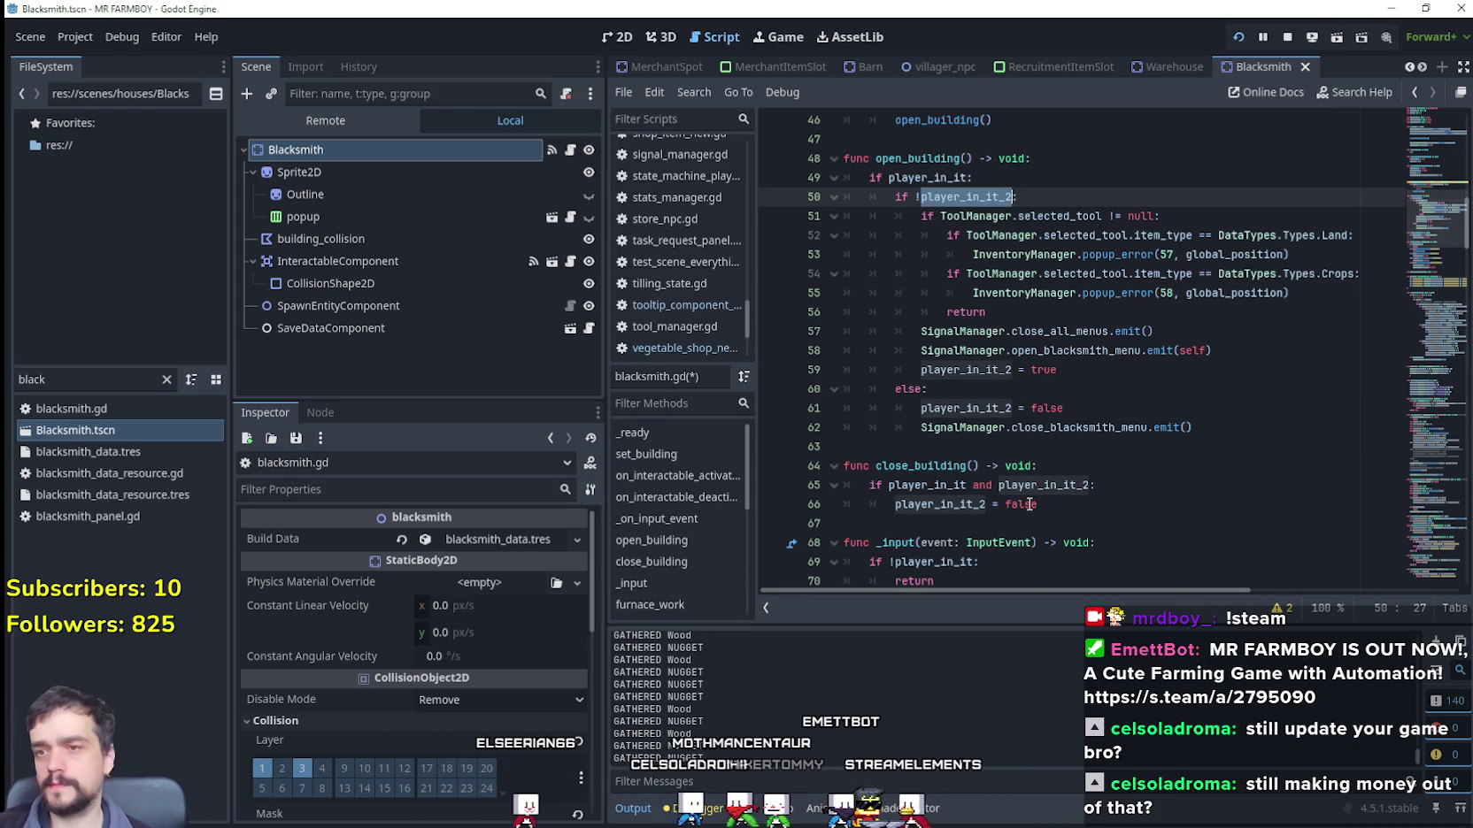
{"action": "scroll", "coordinate": [1024, 387], "scroll_direction": "up", "scroll_amount": 2}
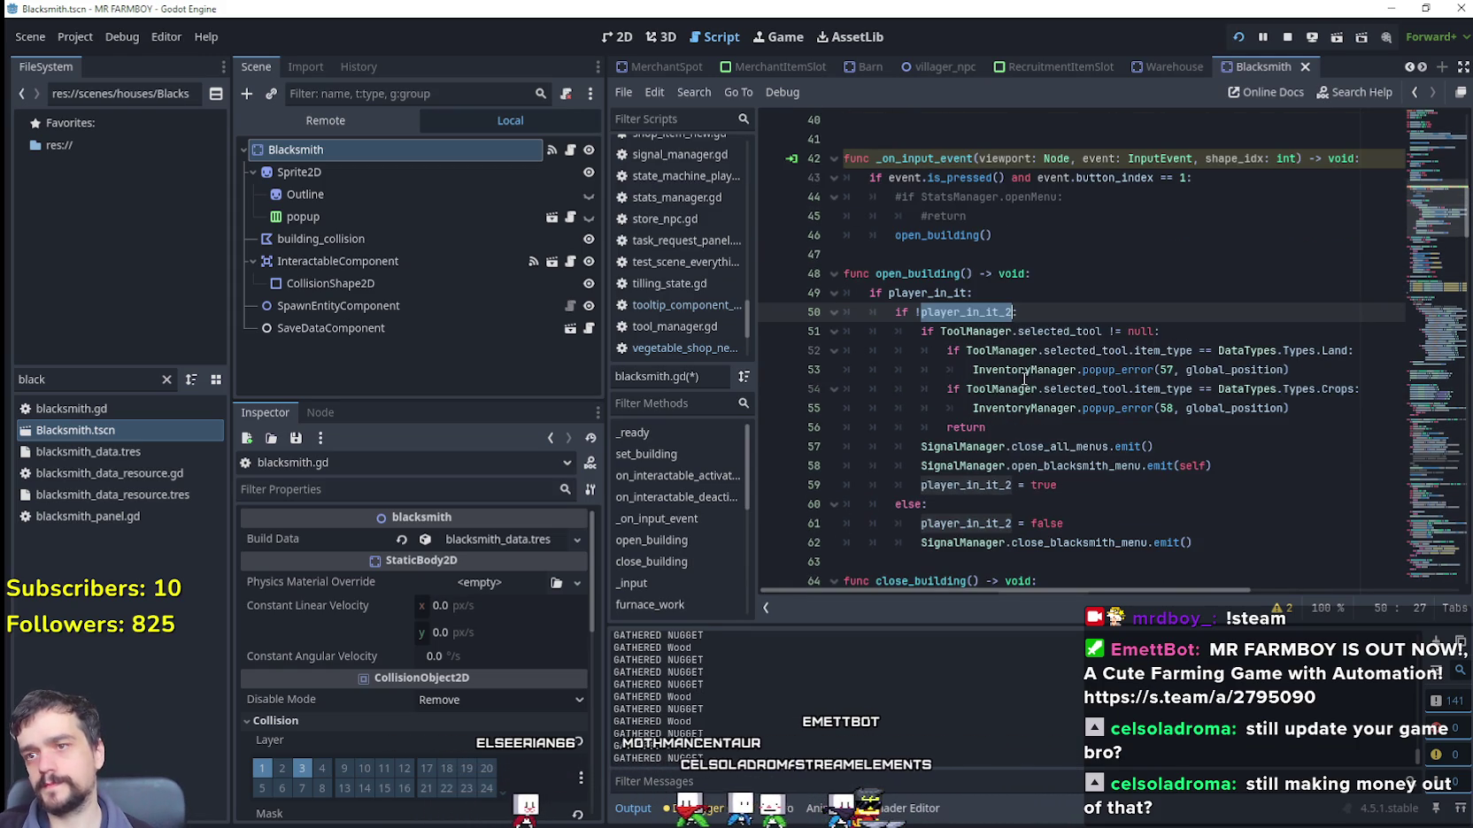
{"action": "double_click", "coordinate": [952, 235]}
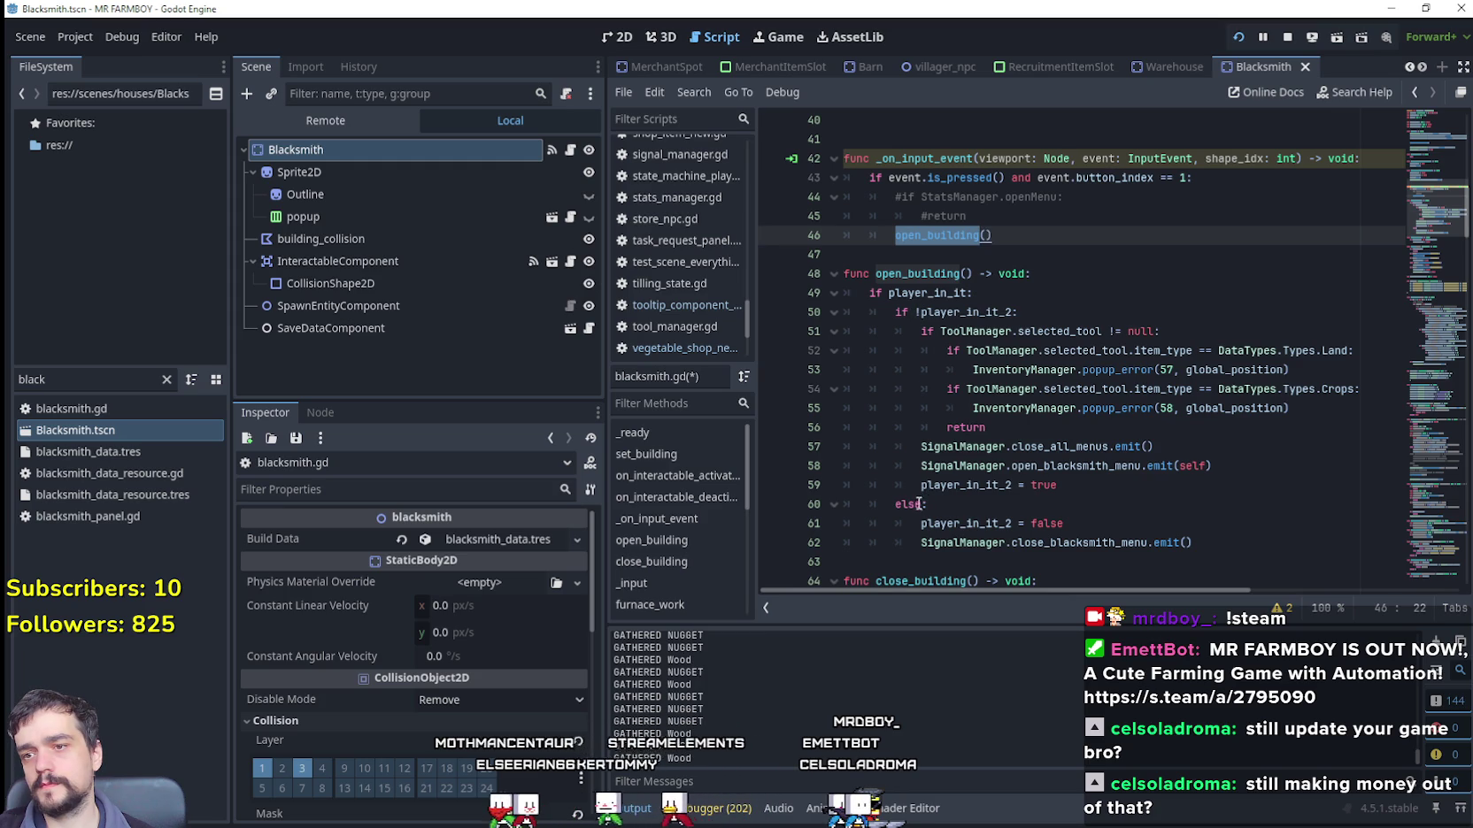
{"action": "left_click_drag", "start_coordinate": [1227, 542], "coordinate": [845, 504]}
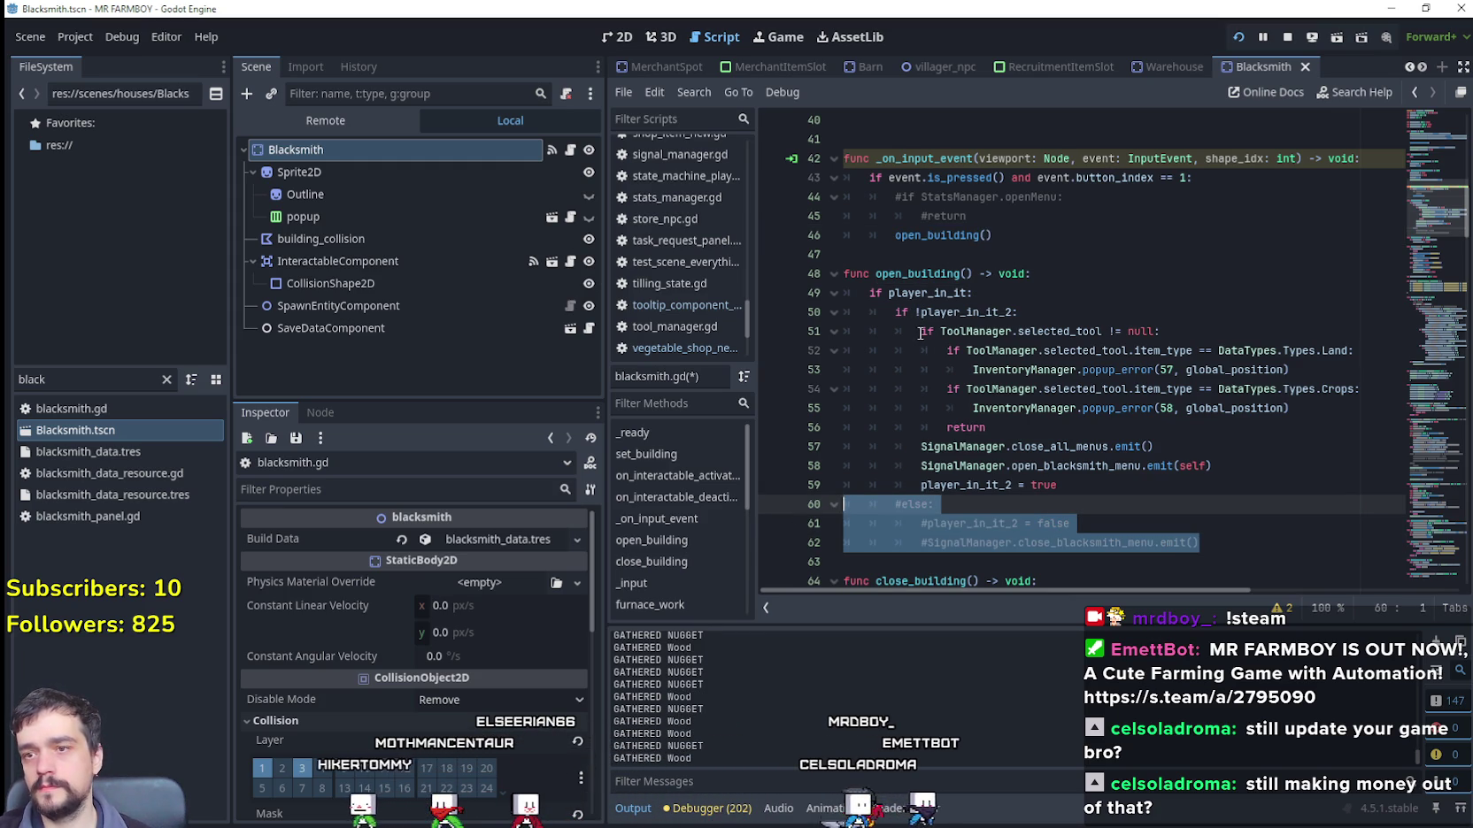
{"action": "scroll", "coordinate": [1220, 564], "scroll_direction": "down", "scroll_amount": 3}
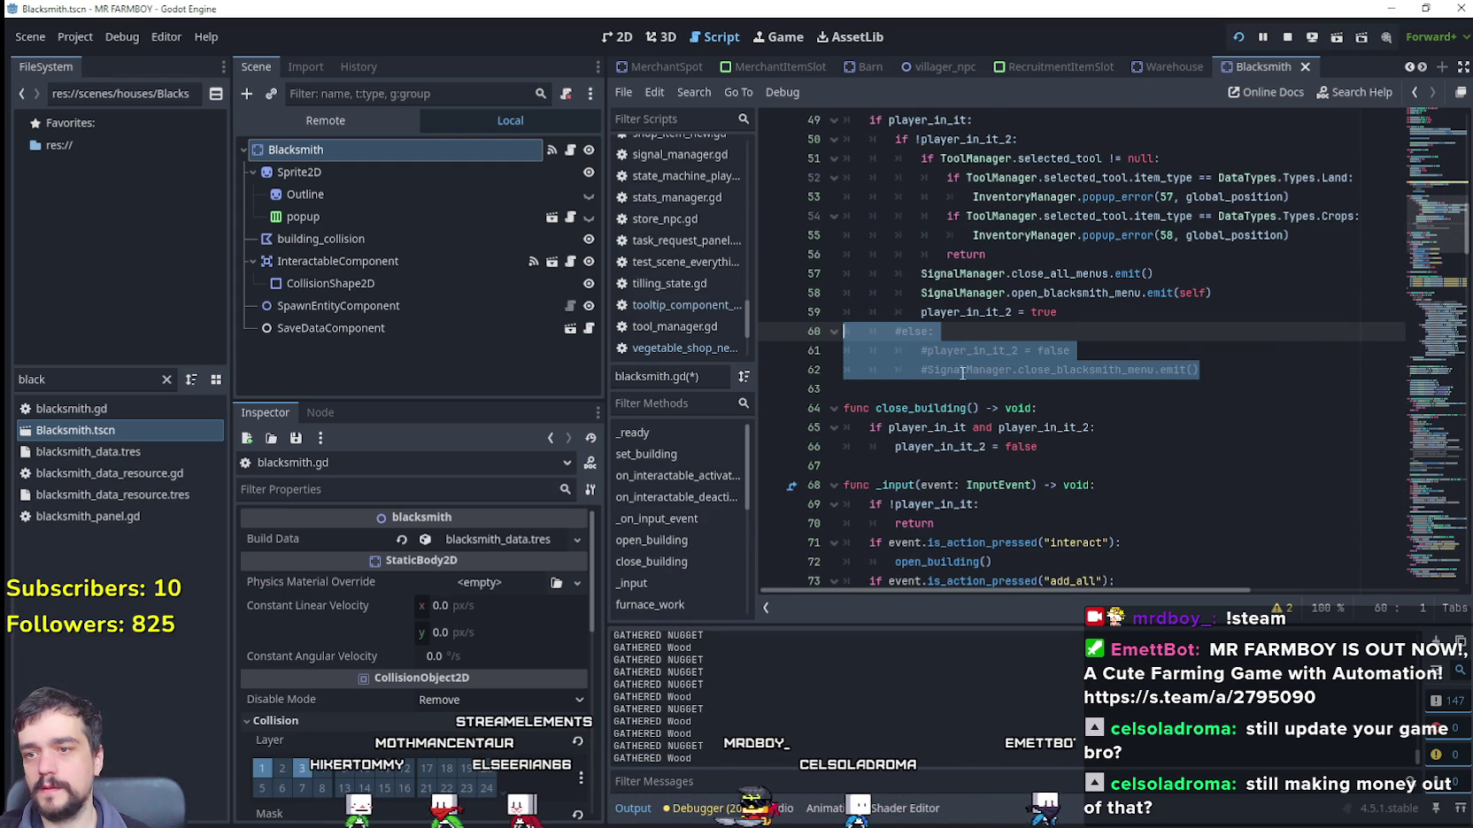
{"action": "scroll", "coordinate": [1046, 444], "scroll_direction": "down", "scroll_amount": 2}
{"action": "left_click", "coordinate": [1032, 352]}
Step: Review the openMenu reset and the remove_item function, then save the Blacksmith scene
{"action": "scroll", "coordinate": [1031, 353], "scroll_direction": "down", "scroll_amount": 3}
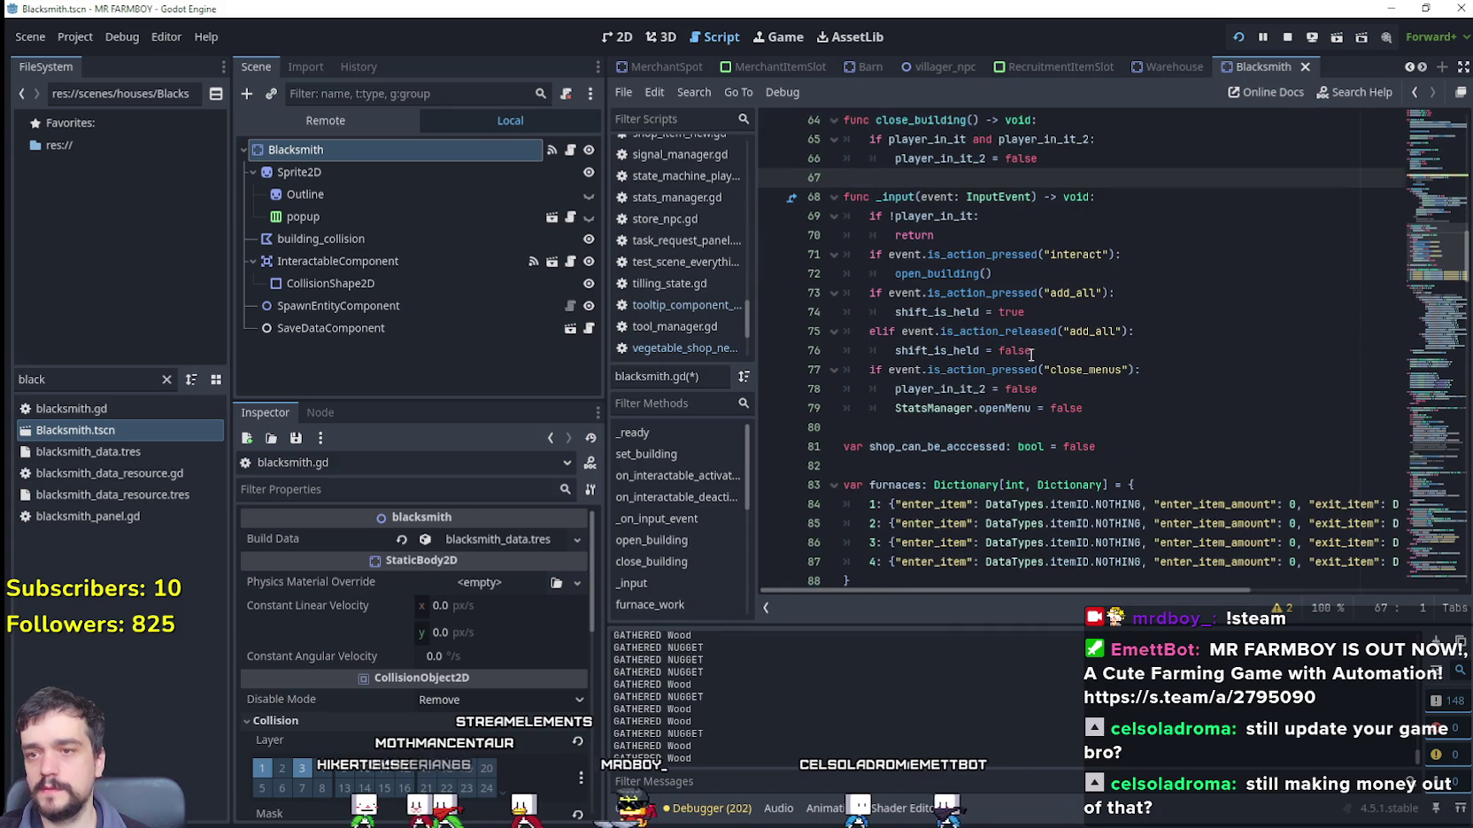
{"action": "left_click", "coordinate": [900, 407]}
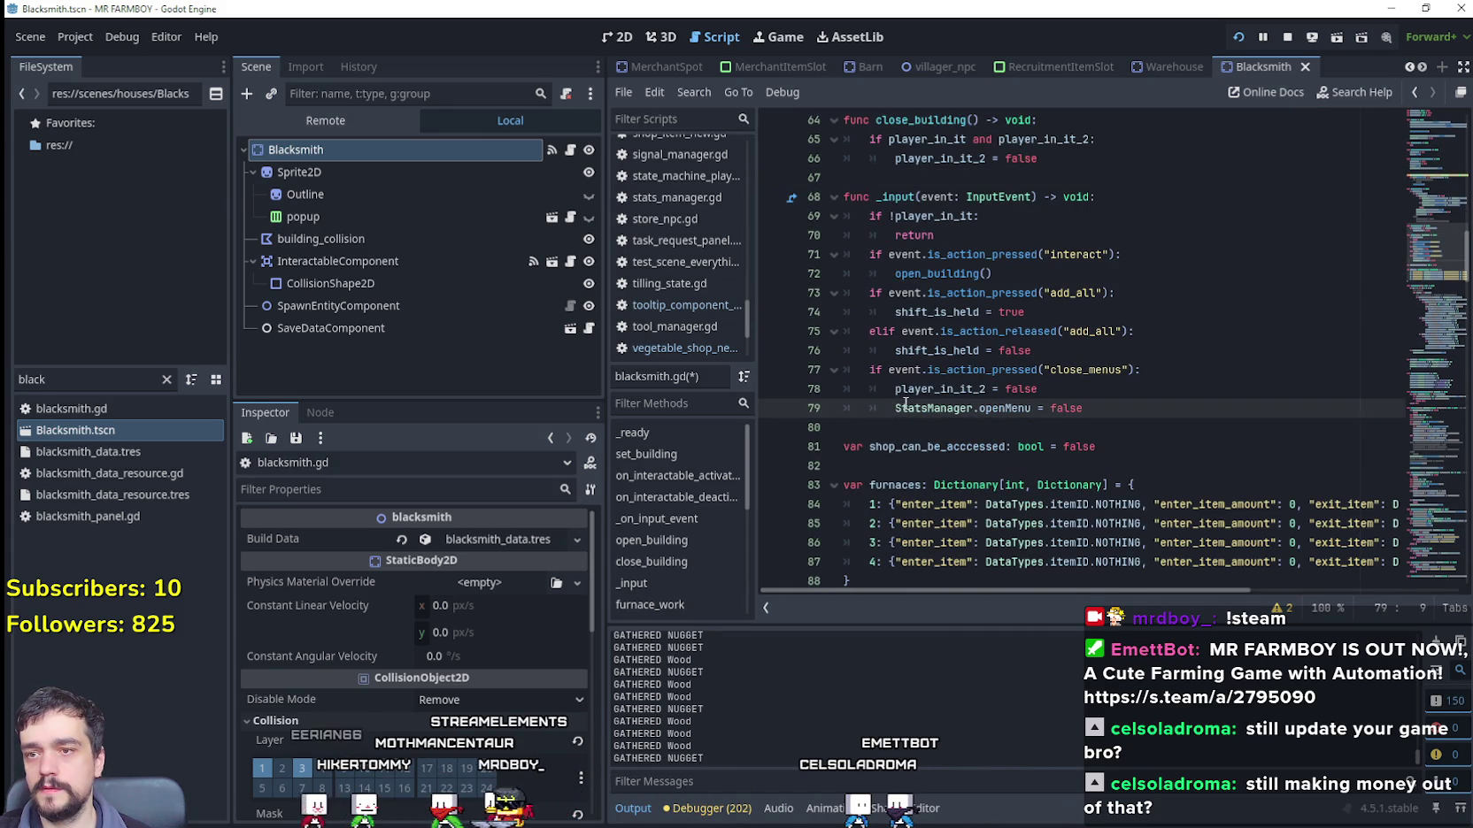
{"action": "scroll", "coordinate": [907, 403], "scroll_direction": "down", "scroll_amount": 11}
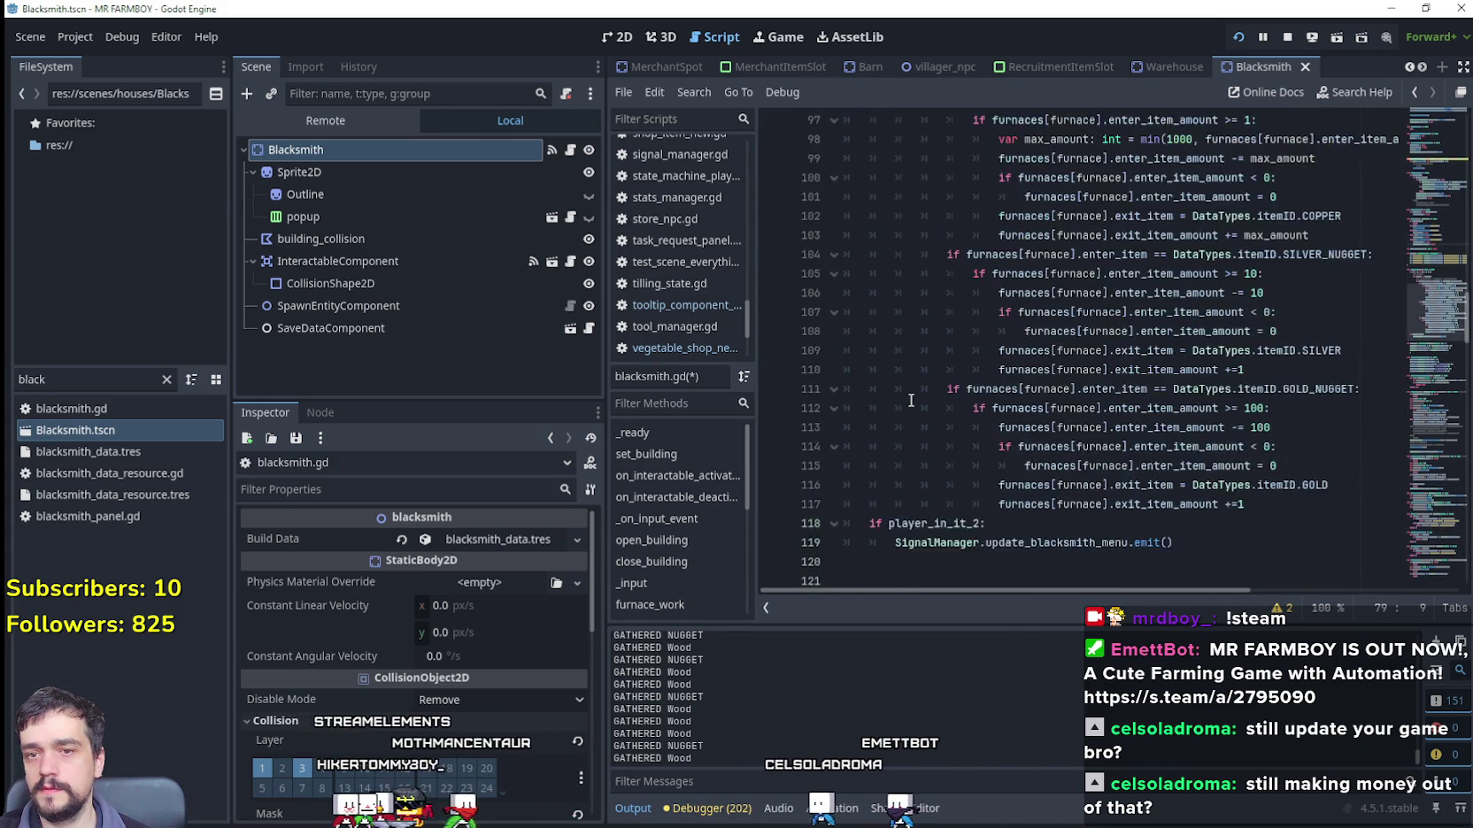
{"action": "scroll", "coordinate": [910, 400], "scroll_direction": "down", "scroll_amount": 4}
{"action": "left_click_drag", "start_coordinate": [1416, 335], "coordinate": [1389, 522]}
{"action": "left_click", "coordinate": [1184, 467]}
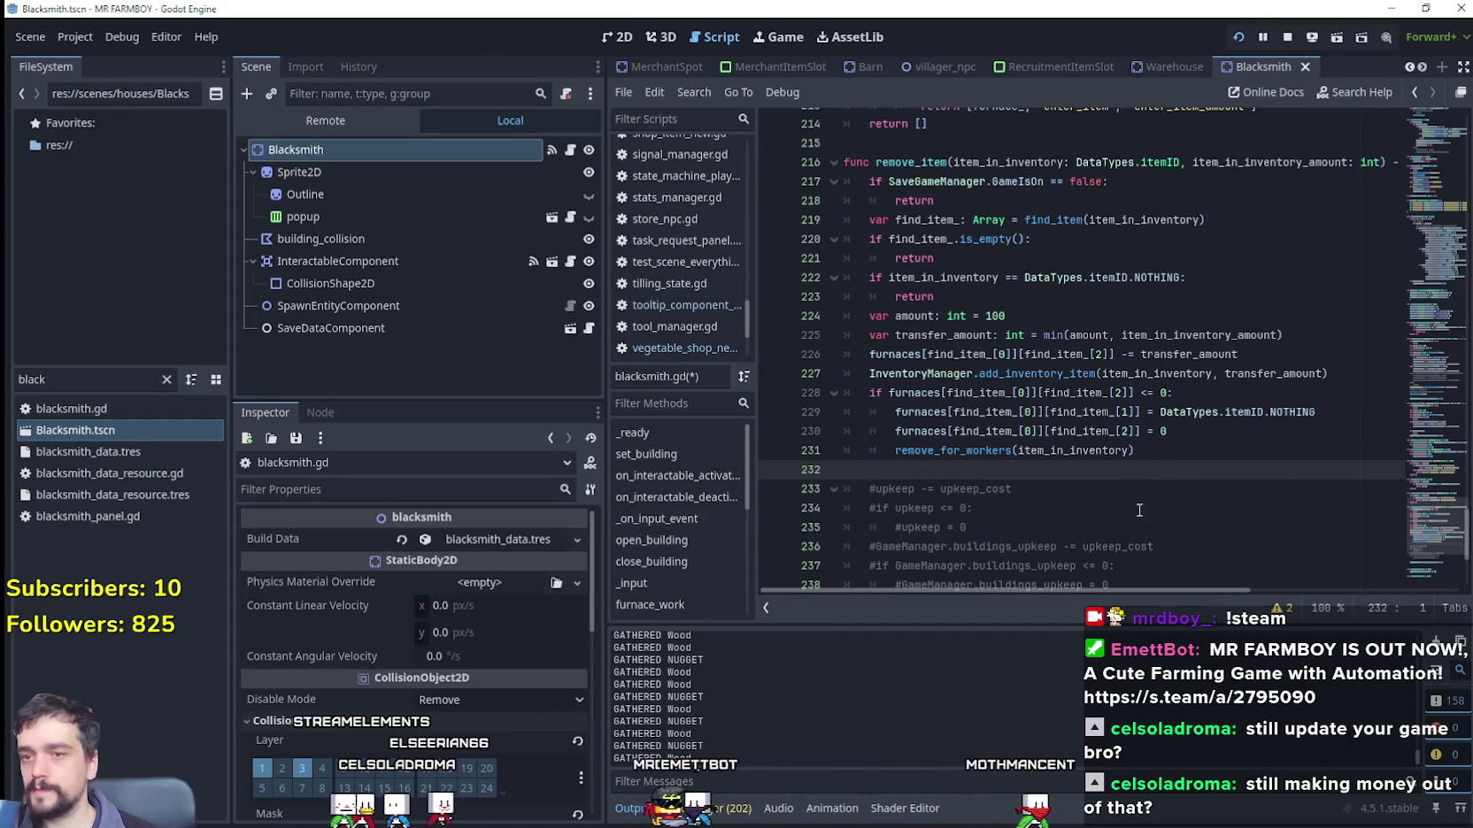
{"action": "left_click_drag", "start_coordinate": [1136, 442], "coordinate": [1135, 431]}
{"action": "left_click", "coordinate": [1134, 465]}
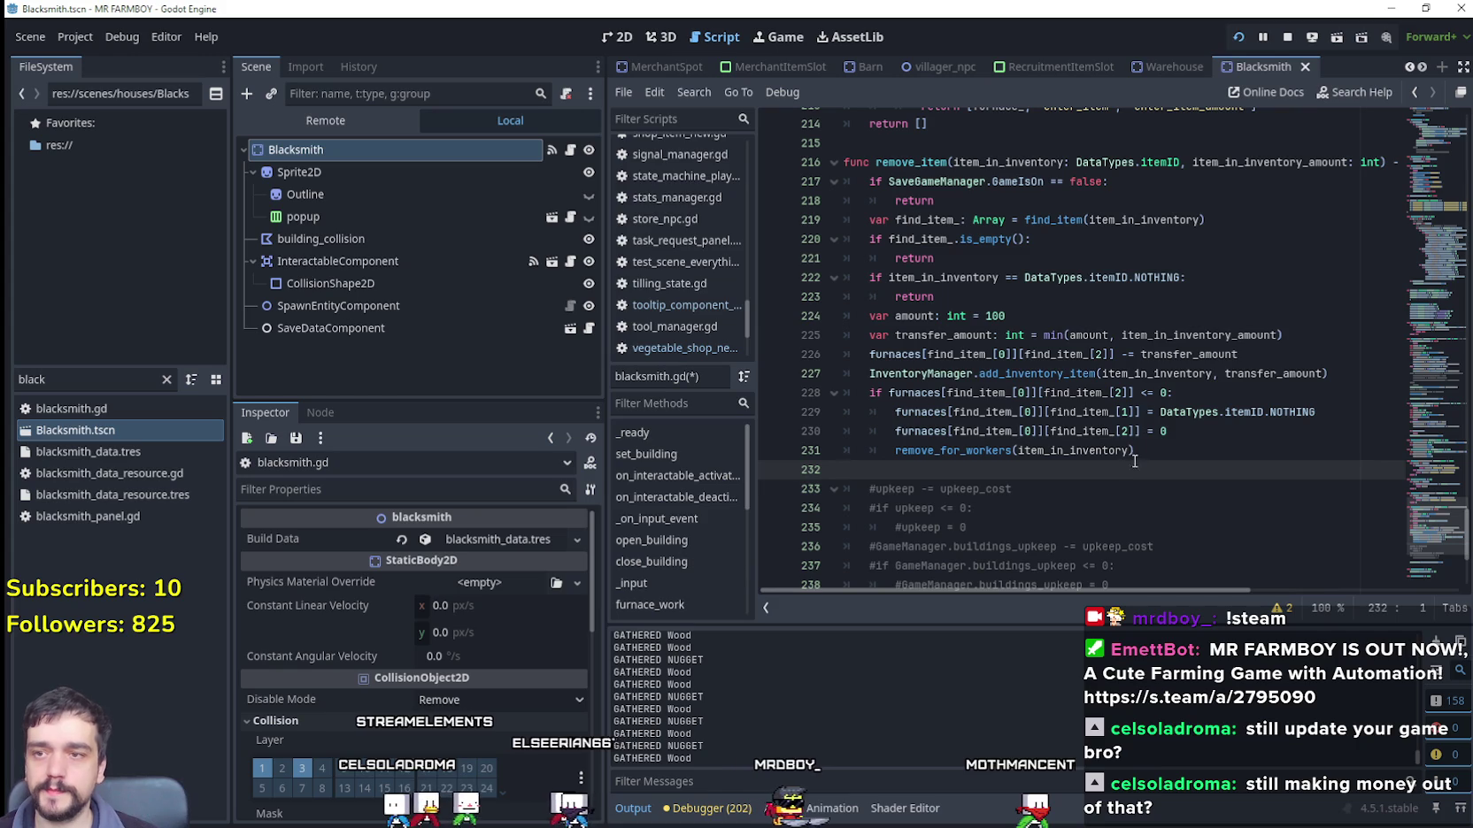
{"action": "scroll", "coordinate": [1135, 449], "scroll_direction": "down", "scroll_amount": 5}
{"action": "left_click", "coordinate": [1069, 408]}
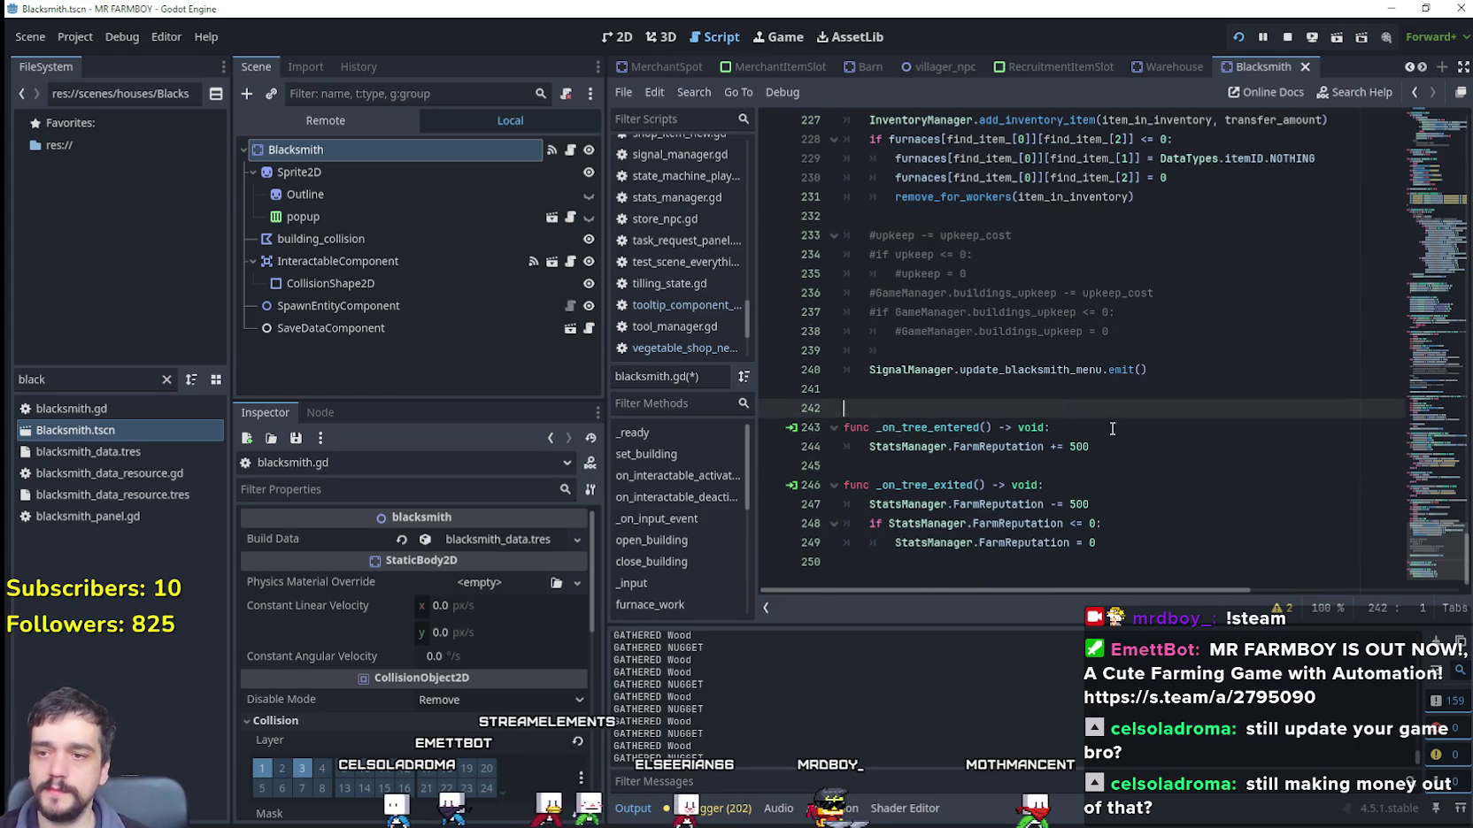
{"action": "key", "text": "ctrl+s"}
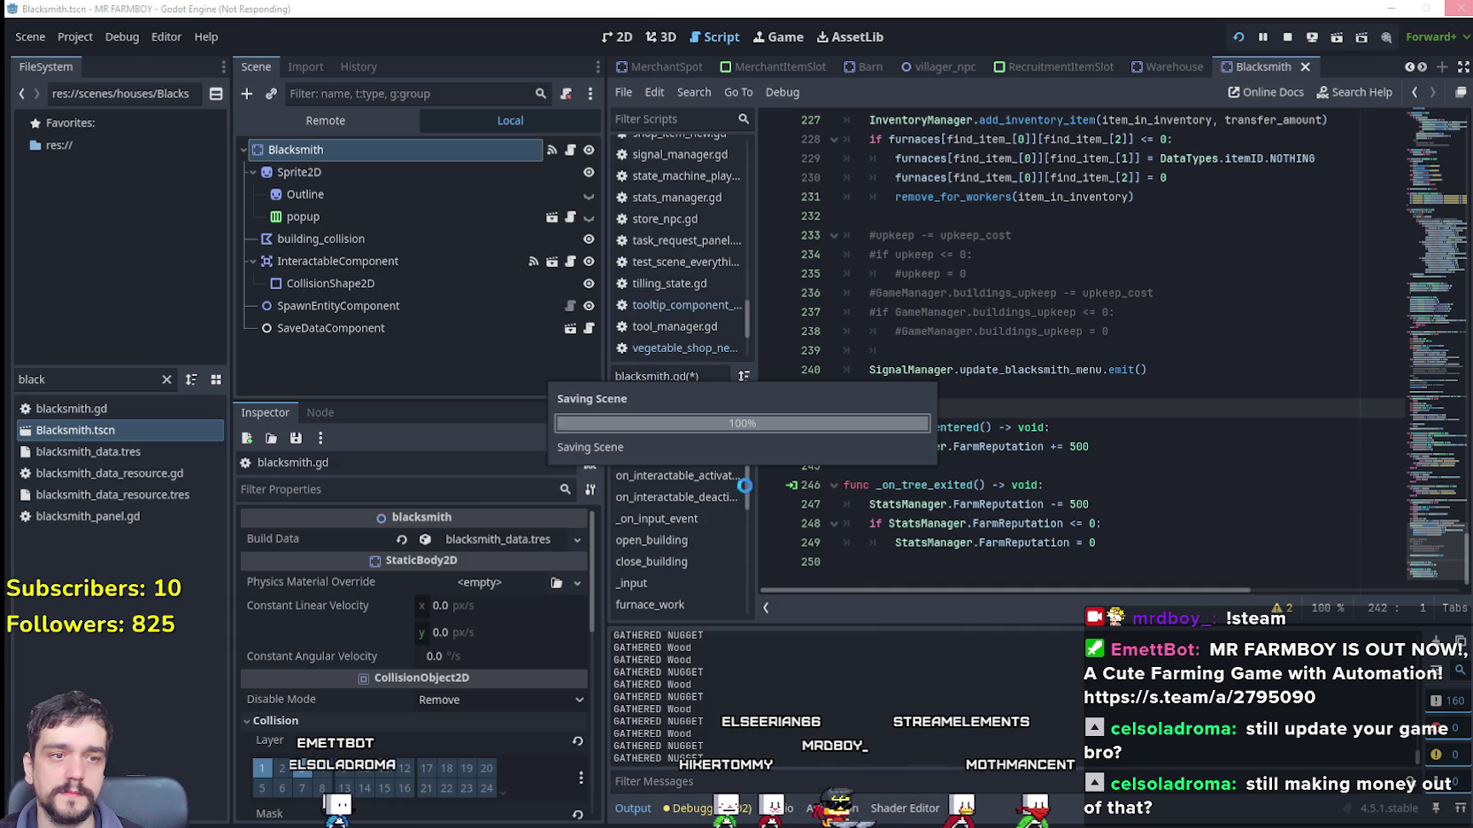
Step: Run the game from the blacksmith.gd script to test the changes
{"action": "left_click", "coordinate": [974, 351]}
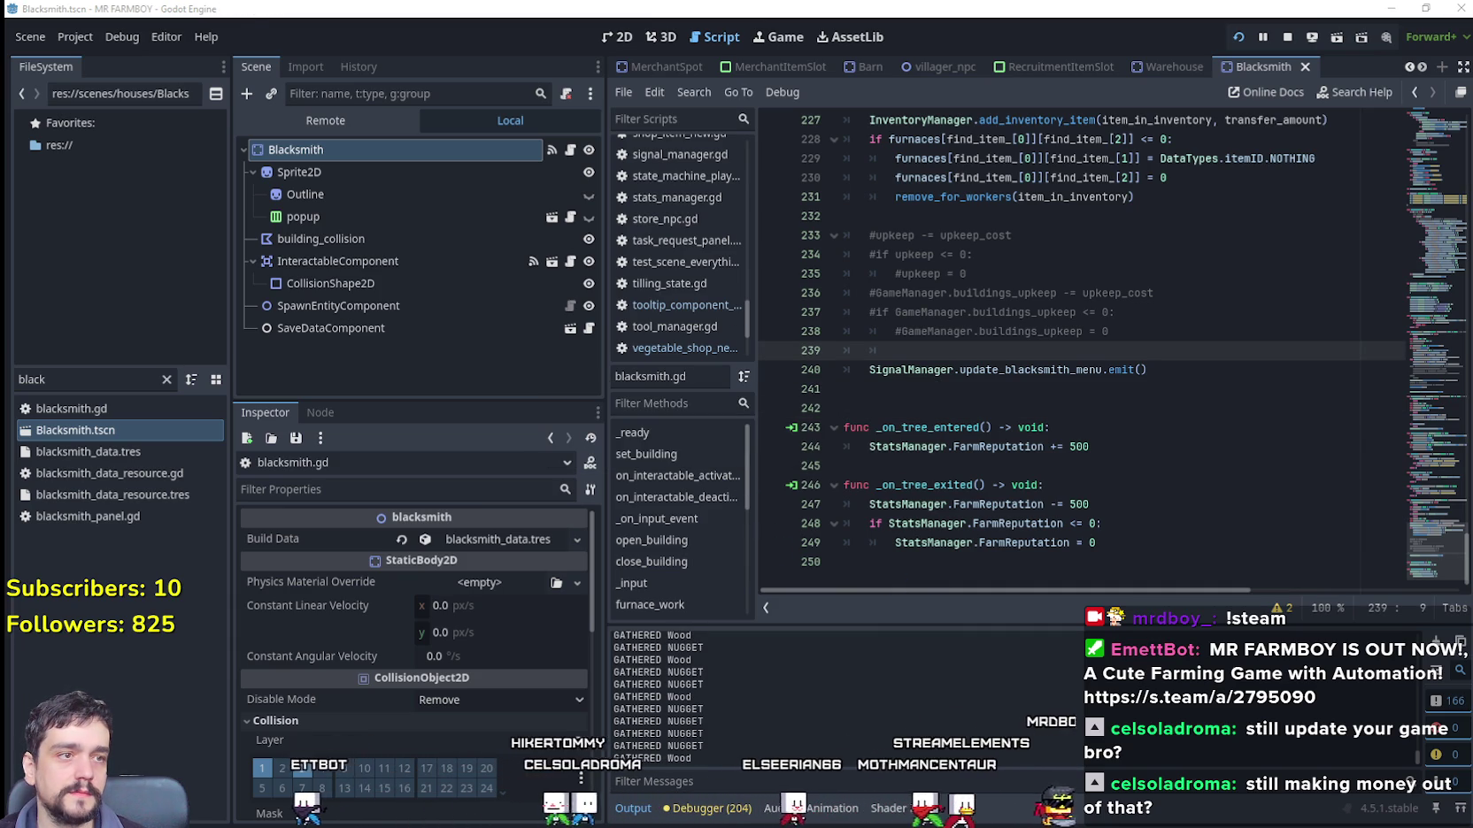
{"action": "left_click", "coordinate": [976, 389]}
{"action": "key", "text": "F5"}
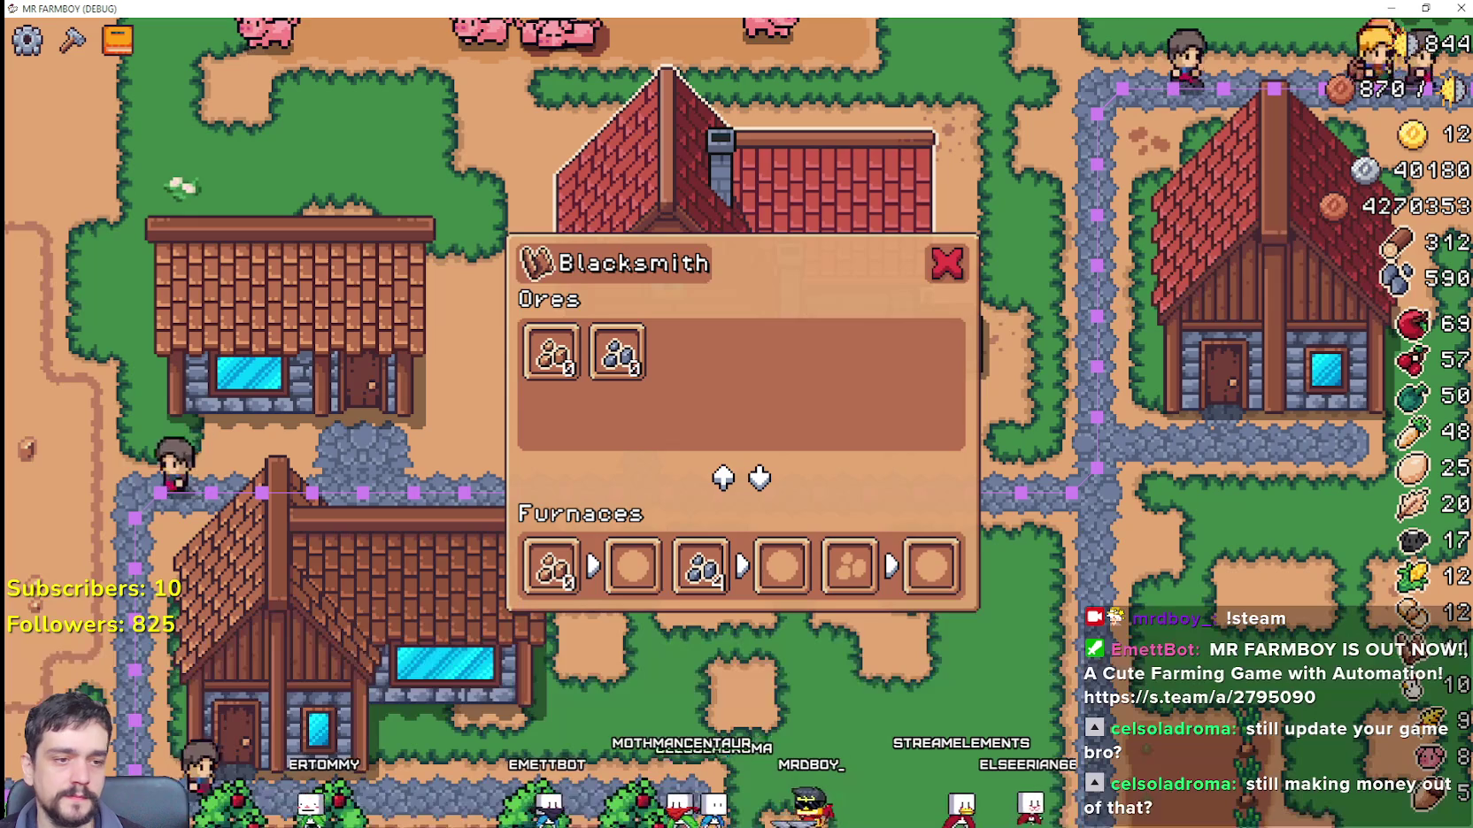
Step: Open the Blacksmith panel, load and remove silver ore from the second furnace, then reopen it
{"action": "left_click", "coordinate": [947, 259]}
{"action": "left_click", "coordinate": [797, 368]}
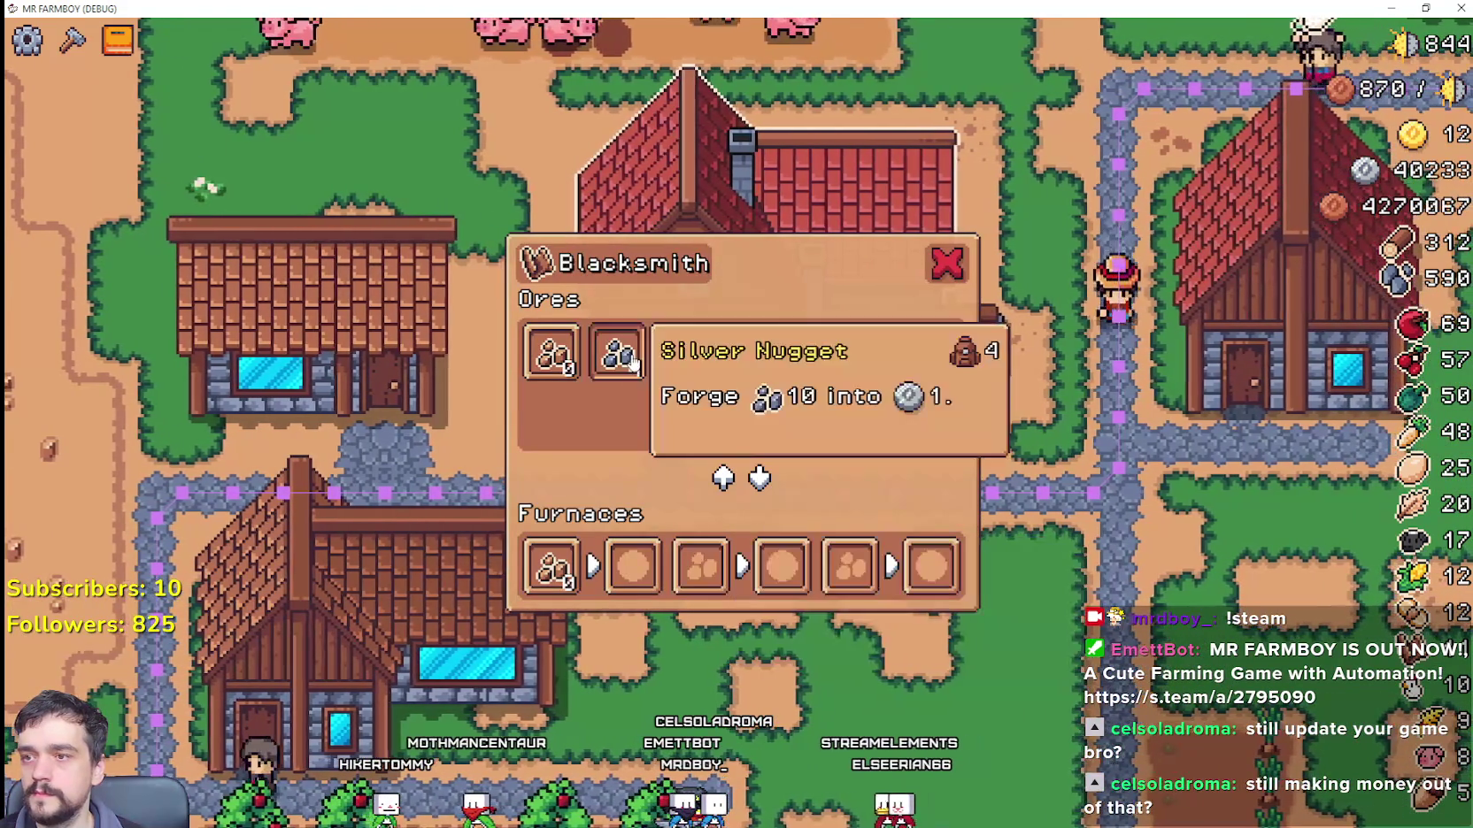
{"action": "left_click", "coordinate": [625, 371]}
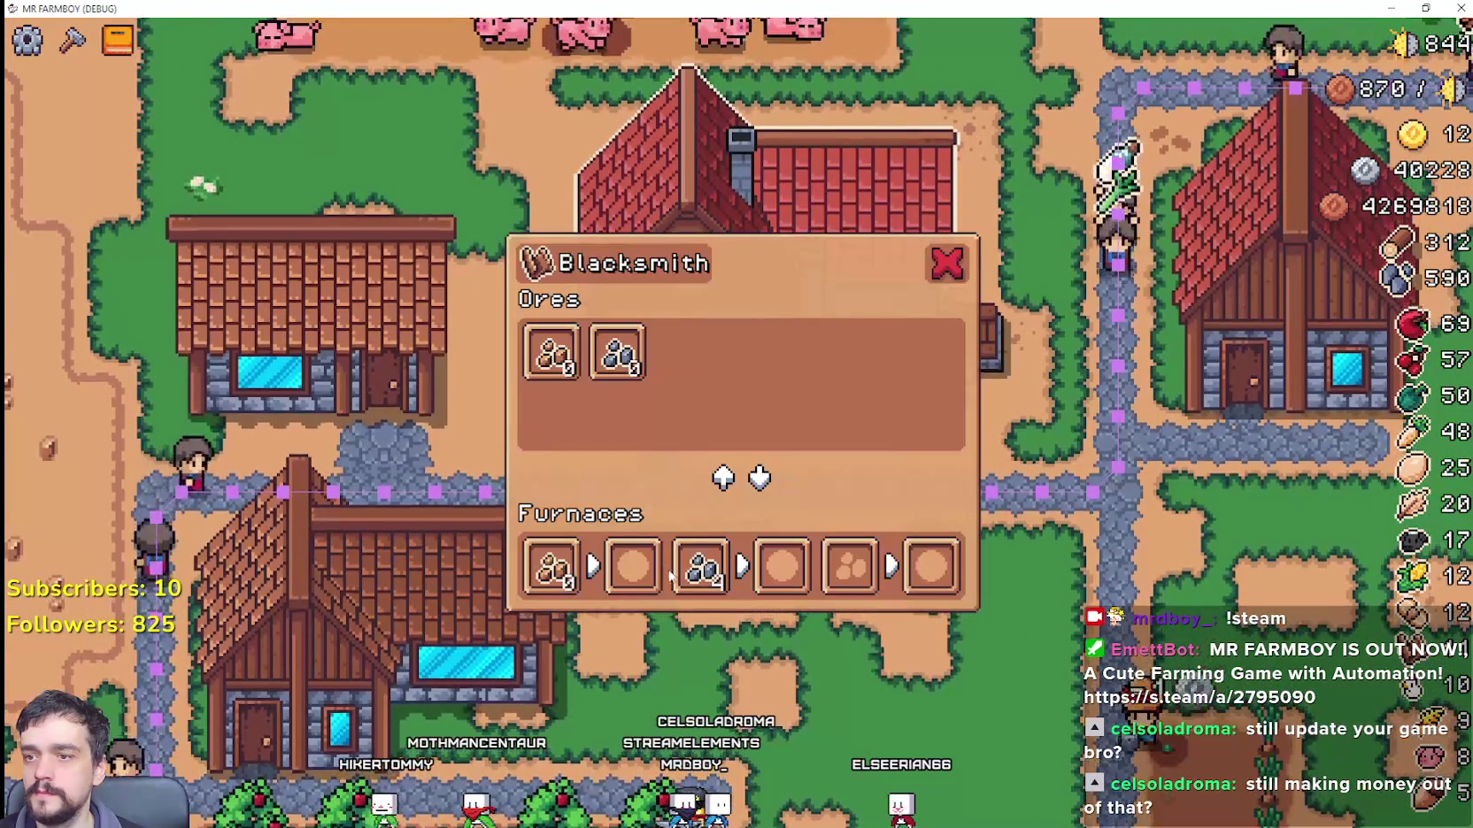
{"action": "left_click", "coordinate": [701, 566]}
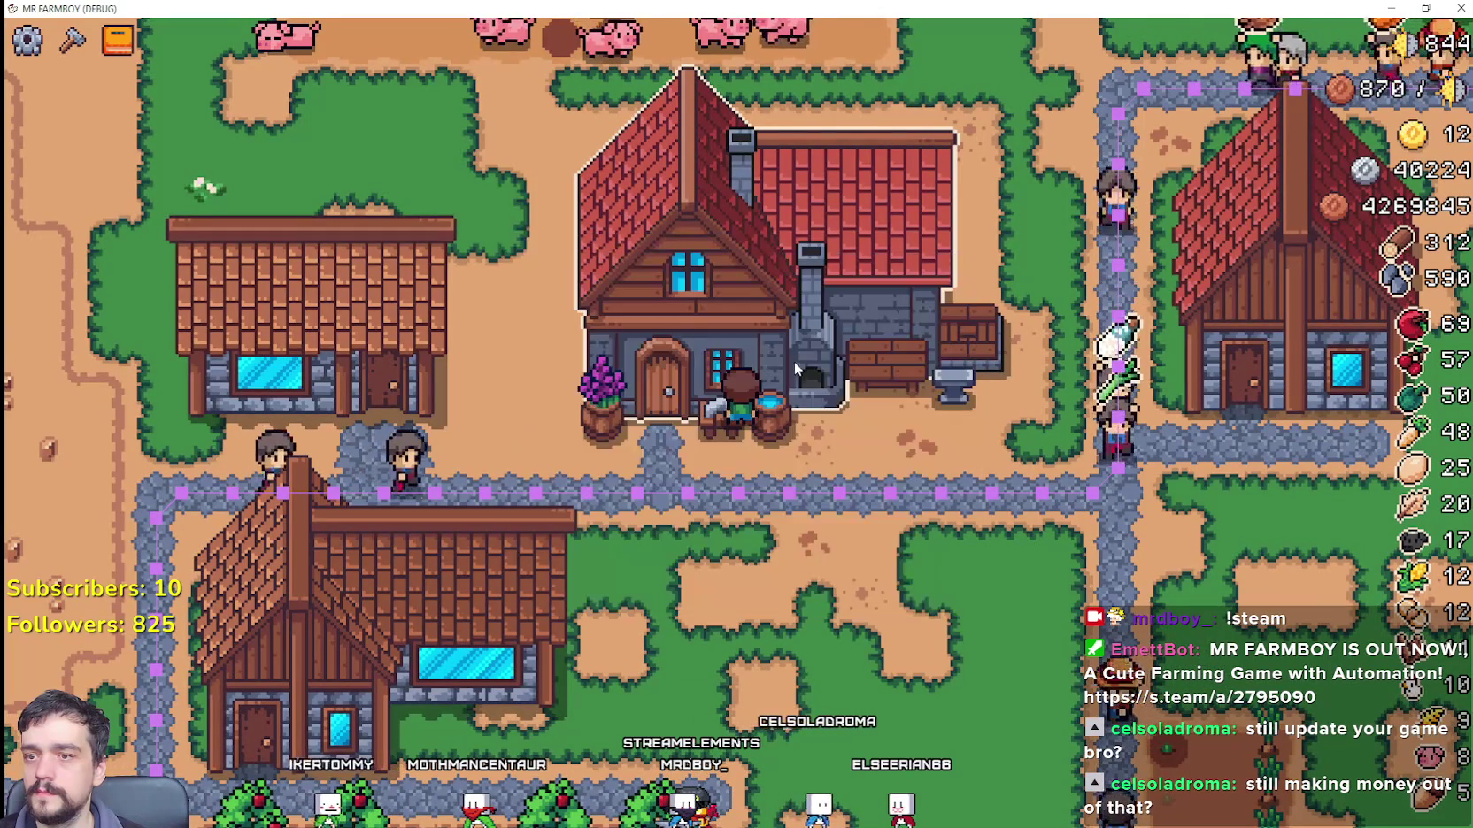
{"action": "left_click", "coordinate": [945, 270]}
{"action": "left_click", "coordinate": [794, 306]}
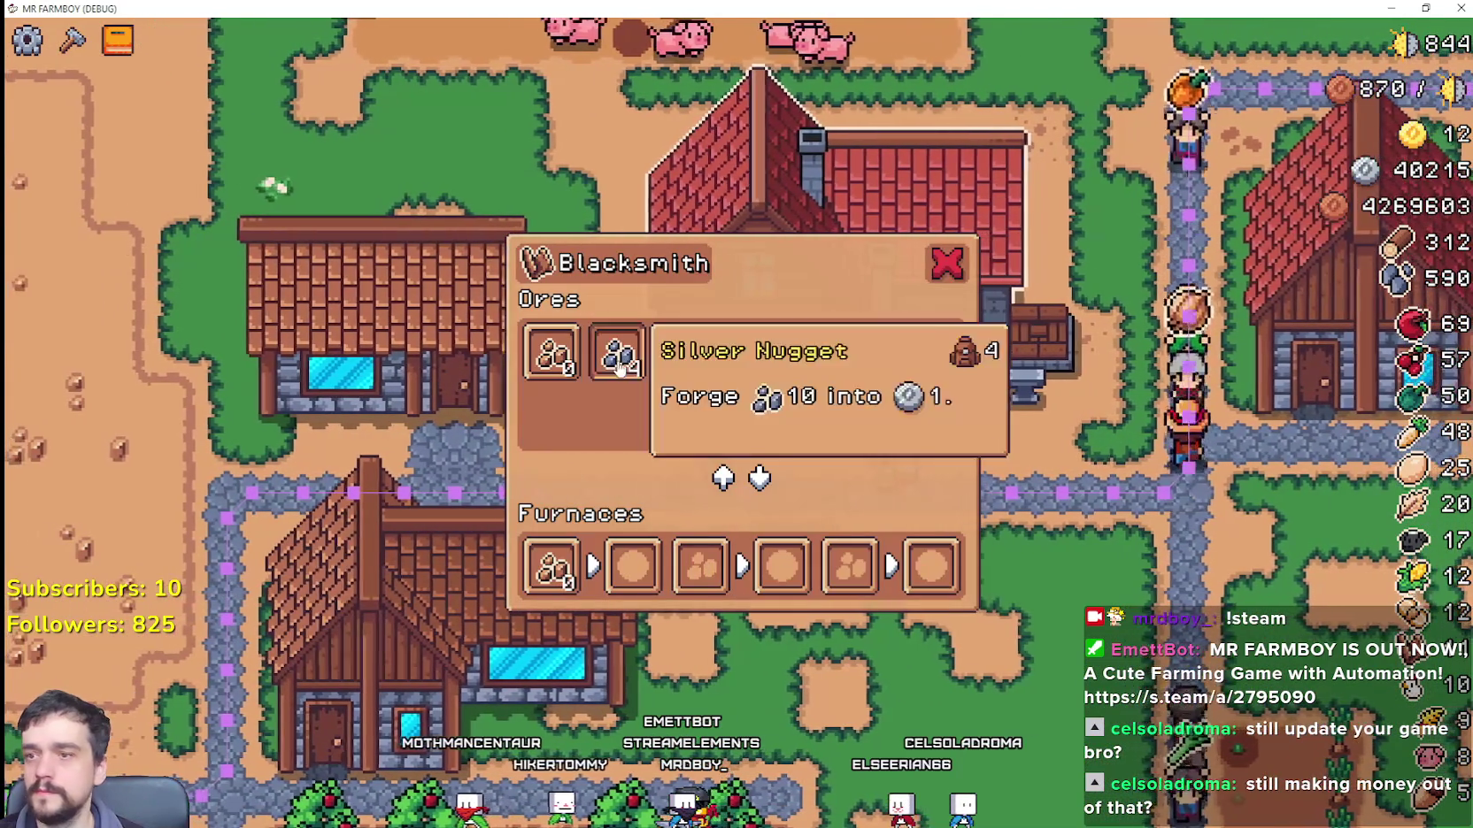
Step: Put silver ore into the third furnace, check the panel reopens unchanged, and return to the editor
{"action": "left_click", "coordinate": [617, 351]}
{"action": "left_click", "coordinate": [946, 263]}
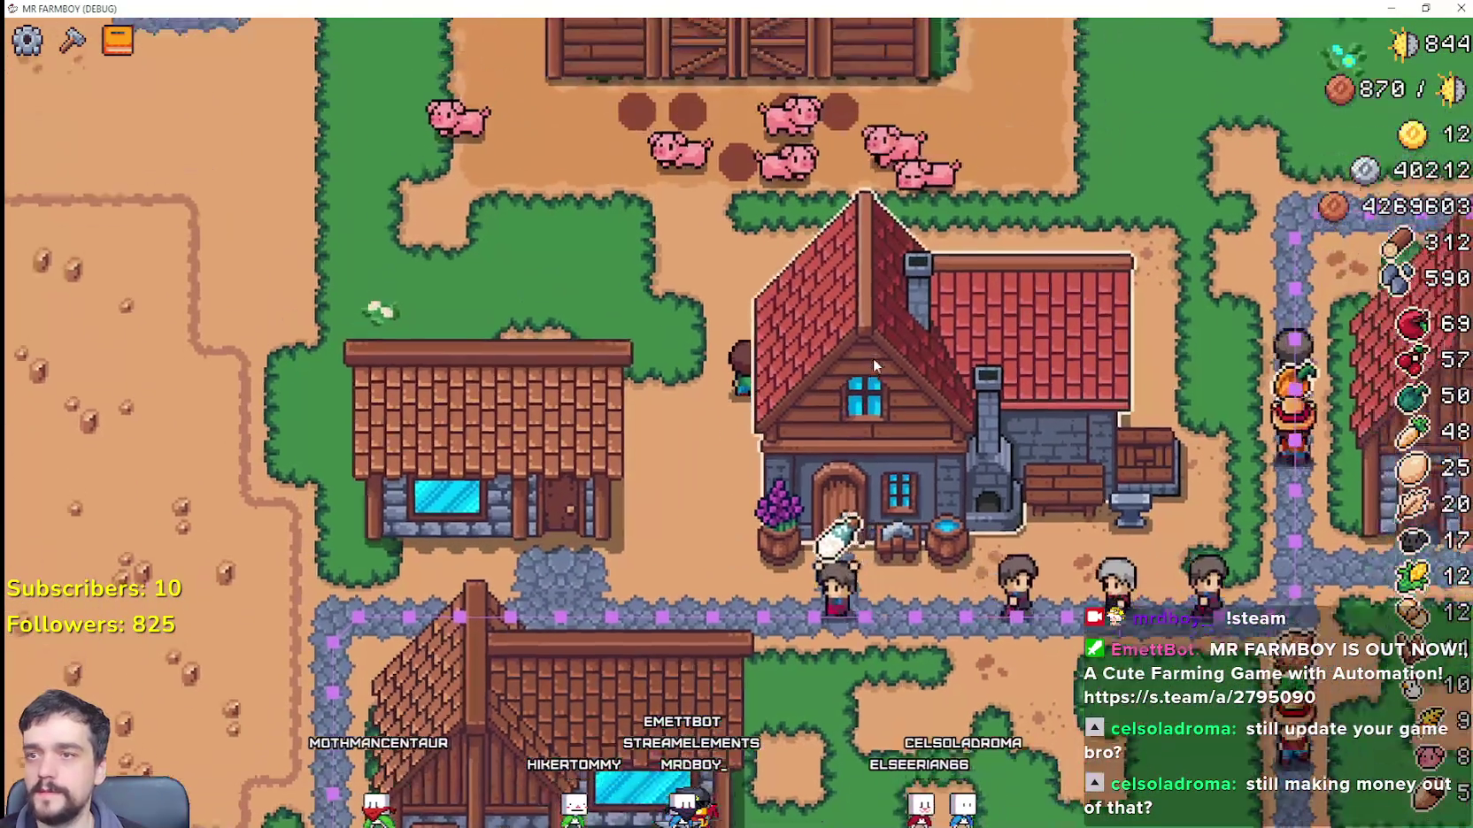
{"action": "left_click", "coordinate": [872, 358]}
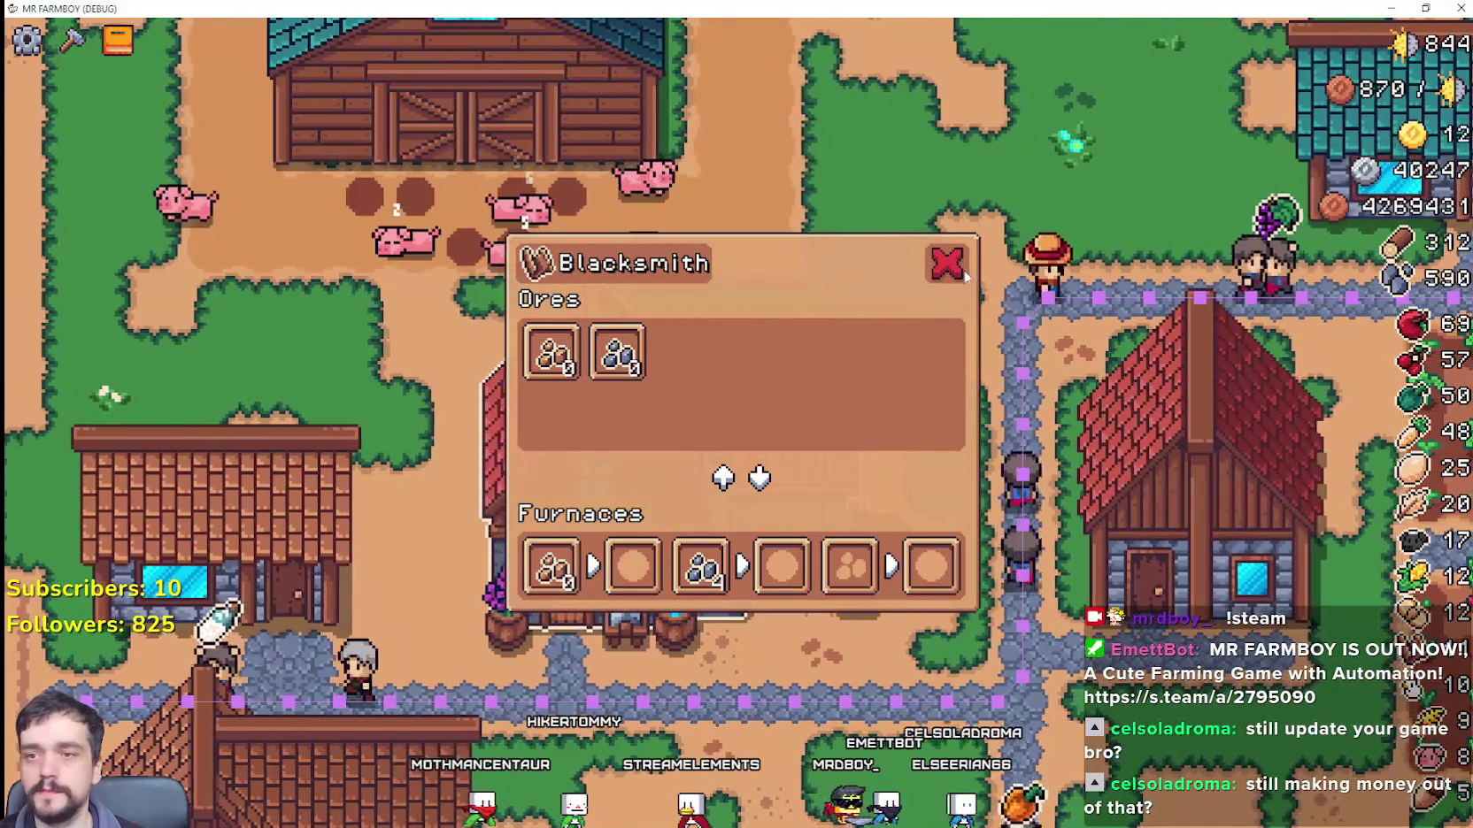
{"action": "left_click", "coordinate": [808, 428]}
{"action": "left_click", "coordinate": [741, 396]}
{"action": "key", "text": "Escape"}
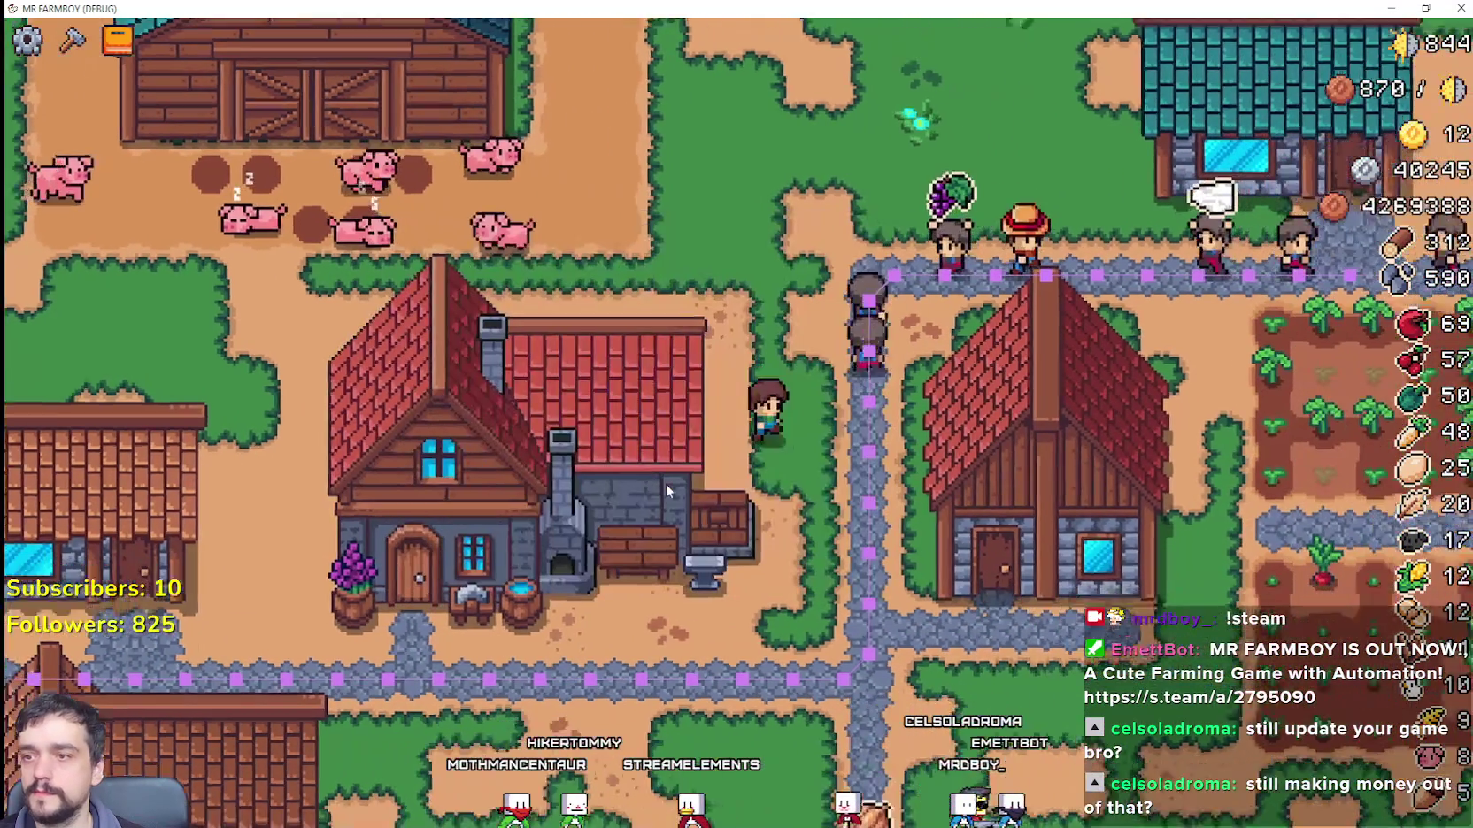
{"action": "key", "text": "alt+Tab"}
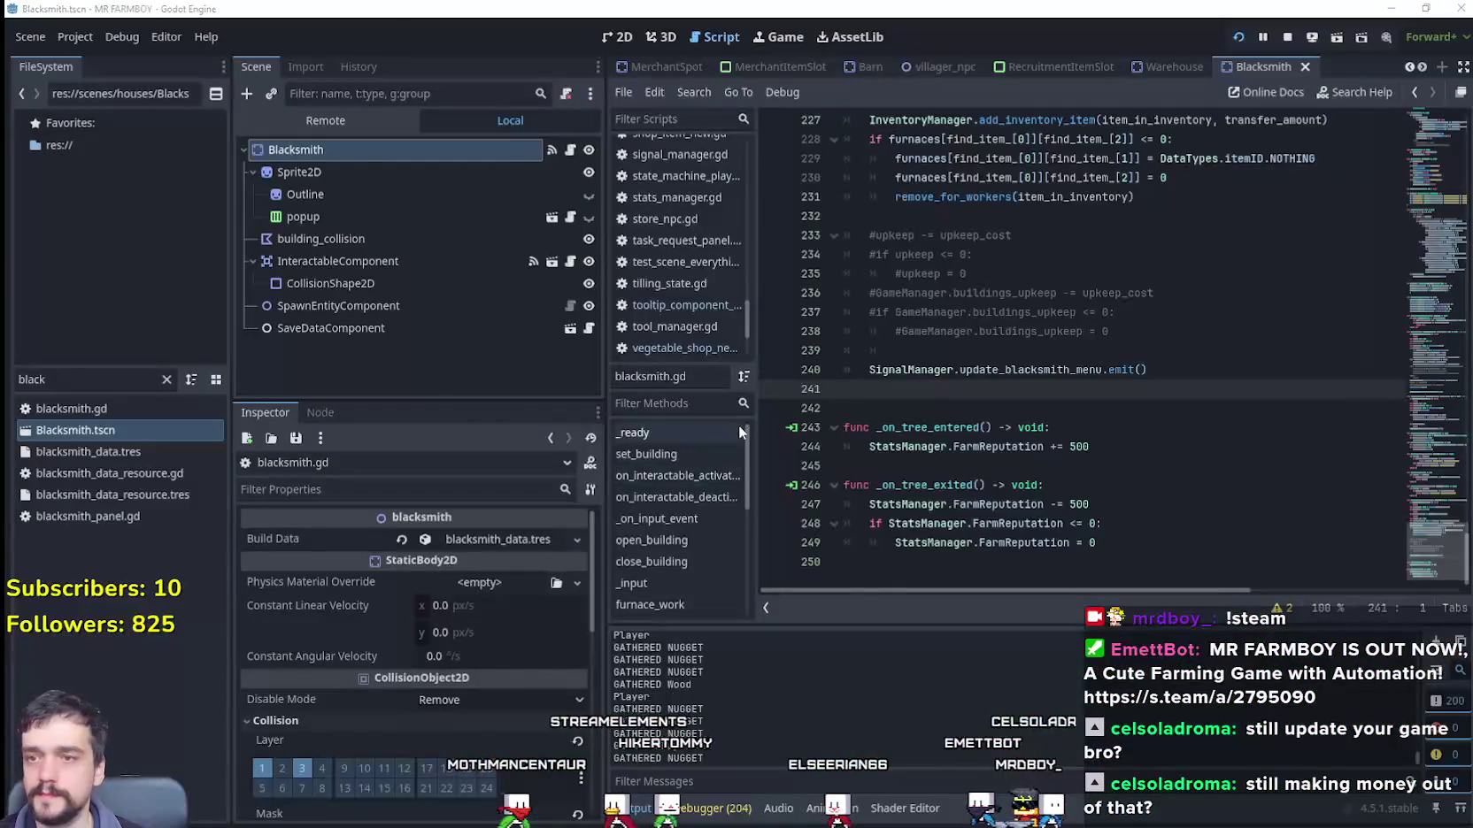
Step: Filter FileSystem for 'merchant' and open the MerchantSpot scene and its merchant_spot.gd script
{"action": "key", "text": "alt+Tab"}
{"action": "scroll", "coordinate": [854, 351], "scroll_direction": "down", "scroll_amount": 3}
{"action": "key", "text": "alt+Tab"}
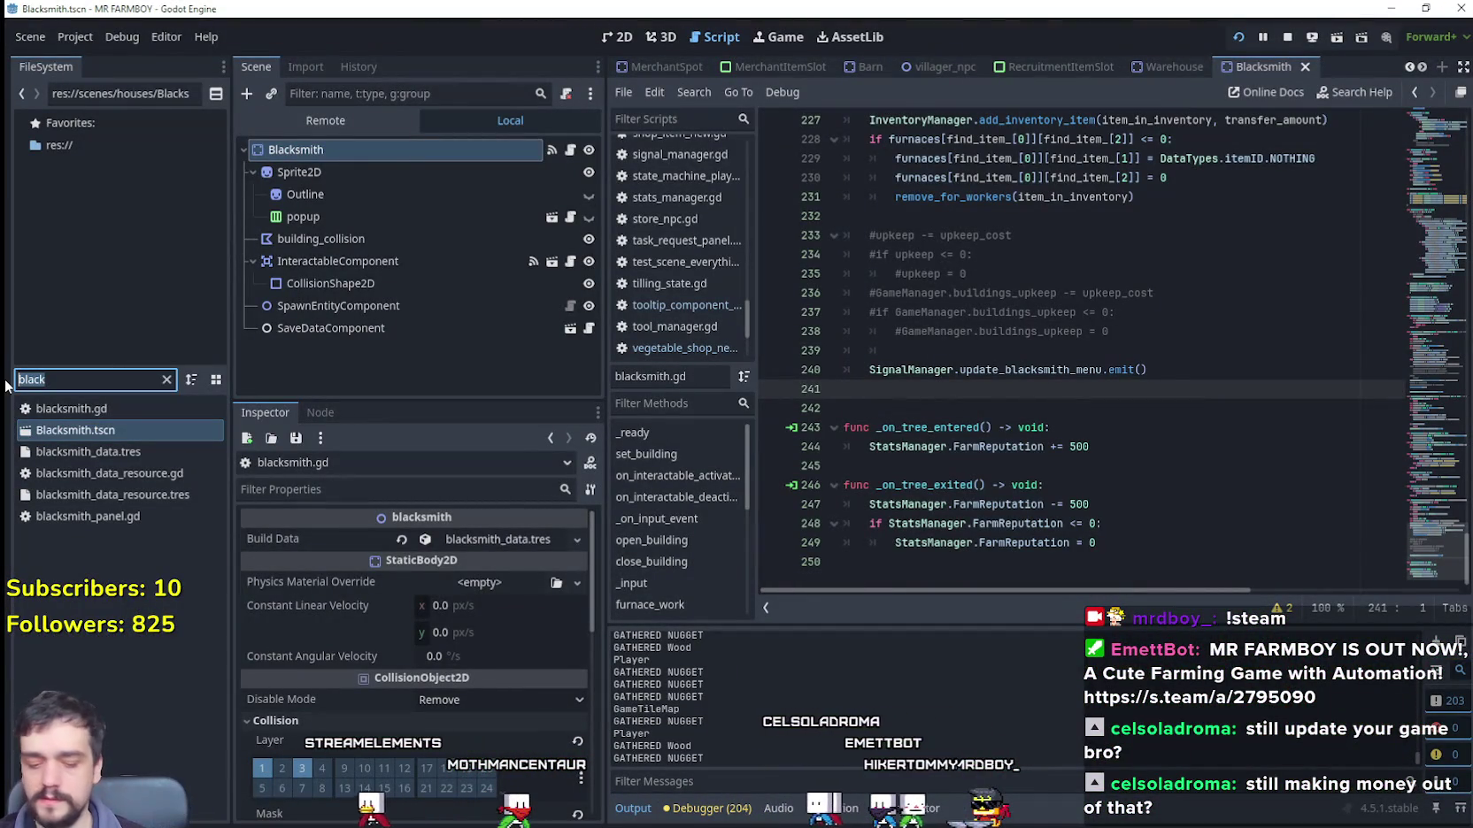
{"action": "type", "text": "merchant"}
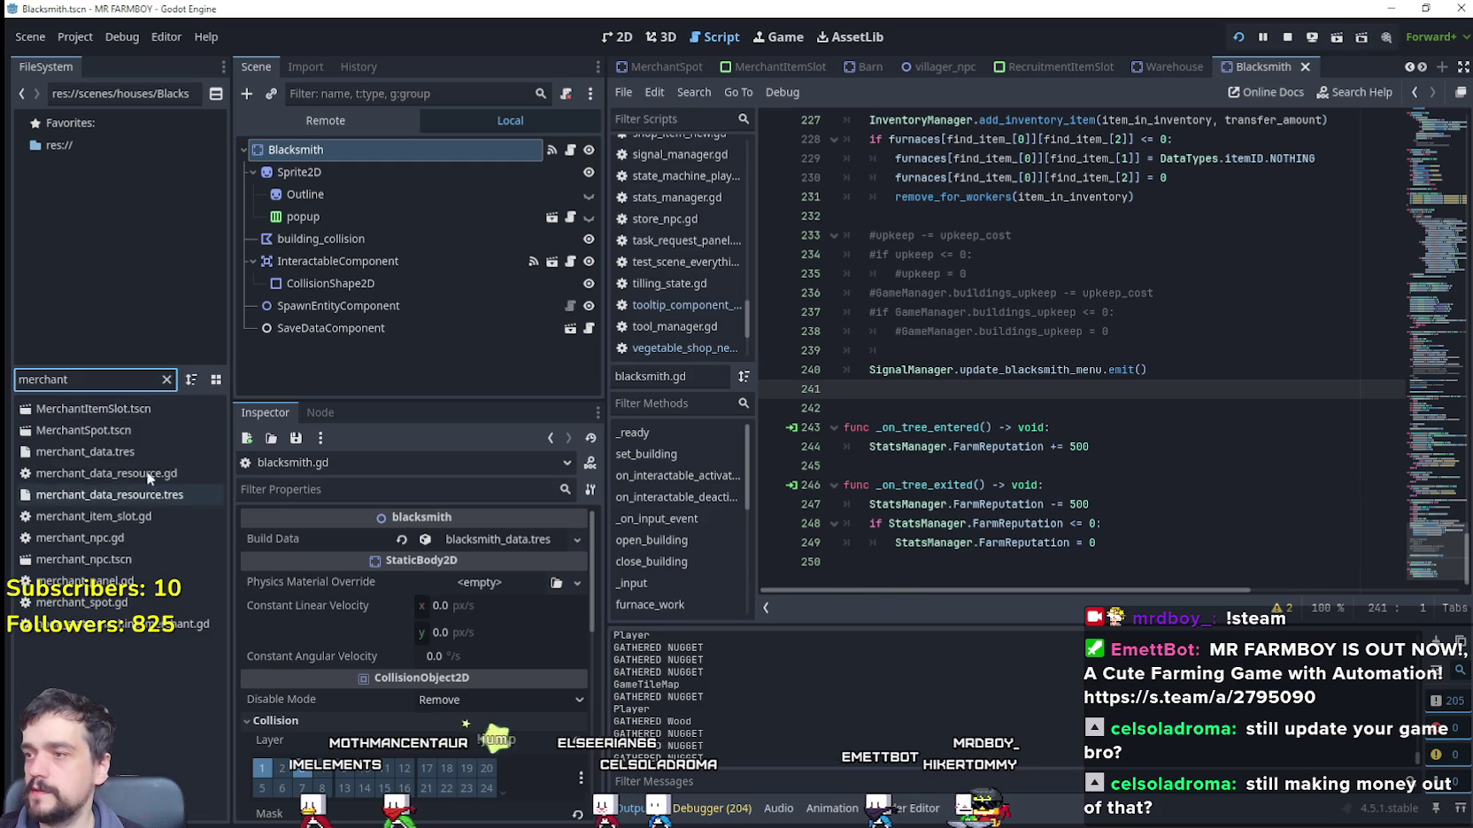
{"action": "double_click", "coordinate": [119, 433]}
{"action": "left_click", "coordinate": [571, 149]}
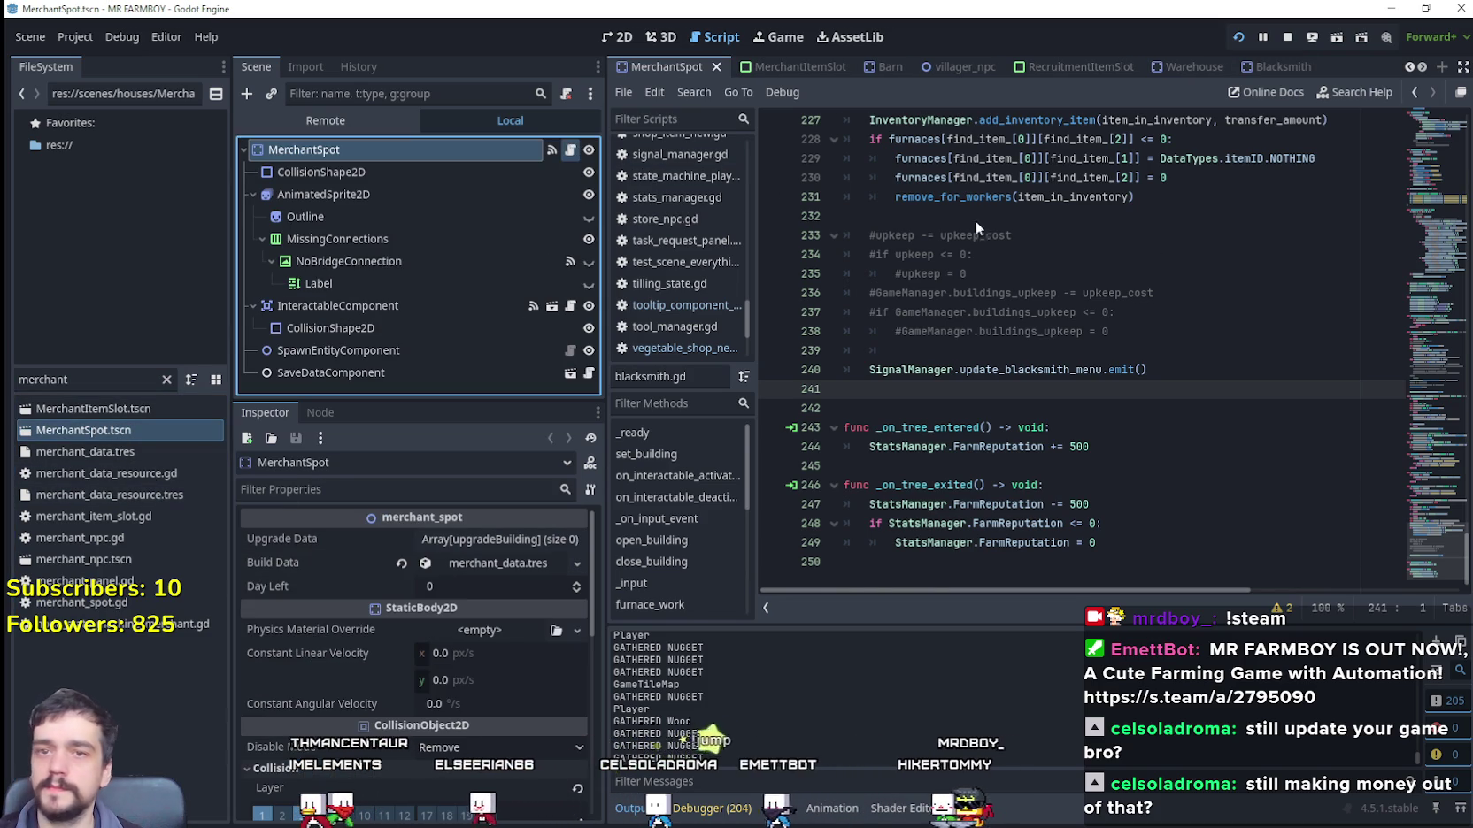
Step: Review the openMenu check on lines 50–51 and the else block on lines 66–68
{"action": "mouse_move", "coordinate": [1443, 403]}
{"action": "left_mouse_down"}
{"action": "mouse_move", "coordinate": [1440, 150]}
{"action": "mouse_move", "coordinate": [1436, 209]}
{"action": "left_mouse_up"}
{"action": "left_click_drag", "start_coordinate": [999, 270], "coordinate": [822, 252]}
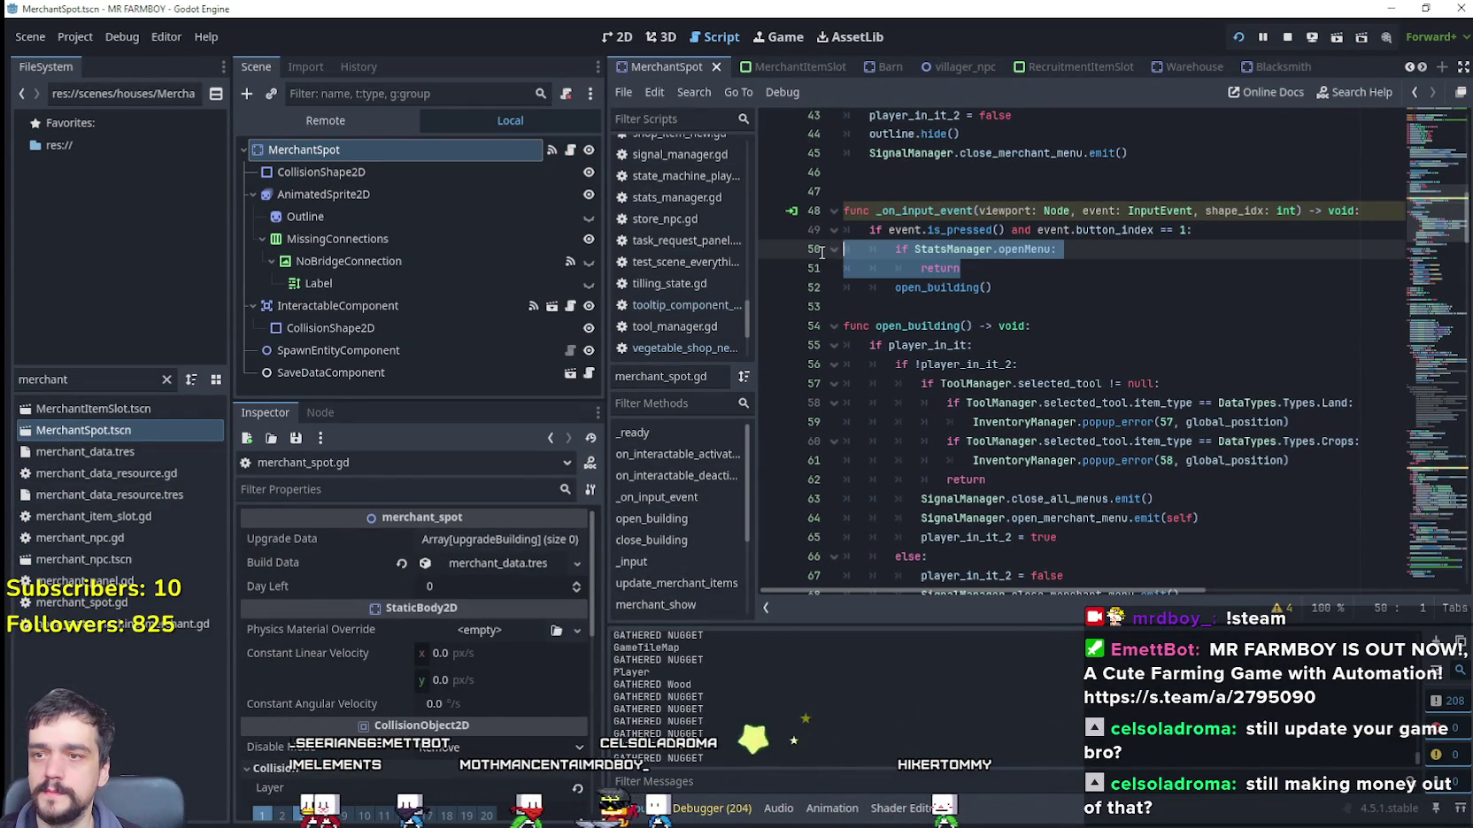
{"action": "scroll", "coordinate": [1151, 448], "scroll_direction": "down", "scroll_amount": 3}
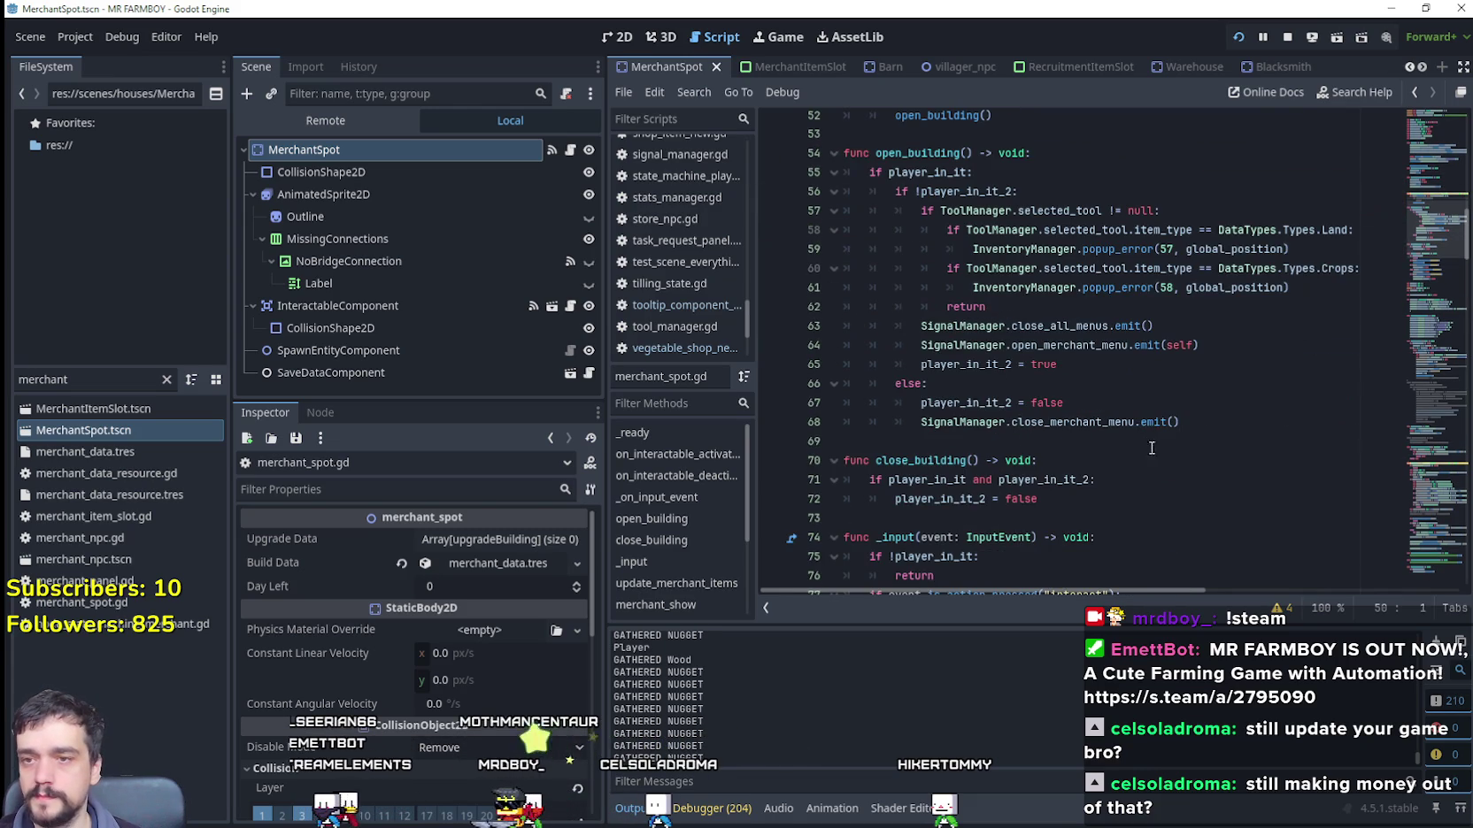
{"action": "mouse_move", "coordinate": [1218, 424]}
{"action": "left_mouse_down"}
{"action": "mouse_move", "coordinate": [881, 336]}
{"action": "mouse_move", "coordinate": [877, 390]}
{"action": "left_mouse_up"}
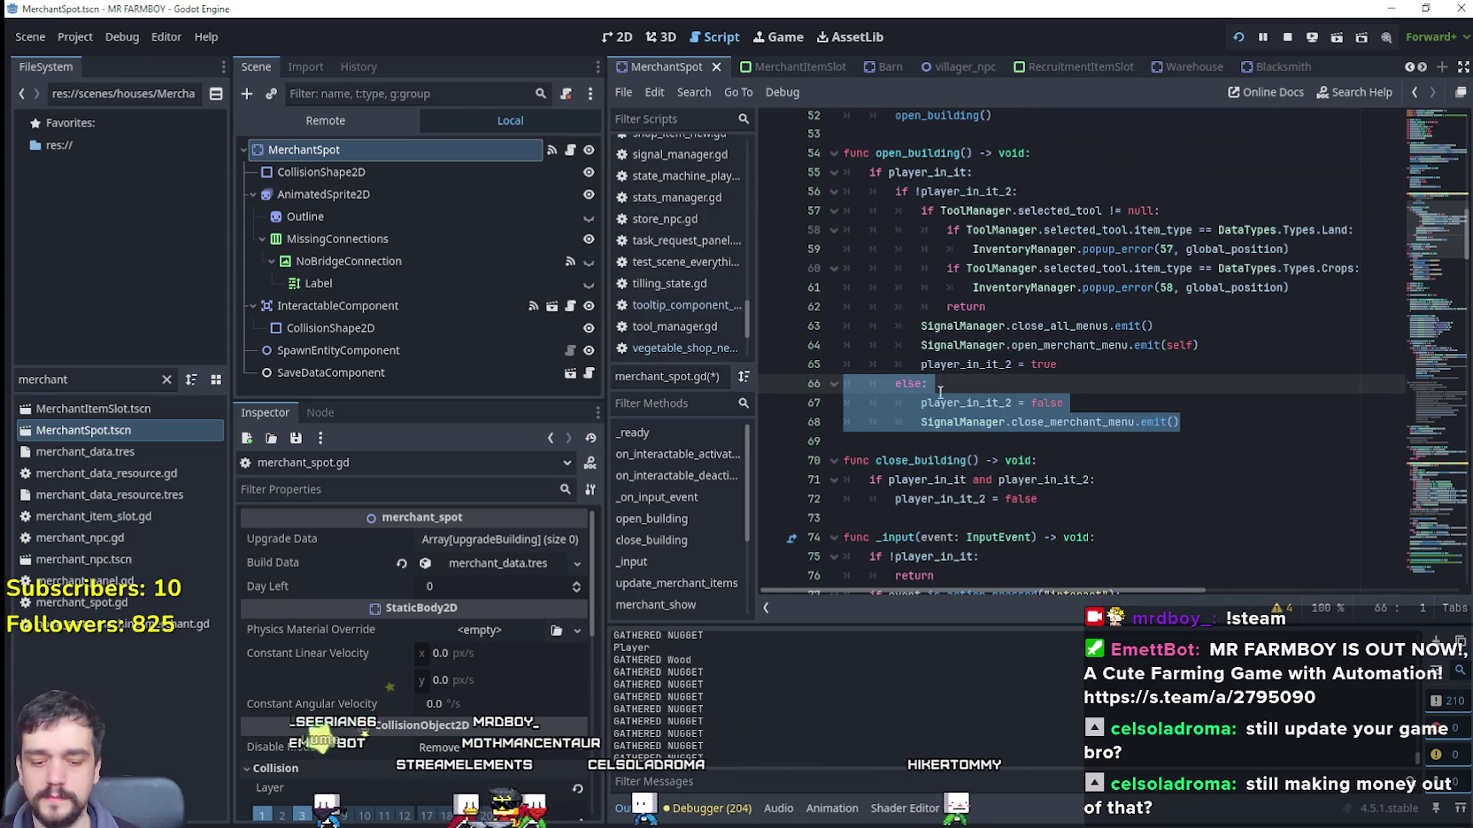
Step: Save the MerchantSpot scene and run the game with F5
{"action": "key", "text": "ctrl+s"}
{"action": "scroll", "coordinate": [1134, 457], "scroll_direction": "down", "scroll_amount": 9}
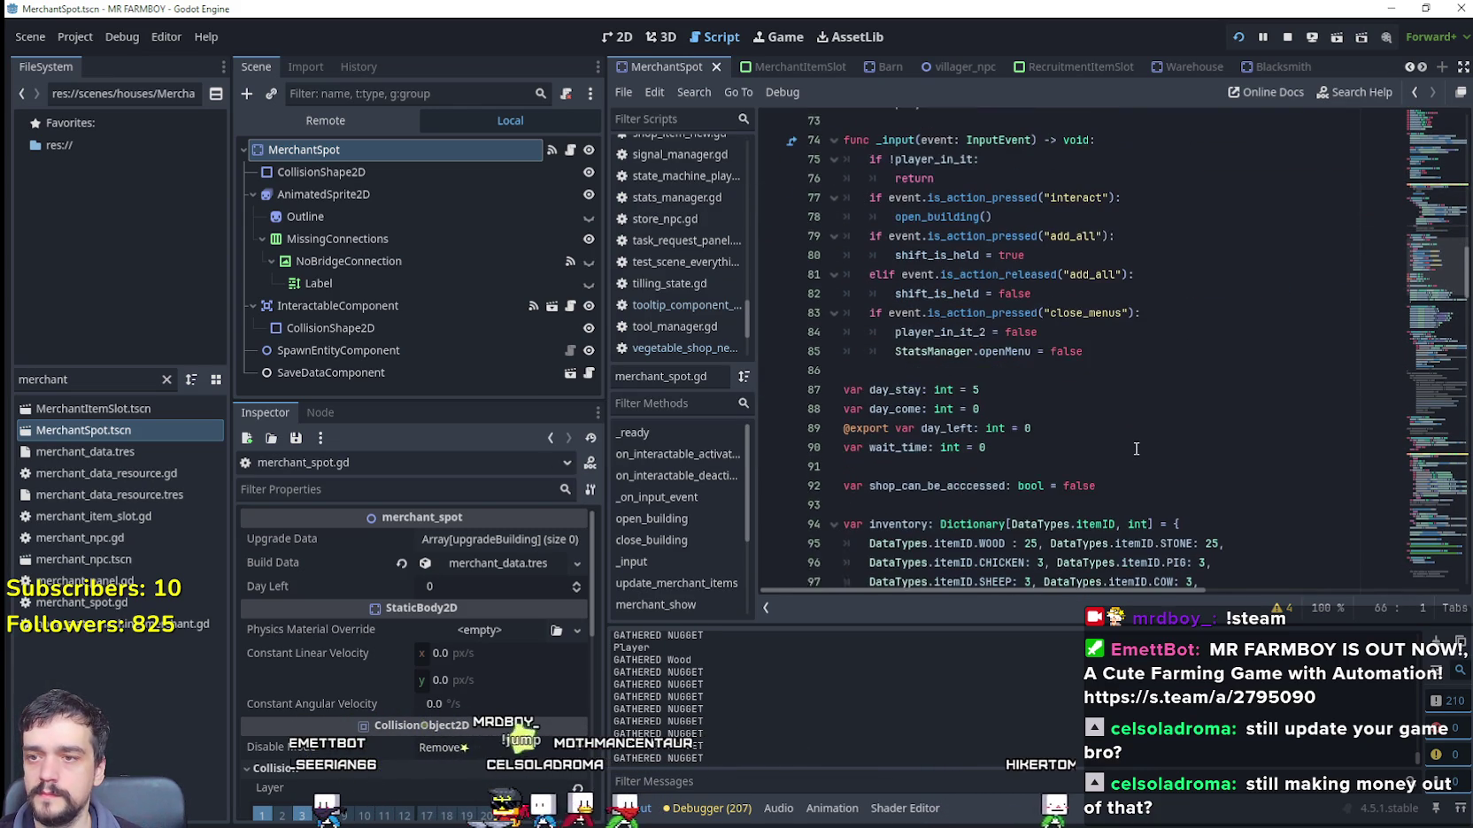
{"action": "left_click", "coordinate": [1132, 382]}
{"action": "key", "text": "Up"}
{"action": "key", "text": "Up"}
{"action": "key", "text": "Up"}
{"action": "scroll", "coordinate": [1132, 381], "scroll_direction": "down", "scroll_amount": 10}
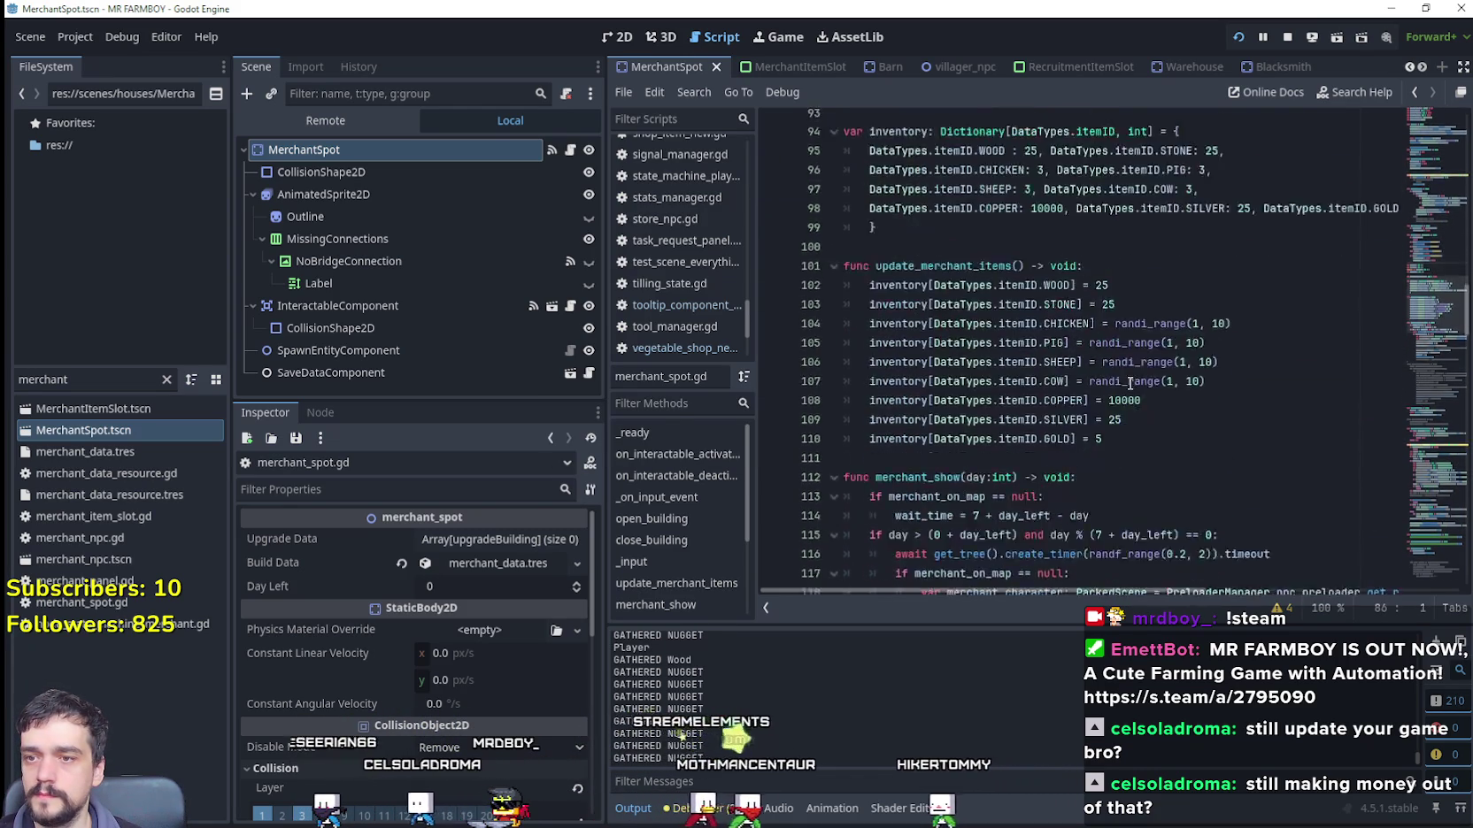
{"action": "key", "text": "F5"}
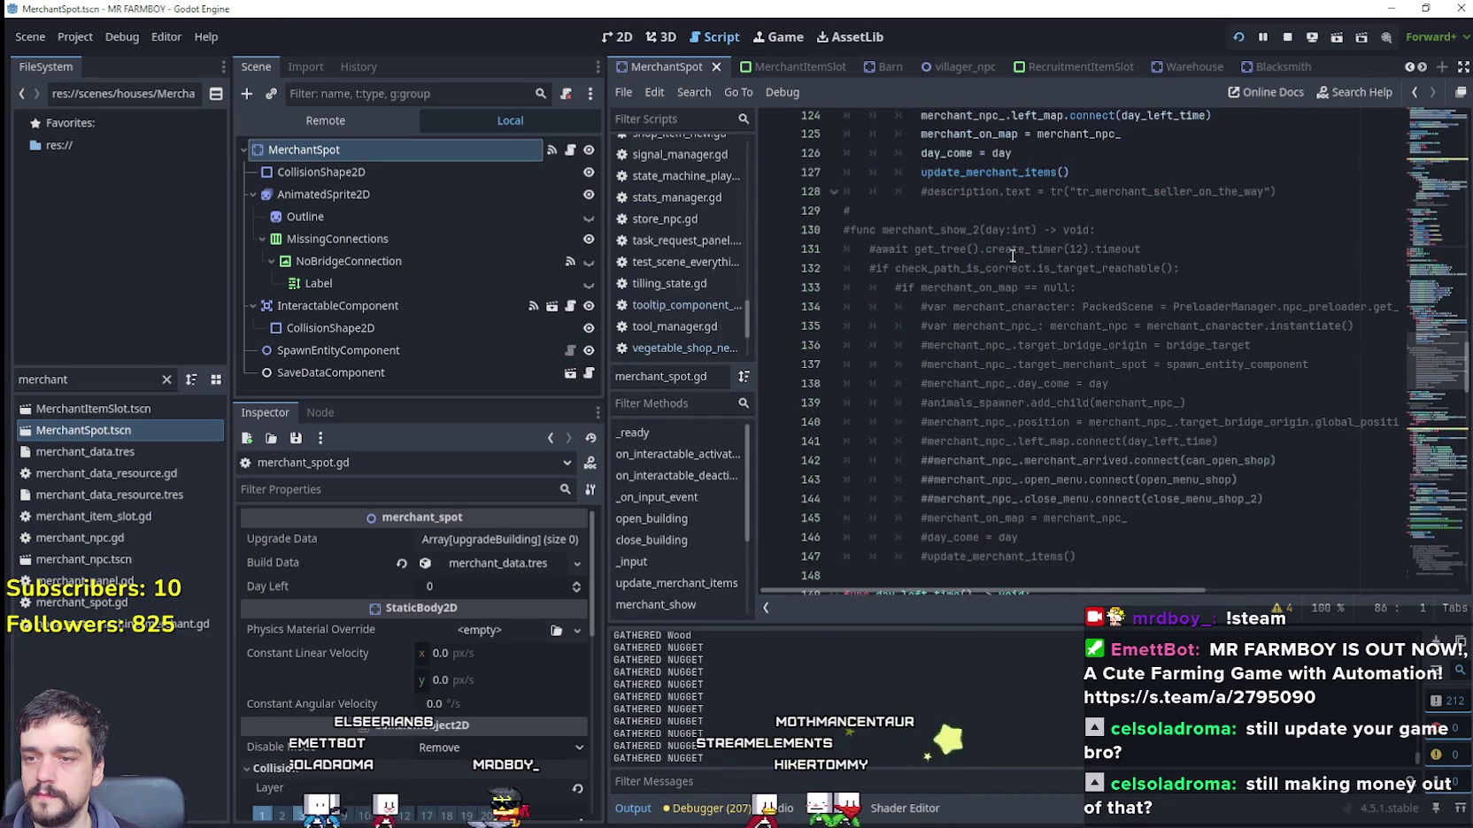
Step: Walk the character north through the farm to the merchant stall and open its shop
{"action": "key", "text": "w"}
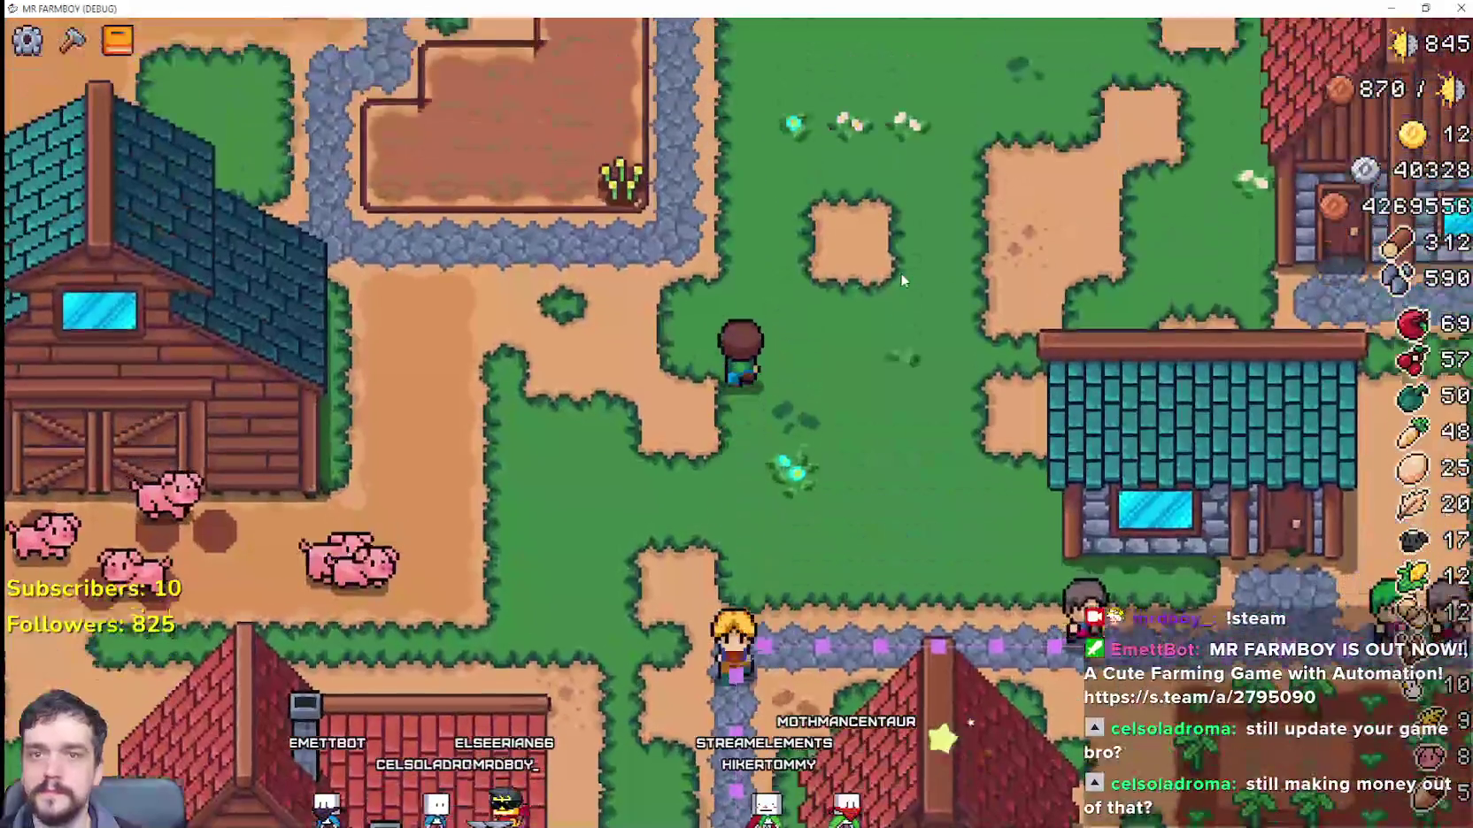
{"action": "key", "text": "w"}
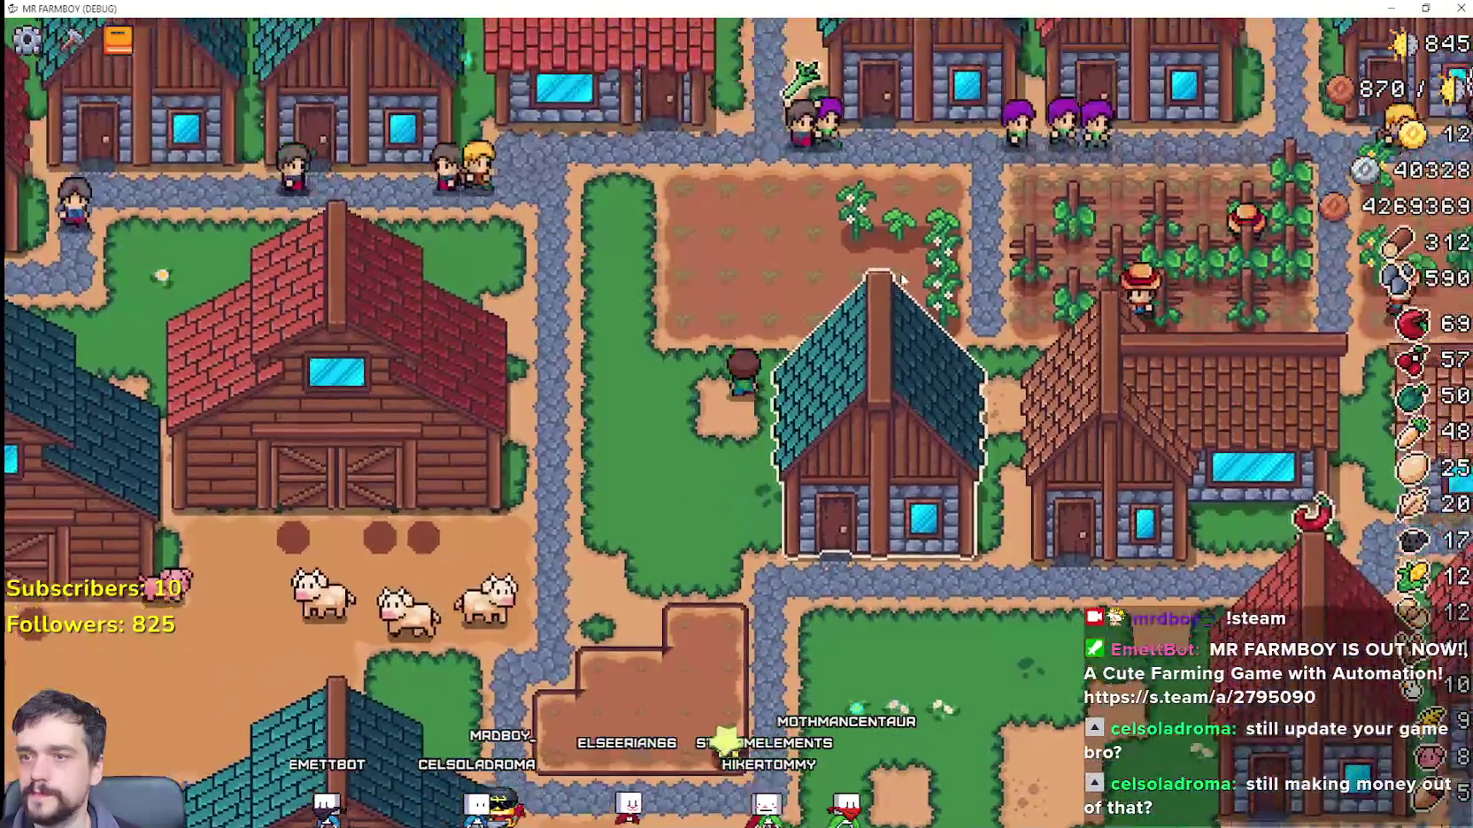
{"action": "key", "text": "w"}
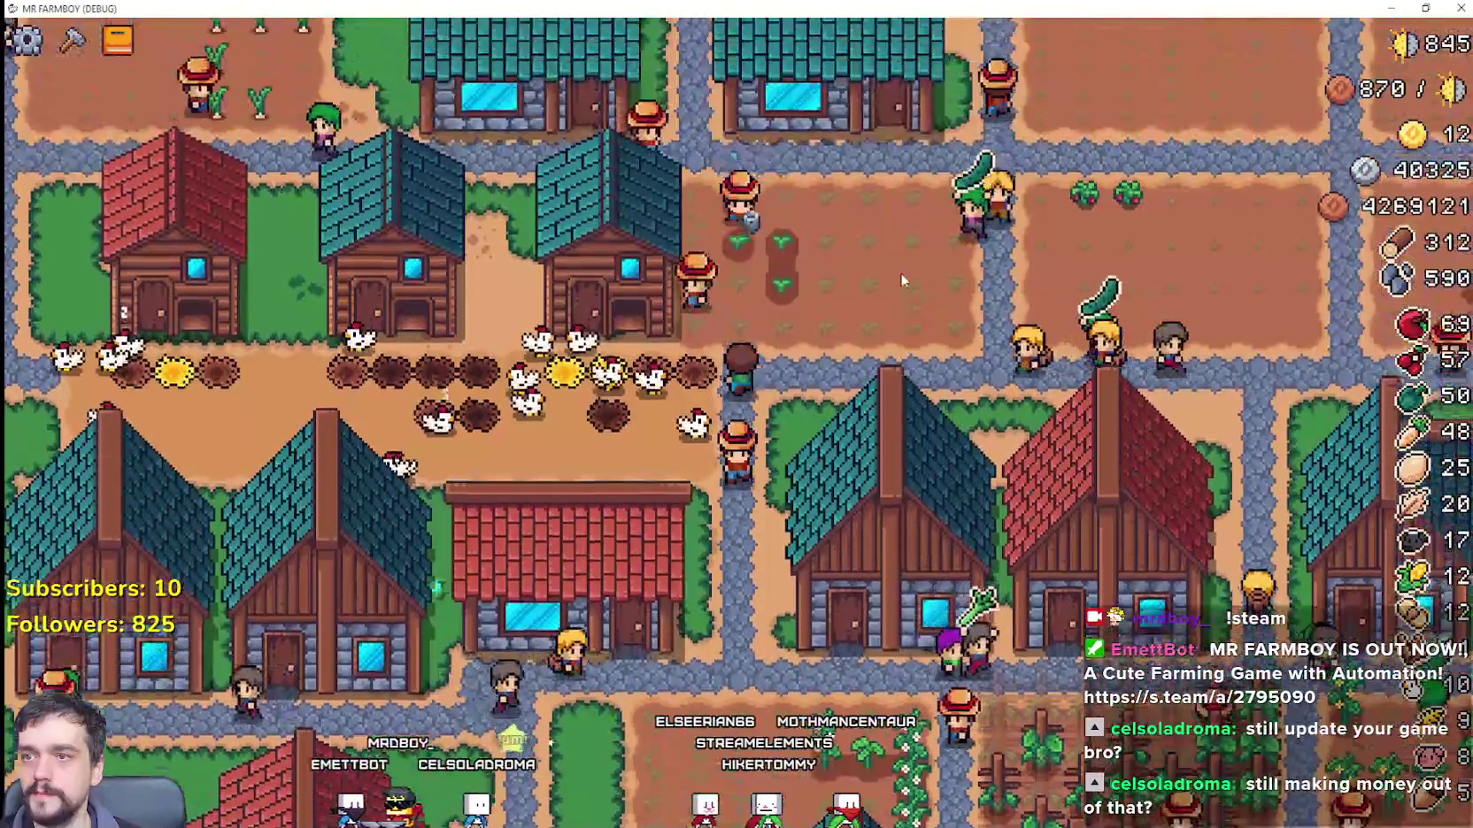
{"action": "key", "text": "w"}
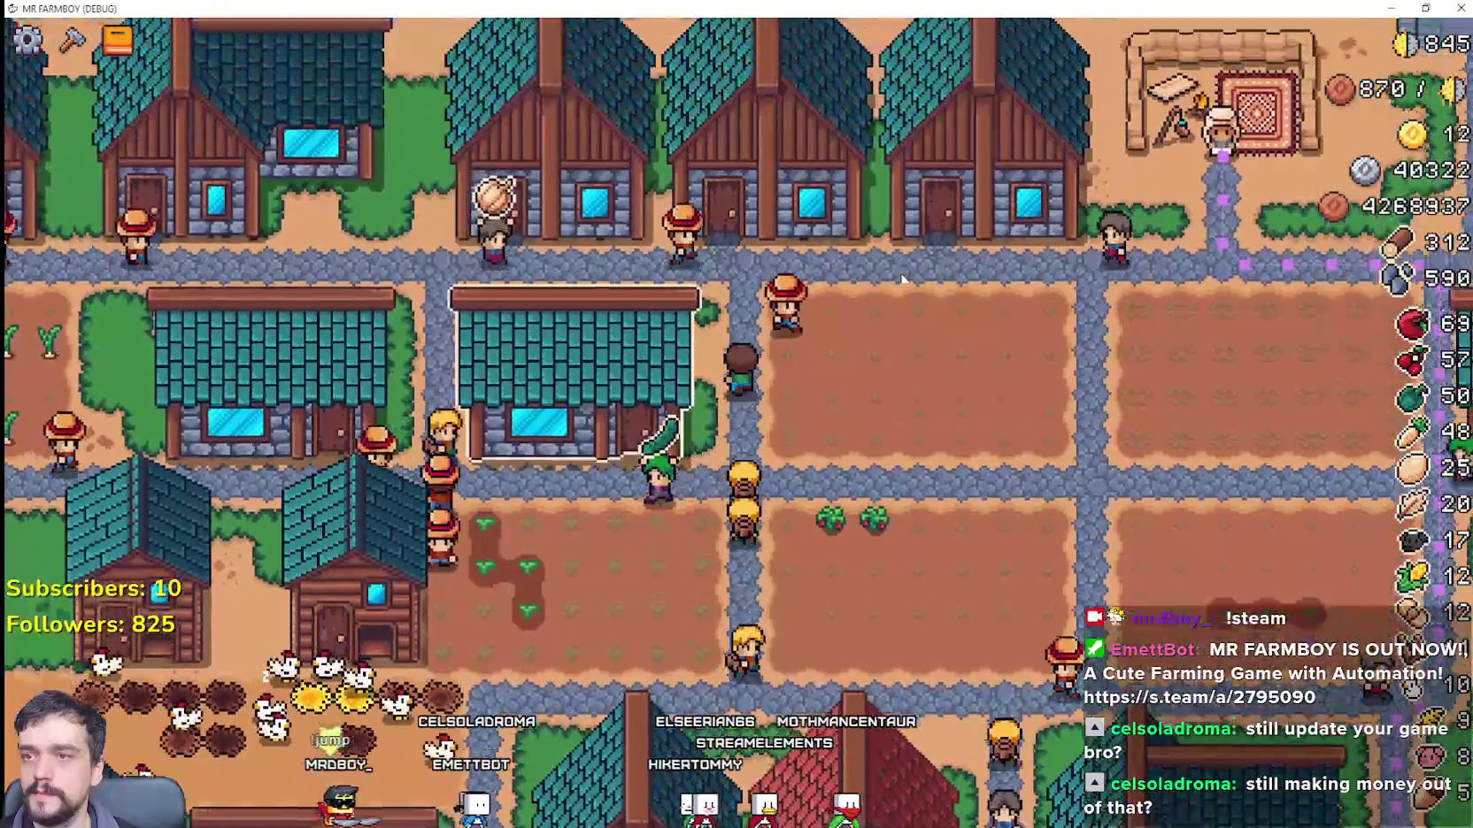
{"action": "key", "text": "d"}
{"action": "key", "text": "w"}
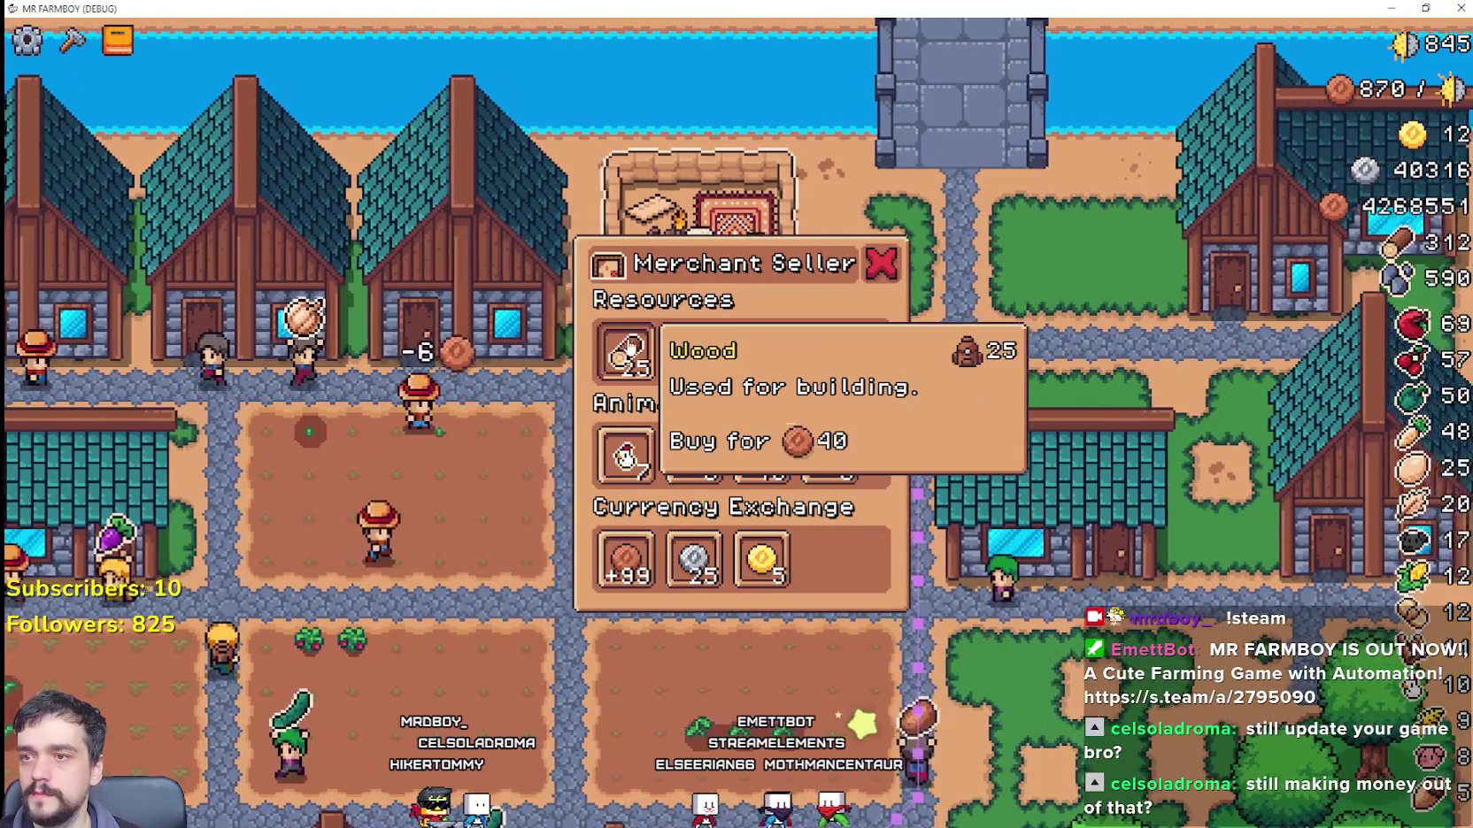
Step: Buy two wood from the Merchant Seller, bringing wood to 314, then close the shop
{"action": "left_click", "coordinate": [623, 352]}
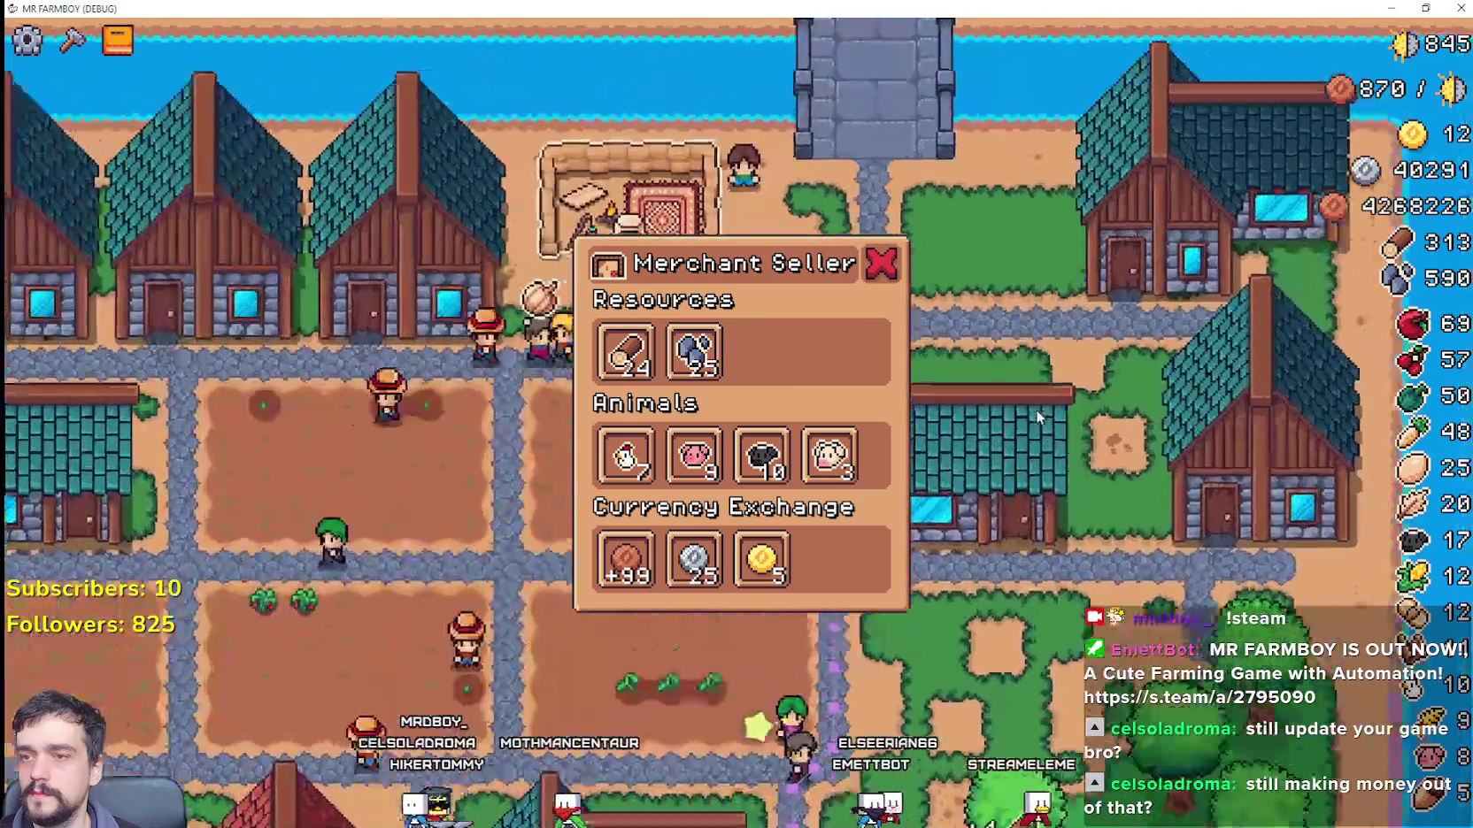
{"action": "scroll", "coordinate": [1036, 409], "scroll_direction": "up", "scroll_amount": 2}
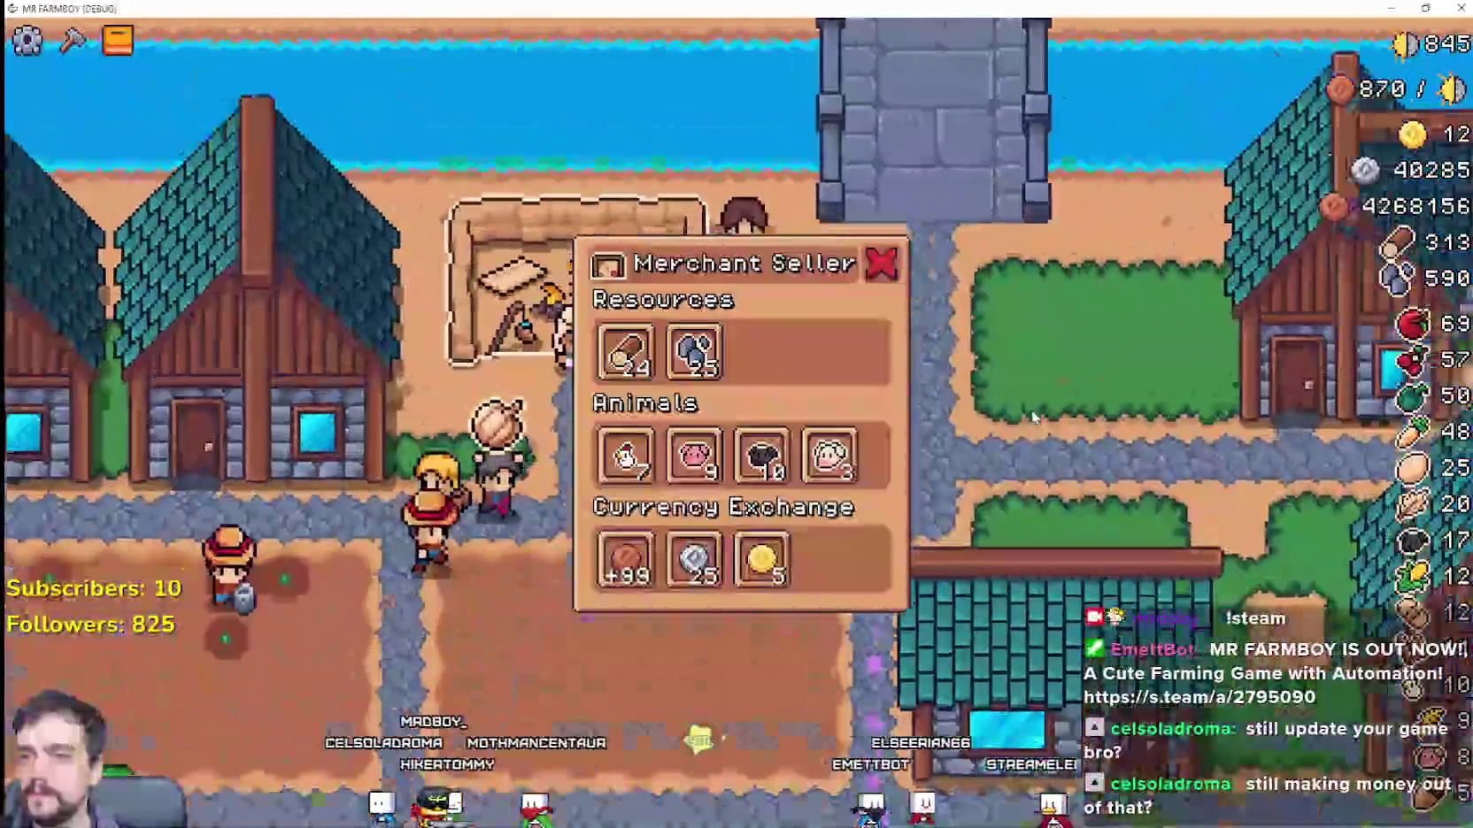
{"action": "left_click", "coordinate": [623, 354]}
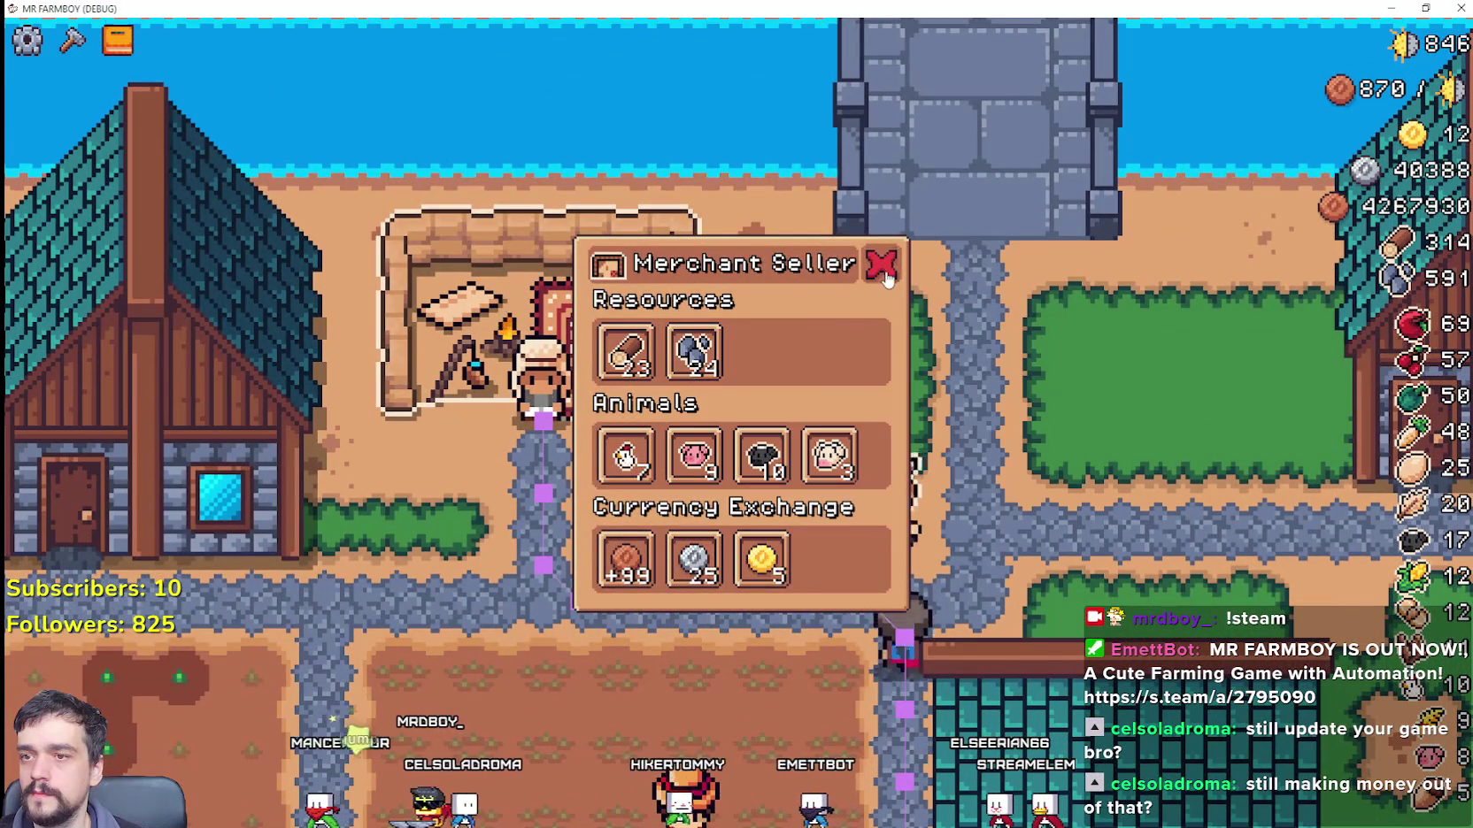
{"action": "left_click", "coordinate": [886, 277]}
{"action": "left_click", "coordinate": [731, 313]}
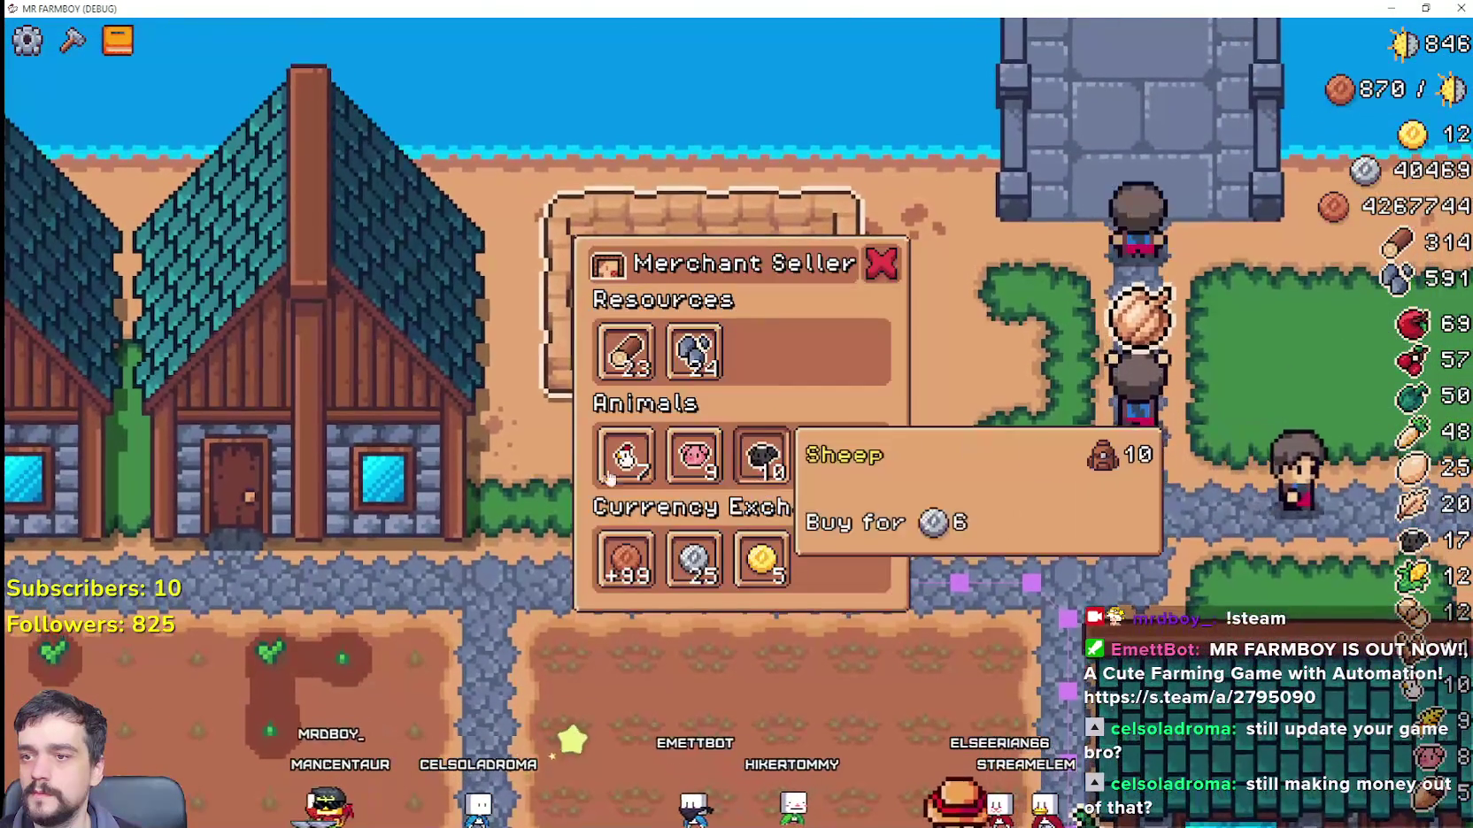
{"action": "left_click", "coordinate": [964, 459]}
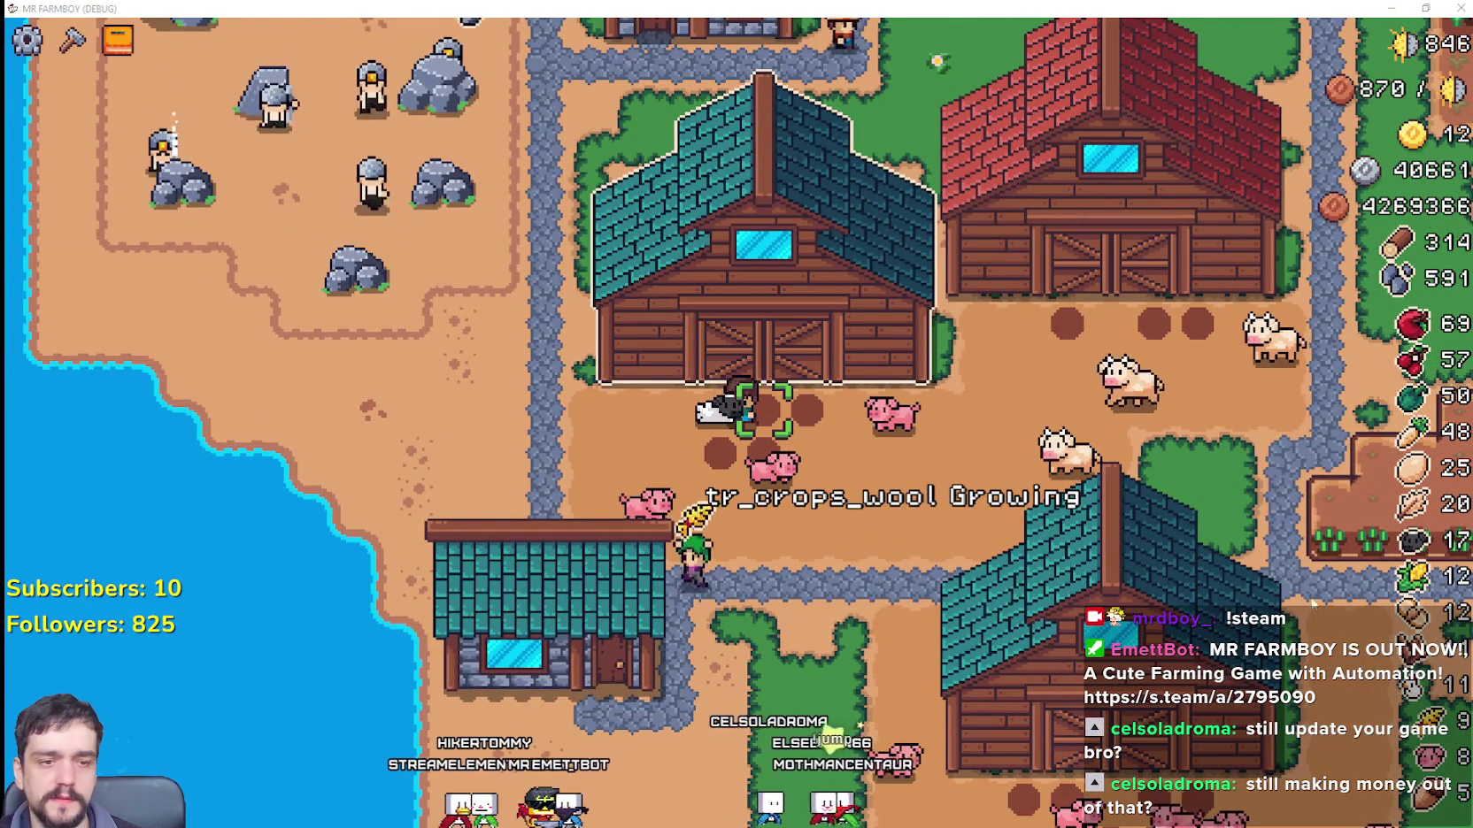
Step: In the MR FARMBOY Localization spreadsheet, select the tr_crops_nest key cell
{"action": "key", "text": "alt+Tab"}
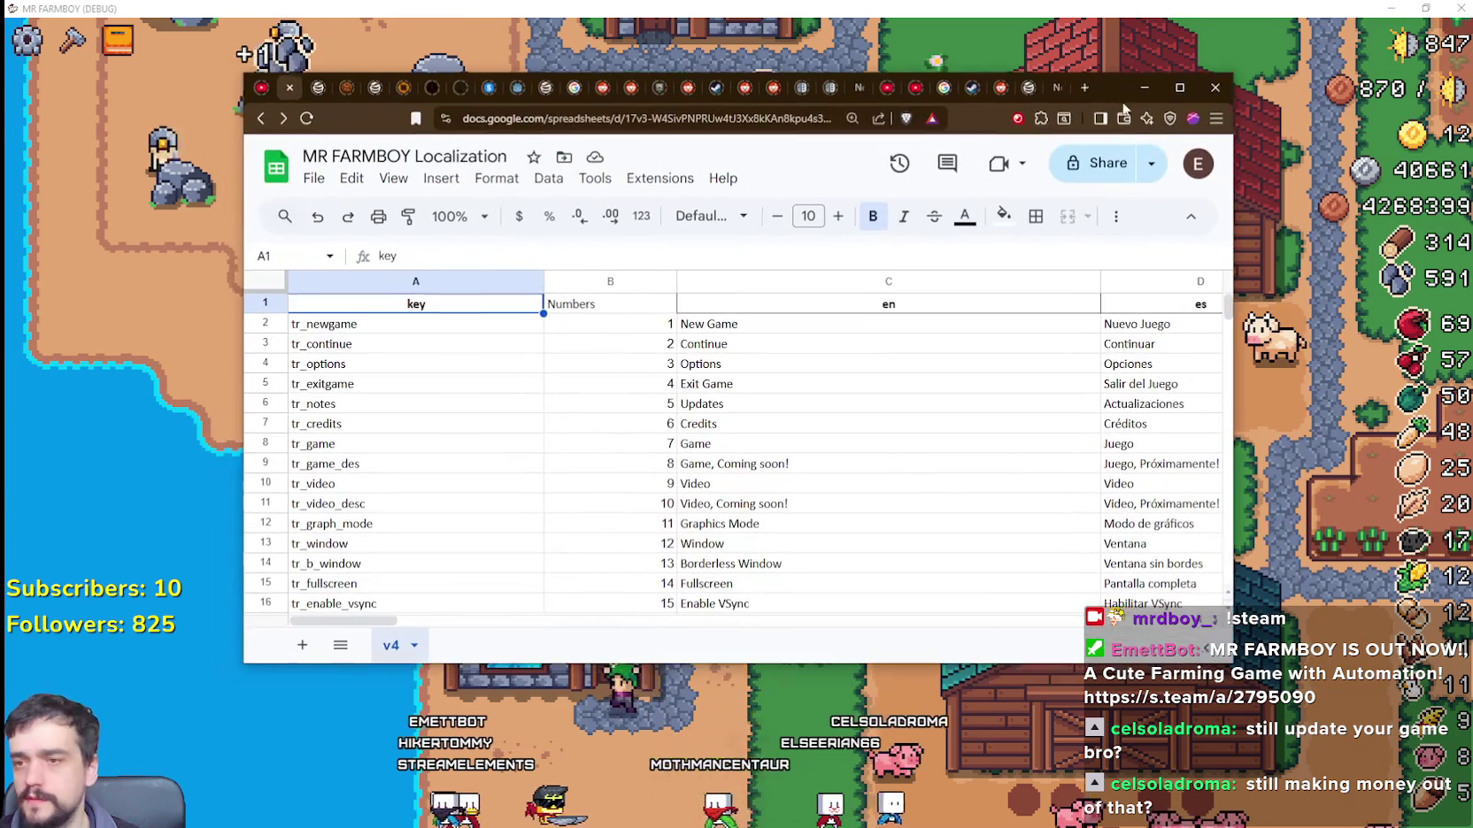
{"action": "left_click_drag", "start_coordinate": [1226, 308], "coordinate": [1197, 496]}
{"action": "scroll", "coordinate": [1197, 496], "scroll_direction": "up", "scroll_amount": 10}
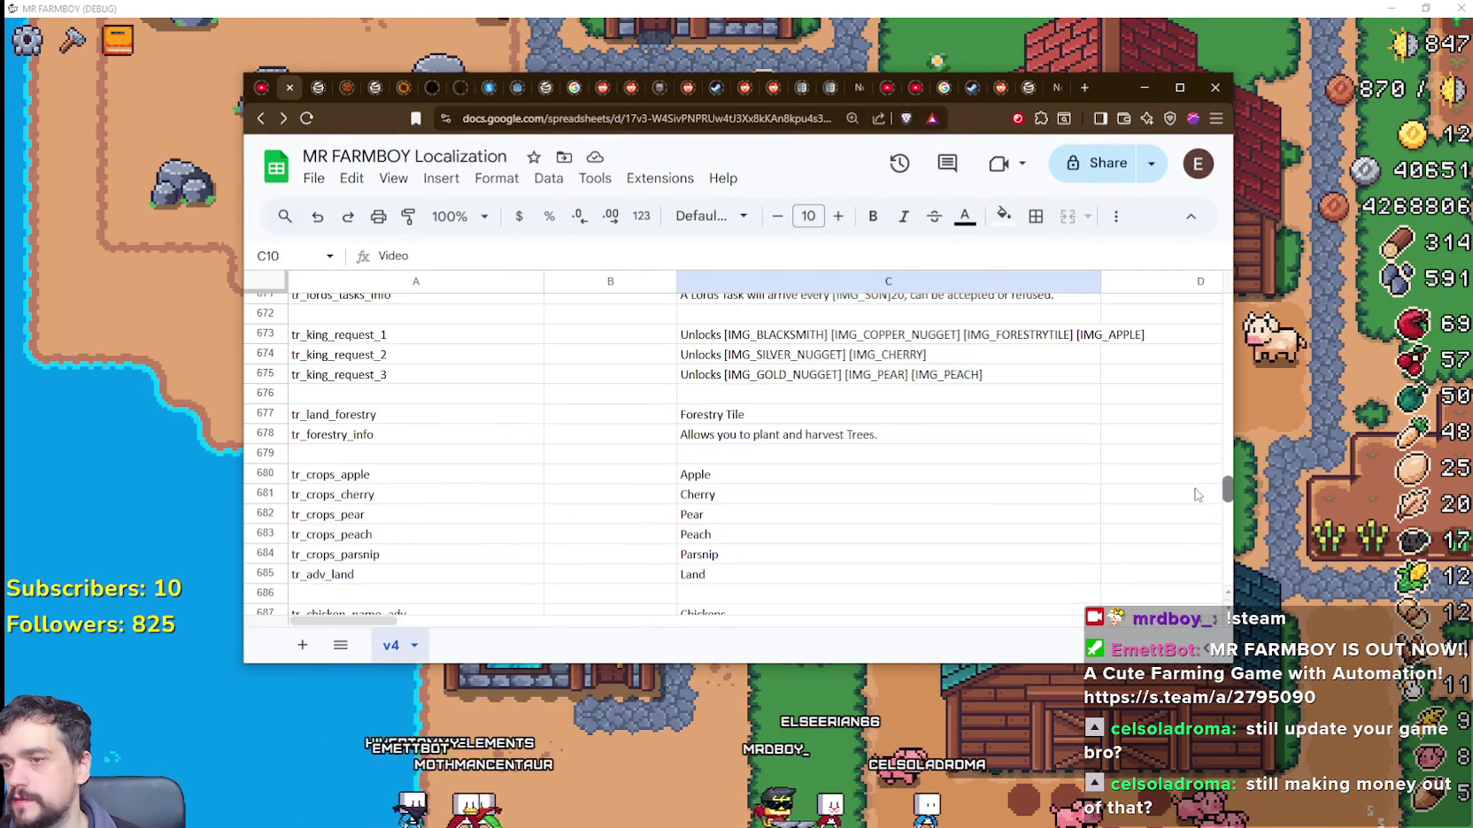
{"action": "scroll", "coordinate": [714, 421], "scroll_direction": "down", "scroll_amount": 5}
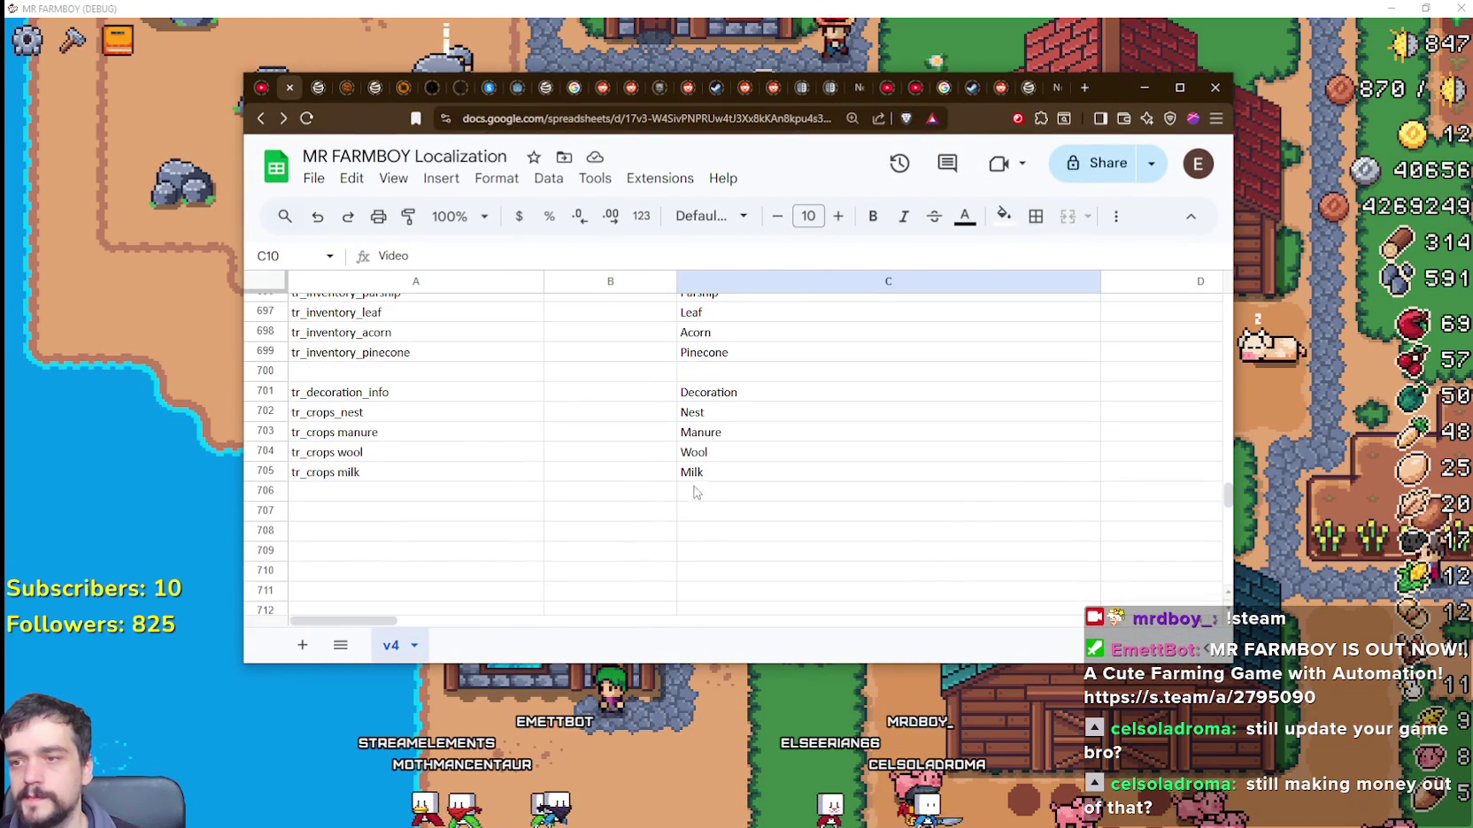
{"action": "left_click", "coordinate": [339, 413]}
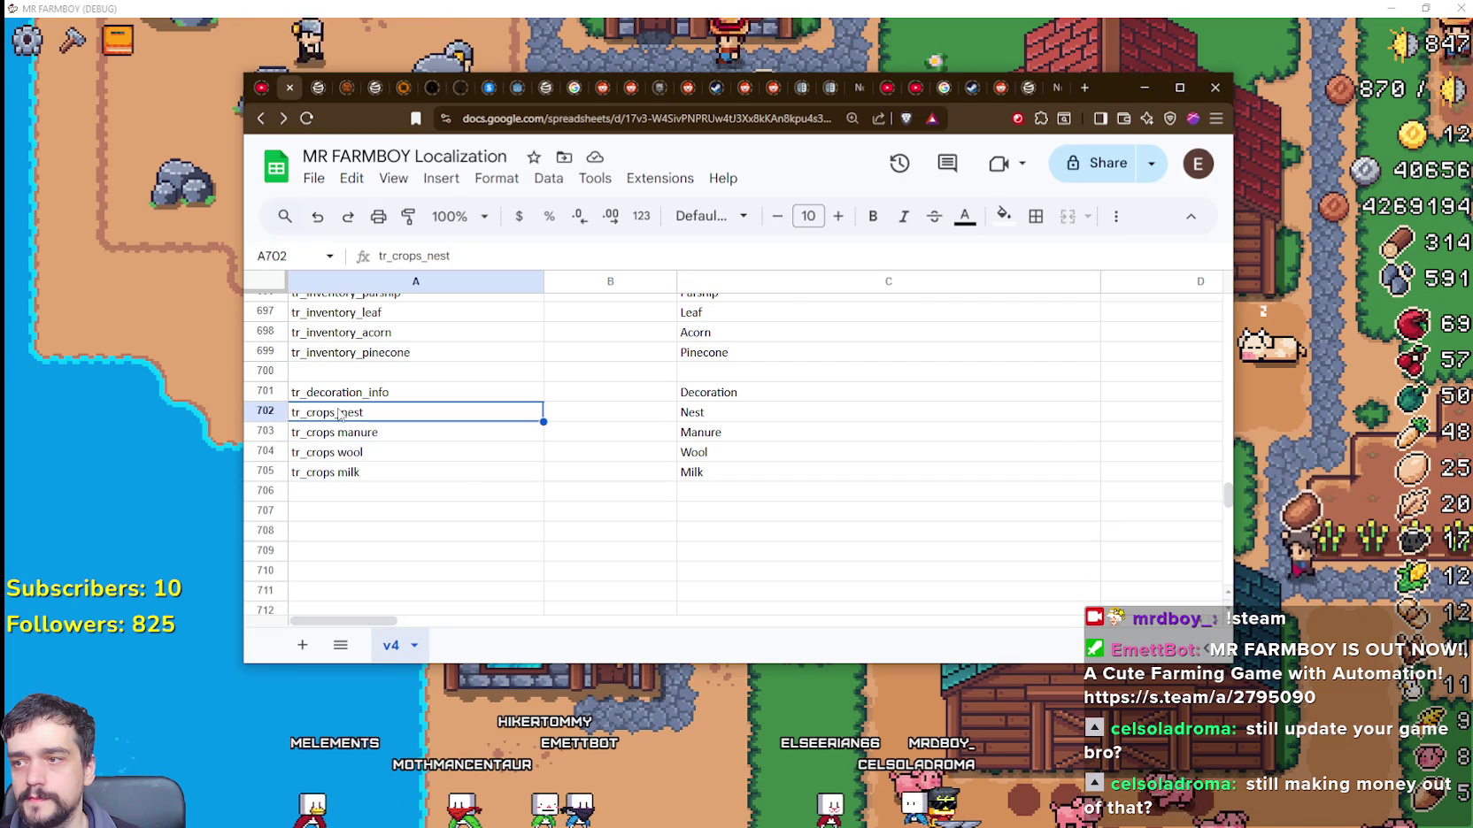
Step: Download the sheet as CSV, overwriting translations.csv in data/translations, and return to Godot
{"action": "left_click", "coordinate": [330, 183]}
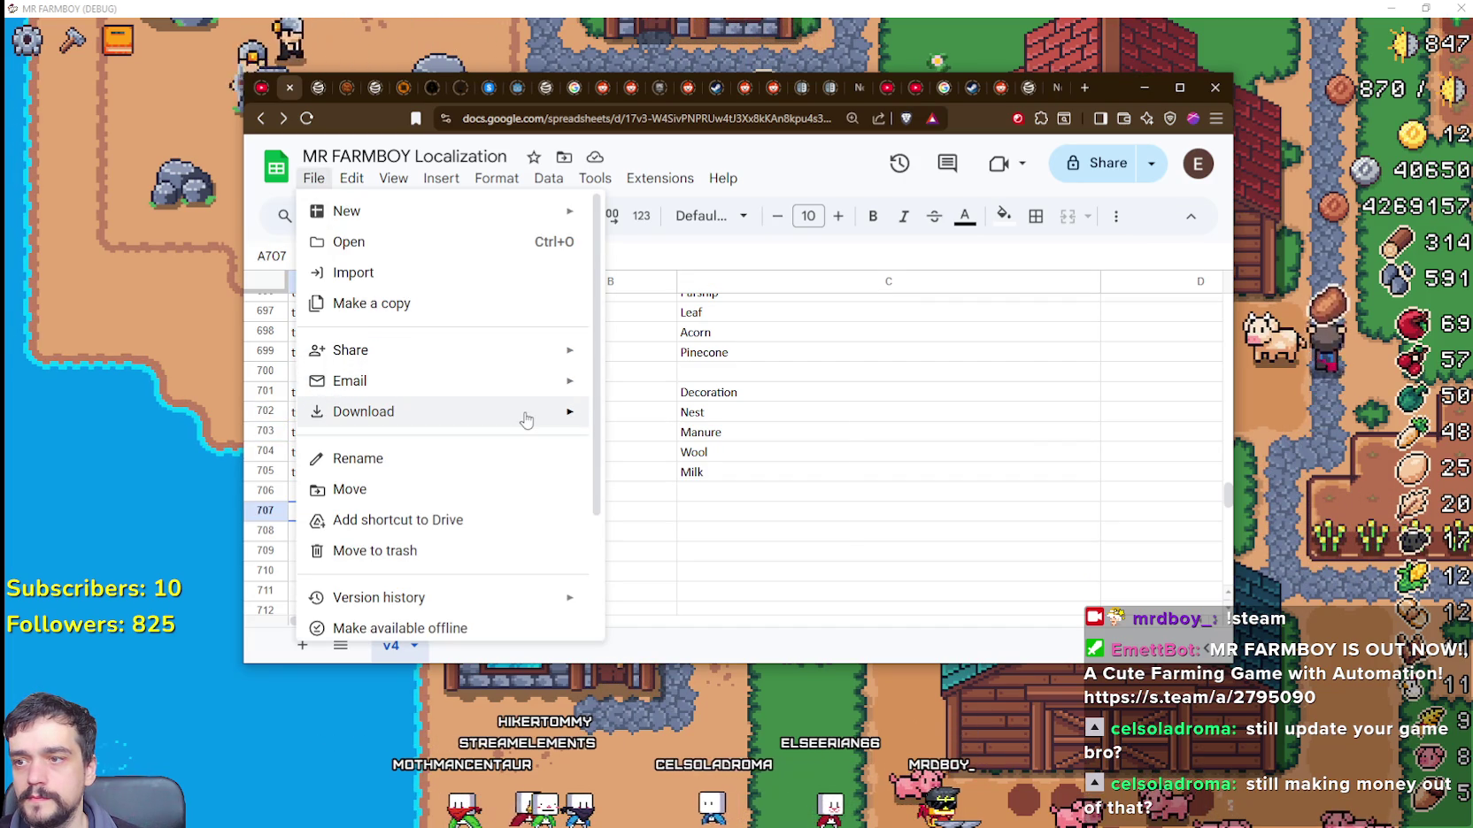
{"action": "mouse_move", "coordinate": [526, 420]}
{"action": "left_click", "coordinate": [779, 534]}
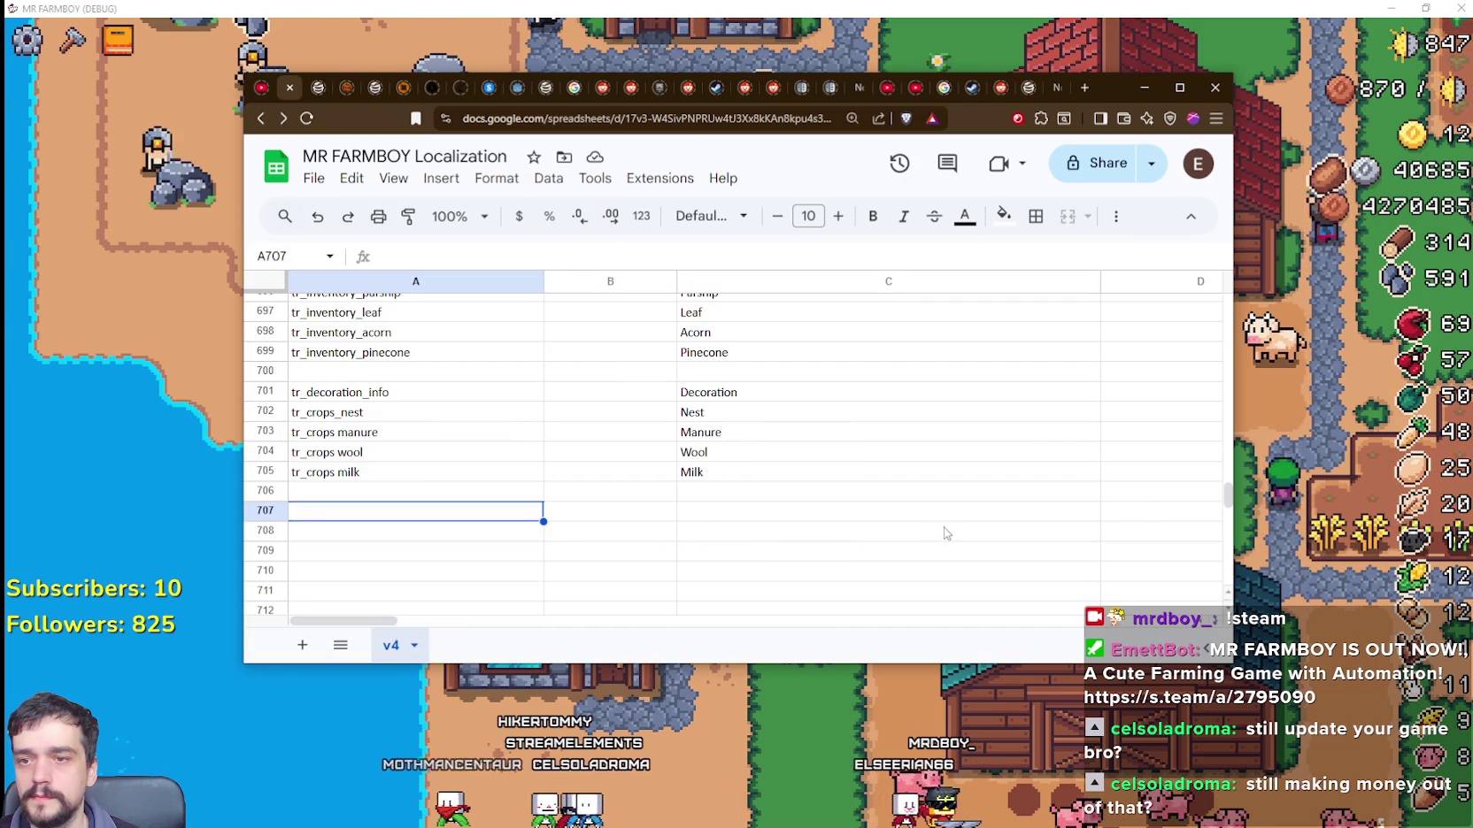
{"action": "left_click", "coordinate": [438, 184]}
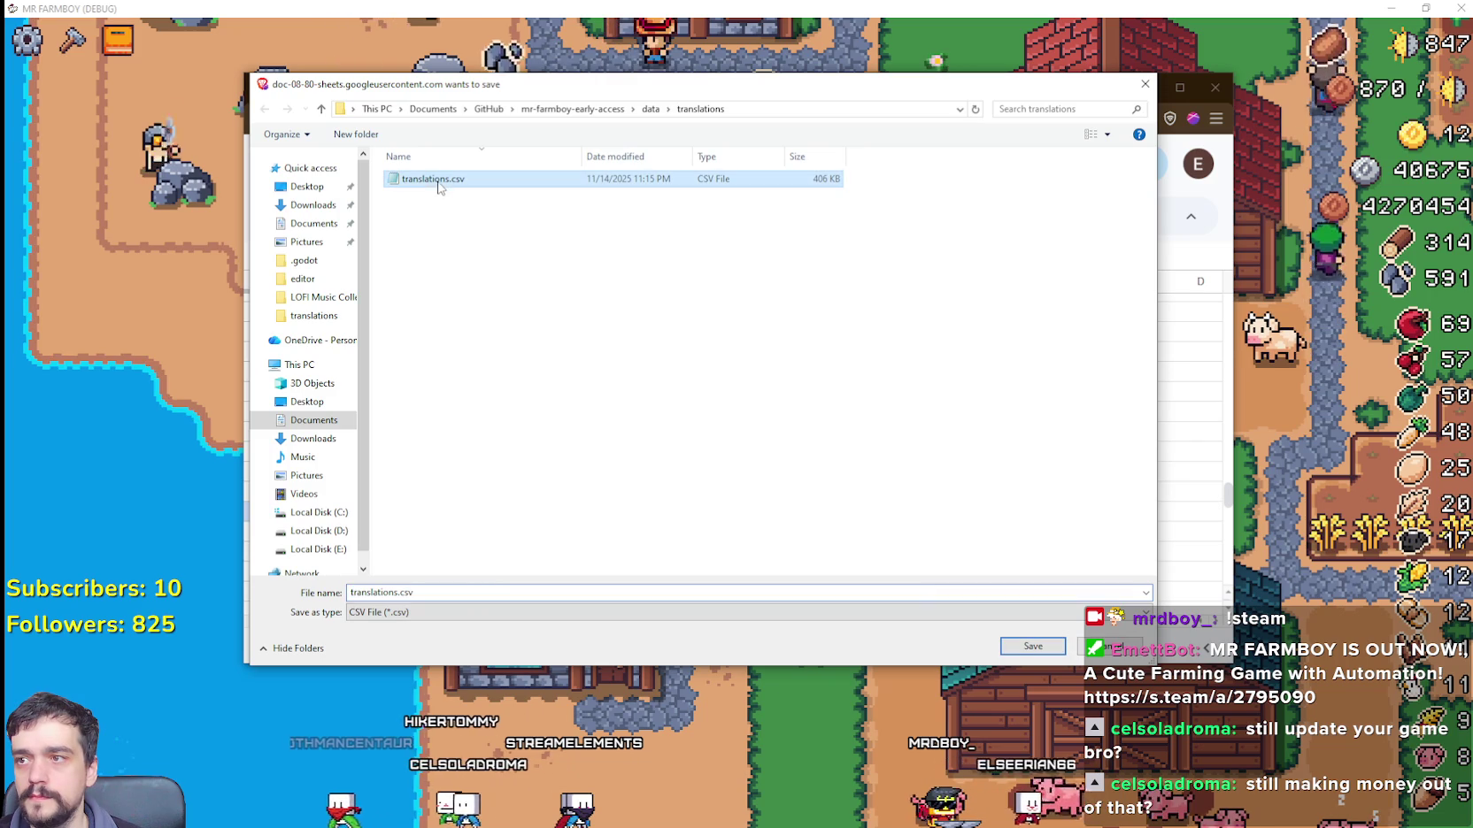
{"action": "left_click", "coordinate": [1032, 646]}
{"action": "left_click", "coordinate": [775, 421]}
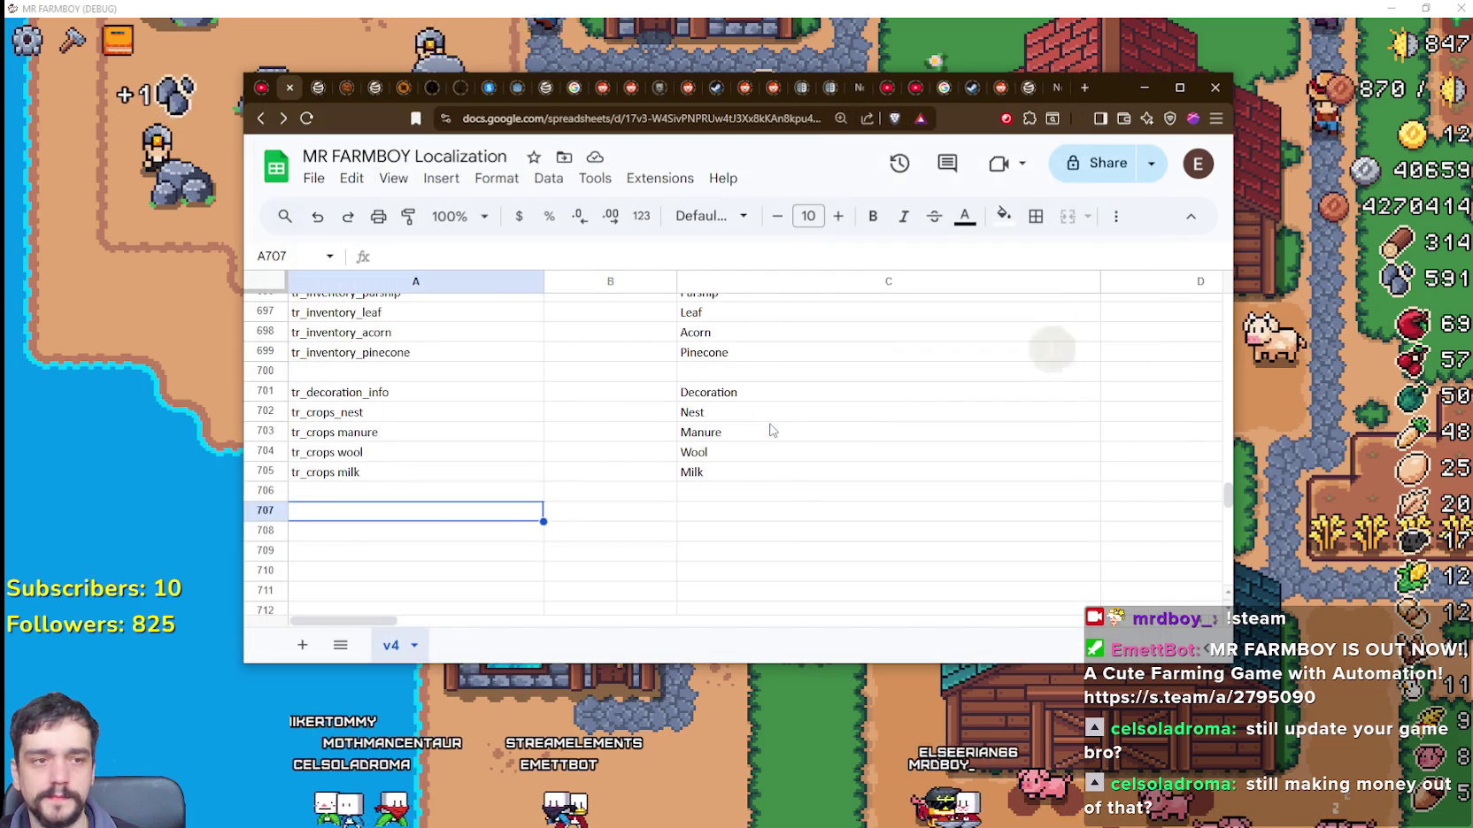
{"action": "left_click", "coordinate": [804, 535]}
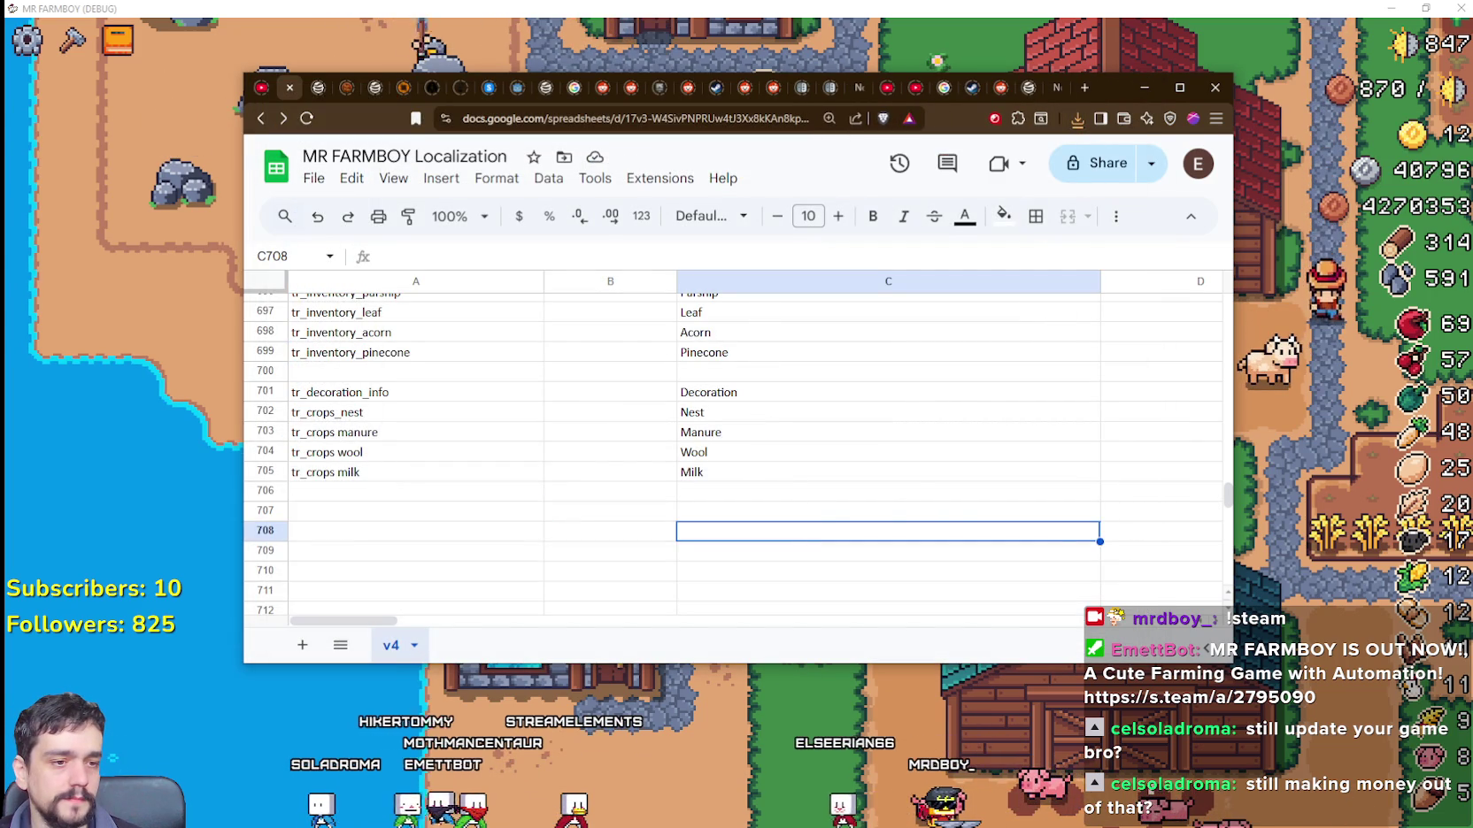
{"action": "key", "text": "alt+Tab"}
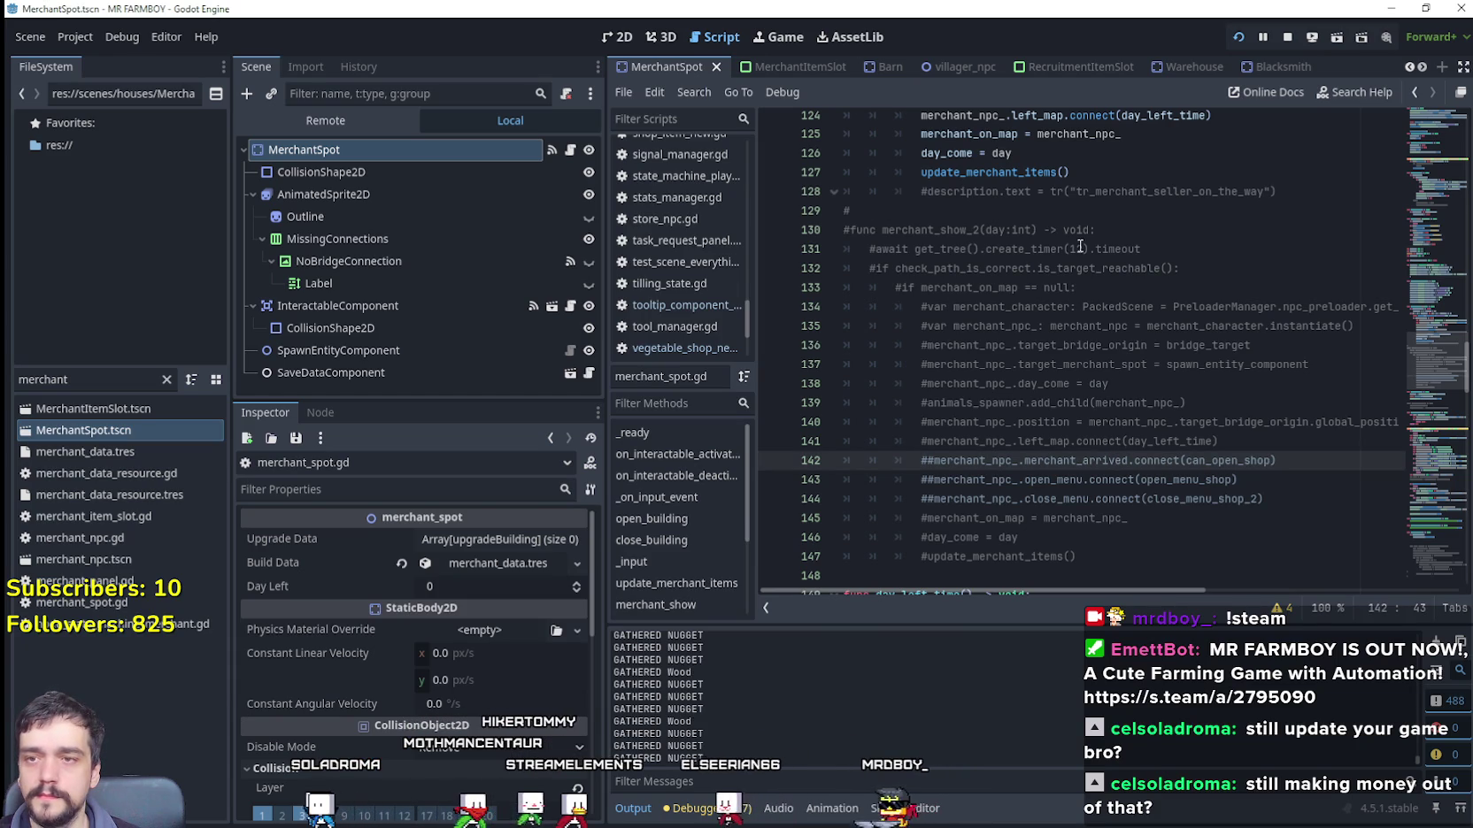
{"action": "left_click", "coordinate": [1102, 211]}
{"action": "key", "text": "alt+Tab"}
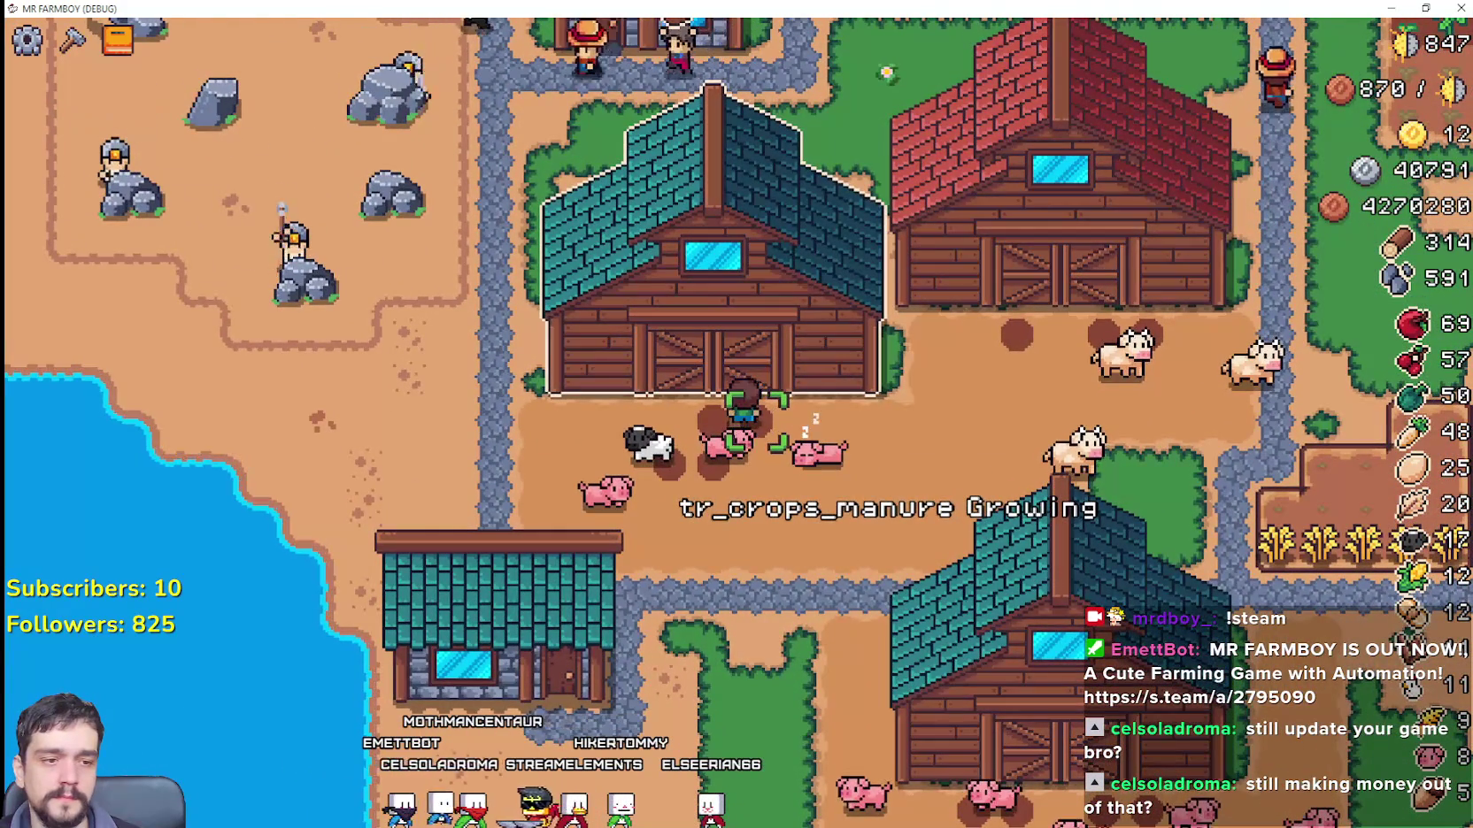
{"action": "key", "text": "alt+Tab"}
{"action": "key", "text": "alt+Tab"}
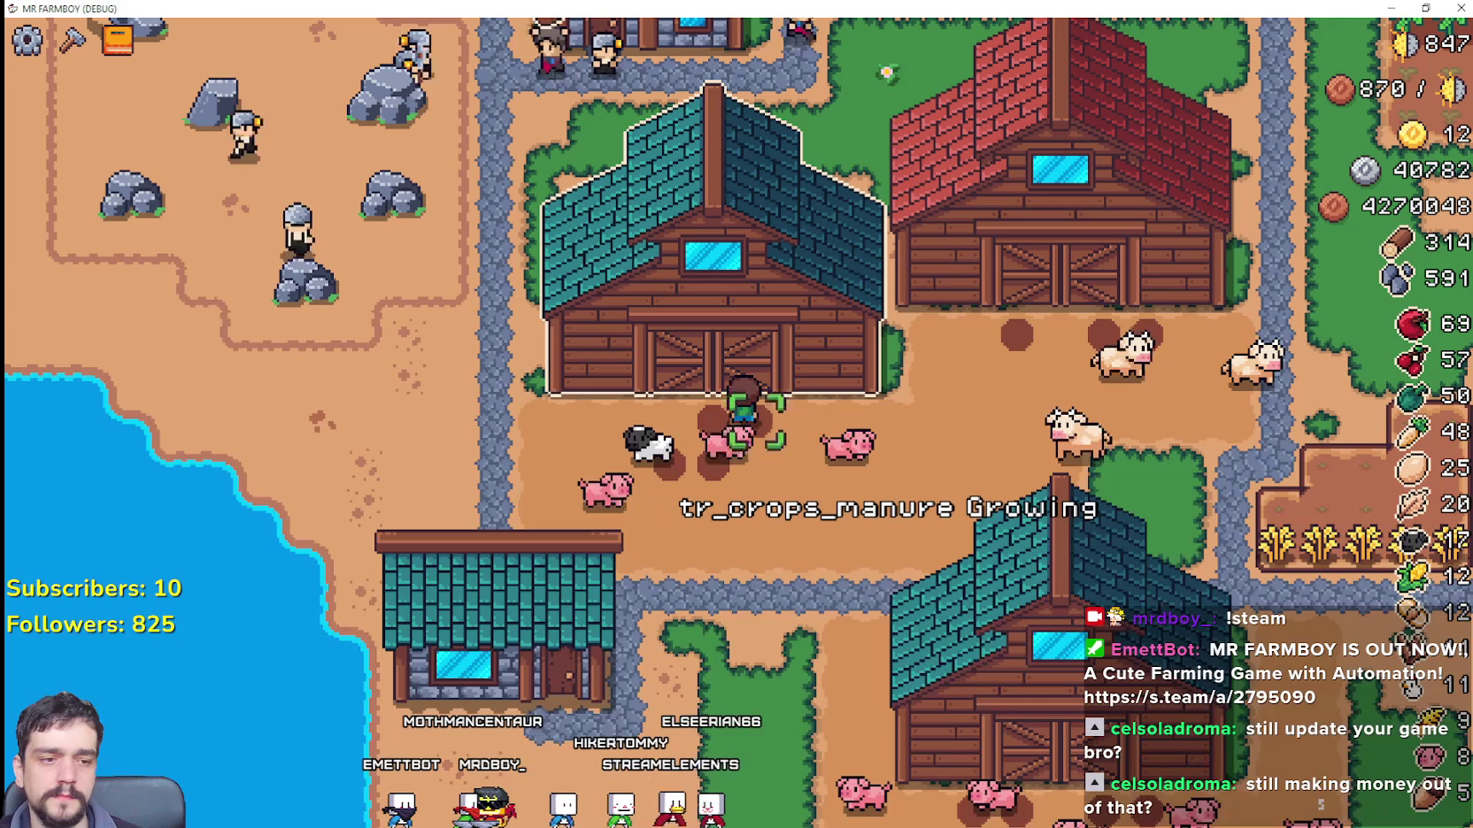
{"action": "scroll", "coordinate": [1000, 389], "scroll_direction": "up", "scroll_amount": 3}
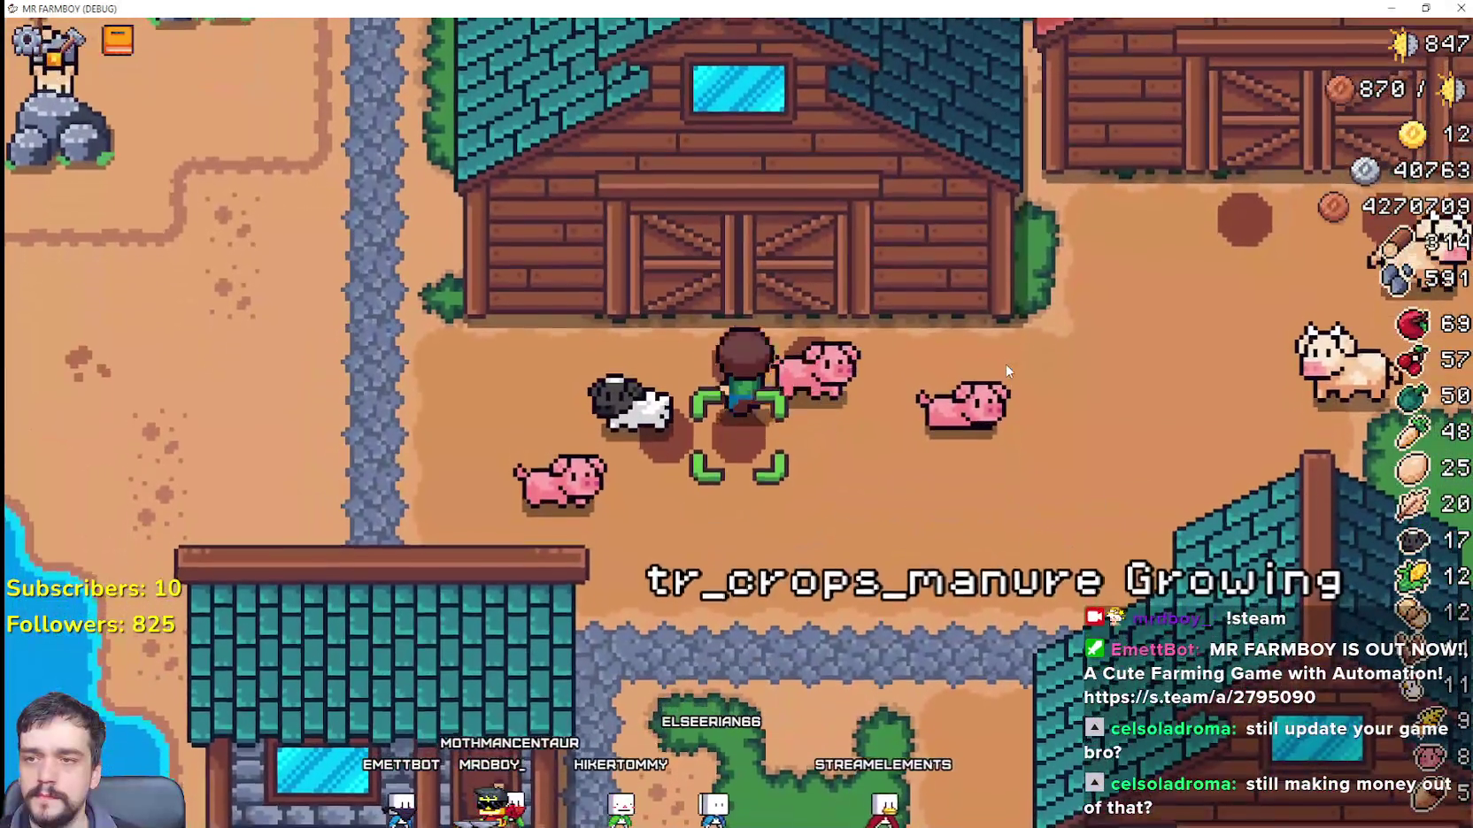
{"action": "scroll", "coordinate": [1005, 390], "scroll_direction": "down", "scroll_amount": 1}
{"action": "scroll", "coordinate": [736, 414], "scroll_direction": "down", "scroll_amount": 2}
{"action": "key", "text": "alt+Tab"}
{"action": "scroll", "coordinate": [991, 288], "scroll_direction": "up", "scroll_amount": 1}
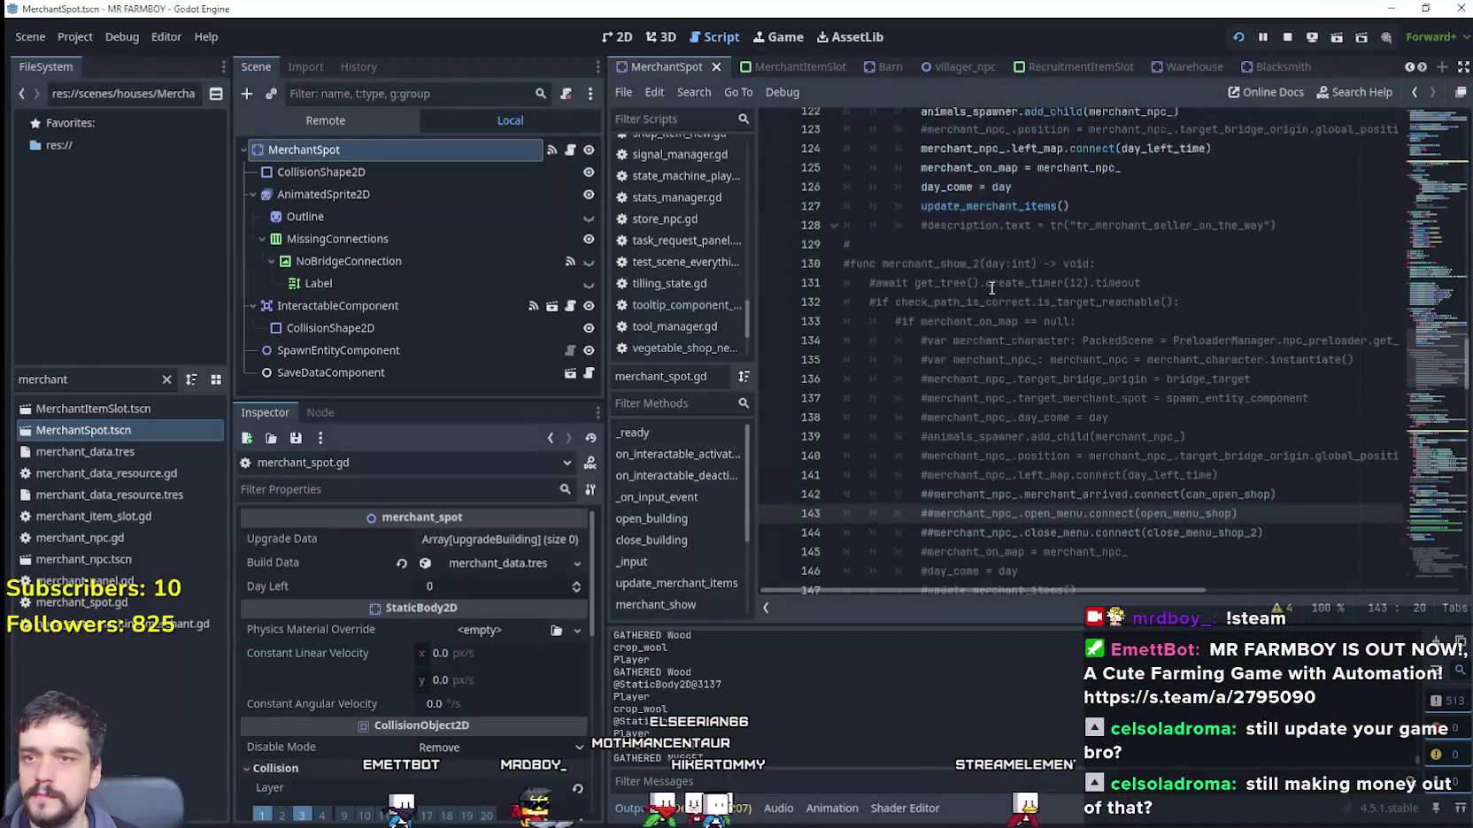
Step: Switch to the AdvancementSystem scene tab, keeping merchant_spot.gd in the script editor
{"action": "scroll", "coordinate": [991, 288], "scroll_direction": "up", "scroll_amount": 1}
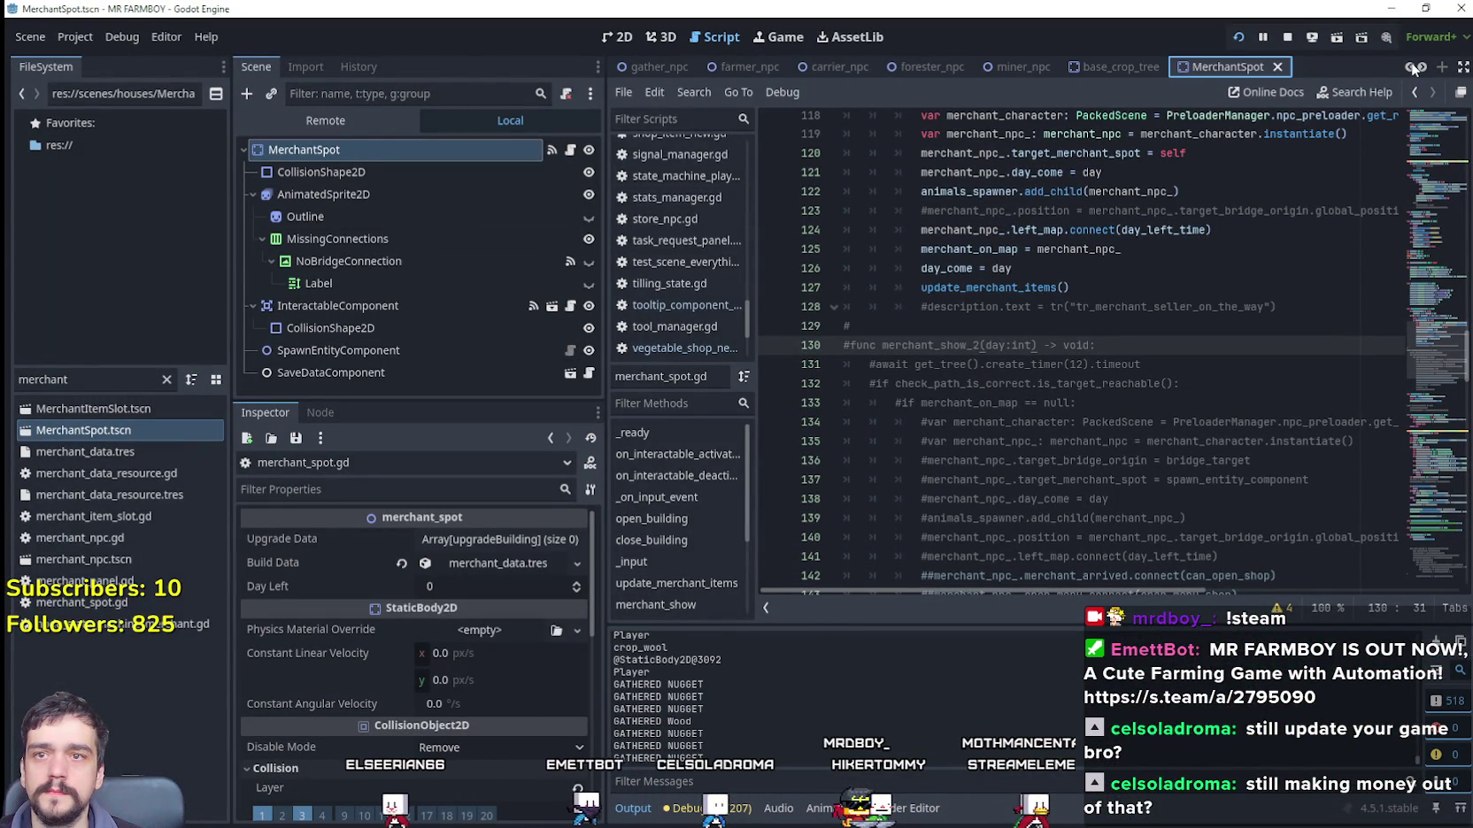
{"action": "left_click", "coordinate": [896, 70]}
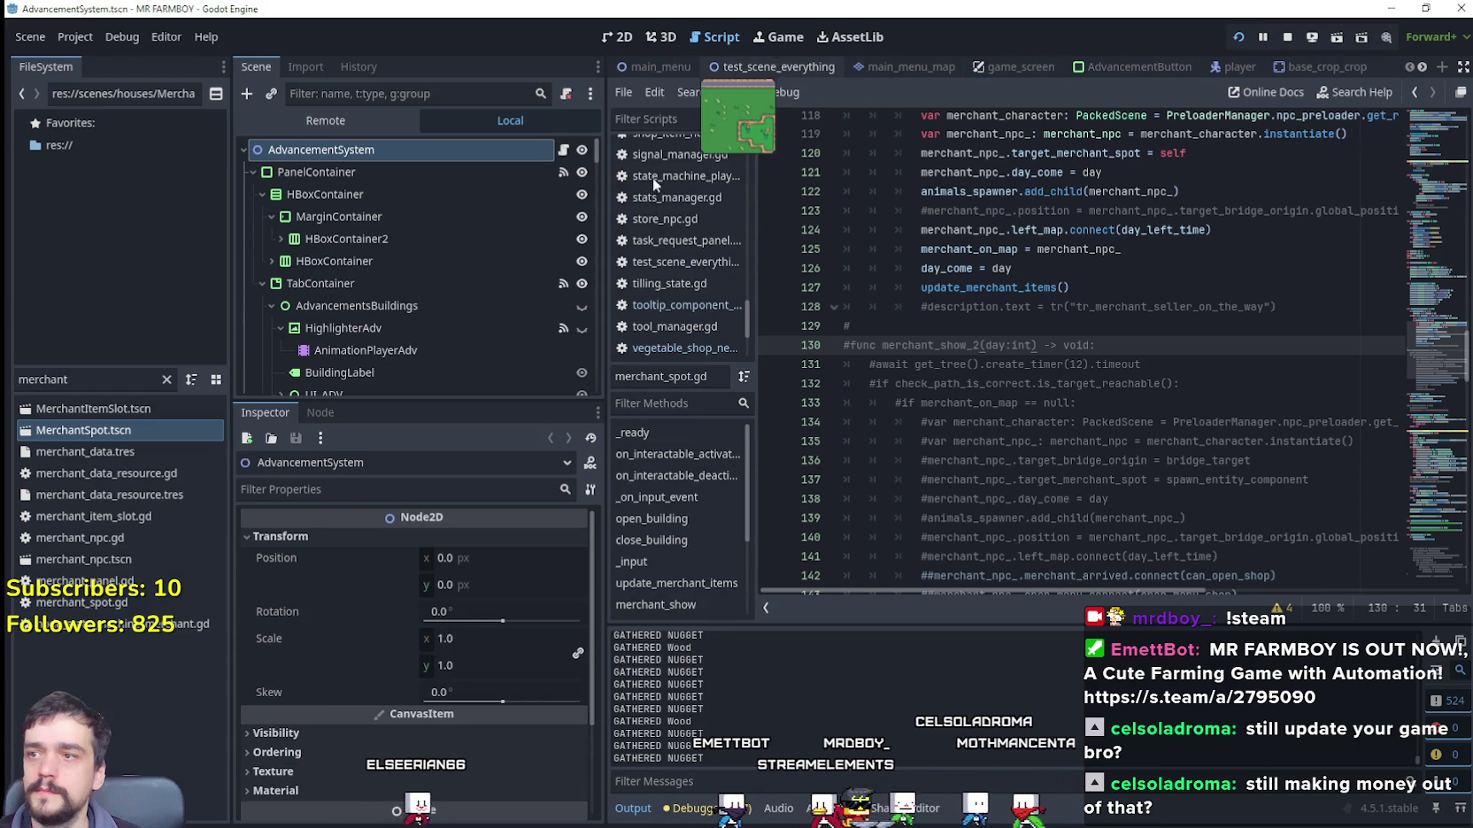
Step: Open the test_scene_everything scene and bring up the GridHelper's grid_helper.gd script
{"action": "left_click", "coordinate": [770, 66]}
{"action": "scroll", "coordinate": [491, 310], "scroll_direction": "down", "scroll_amount": 5}
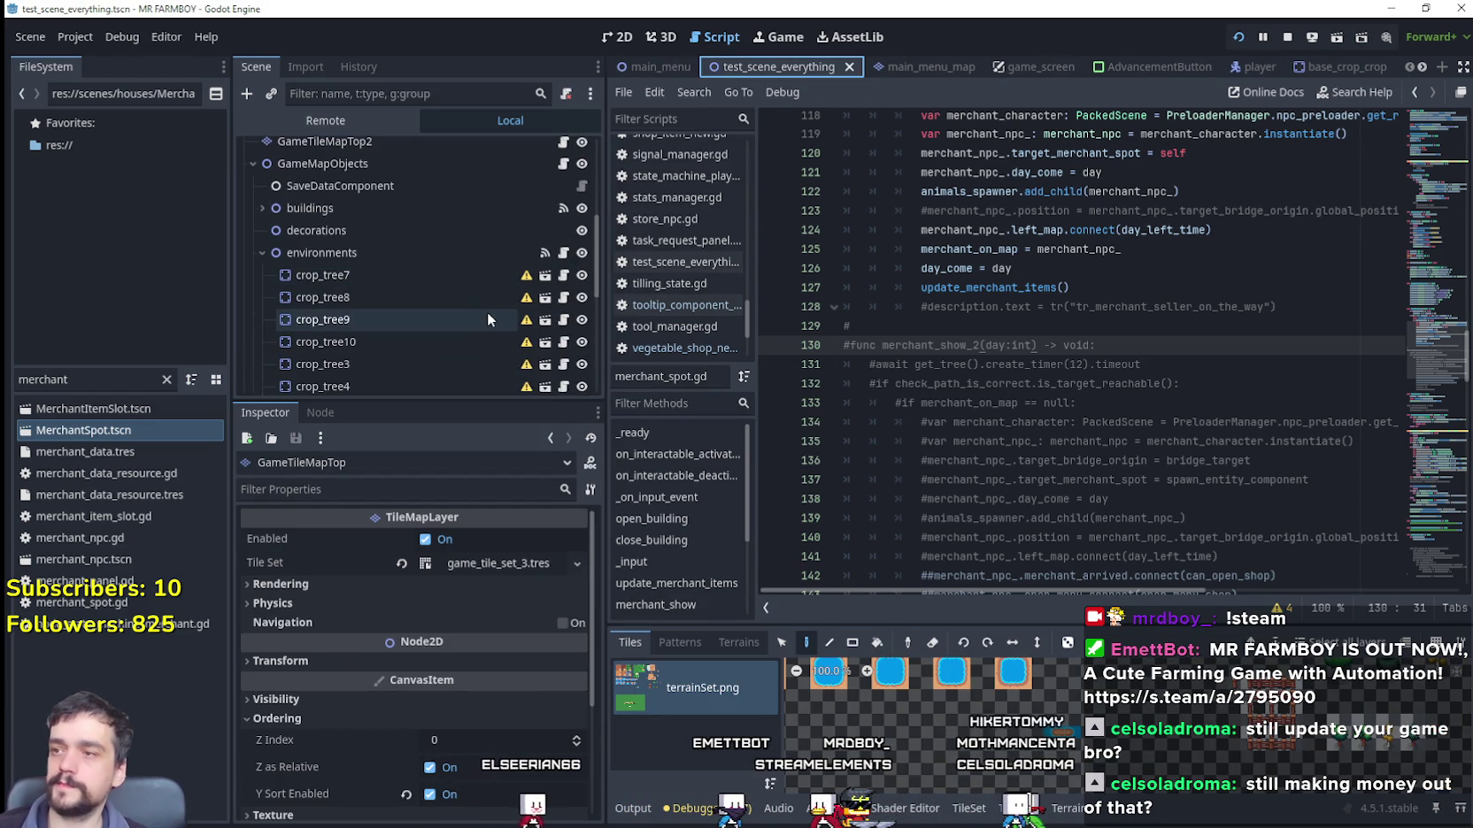
{"action": "scroll", "coordinate": [483, 317], "scroll_direction": "down", "scroll_amount": 8}
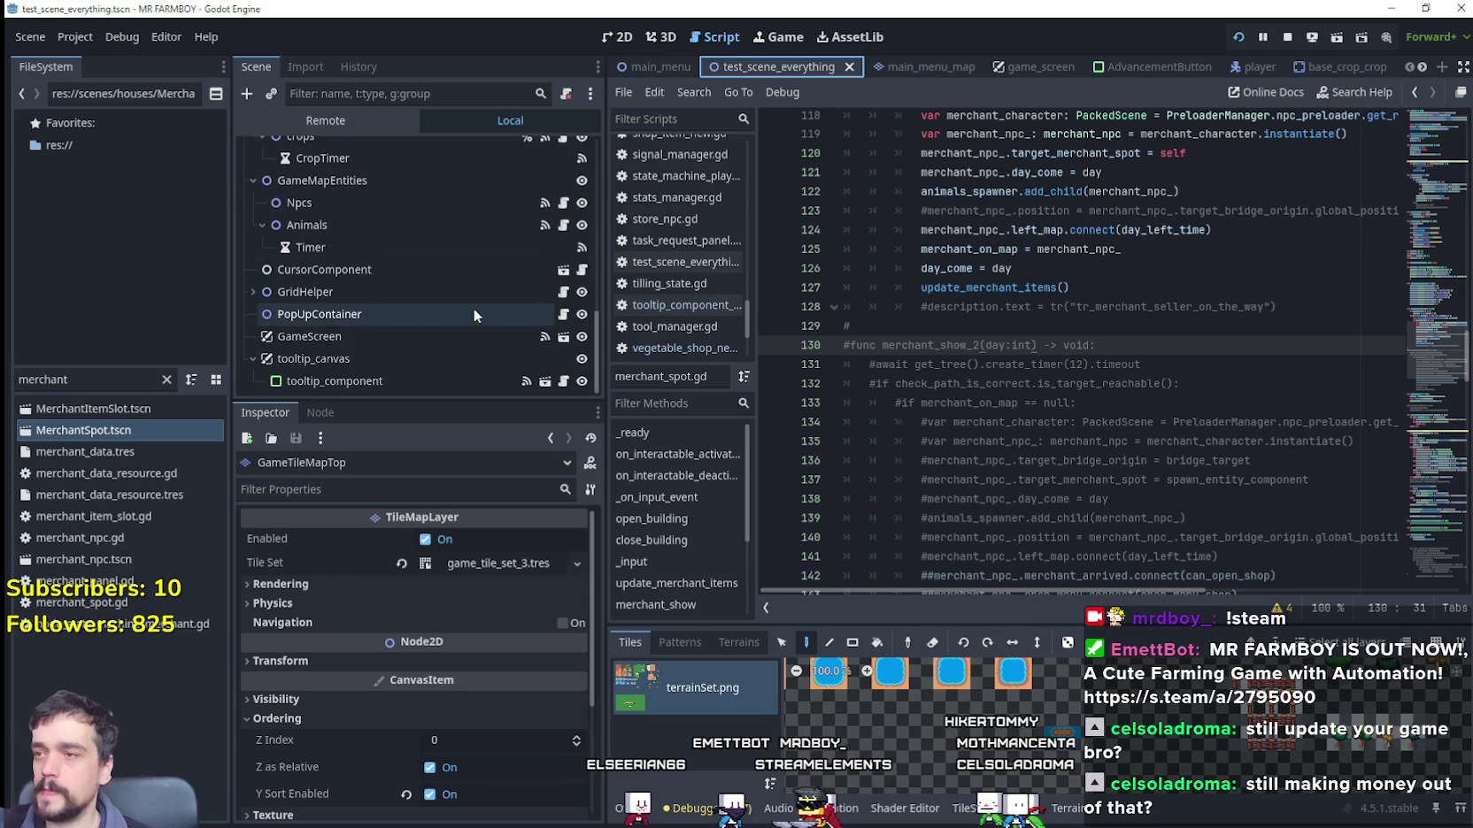
{"action": "left_click", "coordinate": [582, 271]}
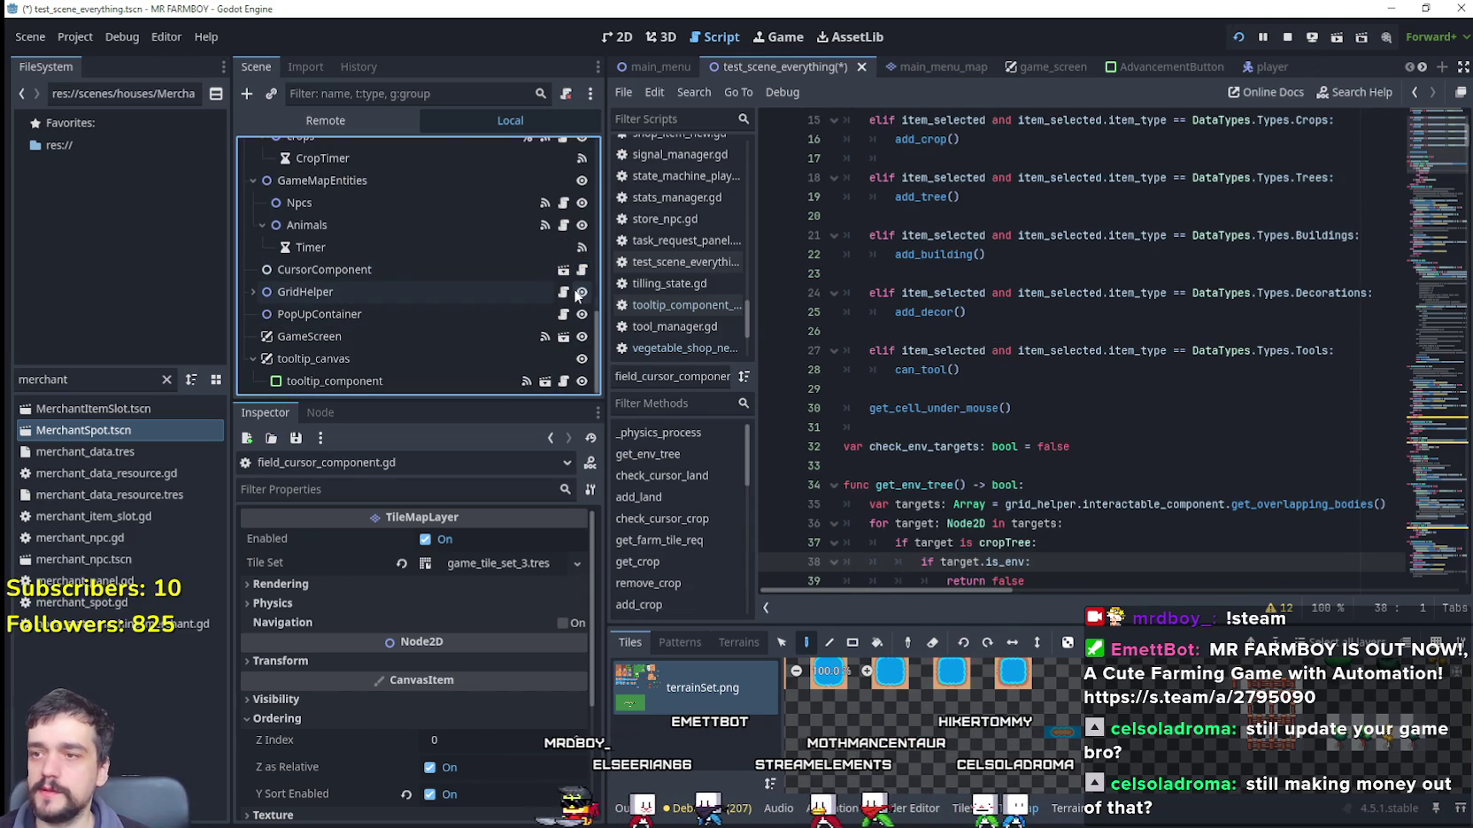
{"action": "left_click", "coordinate": [563, 292]}
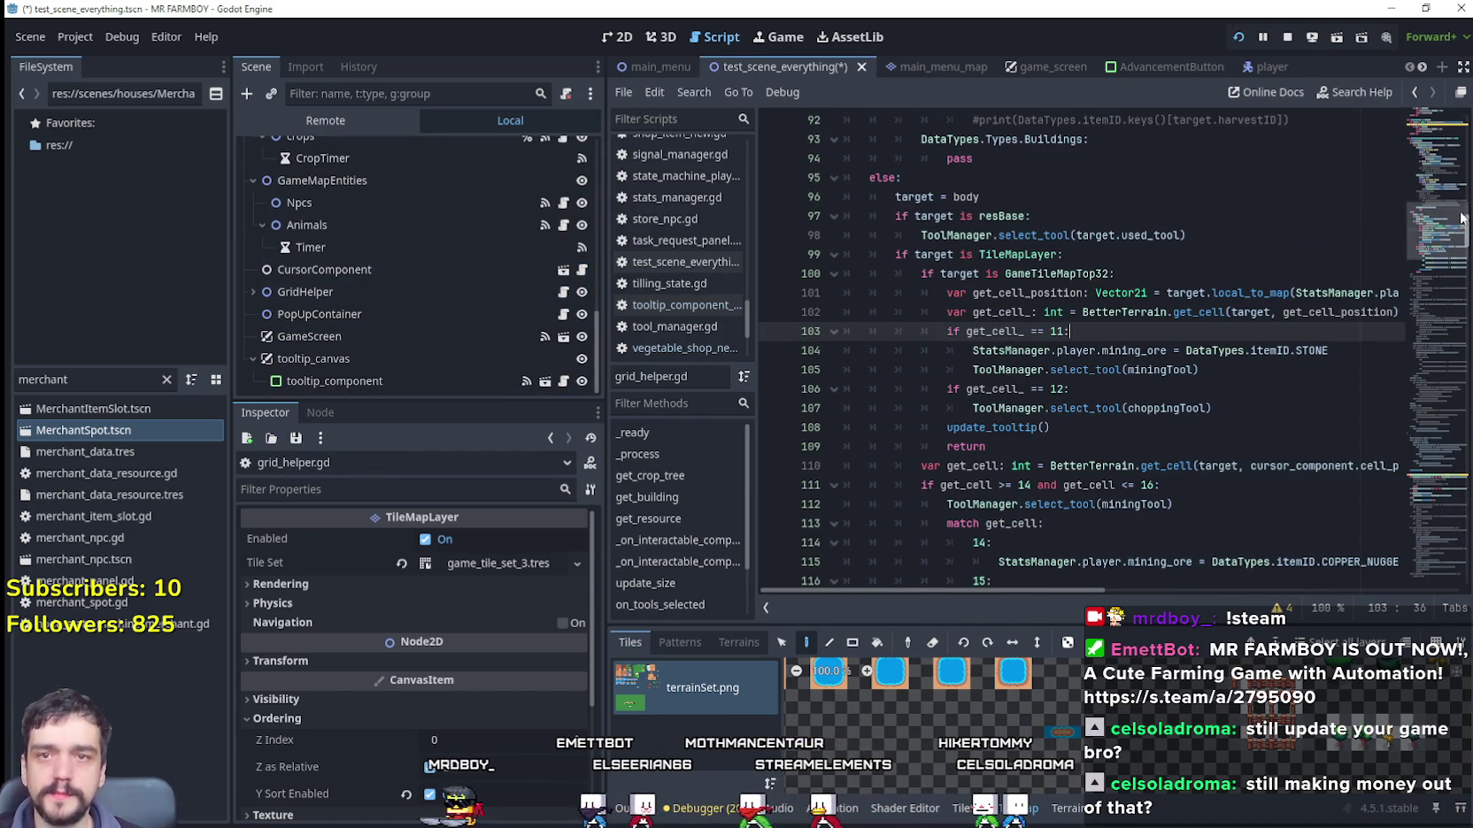
Step: Widen the script editor and scroll to the crop tooltip code (Harvest, Water, Growing)
{"action": "scroll", "coordinate": [1465, 232], "scroll_direction": "down", "scroll_amount": 10}
{"action": "scroll", "coordinate": [851, 353], "scroll_direction": "up", "scroll_amount": 12}
{"action": "scroll", "coordinate": [850, 353], "scroll_direction": "down", "scroll_amount": 4}
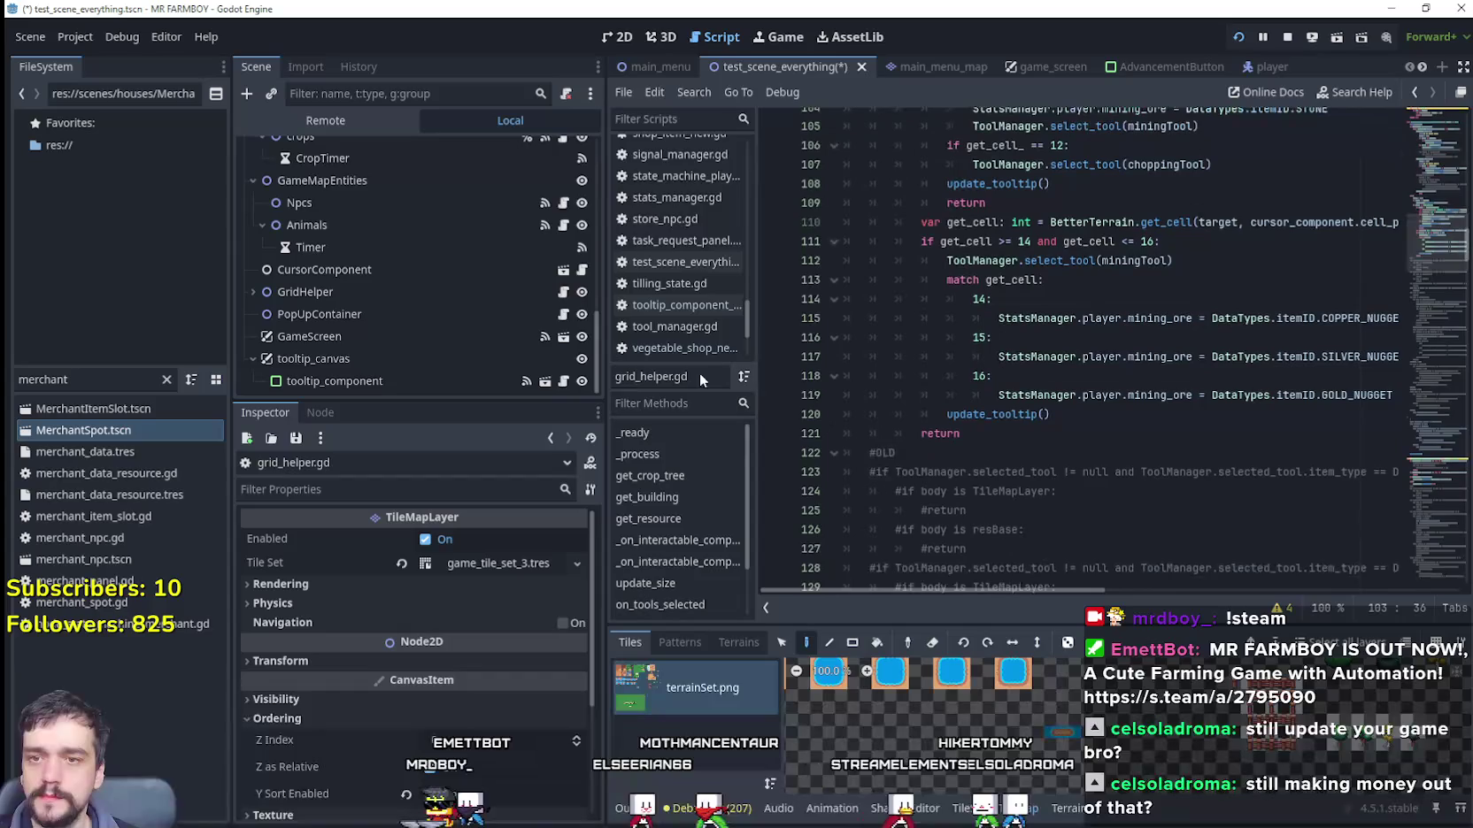
{"action": "left_click_drag", "start_coordinate": [607, 354], "coordinate": [448, 354]}
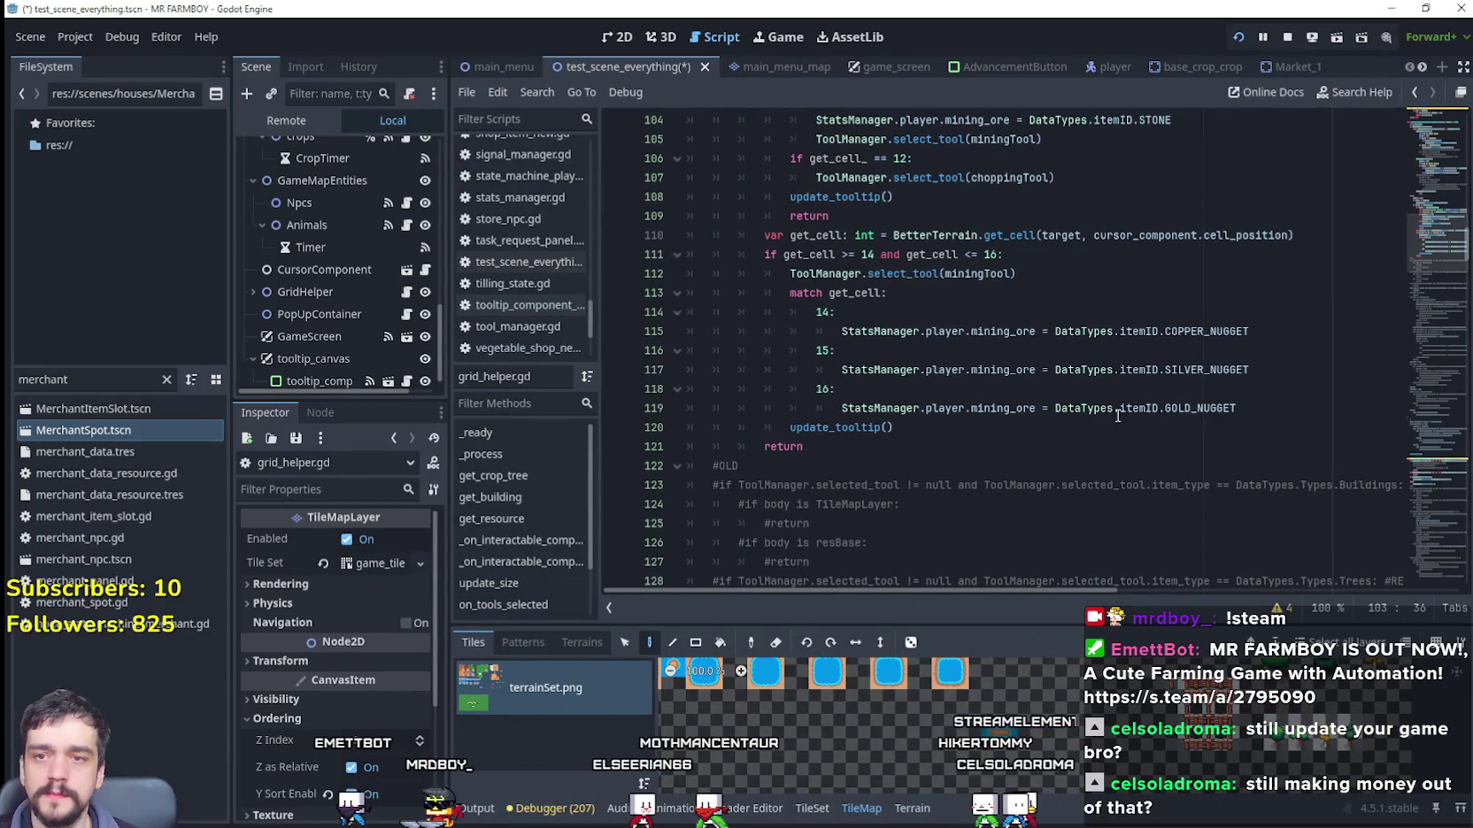
{"action": "scroll", "coordinate": [1435, 480], "scroll_direction": "down", "scroll_amount": 20}
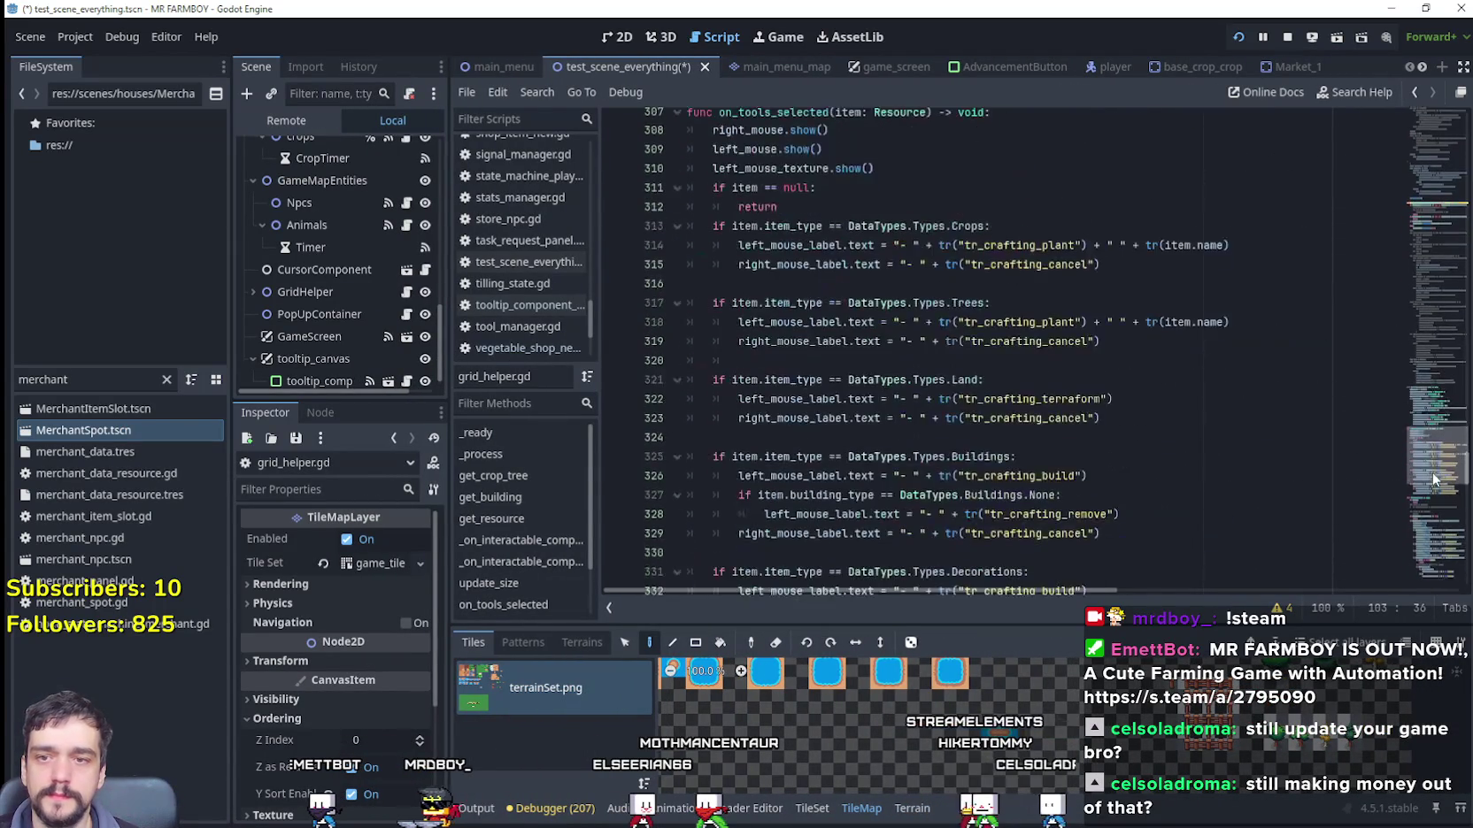
{"action": "scroll", "coordinate": [1310, 445], "scroll_direction": "down", "scroll_amount": 12}
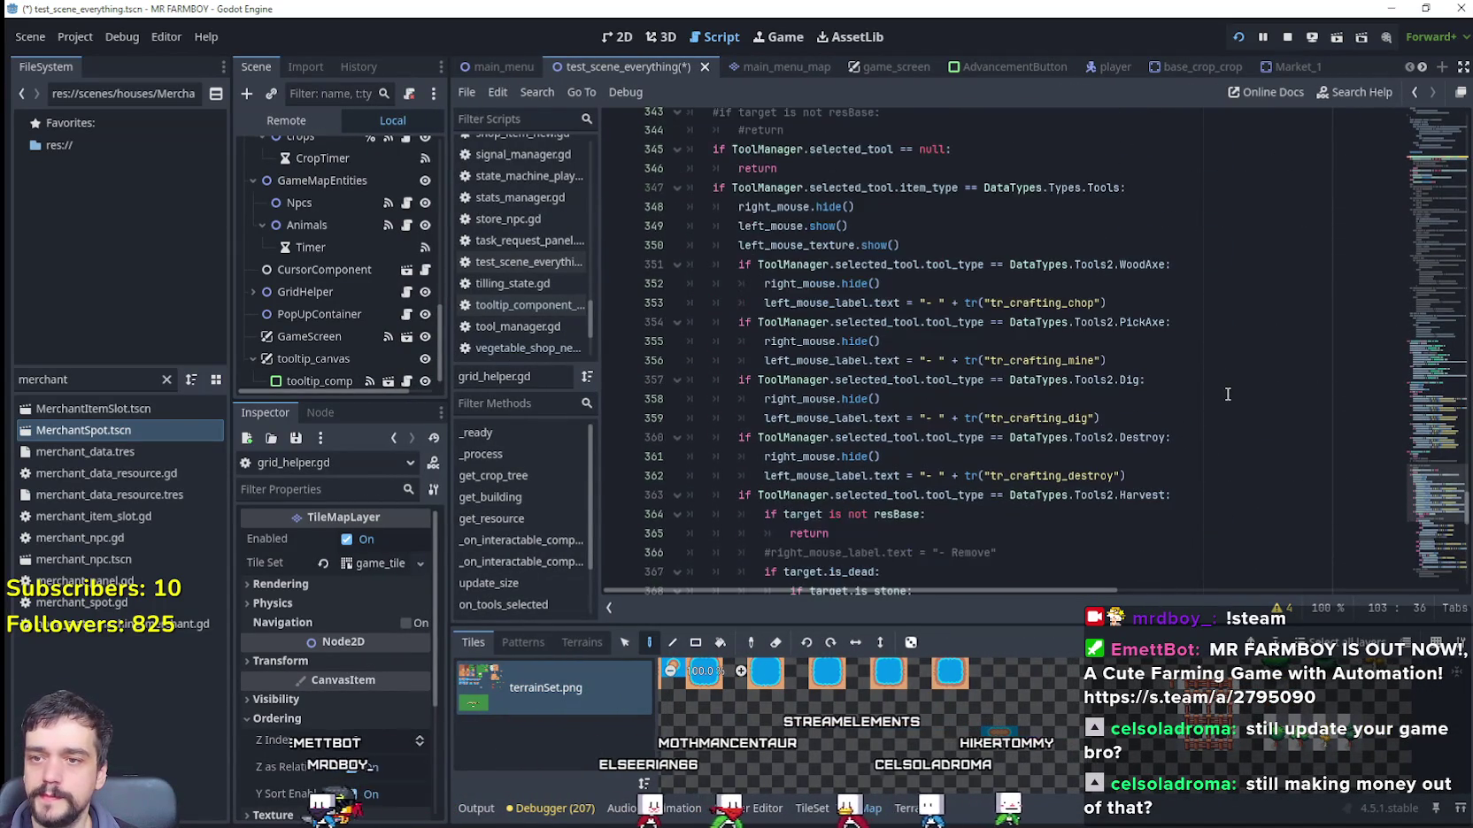
{"action": "scroll", "coordinate": [1226, 389], "scroll_direction": "down", "scroll_amount": 7}
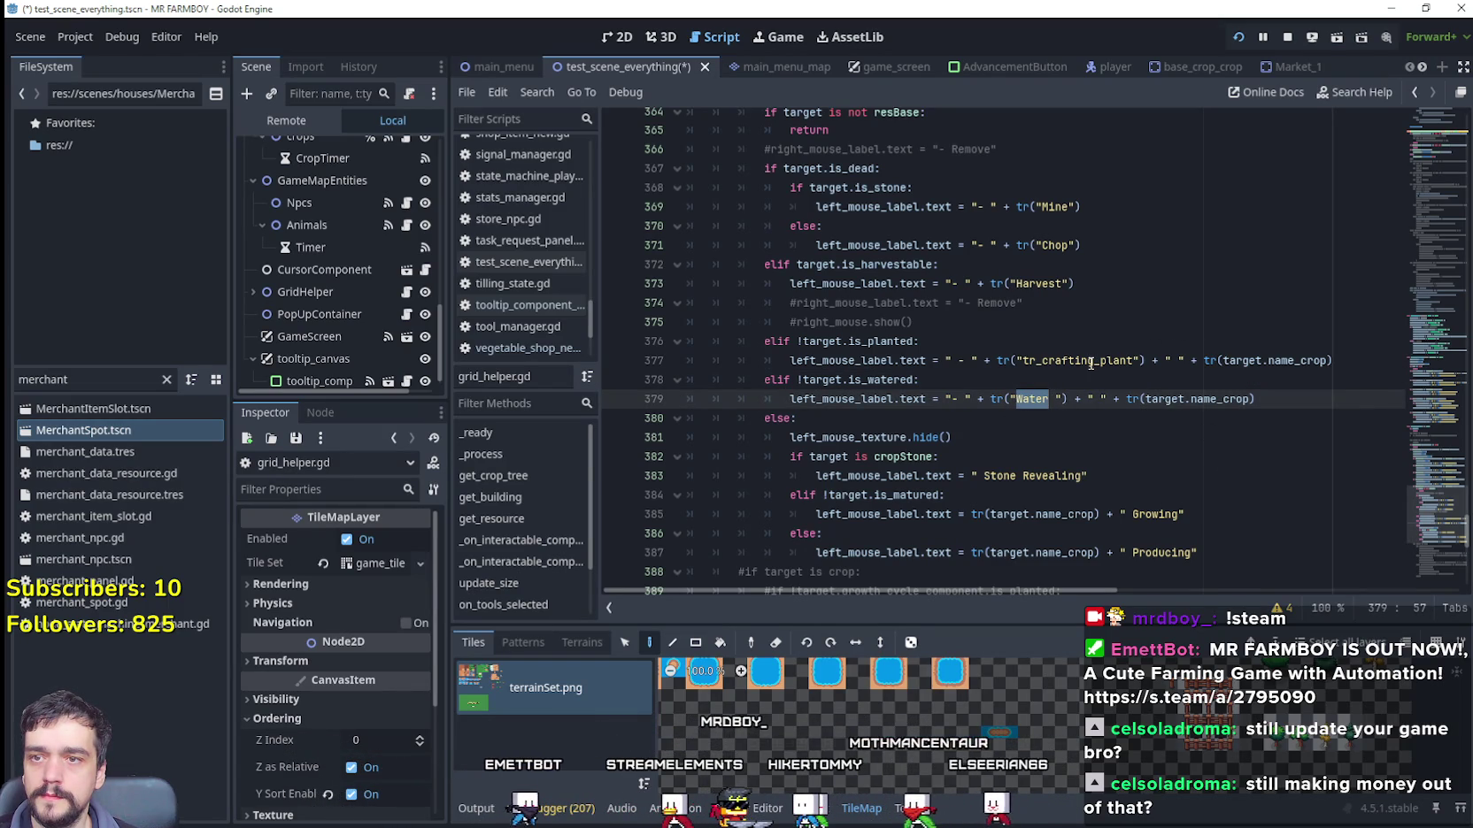
{"action": "scroll", "coordinate": [1091, 363], "scroll_direction": "down", "scroll_amount": 1}
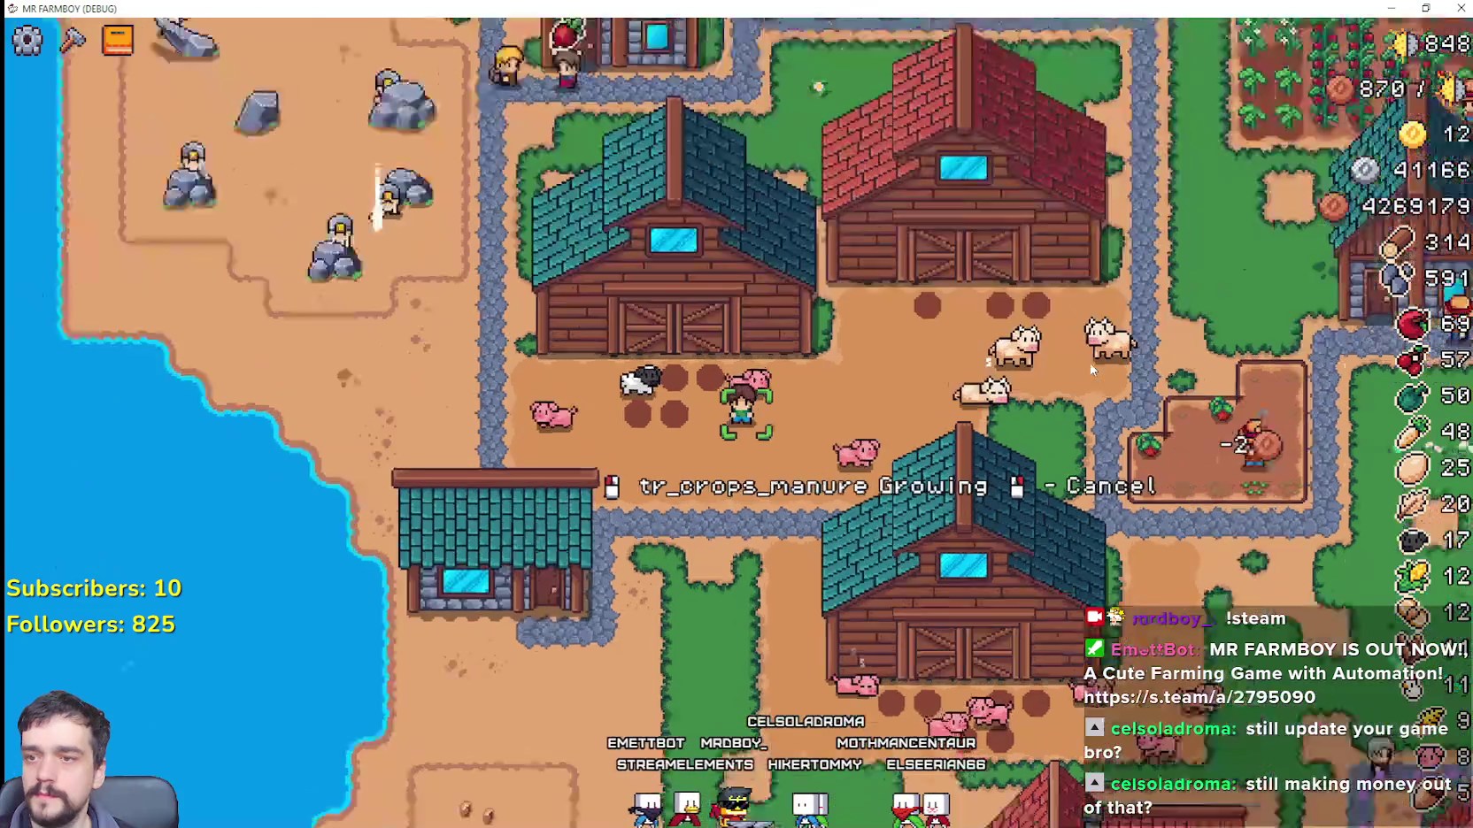
Step: Walk onto the manure tile to see the raw 'tr_crops_manure Growing' tooltip, then return to grid_helper.gd
{"action": "scroll", "coordinate": [1091, 363], "scroll_direction": "down", "scroll_amount": 3}
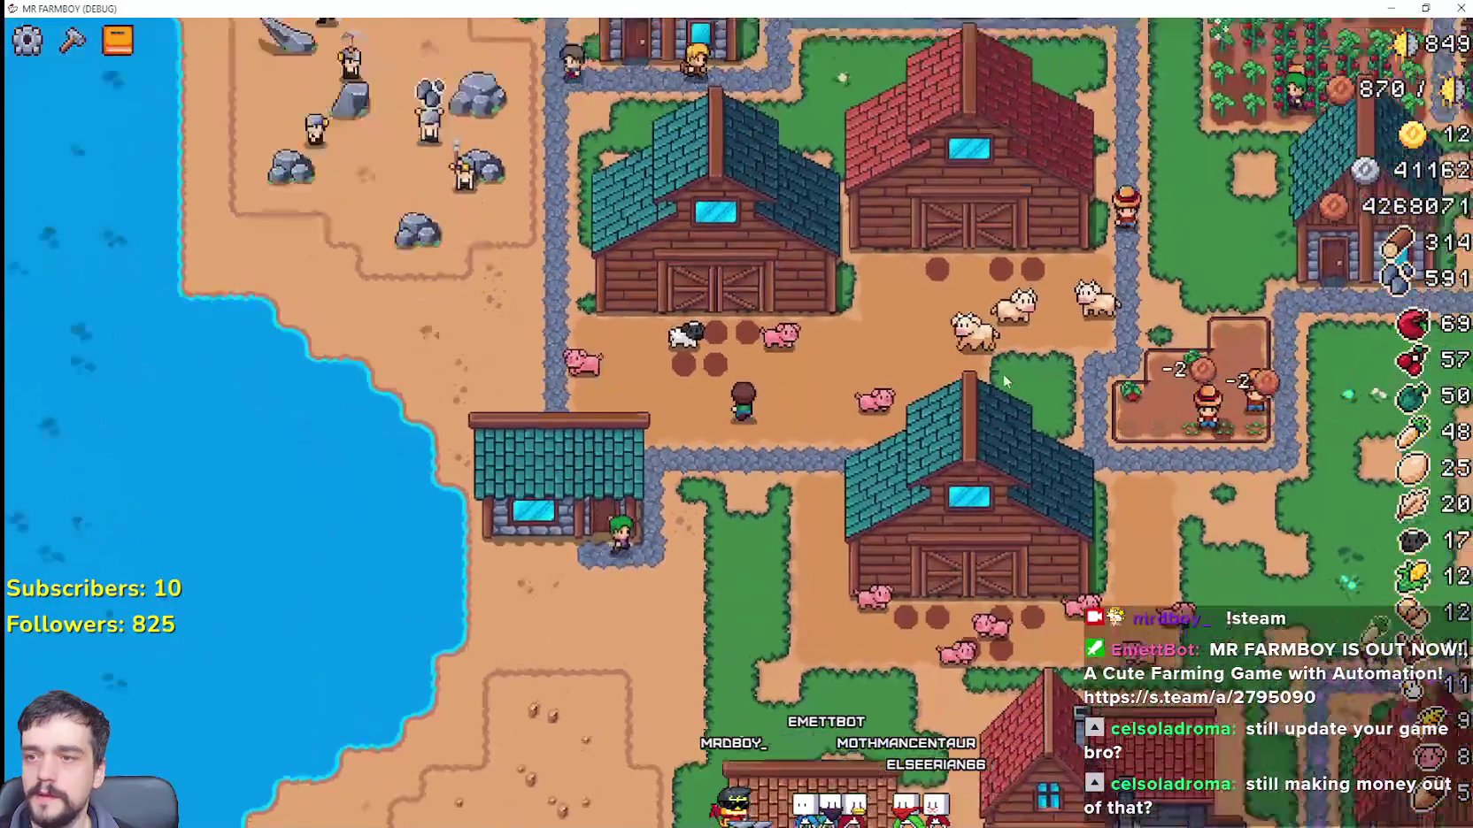
{"action": "scroll", "coordinate": [1004, 373], "scroll_direction": "up", "scroll_amount": 3}
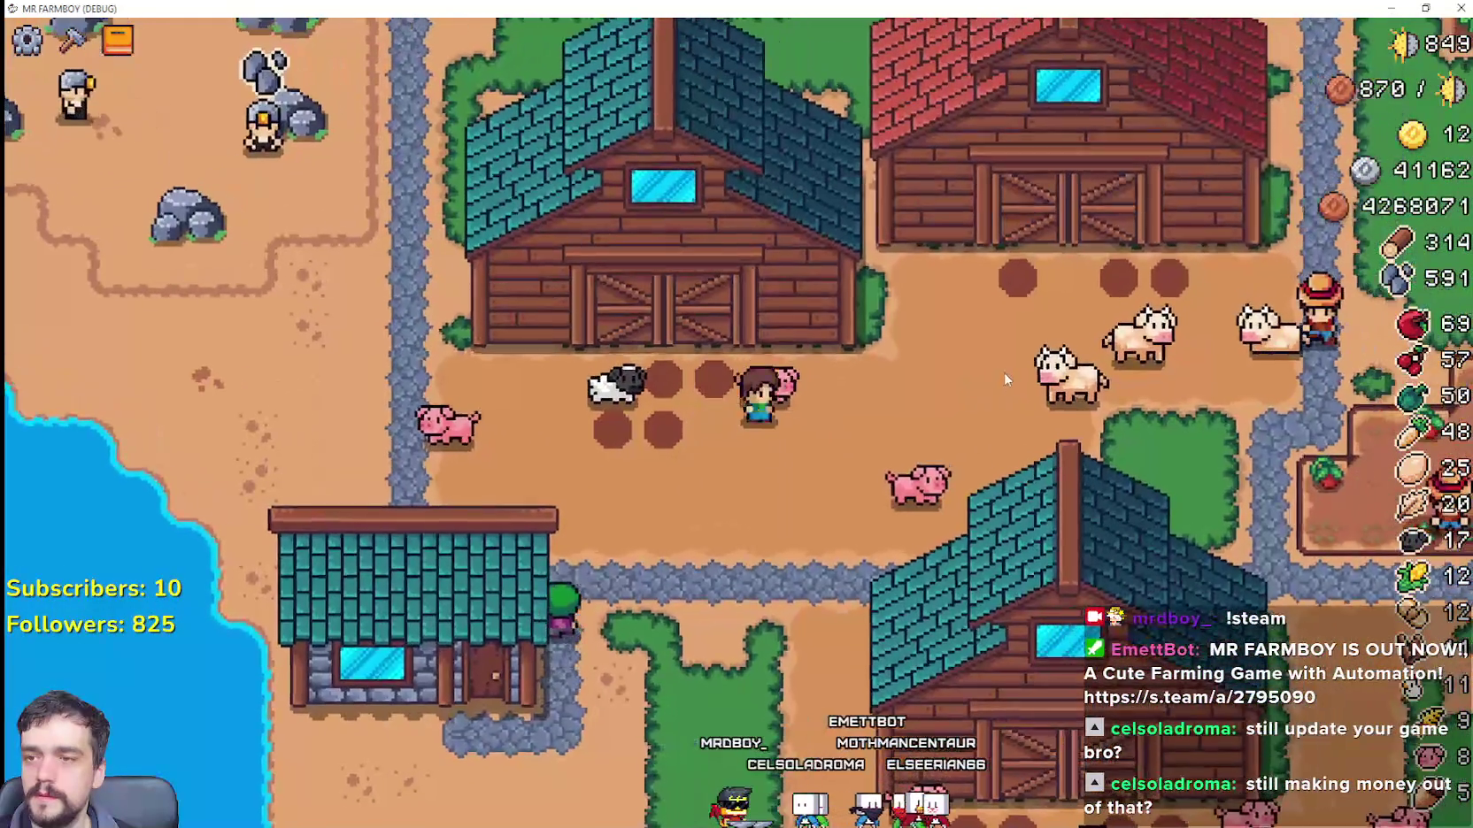
{"action": "key", "text": "w"}
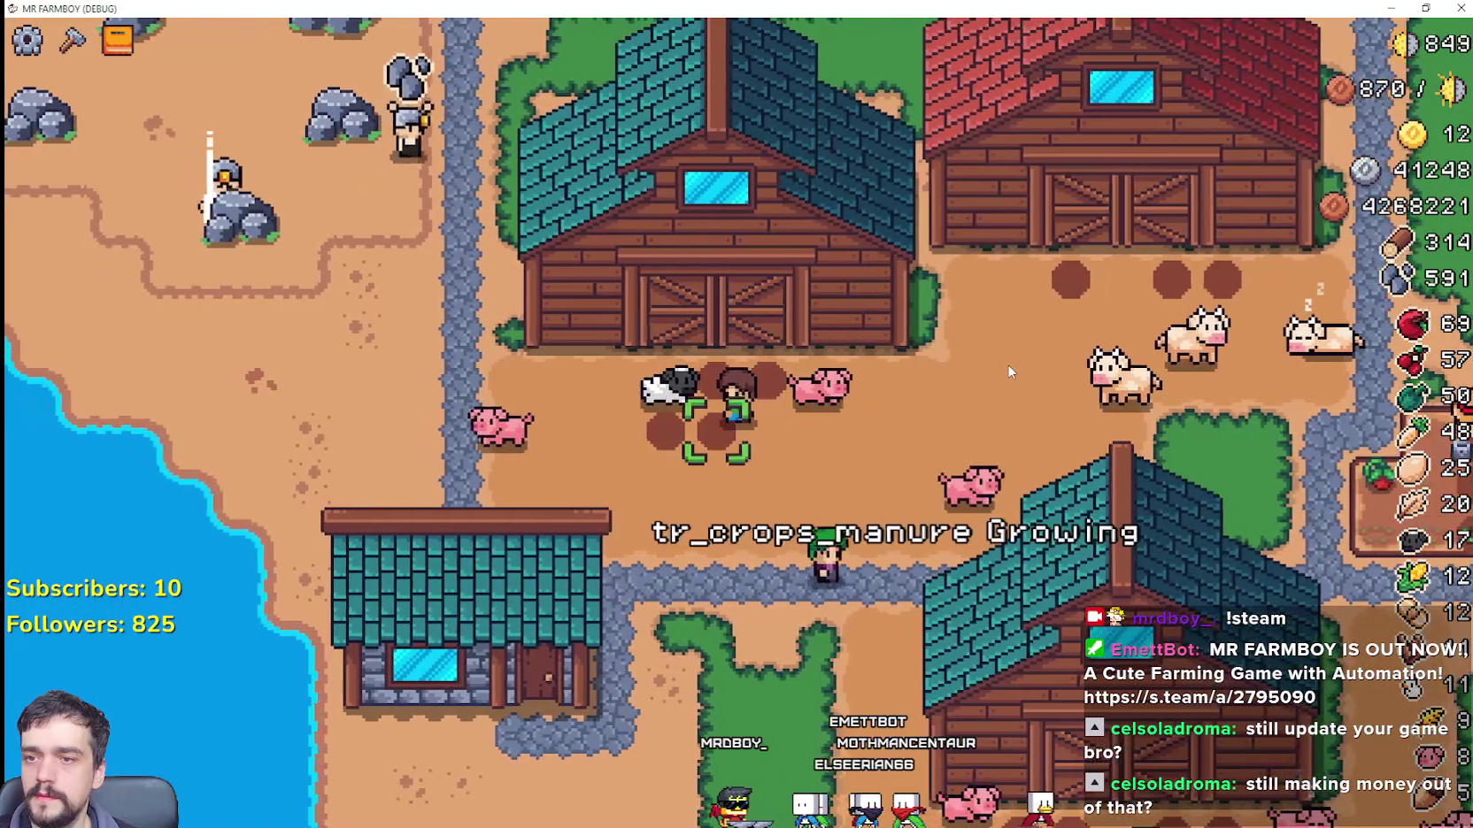
{"action": "key", "text": "s"}
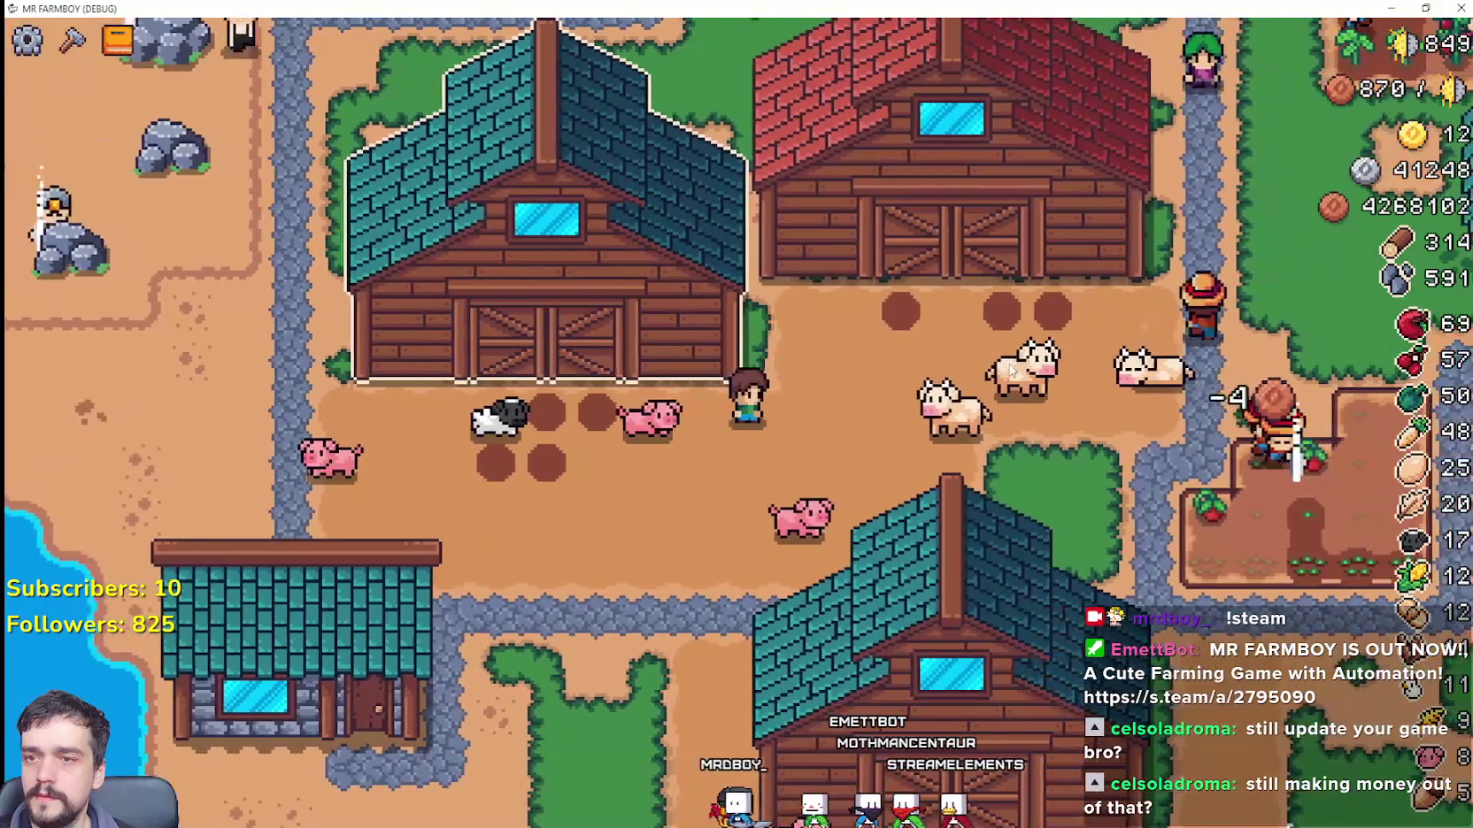
{"action": "key", "text": "a"}
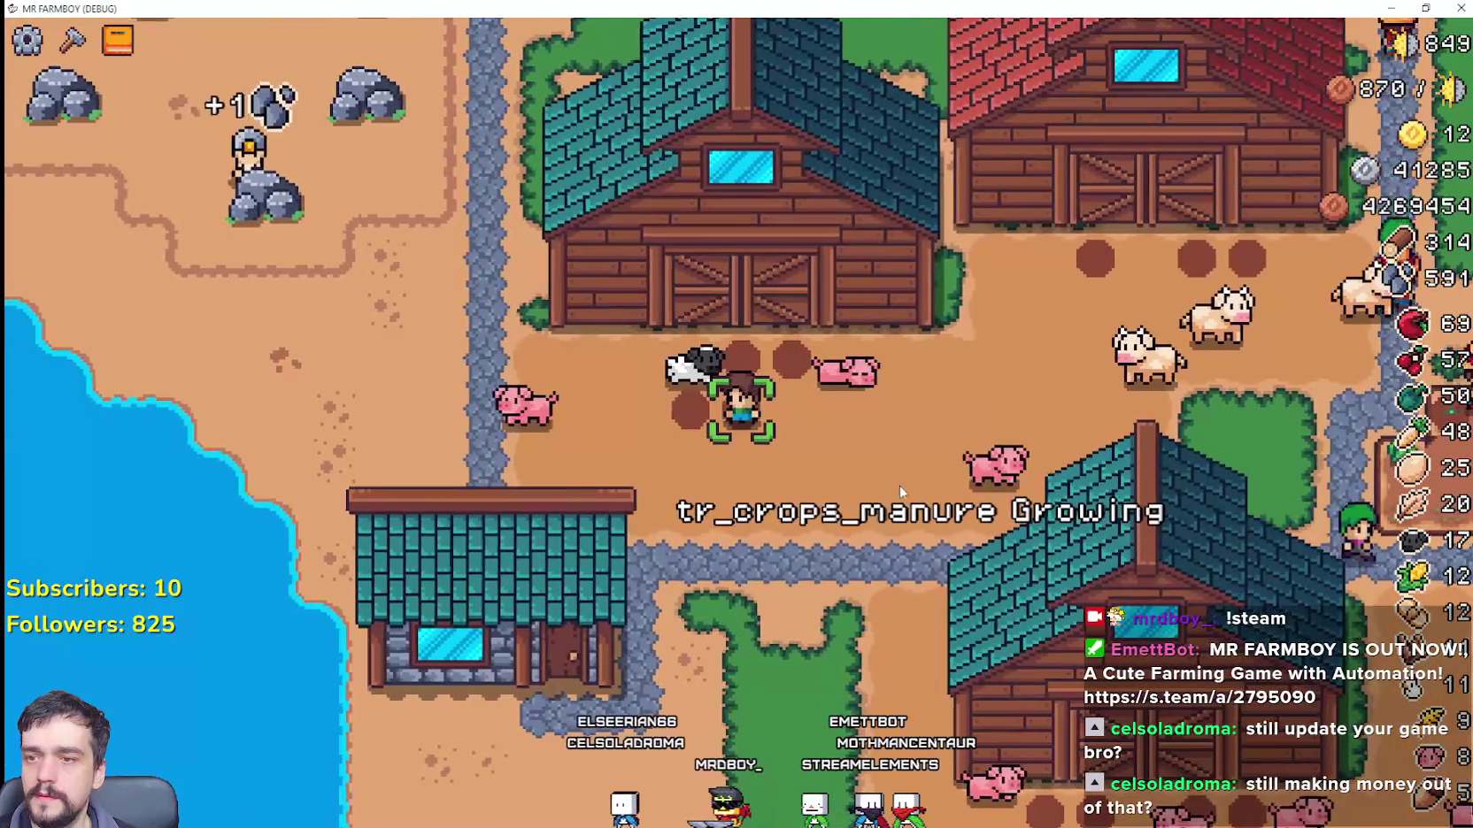
{"action": "key", "text": "alt+Tab"}
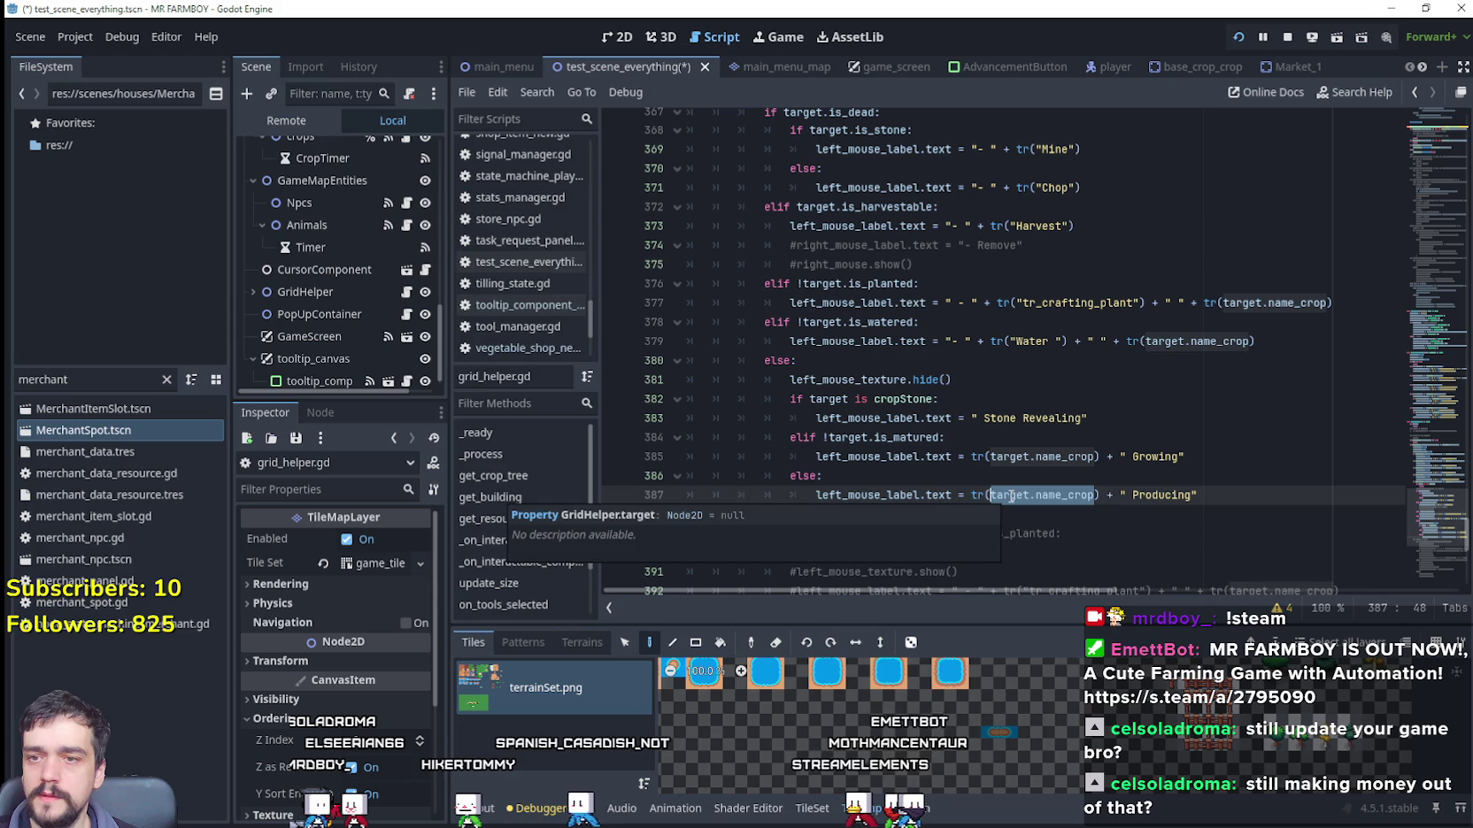
Step: Set a breakpoint on the Growing tooltip line 385 in grid_helper.gd
{"action": "double_click", "coordinate": [905, 438]}
{"action": "key", "text": "alt+Tab"}
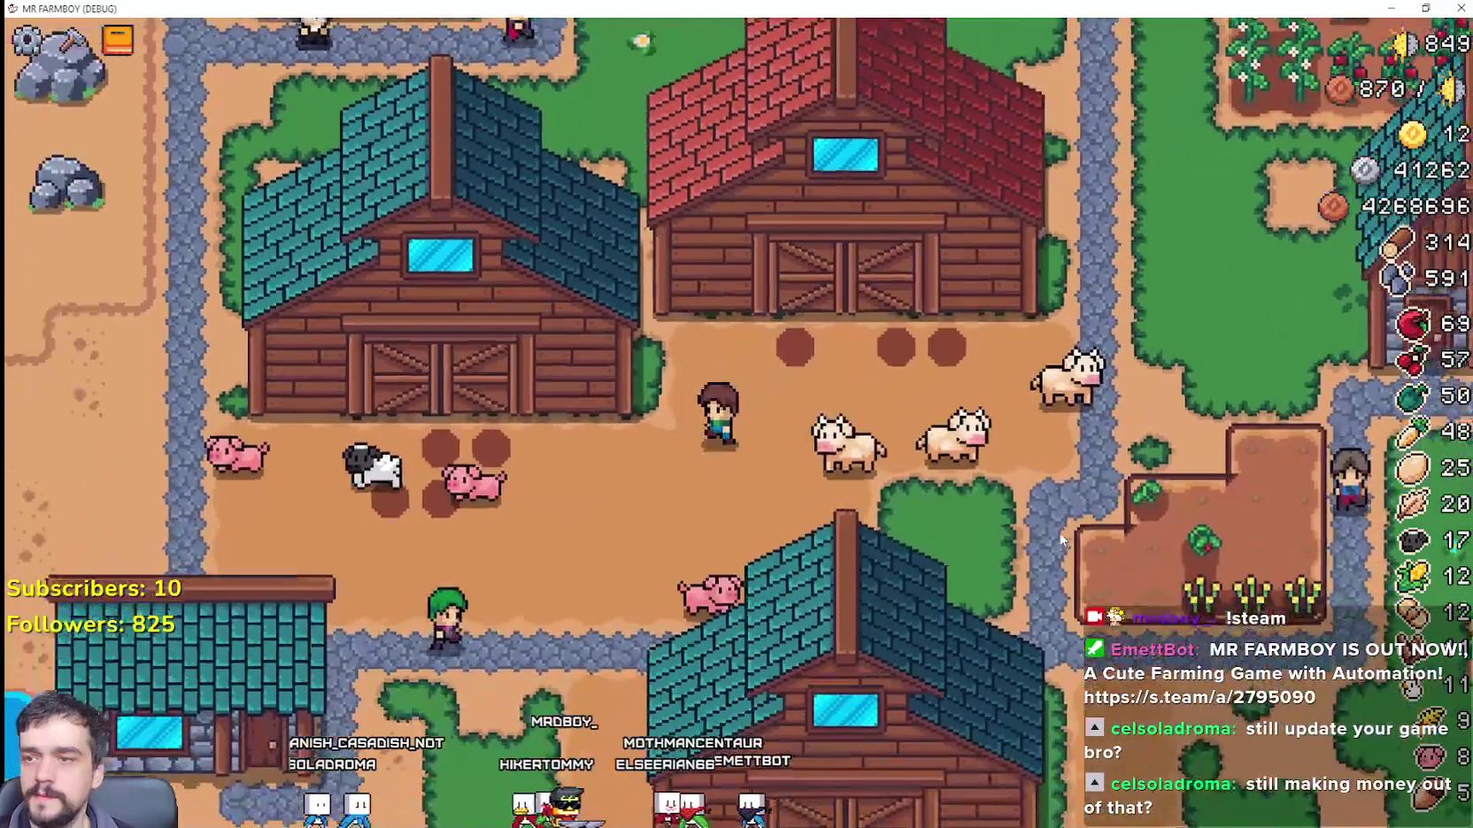
{"action": "key", "text": "alt+Tab"}
{"action": "key", "text": "alt+Tab"}
{"action": "key", "text": "alt+Tab"}
{"action": "left_click", "coordinate": [819, 457]}
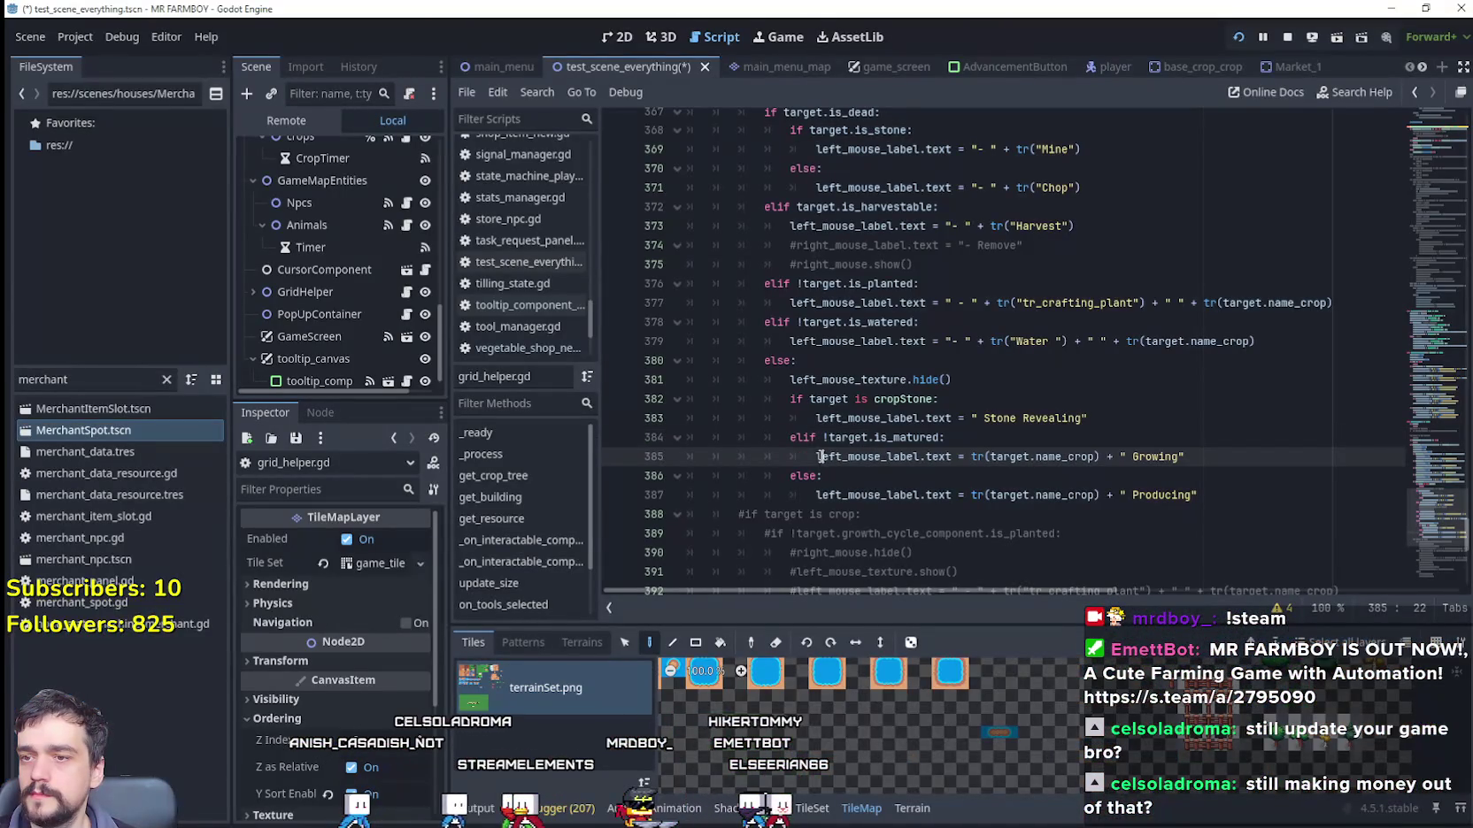
{"action": "left_click", "coordinate": [616, 458]}
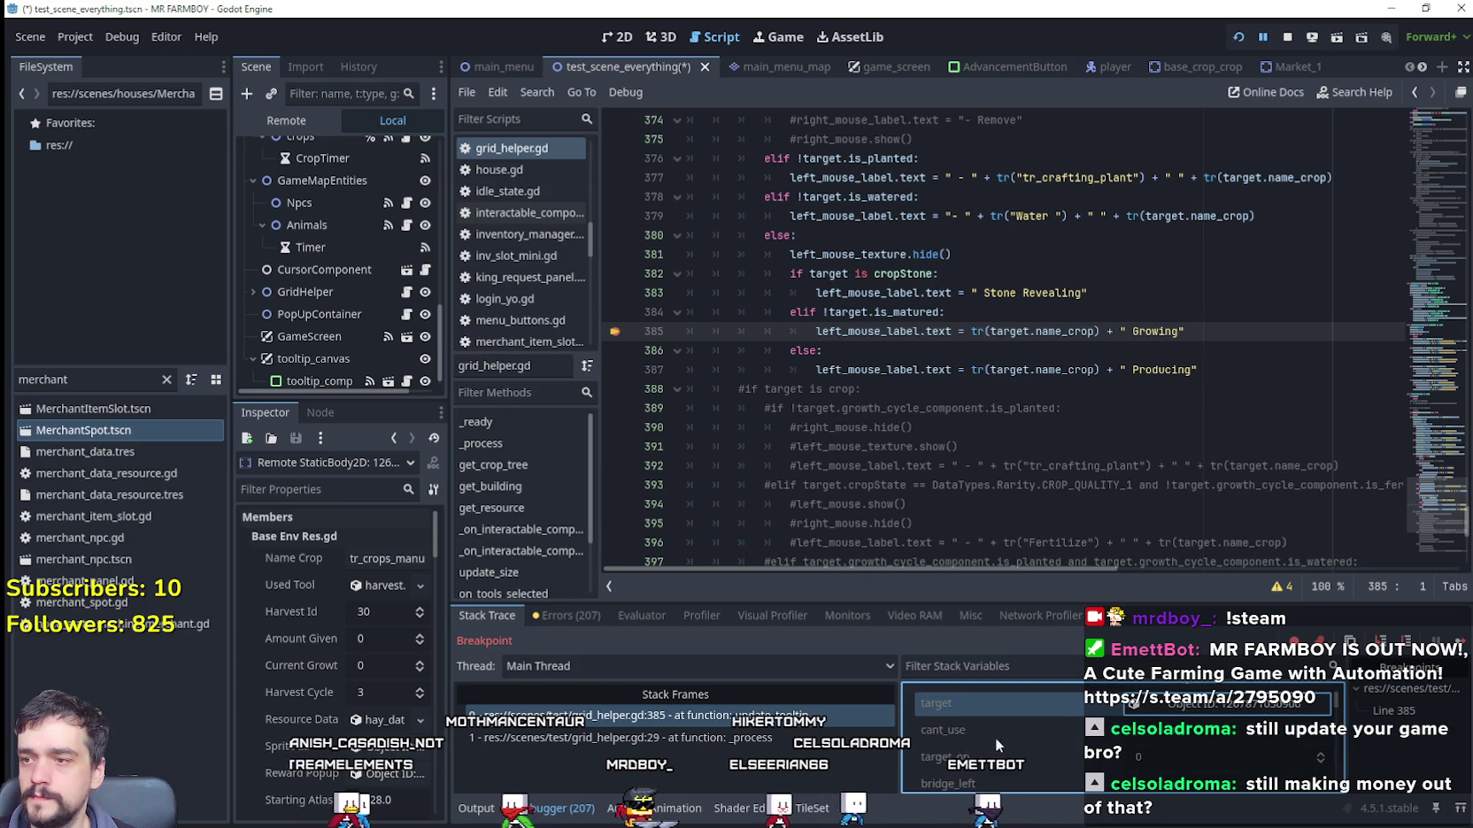
Step: Widen the Inspector to read the paused crop's properties, then bring up the Localization sheet's tr_crops rows
{"action": "left_click_drag", "start_coordinate": [450, 630], "coordinate": [573, 629]}
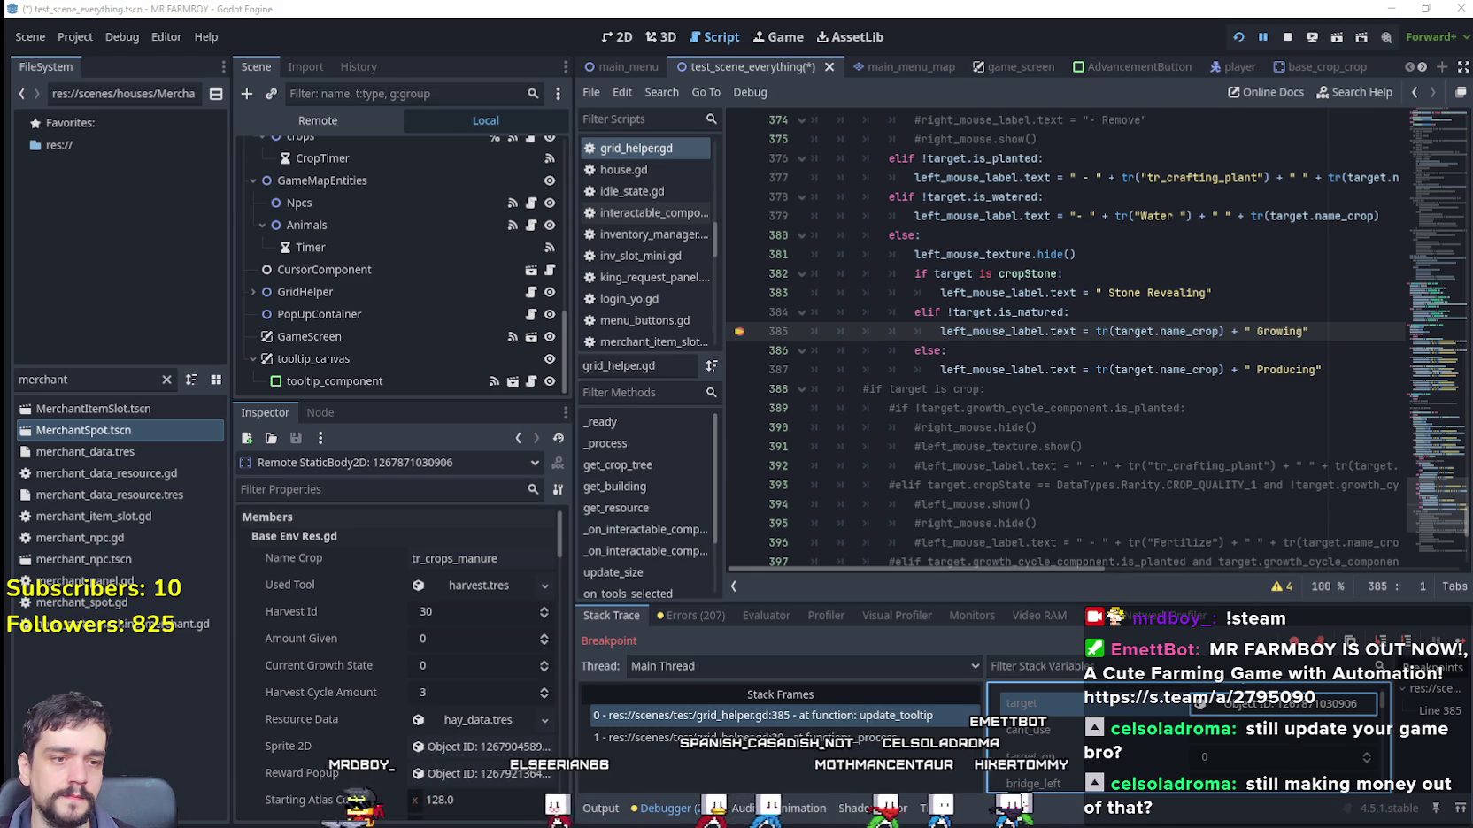
{"action": "key", "text": "alt+Tab"}
{"action": "left_click", "coordinate": [416, 491]}
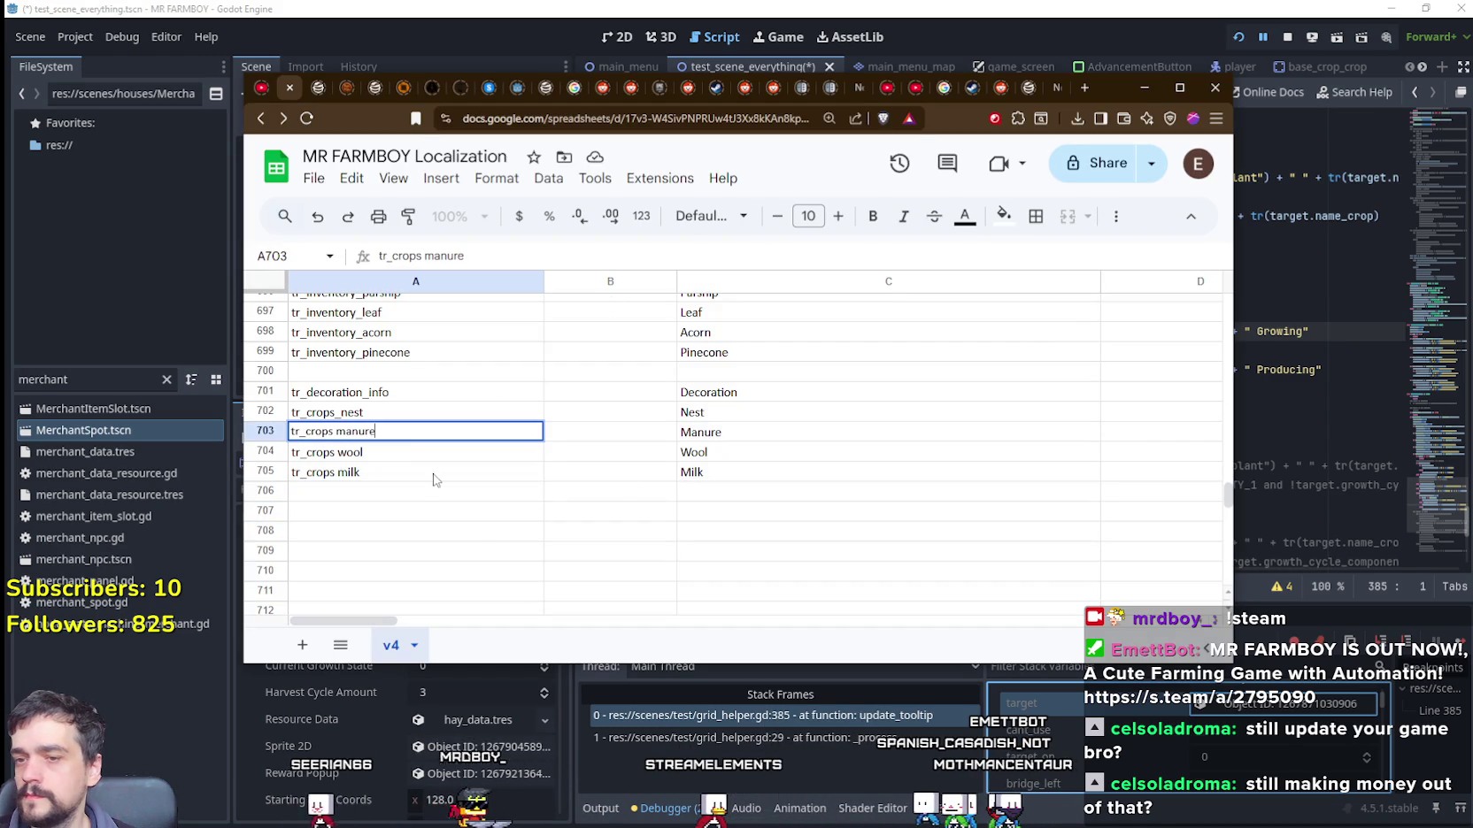
Step: Check the Manure translation in cell C703, then bring Godot's grid_helper.gd back in front
{"action": "left_click_drag", "start_coordinate": [1123, 83], "coordinate": [1420, 57]}
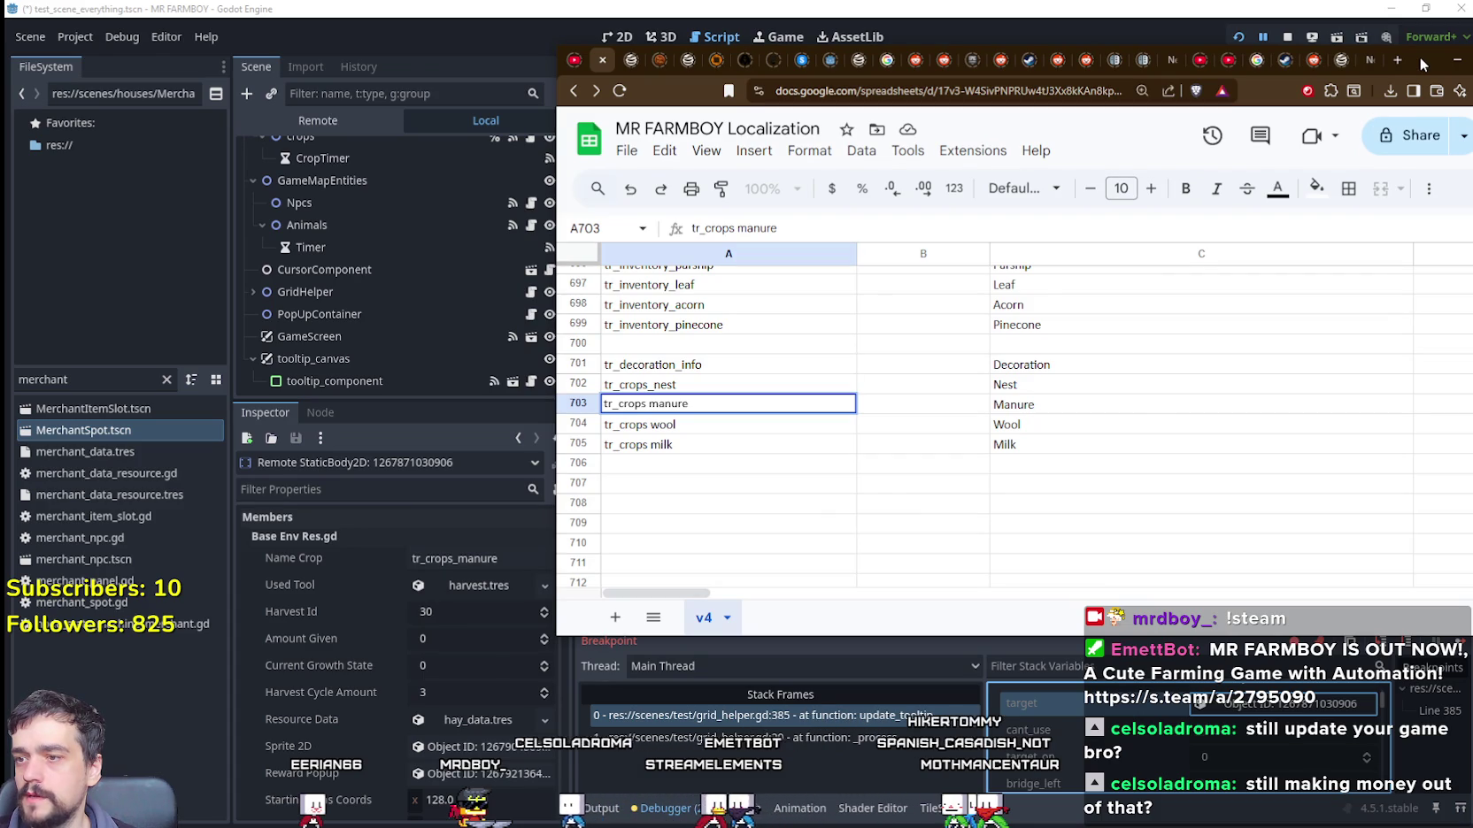
{"action": "left_click_drag", "start_coordinate": [1420, 57], "coordinate": [1036, 87]}
{"action": "left_click", "coordinate": [655, 435]}
{"action": "left_click", "coordinate": [1239, 445]}
{"action": "left_click", "coordinate": [1254, 351]}
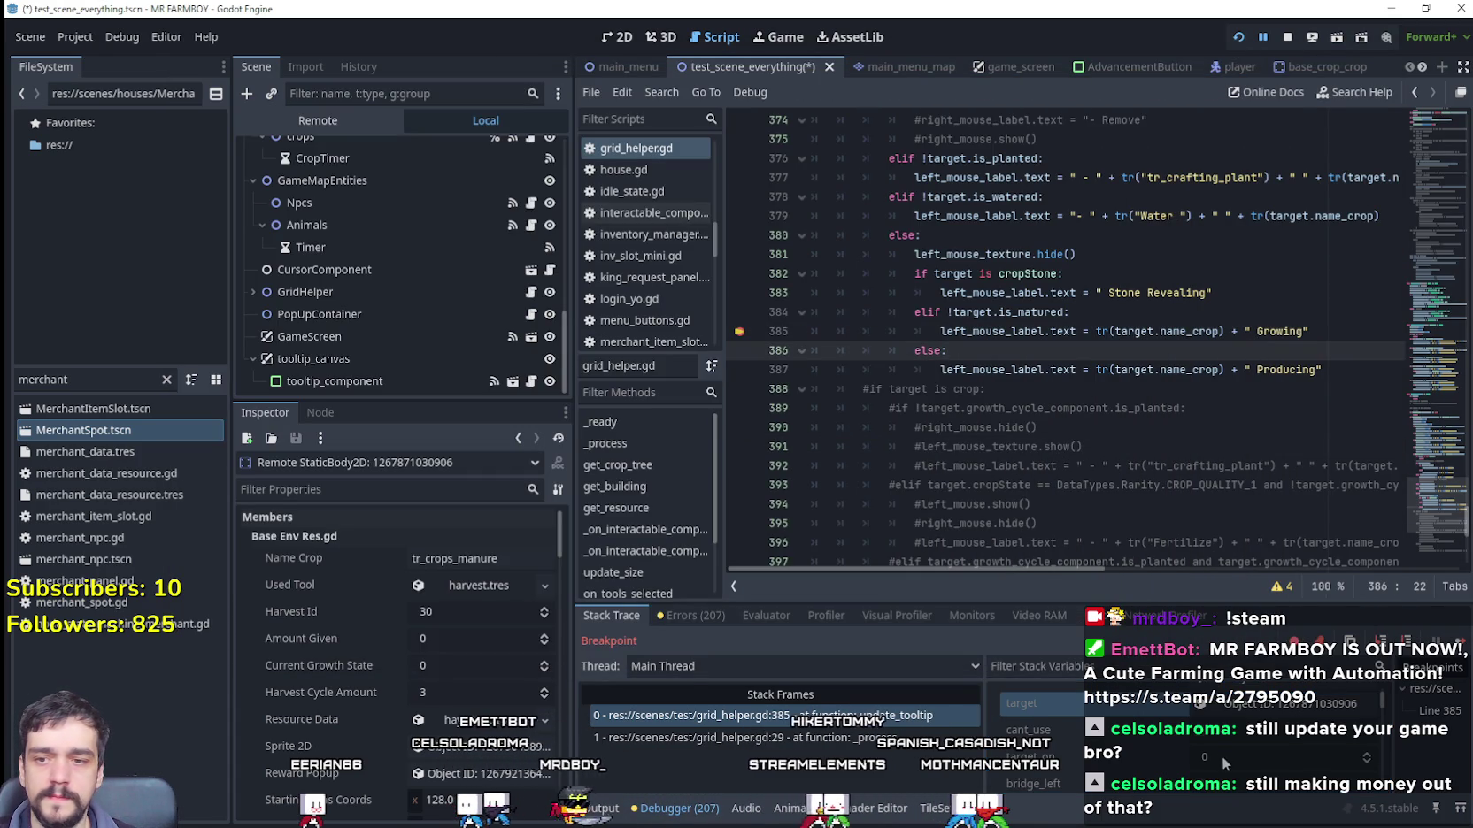
{"action": "scroll", "coordinate": [1215, 749], "scroll_direction": "up", "scroll_amount": 2}
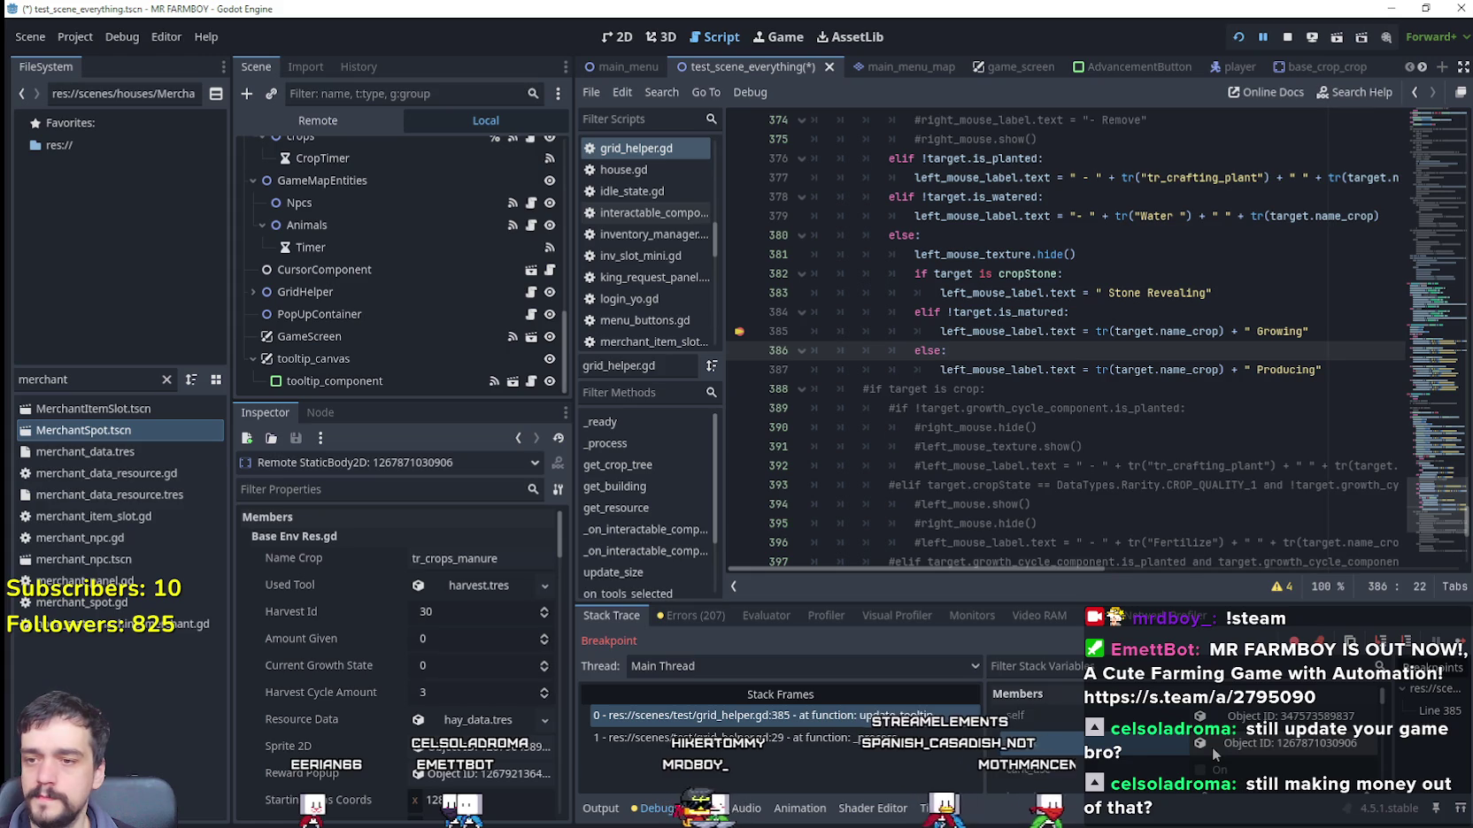
{"action": "mouse_move", "coordinate": [1096, 332]}
{"action": "left_mouse_down"}
{"action": "mouse_move", "coordinate": [1257, 331]}
{"action": "mouse_move", "coordinate": [1225, 329]}
{"action": "left_mouse_up"}
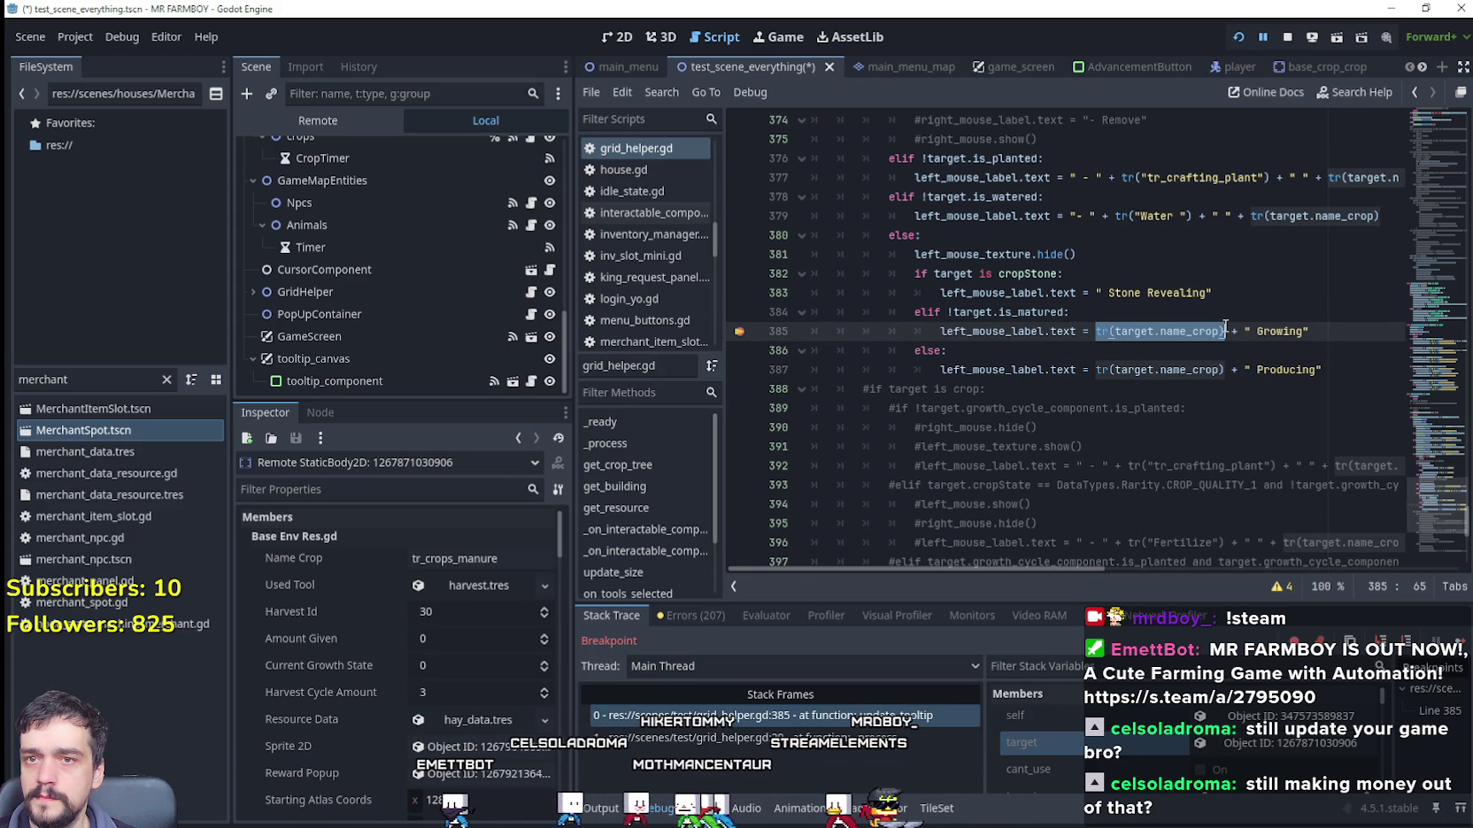
{"action": "left_click_drag", "start_coordinate": [1051, 570], "coordinate": [1145, 565]}
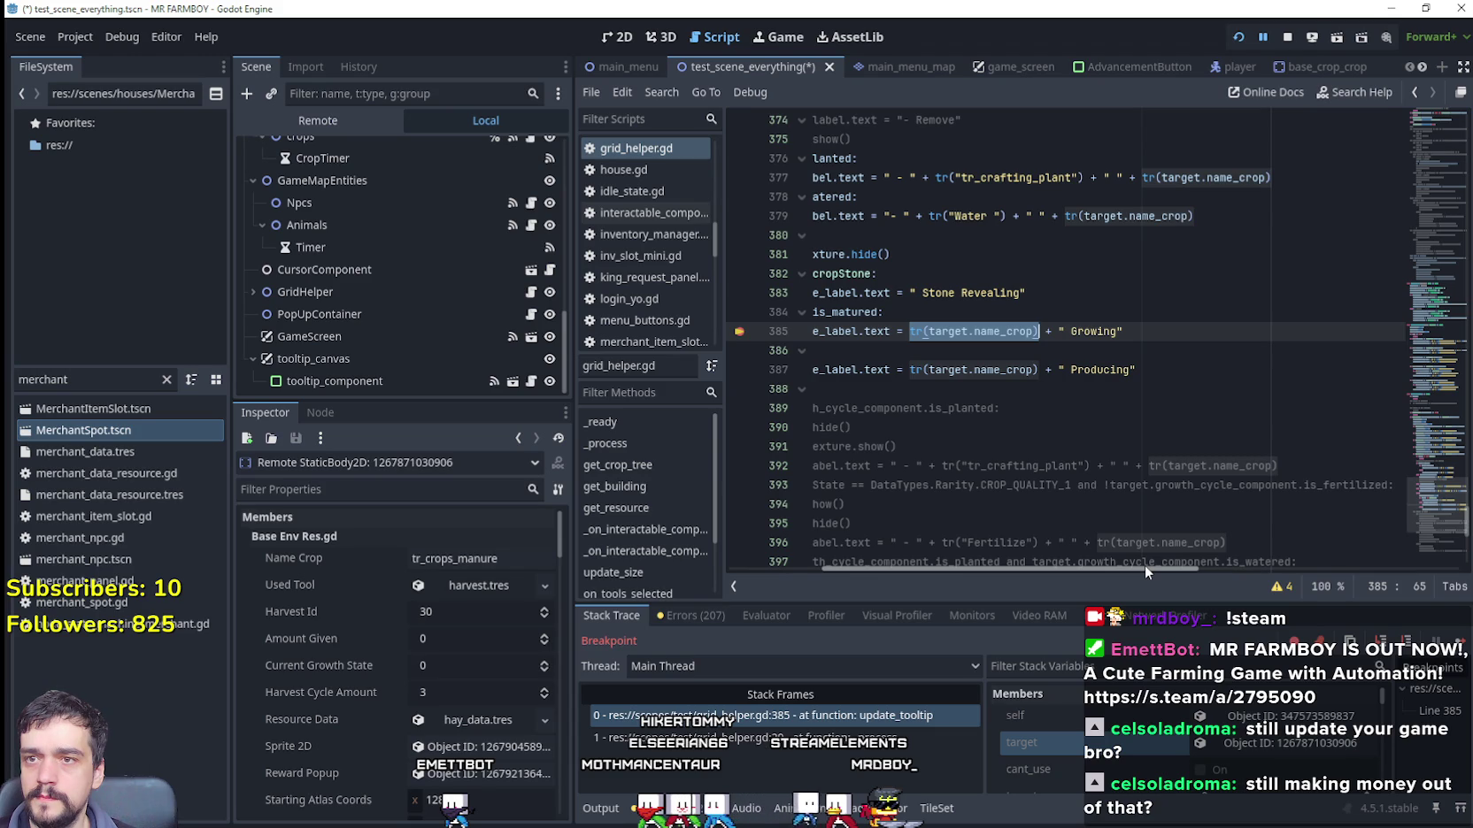
{"action": "left_click_drag", "start_coordinate": [1145, 563], "coordinate": [974, 548]}
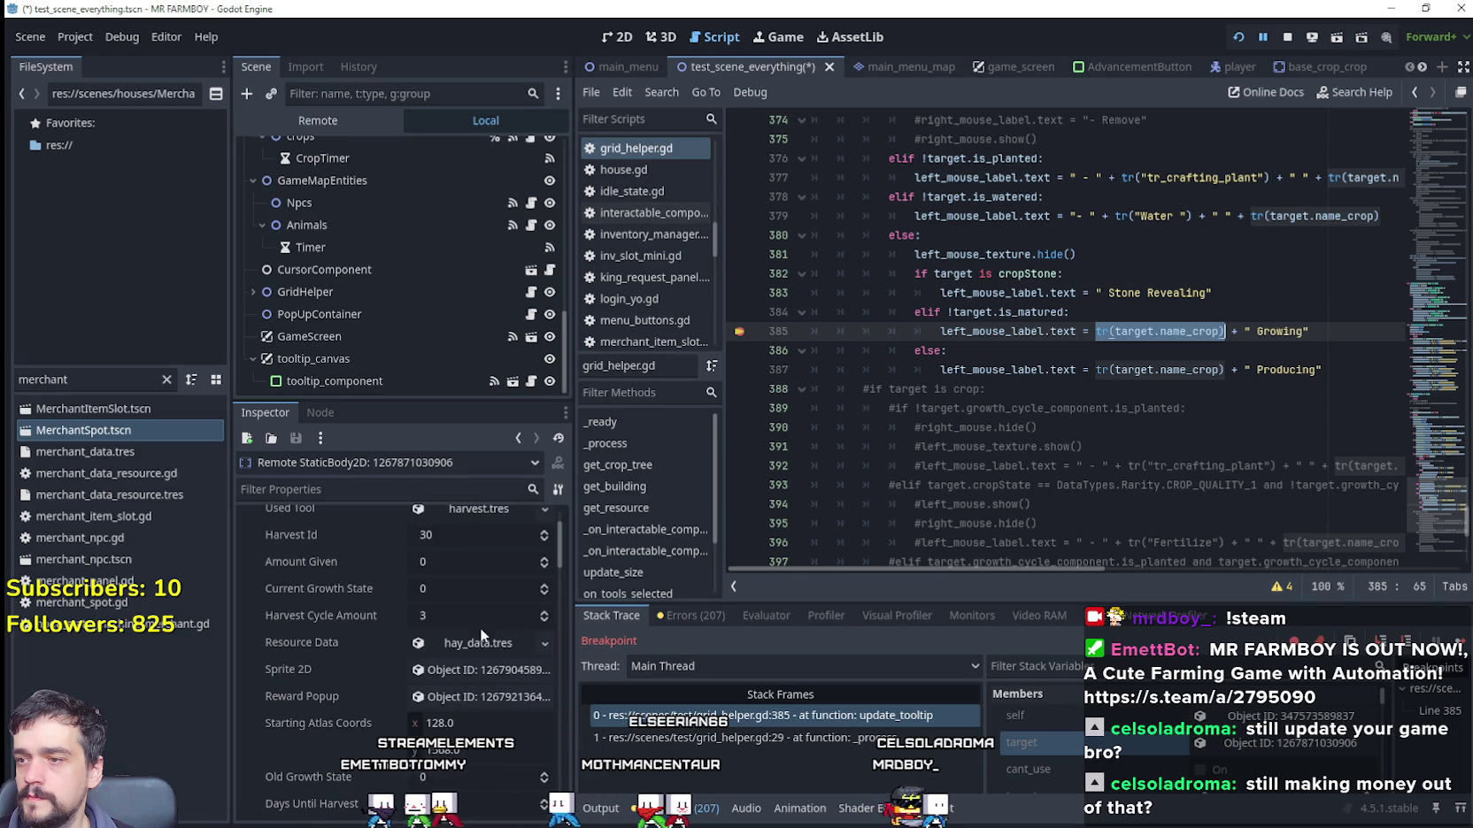
{"action": "scroll", "coordinate": [327, 708], "scroll_direction": "down", "scroll_amount": 3}
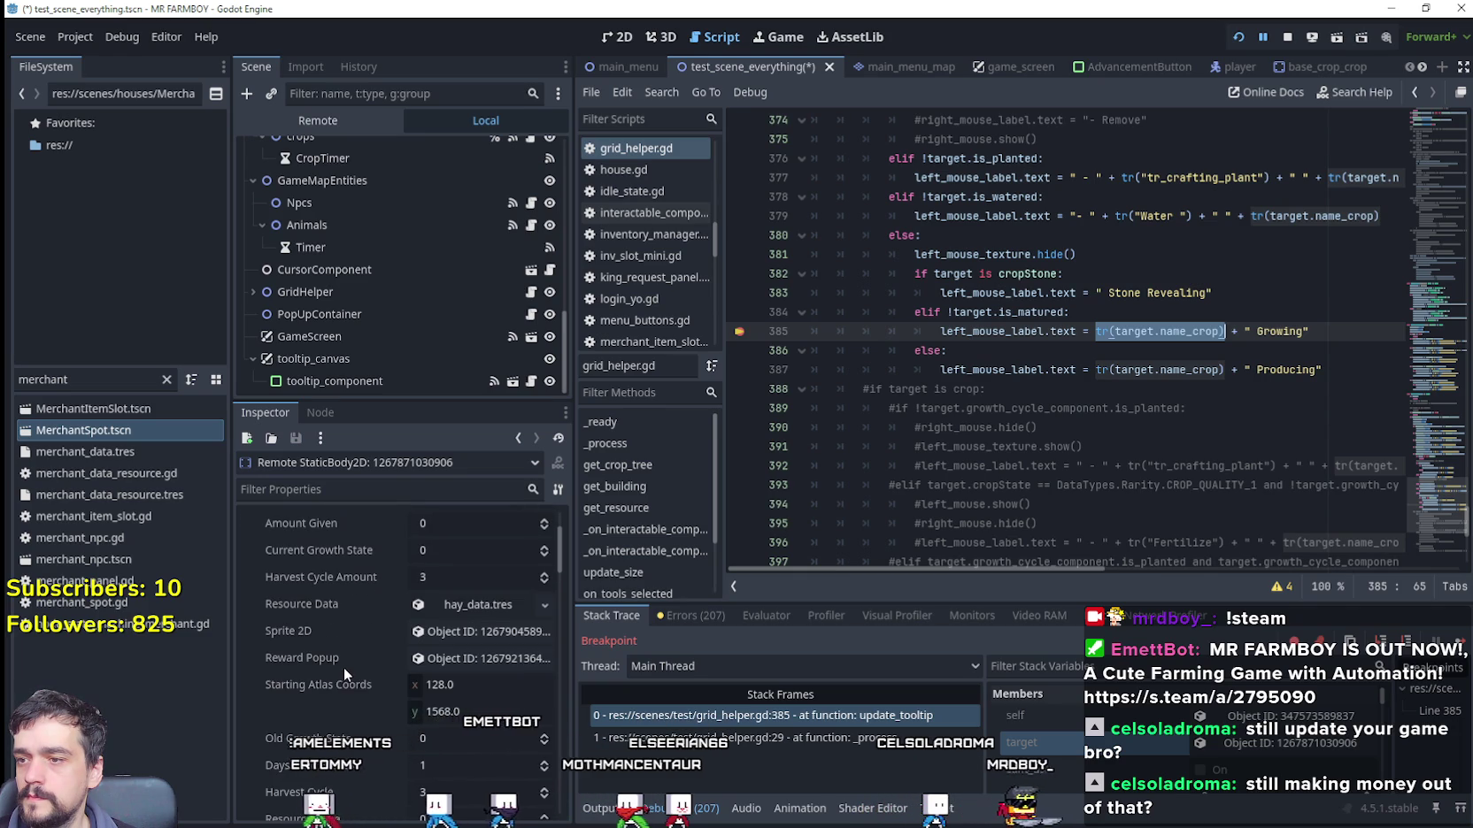
{"action": "scroll", "coordinate": [341, 669], "scroll_direction": "up", "scroll_amount": 3}
{"action": "left_click", "coordinate": [449, 720]}
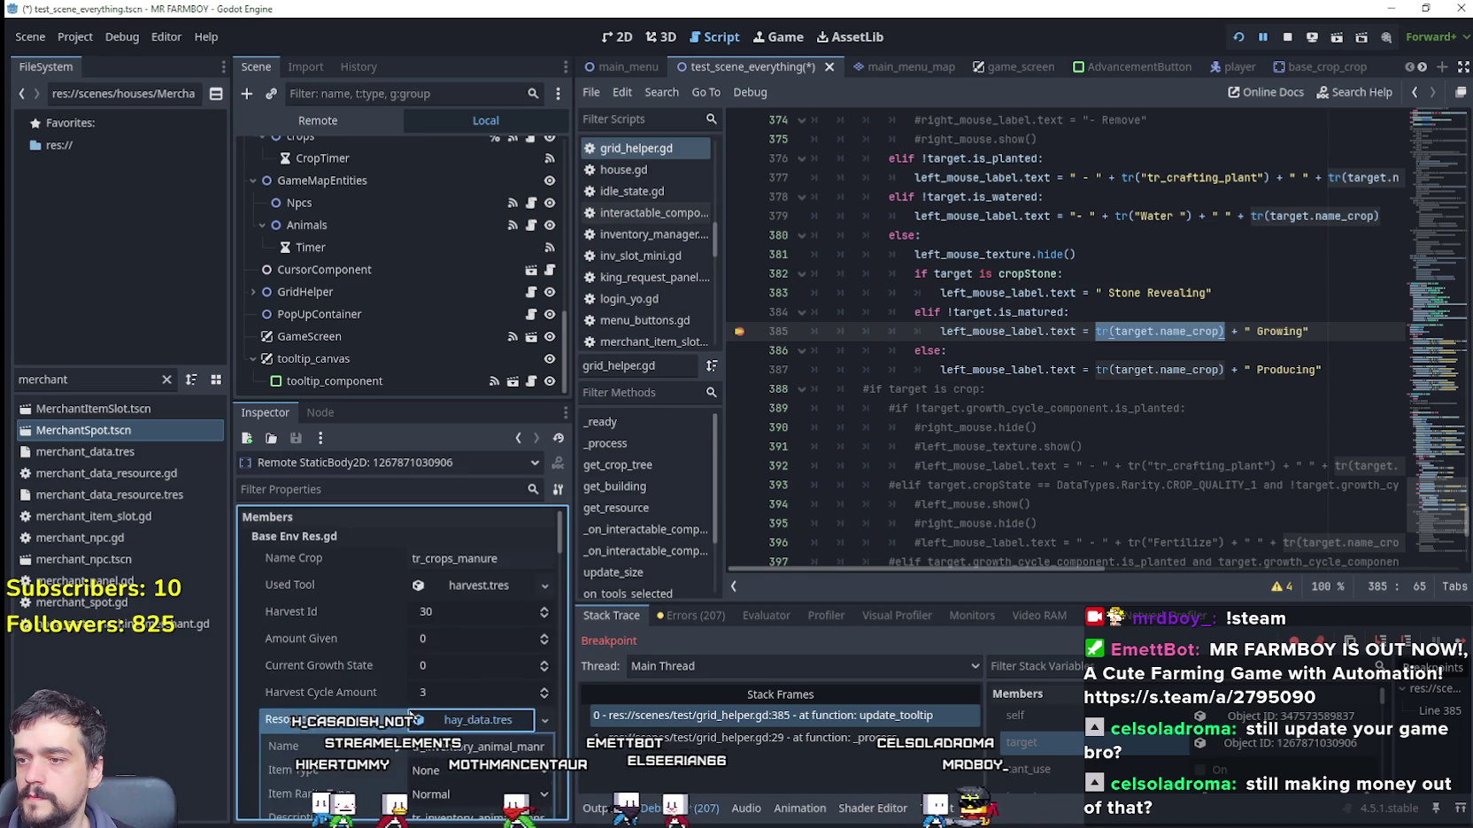
{"action": "mouse_move", "coordinate": [264, 696]}
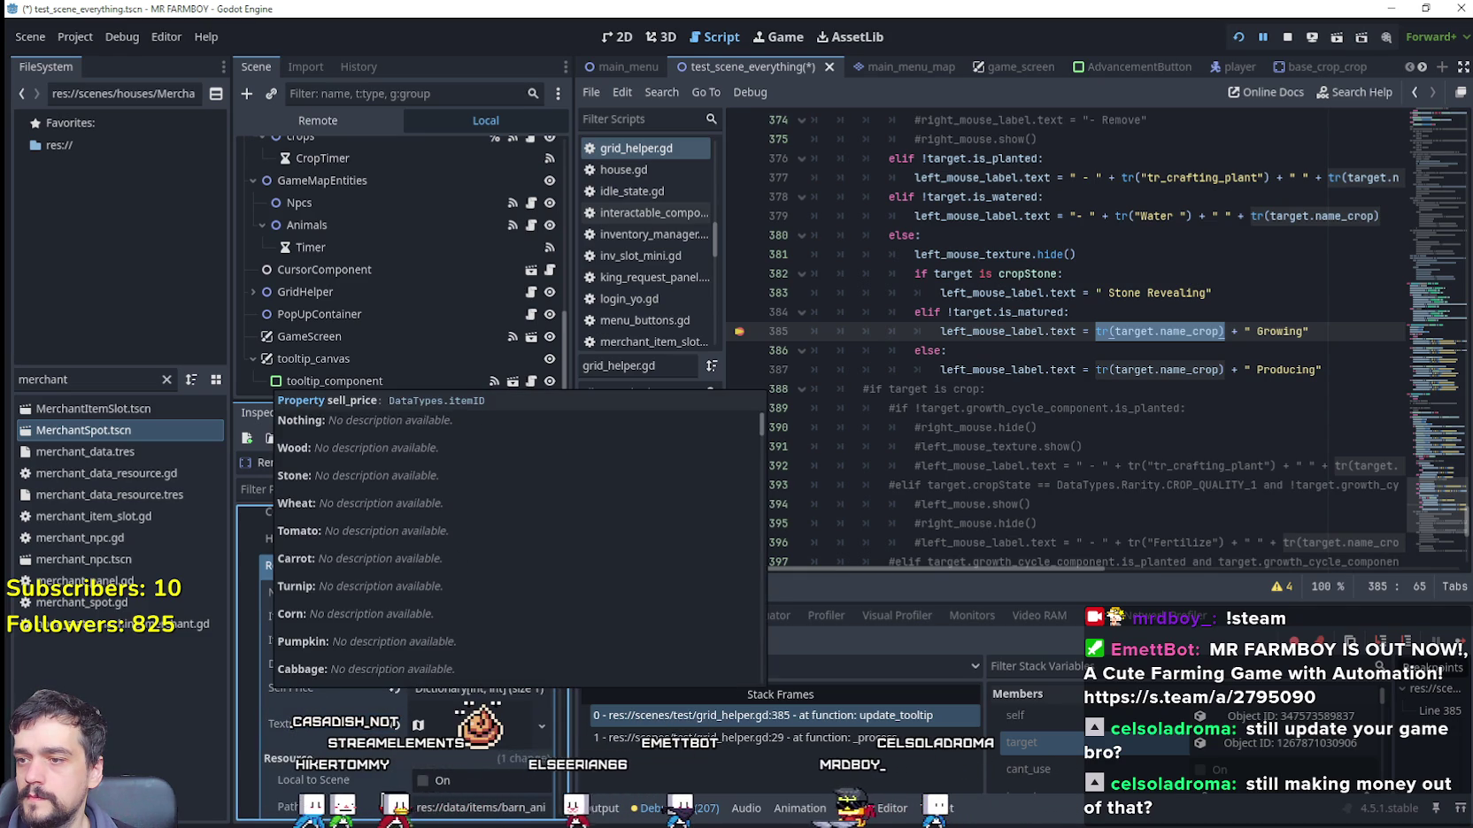
{"action": "scroll", "coordinate": [399, 619], "scroll_direction": "down", "scroll_amount": 1}
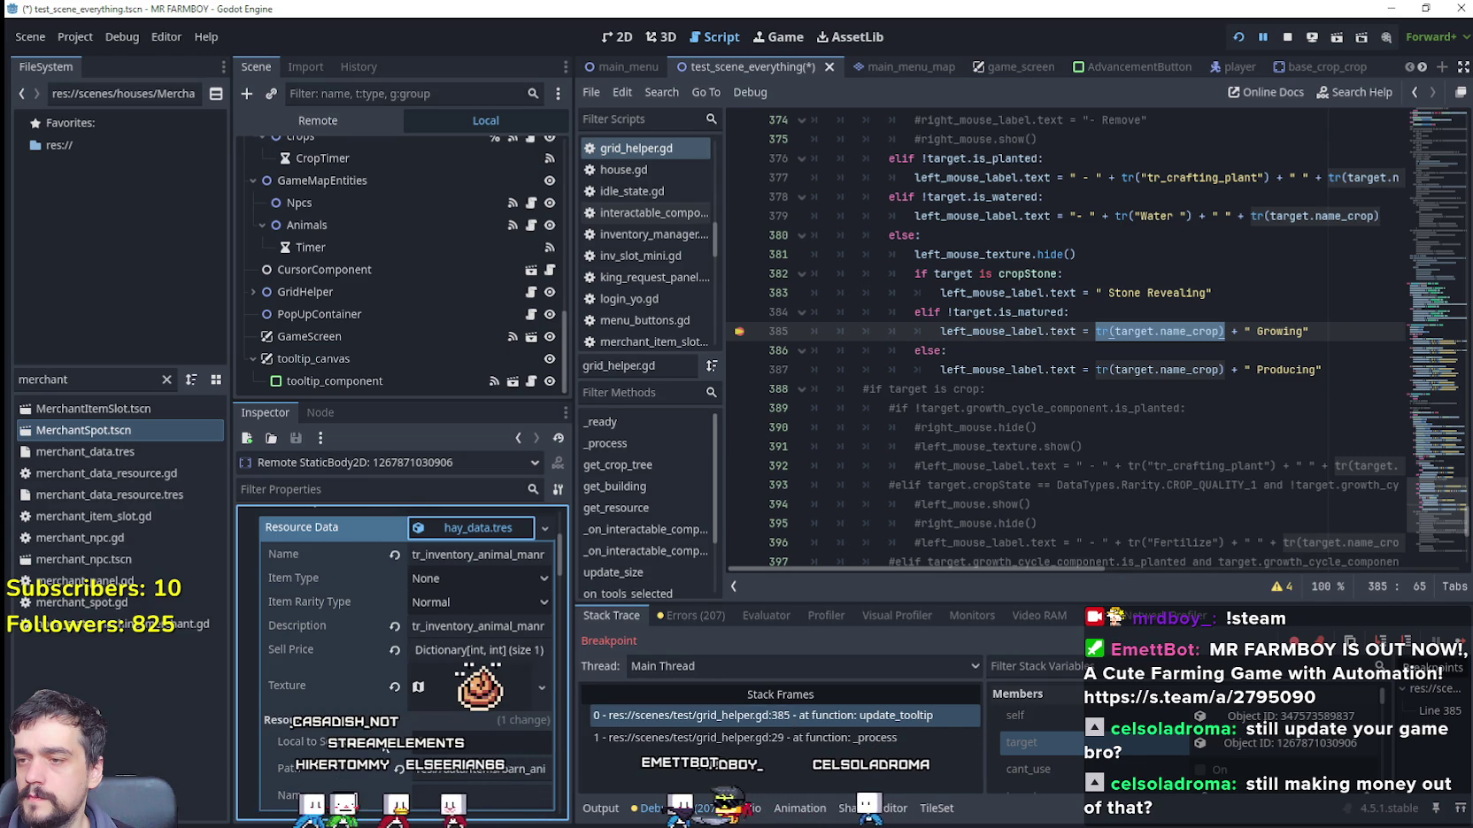
{"action": "scroll", "coordinate": [363, 726], "scroll_direction": "up", "scroll_amount": 2}
{"action": "scroll", "coordinate": [342, 697], "scroll_direction": "down", "scroll_amount": 4}
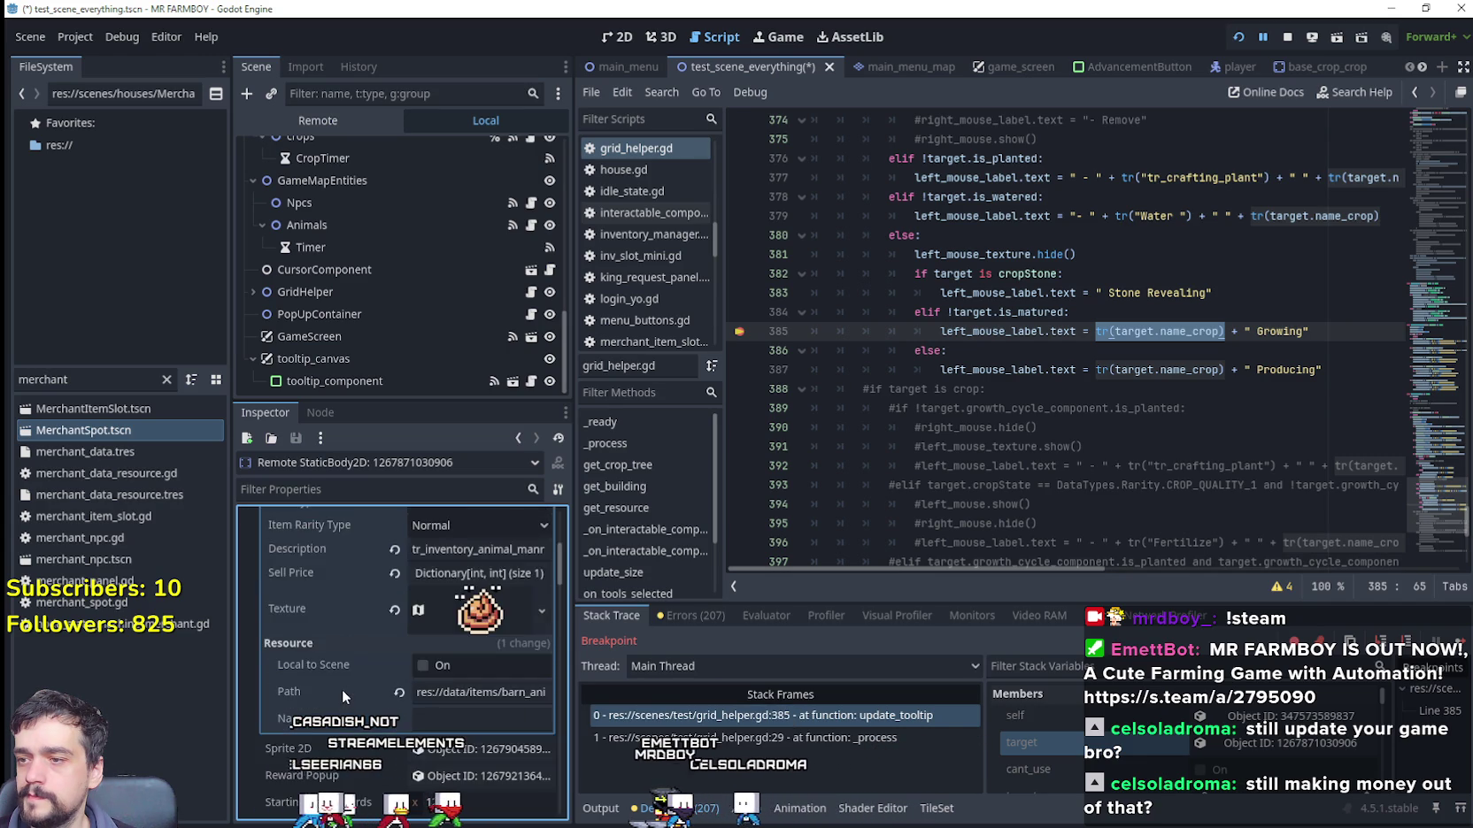
{"action": "scroll", "coordinate": [341, 689], "scroll_direction": "up", "scroll_amount": 1}
{"action": "scroll", "coordinate": [331, 754], "scroll_direction": "down", "scroll_amount": 6}
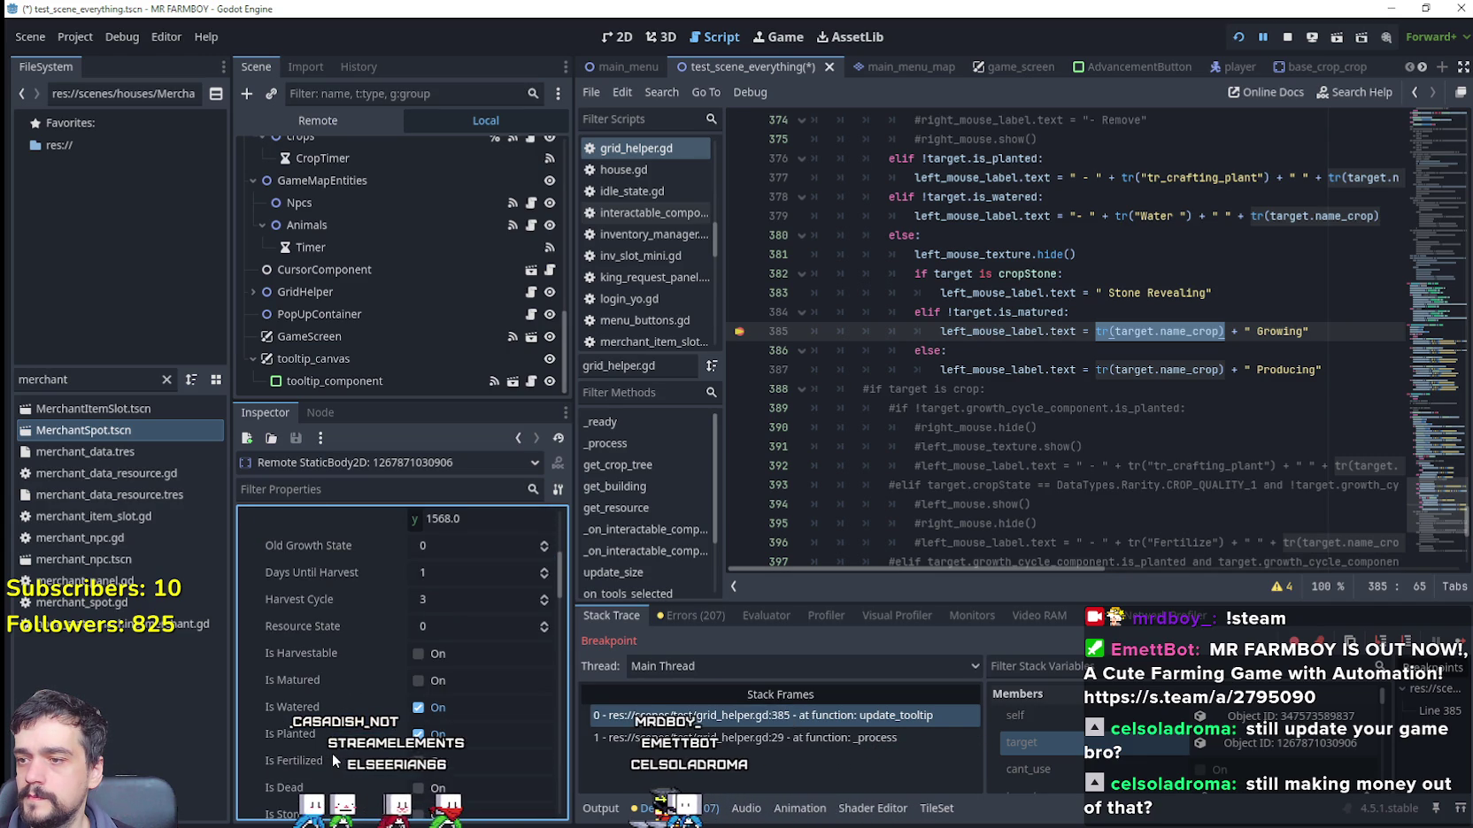
{"action": "scroll", "coordinate": [337, 713], "scroll_direction": "down", "scroll_amount": 3}
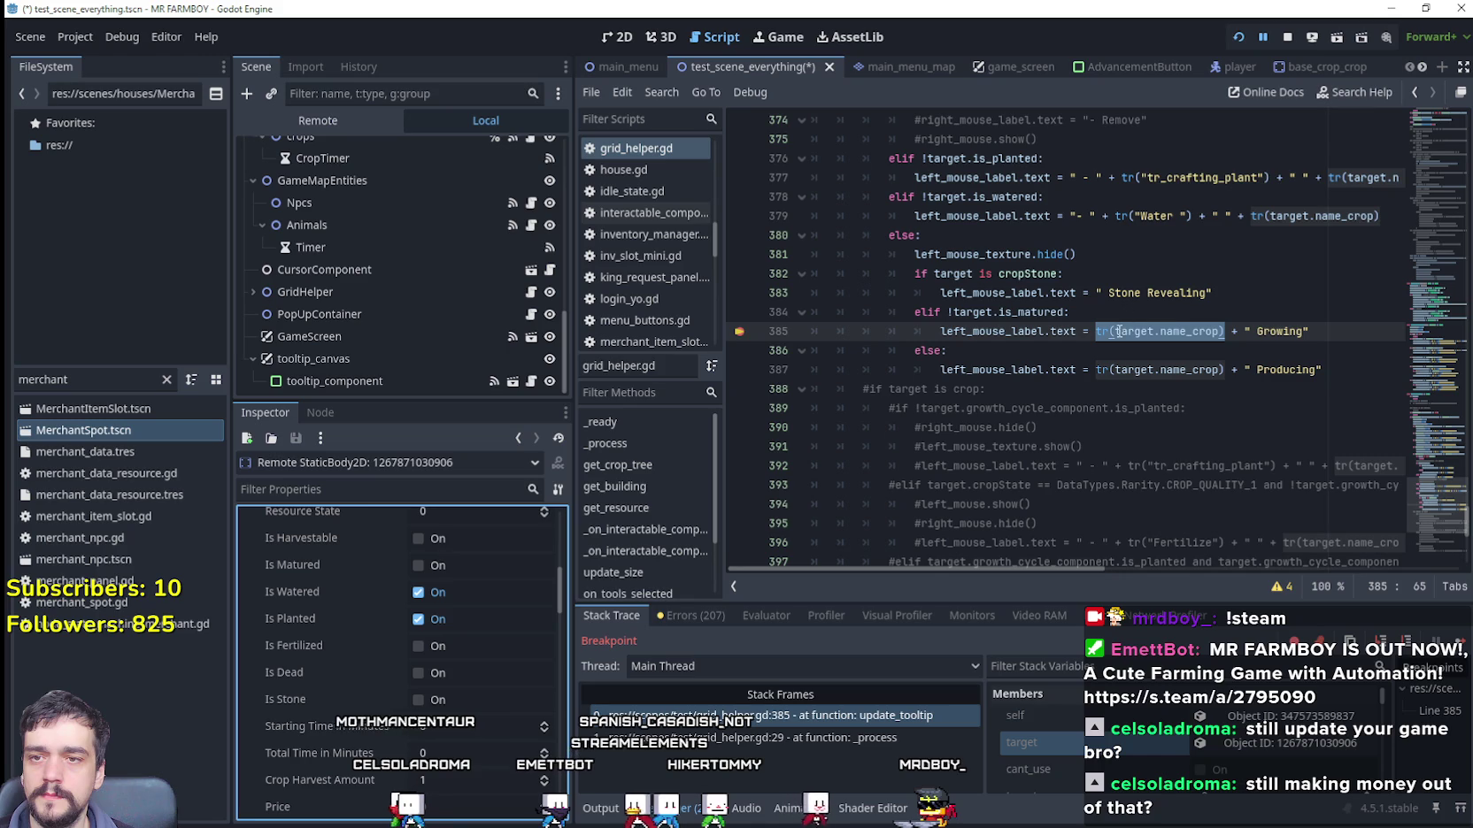
{"action": "left_click", "coordinate": [1173, 331]}
{"action": "scroll", "coordinate": [405, 708], "scroll_direction": "up", "scroll_amount": 4}
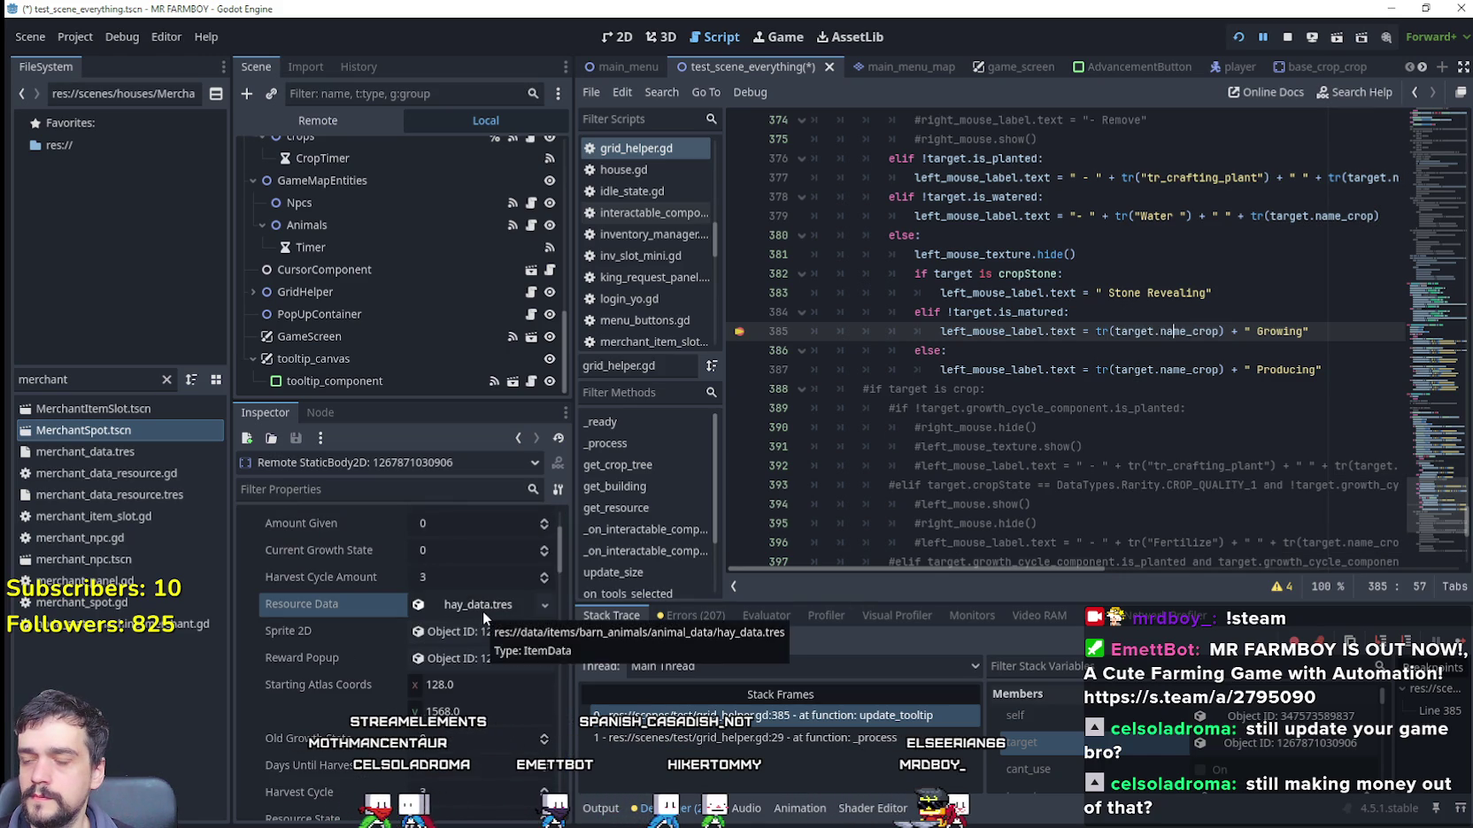
{"action": "scroll", "coordinate": [482, 611], "scroll_direction": "up", "scroll_amount": 2}
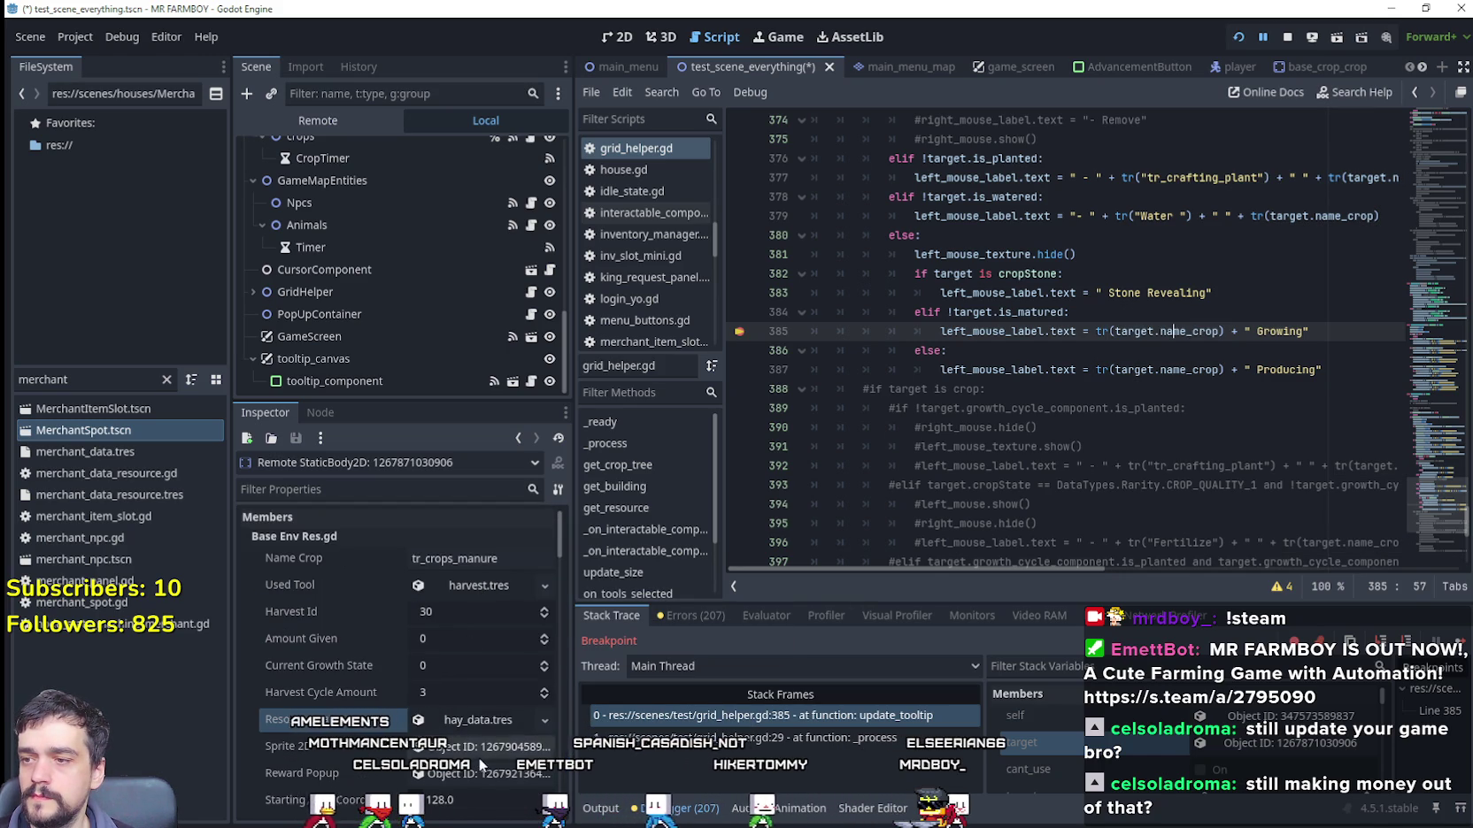
{"action": "scroll", "coordinate": [480, 741], "scroll_direction": "down", "scroll_amount": 1}
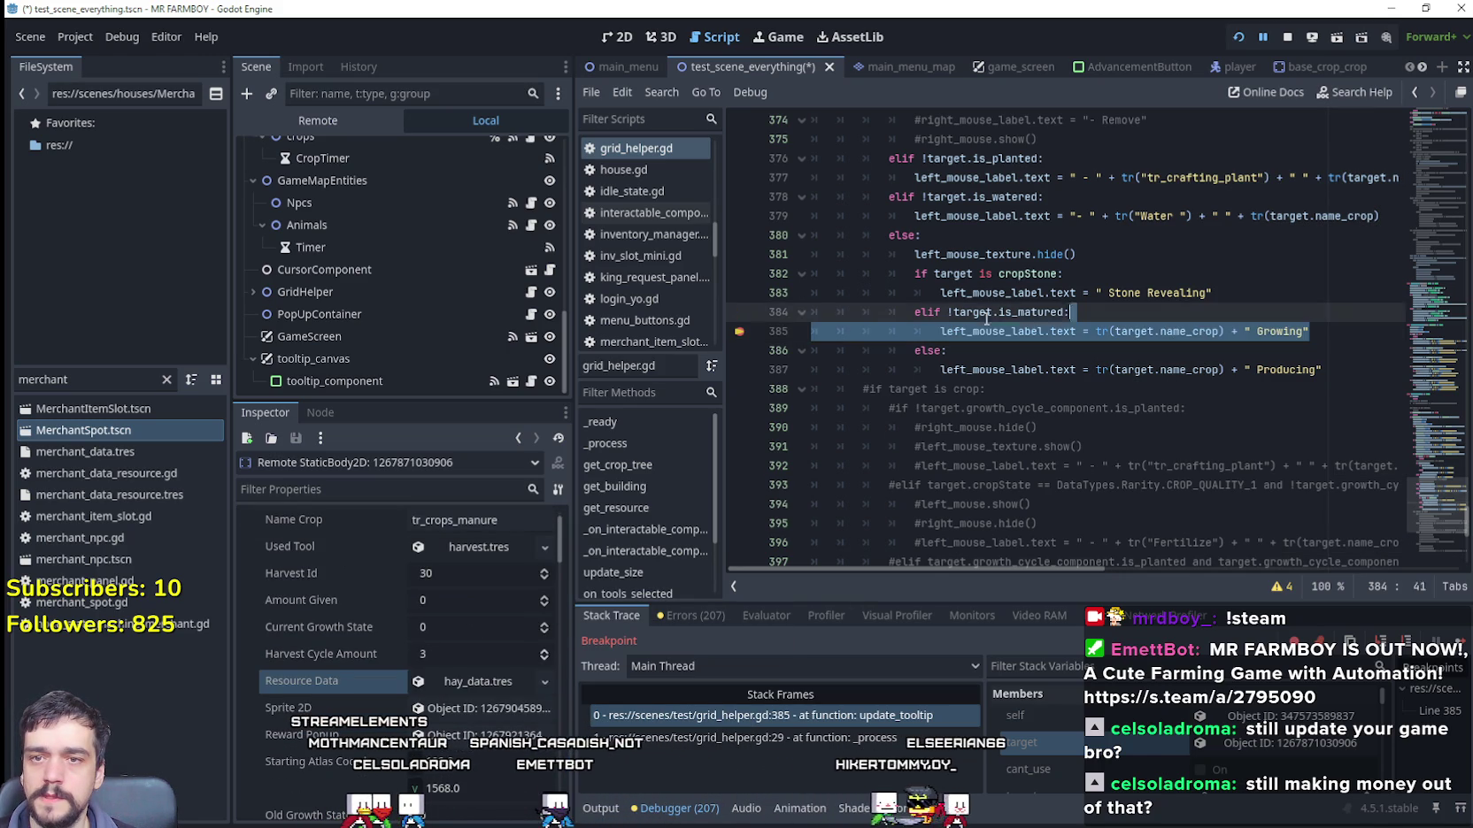
{"action": "key", "text": "shift+Home"}
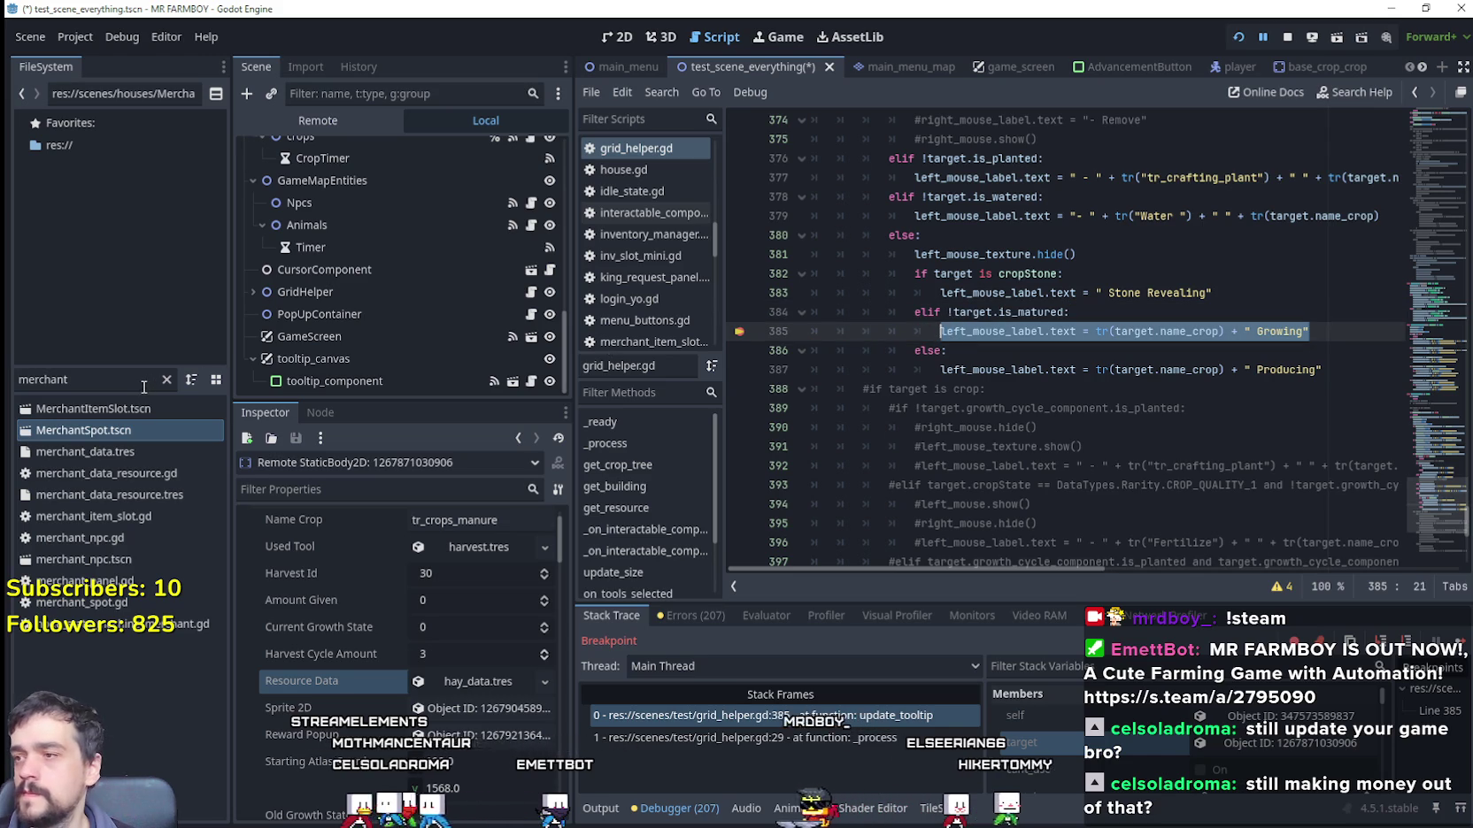
{"action": "scroll", "coordinate": [395, 580], "scroll_direction": "up", "scroll_amount": 1}
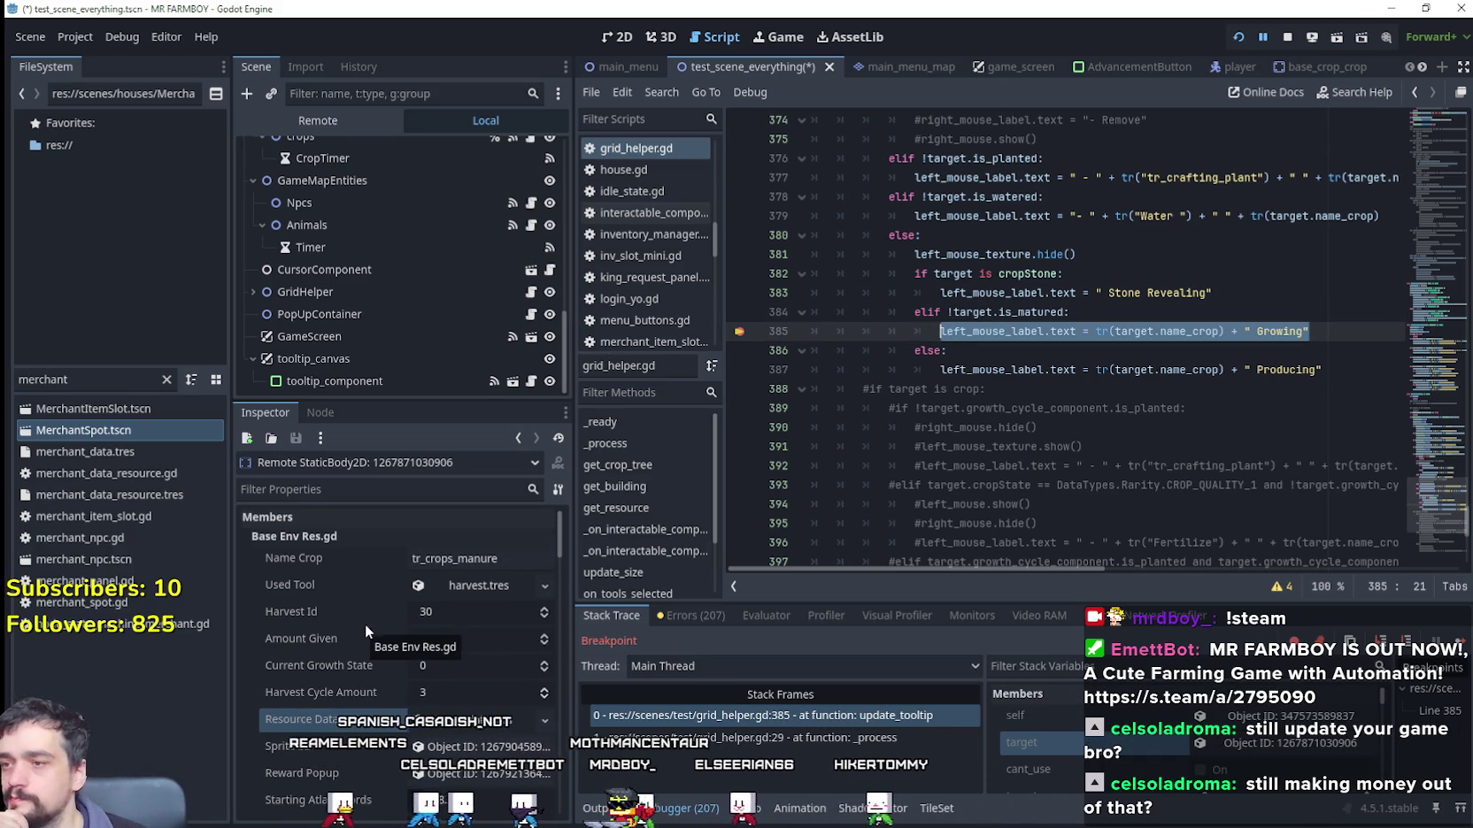
{"action": "scroll", "coordinate": [383, 613], "scroll_direction": "down", "scroll_amount": 3}
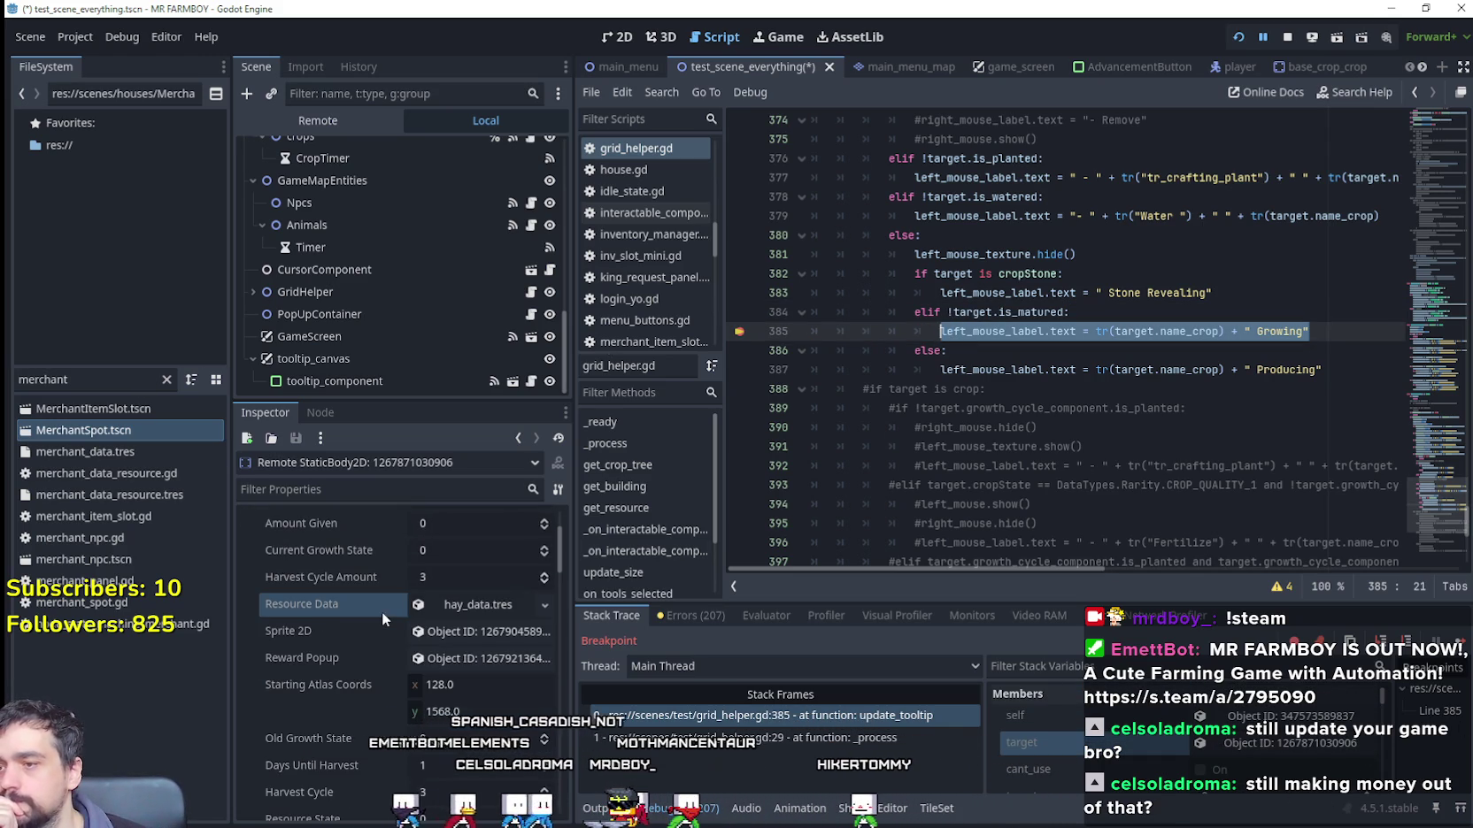
{"action": "scroll", "coordinate": [381, 613], "scroll_direction": "down", "scroll_amount": 5}
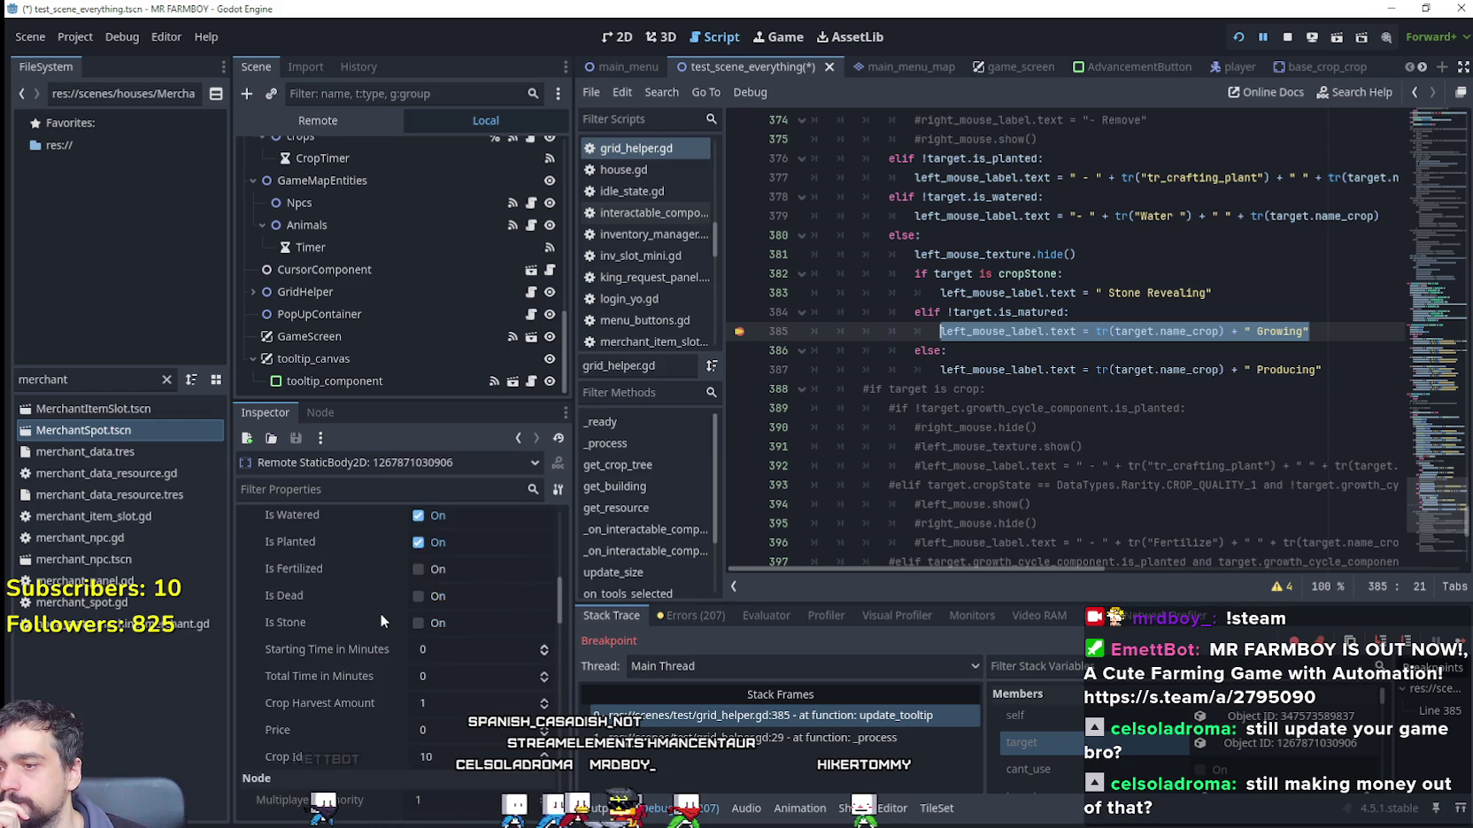
{"action": "scroll", "coordinate": [381, 614], "scroll_direction": "down", "scroll_amount": 3}
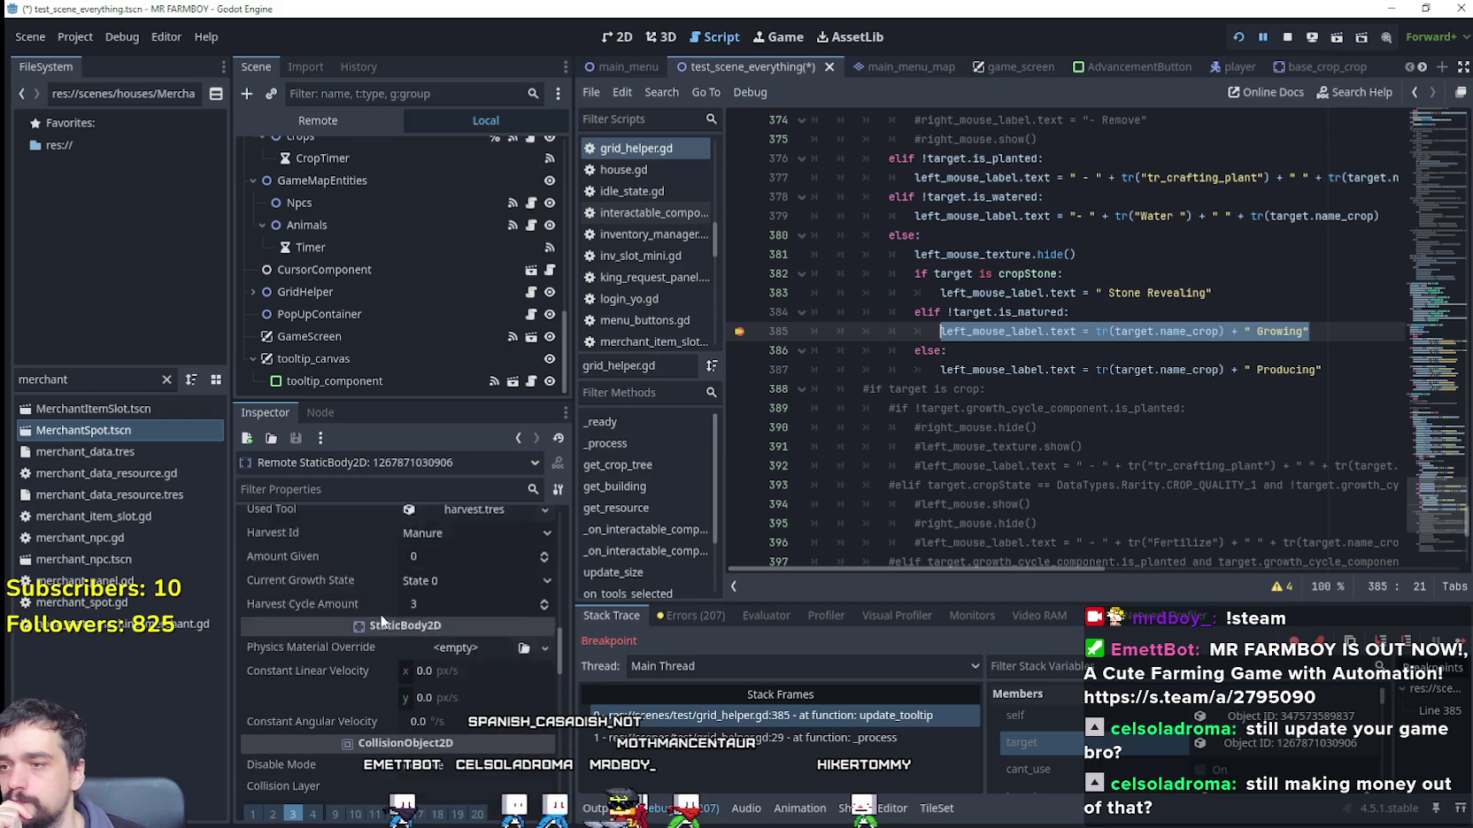
{"action": "scroll", "coordinate": [379, 614], "scroll_direction": "up", "scroll_amount": 1}
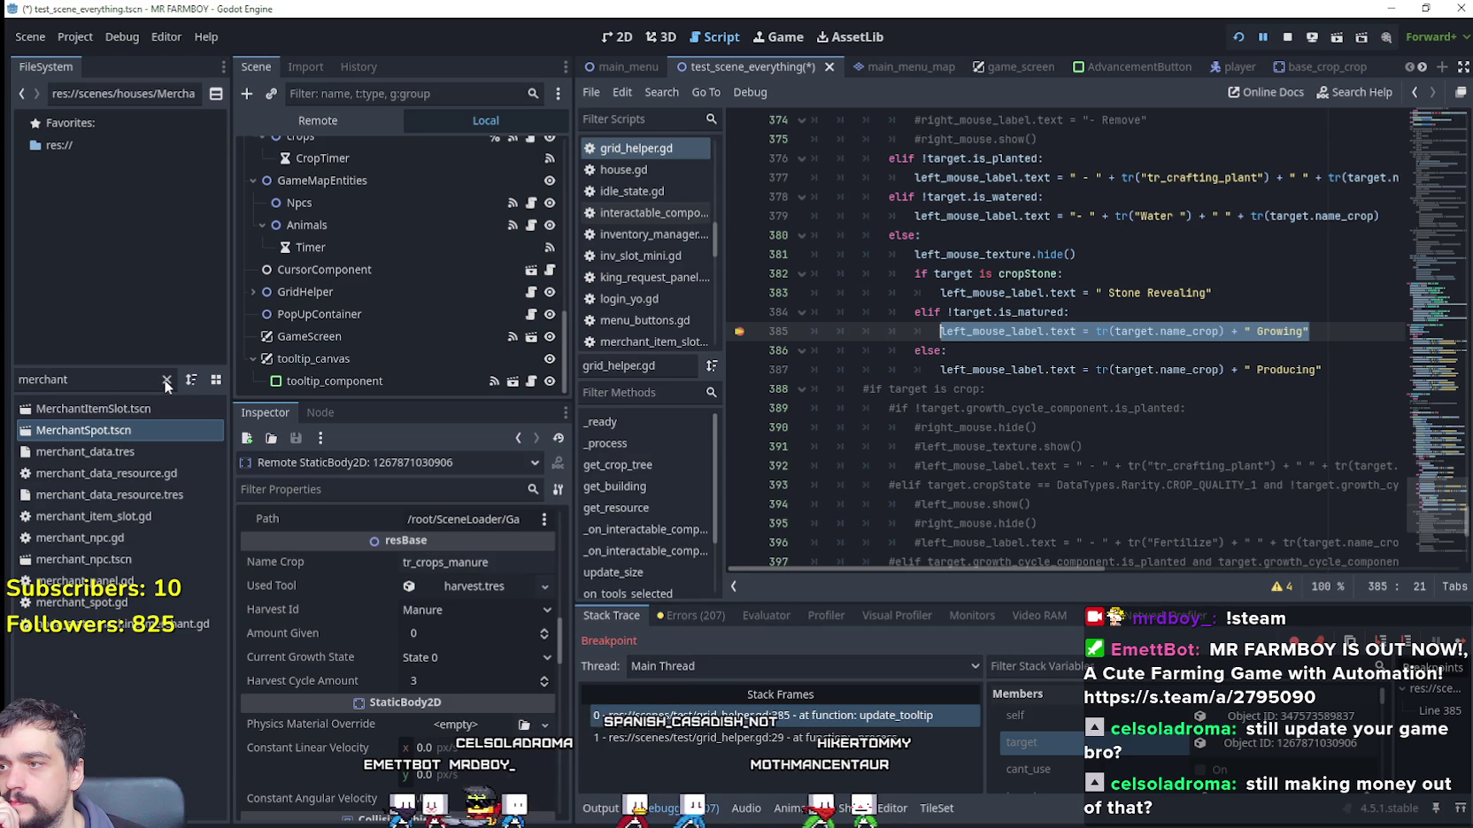
{"action": "type", "text": "manure"}
Step: Open crop_manure.tscn, view it on the 2D canvas, and open its base_crop_nest.gd script
{"action": "left_click", "coordinate": [161, 418]}
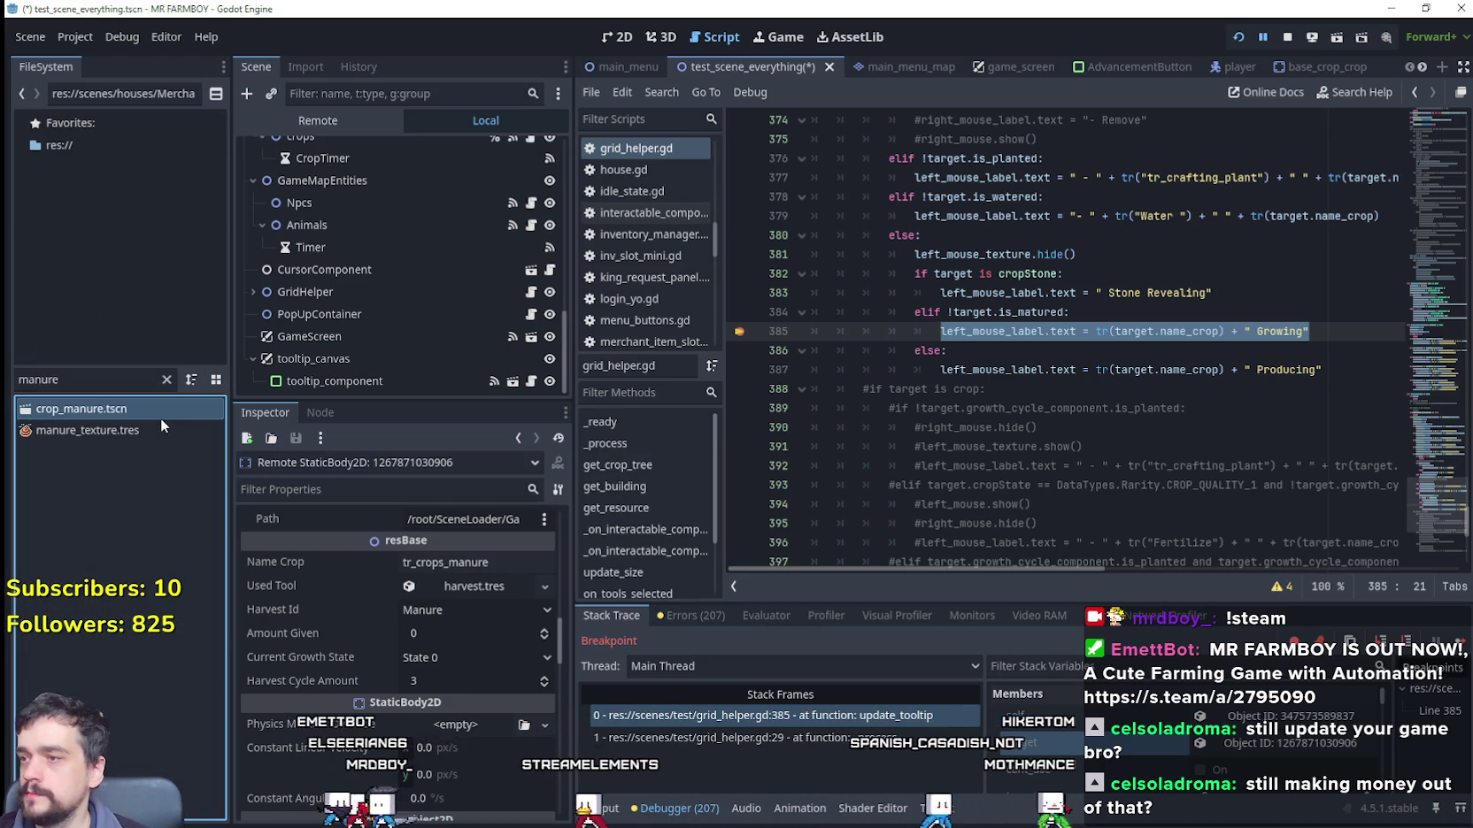
{"action": "double_click", "coordinate": [160, 418]}
{"action": "left_click", "coordinate": [466, 149]}
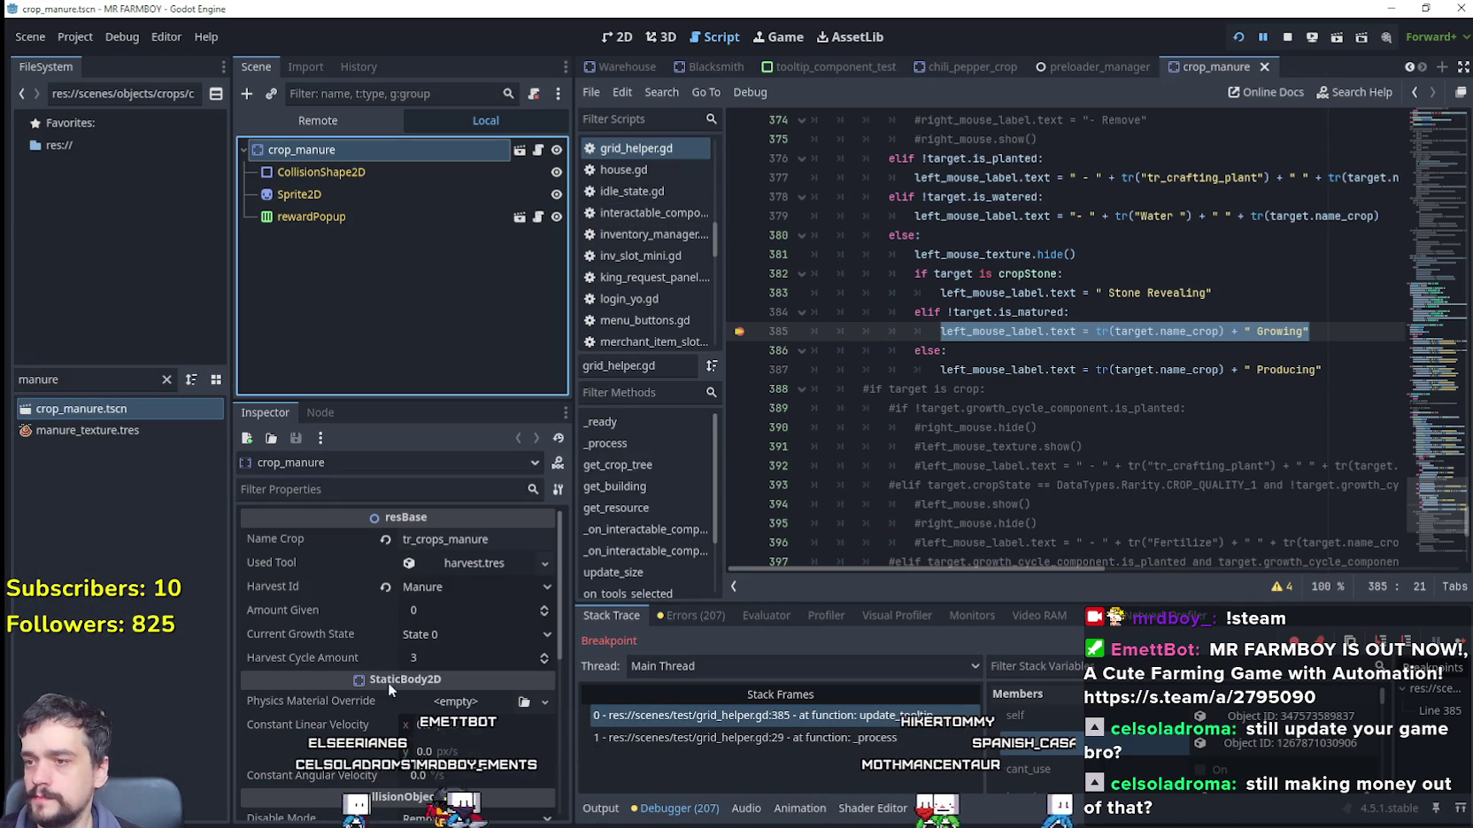
{"action": "left_click", "coordinate": [617, 36]}
{"action": "scroll", "coordinate": [682, 154], "scroll_direction": "up", "scroll_amount": 8}
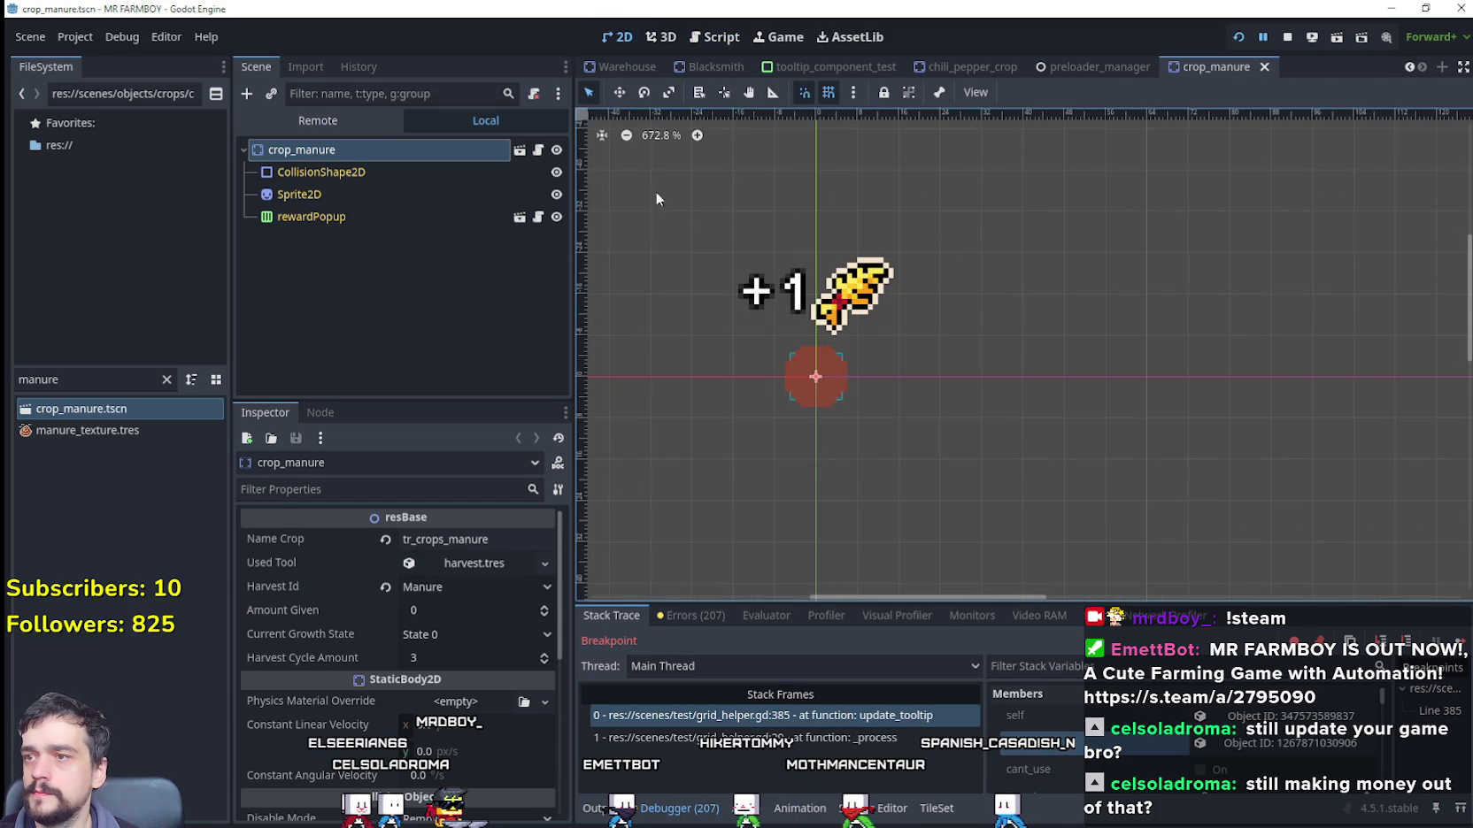
{"action": "left_click", "coordinate": [538, 150]}
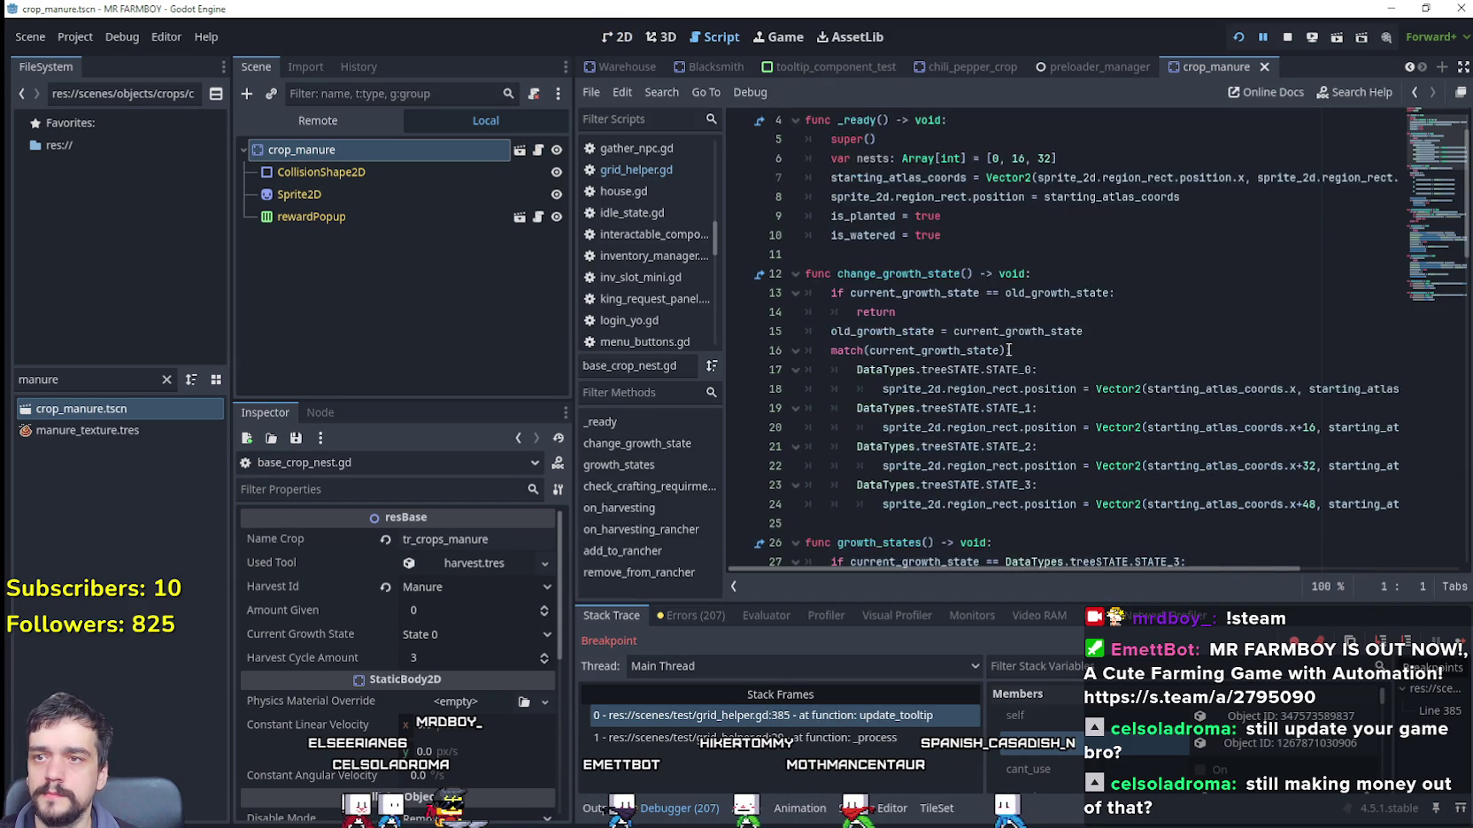
{"action": "left_click_drag", "start_coordinate": [940, 140], "coordinate": [936, 124]}
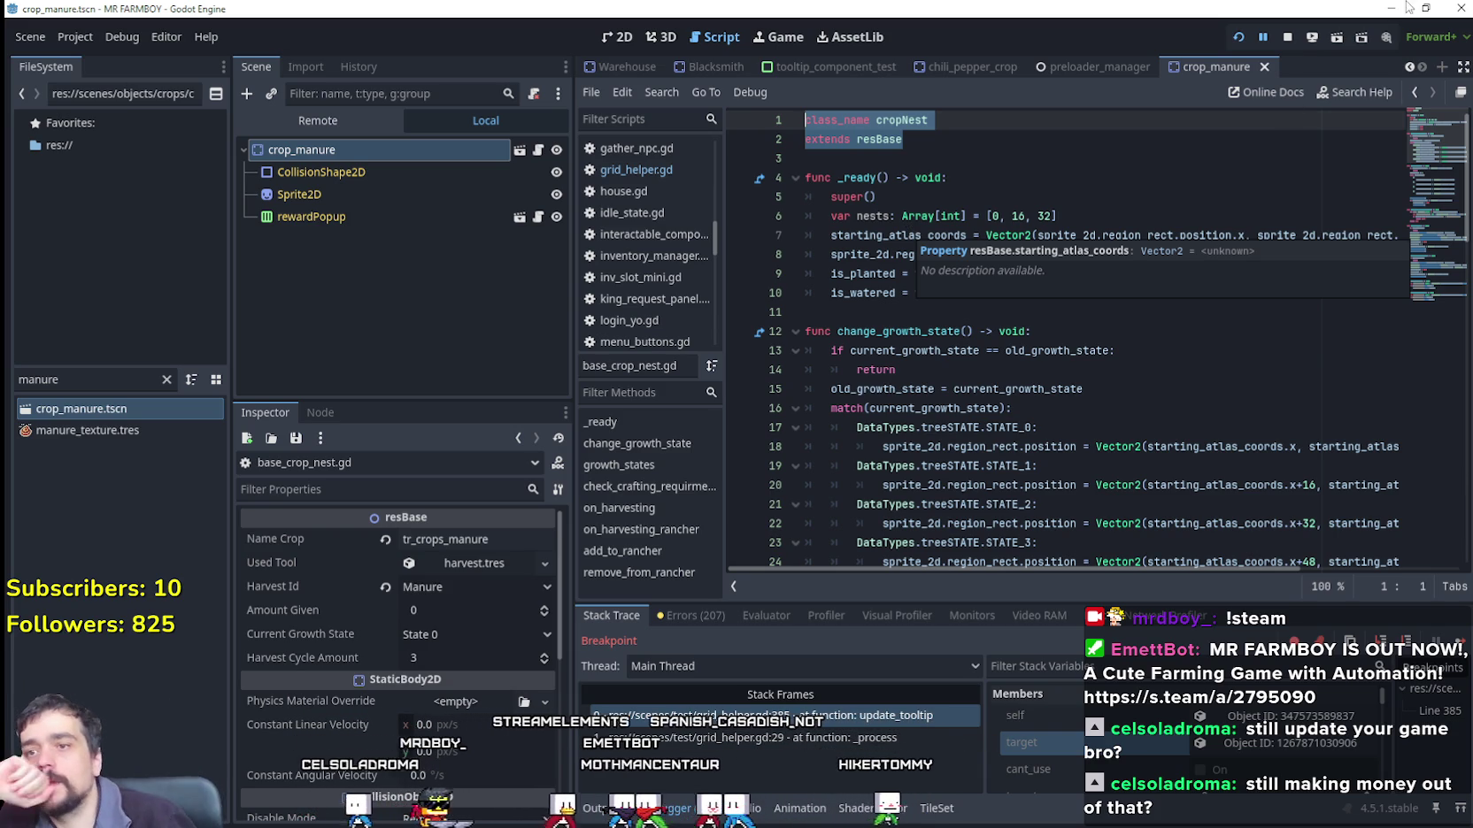
{"action": "scroll", "coordinate": [1206, 271], "scroll_direction": "down", "scroll_amount": 3}
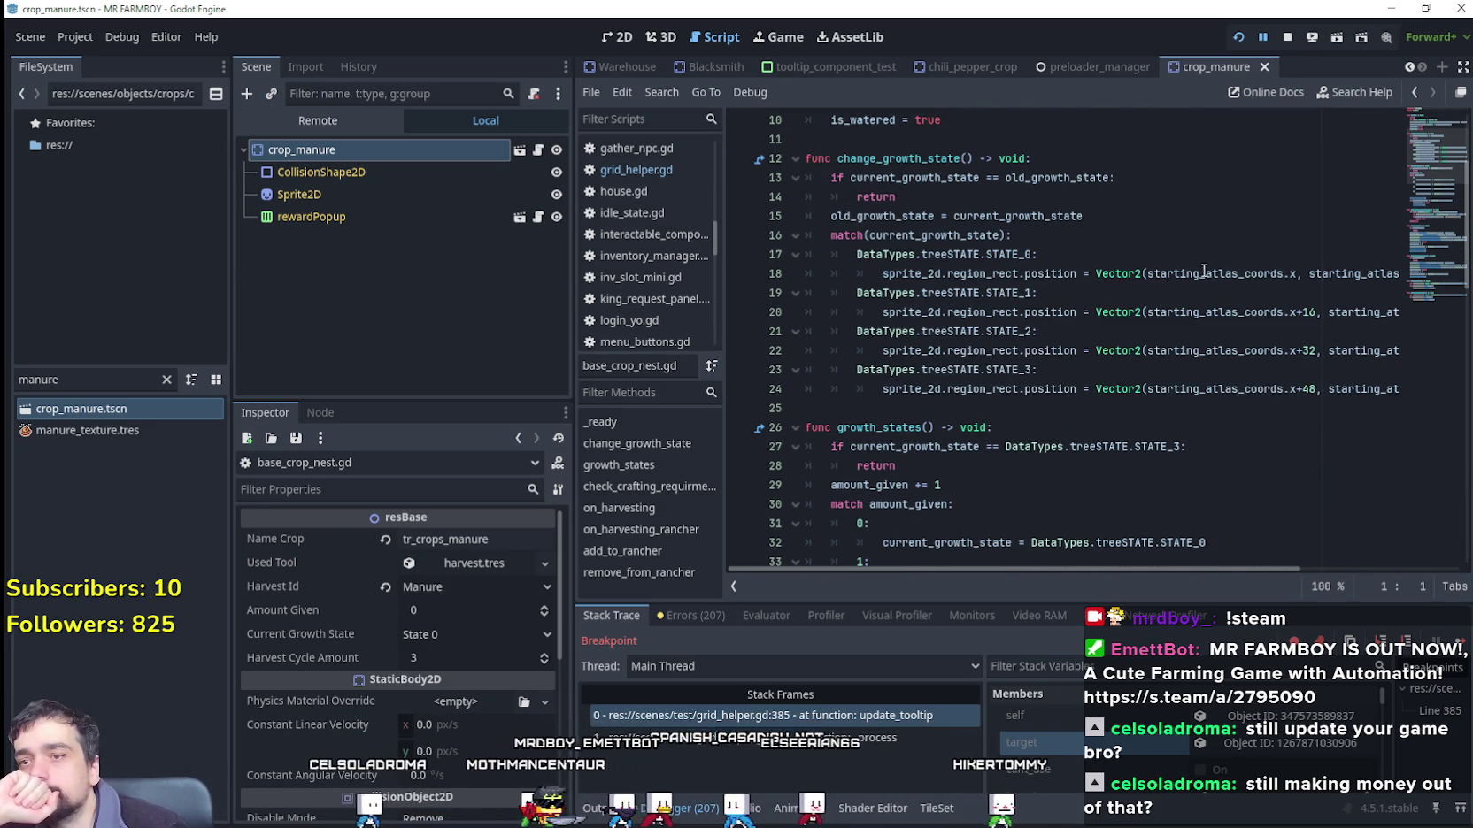
{"action": "scroll", "coordinate": [1205, 271], "scroll_direction": "up", "scroll_amount": 2}
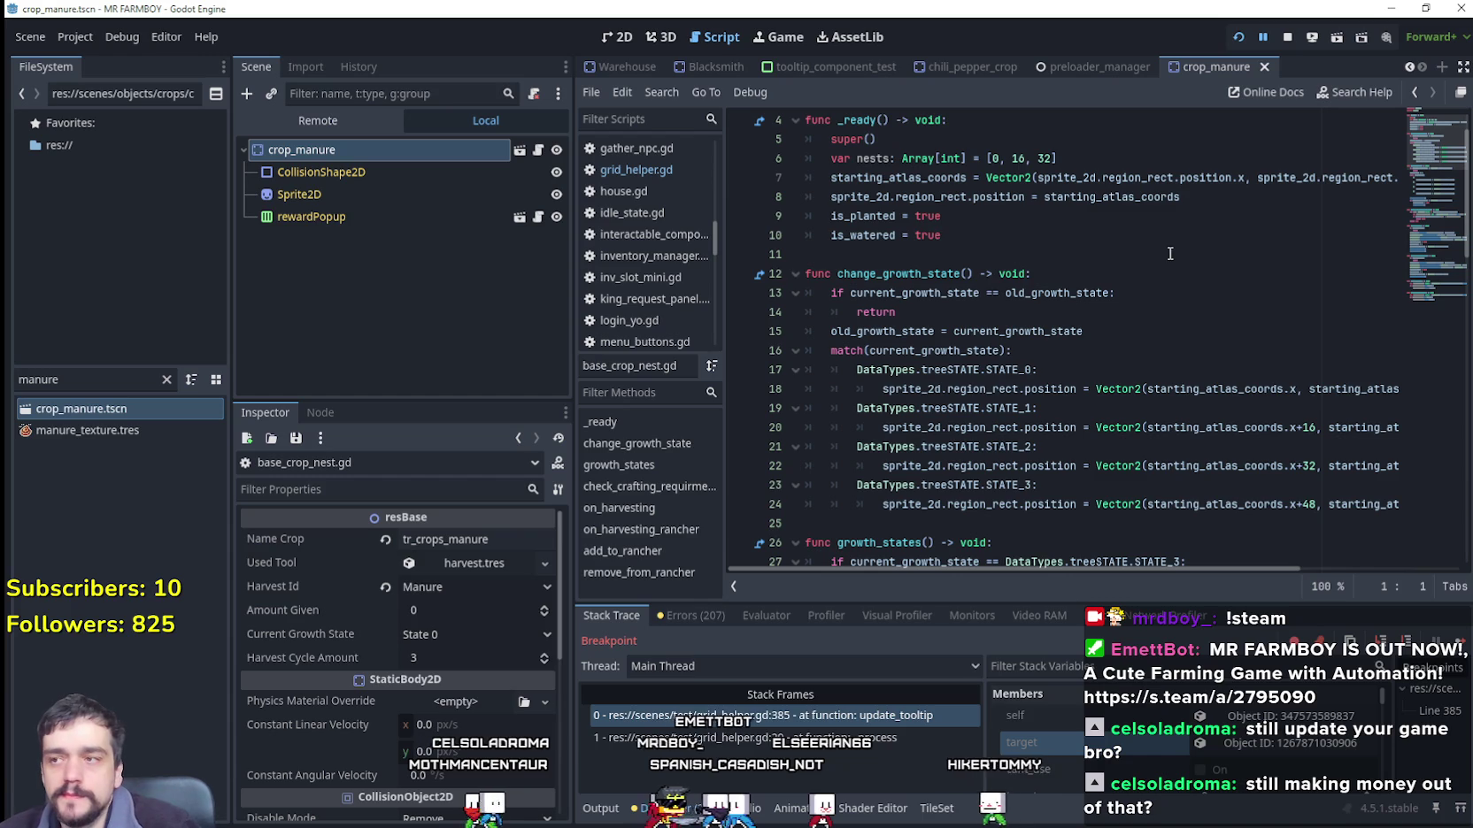
{"action": "scroll", "coordinate": [1159, 263], "scroll_direction": "down", "scroll_amount": 4}
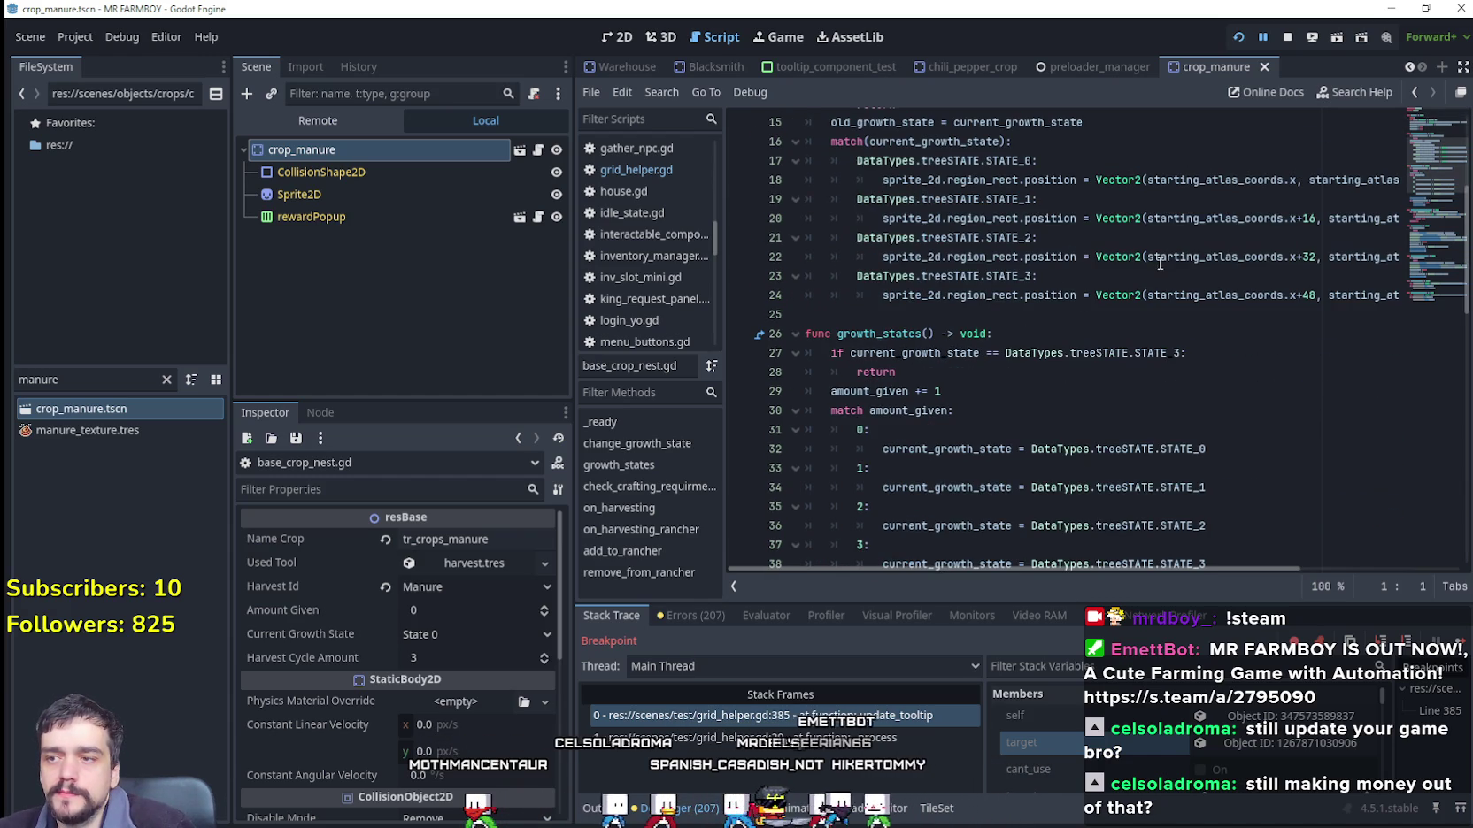
{"action": "scroll", "coordinate": [1156, 267], "scroll_direction": "down", "scroll_amount": 5}
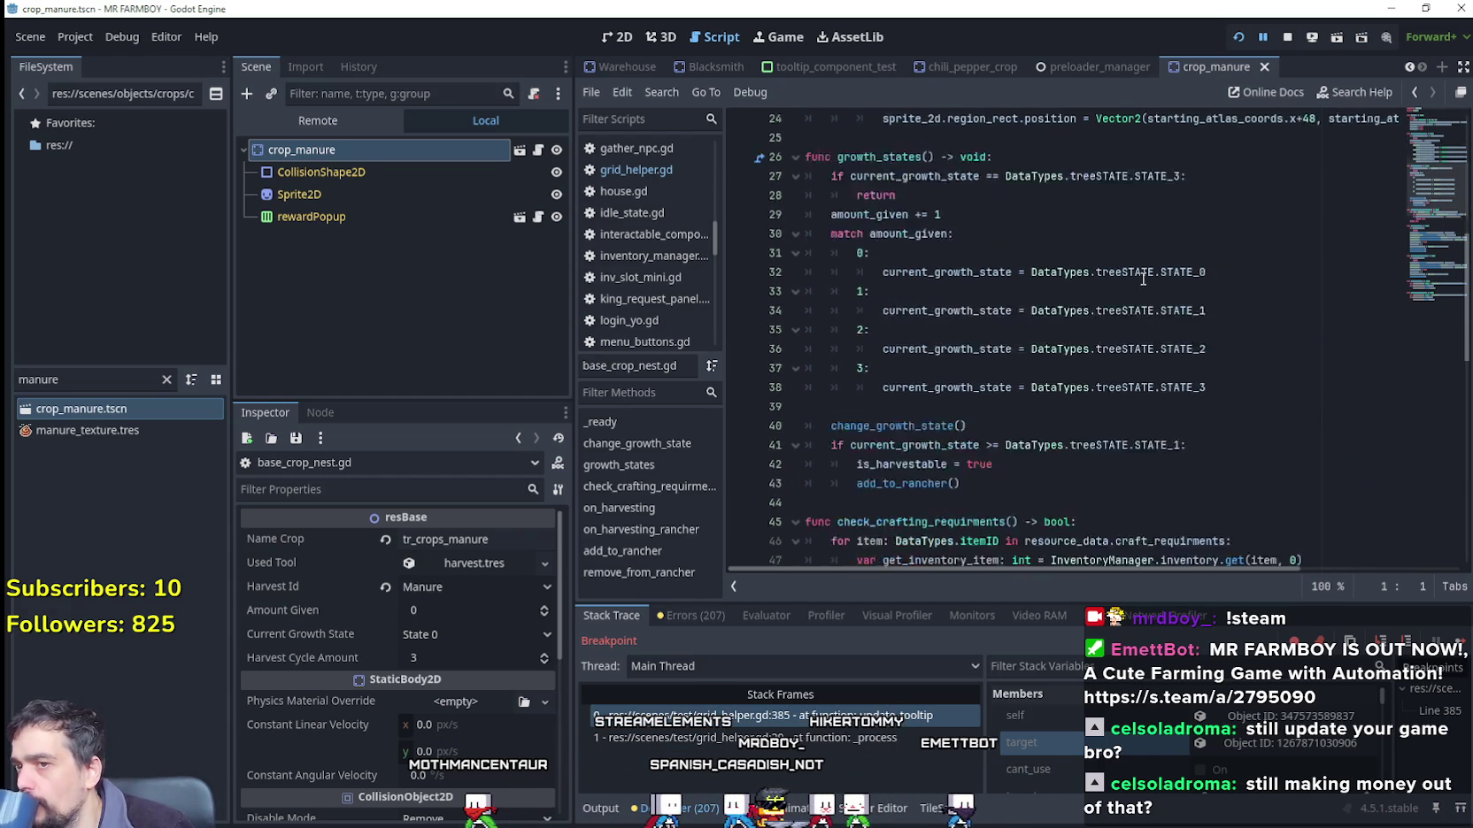
{"action": "scroll", "coordinate": [1143, 279], "scroll_direction": "down", "scroll_amount": 4}
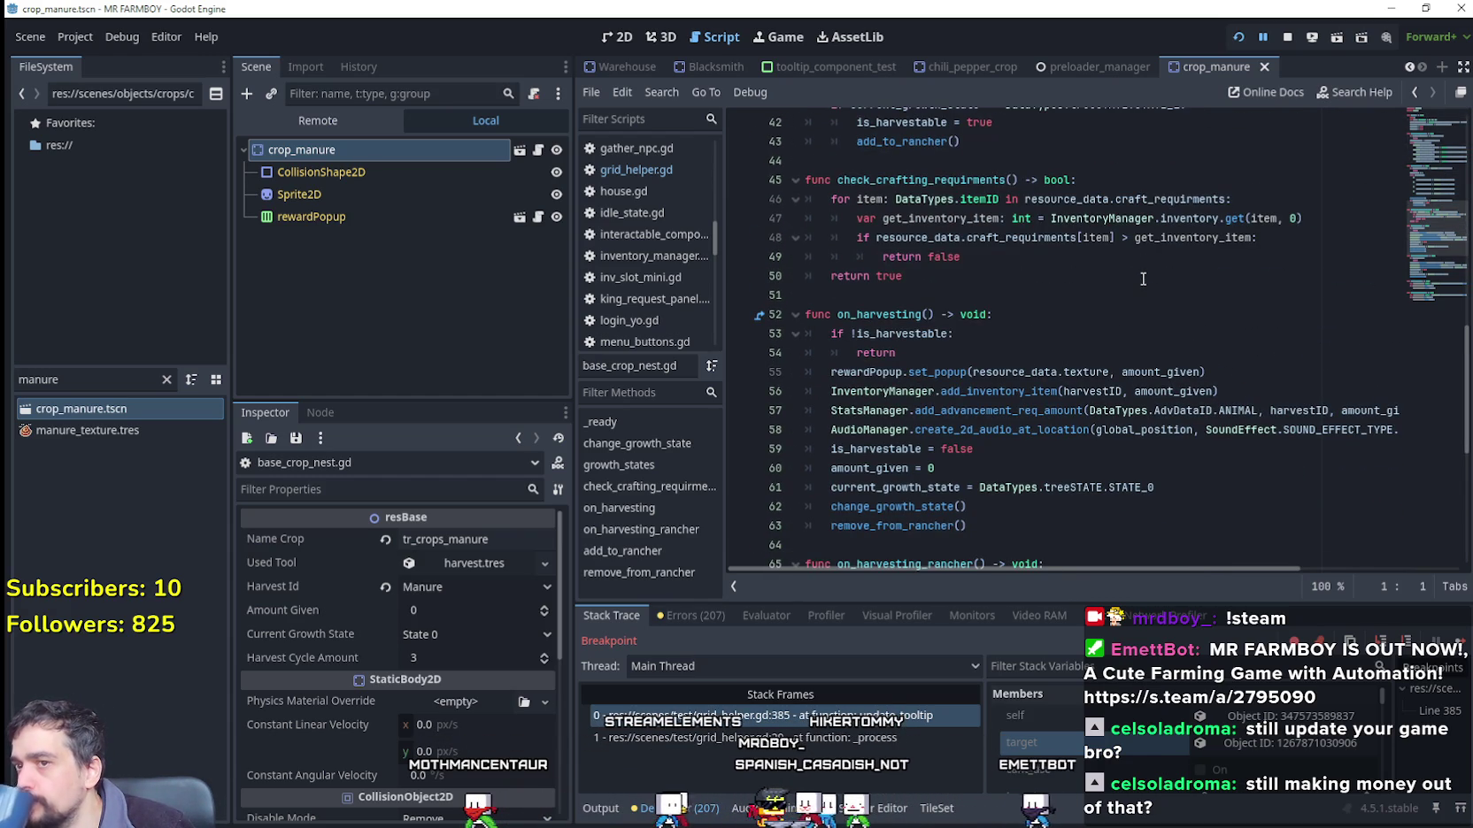
{"action": "scroll", "coordinate": [1143, 279], "scroll_direction": "down", "scroll_amount": 6}
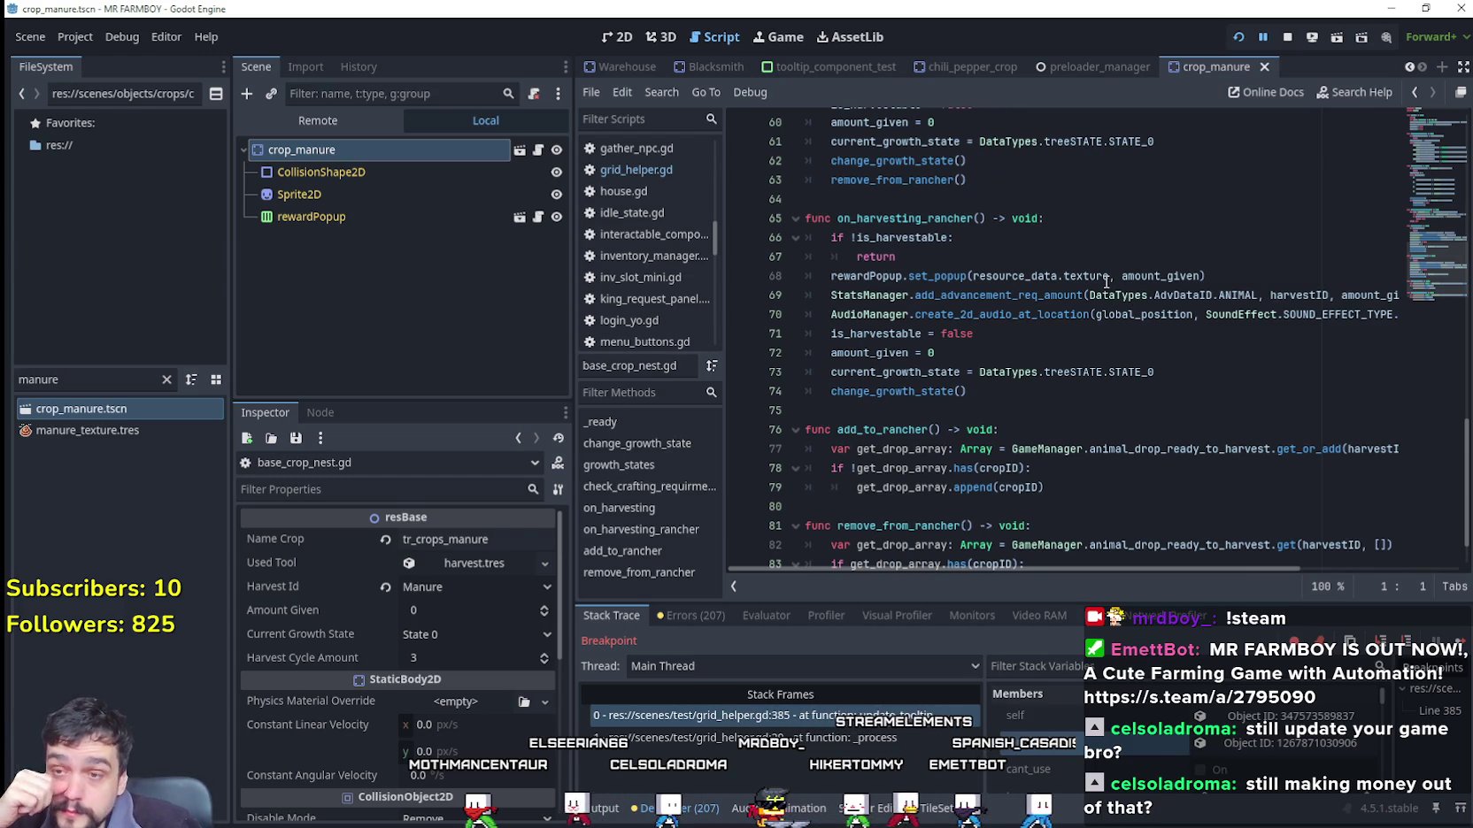
{"action": "scroll", "coordinate": [1105, 282], "scroll_direction": "down", "scroll_amount": 1}
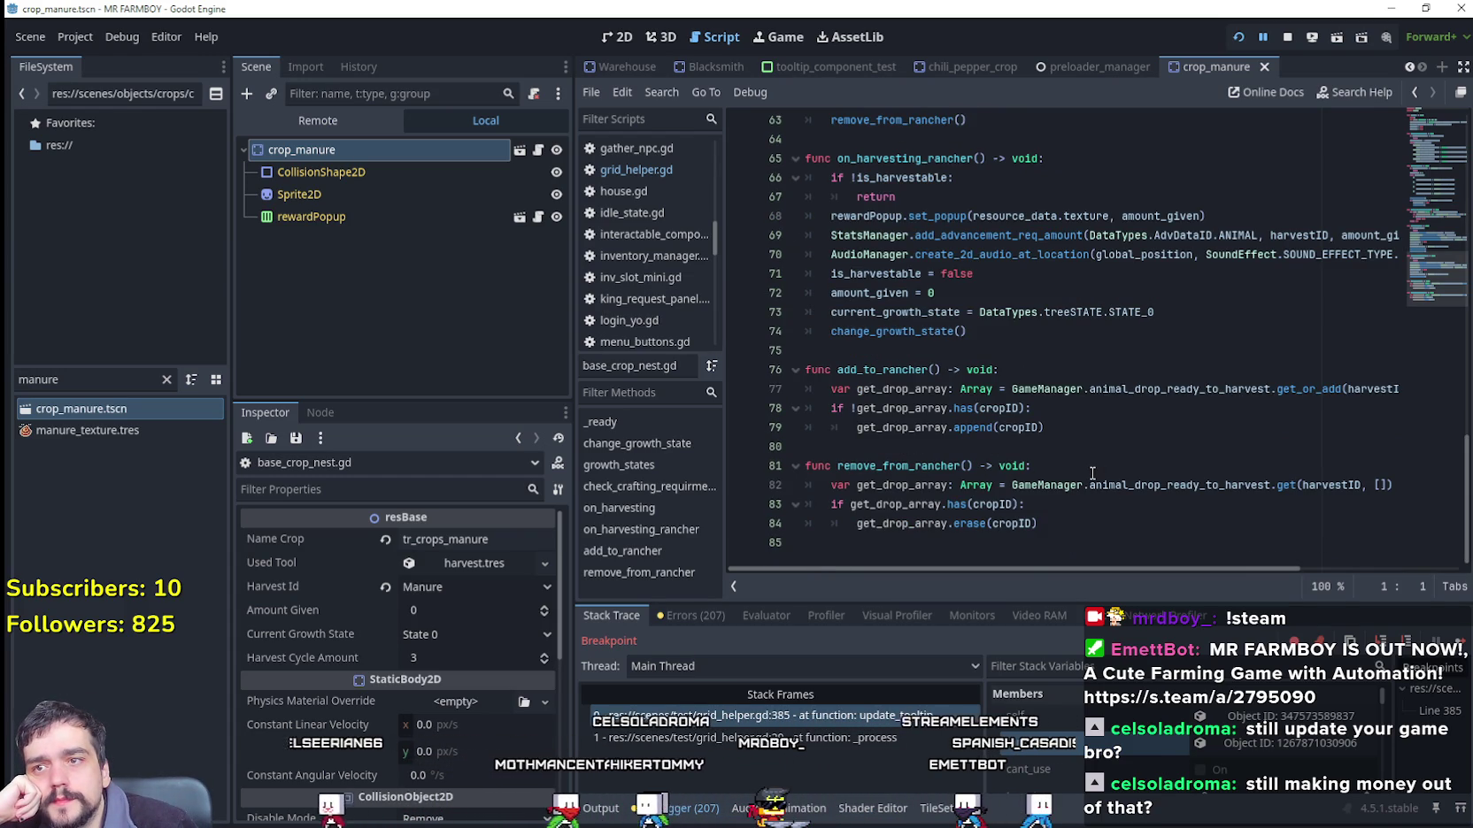
{"action": "scroll", "coordinate": [1092, 473], "scroll_direction": "up", "scroll_amount": 7}
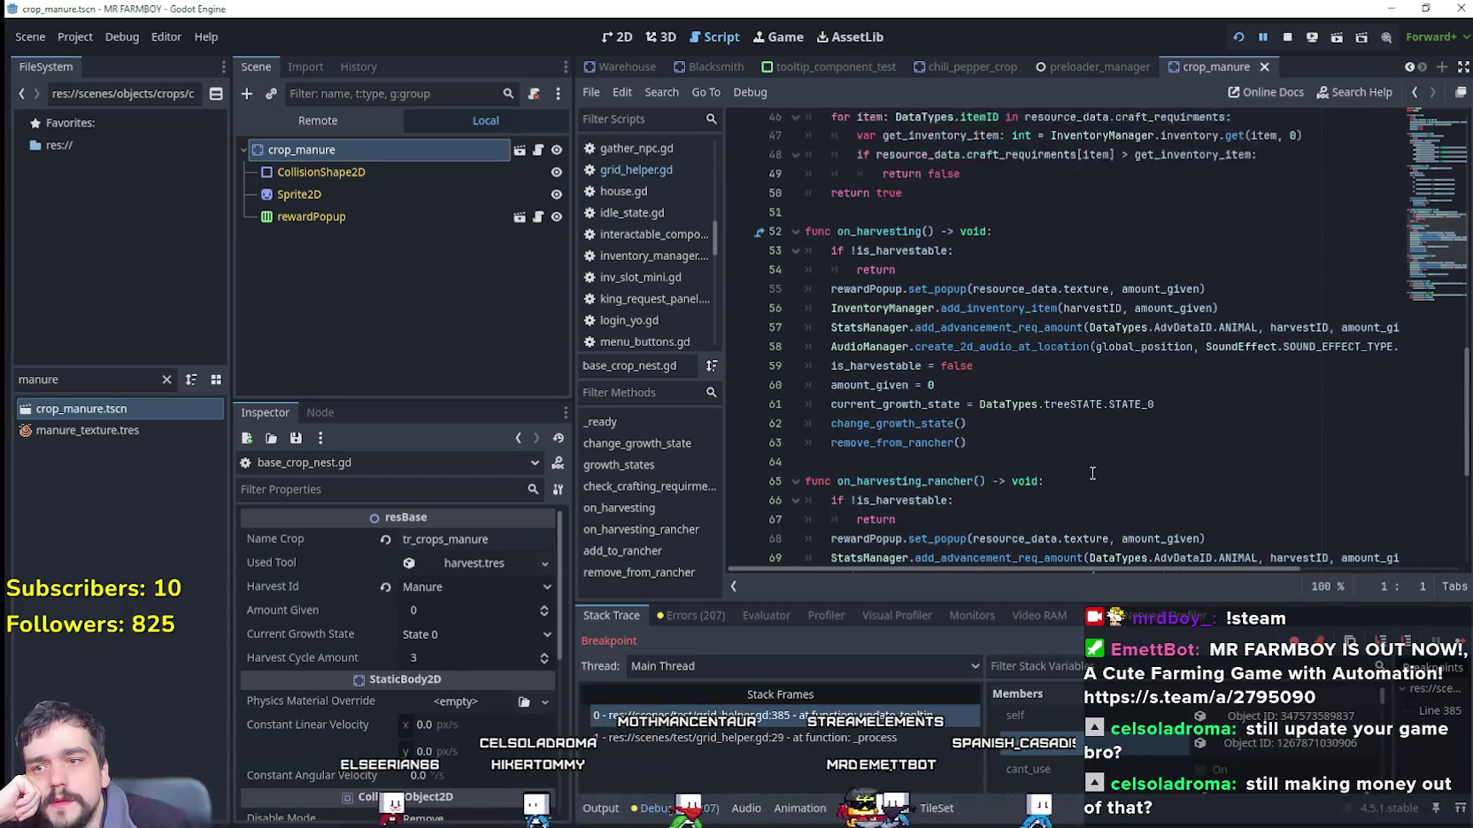
{"action": "scroll", "coordinate": [1092, 474], "scroll_direction": "up", "scroll_amount": 6}
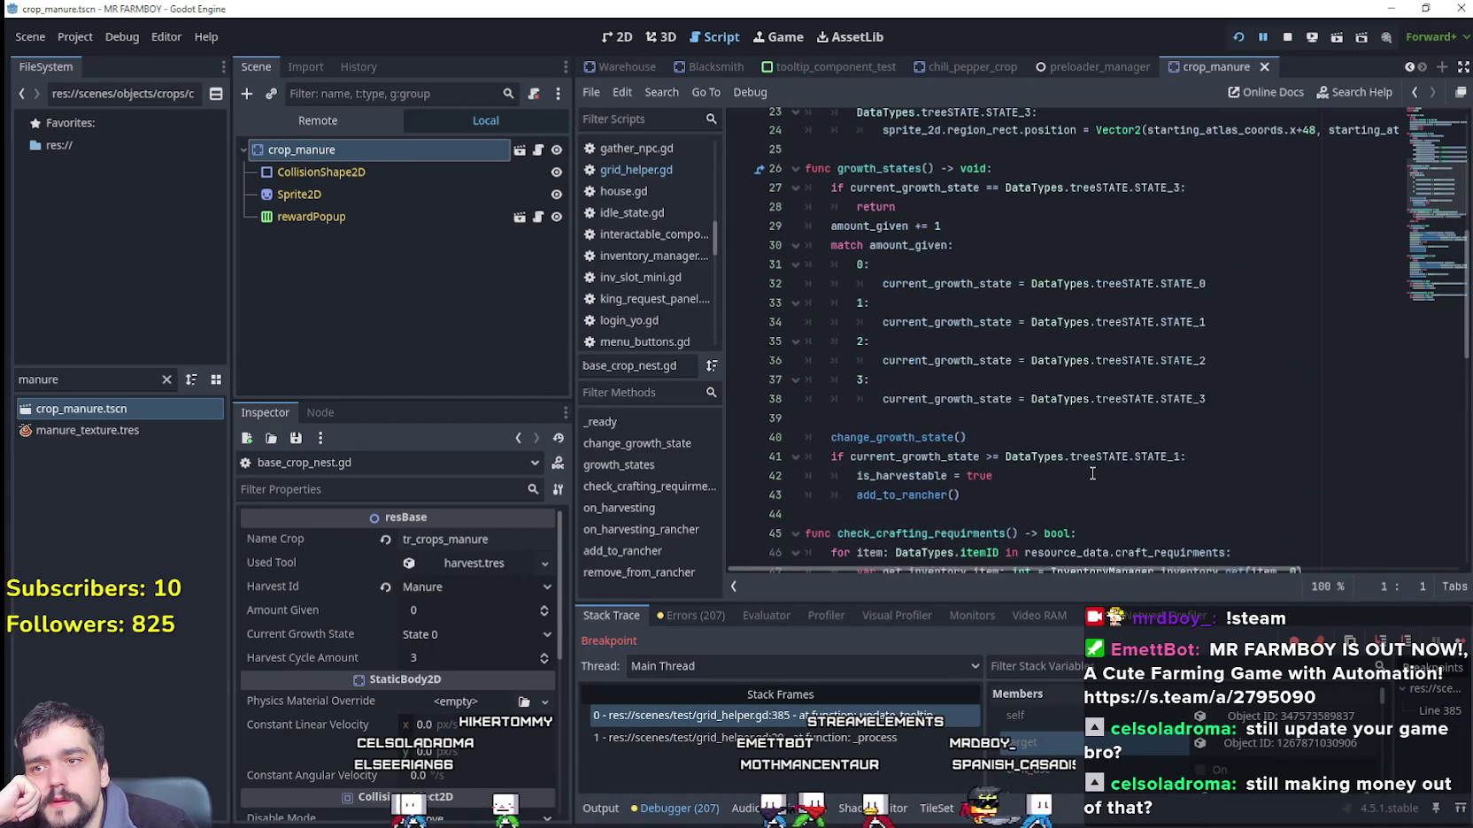
{"action": "scroll", "coordinate": [1092, 474], "scroll_direction": "up", "scroll_amount": 6}
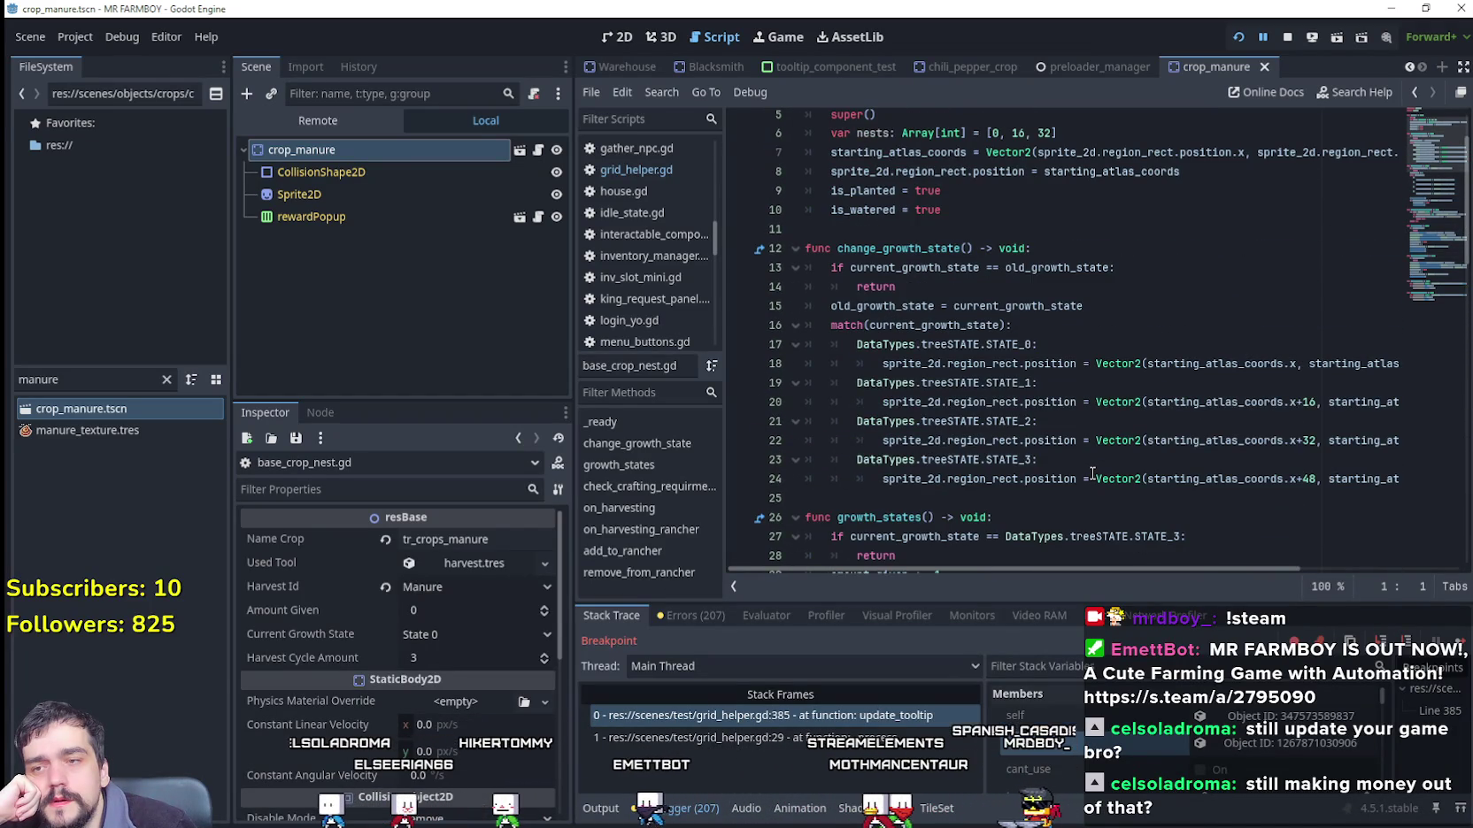
{"action": "scroll", "coordinate": [1092, 473], "scroll_direction": "down", "scroll_amount": 7}
{"action": "scroll", "coordinate": [1093, 474], "scroll_direction": "up", "scroll_amount": 4}
{"action": "scroll", "coordinate": [1093, 473], "scroll_direction": "up", "scroll_amount": 4}
Step: Add 'is_matured = true' below 'is_watered = true' in base_crop_nest.gd's _ready()
{"action": "left_click", "coordinate": [951, 248]}
{"action": "left_click", "coordinate": [966, 266]}
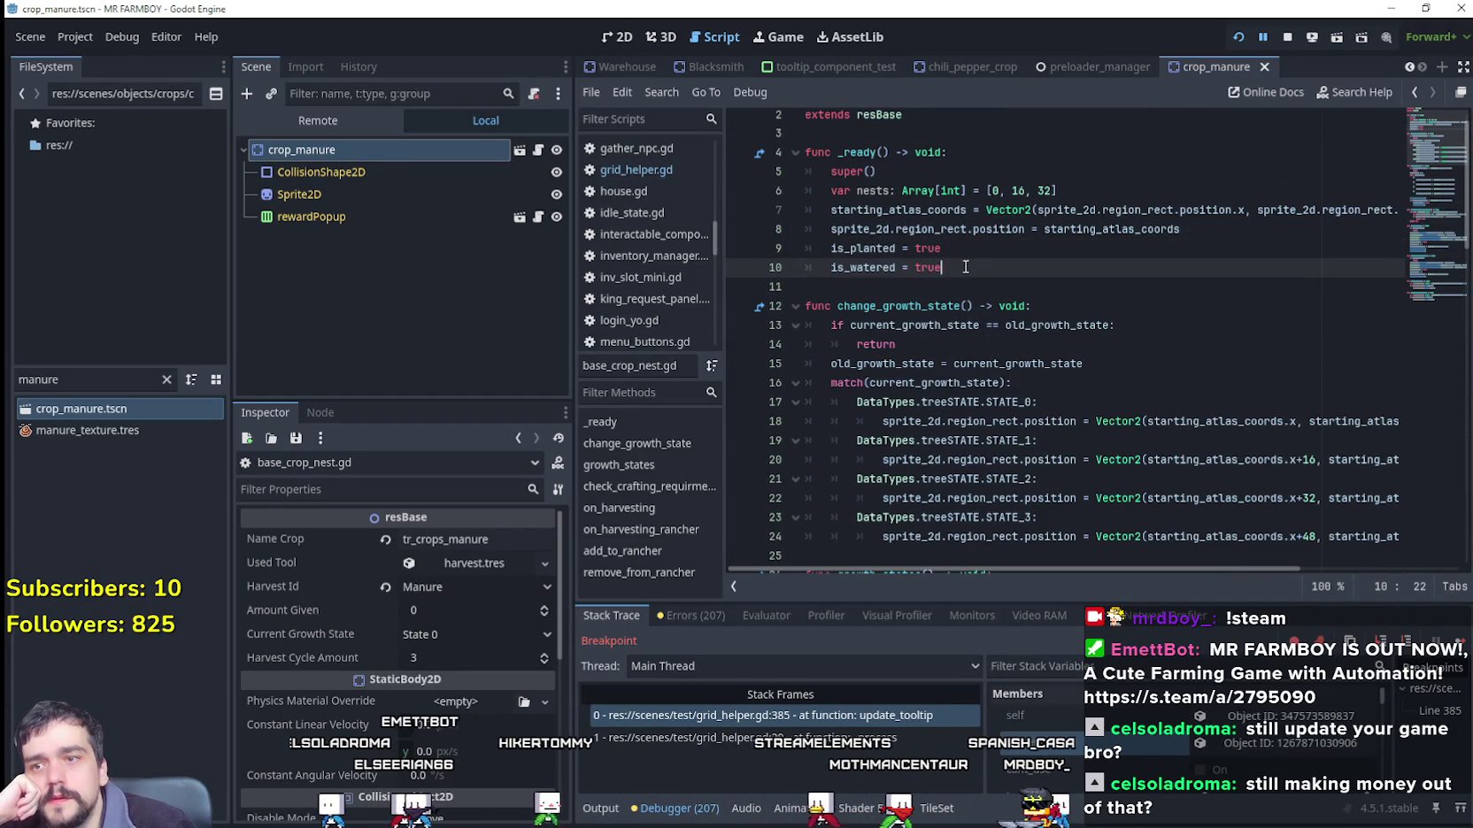
{"action": "key", "text": "Return"}
{"action": "type", "text": "is"}
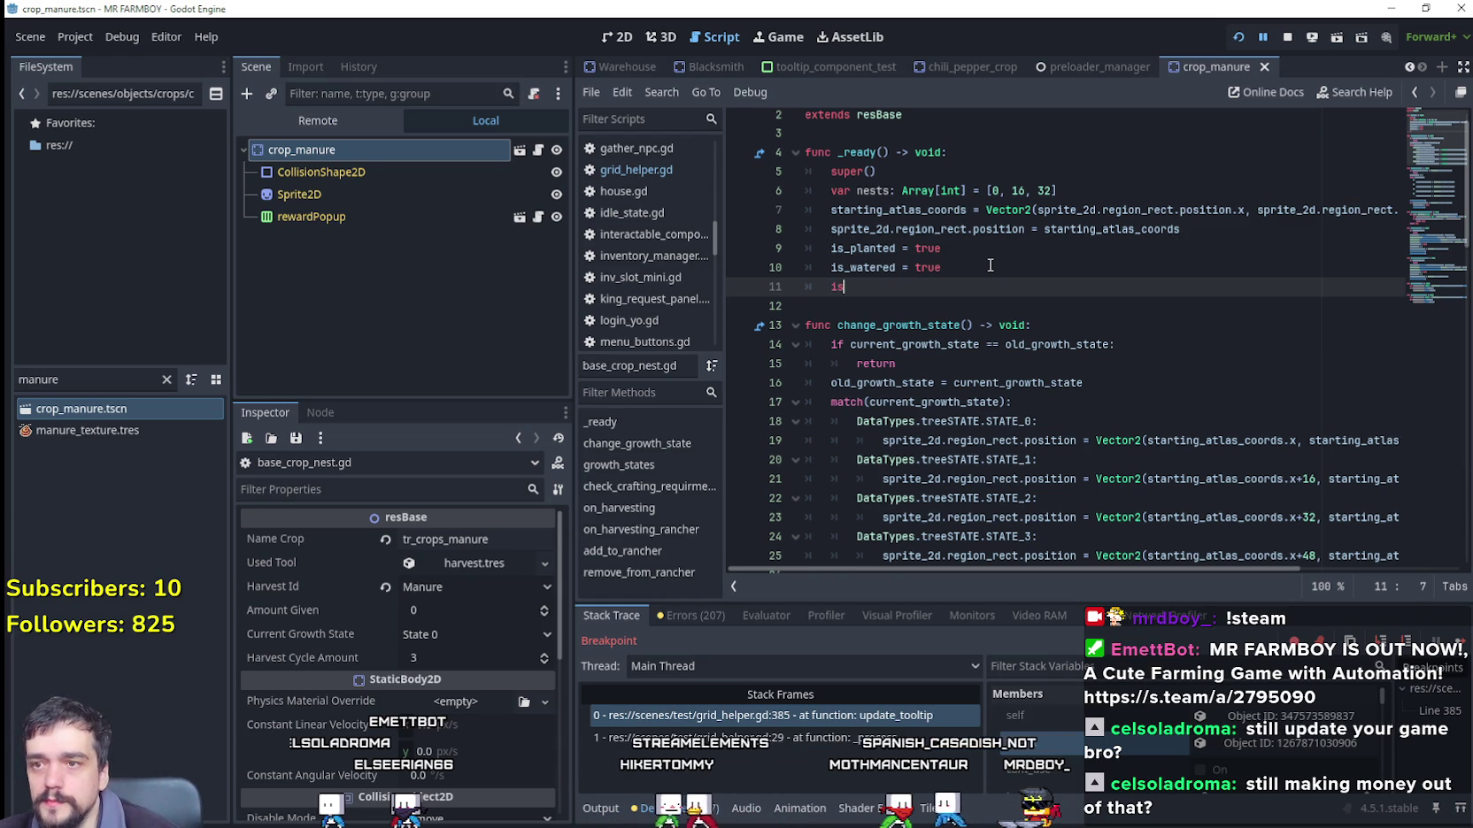
{"action": "type", "text": "_ma"}
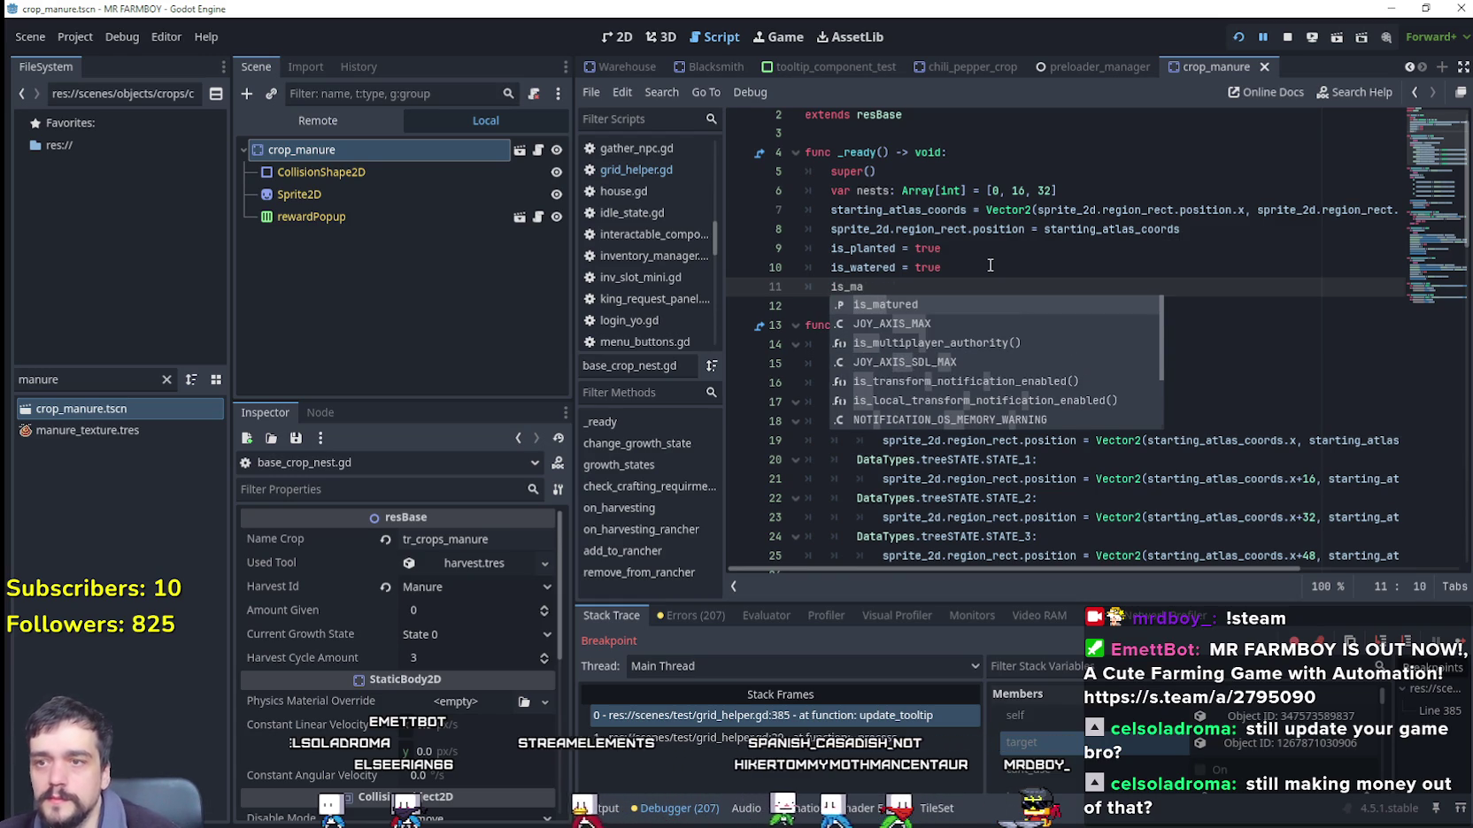
{"action": "key", "text": "Return"}
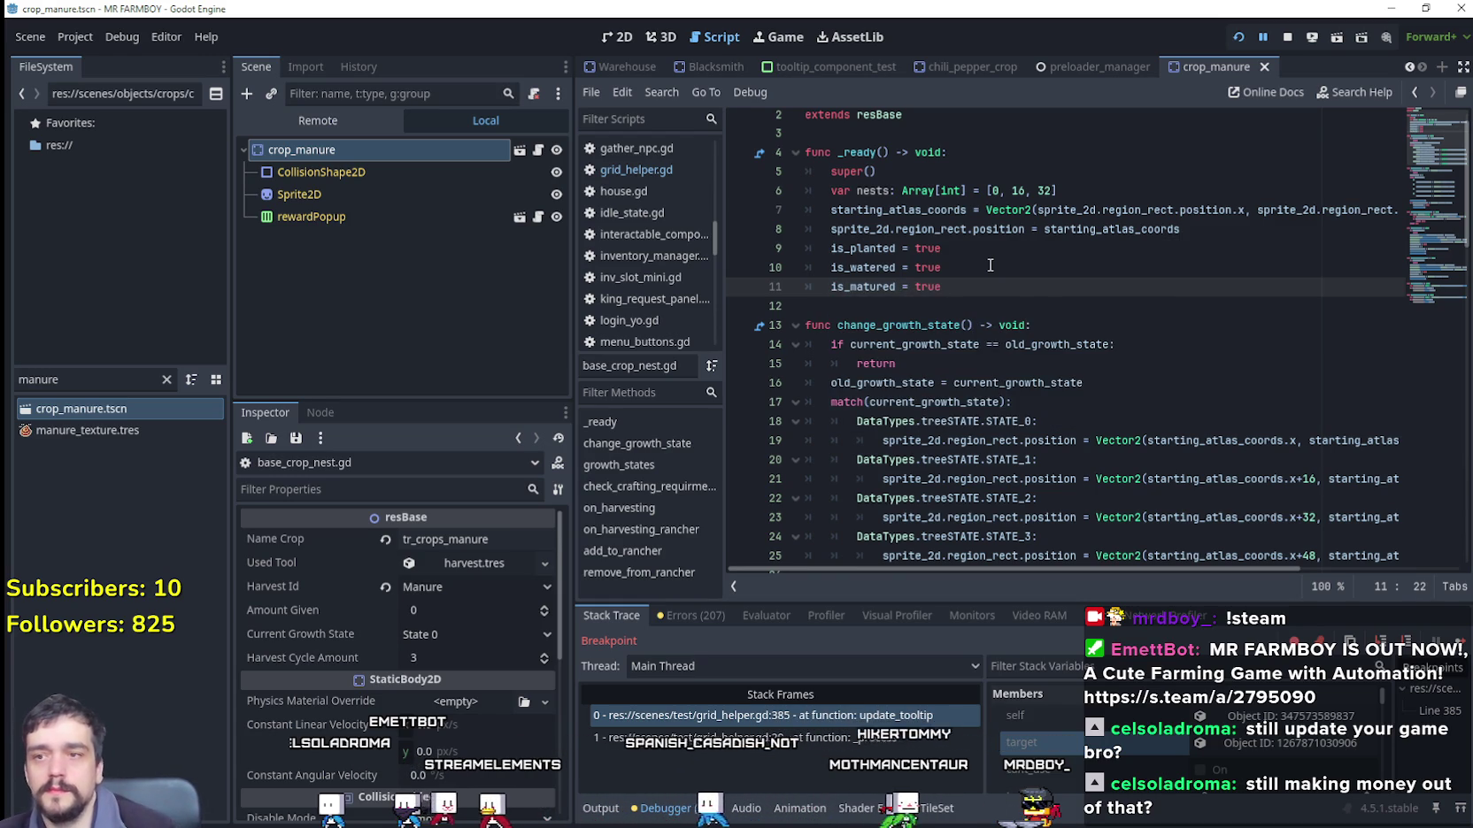
{"action": "scroll", "coordinate": [1233, 221], "scroll_direction": "up", "scroll_amount": 1}
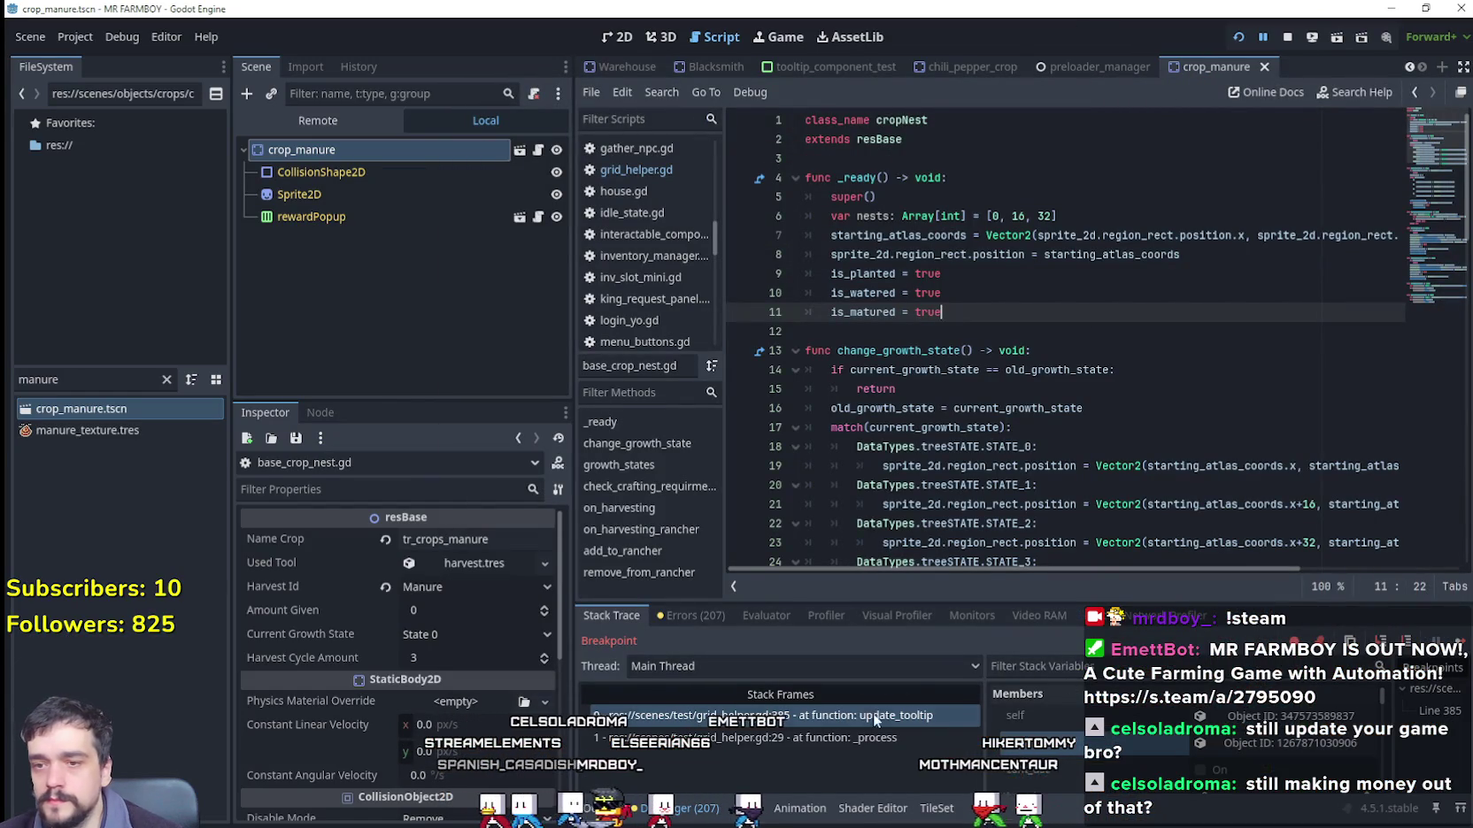
{"action": "left_click", "coordinate": [824, 716]}
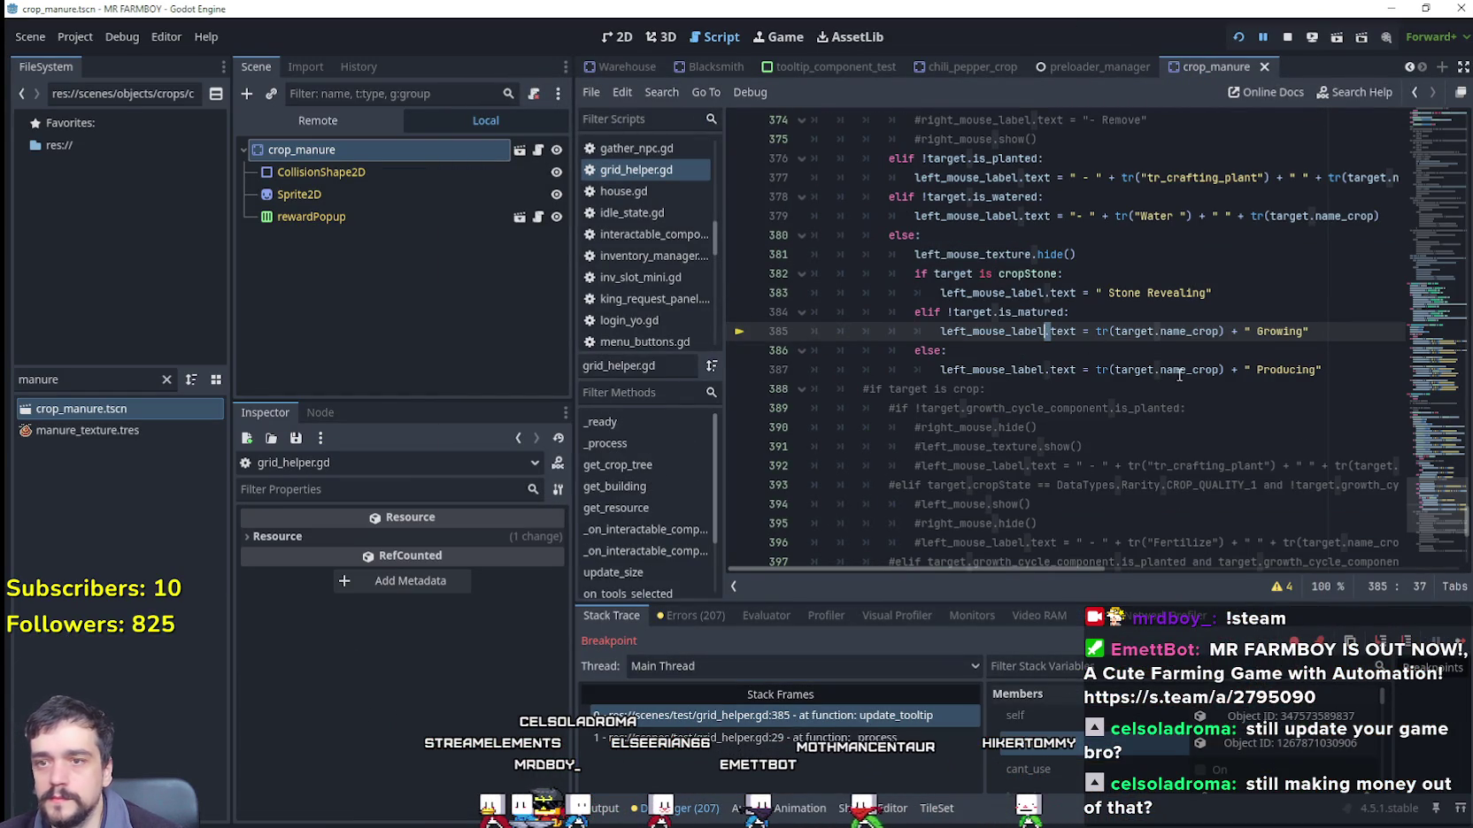
Step: Resume from the breakpoint, relaunch MR FARMBOY, and load Save 2 from the main menu
{"action": "left_click", "coordinate": [1253, 38]}
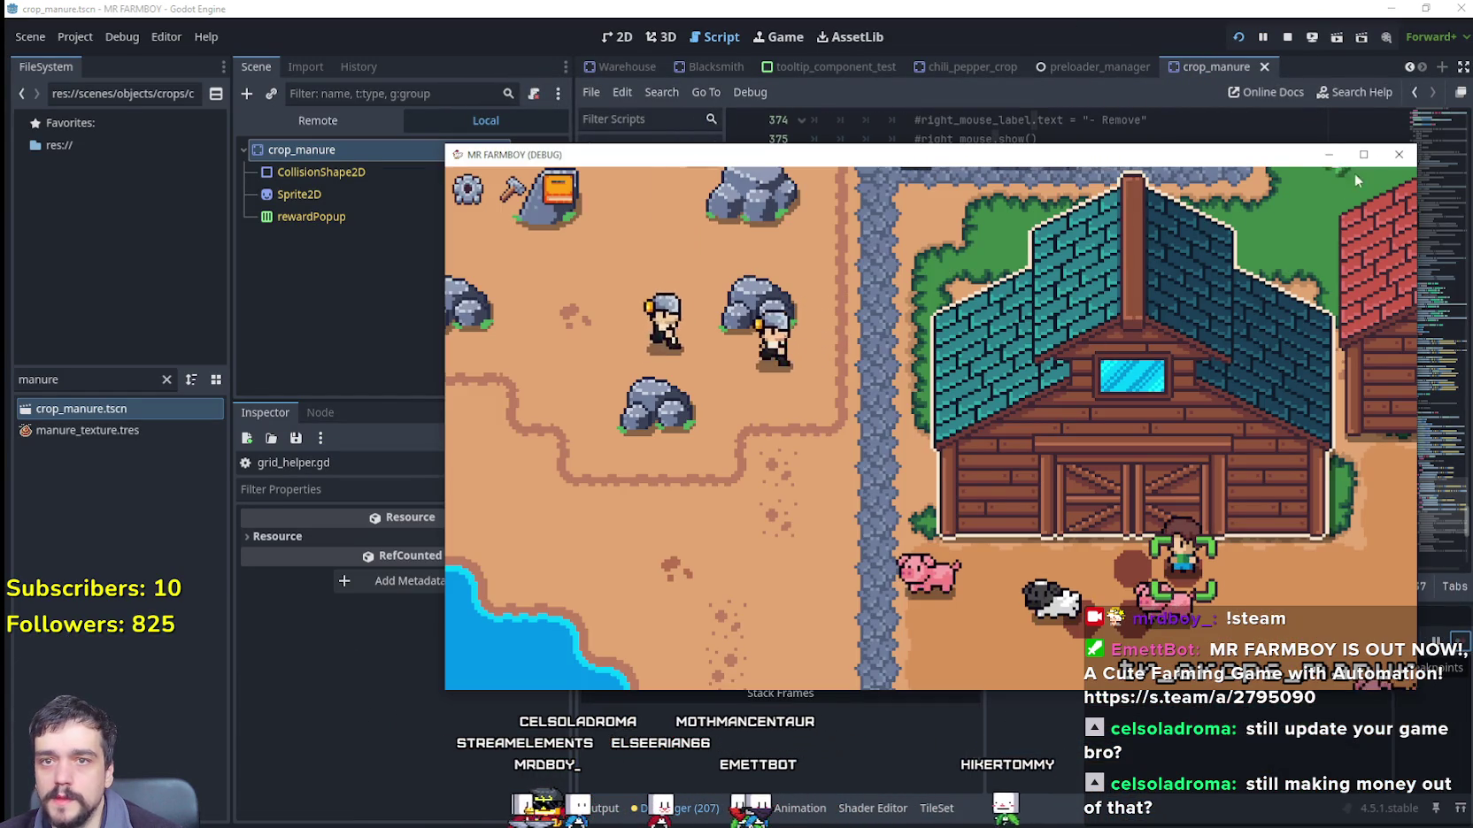
{"action": "left_click", "coordinate": [1240, 38]}
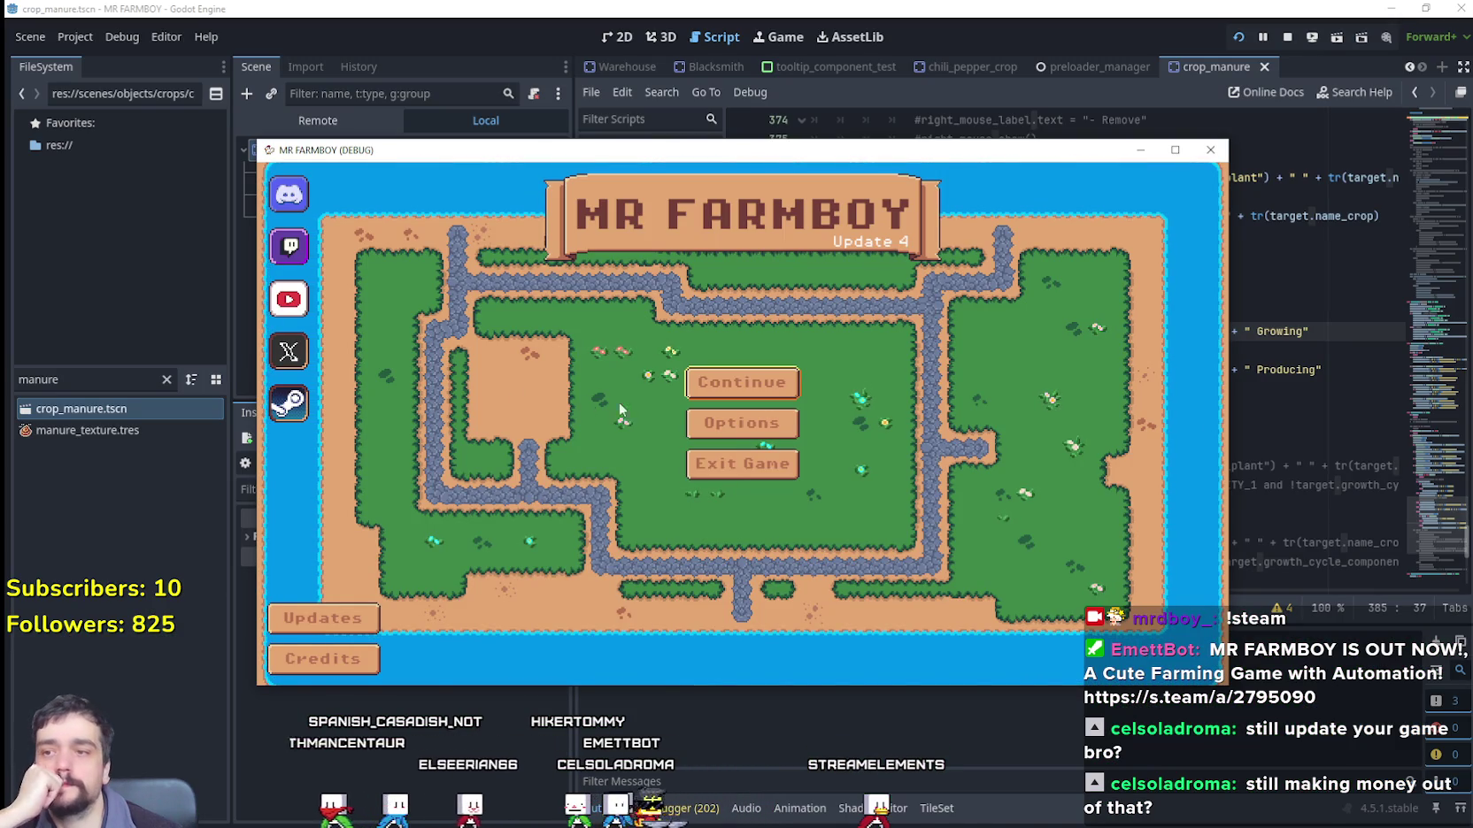
{"action": "left_click", "coordinate": [706, 382]}
{"action": "left_click", "coordinate": [743, 414]}
{"action": "left_click", "coordinate": [675, 422]}
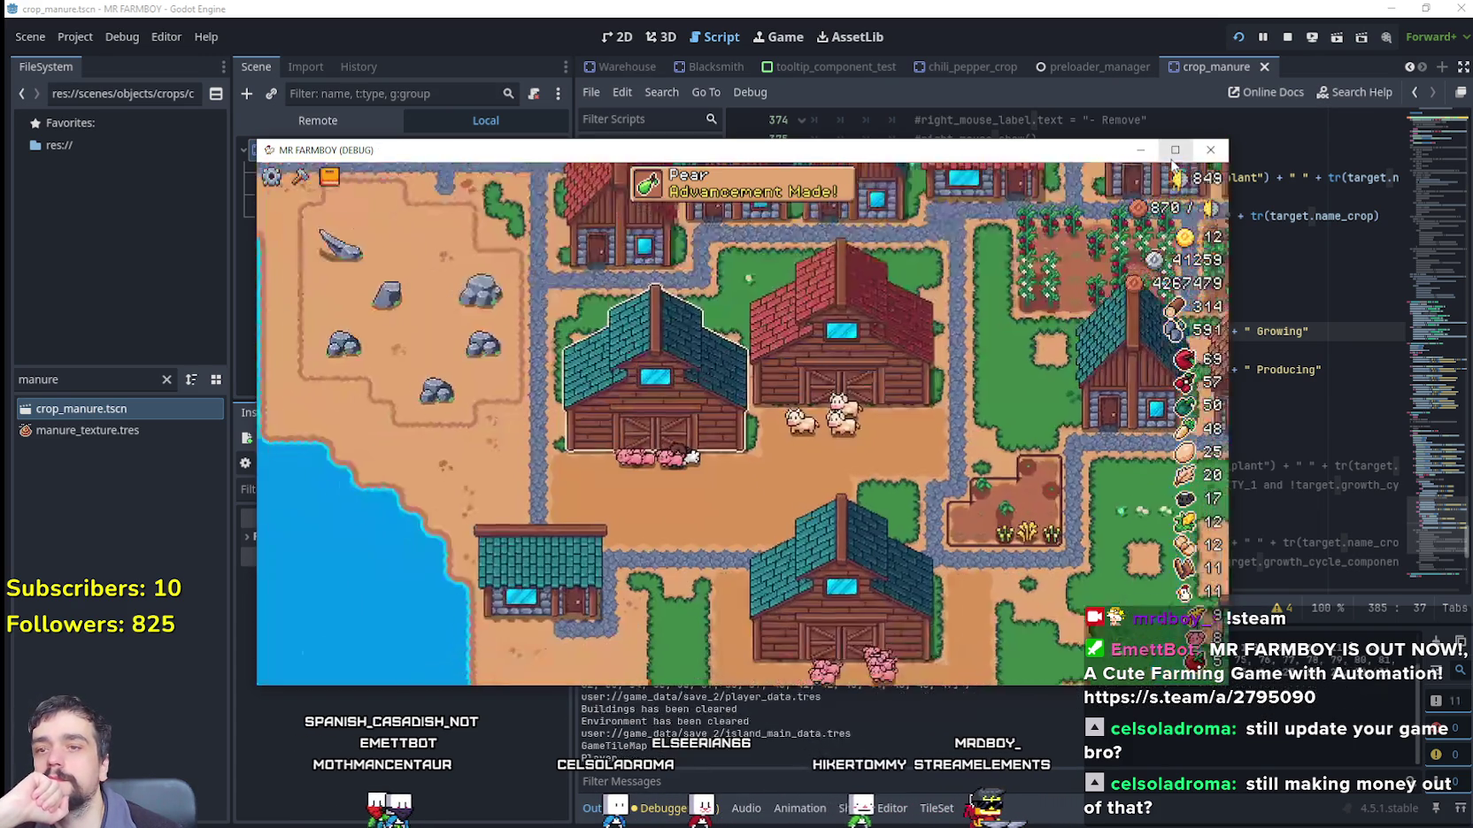
Step: Maximize the game window, walk the farmer into the orchard, and harvest a cherry tree
{"action": "left_click", "coordinate": [1175, 150]}
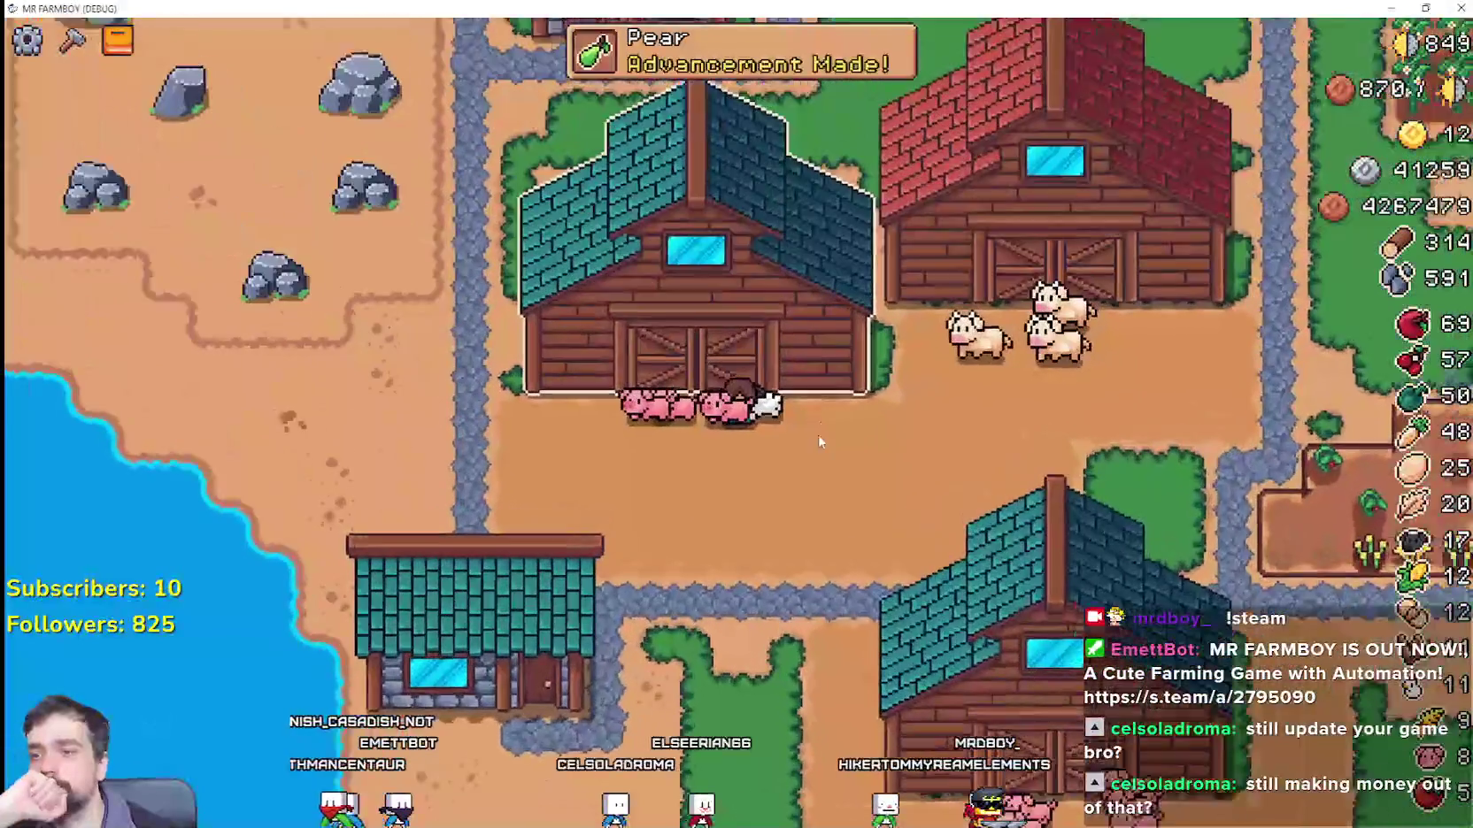
{"action": "key", "text": "s"}
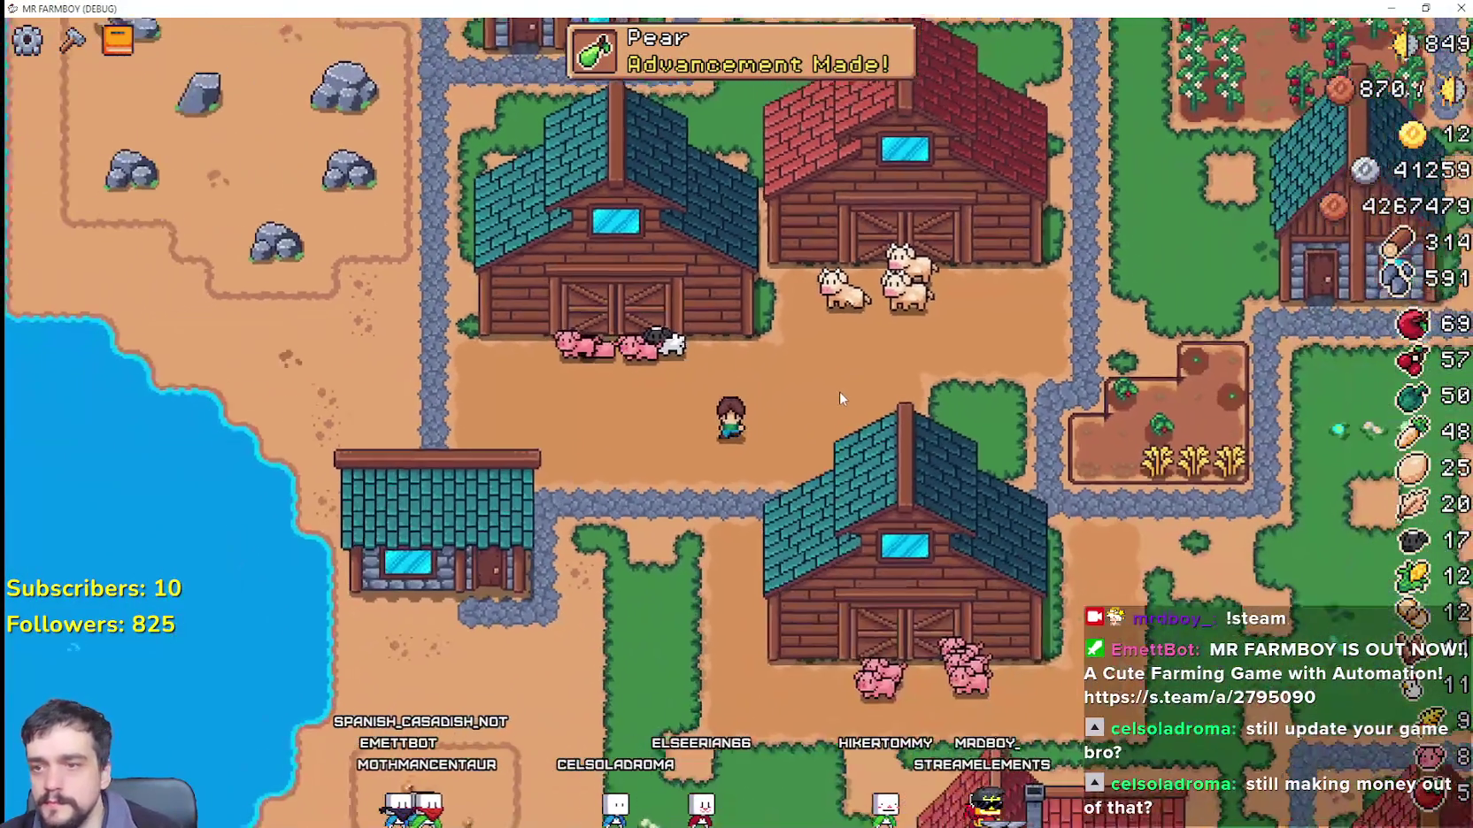
{"action": "key", "text": "a"}
{"action": "key", "text": "w"}
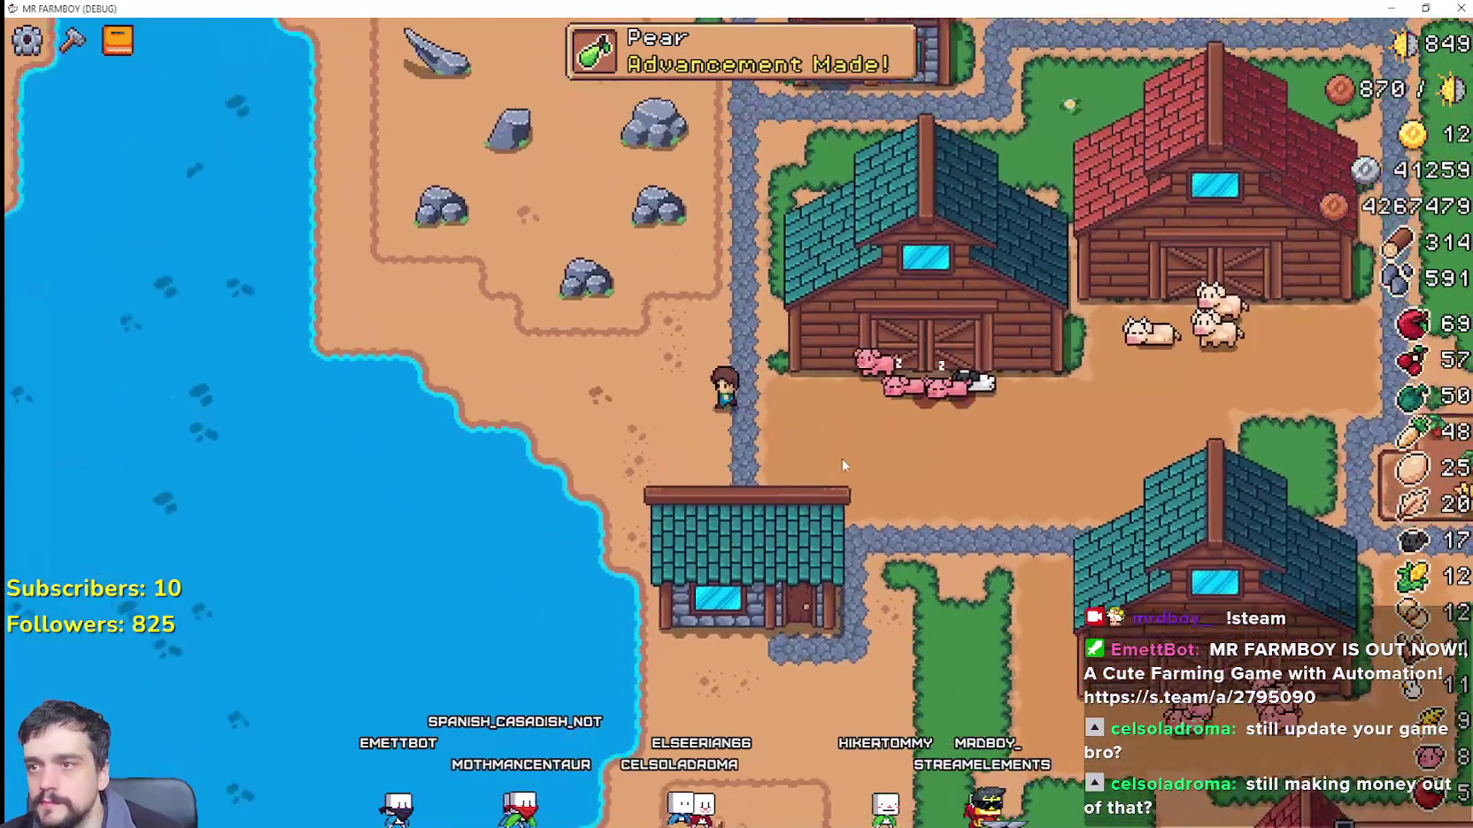
{"action": "key", "text": "s"}
{"action": "key", "text": "d"}
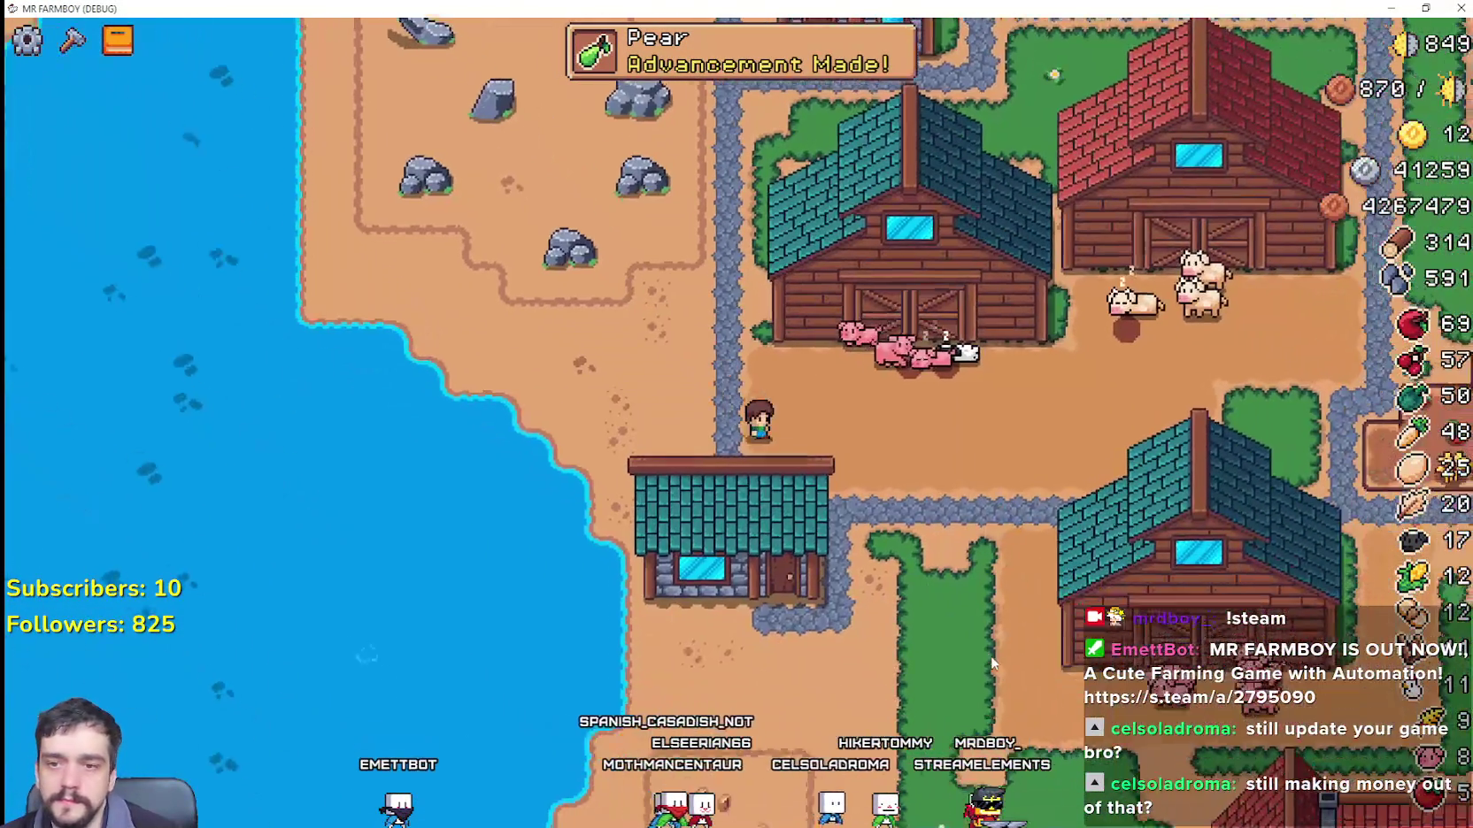
{"action": "key", "text": "d"}
{"action": "key", "text": "s"}
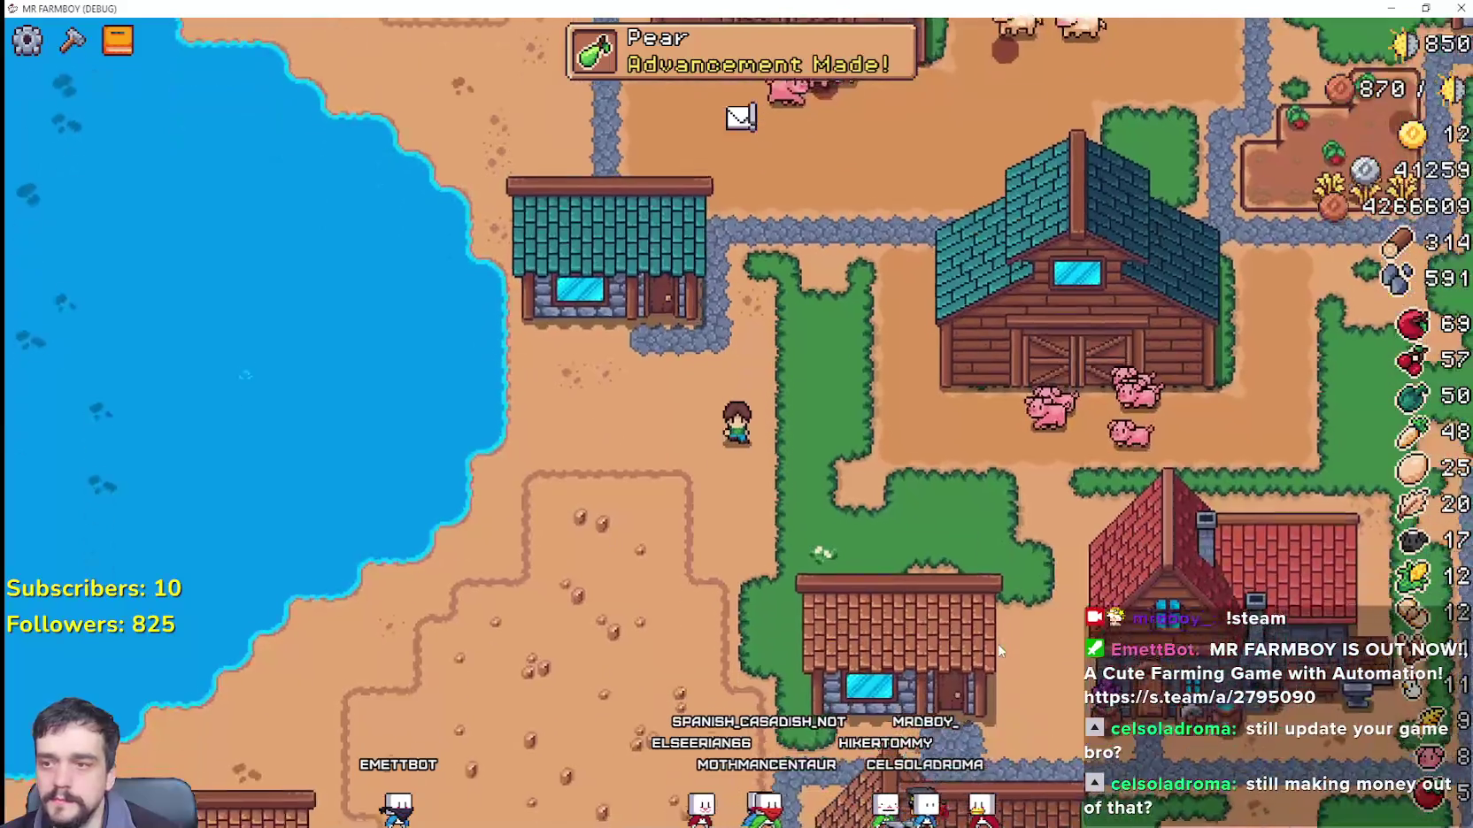
{"action": "key", "text": "a"}
{"action": "key", "text": "s"}
{"action": "key", "text": "a"}
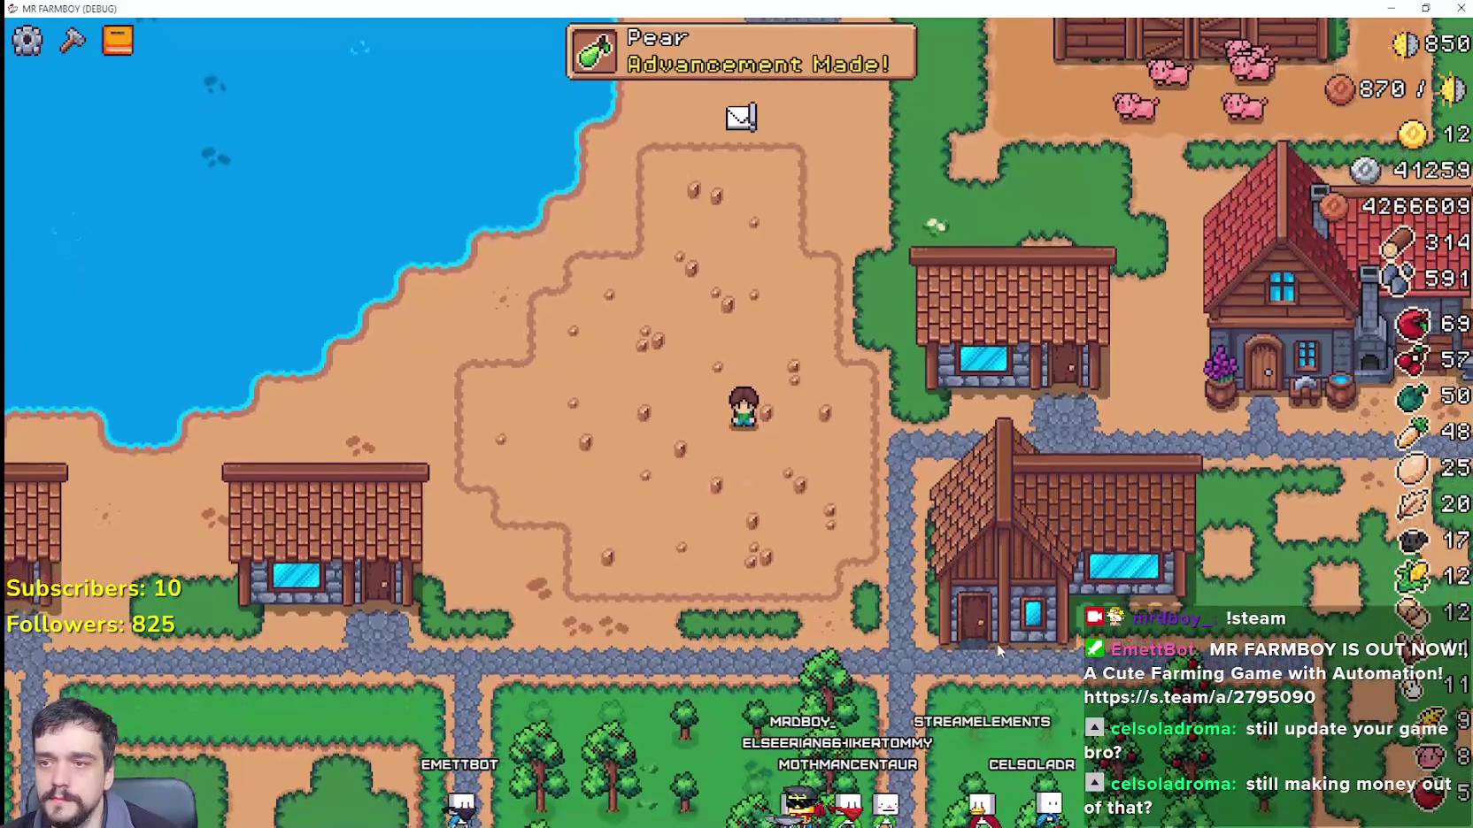
{"action": "key", "text": "s"}
{"action": "key", "text": "d"}
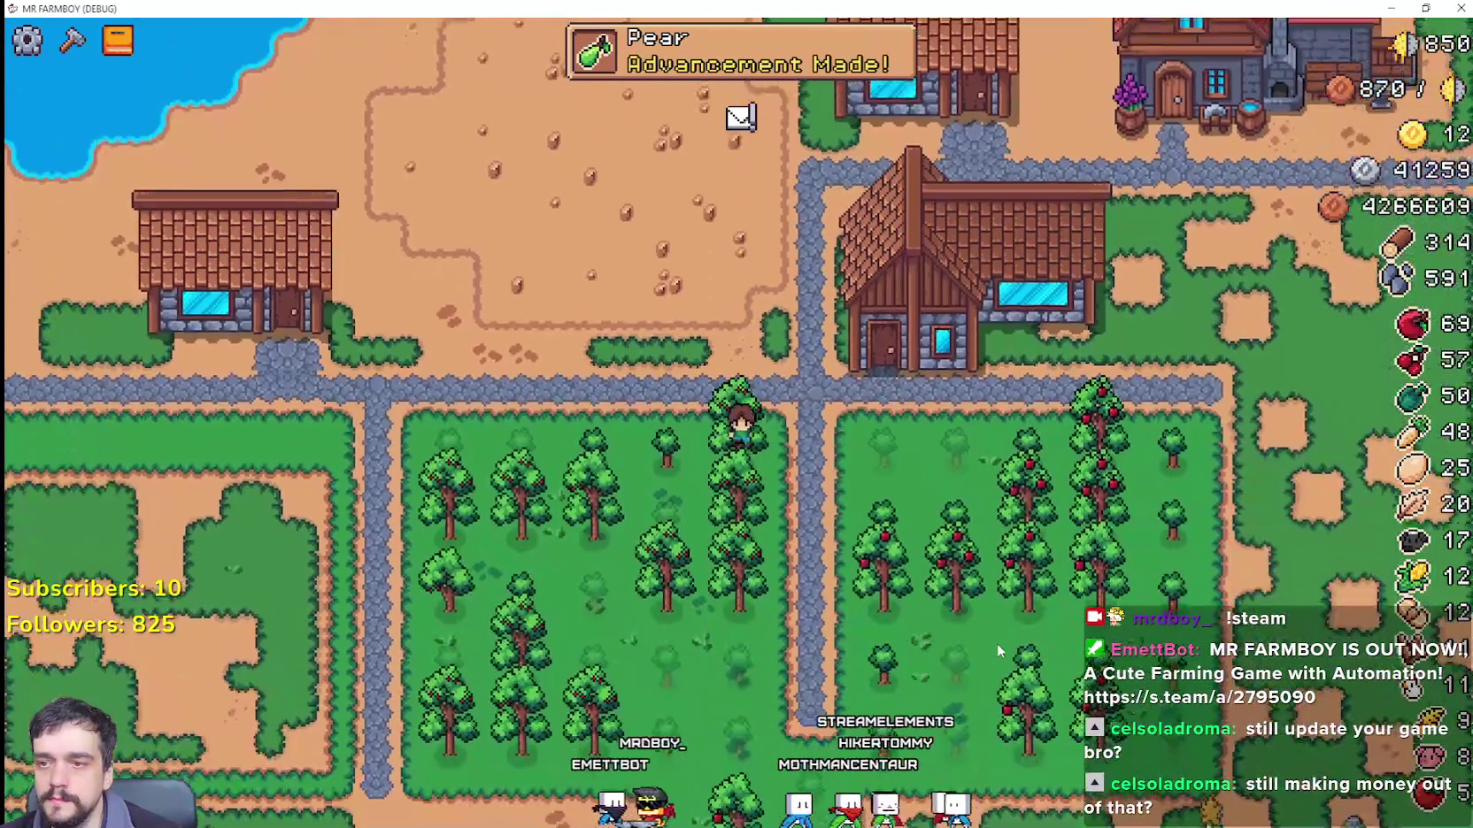
{"action": "key", "text": "s"}
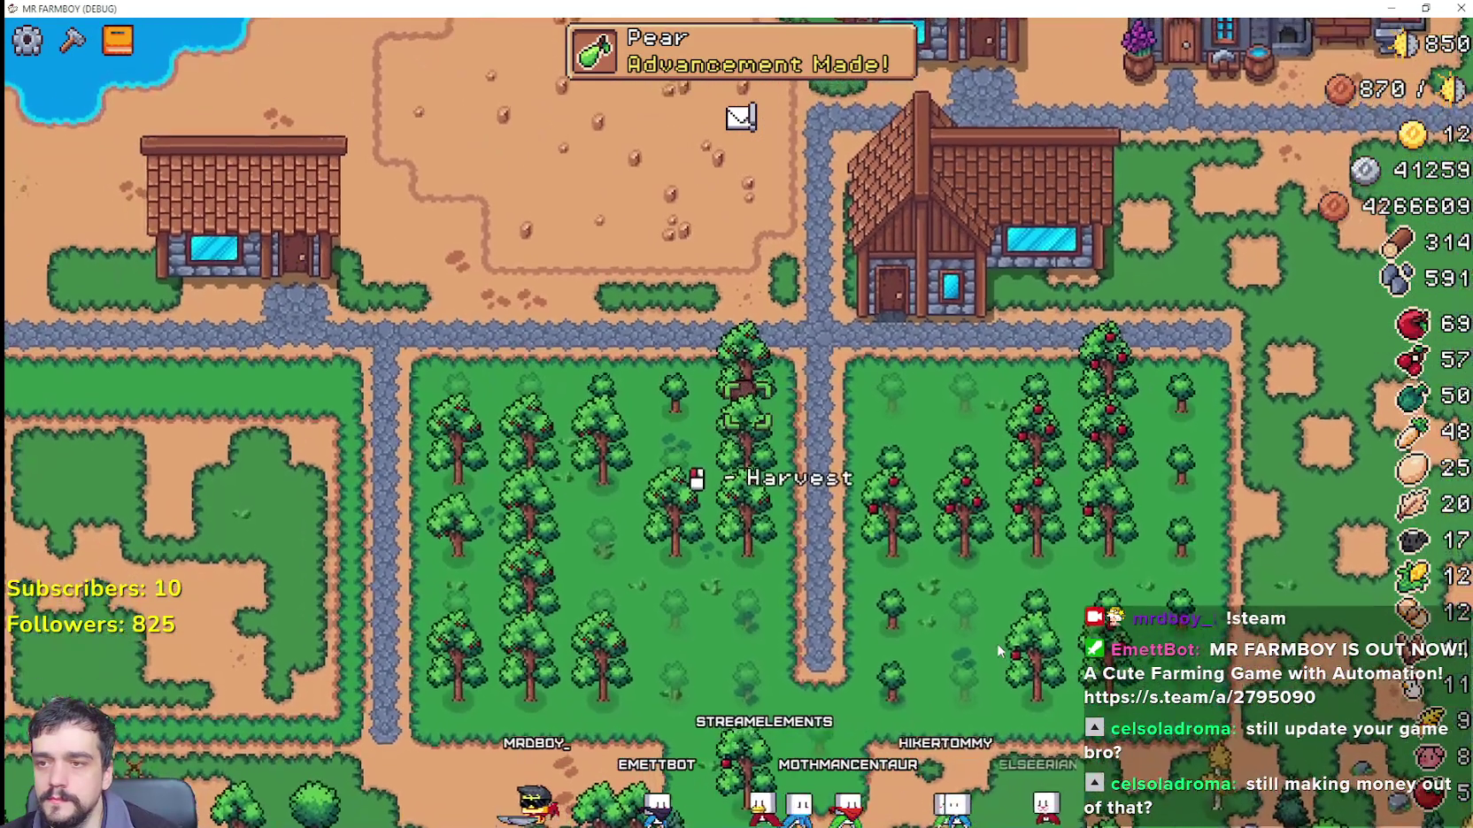
{"action": "left_click", "coordinate": [996, 643]}
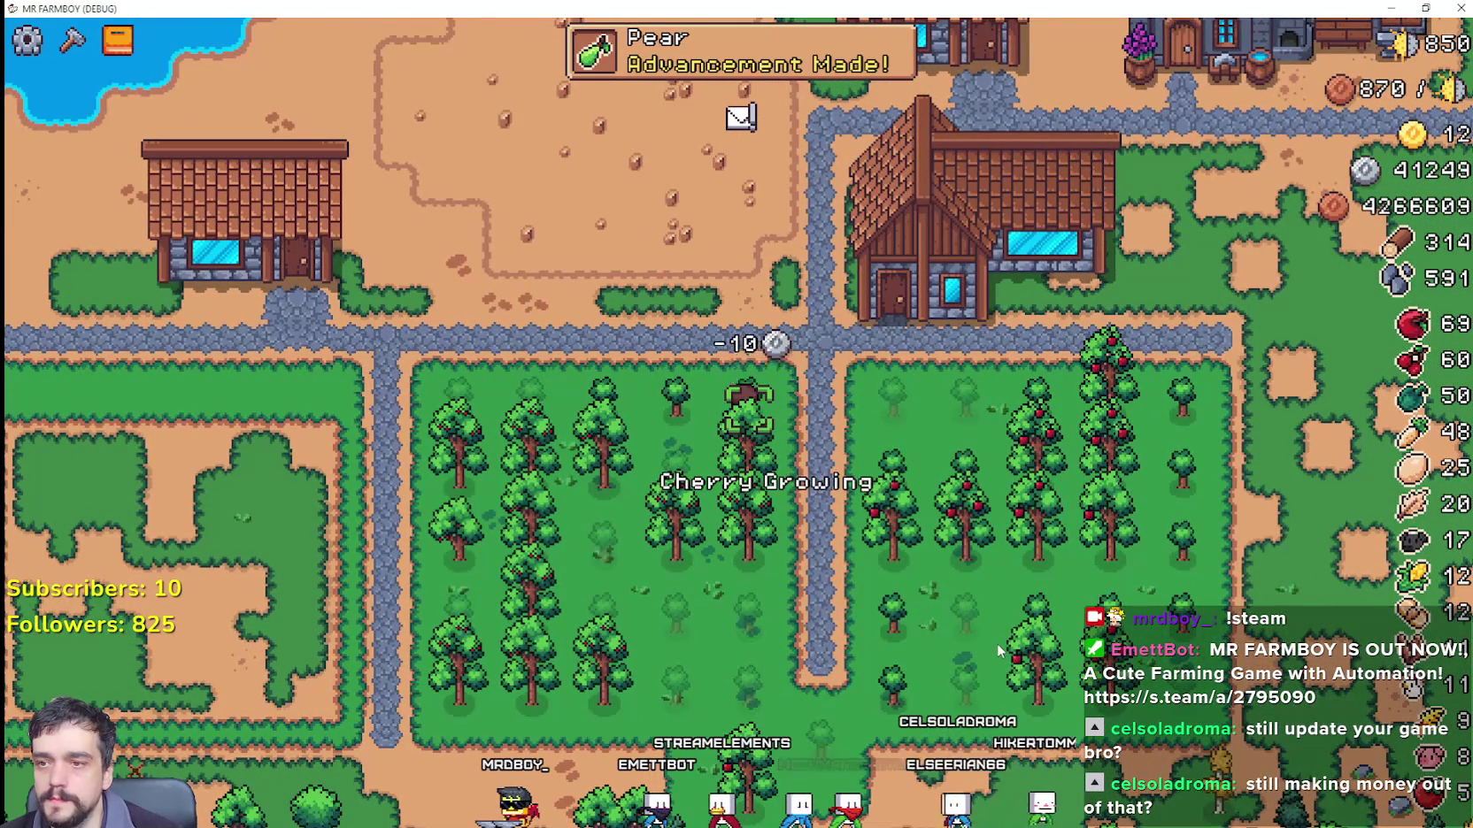
Step: Plant two cherry saplings in empty orchard spots
{"action": "key", "text": "s"}
{"action": "key", "text": "a"}
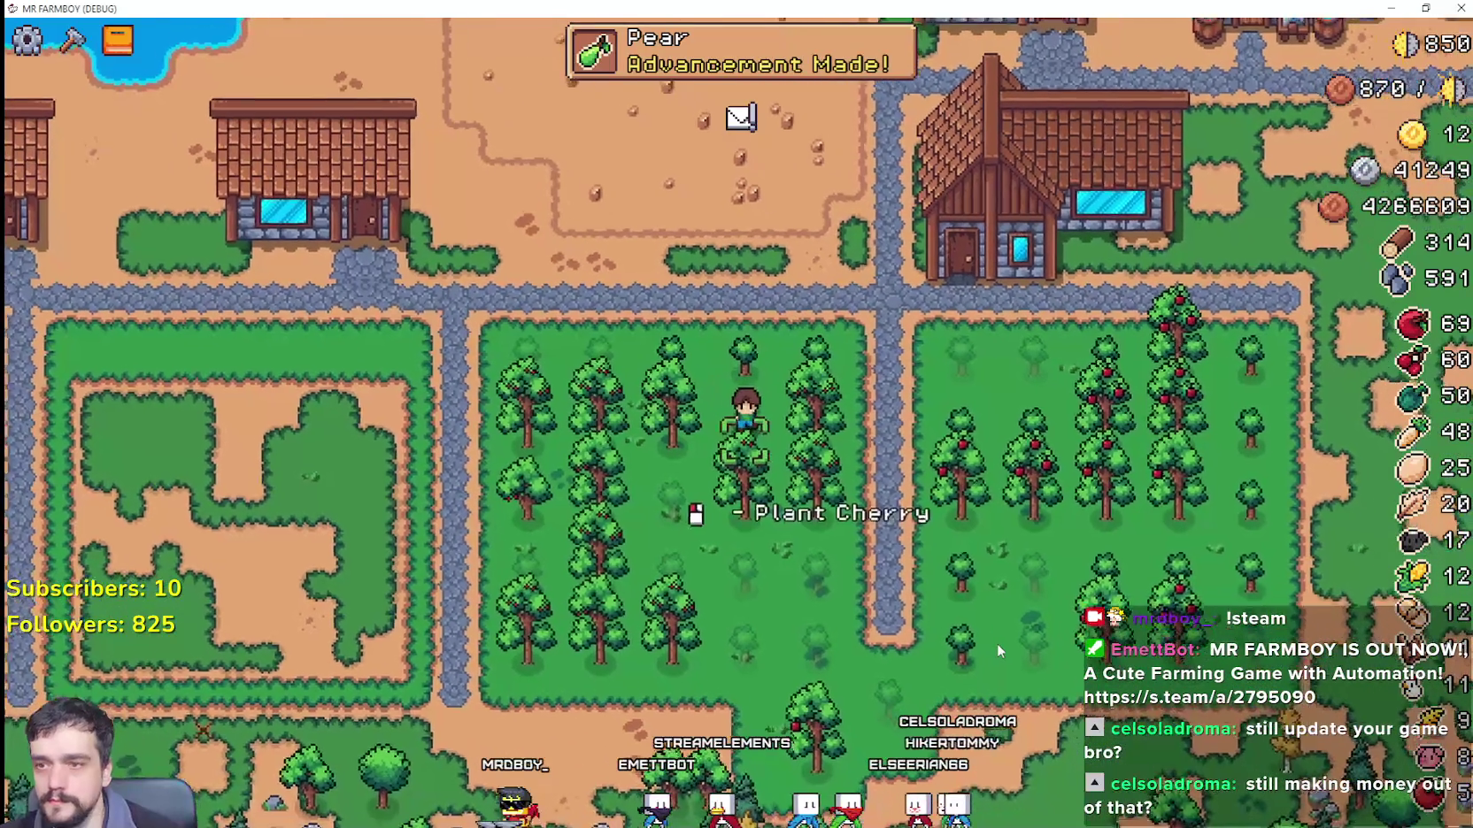
{"action": "left_click", "coordinate": [997, 644]}
{"action": "key", "text": "a"}
{"action": "key", "text": "s"}
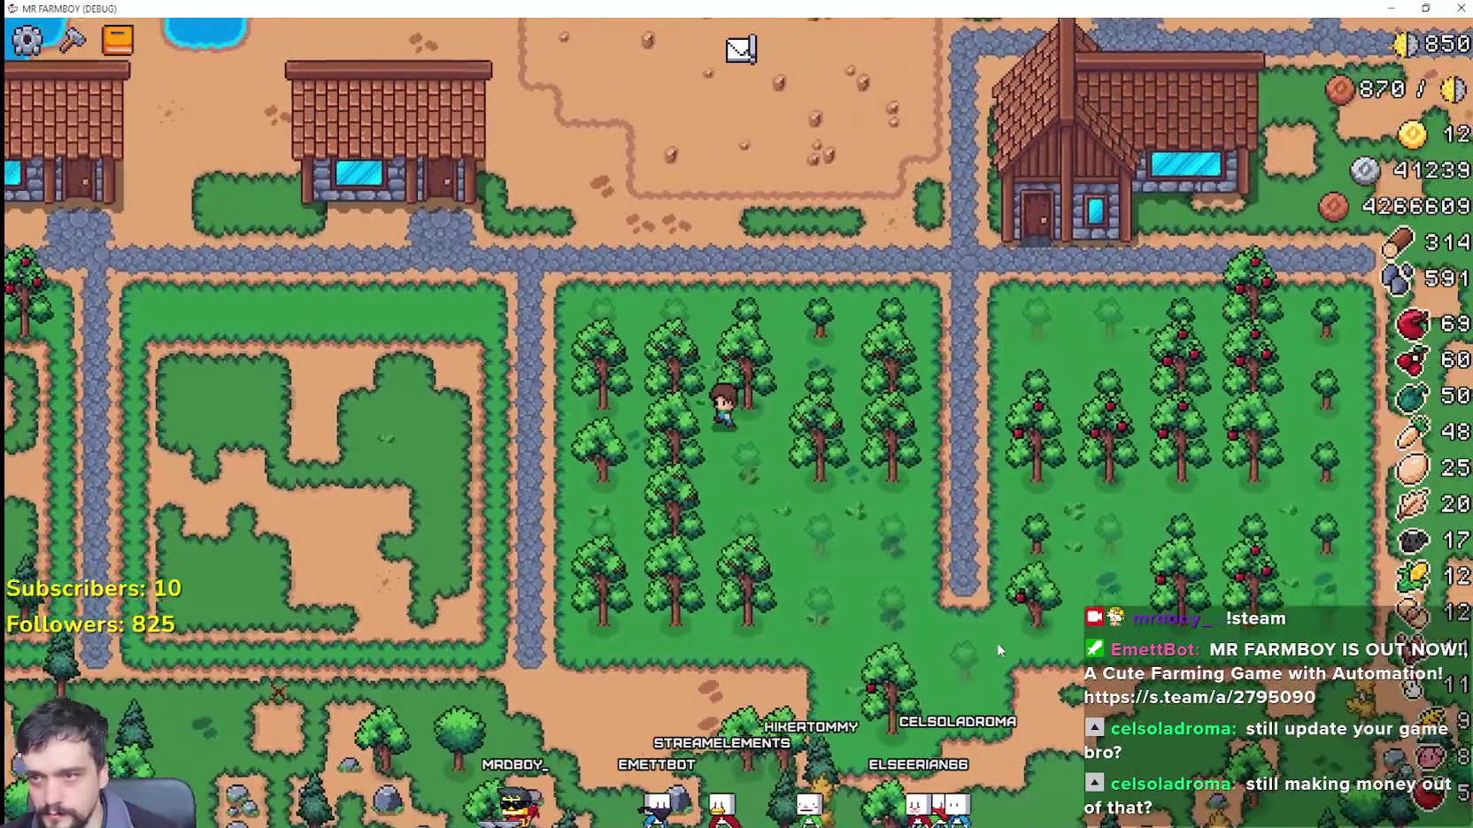
{"action": "key", "text": "a"}
{"action": "left_click", "coordinate": [998, 650]}
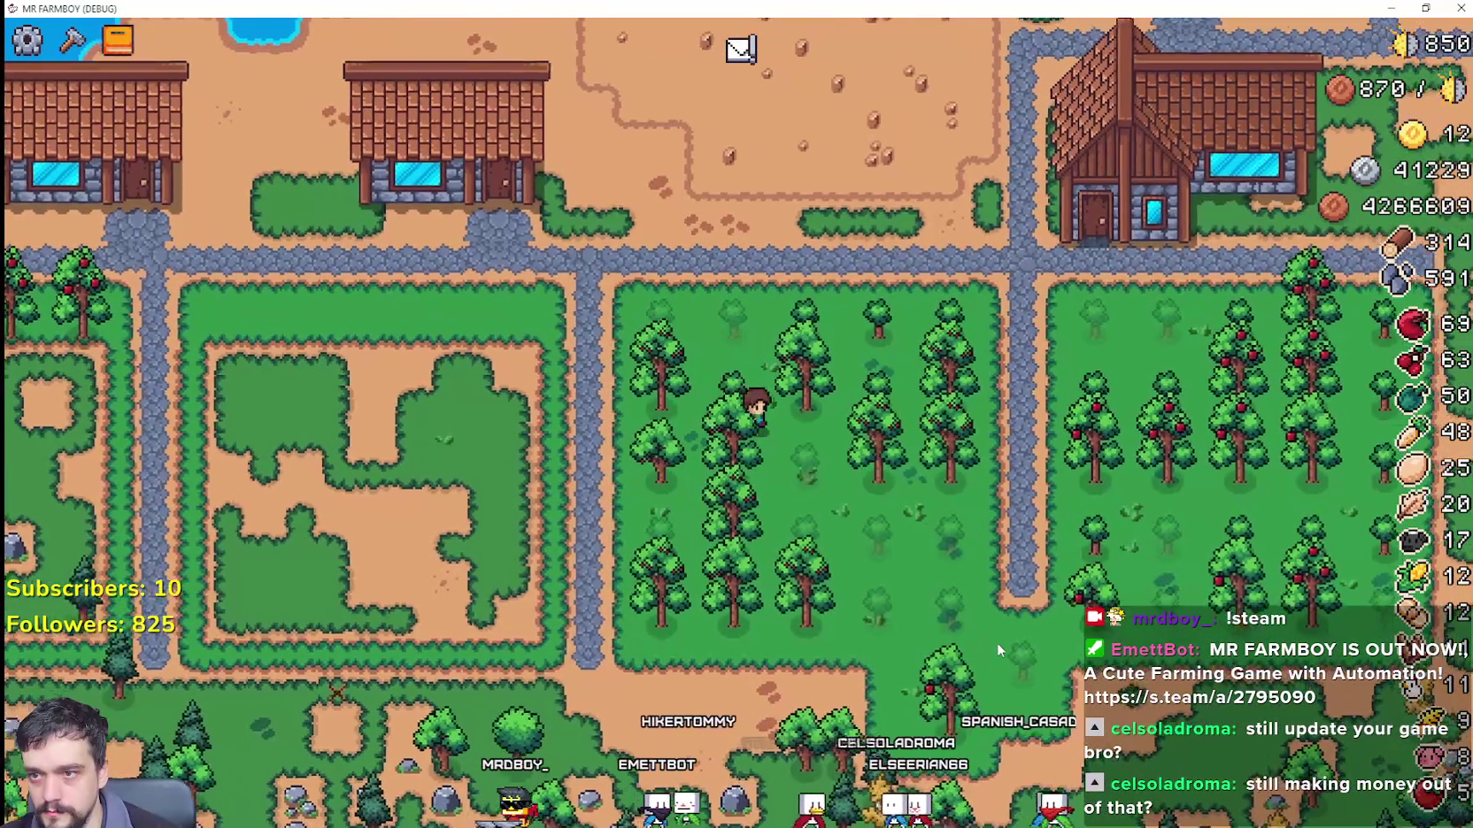
Step: Walk up toward the houses, check the blacksmith's ores window, then quit the game to the editor
{"action": "key", "text": "s"}
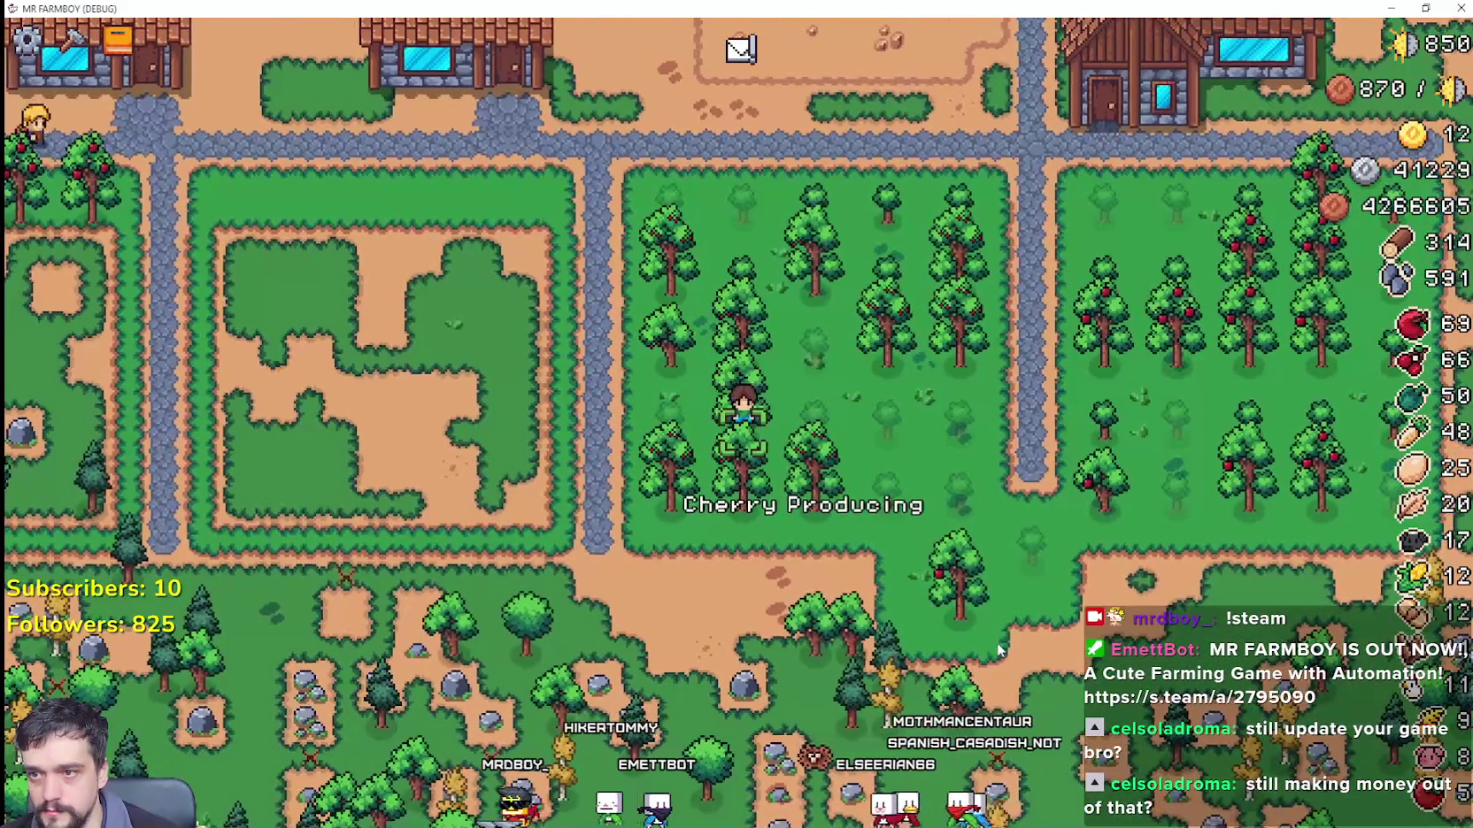
{"action": "key", "text": "d"}
{"action": "key", "text": "w"}
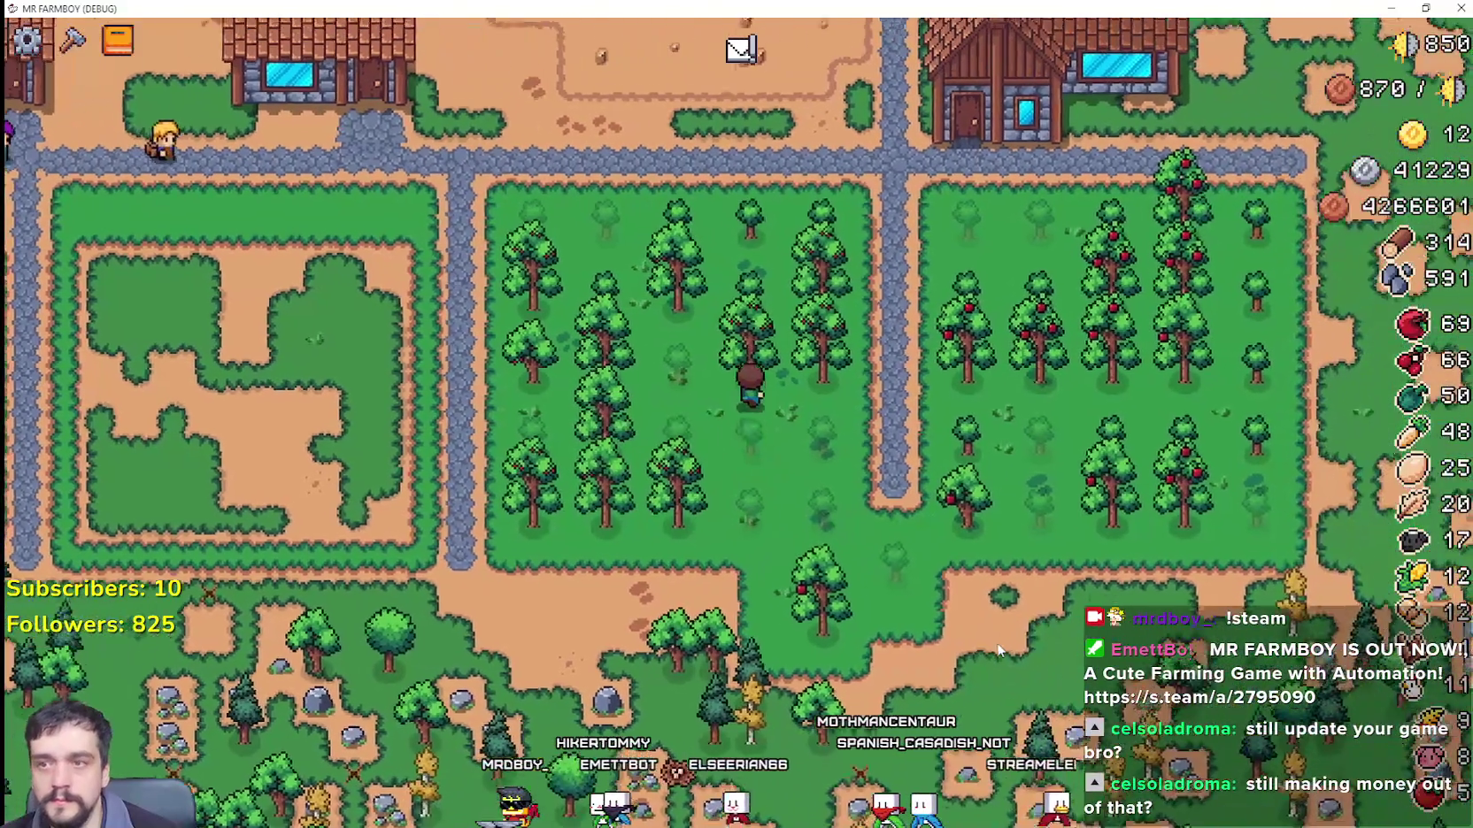
{"action": "key", "text": "d"}
{"action": "key", "text": "w"}
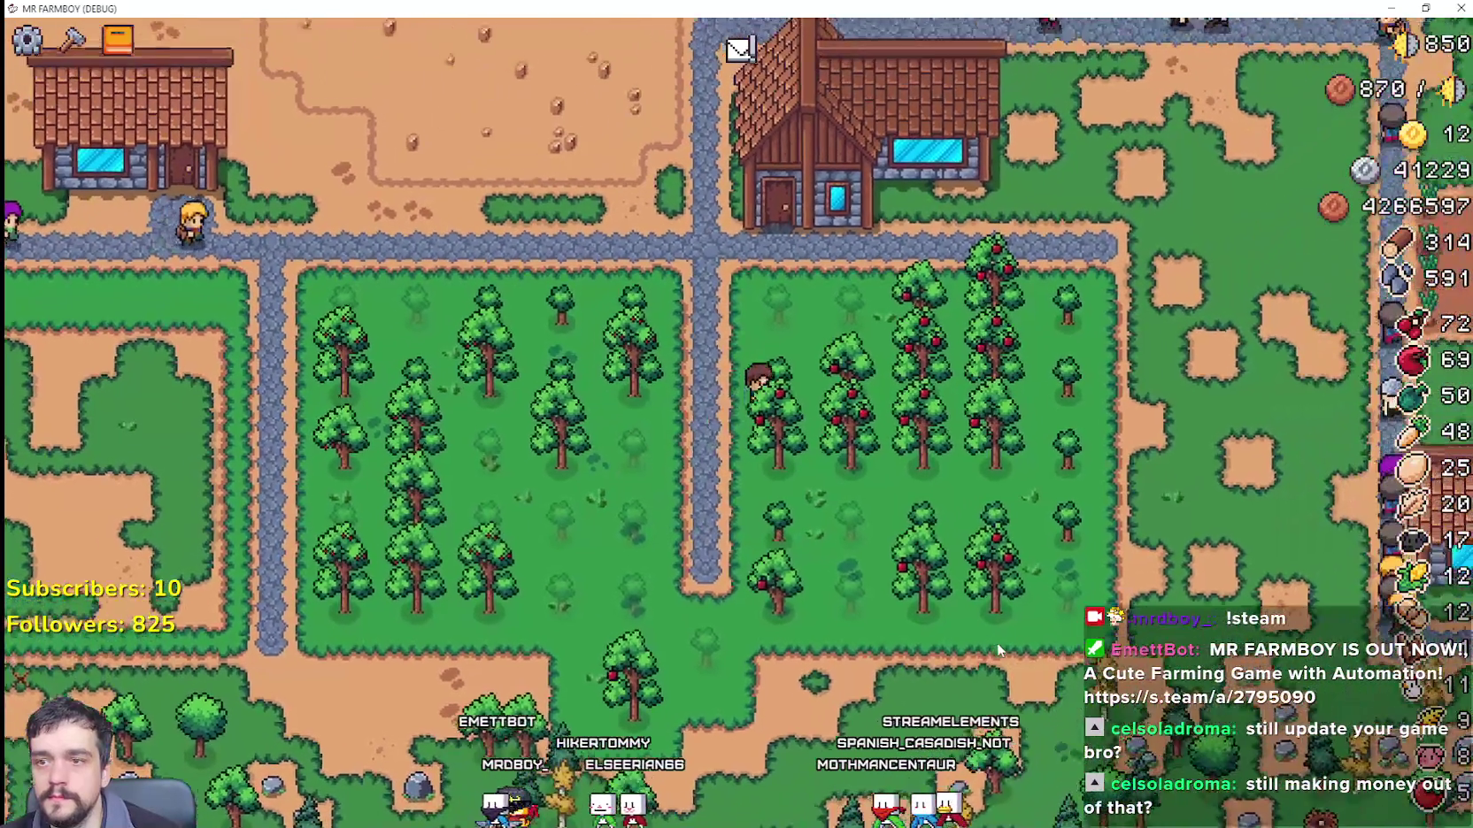
{"action": "key", "text": "w"}
{"action": "key", "text": "d"}
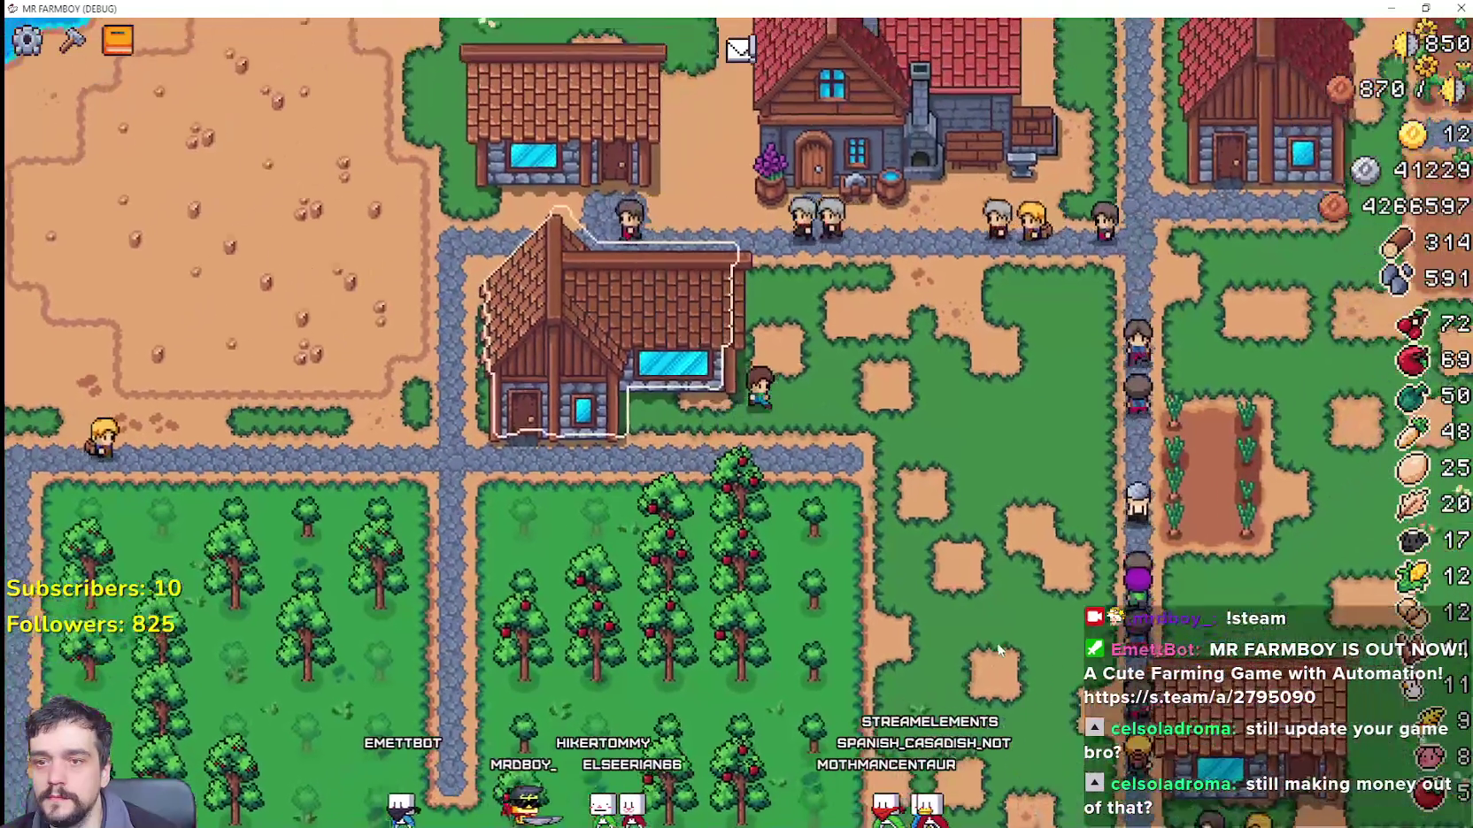
{"action": "key", "text": "w"}
{"action": "key", "text": "a"}
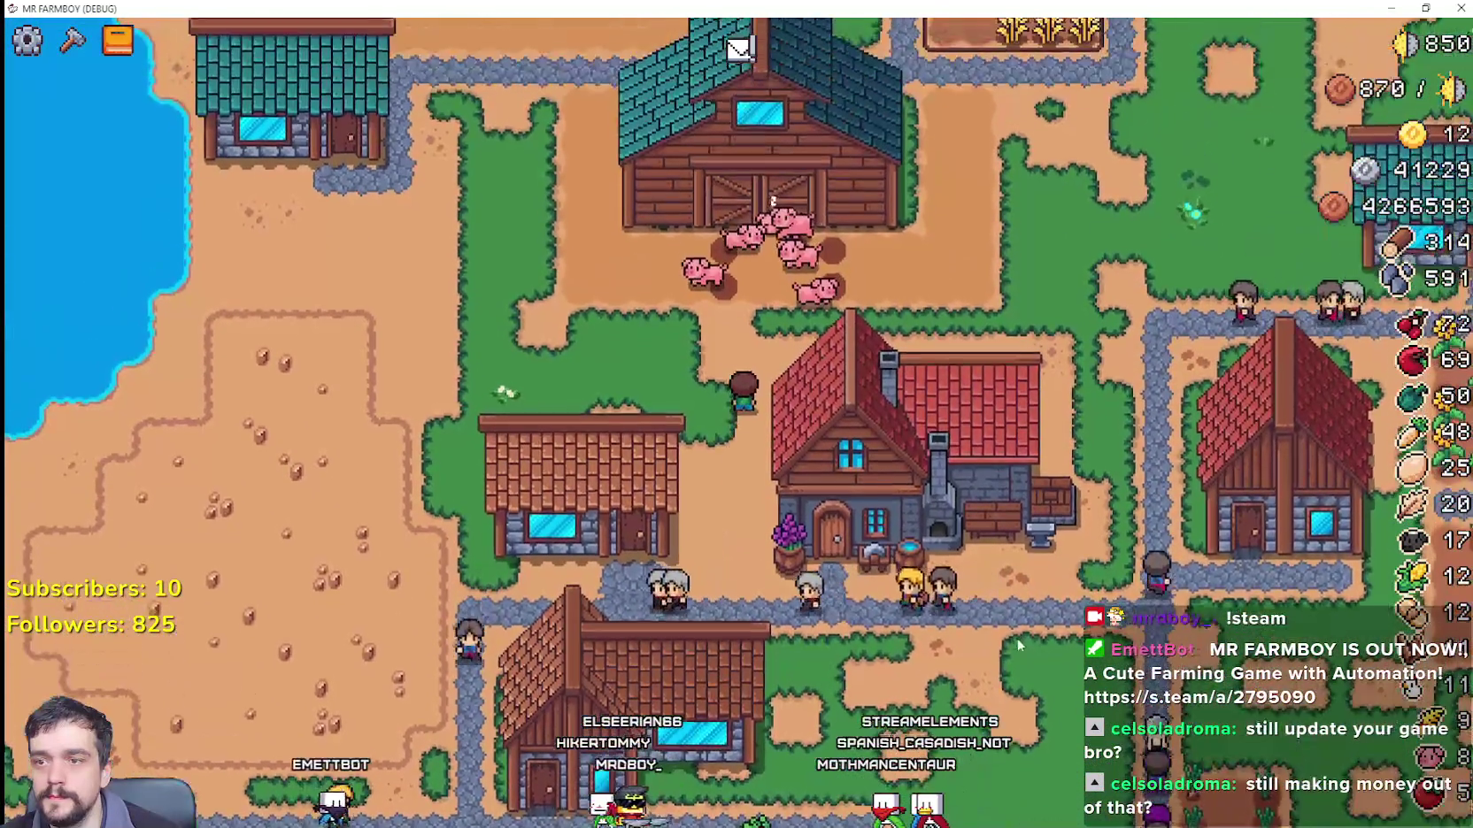
{"action": "key", "text": "s"}
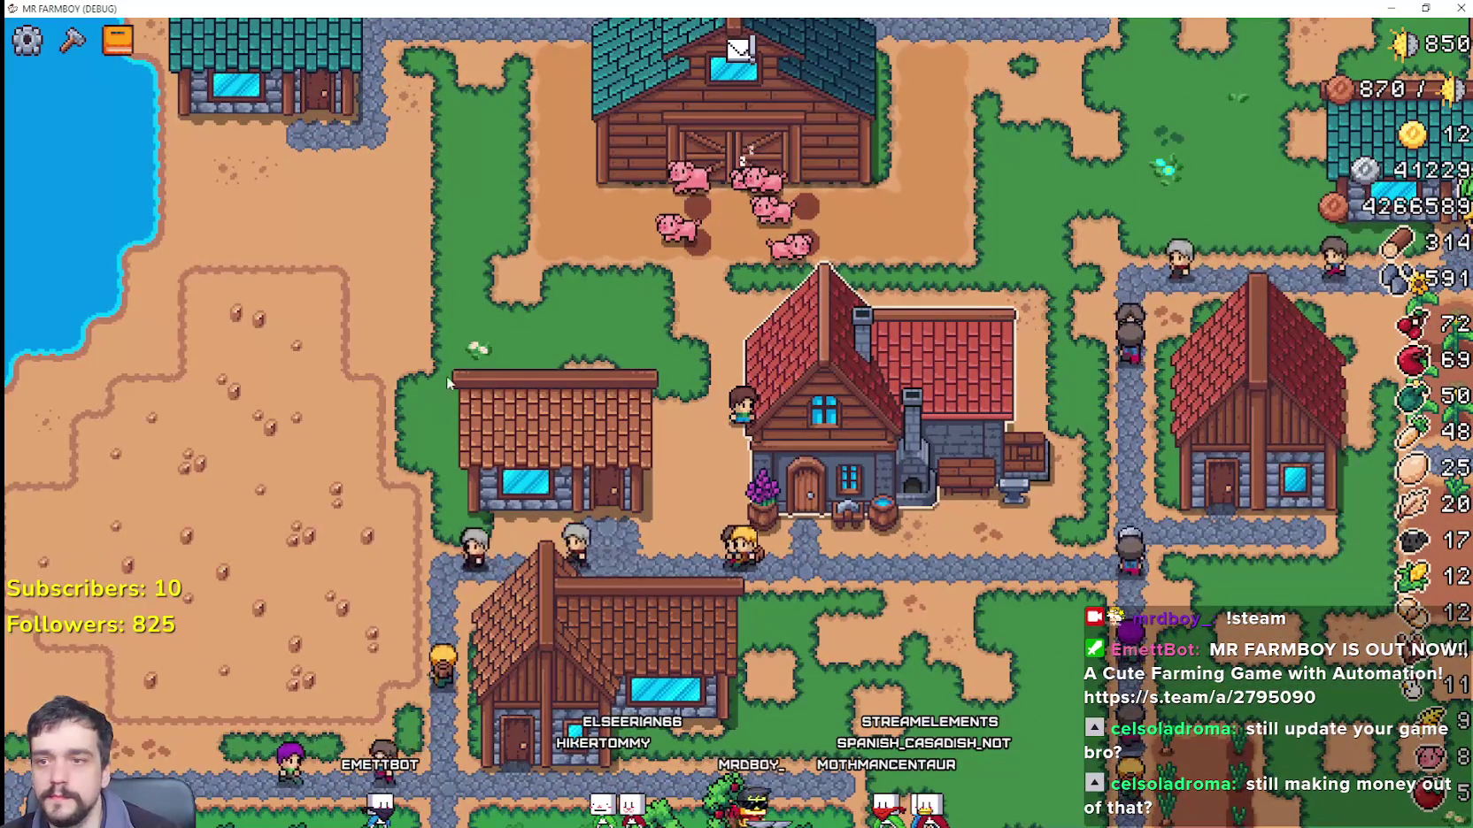
{"action": "left_click", "coordinate": [833, 373]}
{"action": "left_click", "coordinate": [945, 267]}
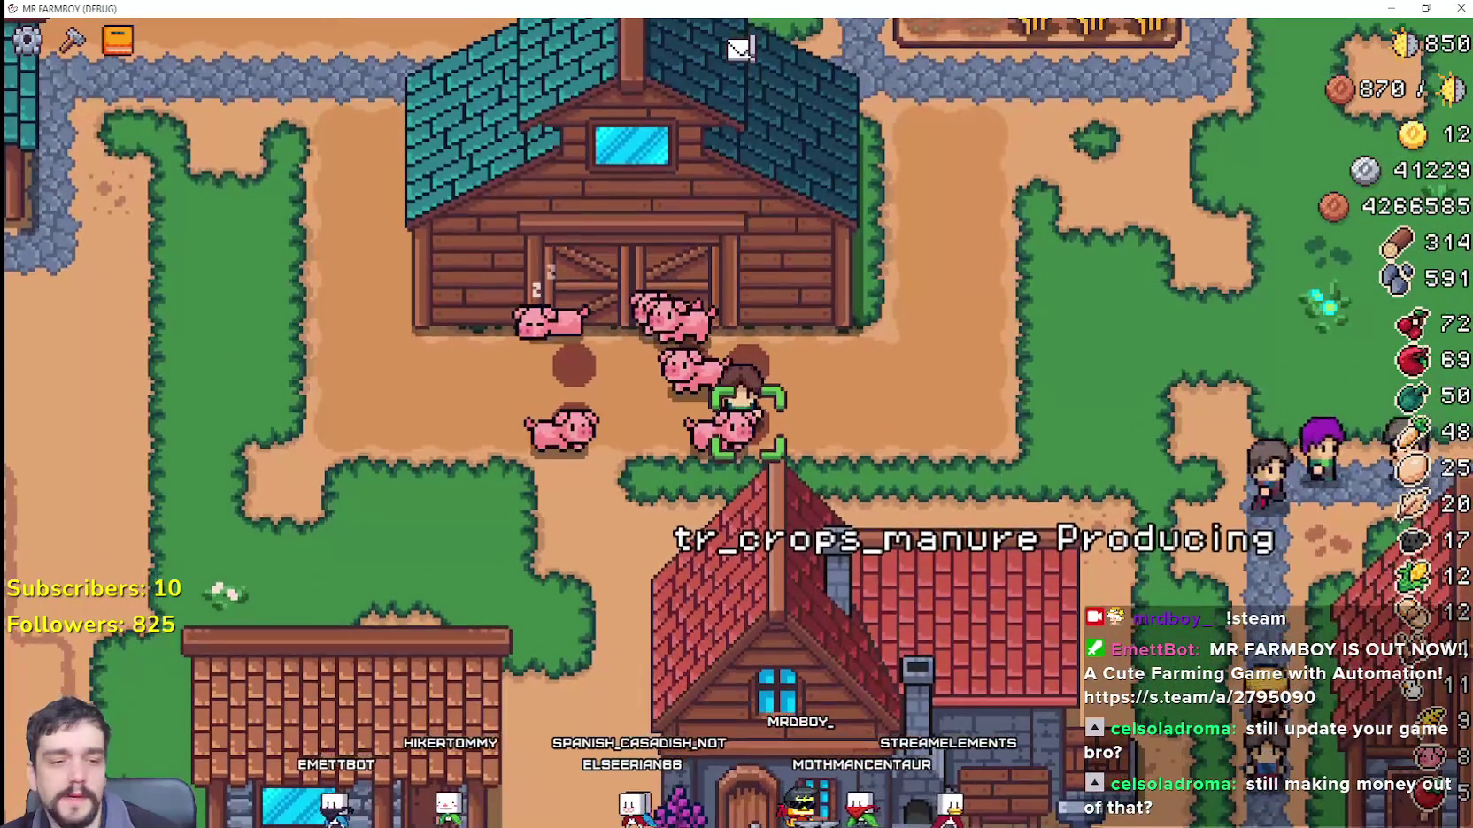
{"action": "key", "text": "Escape"}
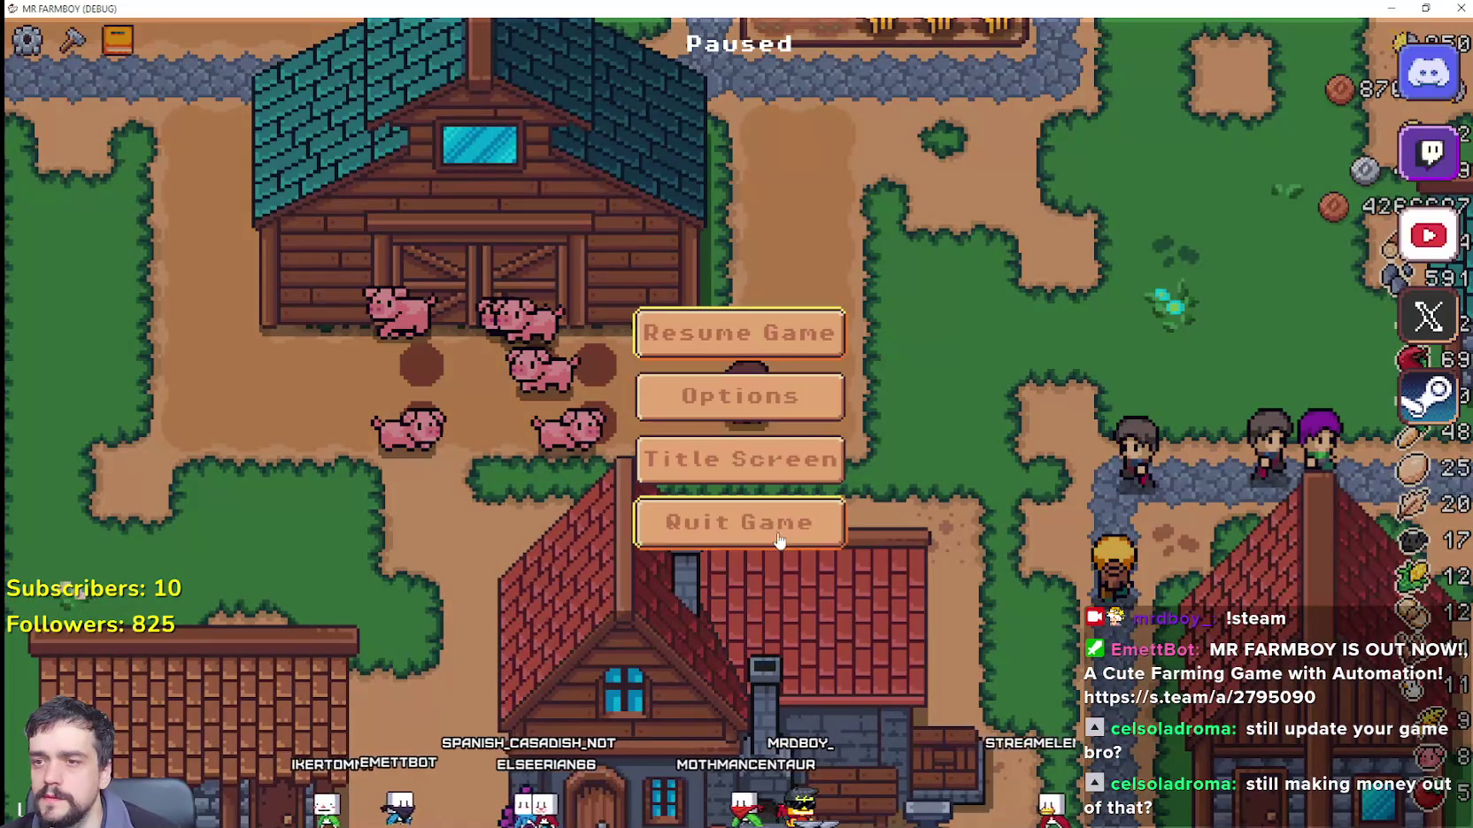
{"action": "left_click", "coordinate": [740, 524]}
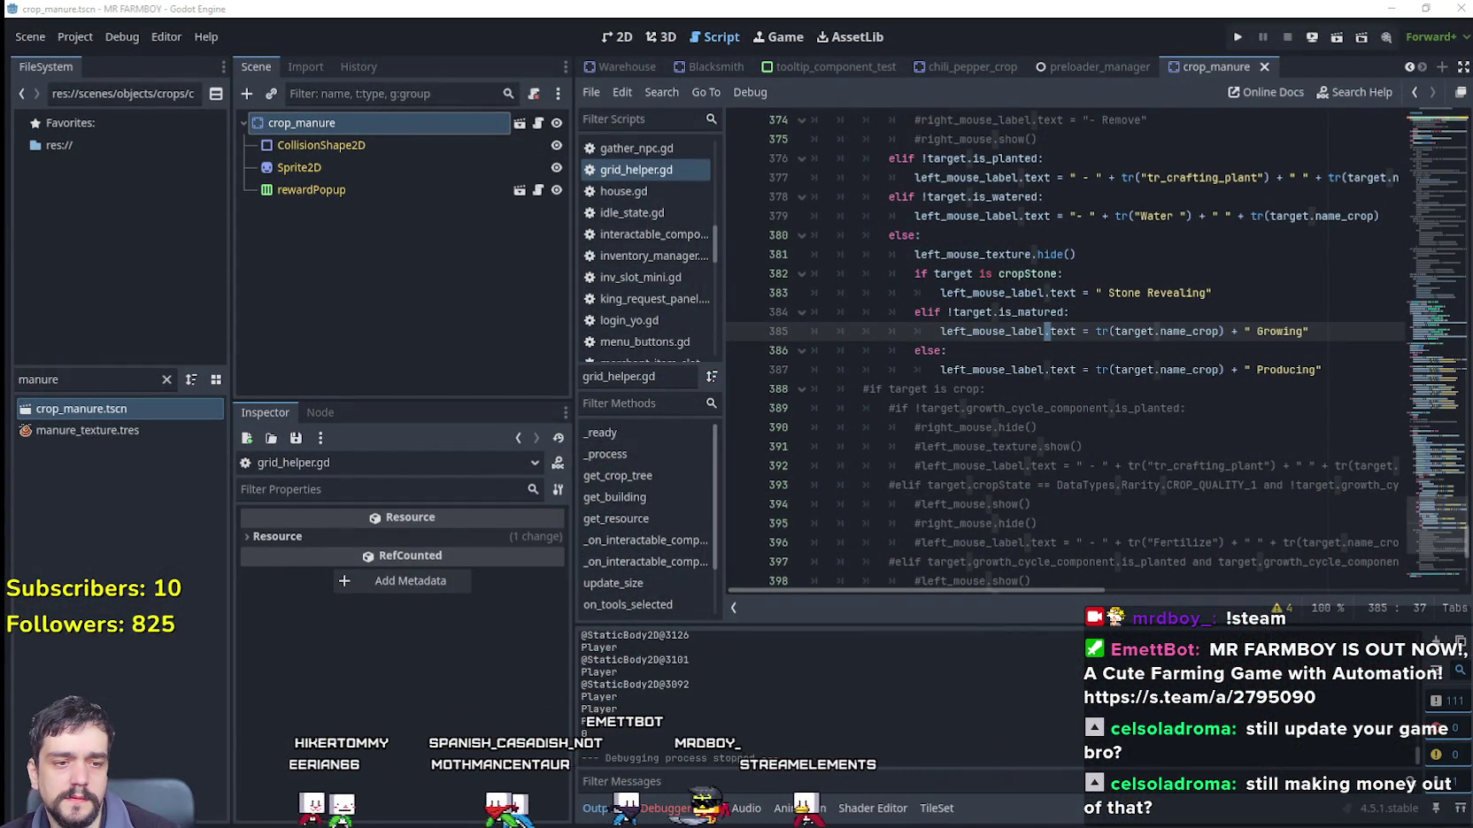
Step: Switch to the localization spreadsheet and step through the crop key and translation cells
{"action": "key", "text": "alt+Tab"}
{"action": "left_click", "coordinate": [549, 475]}
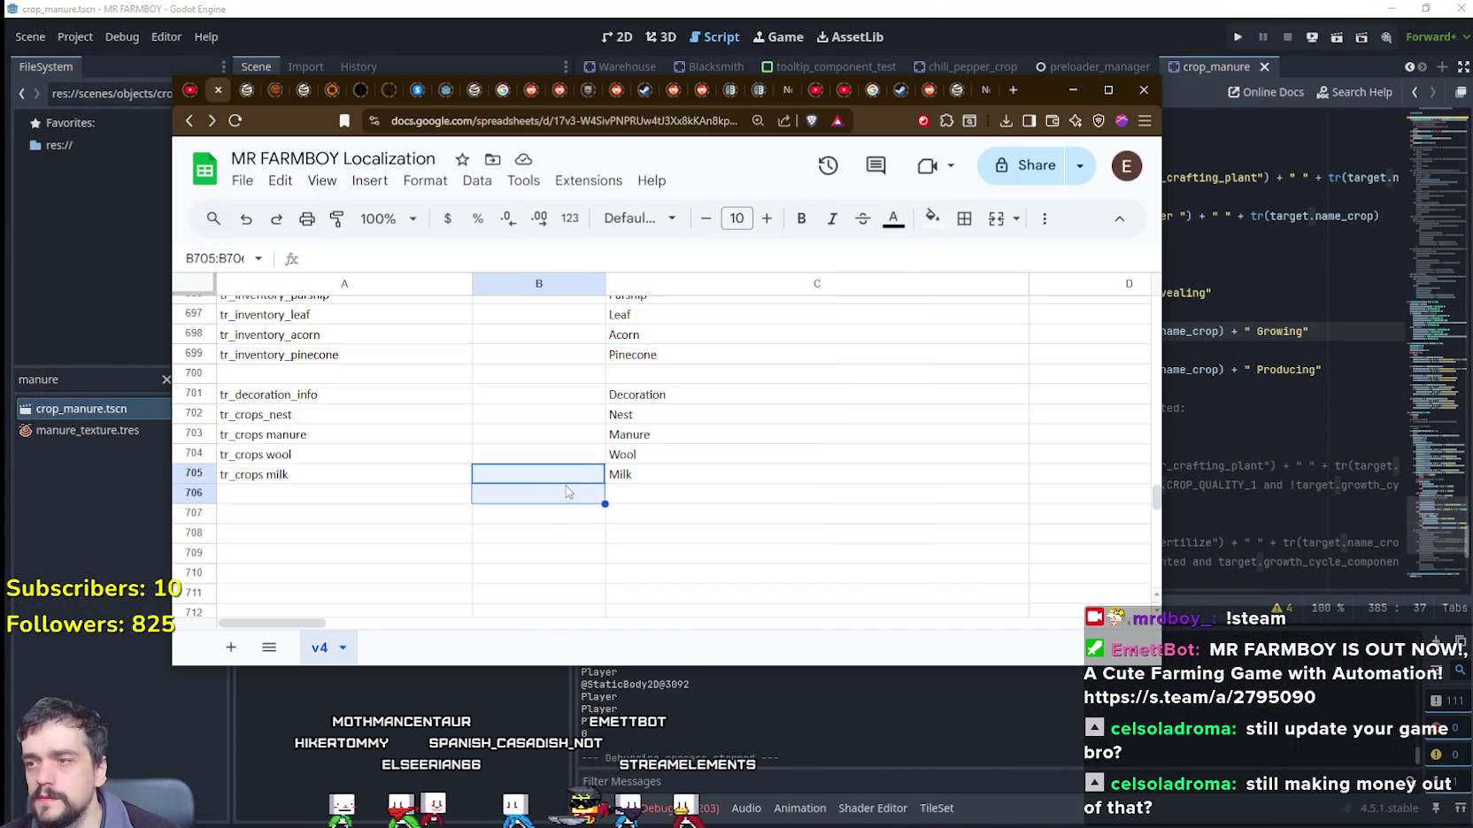
{"action": "double_click", "coordinate": [301, 456]}
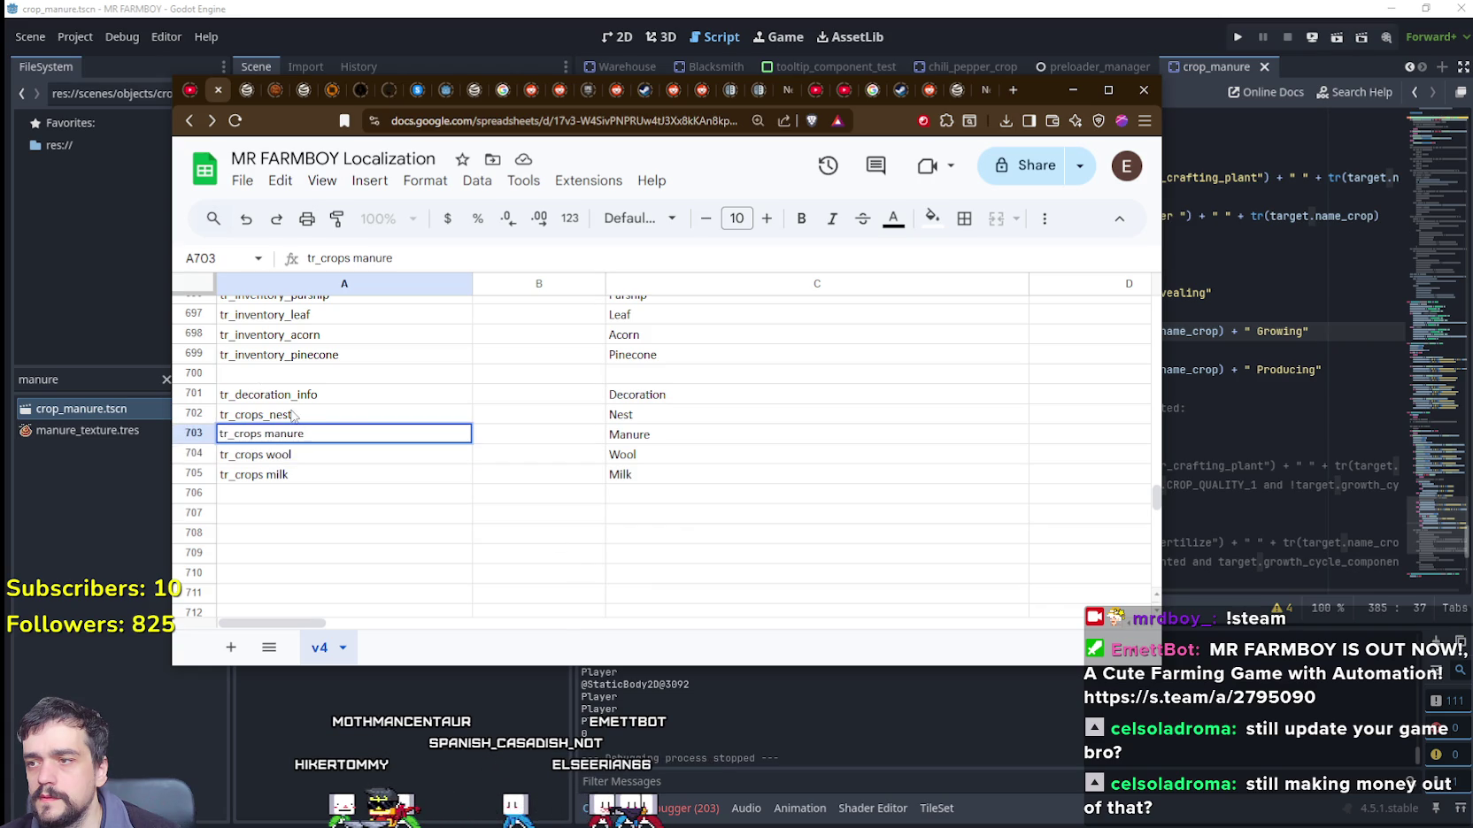
{"action": "key", "text": "Tab"}
{"action": "key", "text": "Tab"}
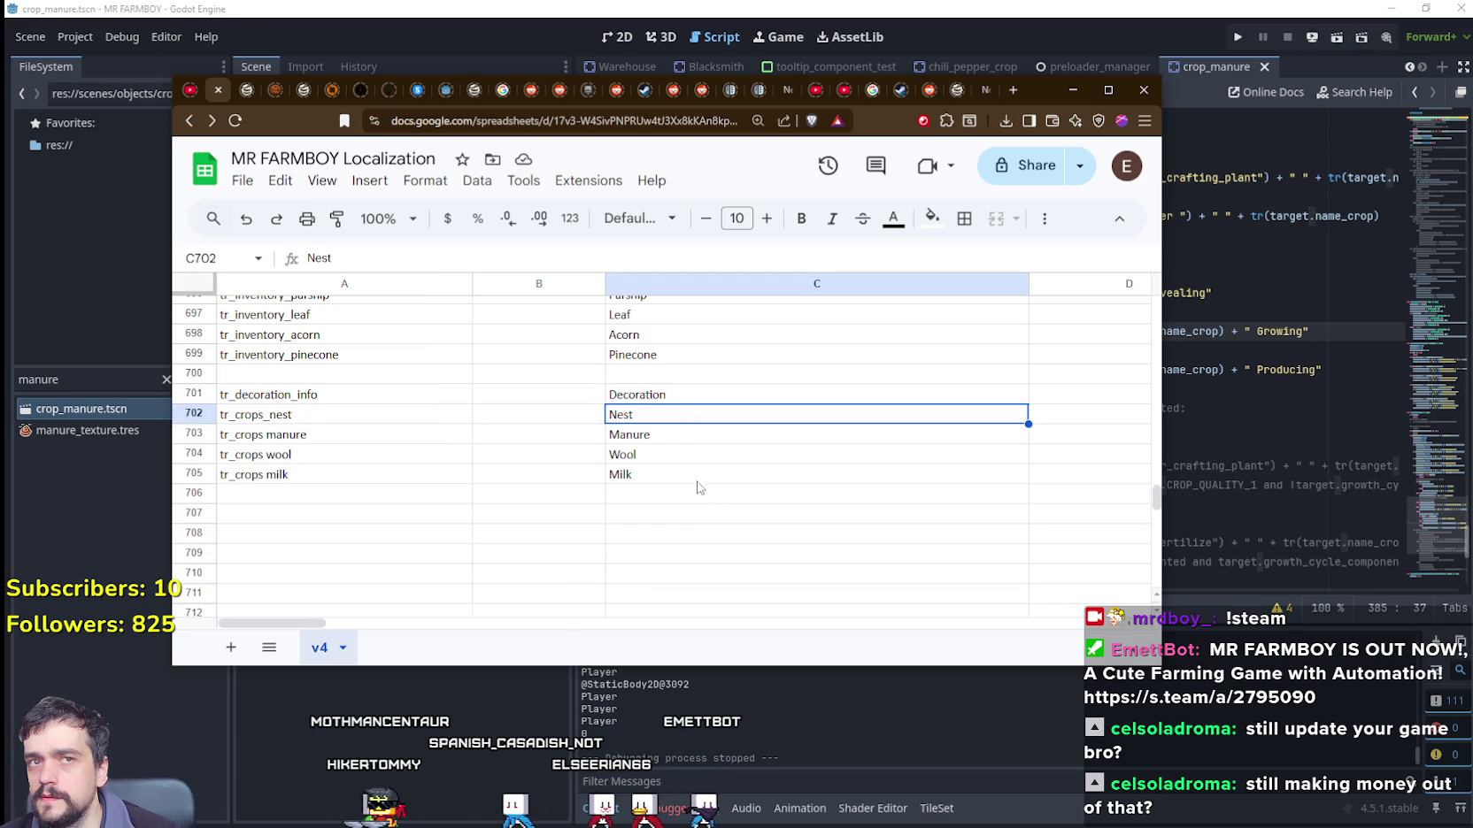
{"action": "key", "text": "Down"}
{"action": "key", "text": "Down"}
{"action": "key", "text": "Down"}
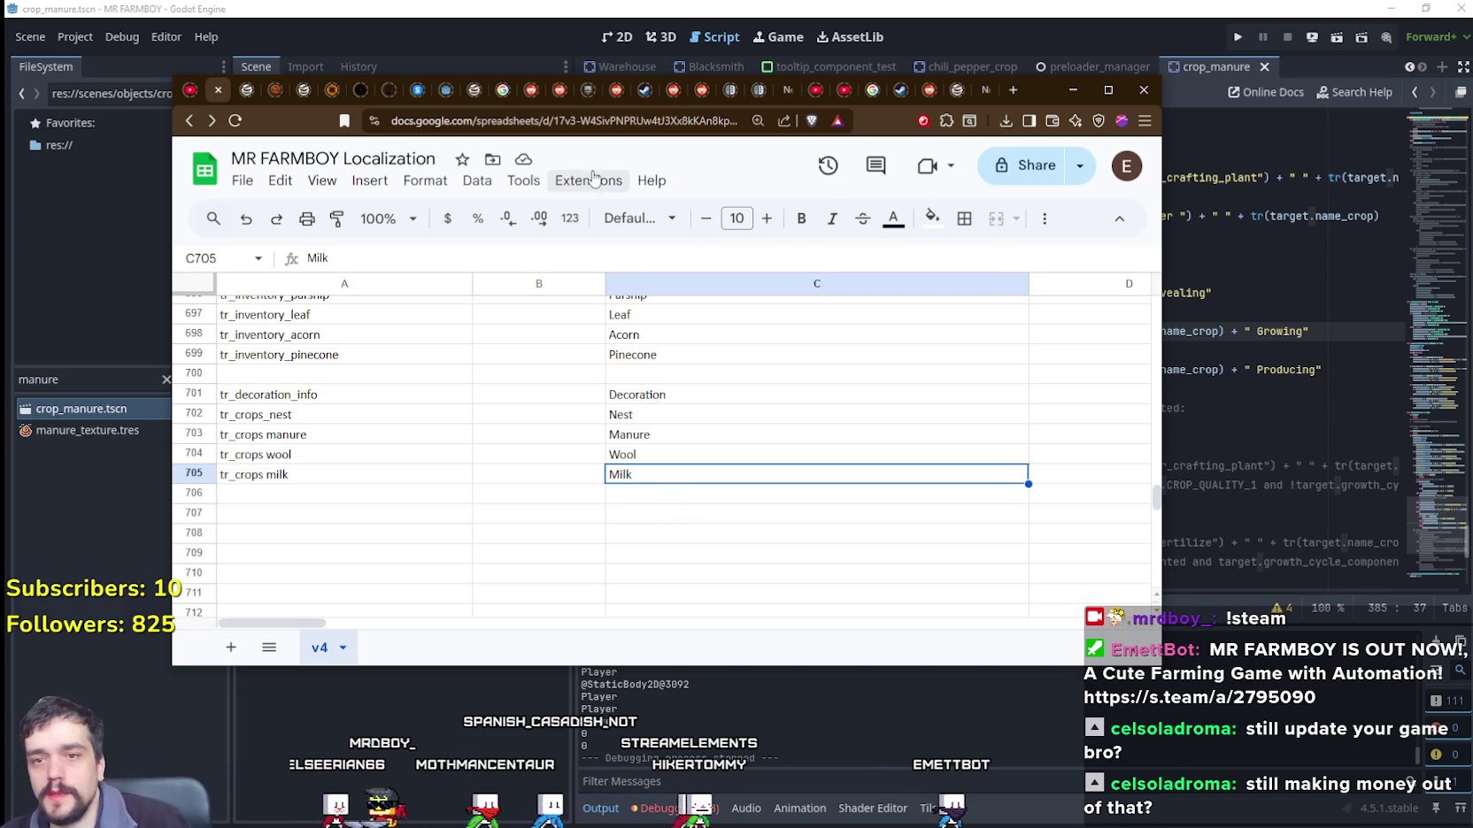
Step: Change the C702 translation from Nest to Egg and check the Milk and manure cells
{"action": "left_click", "coordinate": [695, 415]}
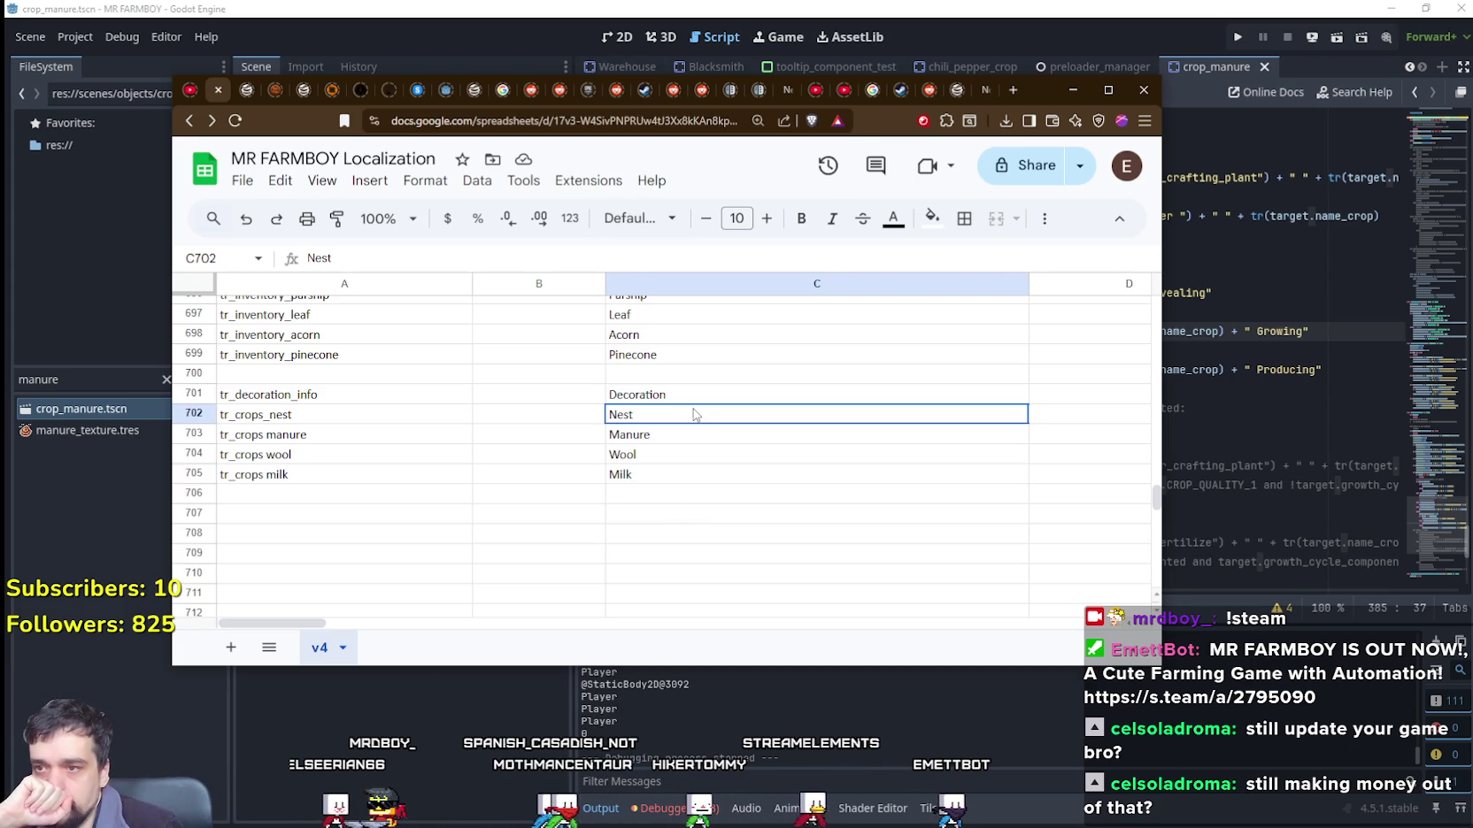
{"action": "type", "text": "Egg"}
{"action": "key", "text": "Return"}
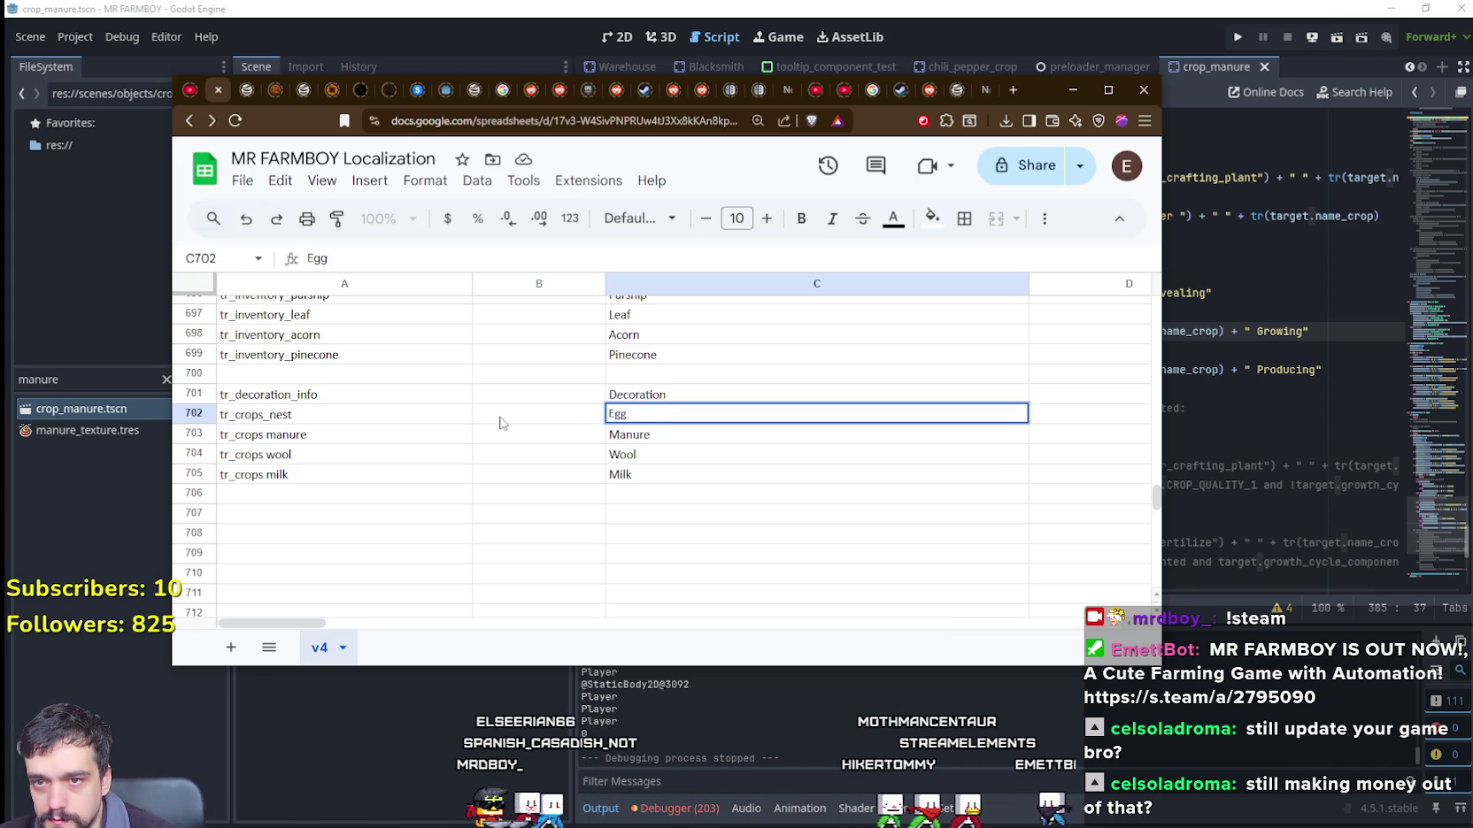
{"action": "key", "text": "Return"}
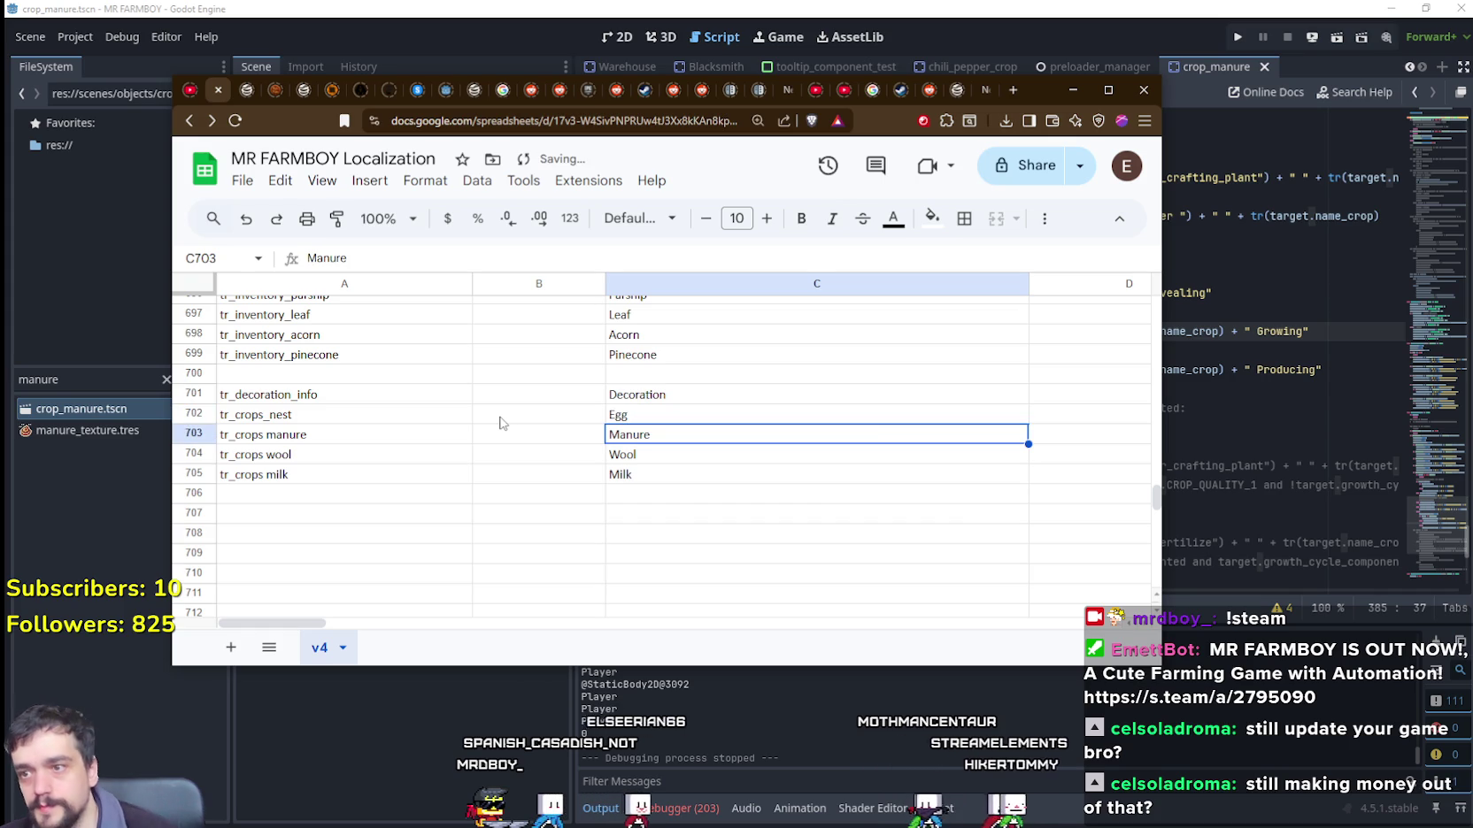
{"action": "left_click", "coordinate": [684, 476]}
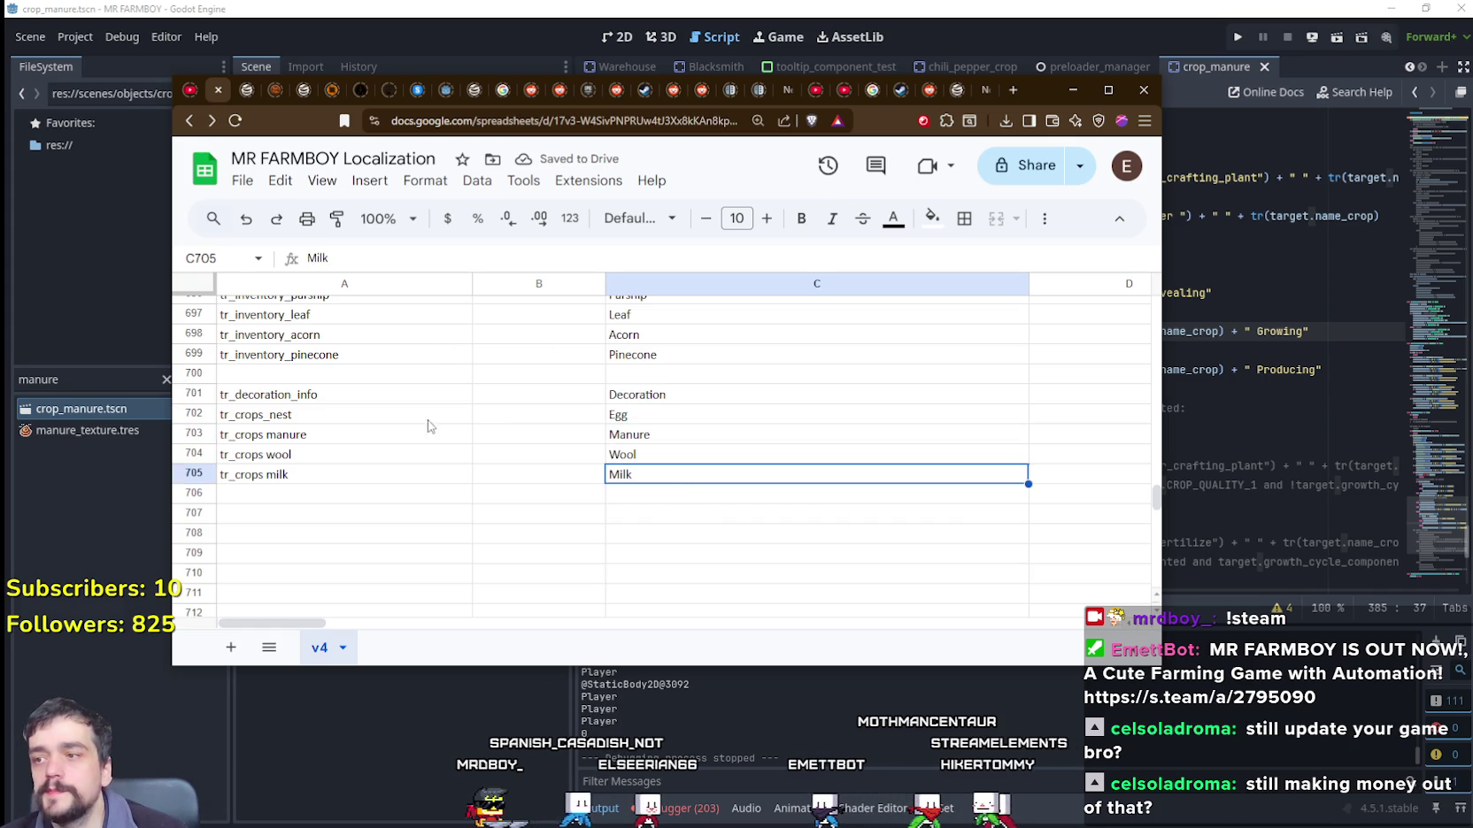
{"action": "left_click", "coordinate": [305, 434]}
{"action": "left_click", "coordinate": [242, 181]}
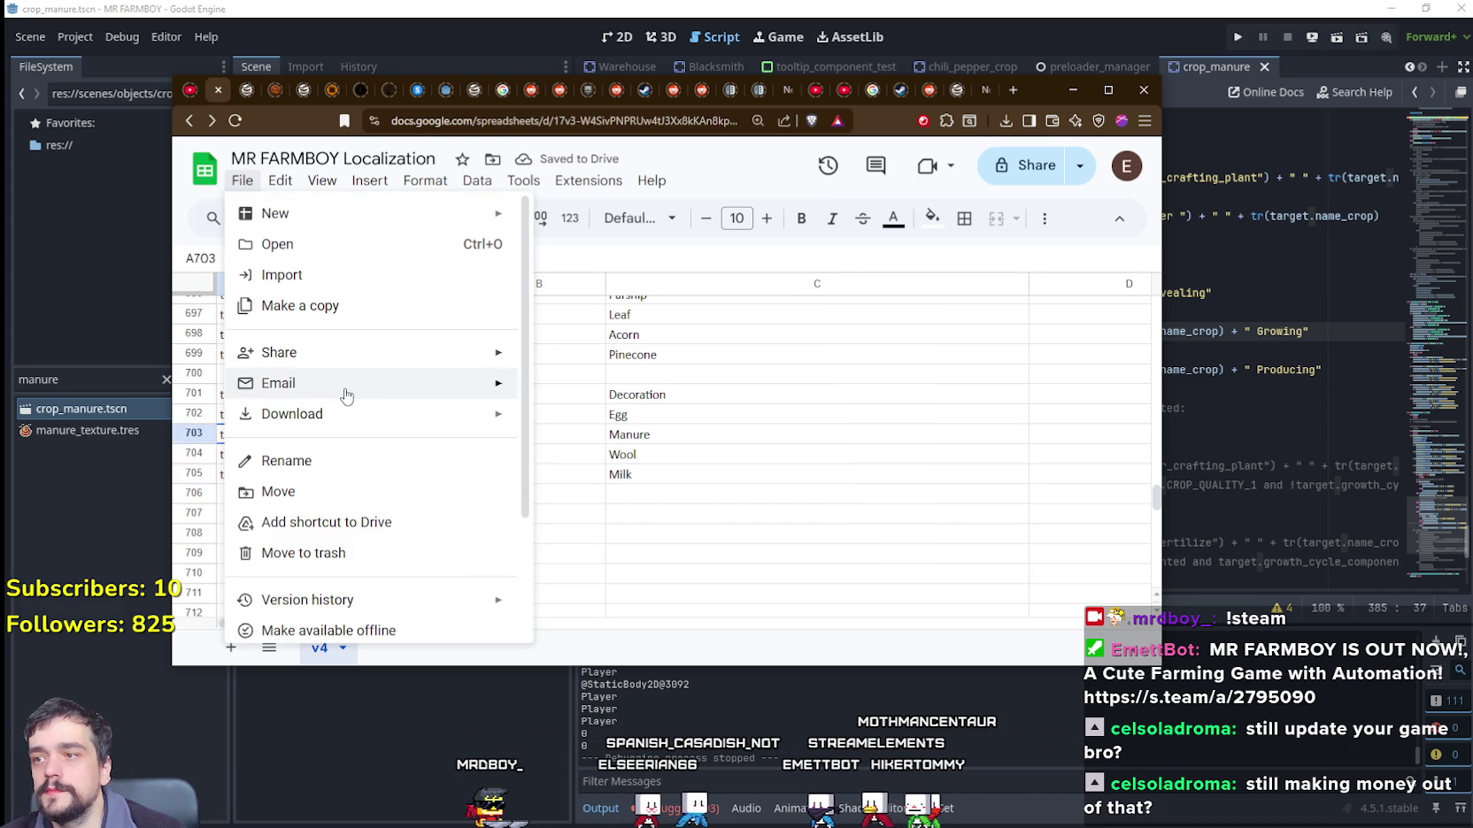
Step: Download the sheet as CSV, replacing translations.csv in data/translations
{"action": "mouse_move", "coordinate": [345, 414]}
{"action": "left_click", "coordinate": [659, 549]}
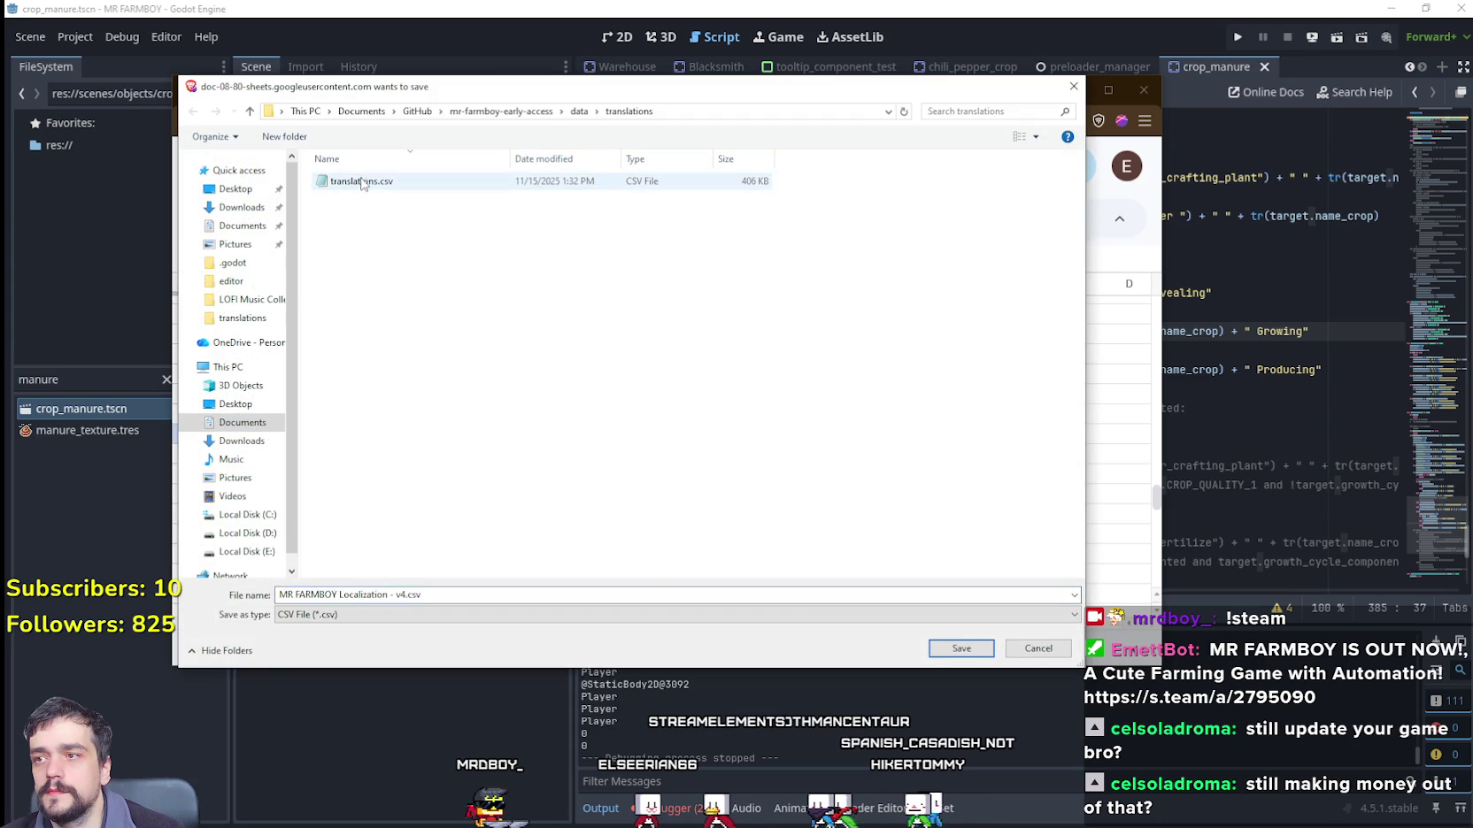
{"action": "double_click", "coordinate": [361, 181]}
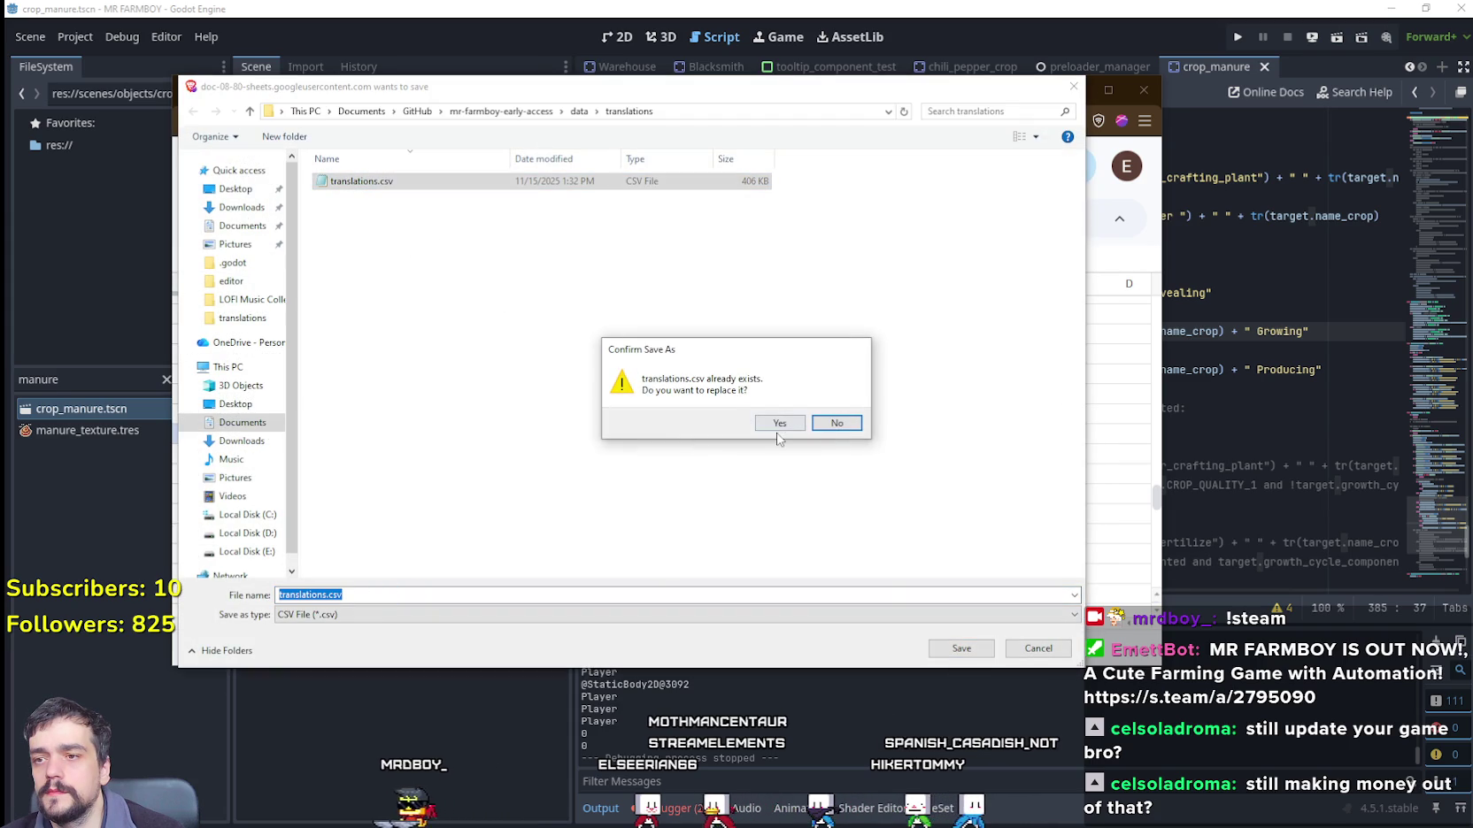
{"action": "left_click", "coordinate": [778, 424]}
{"action": "left_click", "coordinate": [293, 434]}
Step: Search the sheet for the tr_crops manure key, then return to the Godot editor
{"action": "triple_click", "coordinate": [290, 431]}
{"action": "key", "text": "ctrl+c"}
{"action": "key", "text": "ctrl+f"}
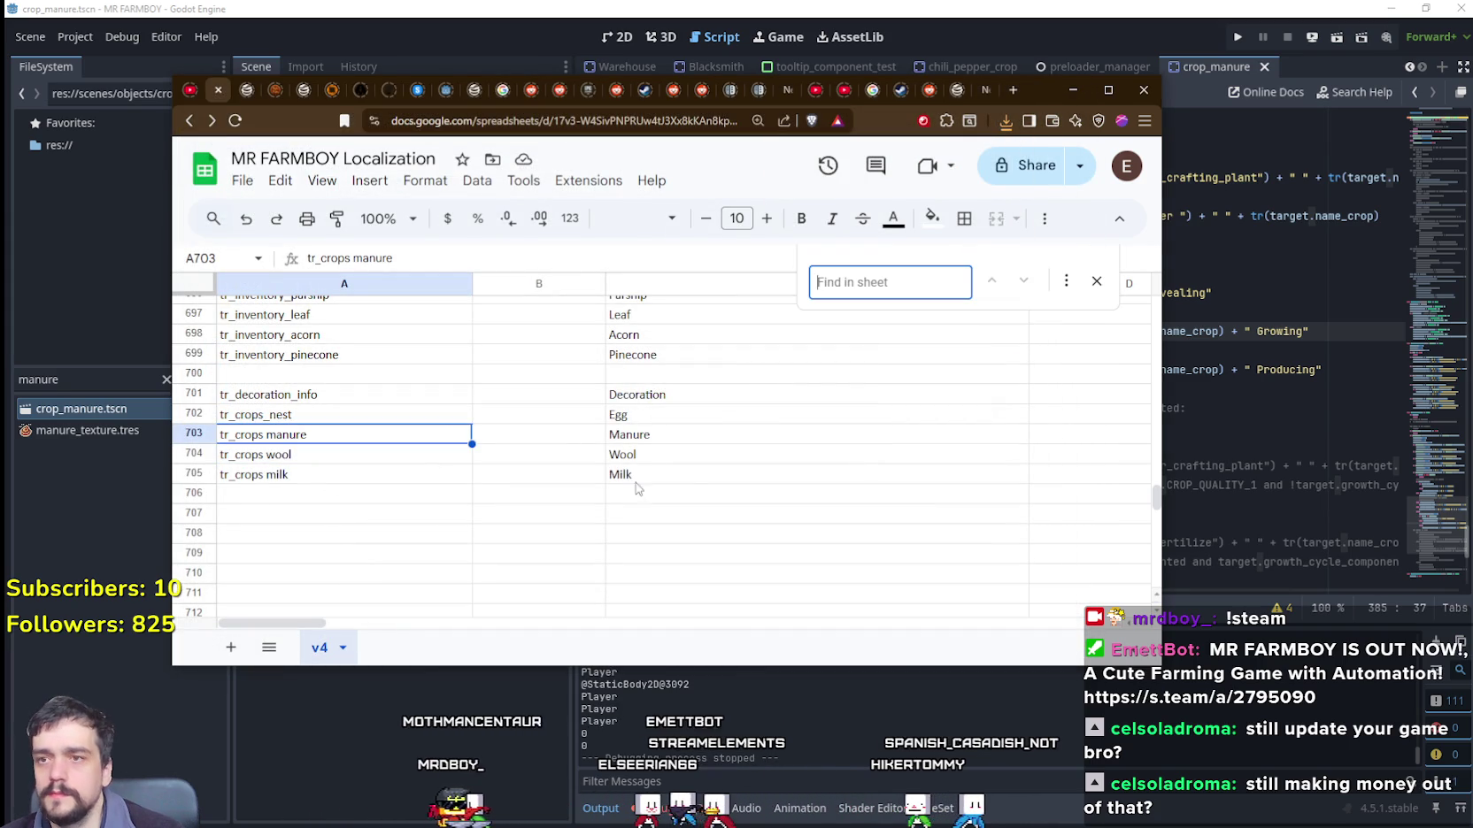
{"action": "double_click", "coordinate": [300, 440]}
{"action": "left_click_drag", "start_coordinate": [304, 434], "coordinate": [271, 426]}
{"action": "key", "text": "ctrl+f"}
{"action": "key", "text": "ctrl+v"}
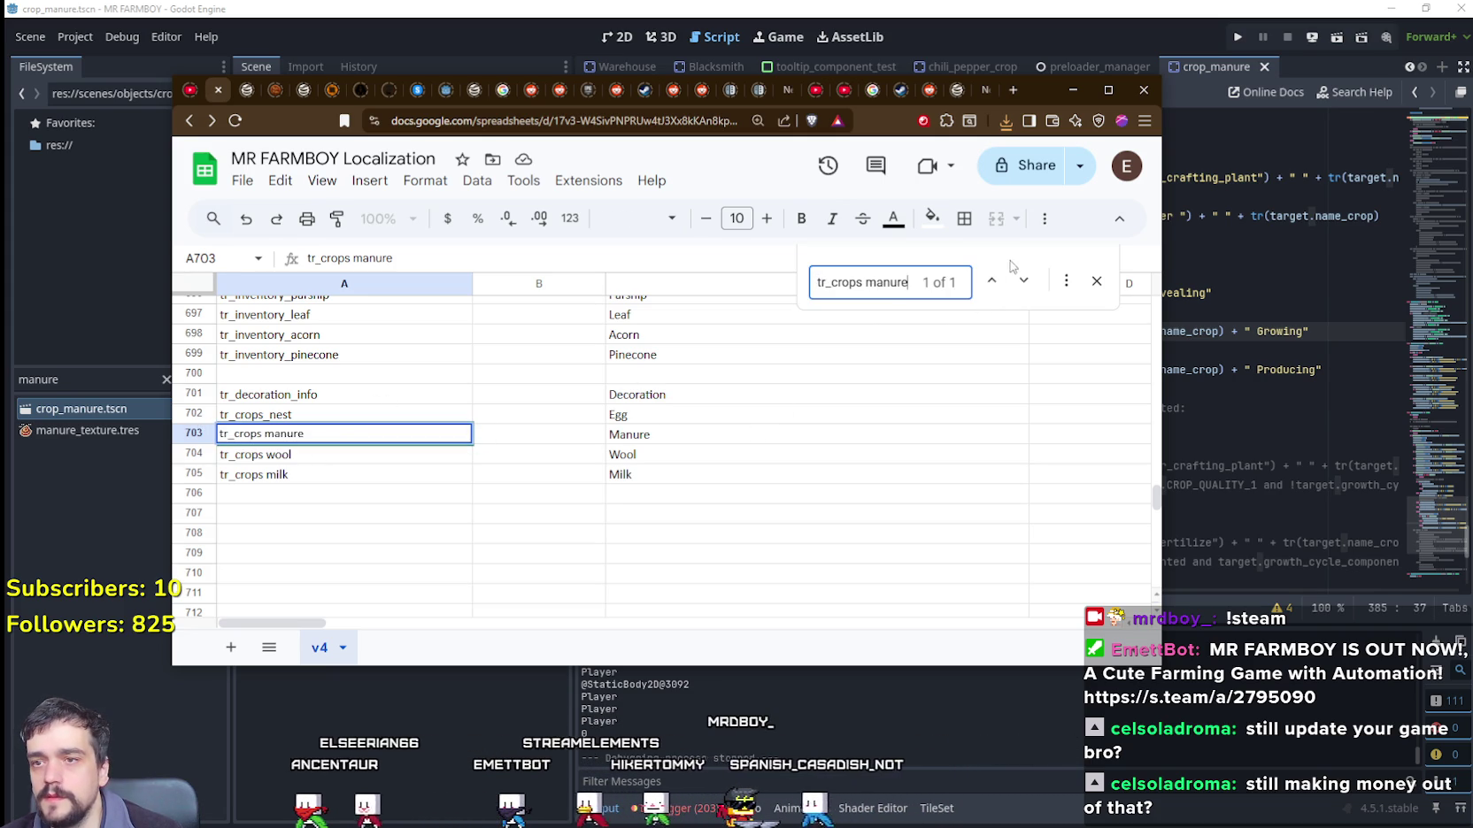
{"action": "left_click", "coordinate": [697, 592]}
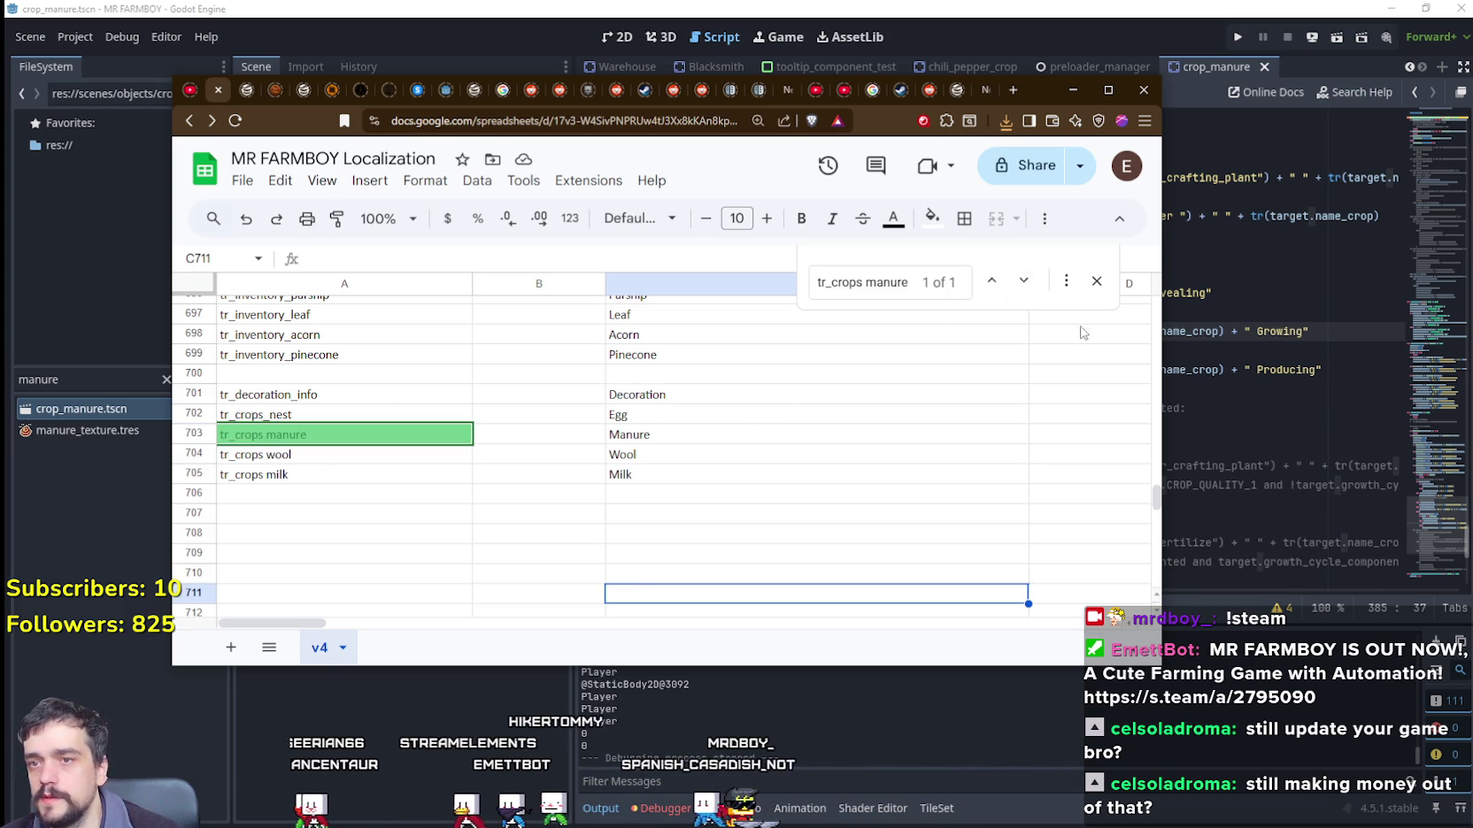
{"action": "key", "text": "Escape"}
{"action": "key", "text": "alt+Tab"}
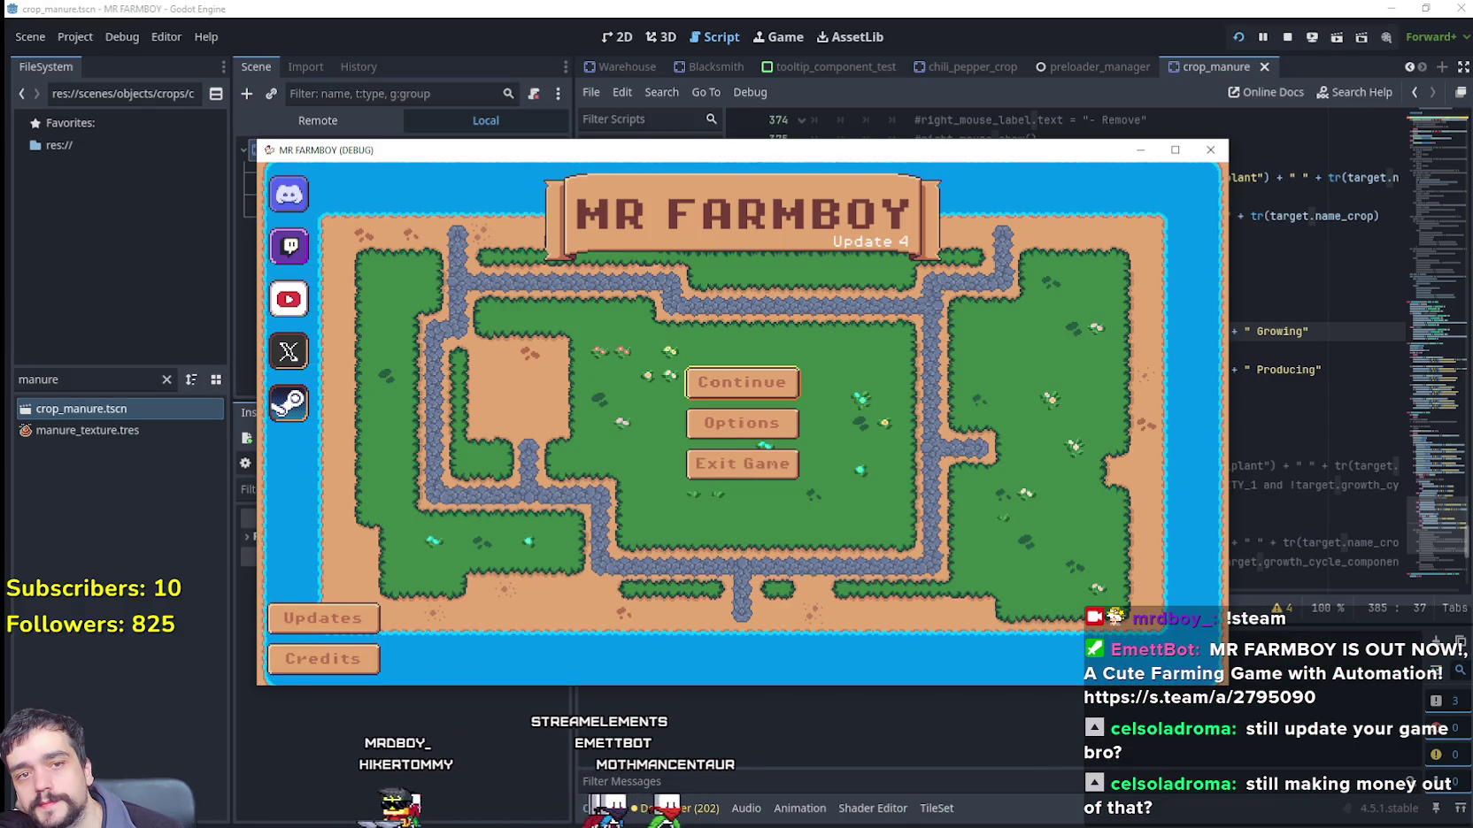
Step: Load the Save 2 game from the Continue menu and maximize the game window
{"action": "left_click", "coordinate": [748, 383]}
{"action": "left_click", "coordinate": [783, 421]}
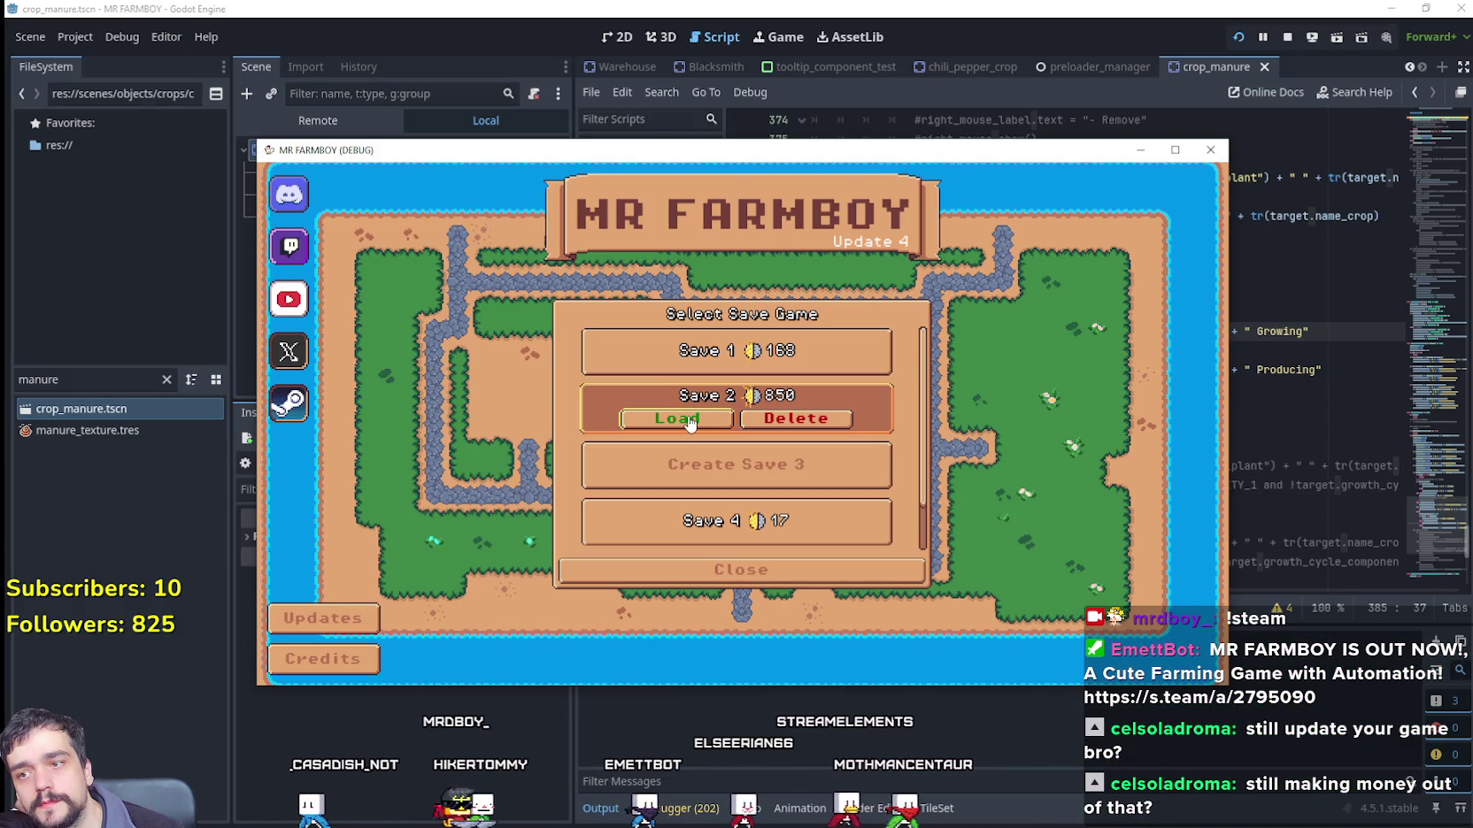
{"action": "left_click", "coordinate": [689, 419]}
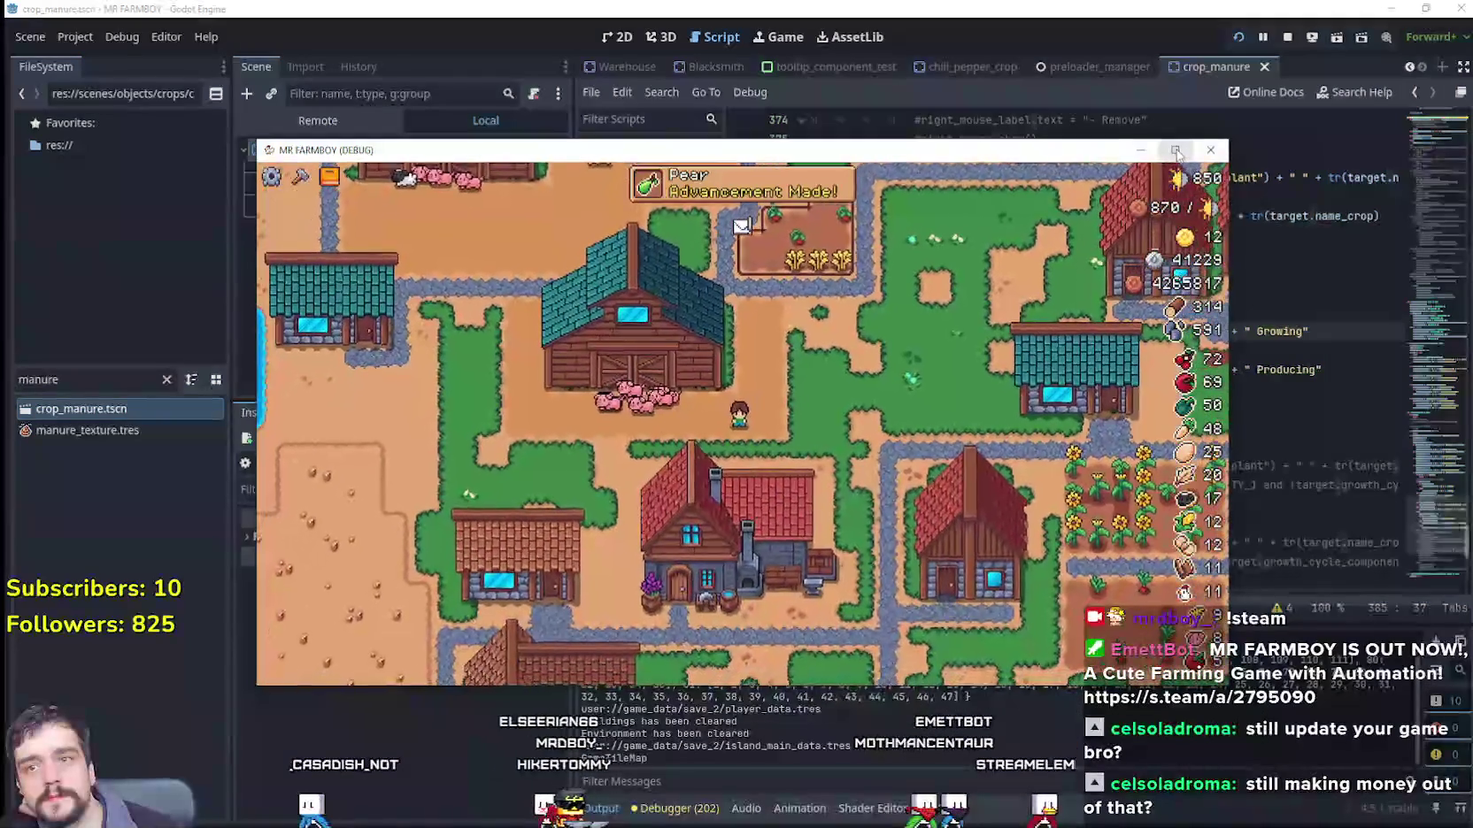
{"action": "left_click", "coordinate": [1176, 151]}
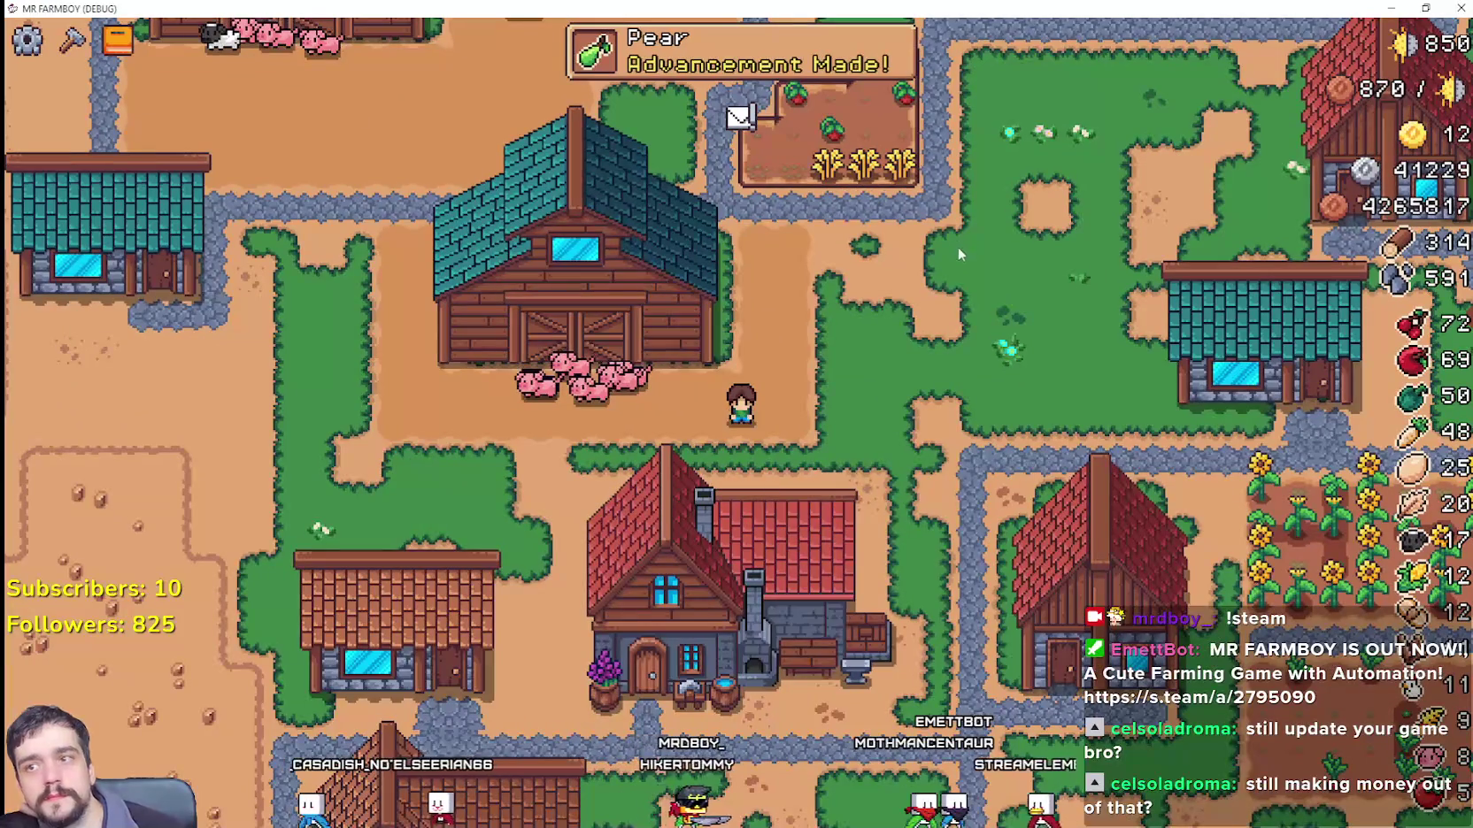
Step: Walk north and west to a chicken coop to confirm its Egg Producing tooltip
{"action": "key", "text": "w"}
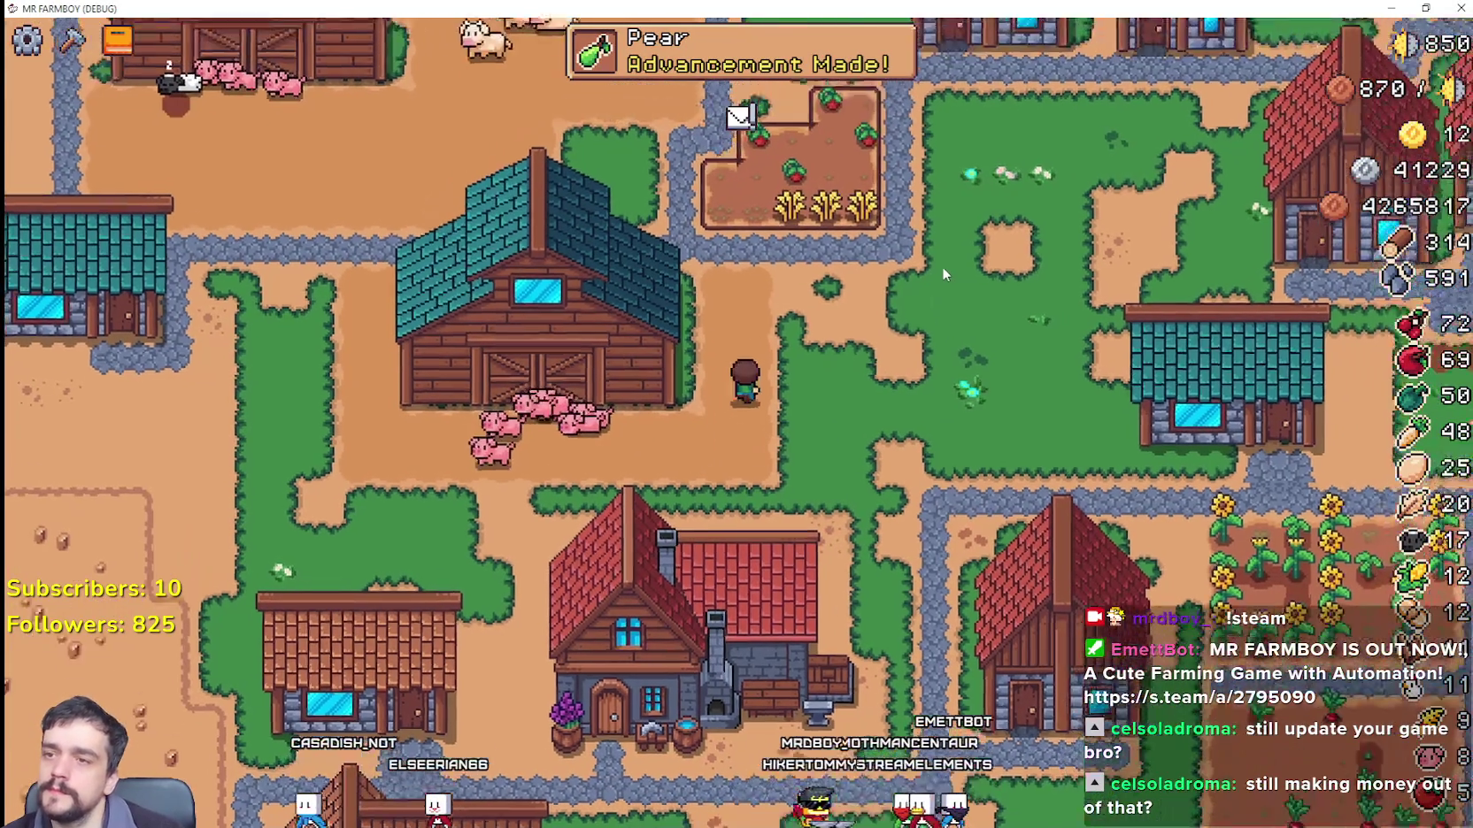
{"action": "key", "text": "w"}
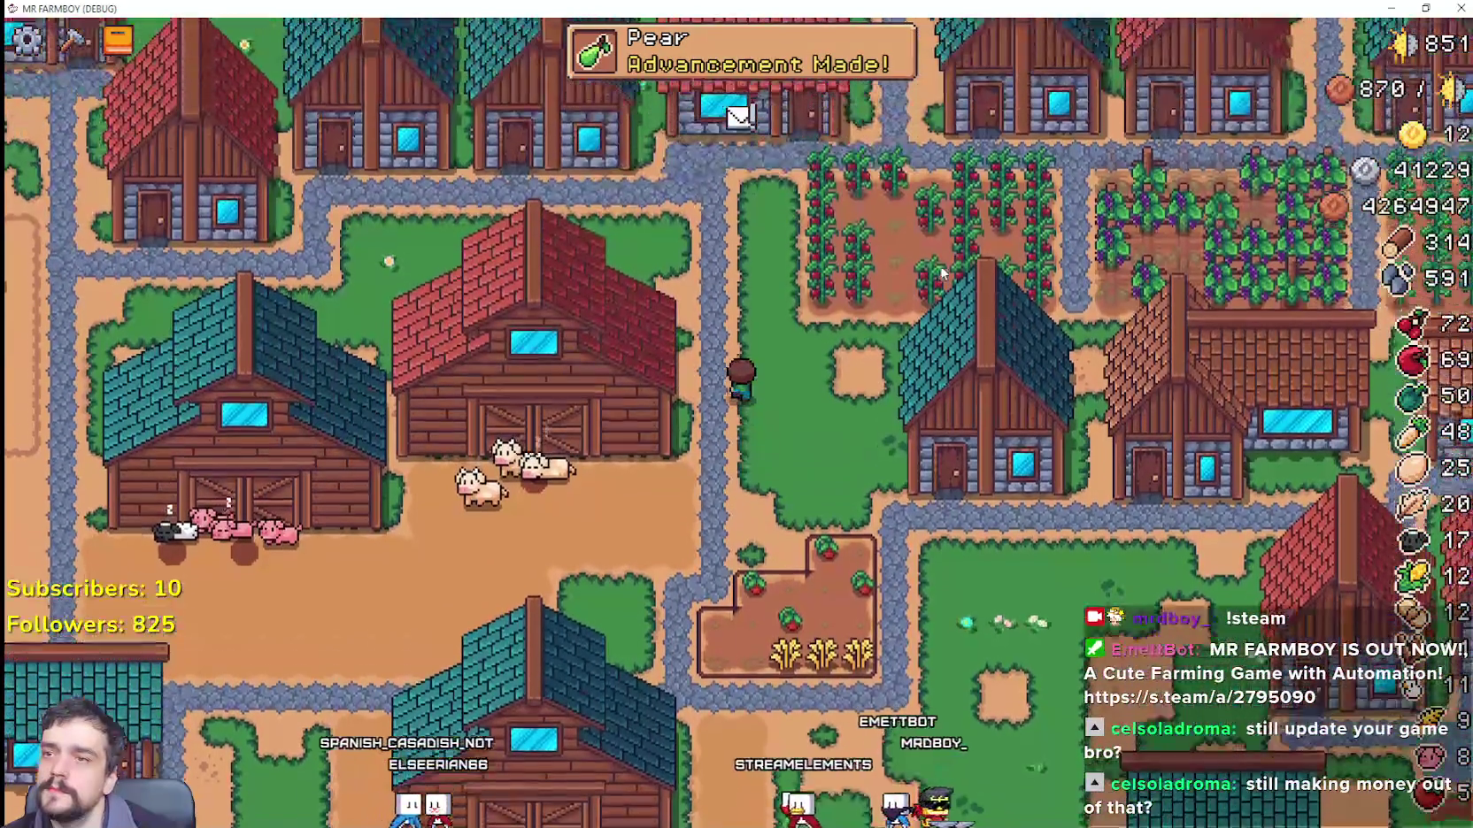
{"action": "key", "text": "w"}
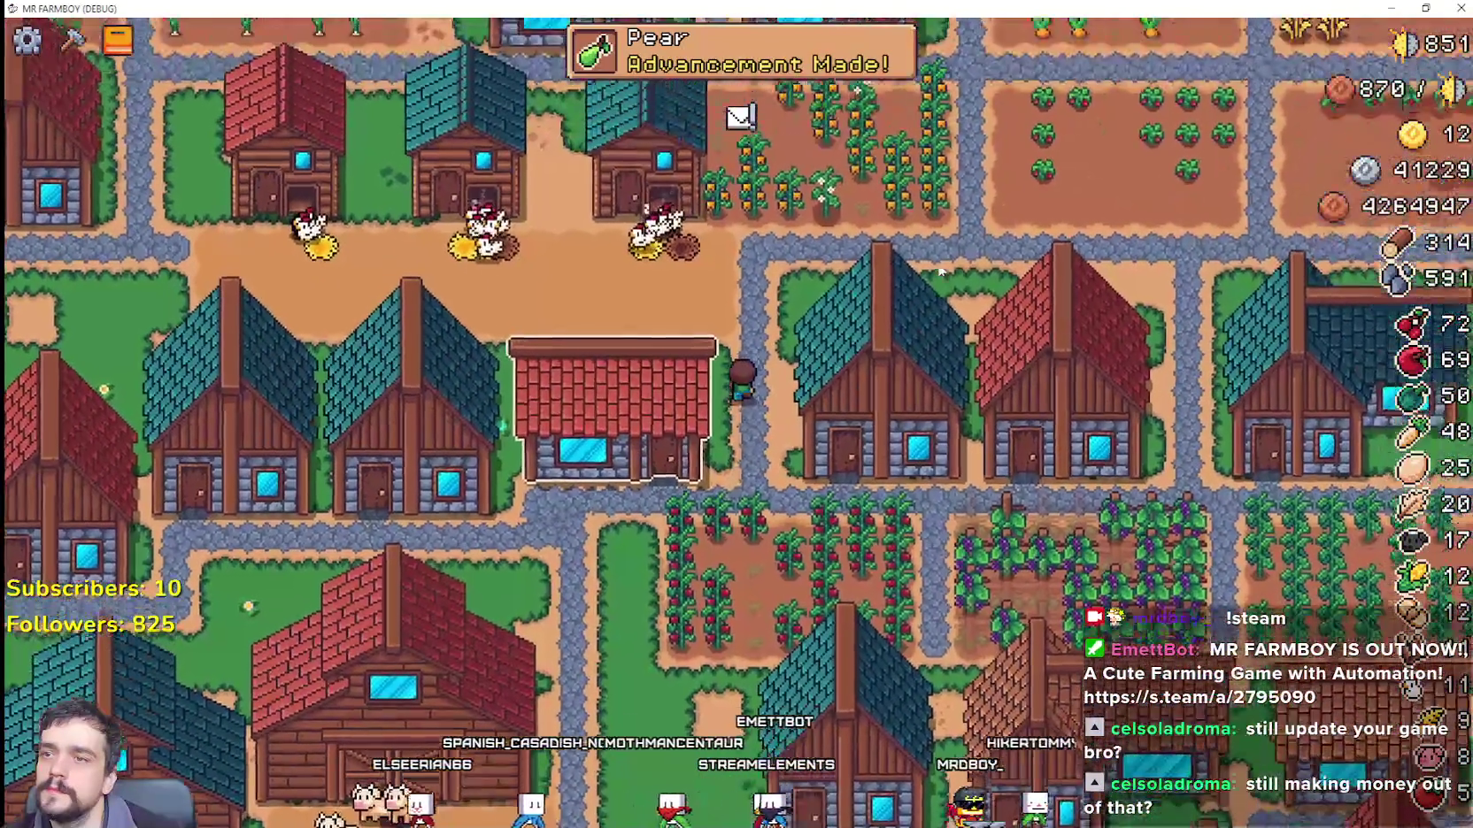
{"action": "key", "text": "a"}
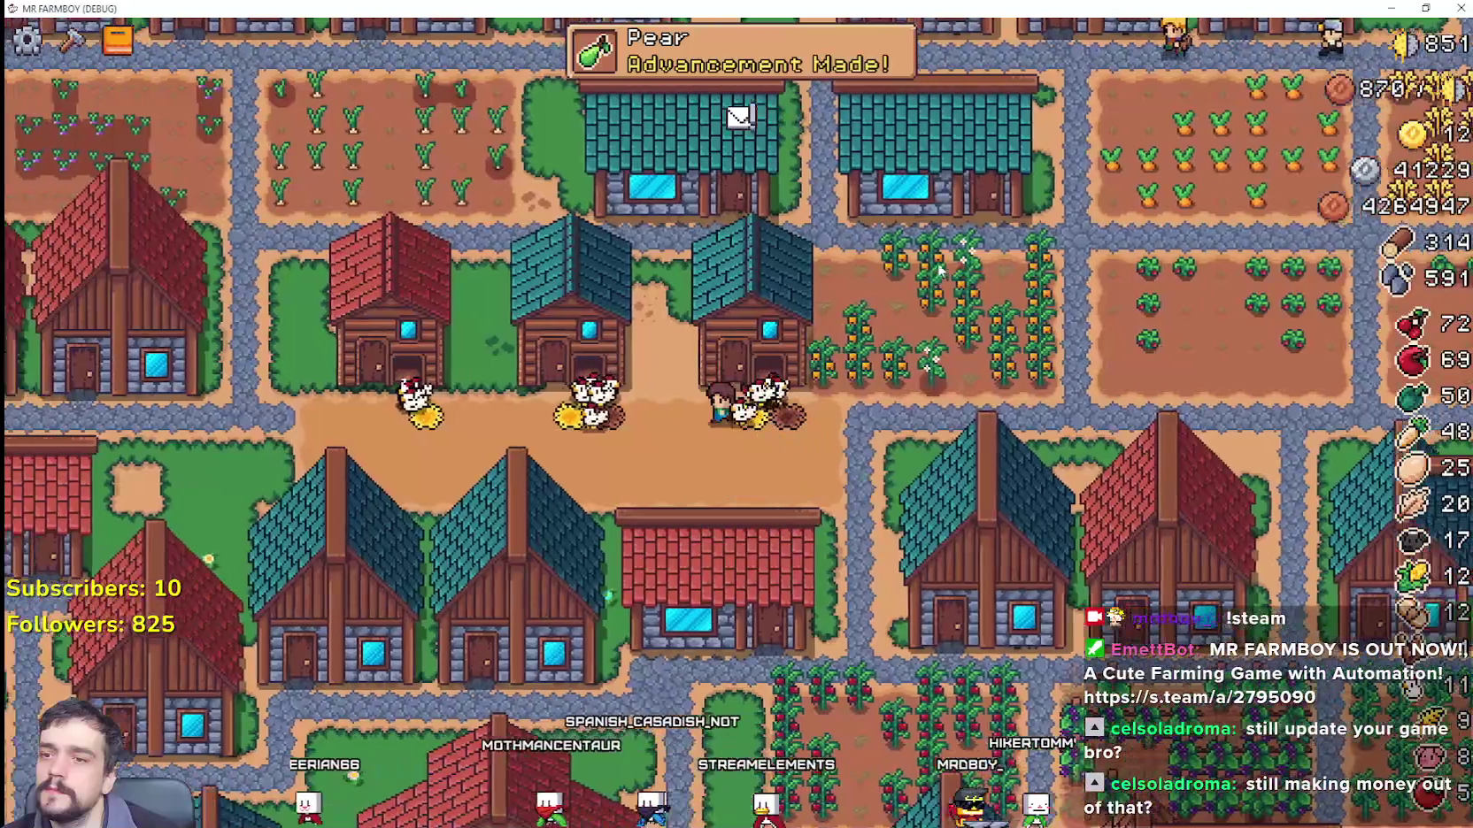
{"action": "scroll", "coordinate": [934, 261], "scroll_direction": "up", "scroll_amount": 3}
{"action": "key", "text": "d"}
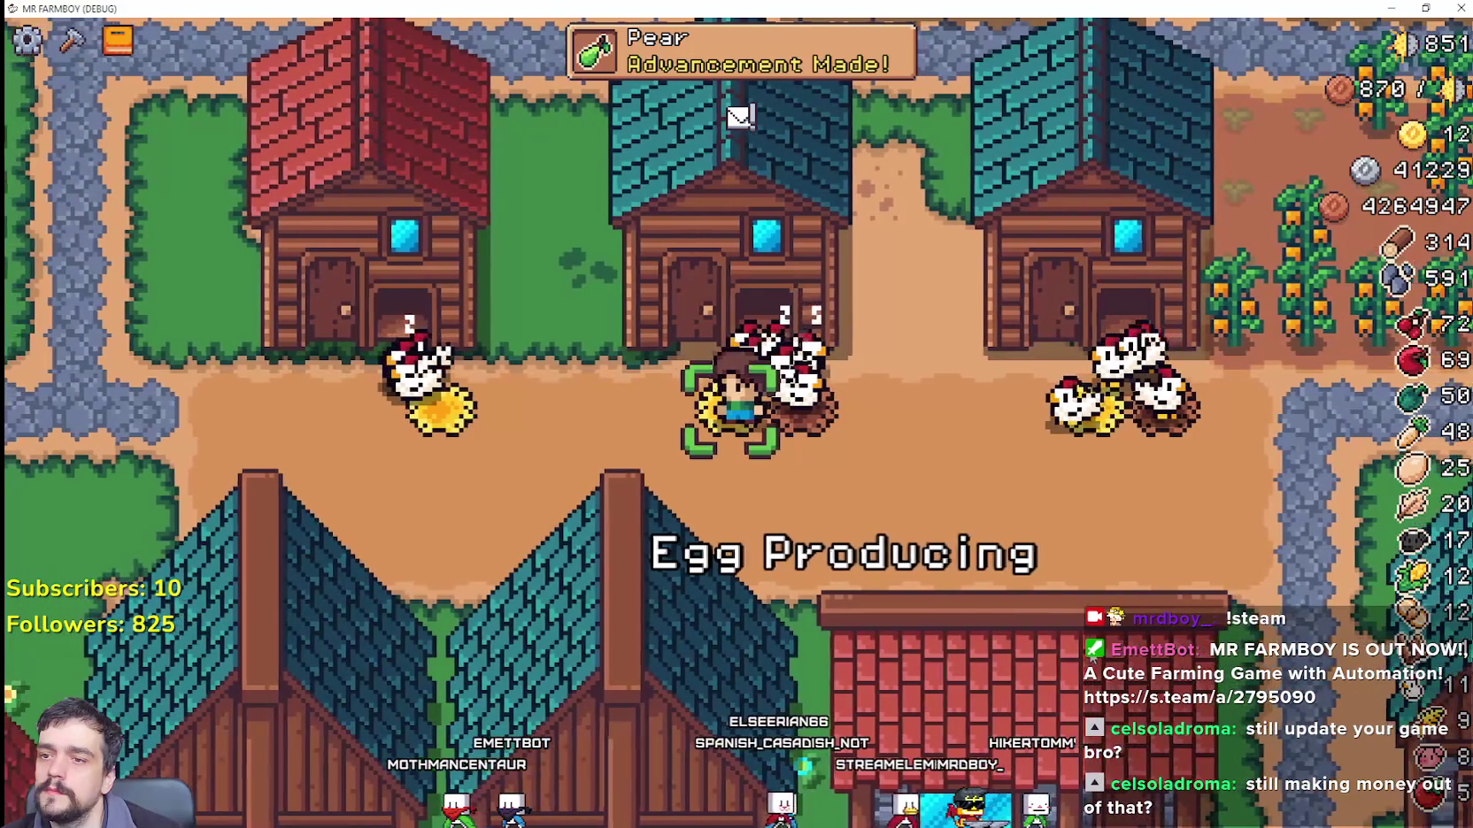
Step: Walk south to the red cow barn and read its tr_crops_milk Producing label
{"action": "key", "text": "d"}
{"action": "key", "text": "s"}
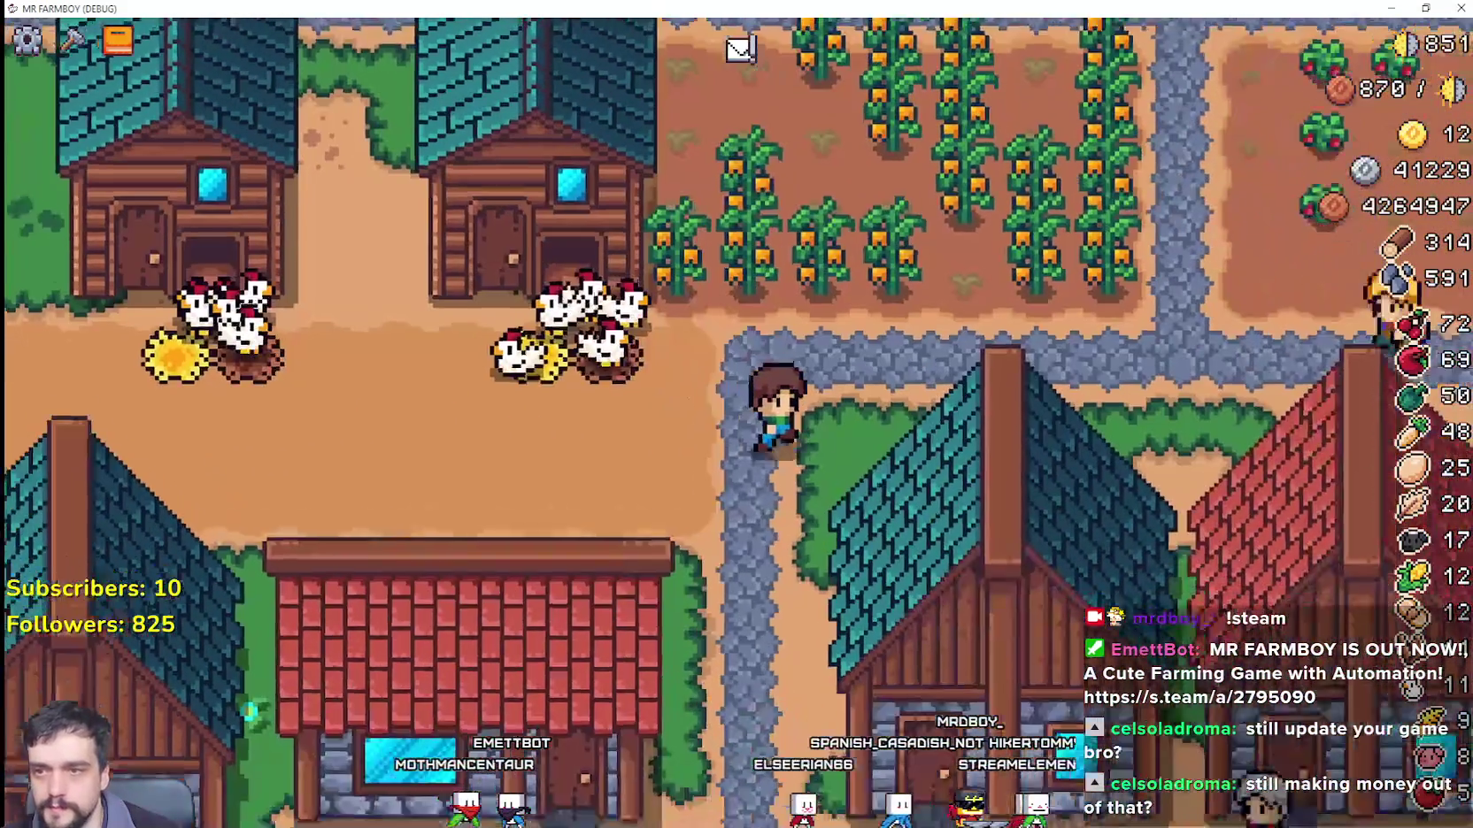
{"action": "key", "text": "s"}
{"action": "key", "text": "a"}
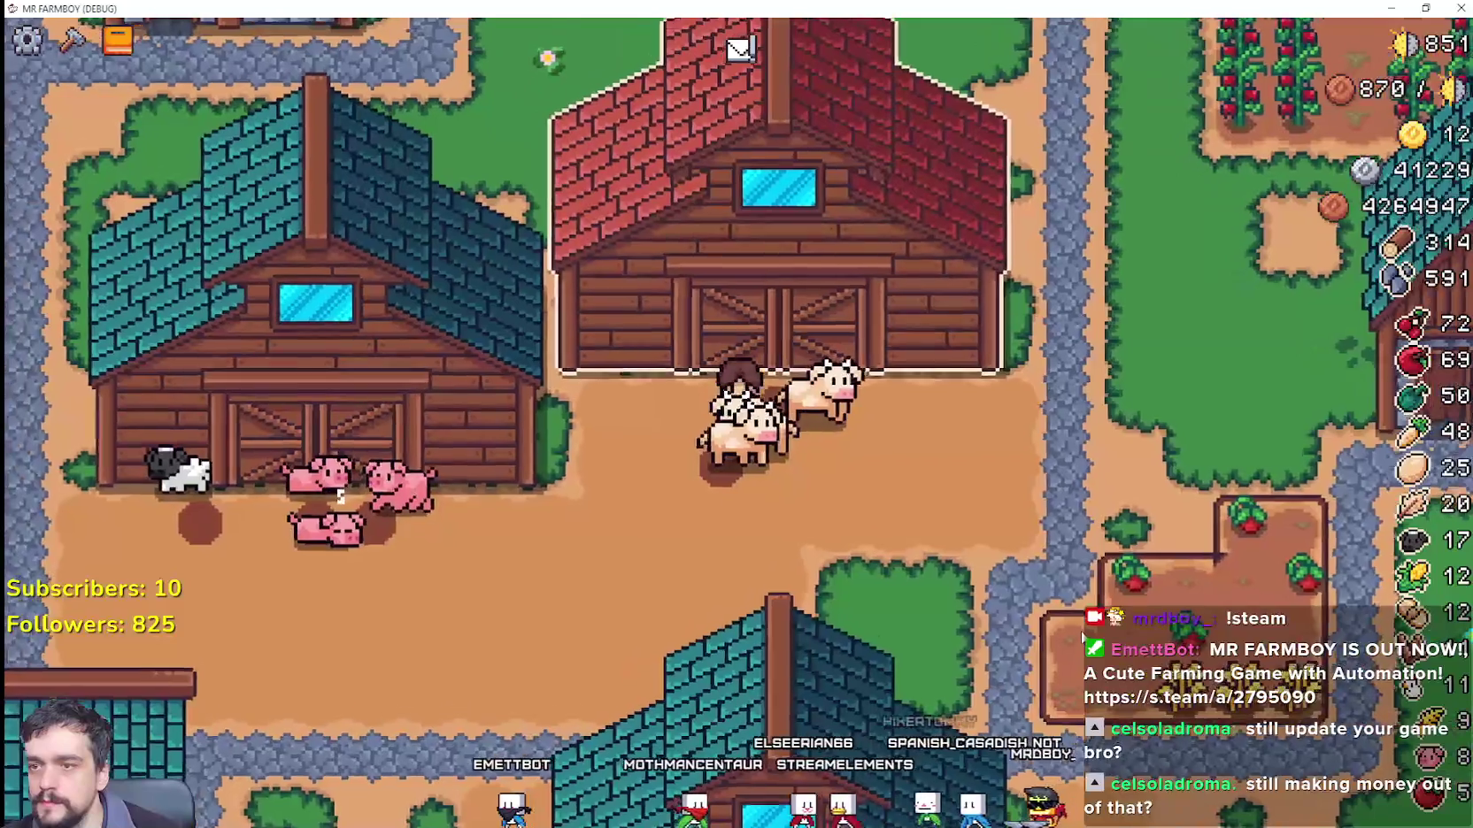
{"action": "key", "text": "a"}
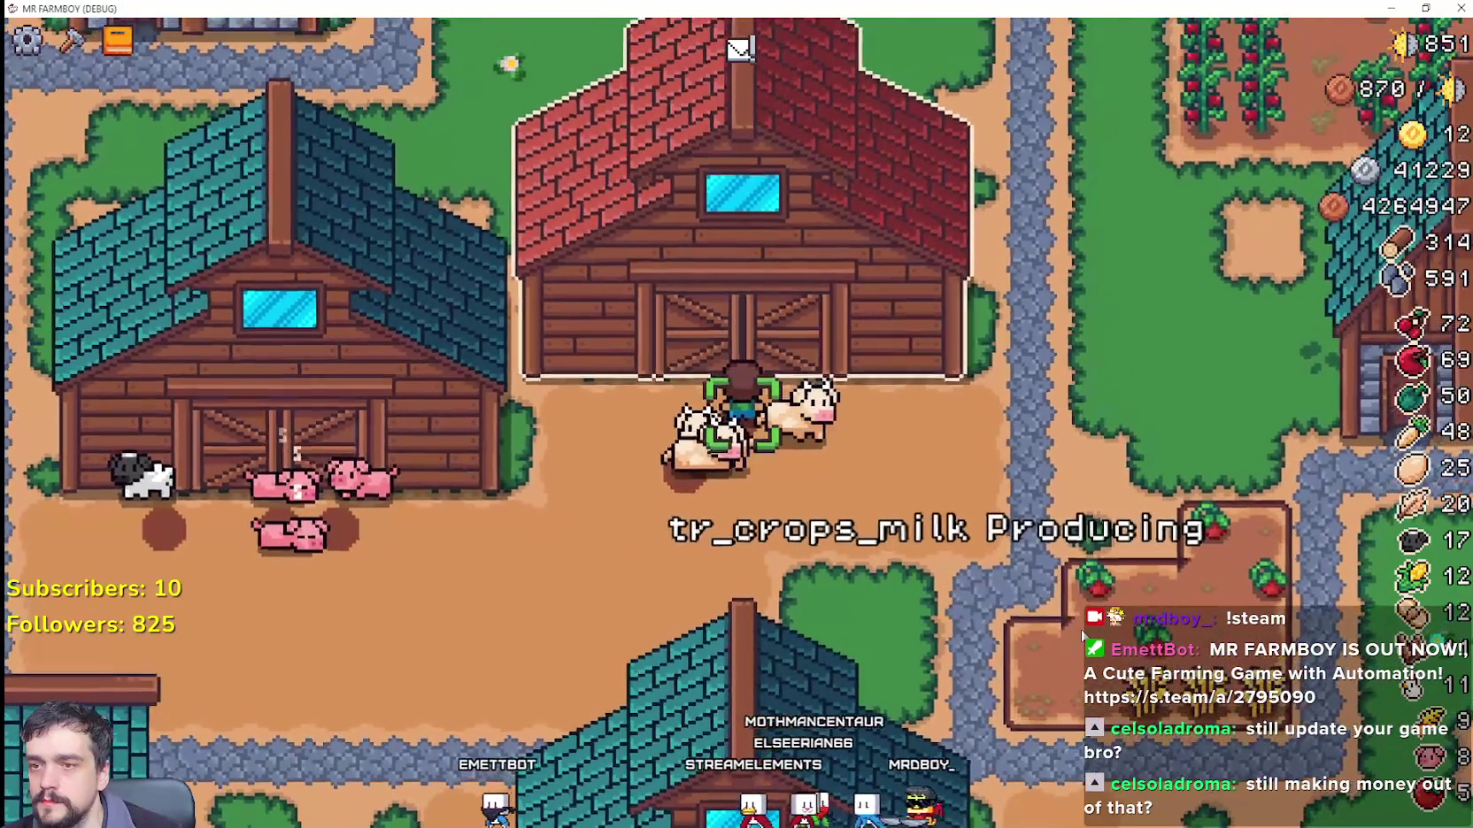
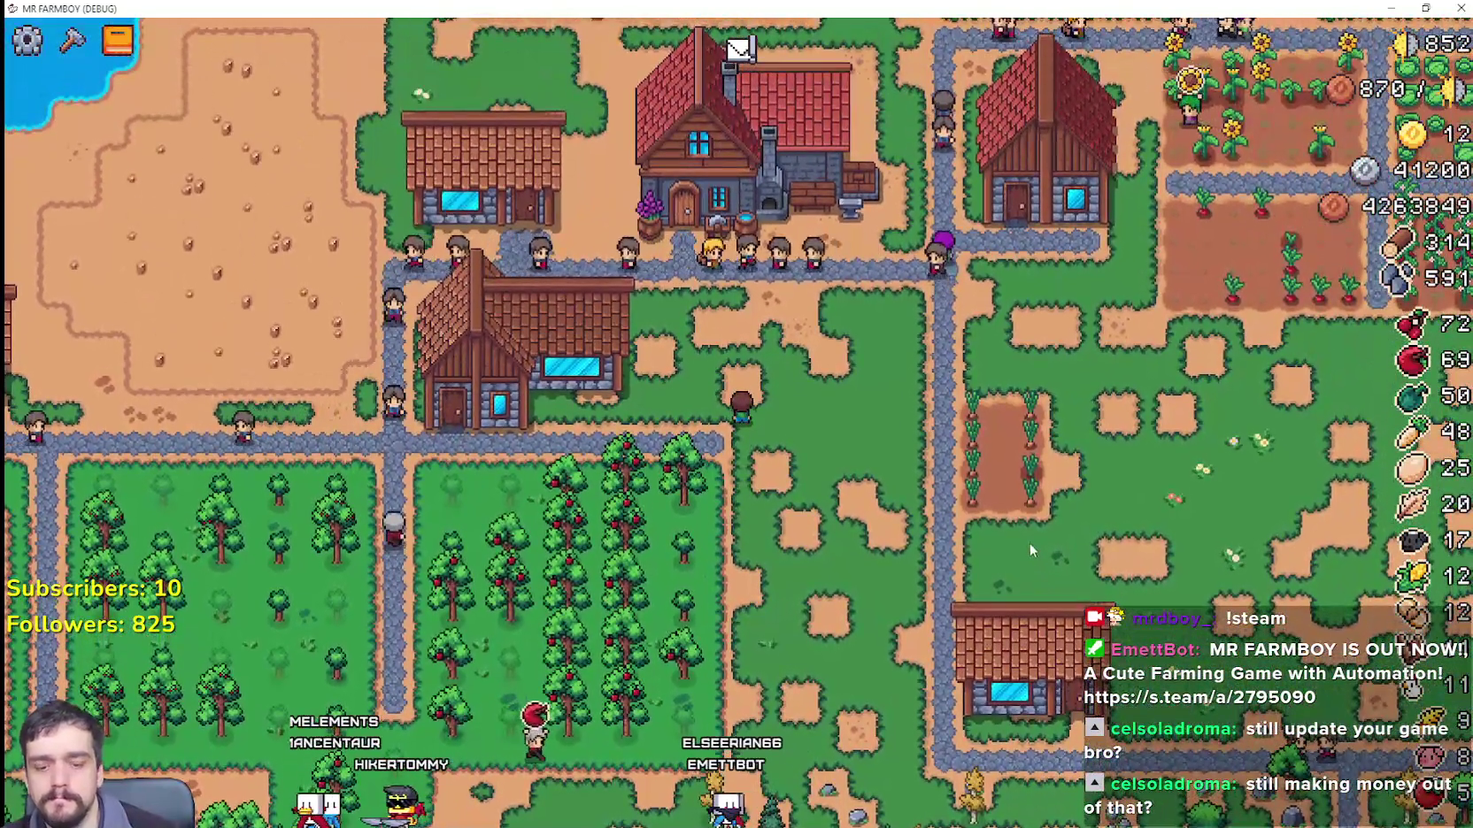
Step: Zoom the map and walk the farmer up past the lakeside house to the pig barn
{"action": "scroll", "coordinate": [1030, 545], "scroll_direction": "down", "scroll_amount": 5}
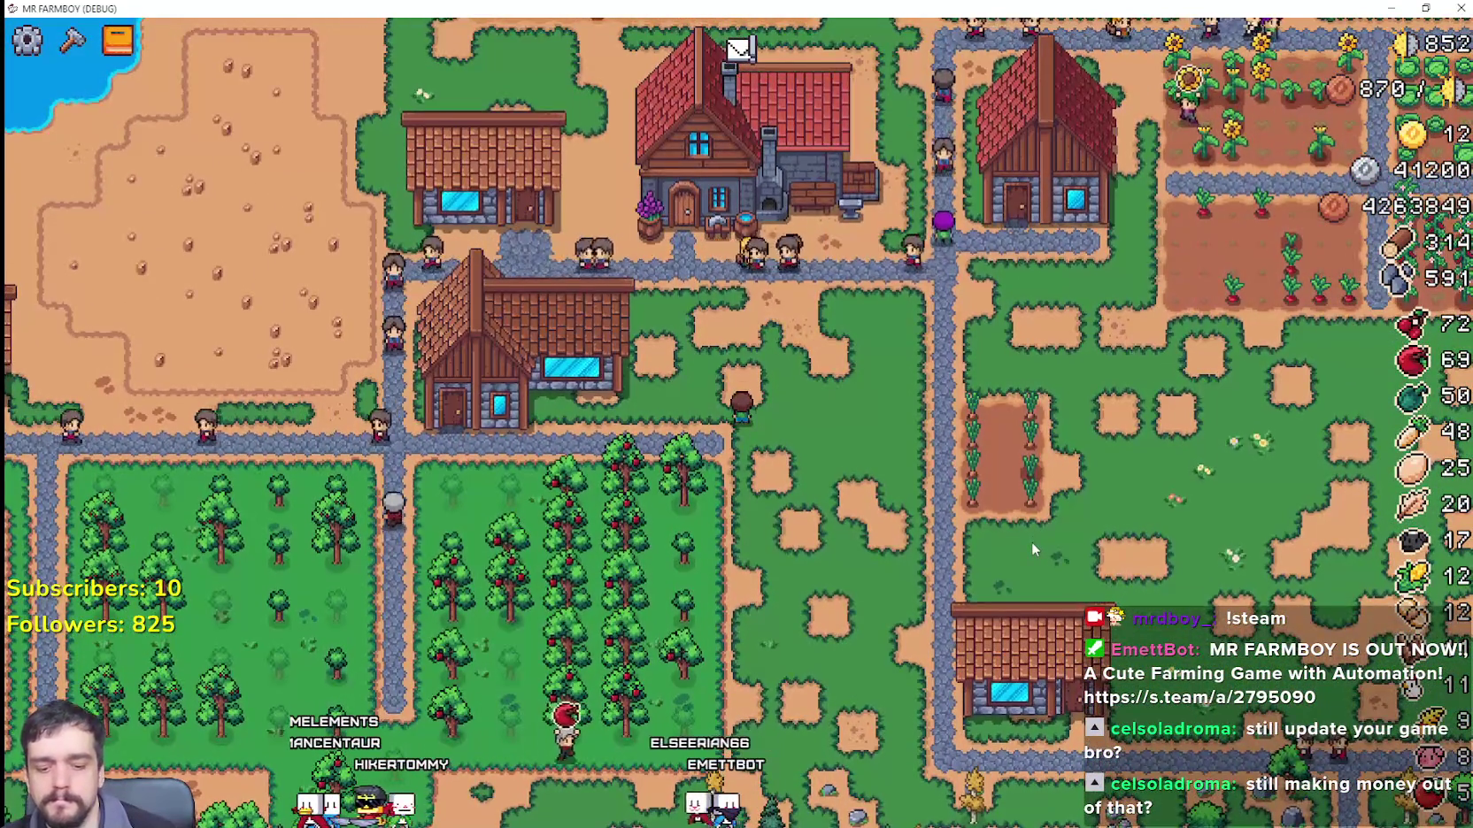
{"action": "scroll", "coordinate": [1032, 548], "scroll_direction": "down", "scroll_amount": 1}
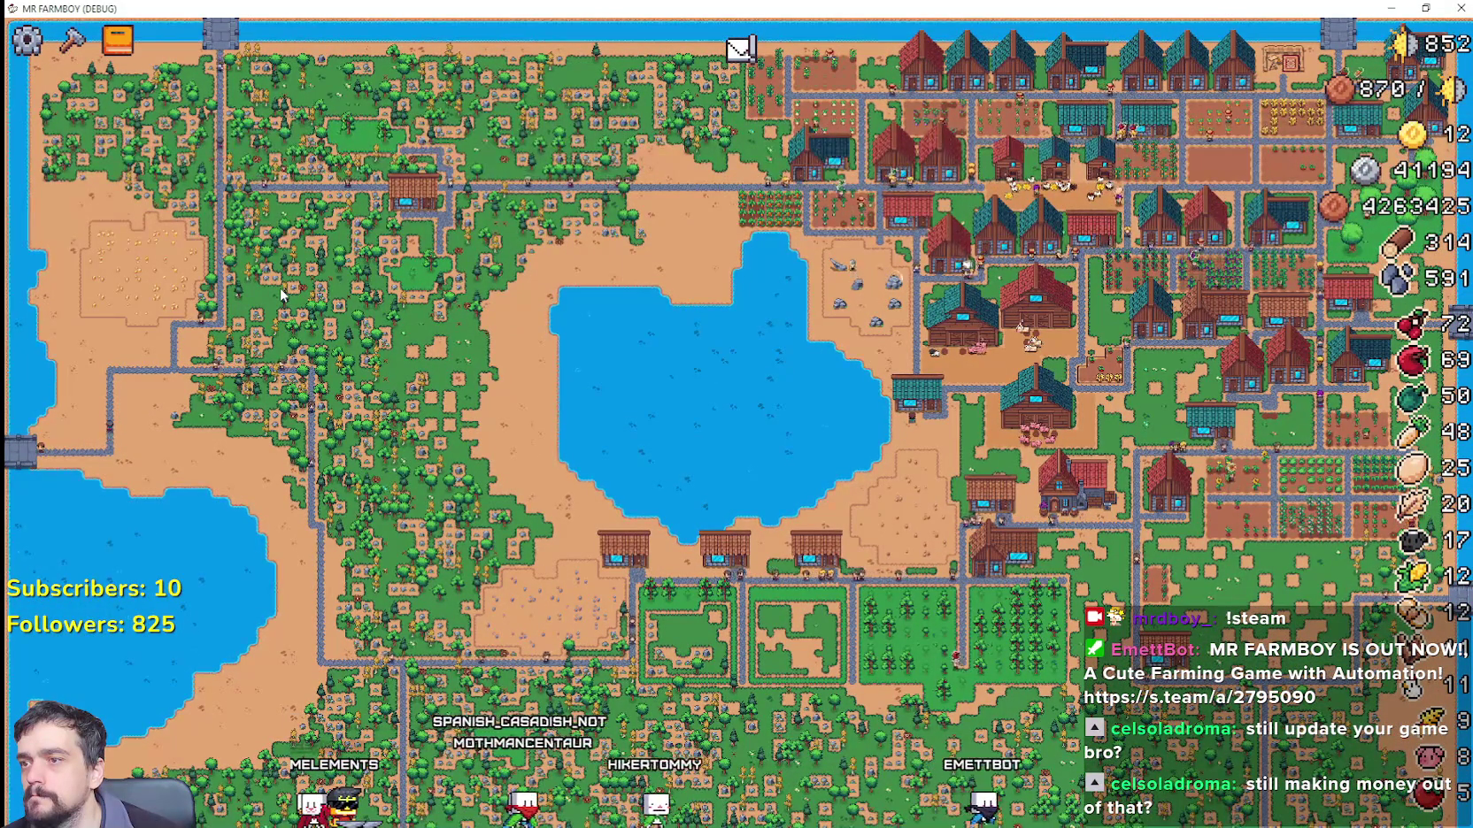
{"action": "scroll", "coordinate": [936, 499], "scroll_direction": "up", "scroll_amount": 5}
{"action": "key", "text": "w"}
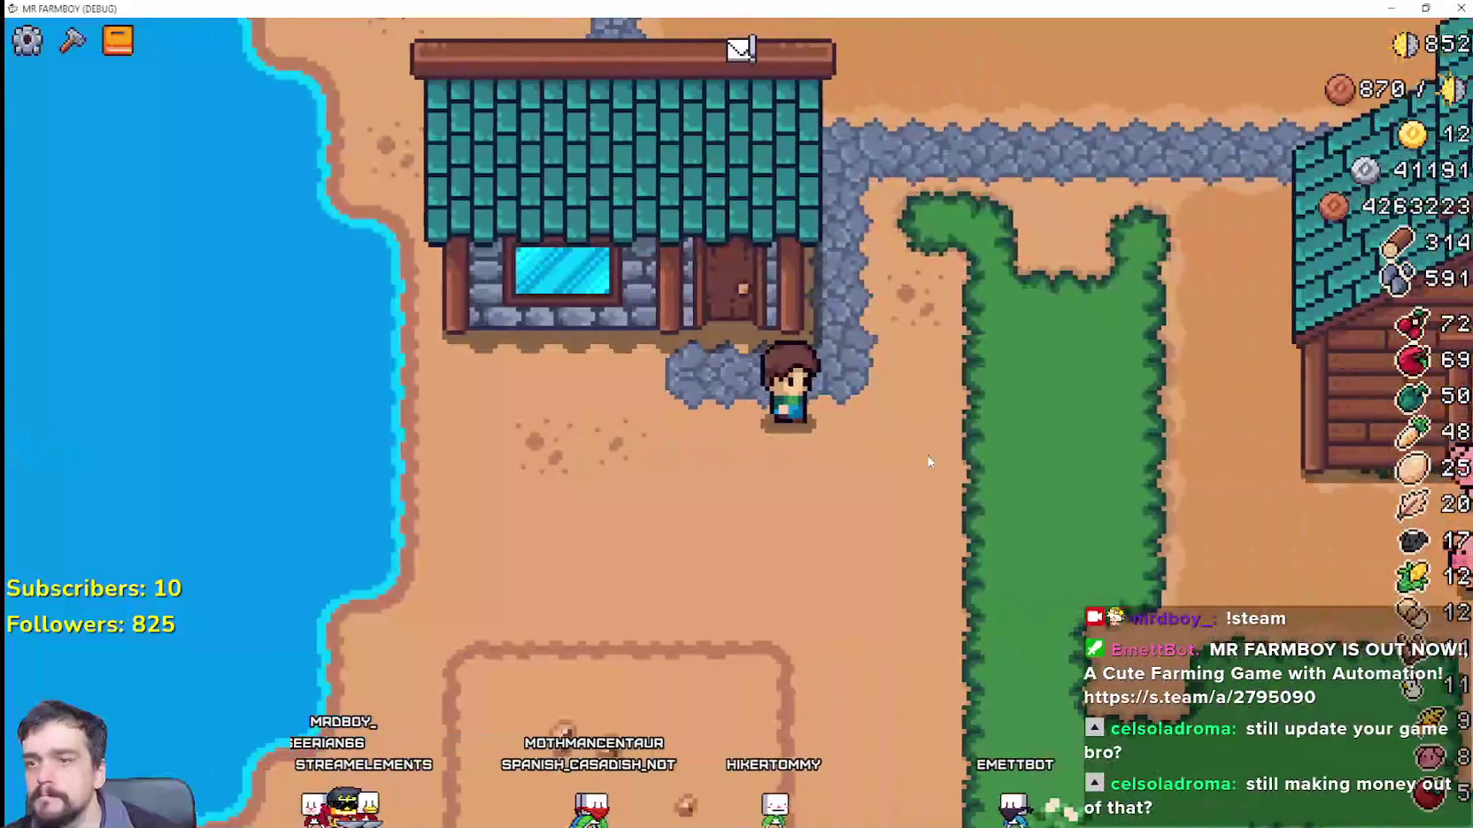
{"action": "key", "text": "w"}
Step: Walk the farmer over to the cow barn, then return to the Godot editor
{"action": "scroll", "coordinate": [926, 455], "scroll_direction": "up", "scroll_amount": 2}
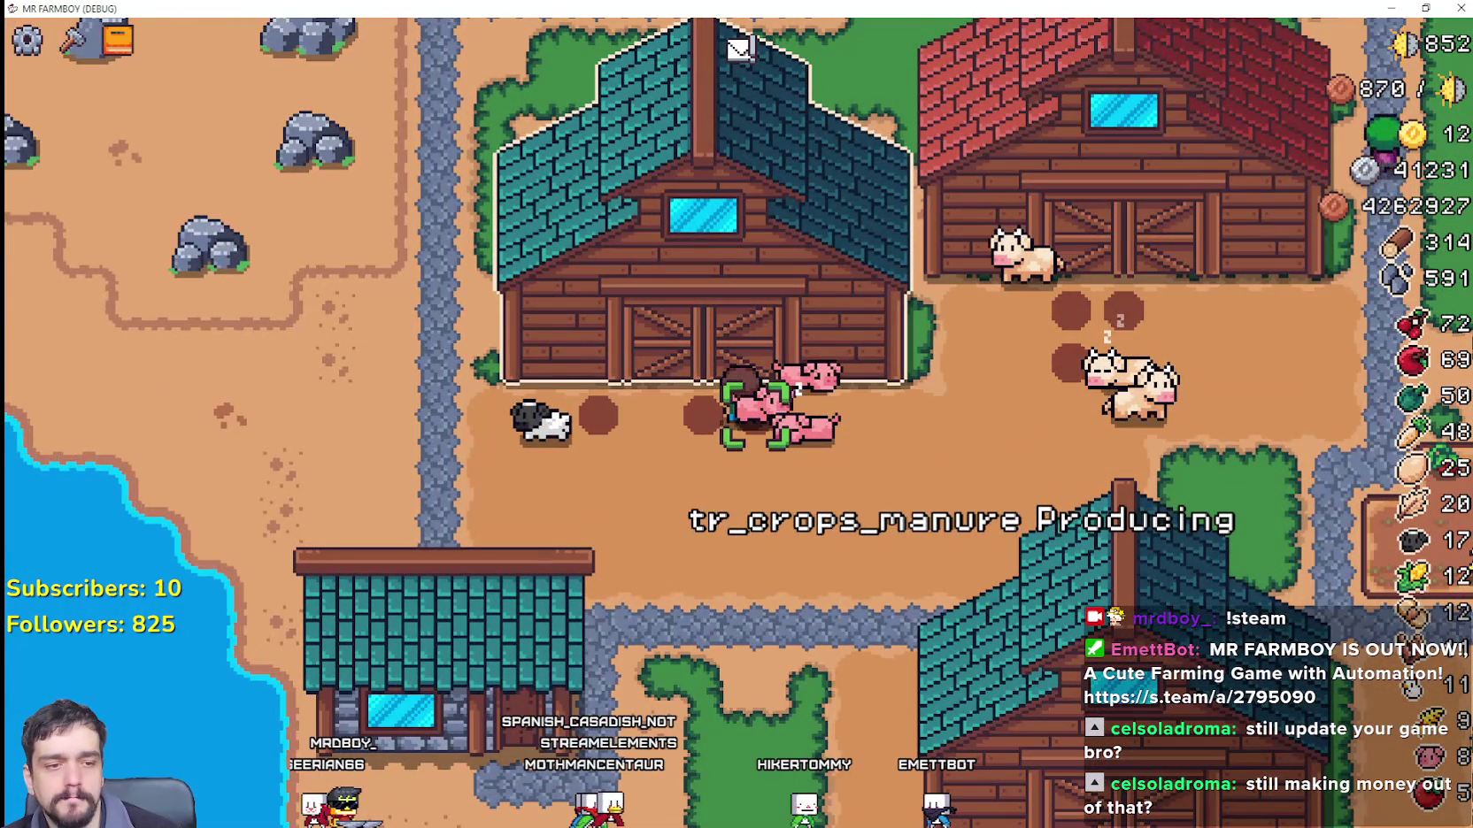
{"action": "key", "text": "d"}
{"action": "key", "text": "w"}
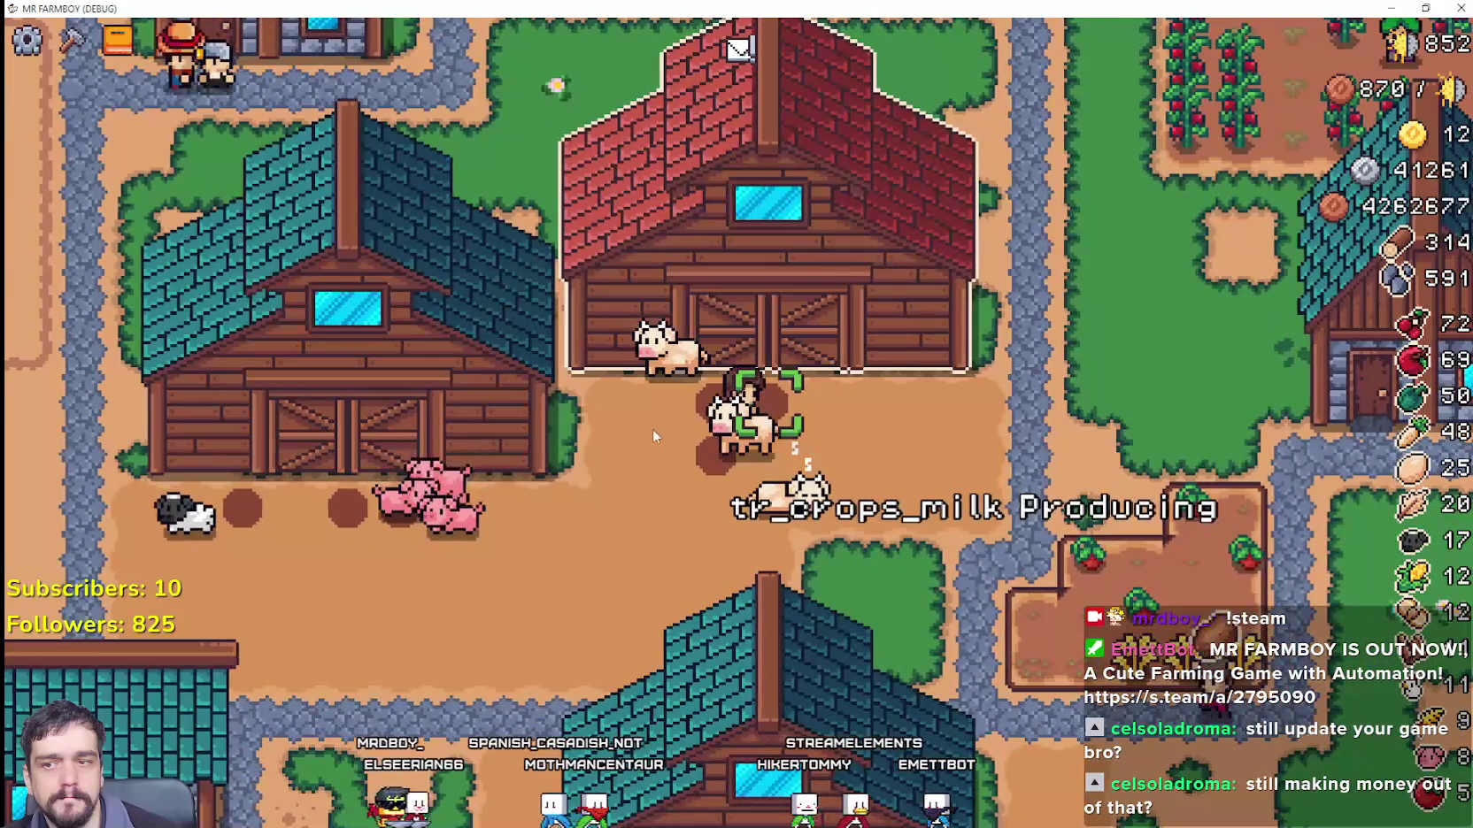
{"action": "key", "text": "alt+Tab"}
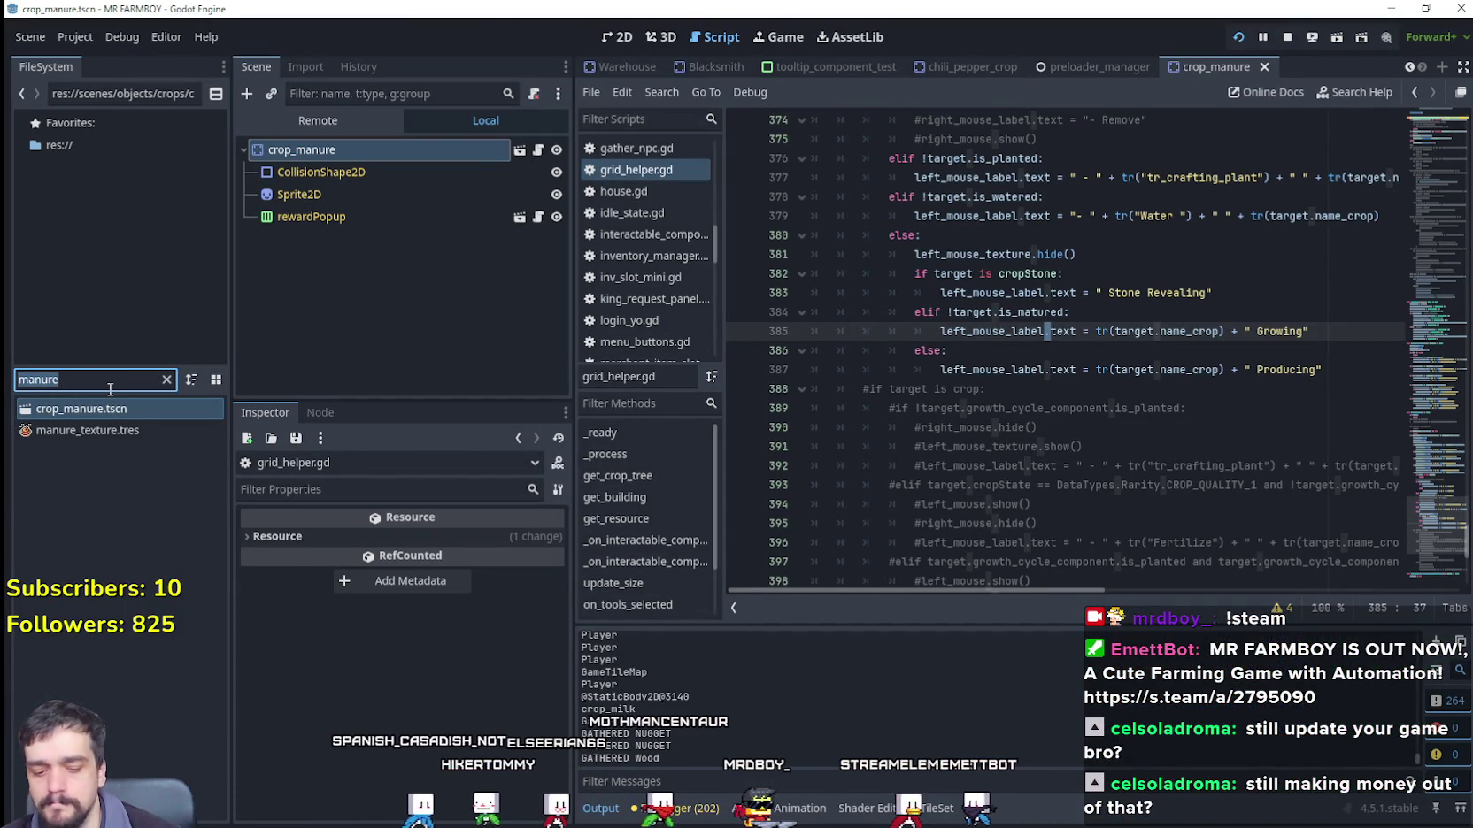
Step: Filter the FileSystem for 'milk' and open crop_milk.tscn with its root node selected
{"action": "type", "text": "milk"}
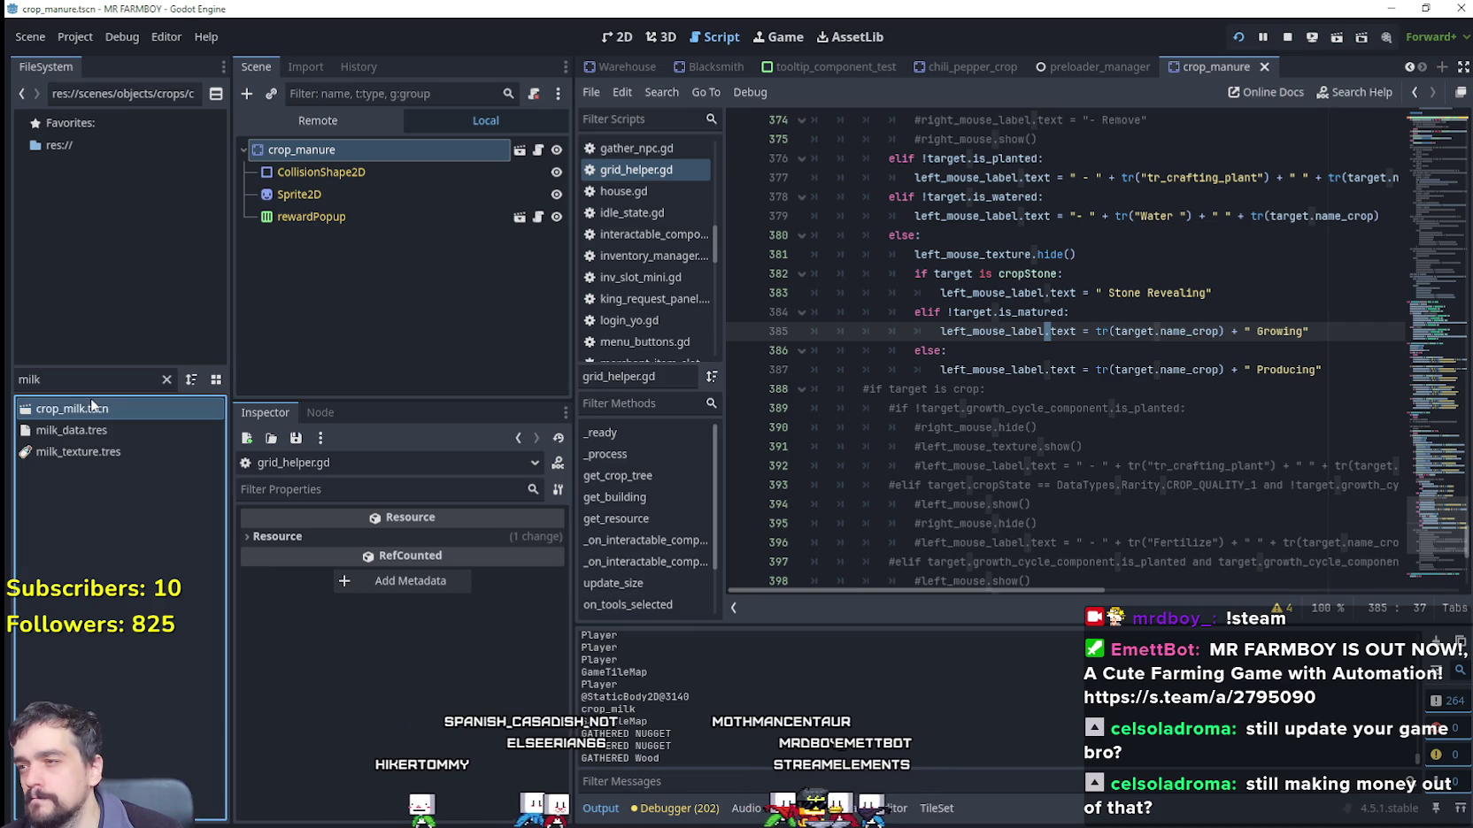
{"action": "double_click", "coordinate": [114, 408]}
{"action": "left_click", "coordinate": [364, 148]}
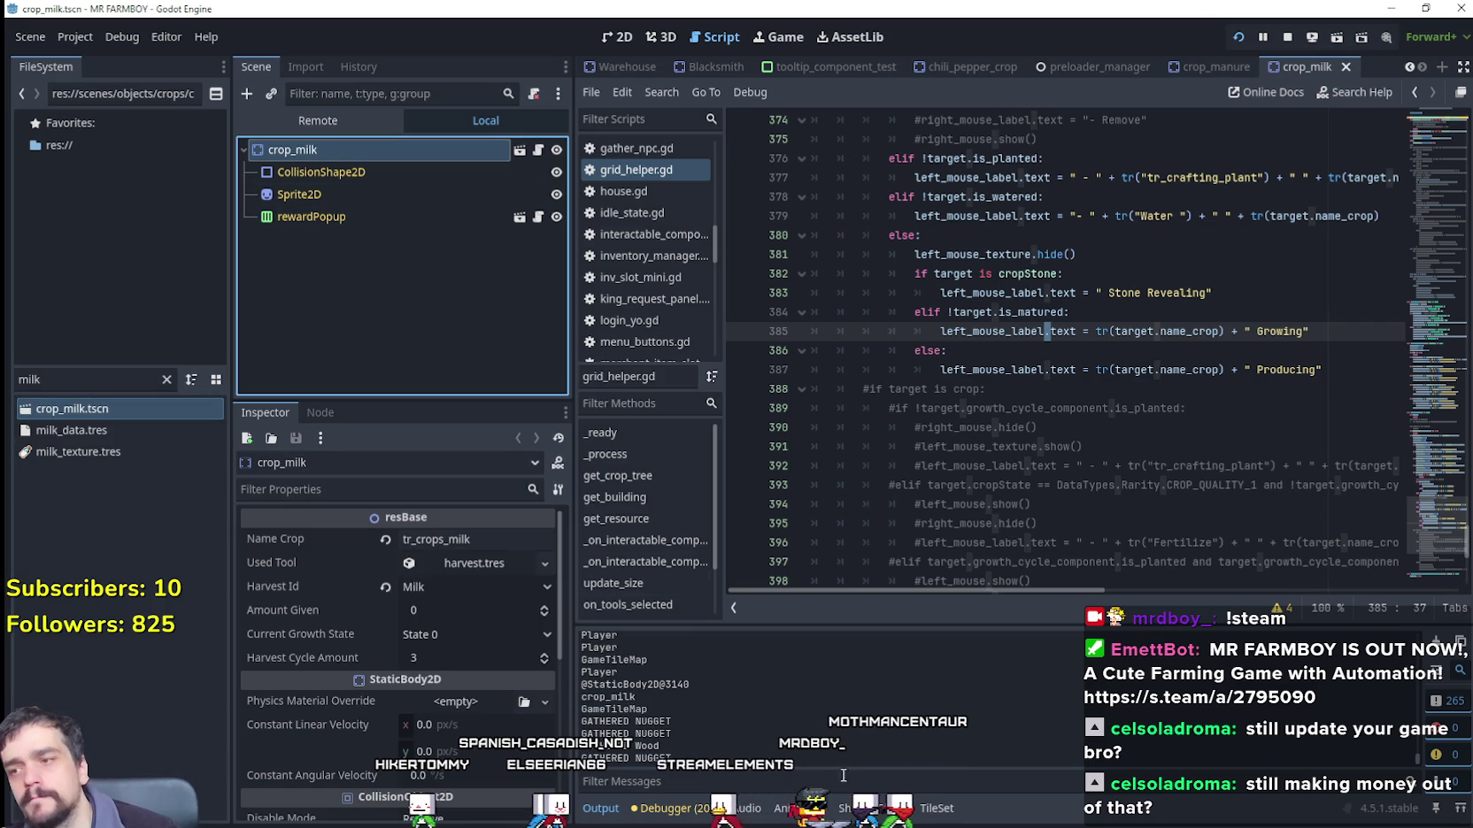
Step: Check the Name Crop key and set a breakpoint on grid_helper.gd line 387
{"action": "left_click", "coordinate": [475, 542]}
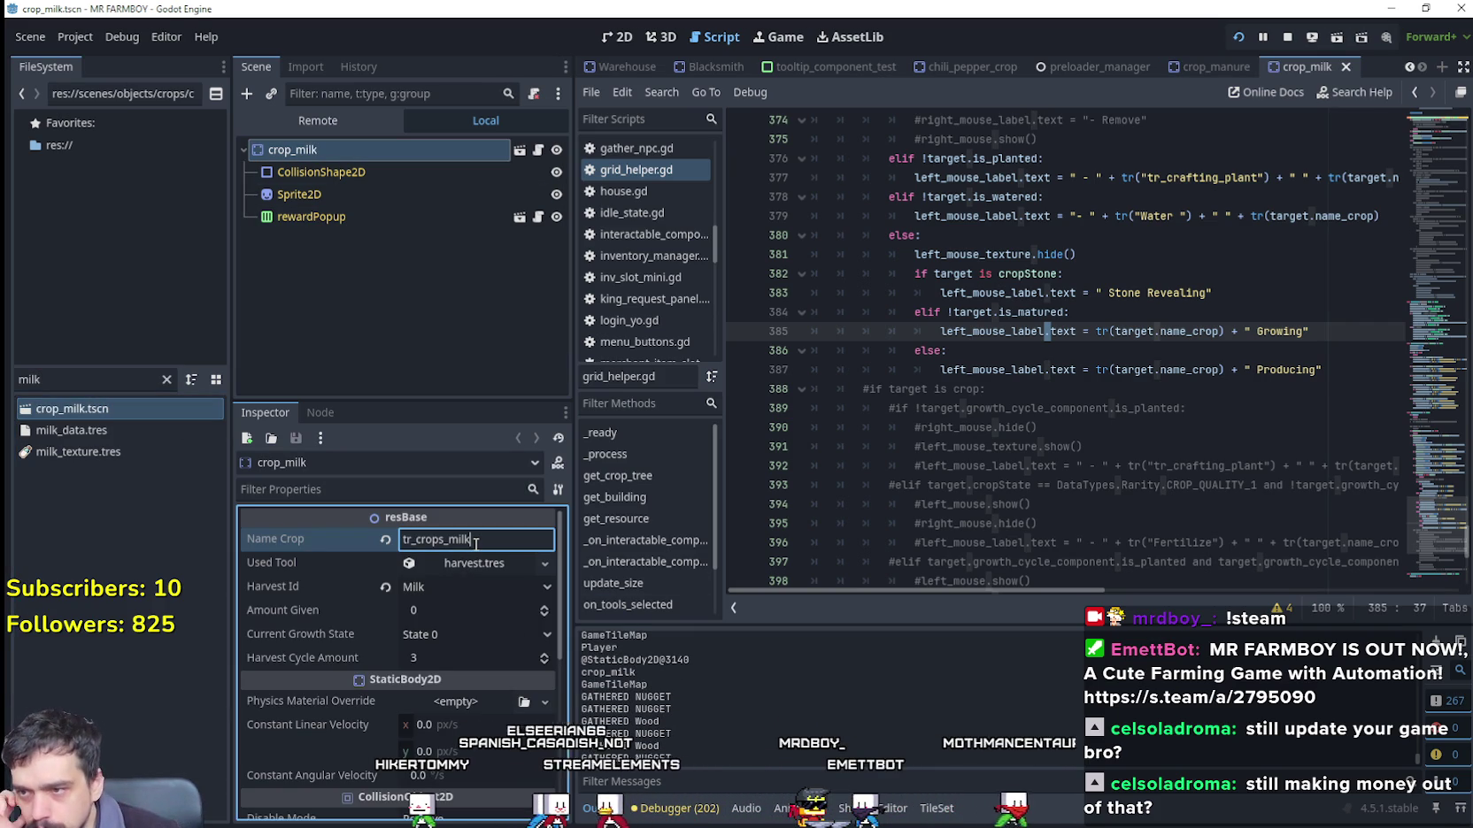
{"action": "double_click", "coordinate": [1211, 372]}
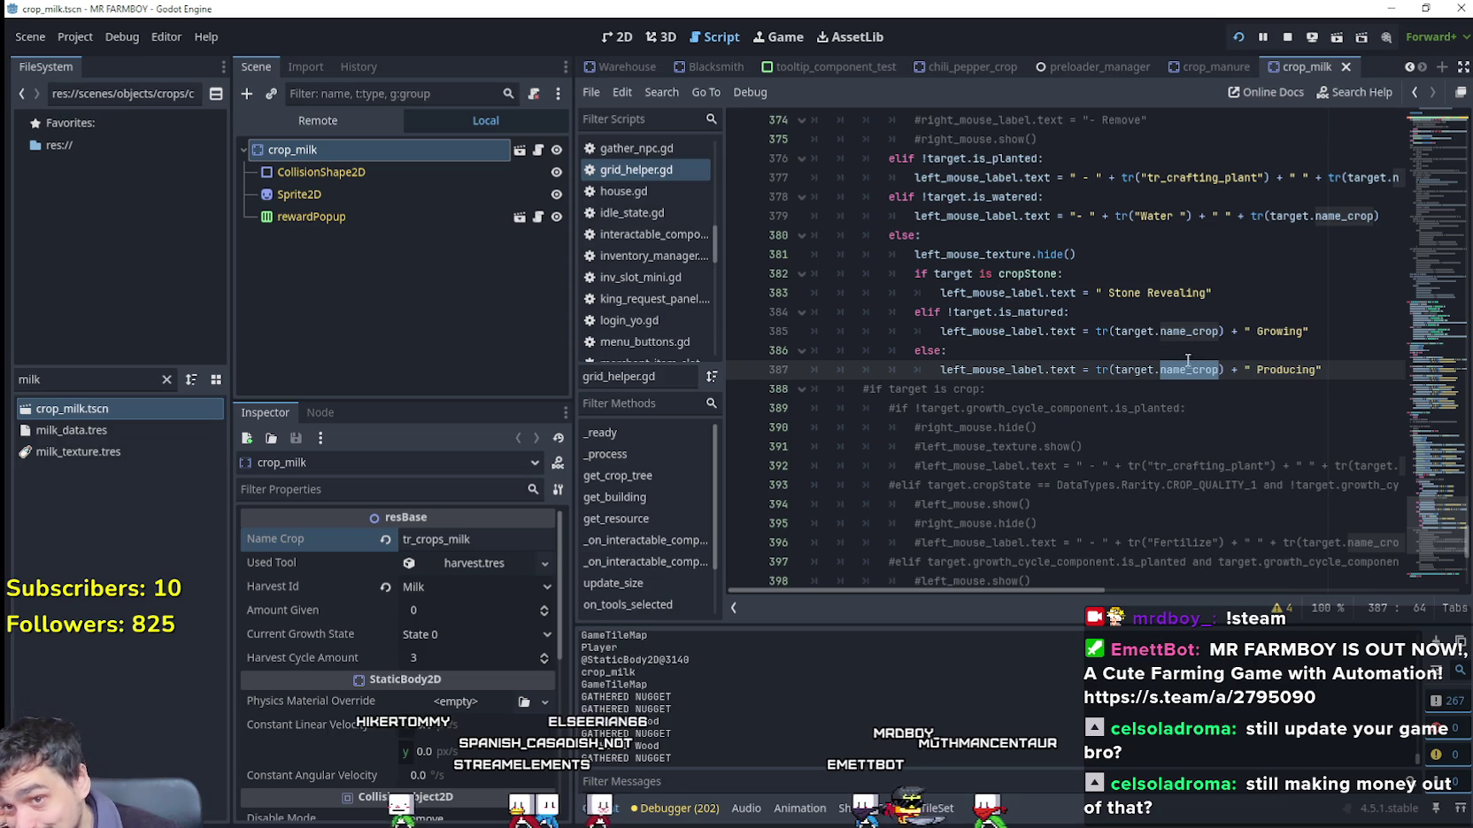
{"action": "left_click", "coordinate": [750, 365]}
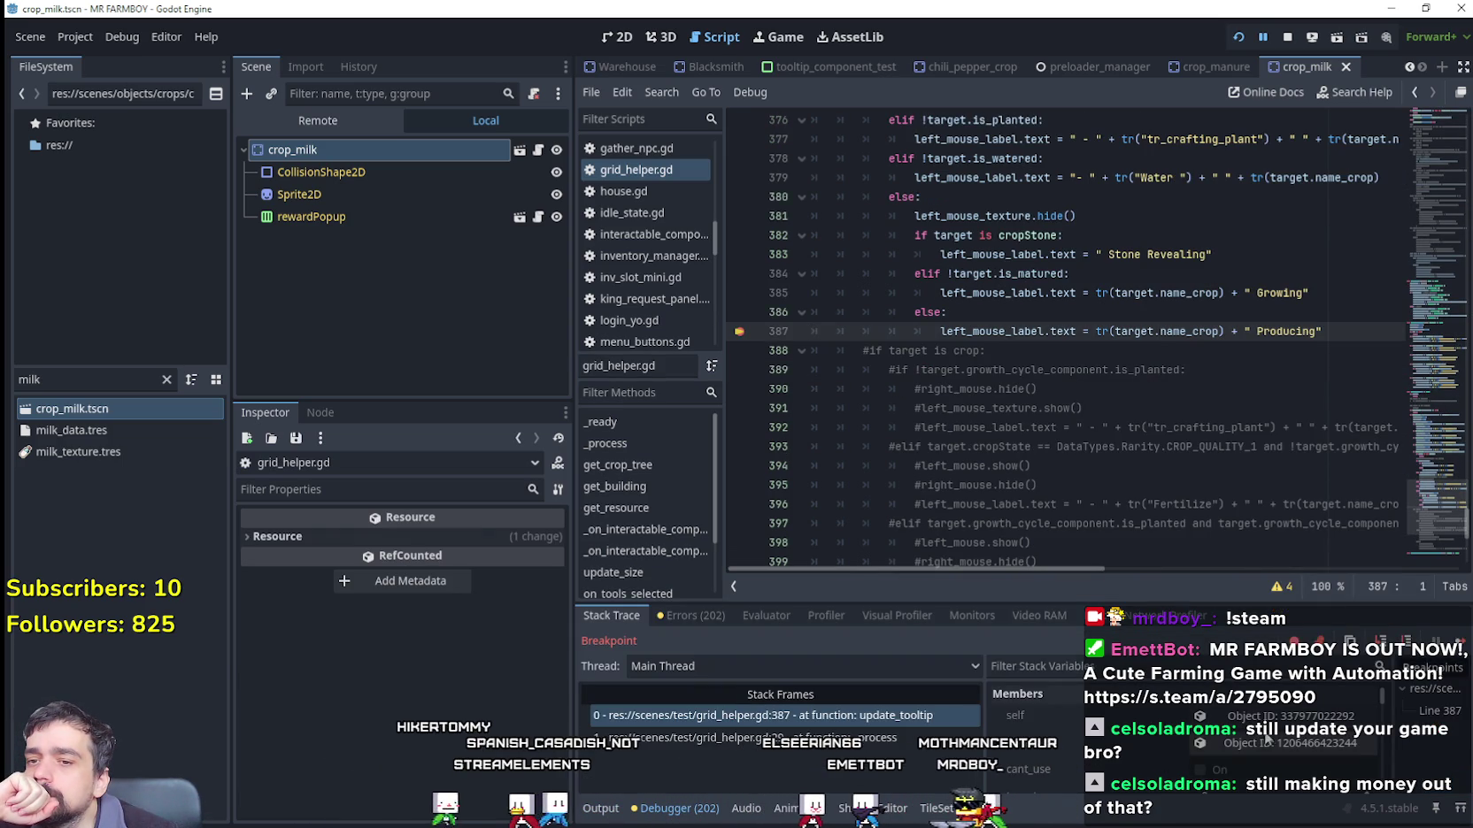
Step: Inspect the paused target's live Name Crop property and review the update_tooltip code around line 387
{"action": "left_click", "coordinate": [1284, 743]}
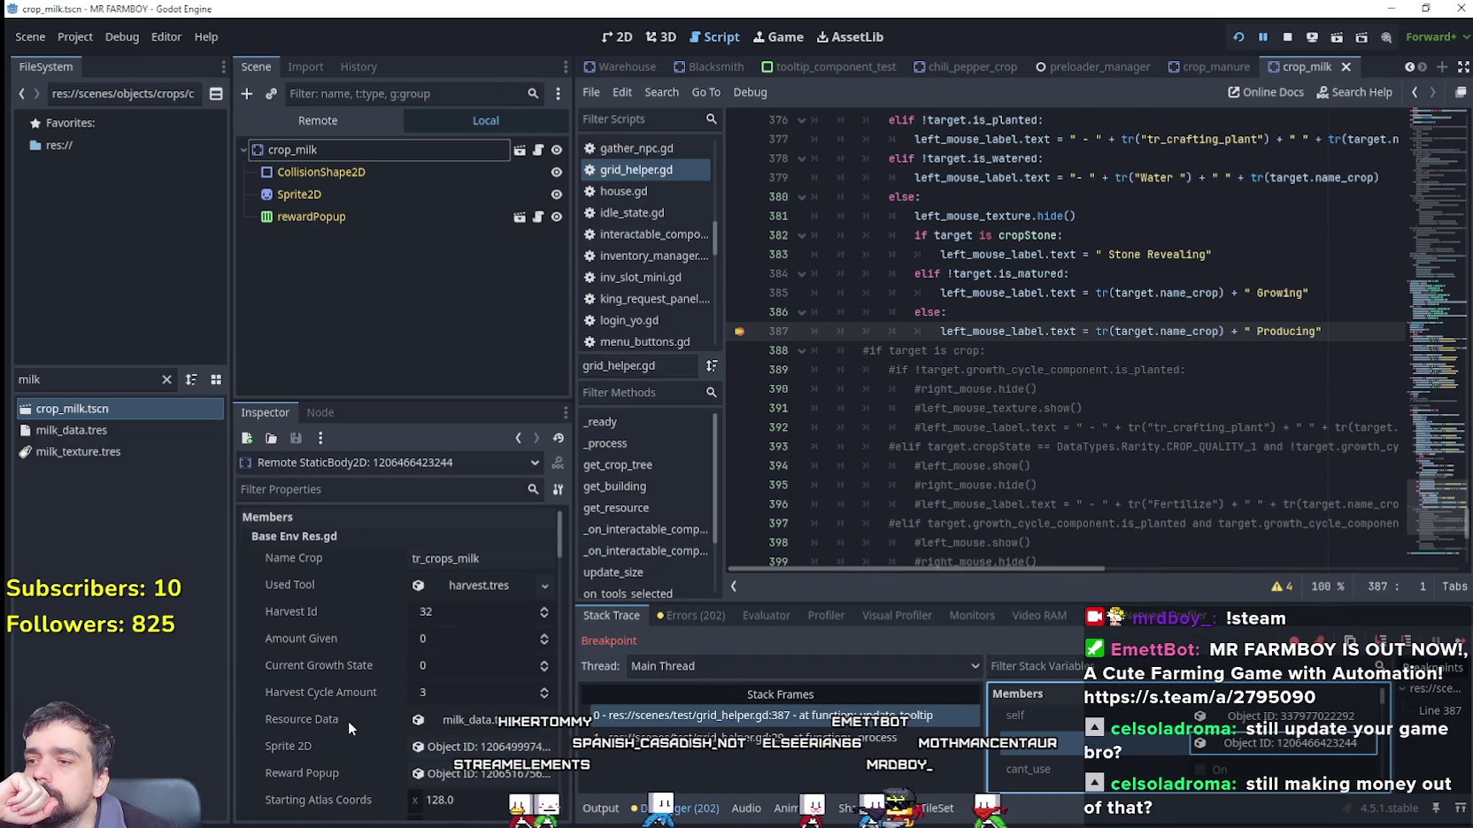
{"action": "left_click", "coordinate": [450, 559]}
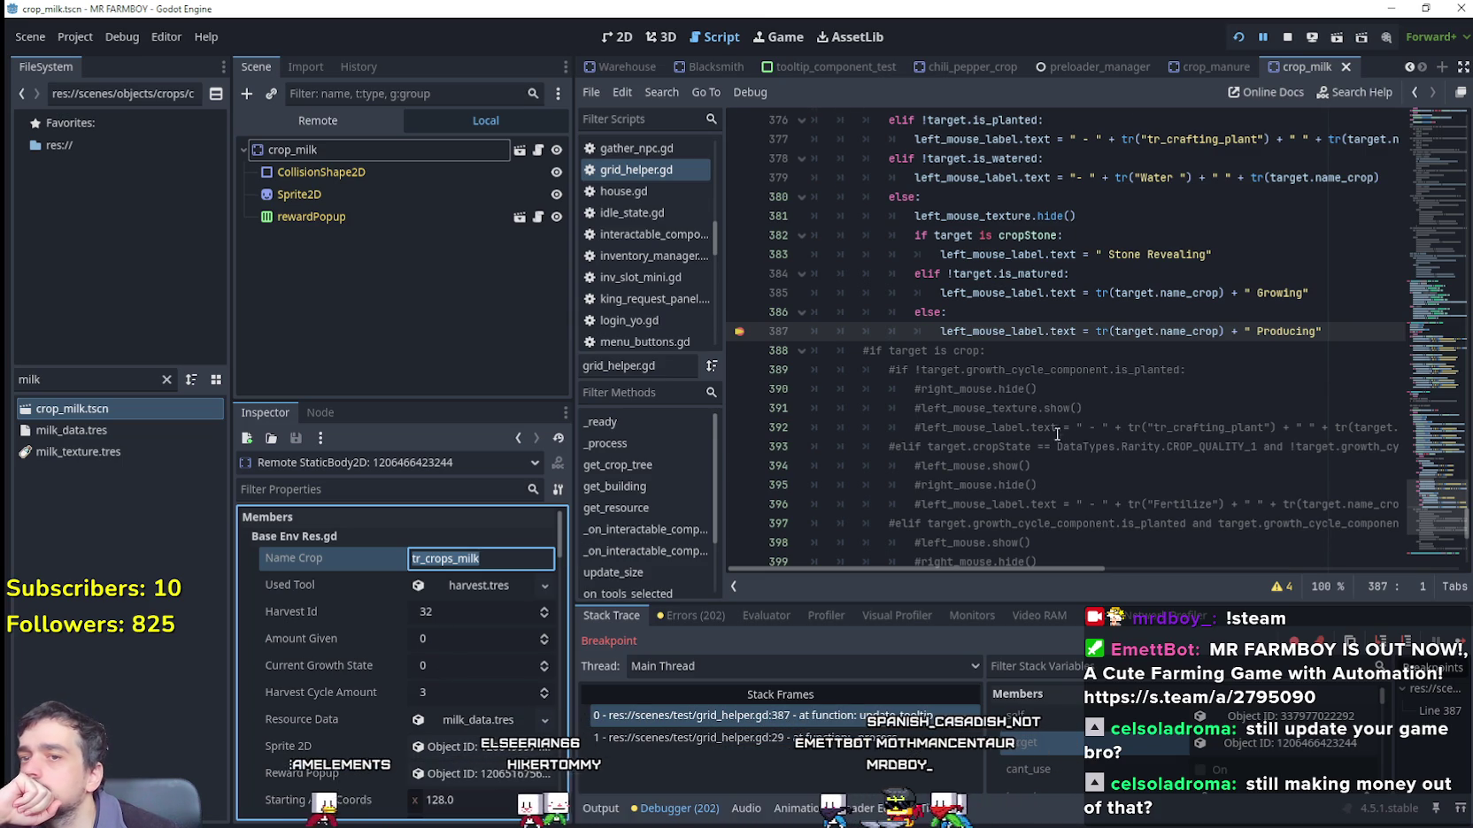
{"action": "scroll", "coordinate": [1322, 467], "scroll_direction": "up", "scroll_amount": 1}
{"action": "scroll", "coordinate": [1321, 467], "scroll_direction": "up", "scroll_amount": 2}
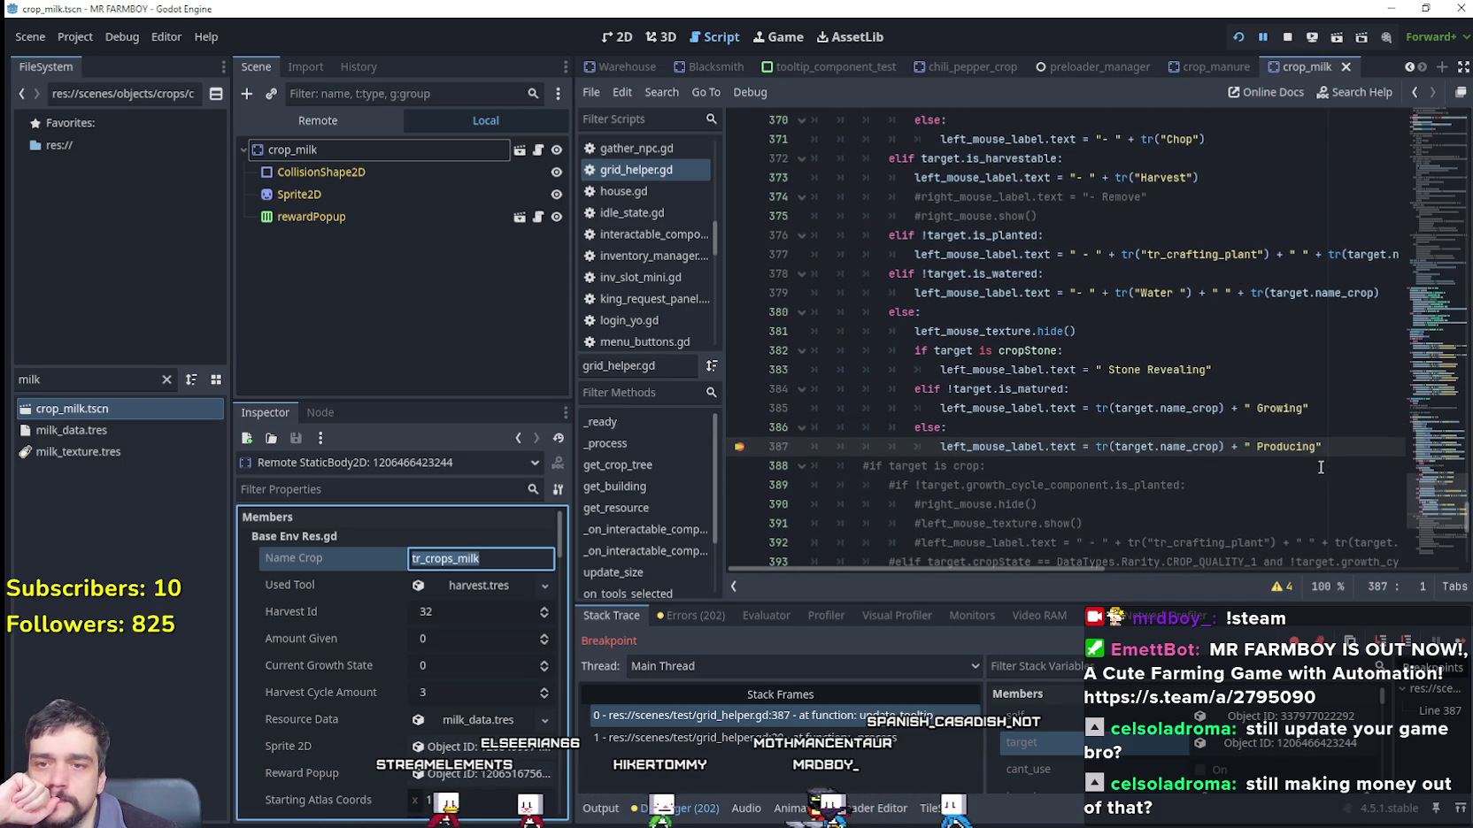
{"action": "left_click_drag", "start_coordinate": [1438, 509], "coordinate": [1440, 494]}
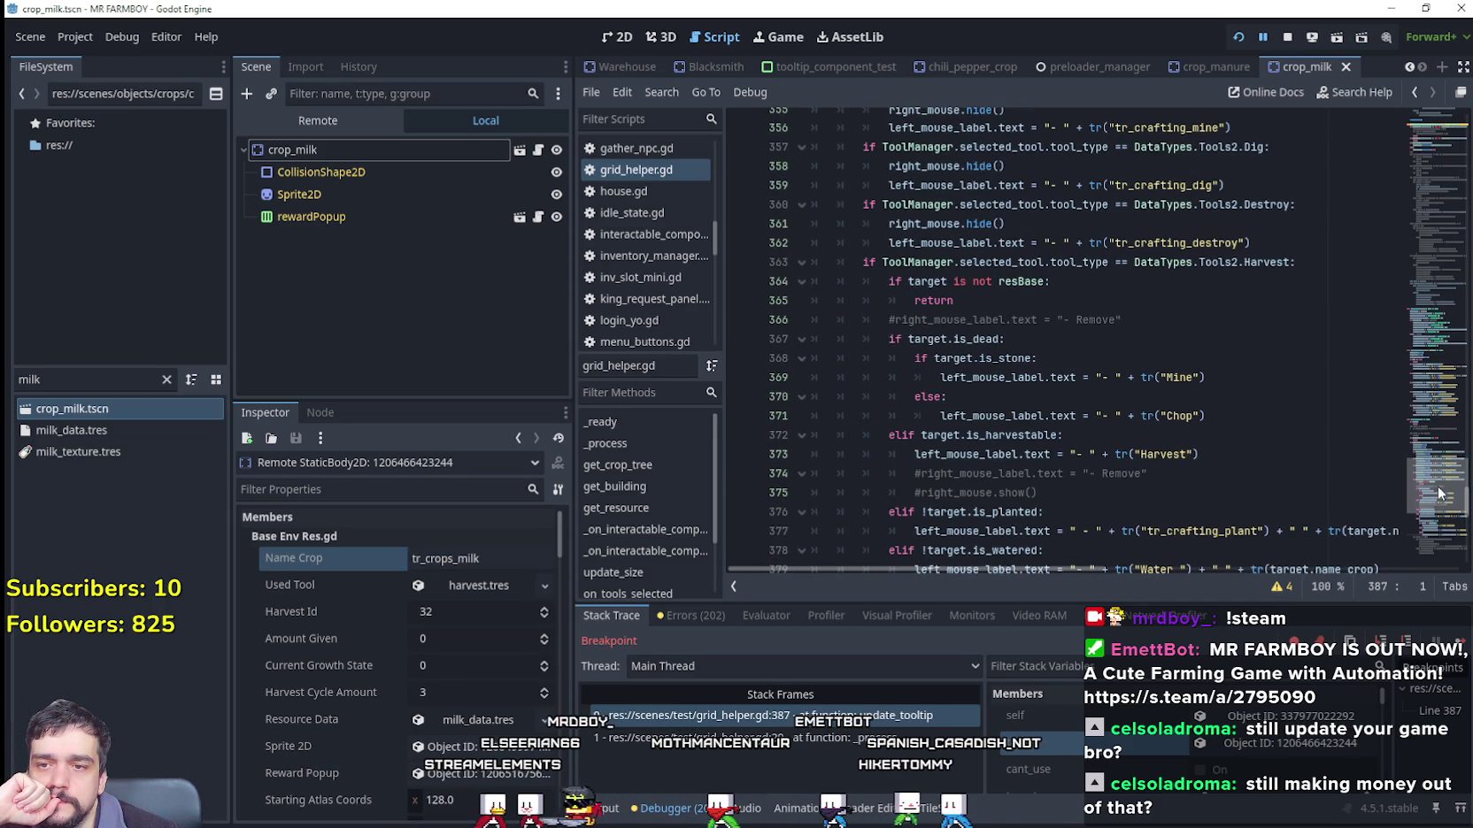
{"action": "left_click_drag", "start_coordinate": [1438, 494], "coordinate": [1429, 503]}
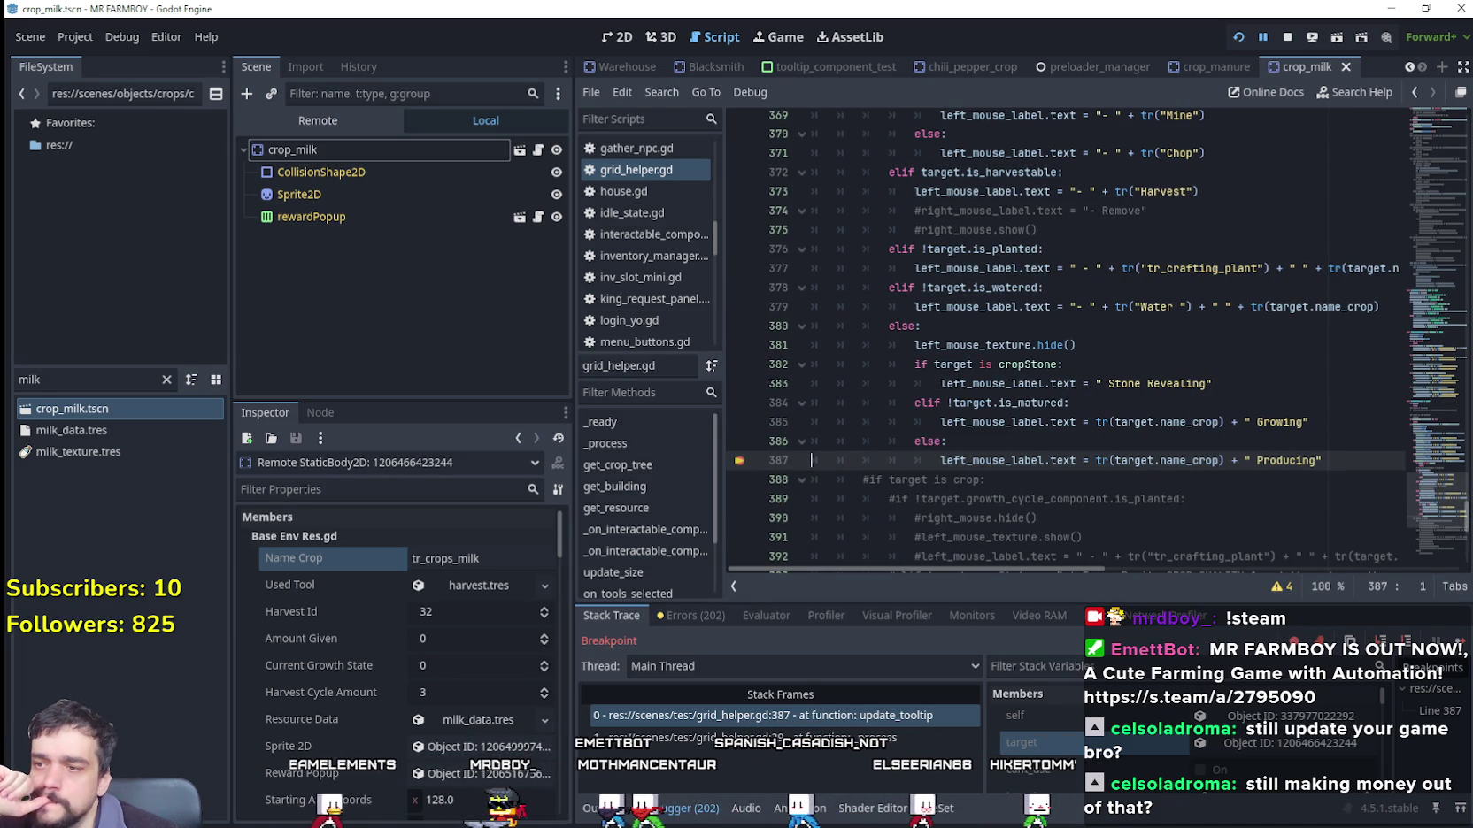
{"action": "scroll", "coordinate": [345, 729], "scroll_direction": "down", "scroll_amount": 3}
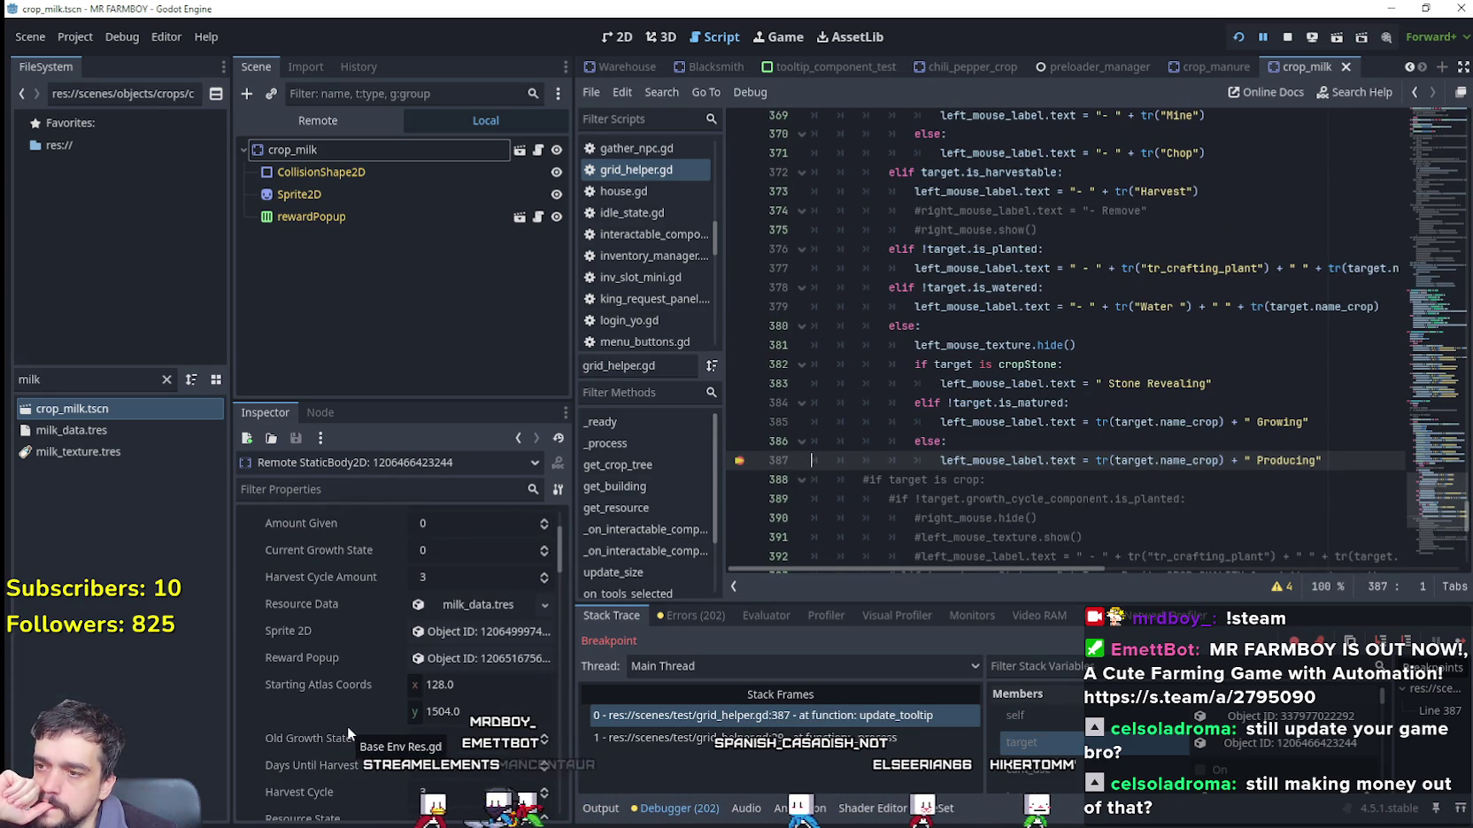
{"action": "scroll", "coordinate": [347, 726], "scroll_direction": "up", "scroll_amount": 3}
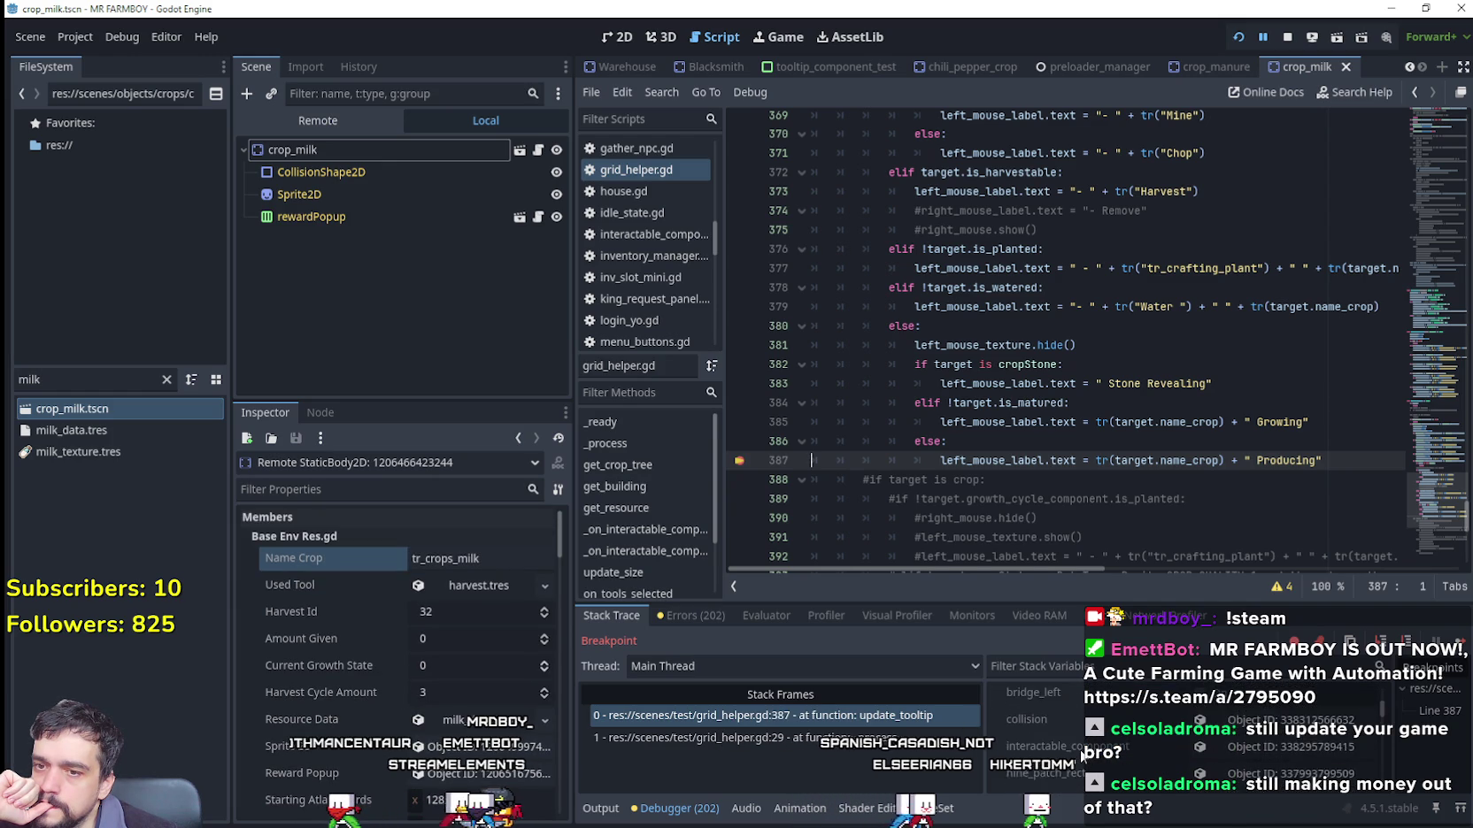
{"action": "scroll", "coordinate": [1084, 754], "scroll_direction": "up", "scroll_amount": 5}
{"action": "scroll", "coordinate": [1084, 754], "scroll_direction": "up", "scroll_amount": 1}
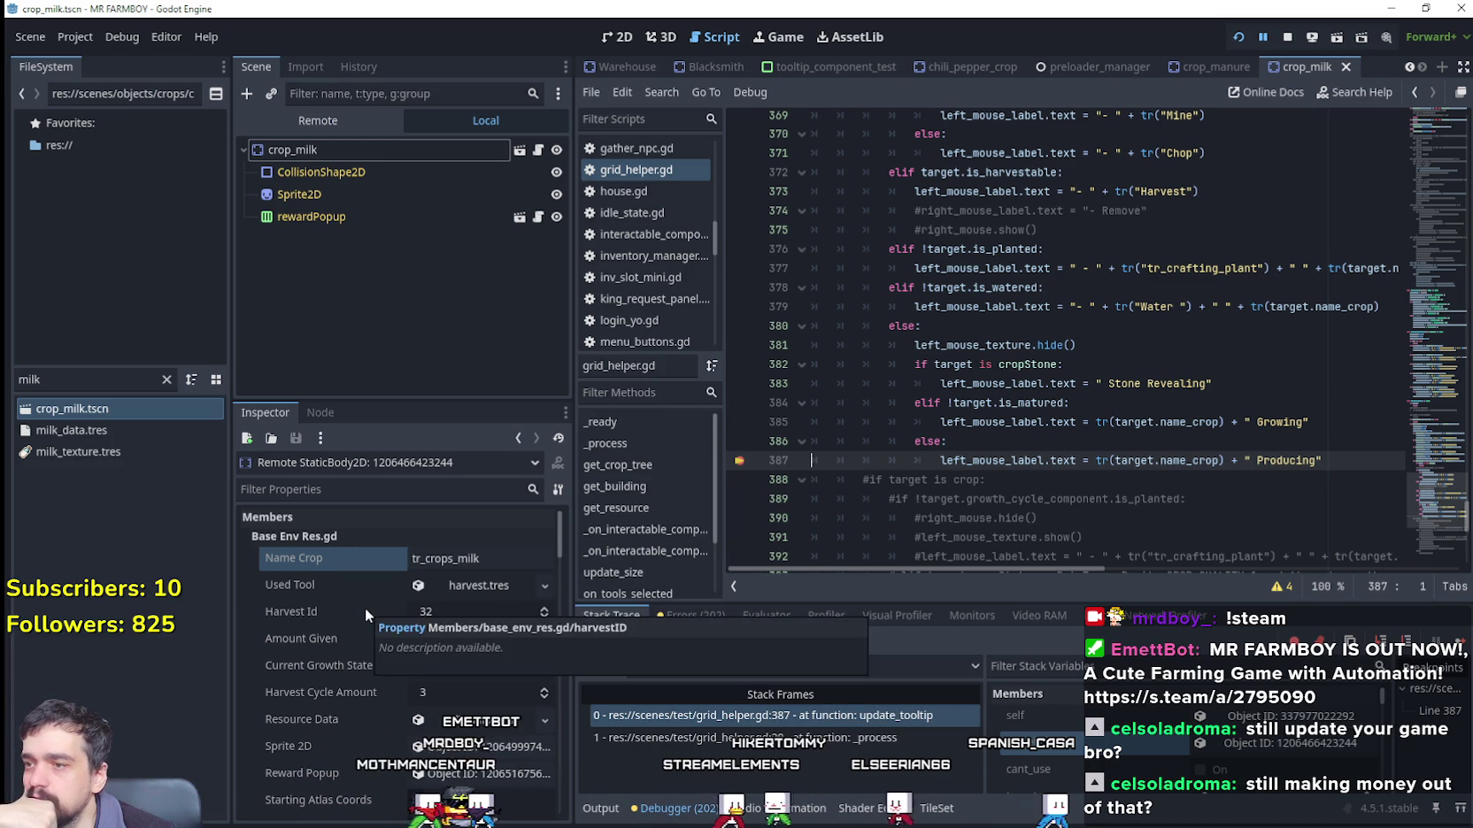
{"action": "scroll", "coordinate": [399, 735], "scroll_direction": "down", "scroll_amount": 2}
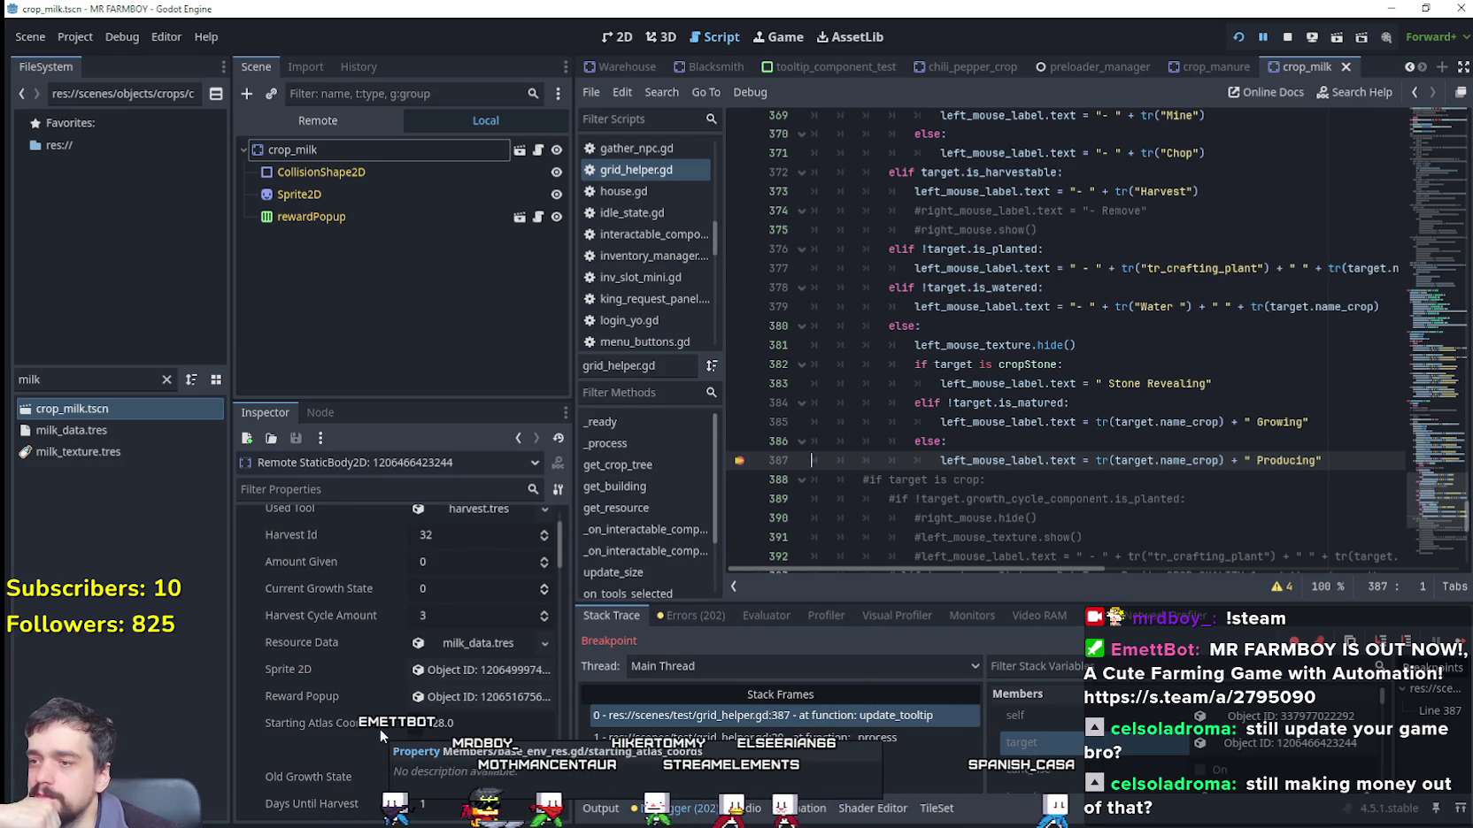
{"action": "scroll", "coordinate": [381, 729], "scroll_direction": "up", "scroll_amount": 2}
{"action": "scroll", "coordinate": [1198, 508], "scroll_direction": "up", "scroll_amount": 1}
{"action": "left_click", "coordinate": [1197, 501]}
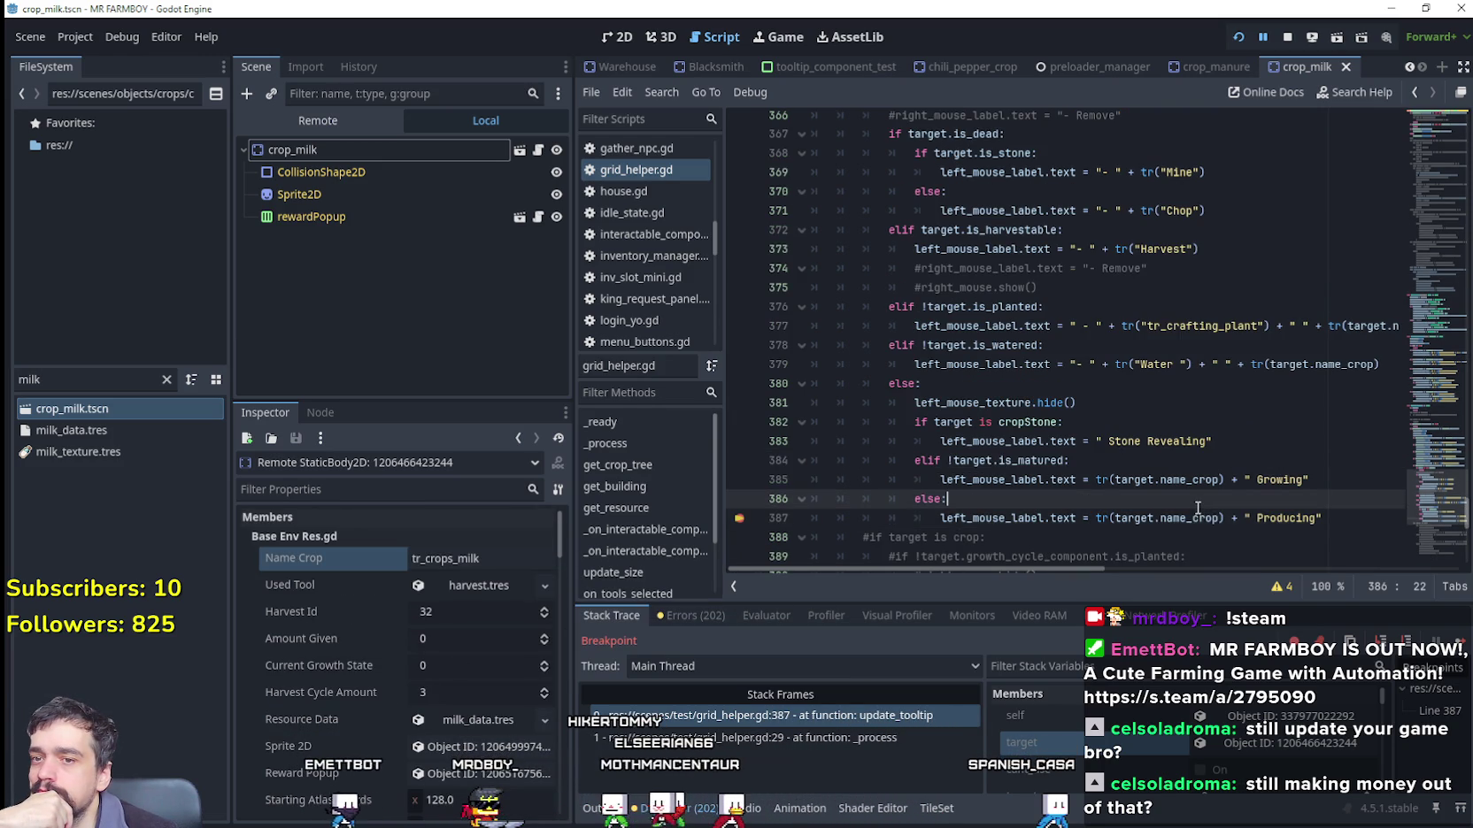
{"action": "left_click", "coordinate": [1186, 517]}
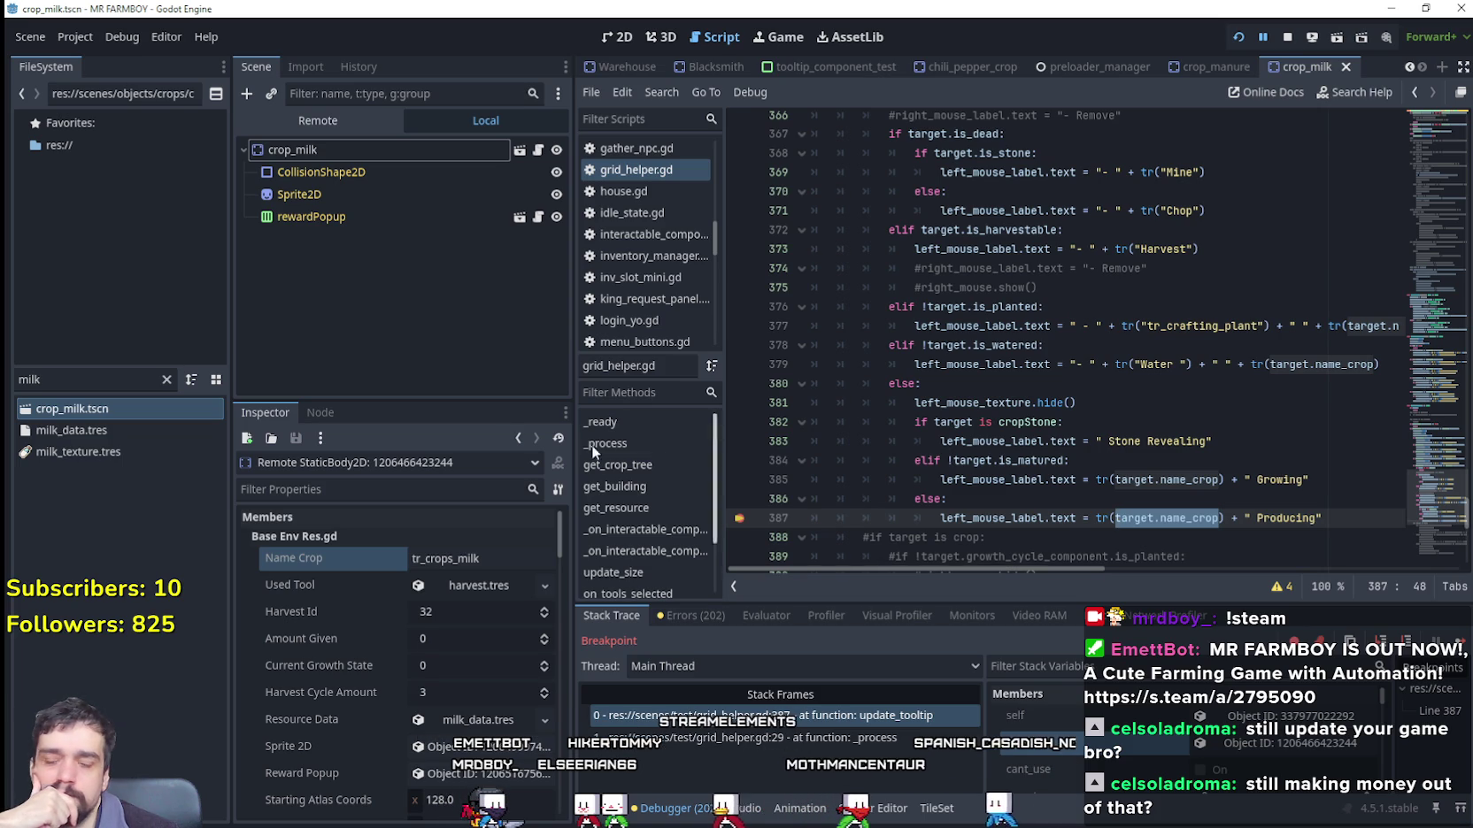
Step: Copy the tr_crops_milk Name Crop value and bring the running game back to the front
{"action": "double_click", "coordinate": [451, 558]}
{"action": "right_click", "coordinate": [466, 553]}
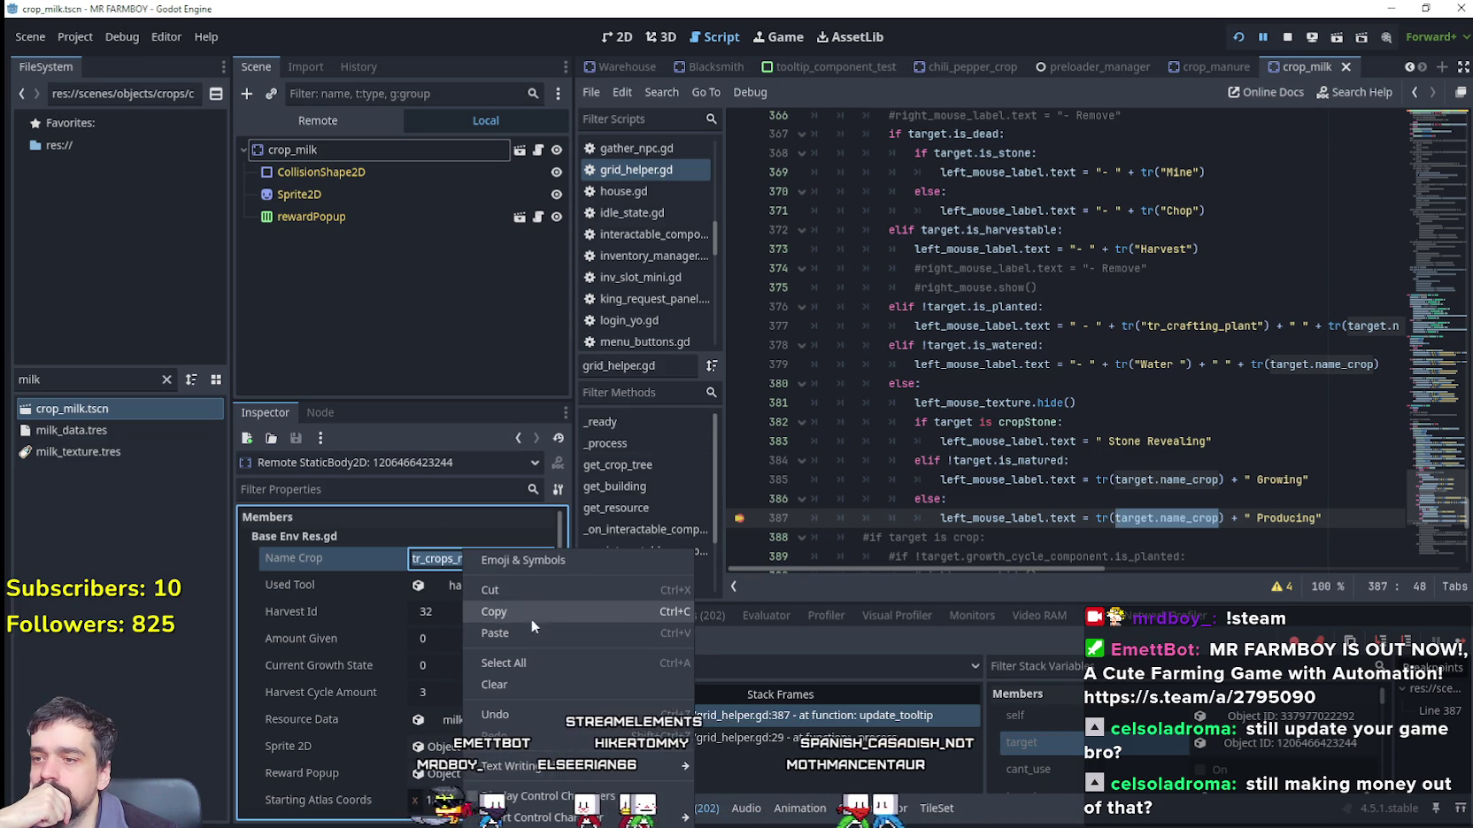
{"action": "left_click", "coordinate": [532, 614]}
{"action": "key", "text": "alt+Tab"}
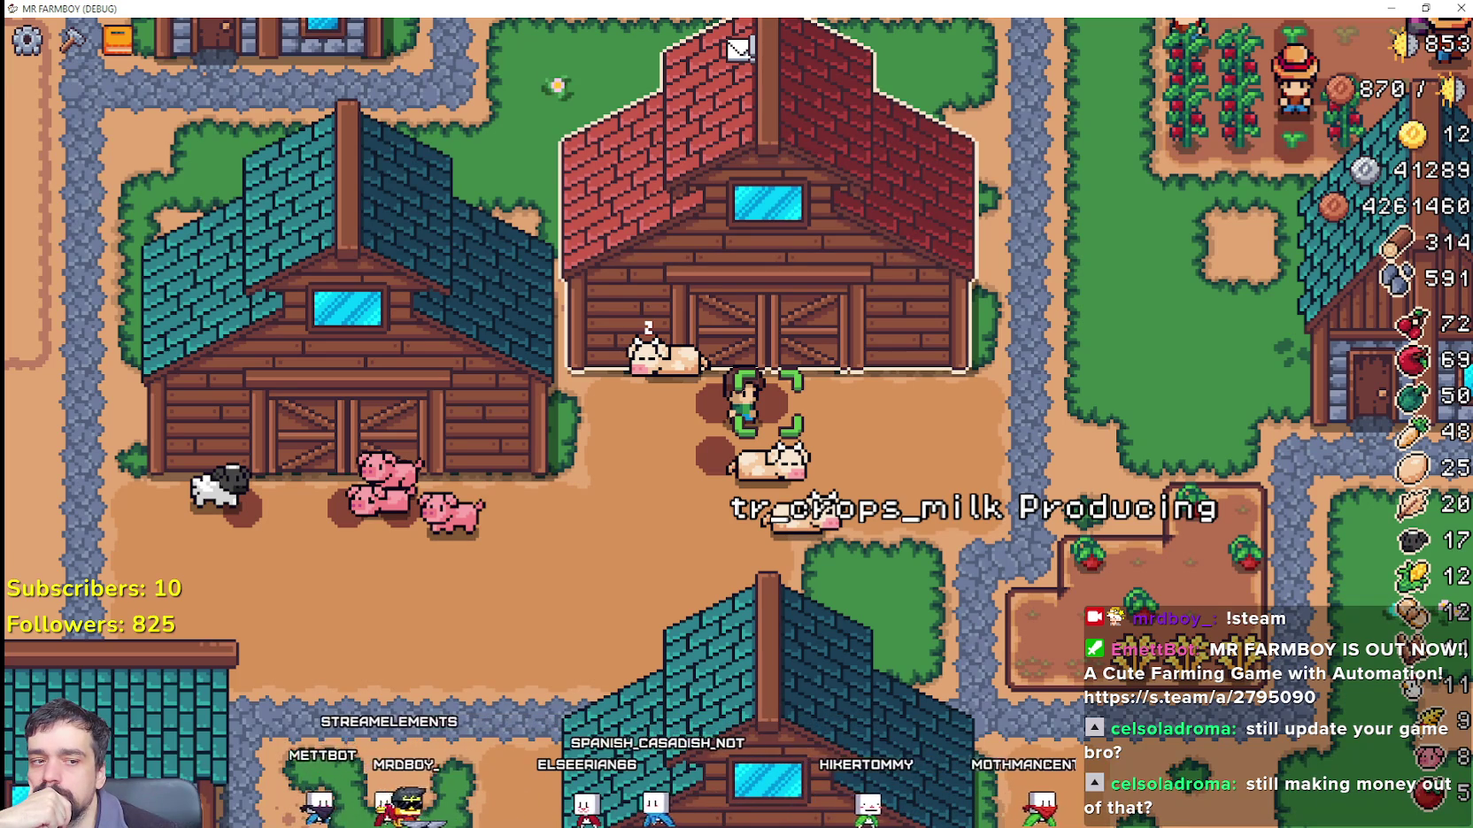
Step: Fix the sheet keys: tr_crops_wool in A704, tr_crops_manure in A703, and drop the duplicate tr_crops_milk
{"action": "key", "text": "alt+Tab"}
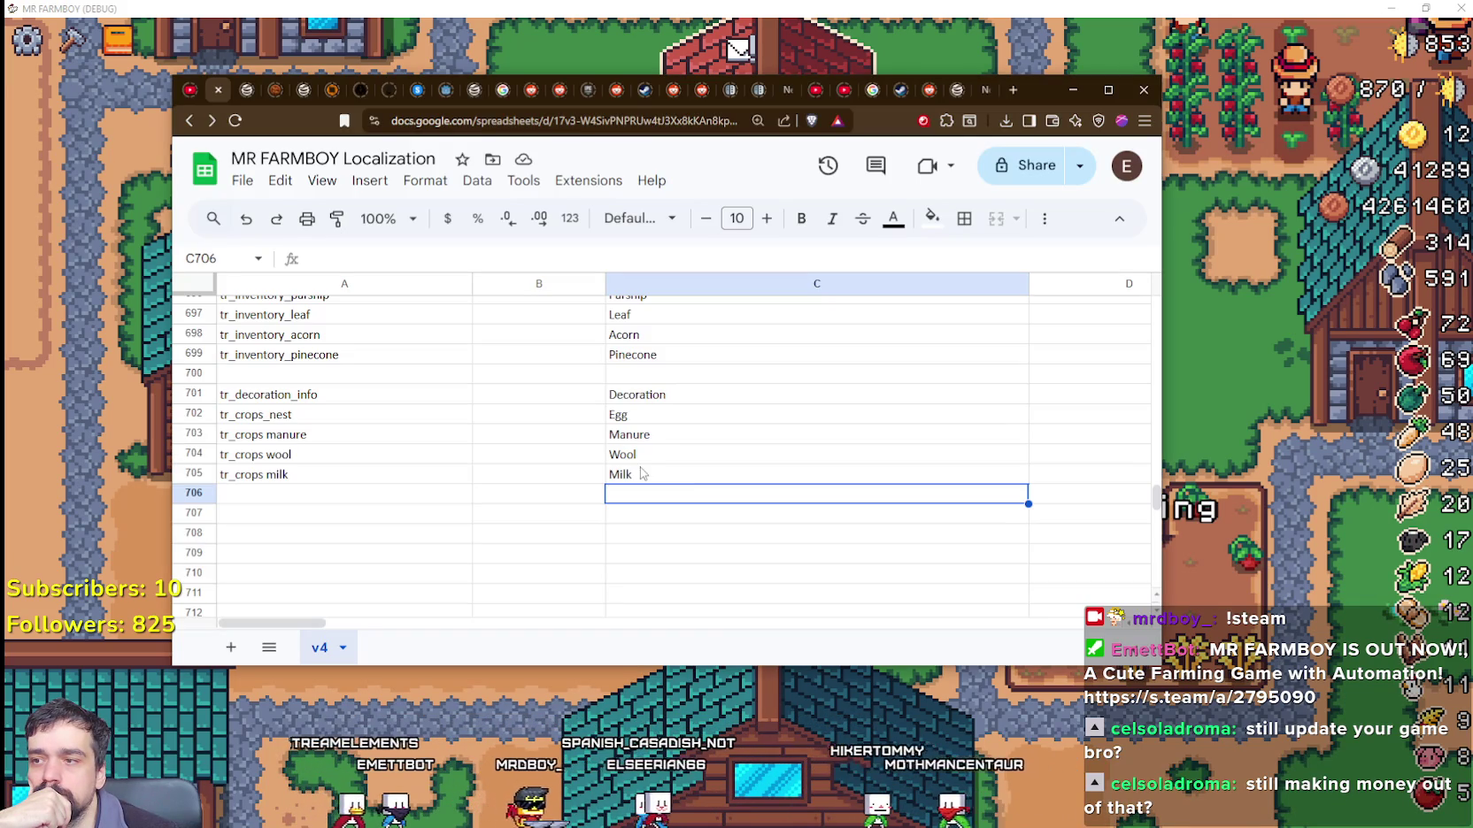
{"action": "left_click", "coordinate": [263, 498]}
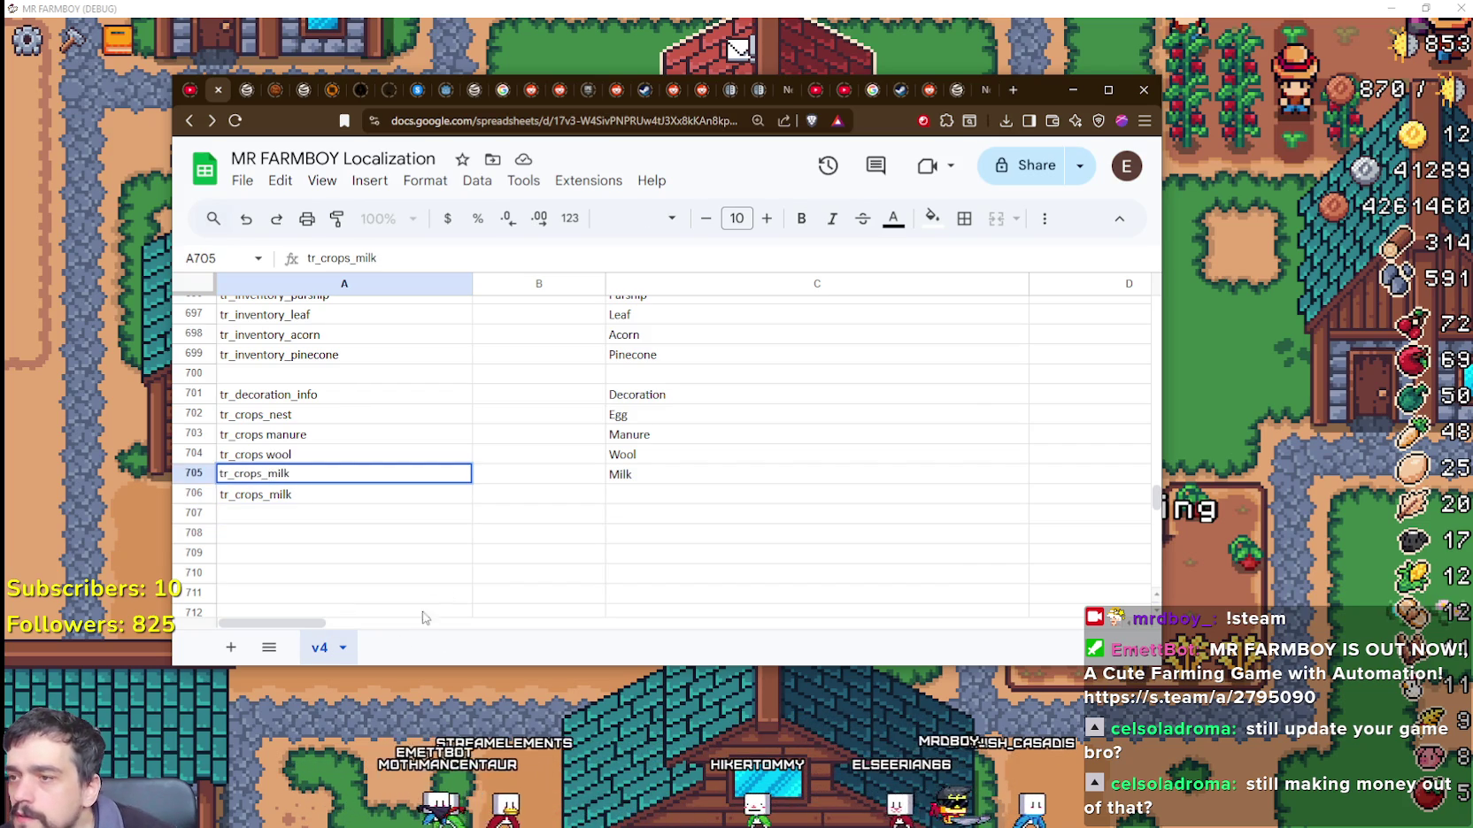
{"action": "double_click", "coordinate": [266, 455]}
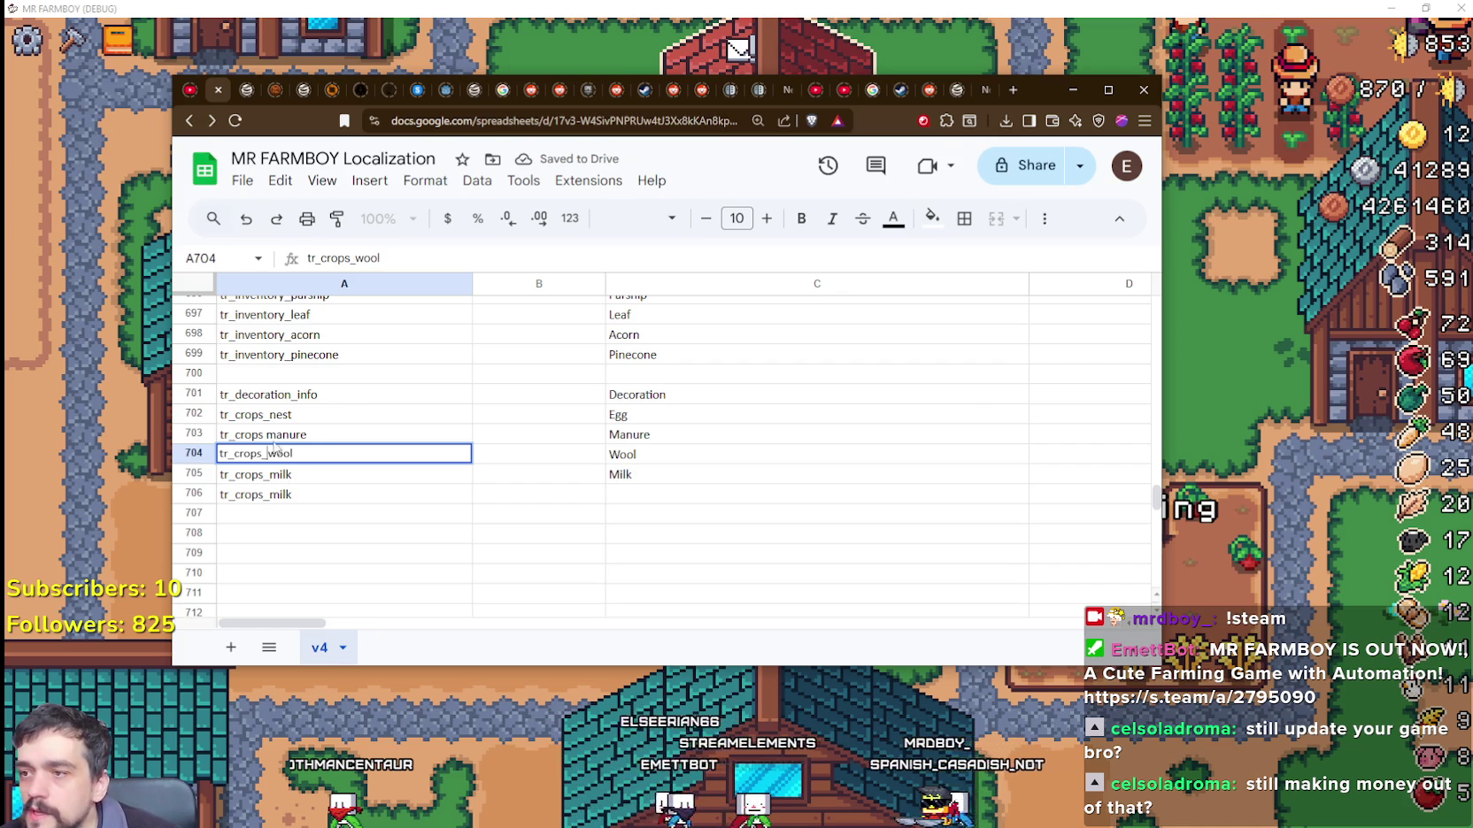
{"action": "left_click", "coordinate": [264, 442]}
{"action": "key", "text": "Return"}
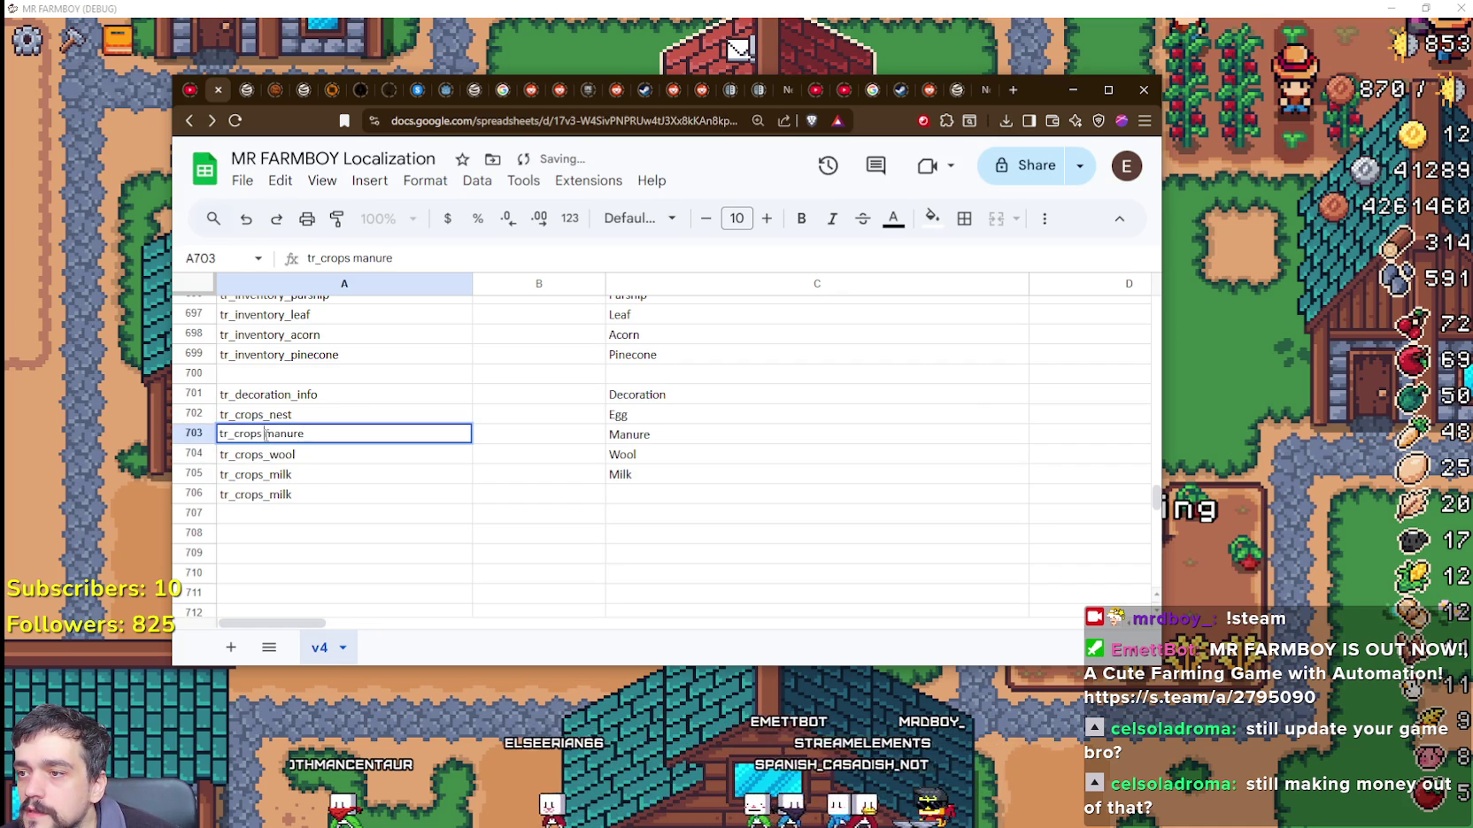
{"action": "left_click", "coordinate": [270, 494]}
{"action": "key", "text": "Return"}
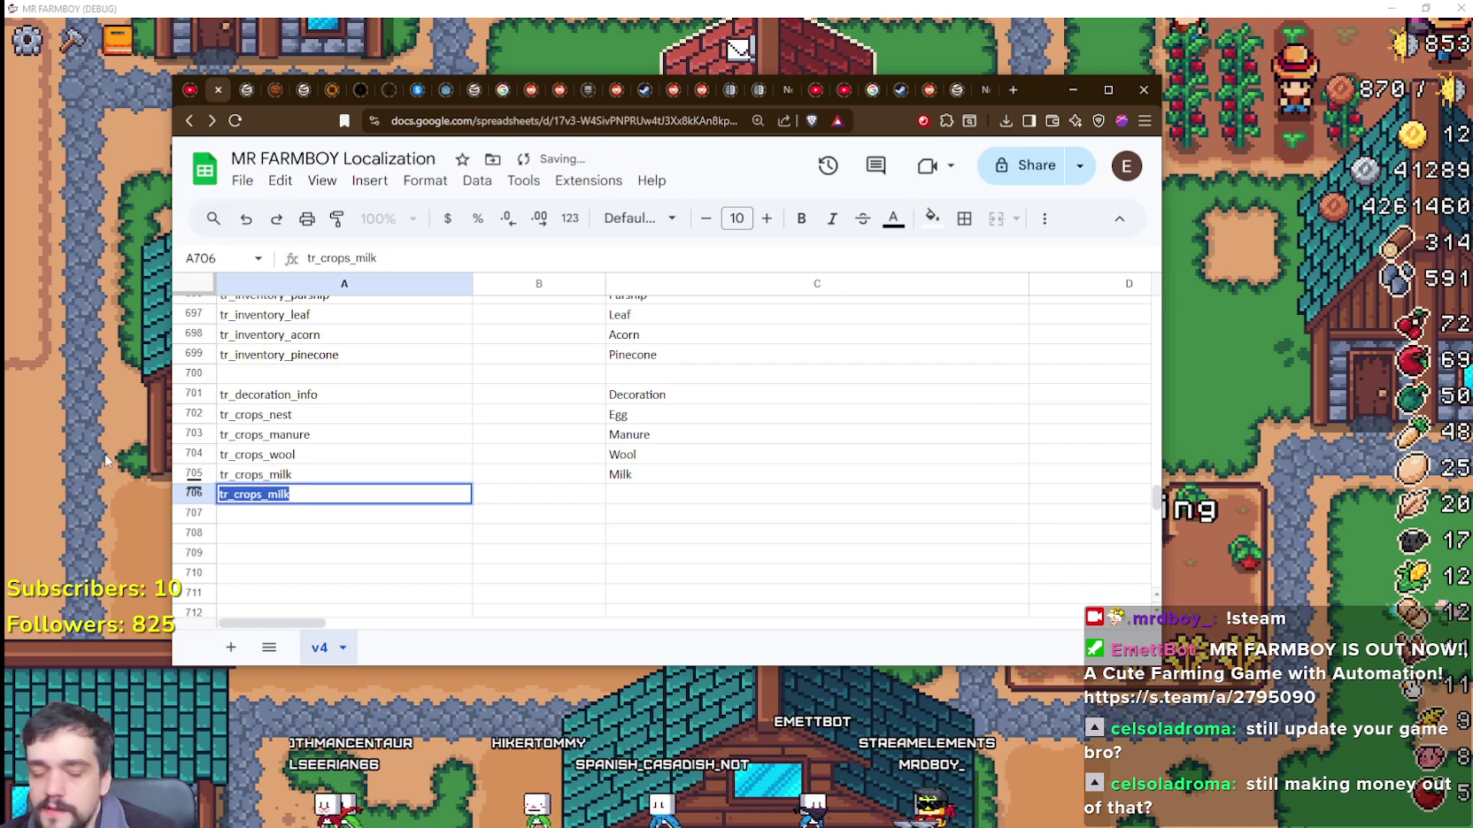
{"action": "left_click", "coordinate": [717, 453]}
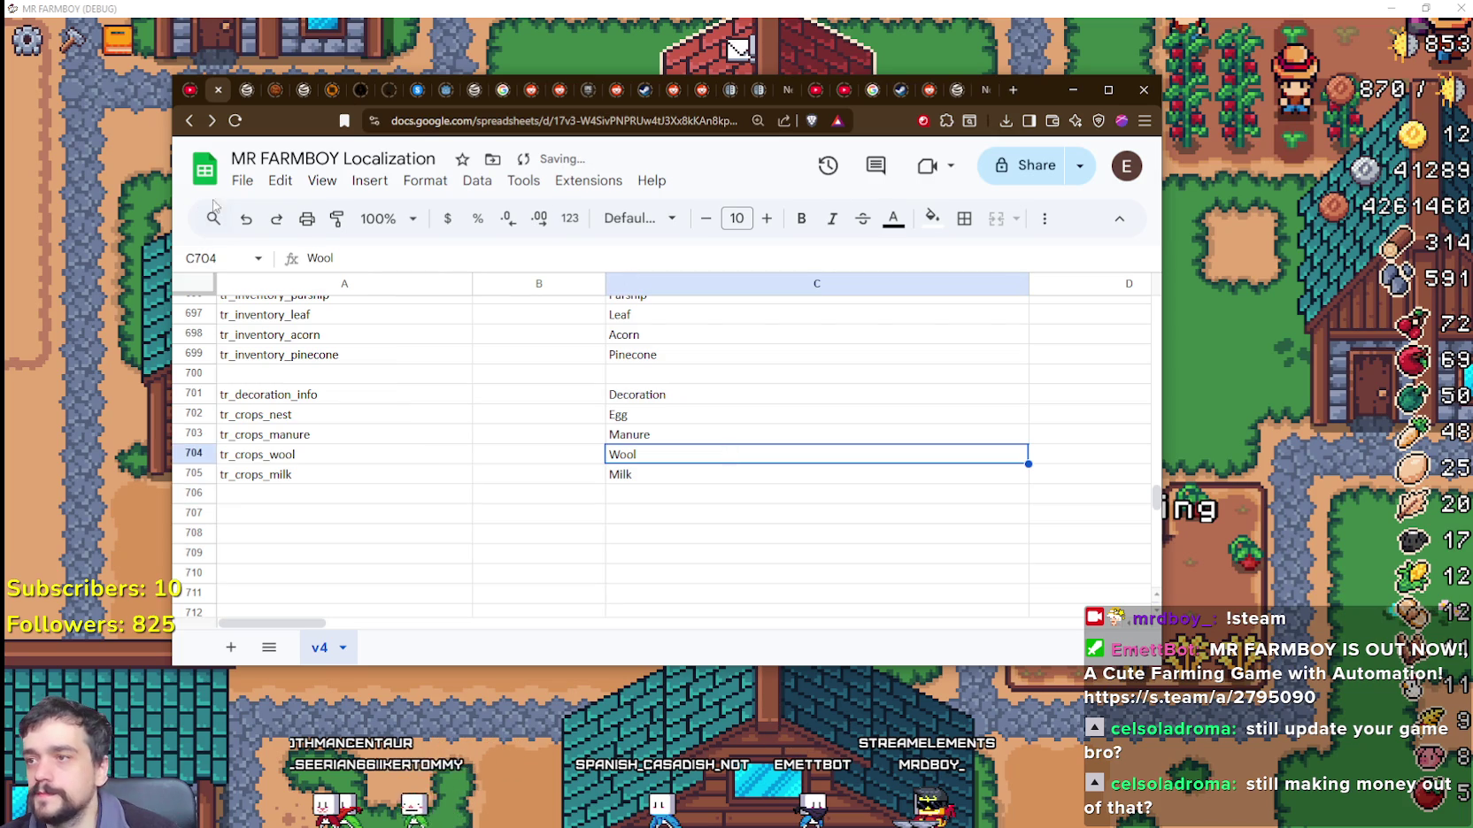
Step: Download the sheet as CSV, replacing translations.csv in data/translations
{"action": "left_click", "coordinate": [242, 181]}
{"action": "mouse_move", "coordinate": [394, 411]}
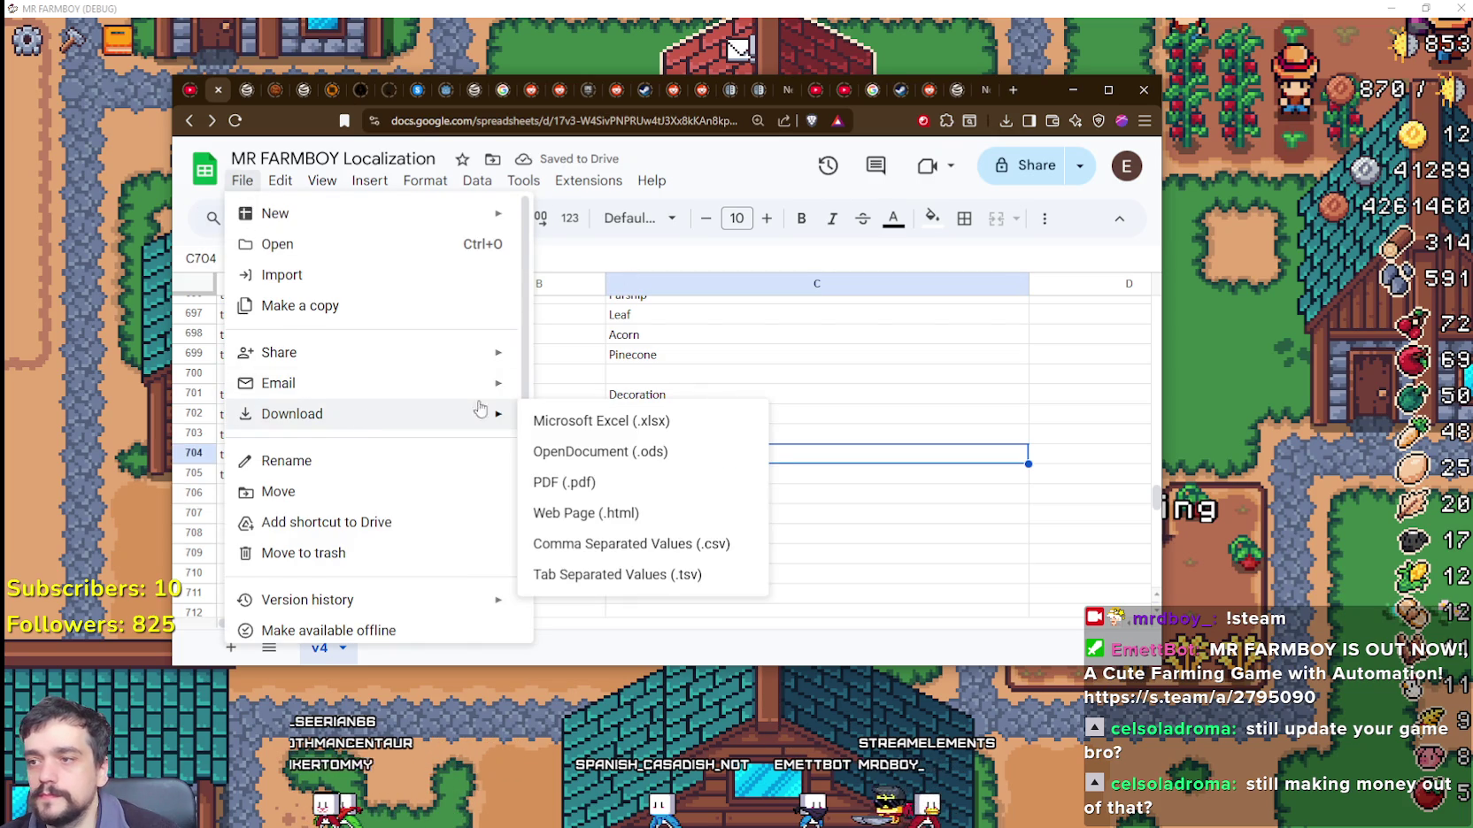
{"action": "left_click", "coordinate": [625, 542]}
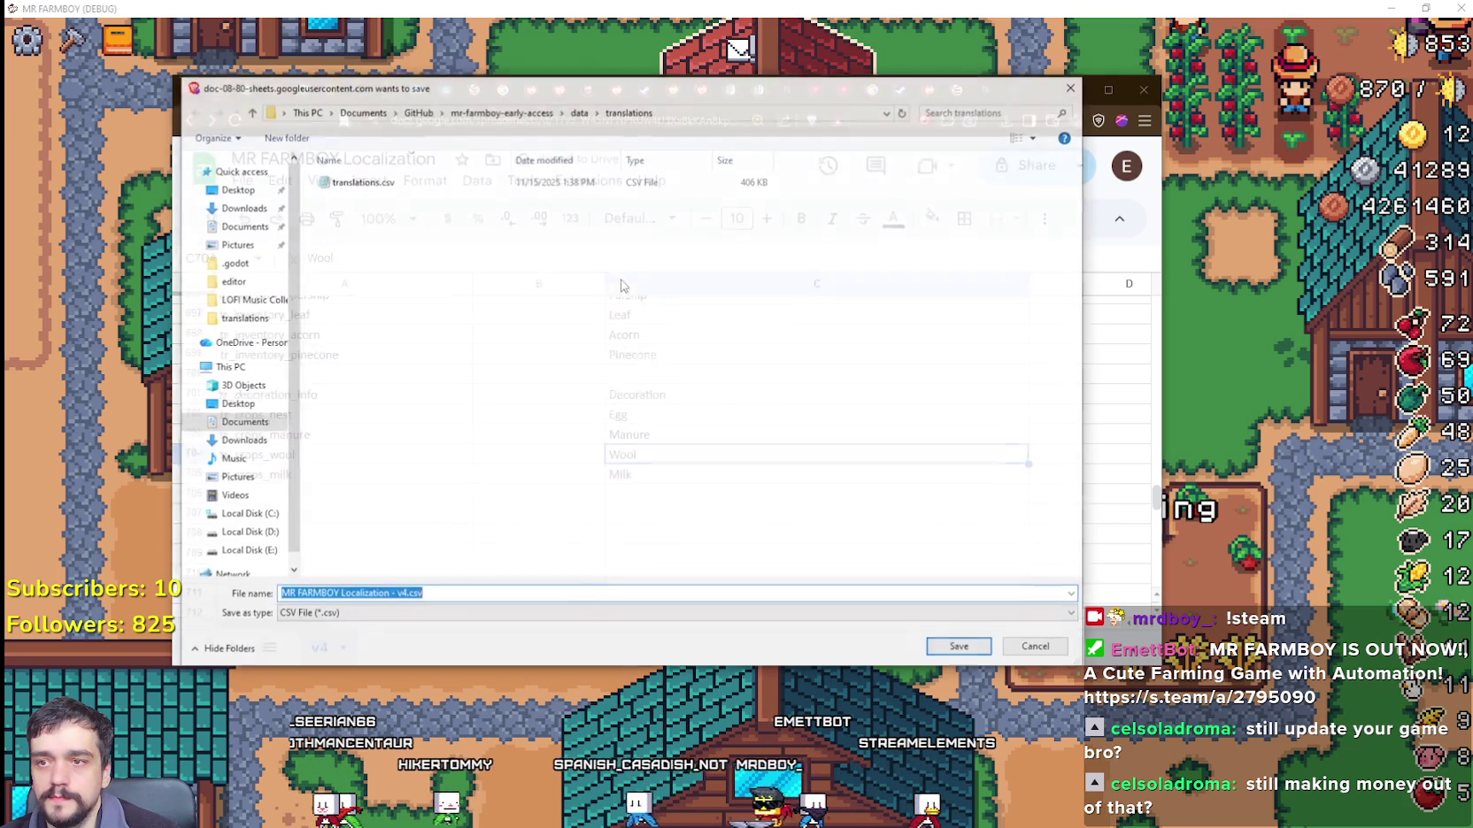
{"action": "left_click", "coordinate": [412, 183]}
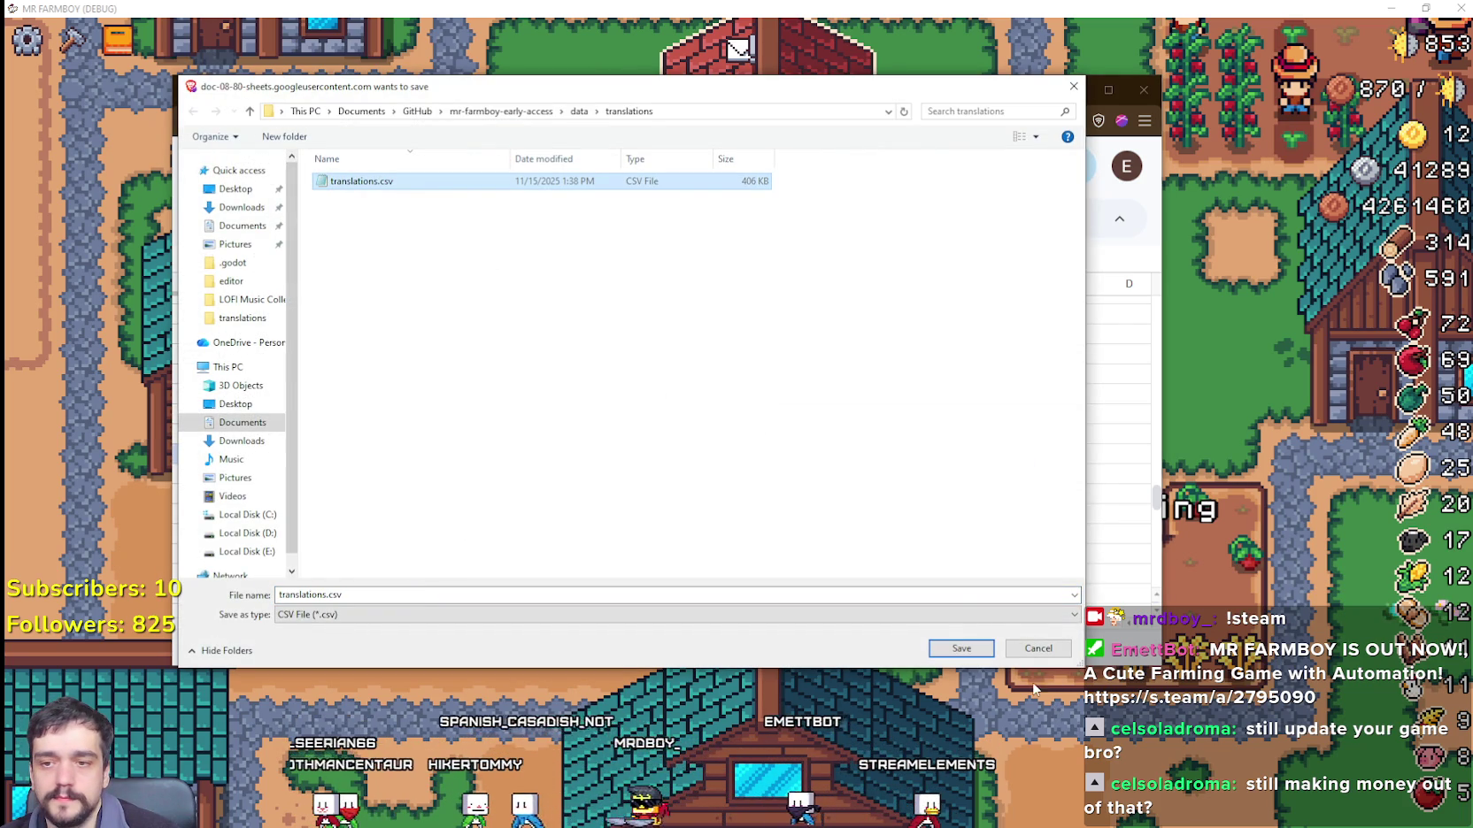
{"action": "key", "text": "Return"}
{"action": "key", "text": "alt+y"}
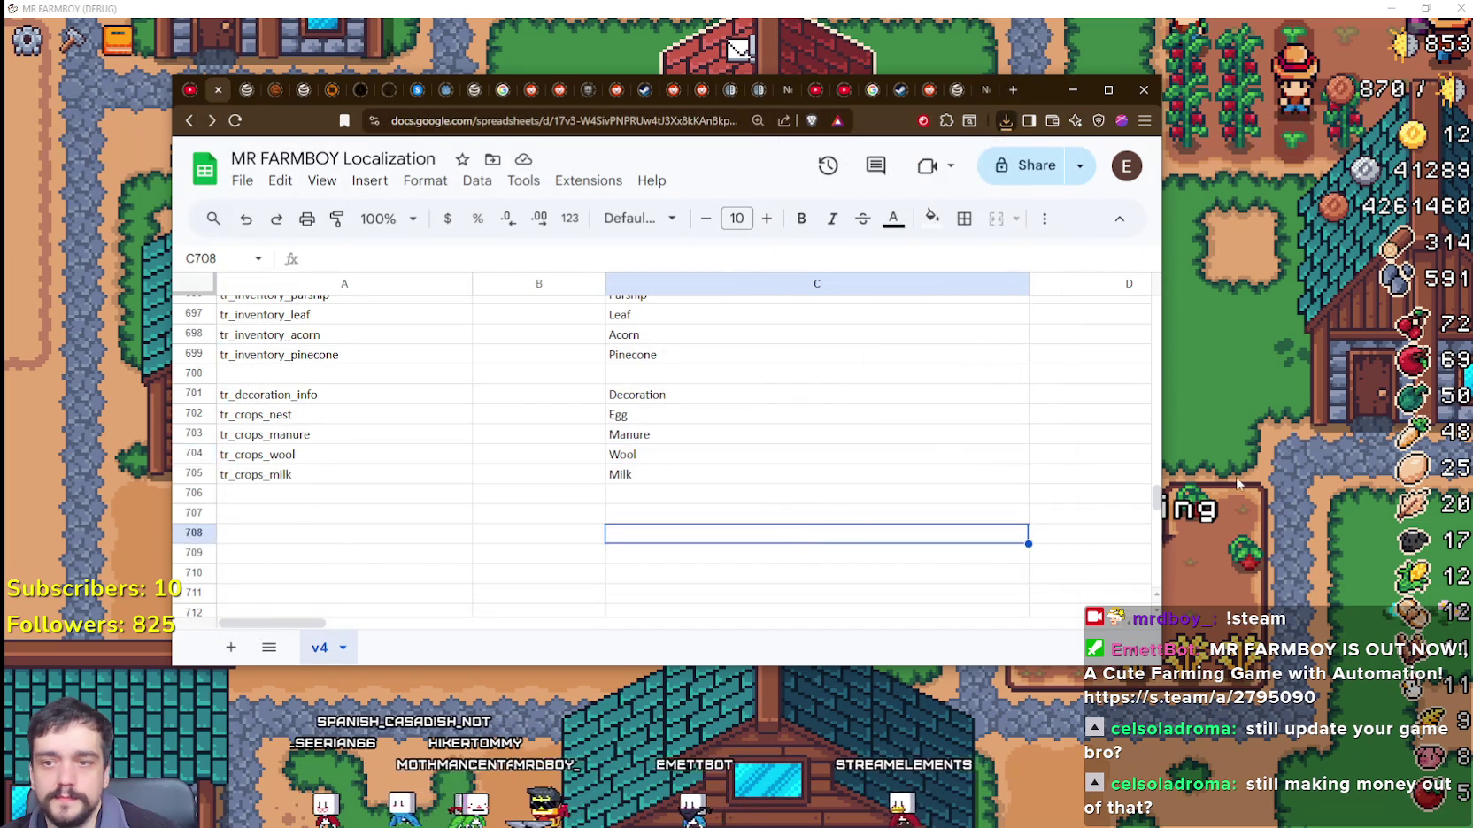
{"action": "left_click", "coordinate": [1237, 481]}
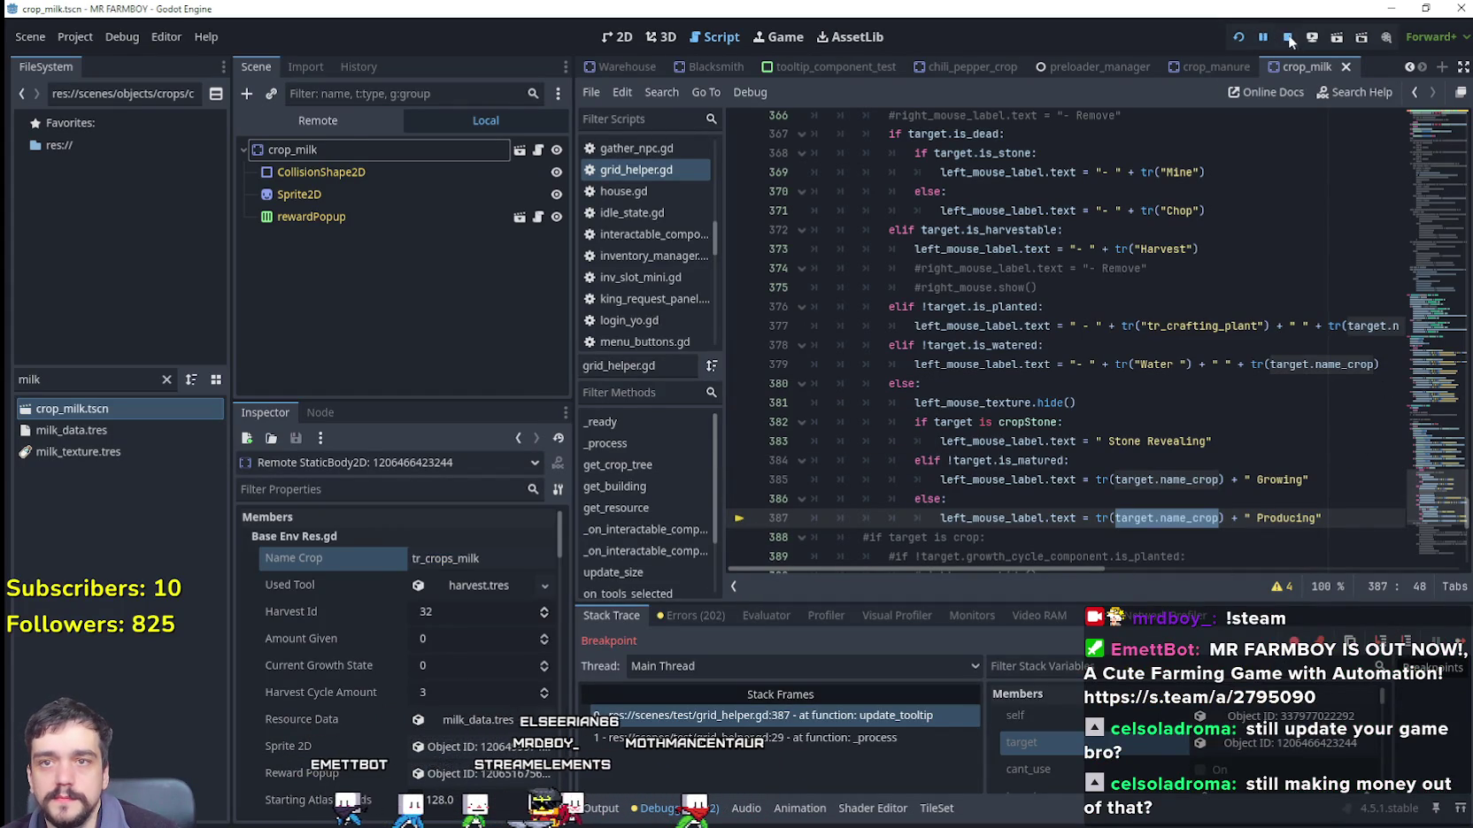
Step: Restart MR FARMBOY from the editor toolbar and load the Save 2 slot
{"action": "left_click", "coordinate": [1236, 38]}
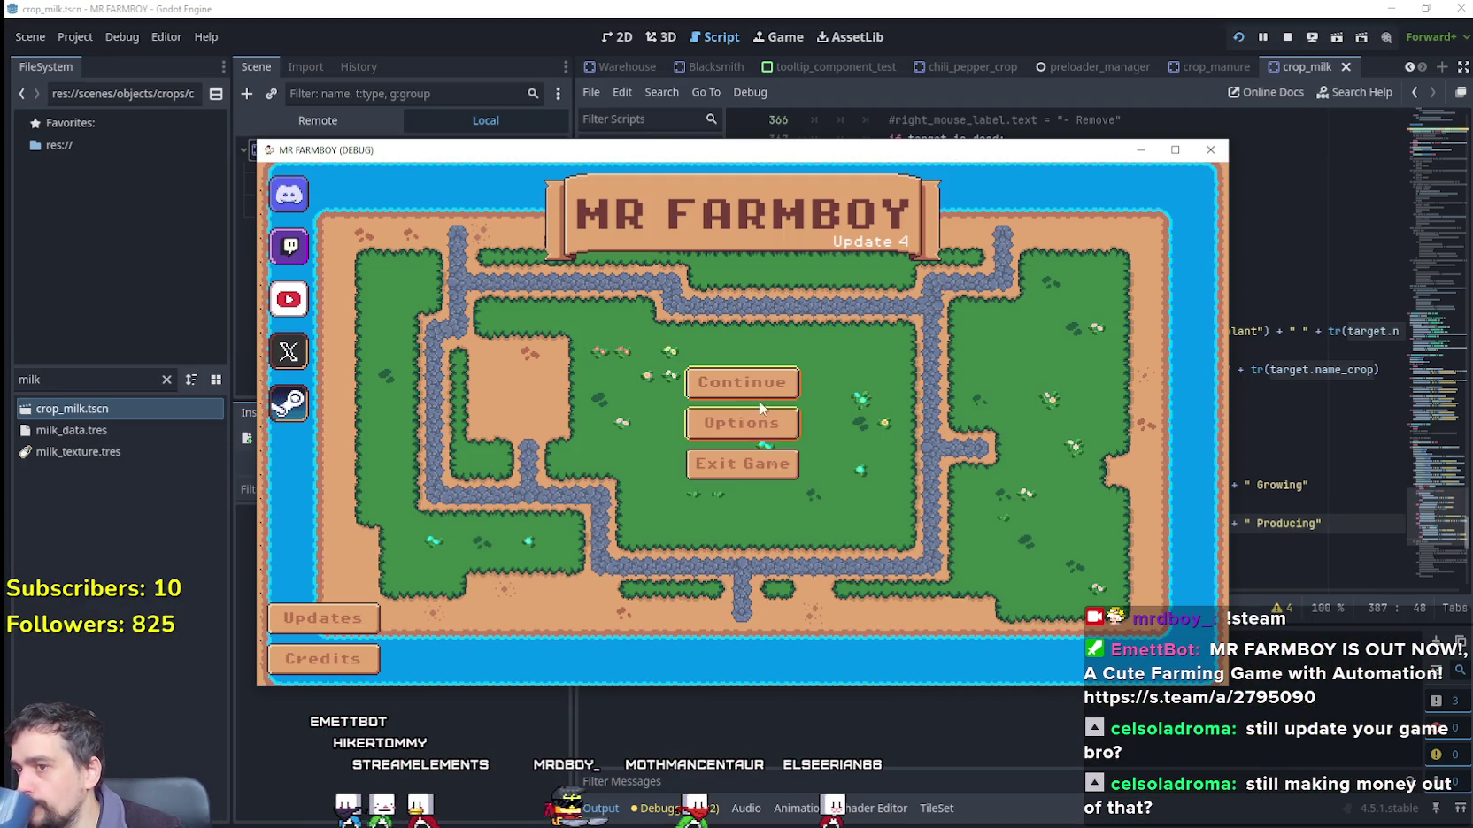
{"action": "left_click", "coordinate": [753, 386]}
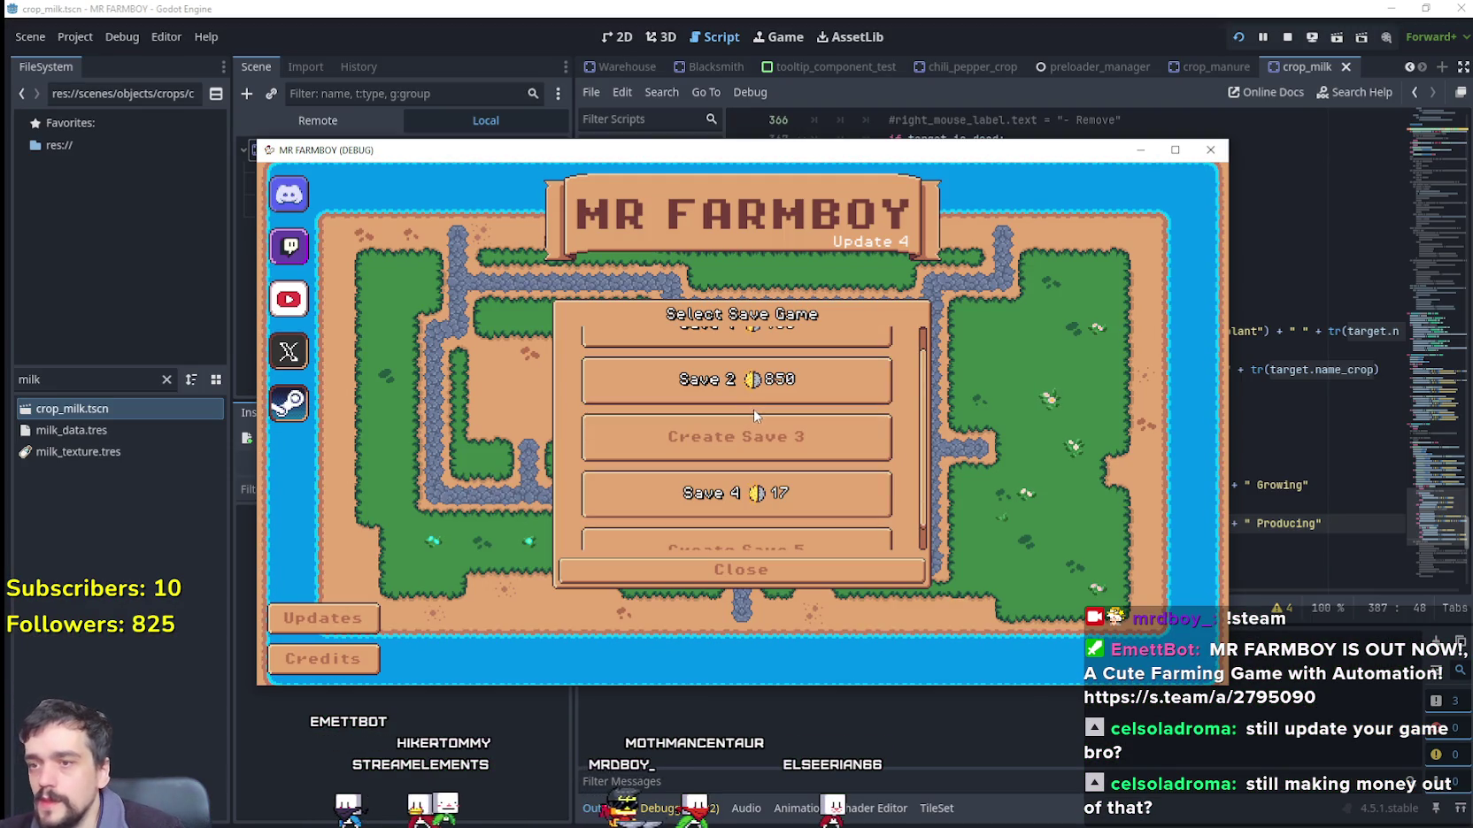
{"action": "left_click", "coordinate": [726, 387]}
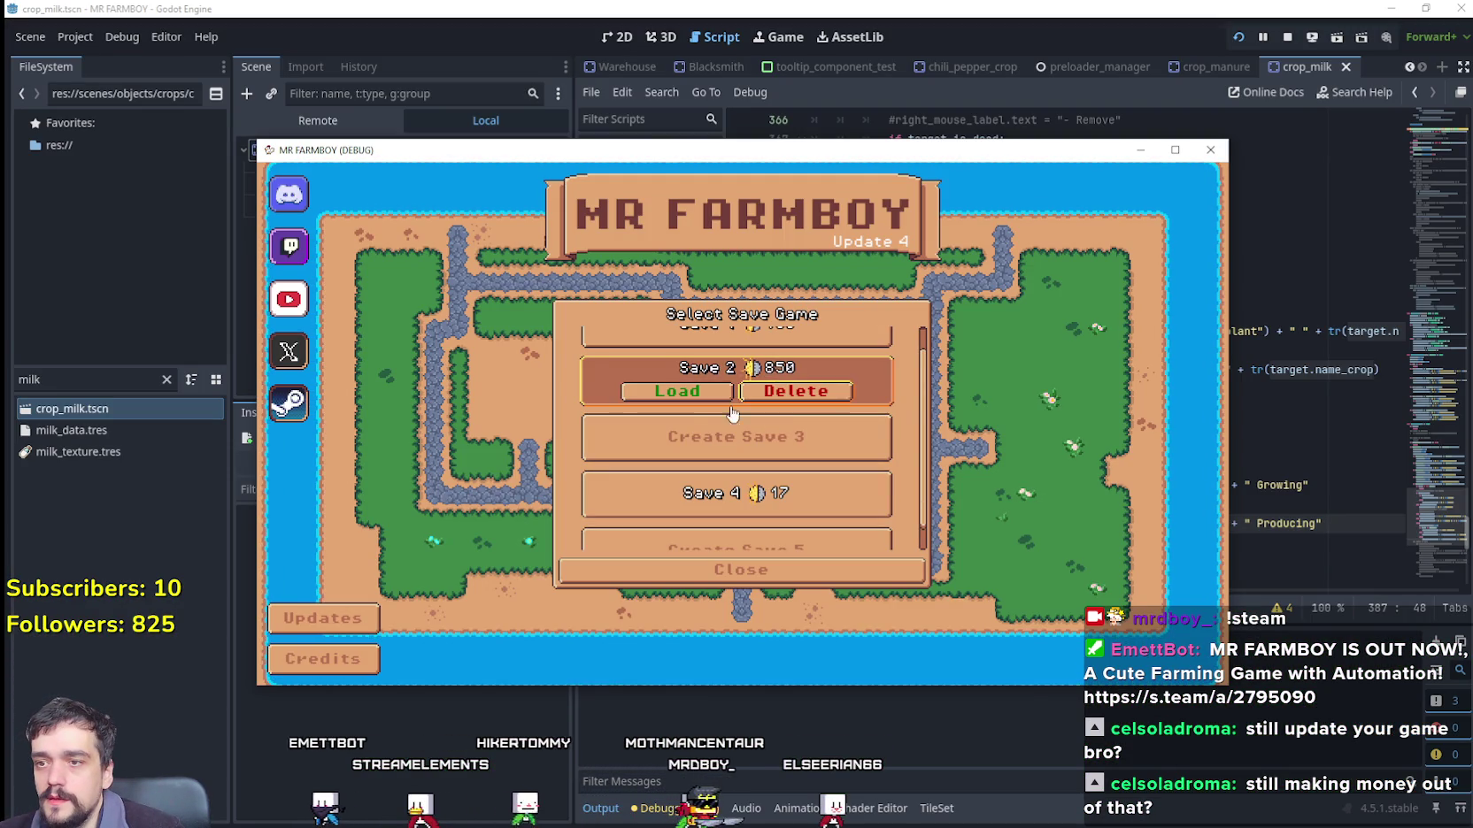
{"action": "left_click", "coordinate": [687, 392]}
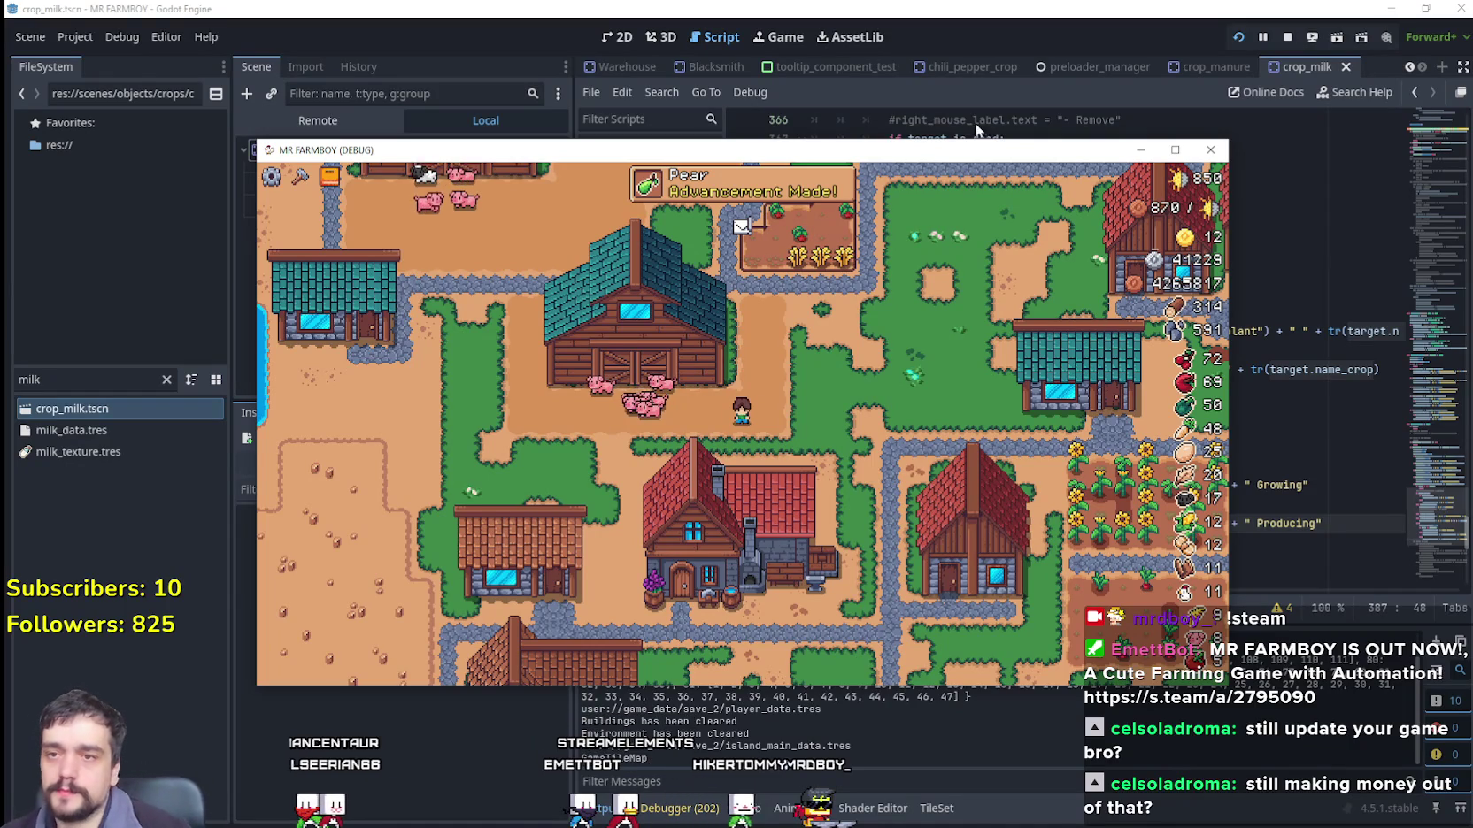
Step: Maximize the game window, walk the farmer toward the pigs, and view the barn's animals
{"action": "left_click", "coordinate": [1176, 150]}
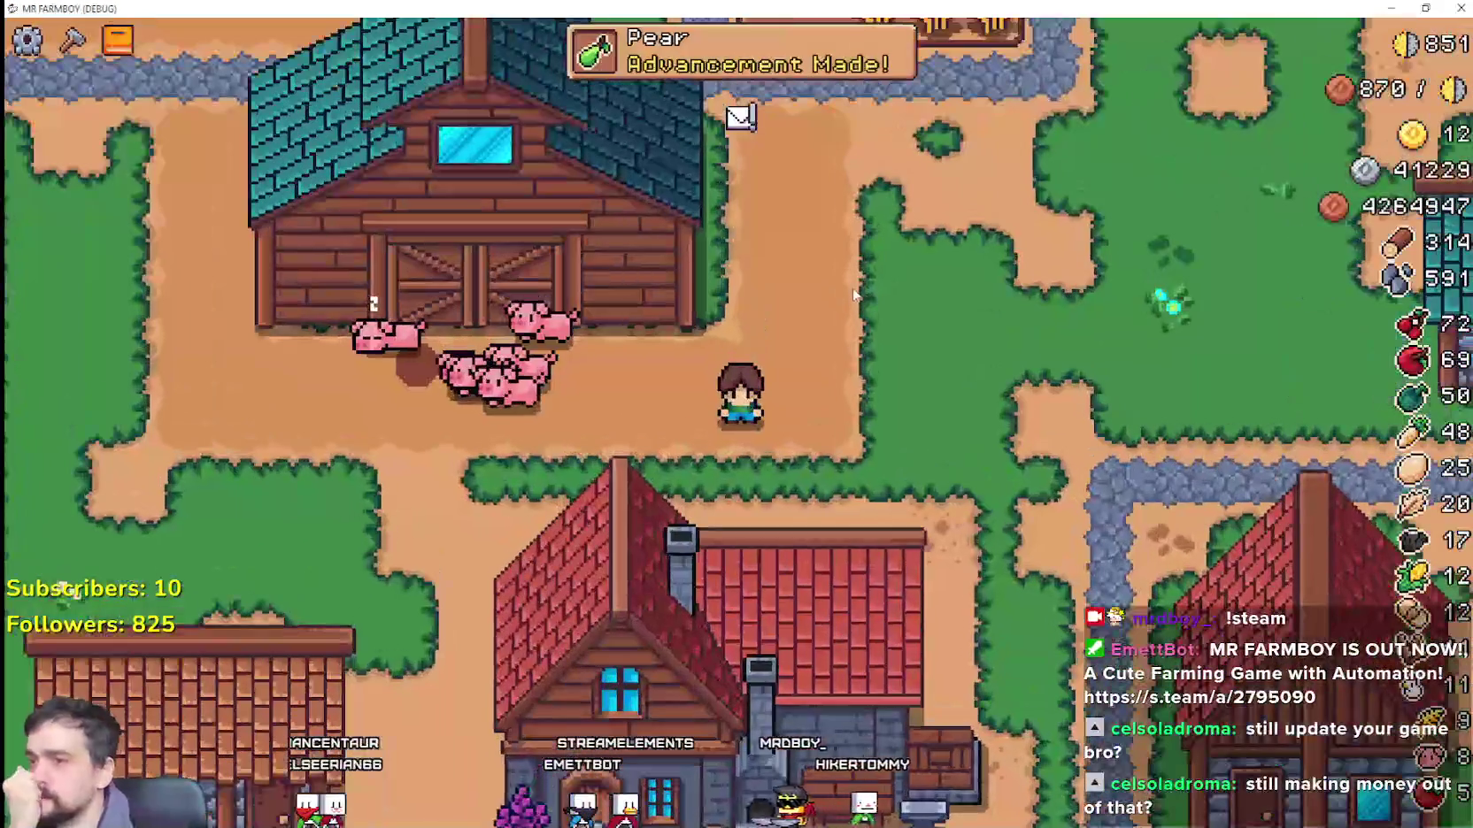
{"action": "scroll", "coordinate": [852, 295], "scroll_direction": "up", "scroll_amount": 2}
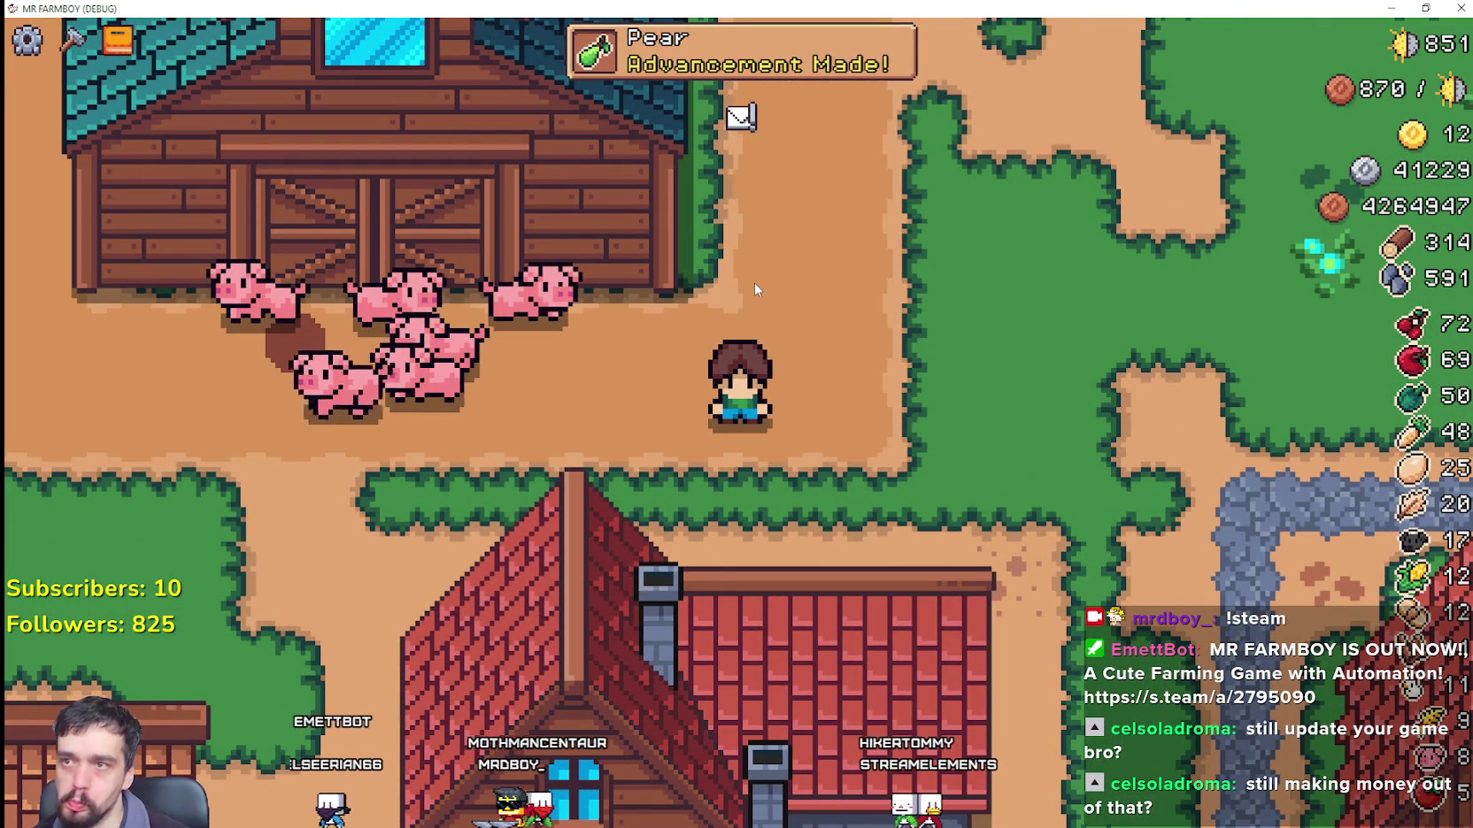
{"action": "key", "text": "a"}
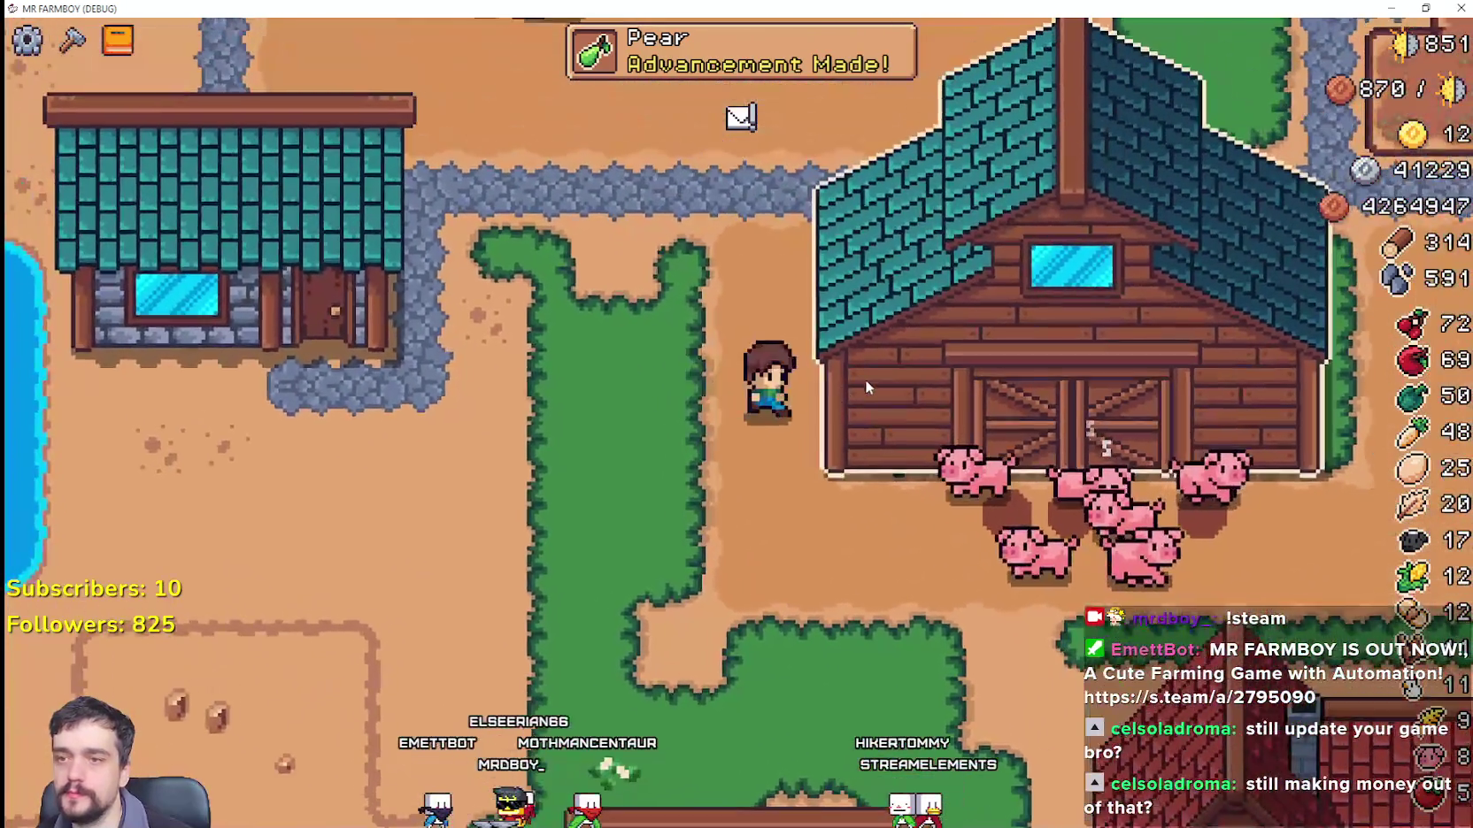
{"action": "left_click", "coordinate": [865, 379]}
Step: Walk north across the tomato plot, checking the warehouse inventory and the advancements overview
{"action": "key", "text": "w"}
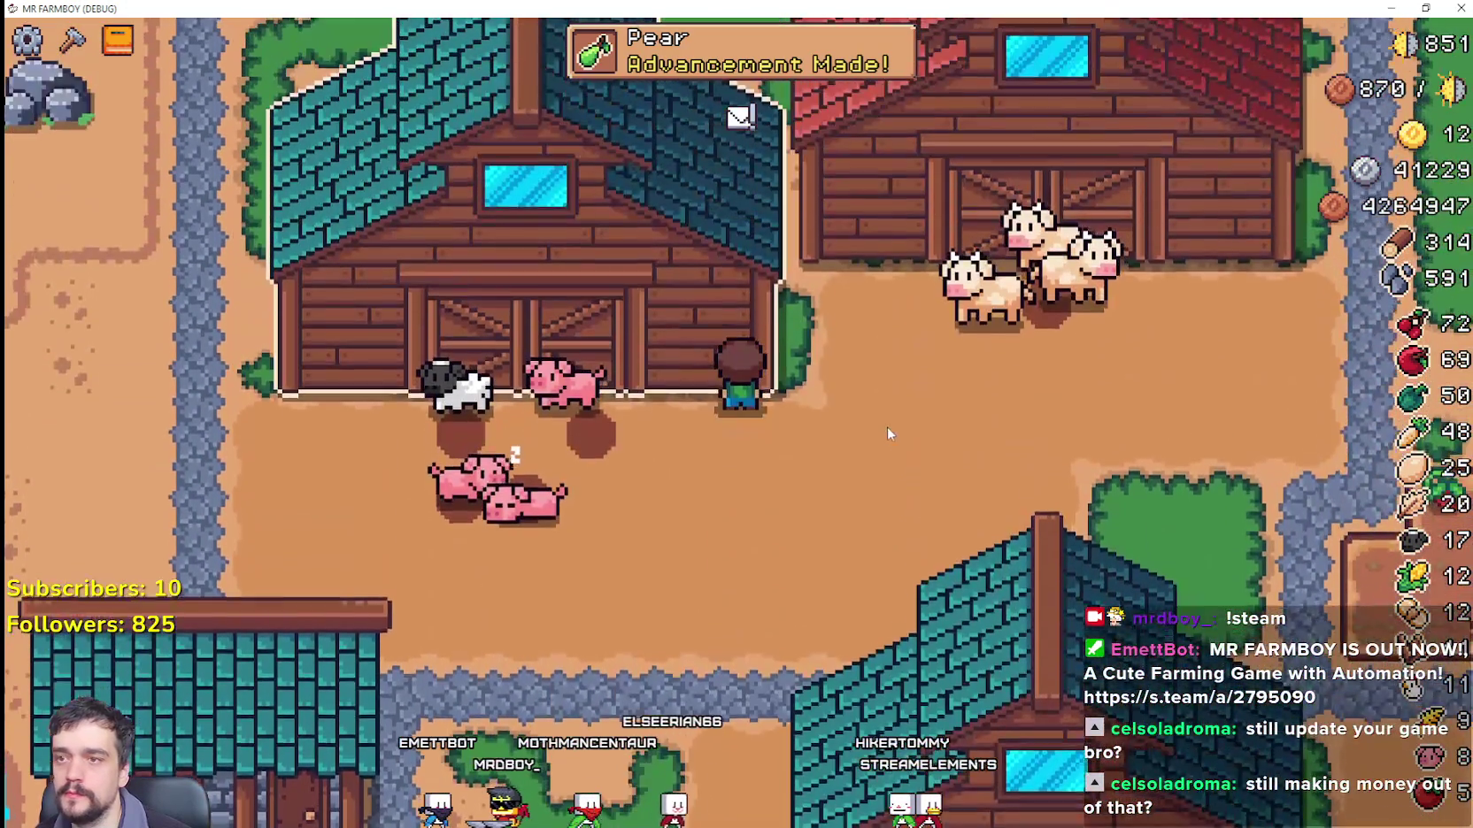
{"action": "key", "text": "d"}
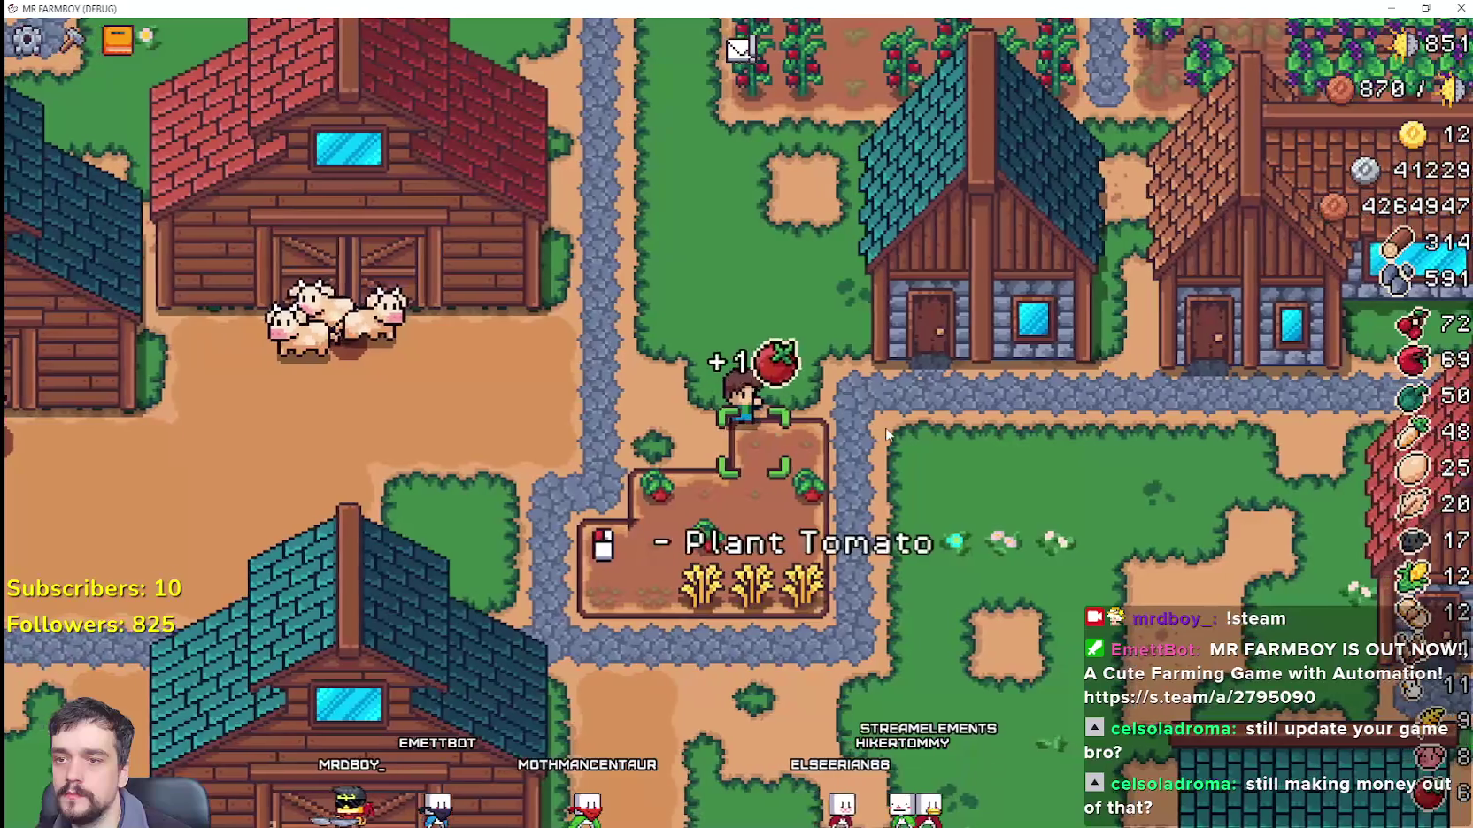
{"action": "key", "text": "w"}
{"action": "key", "text": "w"}
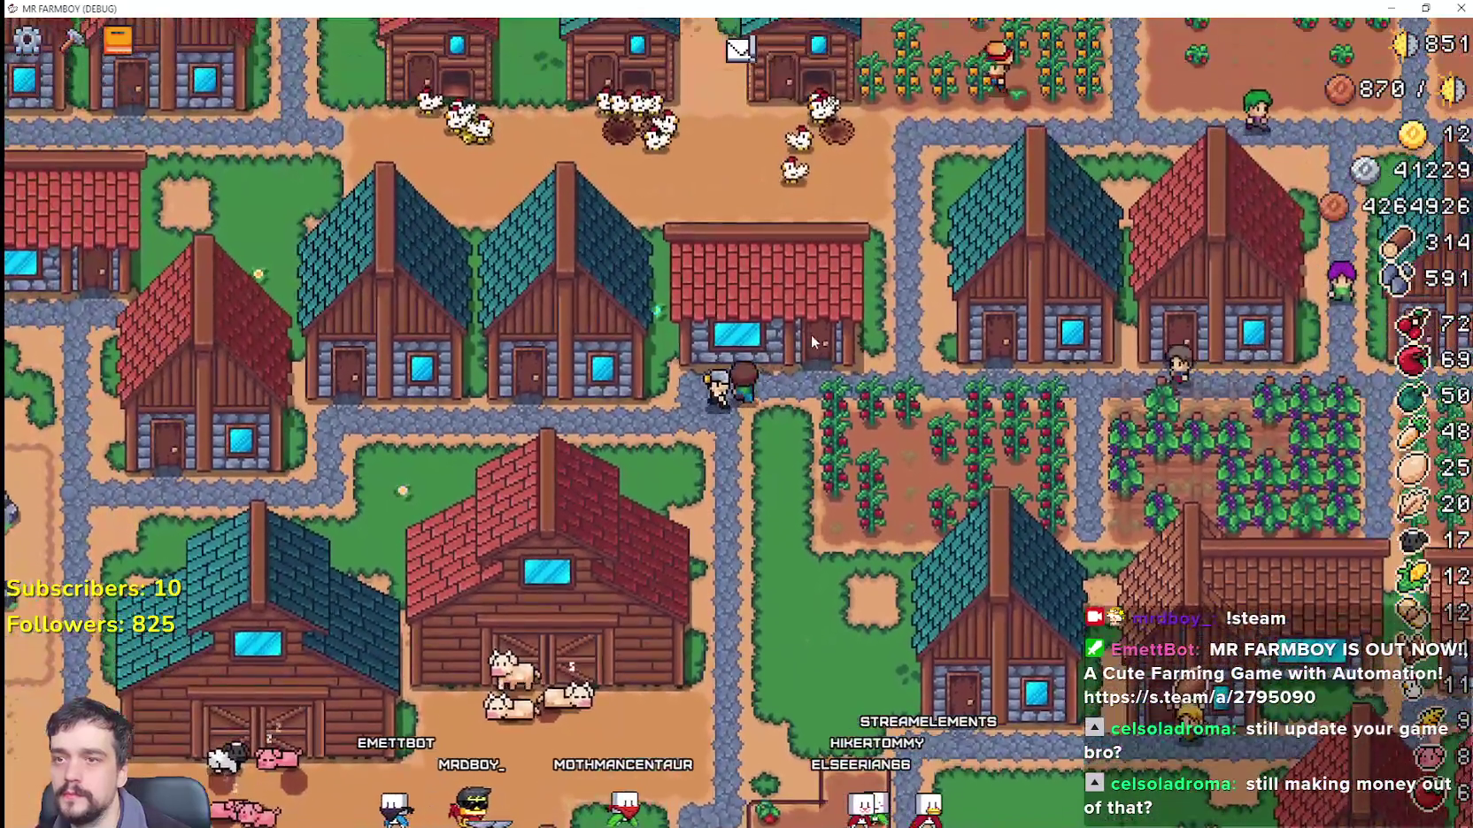
{"action": "left_click", "coordinate": [810, 334]}
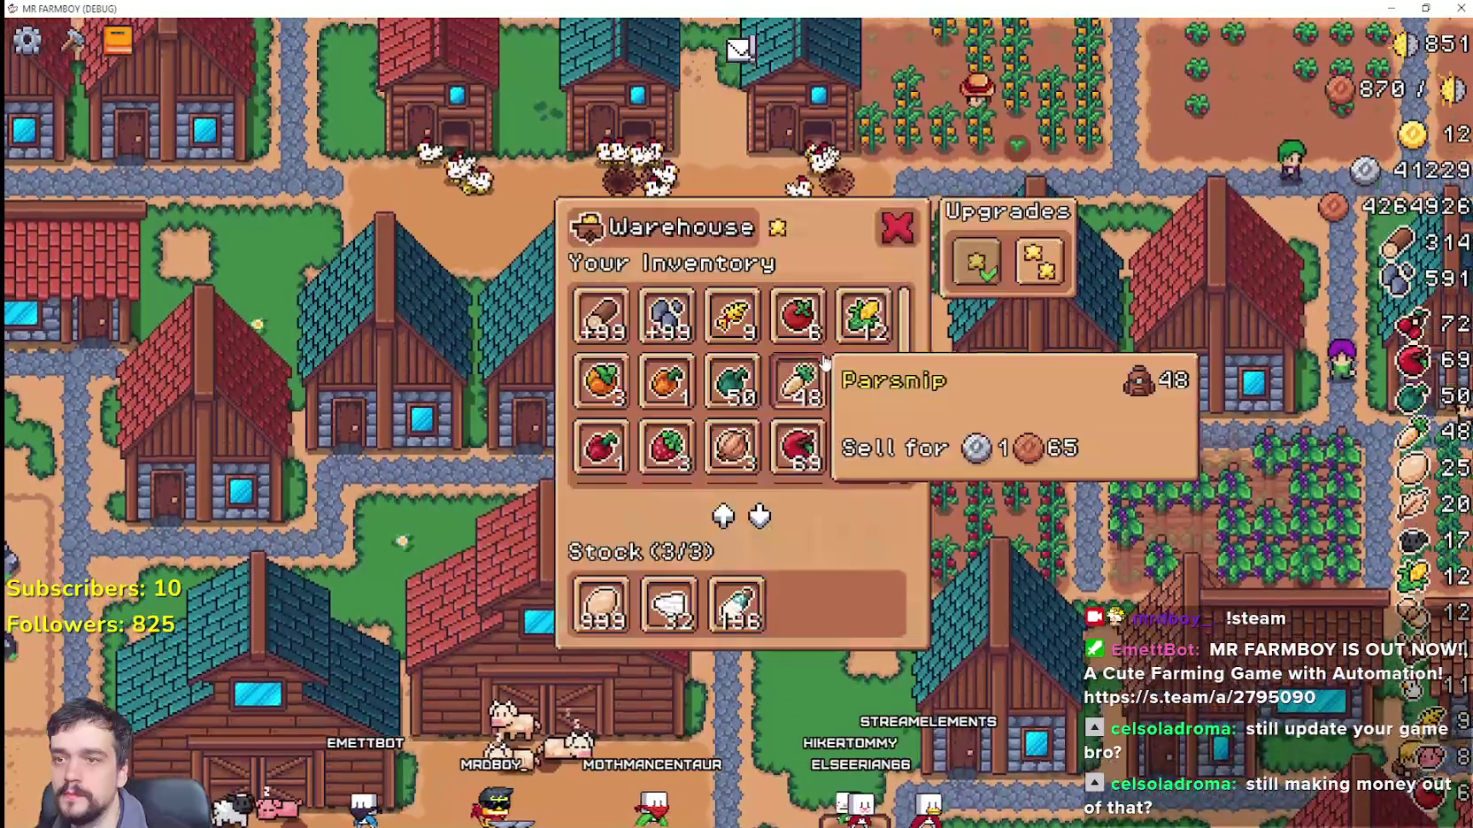
{"action": "key", "text": "Escape"}
{"action": "key", "text": "s"}
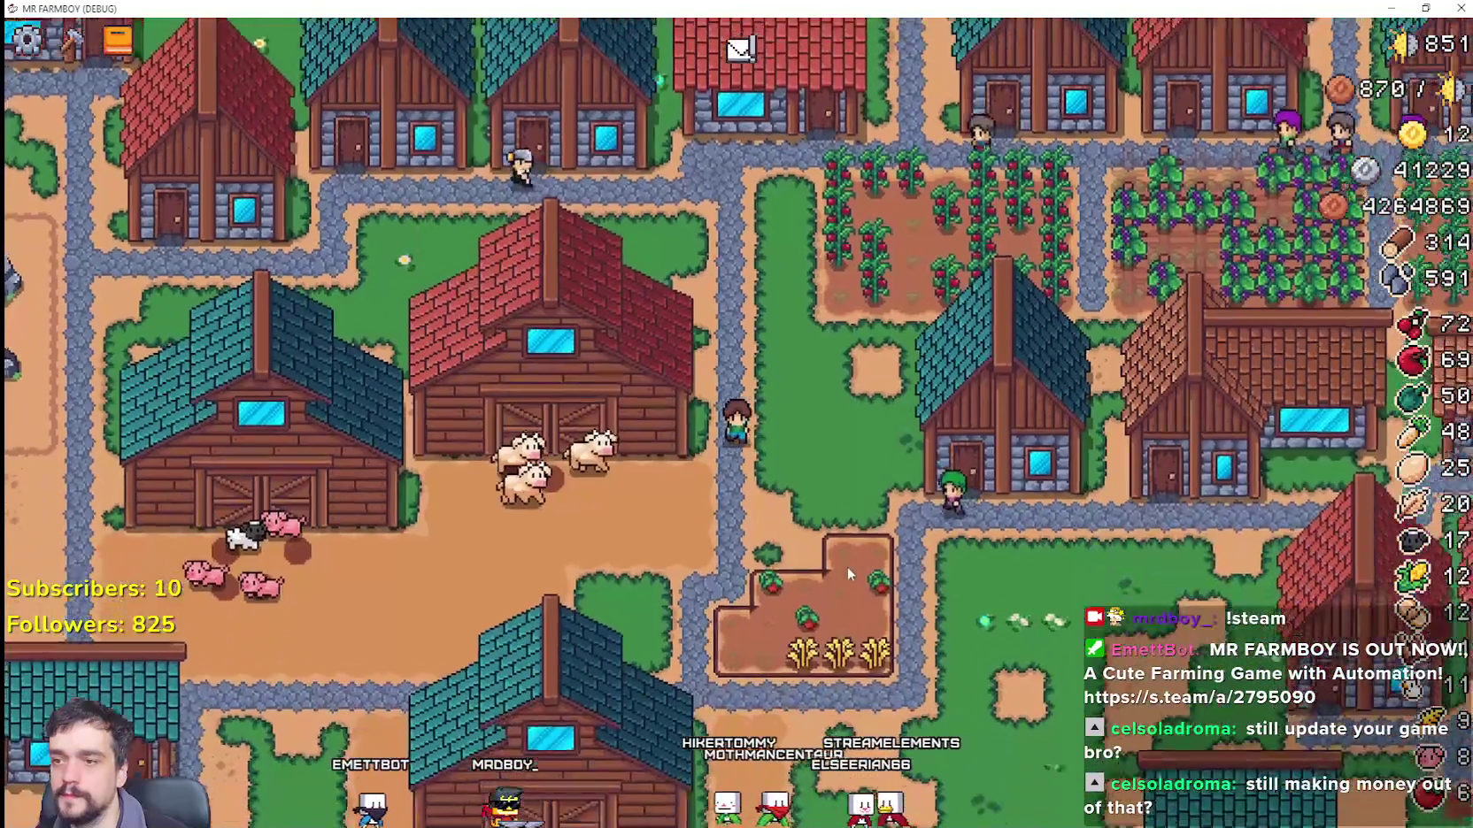
{"action": "key", "text": "Tab"}
{"action": "key", "text": "Escape"}
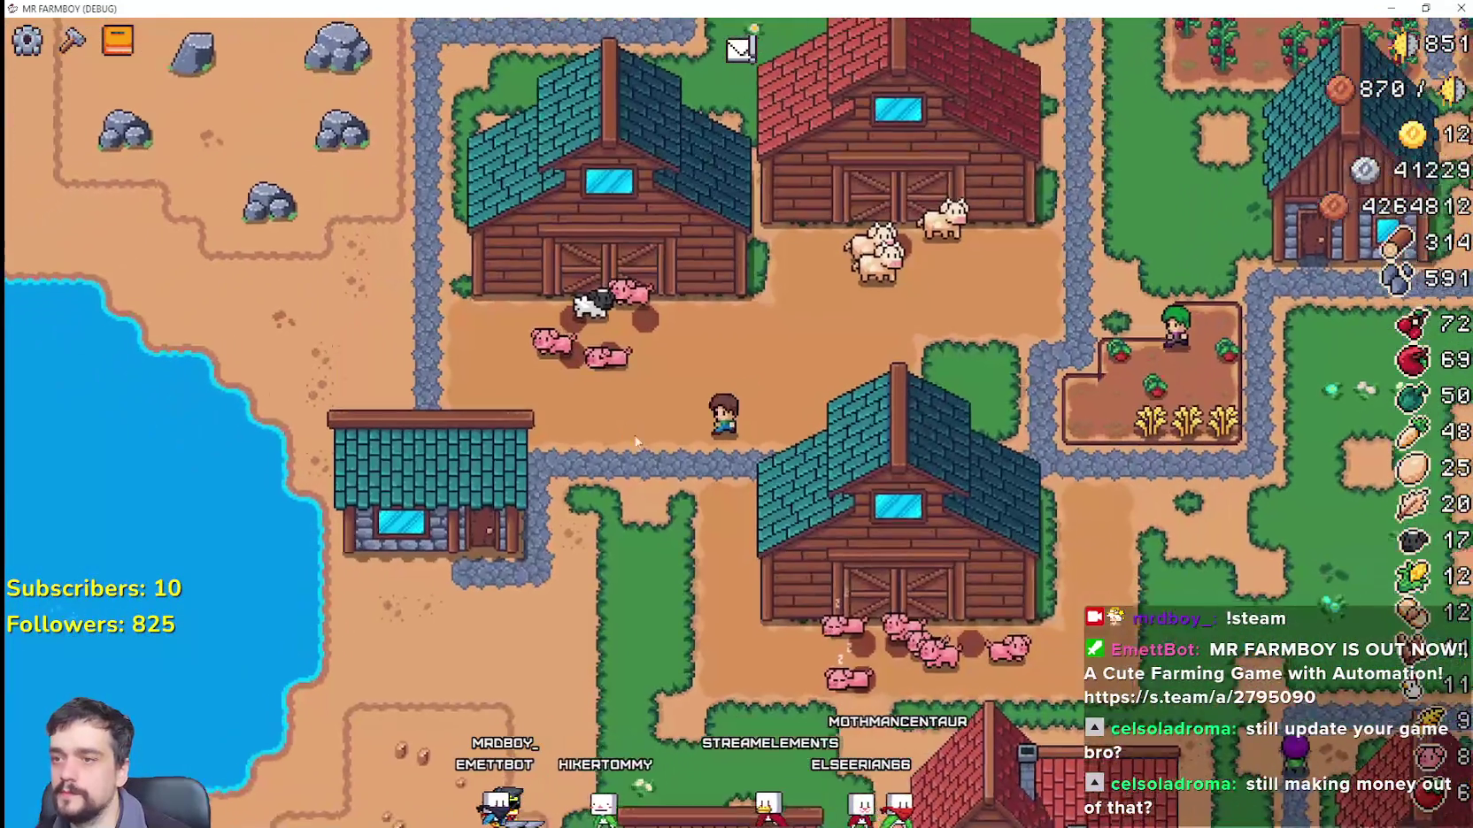
Step: Zoom the map, walk toward the red-roof house, and open the warehouse inventory
{"action": "scroll", "coordinate": [657, 442], "scroll_direction": "down", "scroll_amount": 3}
{"action": "scroll", "coordinate": [657, 443], "scroll_direction": "down", "scroll_amount": 2}
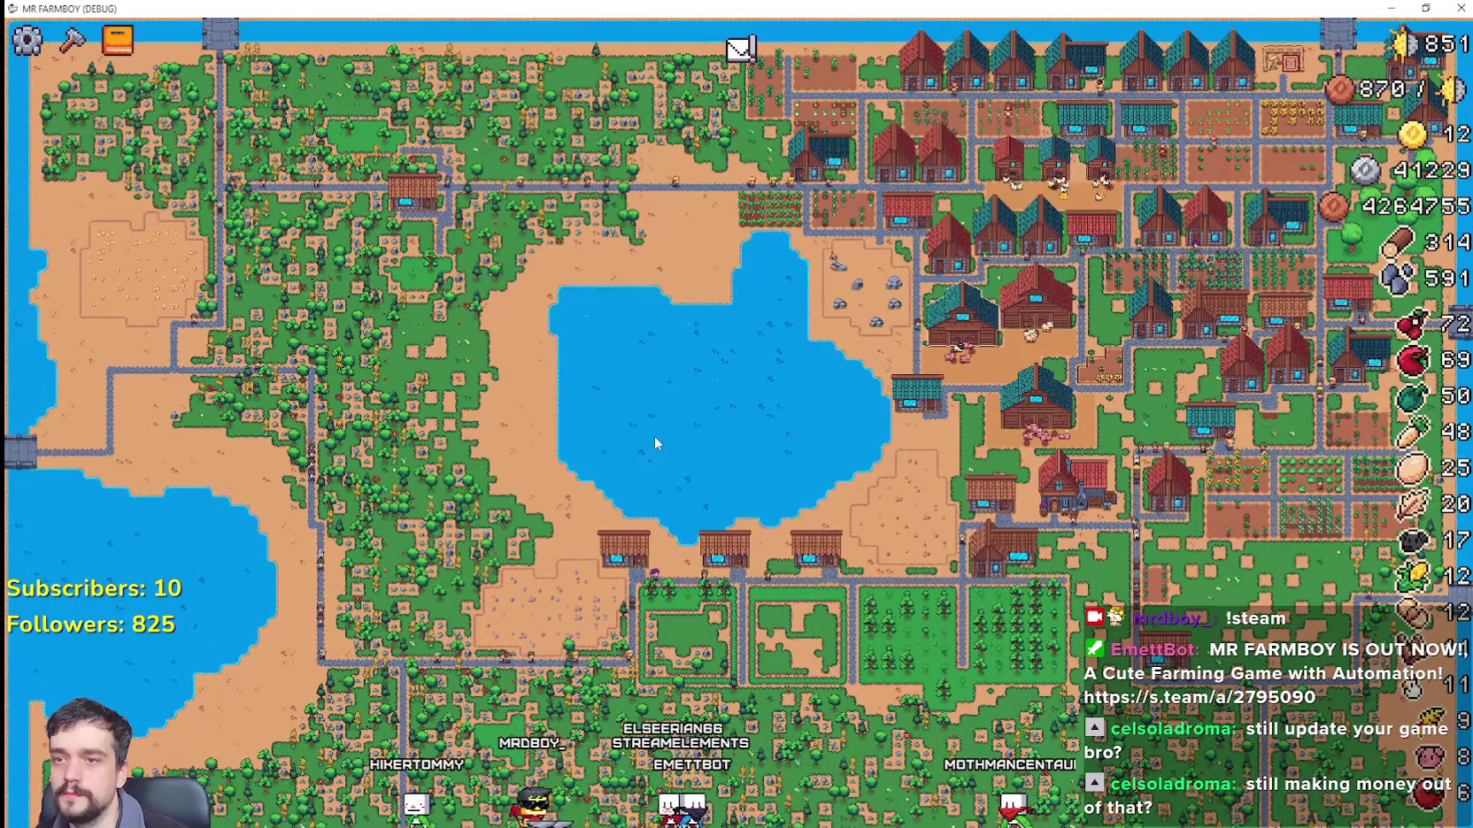
{"action": "scroll", "coordinate": [651, 438], "scroll_direction": "up", "scroll_amount": 5}
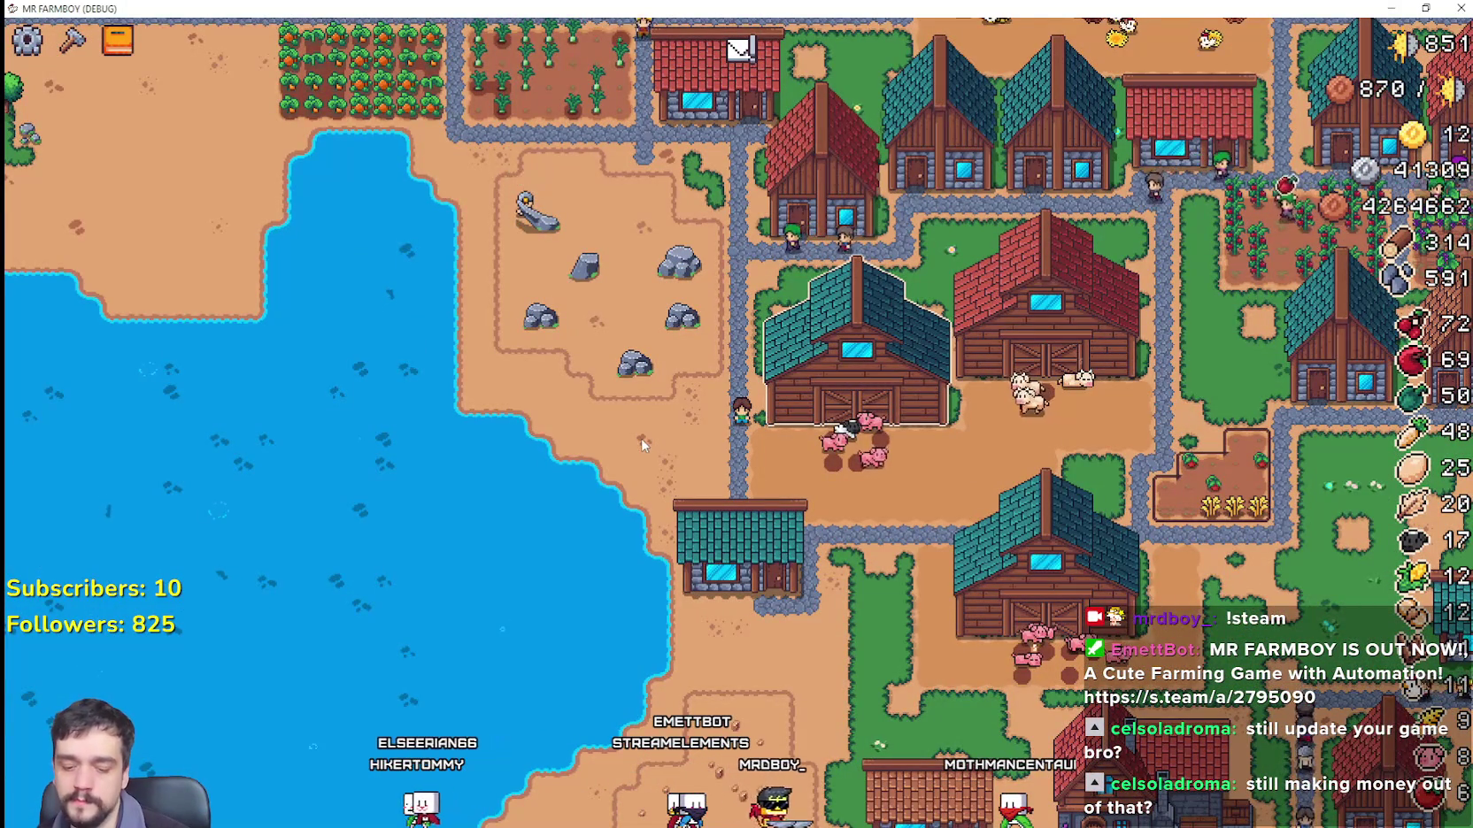
{"action": "scroll", "coordinate": [643, 445], "scroll_direction": "down", "scroll_amount": 5}
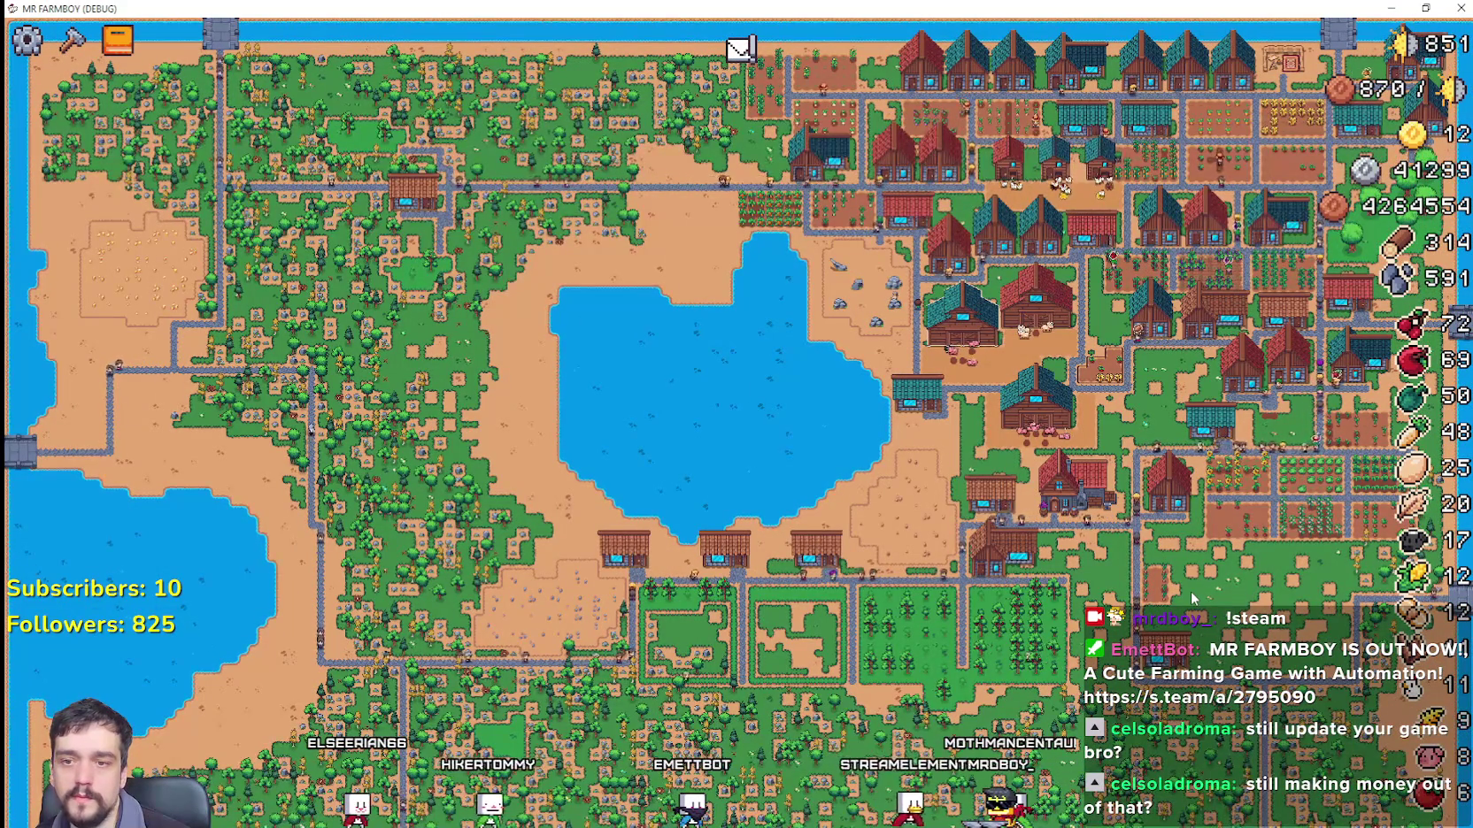
{"action": "scroll", "coordinate": [799, 295], "scroll_direction": "up", "scroll_amount": 5}
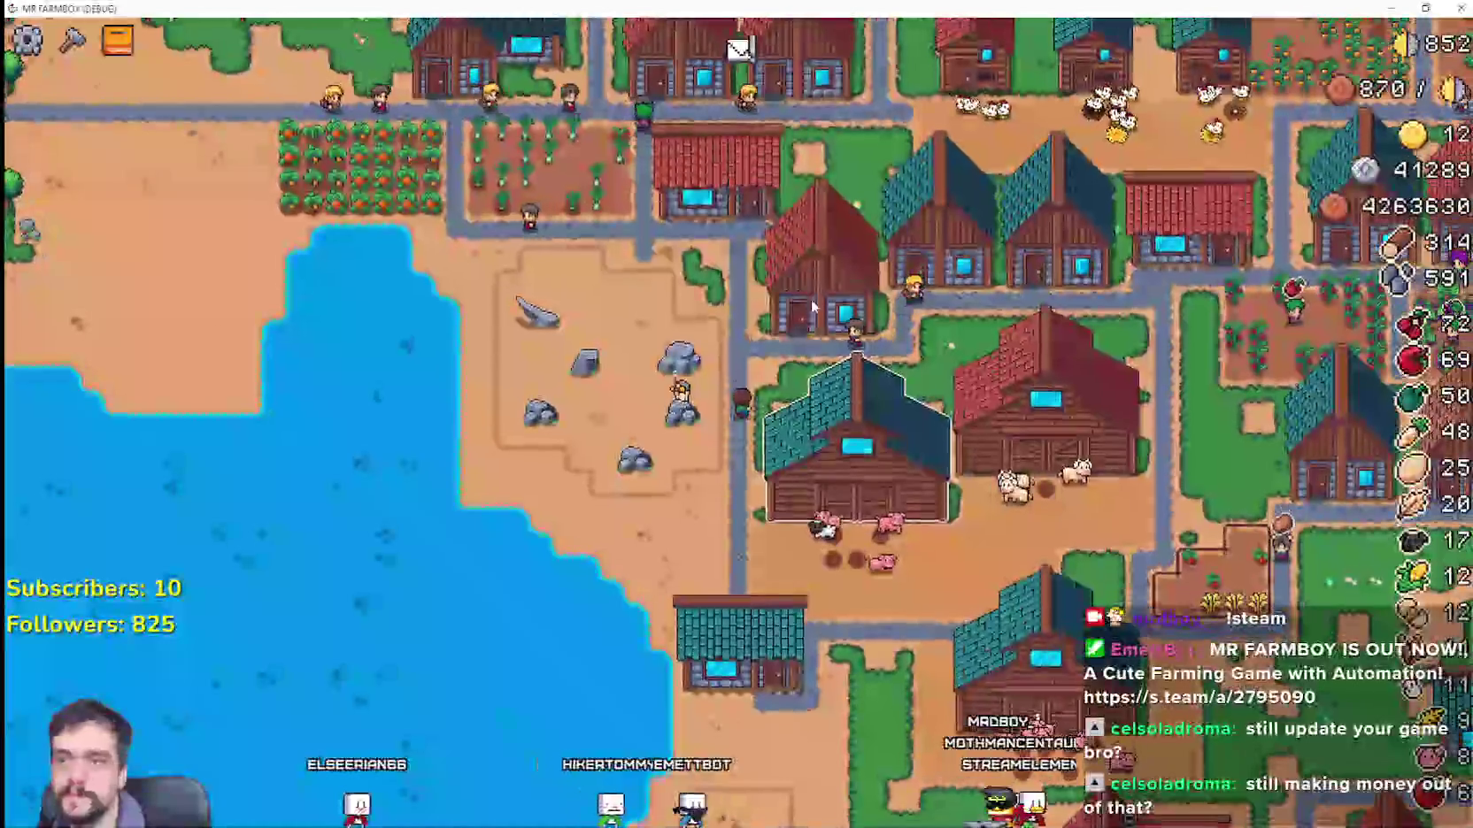
{"action": "key", "text": "w"}
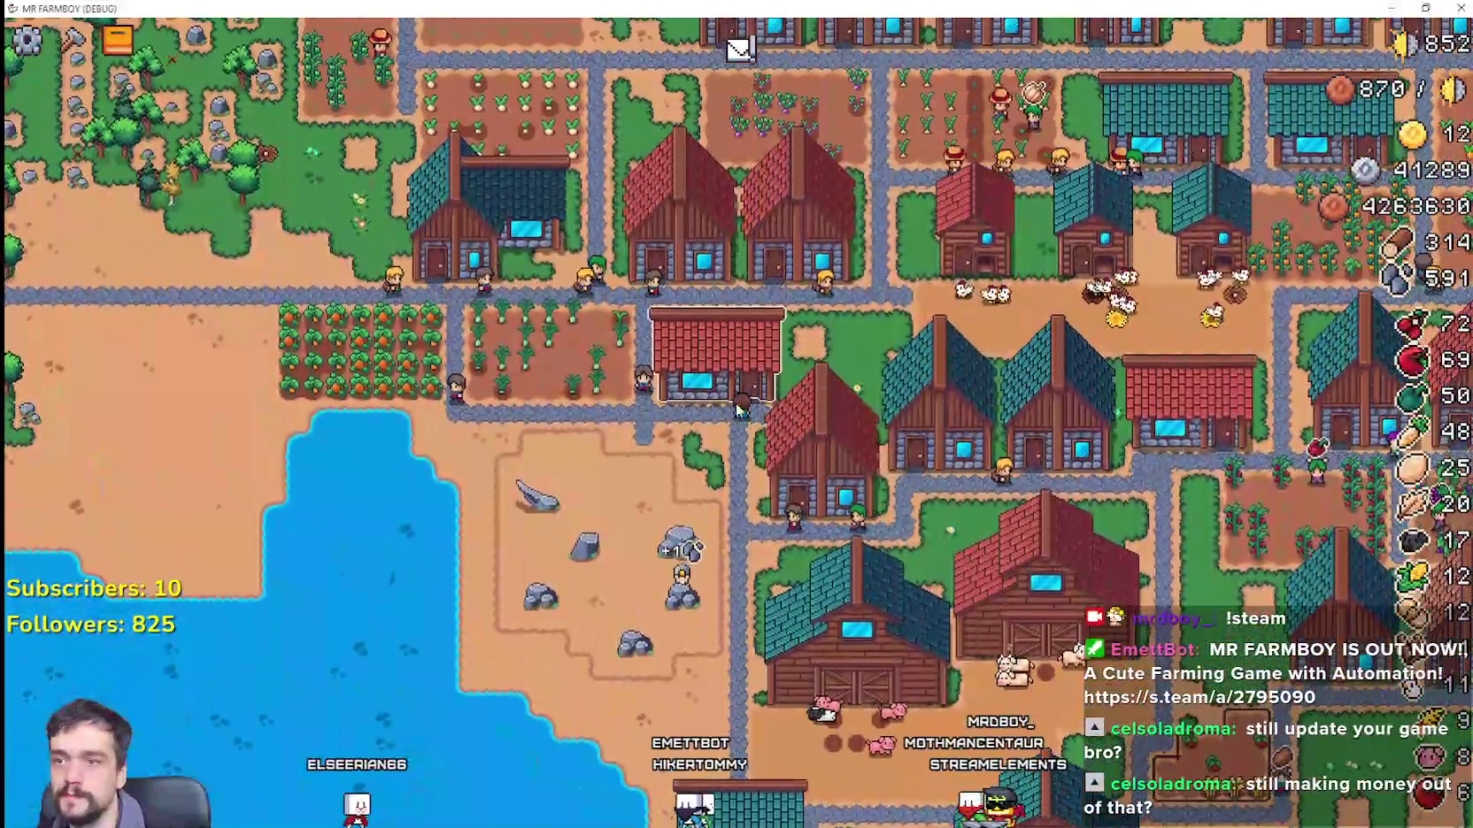
{"action": "scroll", "coordinate": [754, 412], "scroll_direction": "up", "scroll_amount": 3}
{"action": "left_click", "coordinate": [754, 412]}
{"action": "key", "text": "Escape"}
{"action": "scroll", "coordinate": [1071, 479], "scroll_direction": "down", "scroll_amount": 5}
{"action": "key", "text": "s"}
{"action": "key", "text": "b"}
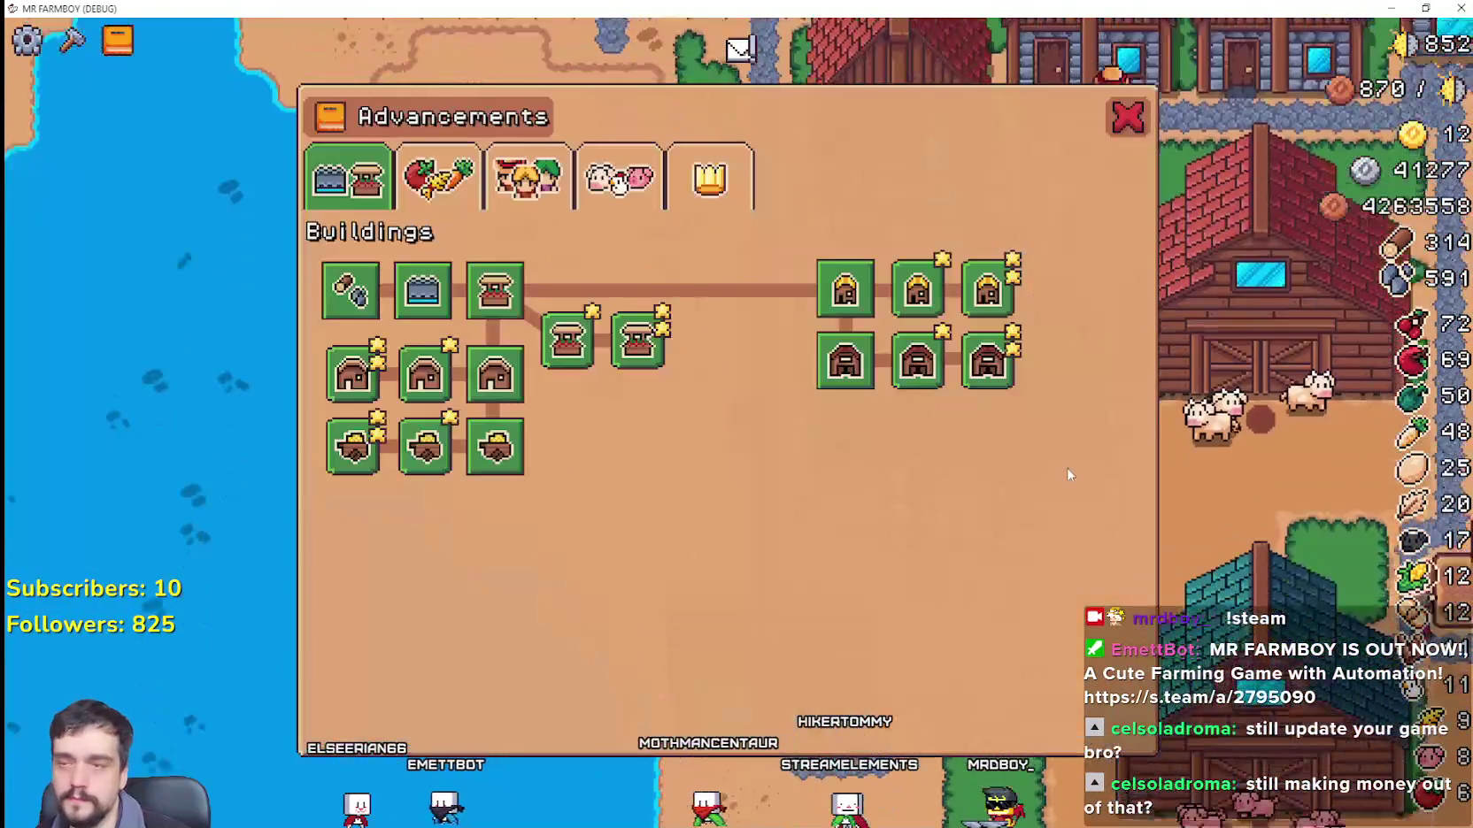
{"action": "left_click", "coordinate": [526, 177]}
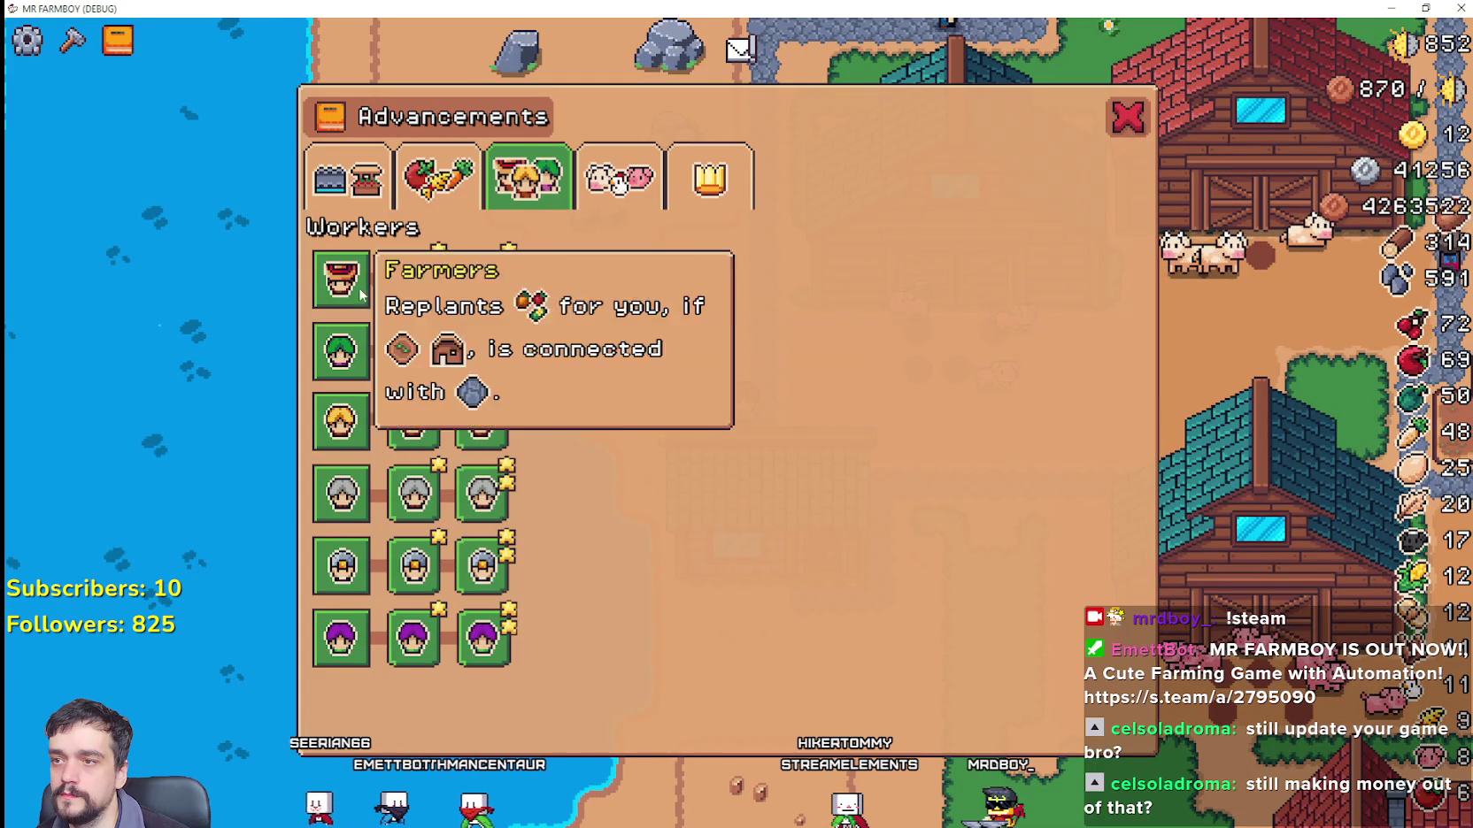
{"action": "key", "text": "Escape"}
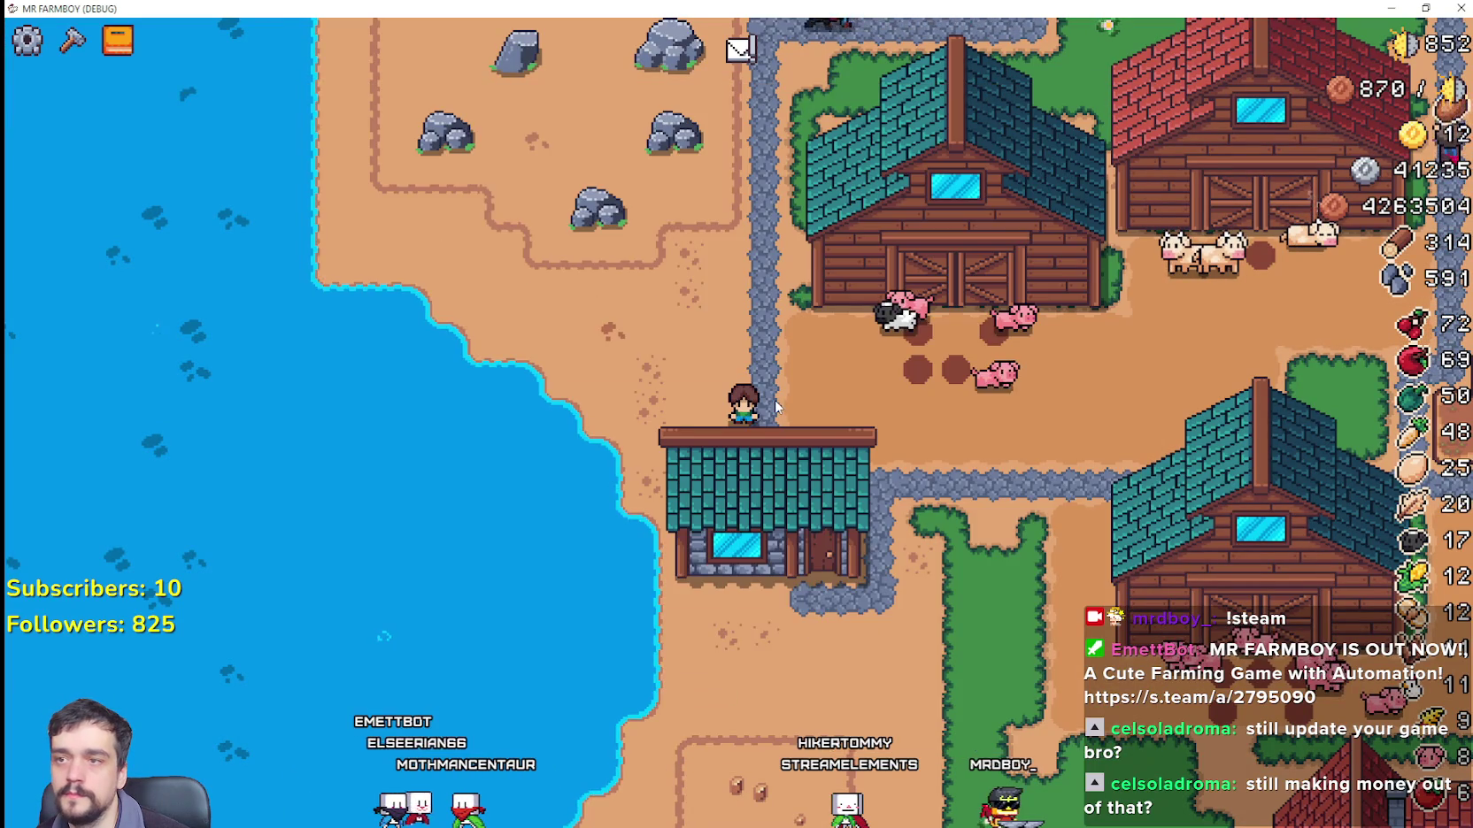
{"action": "key", "text": "Tab"}
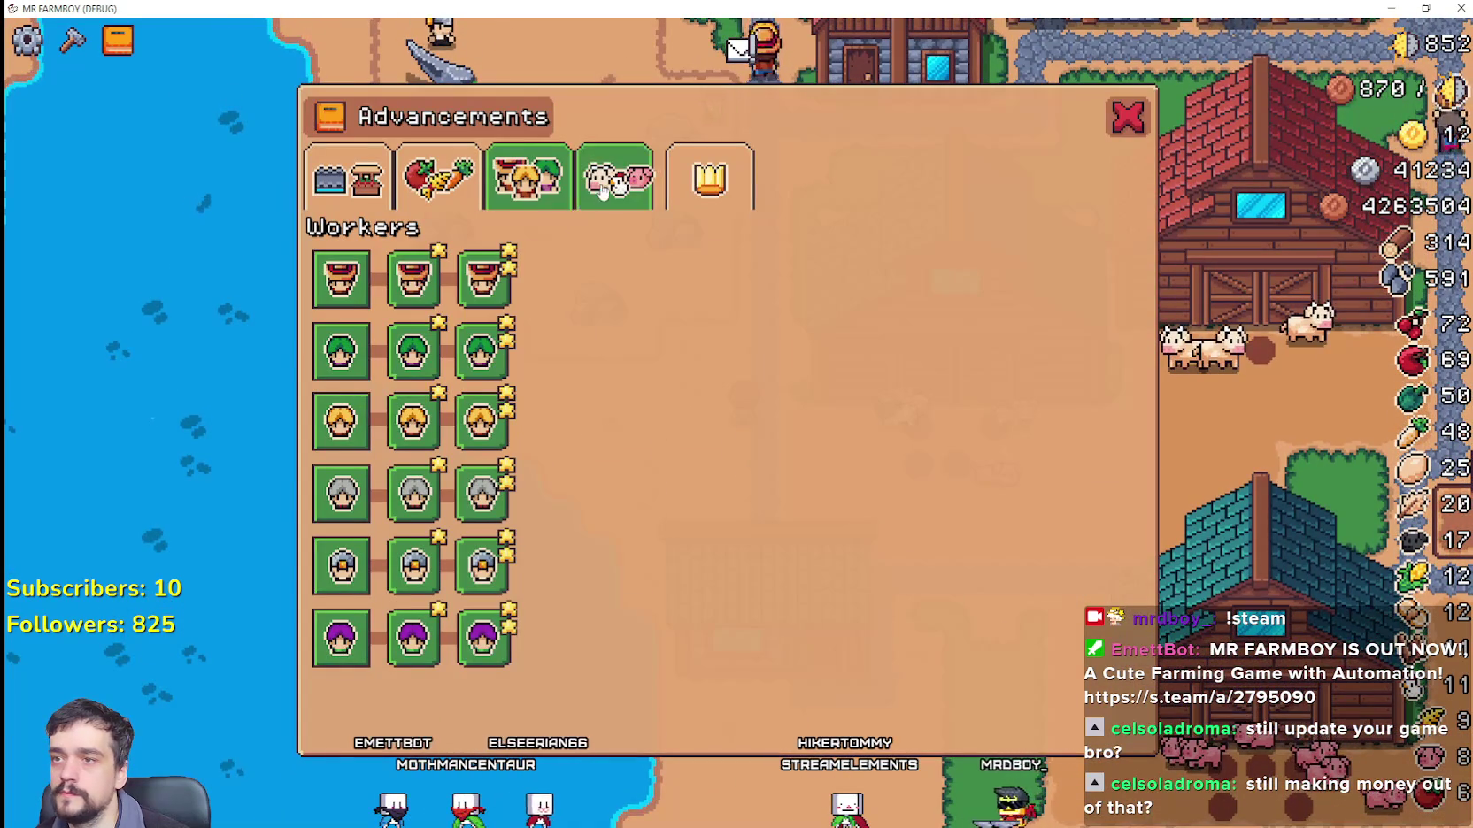
{"action": "mouse_move", "coordinate": [362, 269]}
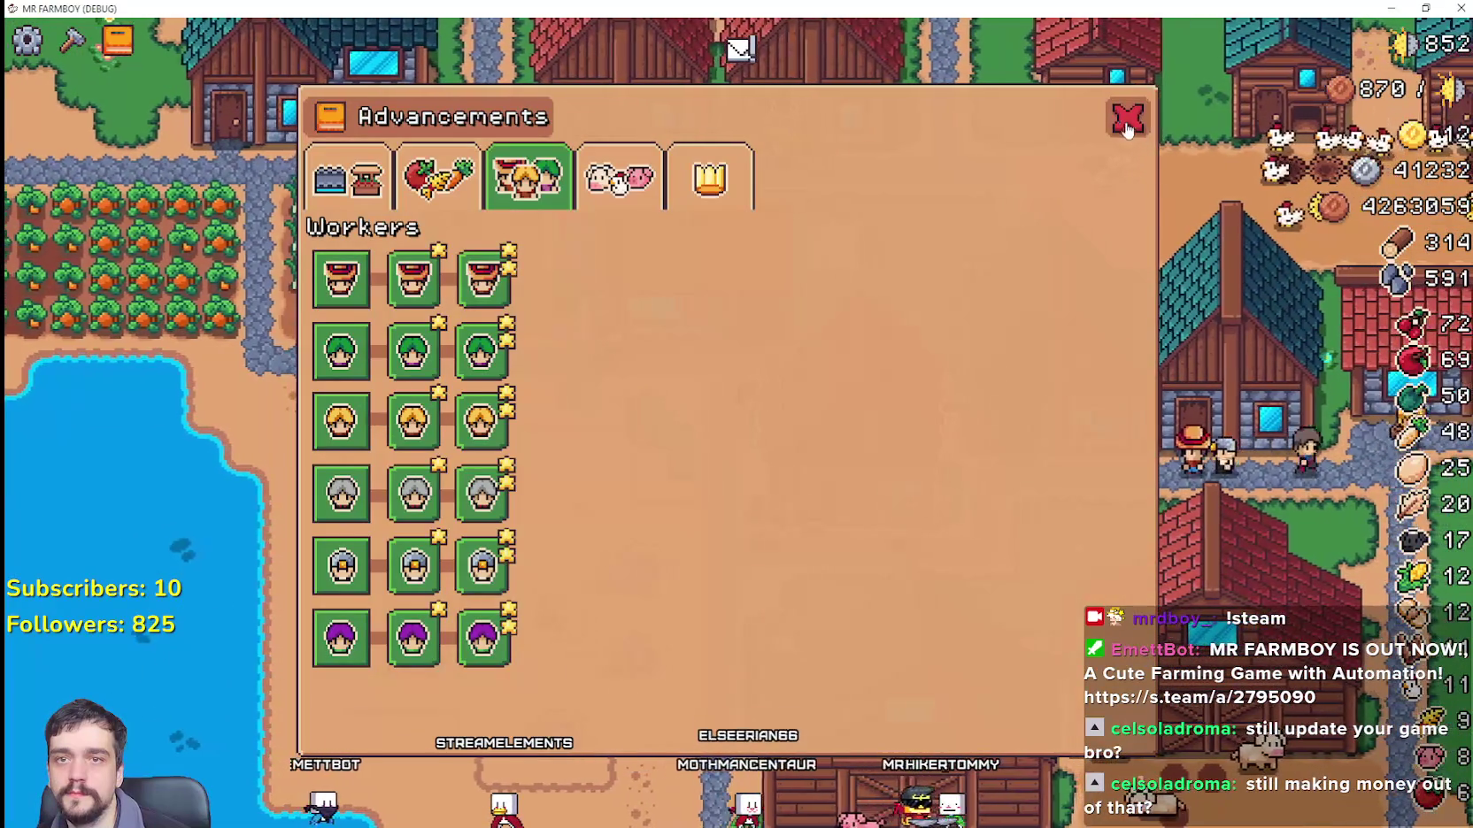
{"action": "left_click", "coordinate": [1126, 120]}
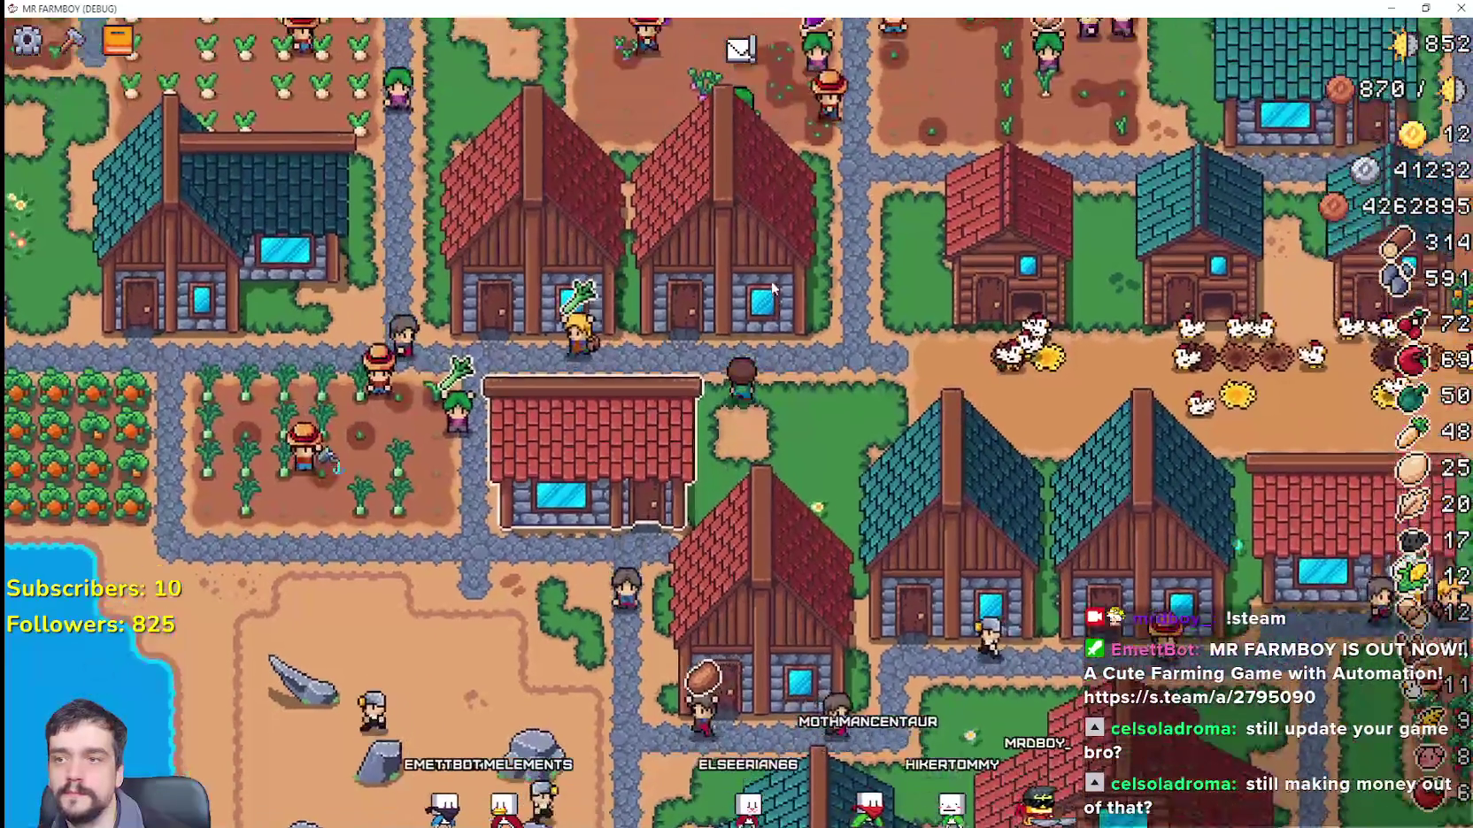
{"action": "left_click", "coordinate": [759, 345]}
{"action": "left_click", "coordinate": [955, 371]}
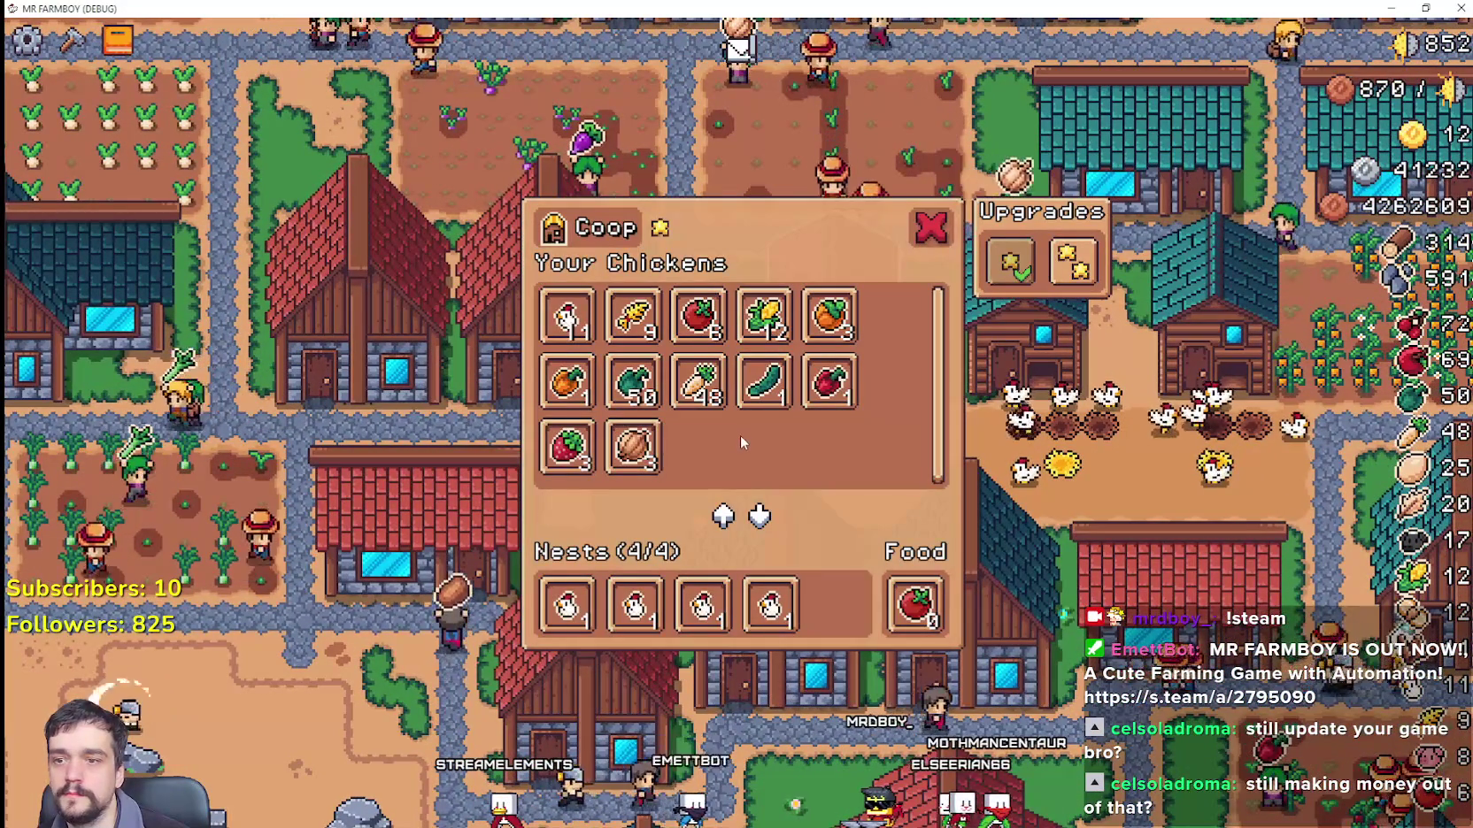
Step: Close the coop panel, check the worker house contents, and launch Windows Calculator
{"action": "key", "text": "Escape"}
{"action": "left_click", "coordinate": [696, 364]}
{"action": "key", "text": "Escape"}
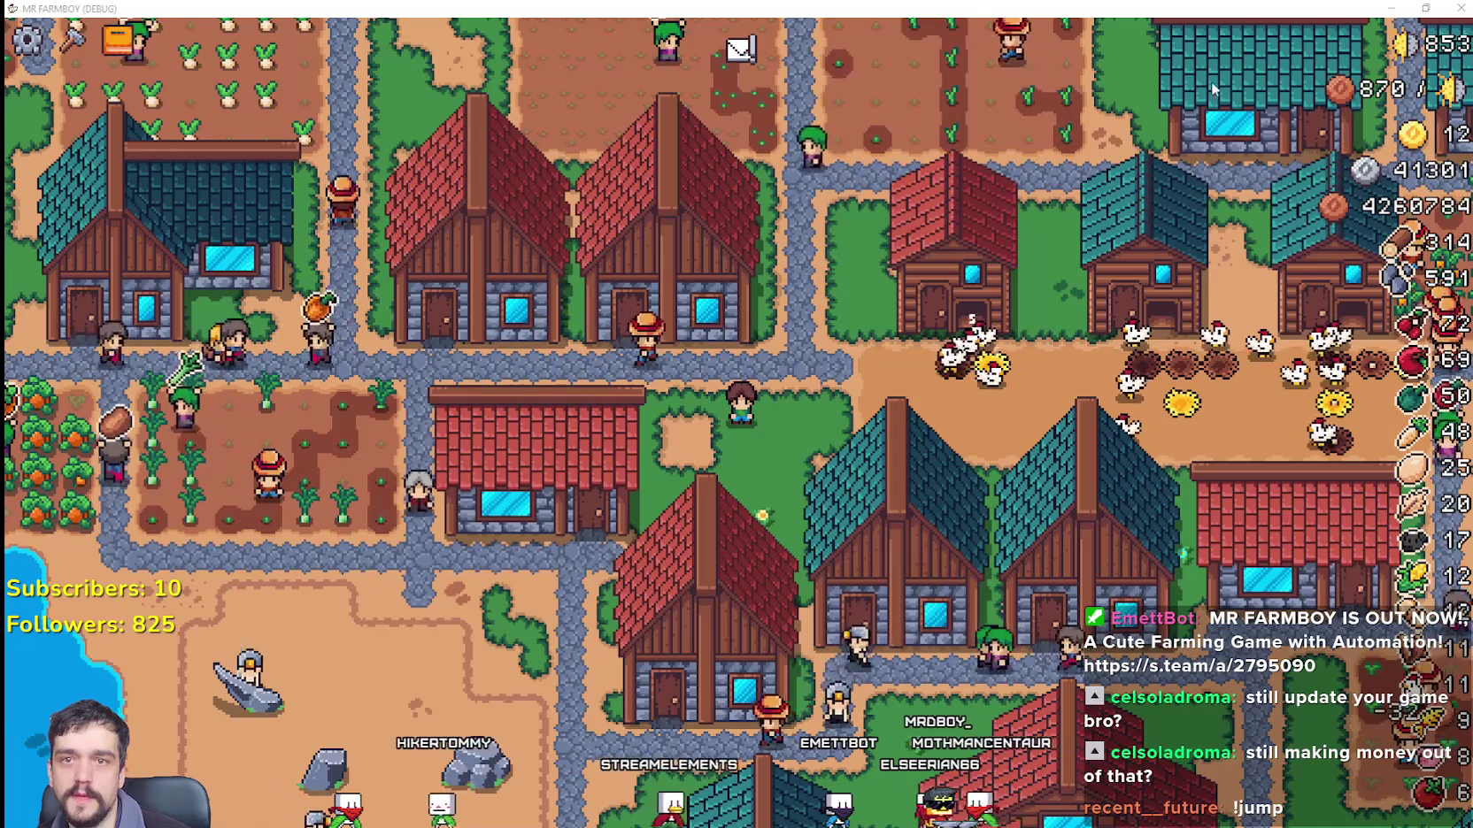
{"action": "key", "text": "XF86Calculator"}
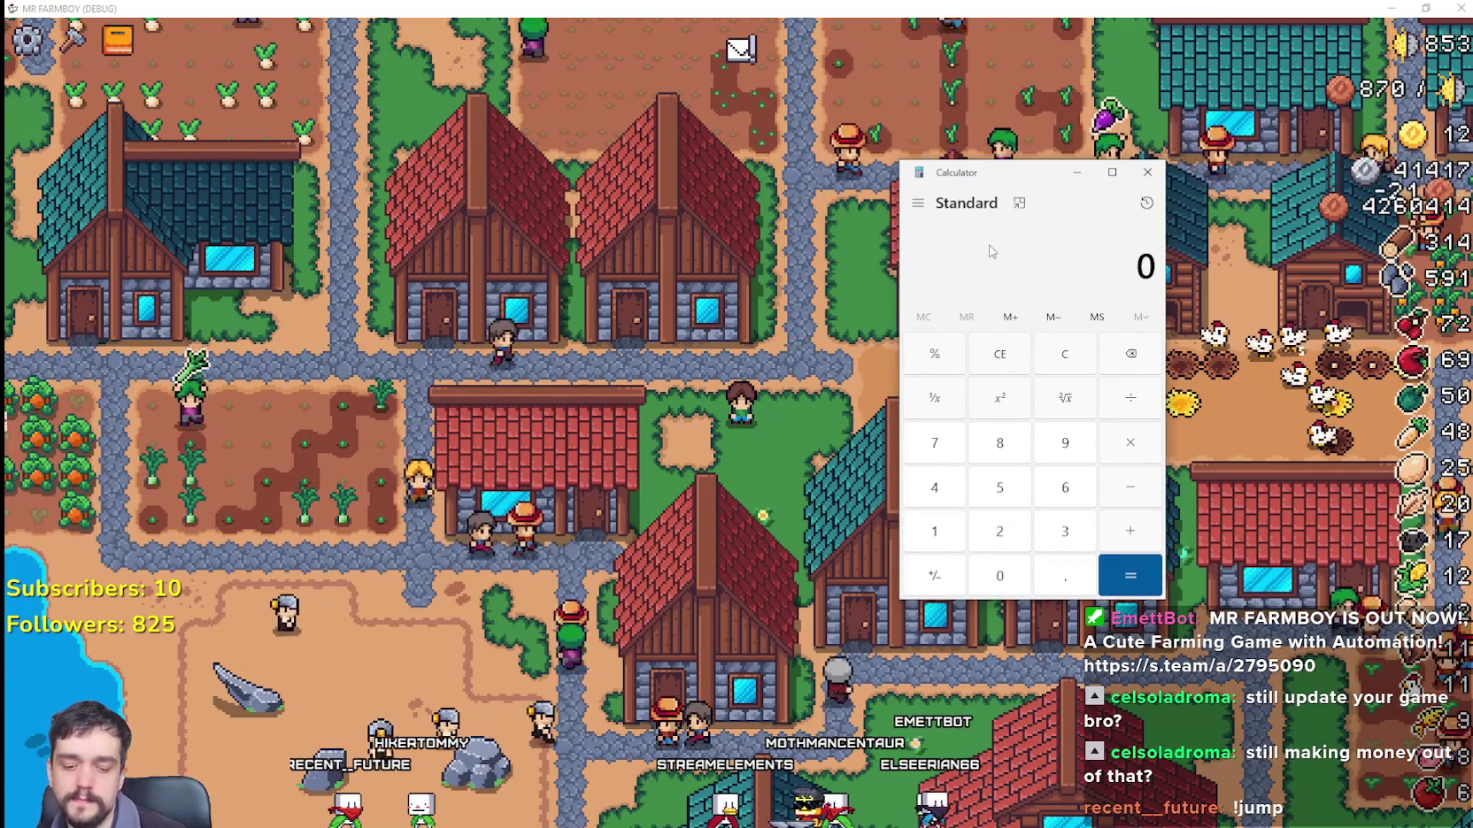
{"action": "type", "text": "870"}
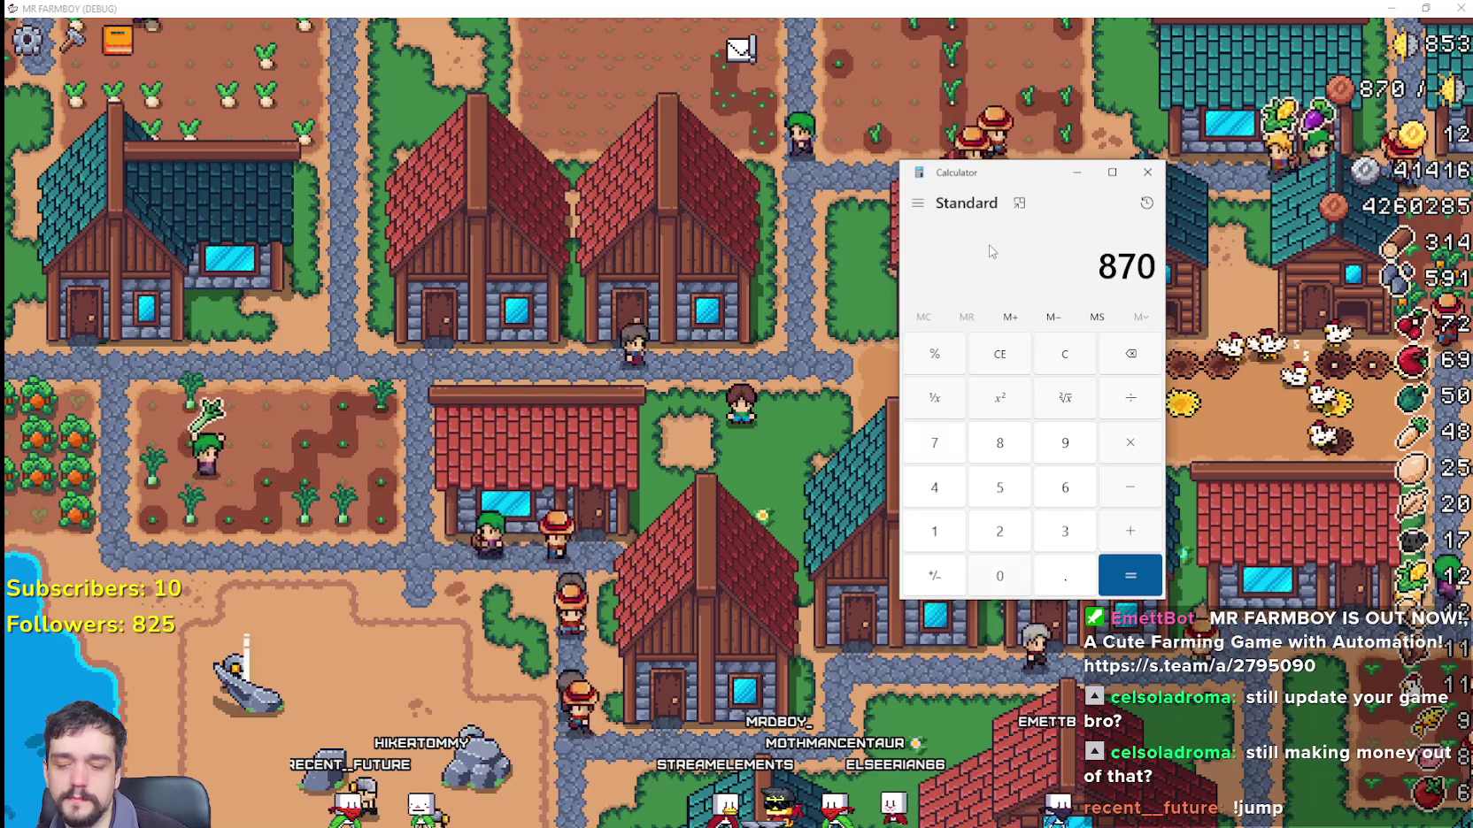
{"action": "type", "text": "/10"}
{"action": "key", "text": "Return"}
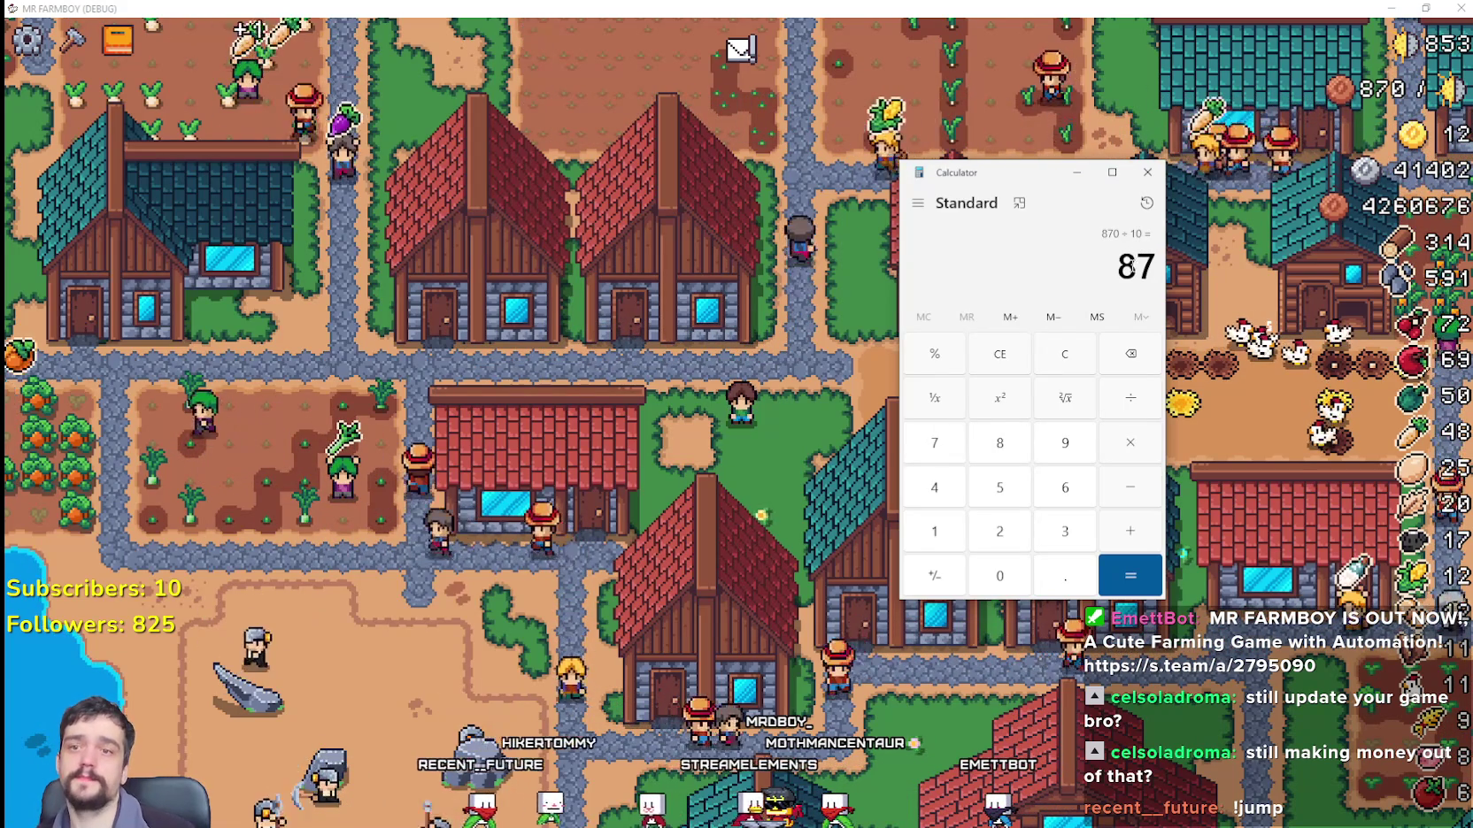
{"action": "left_click", "coordinate": [654, 451]}
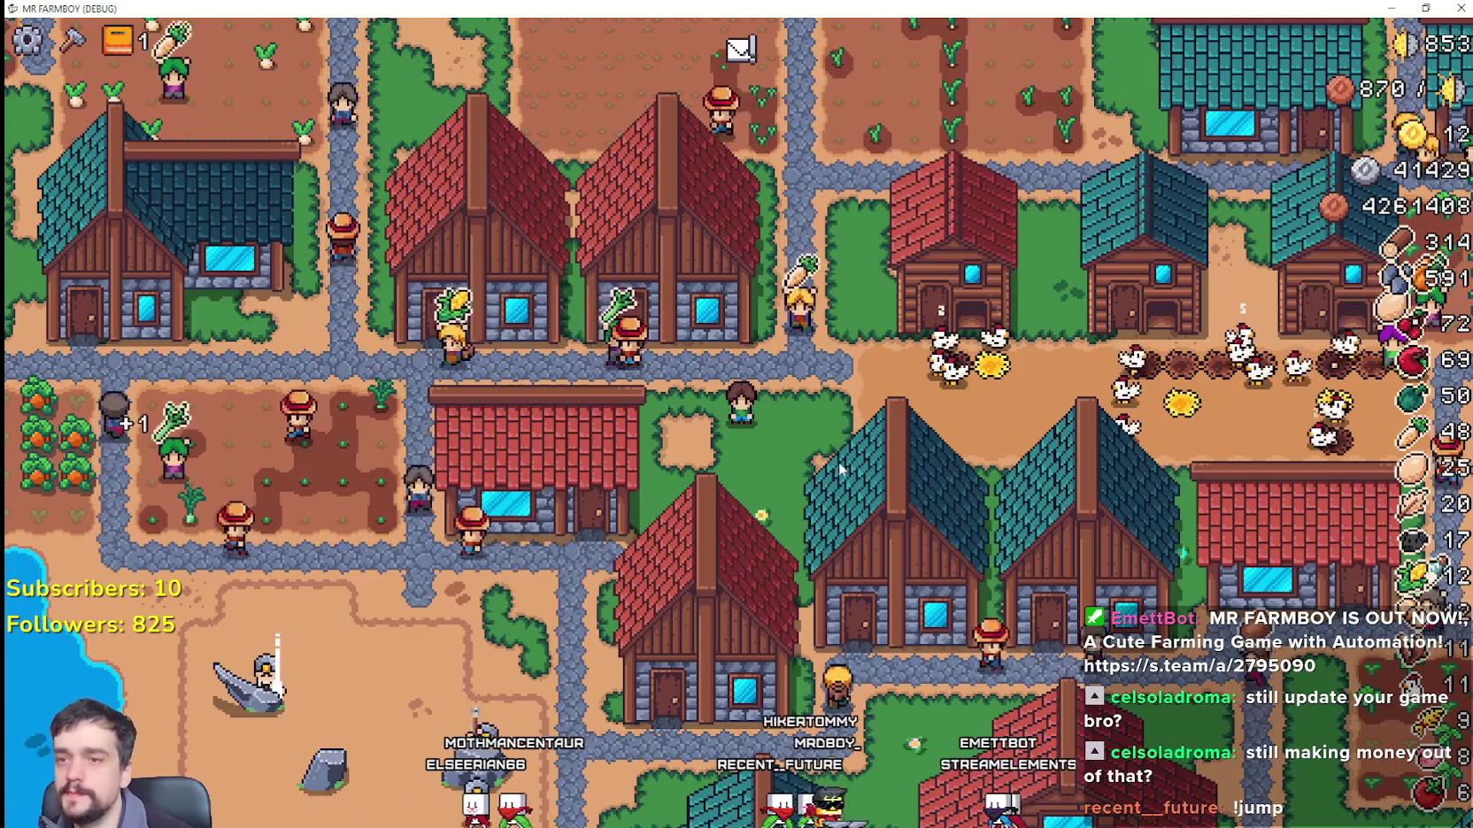
{"action": "key", "text": "a"}
{"action": "scroll", "coordinate": [639, 416], "scroll_direction": "down", "scroll_amount": 2}
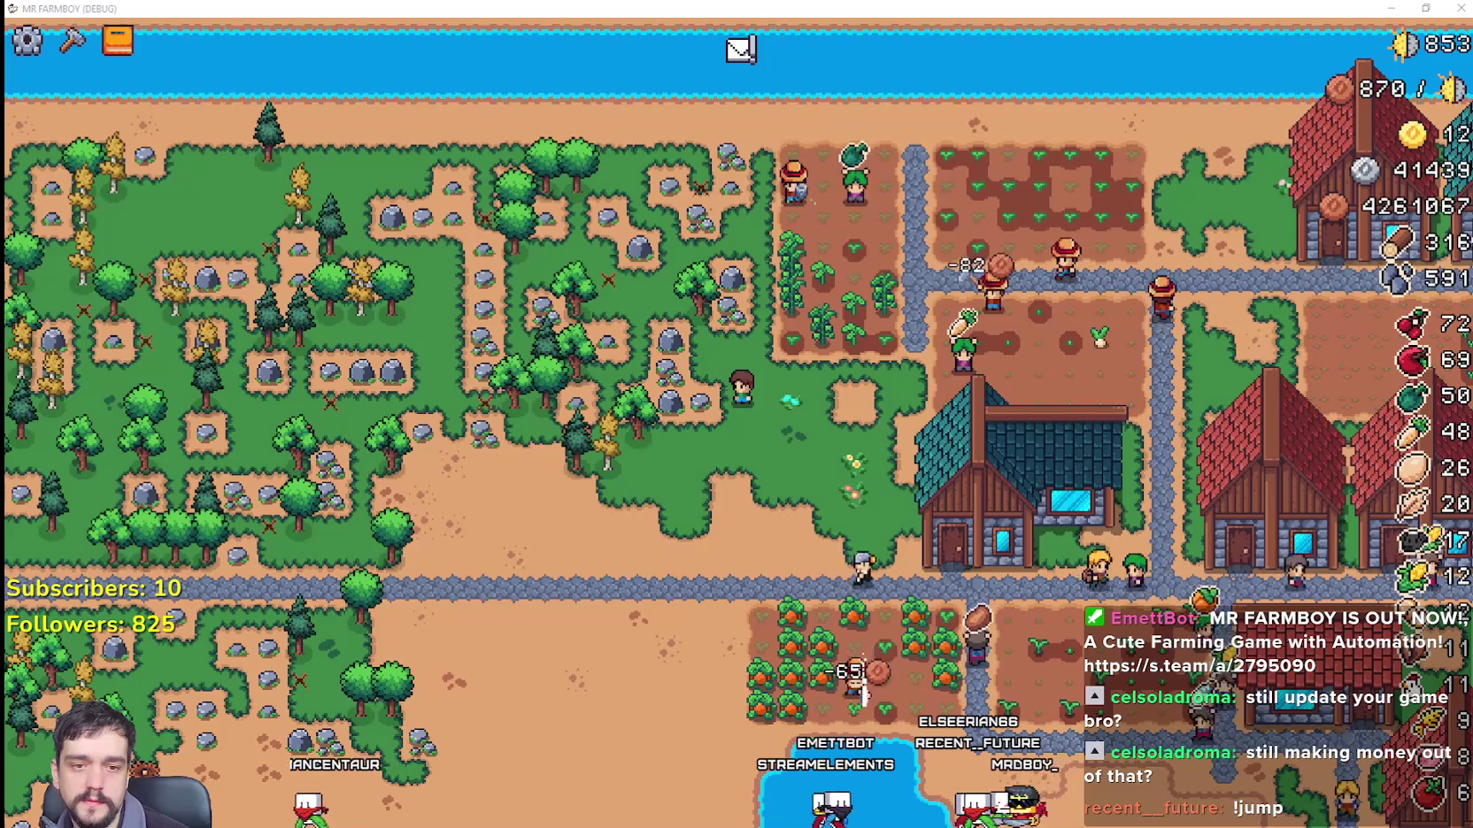
{"action": "key", "text": "XF86Calculator"}
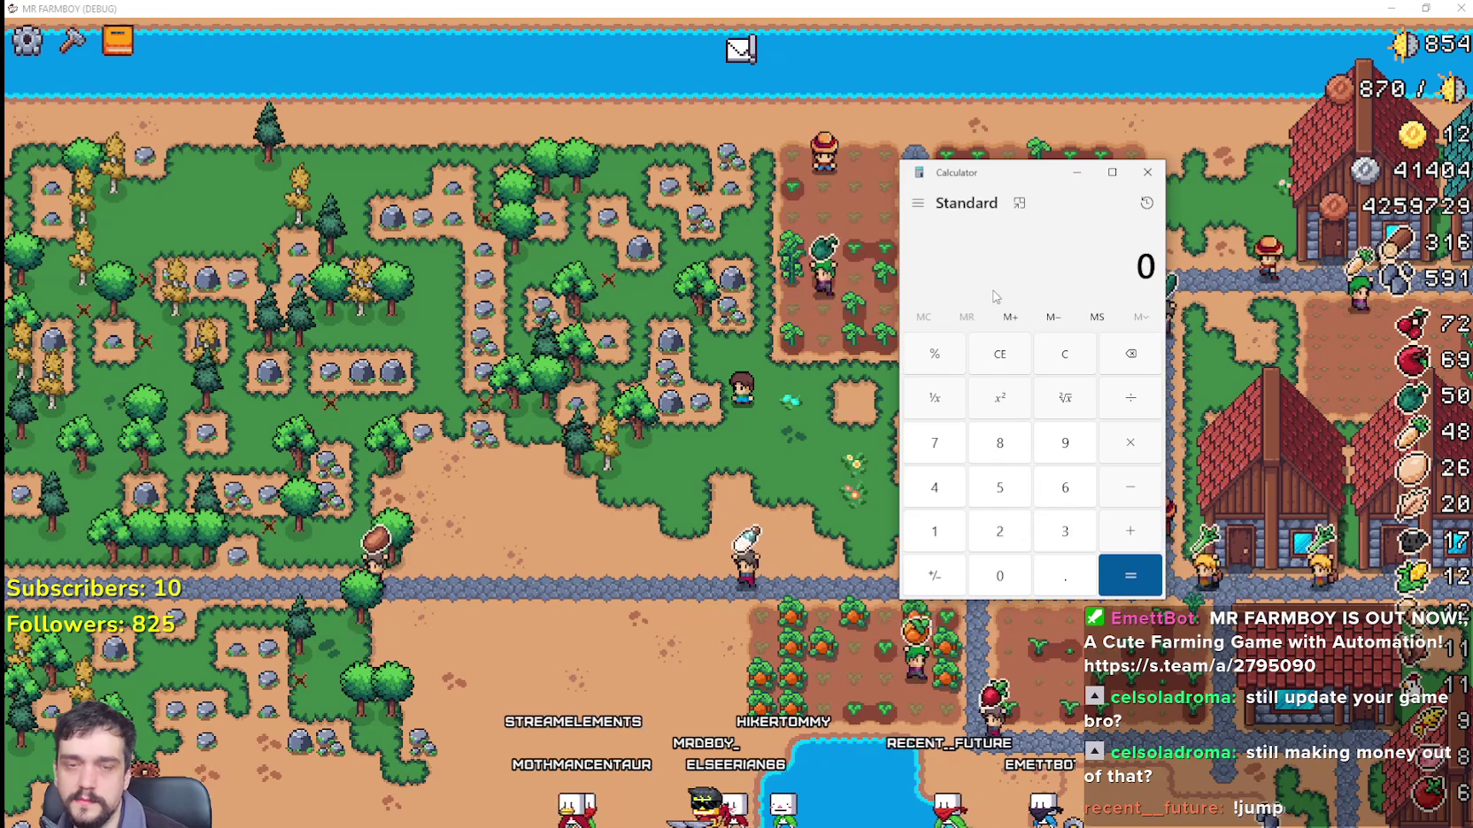
{"action": "type", "text": "000"}
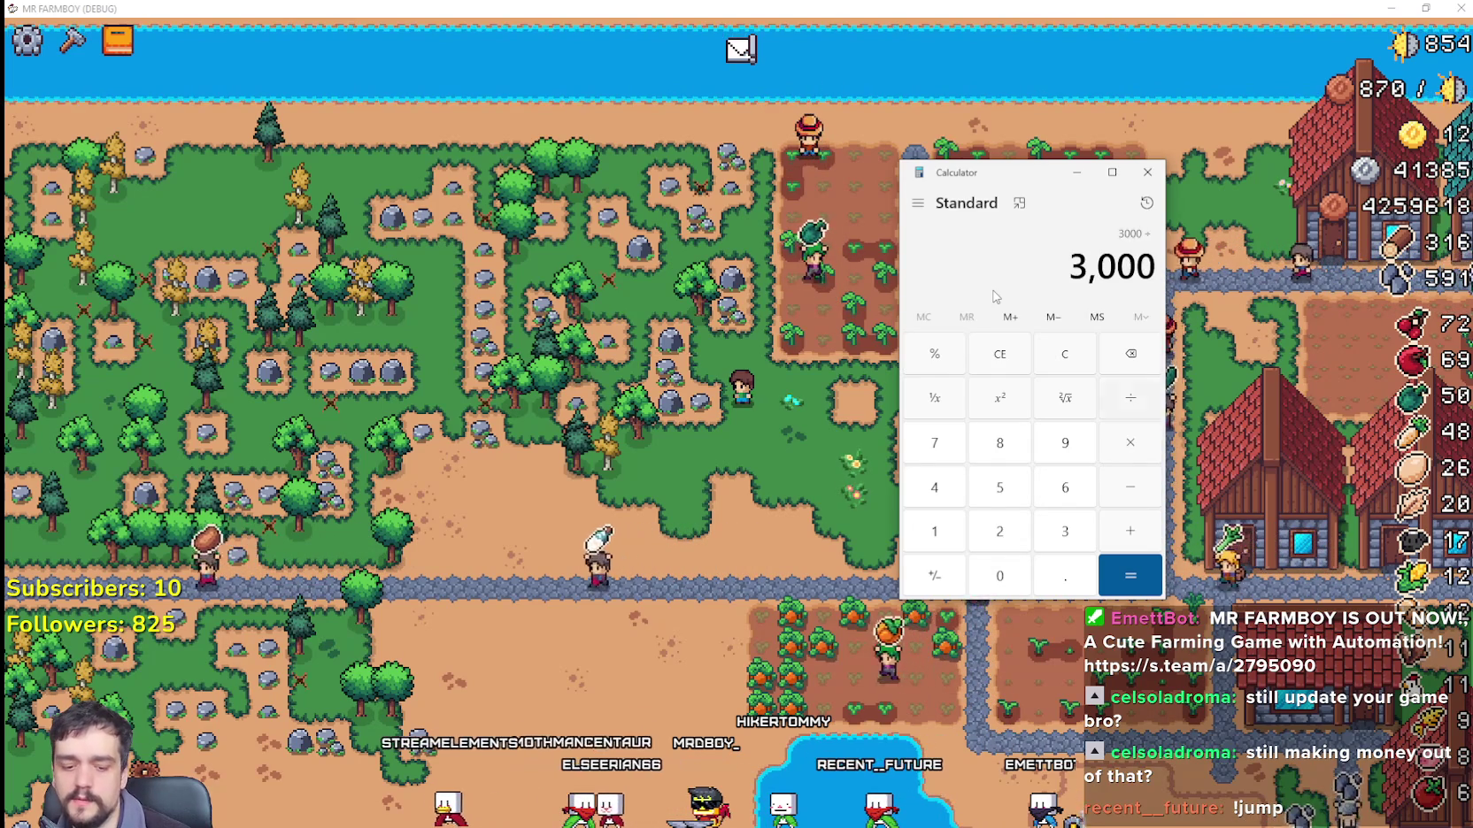
{"action": "type", "text": "10"}
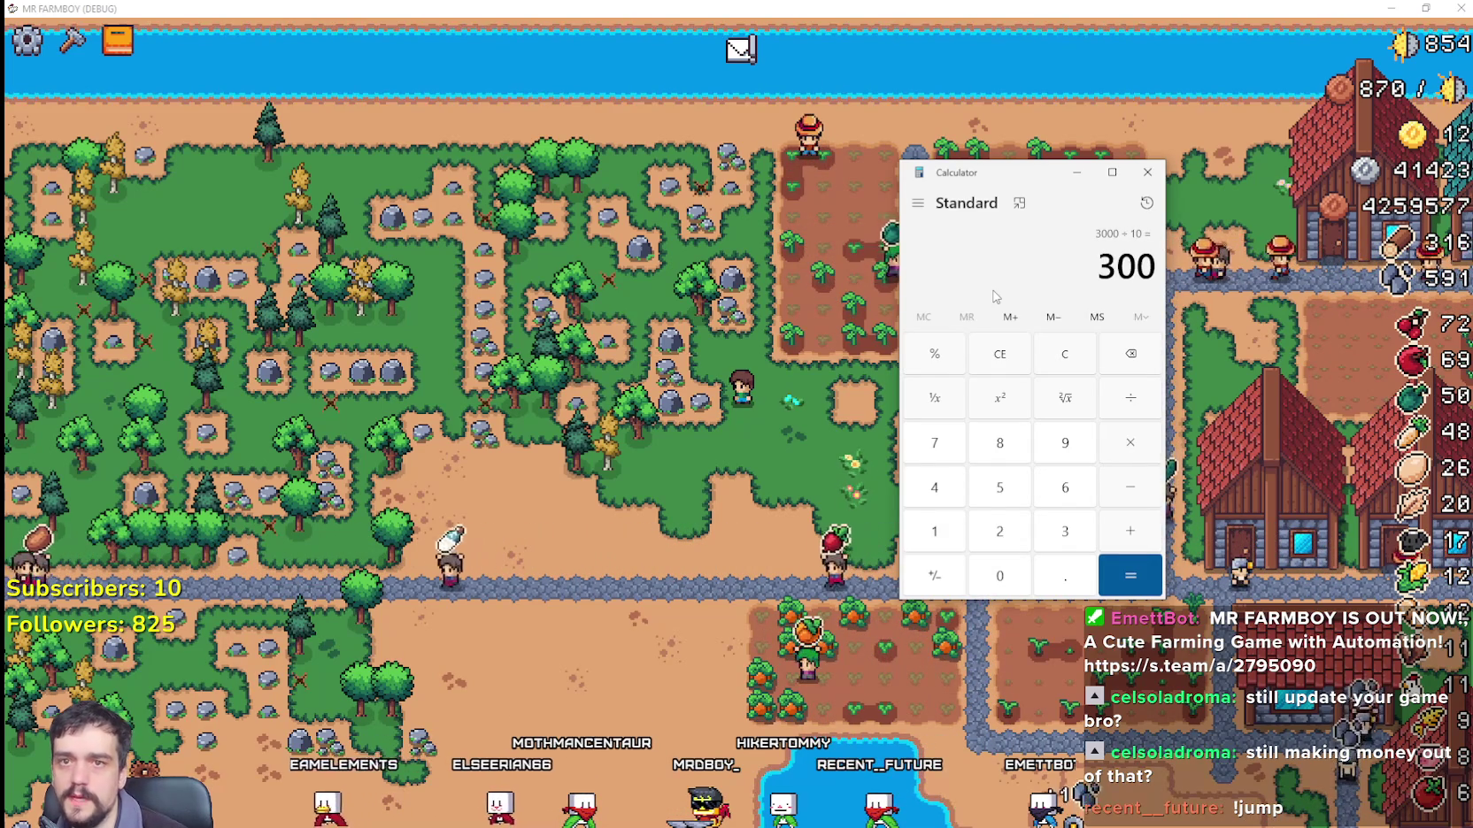
{"action": "left_click", "coordinate": [1148, 172]}
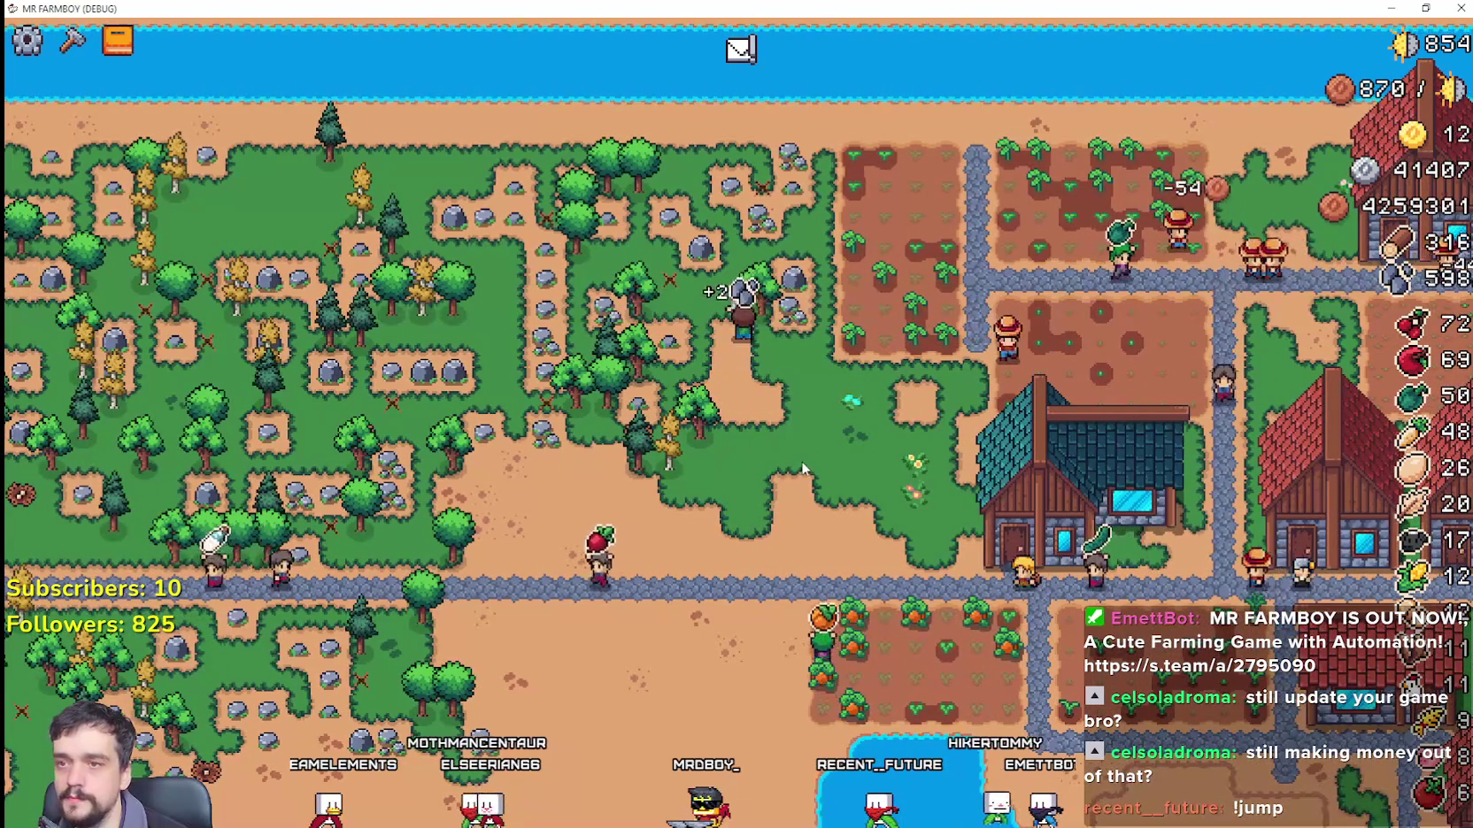
Step: Zoom in on the farmer and open the Crafting panel with the C hotkey
{"action": "scroll", "coordinate": [805, 426], "scroll_direction": "up", "scroll_amount": 5}
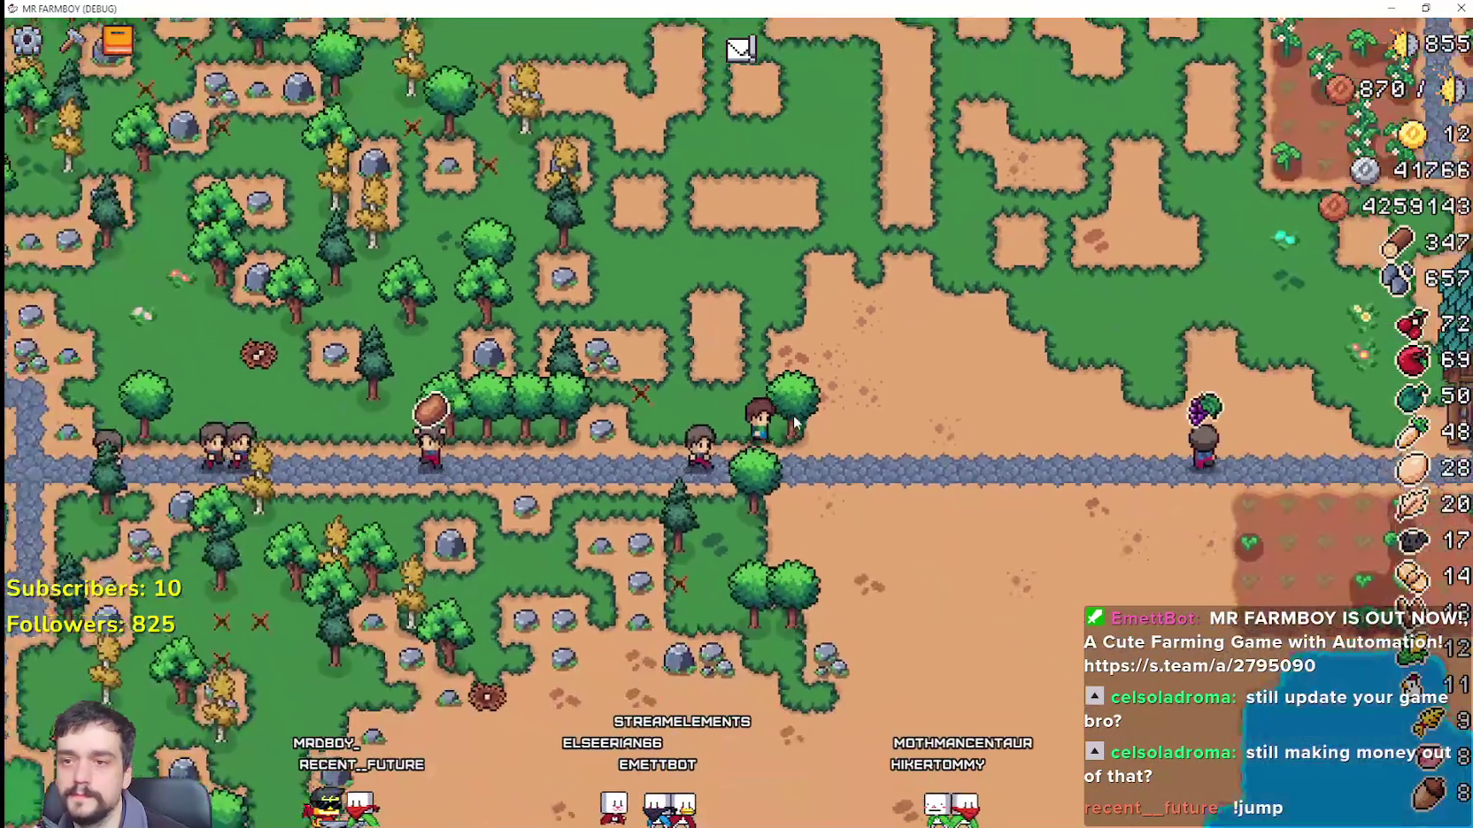
{"action": "key", "text": "c"}
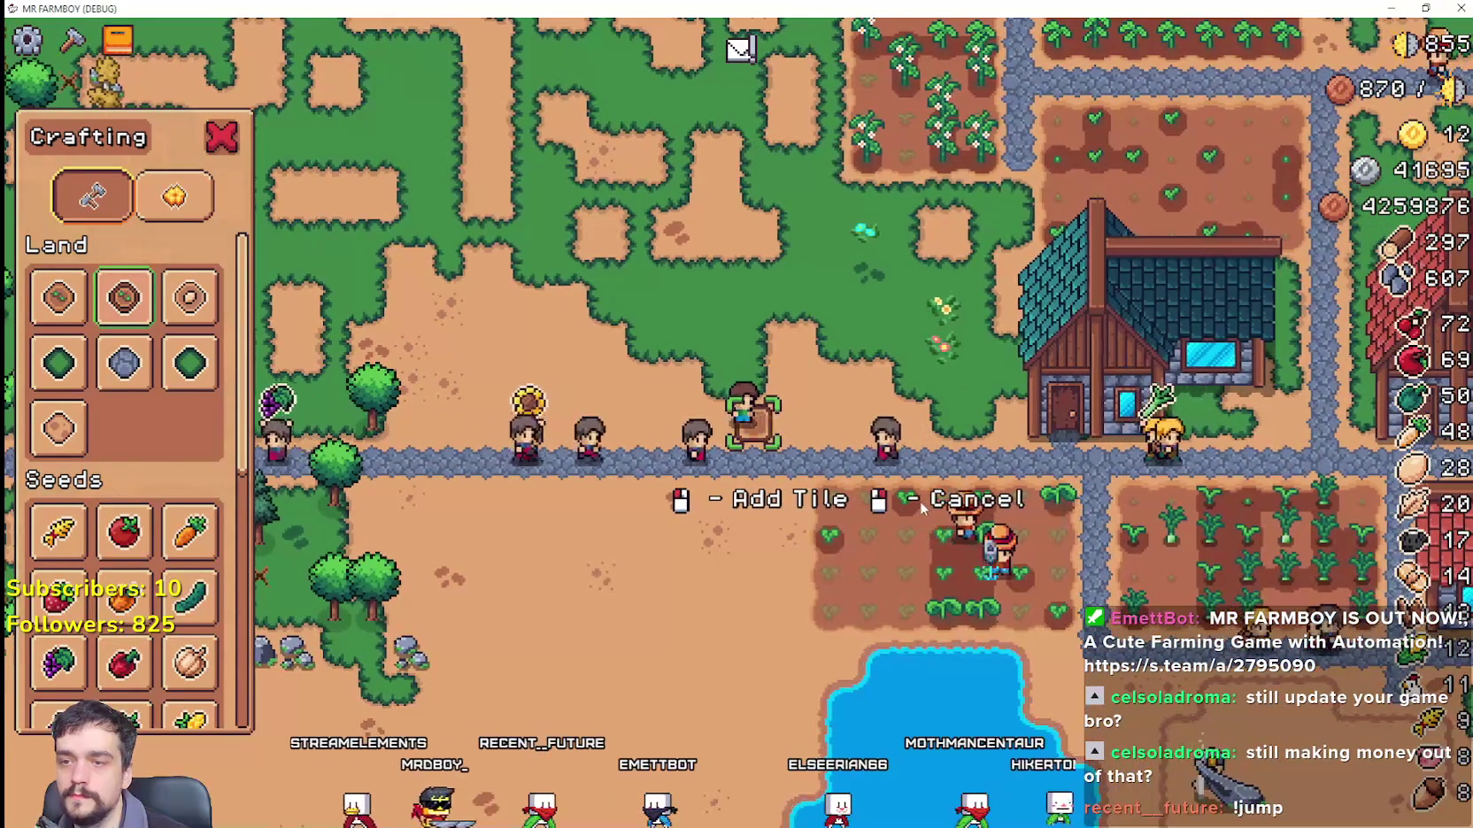
Step: Place a farm tile beside the stone path, walk up, and return to the editor with F8
{"action": "left_click", "coordinate": [918, 501]}
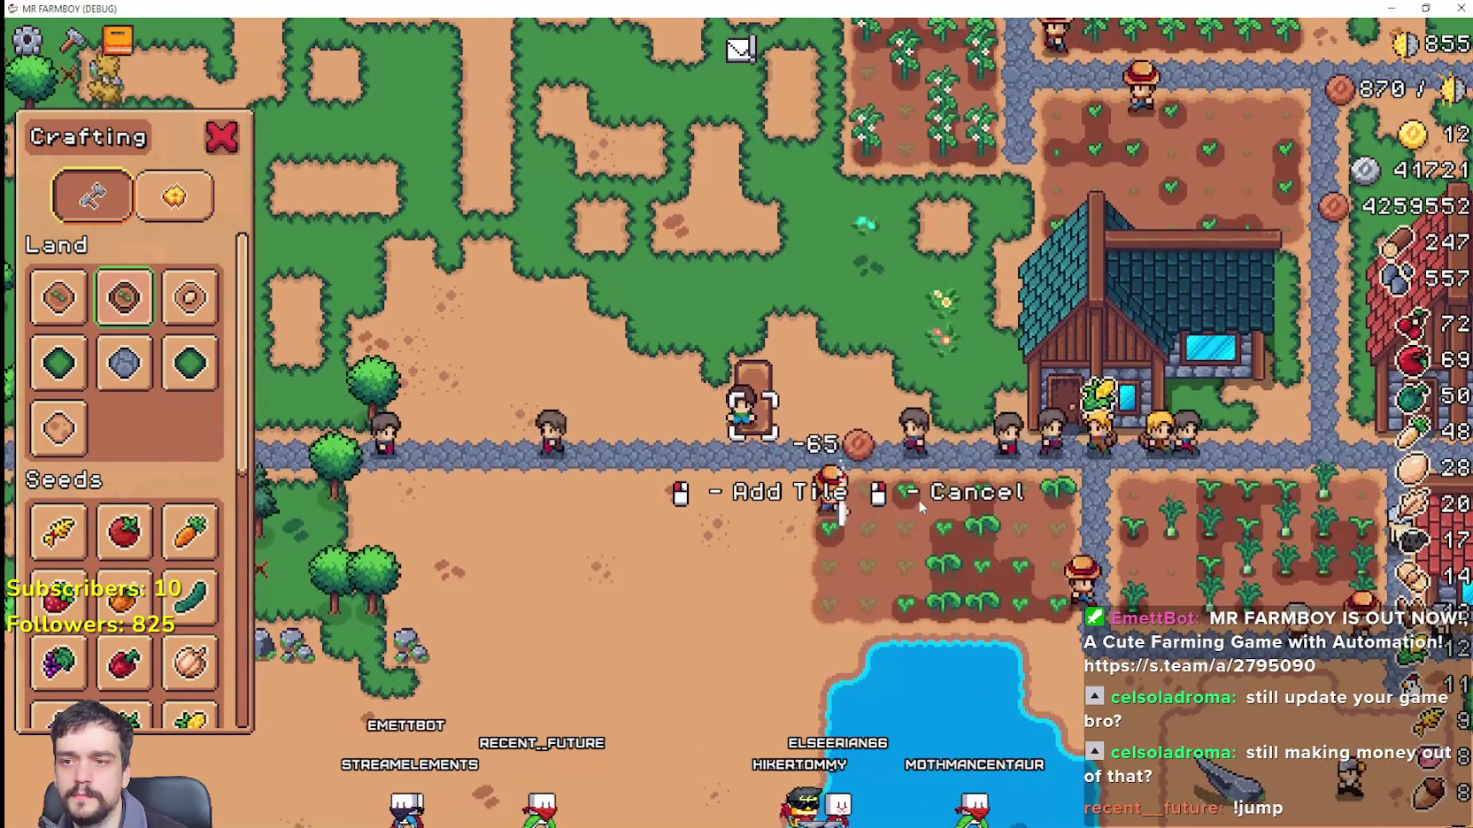
{"action": "key", "text": "w"}
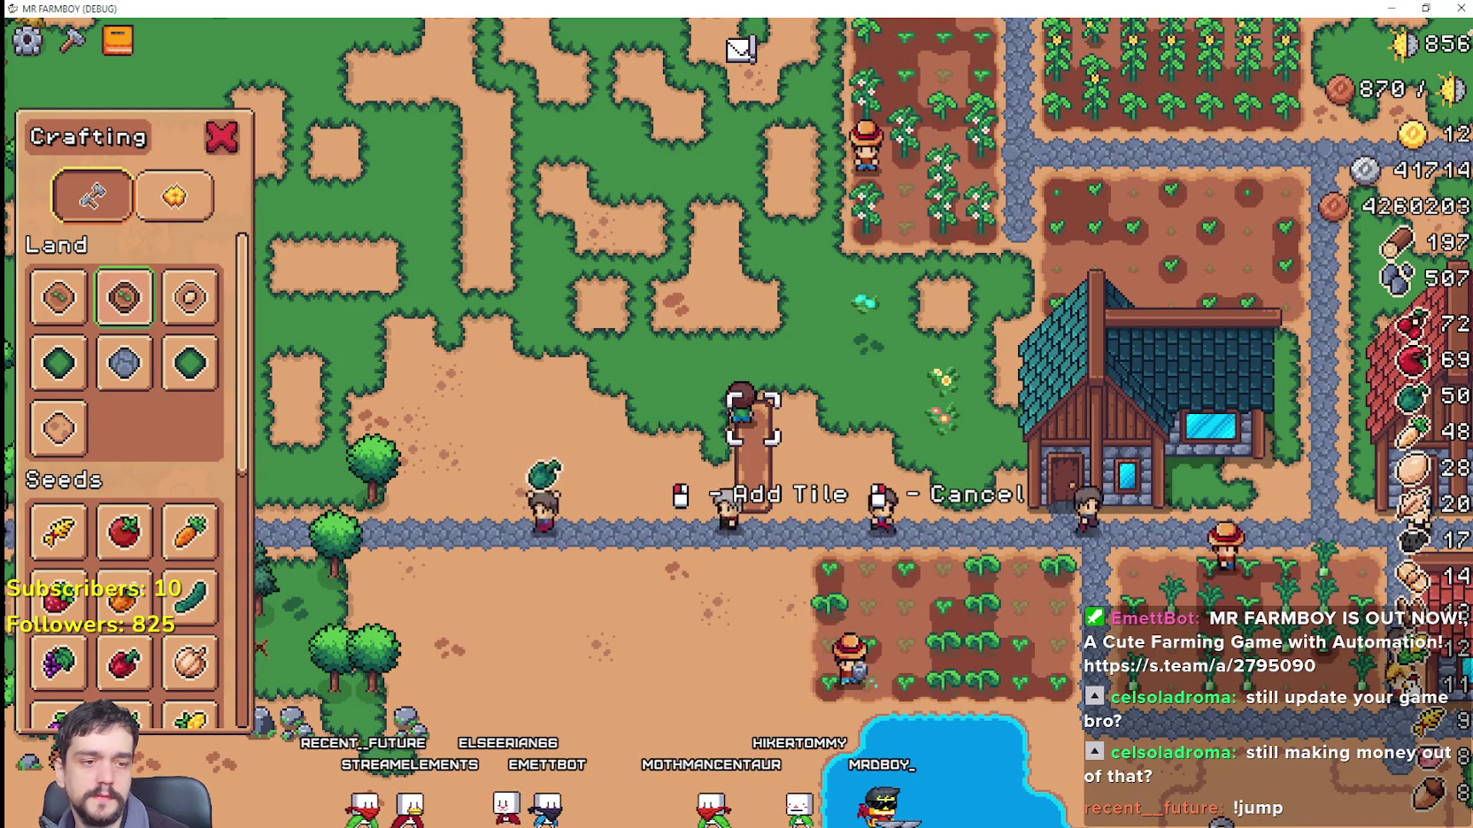
{"action": "key", "text": "F8"}
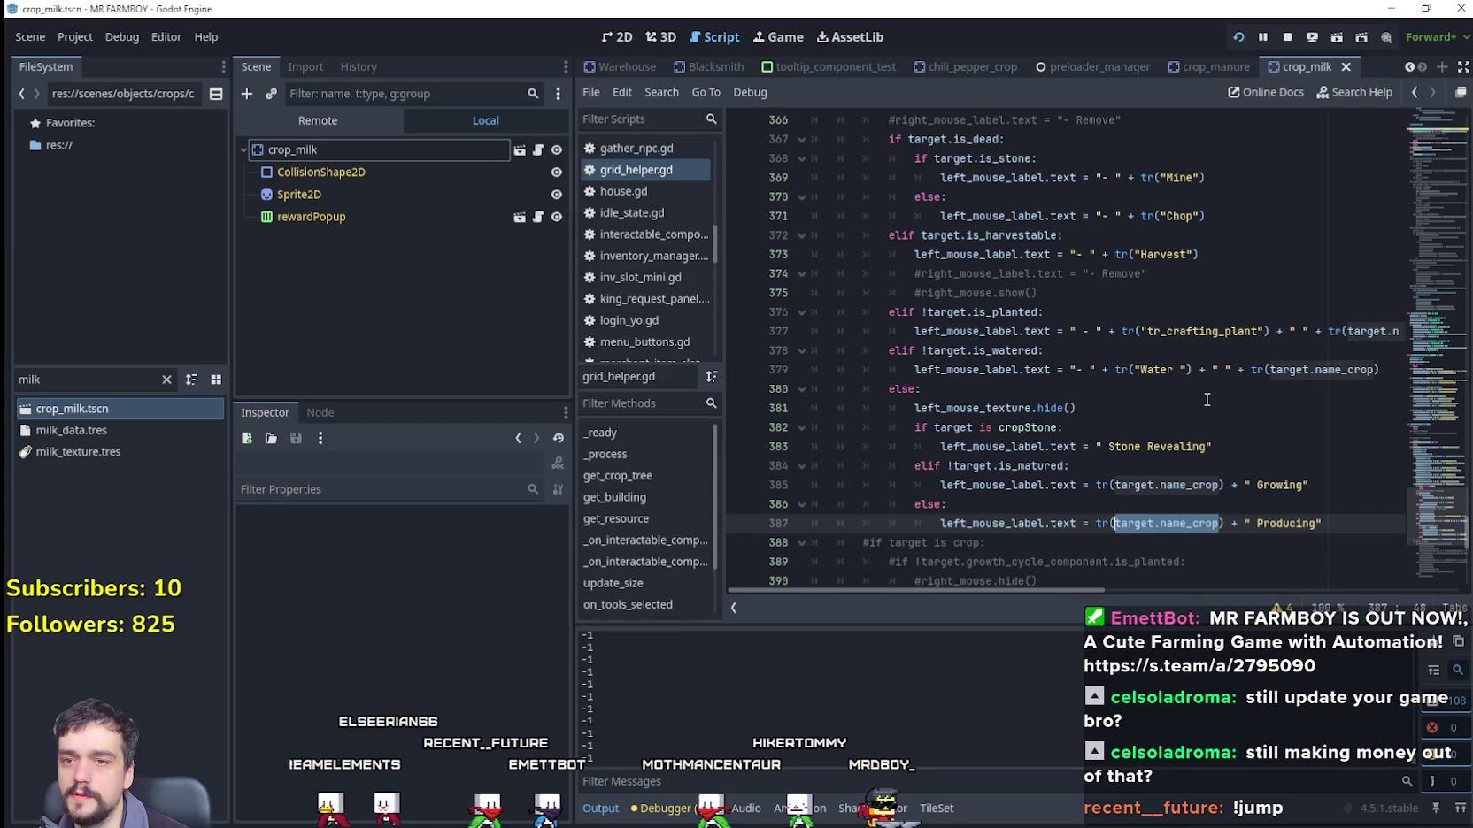
Step: Scroll the editor's scene tabs back and open the test_scene_everything scene
{"action": "left_click", "coordinate": [1127, 381]}
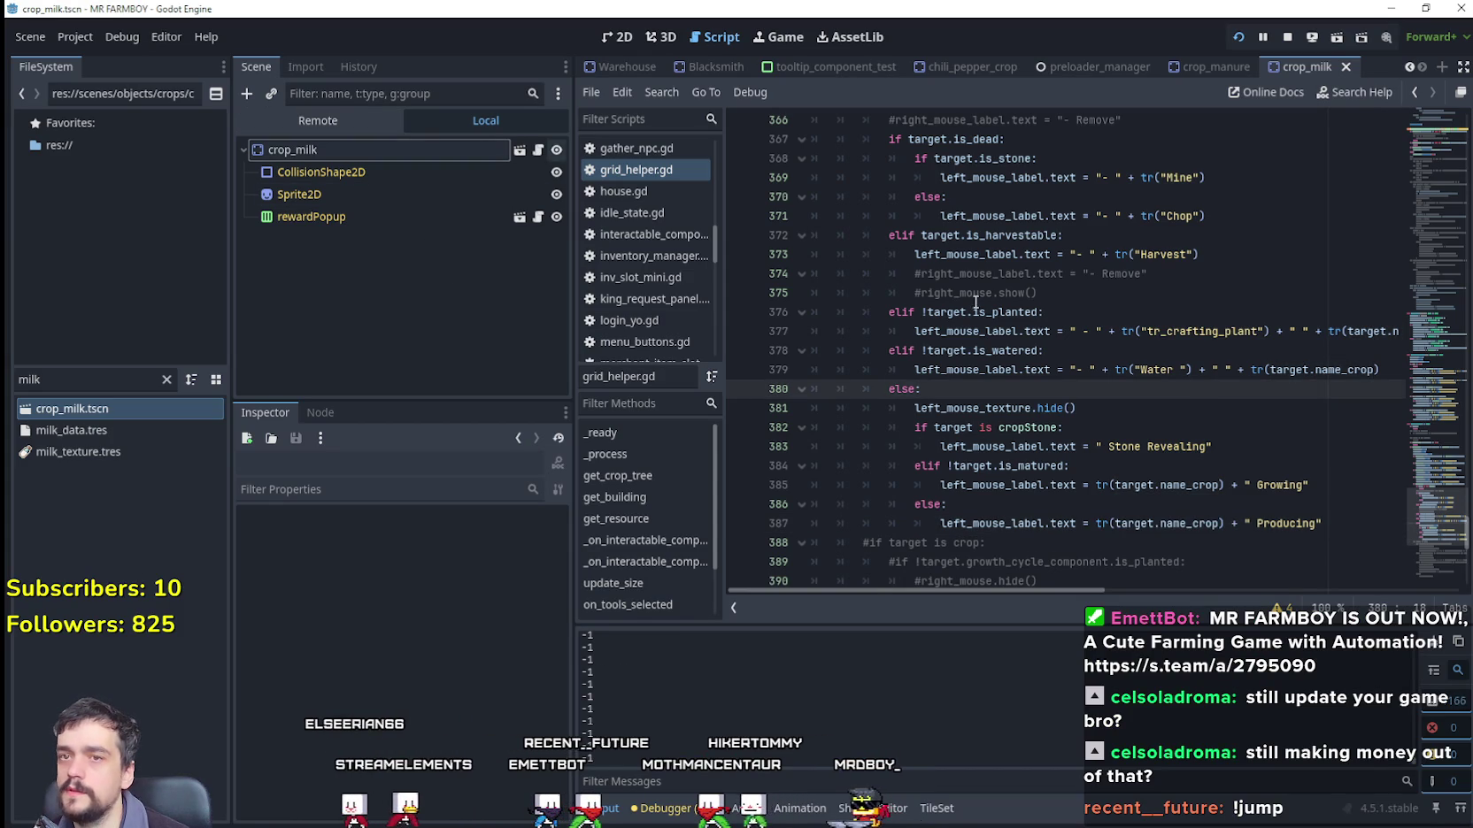
{"action": "key", "text": "alt+Tab"}
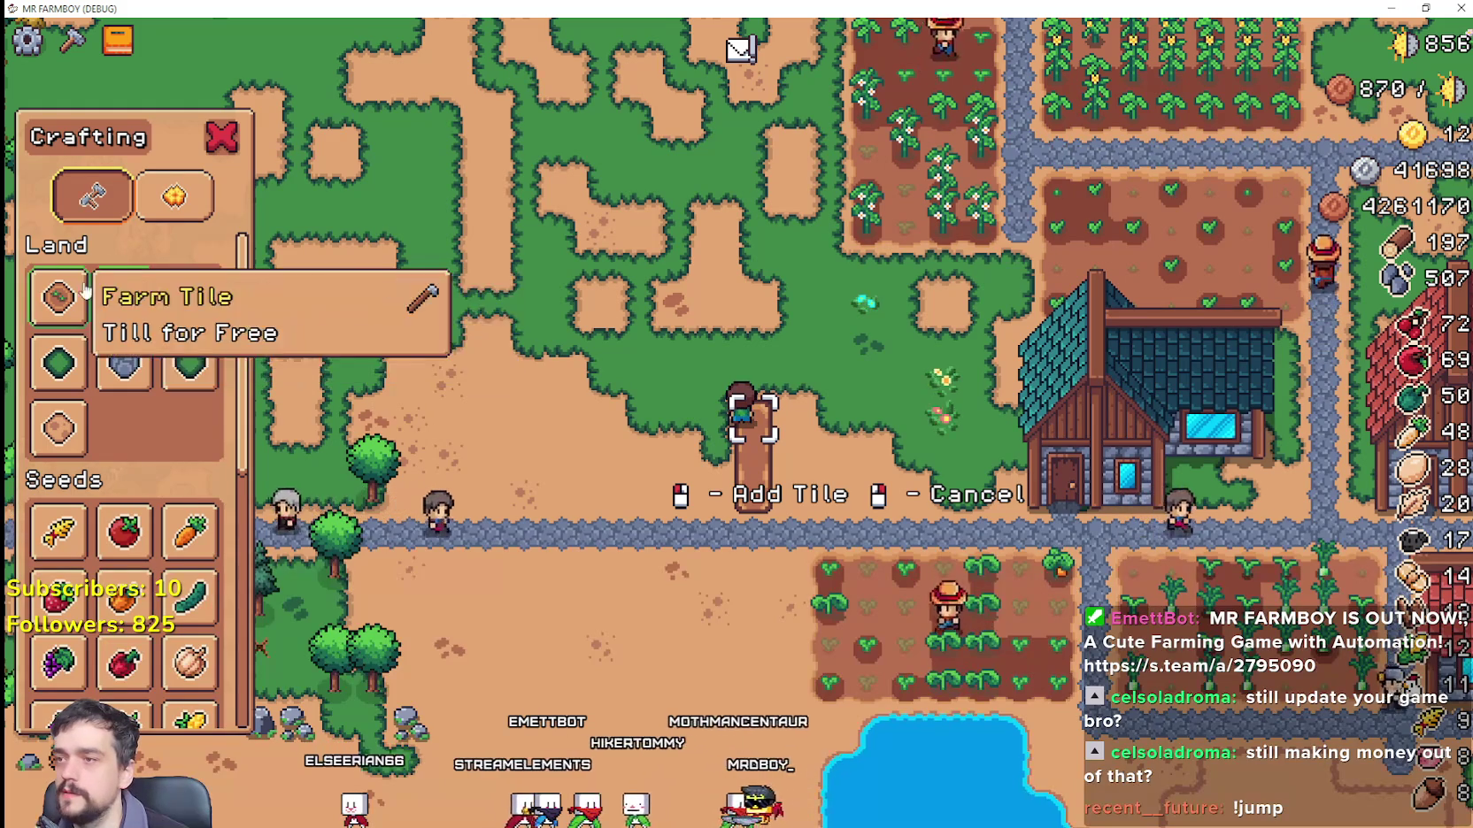
{"action": "key", "text": "alt+Tab"}
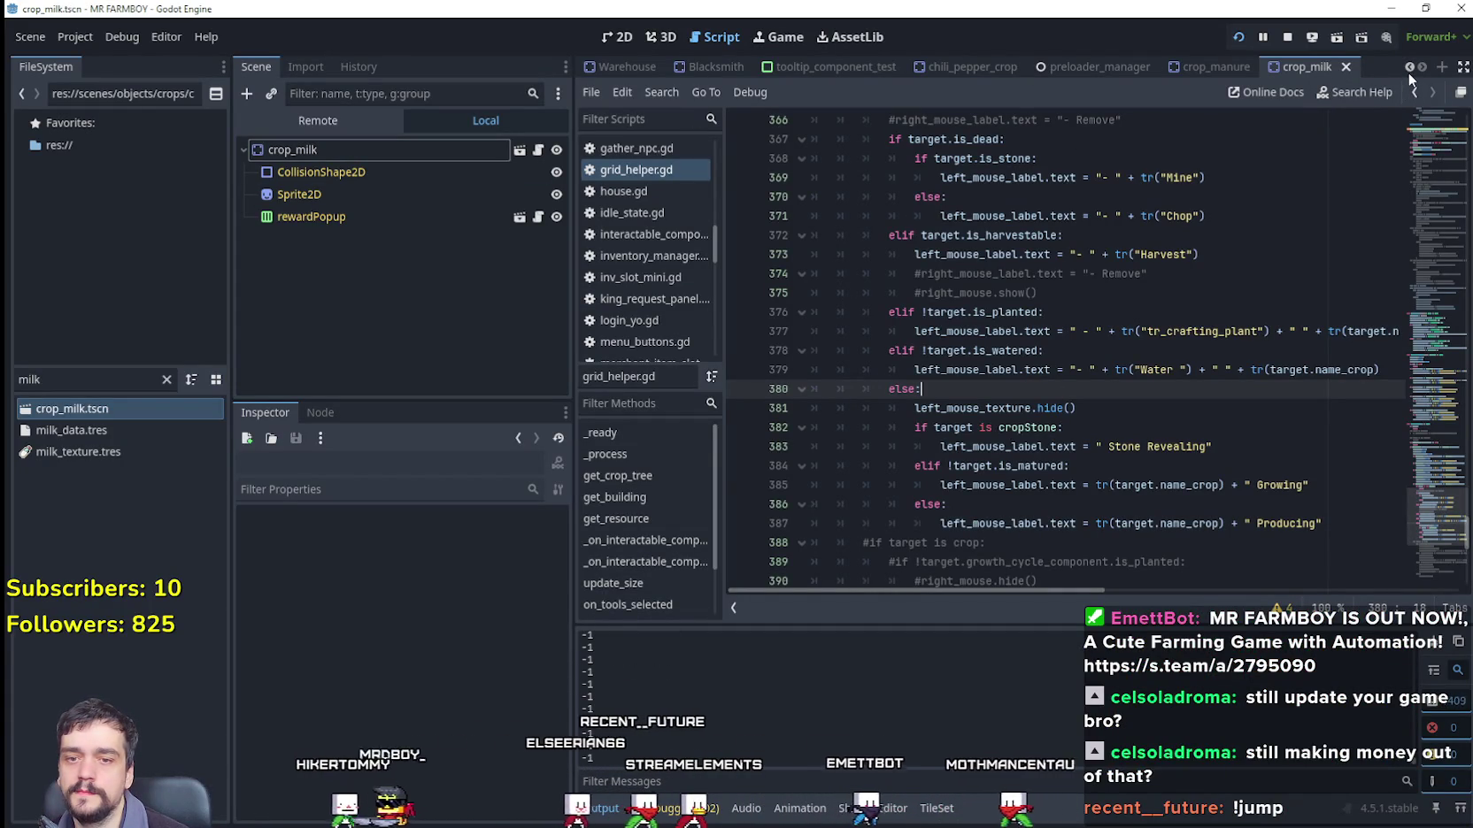
{"action": "mouse_move", "coordinate": [1439, 529]}
{"action": "left_mouse_down"}
{"action": "mouse_move", "coordinate": [1439, 543]}
{"action": "mouse_move", "coordinate": [1438, 468]}
{"action": "left_mouse_up"}
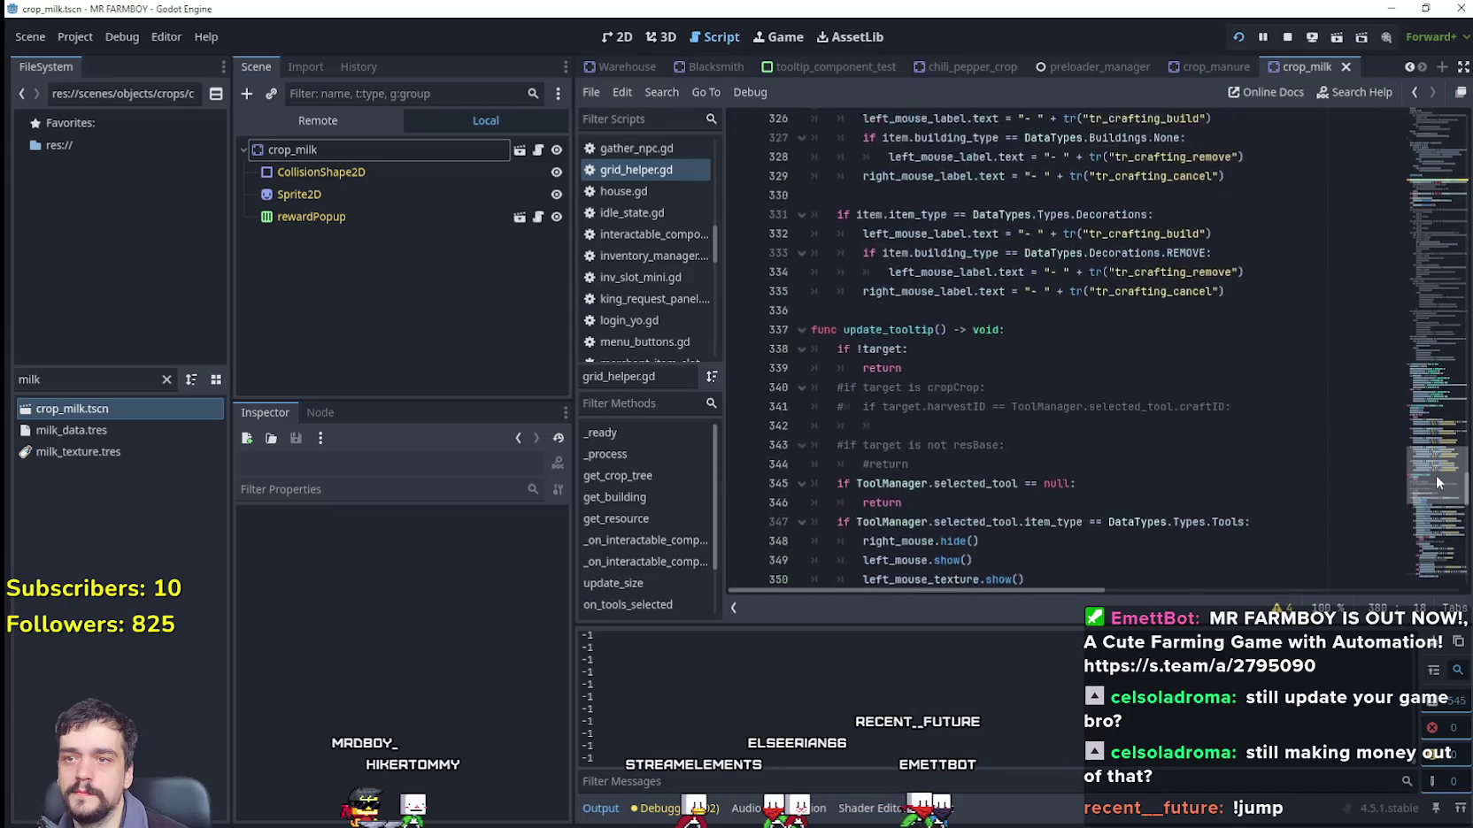
{"action": "left_click", "coordinate": [1409, 70]}
{"action": "left_click", "coordinate": [1409, 69]}
{"action": "left_click", "coordinate": [1410, 69]}
{"action": "left_click", "coordinate": [1409, 69]}
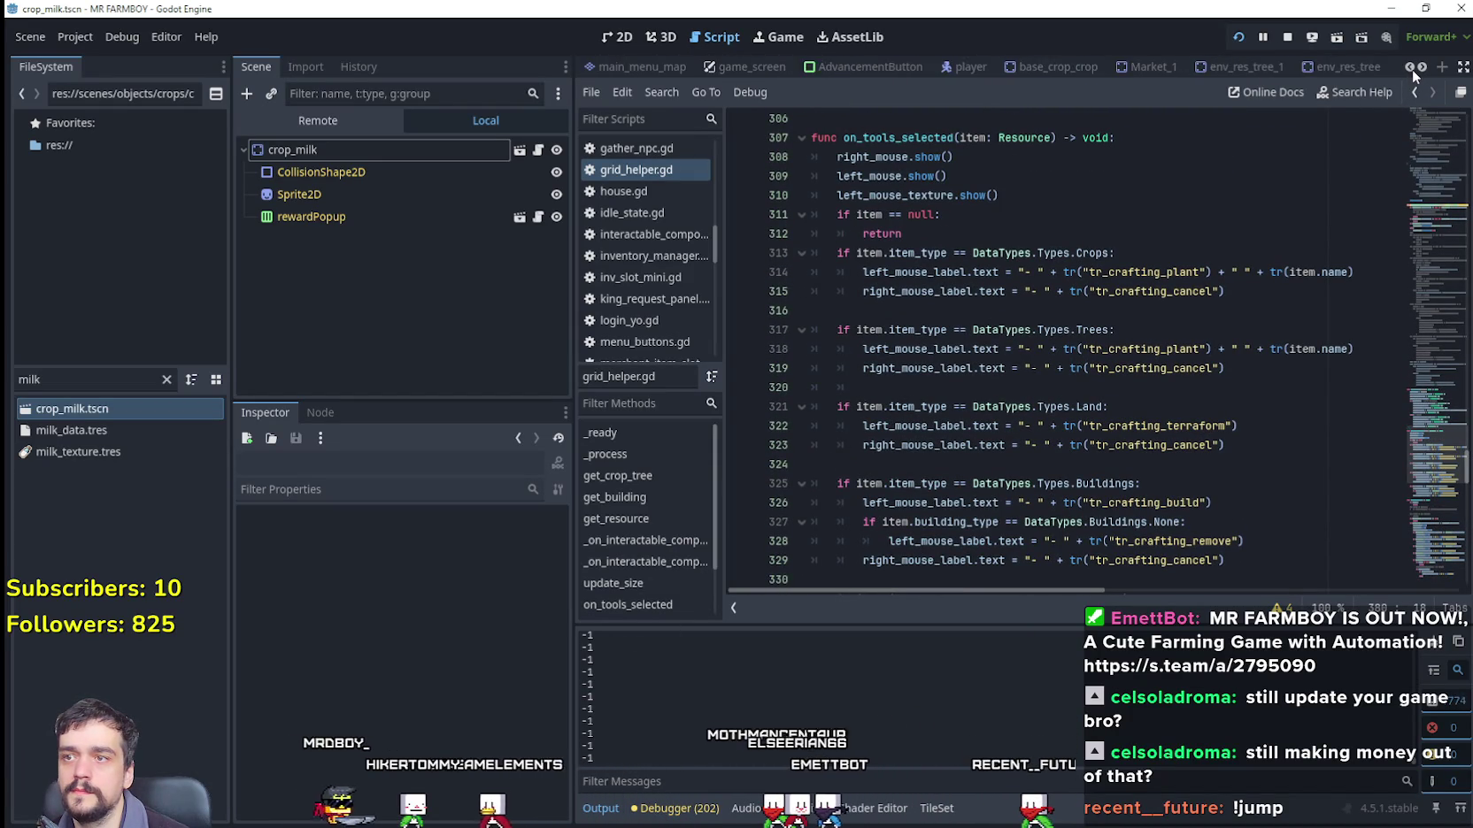
{"action": "left_click", "coordinate": [647, 65]}
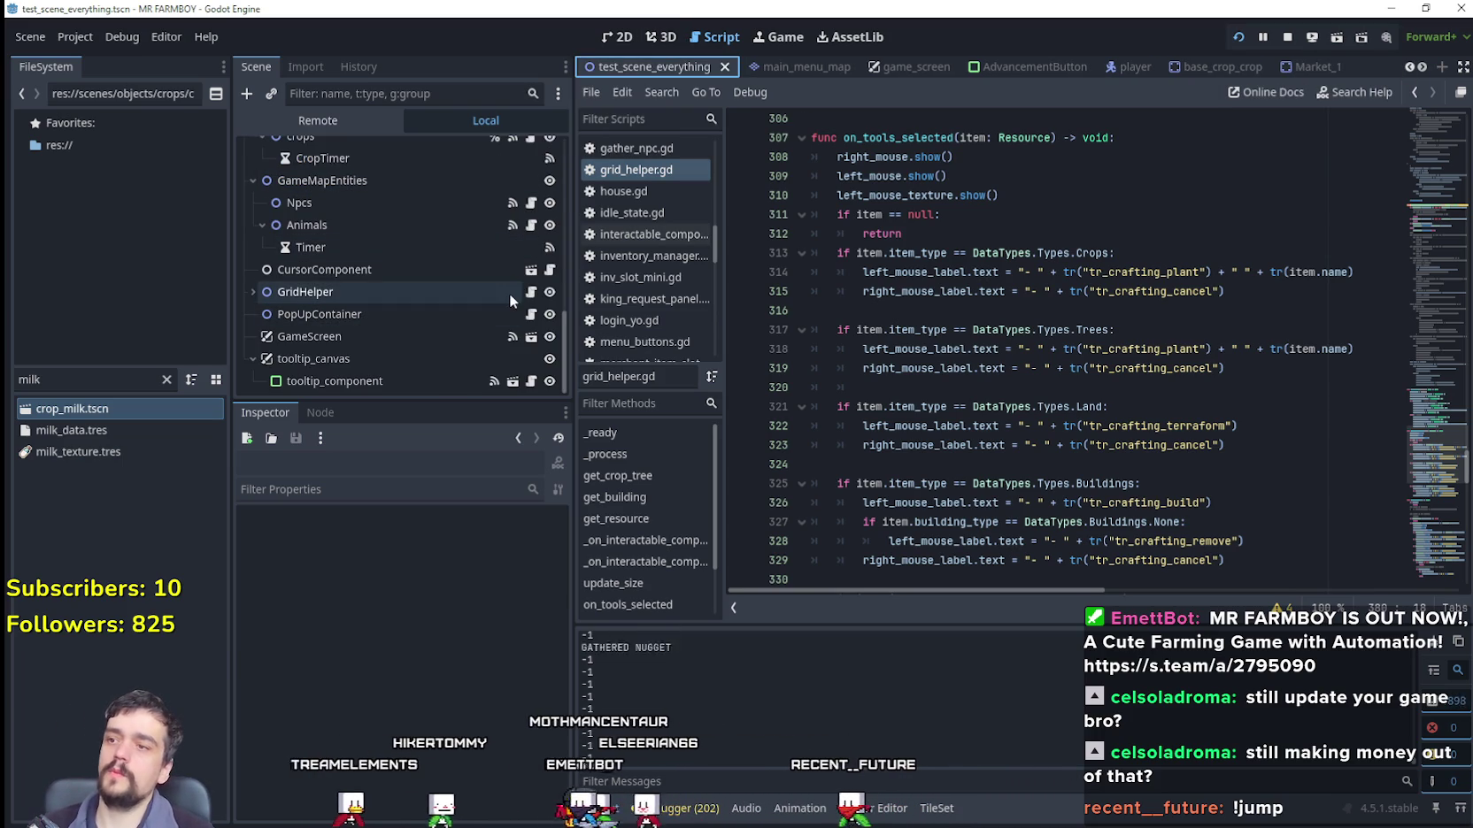
Step: Comment out line 64's print(body.name) in grid_helper.gd, then switch to the CursorComponent script
{"action": "left_click", "coordinate": [532, 292]}
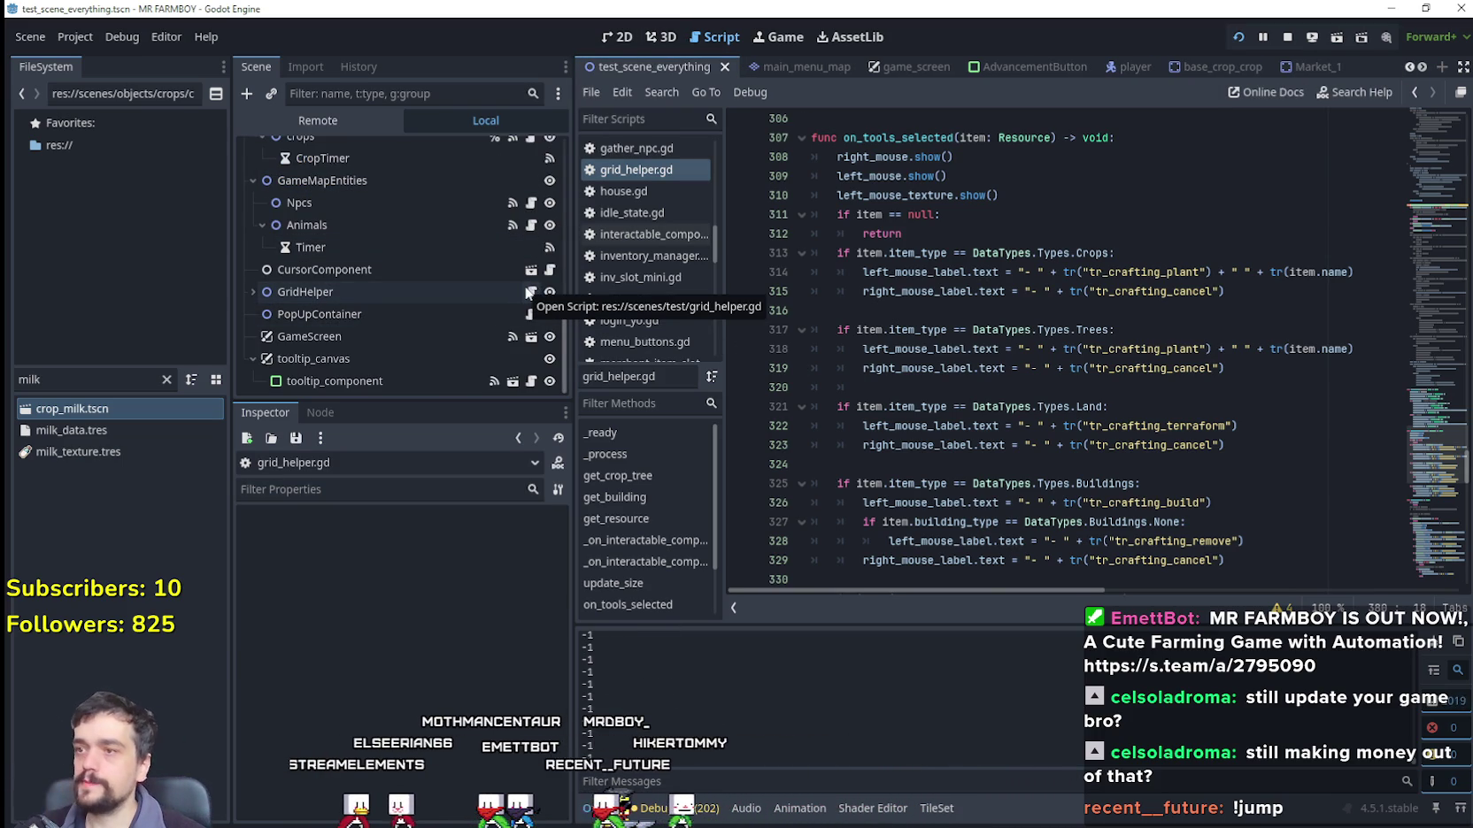
{"action": "scroll", "coordinate": [1053, 324], "scroll_direction": "up", "scroll_amount": 4}
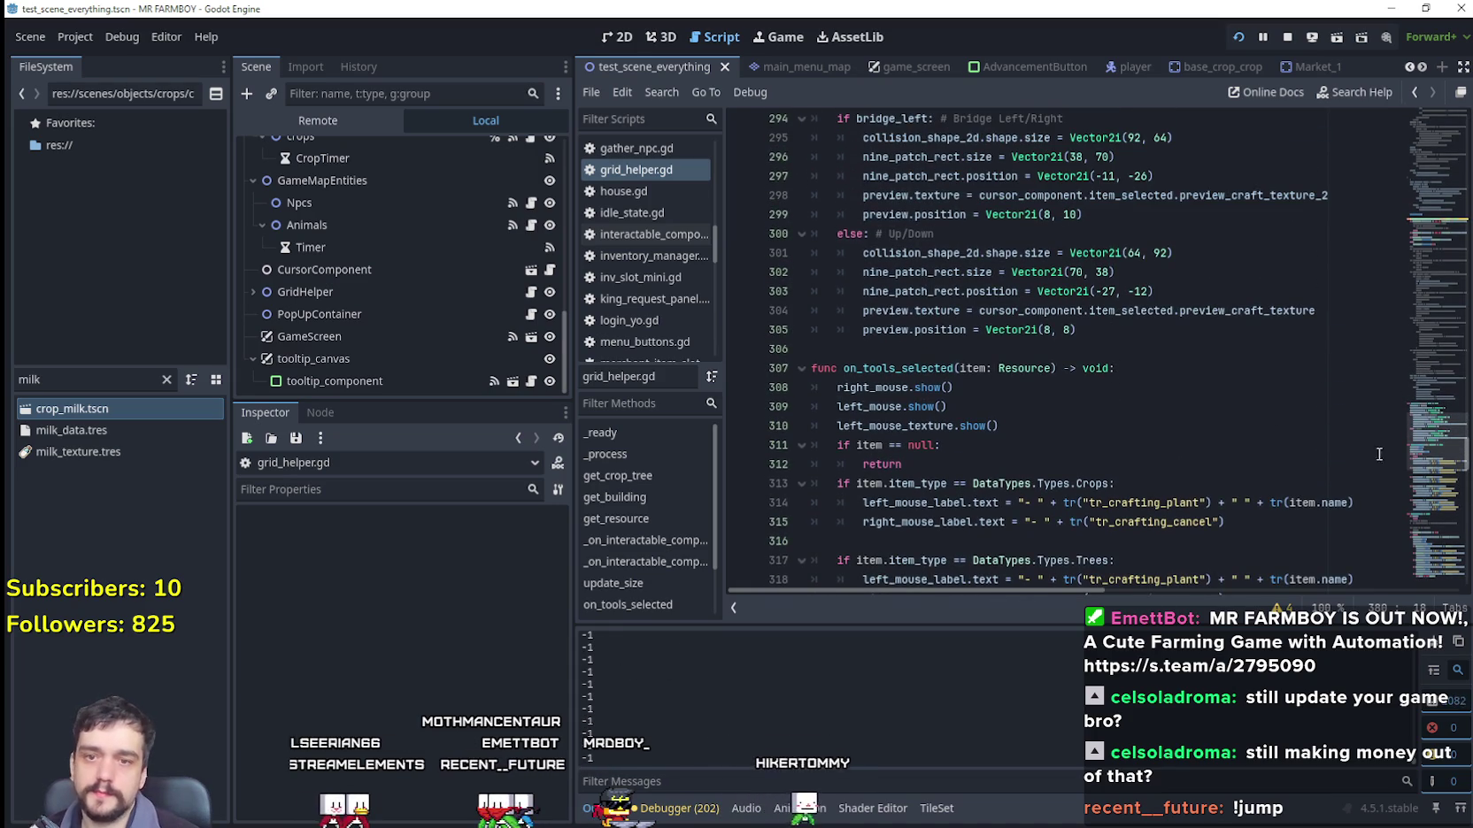
{"action": "left_click_drag", "start_coordinate": [1451, 456], "coordinate": [1461, 189]}
{"action": "left_click", "coordinate": [837, 304]}
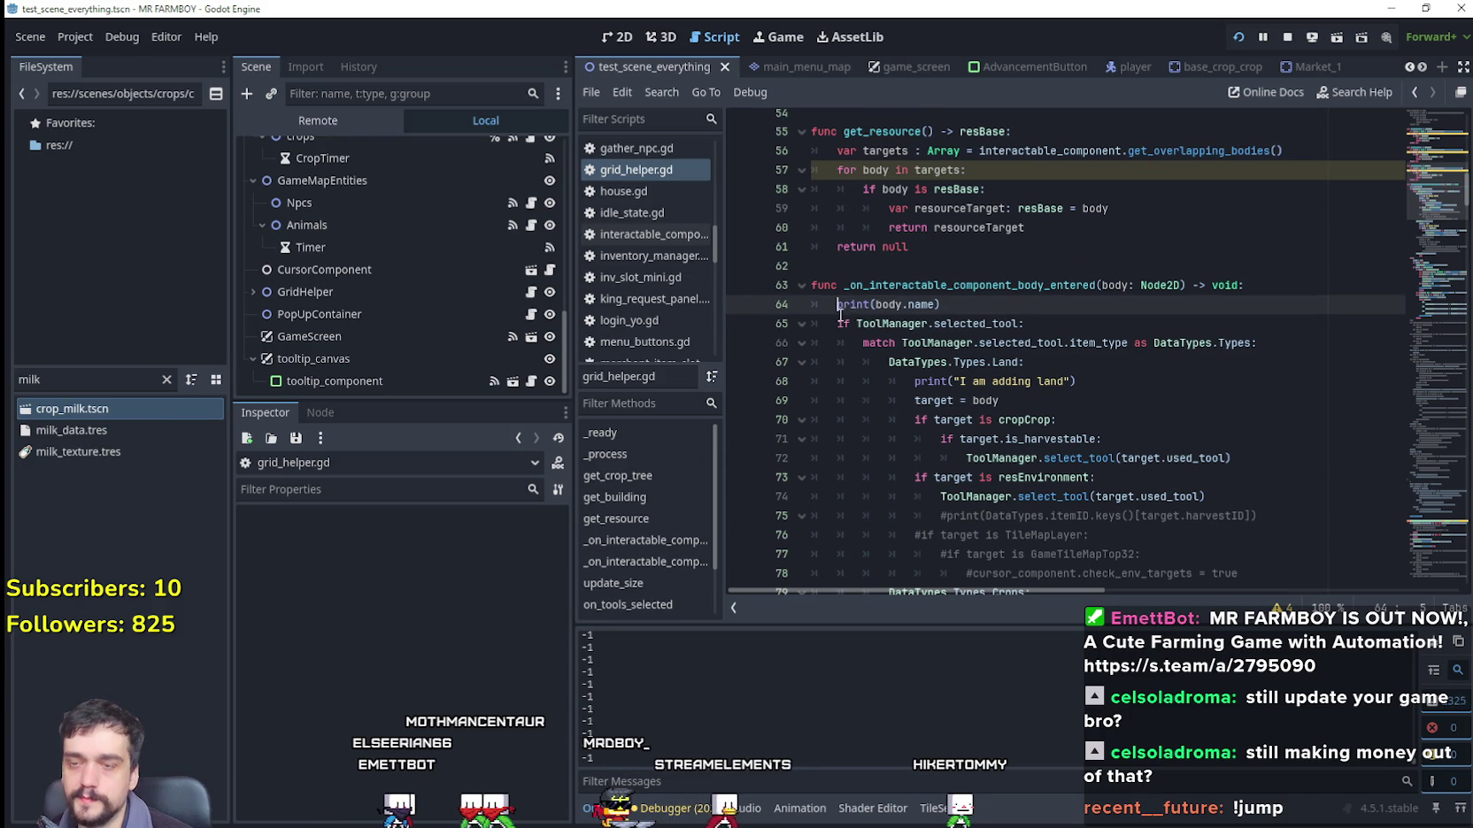
{"action": "type", "text": "#"}
{"action": "scroll", "coordinate": [1005, 313], "scroll_direction": "up", "scroll_amount": 5}
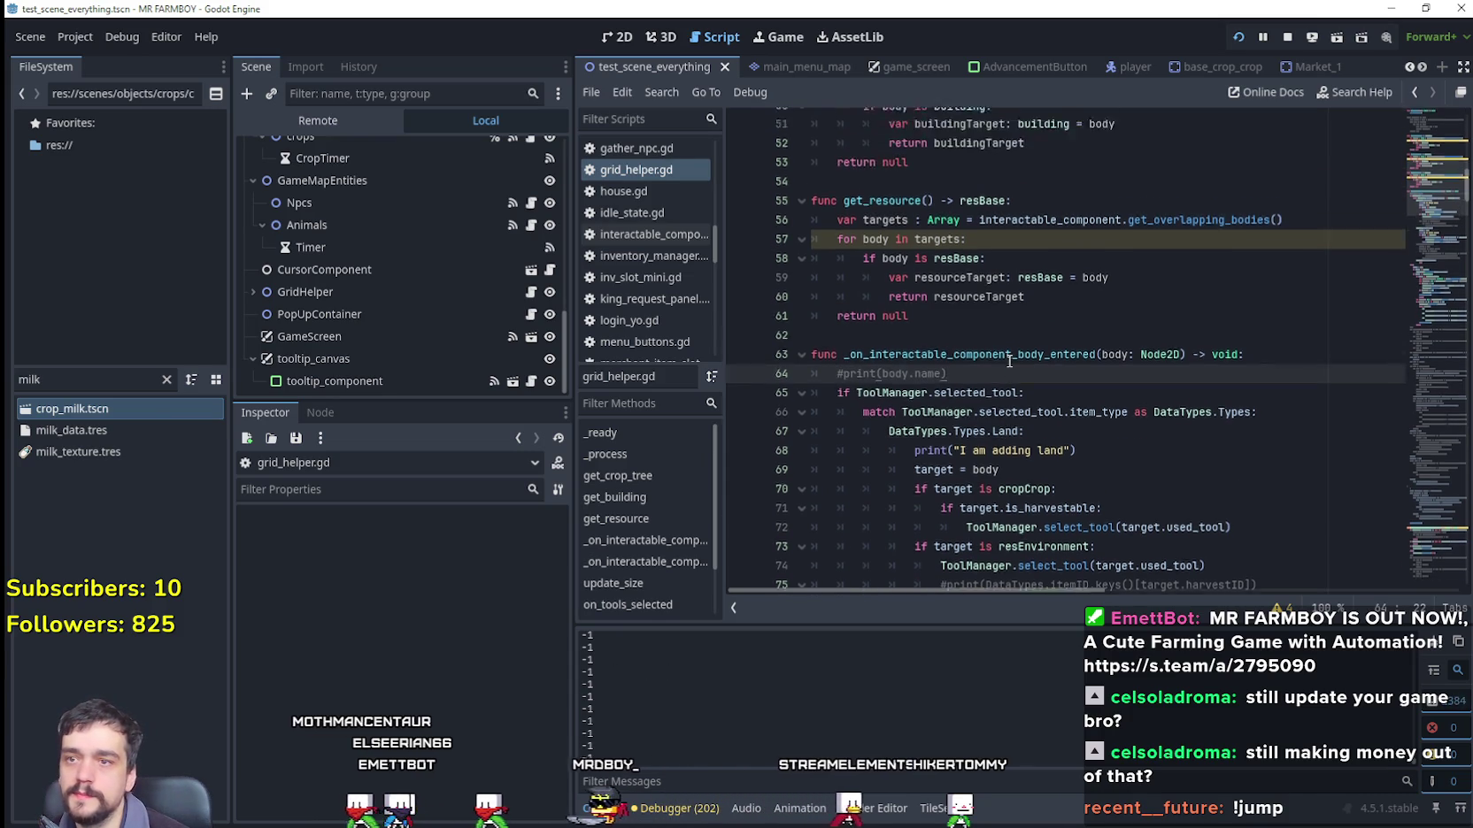
{"action": "left_click_drag", "start_coordinate": [1417, 203], "coordinate": [1447, 233]}
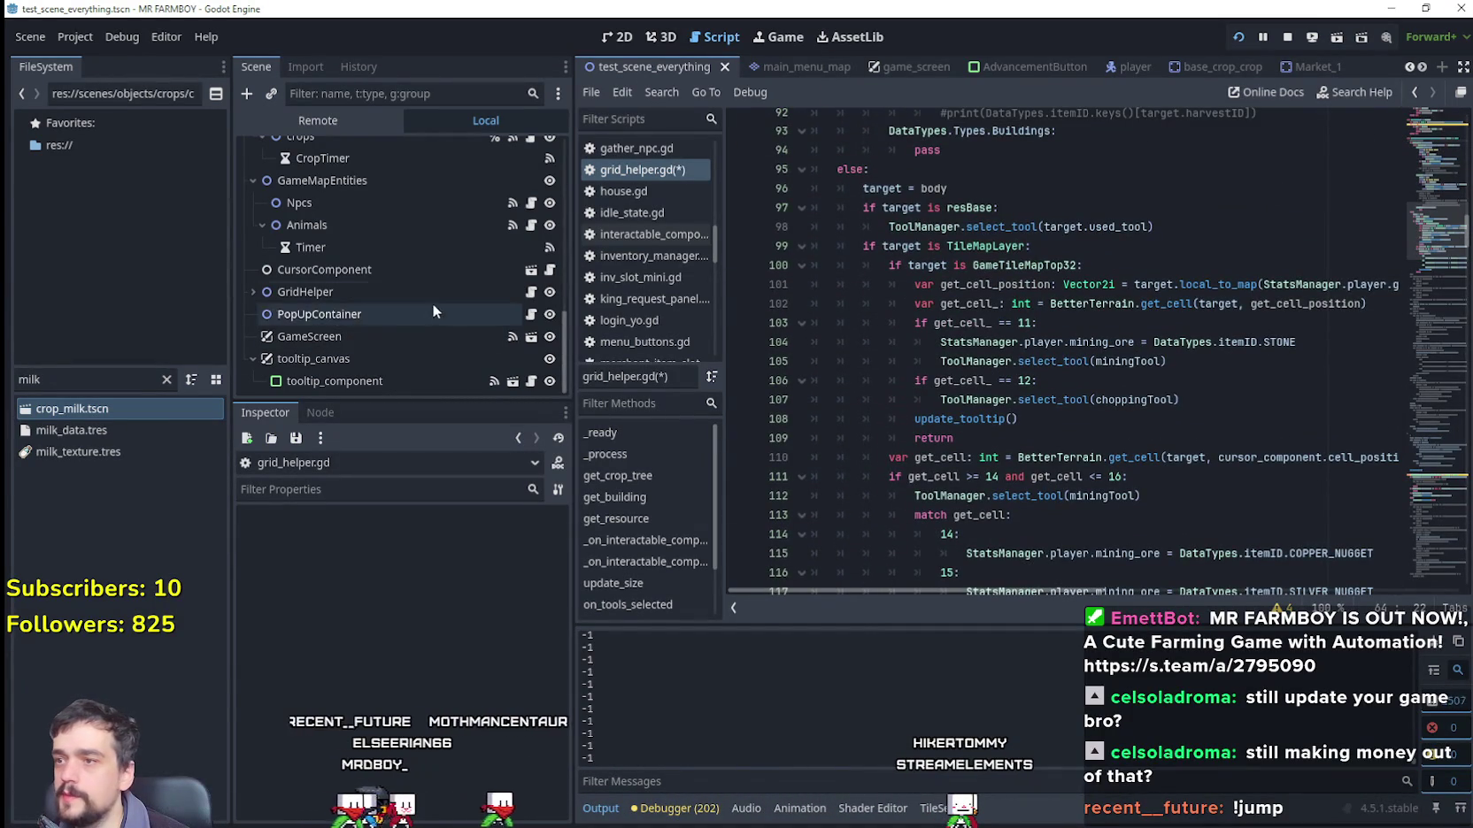
{"action": "left_click", "coordinate": [548, 271]}
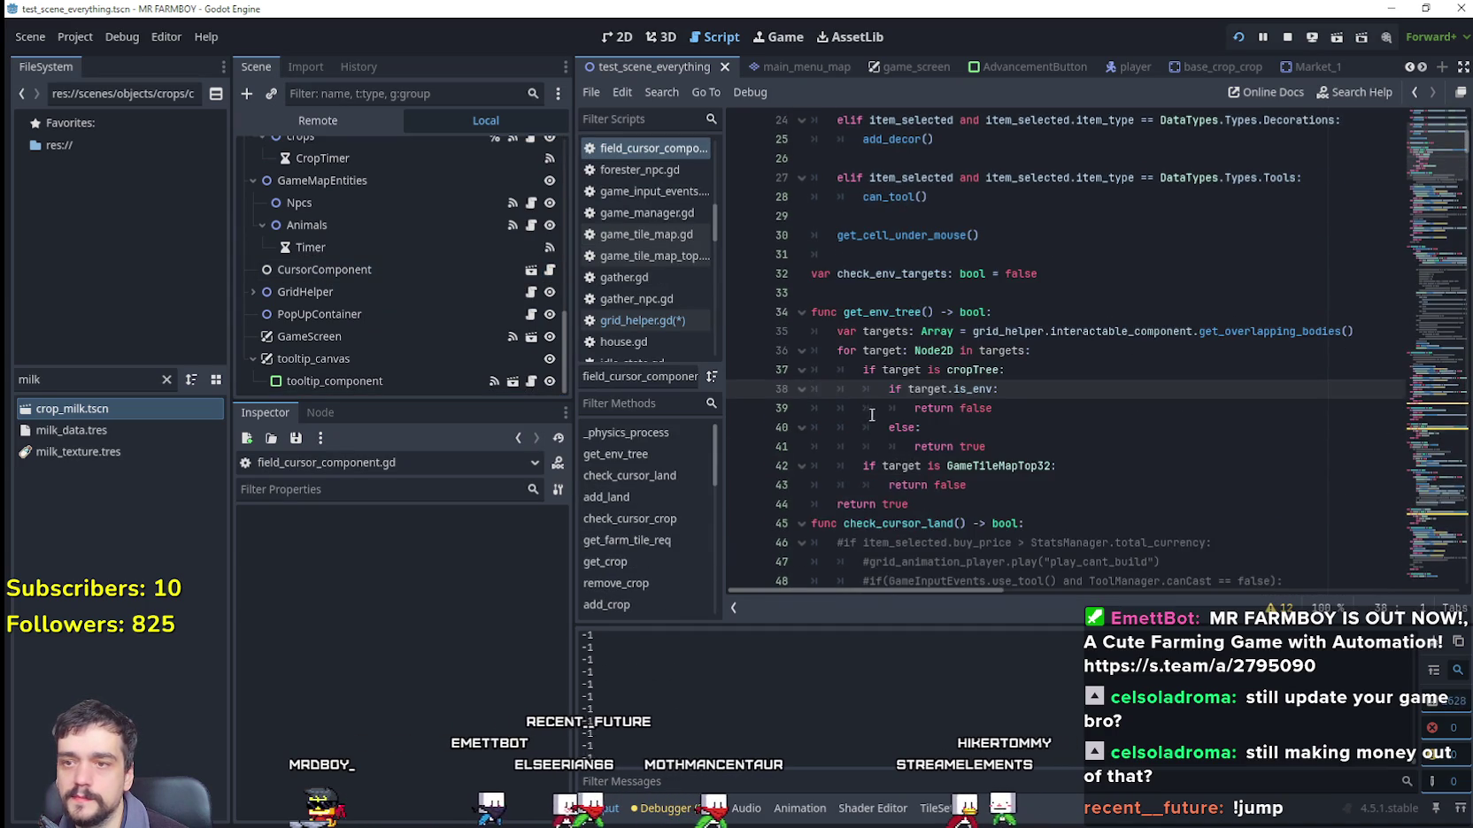
Step: Review the print on line 51 in check_cursor_land and save the edited scripts
{"action": "scroll", "coordinate": [872, 417], "scroll_direction": "up", "scroll_amount": 4}
{"action": "scroll", "coordinate": [1038, 458], "scroll_direction": "down", "scroll_amount": 7}
{"action": "scroll", "coordinate": [950, 391], "scroll_direction": "down", "scroll_amount": 5}
{"action": "left_click", "coordinate": [835, 331]}
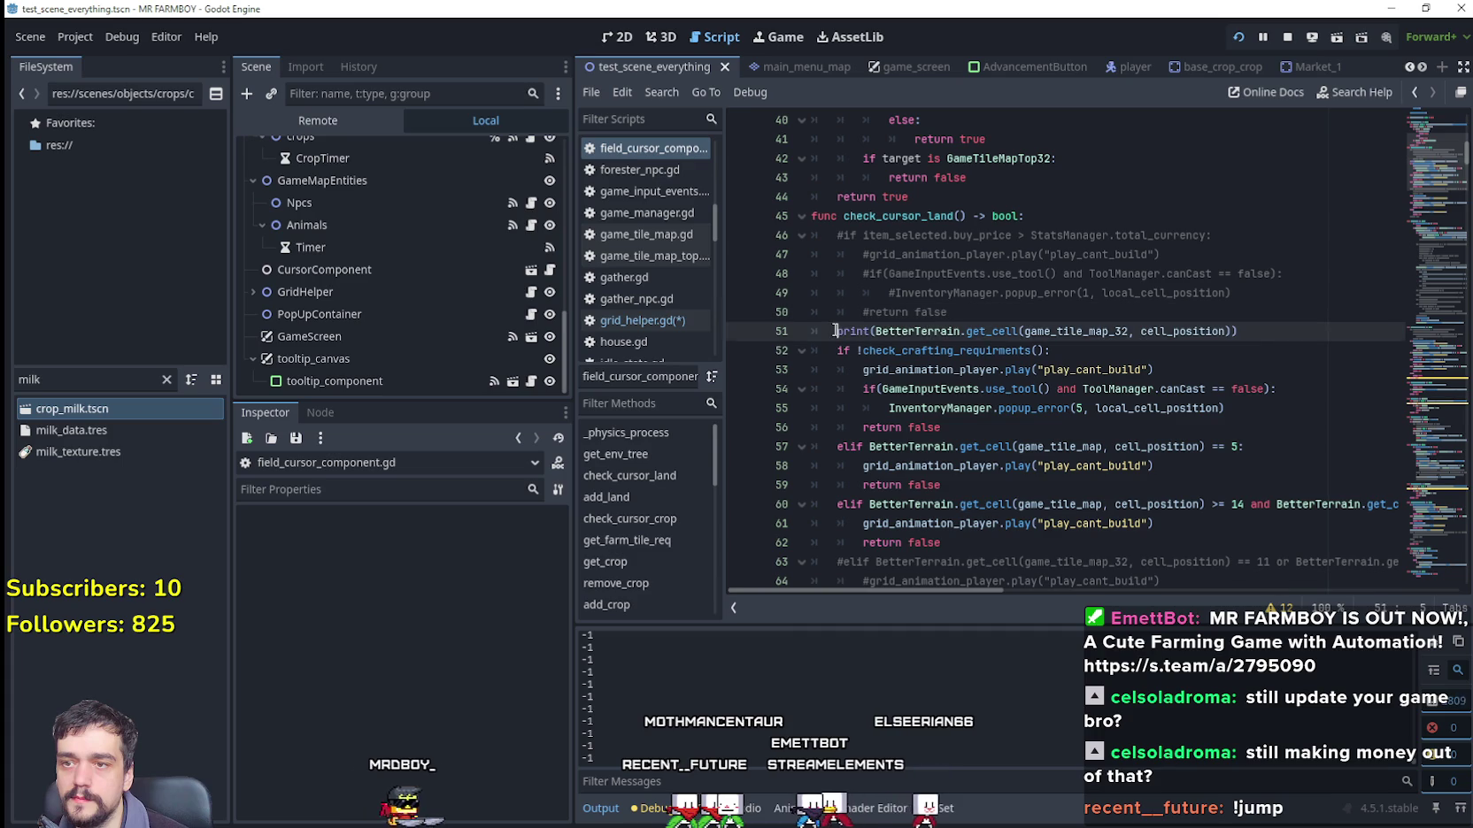
{"action": "key", "text": "ctrl+s"}
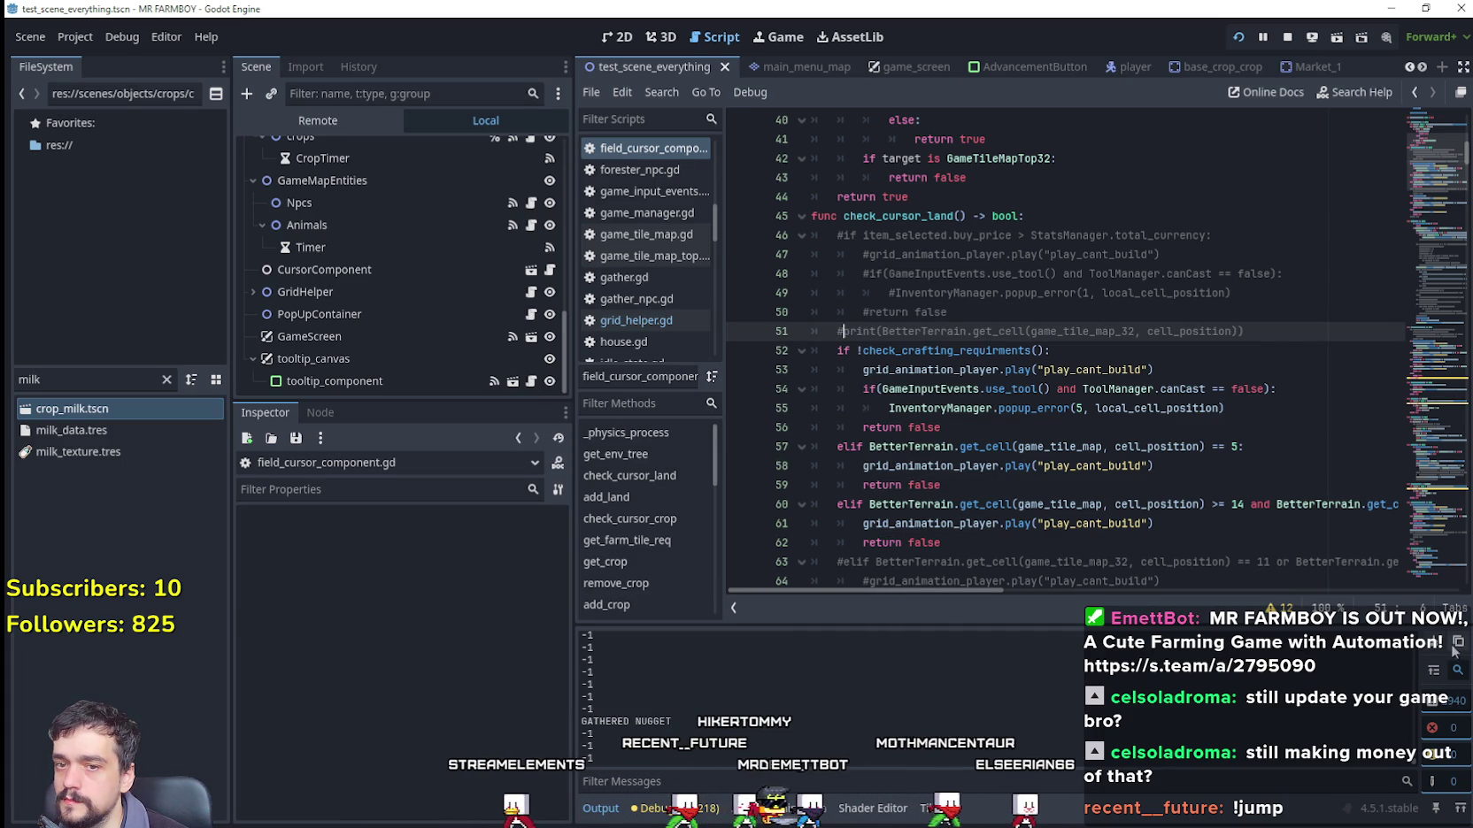
Step: Inspect check_cursor_land's popup_error calls on lines 49 and 55 and its return true on line 44
{"action": "left_click", "coordinate": [1074, 408]}
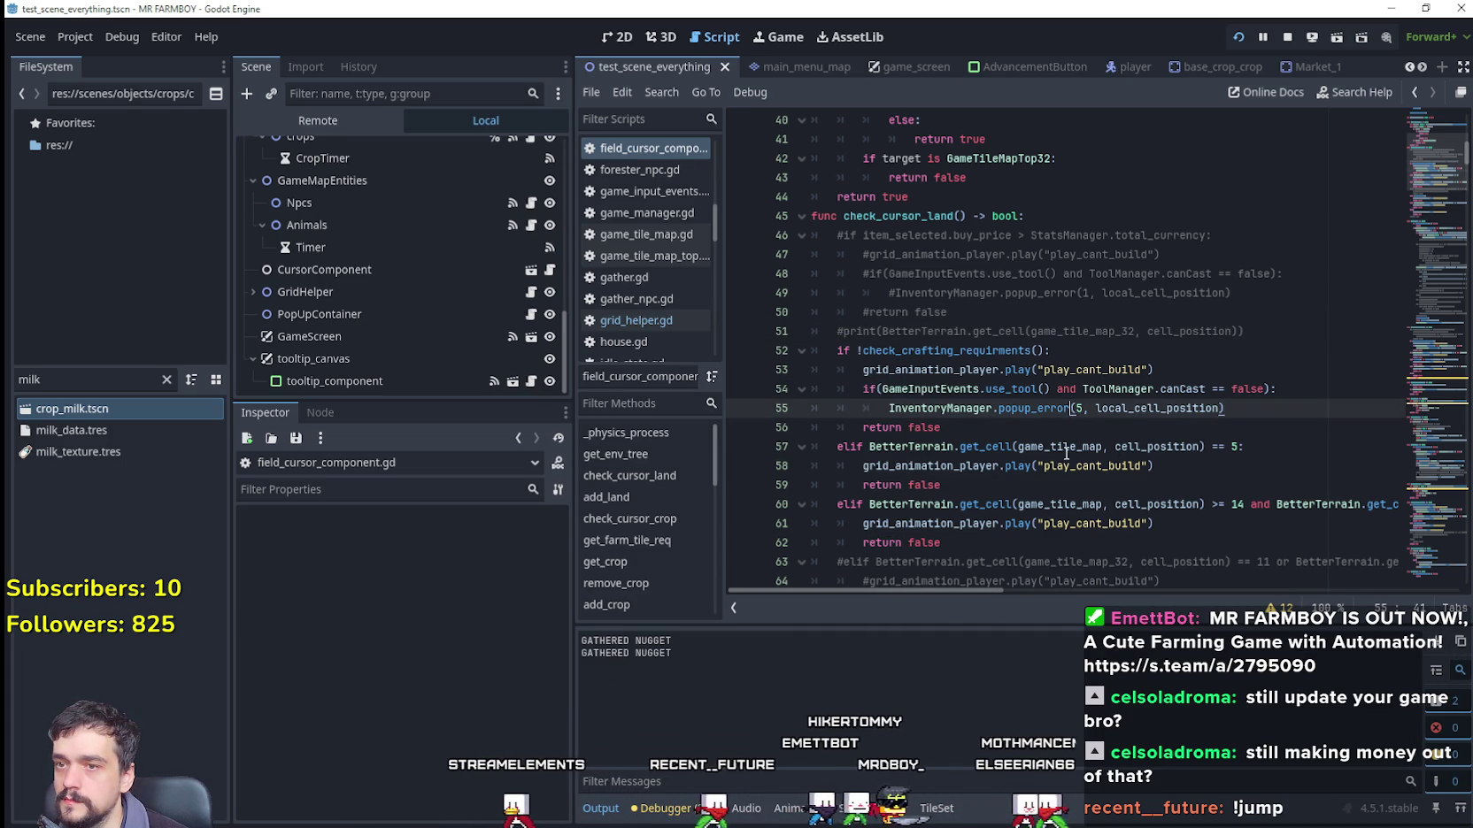
{"action": "left_click", "coordinate": [1071, 285]}
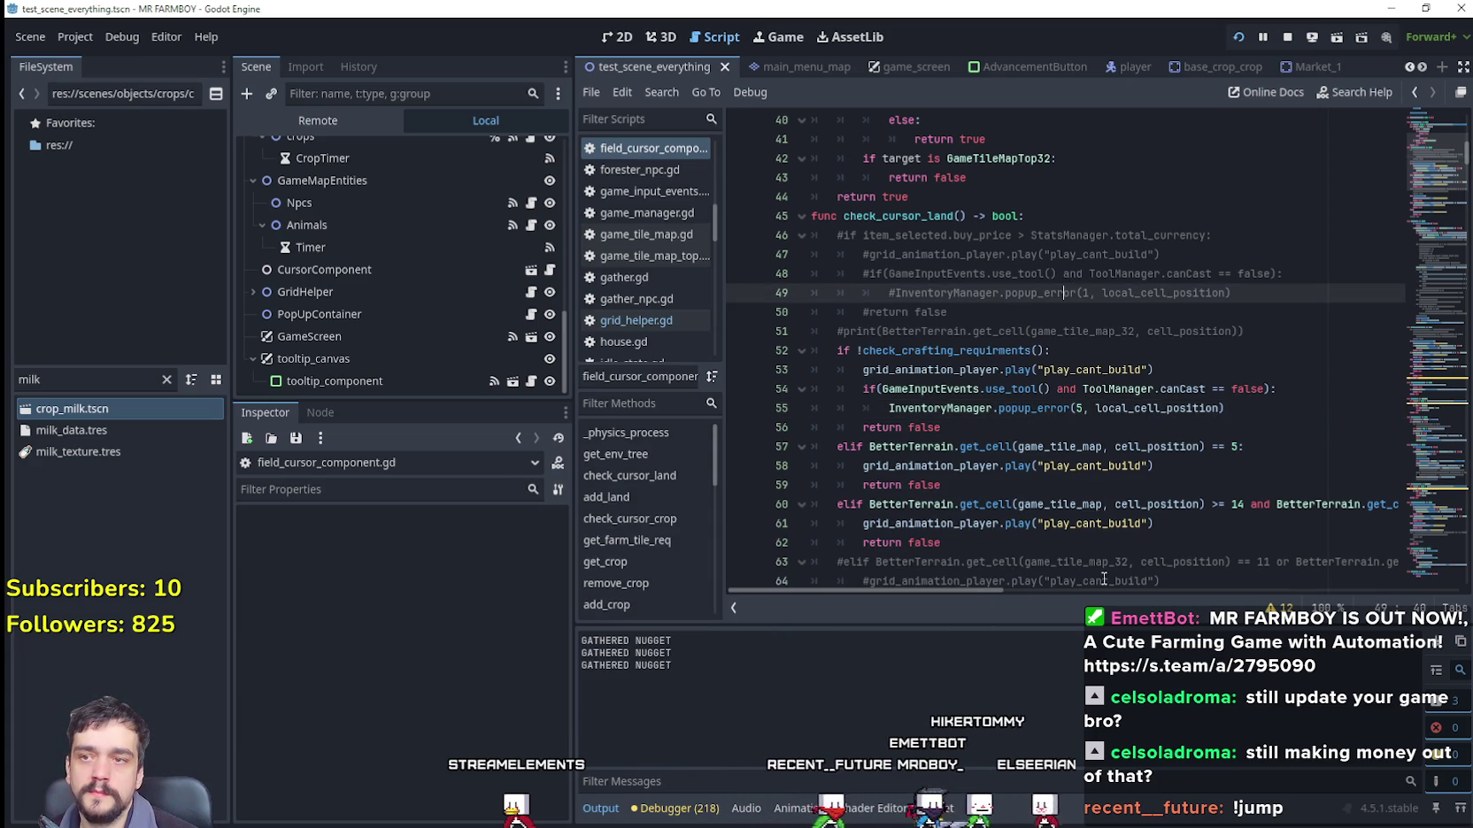
{"action": "scroll", "coordinate": [1045, 453], "scroll_direction": "up", "scroll_amount": 3}
{"action": "scroll", "coordinate": [1042, 451], "scroll_direction": "up", "scroll_amount": 1}
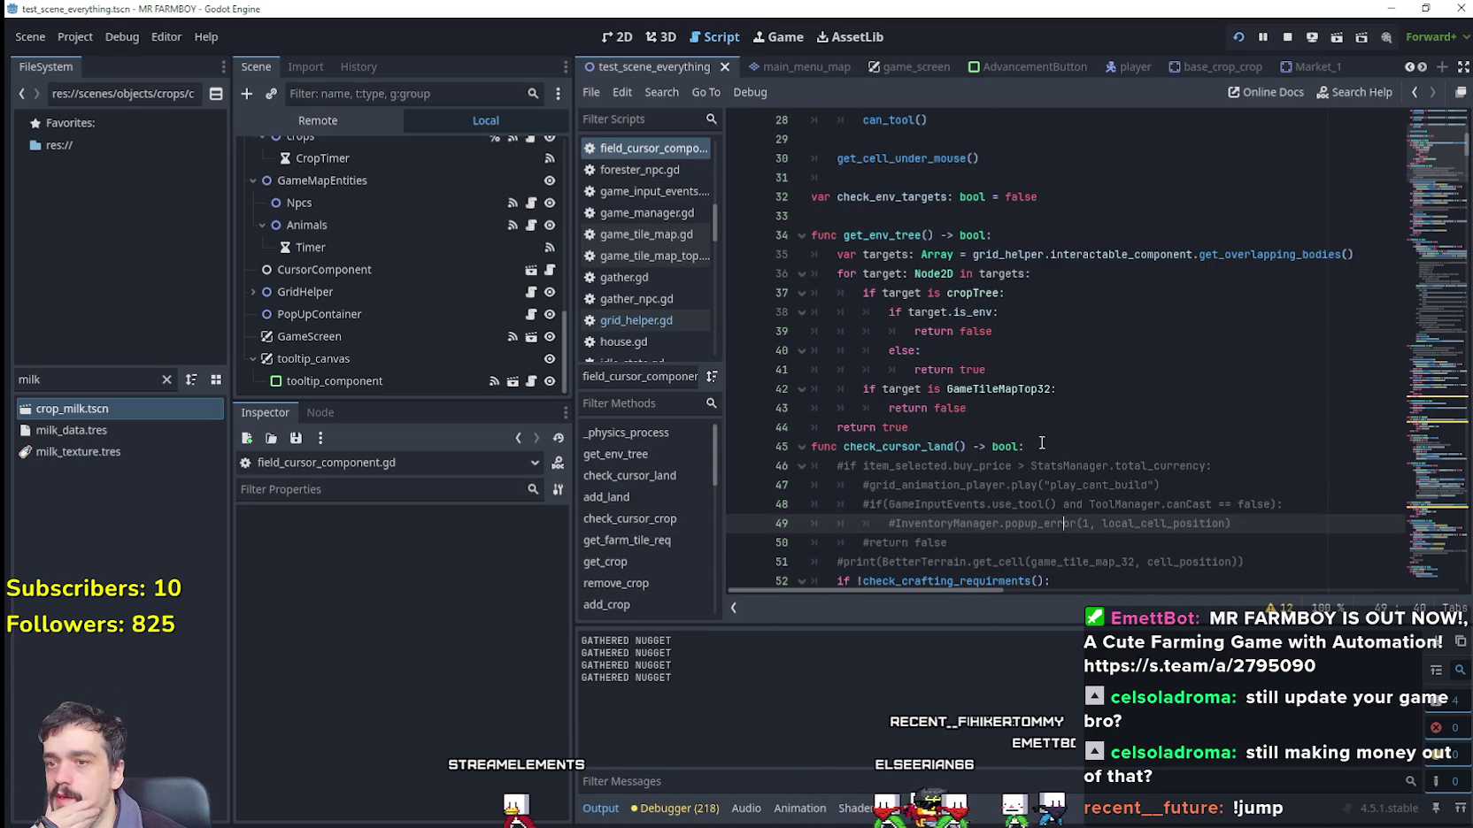
{"action": "left_click", "coordinate": [1038, 426]}
{"action": "scroll", "coordinate": [1168, 371], "scroll_direction": "up", "scroll_amount": 1}
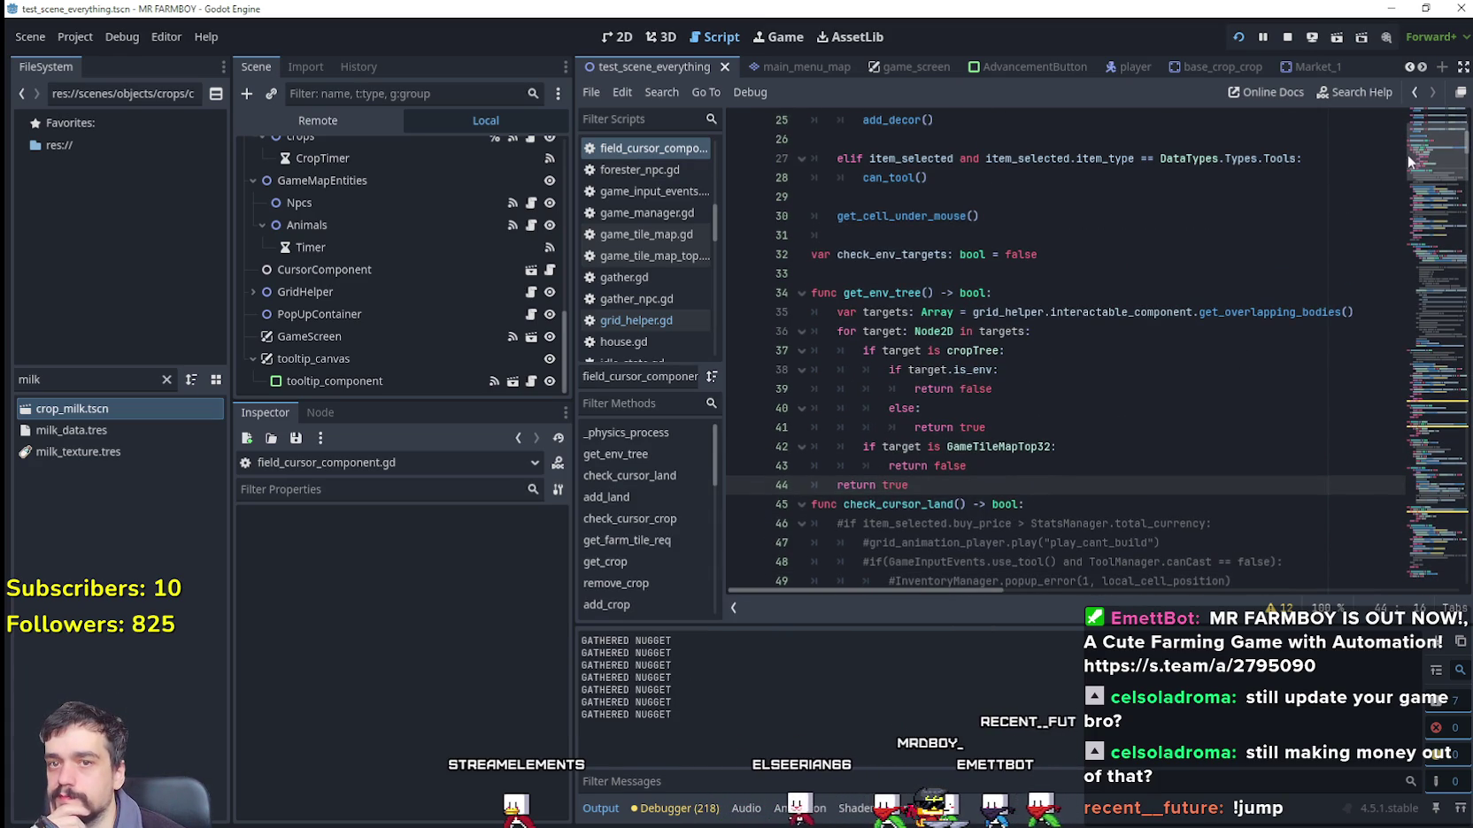
{"action": "scroll", "coordinate": [1423, 156], "scroll_direction": "down", "scroll_amount": 9}
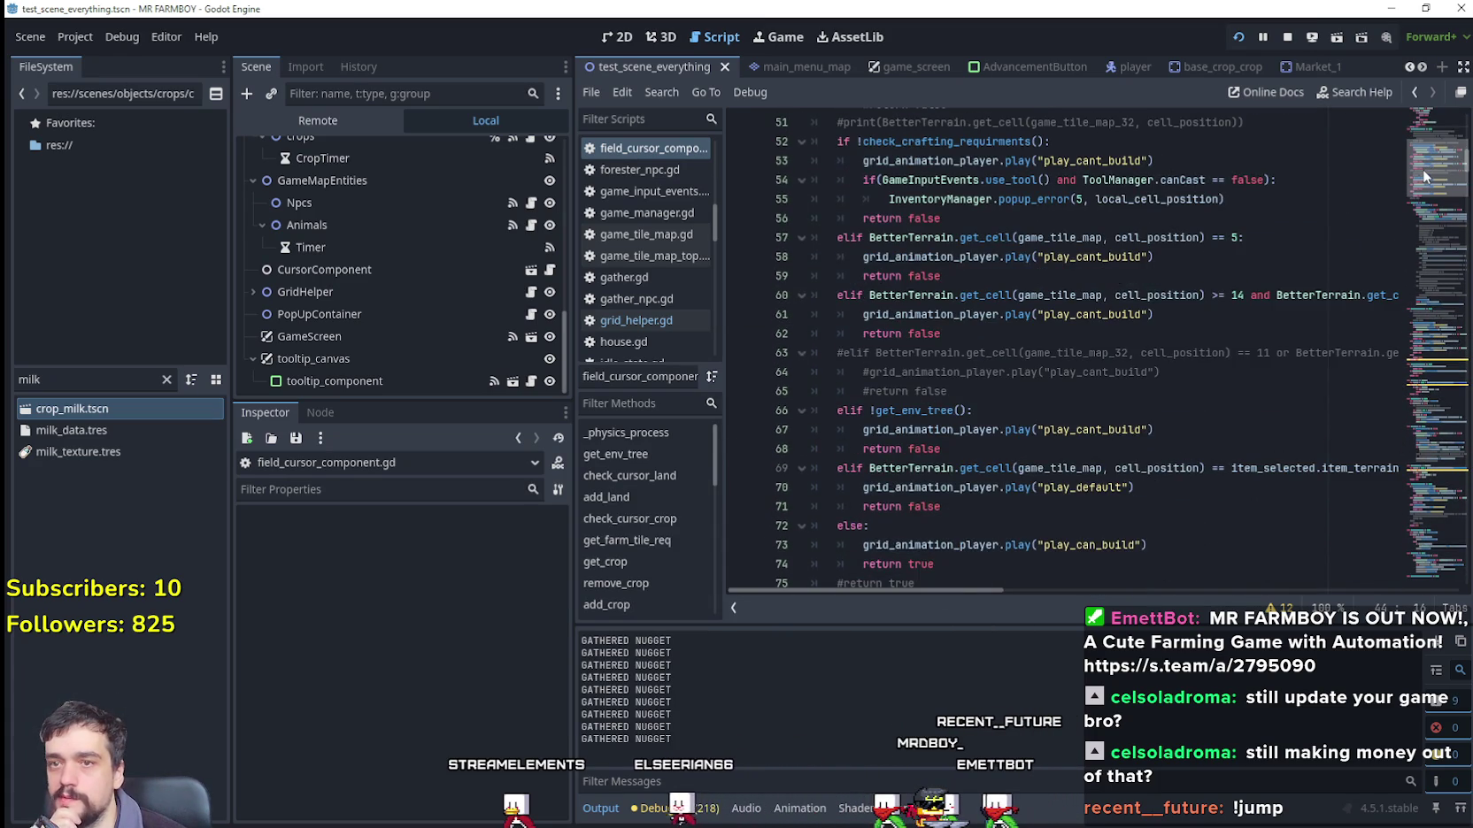
{"action": "scroll", "coordinate": [1425, 181], "scroll_direction": "down", "scroll_amount": 7}
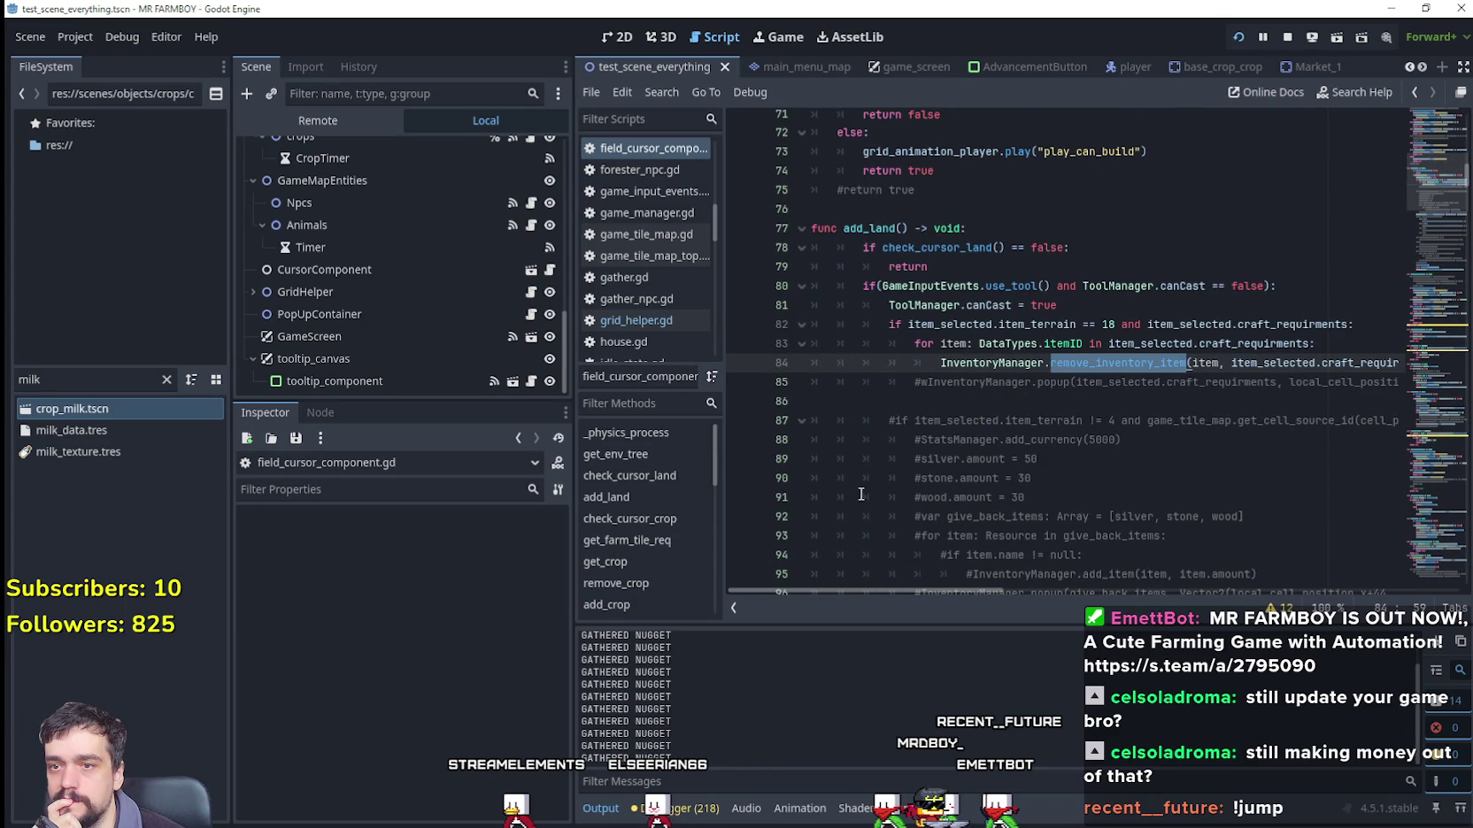
{"action": "scroll", "coordinate": [929, 431], "scroll_direction": "down", "scroll_amount": 1}
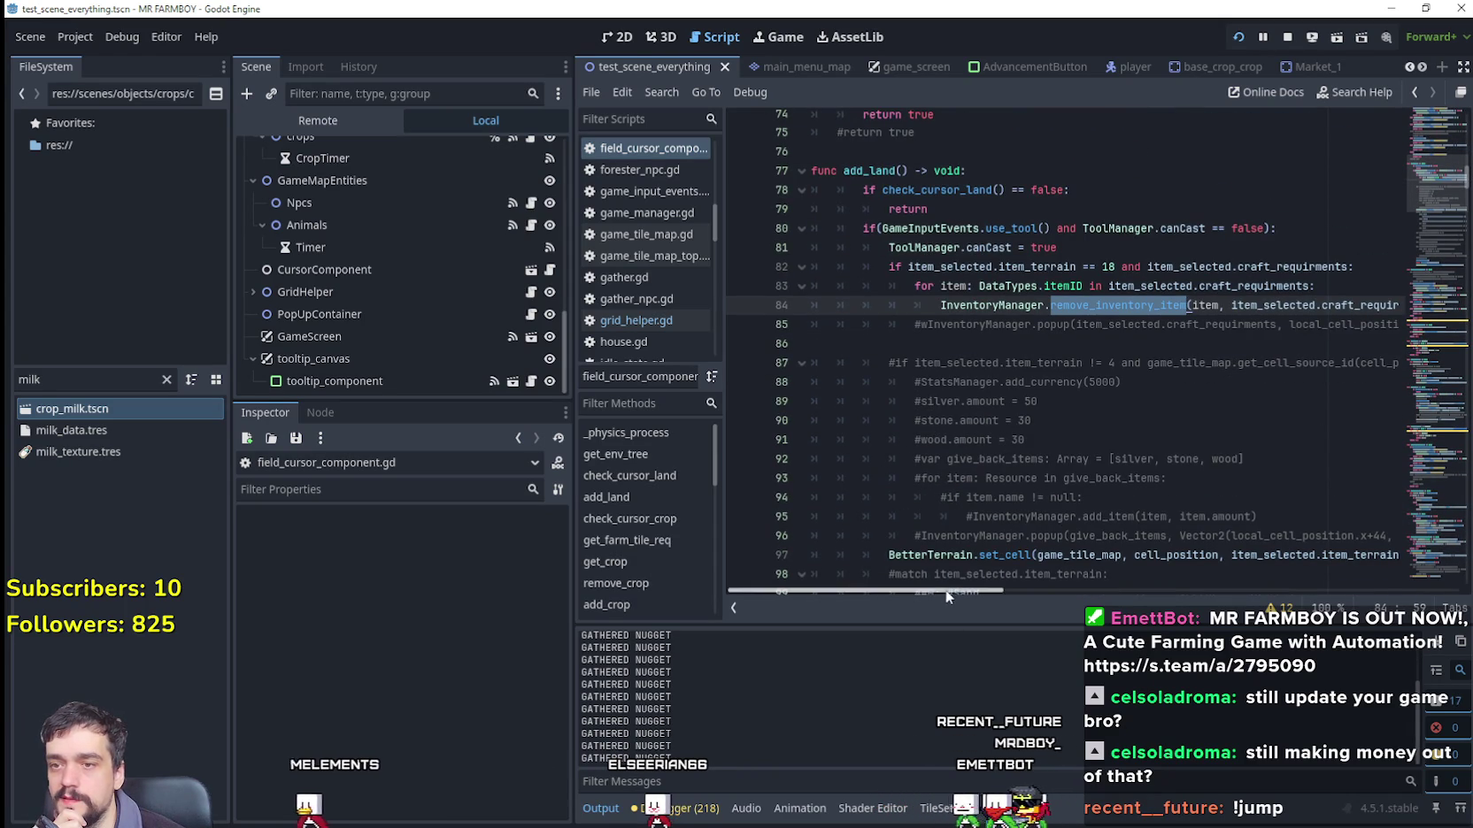
{"action": "left_click_drag", "start_coordinate": [945, 592], "coordinate": [997, 590]}
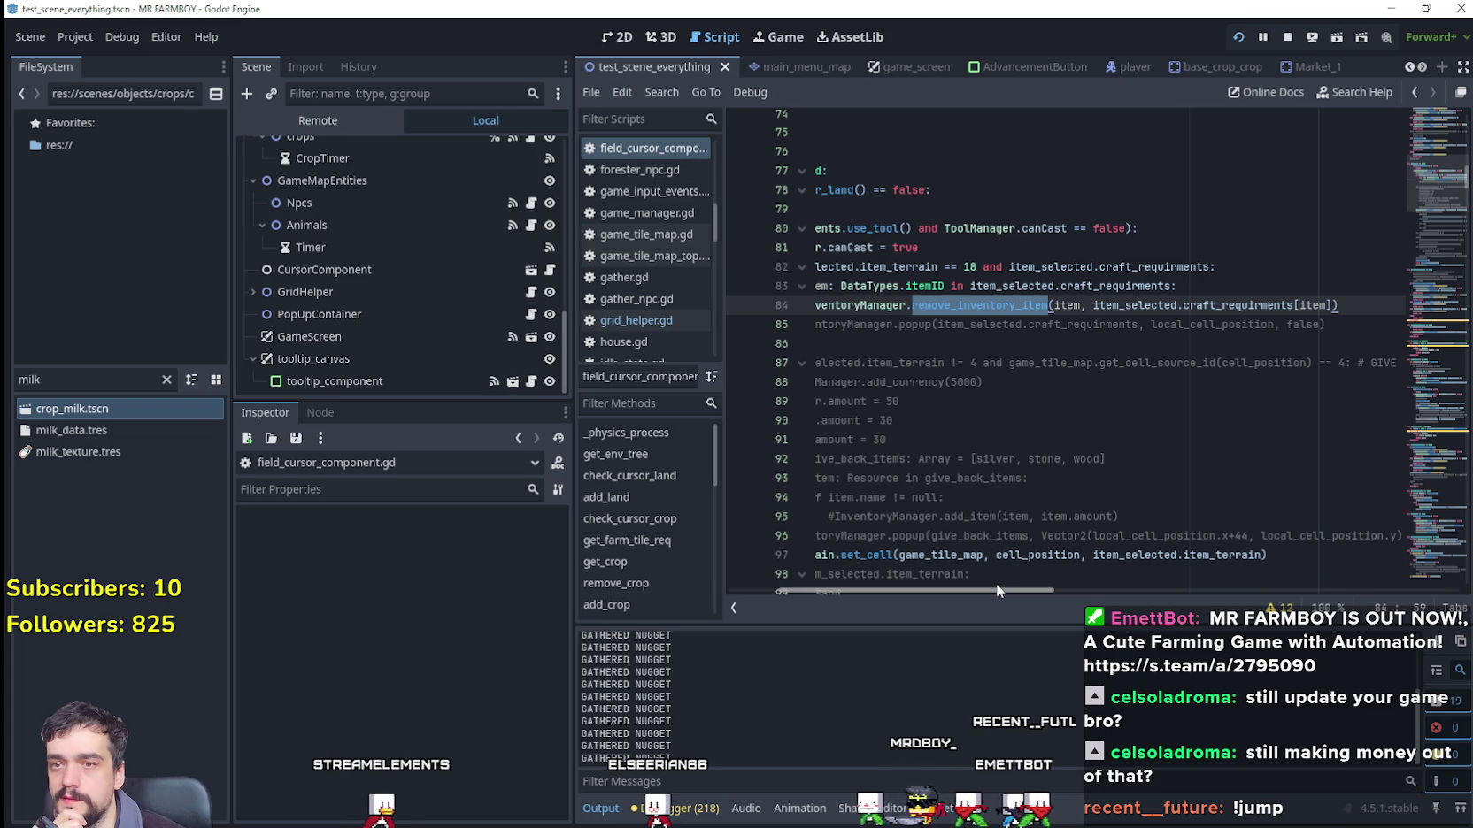
{"action": "left_click_drag", "start_coordinate": [997, 585], "coordinate": [990, 586]}
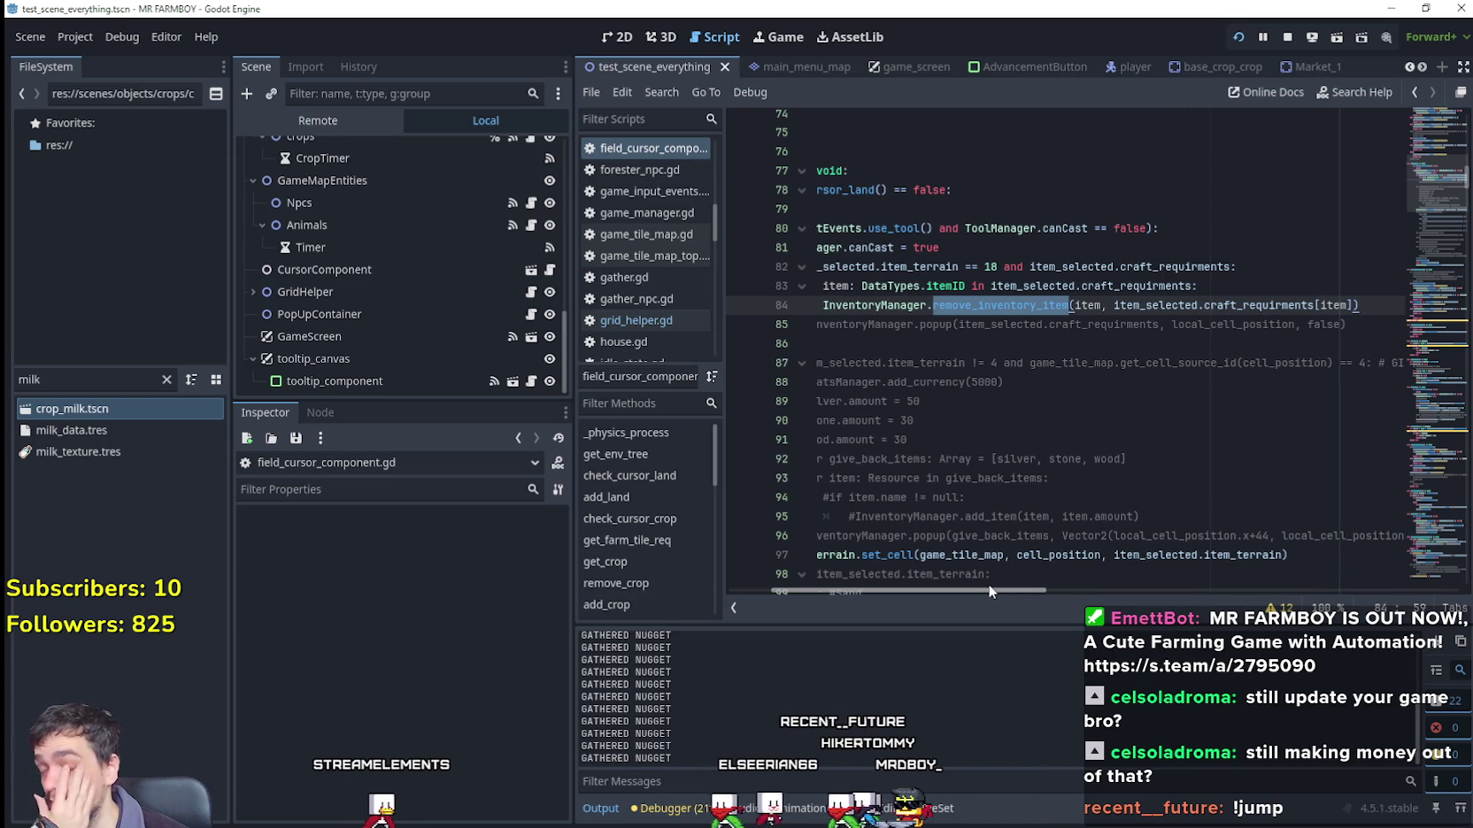
{"action": "left_click_drag", "start_coordinate": [990, 592], "coordinate": [905, 591]}
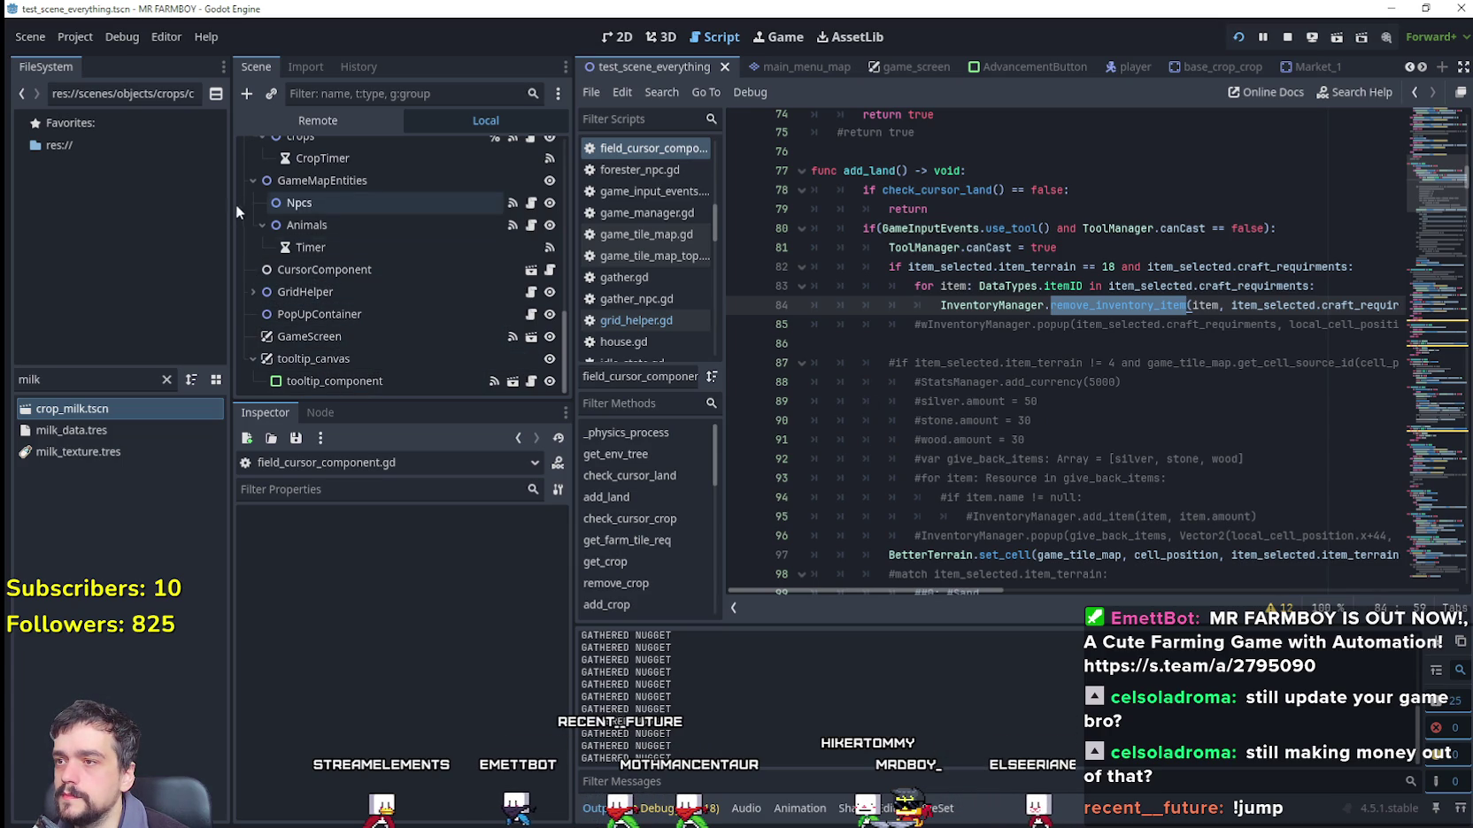
Step: Open base_cursor_component.gd via Lookup Symbol on BaseCursorComponent in line 2
{"action": "left_click", "coordinate": [253, 292]}
{"action": "scroll", "coordinate": [265, 327], "scroll_direction": "down", "scroll_amount": 4}
{"action": "scroll", "coordinate": [392, 361], "scroll_direction": "down", "scroll_amount": 3}
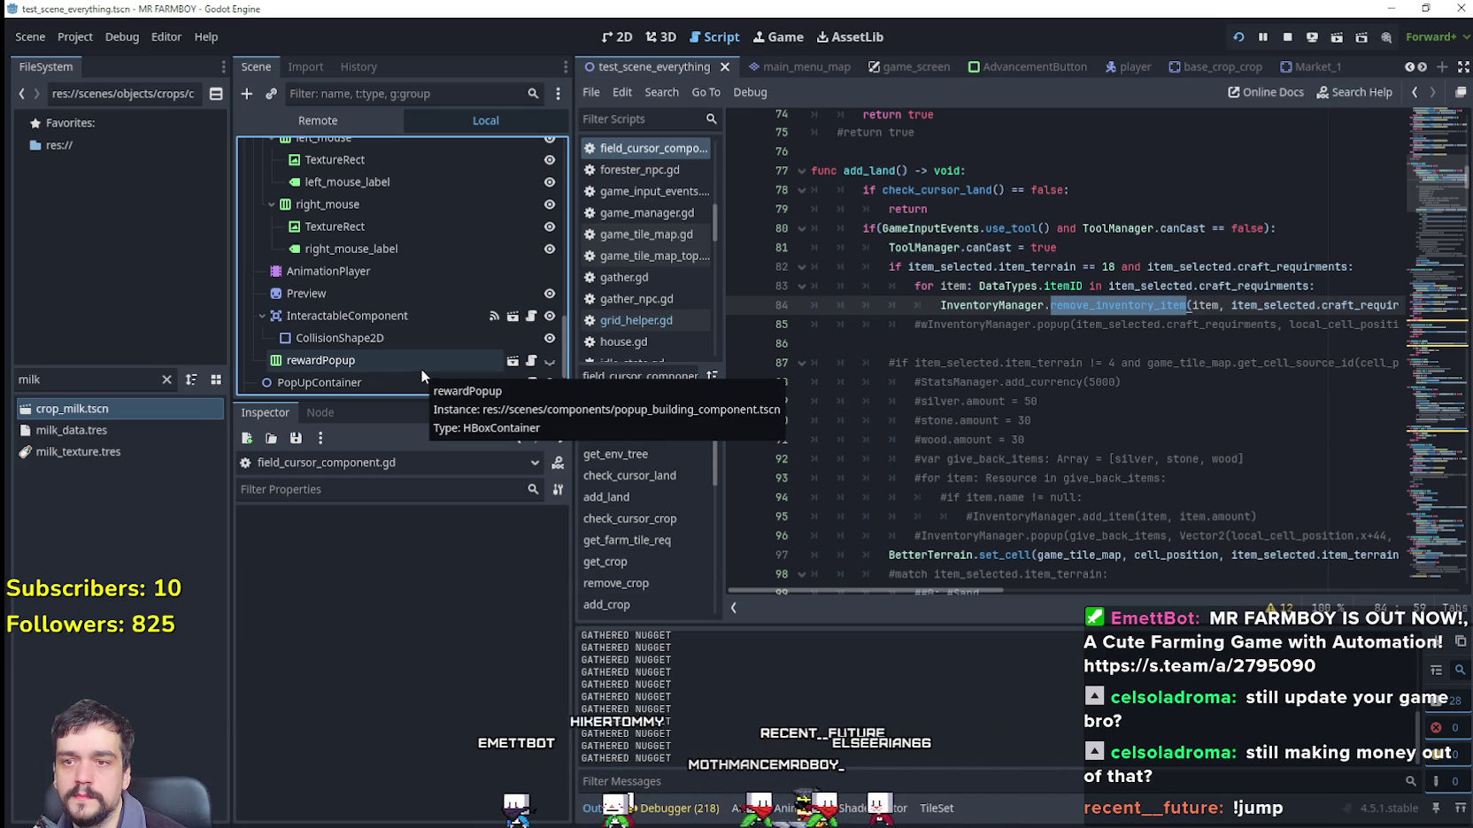
{"action": "left_click_drag", "start_coordinate": [1456, 198], "coordinate": [1437, 128]}
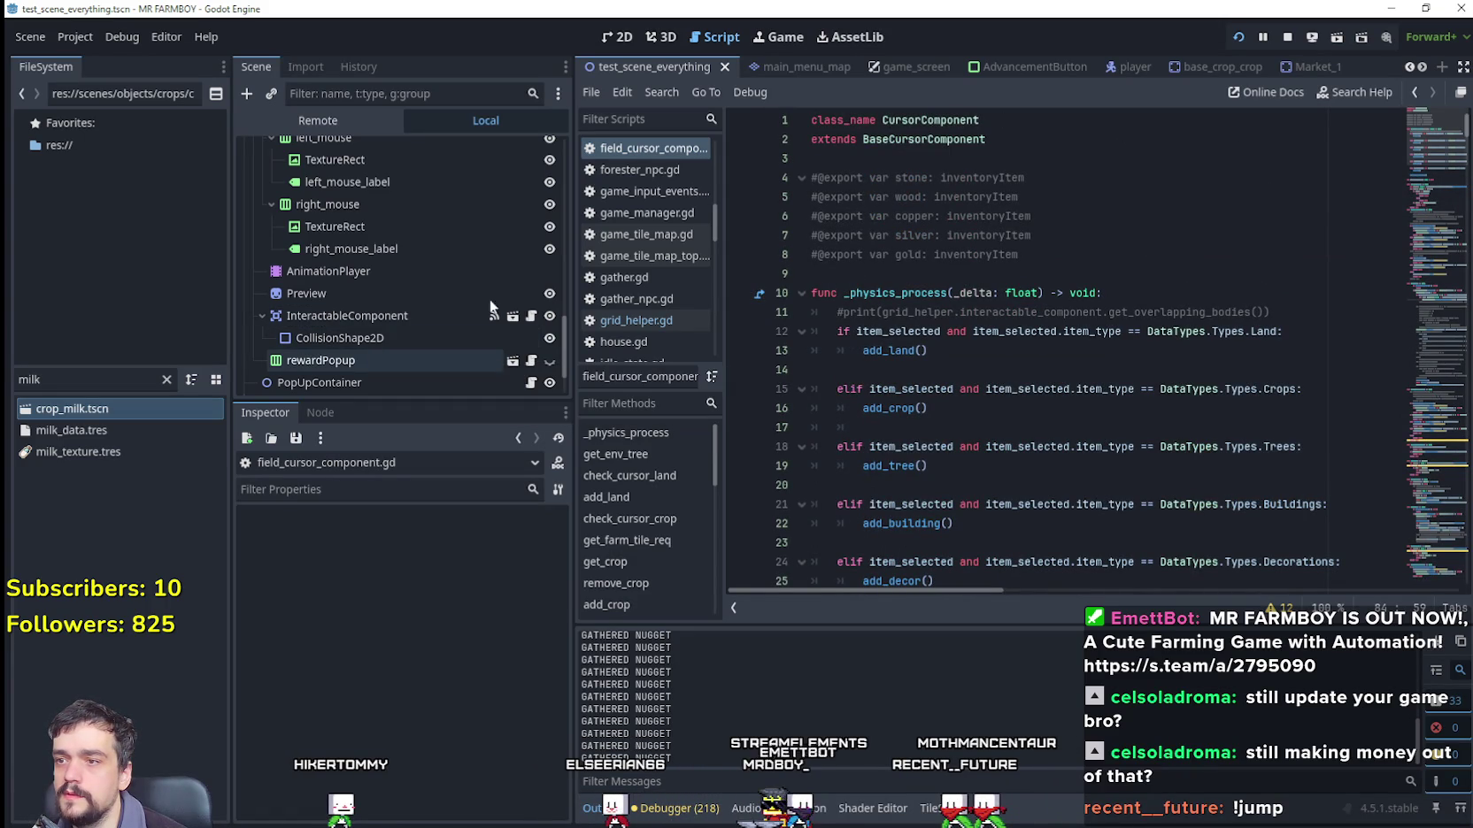
{"action": "right_click", "coordinate": [935, 140]}
{"action": "left_click", "coordinate": [950, 425]}
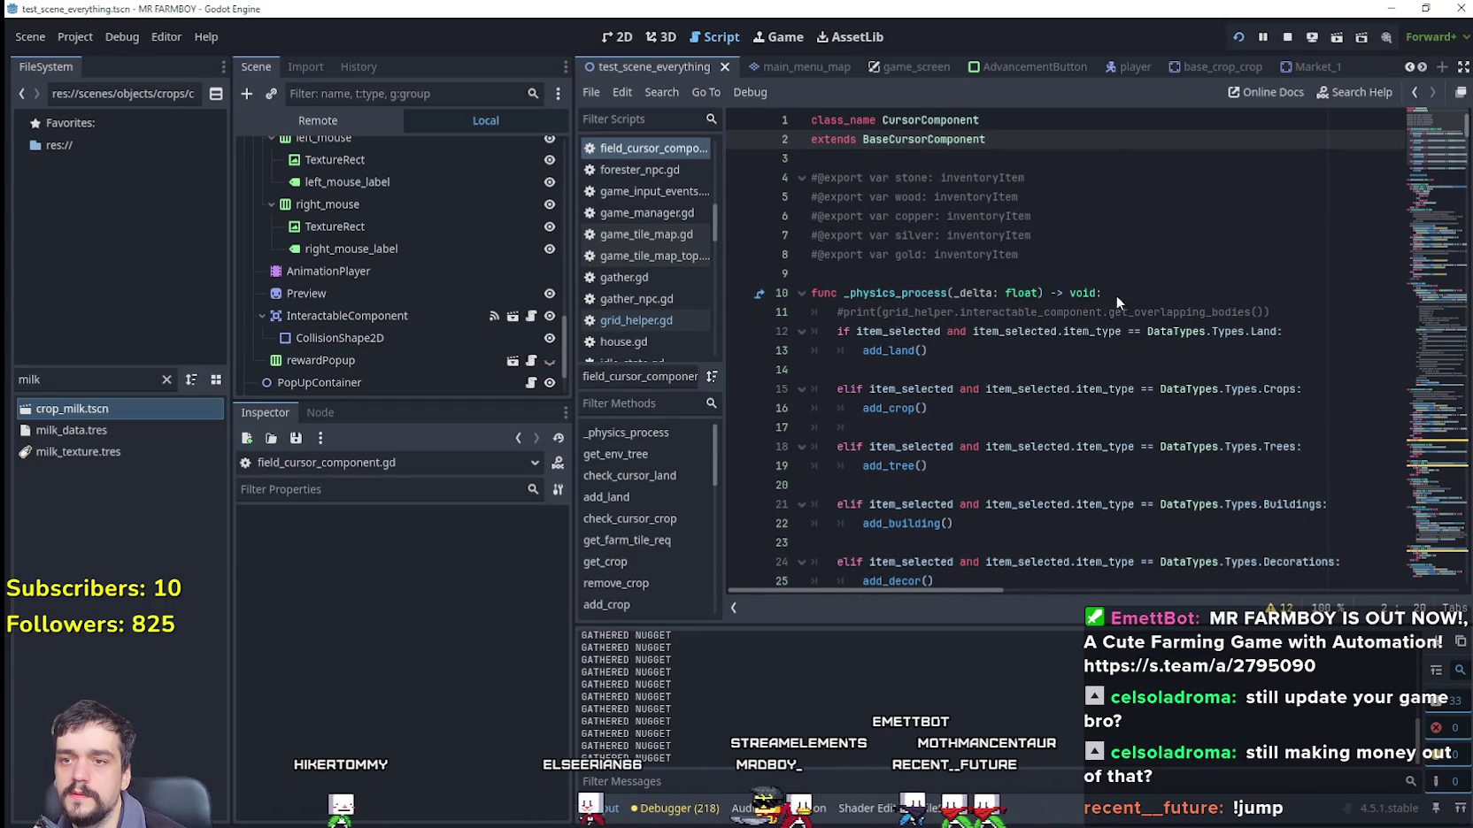
{"action": "left_click", "coordinate": [1031, 315]}
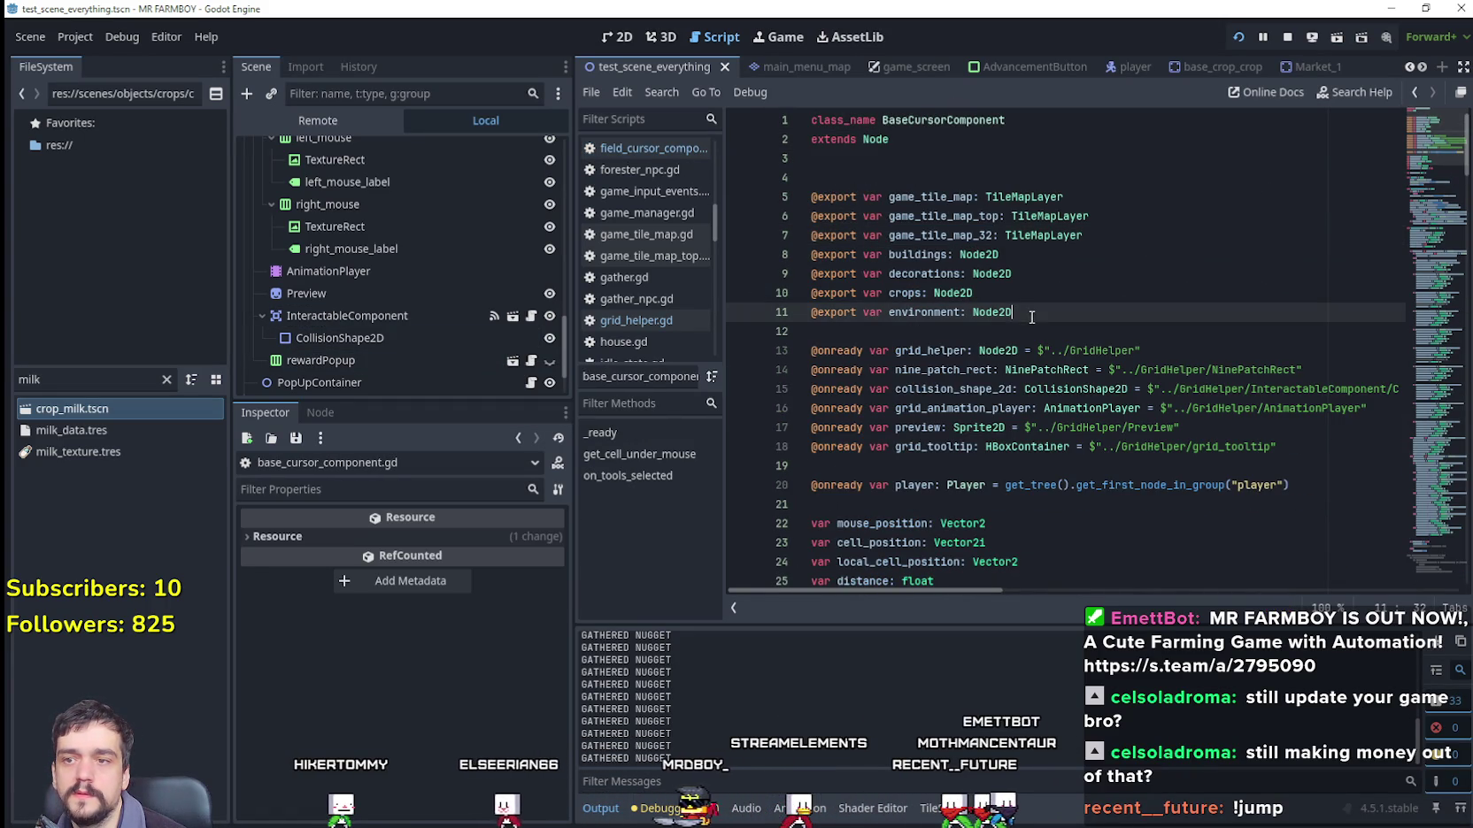
Step: Inspect the rewardPopup node's properties, then return to field_cursor_component.gd
{"action": "left_click", "coordinate": [910, 465]}
{"action": "scroll", "coordinate": [909, 461], "scroll_direction": "down", "scroll_amount": 3}
{"action": "scroll", "coordinate": [910, 461], "scroll_direction": "up", "scroll_amount": 3}
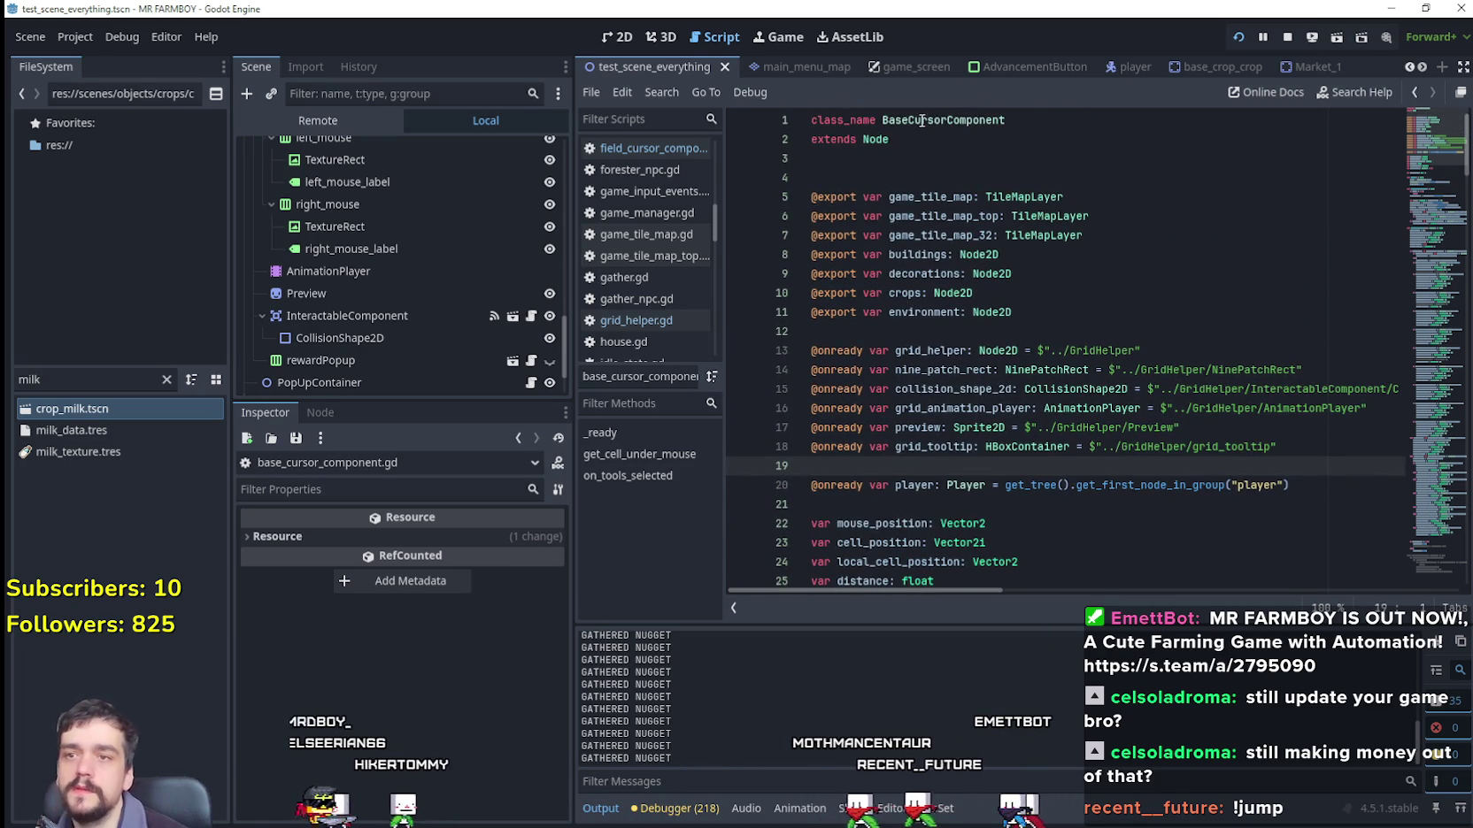
{"action": "left_click", "coordinate": [478, 364]}
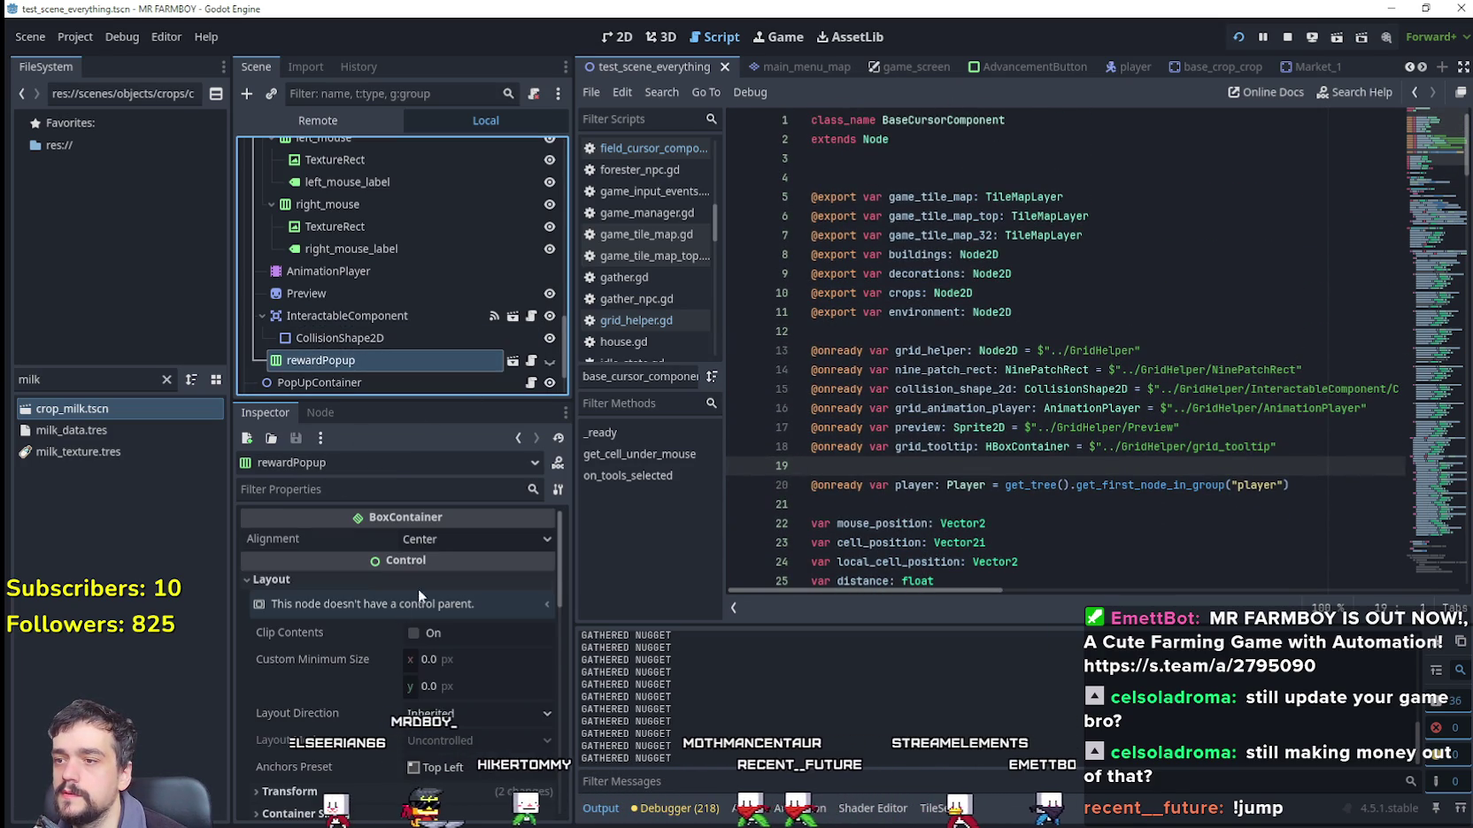
{"action": "scroll", "coordinate": [443, 292], "scroll_direction": "up", "scroll_amount": 3}
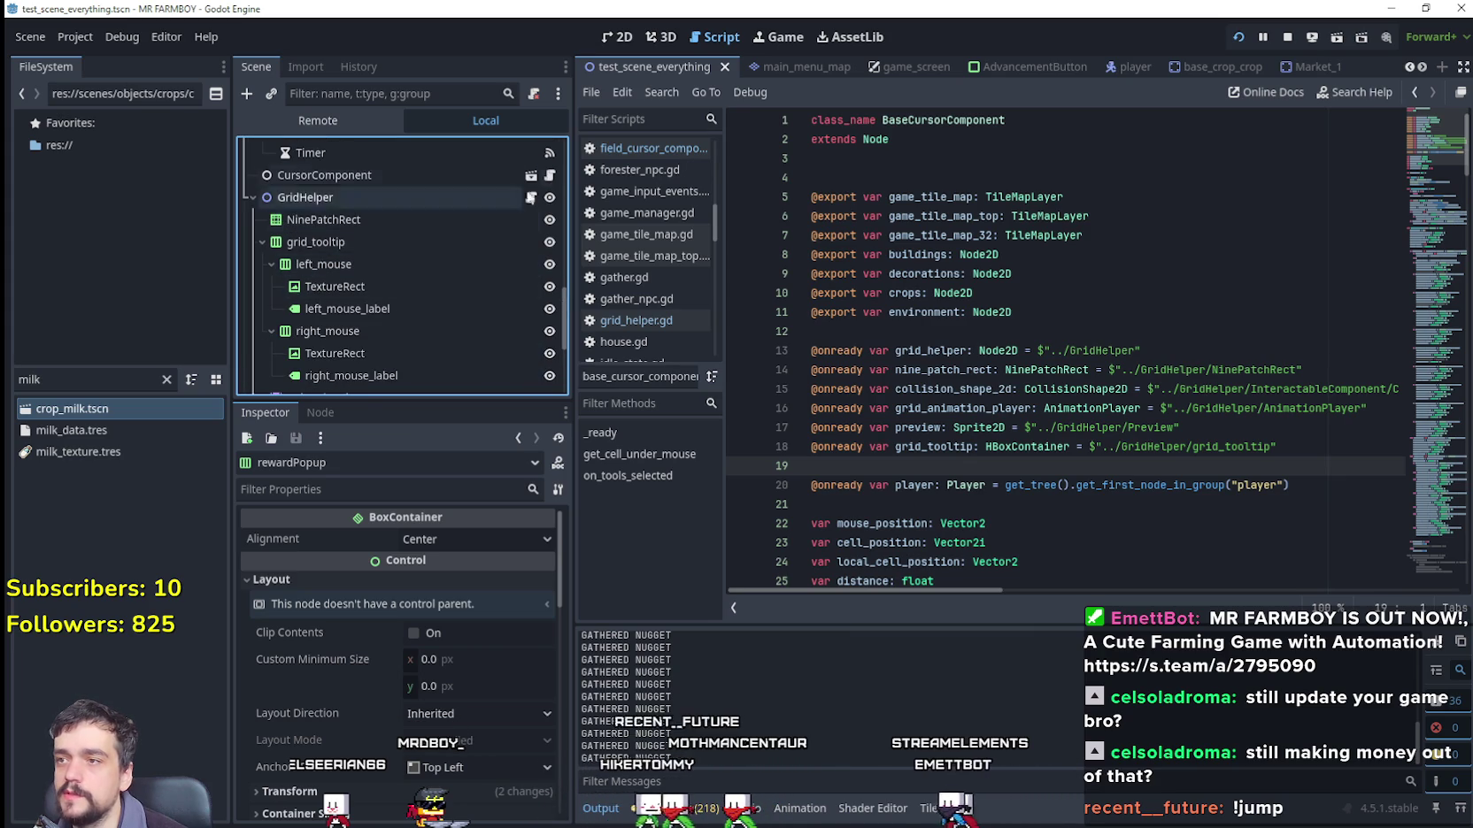
{"action": "left_click", "coordinate": [550, 175]}
Step: Search the script for 'reward', find no matches, and start a project-wide Find in Files
{"action": "scroll", "coordinate": [1283, 266], "scroll_direction": "down", "scroll_amount": 10}
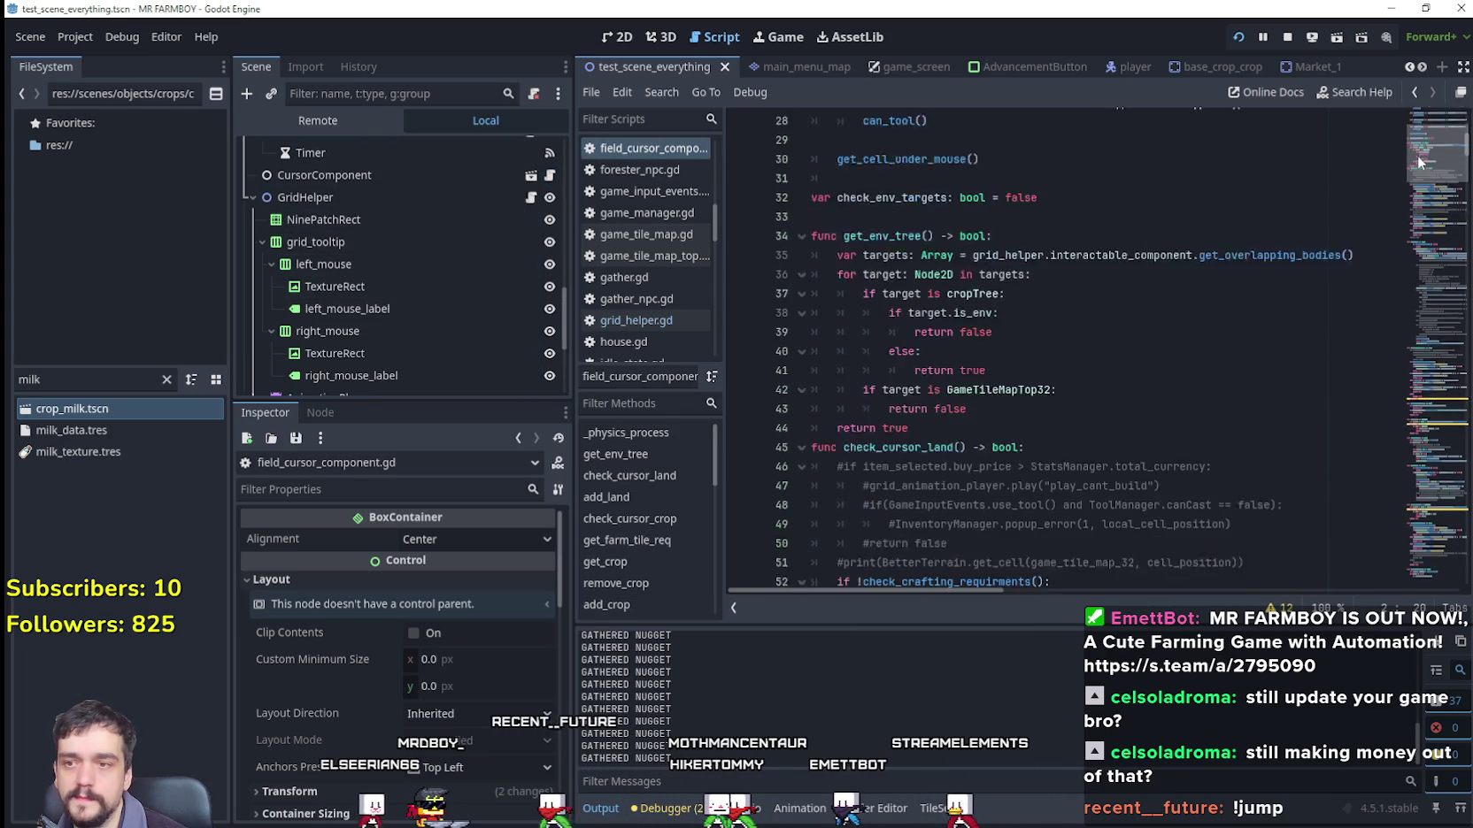
{"action": "left_click", "coordinate": [1210, 324]}
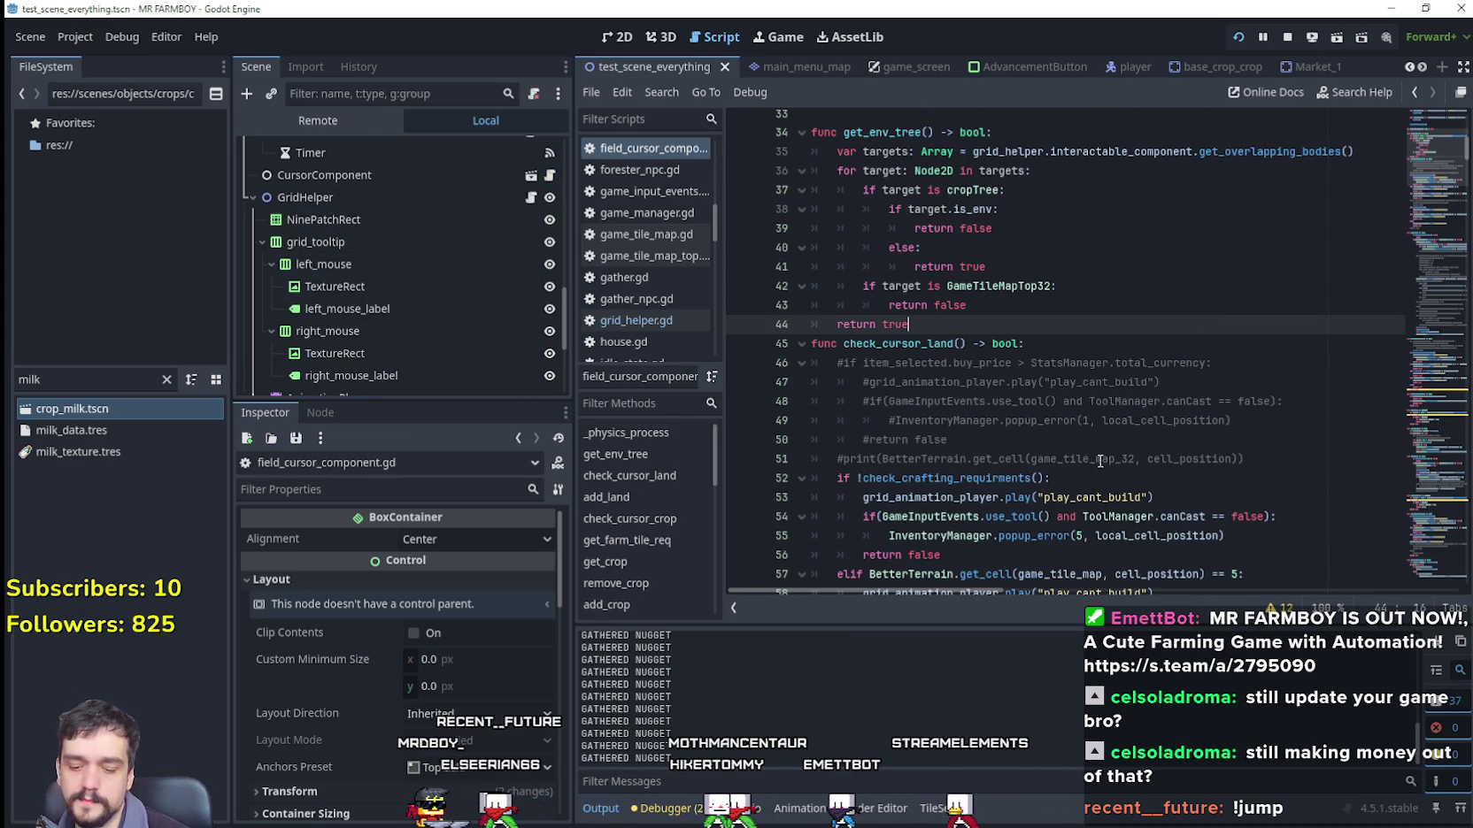
{"action": "key", "text": "ctrl+f"}
{"action": "type", "text": "er"}
{"action": "key", "text": "BackSpace"}
{"action": "key", "text": "BackSpace"}
{"action": "type", "text": "rewar"}
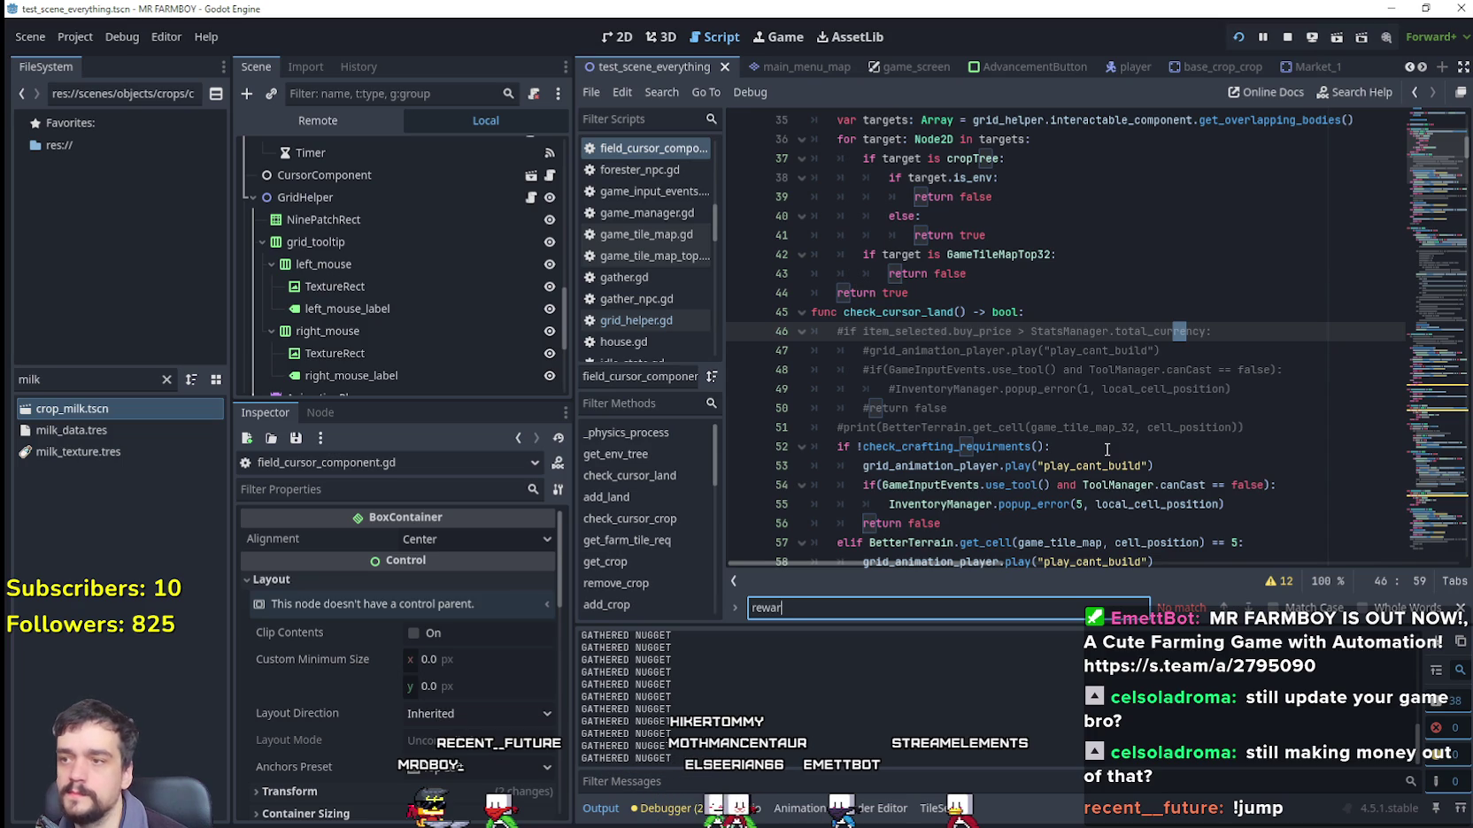
{"action": "key", "text": "BackSpace"}
{"action": "key", "text": "BackSpace"}
{"action": "key", "text": "BackSpace"}
{"action": "scroll", "coordinate": [471, 302], "scroll_direction": "down", "scroll_amount": 4}
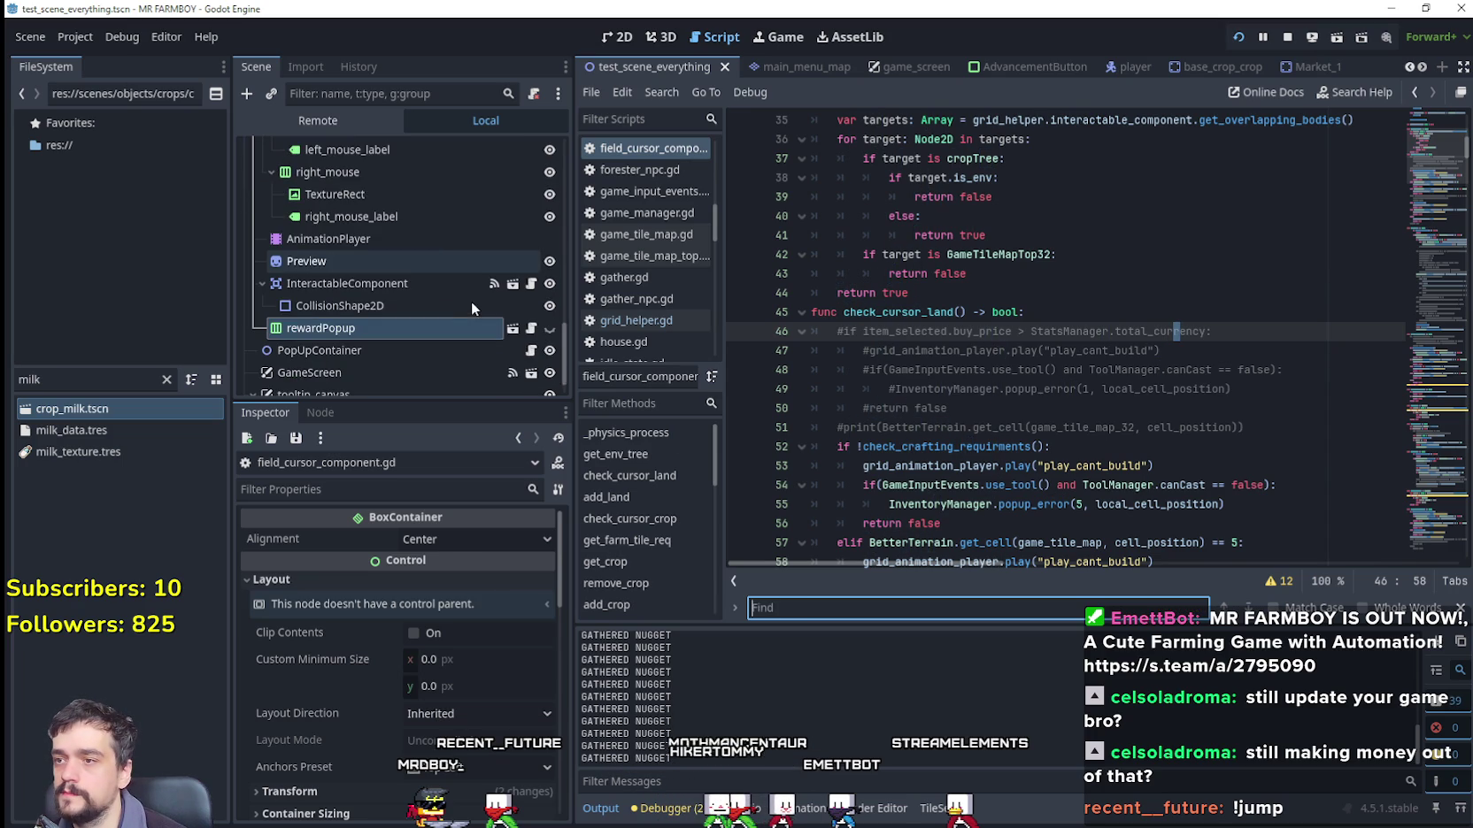
{"action": "left_click", "coordinate": [906, 543]}
{"action": "key", "text": "ctrl+shift+f"}
Step: Search all of res:// for 'reward' and open the mining_state.gd line 32 match
{"action": "type", "text": "reward"}
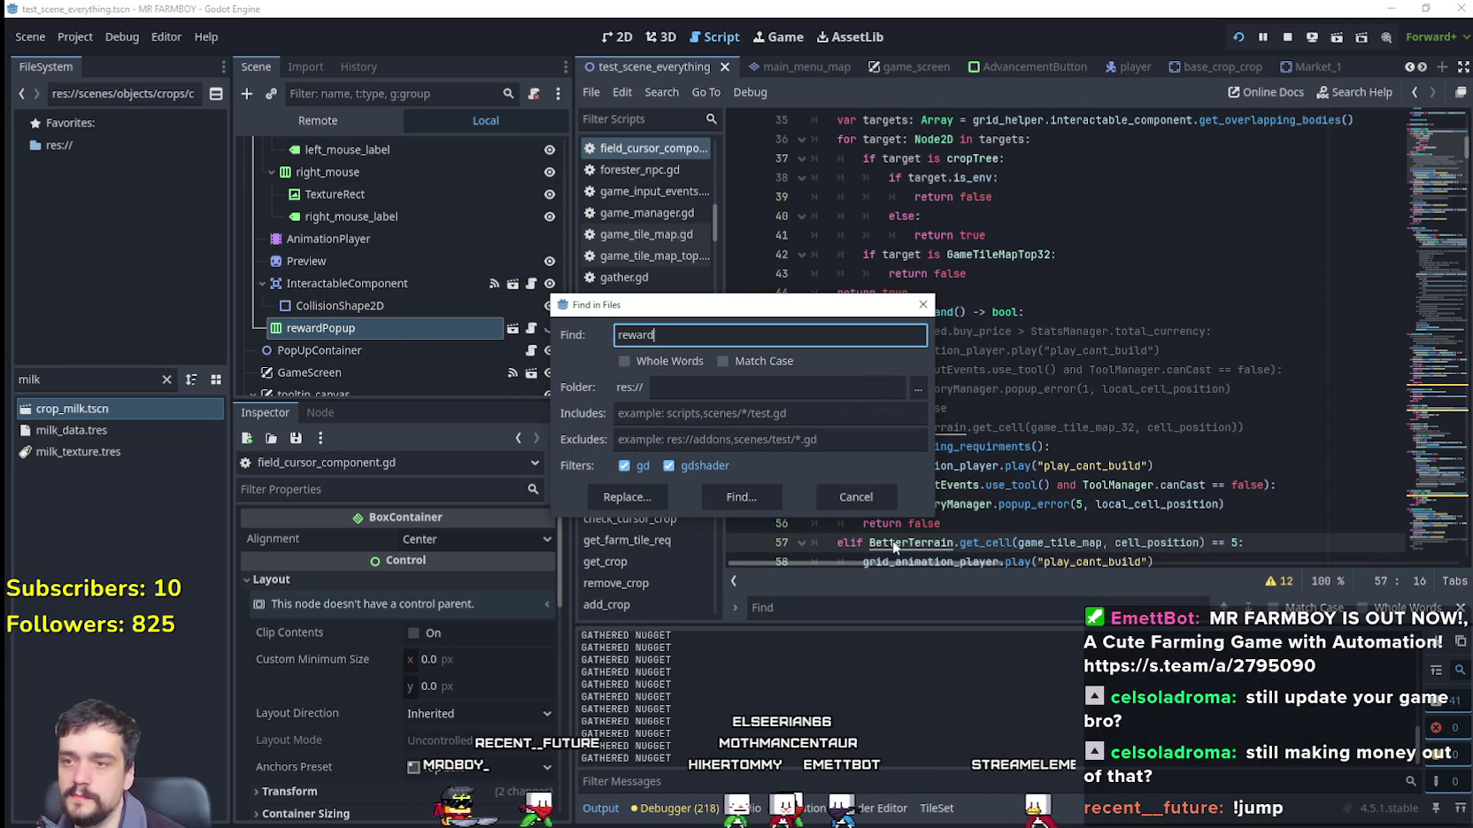
{"action": "left_click", "coordinate": [762, 501]}
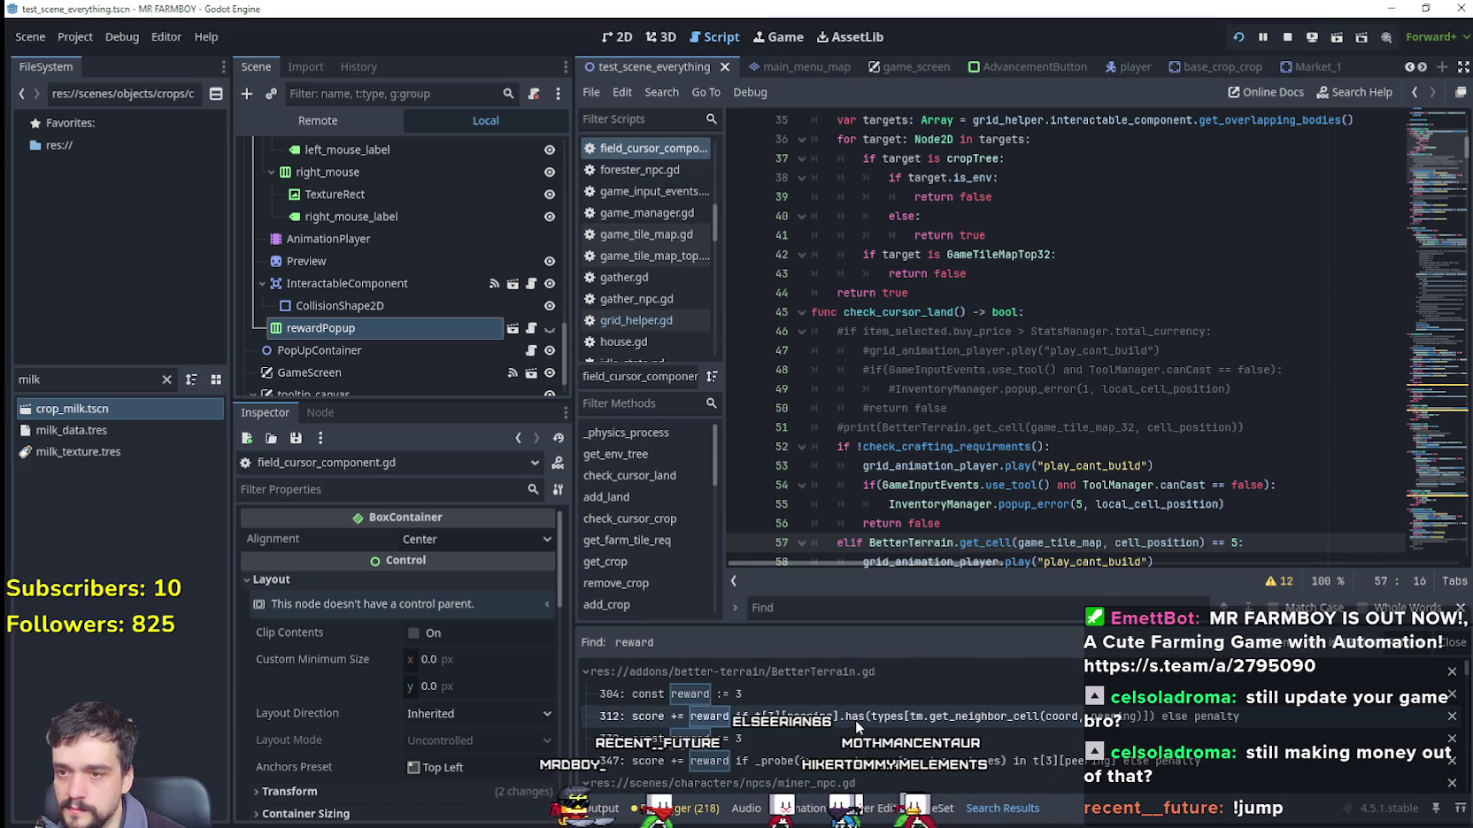
{"action": "scroll", "coordinate": [1031, 777], "scroll_direction": "down", "scroll_amount": 2}
{"action": "scroll", "coordinate": [1028, 771], "scroll_direction": "down", "scroll_amount": 2}
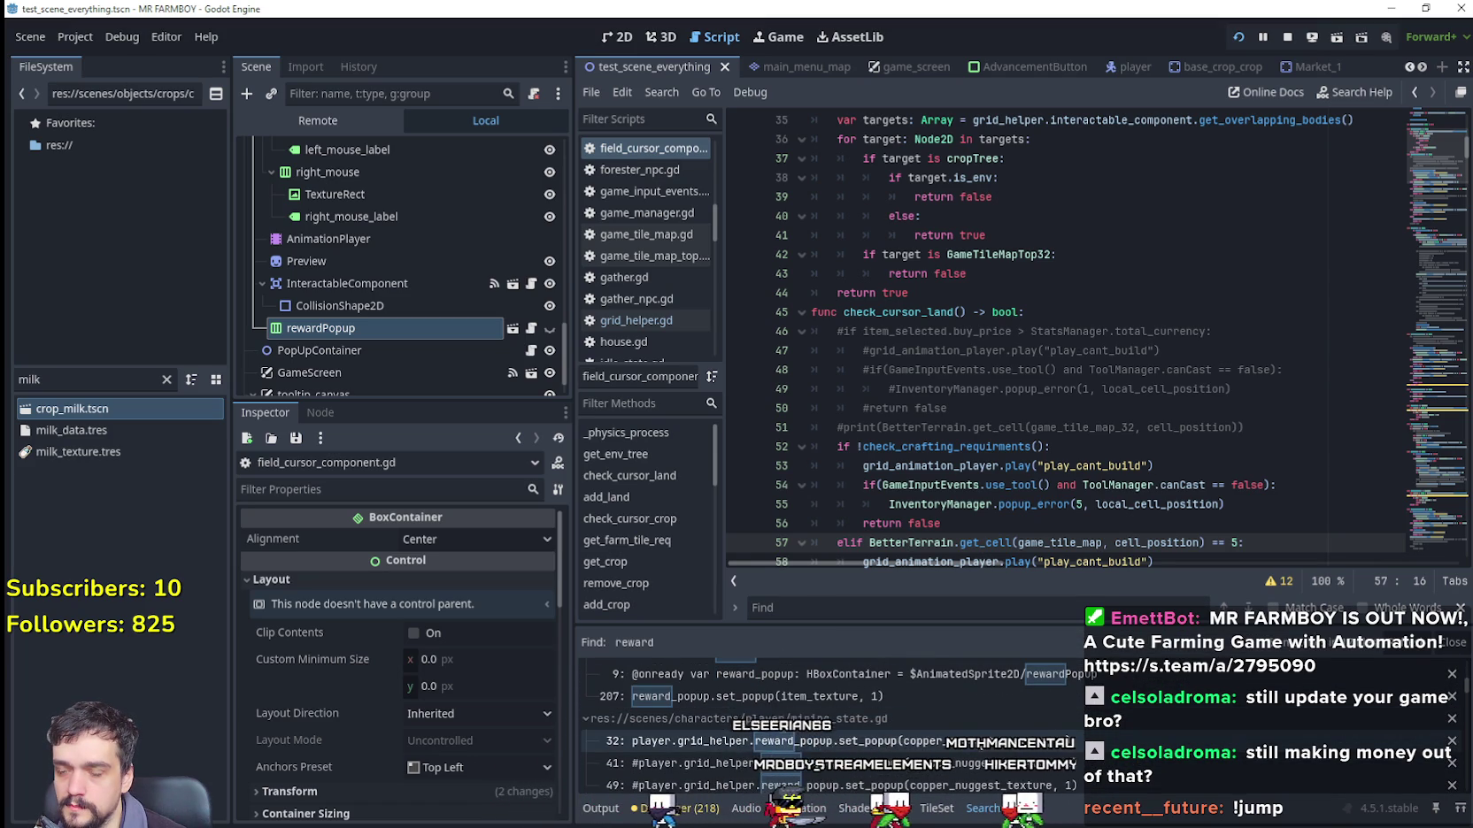
{"action": "scroll", "coordinate": [984, 748], "scroll_direction": "down", "scroll_amount": 2}
{"action": "scroll", "coordinate": [1220, 731], "scroll_direction": "down", "scroll_amount": 1}
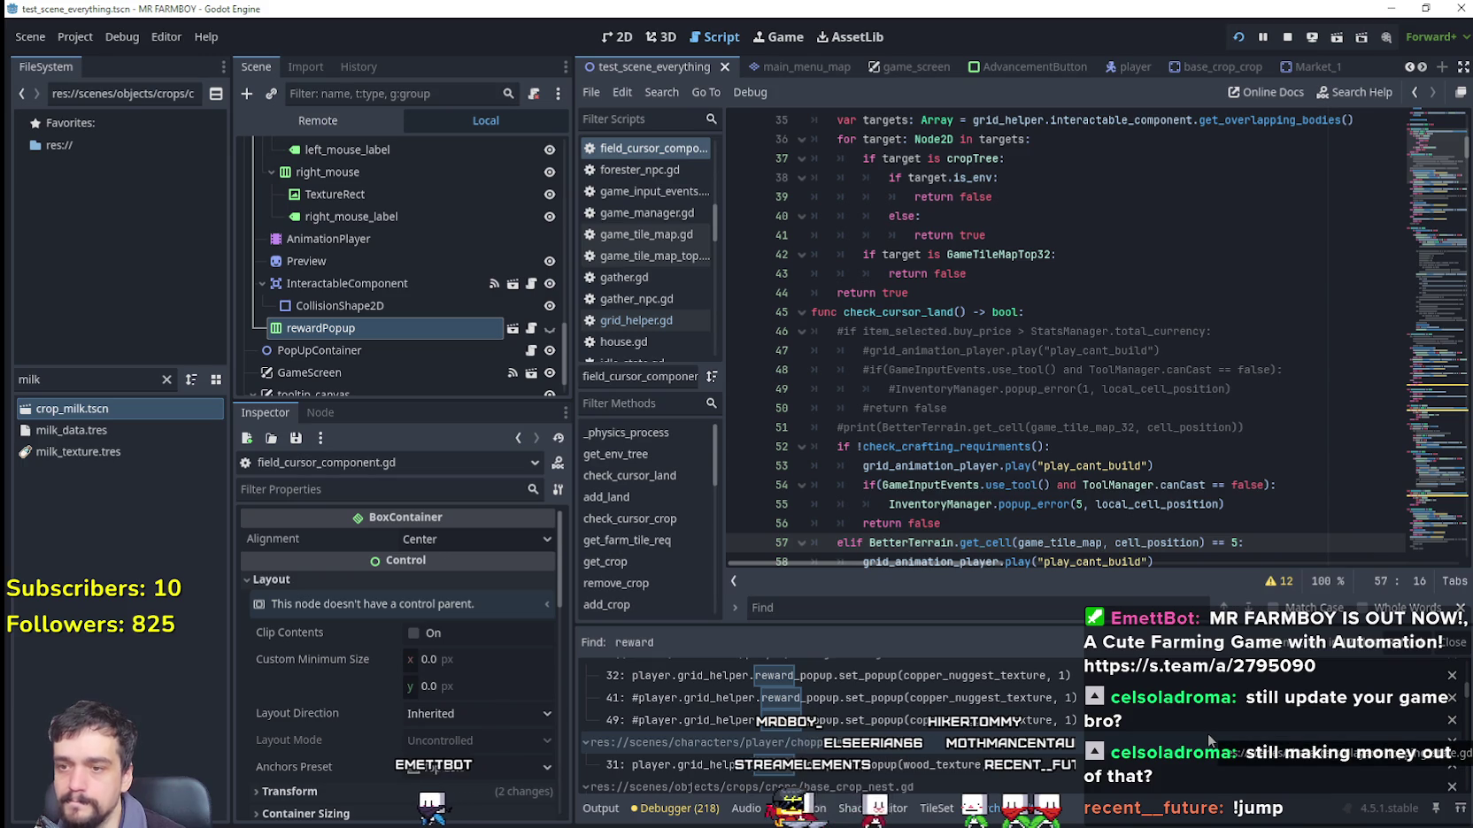
{"action": "scroll", "coordinate": [1208, 733], "scroll_direction": "up", "scroll_amount": 2}
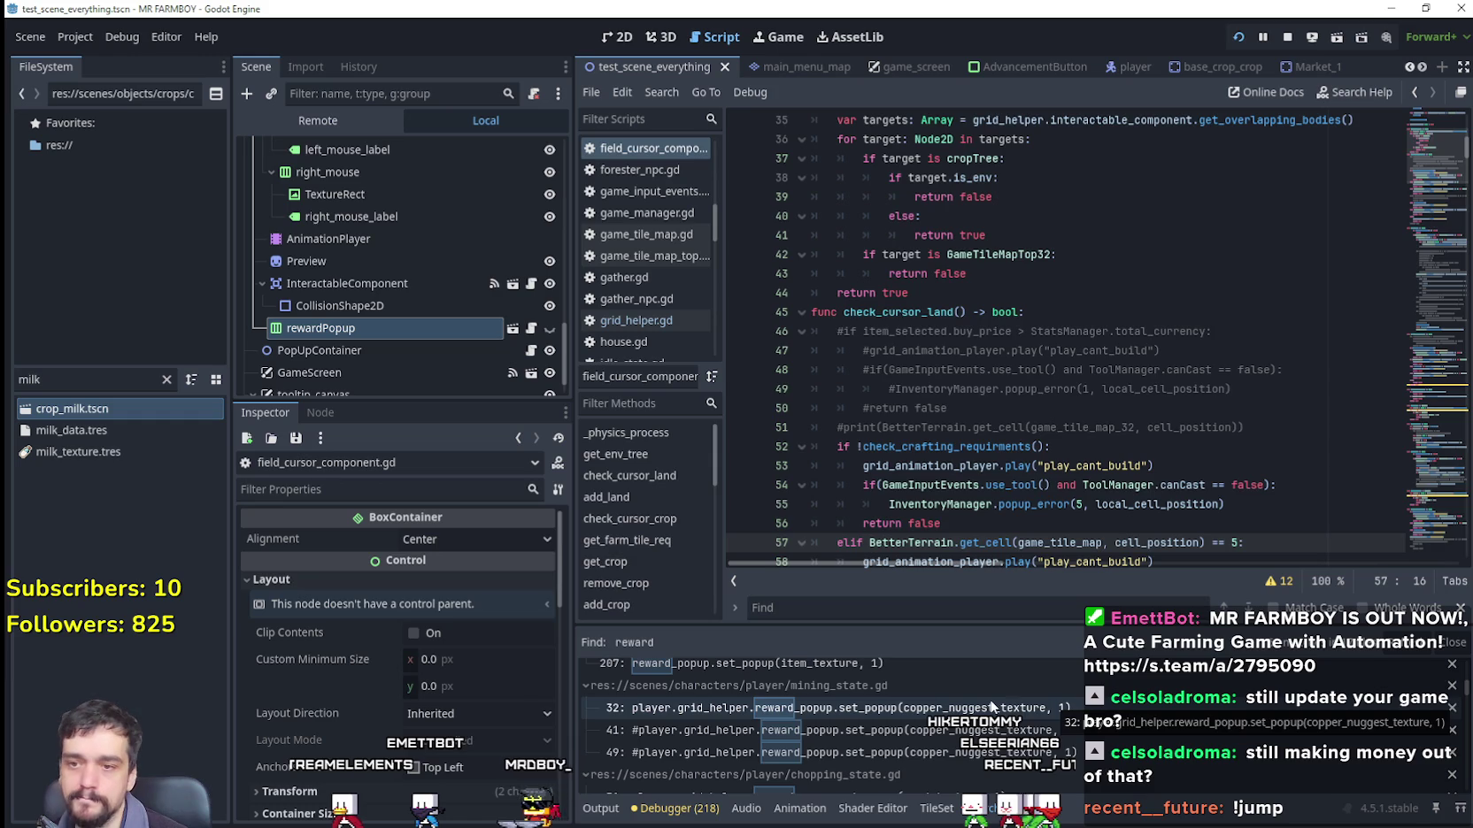
{"action": "left_click", "coordinate": [1052, 706]}
Step: Copy the copper nugget reward_popup.set_popup statement on line 32 of mining_state.gd
{"action": "scroll", "coordinate": [991, 507], "scroll_direction": "up", "scroll_amount": 2}
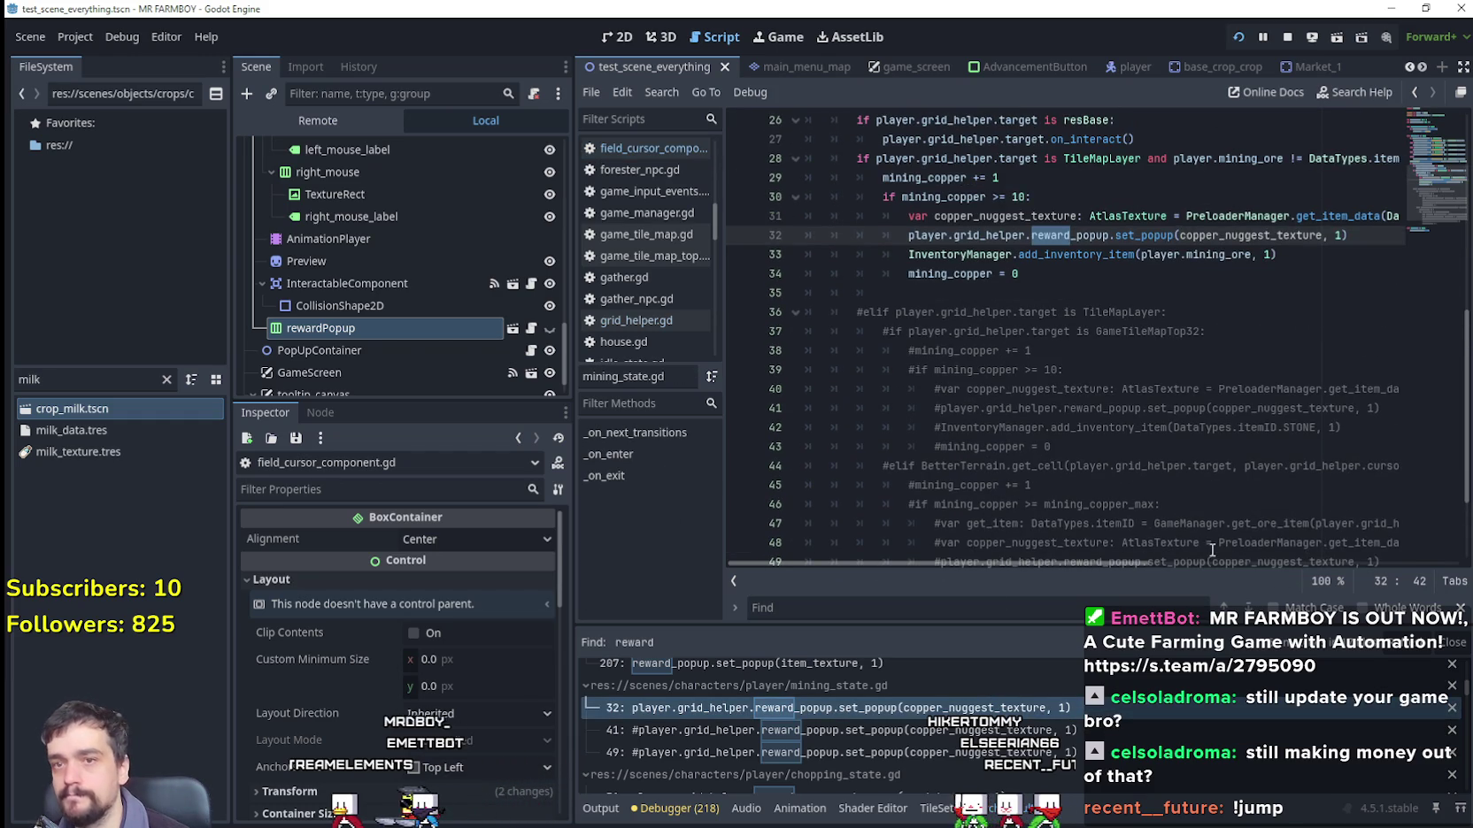
{"action": "scroll", "coordinate": [1097, 394], "scroll_direction": "up", "scroll_amount": 3}
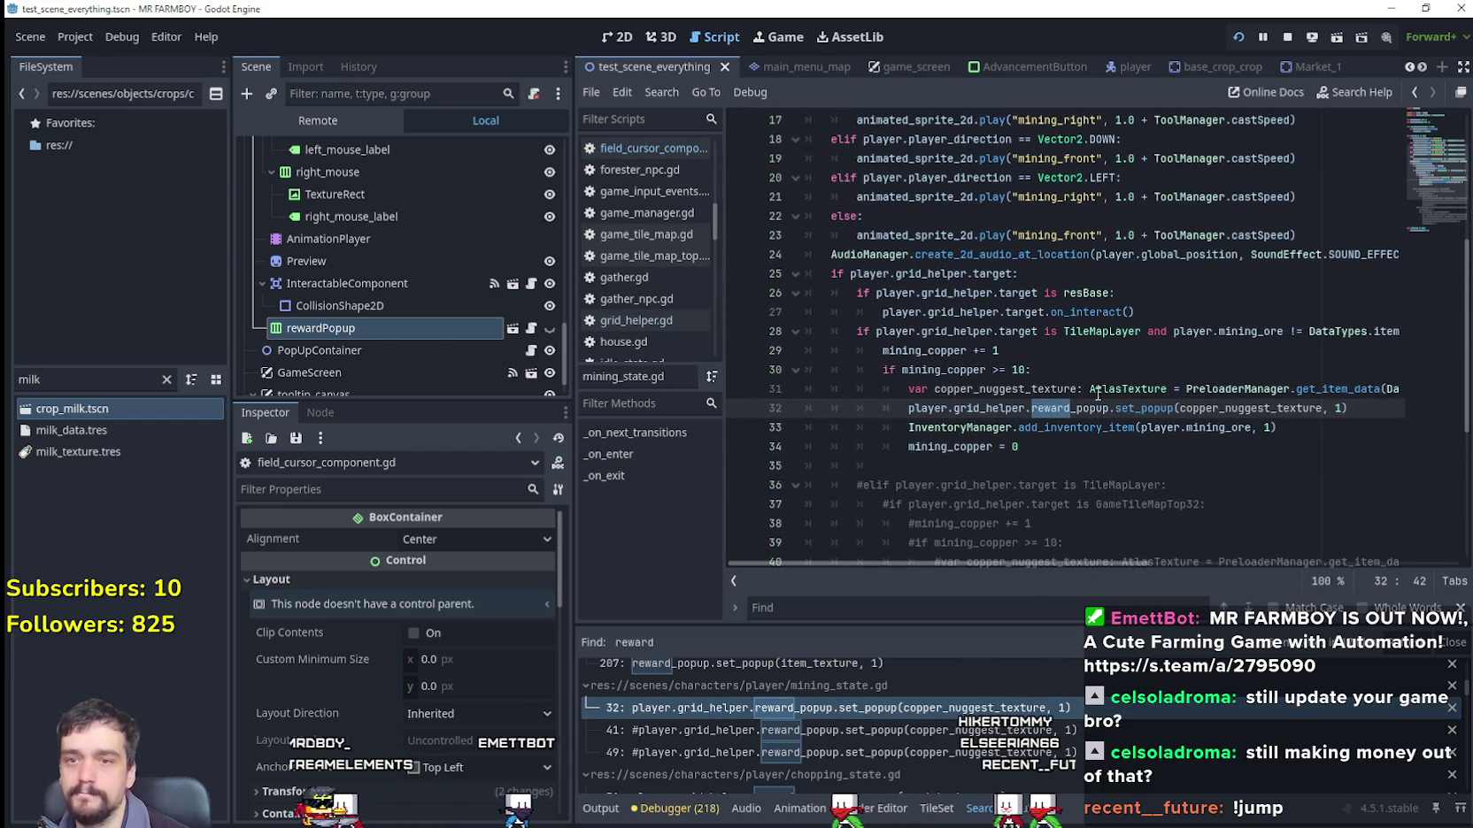
{"action": "double_click", "coordinate": [1219, 427]}
{"action": "left_click", "coordinate": [1213, 408]}
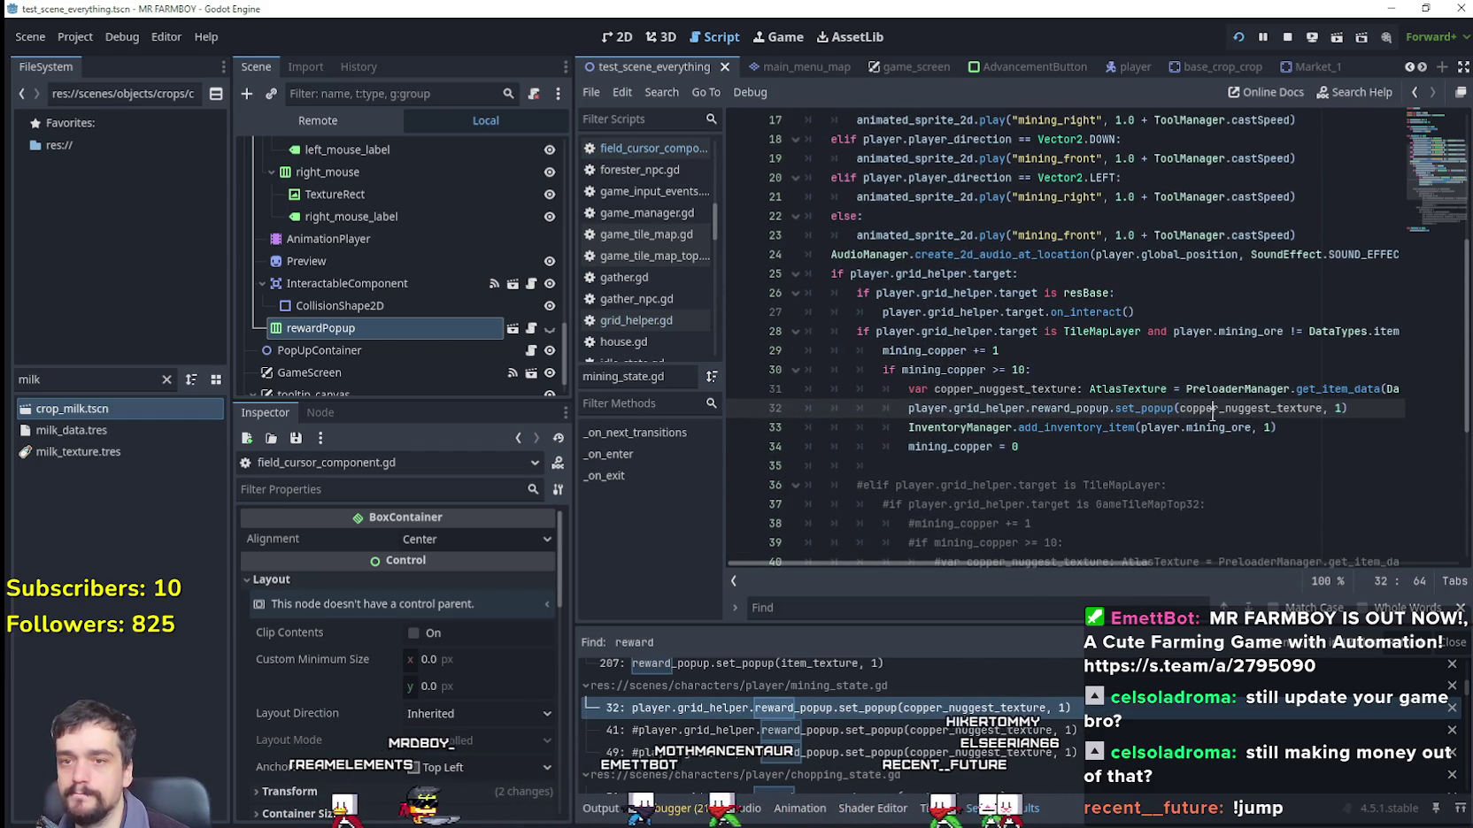
{"action": "double_click", "coordinate": [1213, 408]}
{"action": "left_click_drag", "start_coordinate": [1358, 409], "coordinate": [917, 410]}
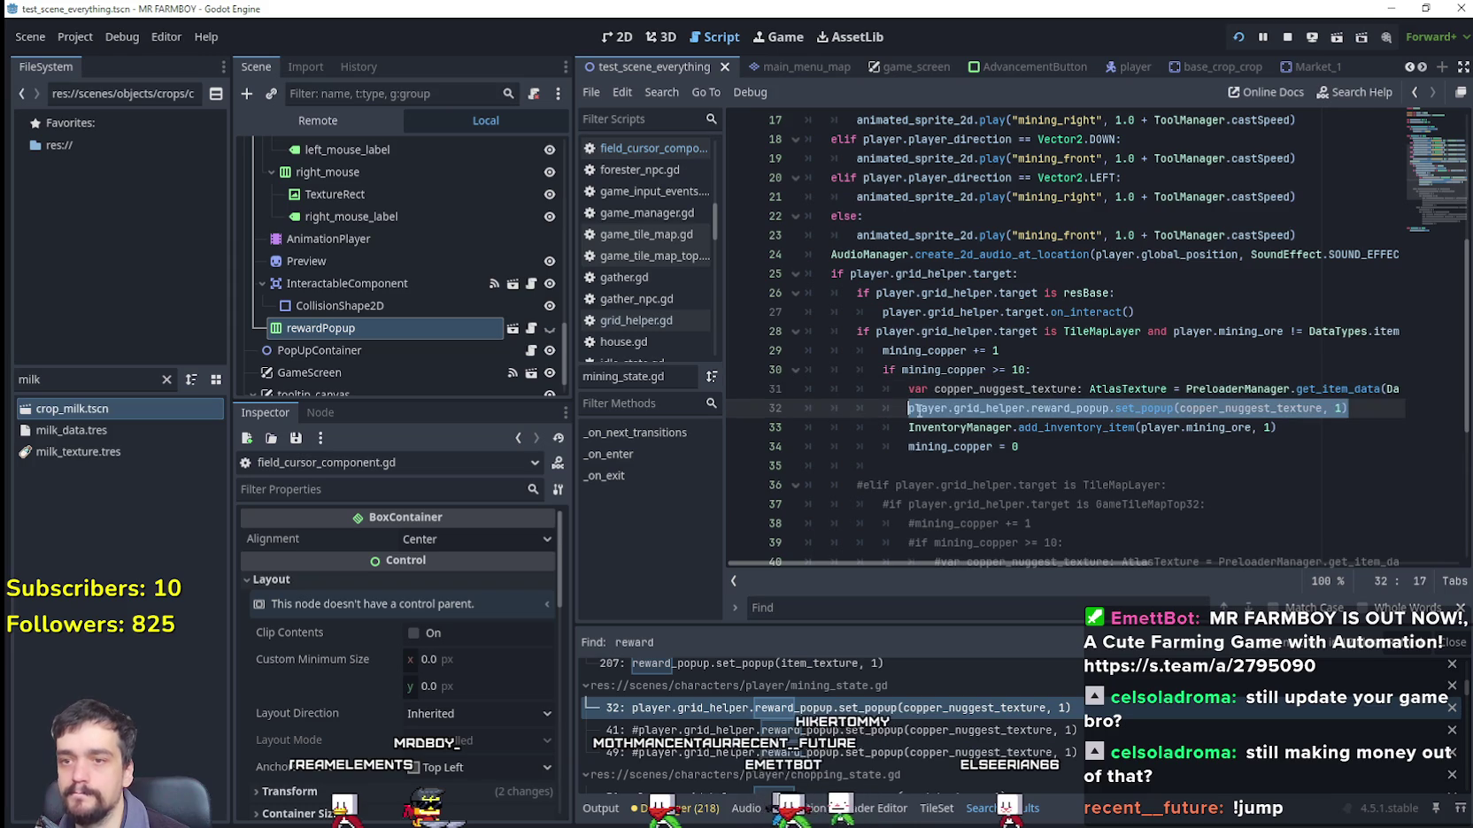
{"action": "right_click", "coordinate": [976, 409]}
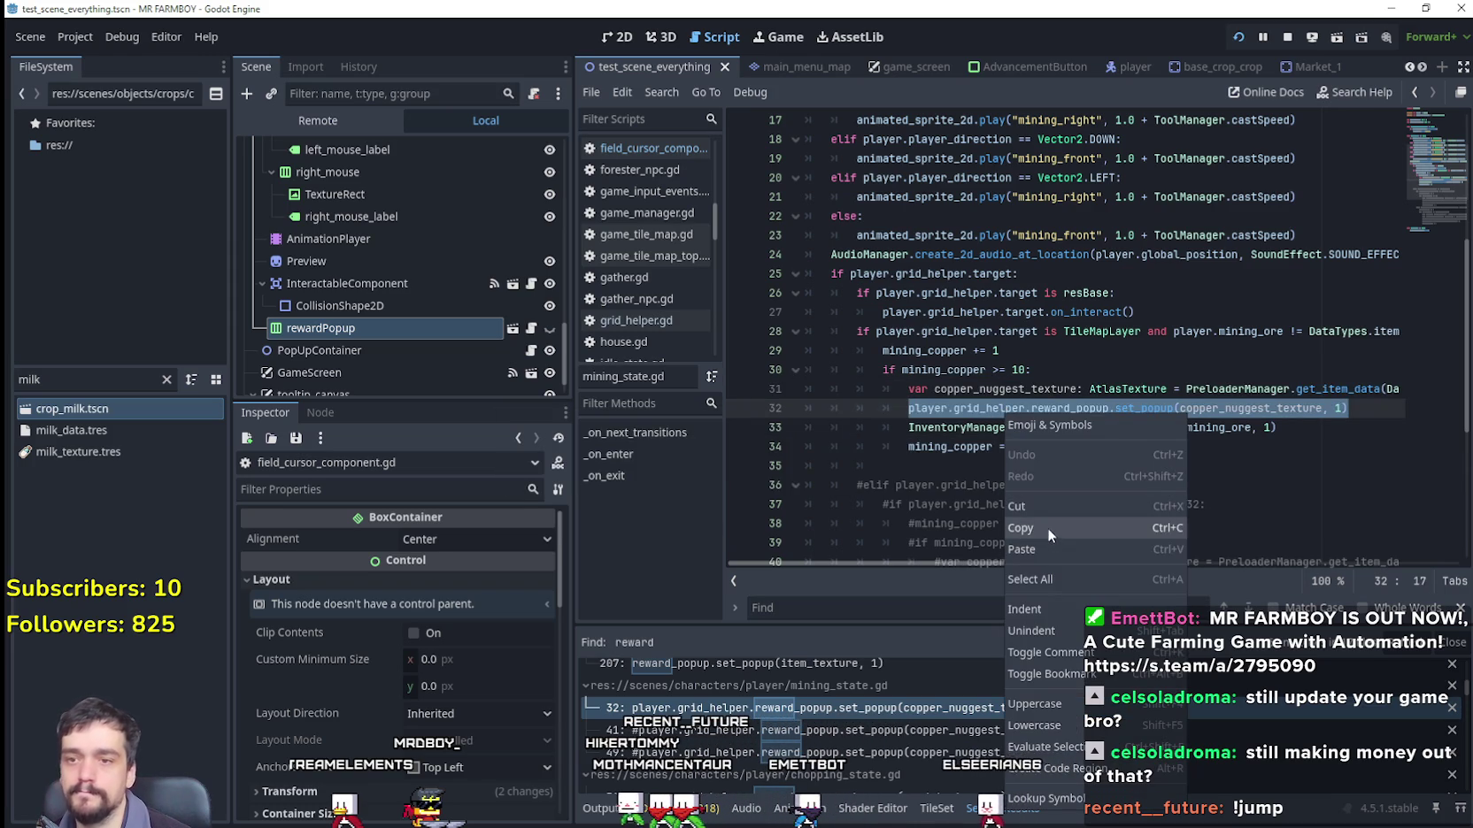
{"action": "left_click", "coordinate": [983, 430]}
{"action": "left_click", "coordinate": [984, 427]}
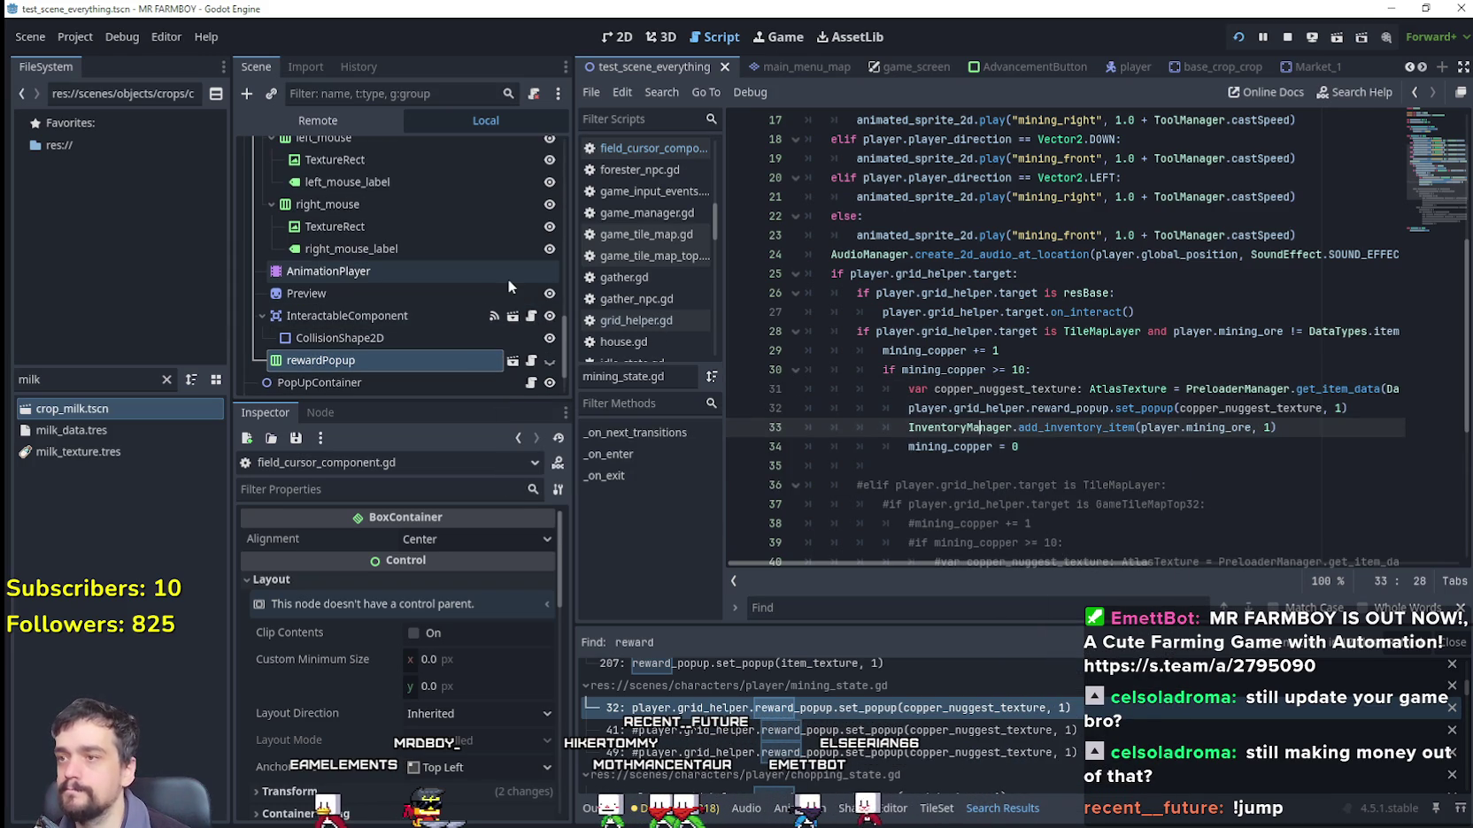
Step: Review the rest of mining_state.gd, then return to field_cursor_component.gd
{"action": "scroll", "coordinate": [509, 279], "scroll_direction": "up", "scroll_amount": 4}
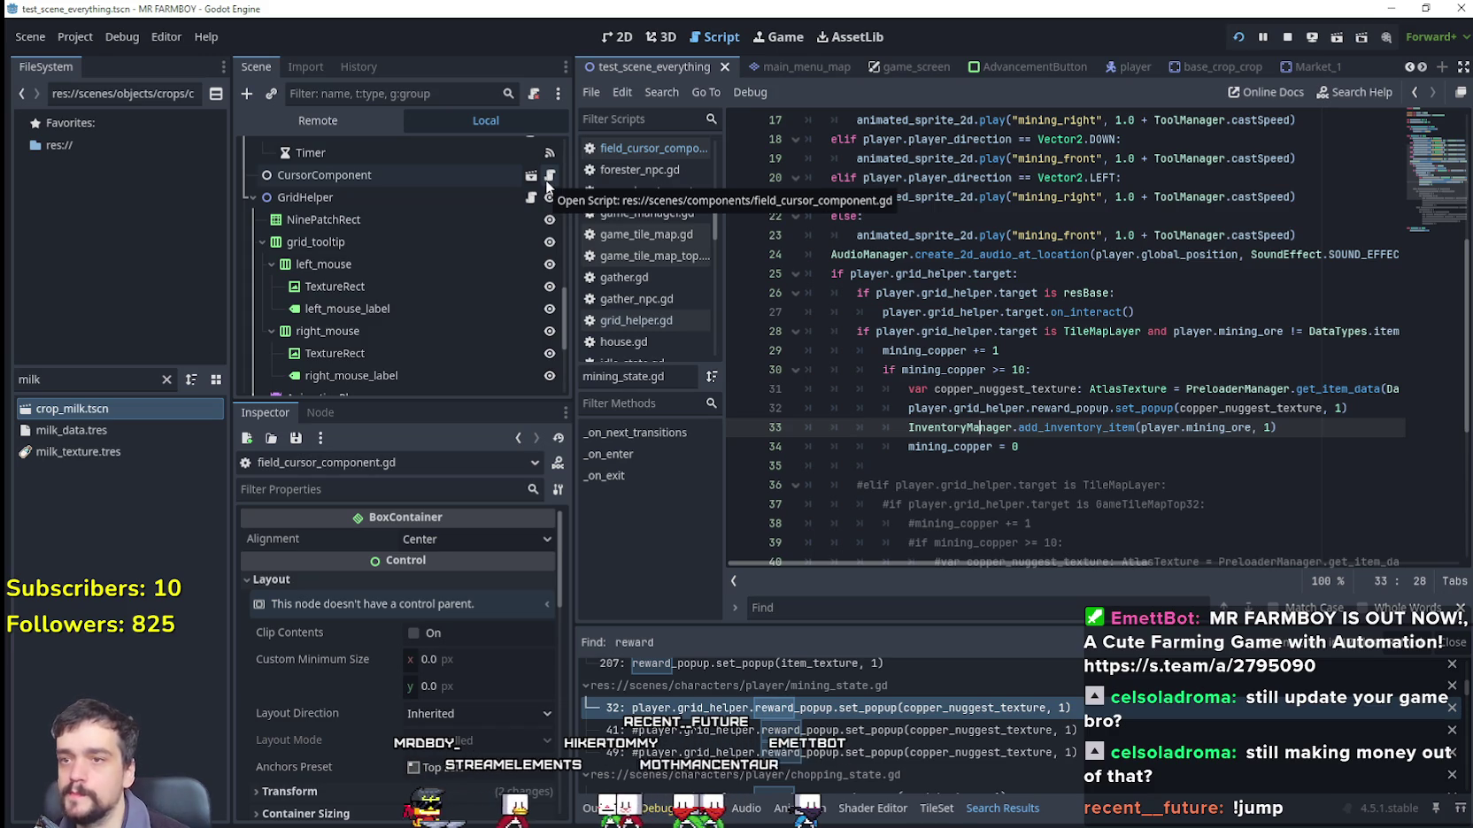
{"action": "scroll", "coordinate": [809, 339], "scroll_direction": "up", "scroll_amount": 3}
{"action": "scroll", "coordinate": [838, 341], "scroll_direction": "down", "scroll_amount": 4}
{"action": "scroll", "coordinate": [836, 334], "scroll_direction": "up", "scroll_amount": 3}
{"action": "scroll", "coordinate": [834, 328], "scroll_direction": "down", "scroll_amount": 3}
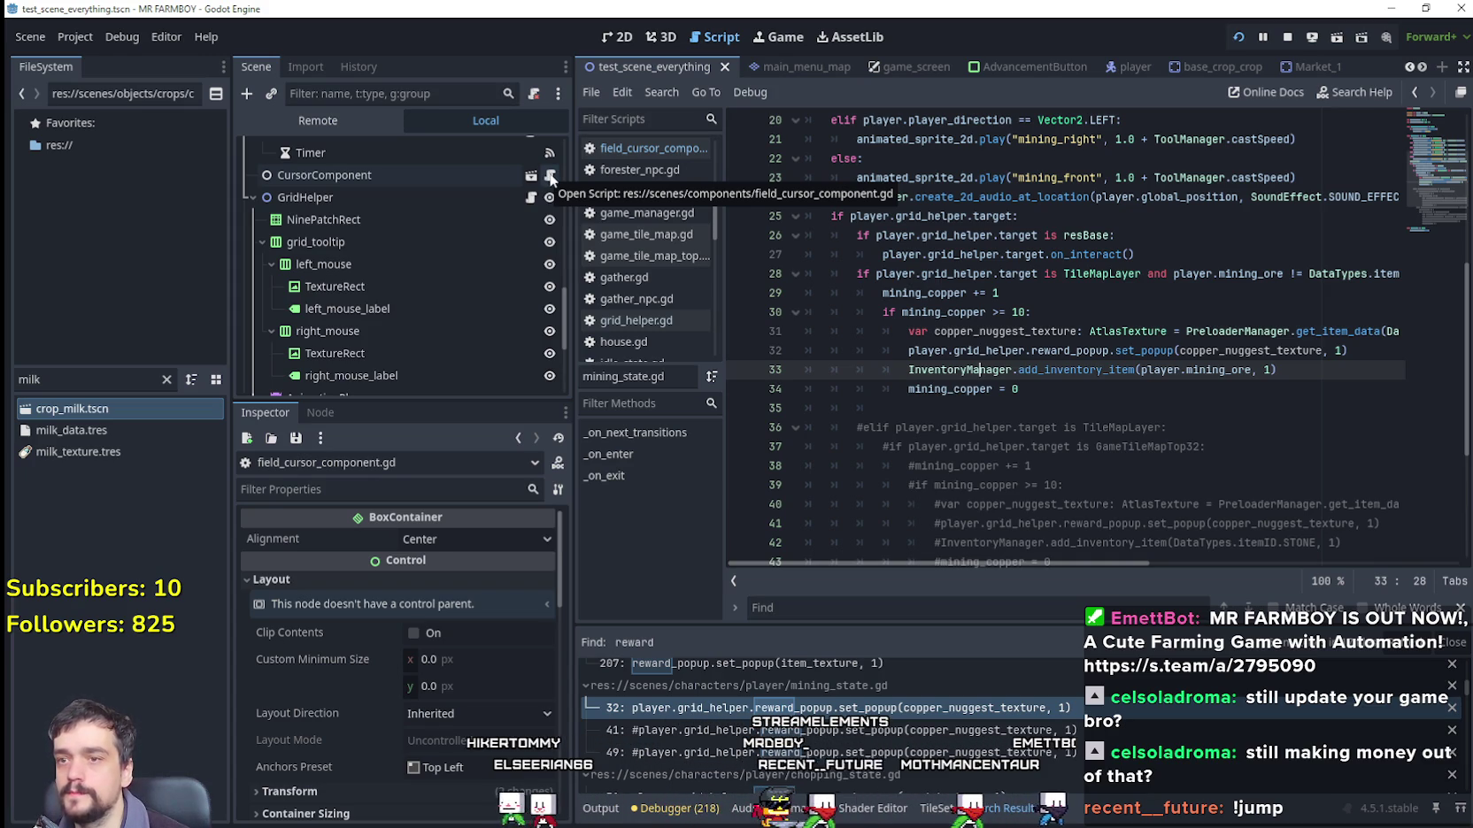
{"action": "left_click", "coordinate": [549, 177]}
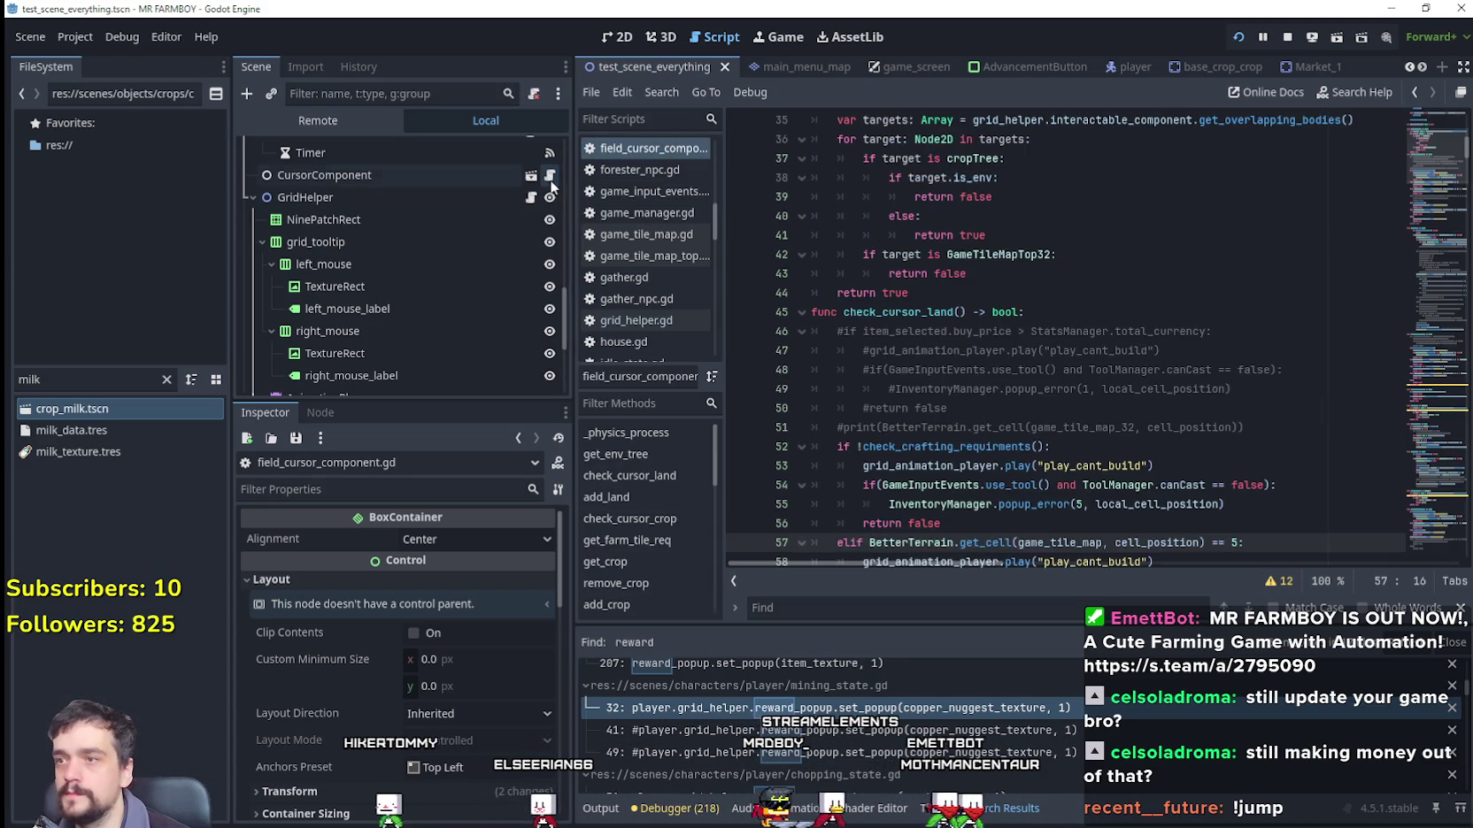
Step: Add line 85 in add_land reading grid_helper.reward_popup, removing the stray 'ayer.' prefix and extra indent
{"action": "scroll", "coordinate": [1056, 464], "scroll_direction": "down", "scroll_amount": 3}
{"action": "scroll", "coordinate": [1056, 463], "scroll_direction": "down", "scroll_amount": 6}
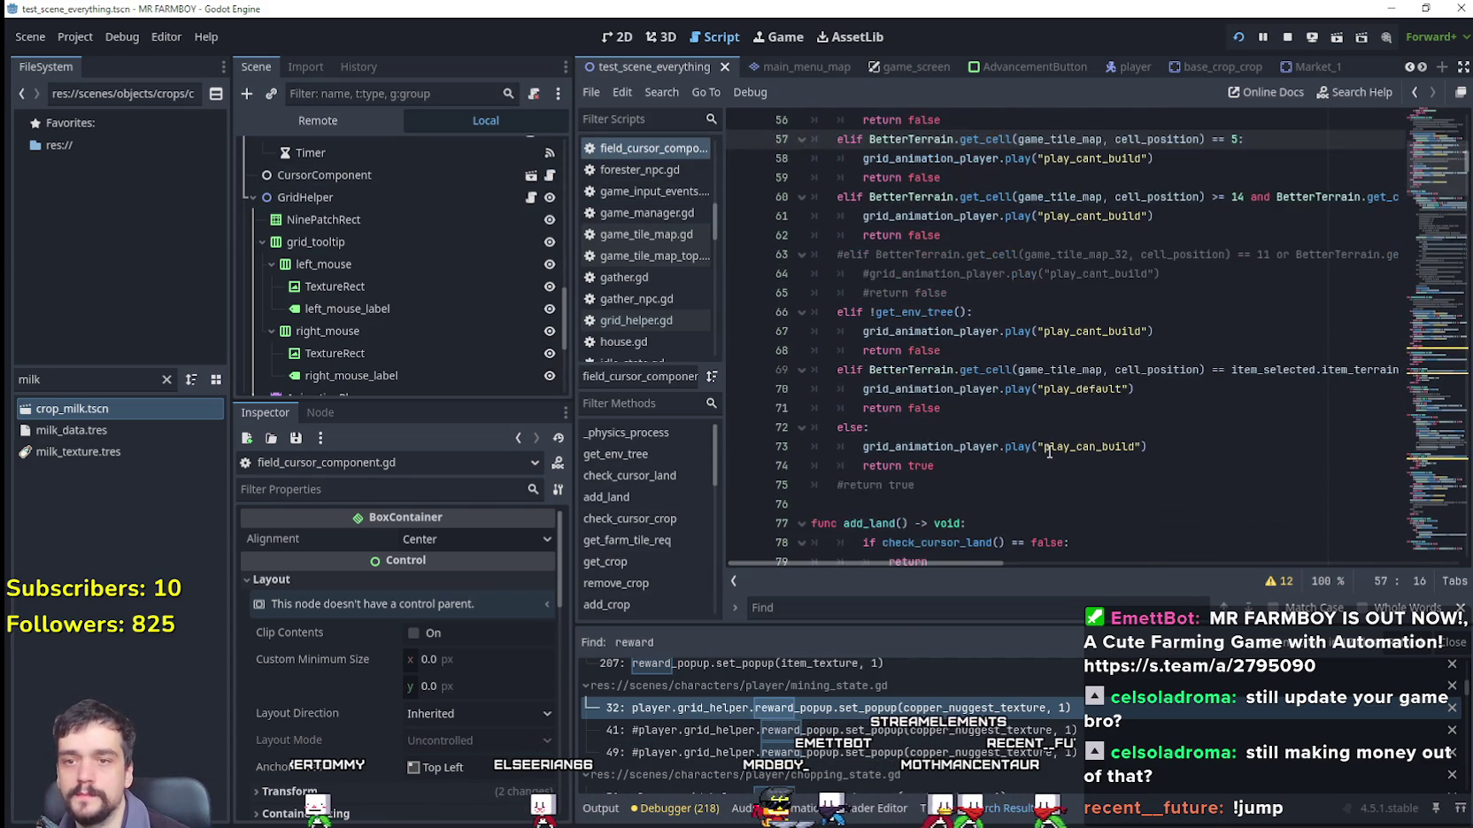
{"action": "scroll", "coordinate": [1047, 447], "scroll_direction": "down", "scroll_amount": 2}
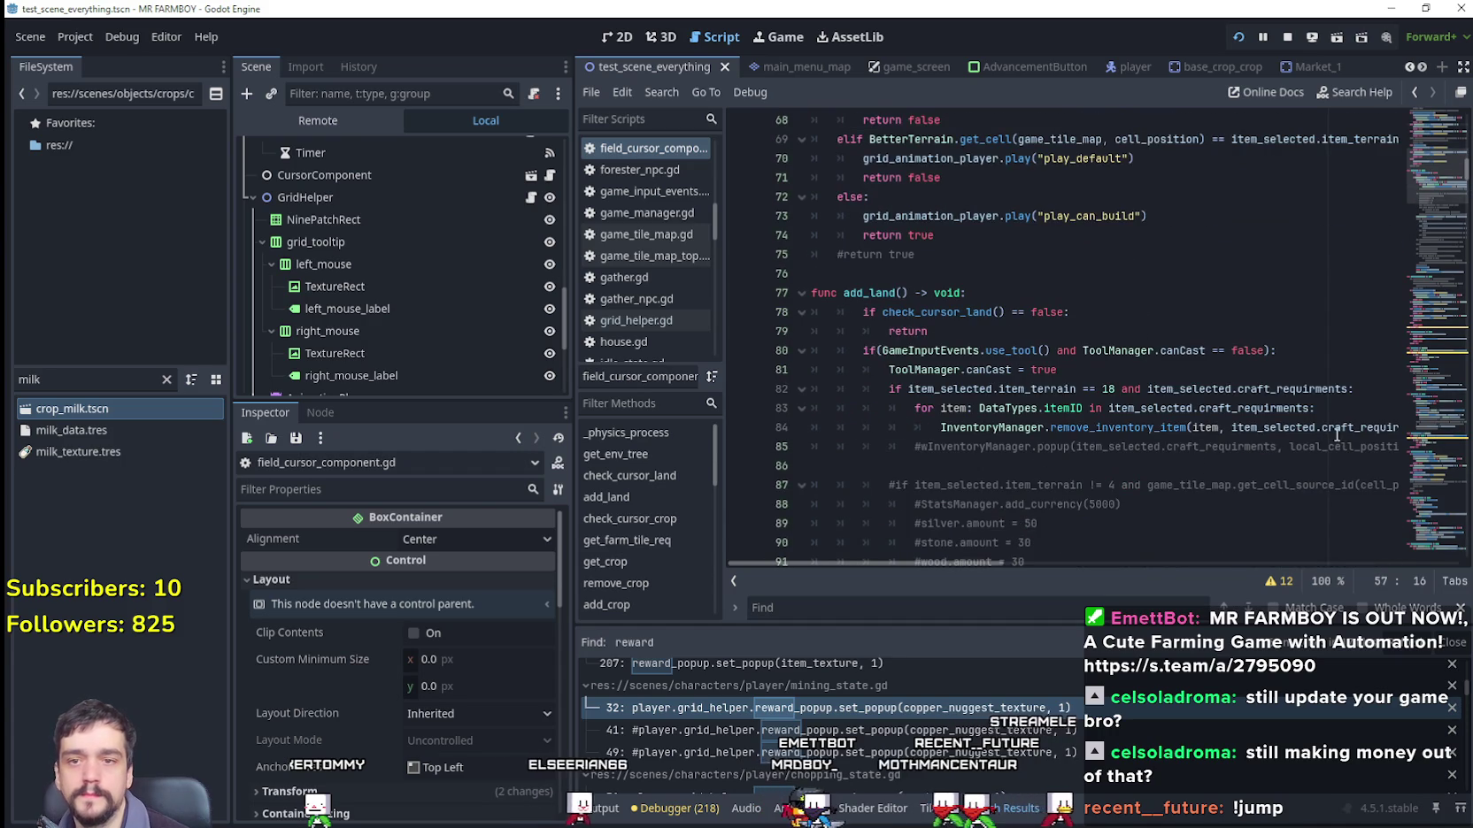
{"action": "left_click_drag", "start_coordinate": [1336, 432], "coordinate": [1431, 429]}
{"action": "key", "text": "Return"}
{"action": "type", "text": "grid"}
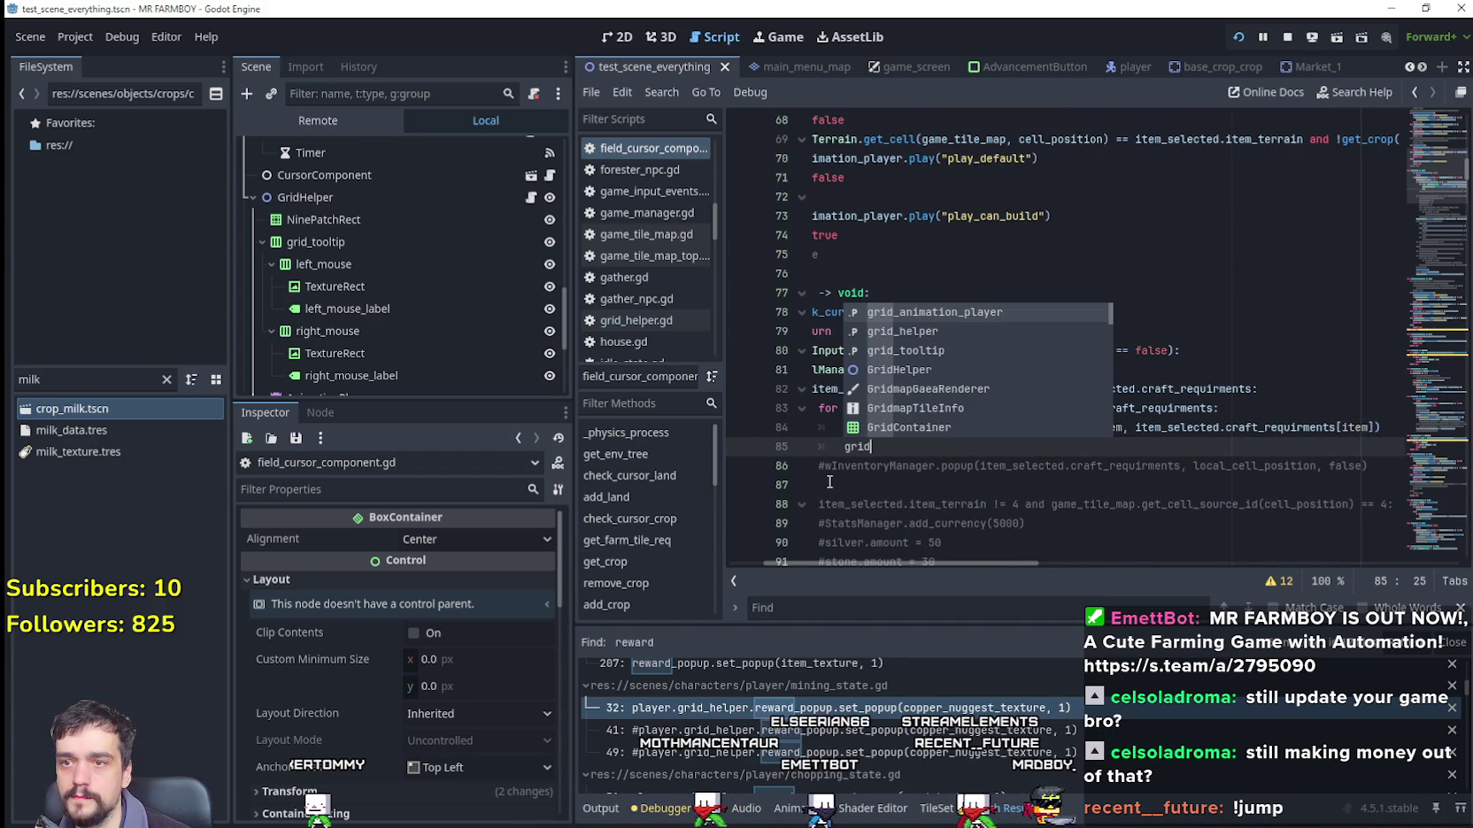
{"action": "key", "text": "Down"}
{"action": "key", "text": "Return"}
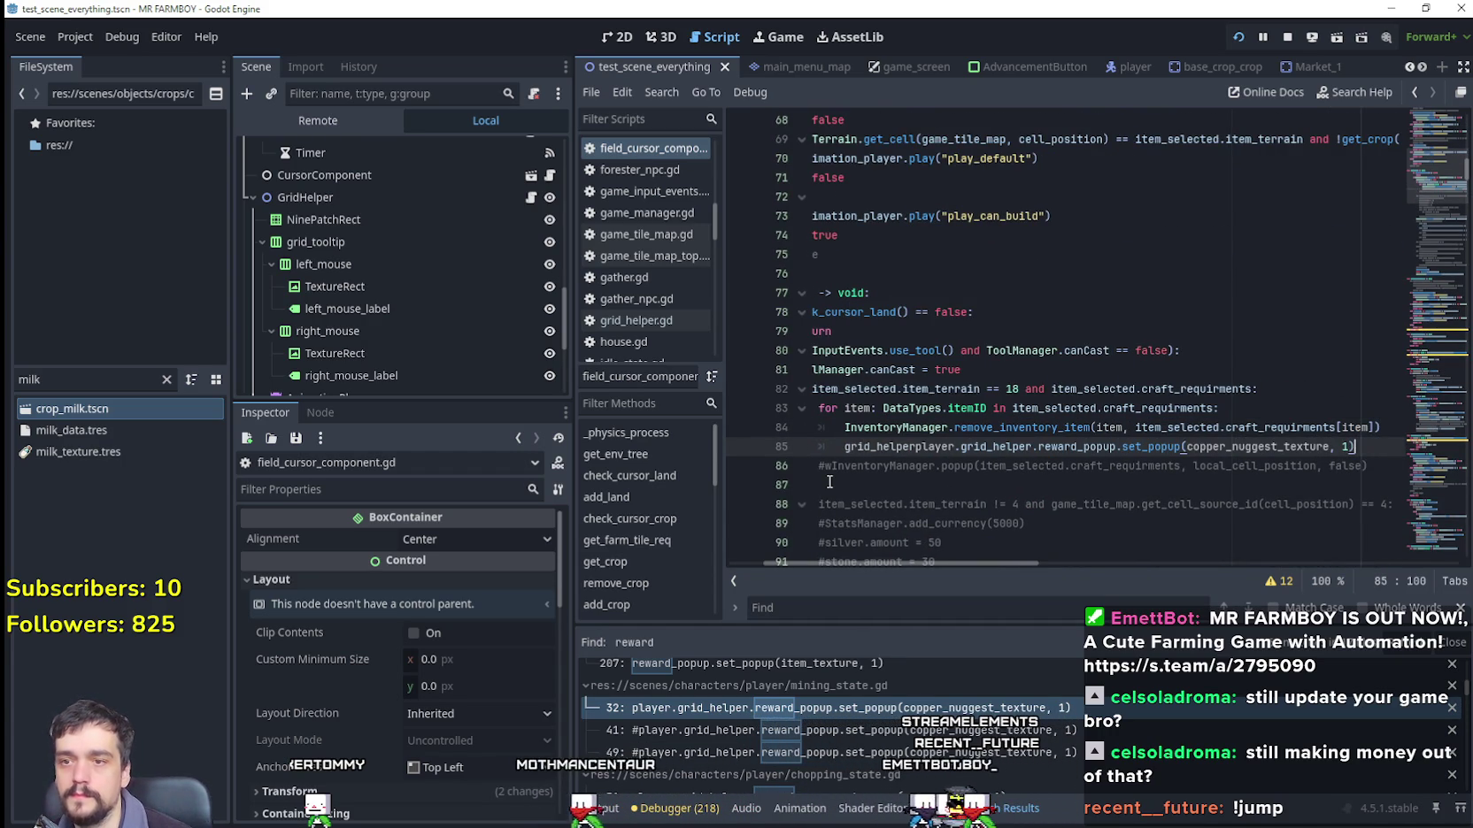
{"action": "left_click_drag", "start_coordinate": [922, 446], "coordinate": [852, 446]}
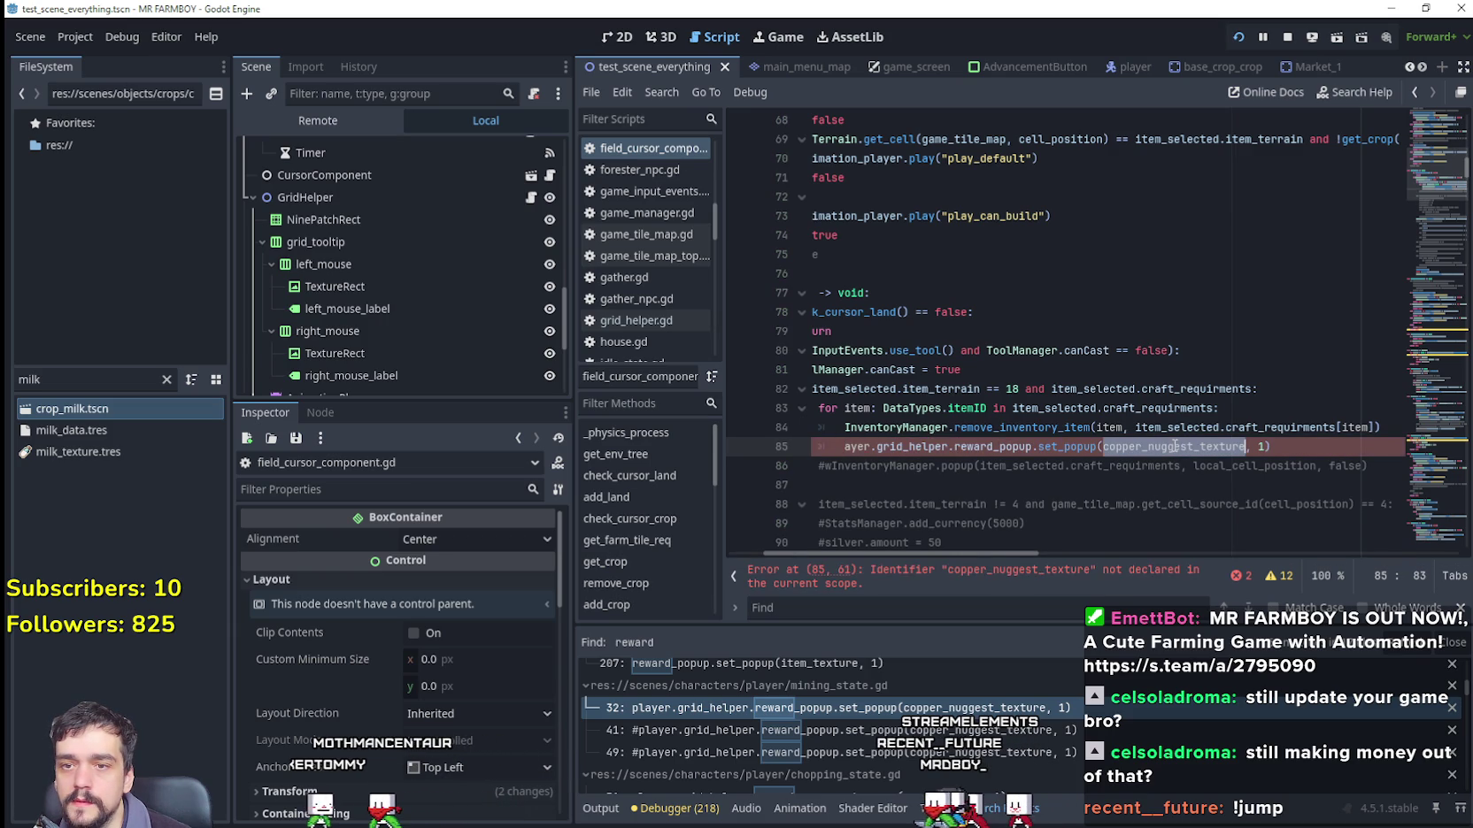
{"action": "left_click_drag", "start_coordinate": [1275, 446], "coordinate": [1040, 446]}
{"action": "key", "text": "BackSpace"}
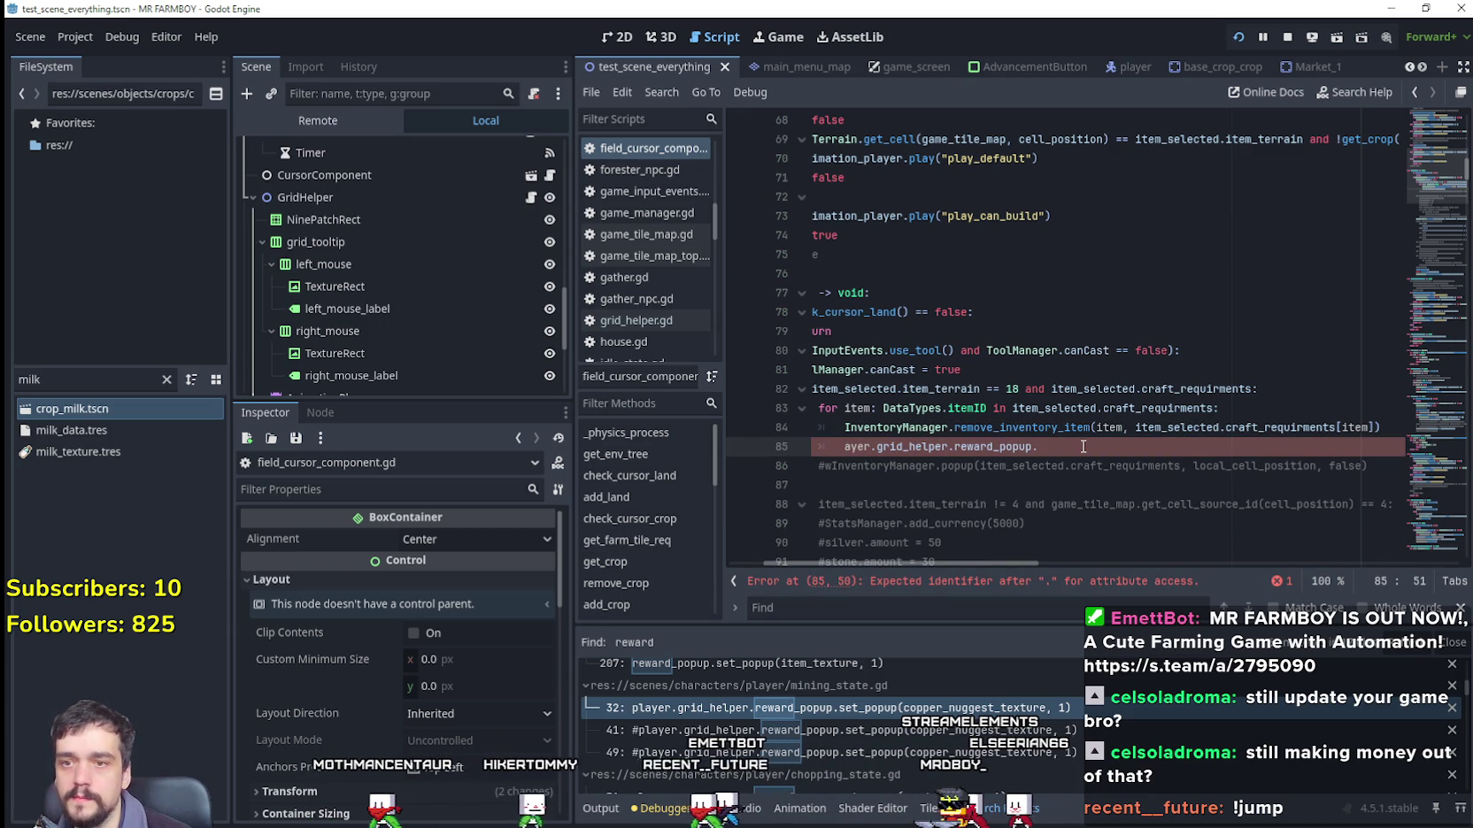
{"action": "scroll", "coordinate": [994, 417], "scroll_direction": "down", "scroll_amount": 2}
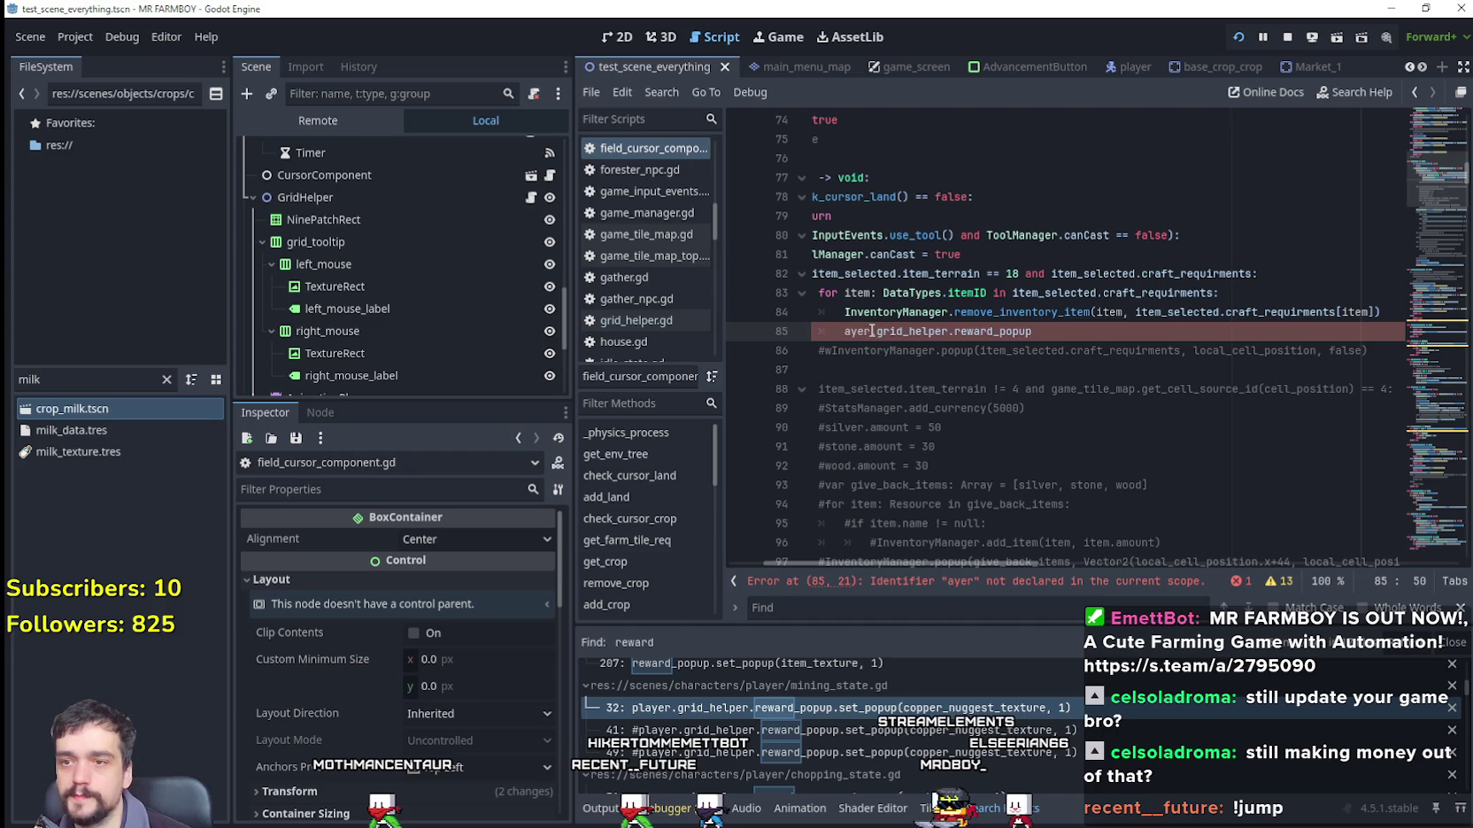
{"action": "key", "text": "BackSpace"}
{"action": "key", "text": "BackSpace"}
{"action": "key", "text": "Delete"}
{"action": "key", "text": "Delete"}
{"action": "key", "text": "Delete"}
{"action": "key", "text": "BackSpace"}
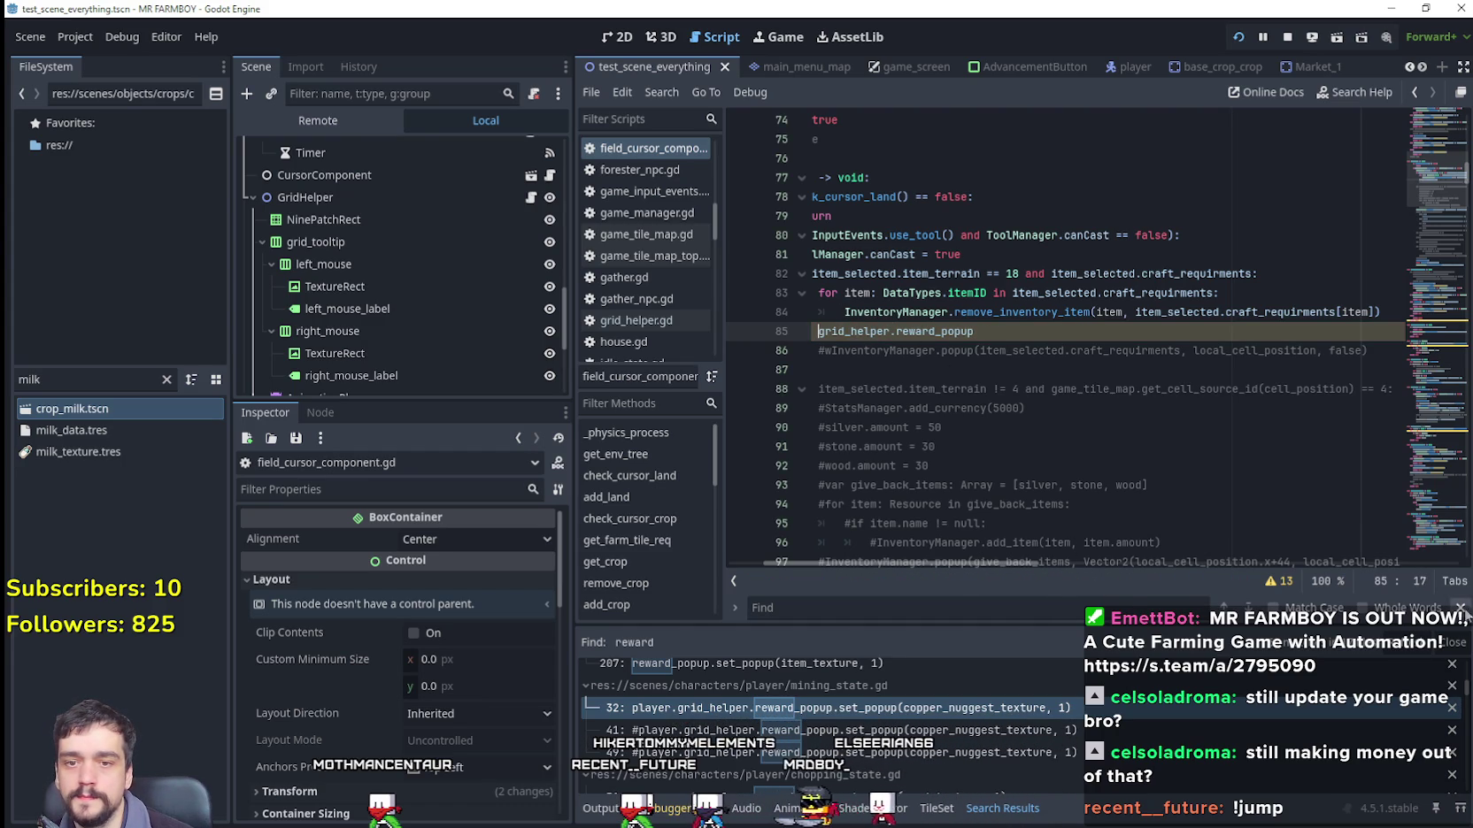
Step: Close the reward search bar and open the rewardPopup node's script
{"action": "left_click", "coordinate": [1462, 608]}
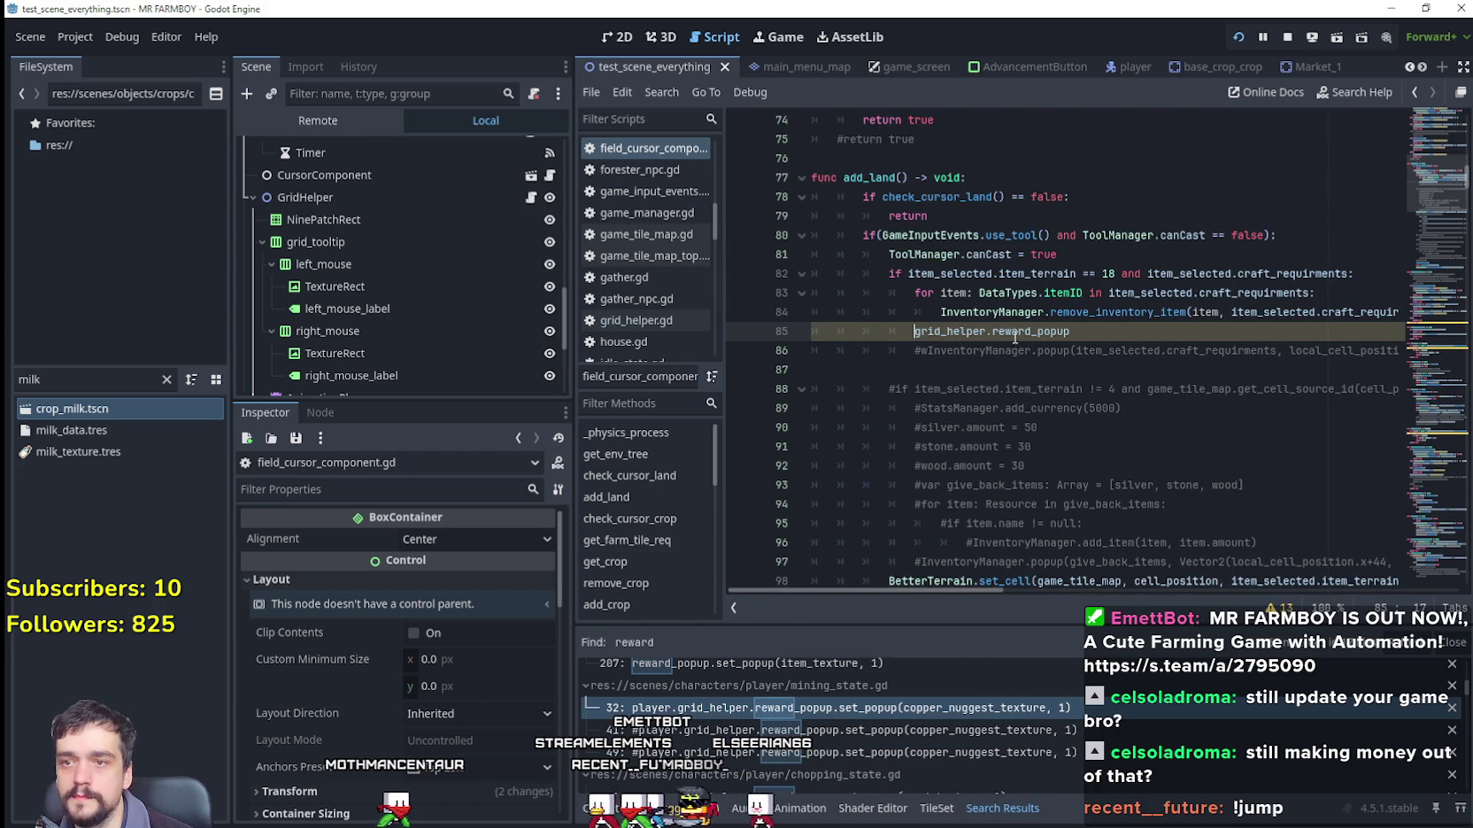
{"action": "right_click", "coordinate": [1025, 328]}
{"action": "key", "text": "Escape"}
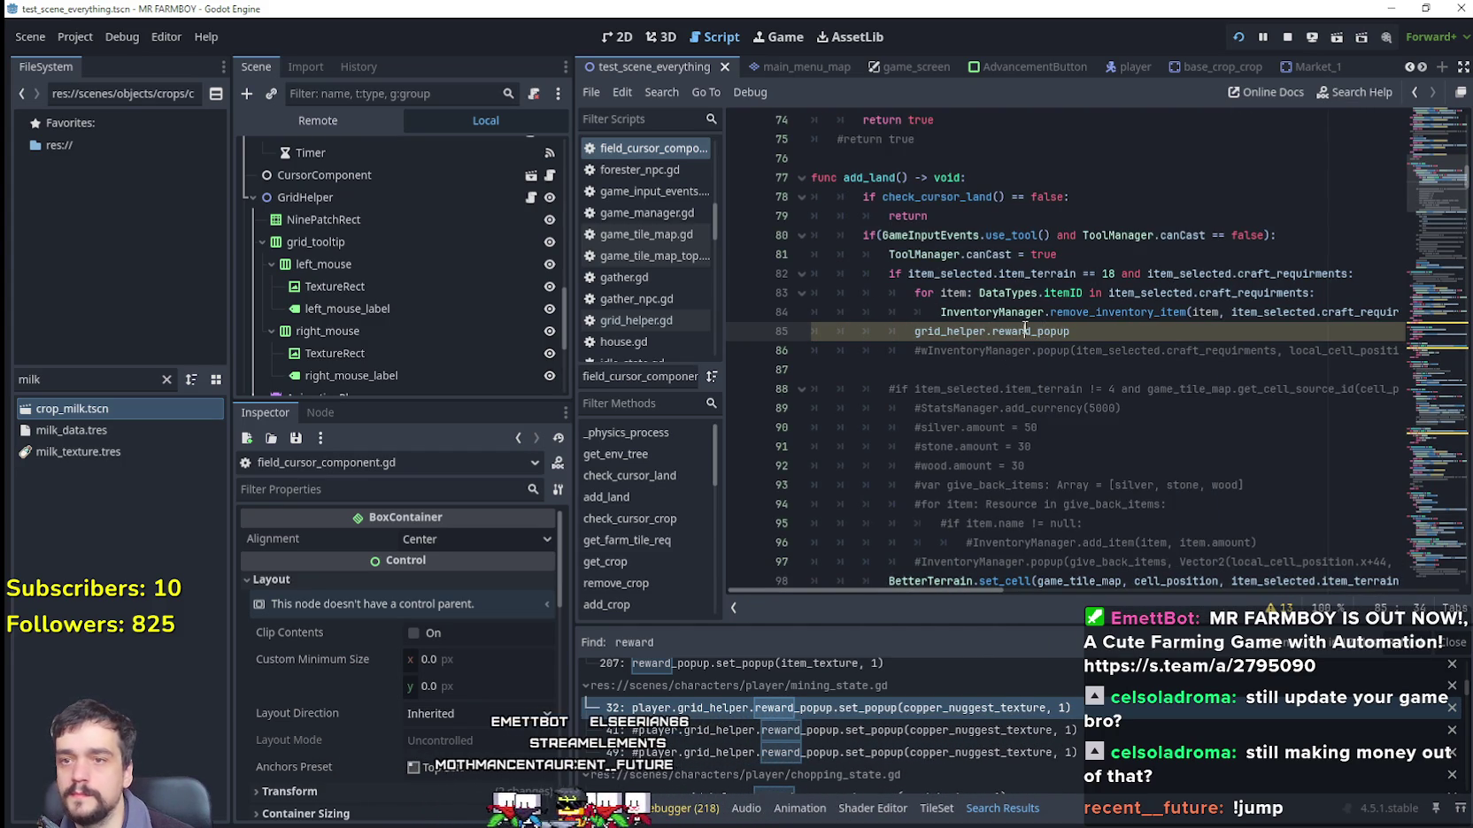
{"action": "double_click", "coordinate": [1025, 328]}
{"action": "scroll", "coordinate": [405, 308], "scroll_direction": "down", "scroll_amount": 2}
{"action": "scroll", "coordinate": [499, 382], "scroll_direction": "down", "scroll_amount": 3}
{"action": "left_click", "coordinate": [531, 294]}
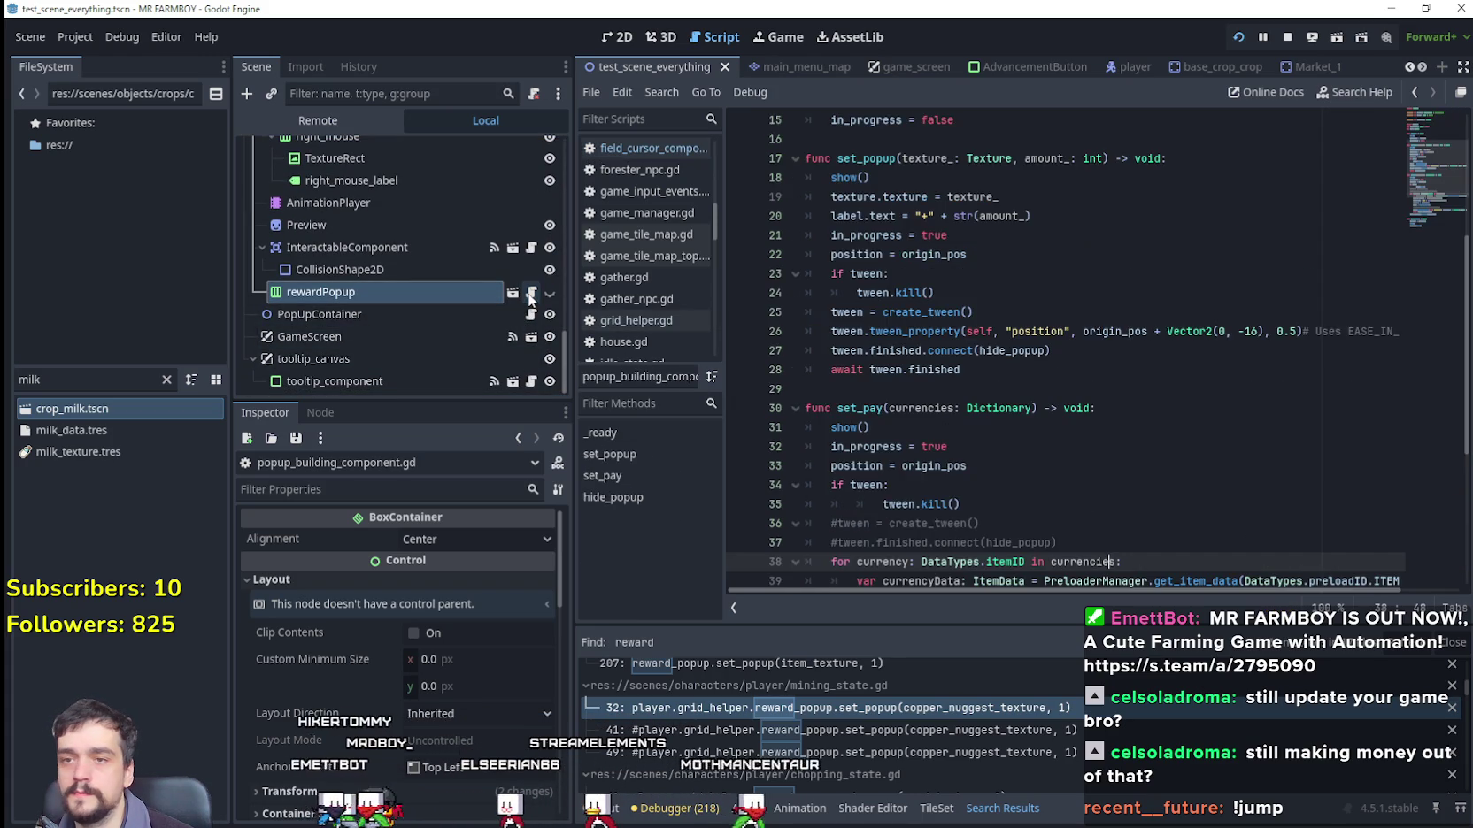
Step: Look up the set_pay function name in popup_building_component.gd
{"action": "scroll", "coordinate": [1087, 435], "scroll_direction": "down", "scroll_amount": 4}
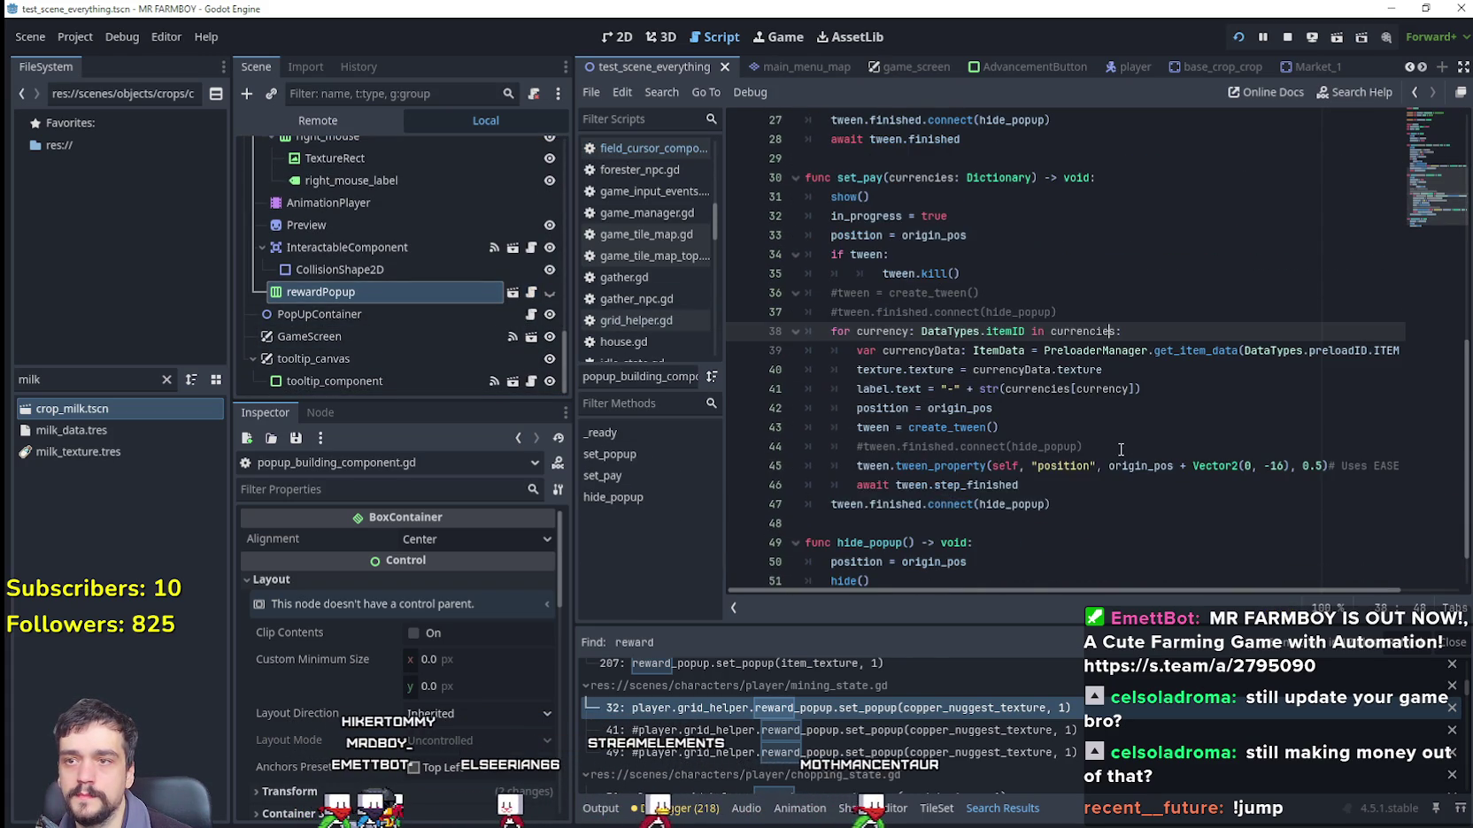
{"action": "double_click", "coordinate": [851, 178]}
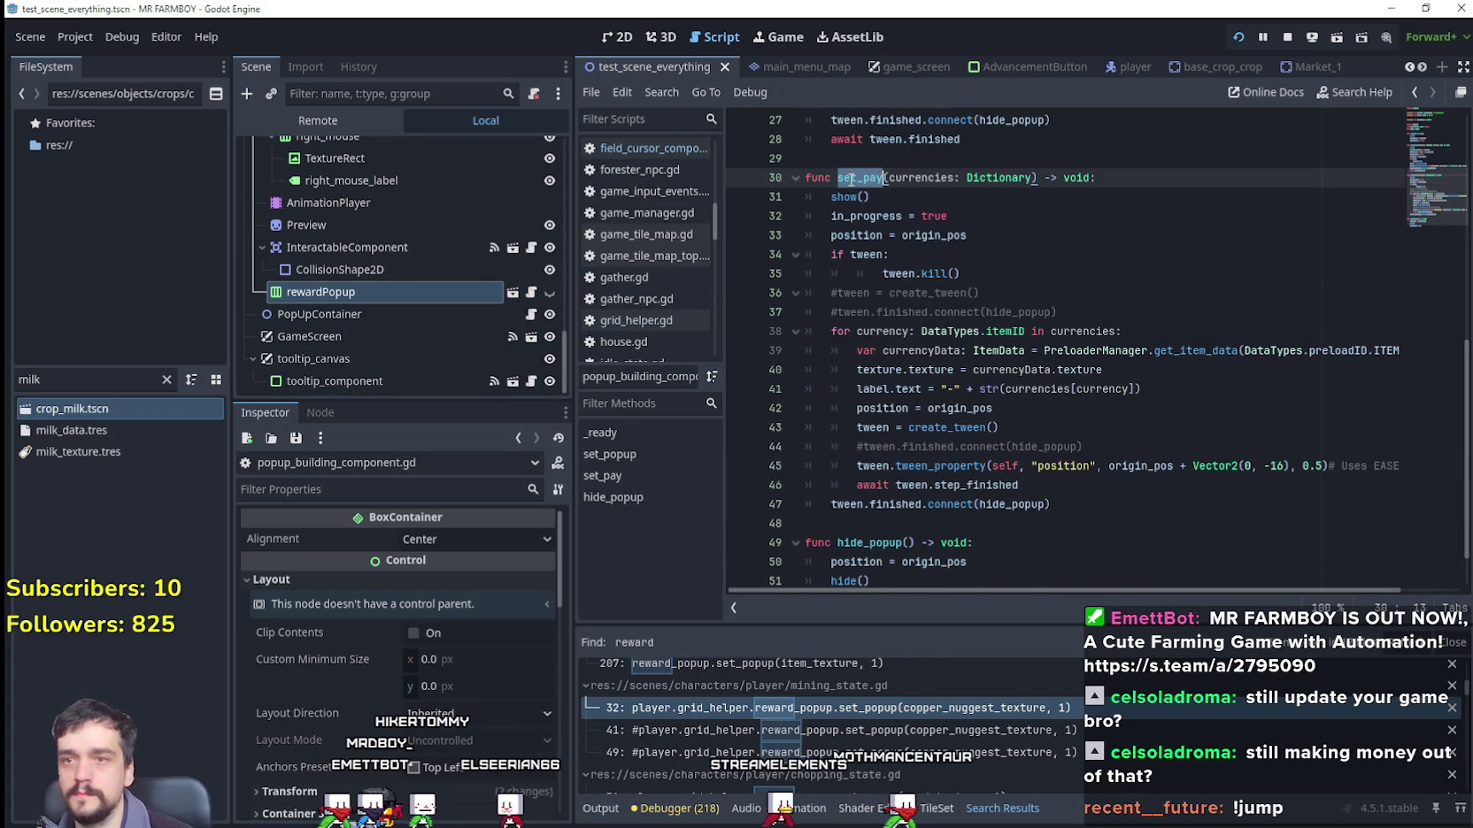
{"action": "right_click", "coordinate": [851, 180]}
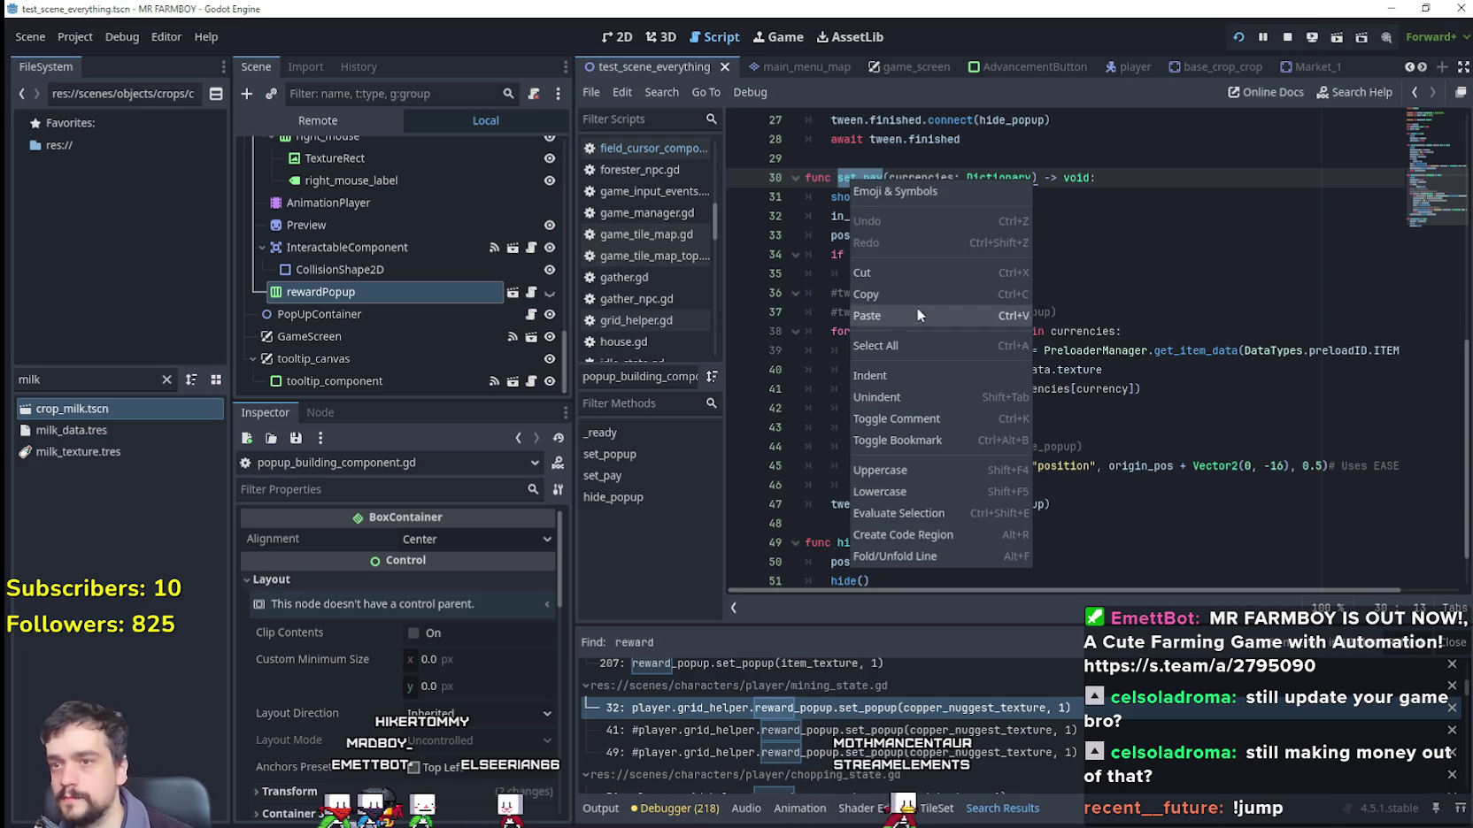
{"action": "left_click", "coordinate": [1131, 446]}
{"action": "left_click", "coordinate": [1131, 446]}
{"action": "scroll", "coordinate": [1130, 447], "scroll_direction": "down", "scroll_amount": 1}
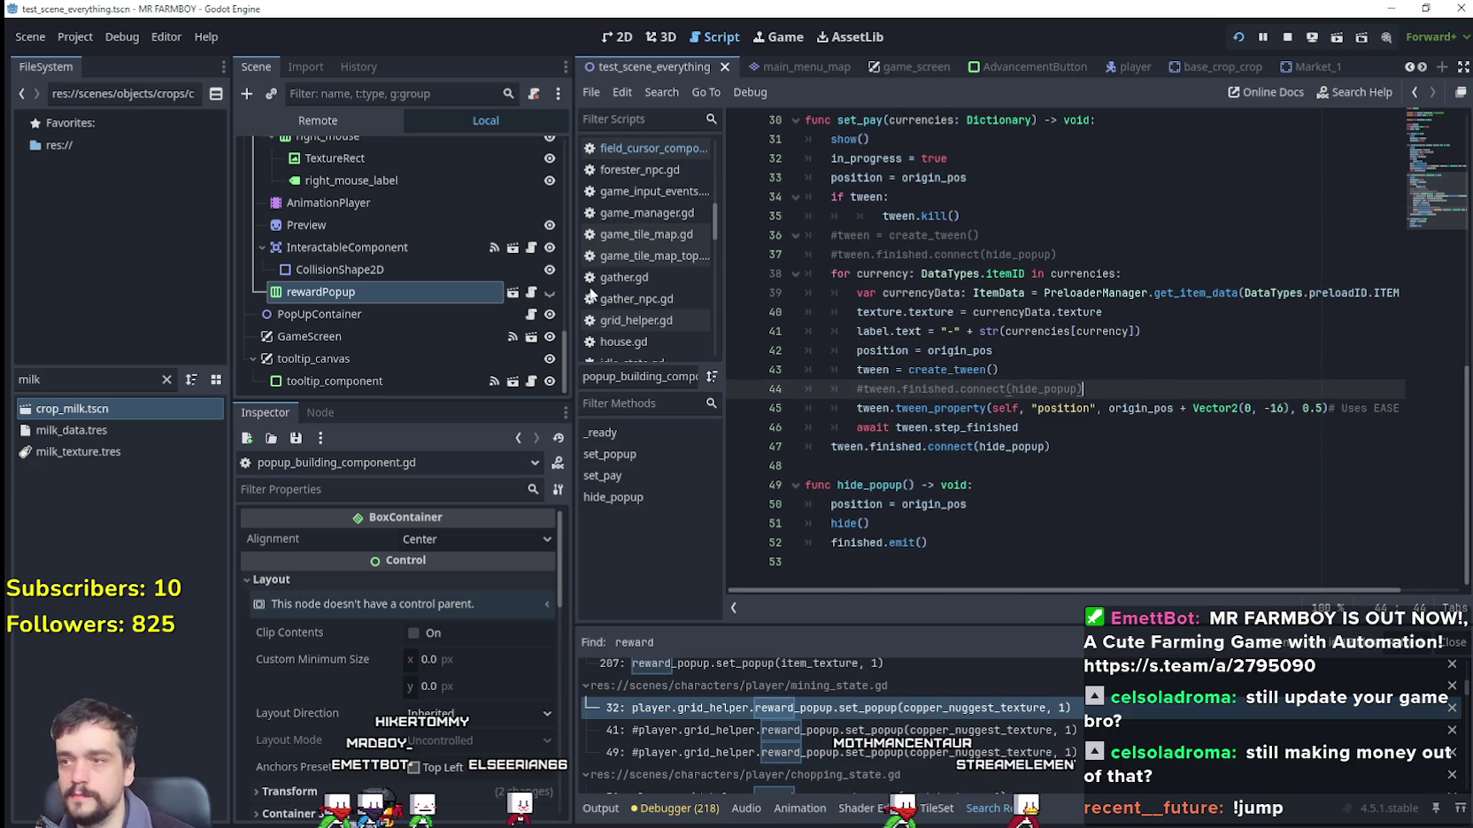
{"action": "scroll", "coordinate": [492, 301], "scroll_direction": "up", "scroll_amount": 5}
Step: Make line 85 call set_pay(item_selected.craft_requirments), save, and return to the running game
{"action": "left_click", "coordinate": [336, 170]}
{"action": "left_click", "coordinate": [550, 170]}
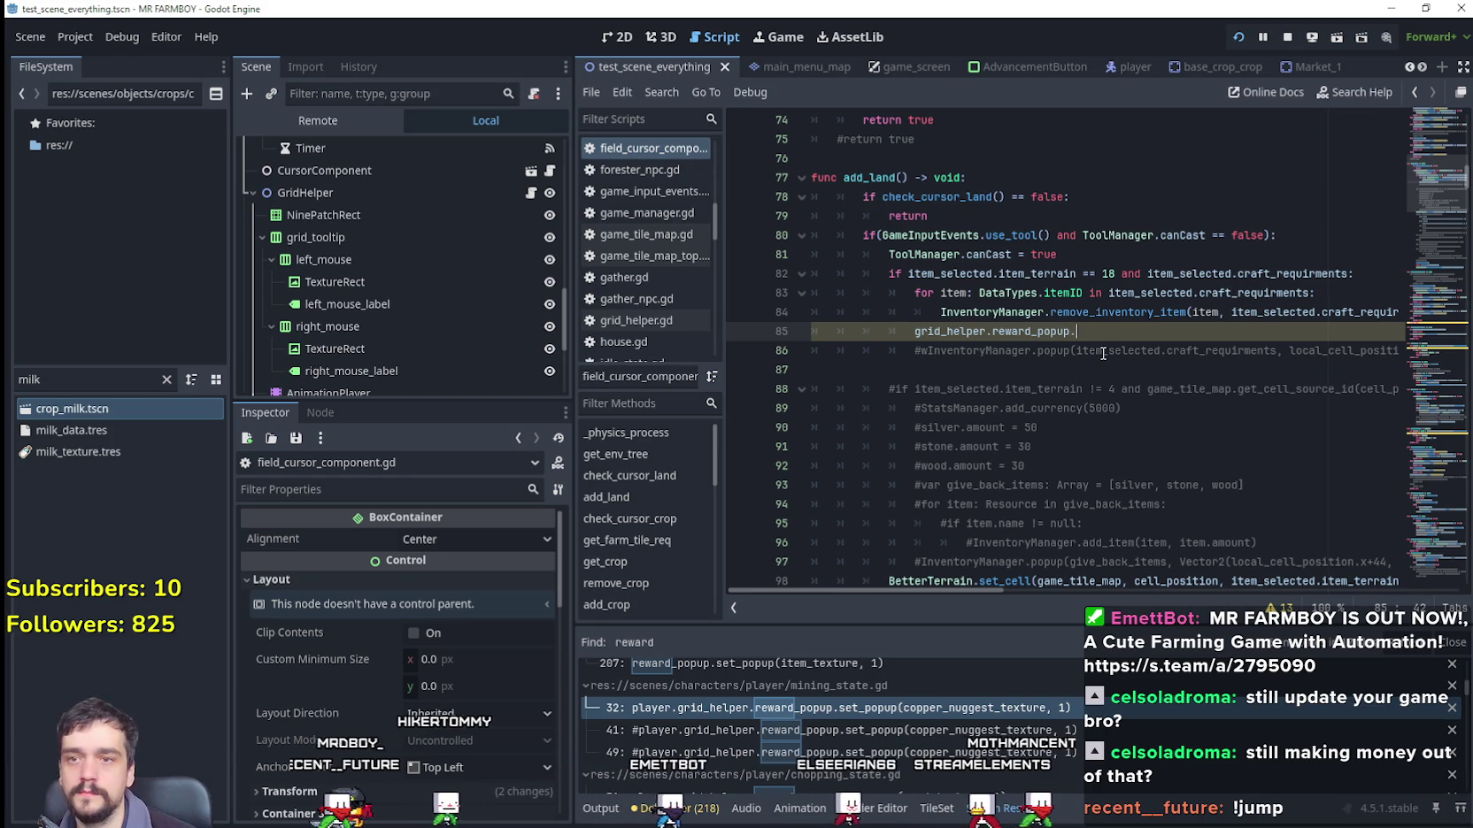
{"action": "type", "text": "set_pay"}
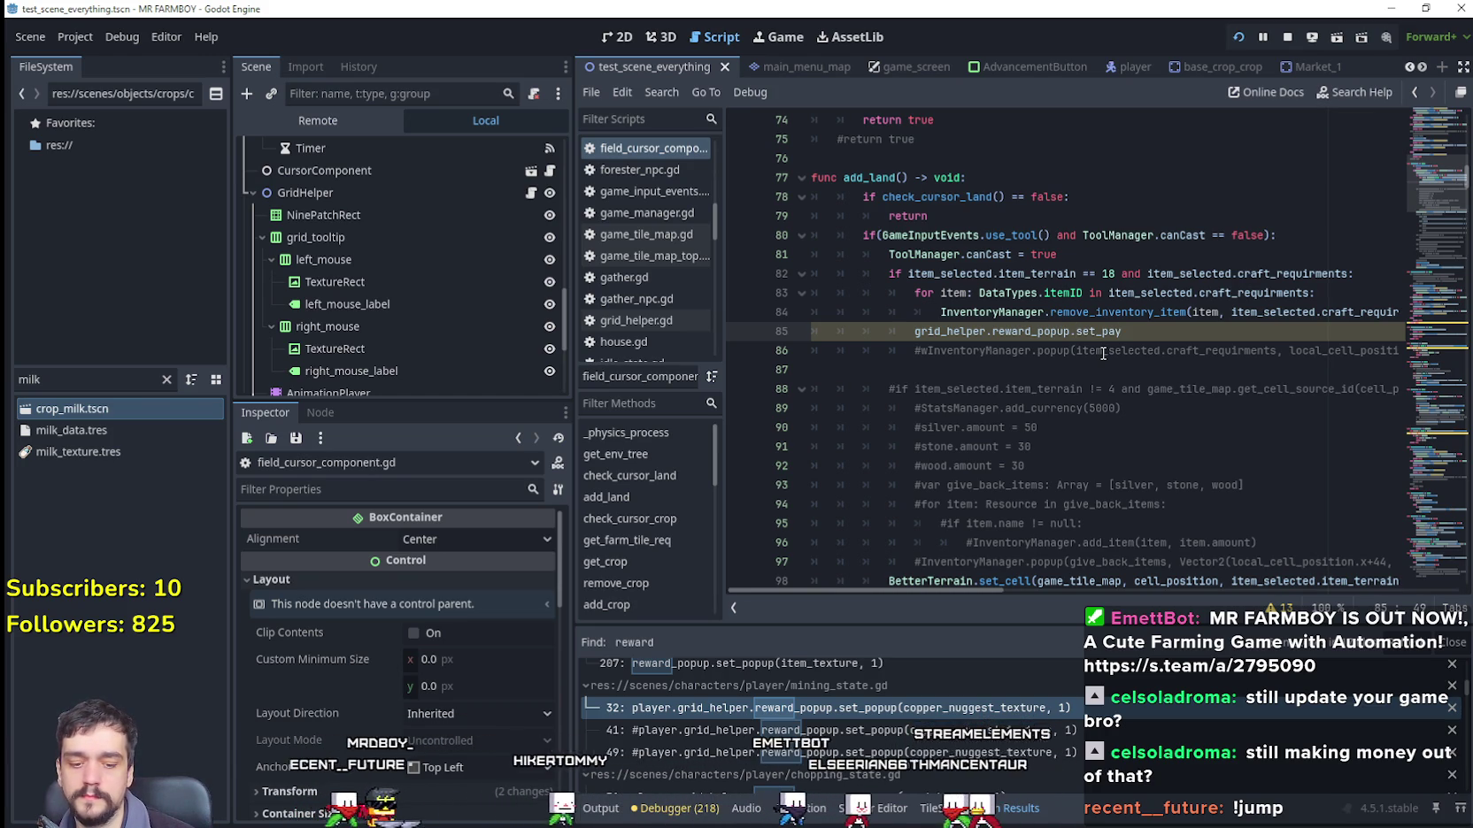
{"action": "type", "text": "()"}
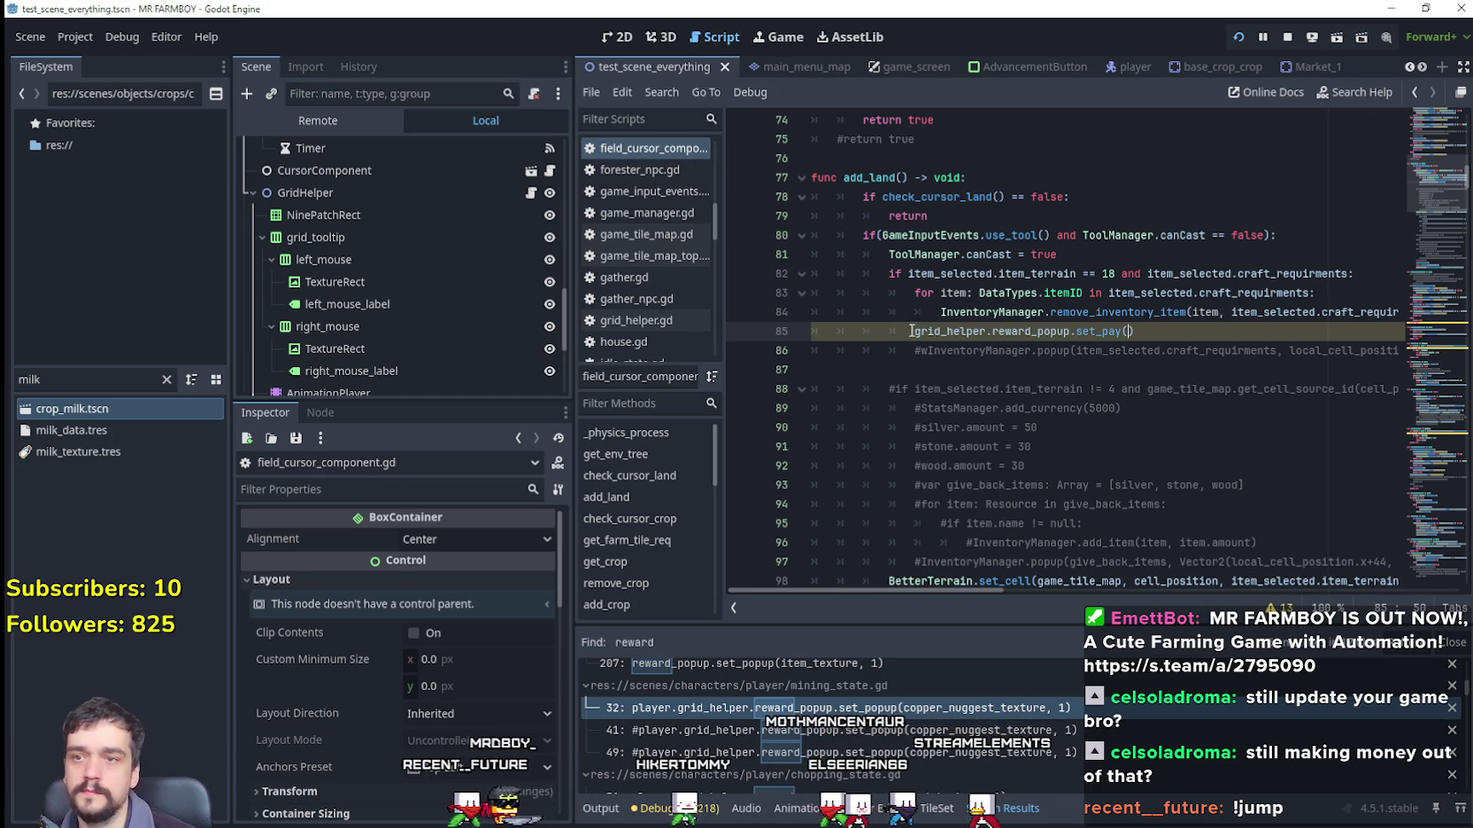
{"action": "left_click", "coordinate": [915, 331]}
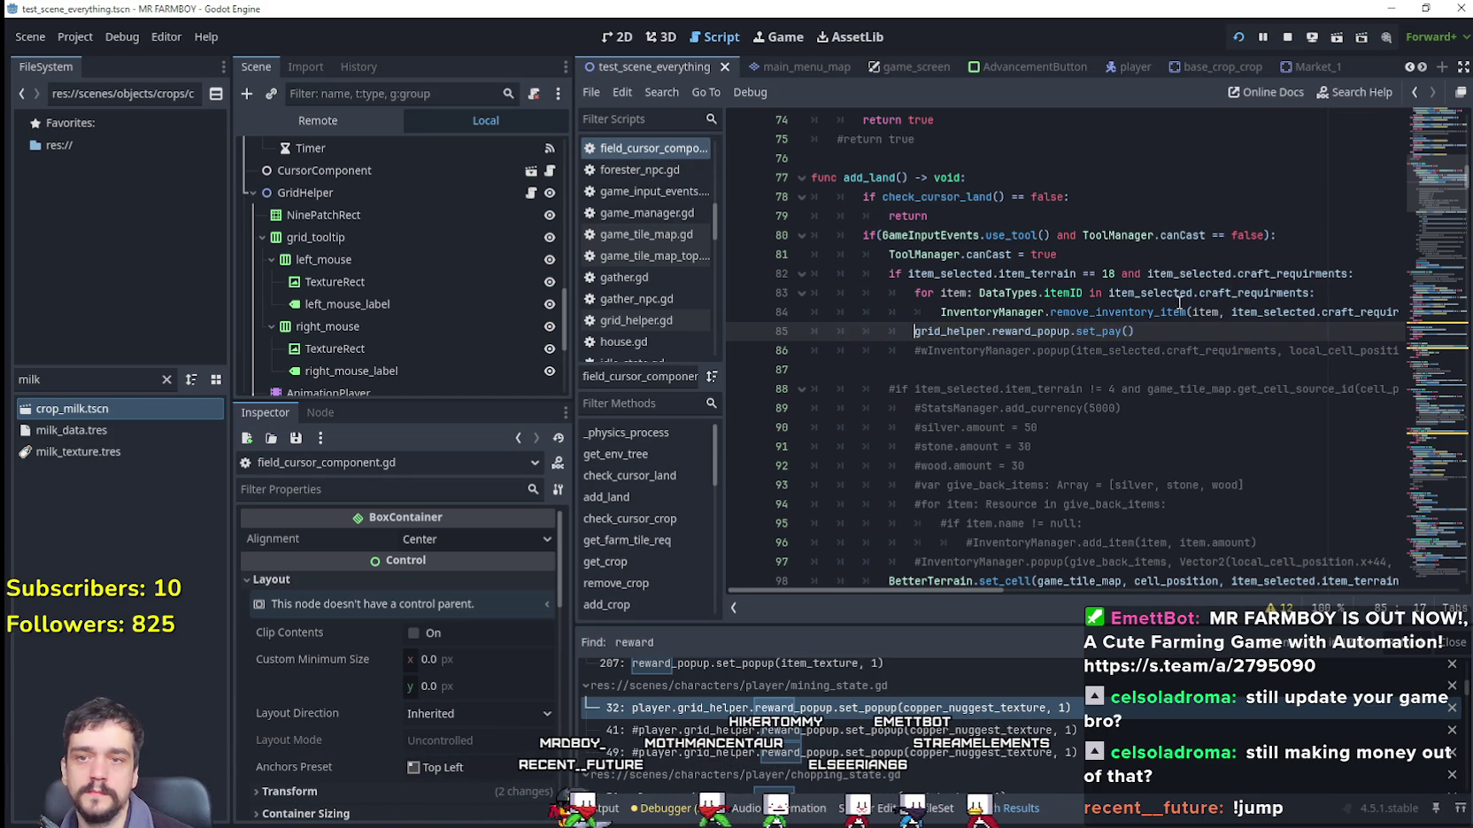
{"action": "double_click", "coordinate": [1222, 292]}
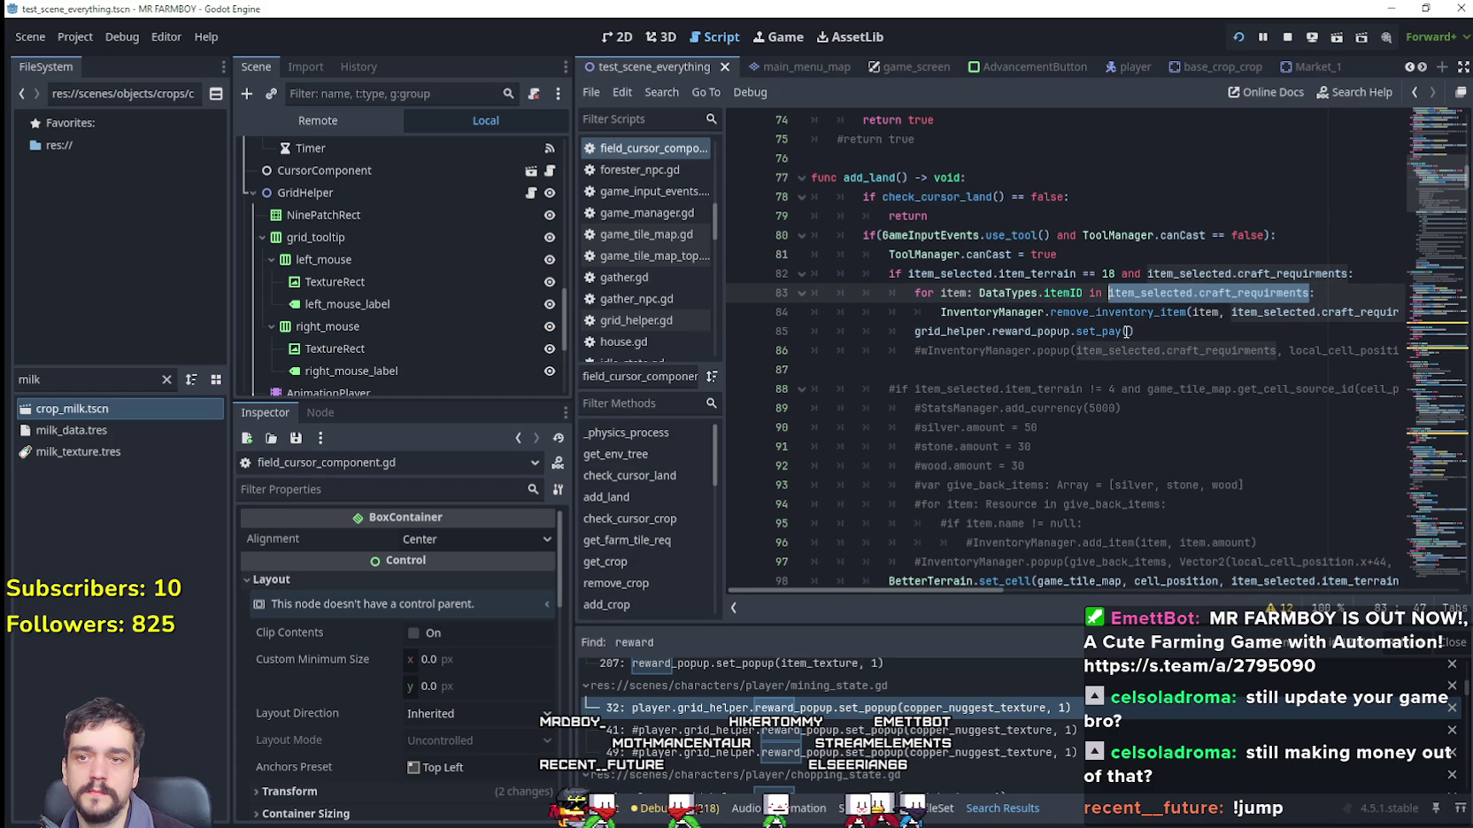
{"action": "left_click", "coordinate": [1128, 331]}
{"action": "key", "text": "ctrl+s"}
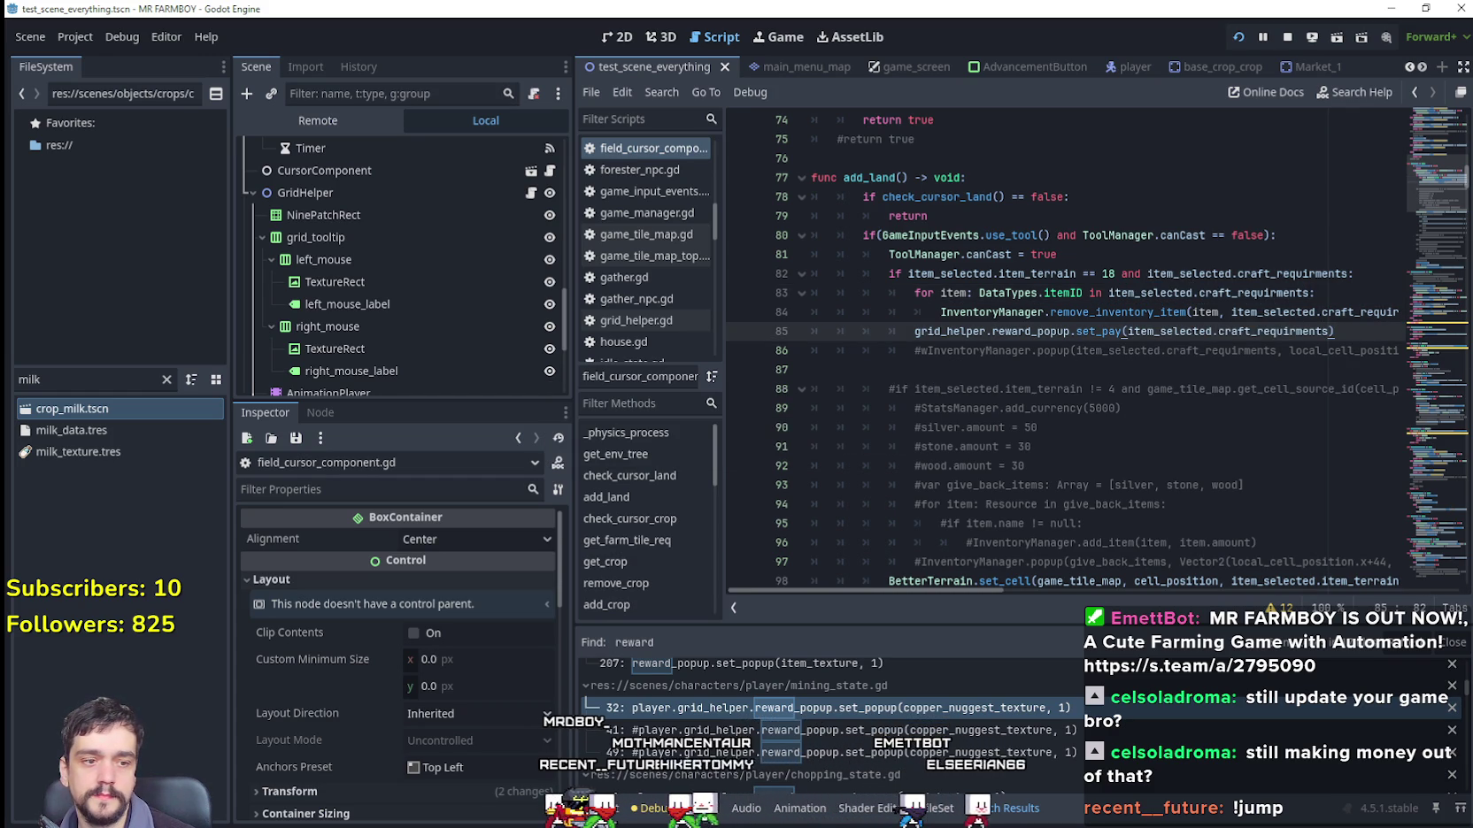
{"action": "key", "text": "alt+Tab"}
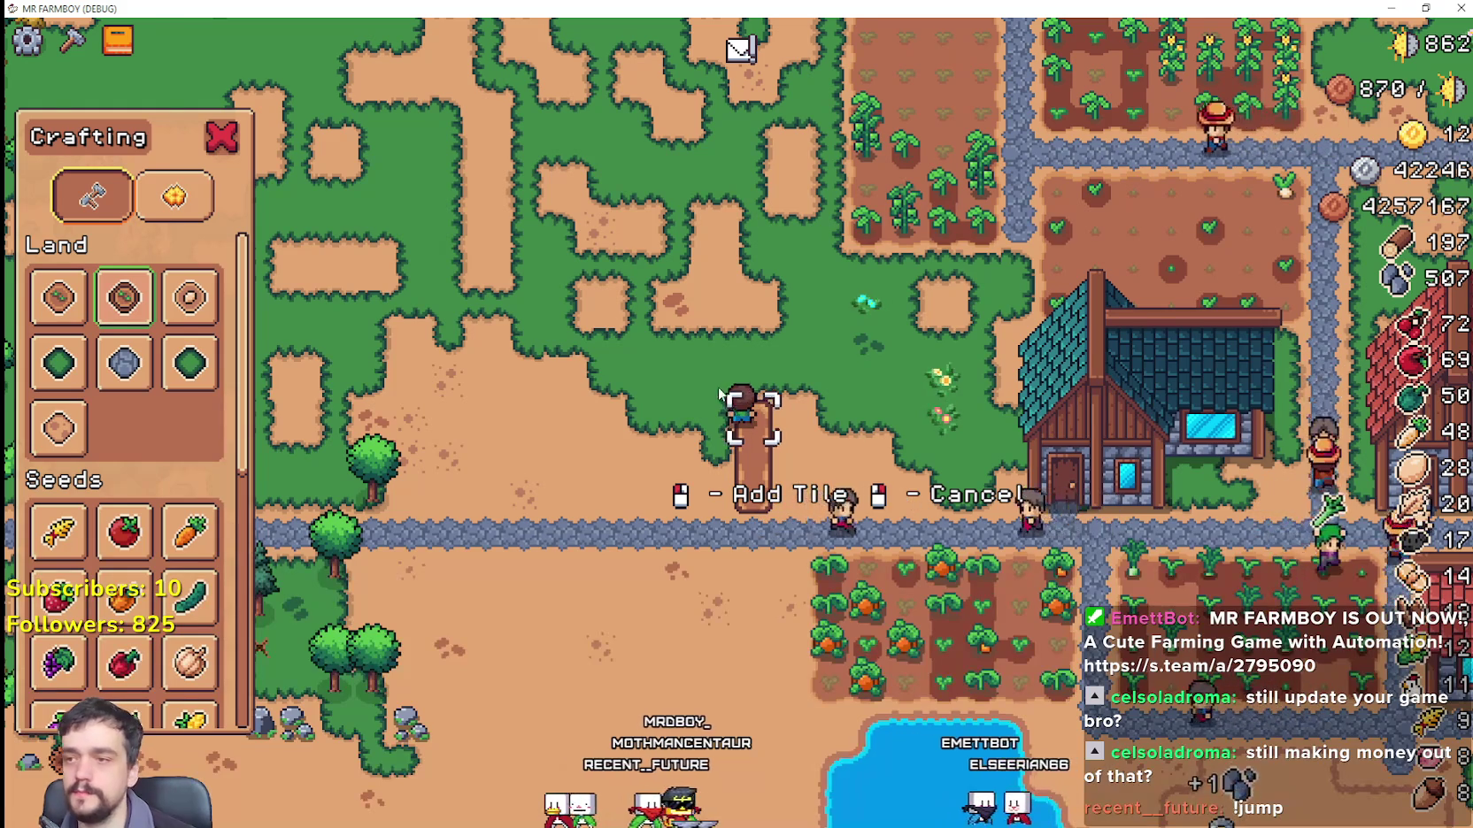
Step: Place four new dirt tiles, each showing a -50 cost popup, then stop placing
{"action": "scroll", "coordinate": [882, 372], "scroll_direction": "up", "scroll_amount": 2}
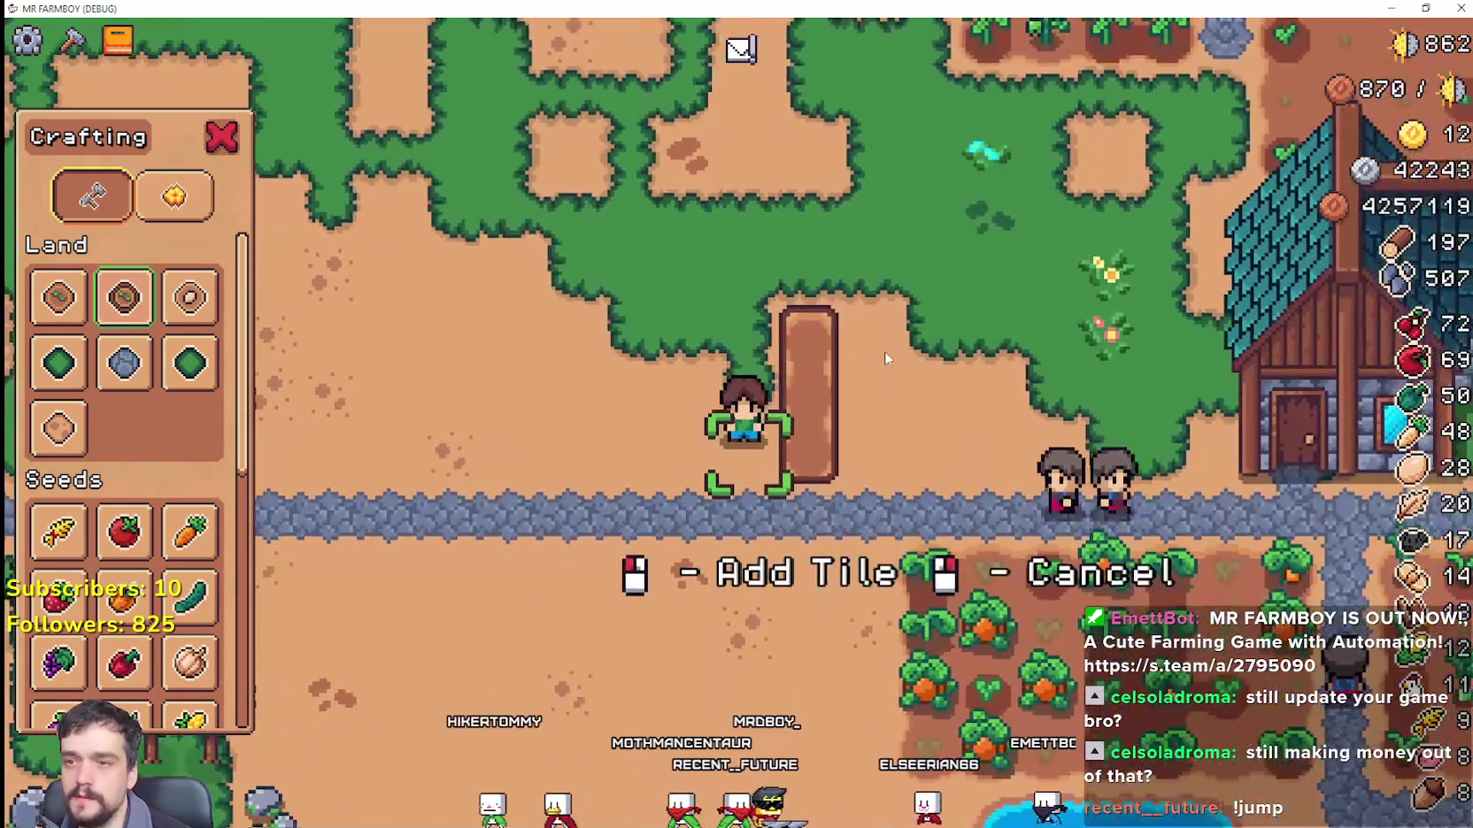
{"action": "left_click", "coordinate": [884, 349]}
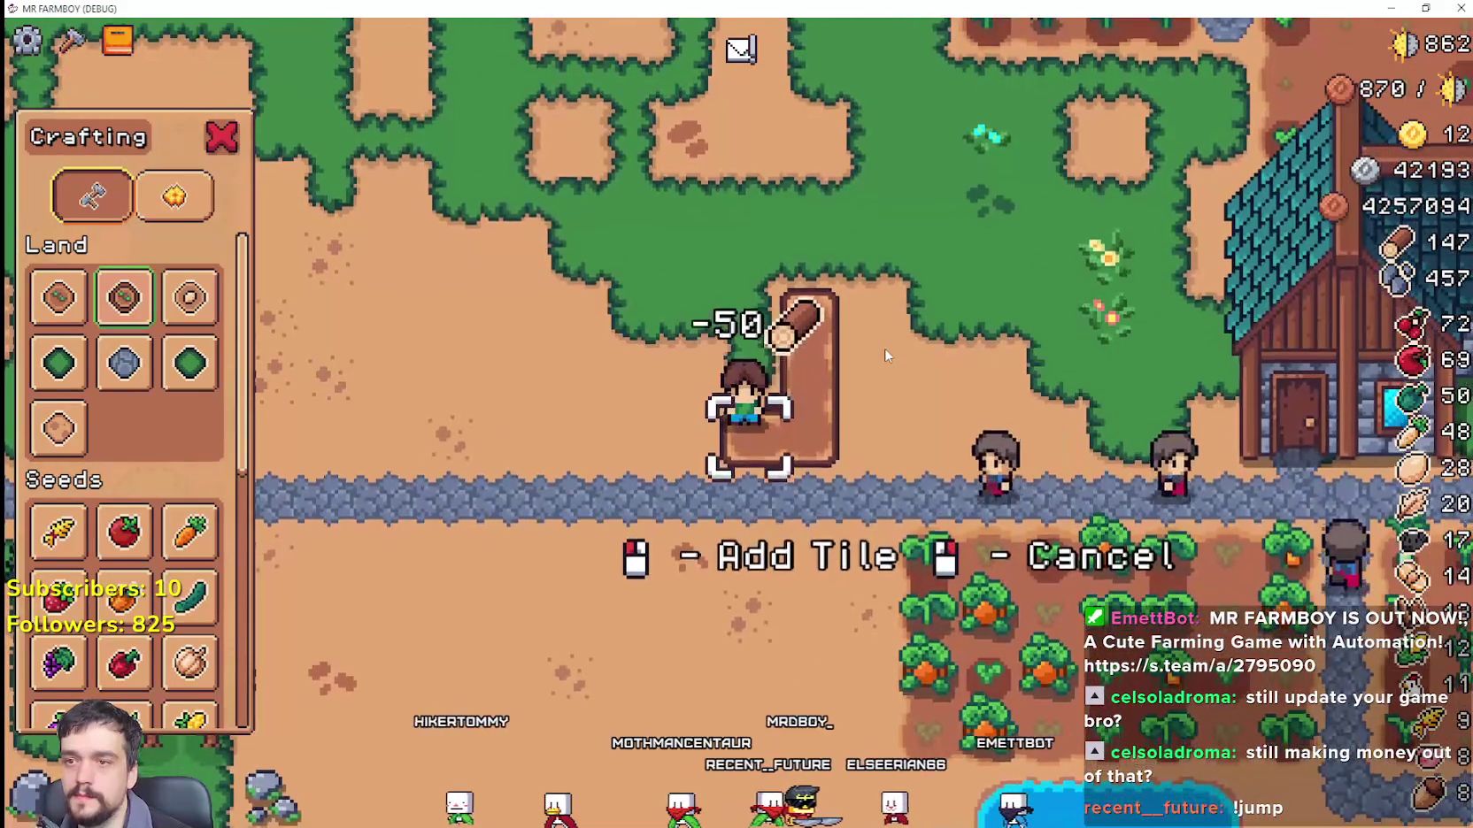
{"action": "scroll", "coordinate": [883, 348], "scroll_direction": "down", "scroll_amount": 3}
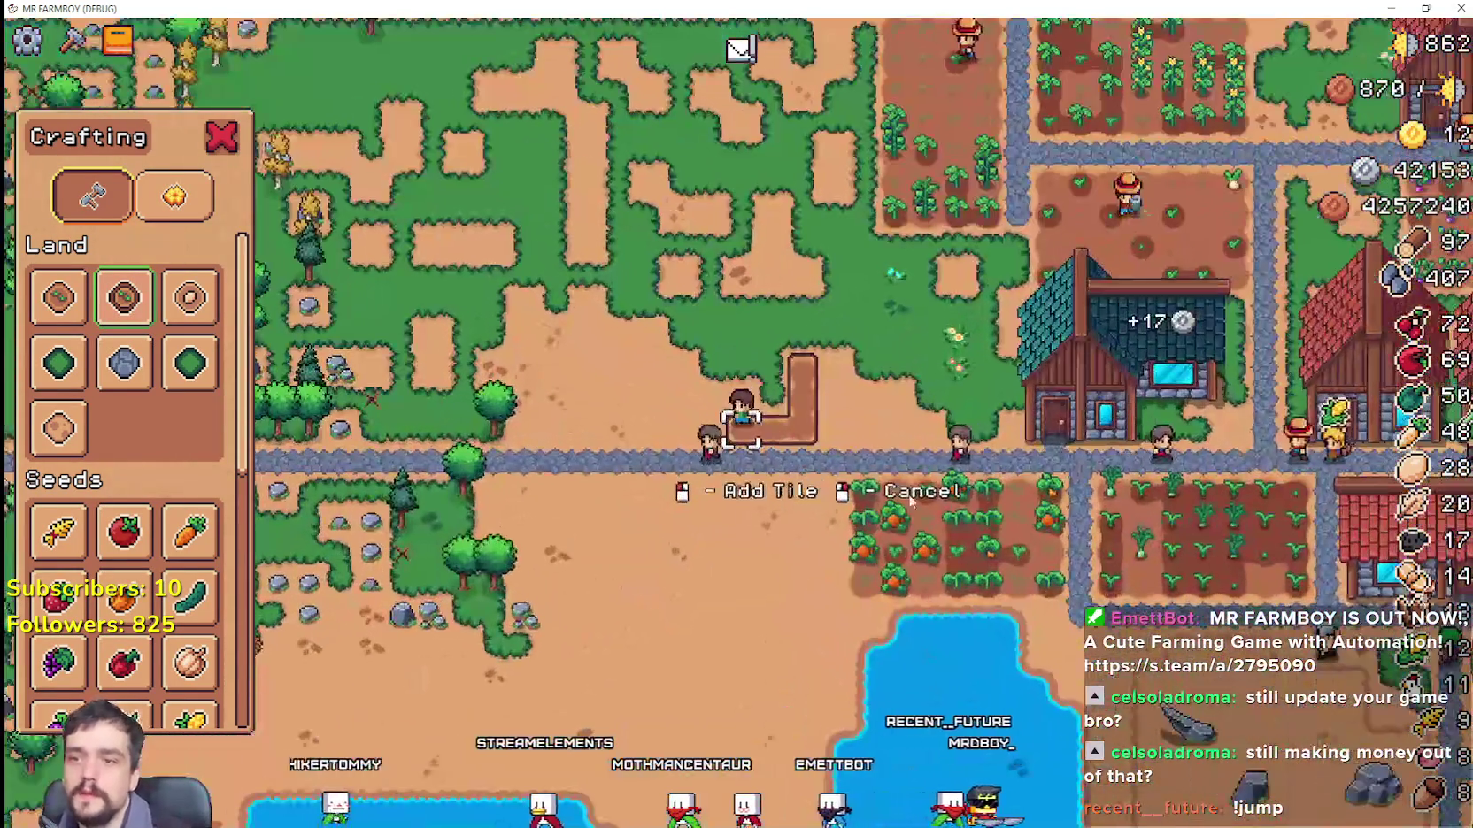
{"action": "key", "text": "a"}
{"action": "left_click", "coordinate": [915, 498]}
{"action": "left_click", "coordinate": [921, 491]}
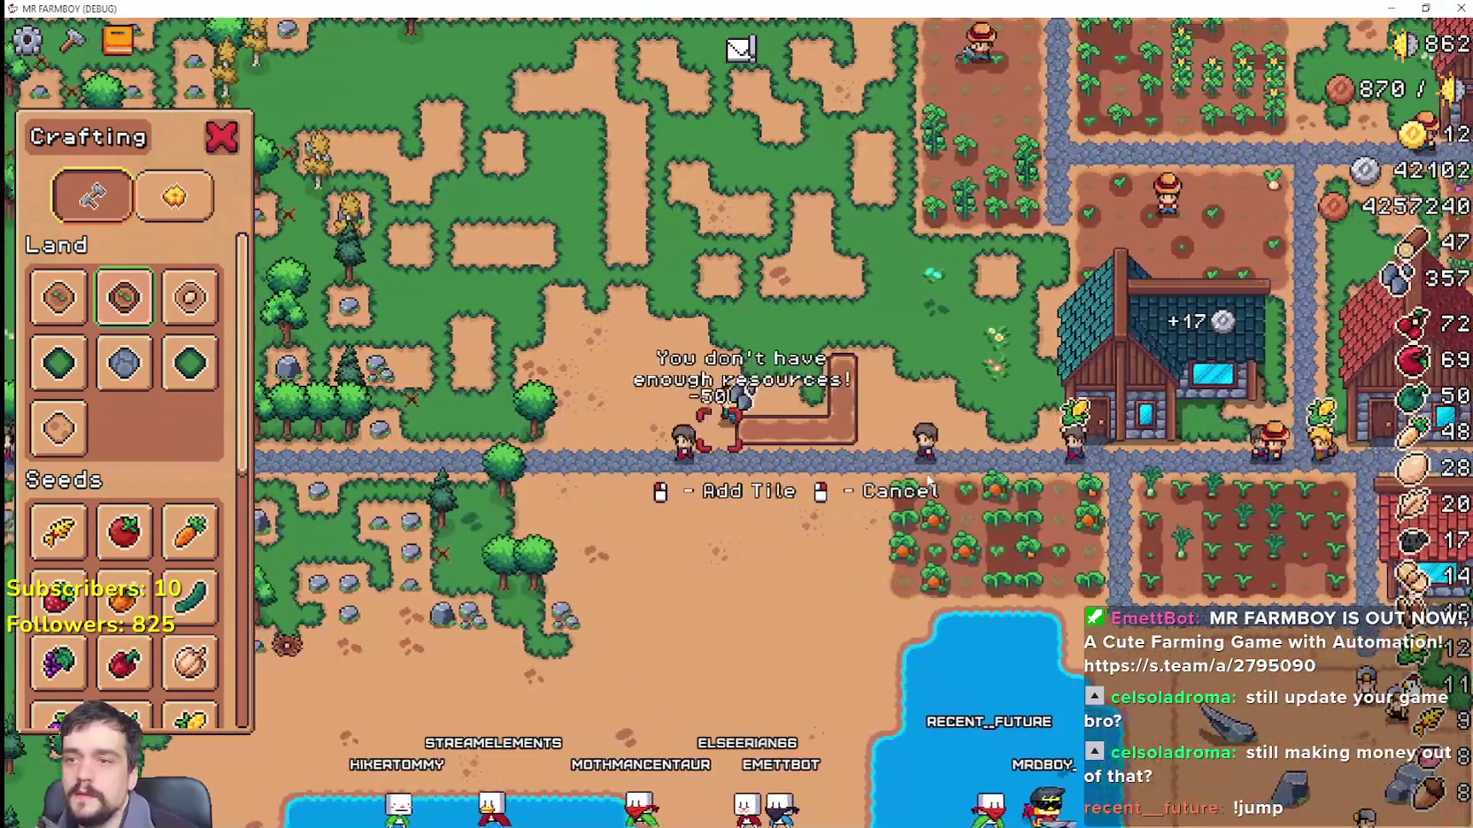
{"action": "left_click", "coordinate": [926, 485]}
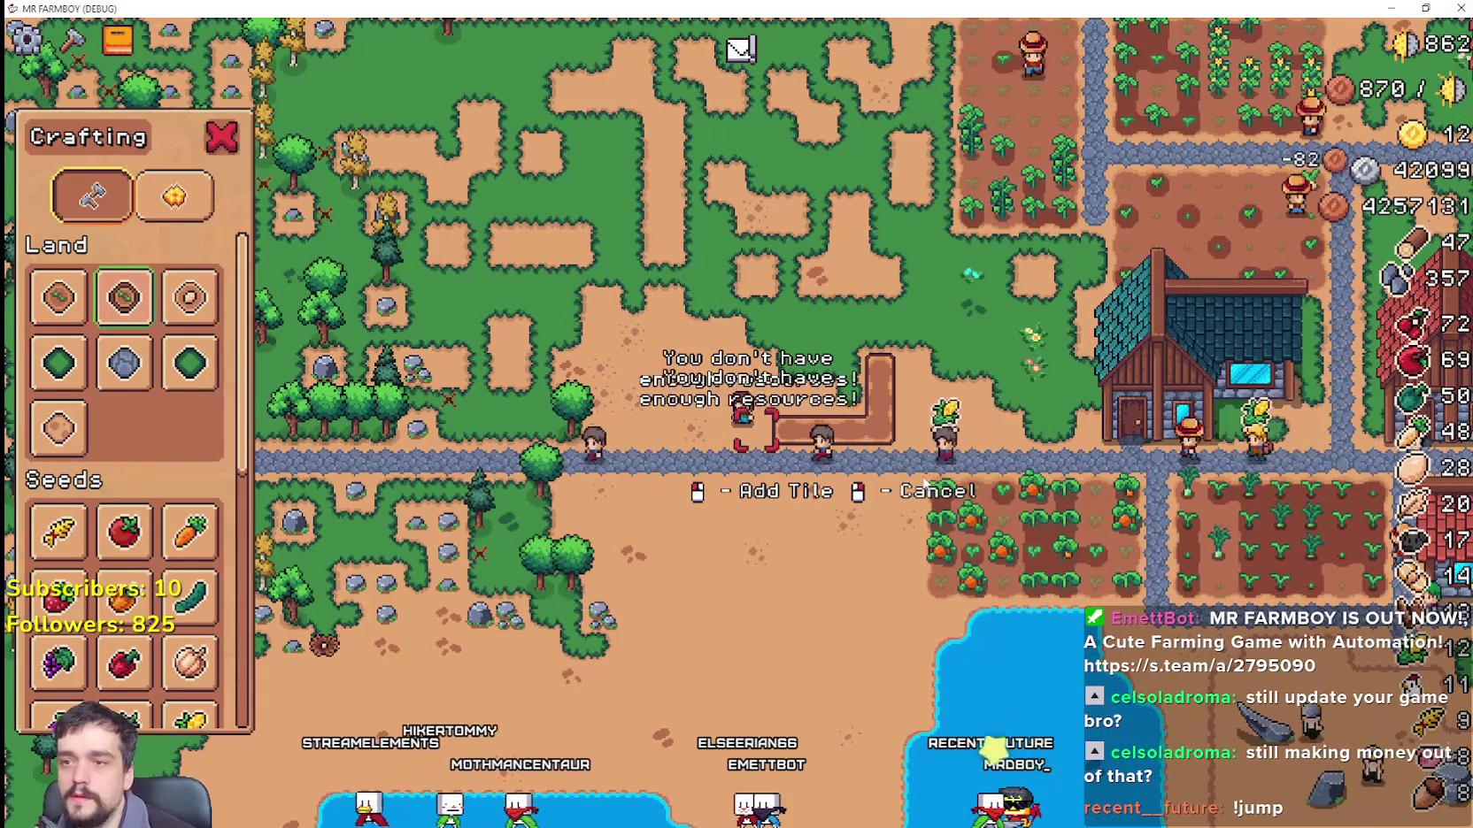
{"action": "key", "text": "d"}
{"action": "key", "text": "w"}
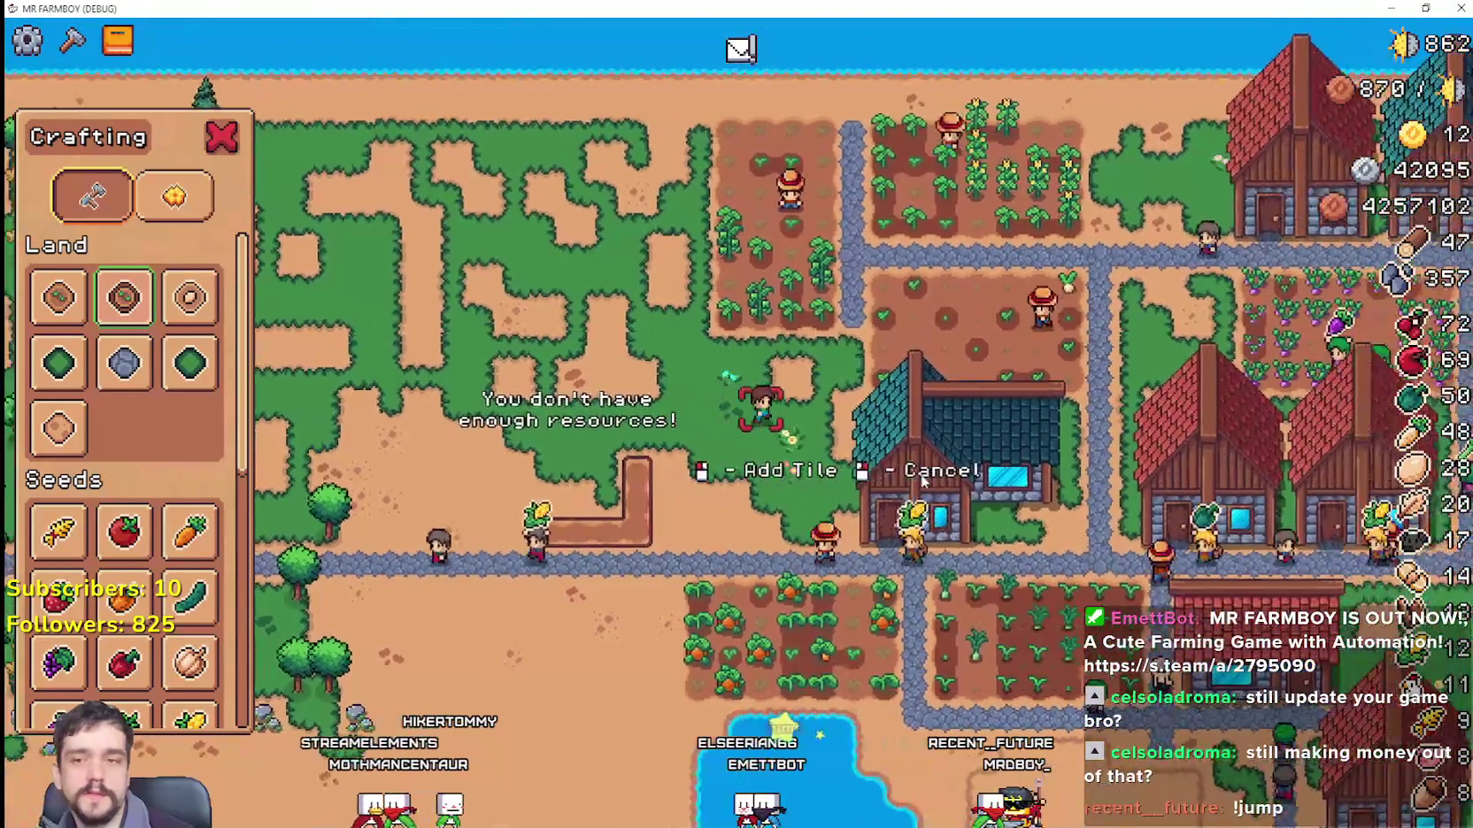
{"action": "key", "text": "s"}
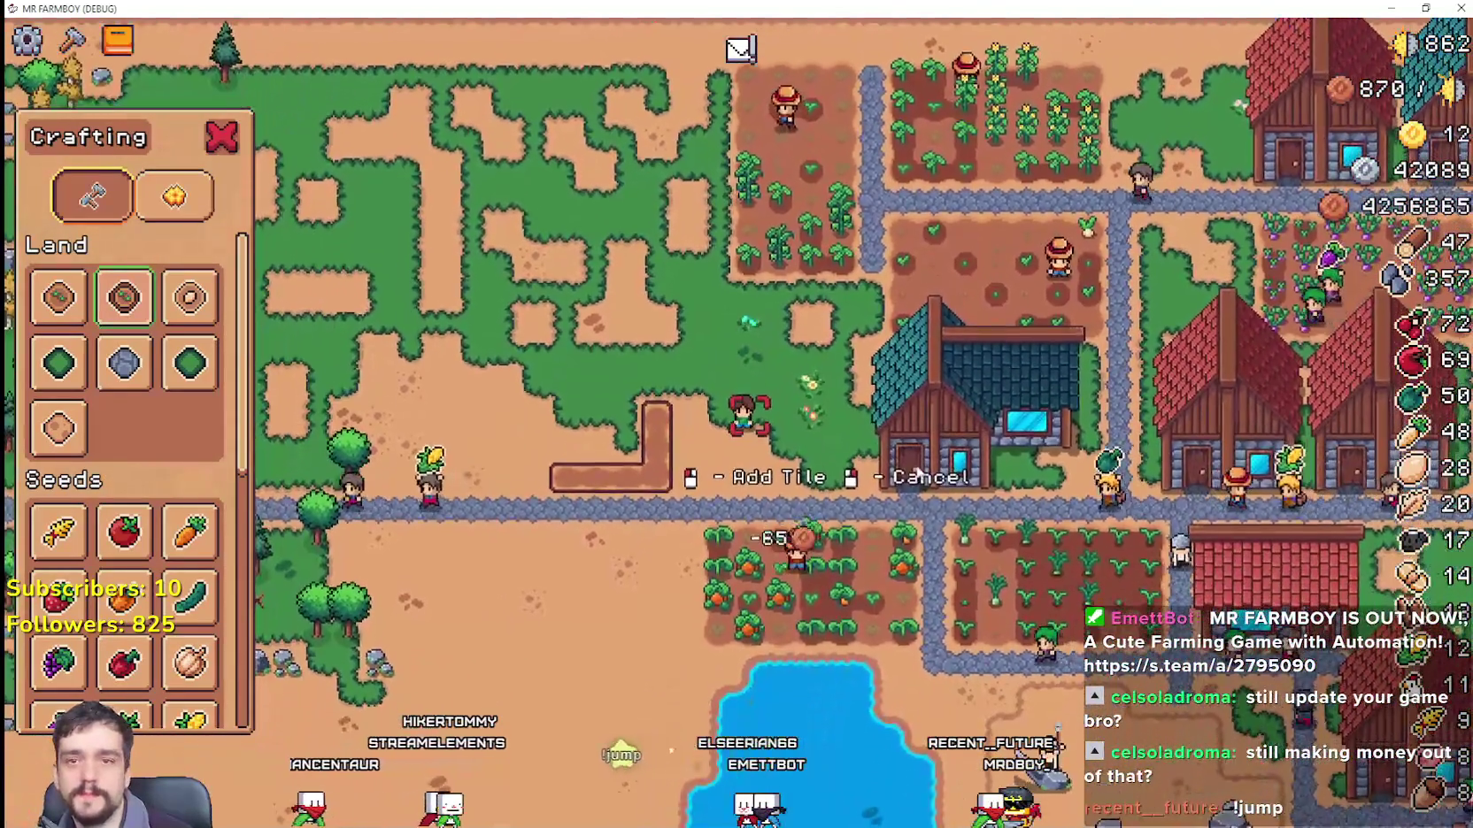
{"action": "right_click", "coordinate": [914, 471]}
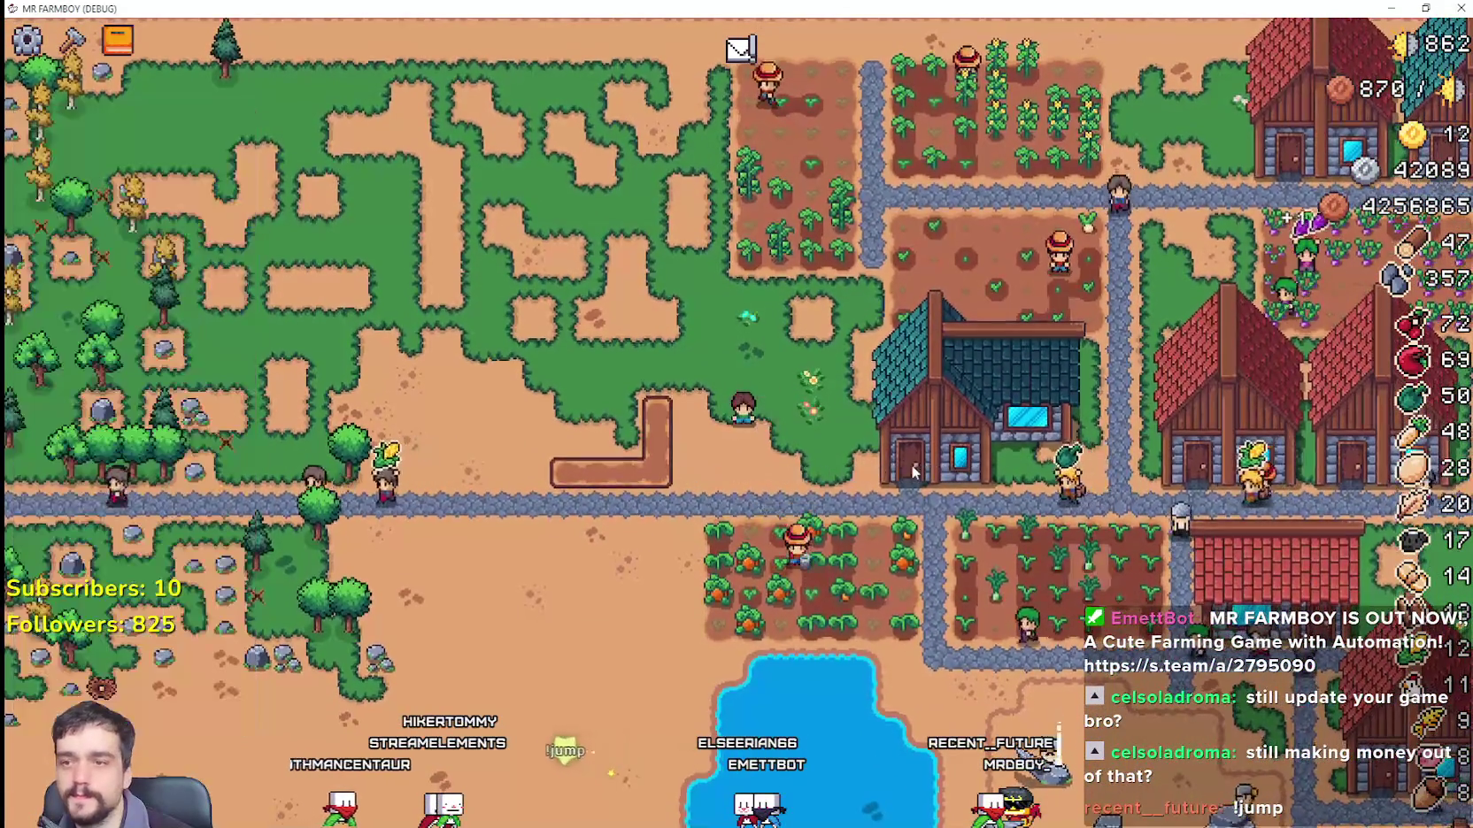
Step: Walk the player around the farm and check a house's workers
{"action": "key", "text": "d"}
{"action": "key", "text": "s"}
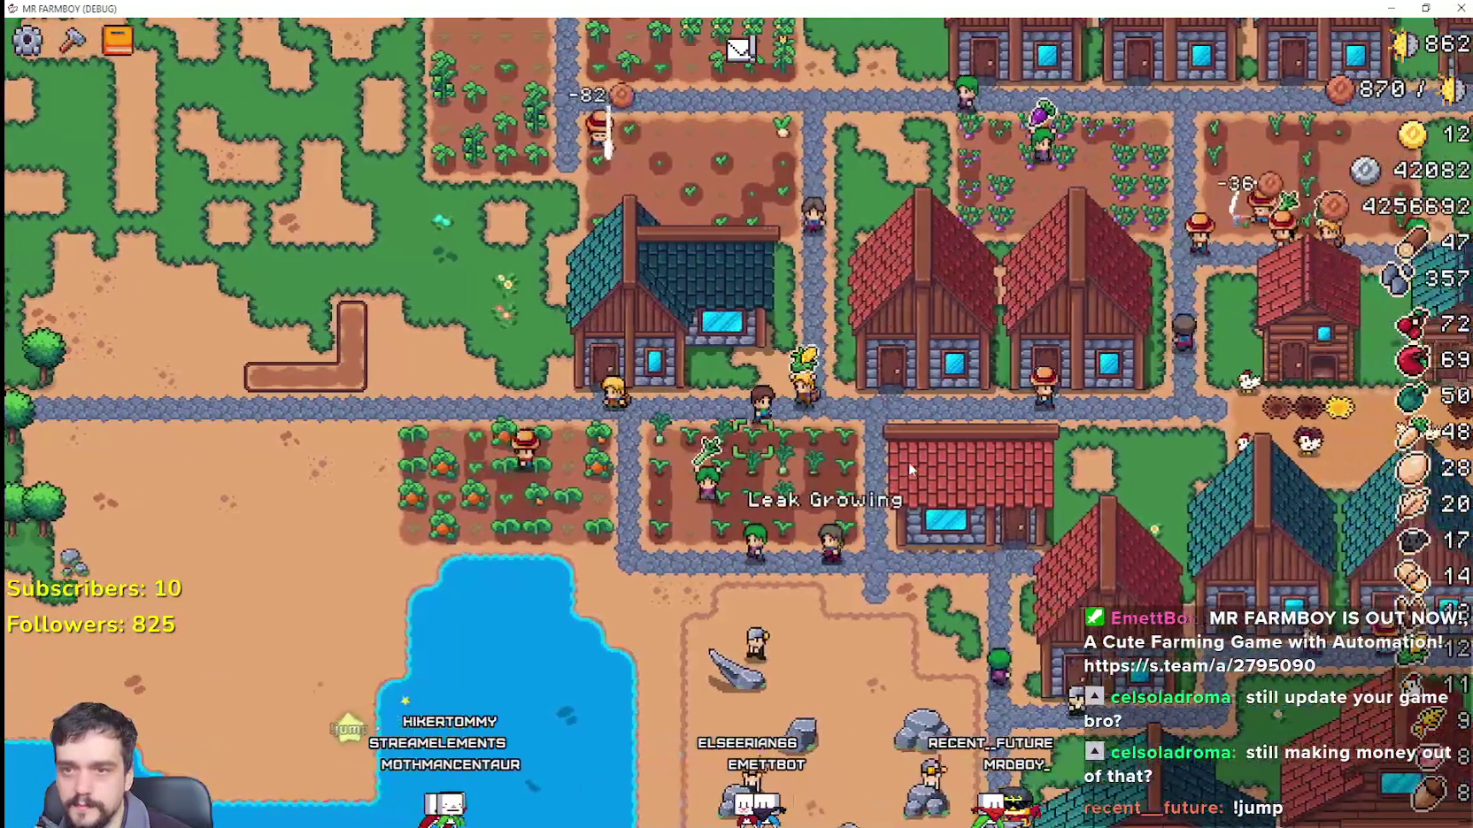
{"action": "key", "text": "d"}
{"action": "key", "text": "s"}
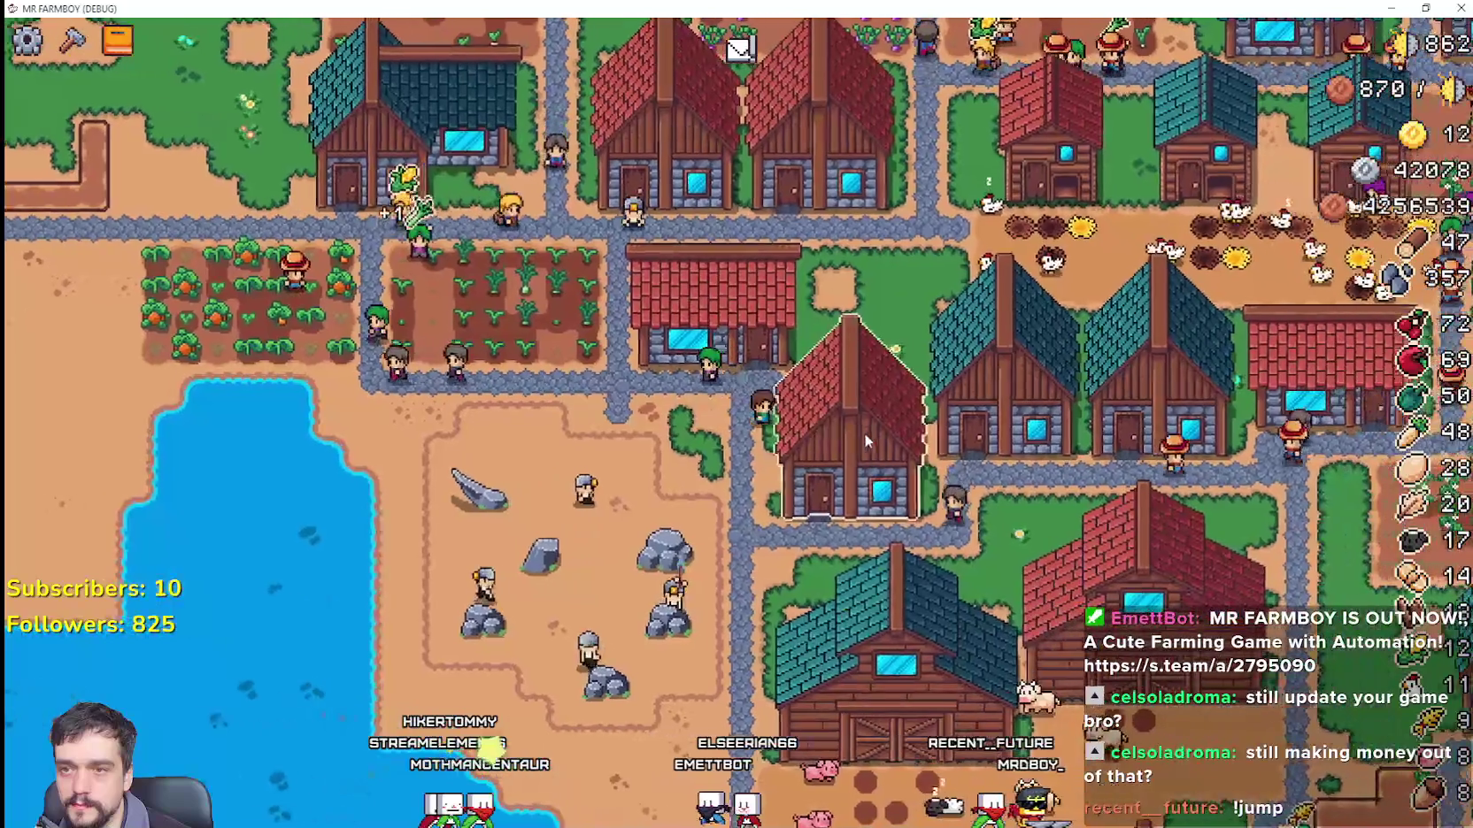
{"action": "left_click", "coordinate": [863, 433]}
{"action": "key", "text": "s"}
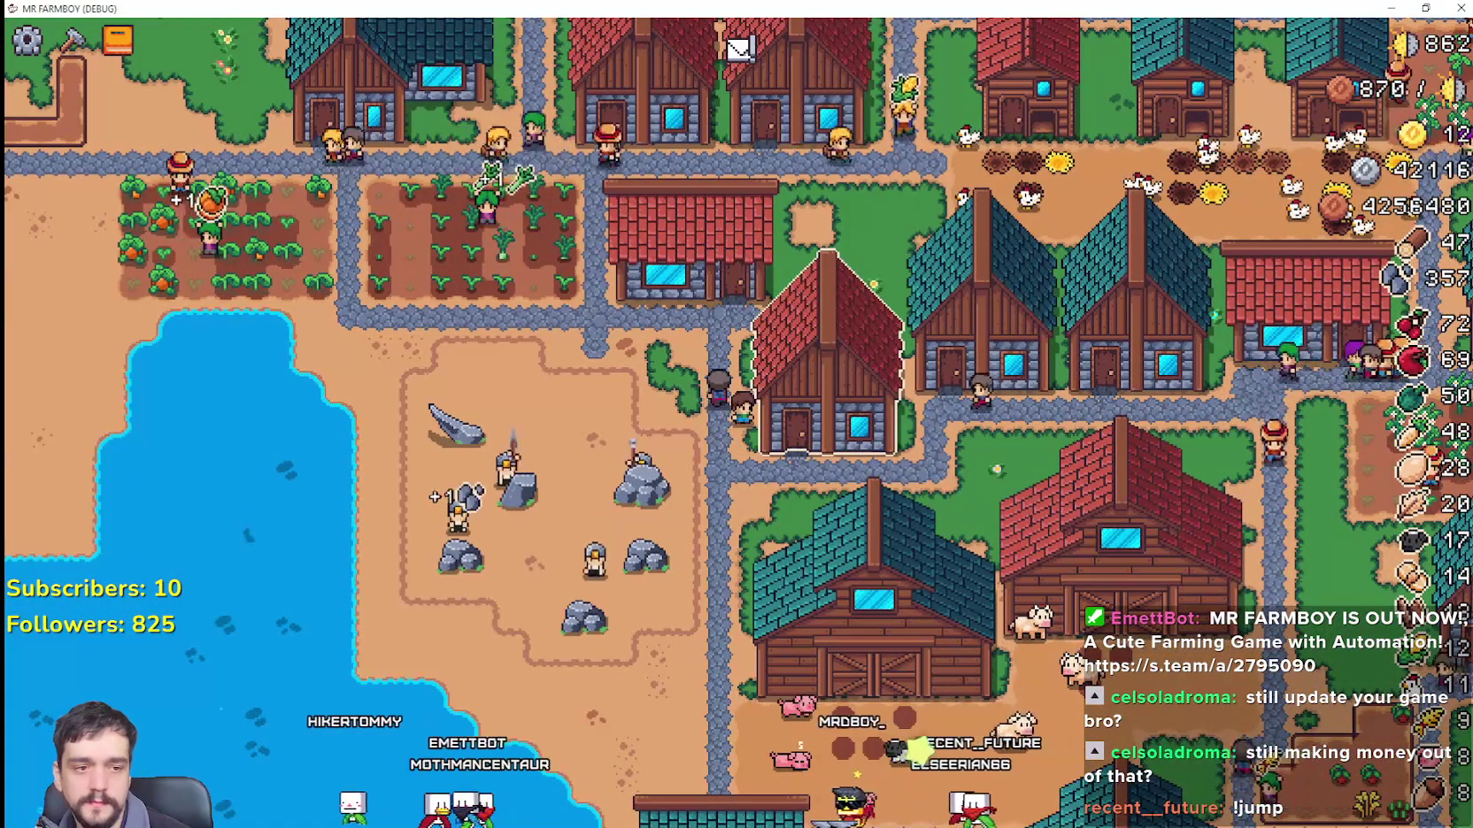
{"action": "key", "text": "a"}
{"action": "key", "text": "s"}
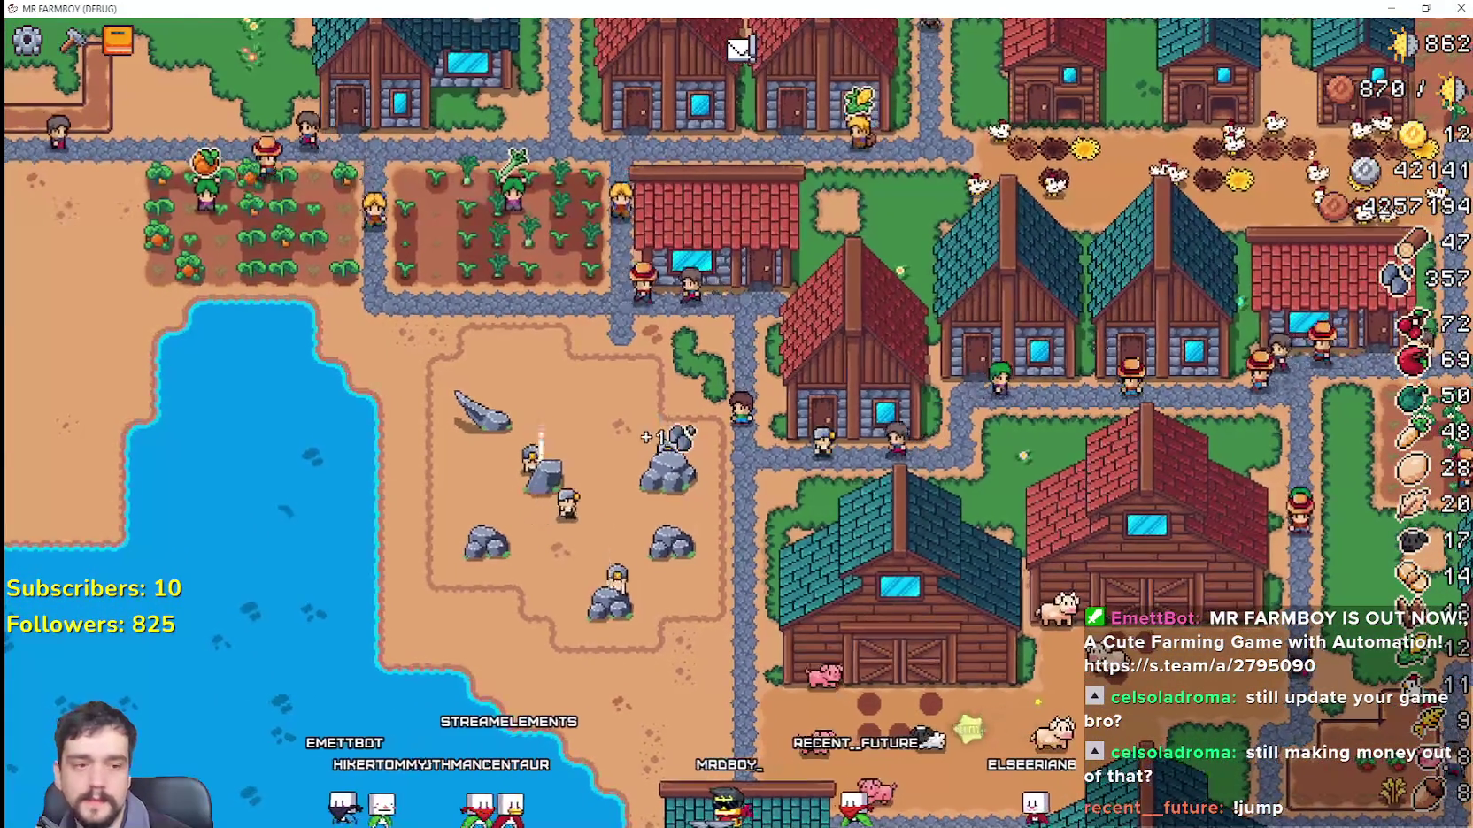
Step: Back in Godot, filter the FileSystem dock by 'shop'
{"action": "key", "text": "alt+Tab"}
{"action": "double_click", "coordinate": [96, 378]}
{"action": "type", "text": "shop"}
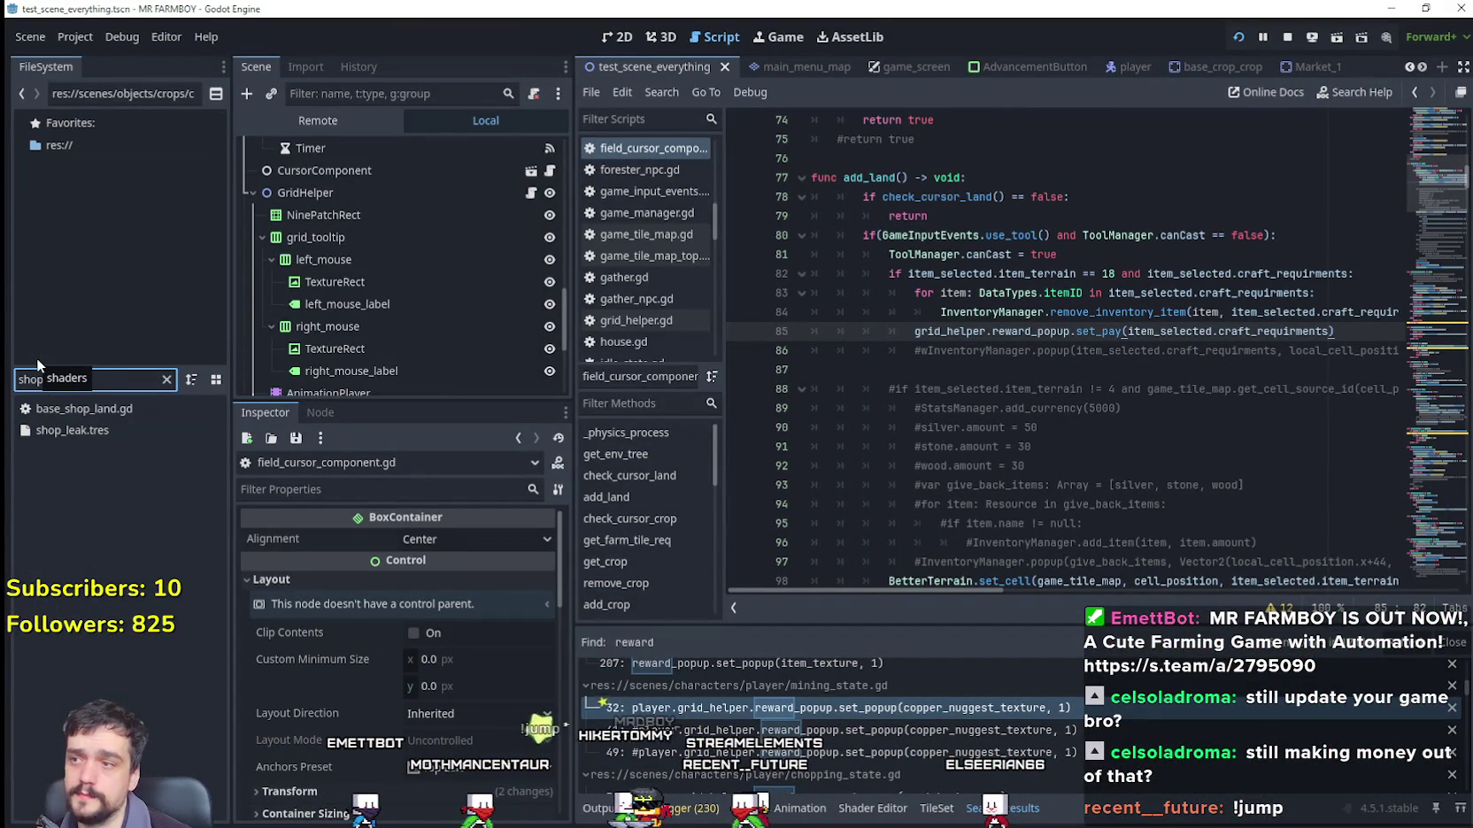
Step: Find shop_farm_1.tres in the shopItems land folder and show its properties in the Inspector
{"action": "key", "text": "BackSpace"}
{"action": "key", "text": "BackSpace"}
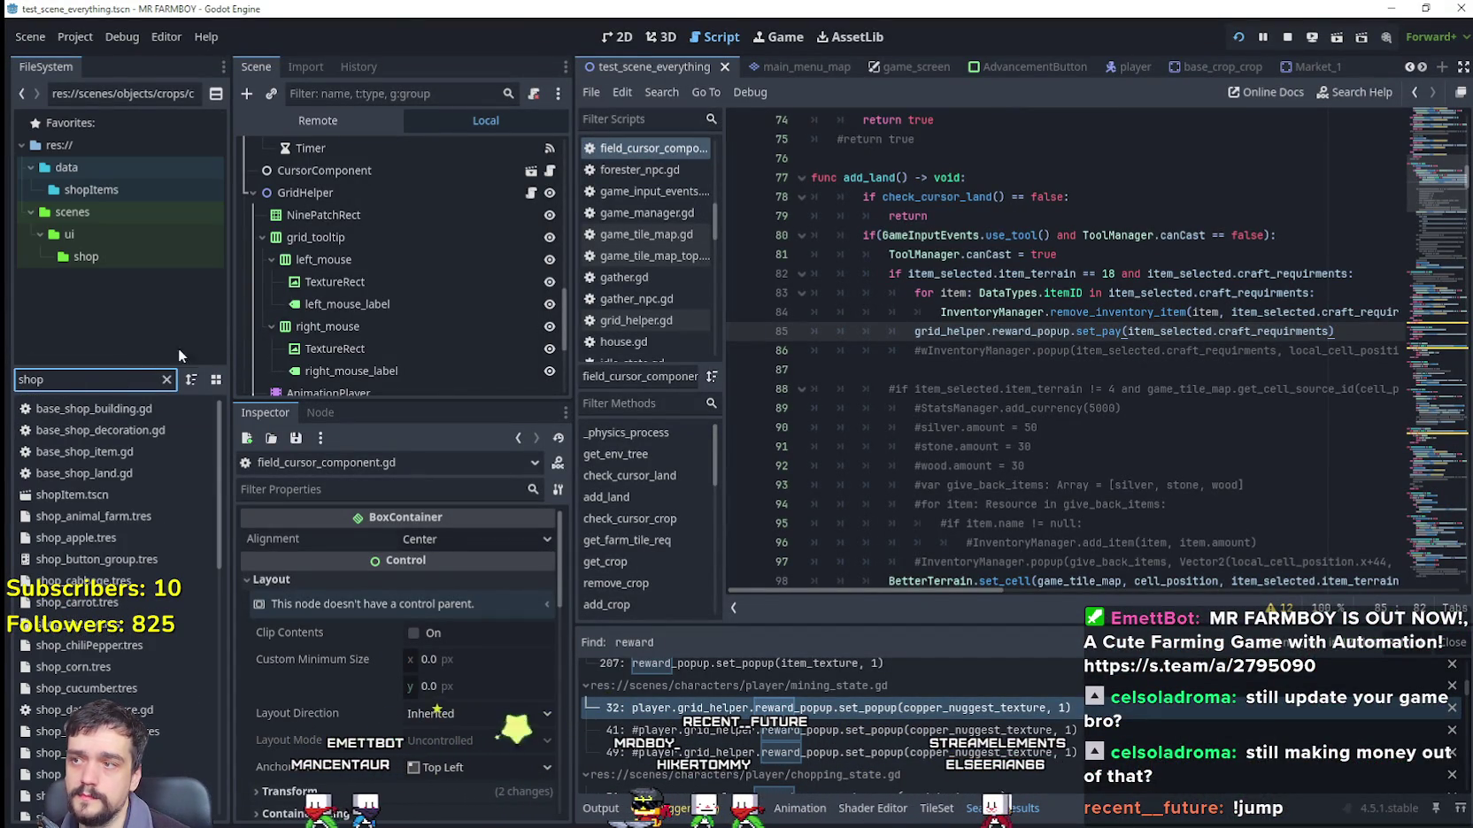
{"action": "left_click", "coordinate": [167, 379]}
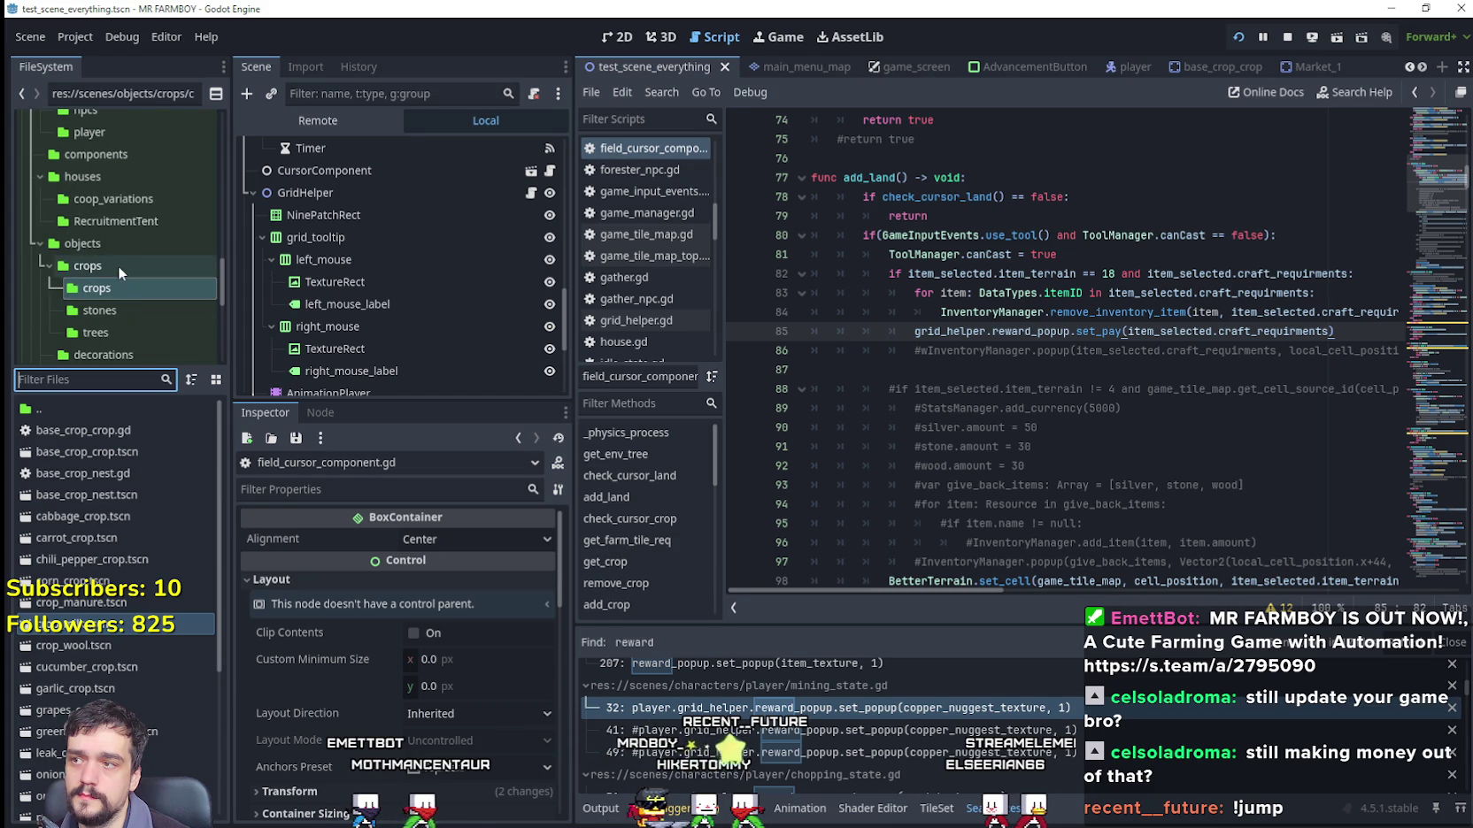
{"action": "scroll", "coordinate": [117, 266], "scroll_direction": "up", "scroll_amount": 10}
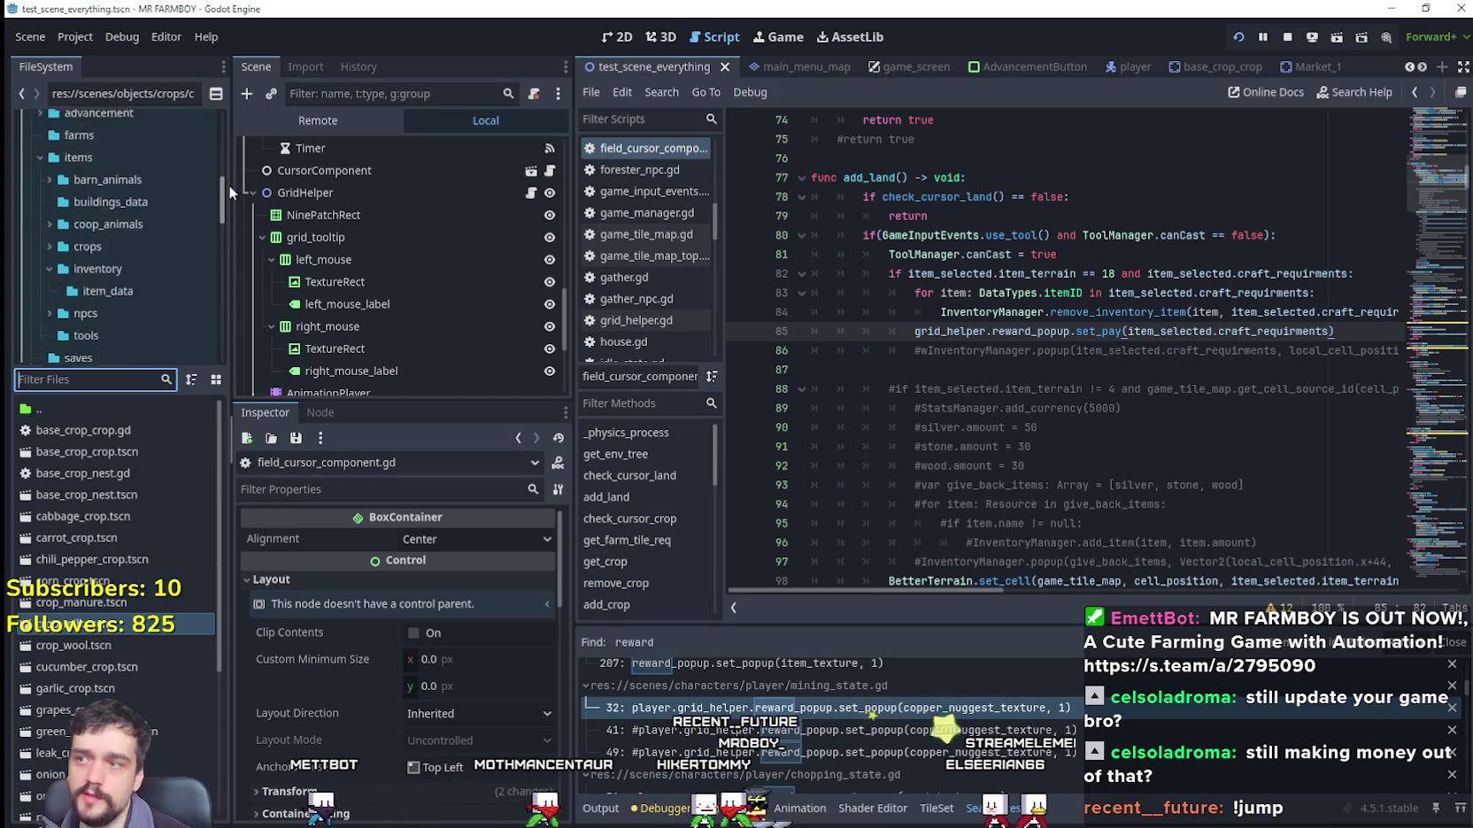
{"action": "scroll", "coordinate": [71, 281], "scroll_direction": "down", "scroll_amount": 3}
{"action": "scroll", "coordinate": [97, 246], "scroll_direction": "down", "scroll_amount": 2}
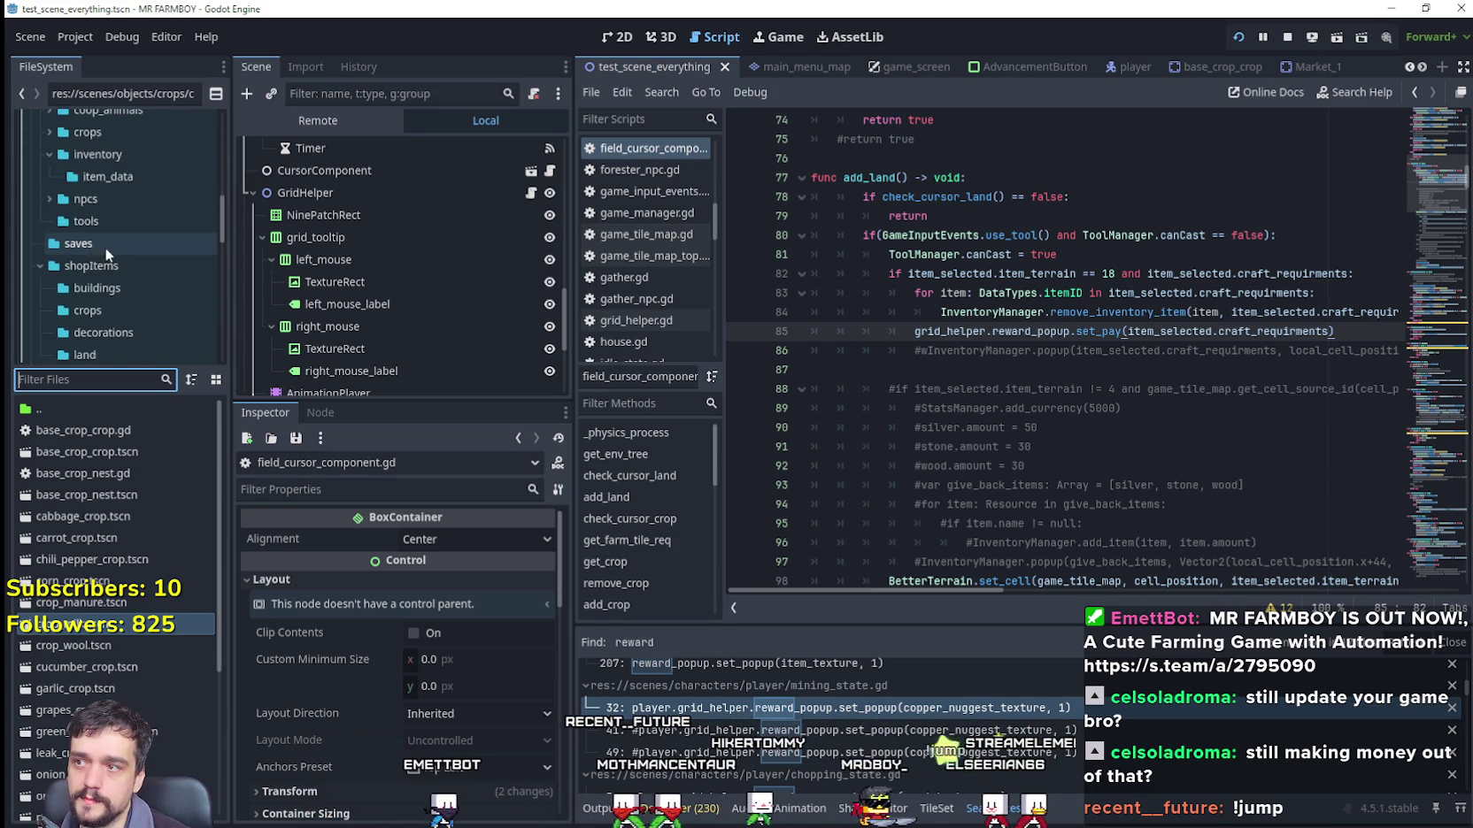
{"action": "left_click", "coordinate": [117, 291]}
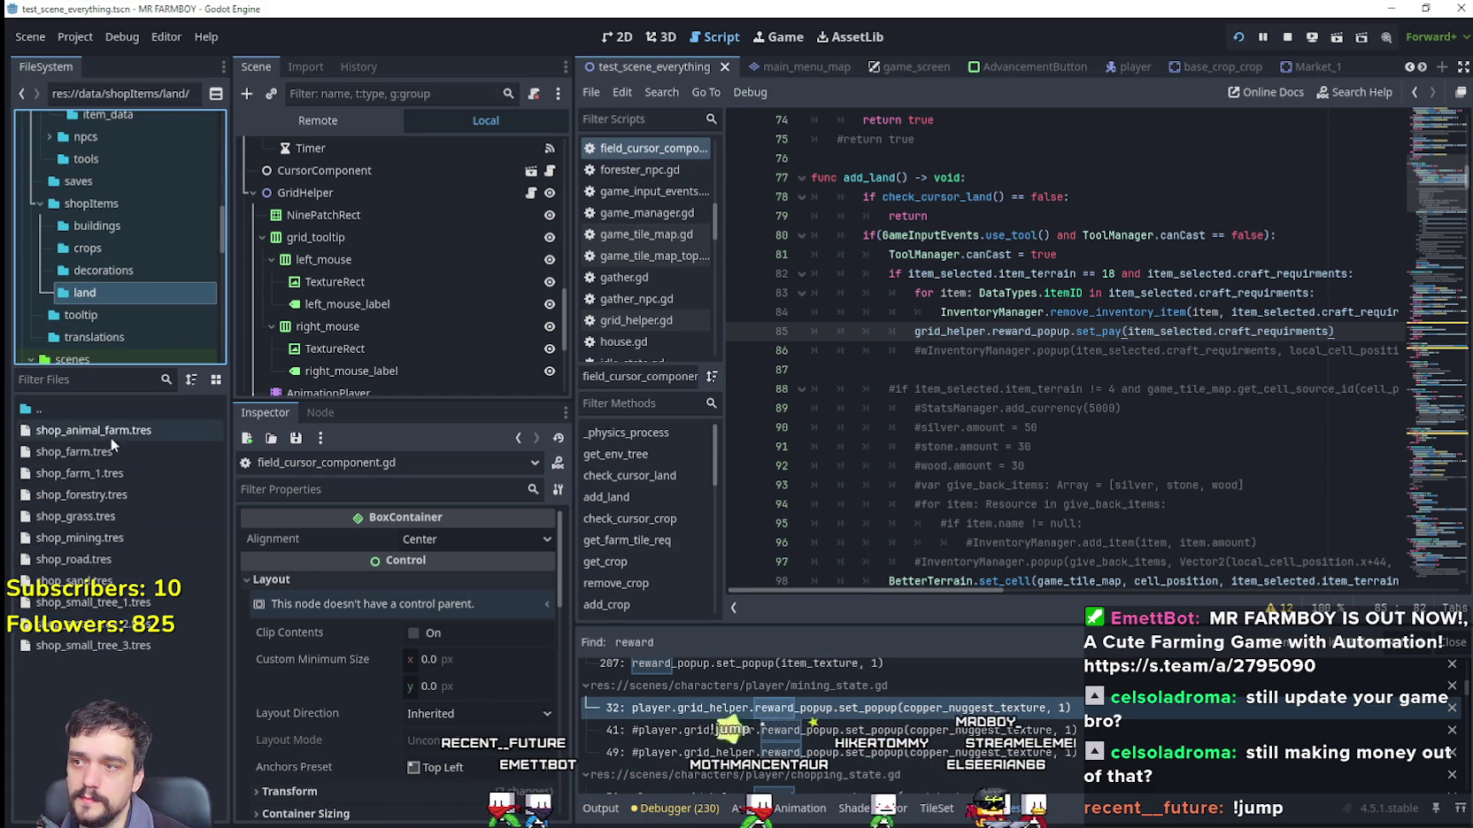
{"action": "left_click", "coordinate": [108, 474]}
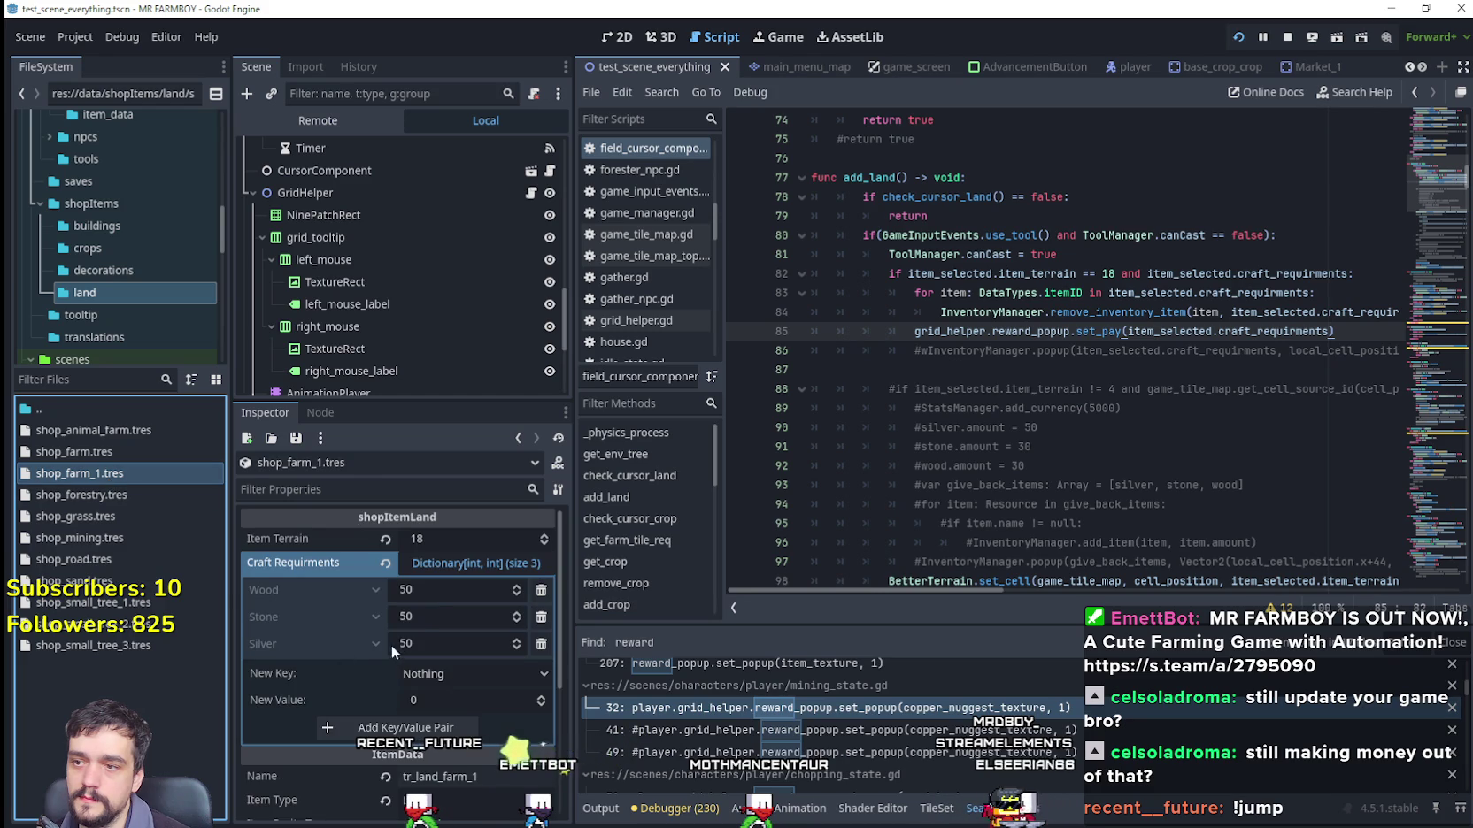
Step: Set the Wood, Stone and Silver craft requirements to 1 and save with Ctrl+S
{"action": "left_click", "coordinate": [434, 591]}
{"action": "left_click", "coordinate": [416, 617]}
{"action": "type", "text": "1"}
{"action": "left_click", "coordinate": [445, 643]}
{"action": "type", "text": "1"}
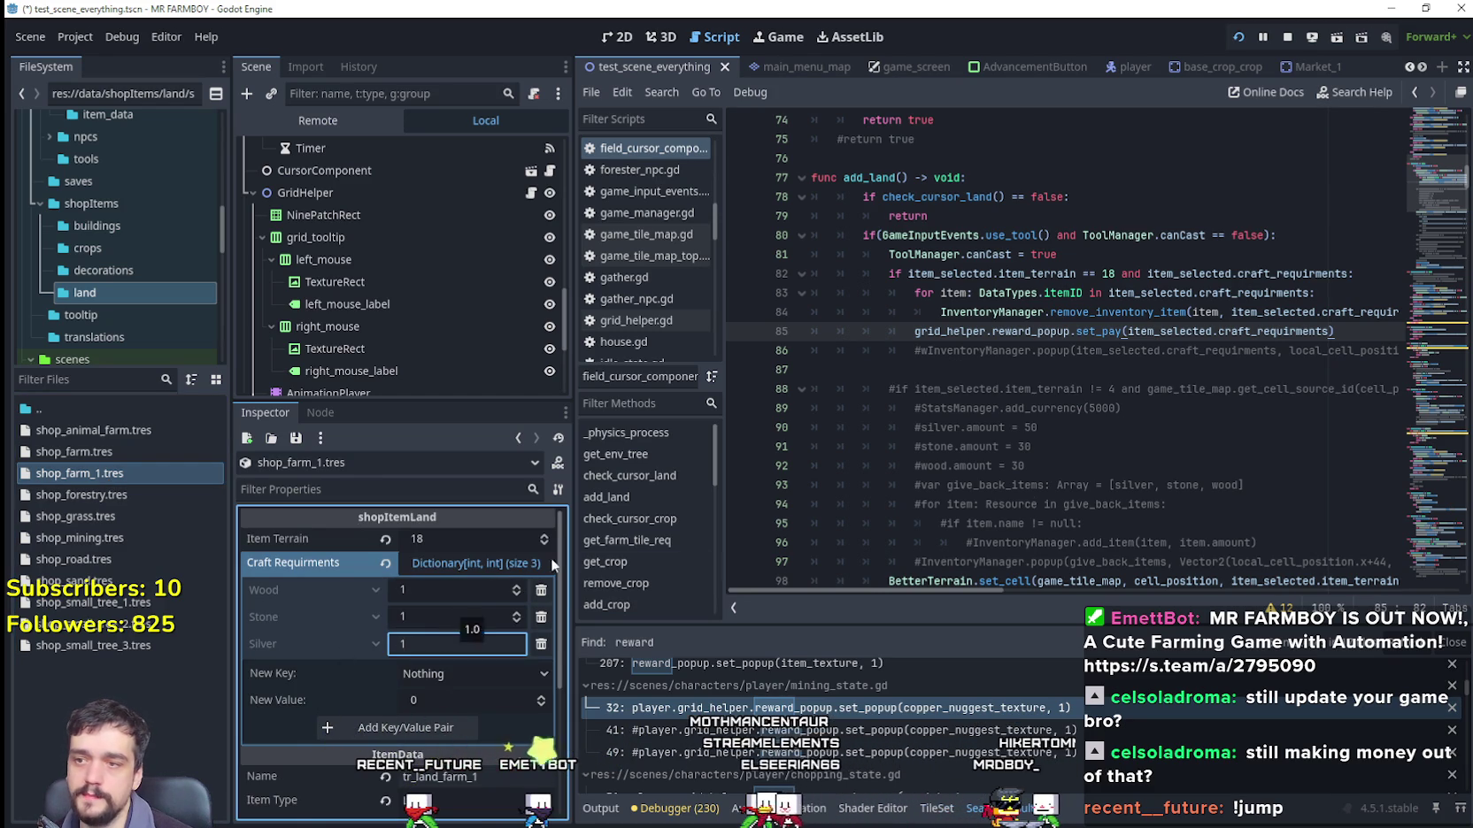
{"action": "left_click_drag", "start_coordinate": [1068, 485], "coordinate": [1032, 466]}
{"action": "key", "text": "ctrl+s"}
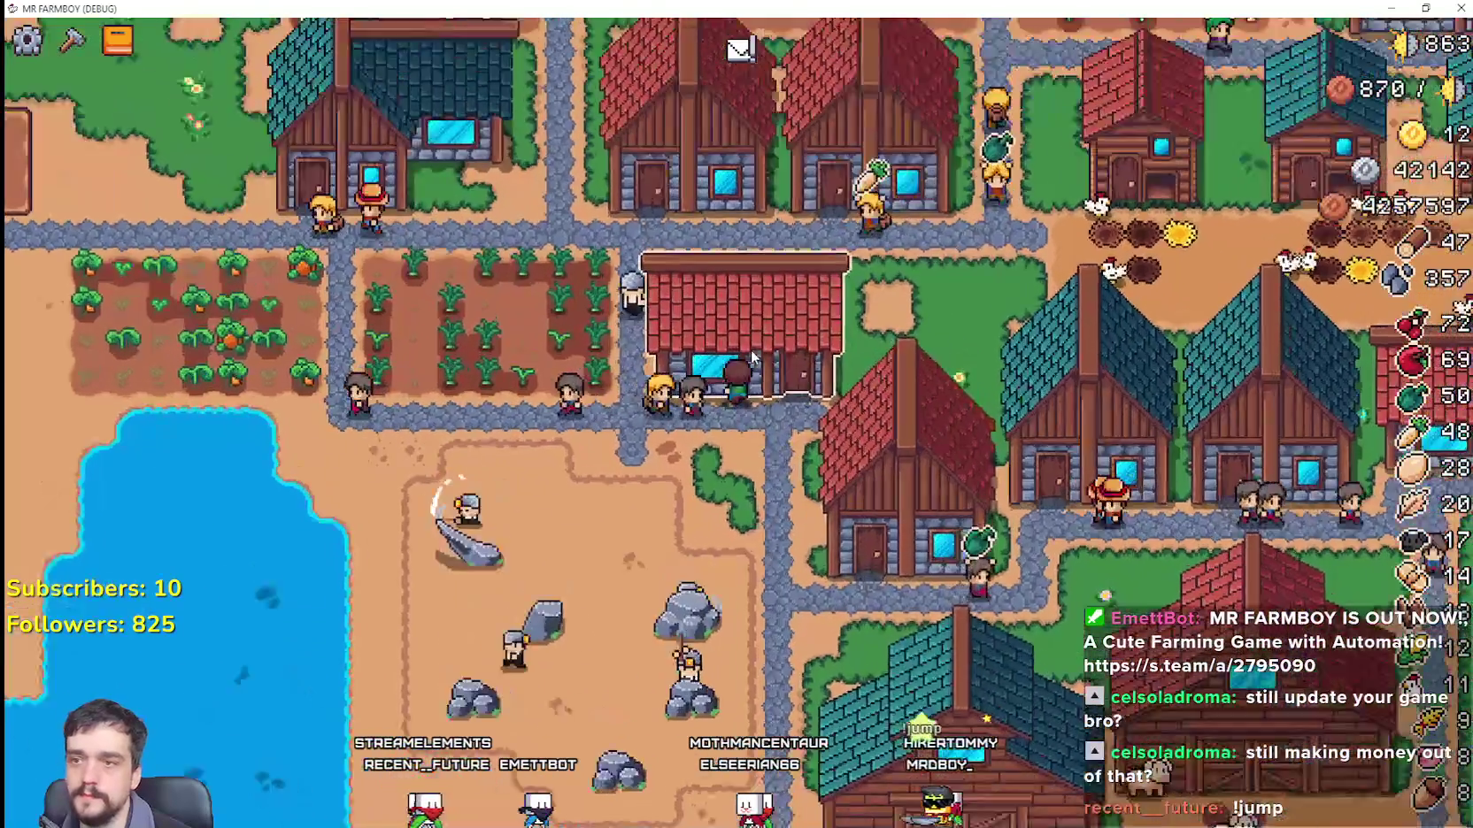
Step: Withdraw stone three times from the warehouse's Stone stock, then return to Godot's Wood requirement field
{"action": "left_click", "coordinate": [752, 357]}
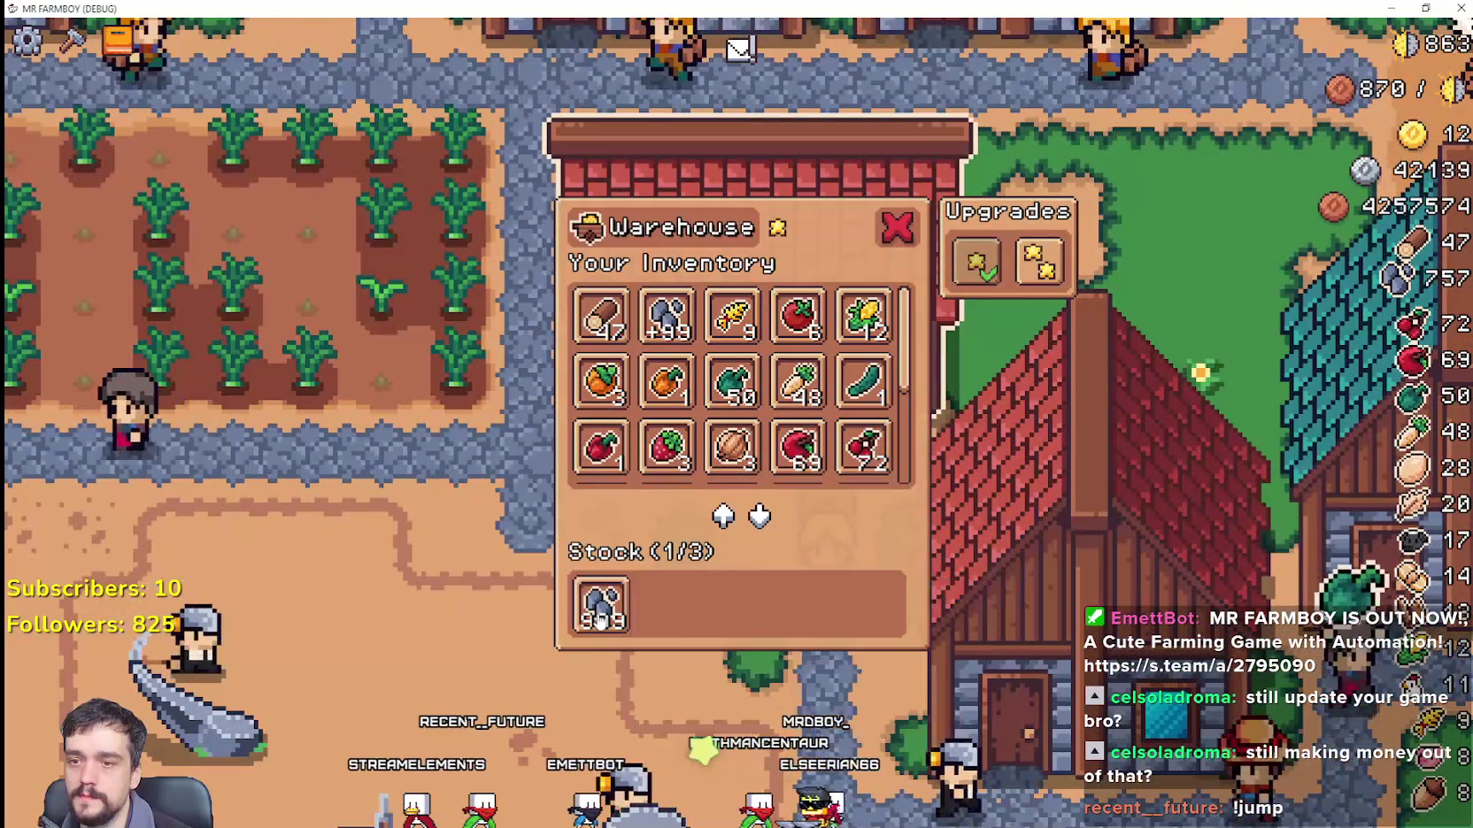
{"action": "left_click", "coordinate": [599, 619]}
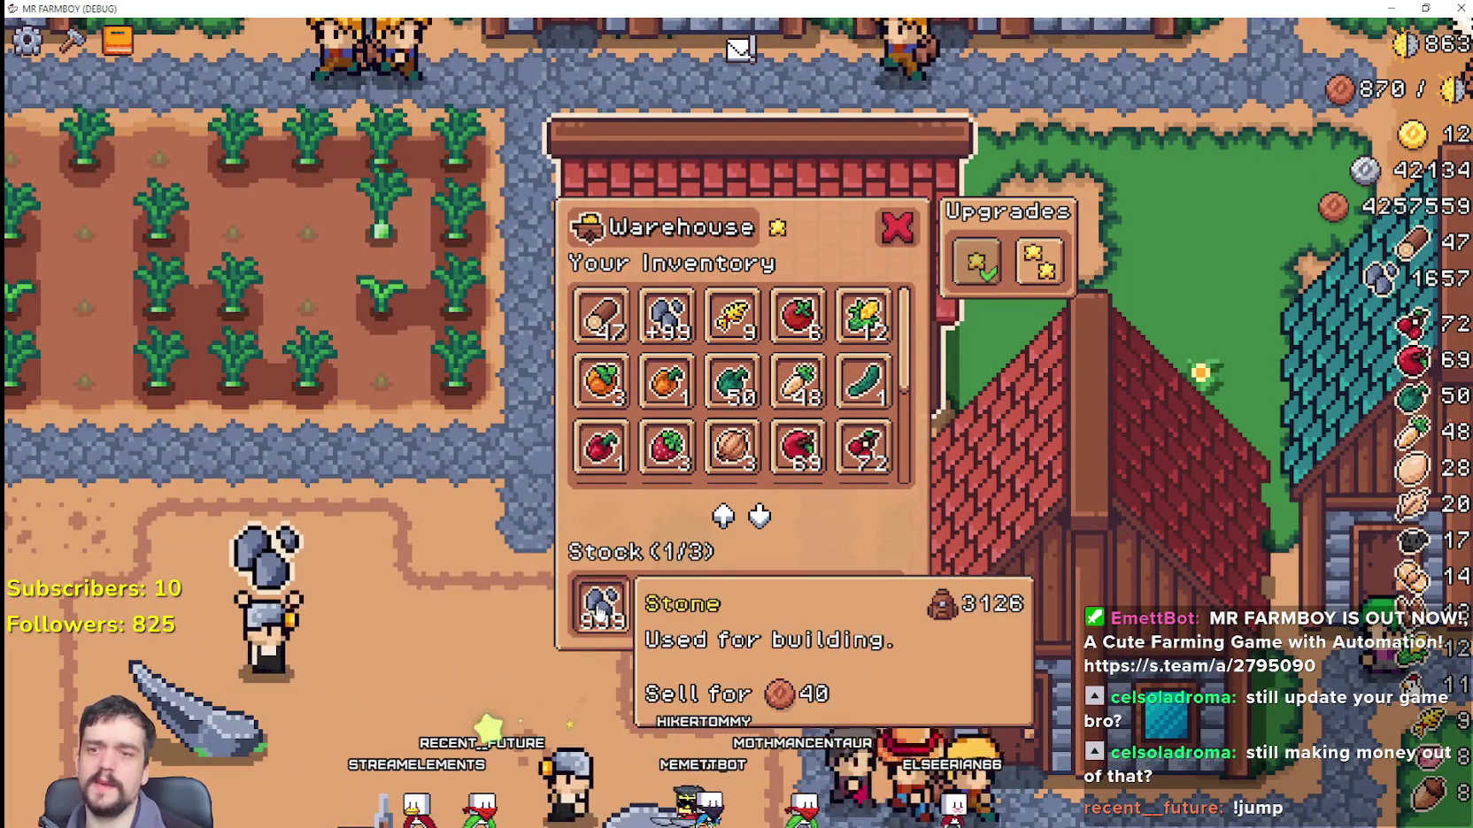
{"action": "left_click", "coordinate": [600, 612]}
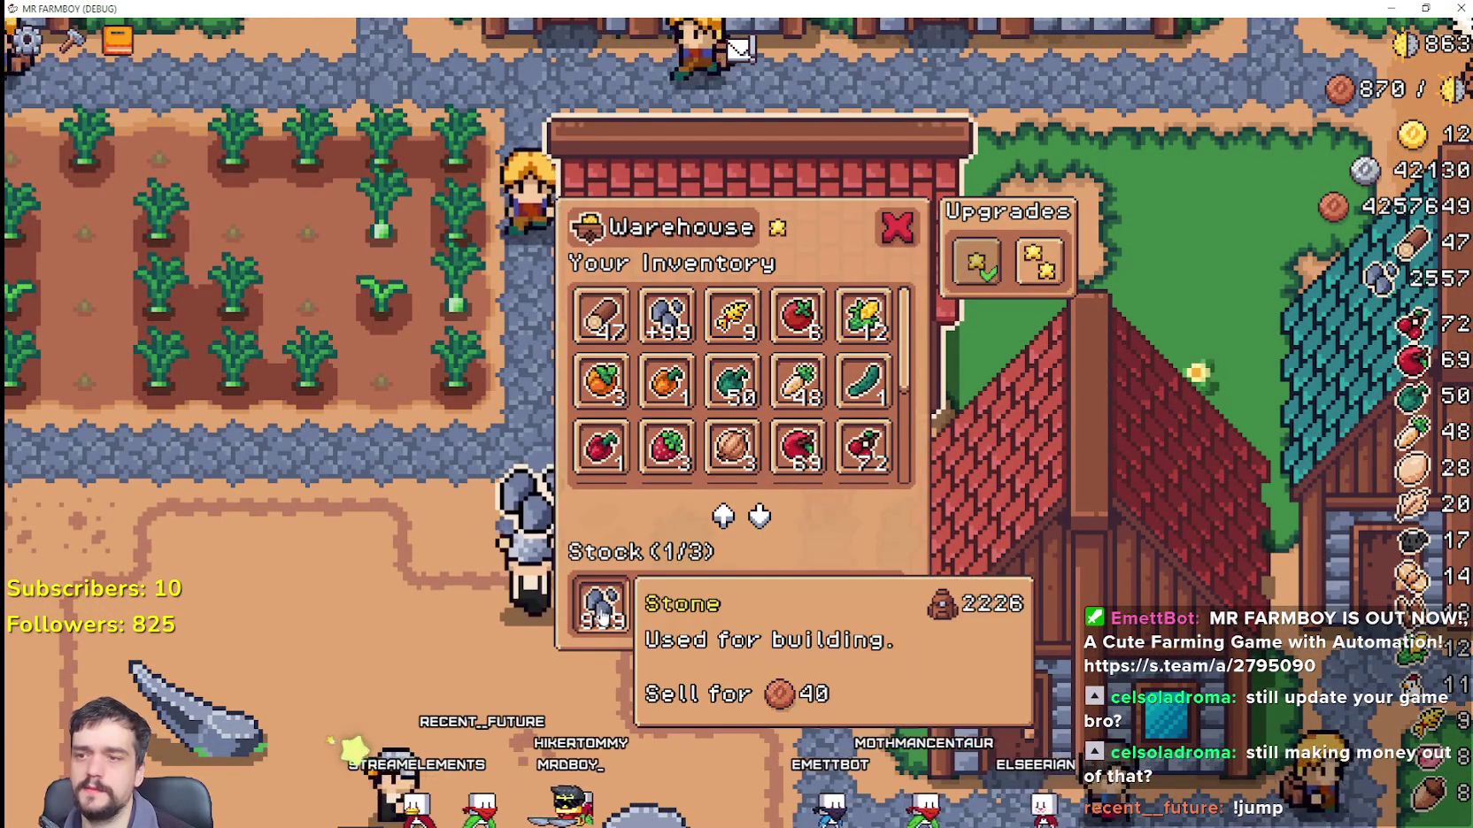
{"action": "left_click", "coordinate": [602, 616]}
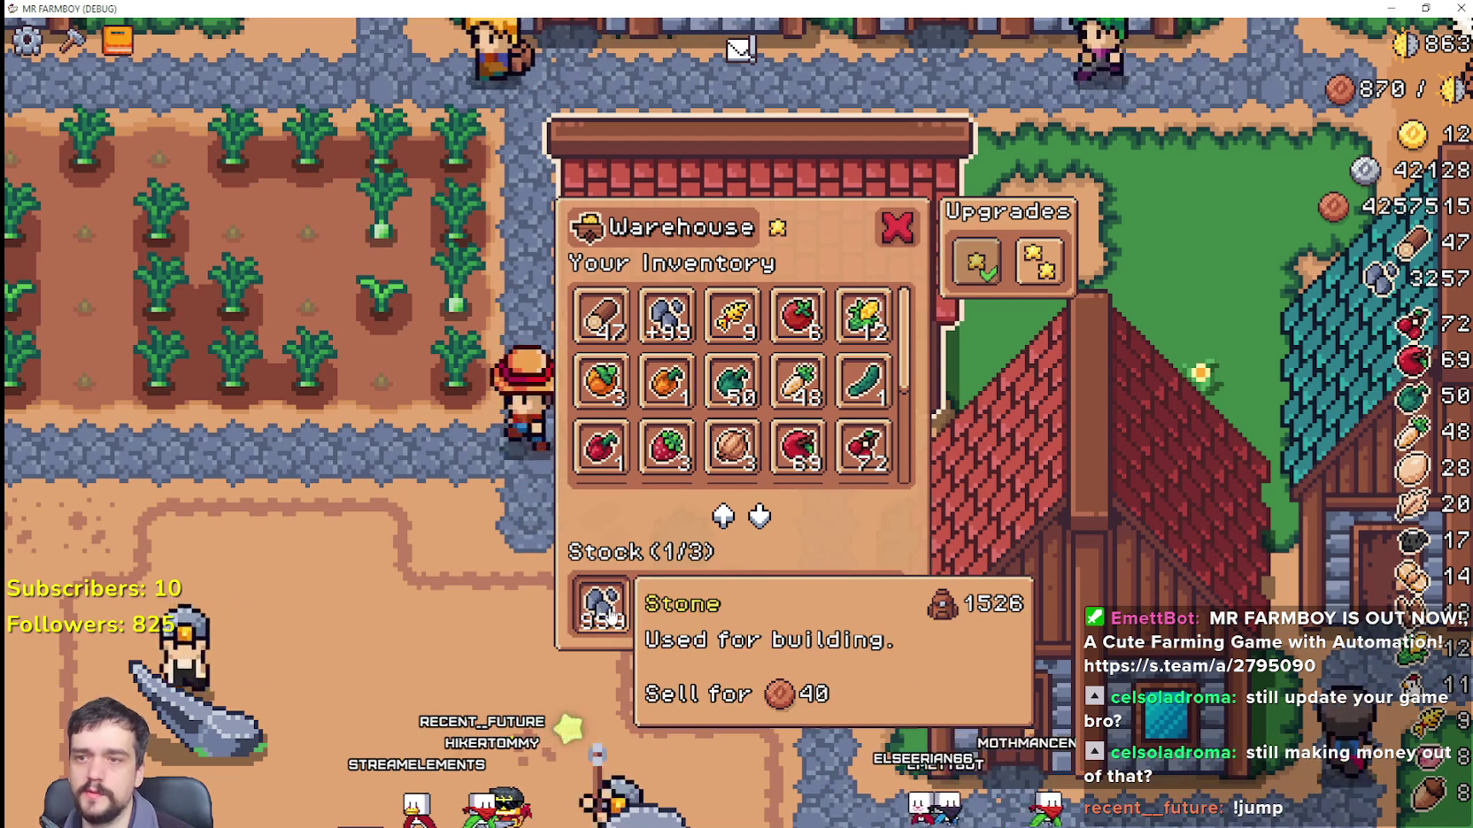
{"action": "key", "text": "alt+Tab"}
{"action": "left_click", "coordinate": [416, 593]}
Step: Restore the Wood and Stone craft requirements to 50 and switch back to MR FARMBOY
{"action": "type", "text": "50"}
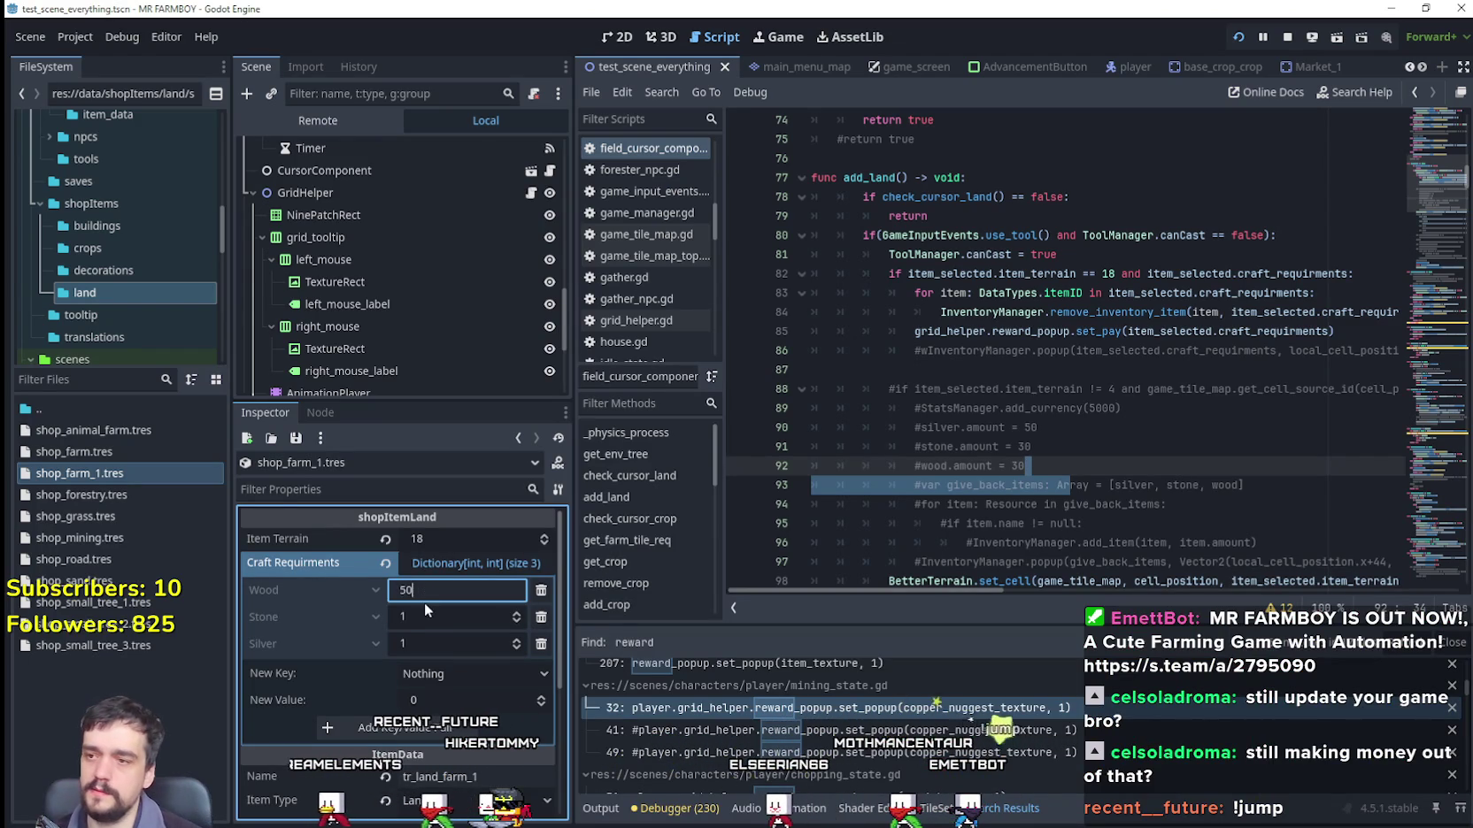
{"action": "left_click", "coordinate": [429, 612]}
{"action": "type", "text": "50"}
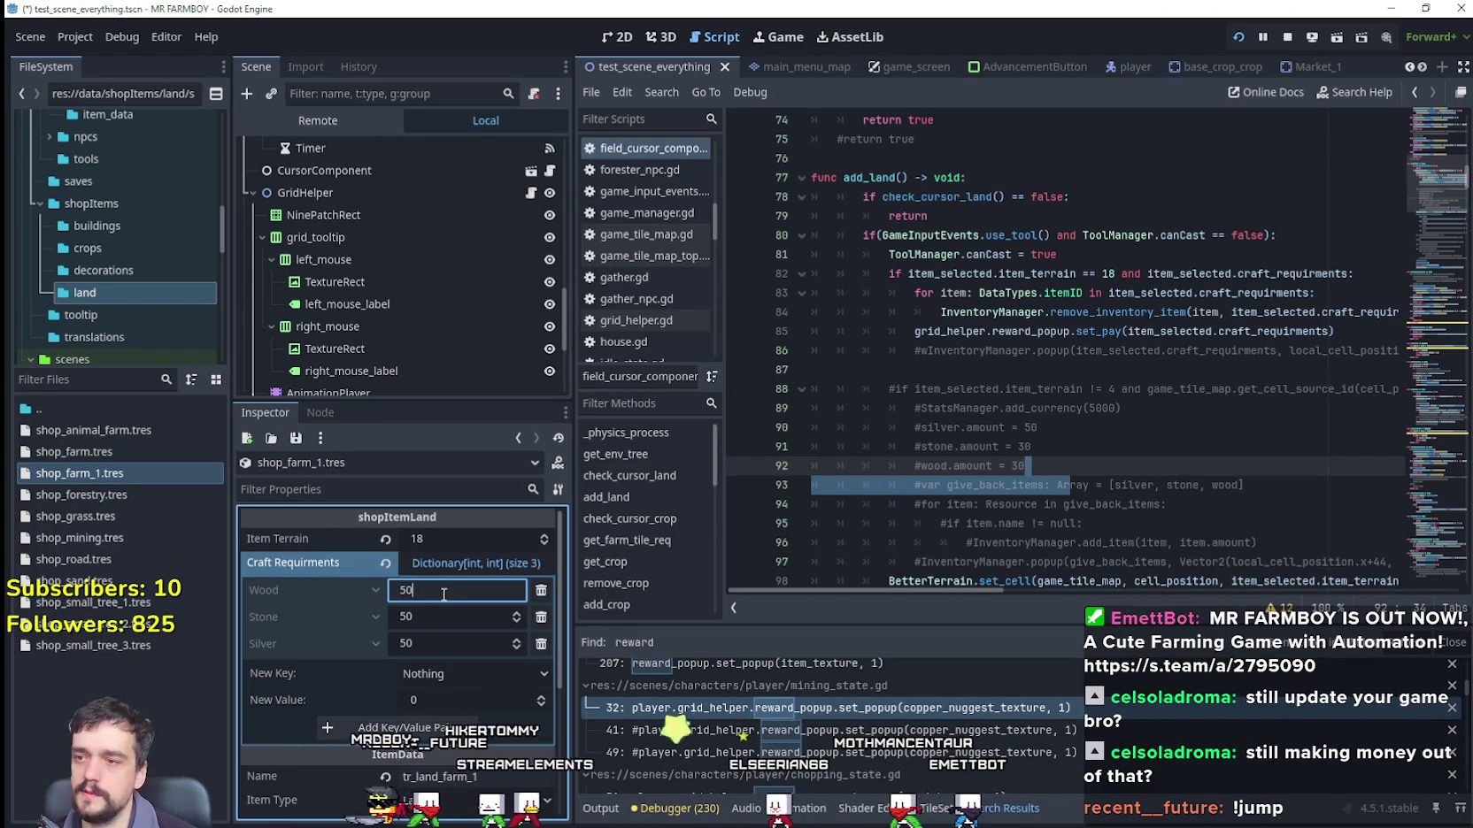
{"action": "key", "text": "alt+Tab"}
{"action": "mouse_move", "coordinate": [617, 598]}
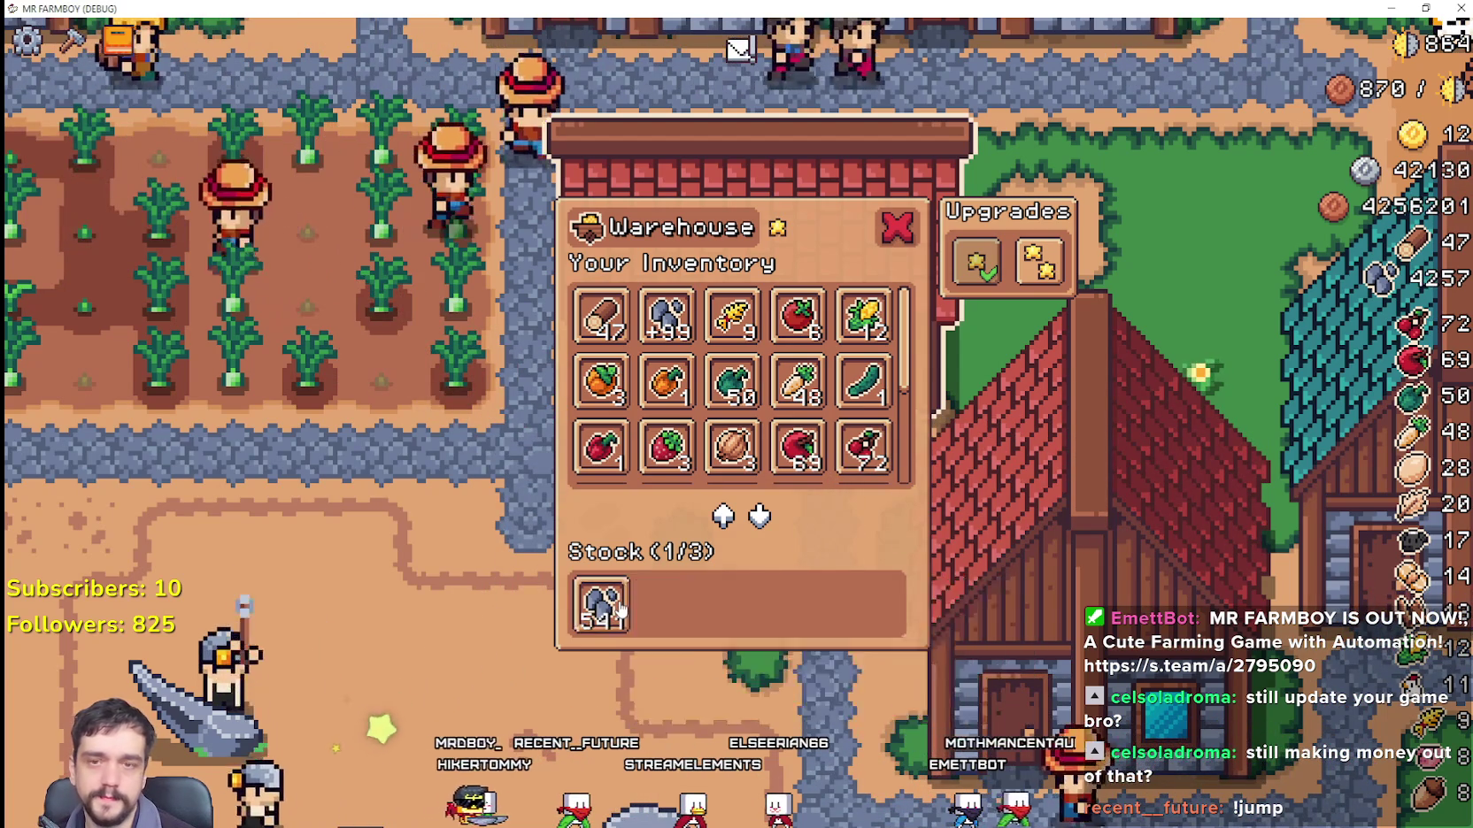
Step: Withdraw 100 stone from the warehouse, then zoom out and pan east across the village
{"action": "left_click", "coordinate": [620, 609]}
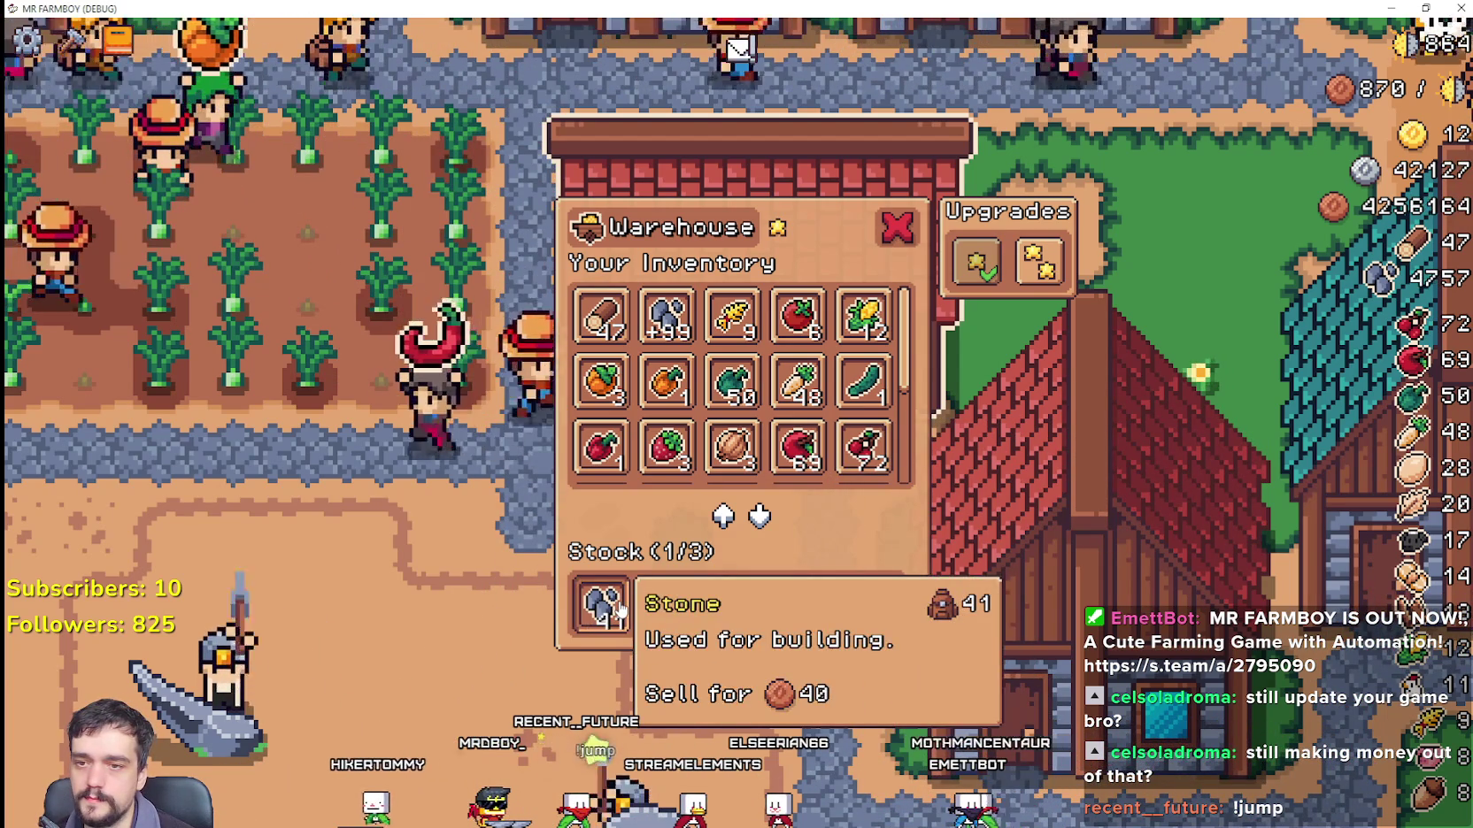
{"action": "scroll", "coordinate": [810, 589], "scroll_direction": "down", "scroll_amount": 5}
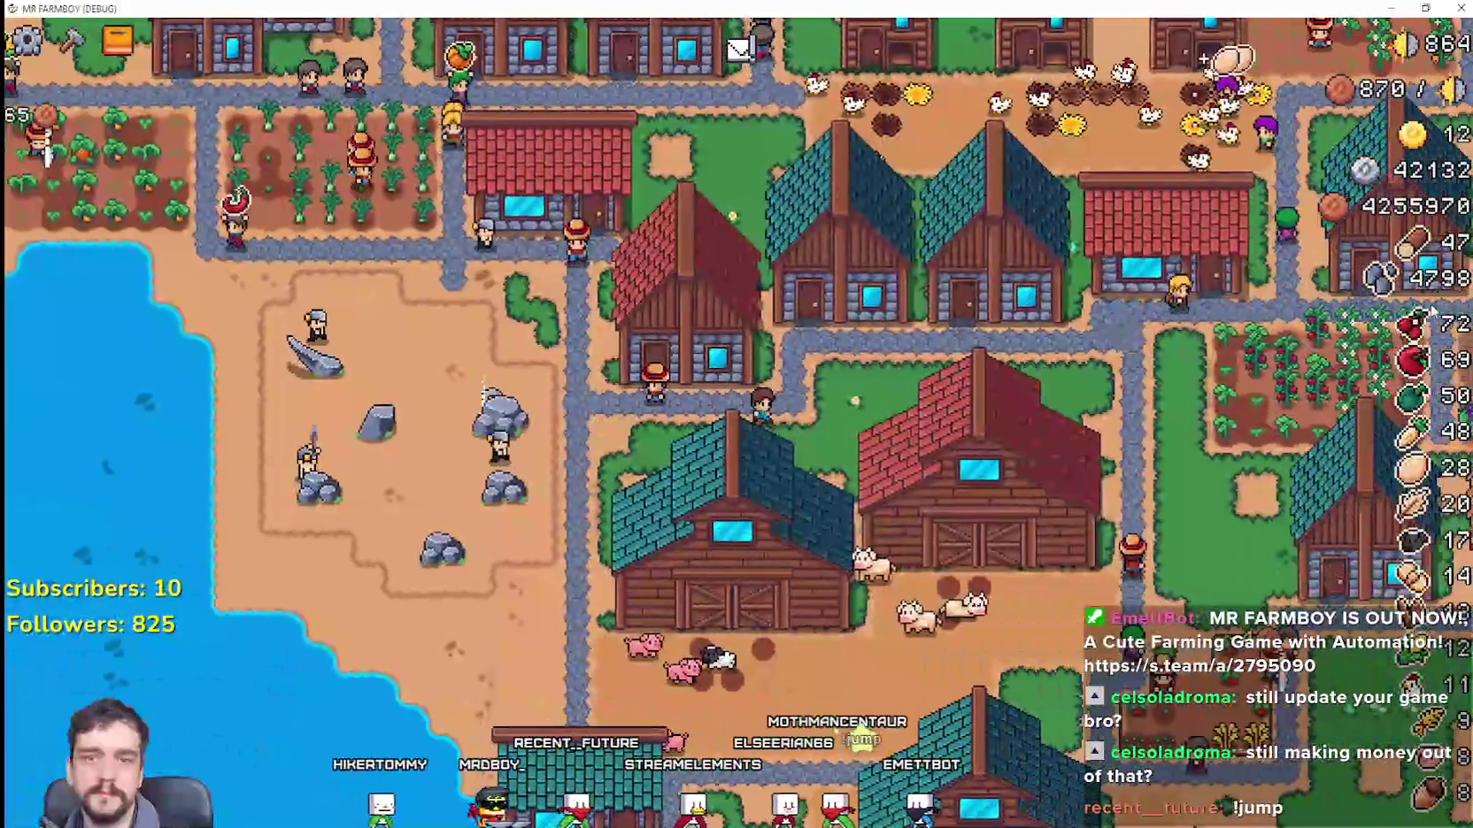
{"action": "mouse_move", "coordinate": [1434, 309]}
{"action": "left_mouse_down"}
{"action": "mouse_move", "coordinate": [987, 398]}
{"action": "mouse_move", "coordinate": [931, 426]}
{"action": "left_mouse_up"}
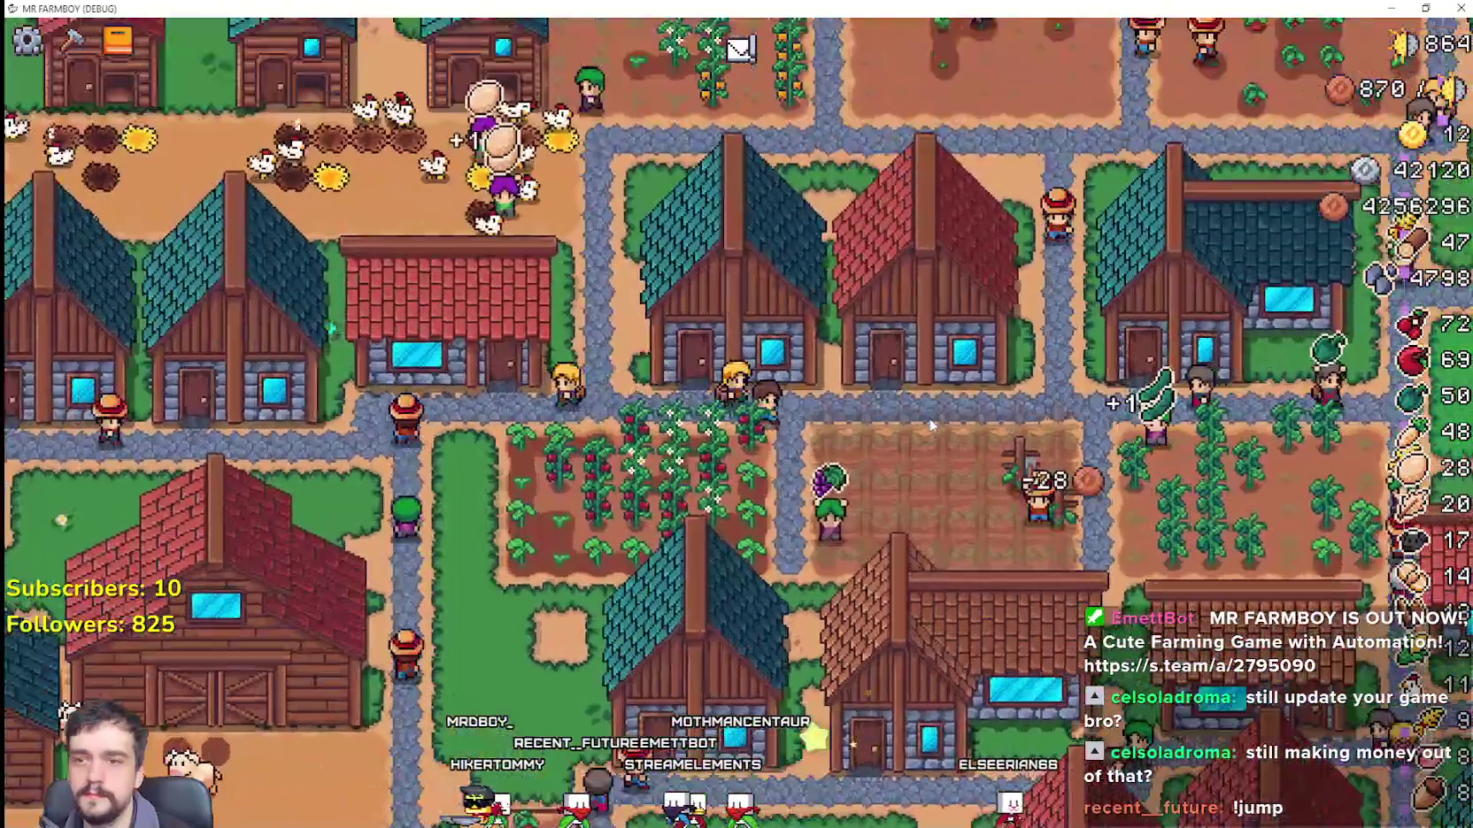
{"action": "key", "text": "d"}
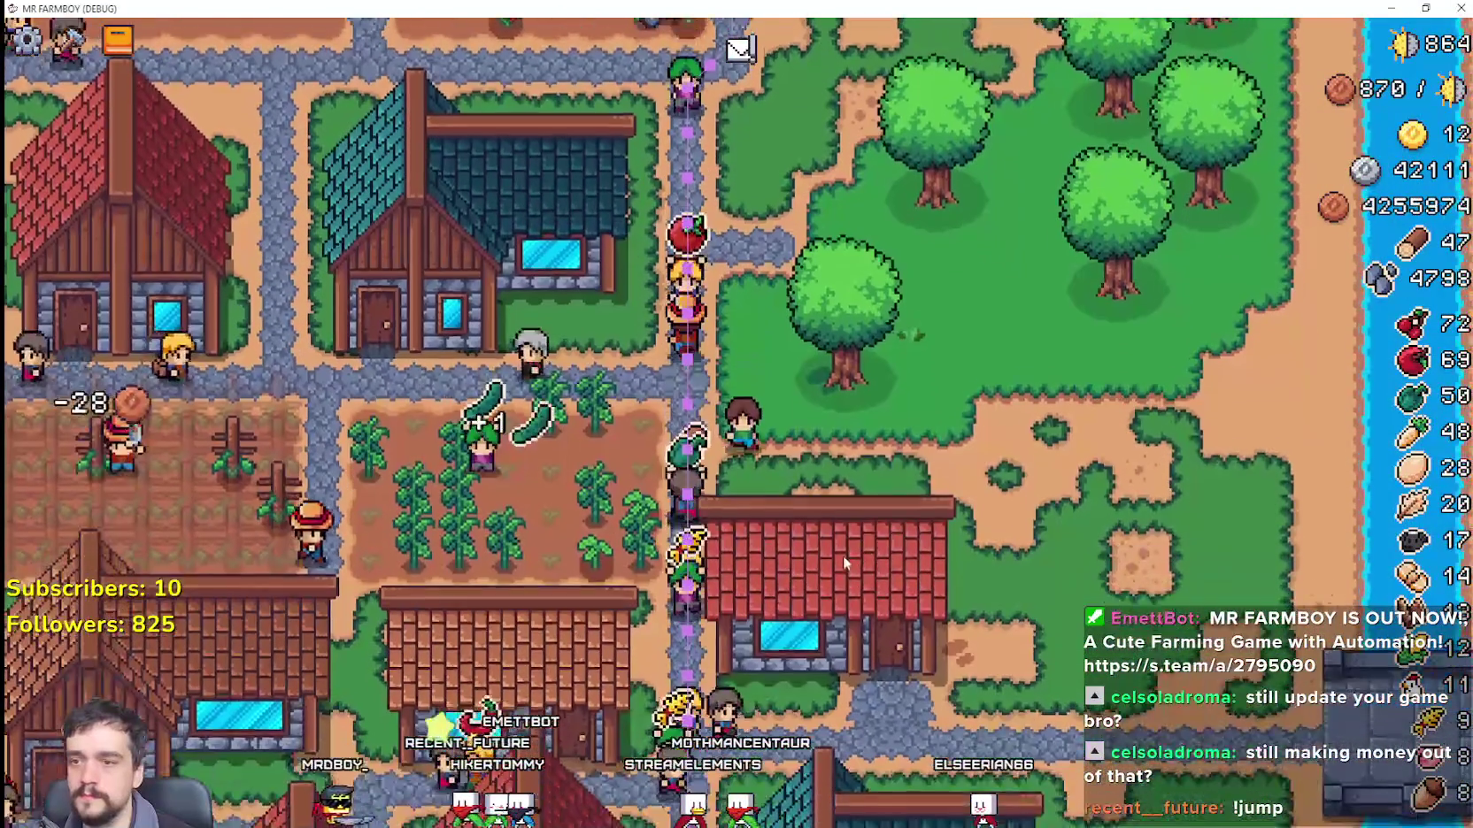
Step: Withdraw 100 wood from the other warehouse and zoom out to a wide village view
{"action": "left_click", "coordinate": [864, 501]}
{"action": "left_click", "coordinate": [620, 608]}
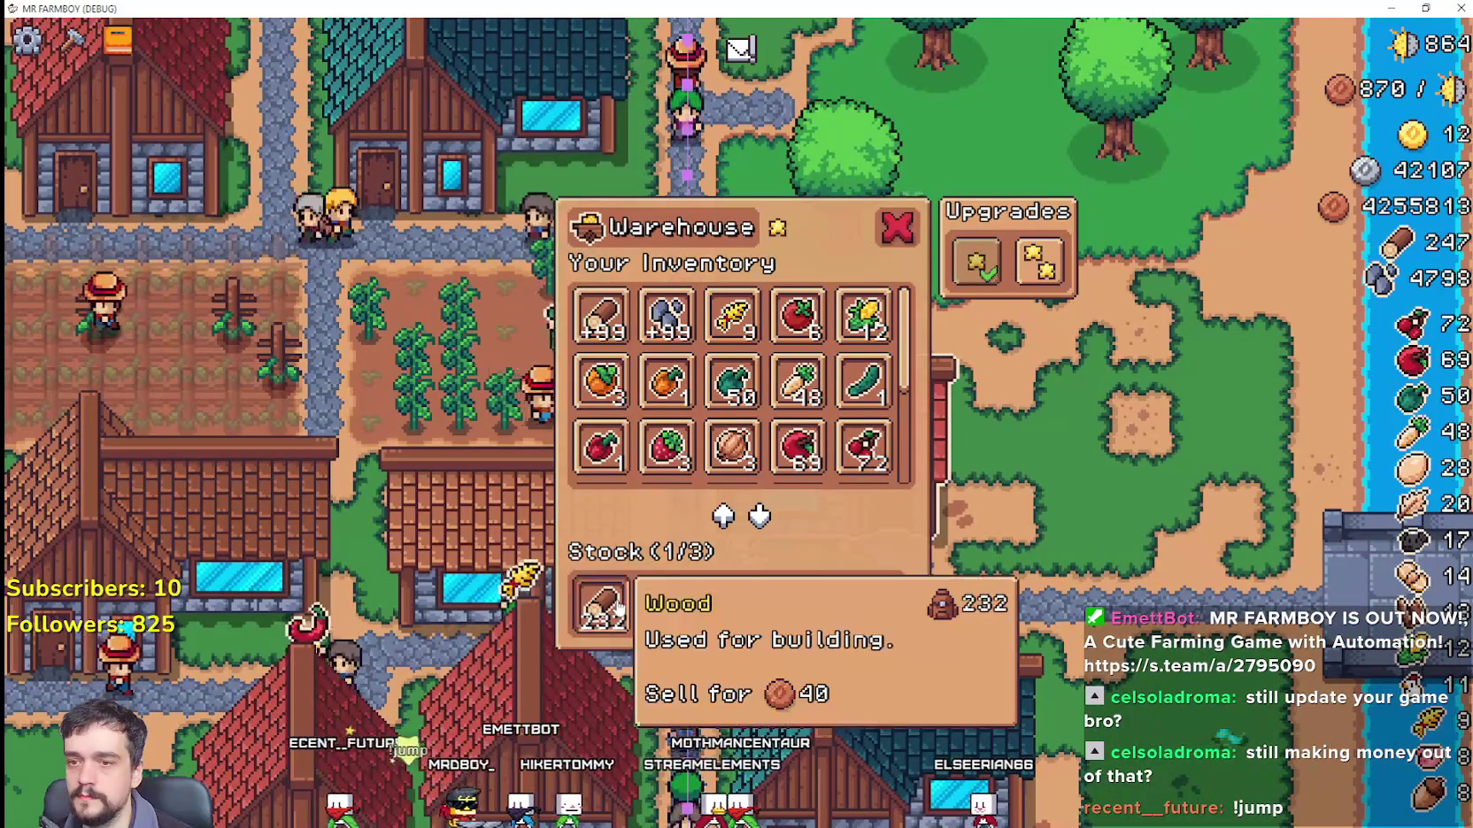
{"action": "scroll", "coordinate": [1116, 482], "scroll_direction": "down", "scroll_amount": 3}
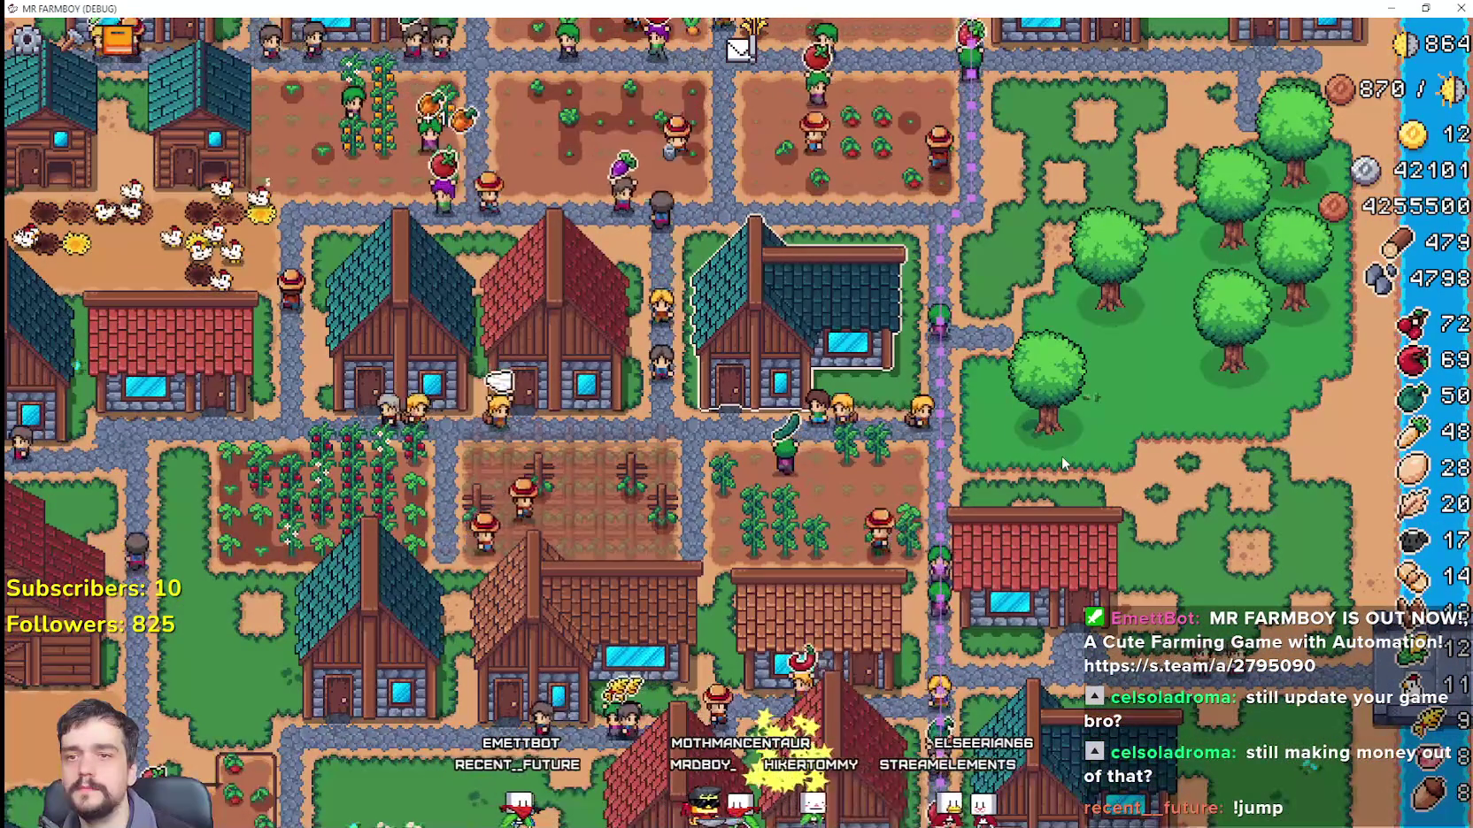
{"action": "scroll", "coordinate": [1056, 452], "scroll_direction": "down", "scroll_amount": 5}
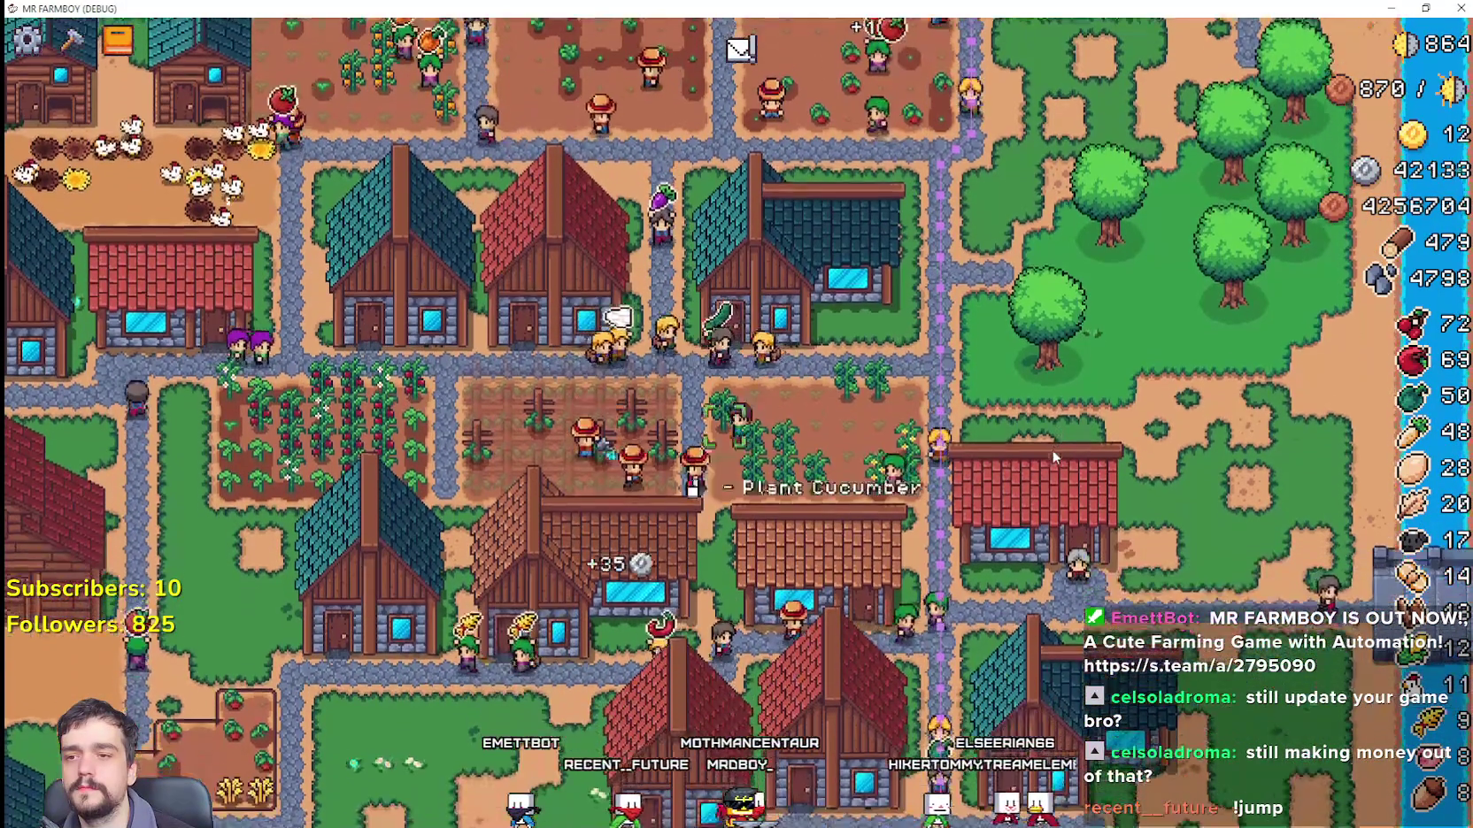
Step: Walk the farmer down-left past the smithy to the empty garden plots and open Crafting
{"action": "key", "text": "s"}
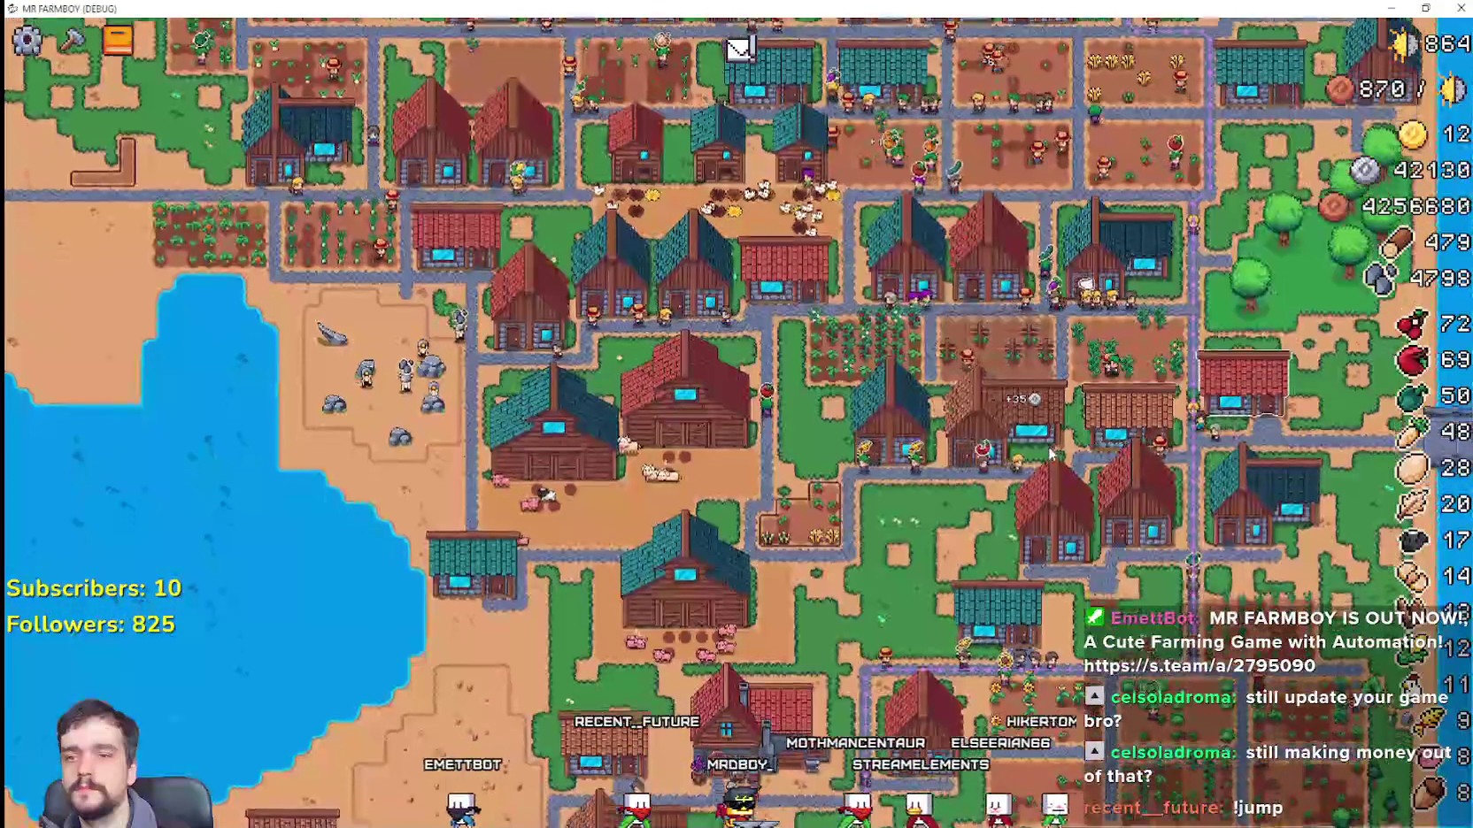
{"action": "scroll", "coordinate": [1047, 451], "scroll_direction": "down", "scroll_amount": 3}
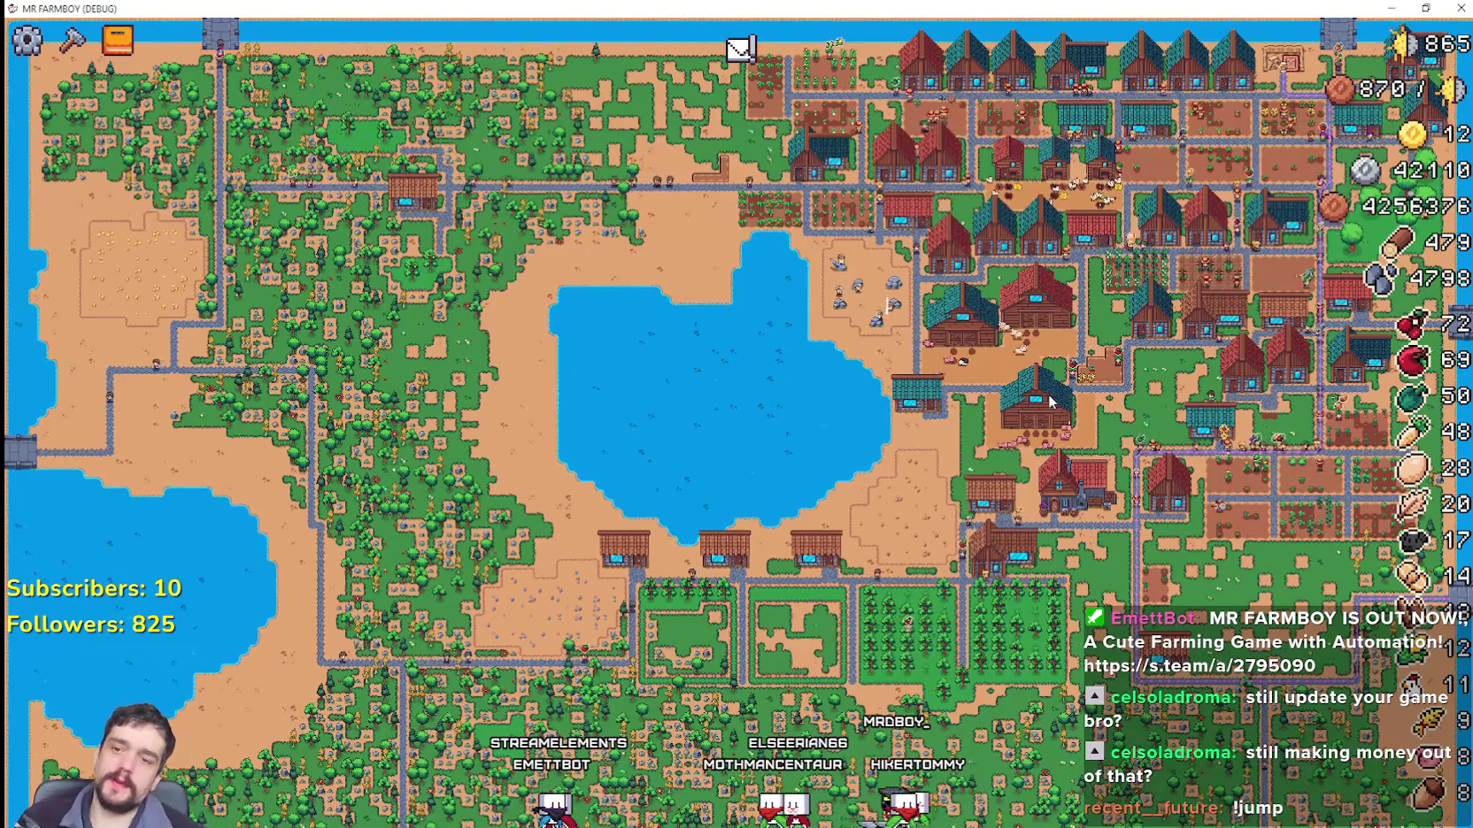
{"action": "scroll", "coordinate": [1029, 449], "scroll_direction": "up", "scroll_amount": 5}
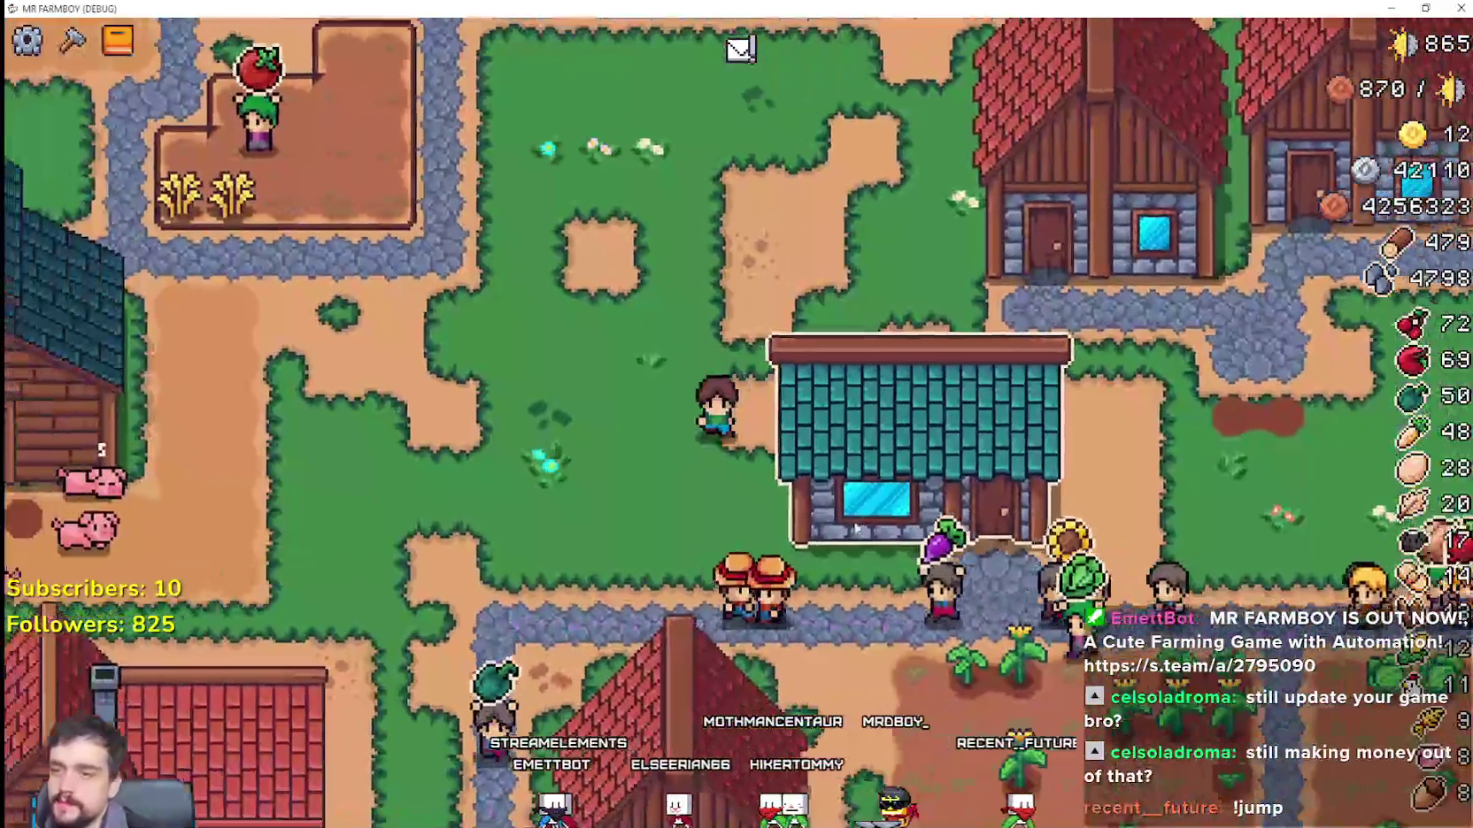
{"action": "key", "text": "s"}
{"action": "key", "text": "a"}
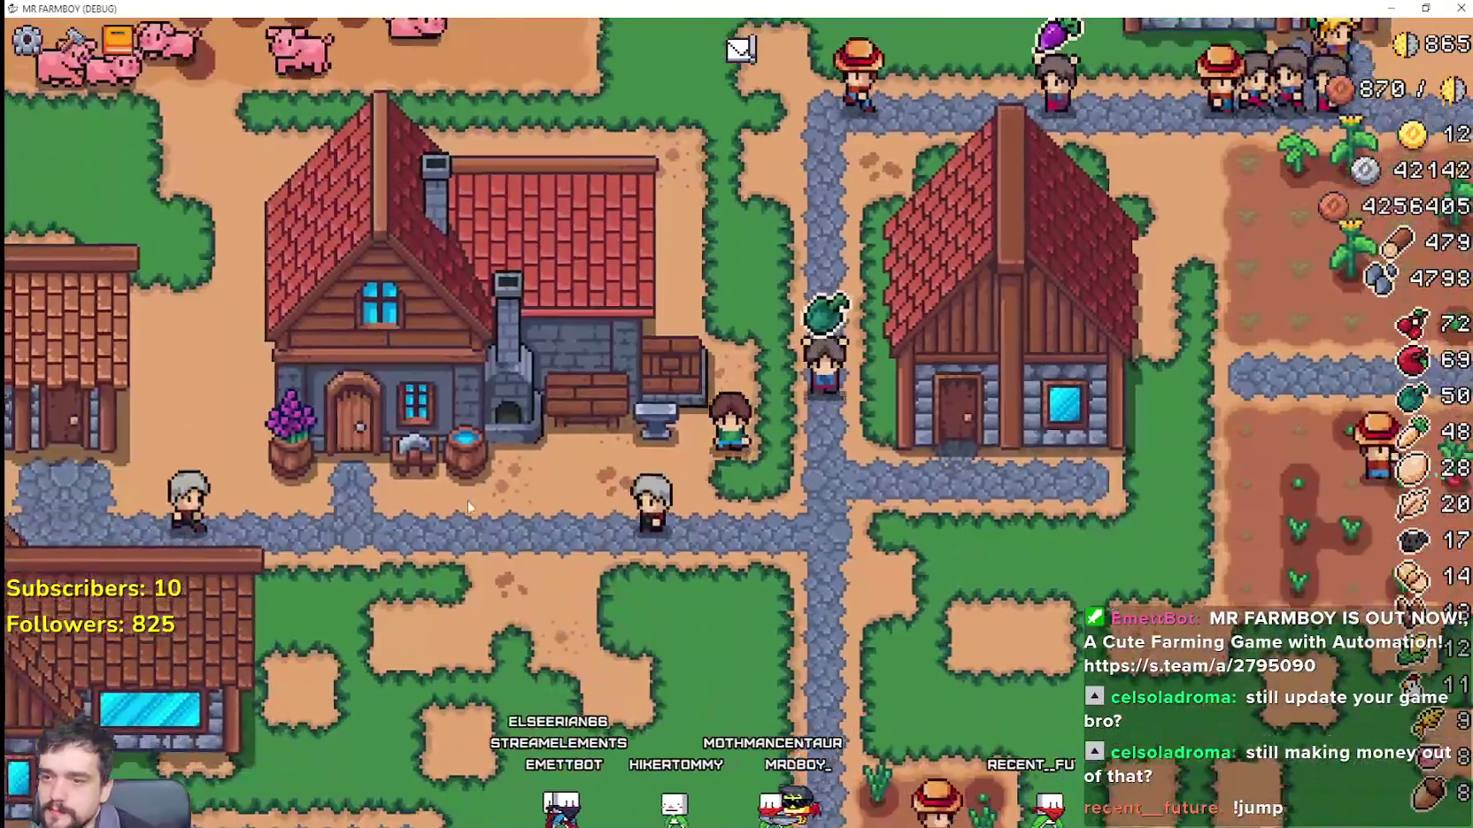
{"action": "scroll", "coordinate": [752, 427], "scroll_direction": "down", "scroll_amount": 3}
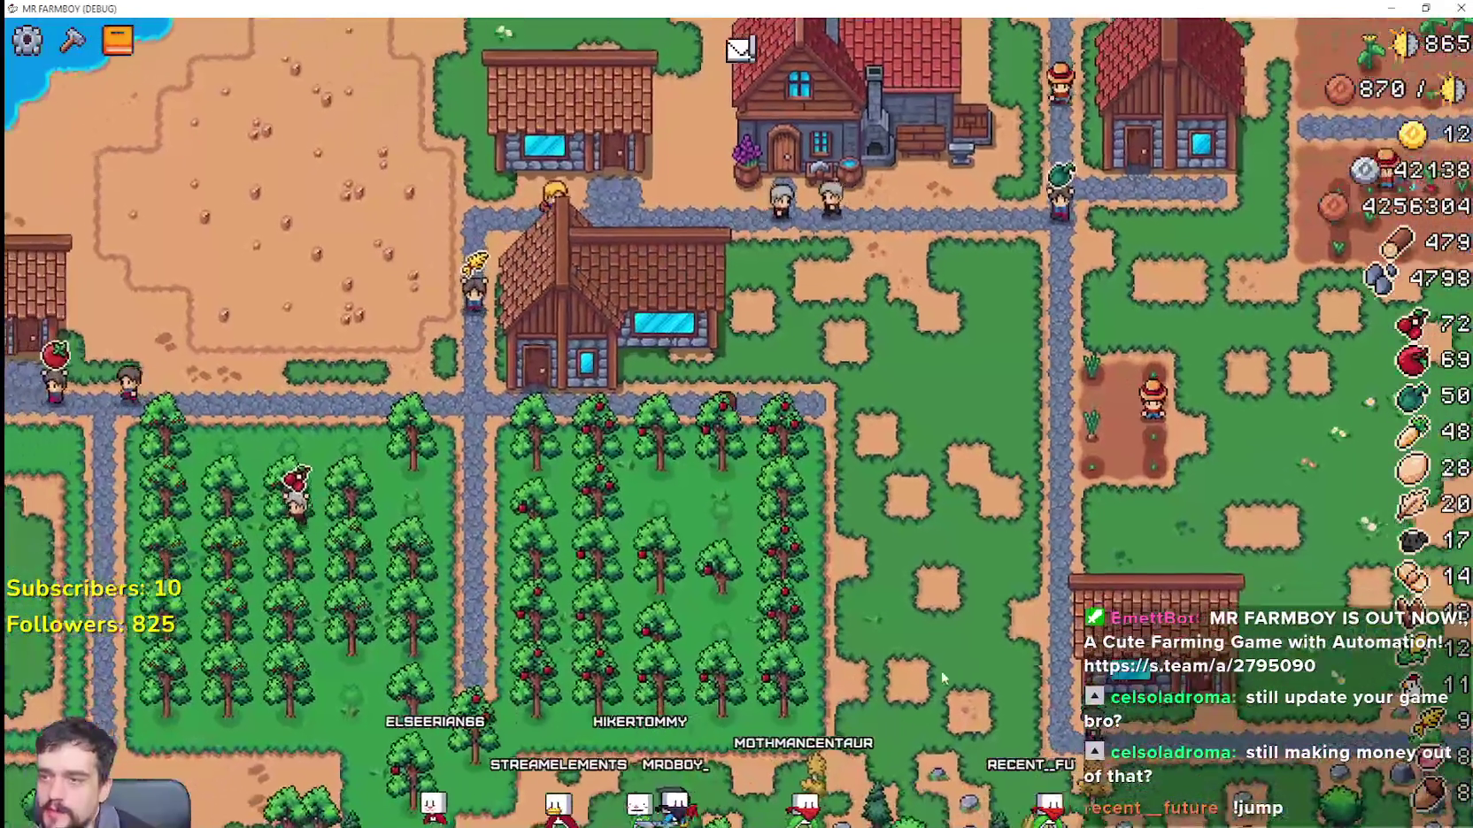
{"action": "key", "text": "a"}
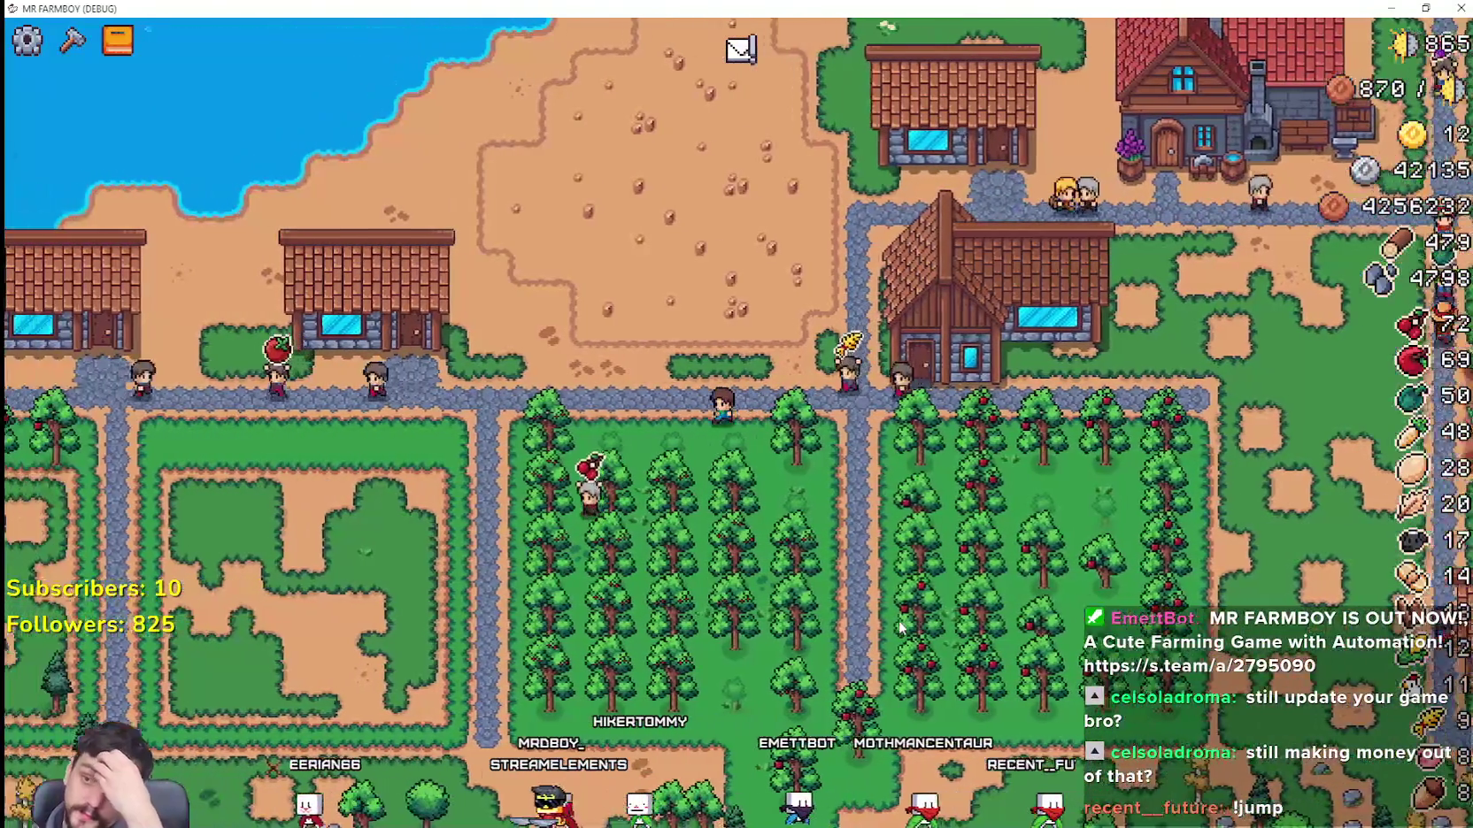
{"action": "key", "text": "s"}
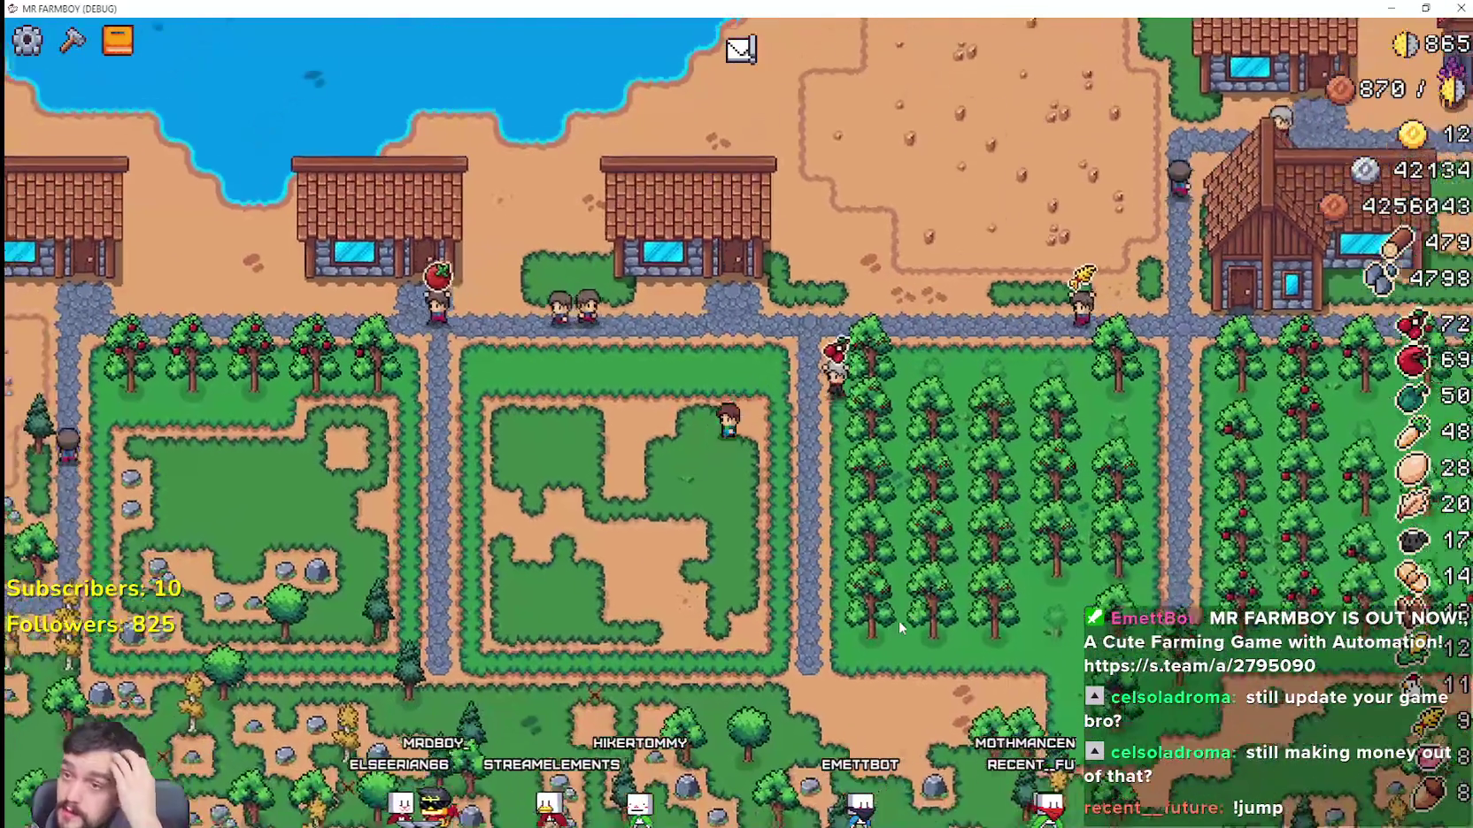
{"action": "key", "text": "a"}
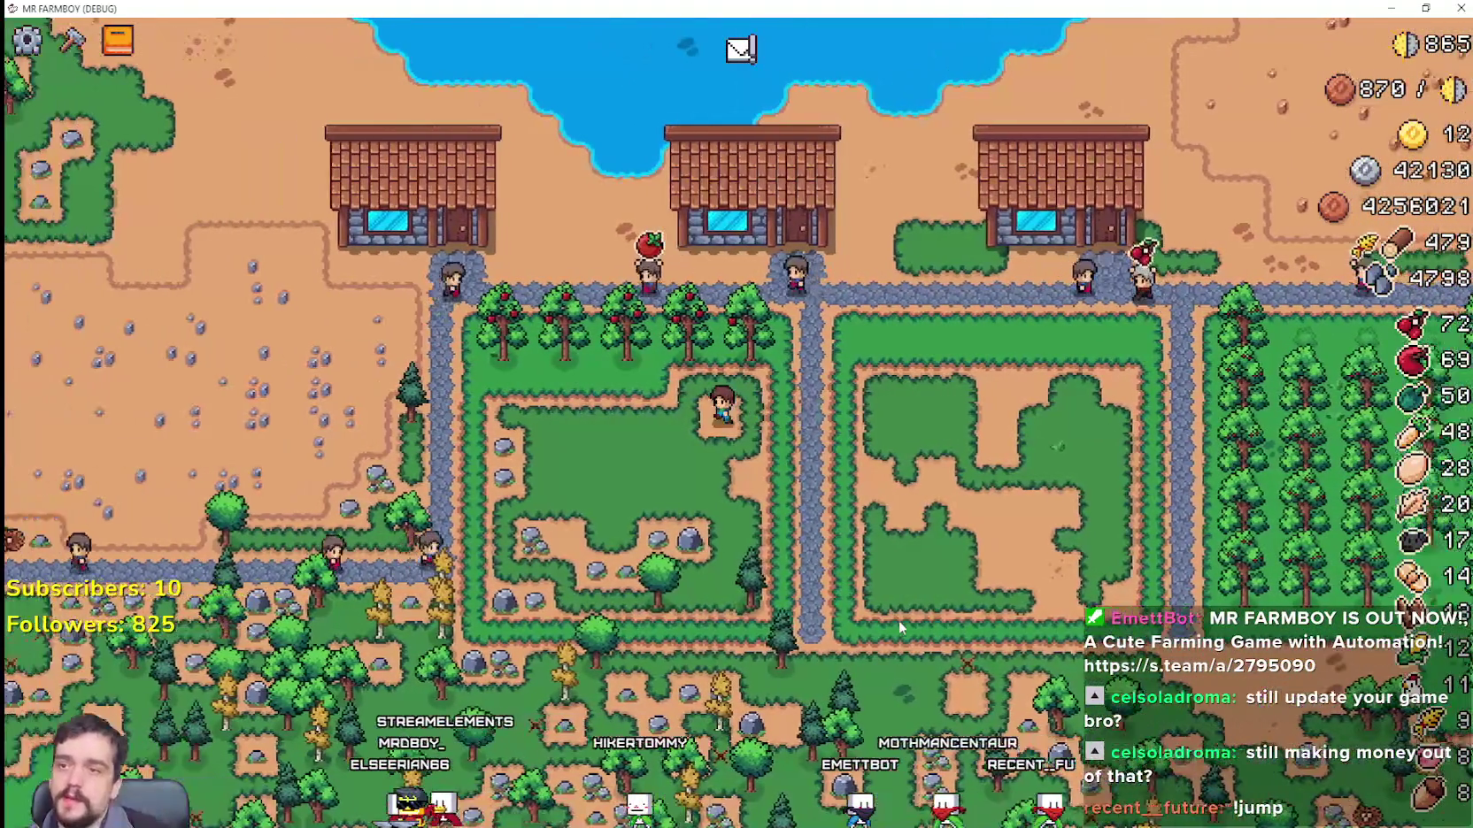
{"action": "key", "text": "c"}
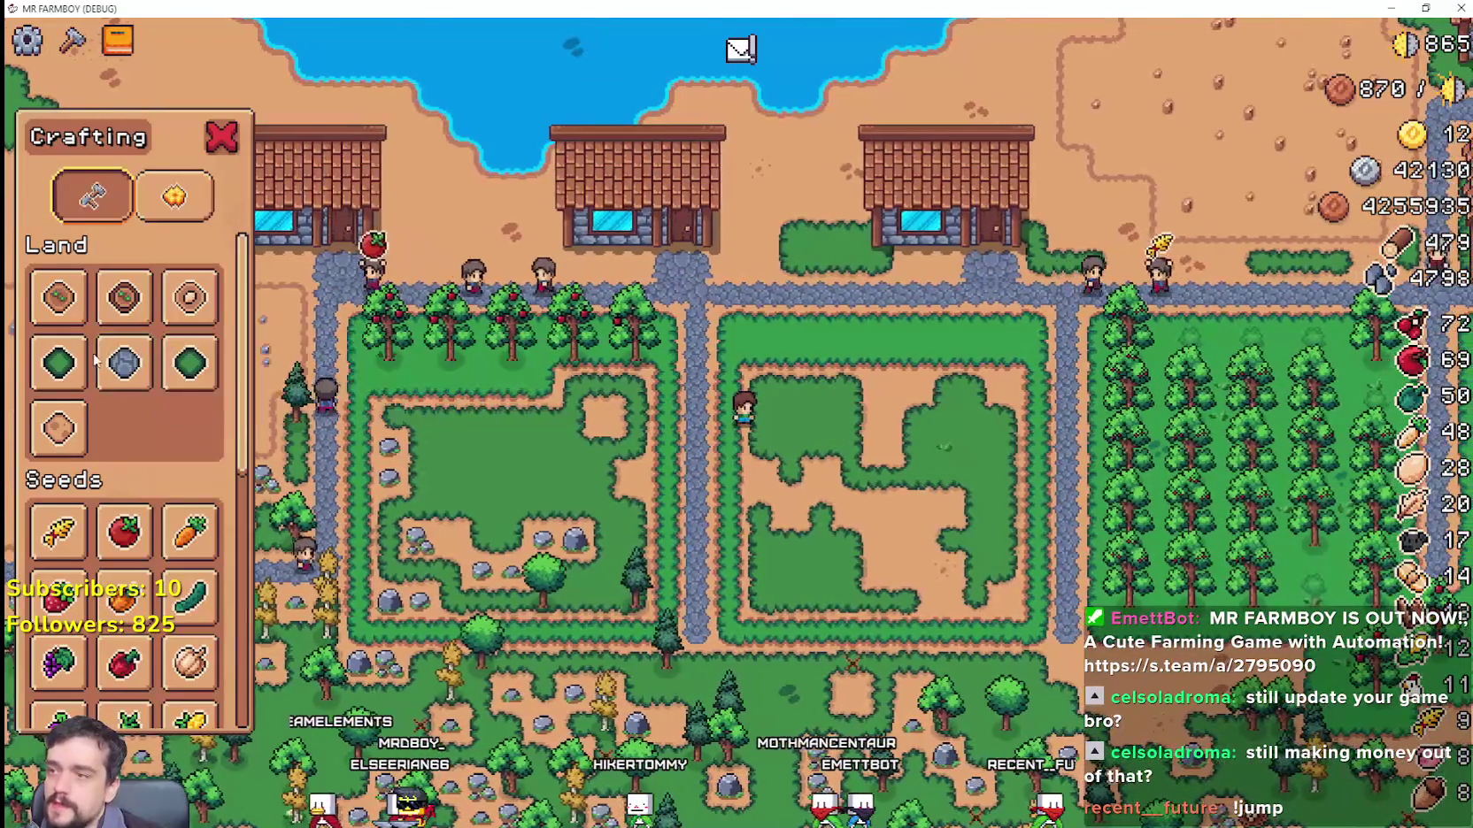
Step: Lay grass tiles across the upper rows of the plot, zigzagging right and left
{"action": "scroll", "coordinate": [889, 538], "scroll_direction": "up", "scroll_amount": 3}
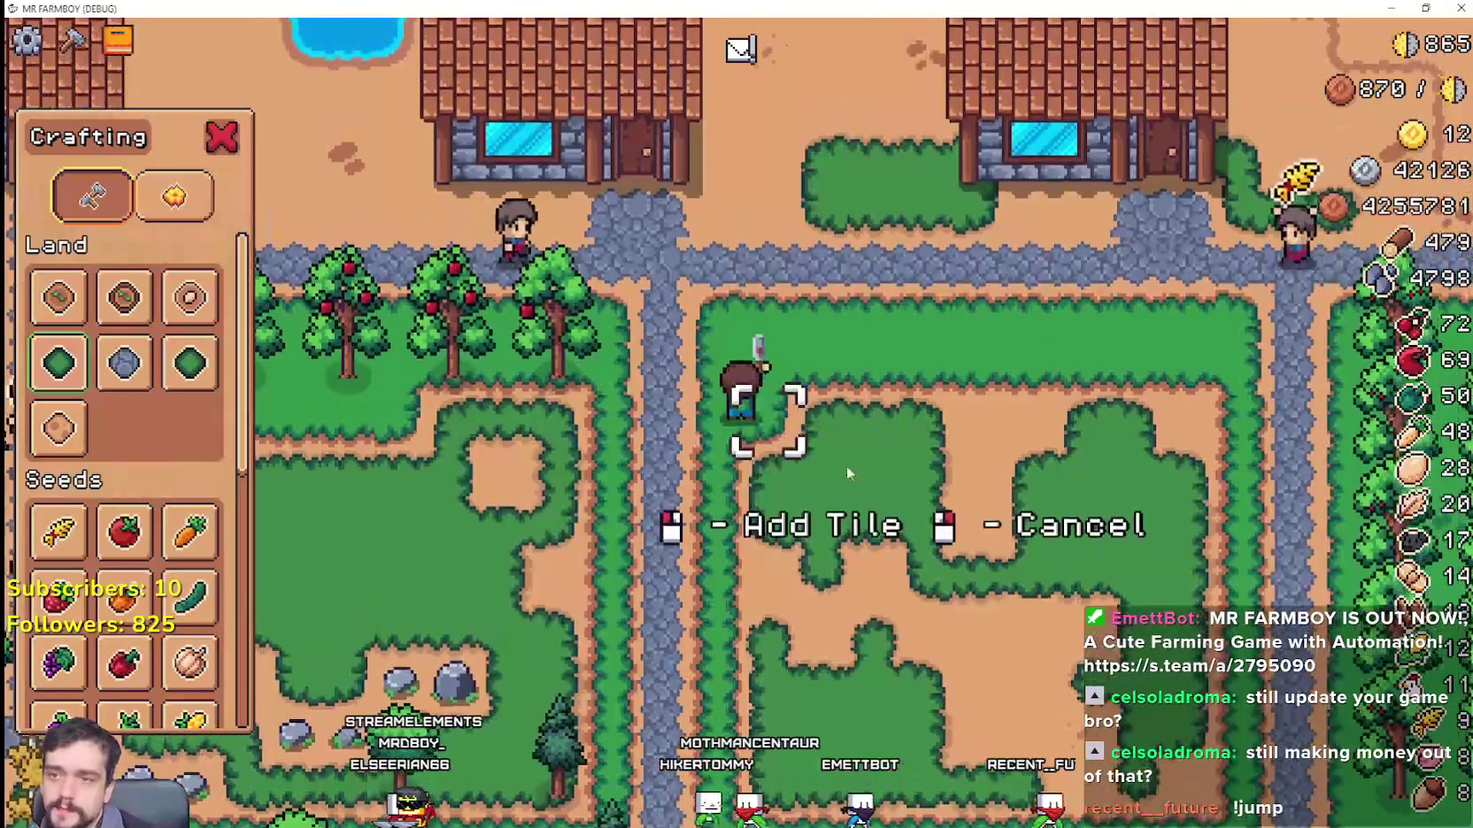
{"action": "key", "text": "d"}
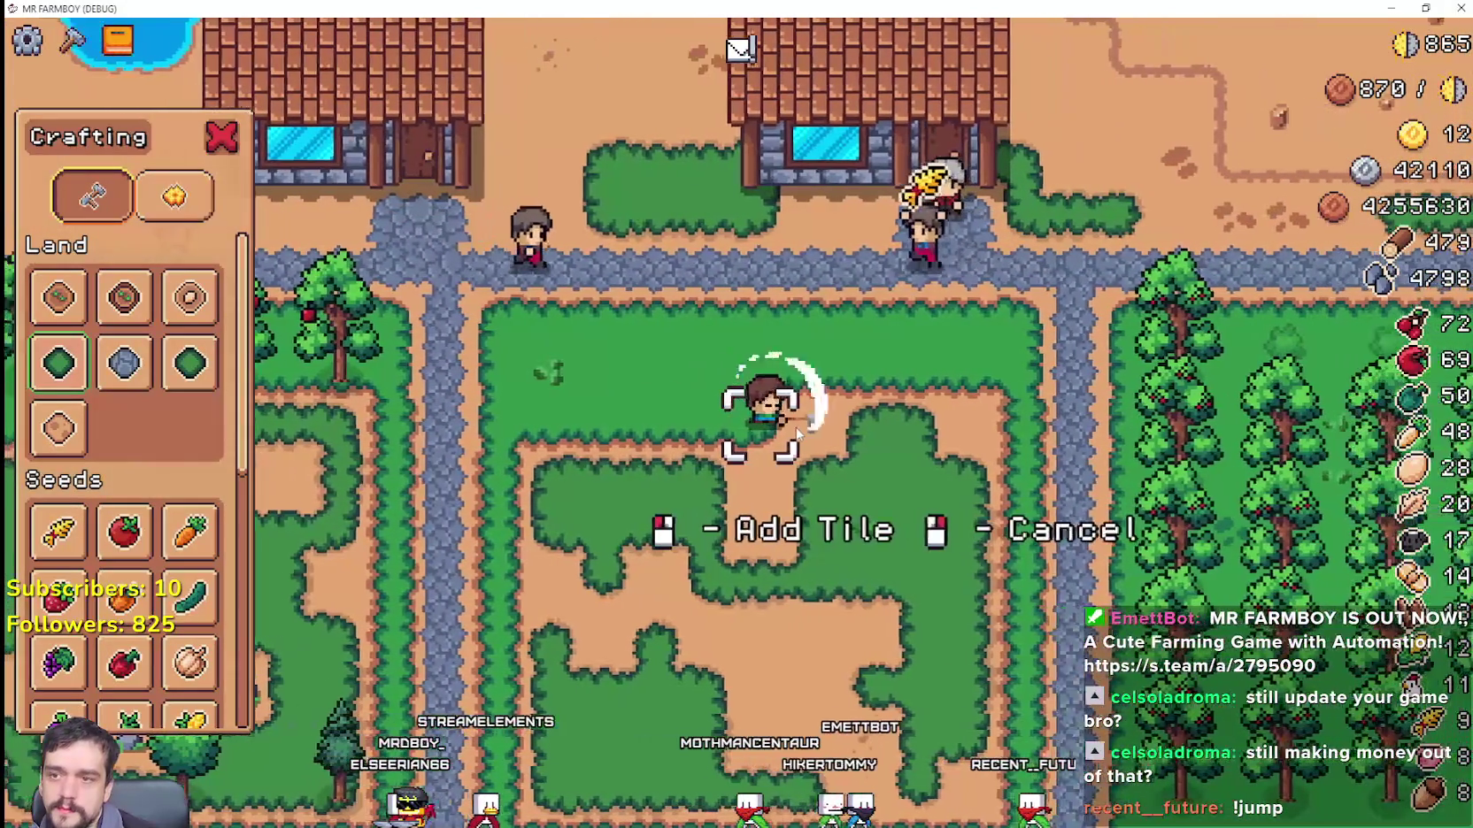
{"action": "key", "text": "d"}
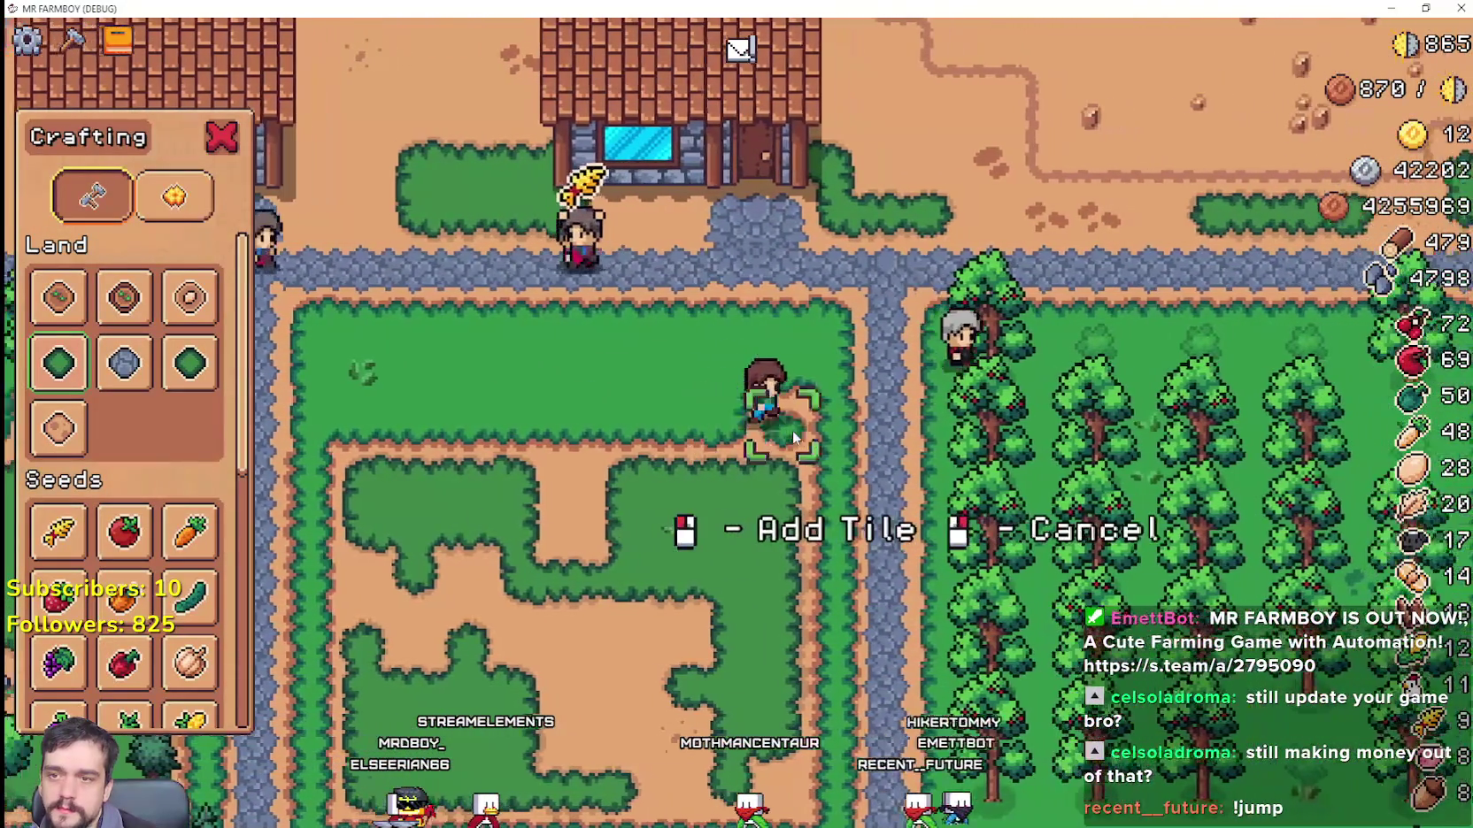
{"action": "key", "text": "s"}
{"action": "key", "text": "a"}
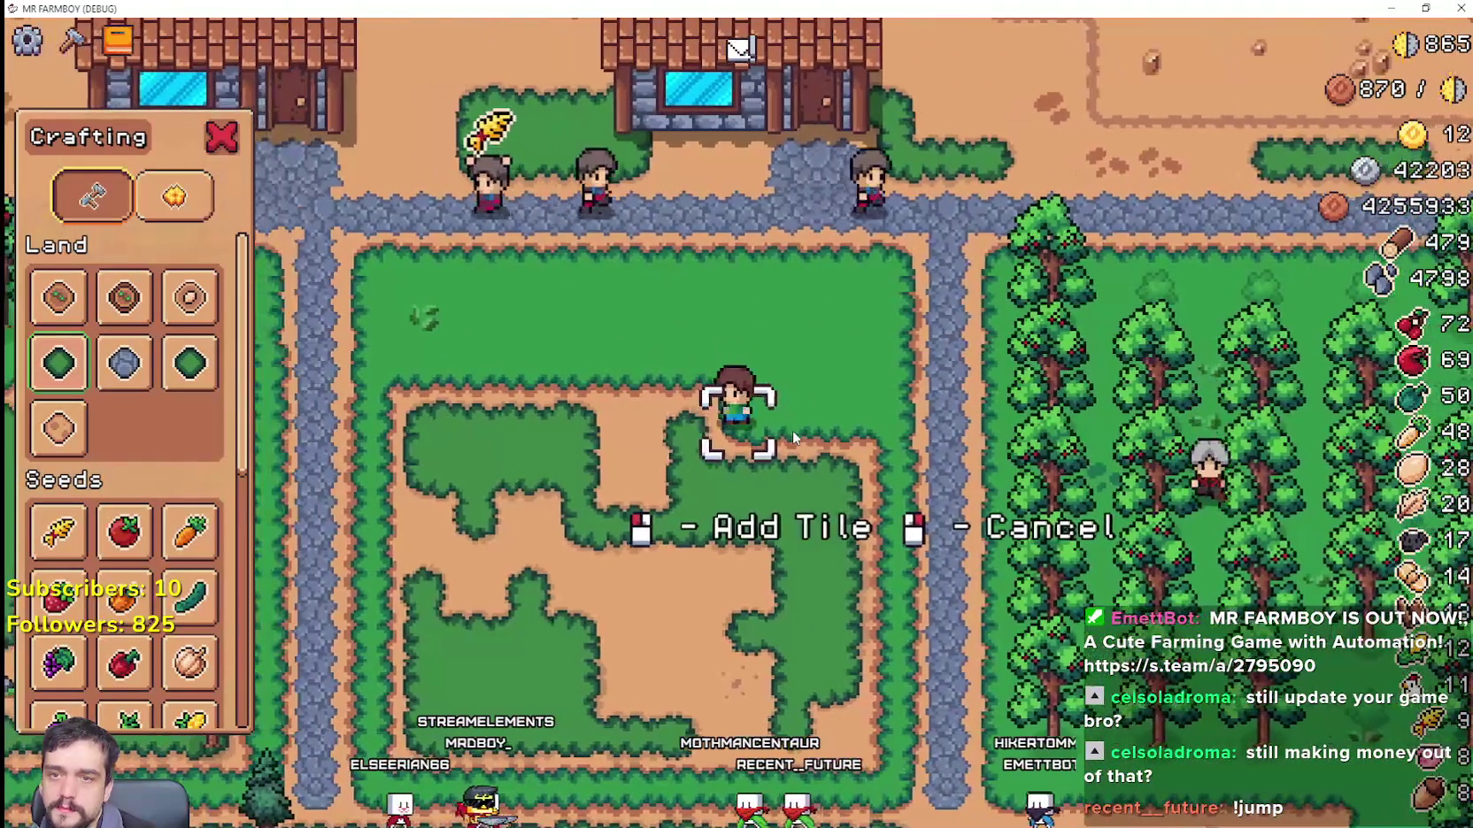
{"action": "key", "text": "a"}
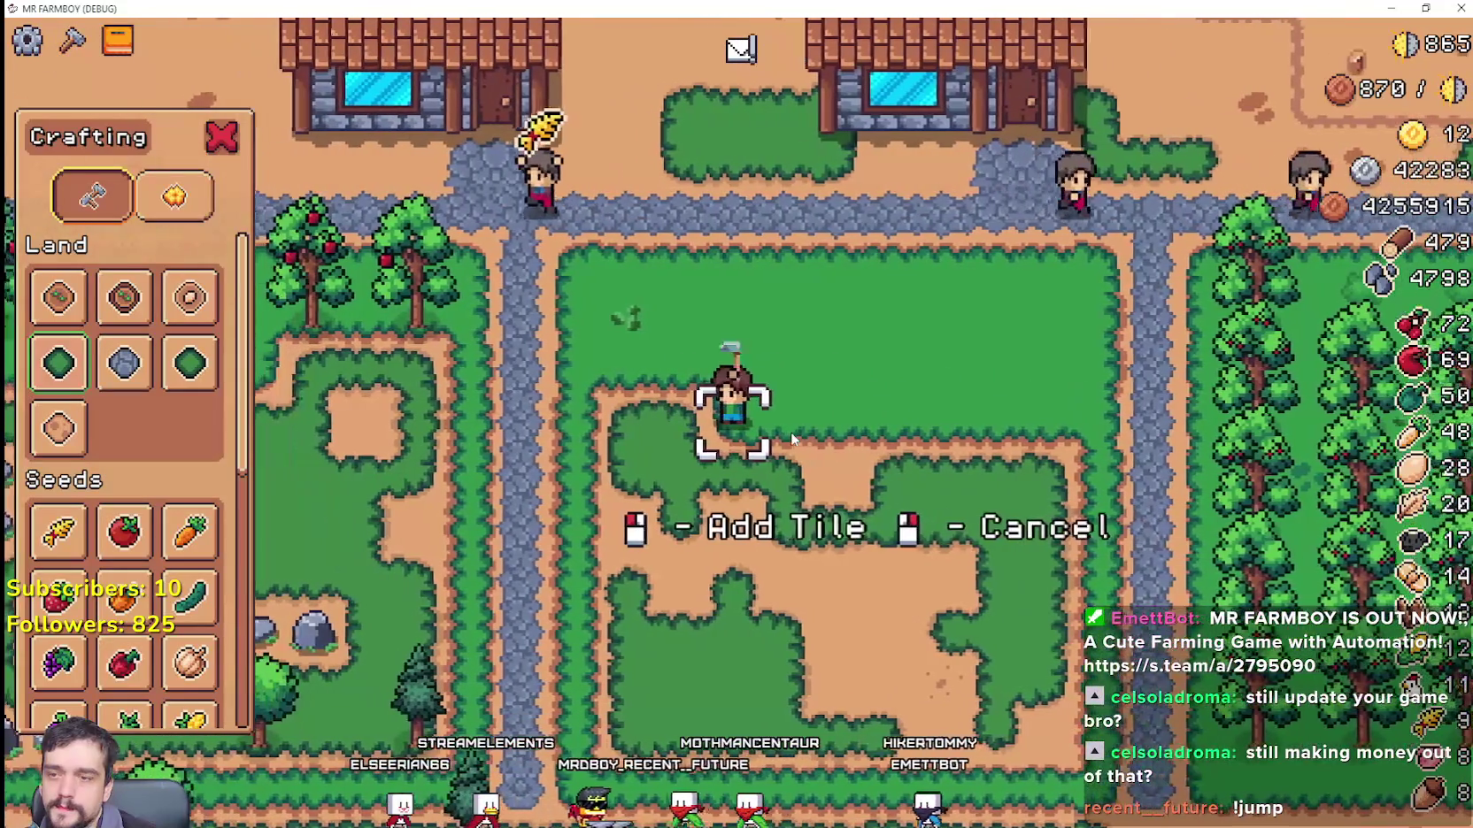
{"action": "key", "text": "s"}
{"action": "key", "text": "d"}
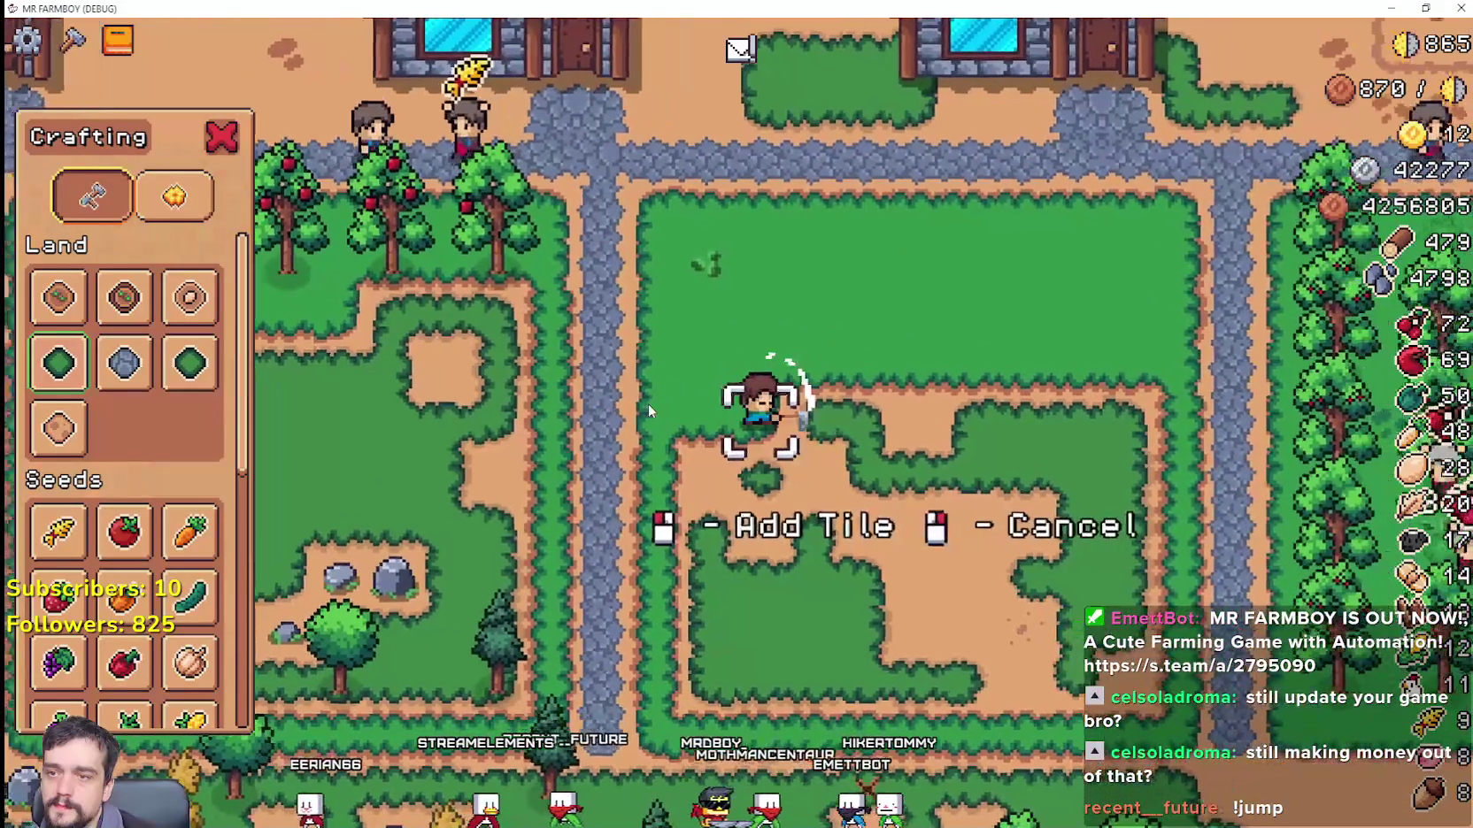
{"action": "key", "text": "d"}
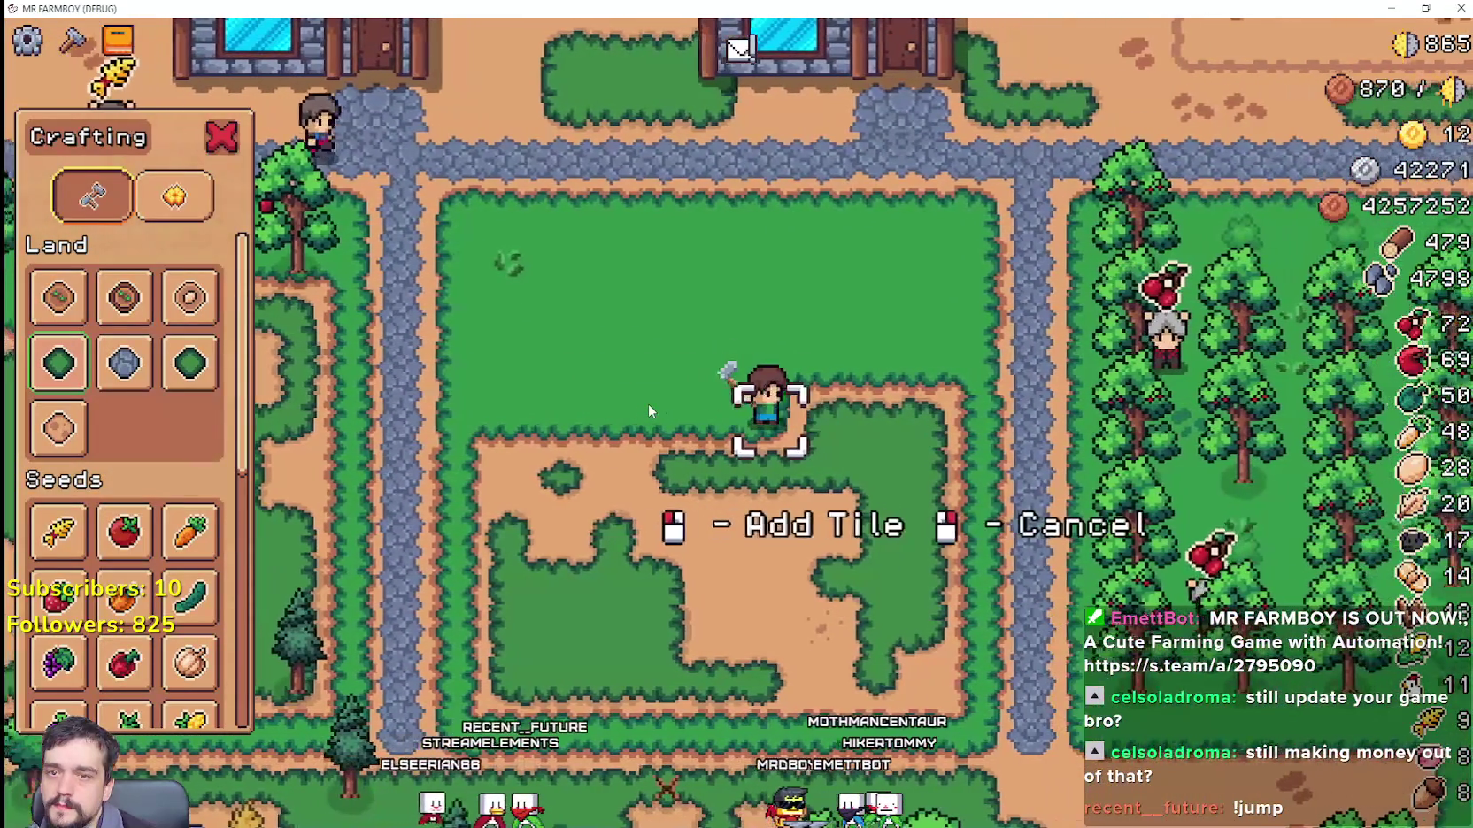
{"action": "key", "text": "d"}
Step: Grass over the remaining dirt rows below, leaving a thin strip, then view Advancements
{"action": "key", "text": "s"}
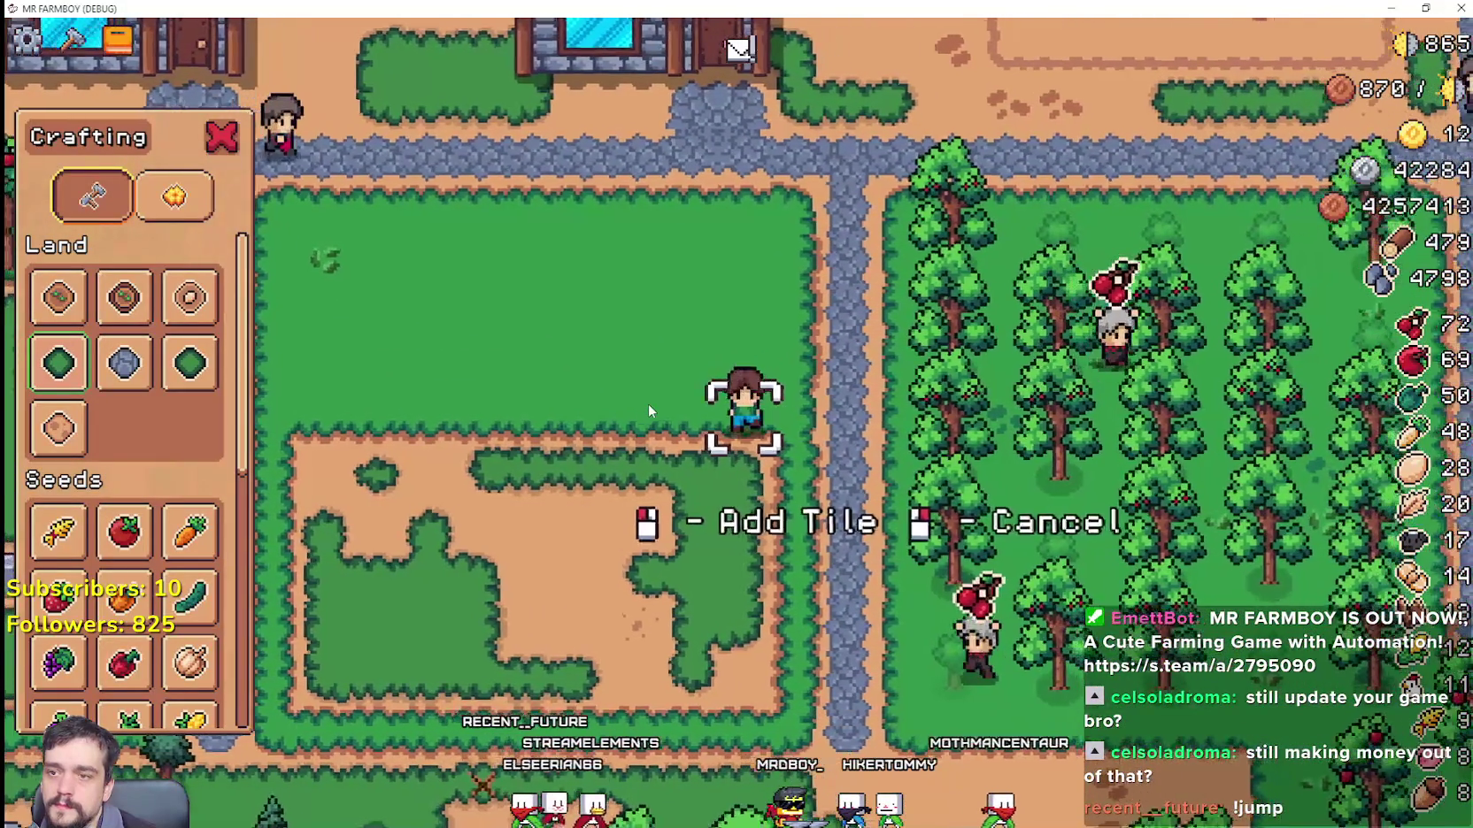
{"action": "key", "text": "a"}
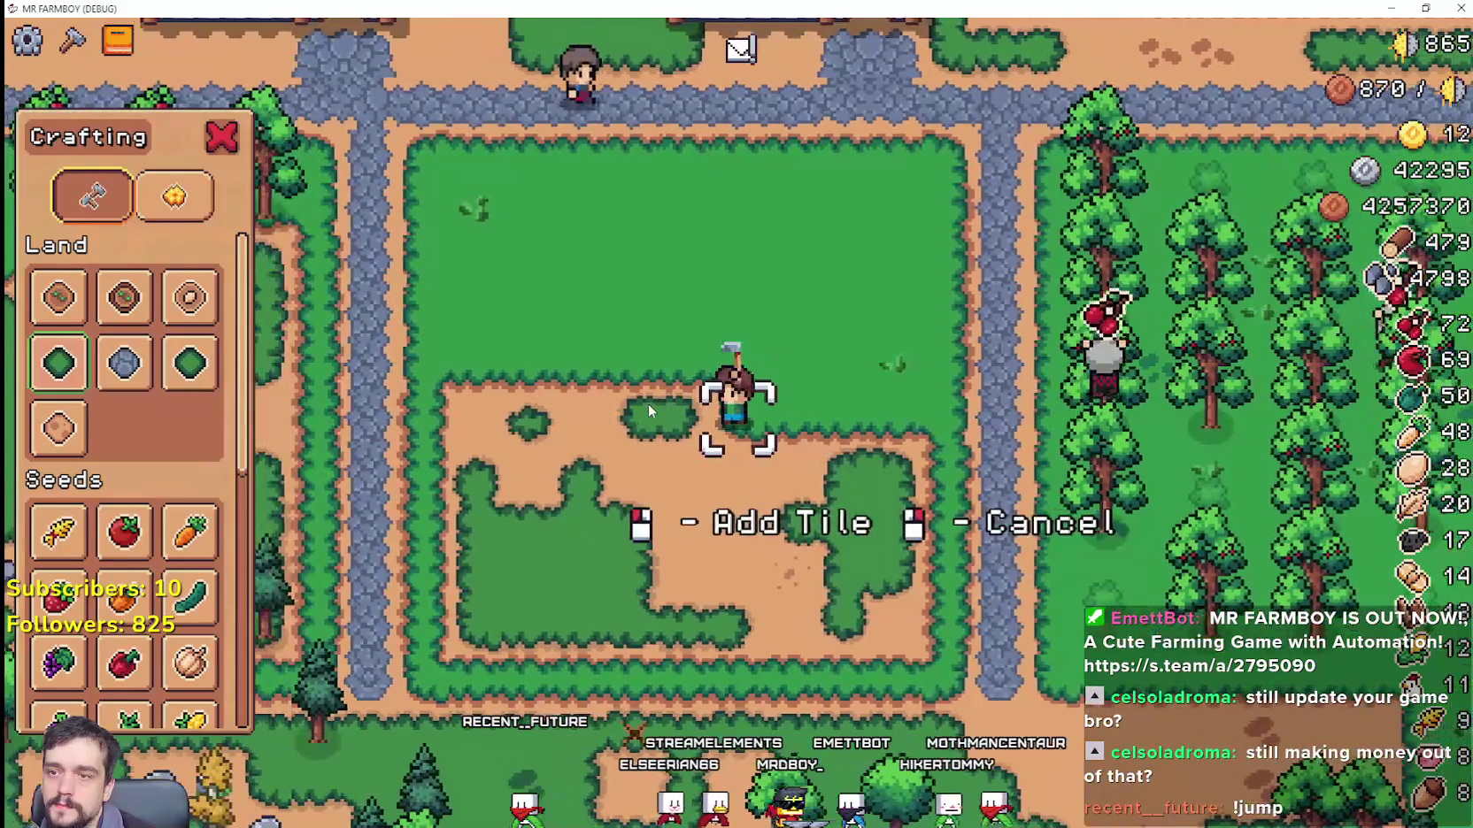
{"action": "key", "text": "a"}
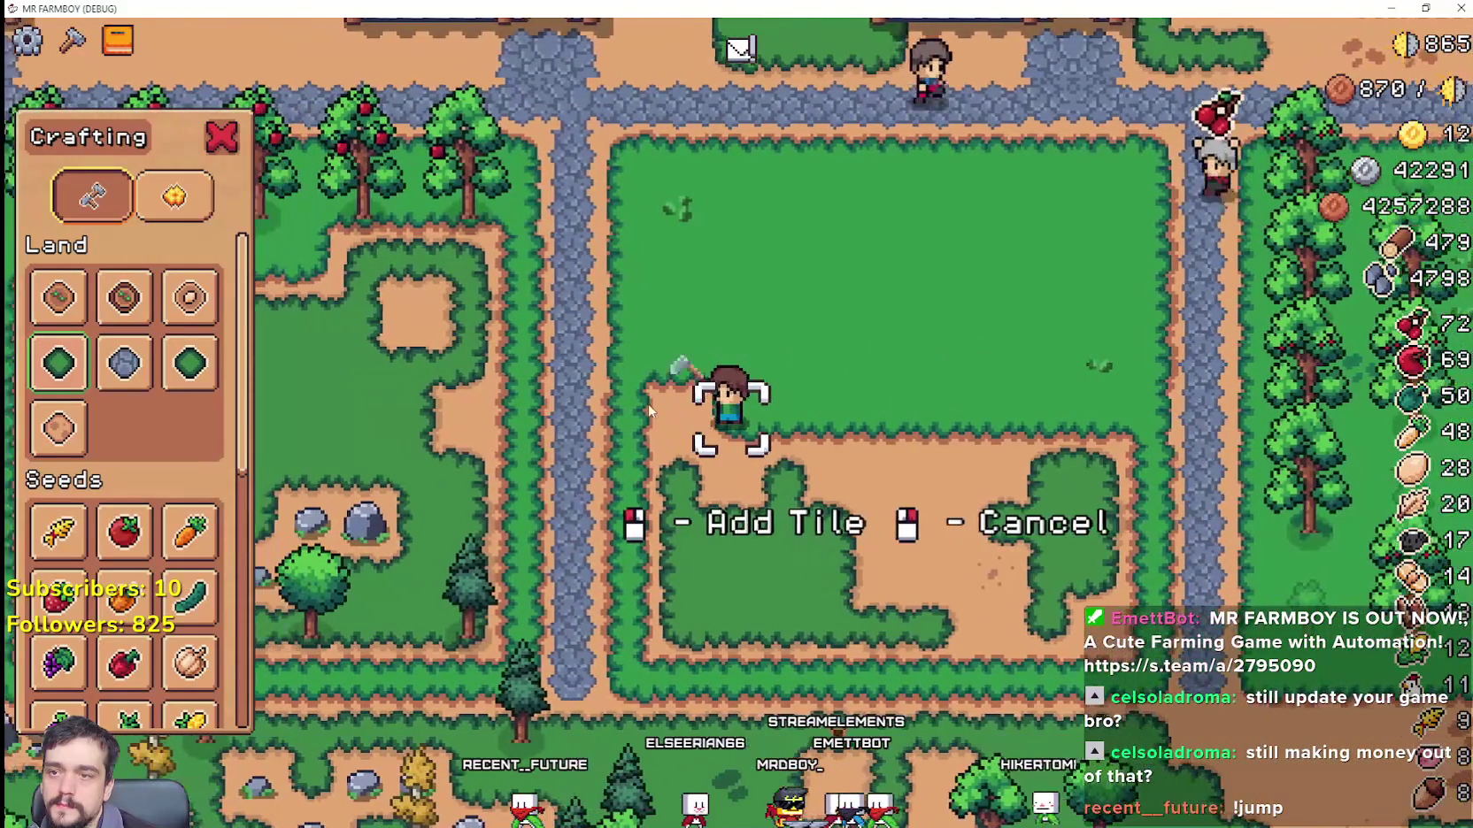
{"action": "key", "text": "s"}
{"action": "key", "text": "d"}
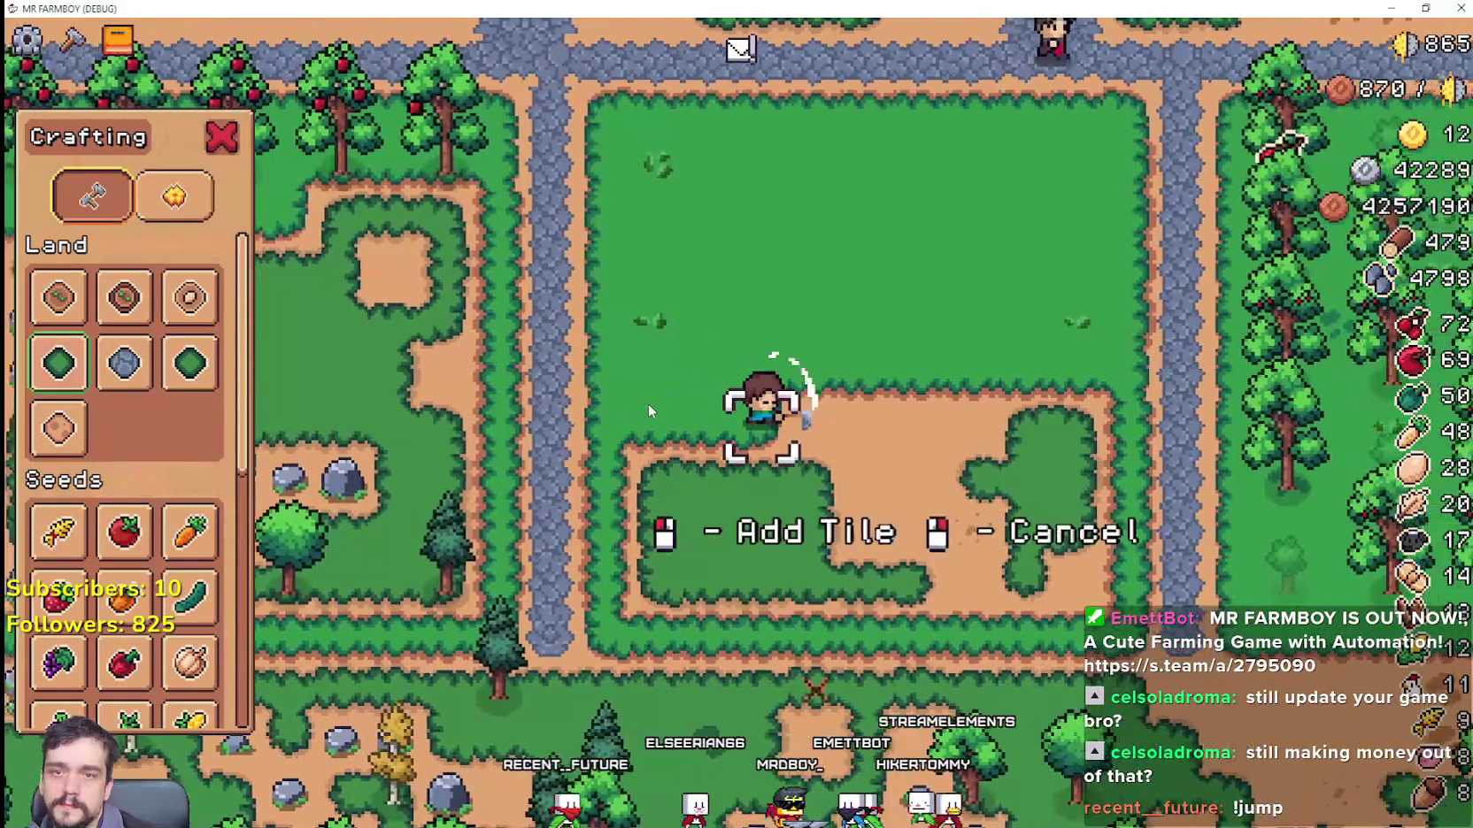
{"action": "key", "text": "d"}
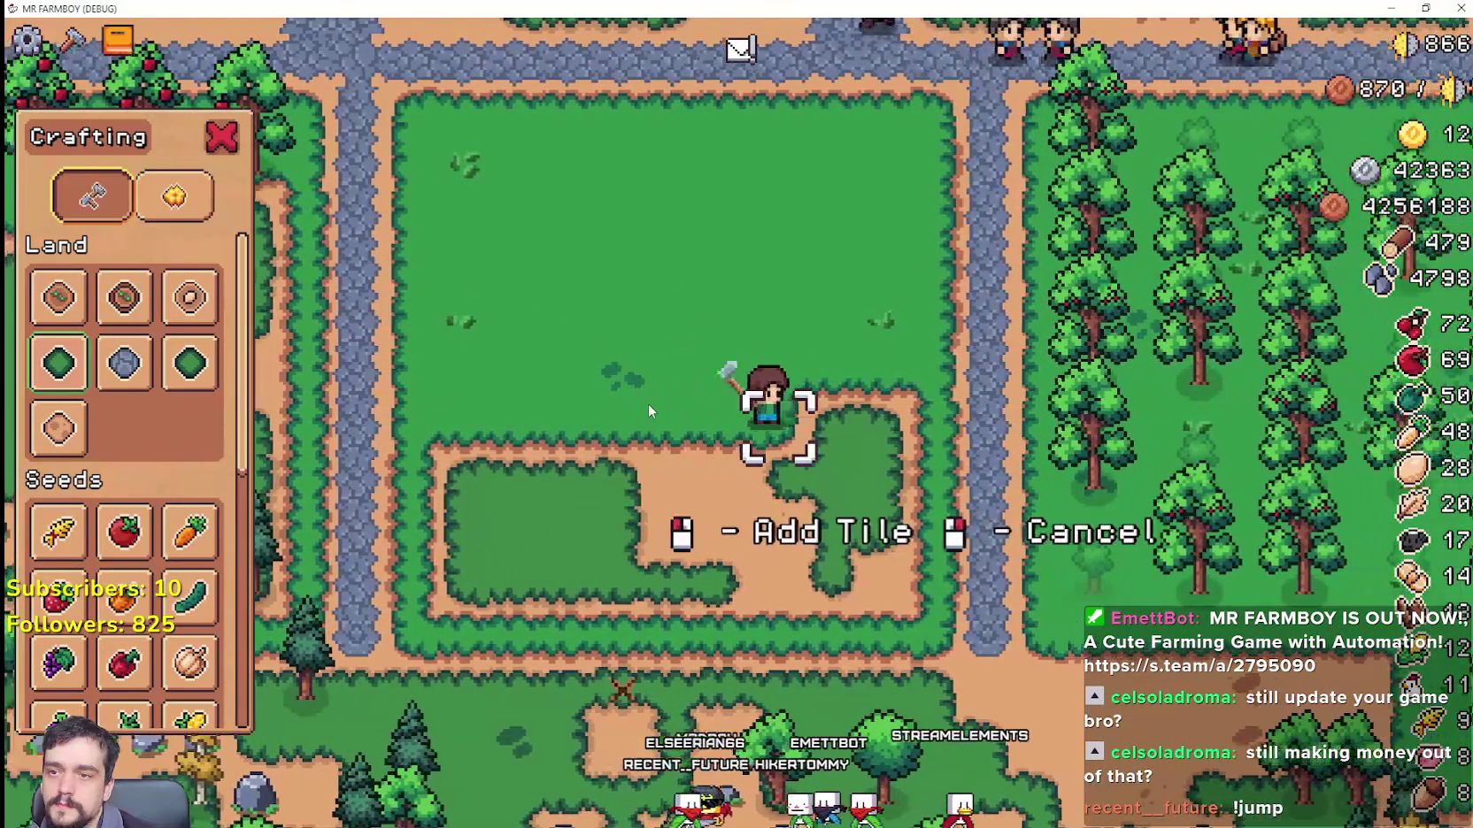
{"action": "key", "text": "s"}
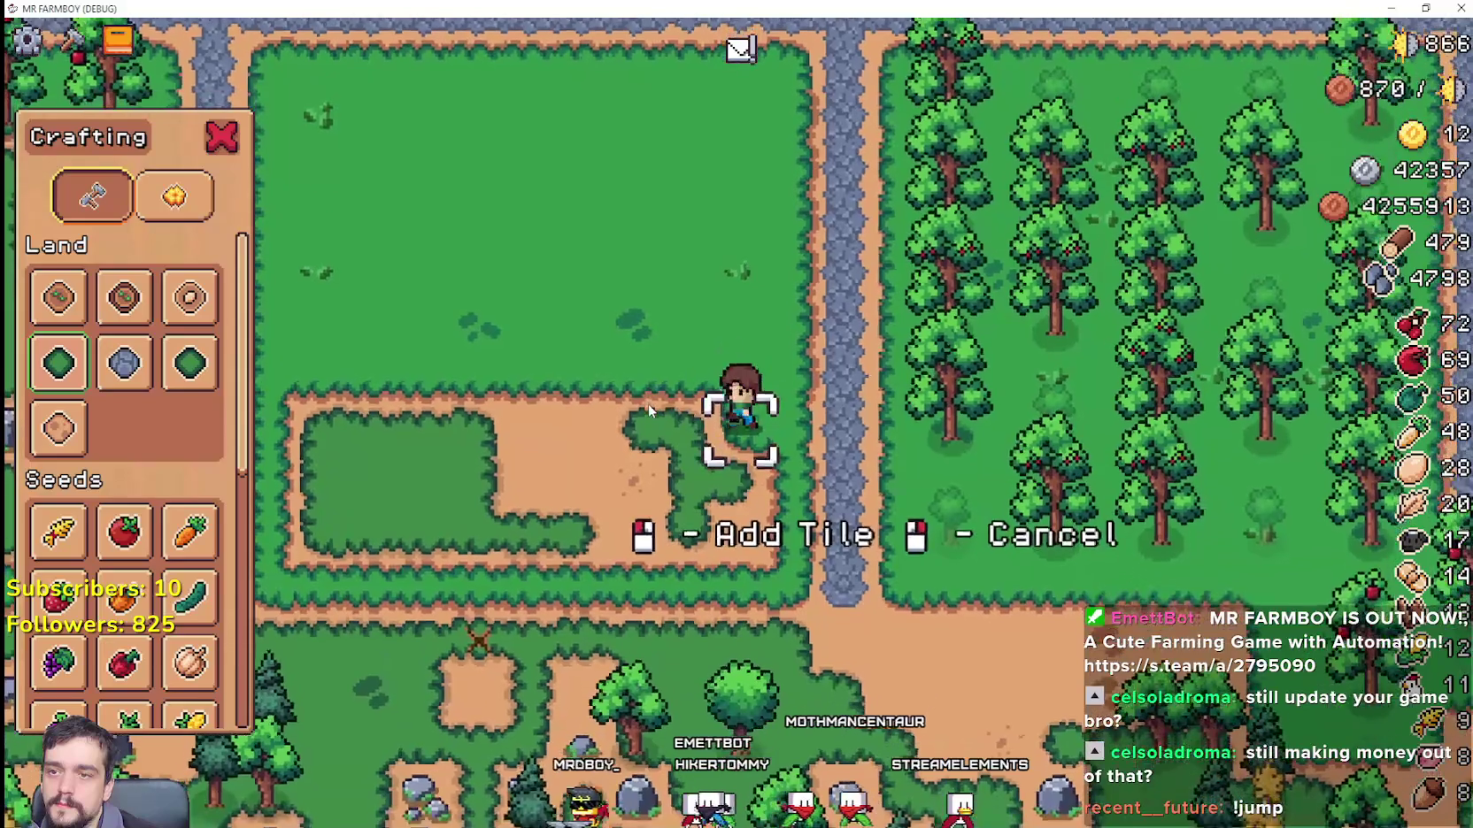
{"action": "key", "text": "a"}
{"action": "key", "text": "a"}
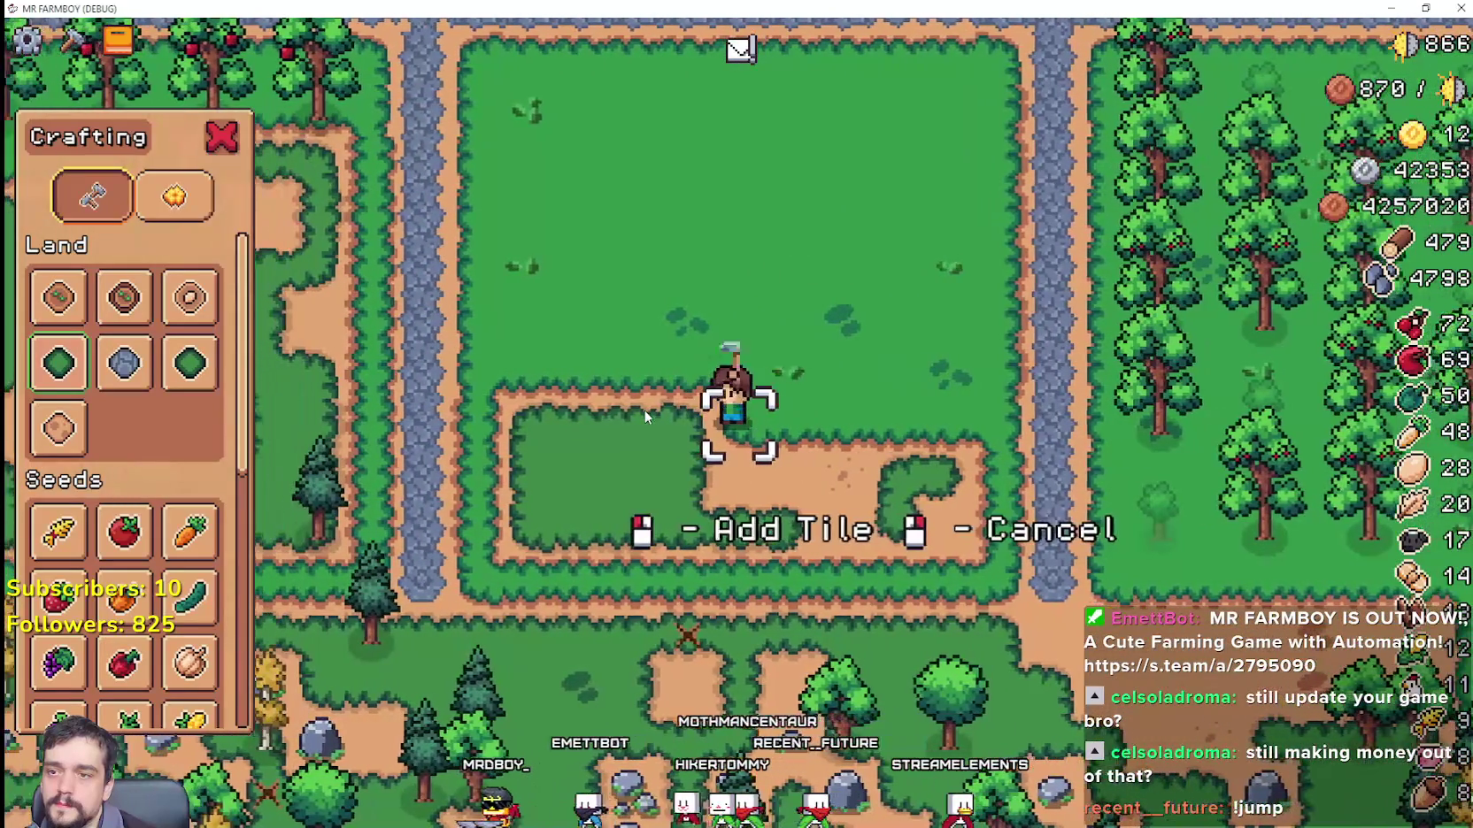
{"action": "key", "text": "a"}
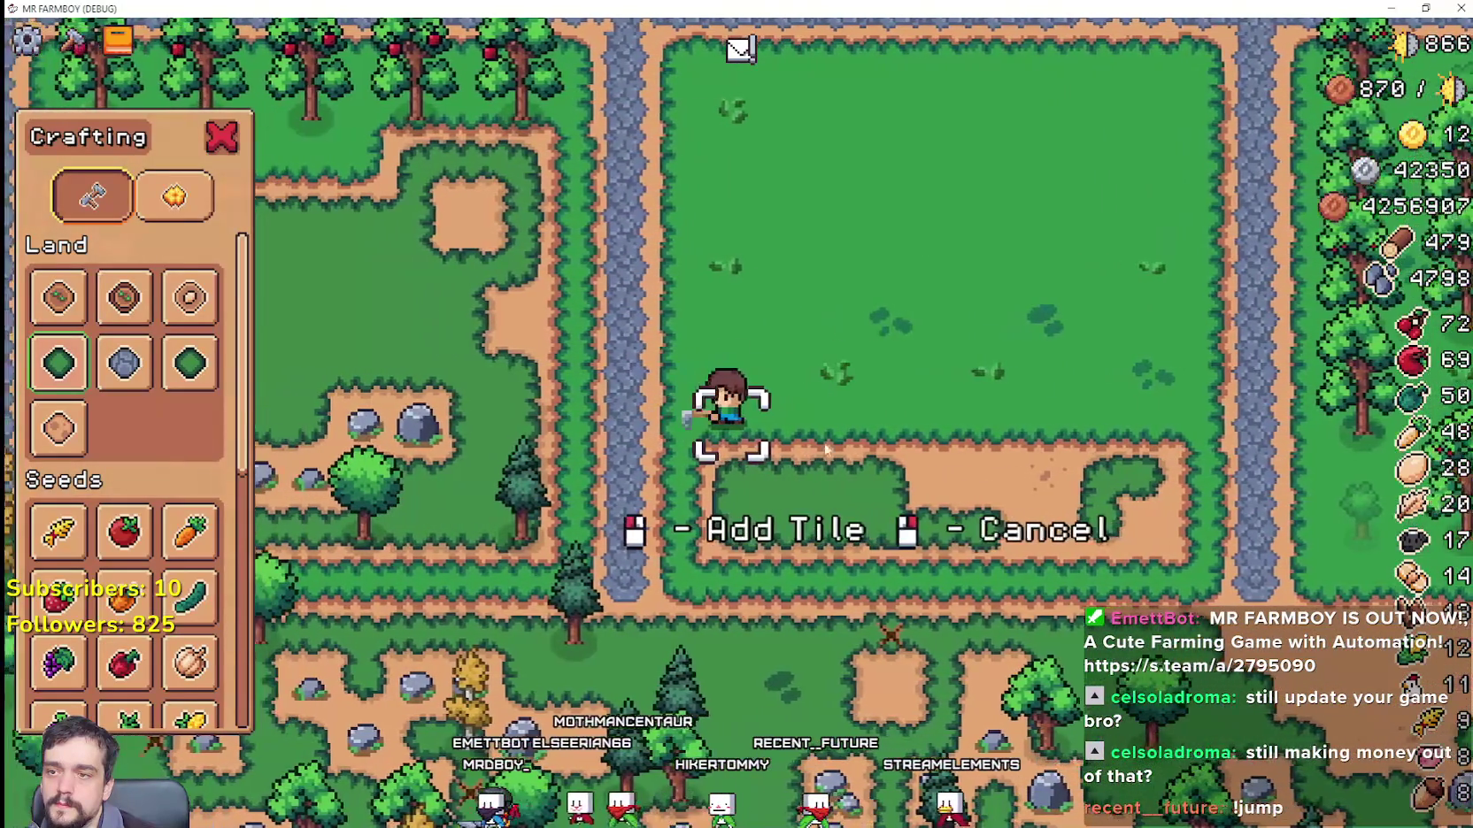
{"action": "key", "text": "d"}
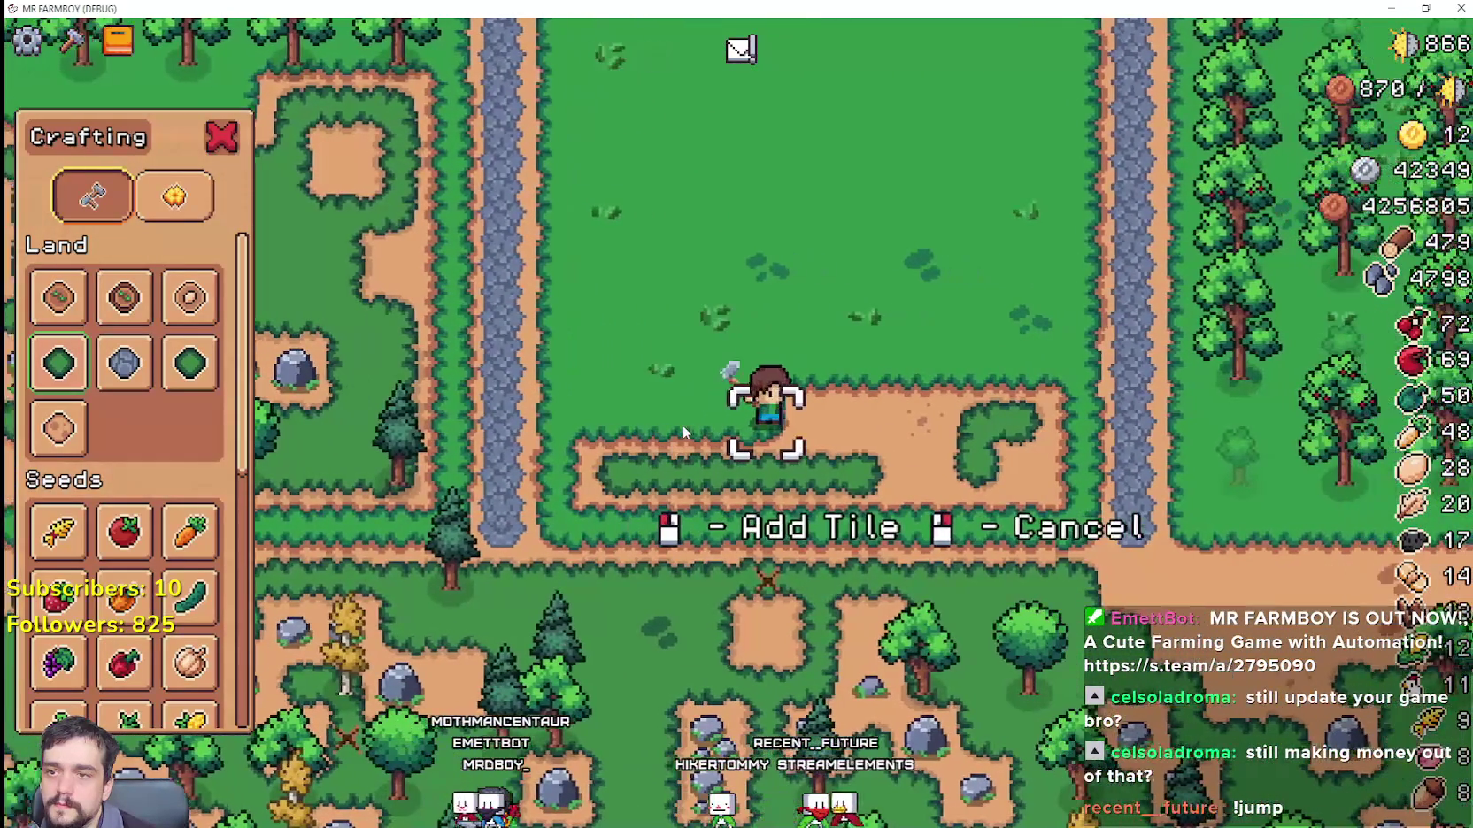
{"action": "key", "text": "d"}
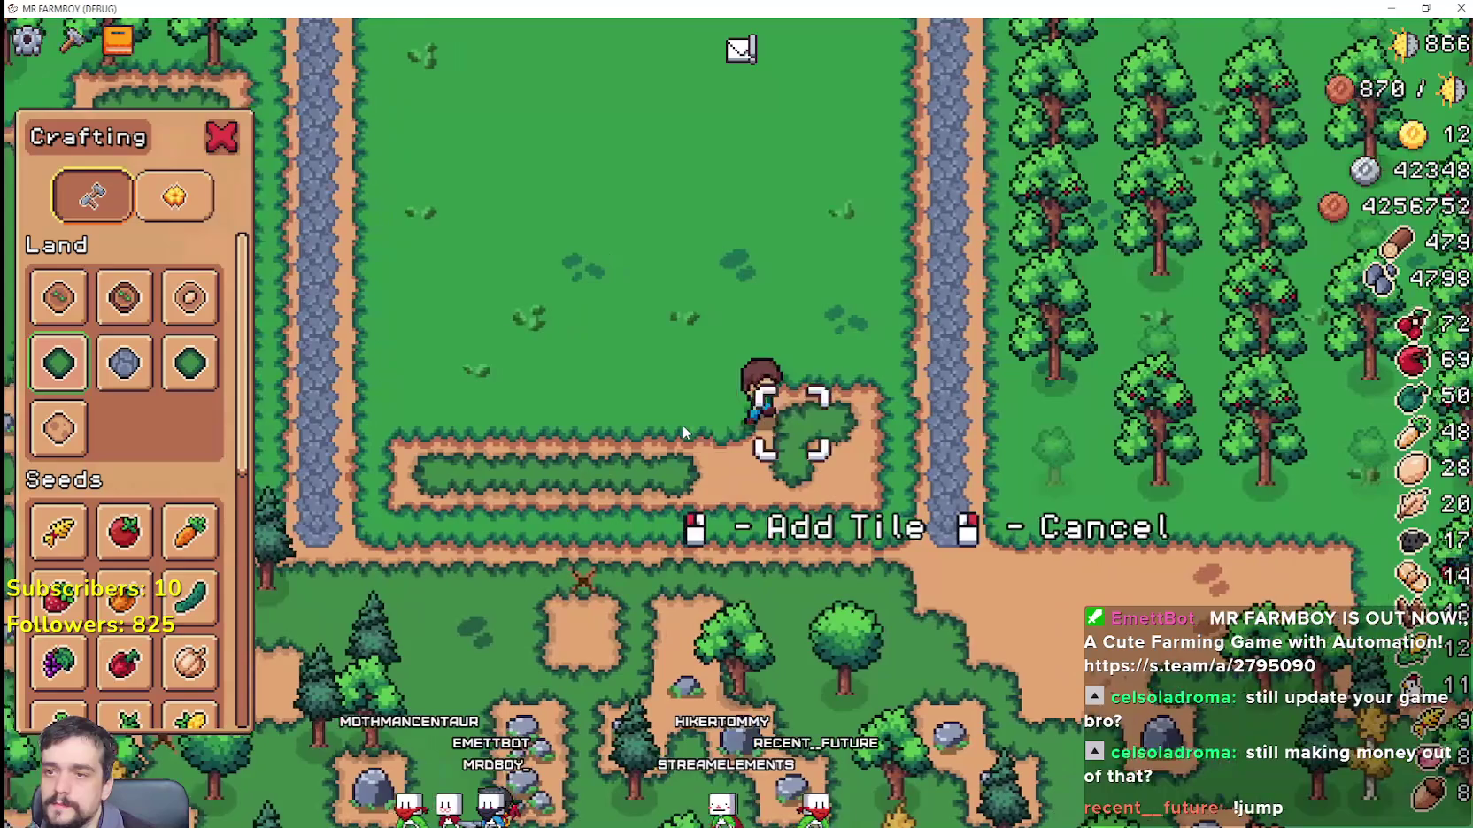
{"action": "key", "text": "s"}
{"action": "key", "text": "a"}
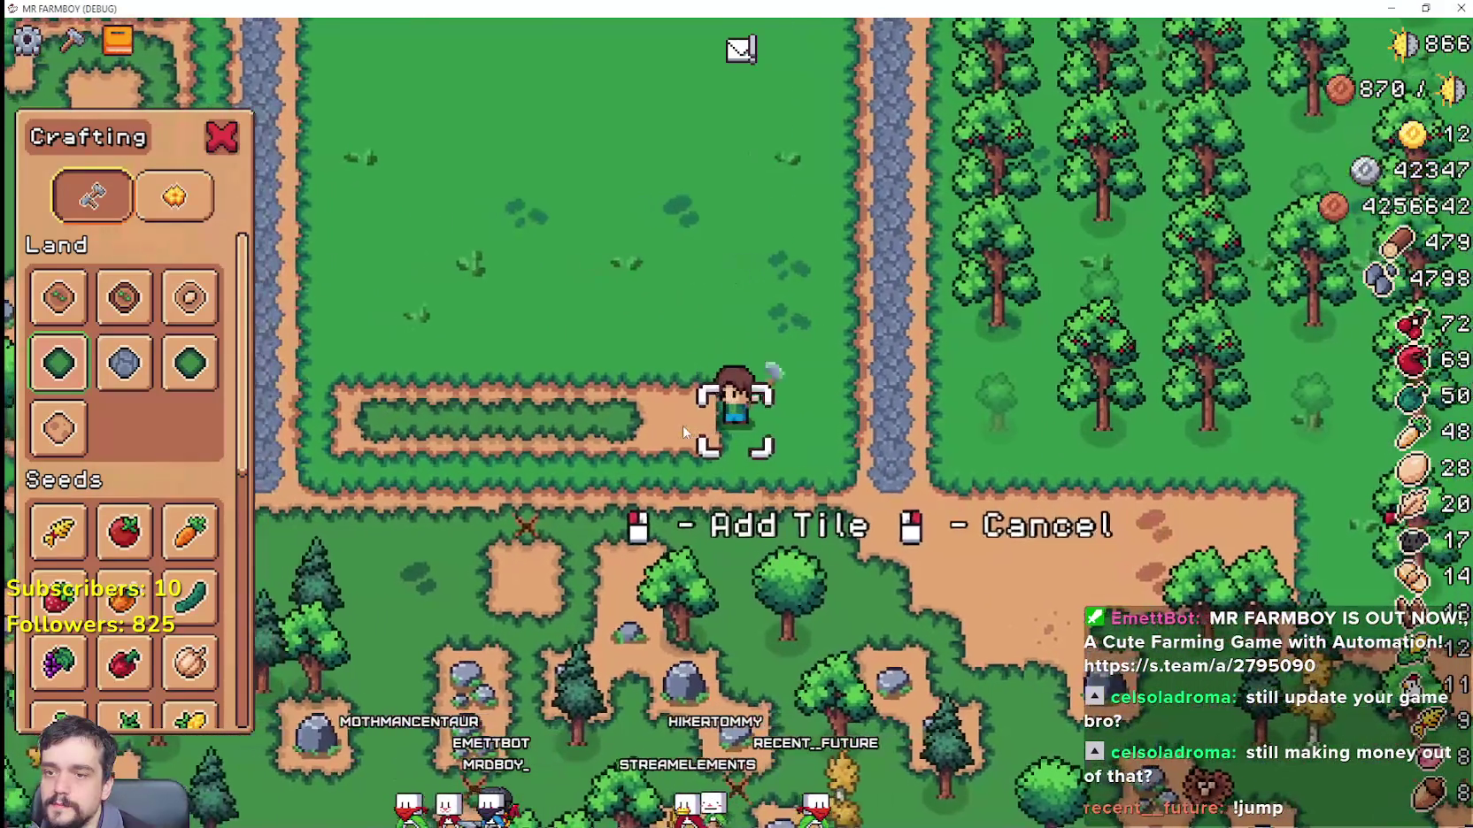
{"action": "key", "text": "a"}
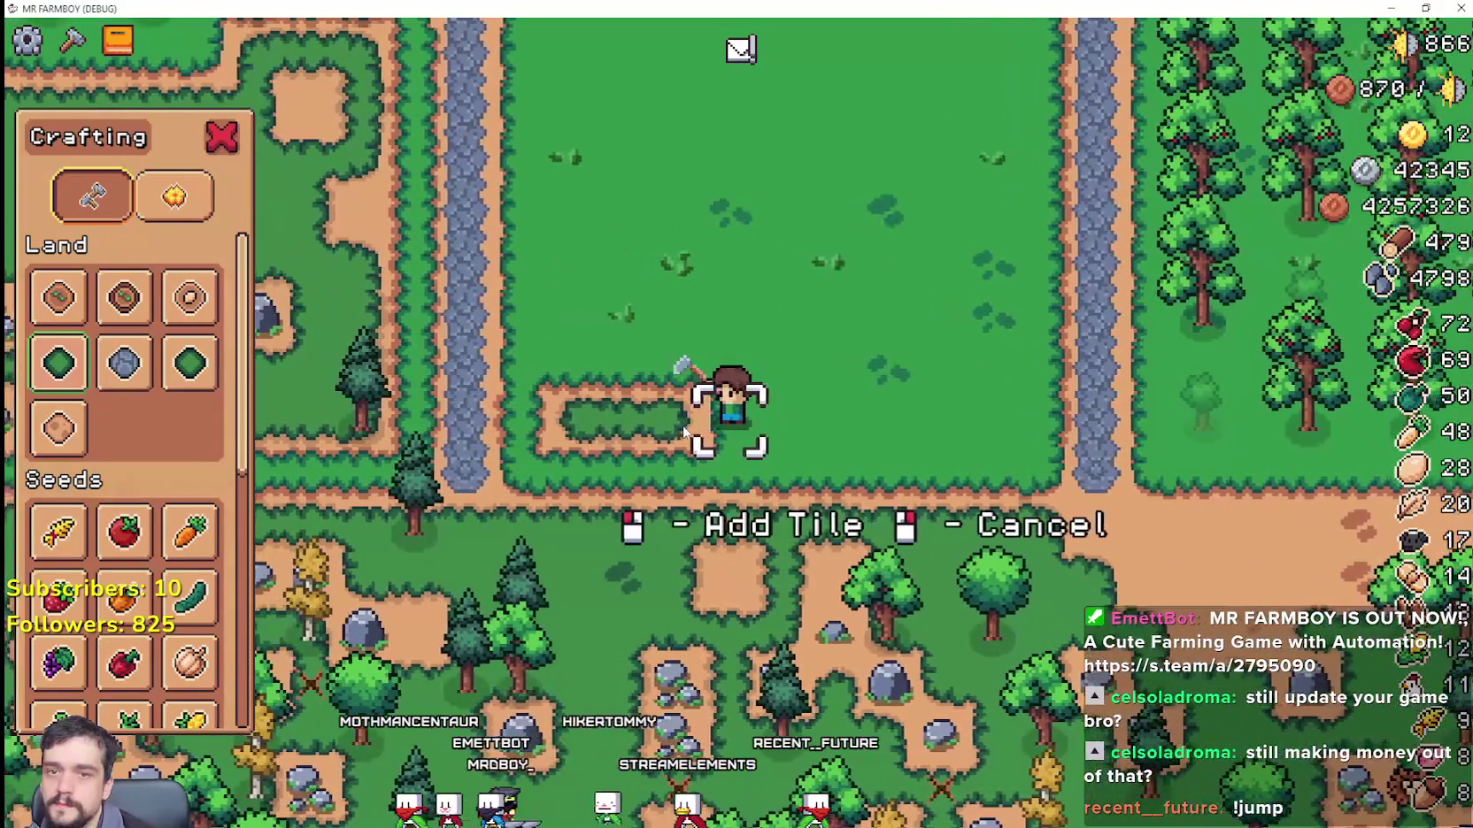
{"action": "key", "text": "Tab"}
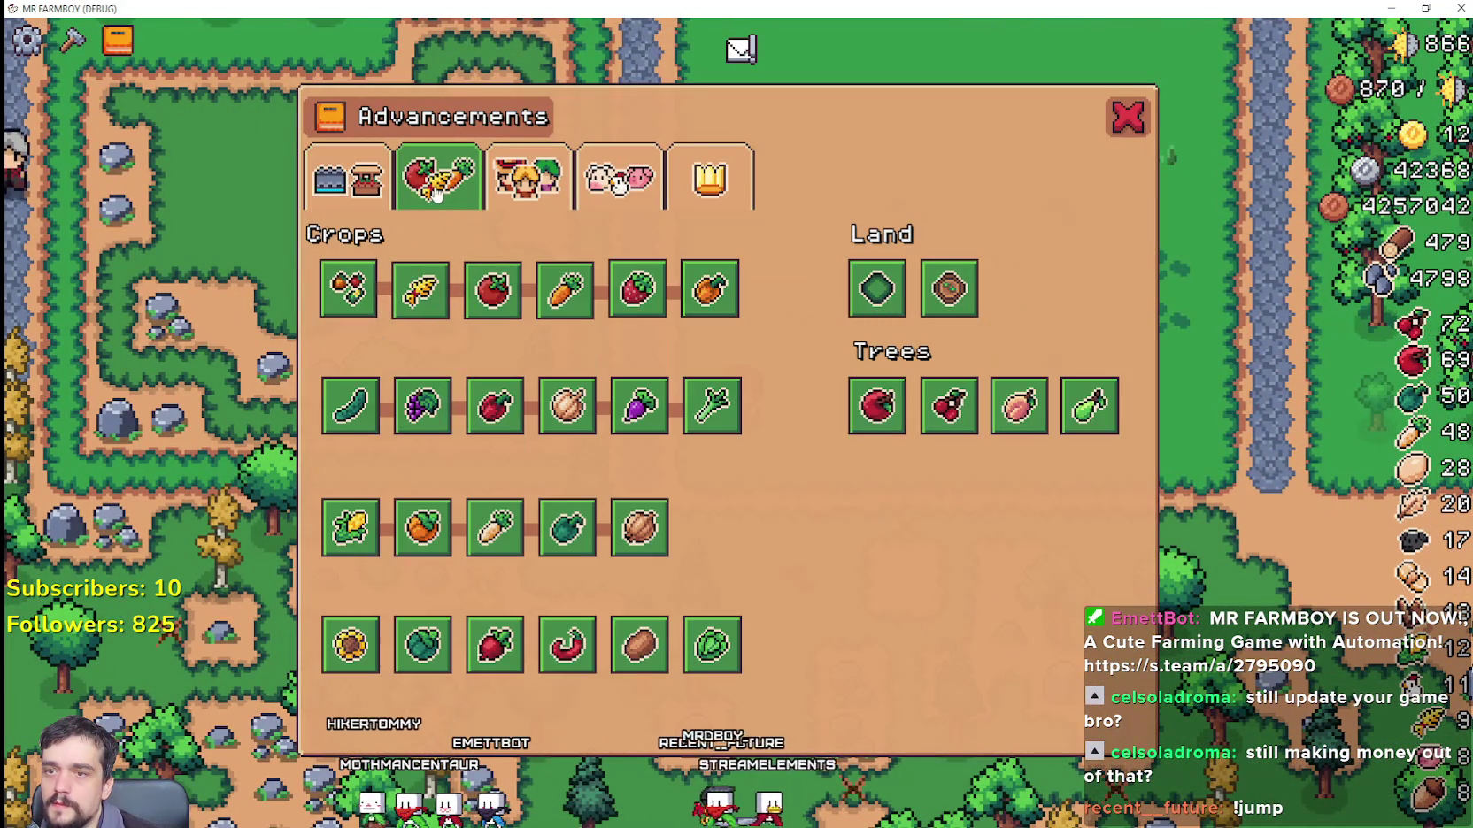
Step: Close Advancements, bring back Crafting and choose the Pear sapling to plant
{"action": "key", "text": "Tab"}
{"action": "key", "text": "Tab"}
{"action": "key", "text": "w"}
{"action": "key", "text": "d"}
{"action": "scroll", "coordinate": [170, 566], "scroll_direction": "down", "scroll_amount": 5}
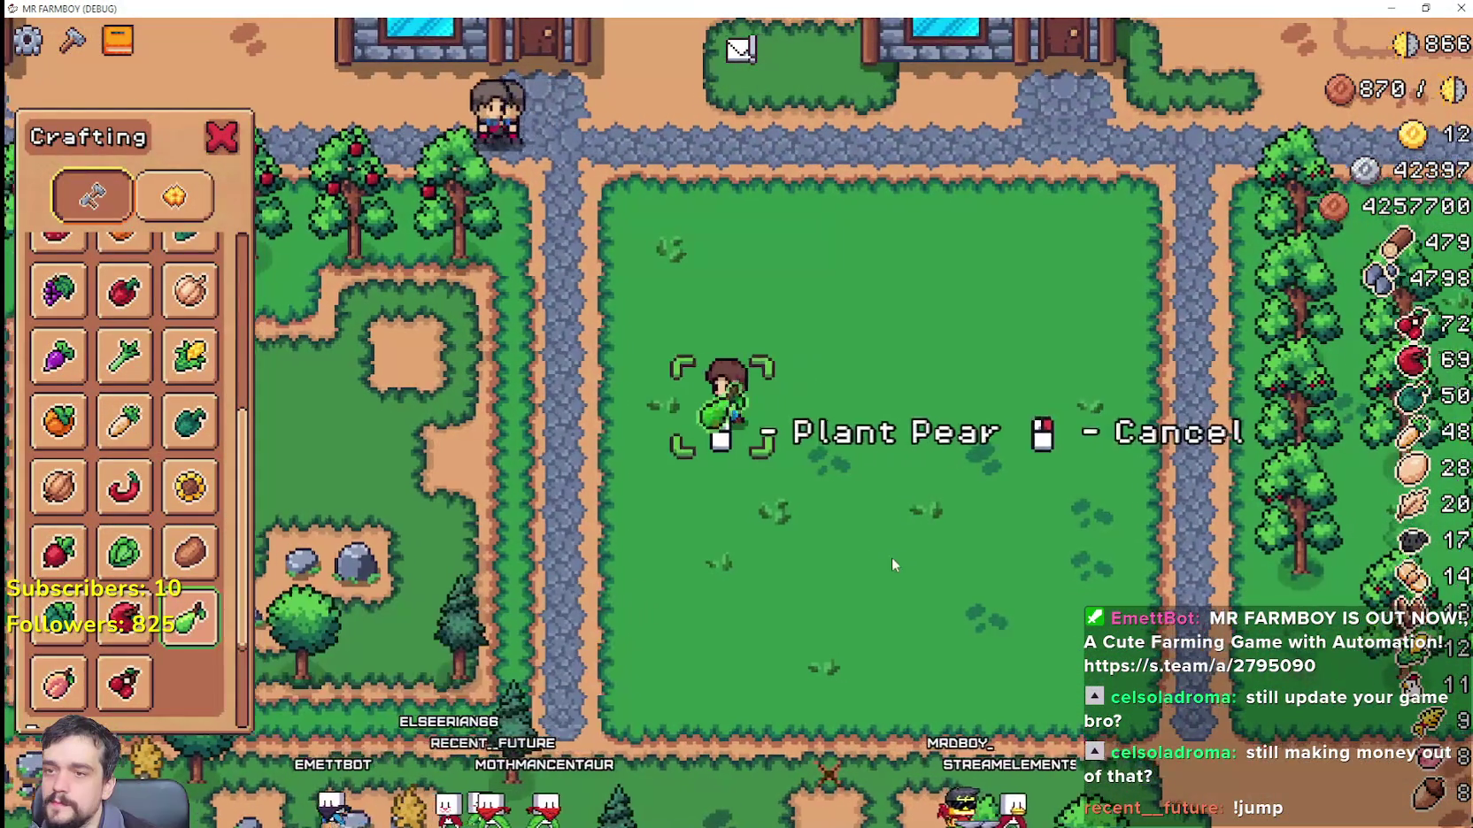
{"action": "key", "text": "w"}
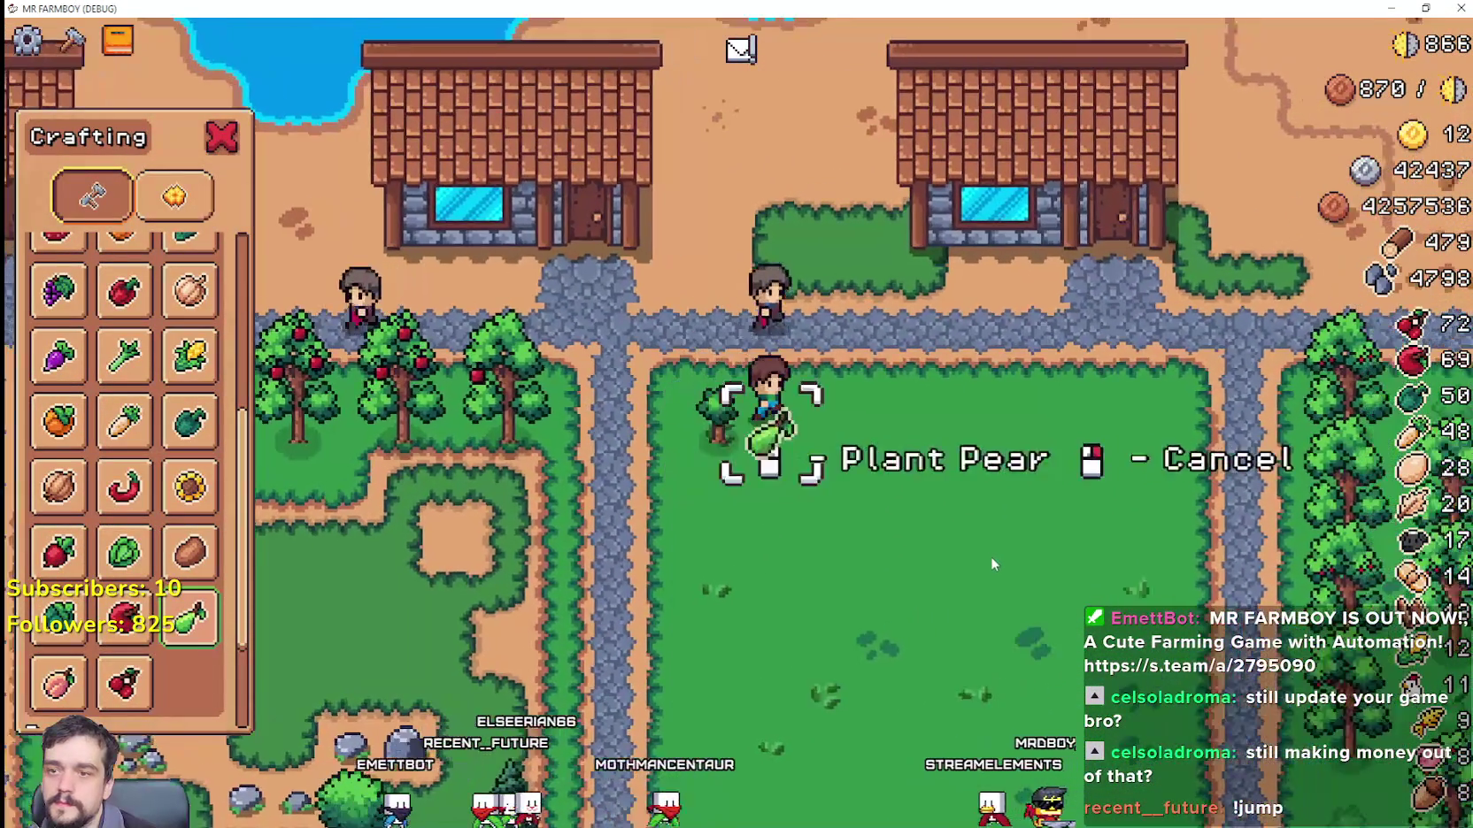
{"action": "key", "text": "d"}
Step: Plant pear saplings along the first two rows of the grass field
{"action": "left_click", "coordinate": [990, 556]}
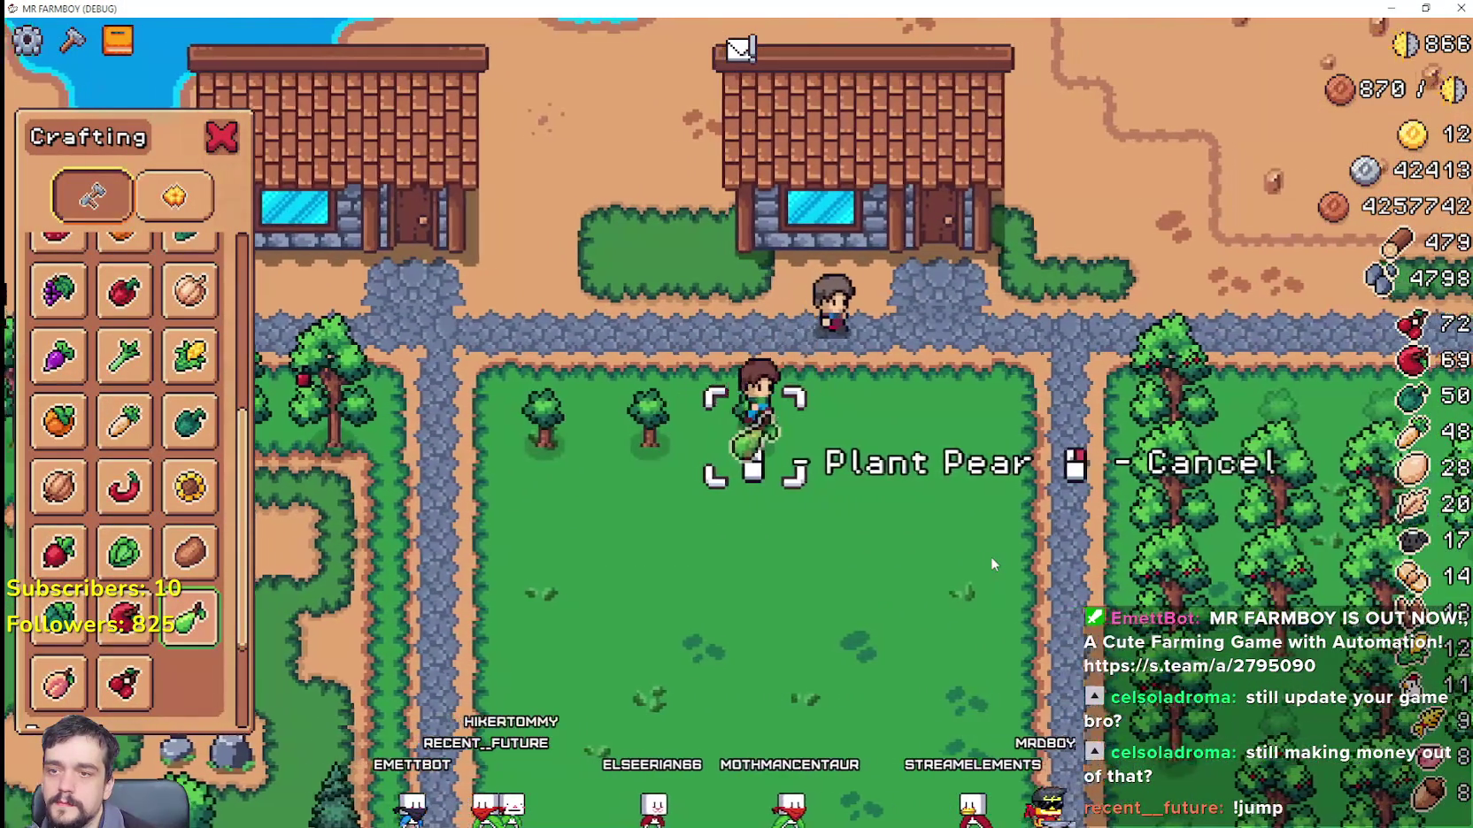
{"action": "key", "text": "d"}
{"action": "left_click", "coordinate": [993, 564]}
{"action": "left_click", "coordinate": [992, 563]}
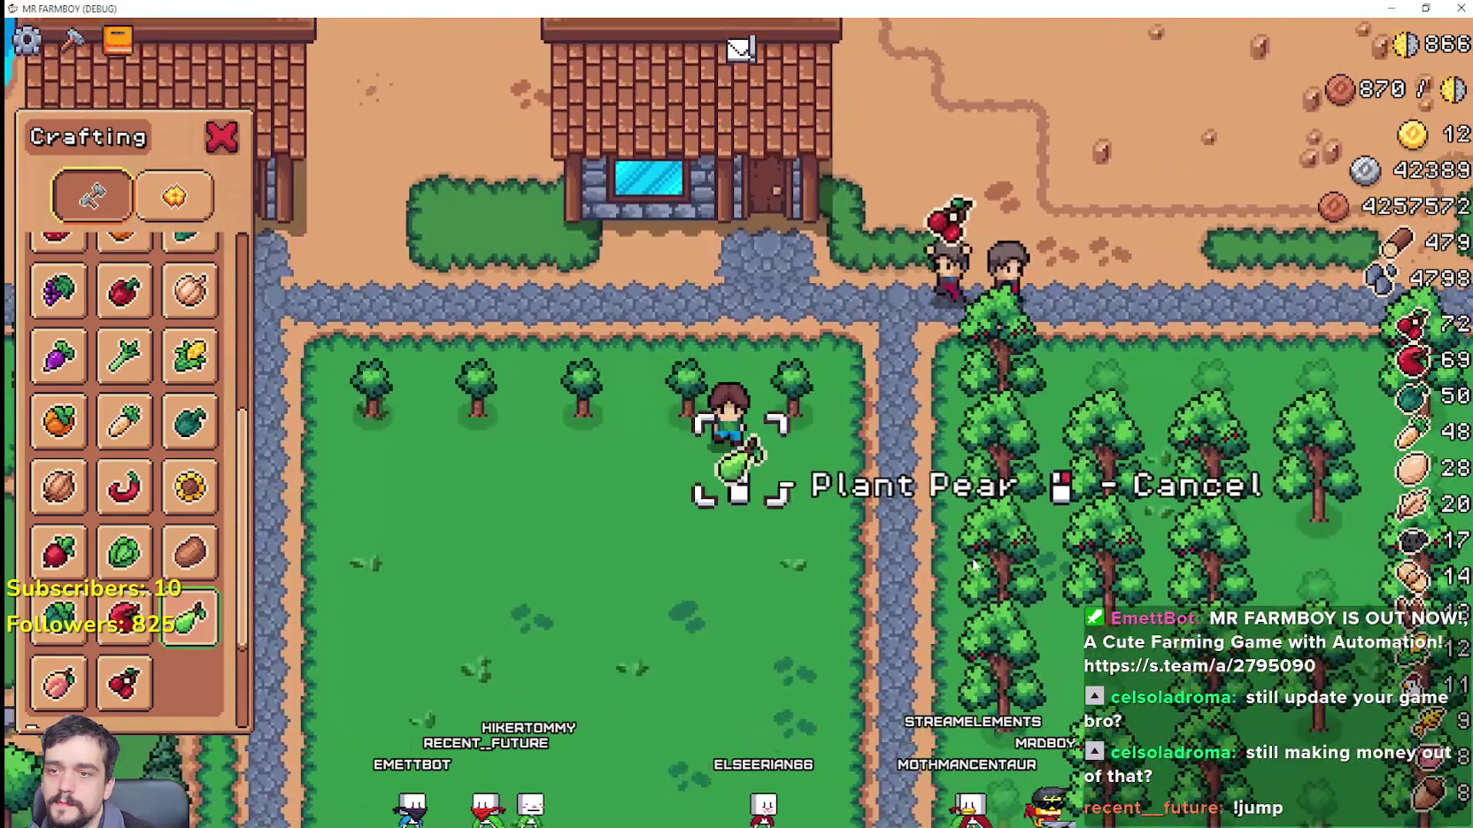
{"action": "key", "text": "s"}
{"action": "key", "text": "a"}
{"action": "left_click", "coordinate": [973, 565]}
{"action": "left_click", "coordinate": [972, 564]}
{"action": "left_click", "coordinate": [973, 565]}
{"action": "key", "text": "a"}
{"action": "left_click", "coordinate": [972, 558]}
{"action": "left_click", "coordinate": [972, 558]}
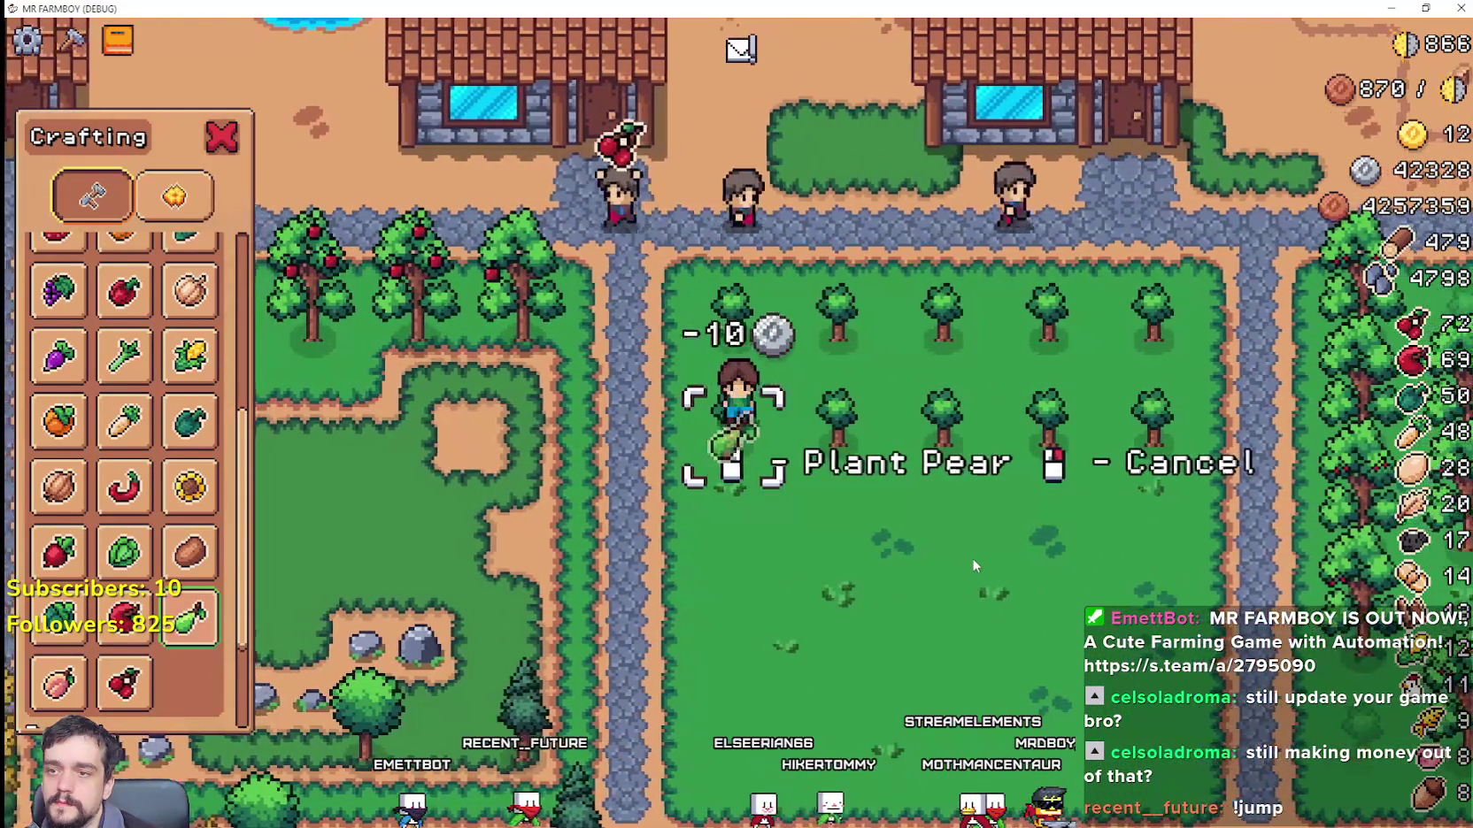
Step: Plant a third row of pear saplings across the field
{"action": "key", "text": "s"}
{"action": "left_click", "coordinate": [972, 558]}
{"action": "key", "text": "d"}
{"action": "left_click", "coordinate": [972, 558]}
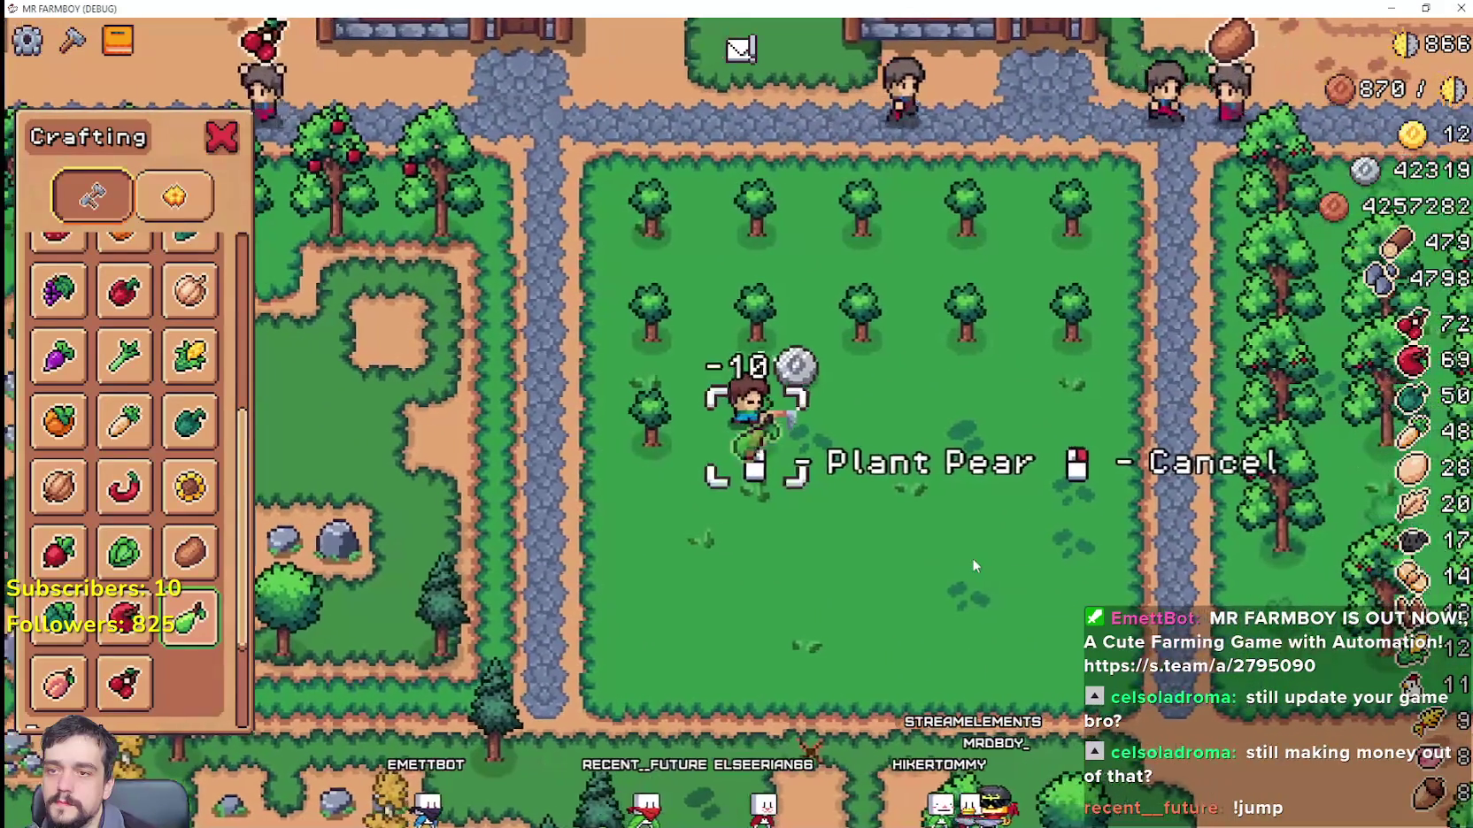
{"action": "key", "text": "d"}
{"action": "left_click", "coordinate": [972, 558]}
{"action": "left_click", "coordinate": [971, 558]}
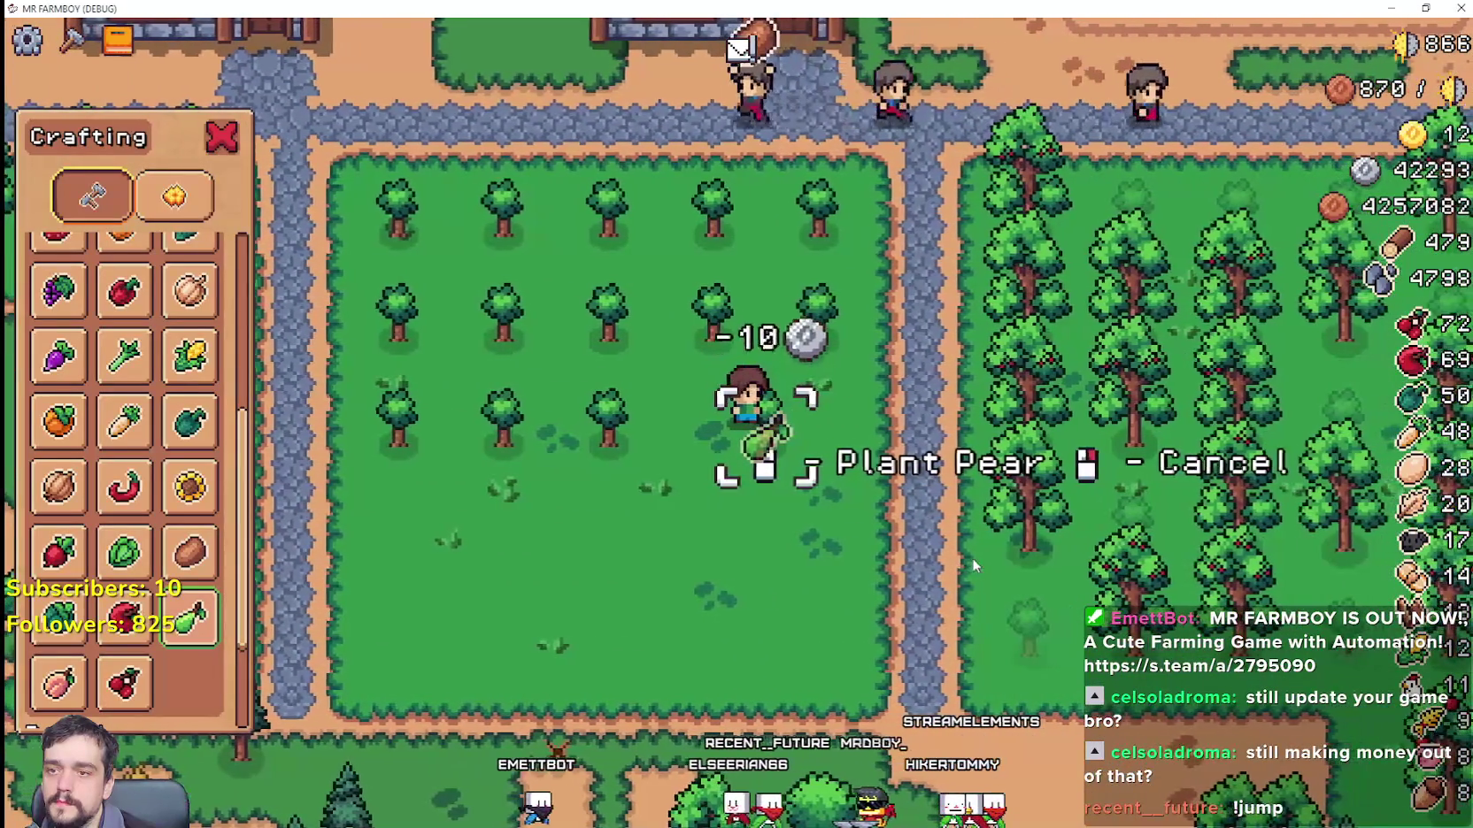
{"action": "left_click", "coordinate": [973, 564]}
{"action": "key", "text": "s"}
{"action": "key", "text": "w"}
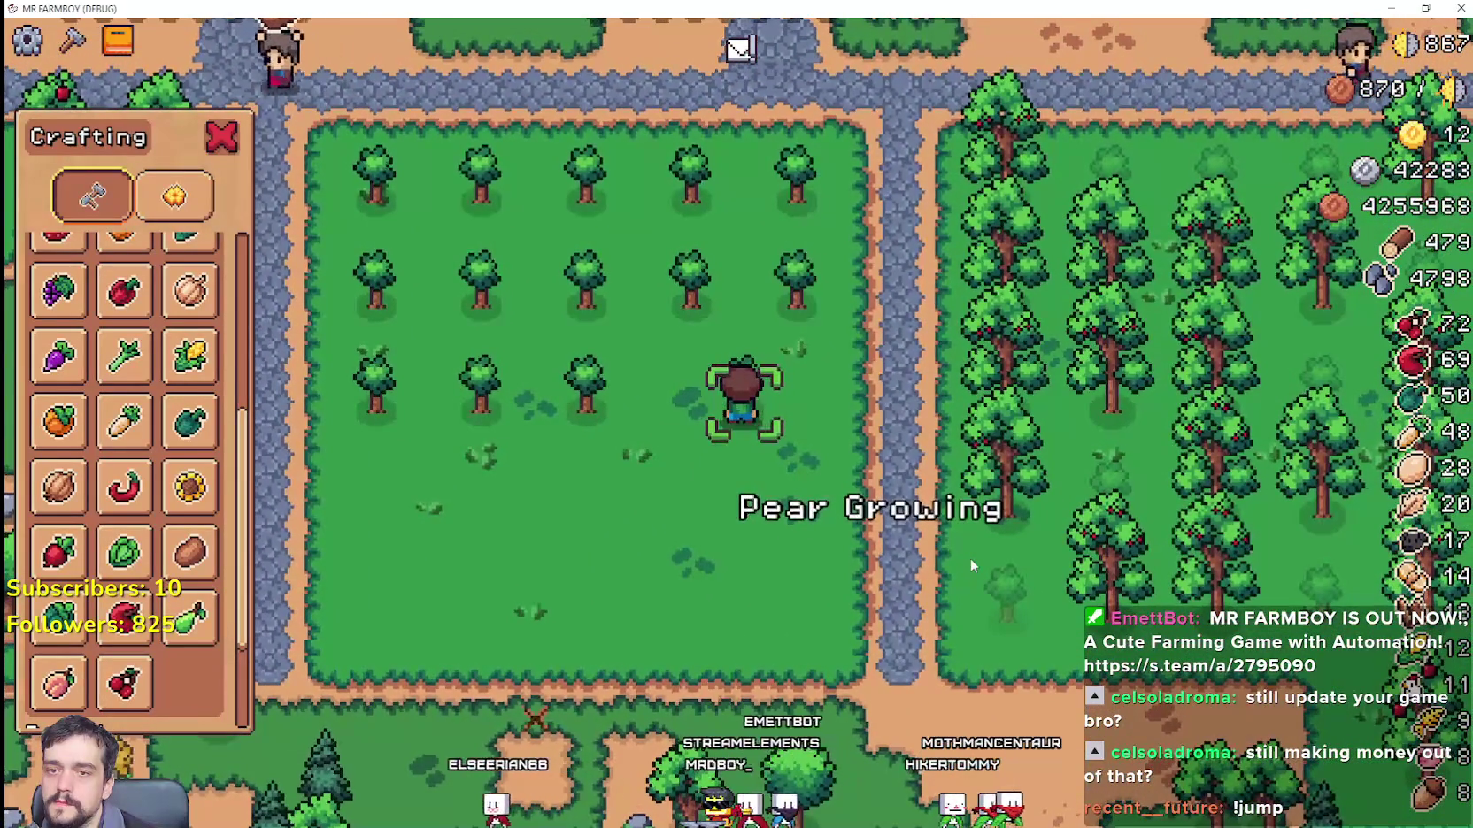
Step: Harvest a ripe cherry tree for three cherries and walk back to the pear saplings
{"action": "key", "text": "d"}
{"action": "key", "text": "s"}
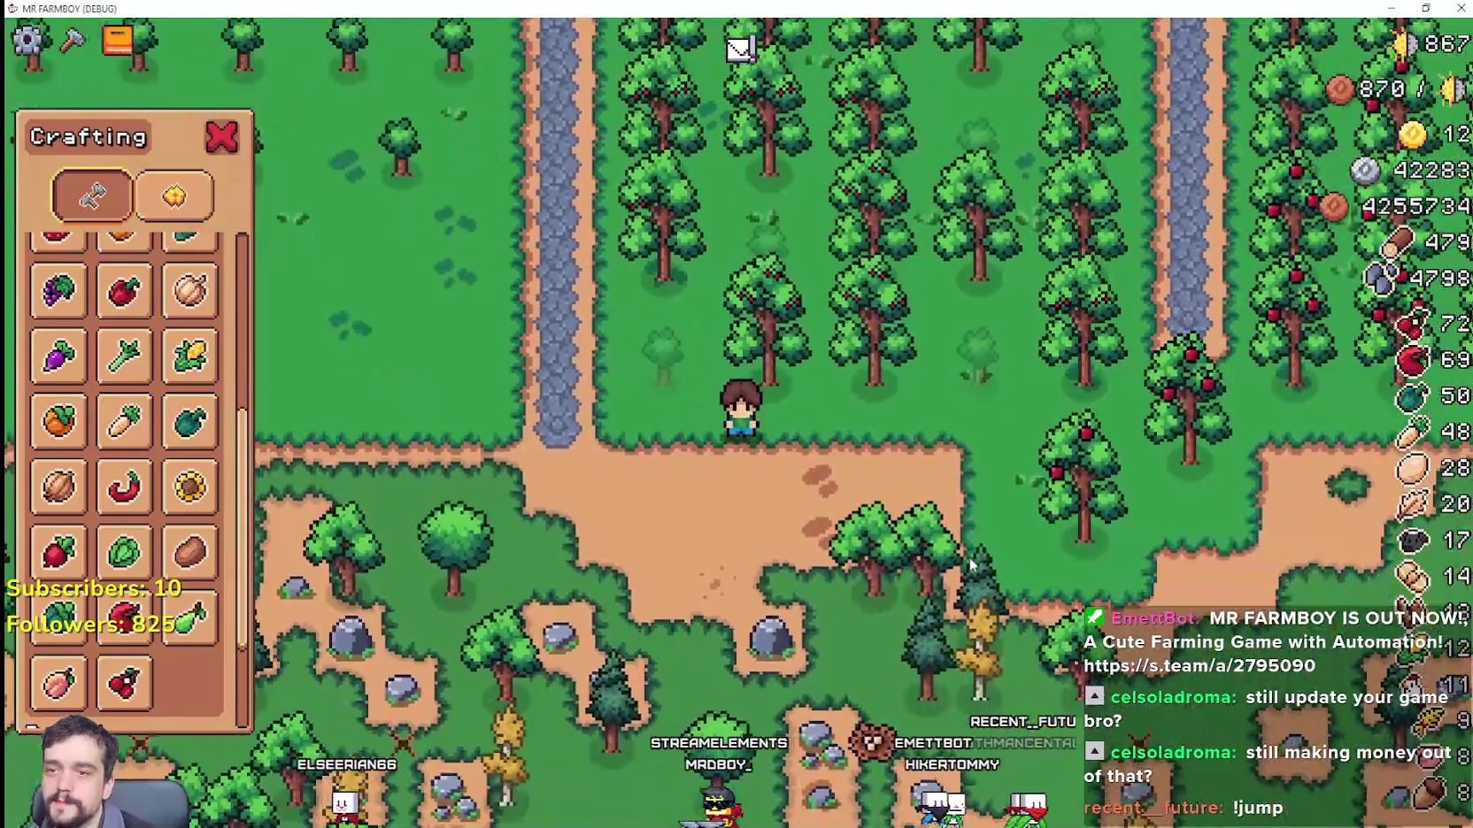
{"action": "key", "text": "d"}
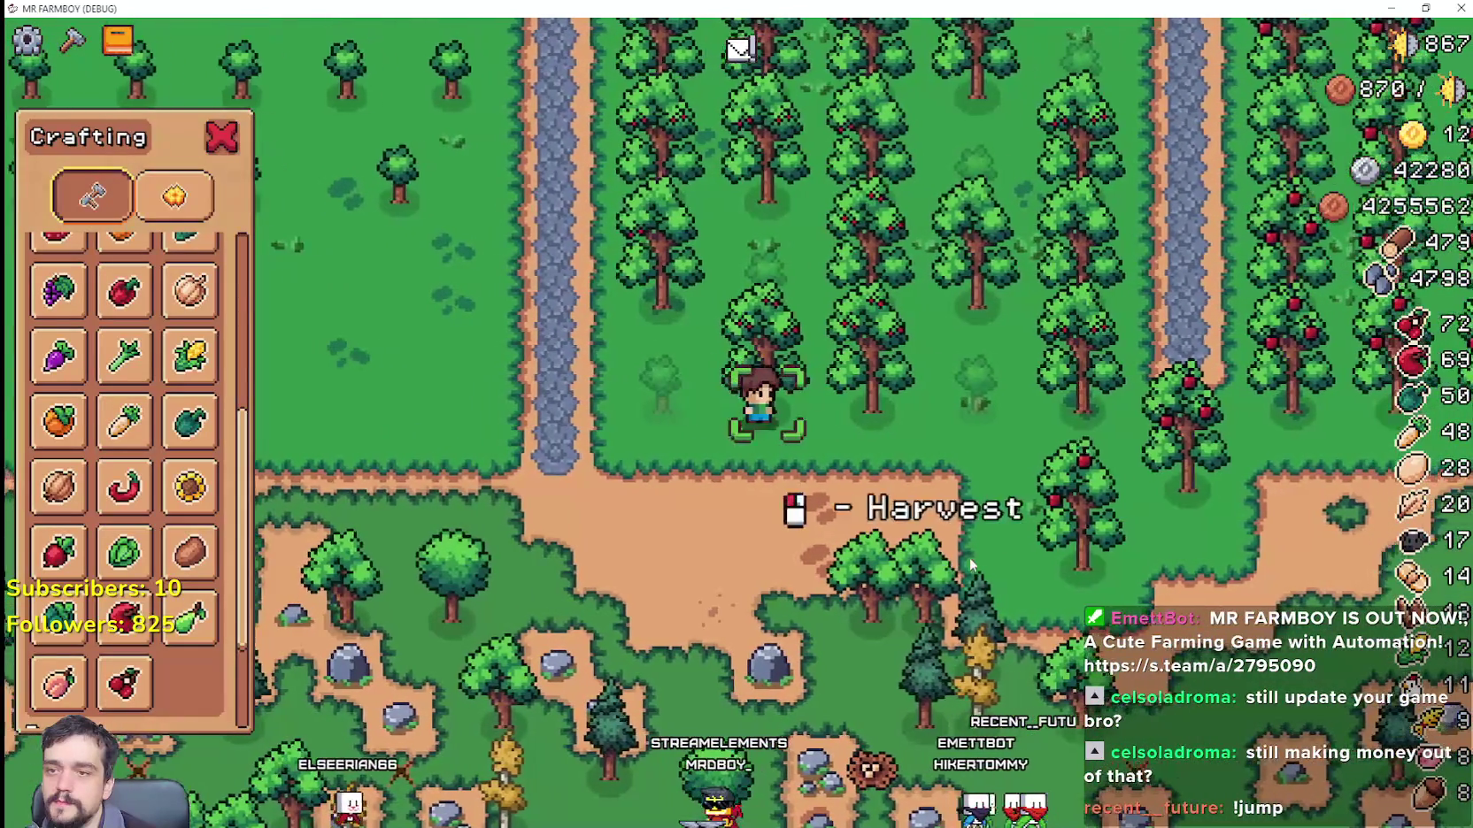
{"action": "left_click", "coordinate": [969, 557]}
{"action": "key", "text": "a"}
{"action": "key", "text": "w"}
{"action": "key", "text": "a"}
{"action": "key", "text": "w"}
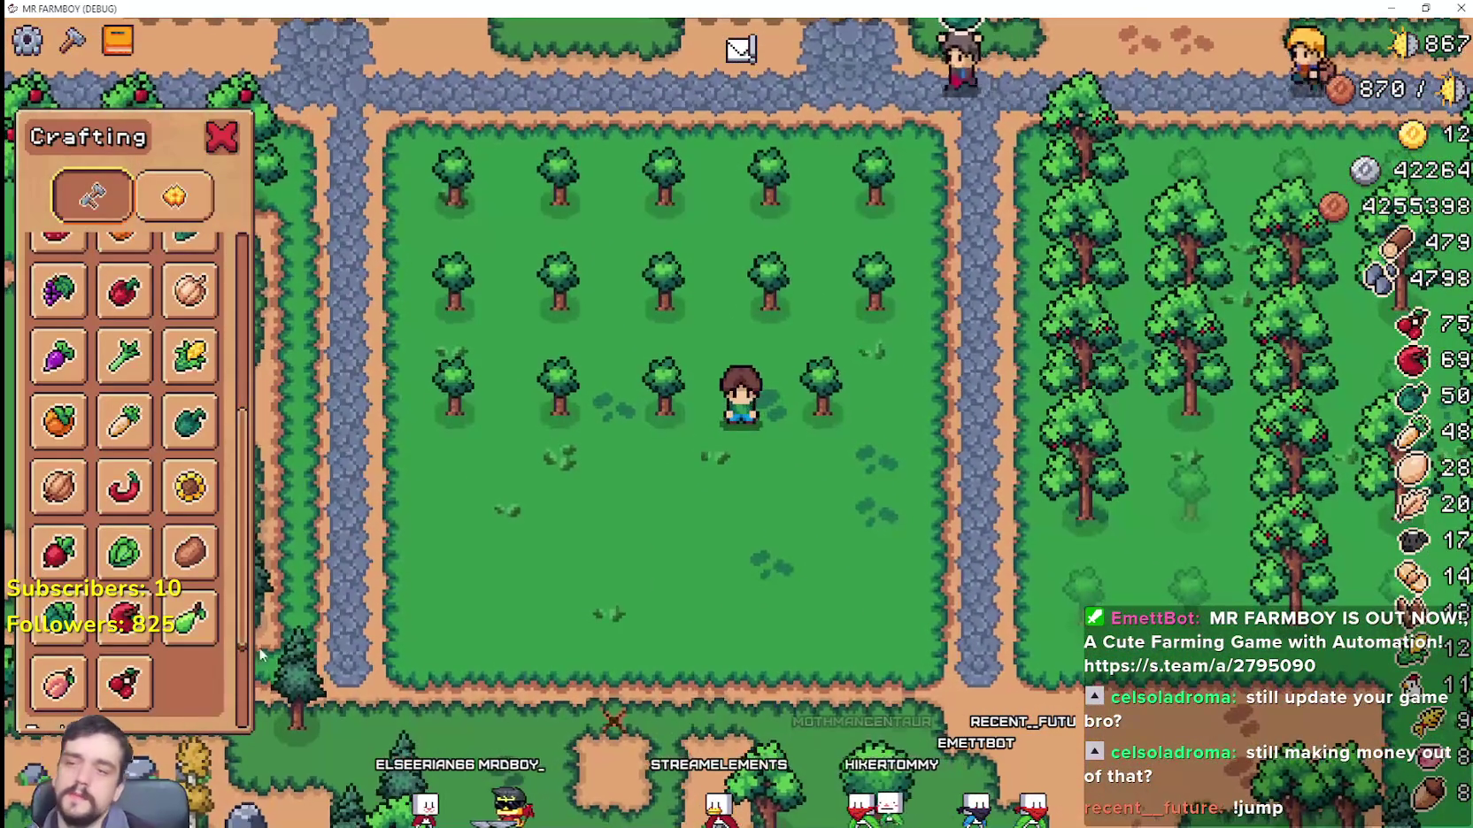
{"action": "key", "text": "d"}
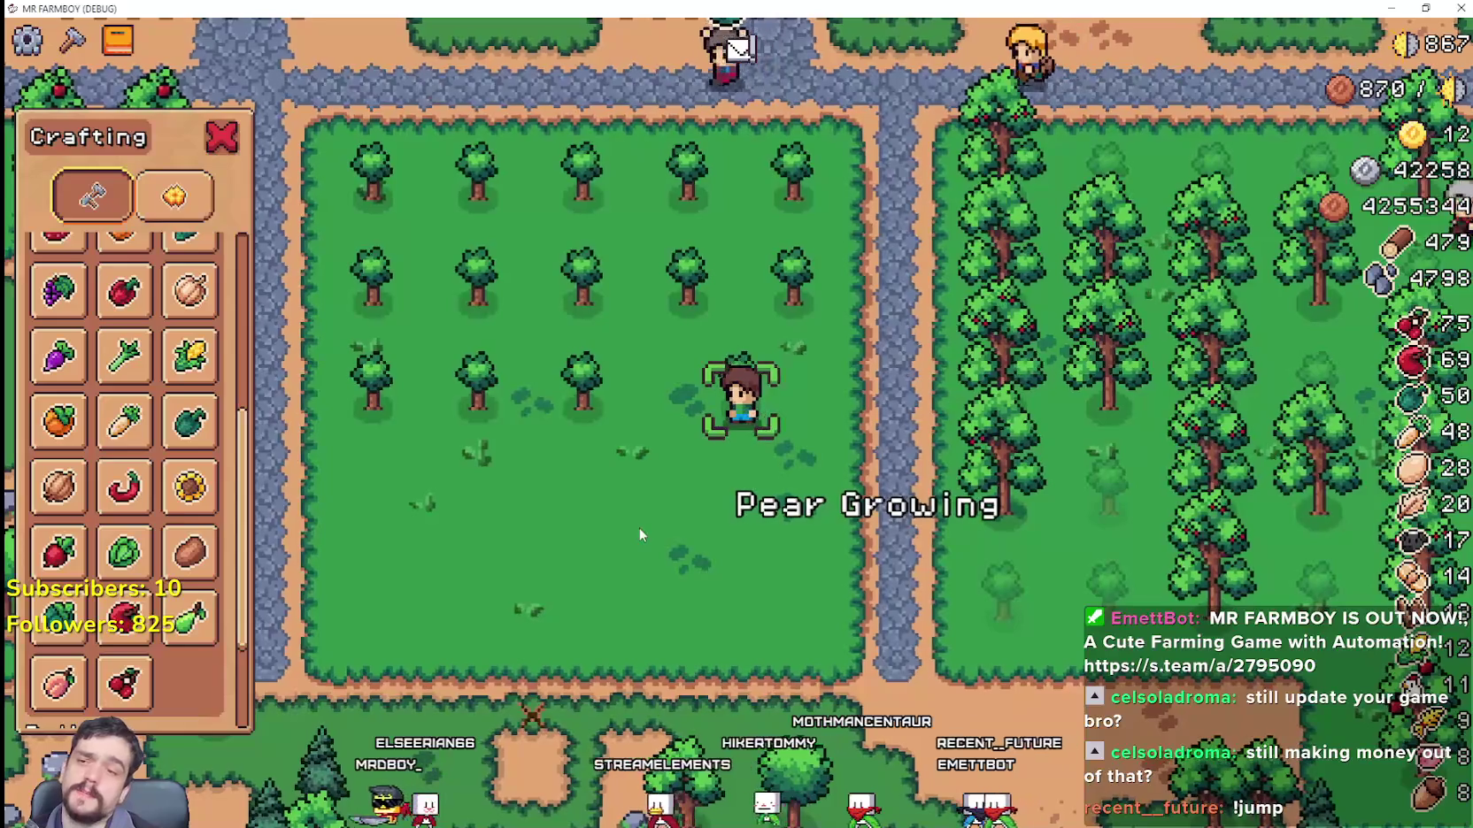
{"action": "scroll", "coordinate": [183, 555], "scroll_direction": "up", "scroll_amount": 5}
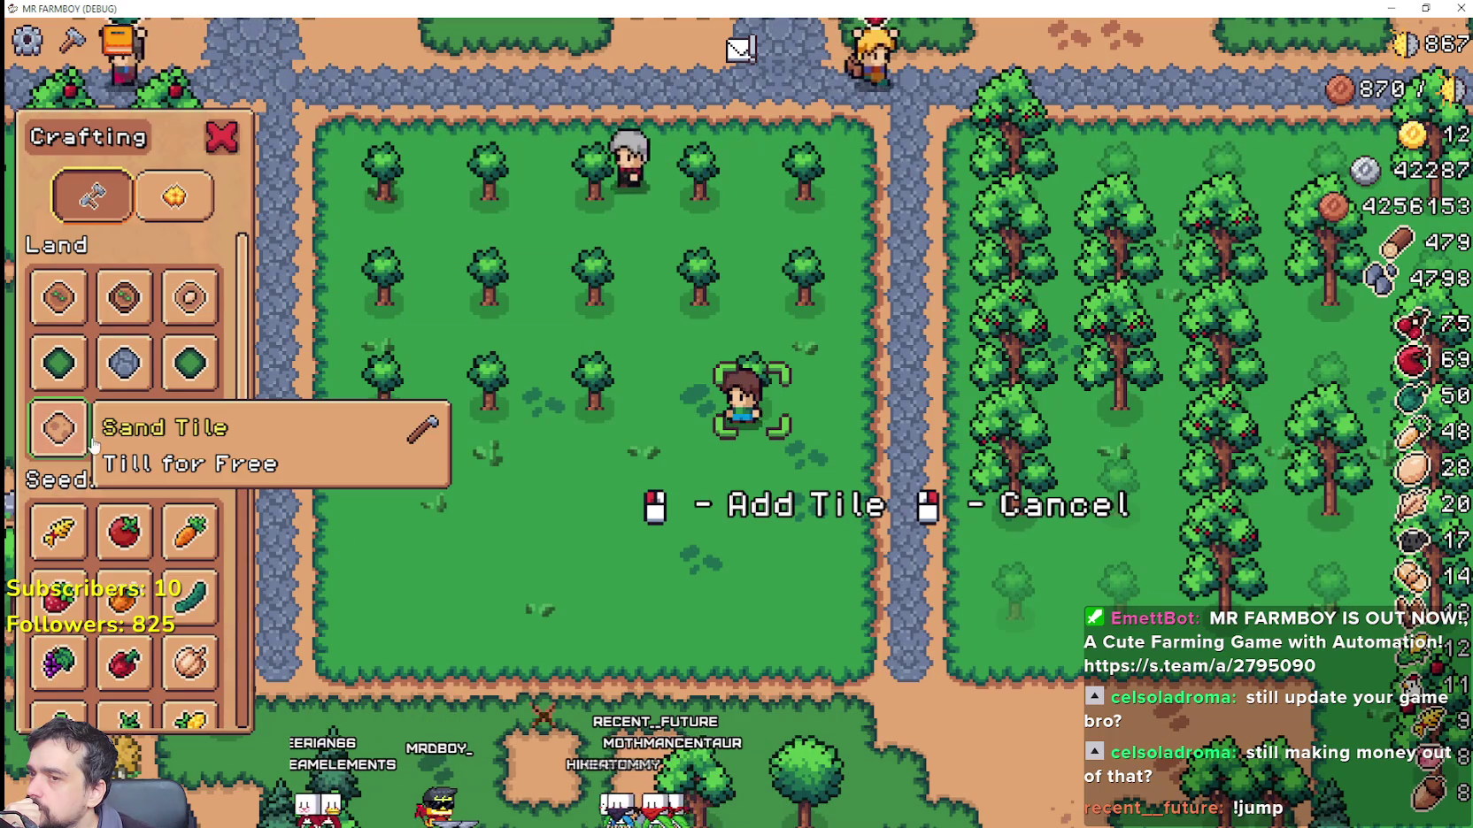
Step: Place a Farm Tile, turning the grass beside the third pear row into dirt
{"action": "left_click", "coordinate": [690, 631]}
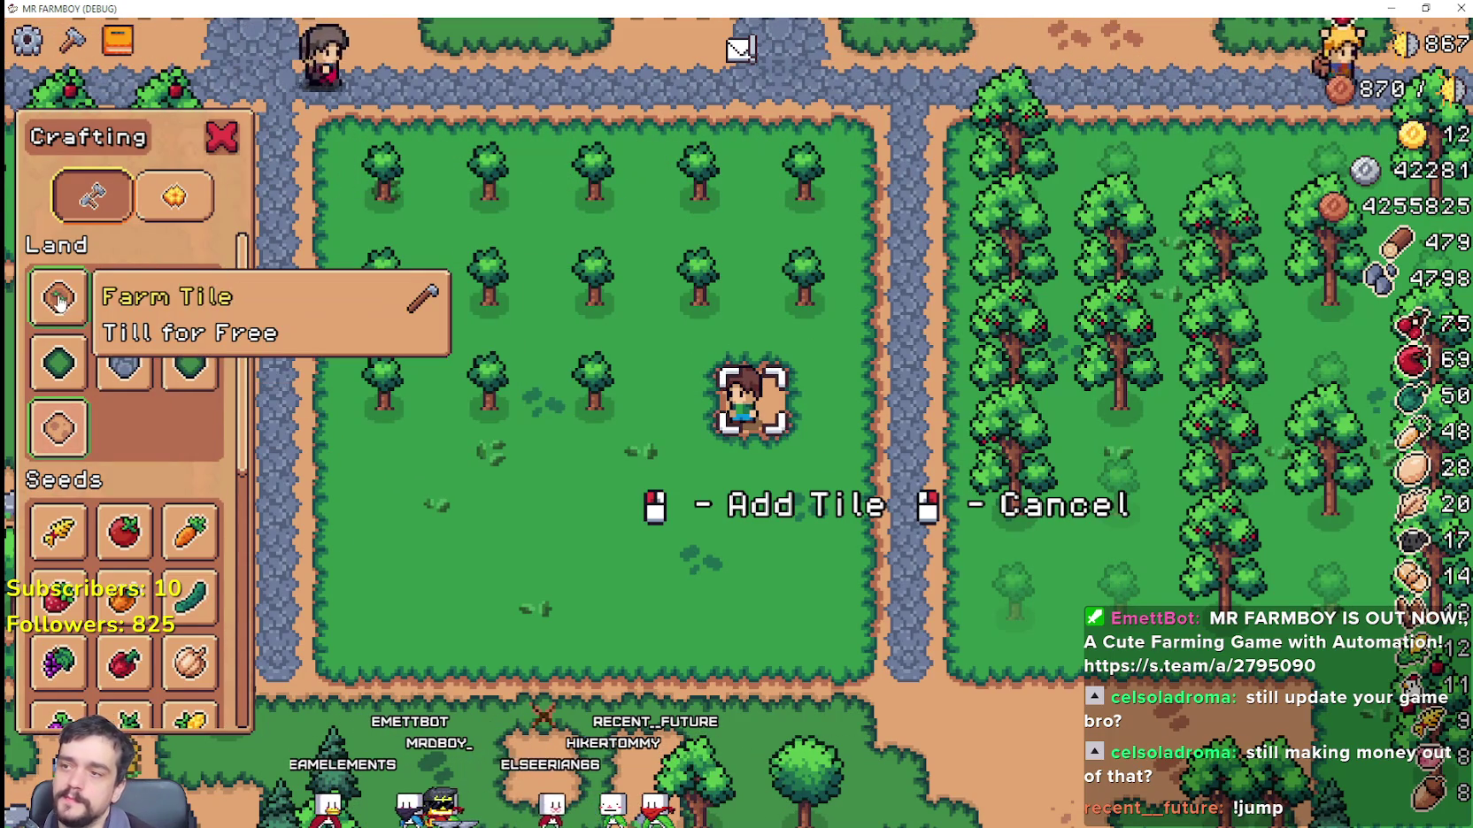
{"action": "key", "text": "s"}
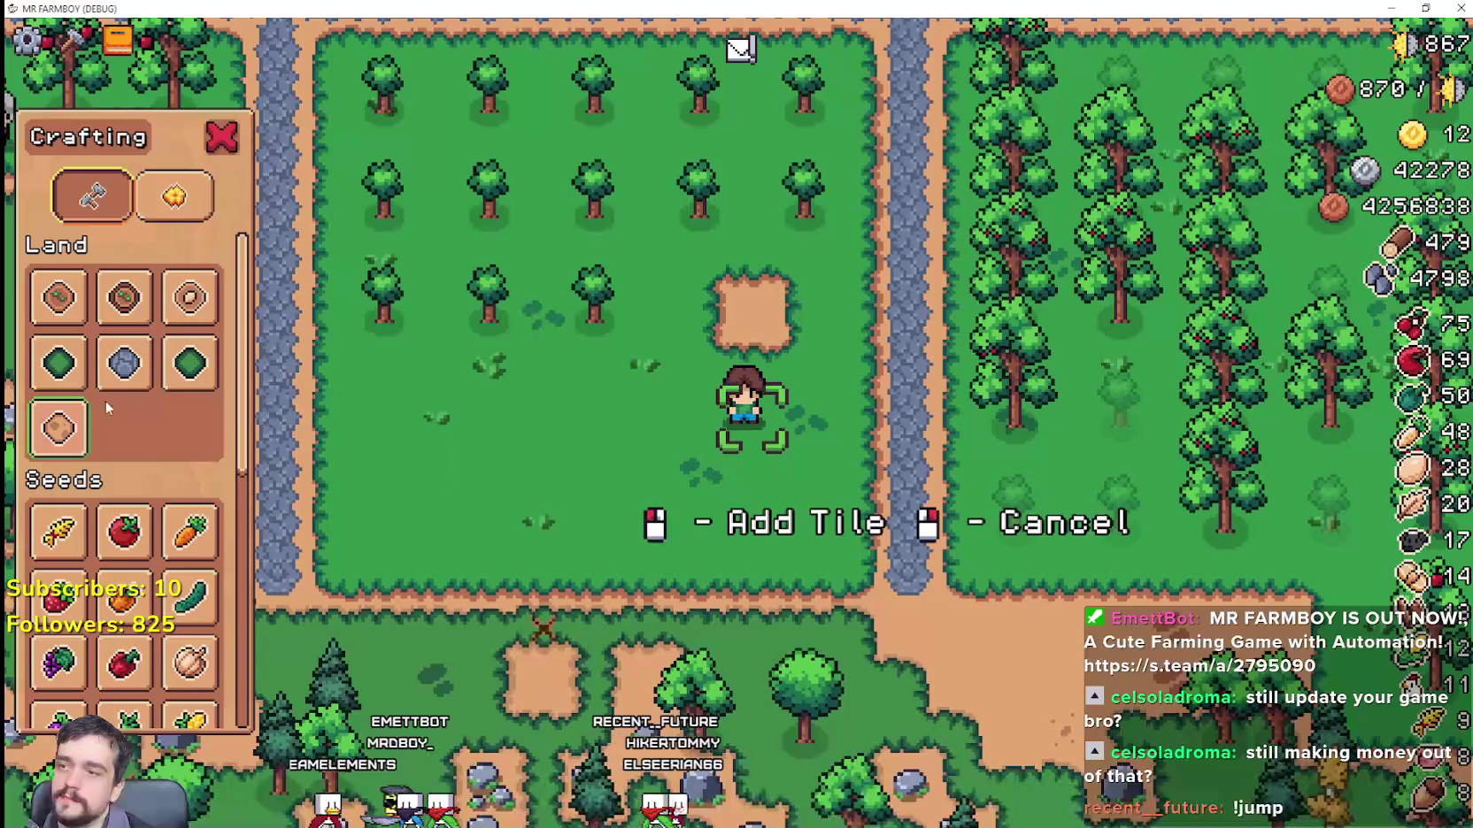
{"action": "key", "text": "w"}
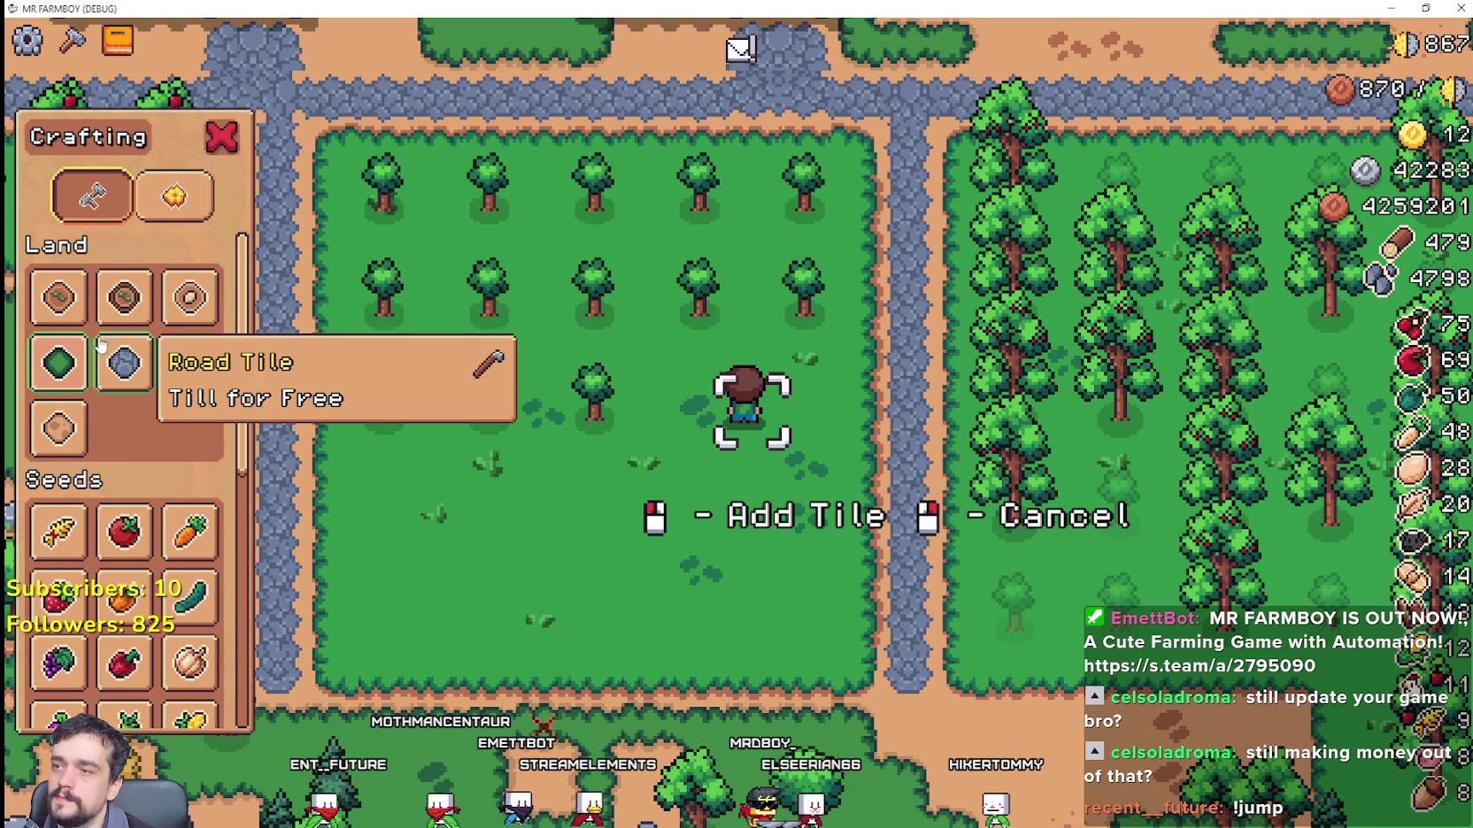
{"action": "scroll", "coordinate": [135, 492], "scroll_direction": "down", "scroll_amount": 5}
Step: Plant more pear saplings along the next row of the orchard
{"action": "key", "text": "a"}
{"action": "left_click", "coordinate": [854, 649]}
{"action": "key", "text": "d"}
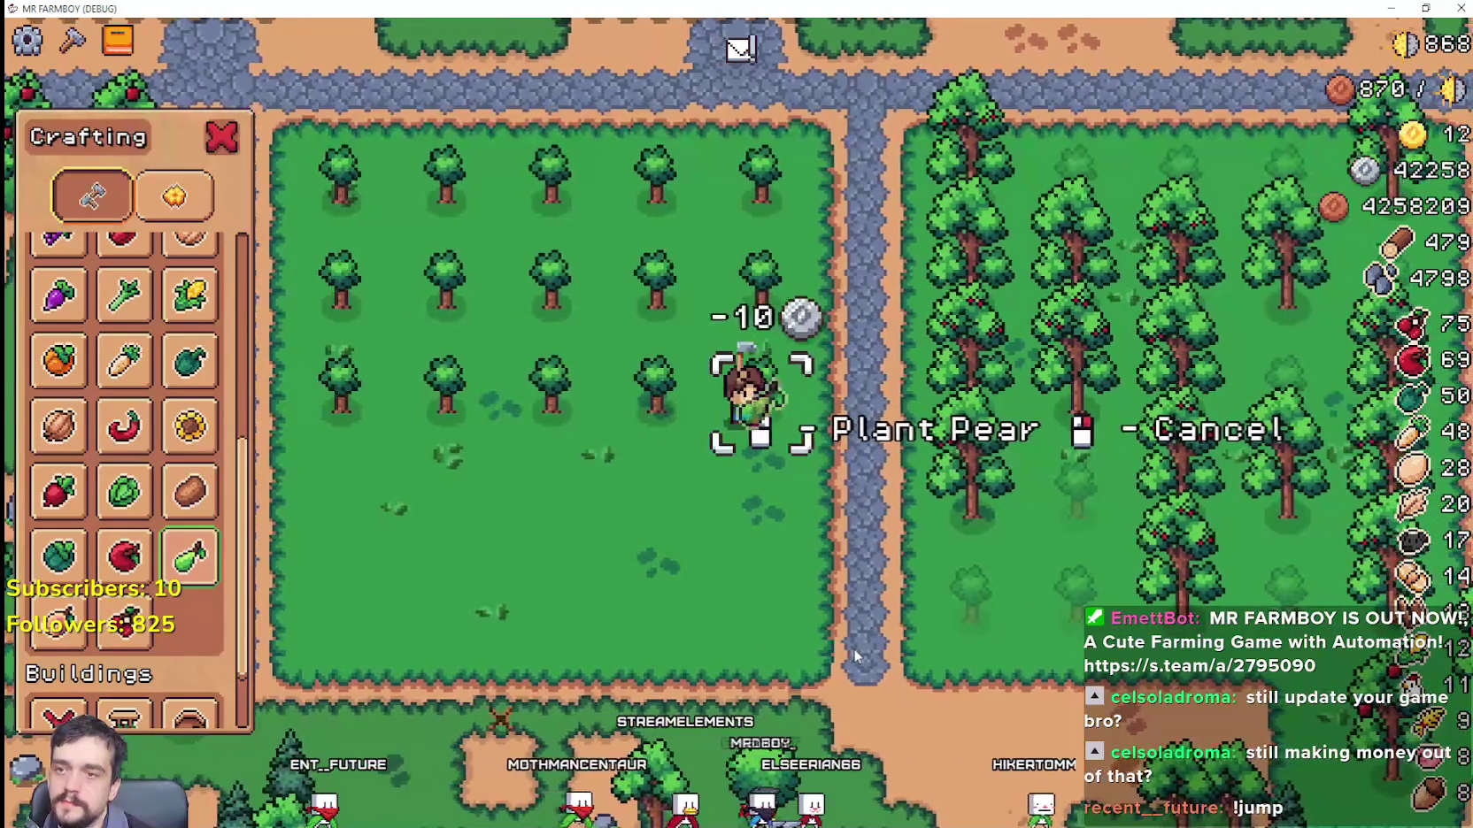
{"action": "key", "text": "s"}
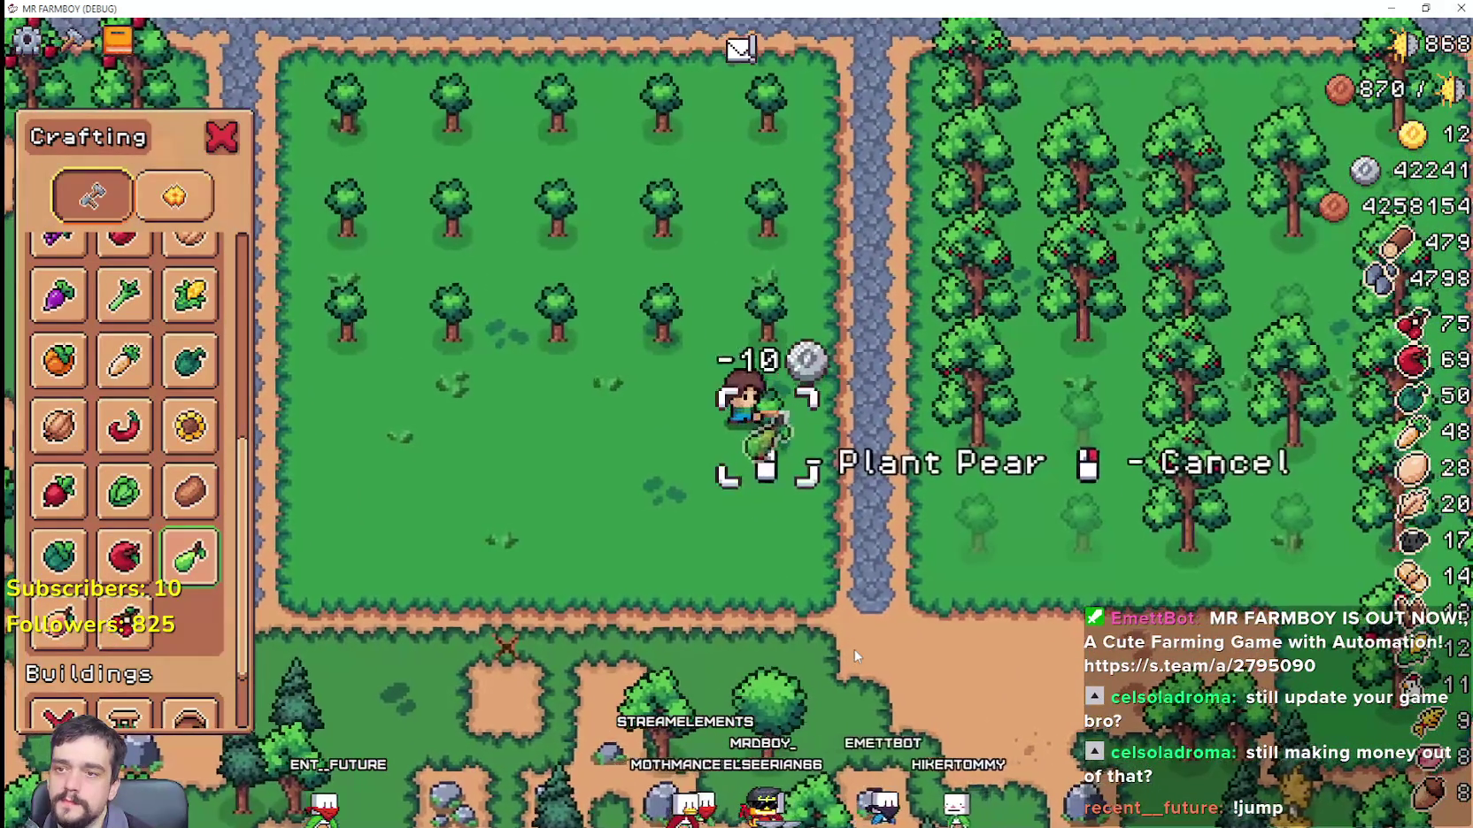
{"action": "key", "text": "a"}
{"action": "left_click", "coordinate": [854, 648]}
{"action": "left_click", "coordinate": [854, 647]}
{"action": "left_click", "coordinate": [854, 648]}
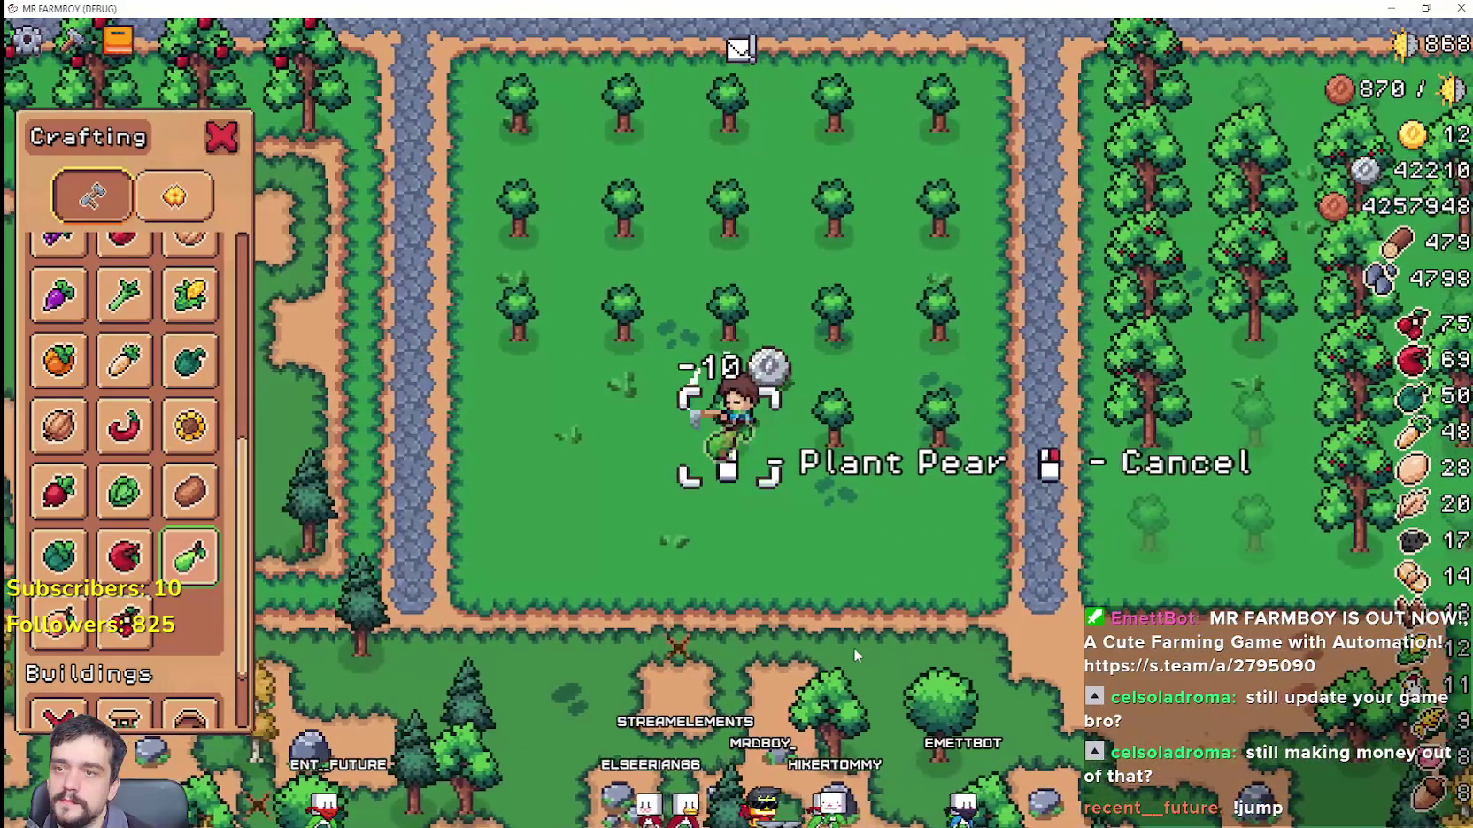
{"action": "left_click", "coordinate": [854, 648]}
{"action": "left_click", "coordinate": [852, 651]}
Step: Plant one more row of pear saplings, then cancel planting and head to the neighbouring field
{"action": "key", "text": "s"}
{"action": "left_click", "coordinate": [852, 647]}
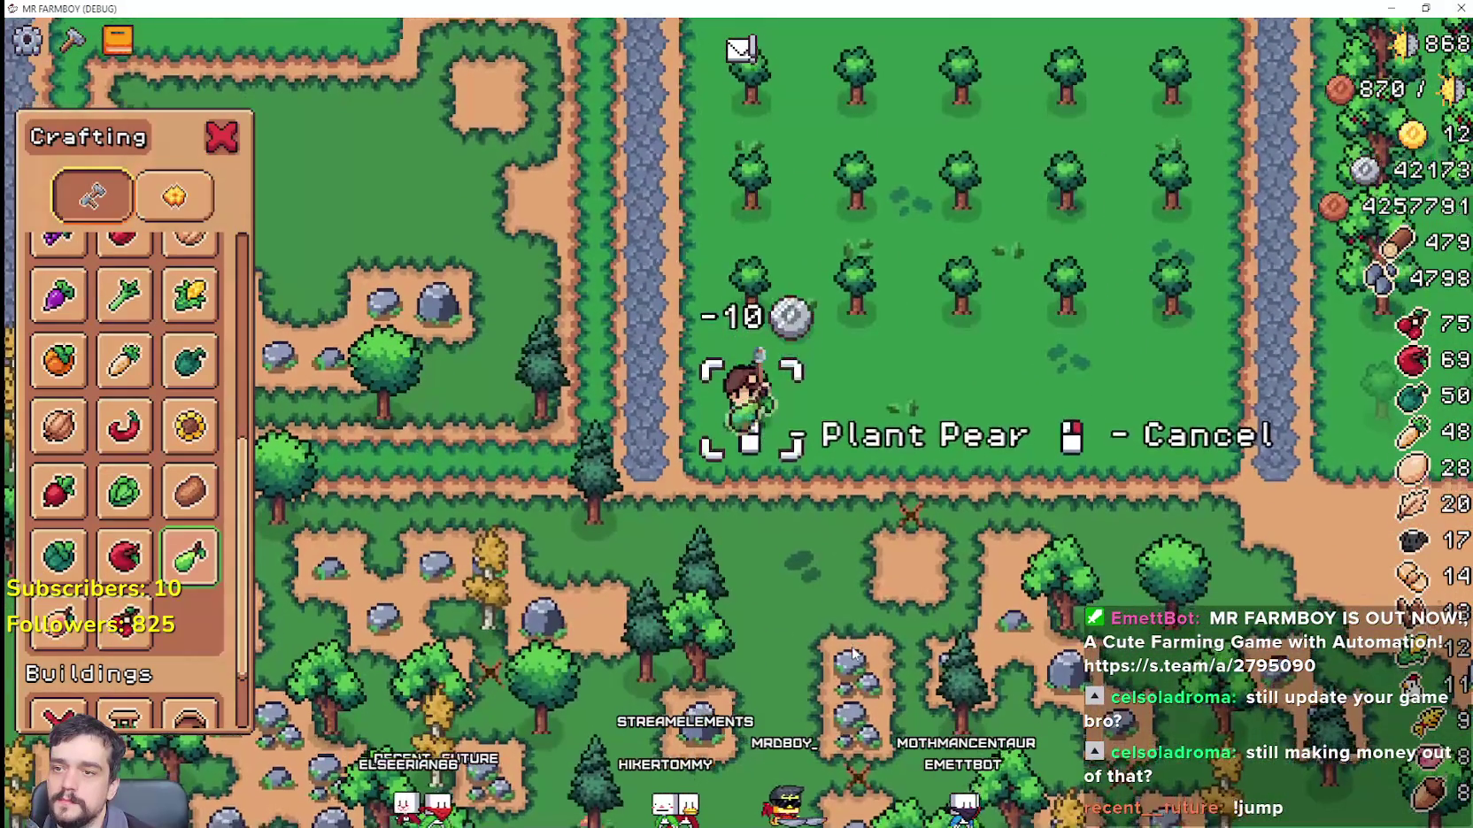
{"action": "key", "text": "d"}
{"action": "left_click", "coordinate": [852, 655]}
{"action": "left_click", "coordinate": [852, 654]}
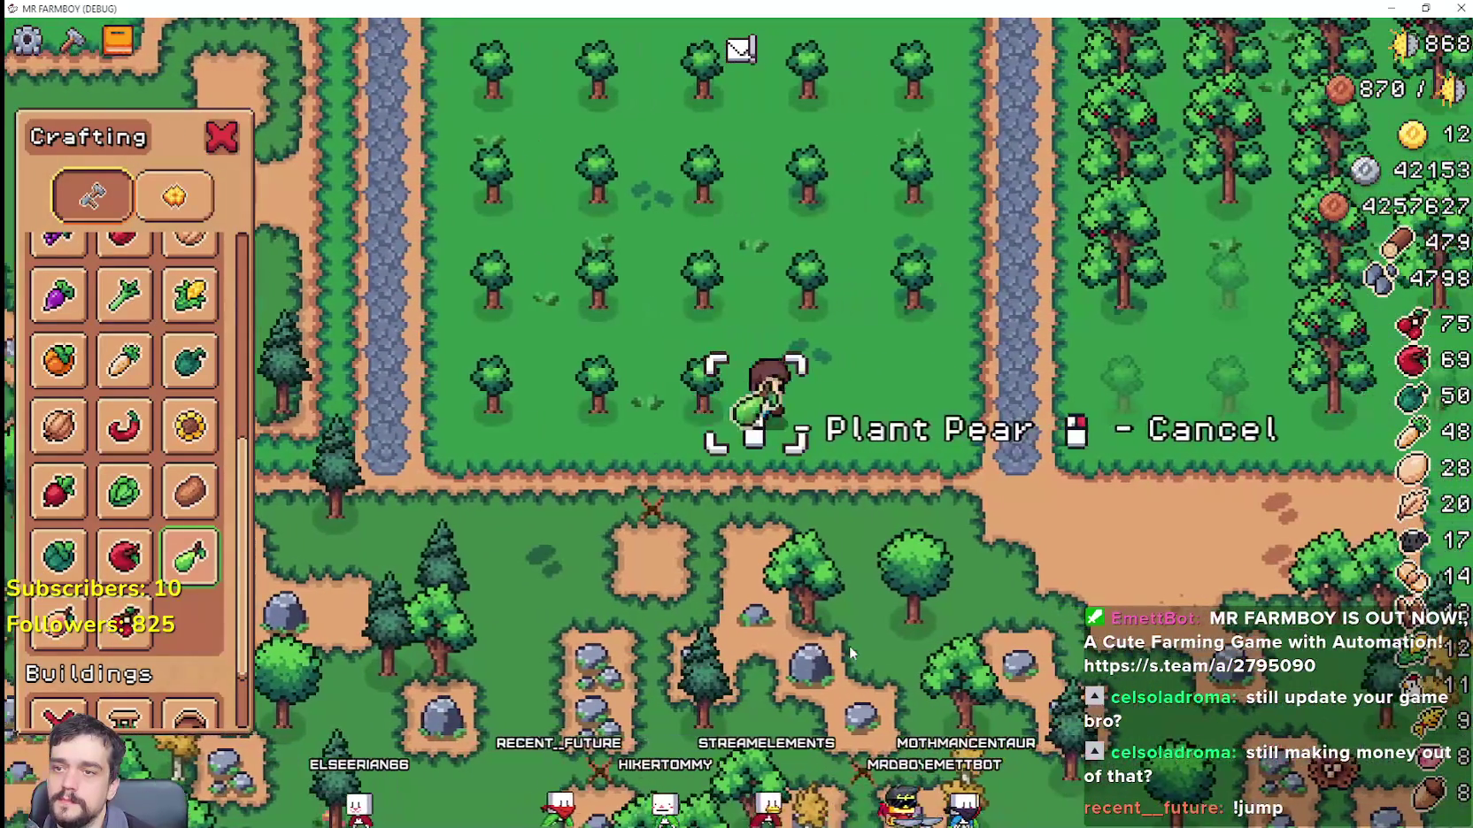
{"action": "left_click", "coordinate": [849, 653]}
{"action": "left_click", "coordinate": [850, 652]}
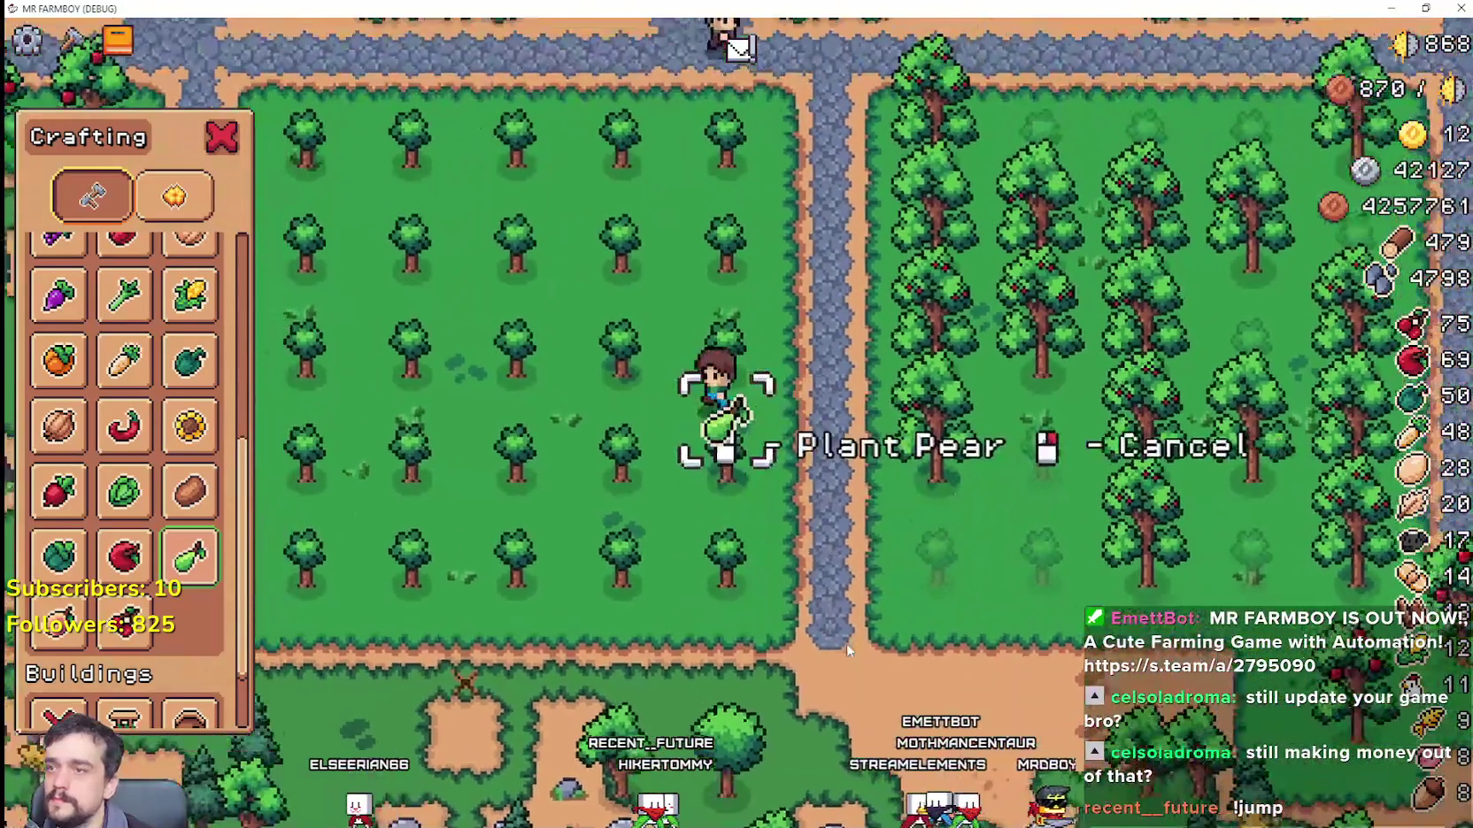
{"action": "right_click", "coordinate": [846, 642]}
{"action": "key", "text": "a"}
{"action": "scroll", "coordinate": [133, 478], "scroll_direction": "up", "scroll_amount": 2}
{"action": "scroll", "coordinate": [133, 398], "scroll_direction": "up", "scroll_amount": 3}
Step: Pick the grass land tile and turn each dirt spot and strip below the fruit trees into grass
{"action": "key", "text": "a"}
{"action": "left_click", "coordinate": [59, 362]}
{"action": "key", "text": "w"}
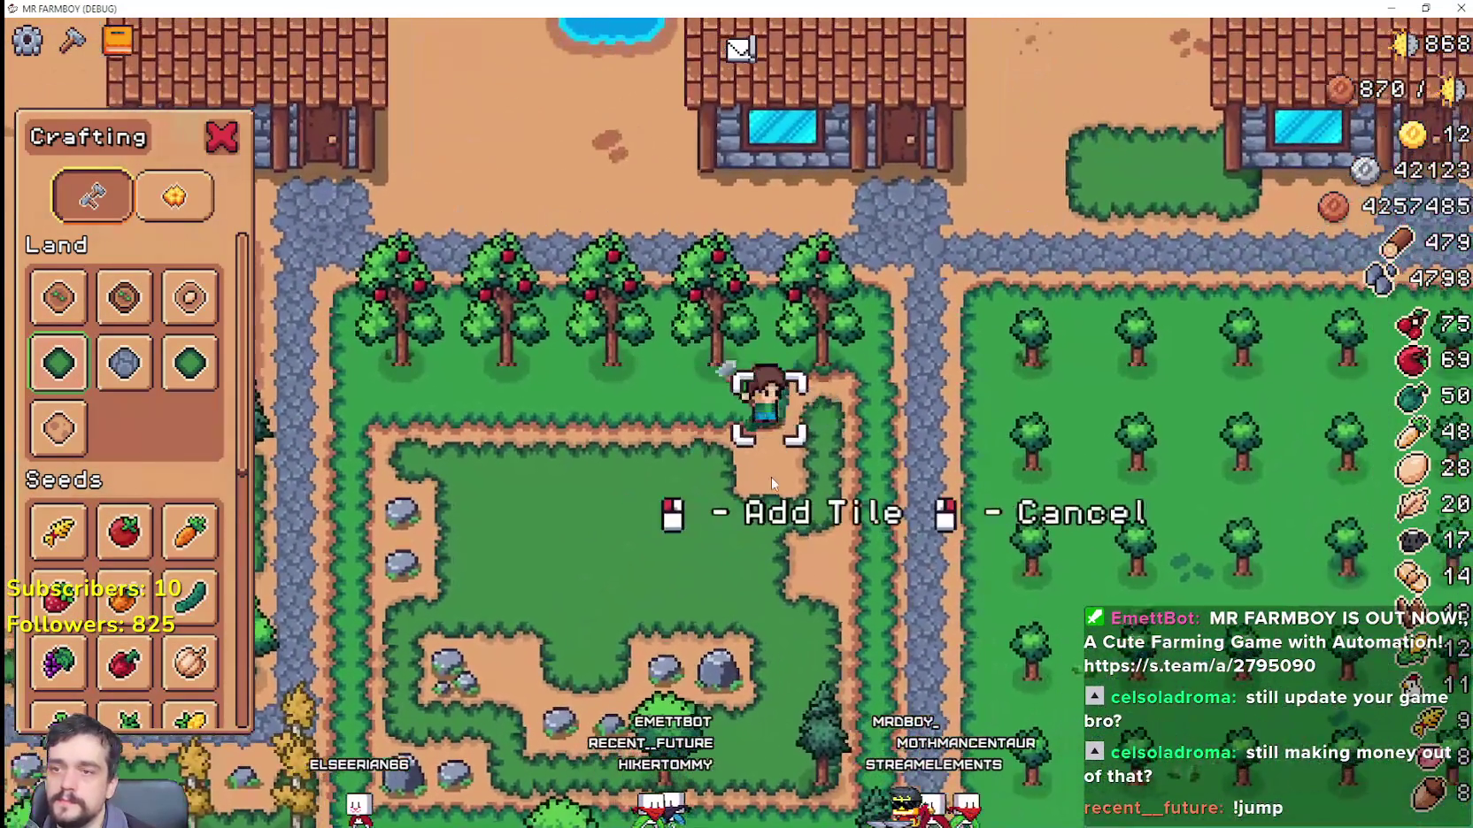
{"action": "left_click", "coordinate": [771, 477]}
{"action": "key", "text": "a"}
{"action": "left_click", "coordinate": [794, 394]}
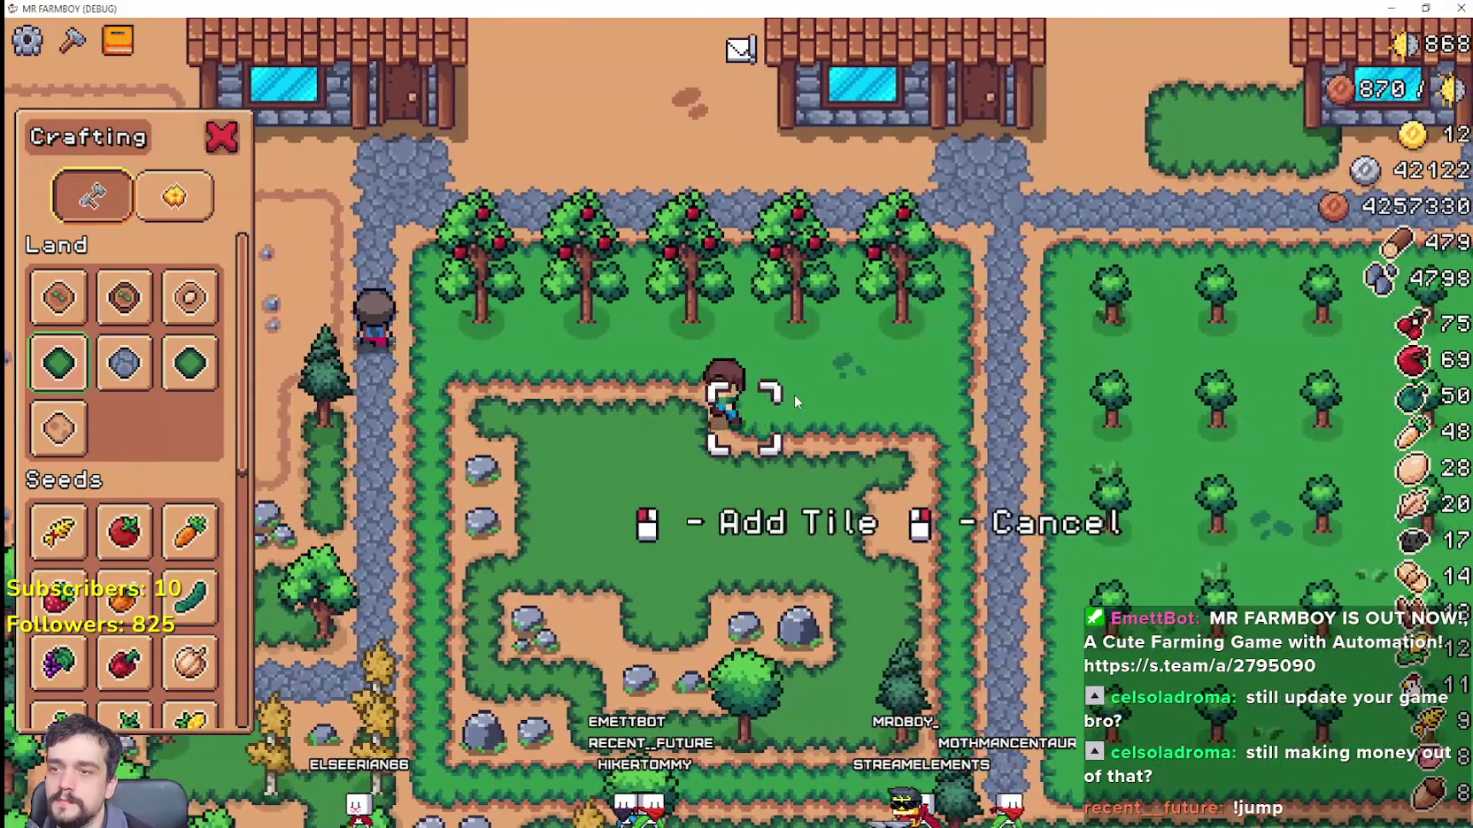
{"action": "key", "text": "a"}
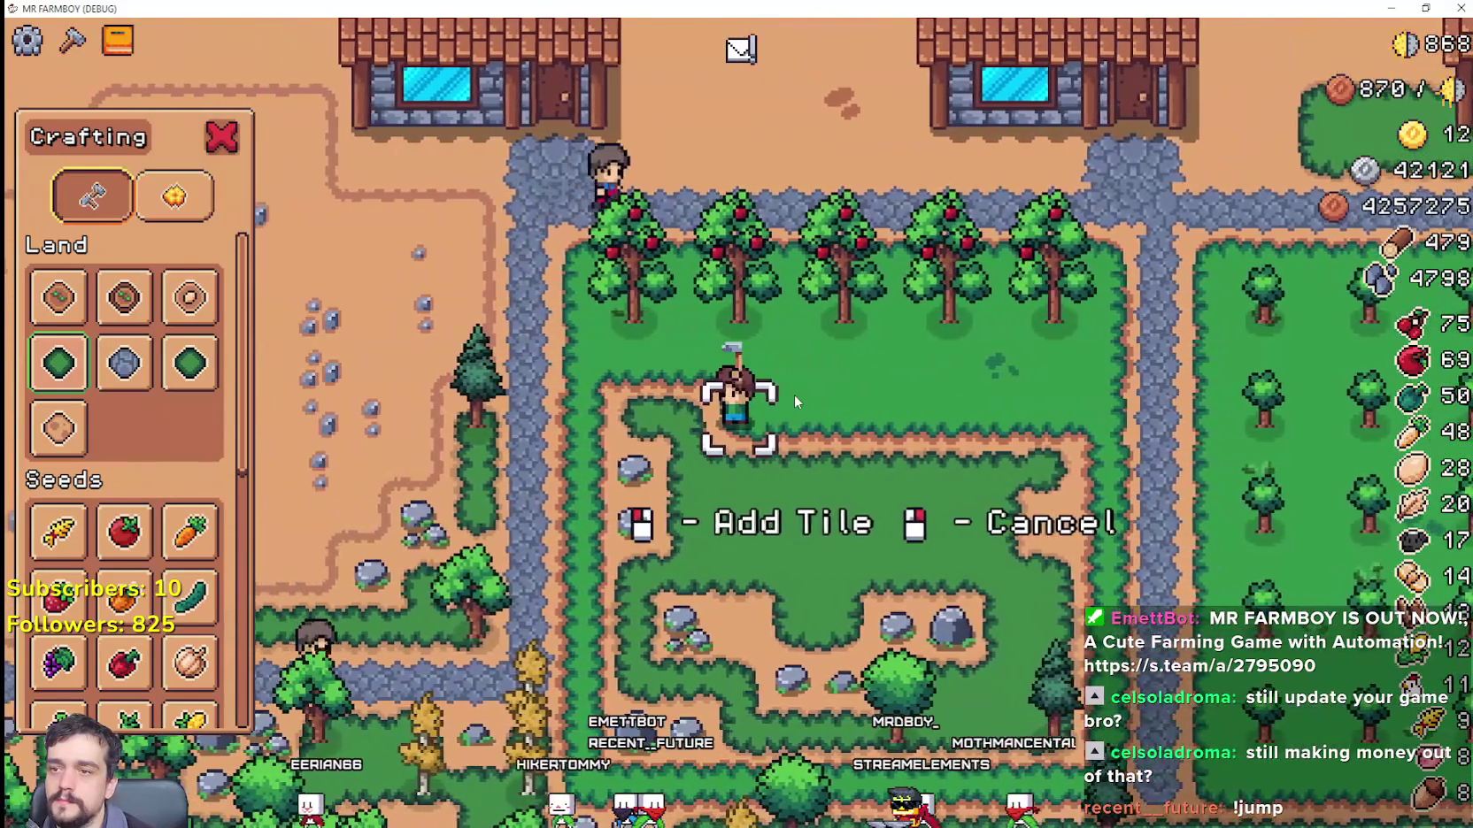
{"action": "left_click", "coordinate": [794, 394]}
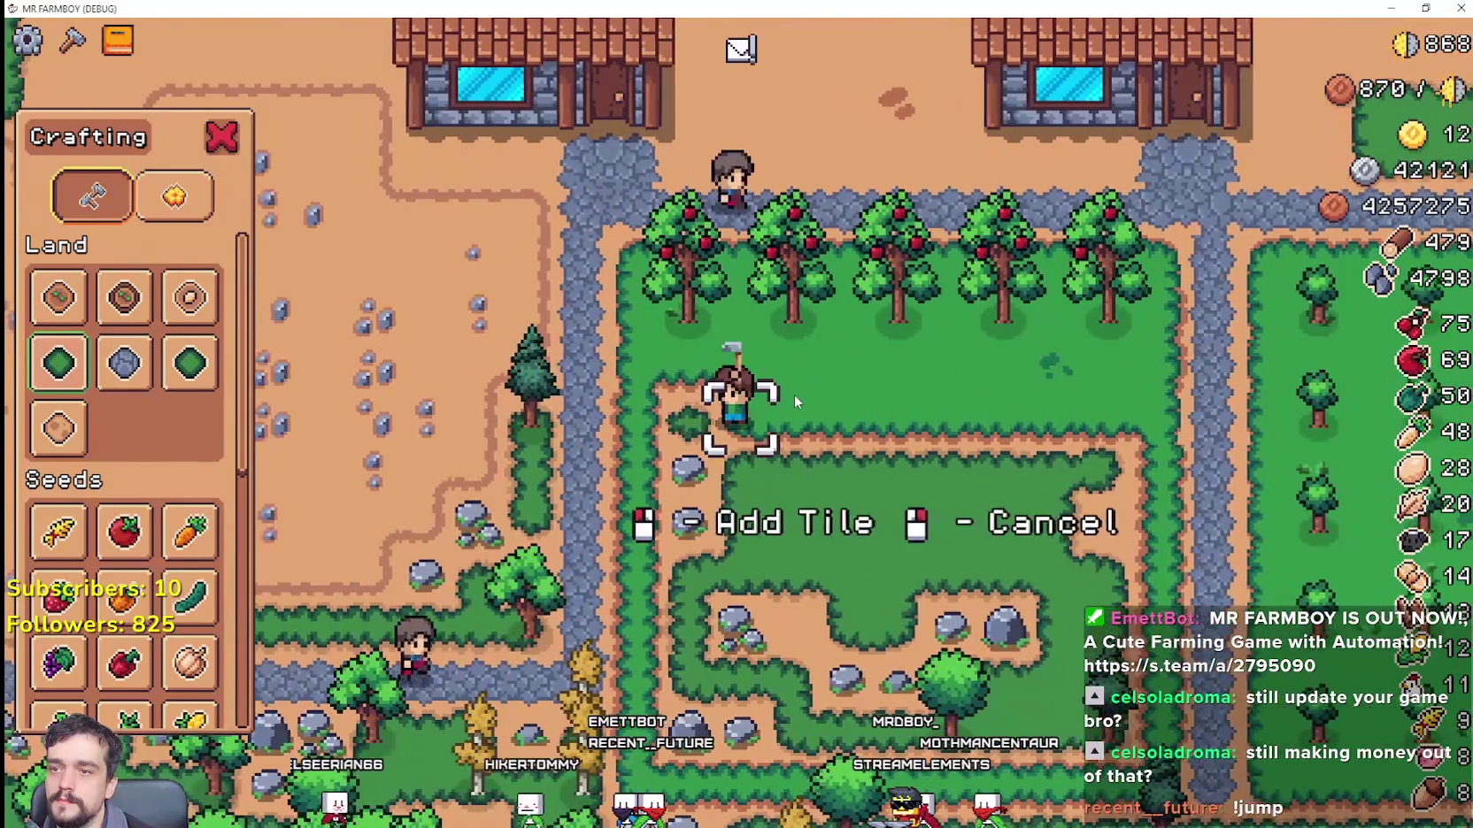
{"action": "left_click", "coordinate": [795, 399]}
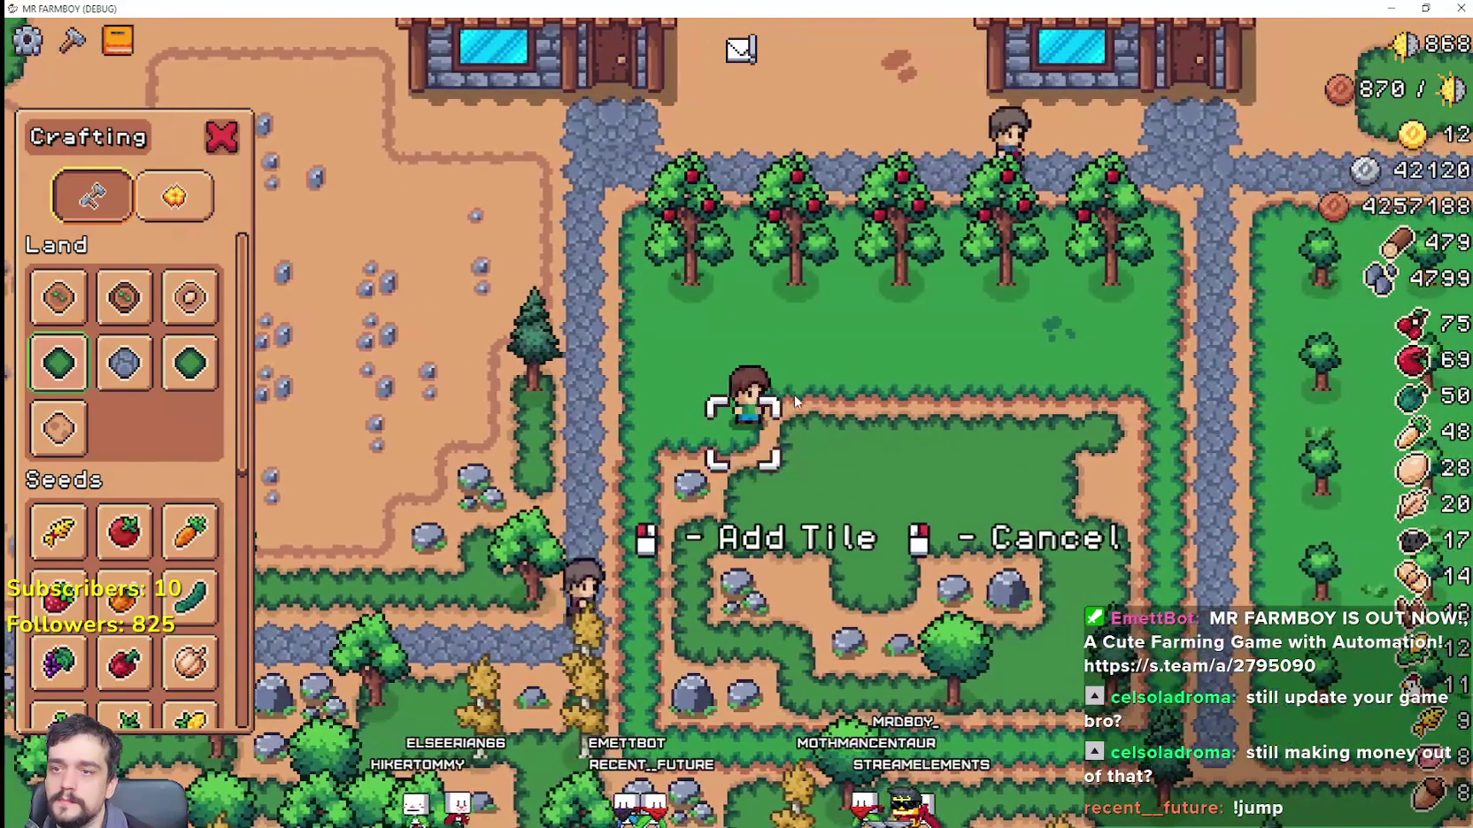
{"action": "key", "text": "d"}
{"action": "left_click", "coordinate": [794, 401]}
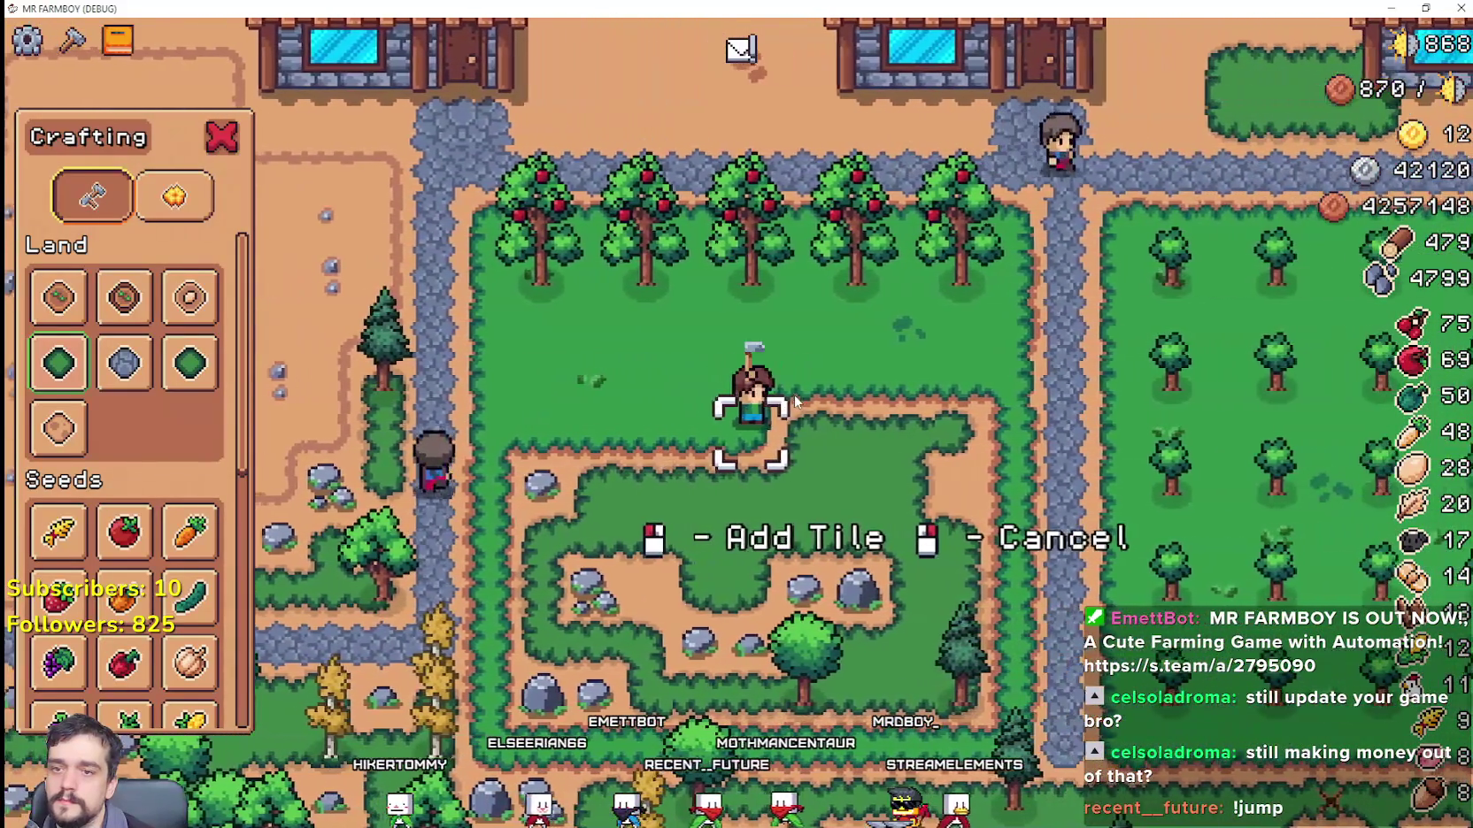
{"action": "key", "text": "d"}
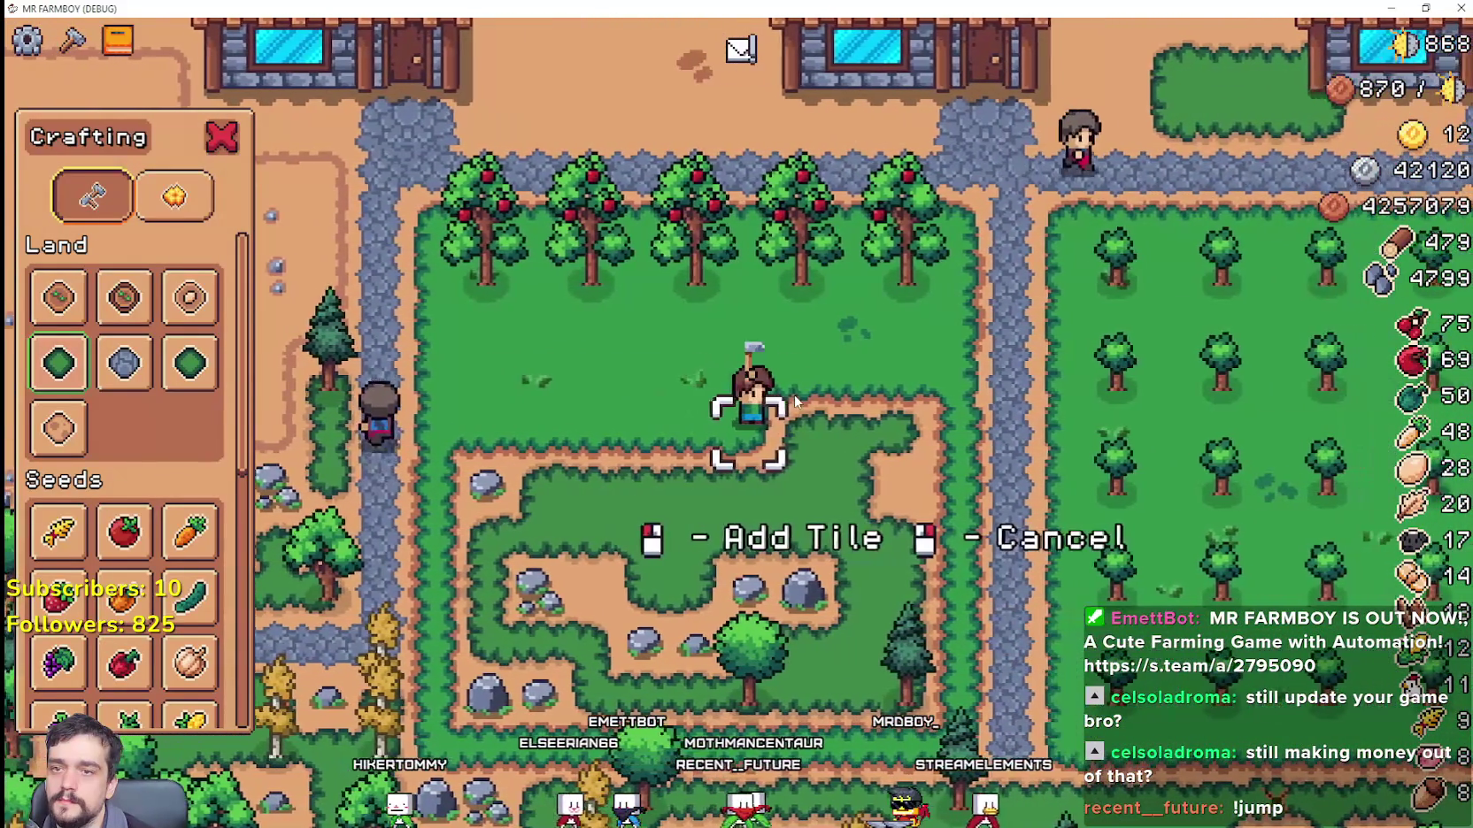
Step: Walk along the field edge mining the rocks to the left and lower left
{"action": "key", "text": "s"}
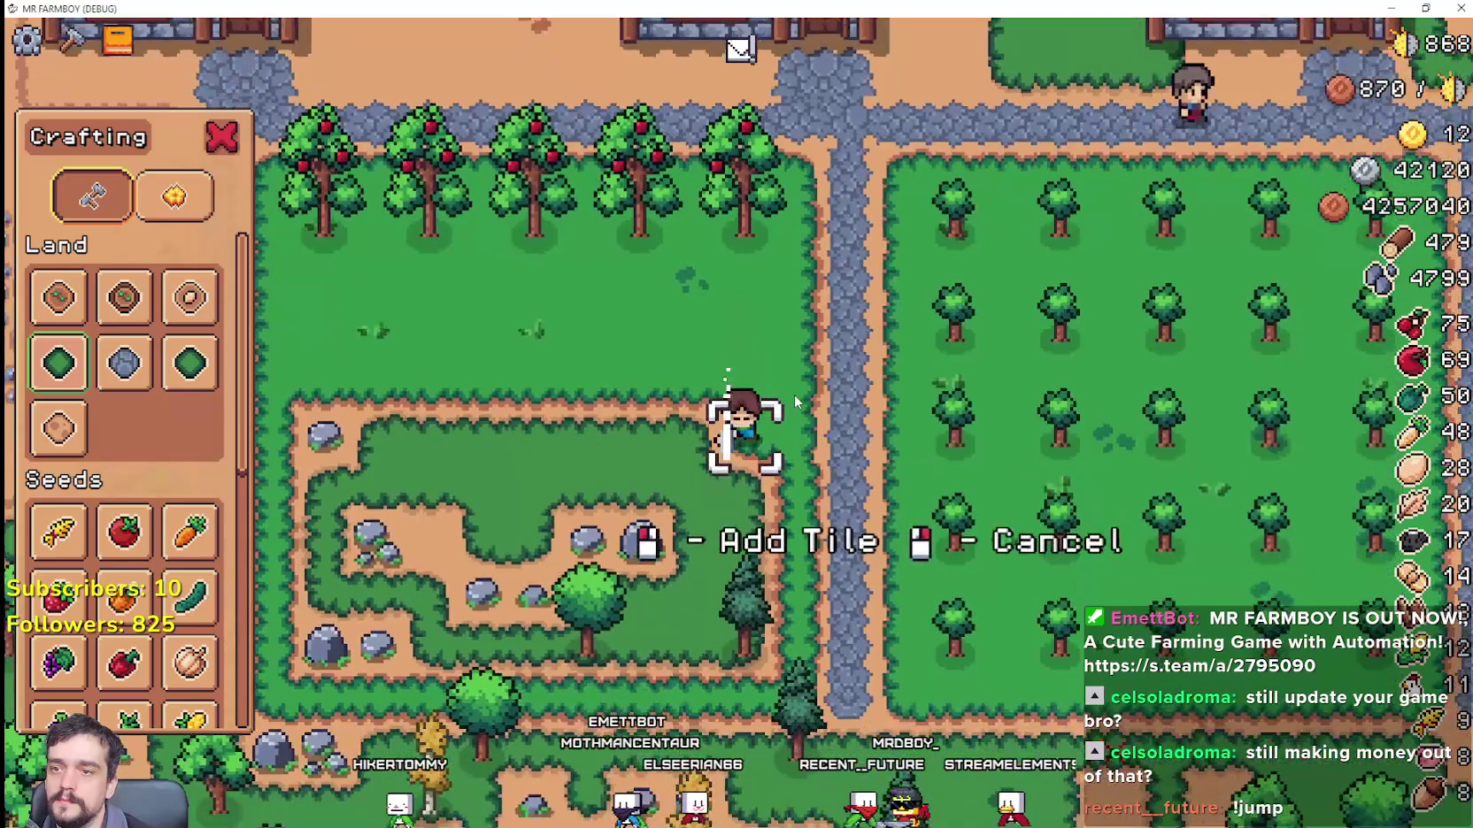
{"action": "key", "text": "a"}
{"action": "key", "text": "a"}
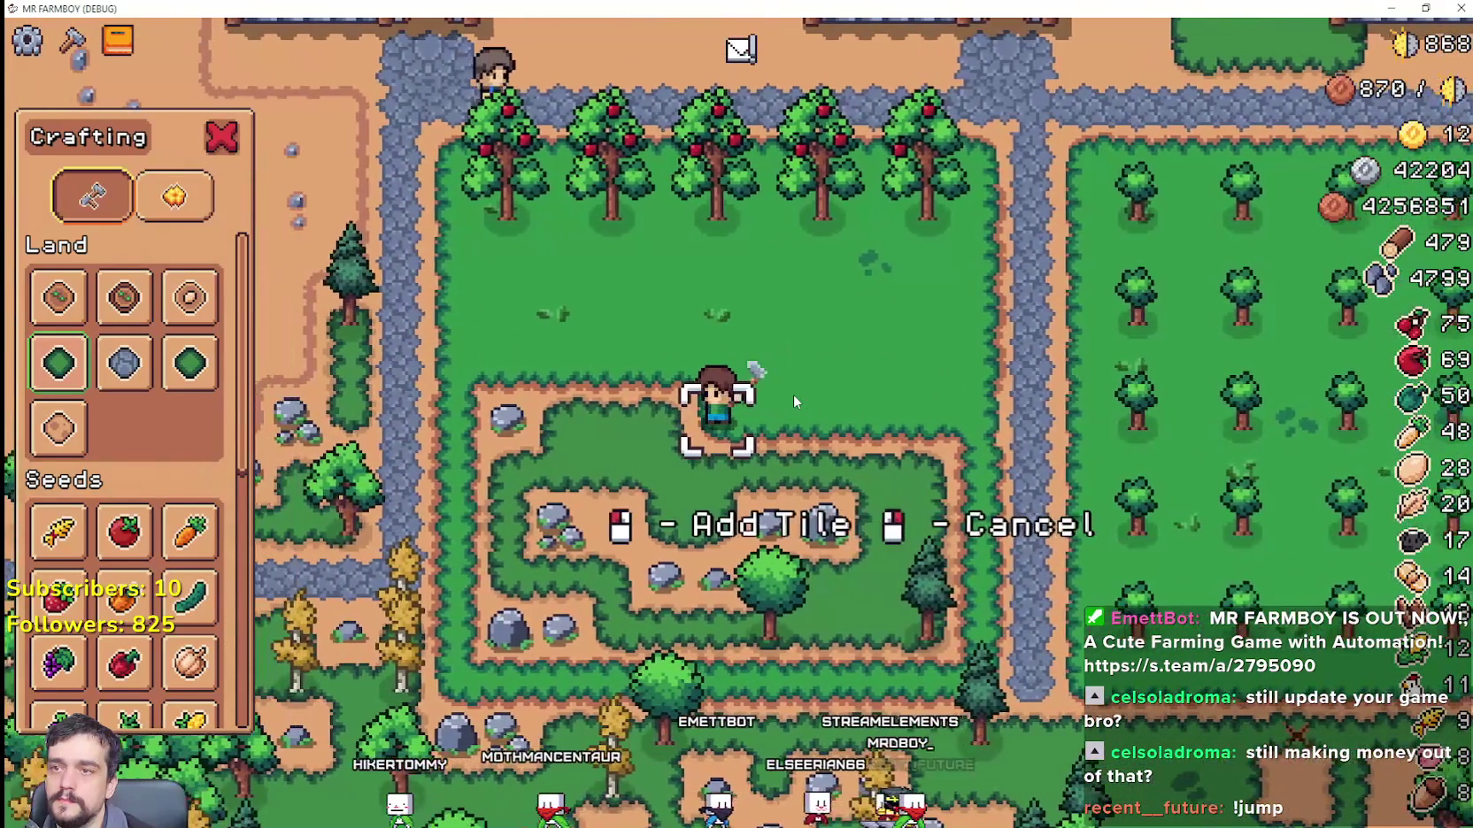
{"action": "key", "text": "a"}
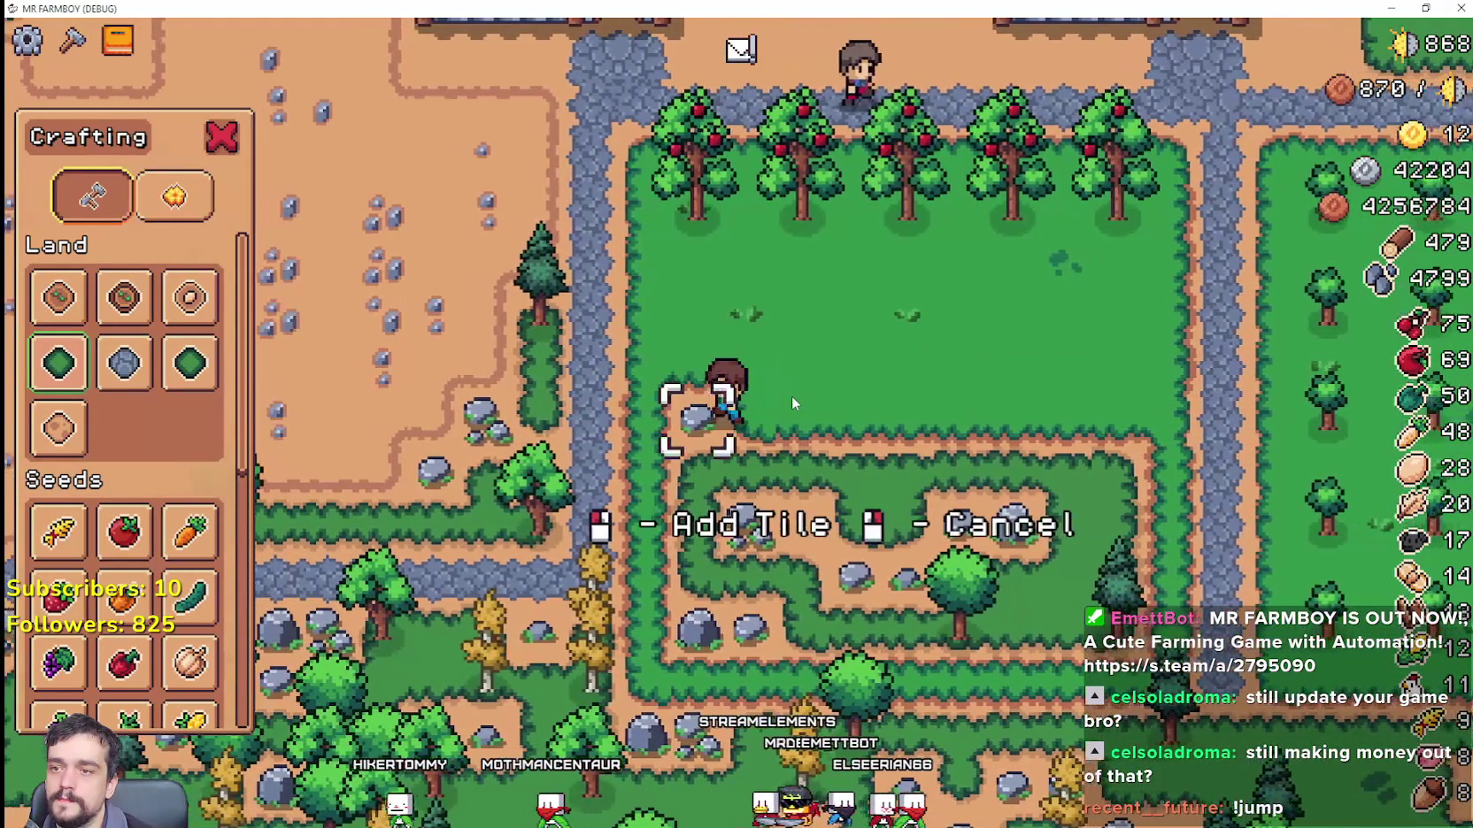
{"action": "key", "text": "s"}
{"action": "key", "text": "d"}
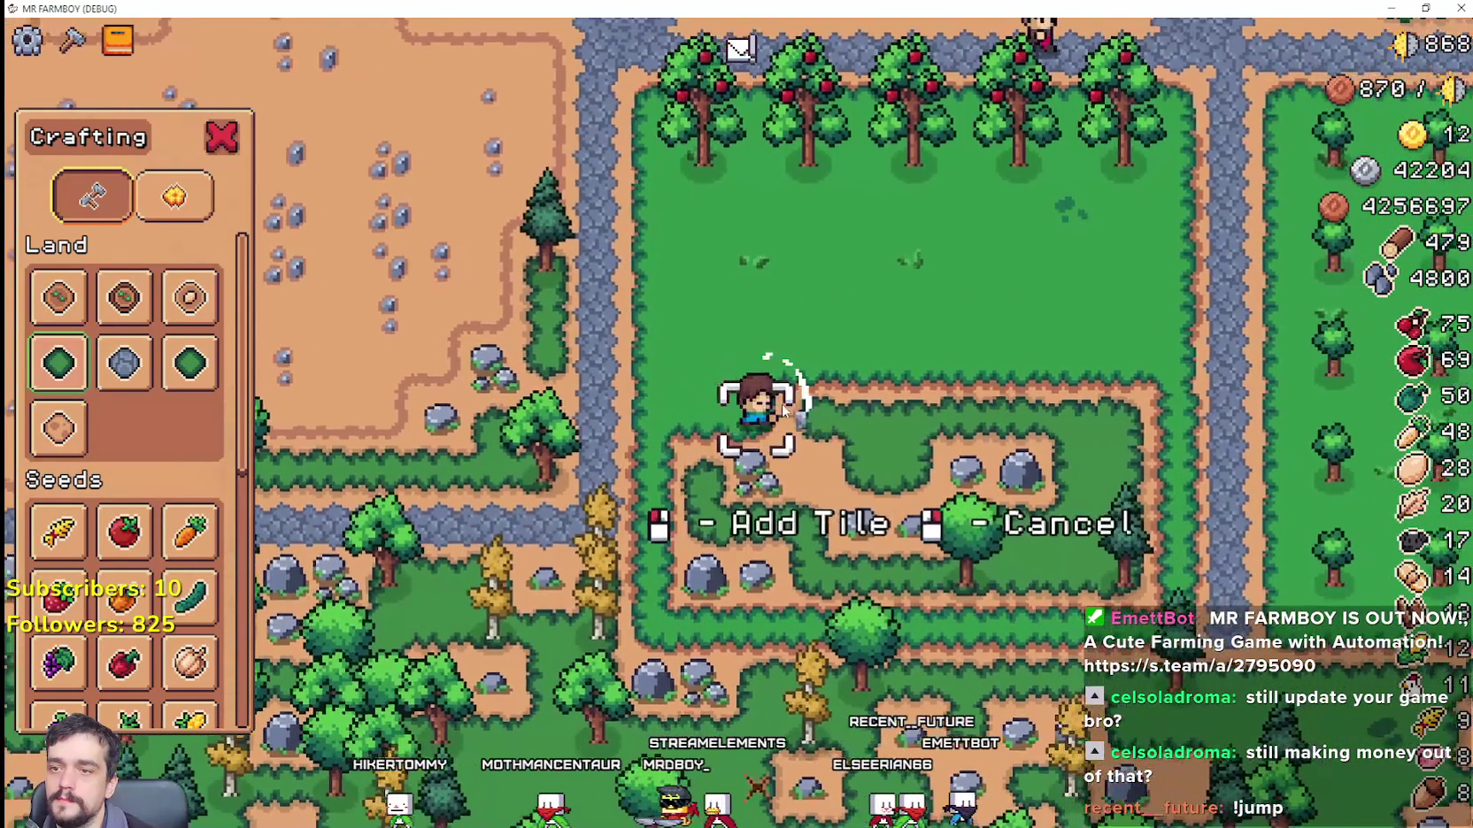
{"action": "key", "text": "d"}
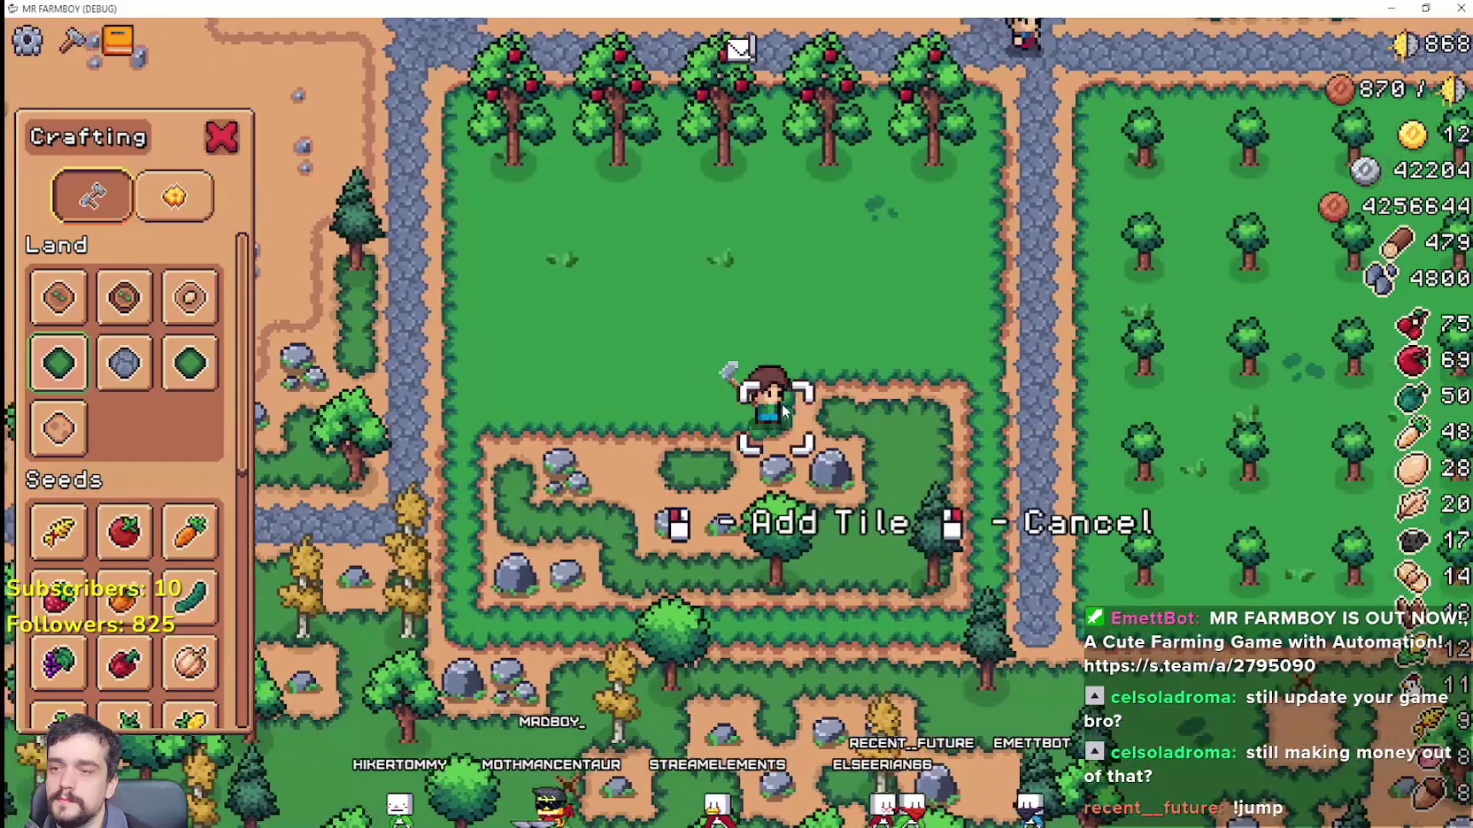
{"action": "key", "text": "d"}
{"action": "key", "text": "s"}
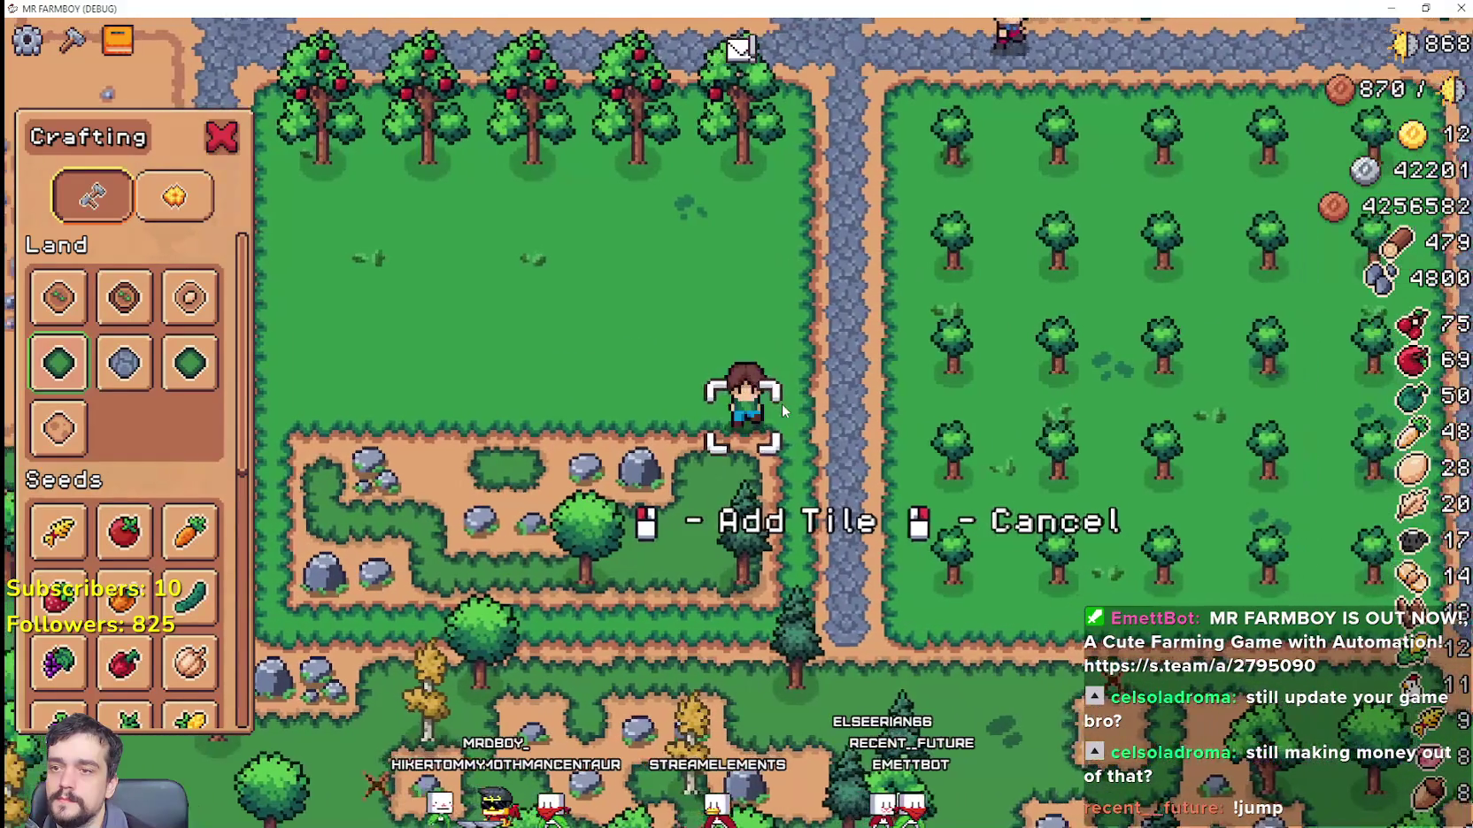
{"action": "key", "text": "a"}
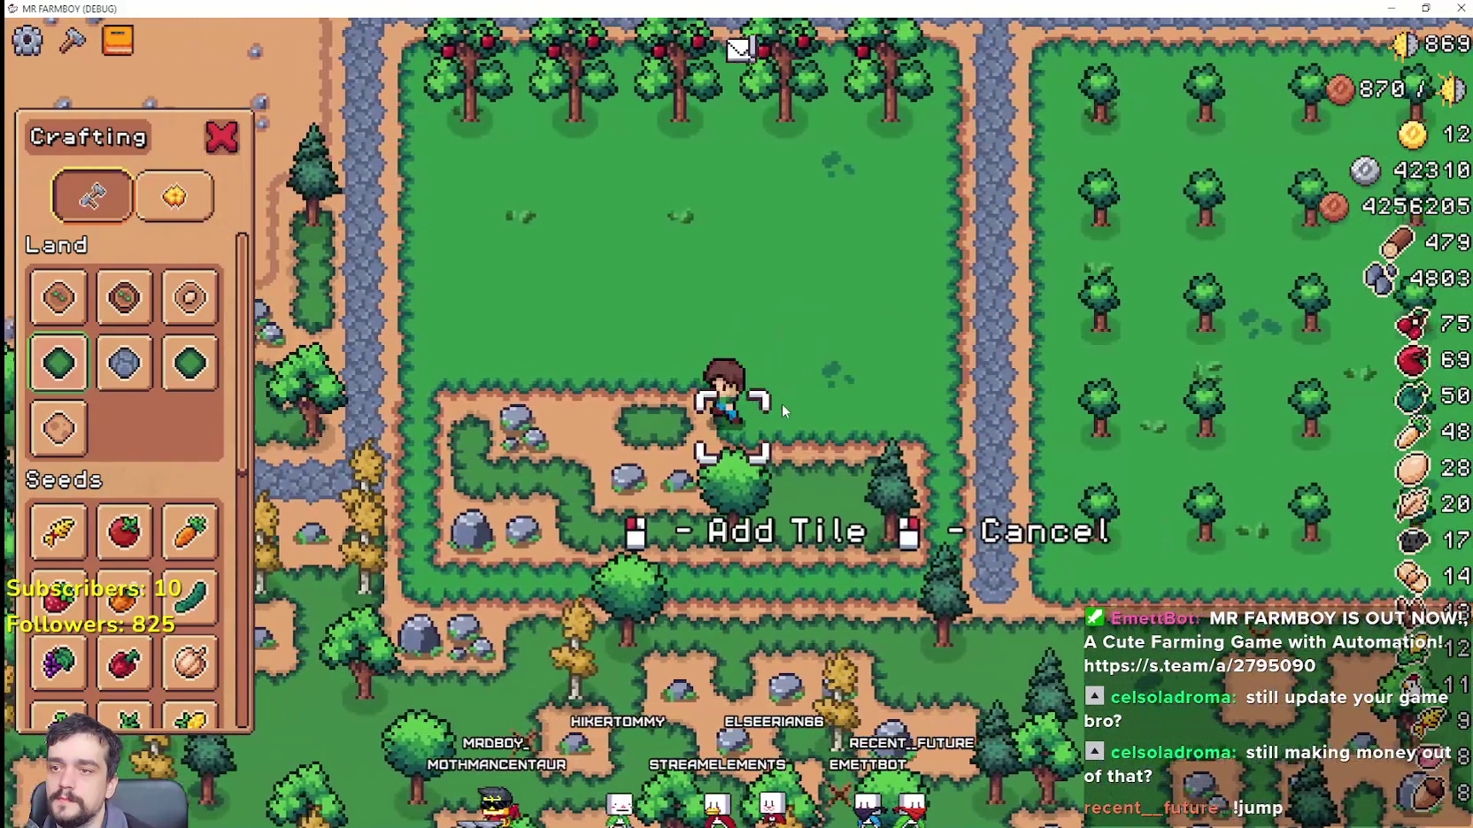
{"action": "key", "text": "a"}
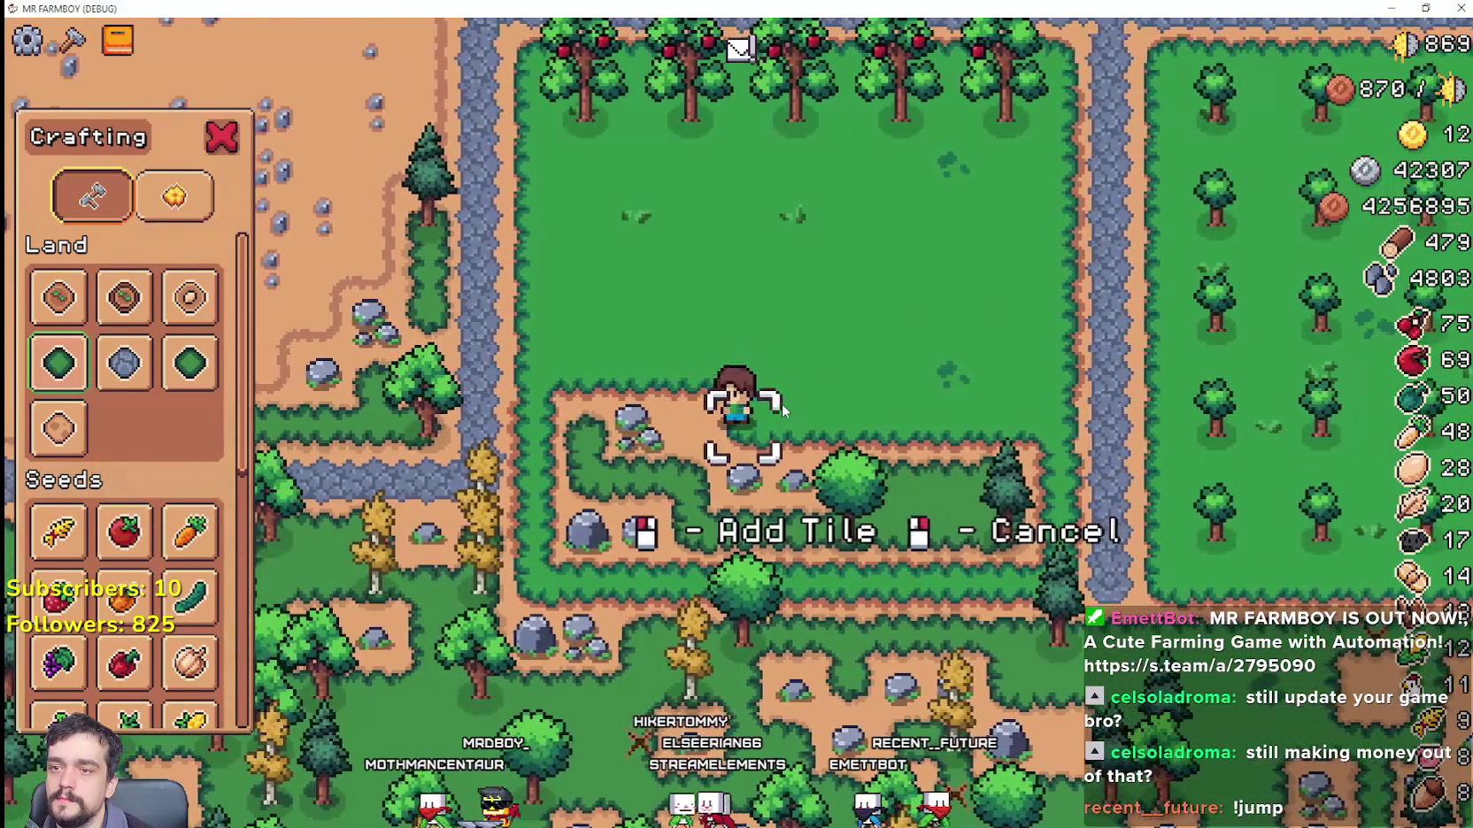
{"action": "key", "text": "a"}
{"action": "key", "text": "s"}
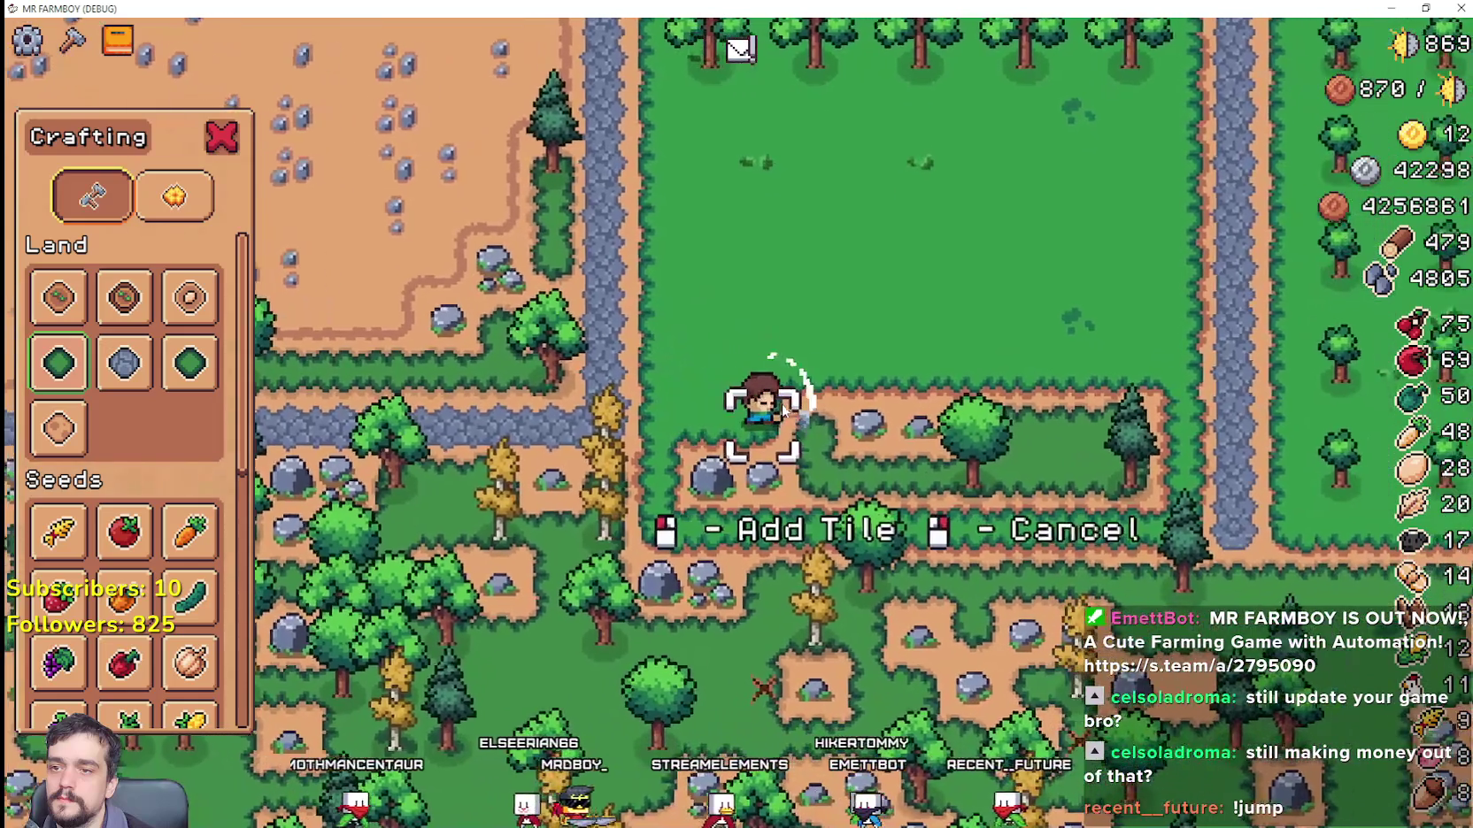
Step: Chop the pine trees and break the last rocks, raising wood to 482 and stone to 4810
{"action": "key", "text": "d"}
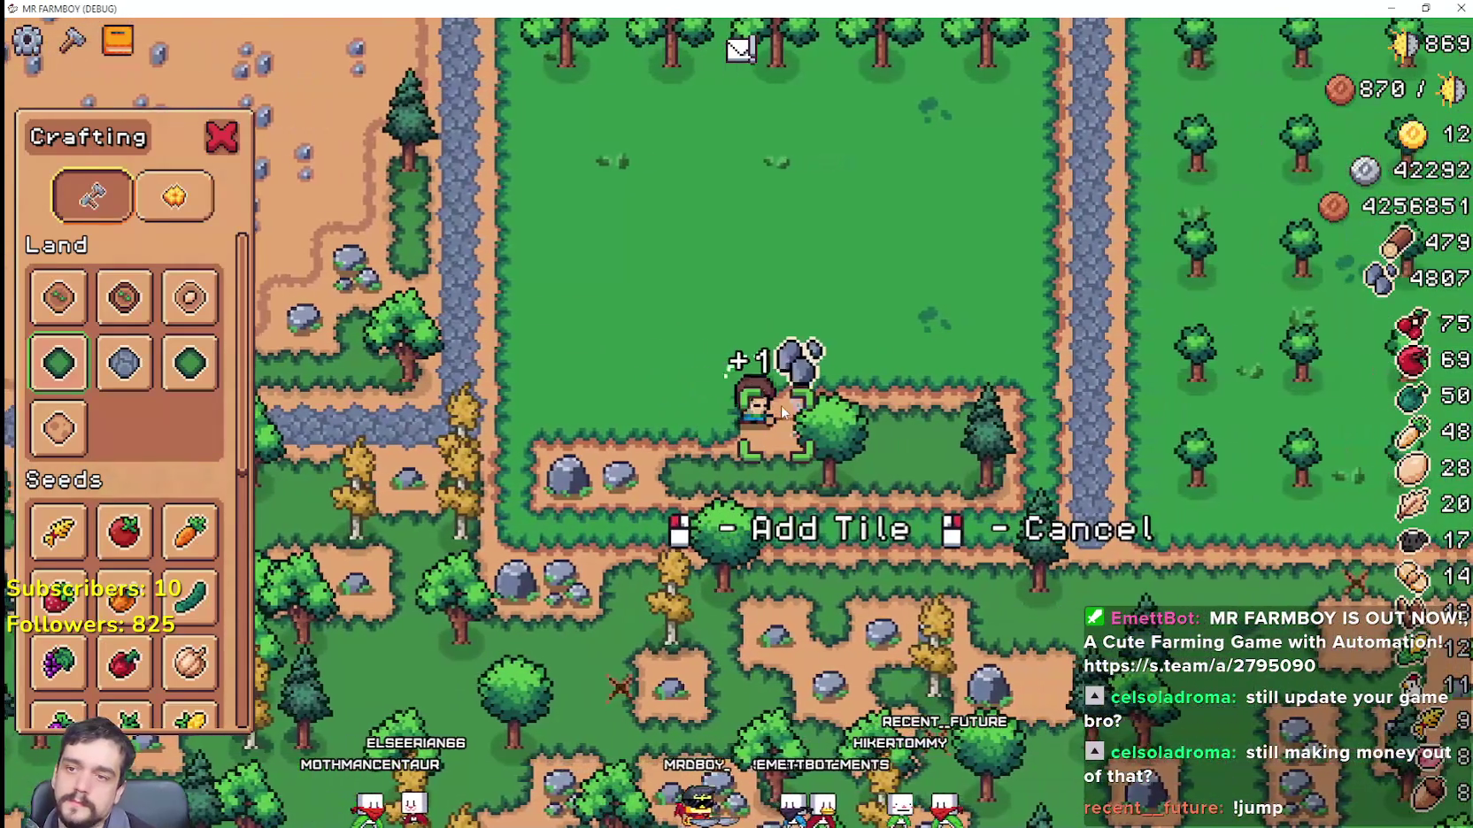
{"action": "key", "text": "d"}
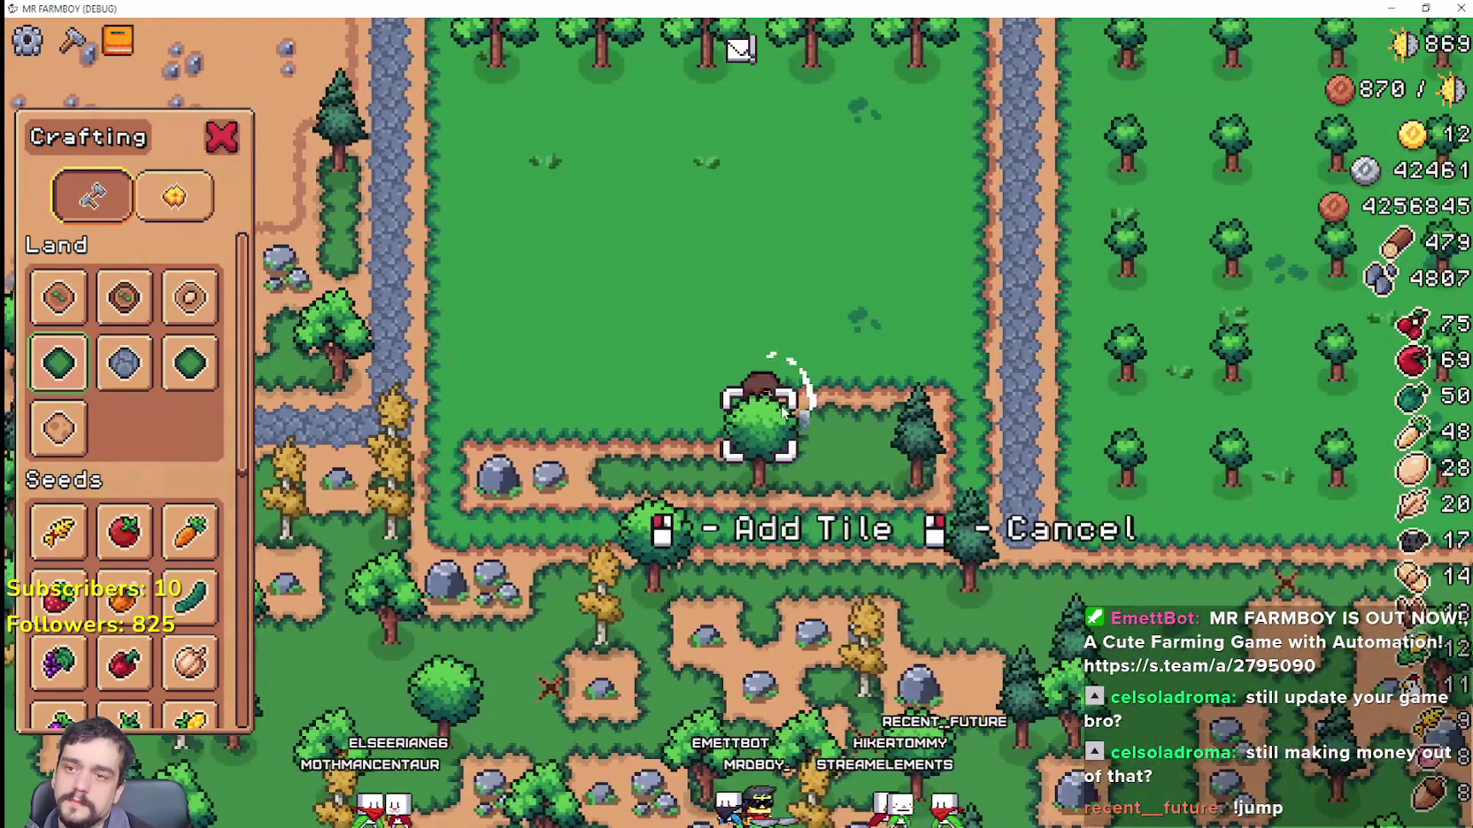
{"action": "key", "text": "d"}
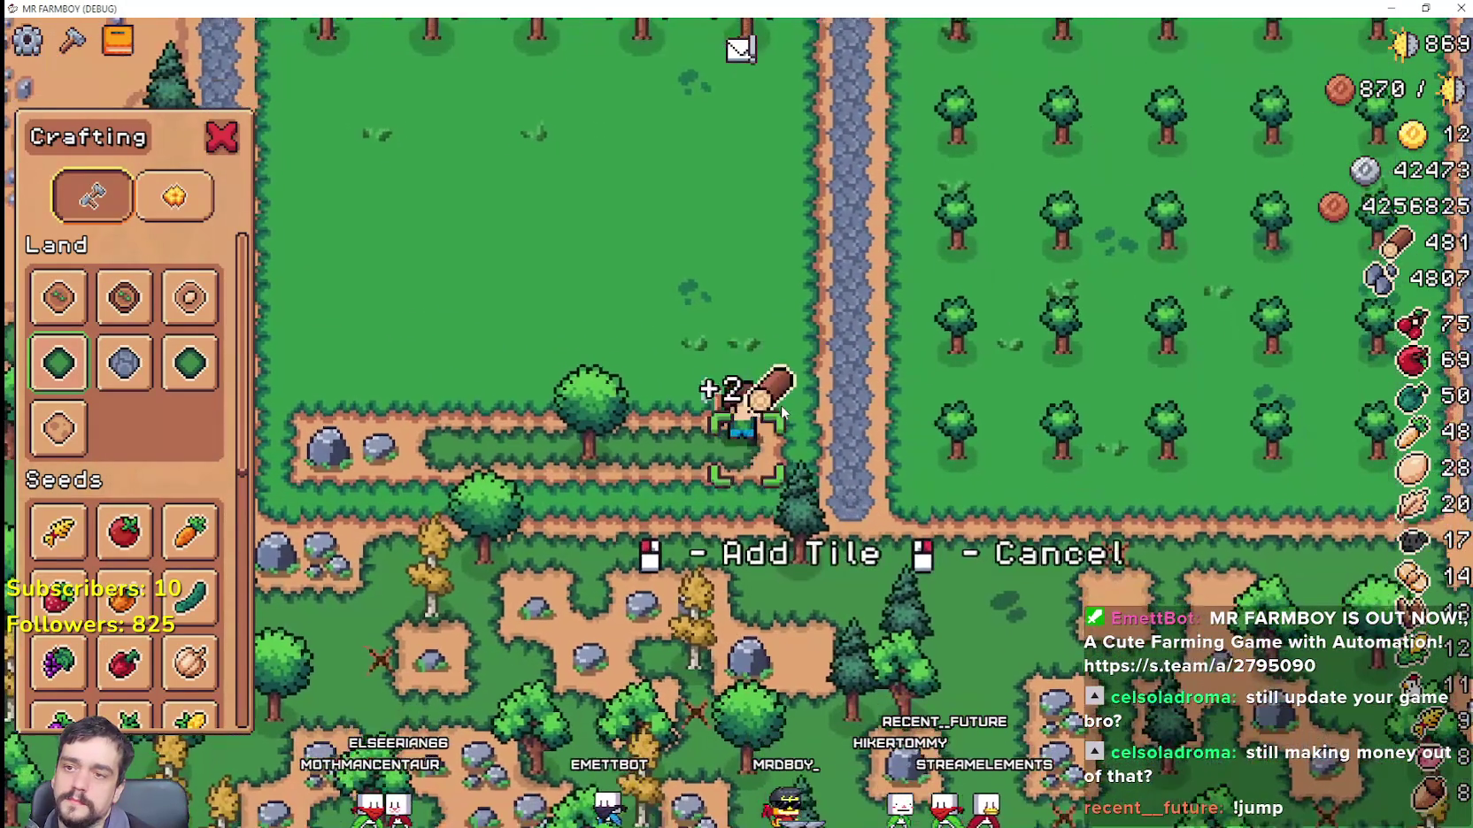
{"action": "key", "text": "s"}
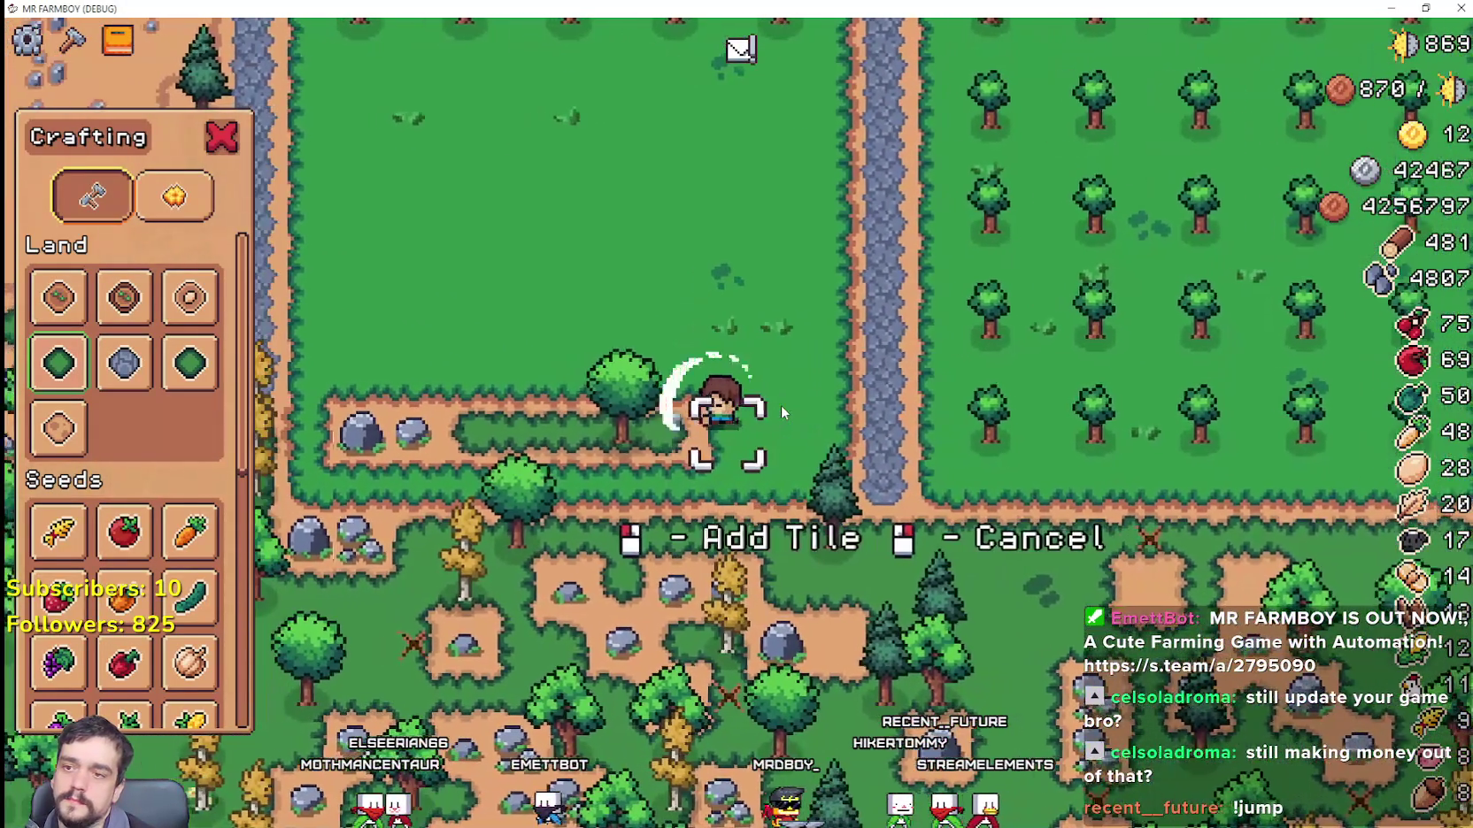
{"action": "key", "text": "a"}
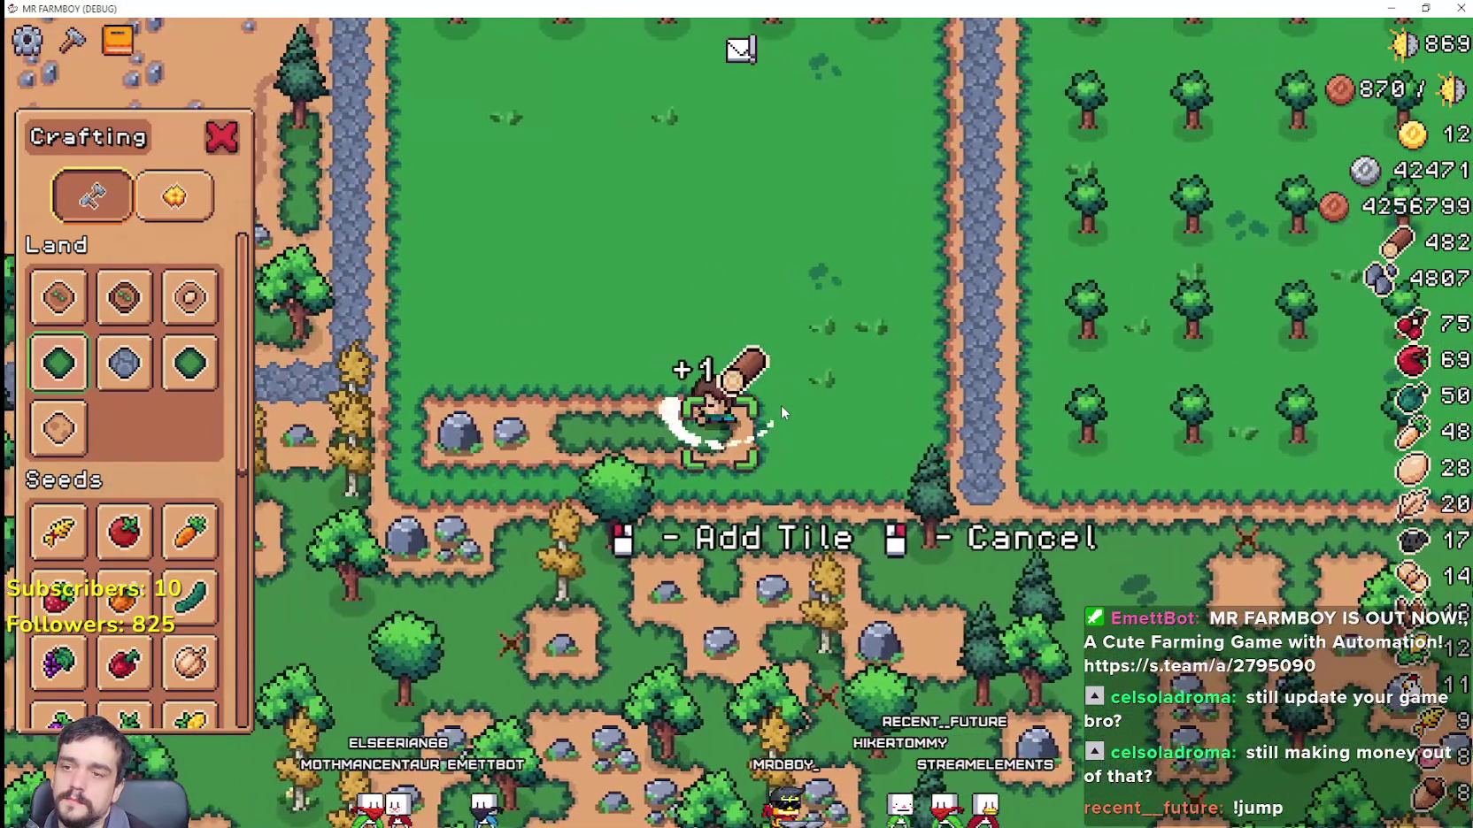
{"action": "key", "text": "a"}
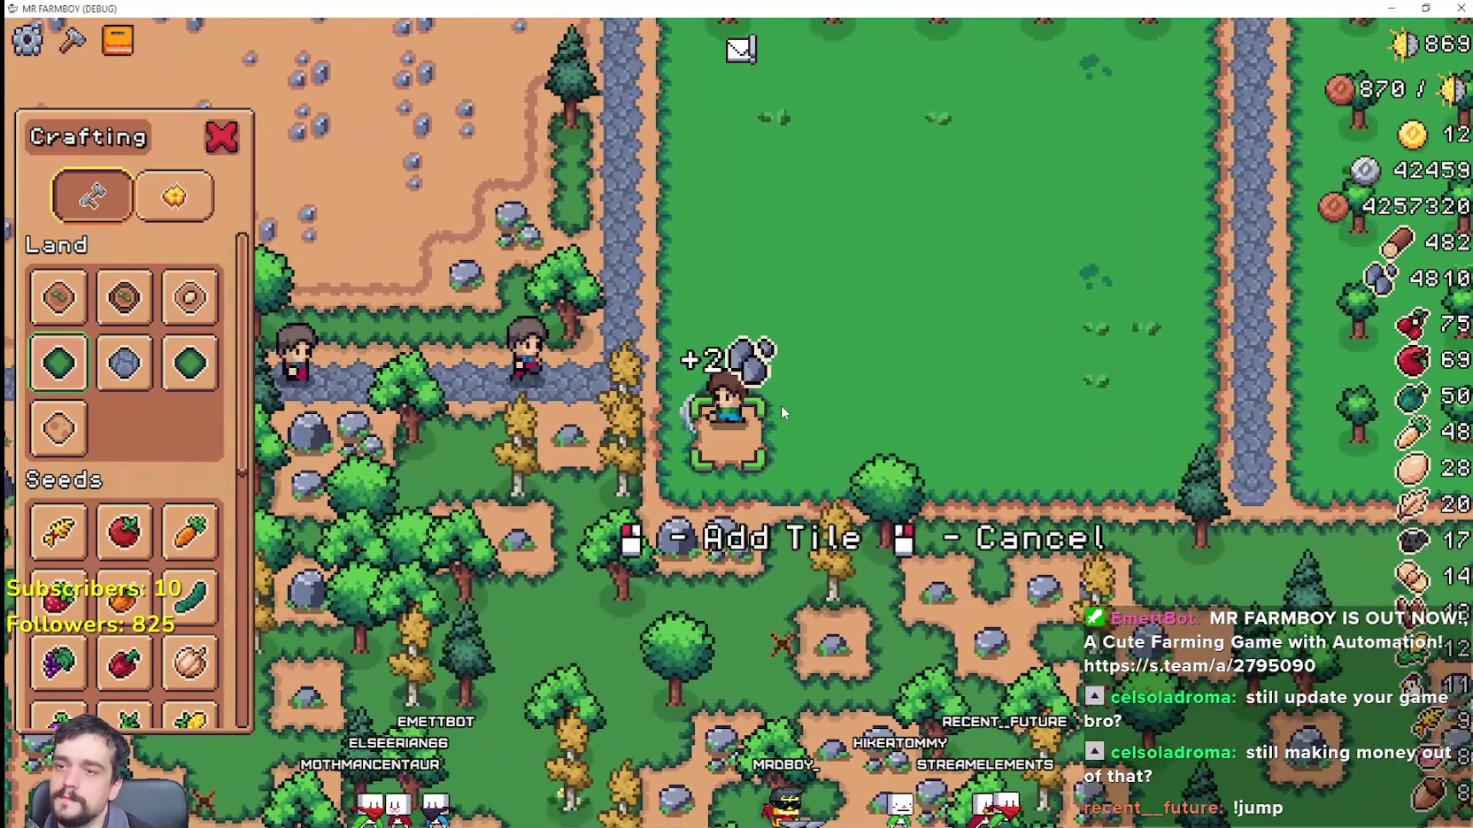
{"action": "key", "text": "a"}
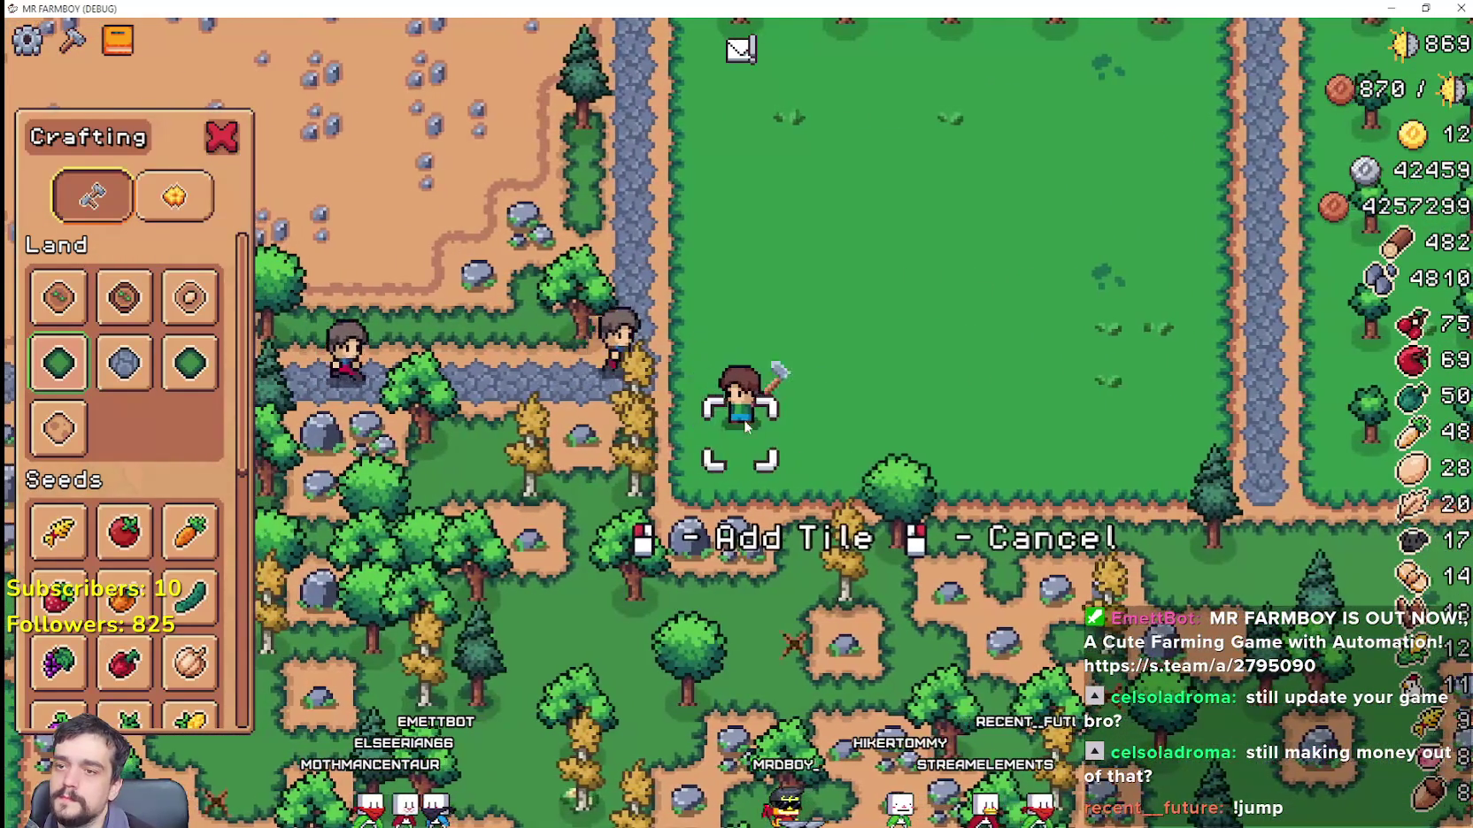
{"action": "key", "text": "w"}
{"action": "scroll", "coordinate": [240, 656], "scroll_direction": "down", "scroll_amount": 3}
Step: Stop placing grass tiles and select Plant Peach from the crafting list
{"action": "scroll", "coordinate": [198, 594], "scroll_direction": "up", "scroll_amount": 2}
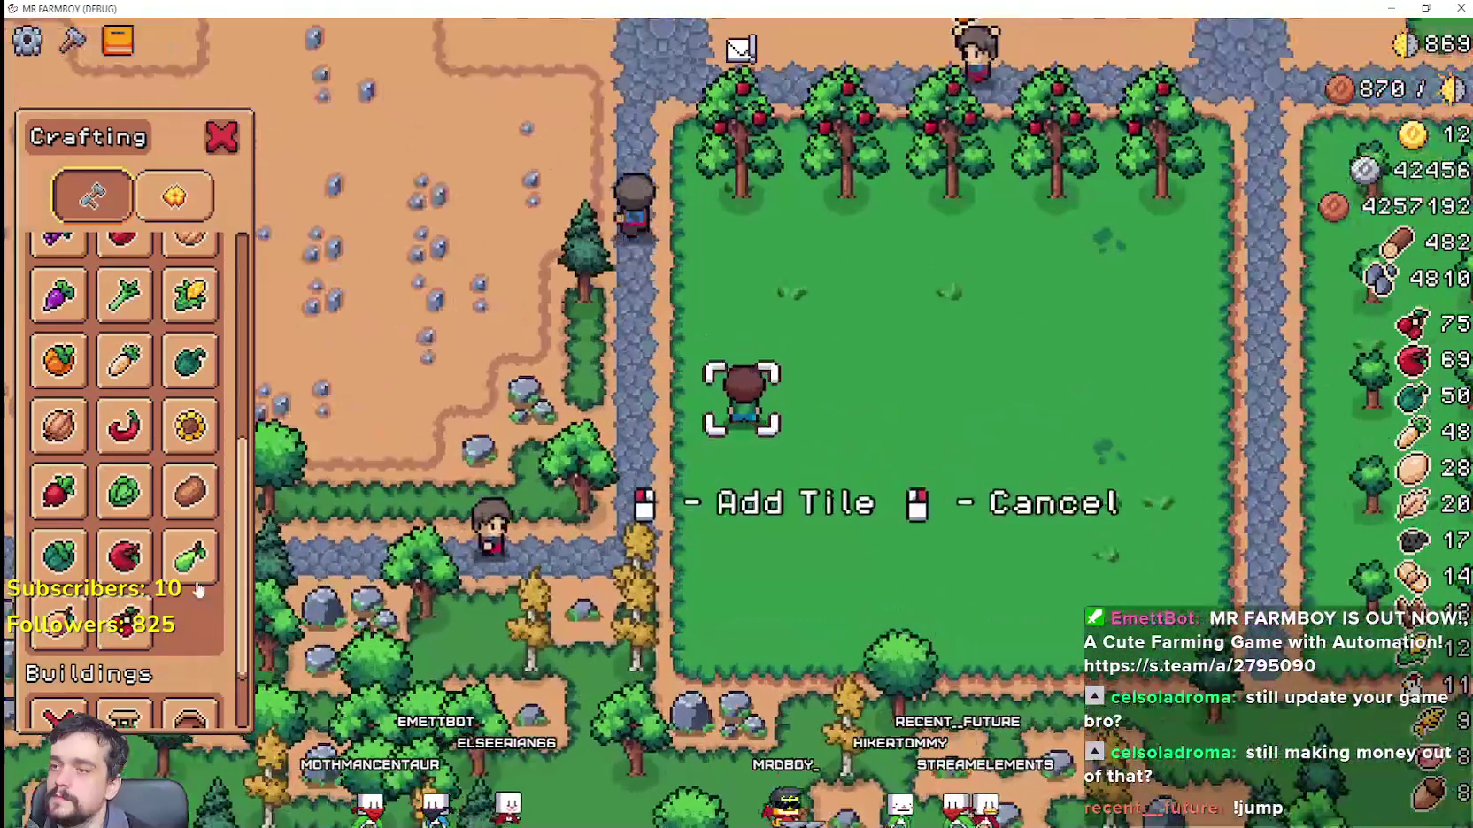
{"action": "key", "text": "w"}
{"action": "right_click", "coordinate": [783, 482]}
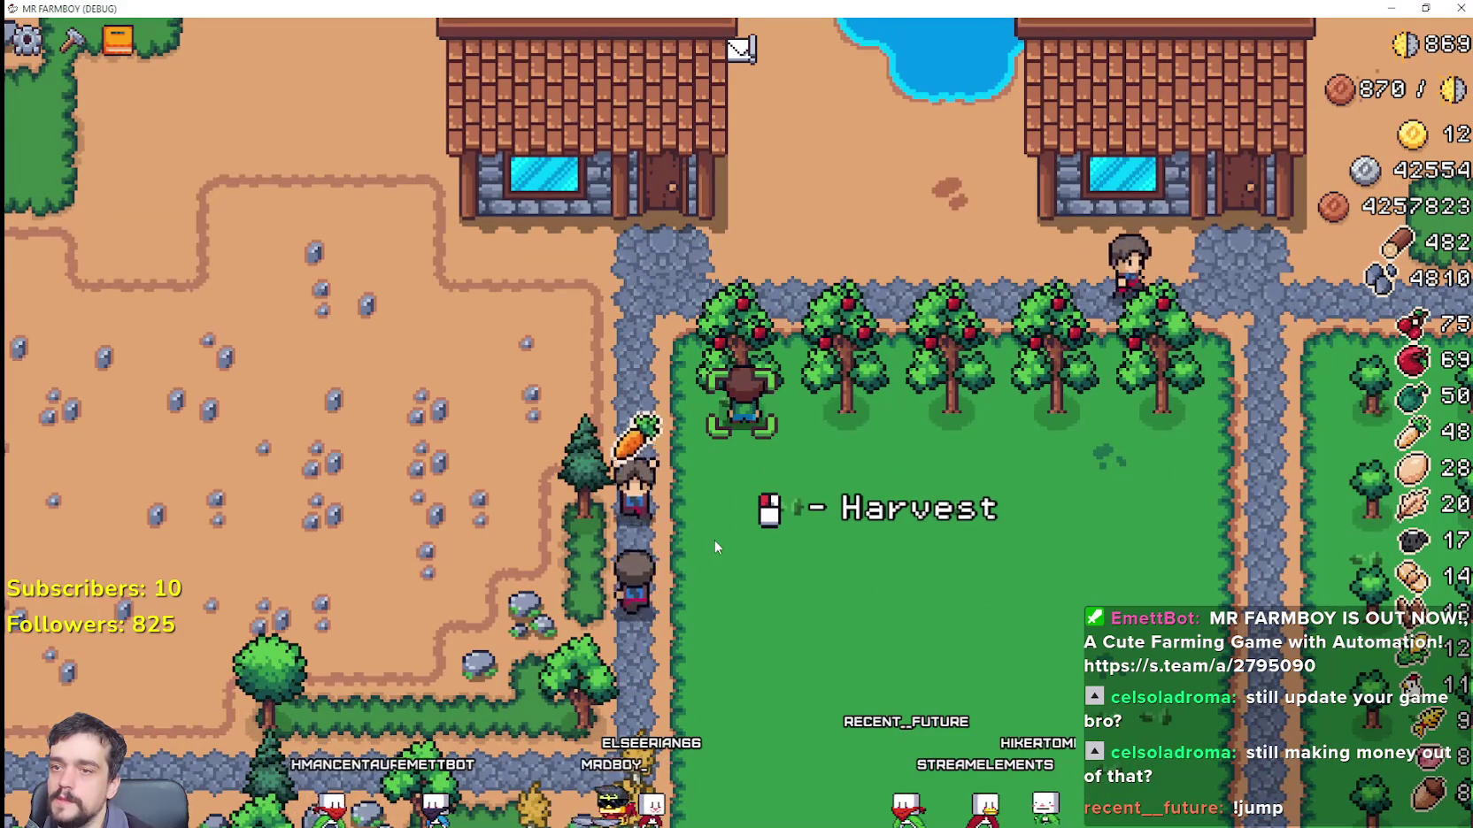
{"action": "key", "text": "c"}
{"action": "key", "text": "s"}
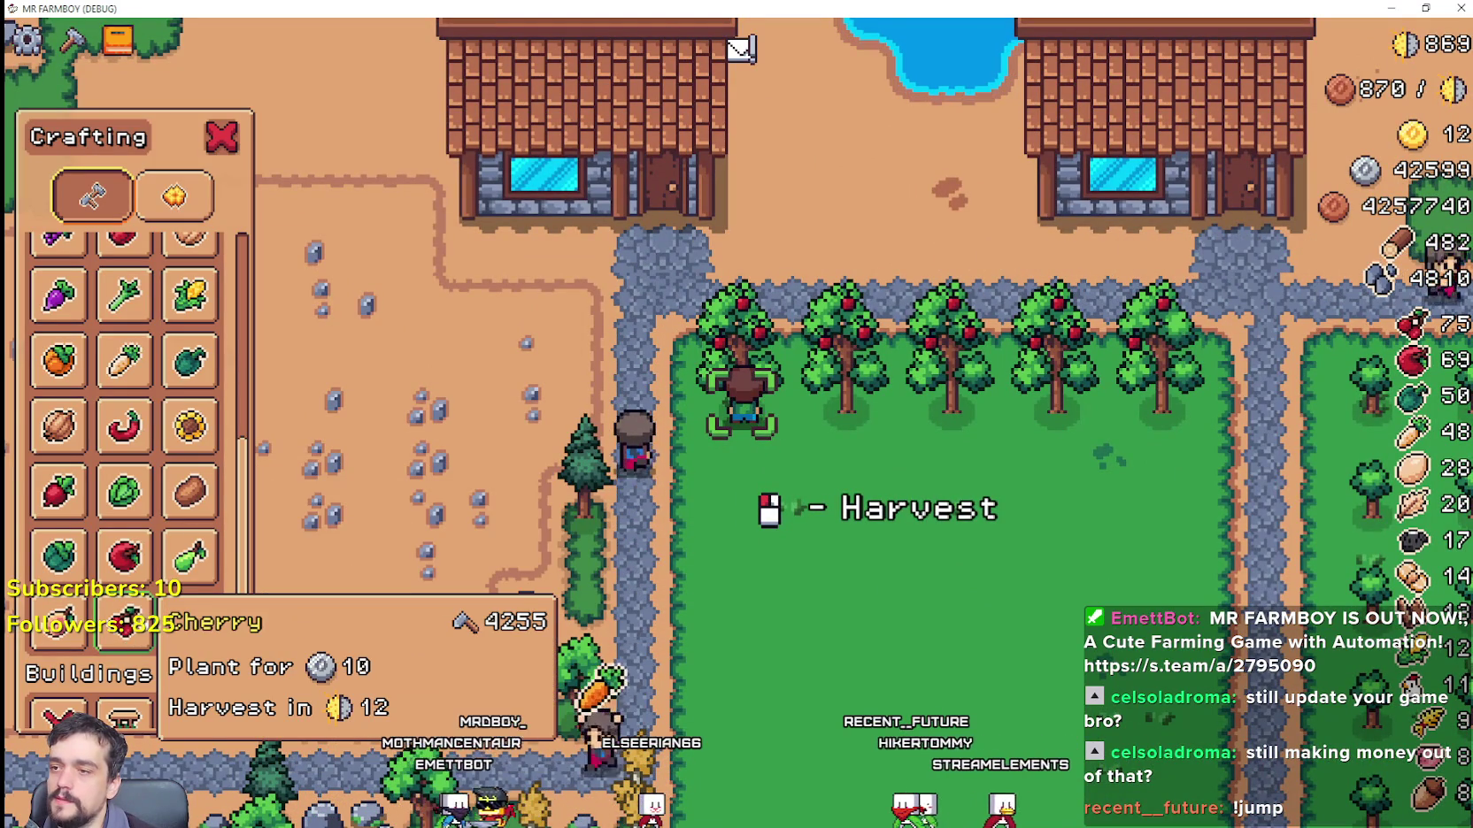
{"action": "scroll", "coordinate": [691, 573], "scroll_direction": "down", "scroll_amount": 4}
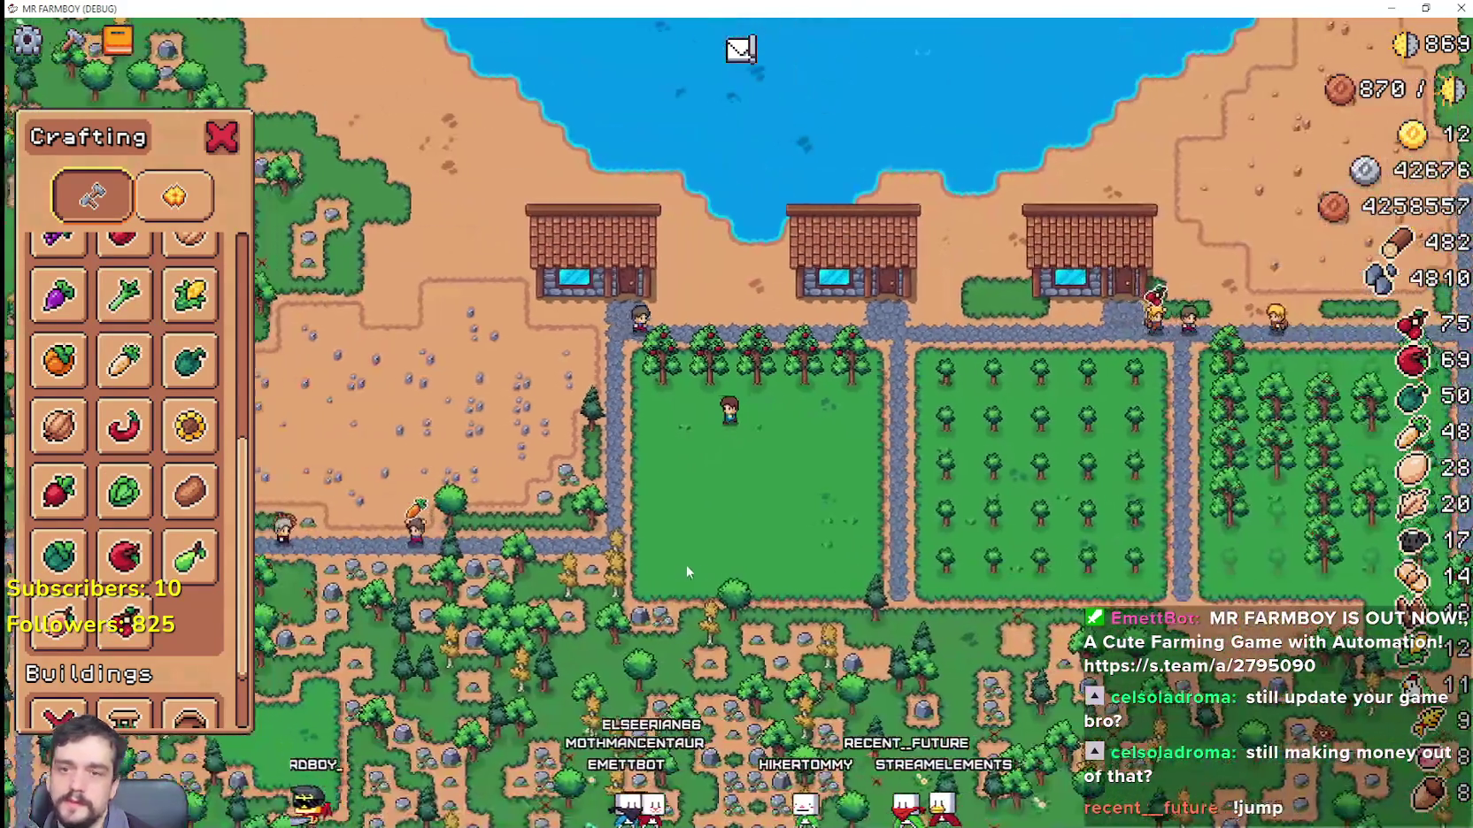
{"action": "scroll", "coordinate": [686, 564], "scroll_direction": "up", "scroll_amount": 4}
{"action": "left_click", "coordinate": [124, 620]}
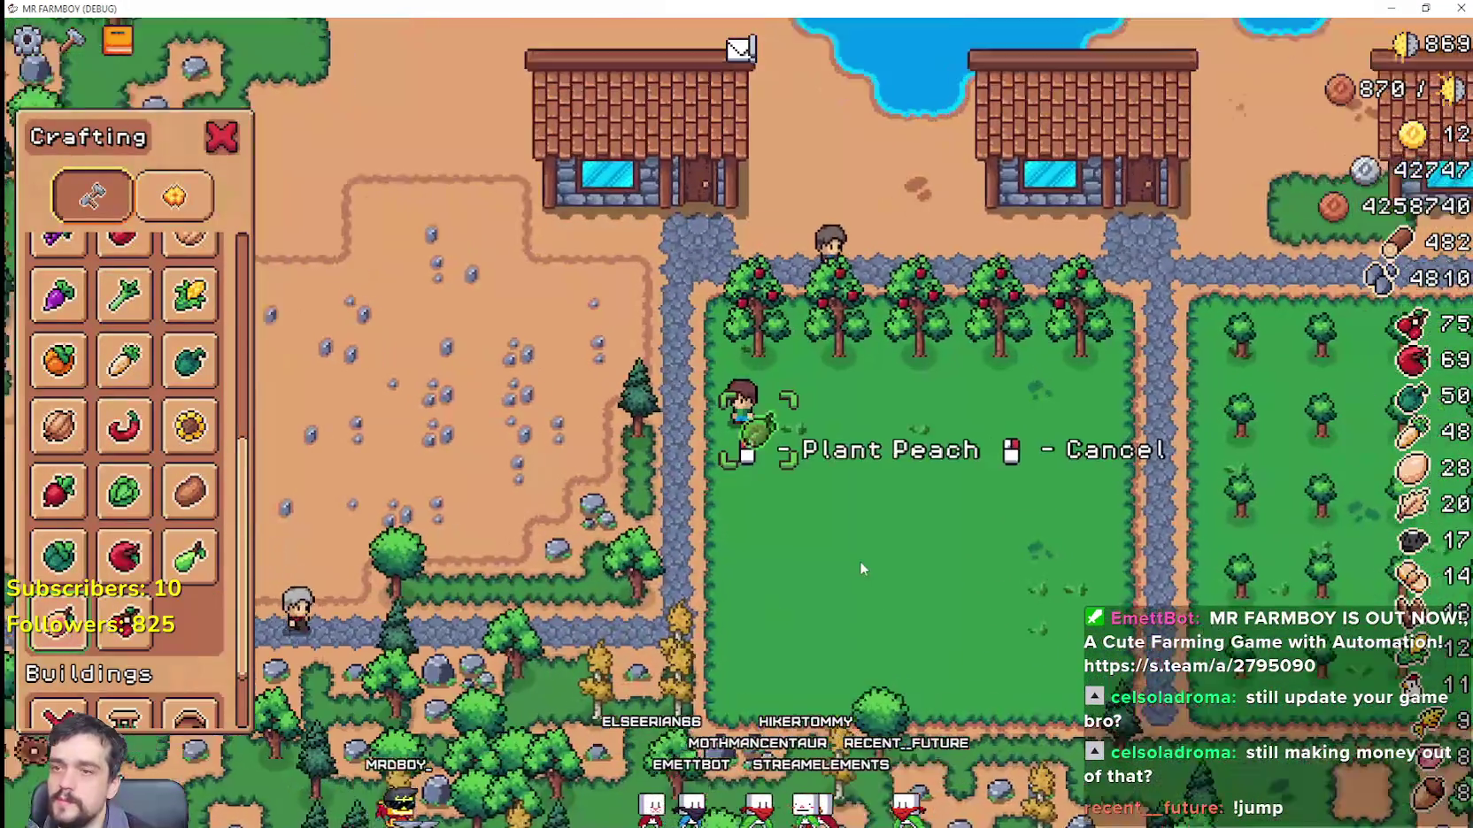
{"action": "scroll", "coordinate": [857, 559], "scroll_direction": "up", "scroll_amount": 2}
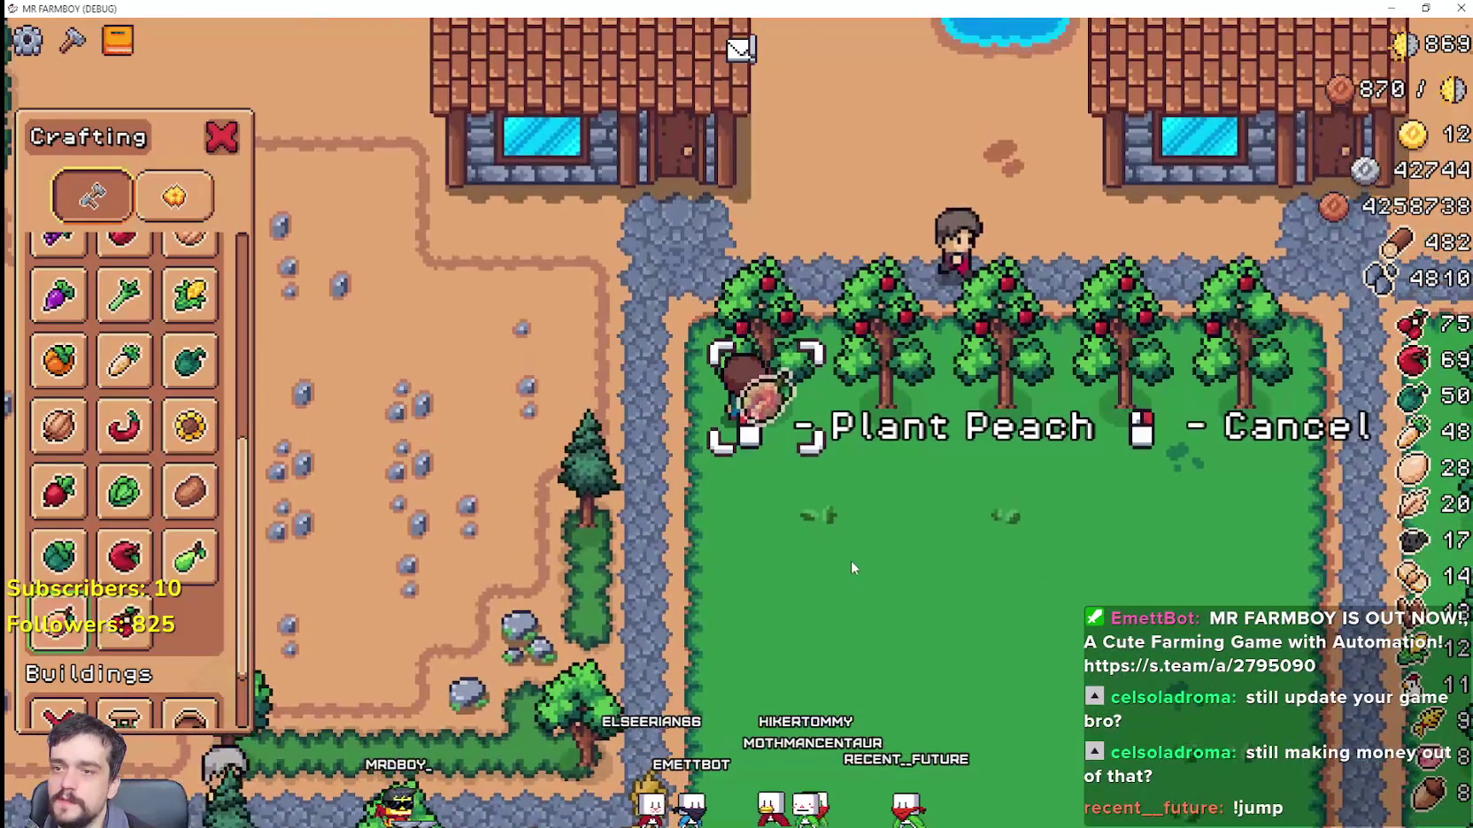
Step: Plant peach saplings along the first rows, walking right then back left
{"action": "key", "text": "s"}
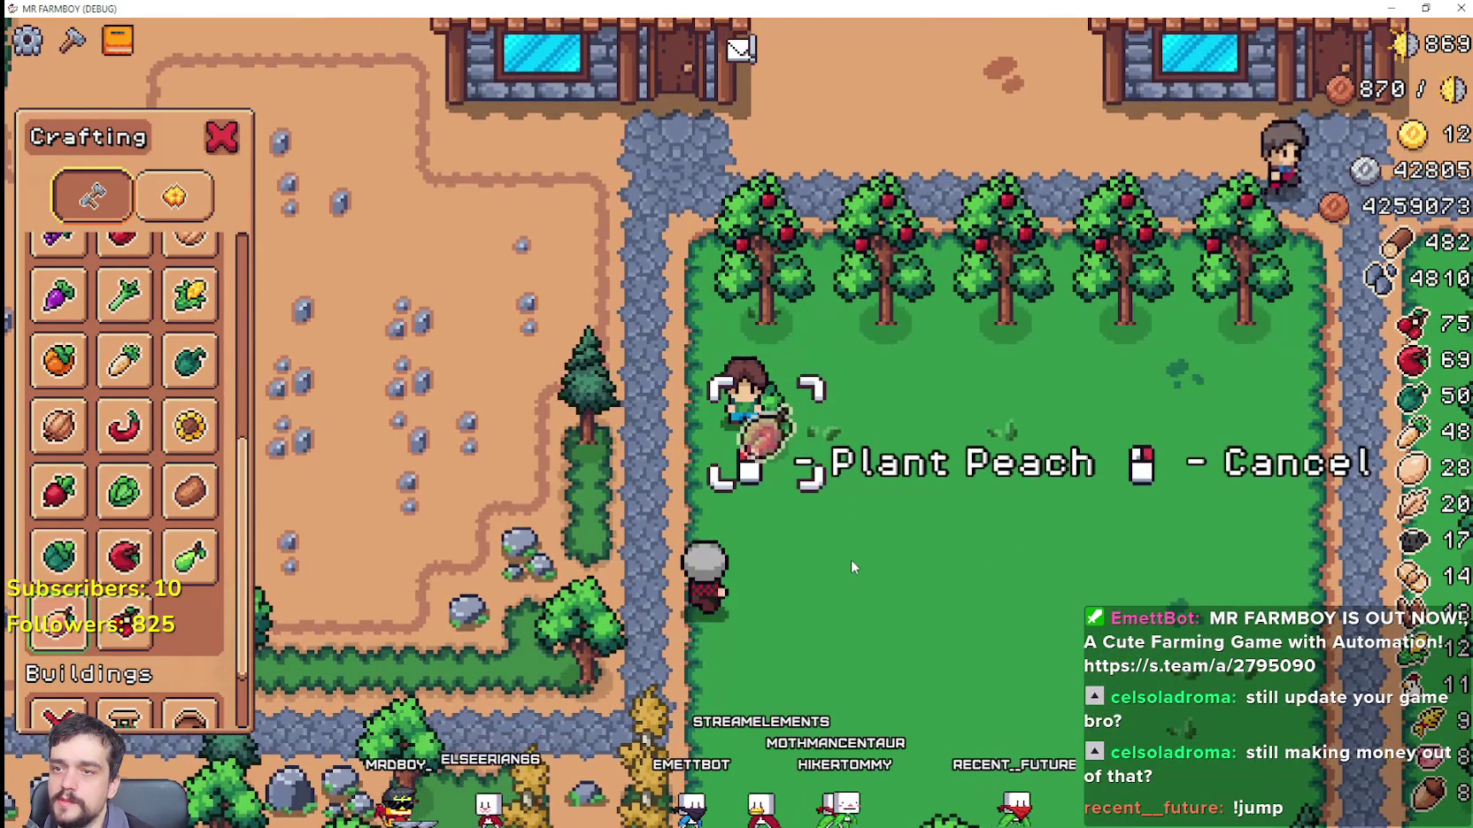
{"action": "key", "text": "d"}
{"action": "key", "text": "d"}
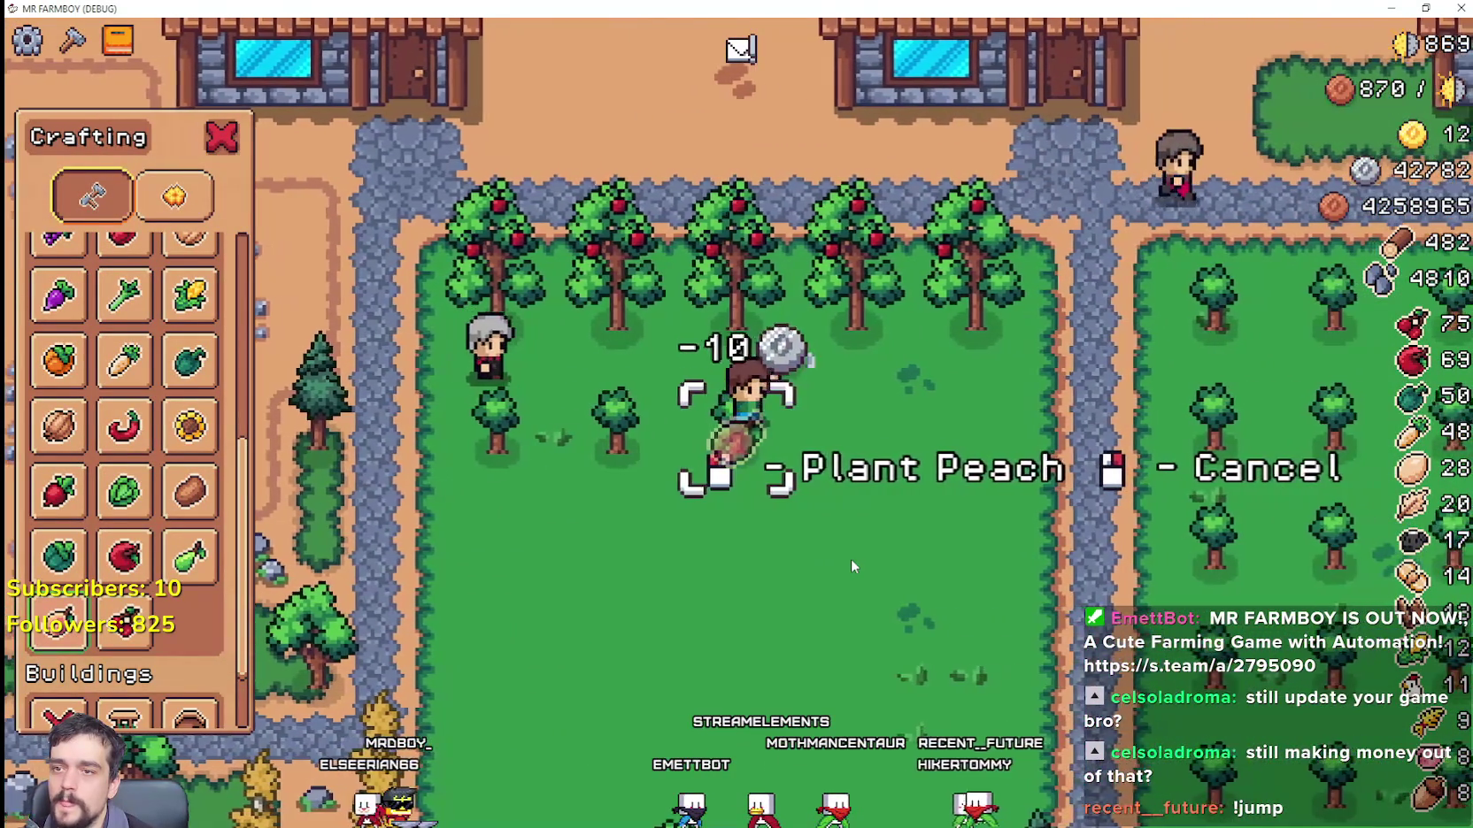
{"action": "key", "text": "d"}
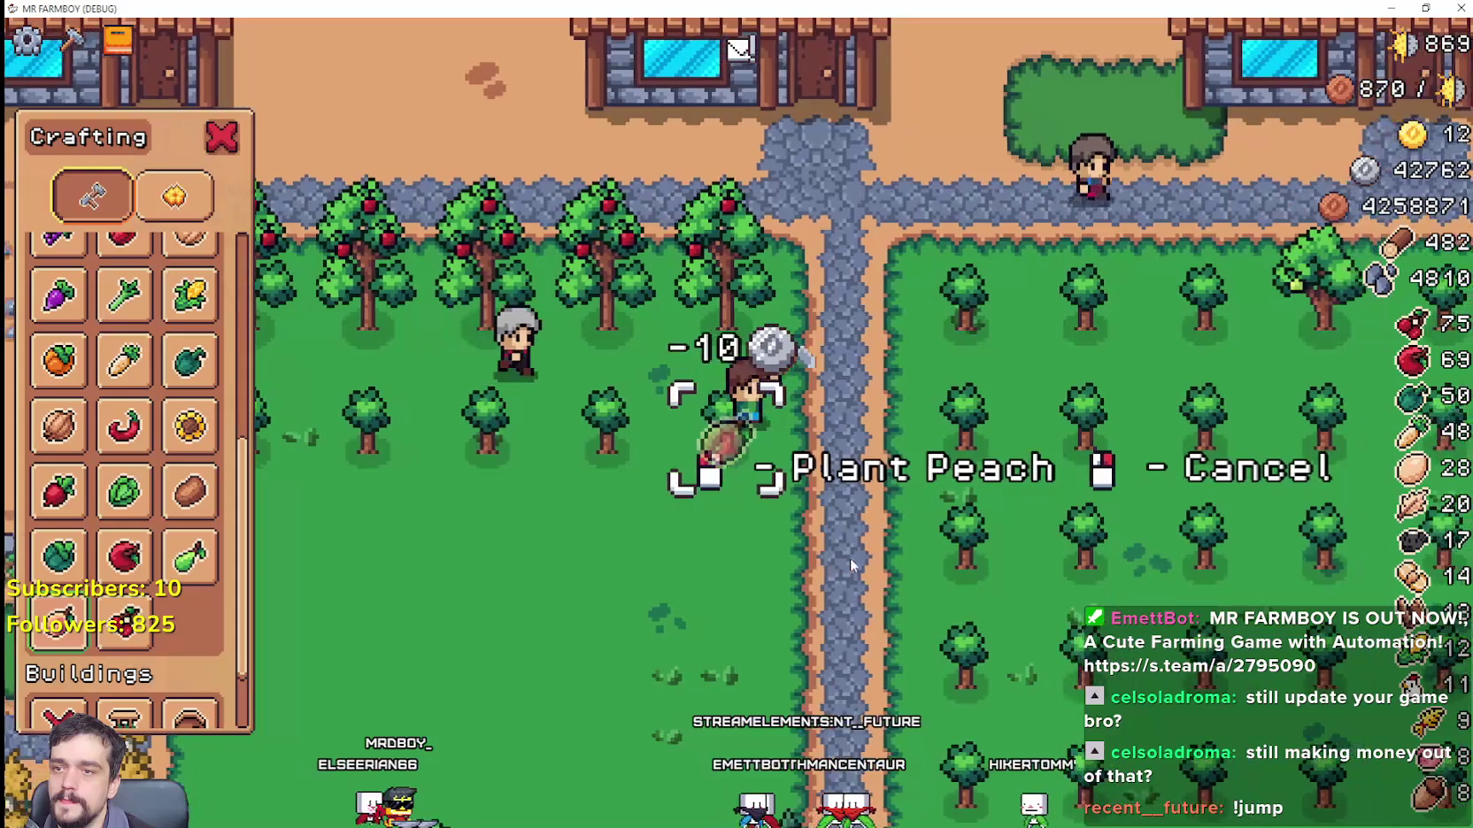
{"action": "key", "text": "s"}
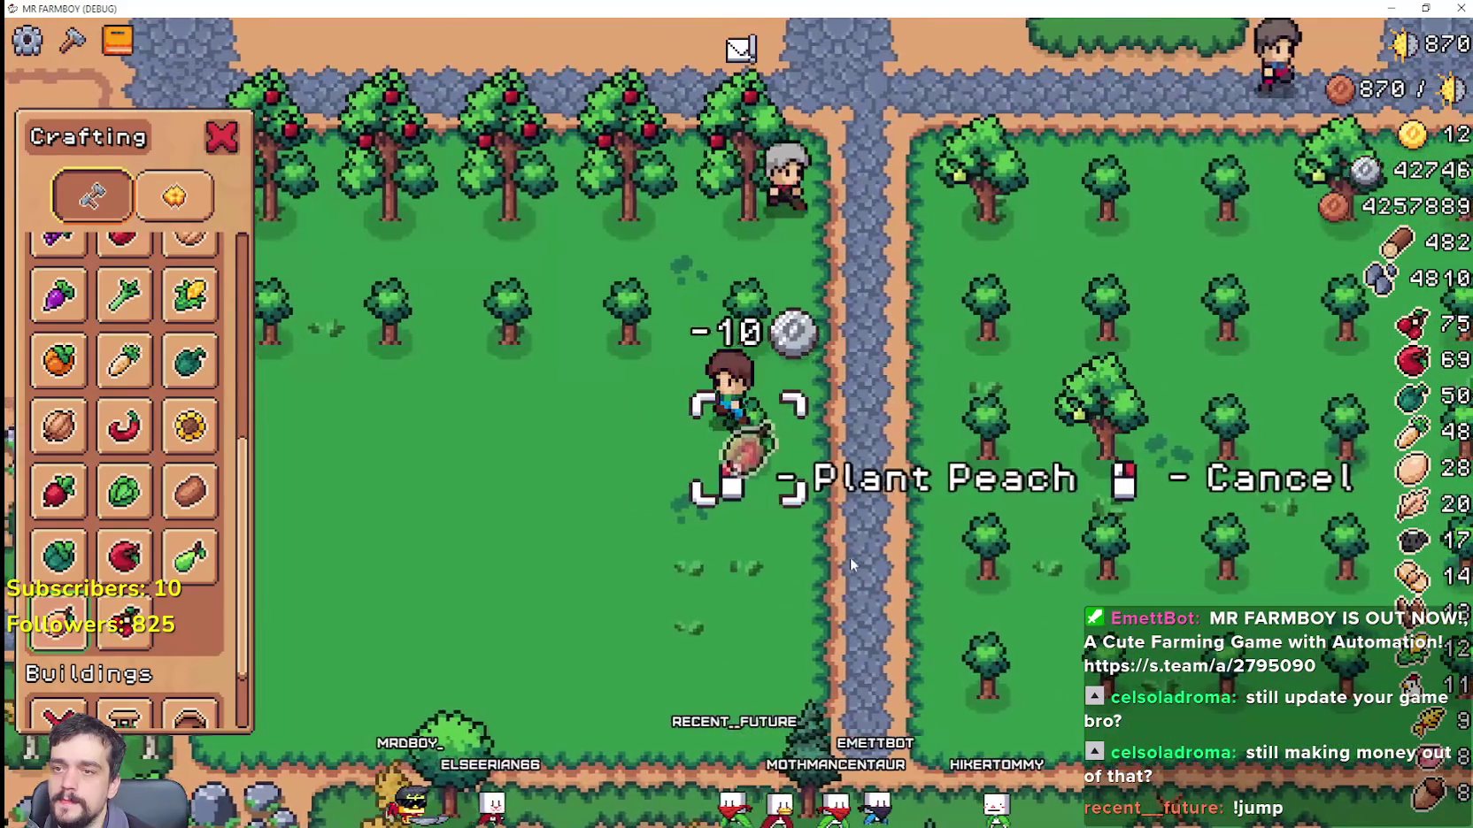
{"action": "key", "text": "a"}
{"action": "key", "text": "a"}
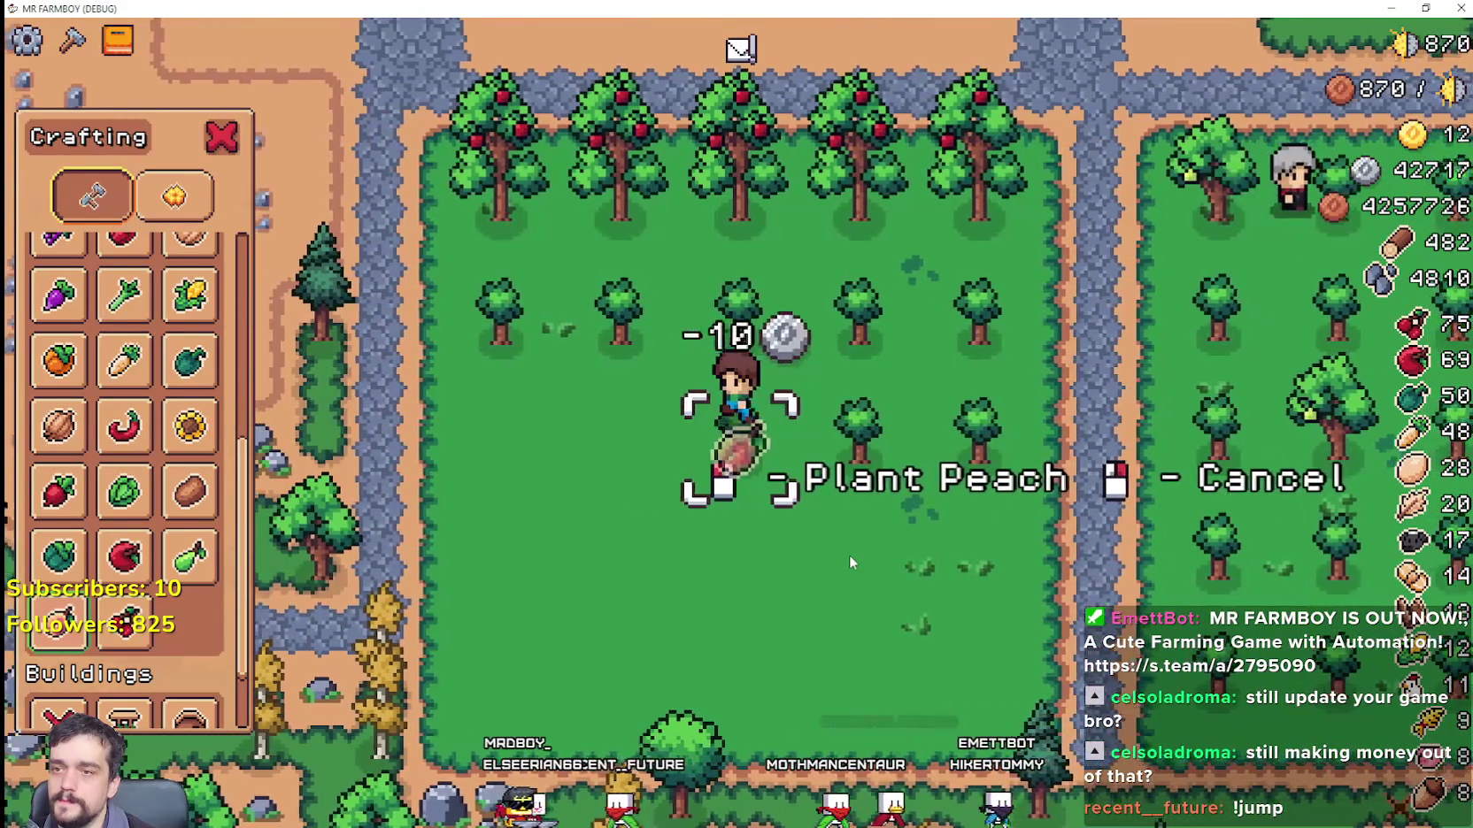
{"action": "key", "text": "a"}
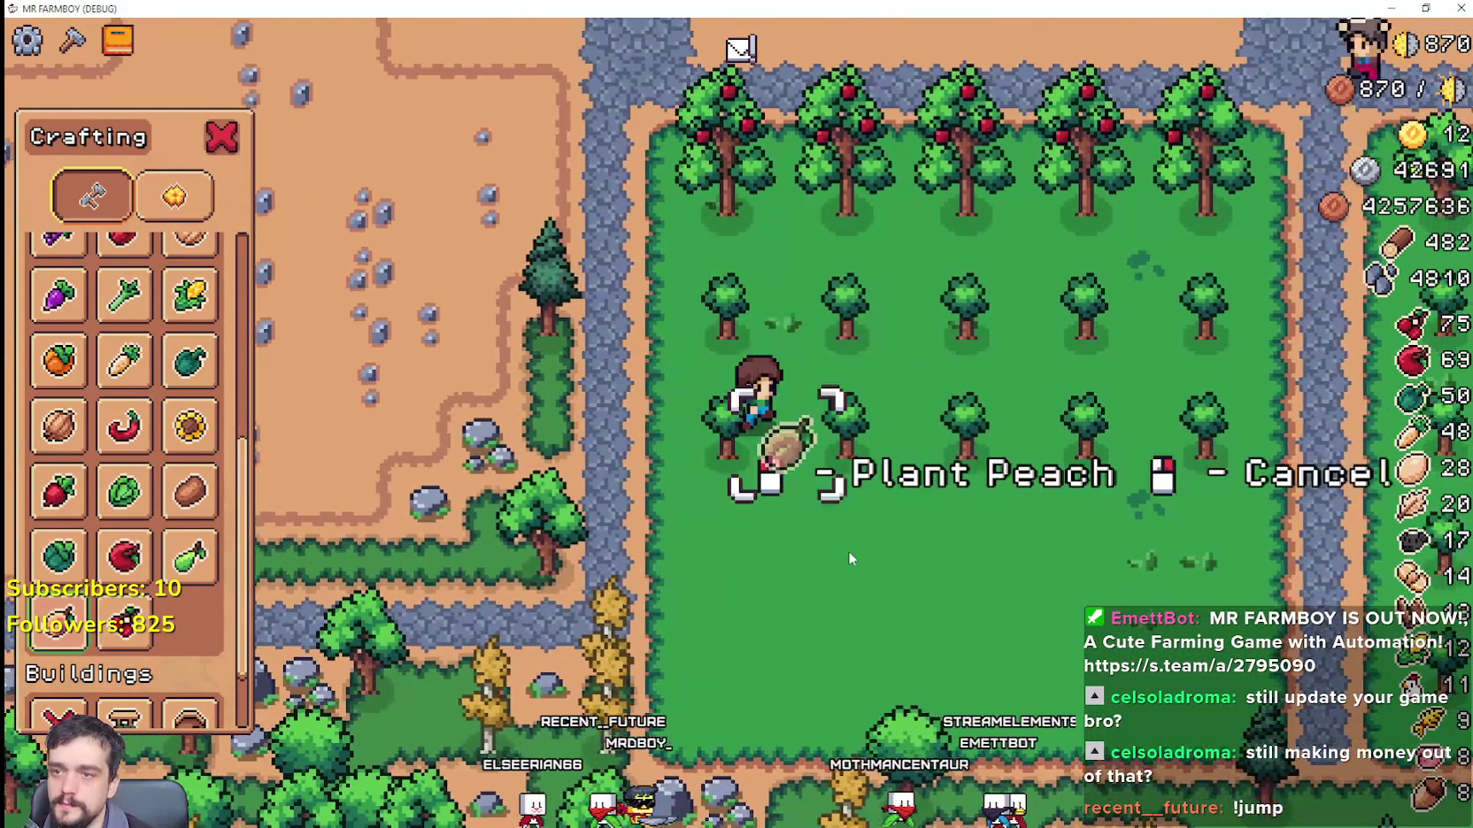
{"action": "key", "text": "s"}
Step: Fill the remaining rows with peach saplings, leaving silver at 42560, then cancel planting and close Crafting
{"action": "key", "text": "d"}
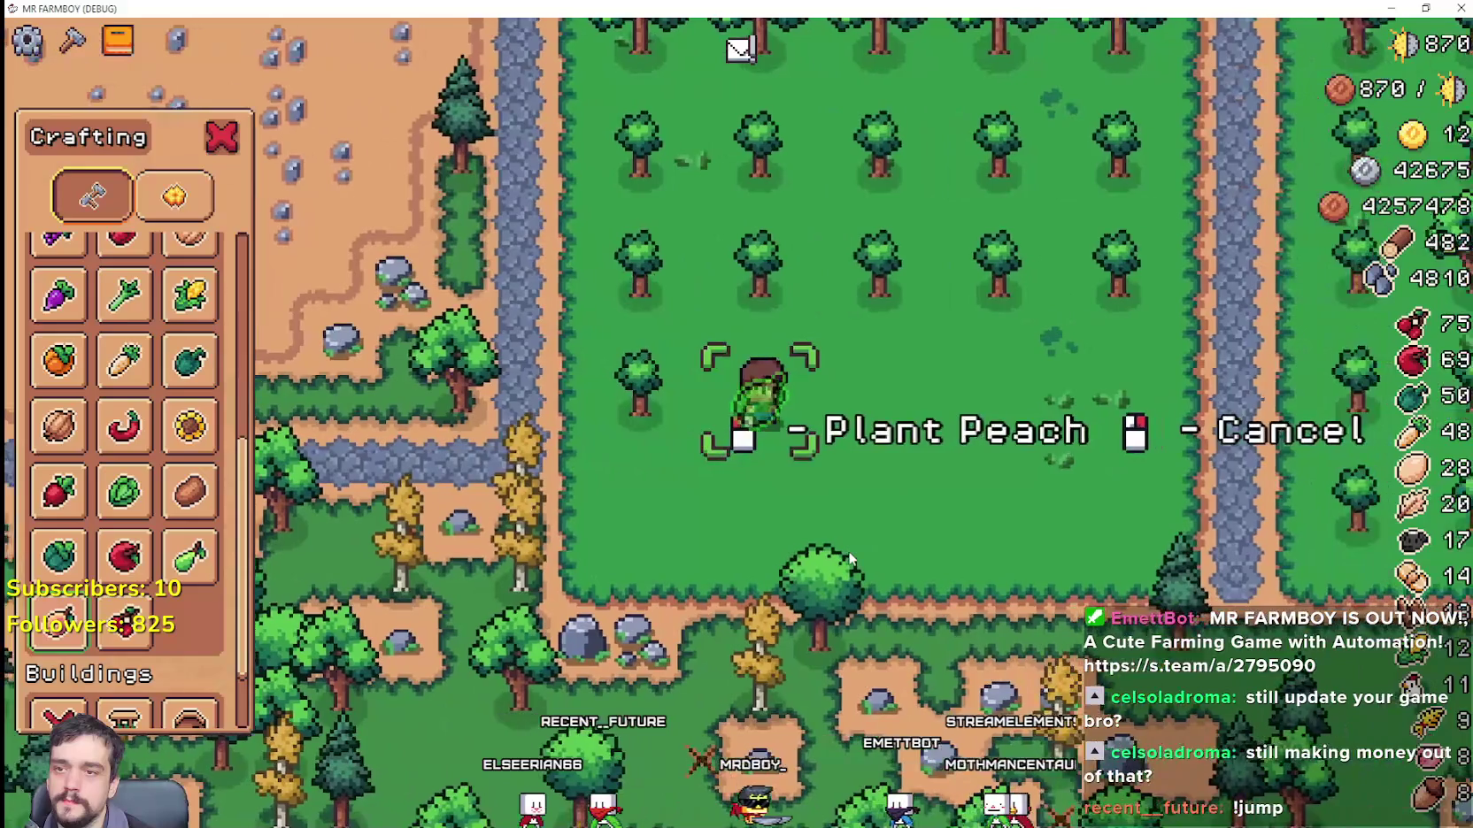
{"action": "key", "text": "d"}
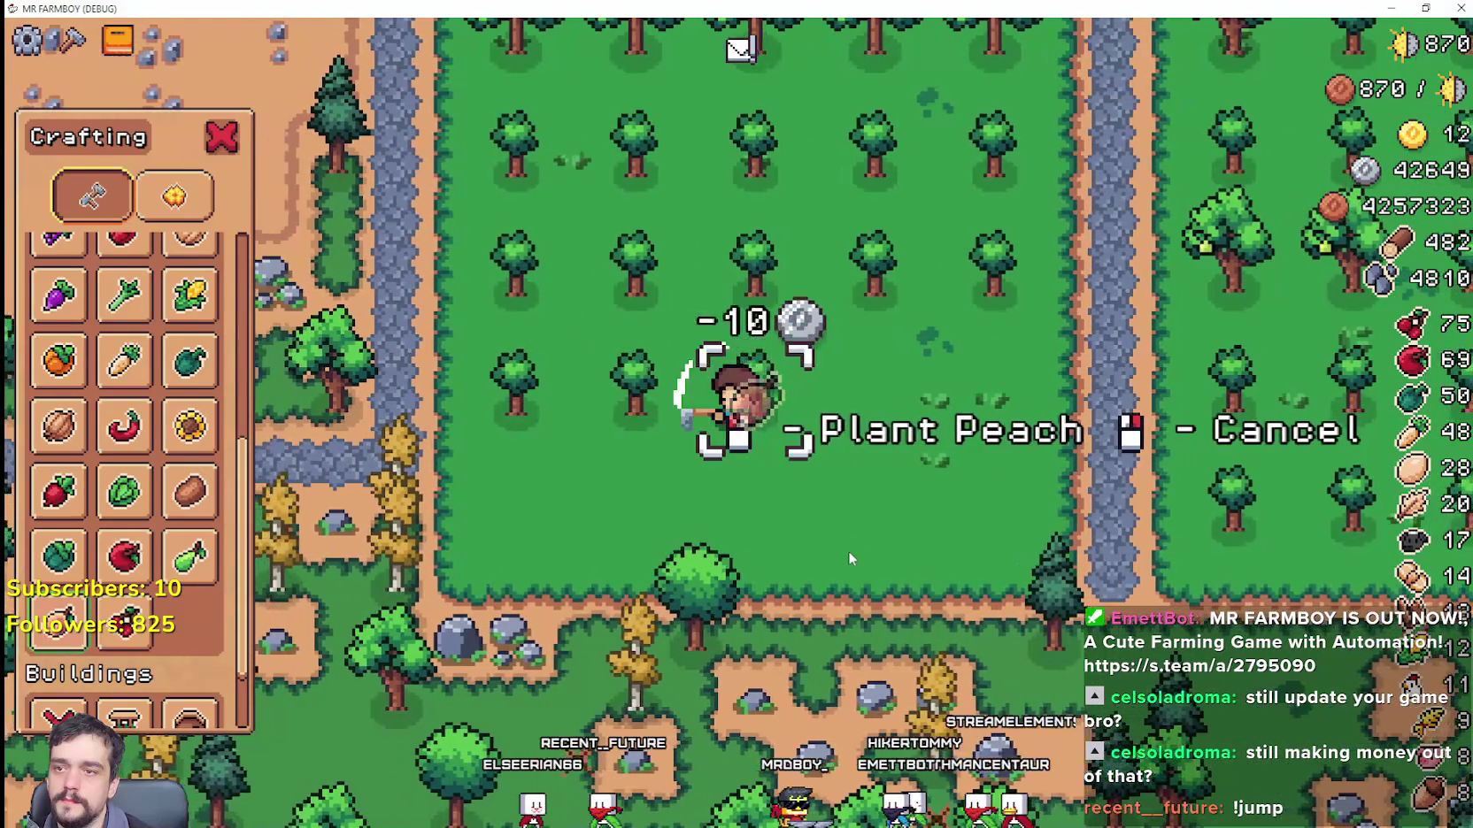
{"action": "key", "text": "s"}
{"action": "key", "text": "d"}
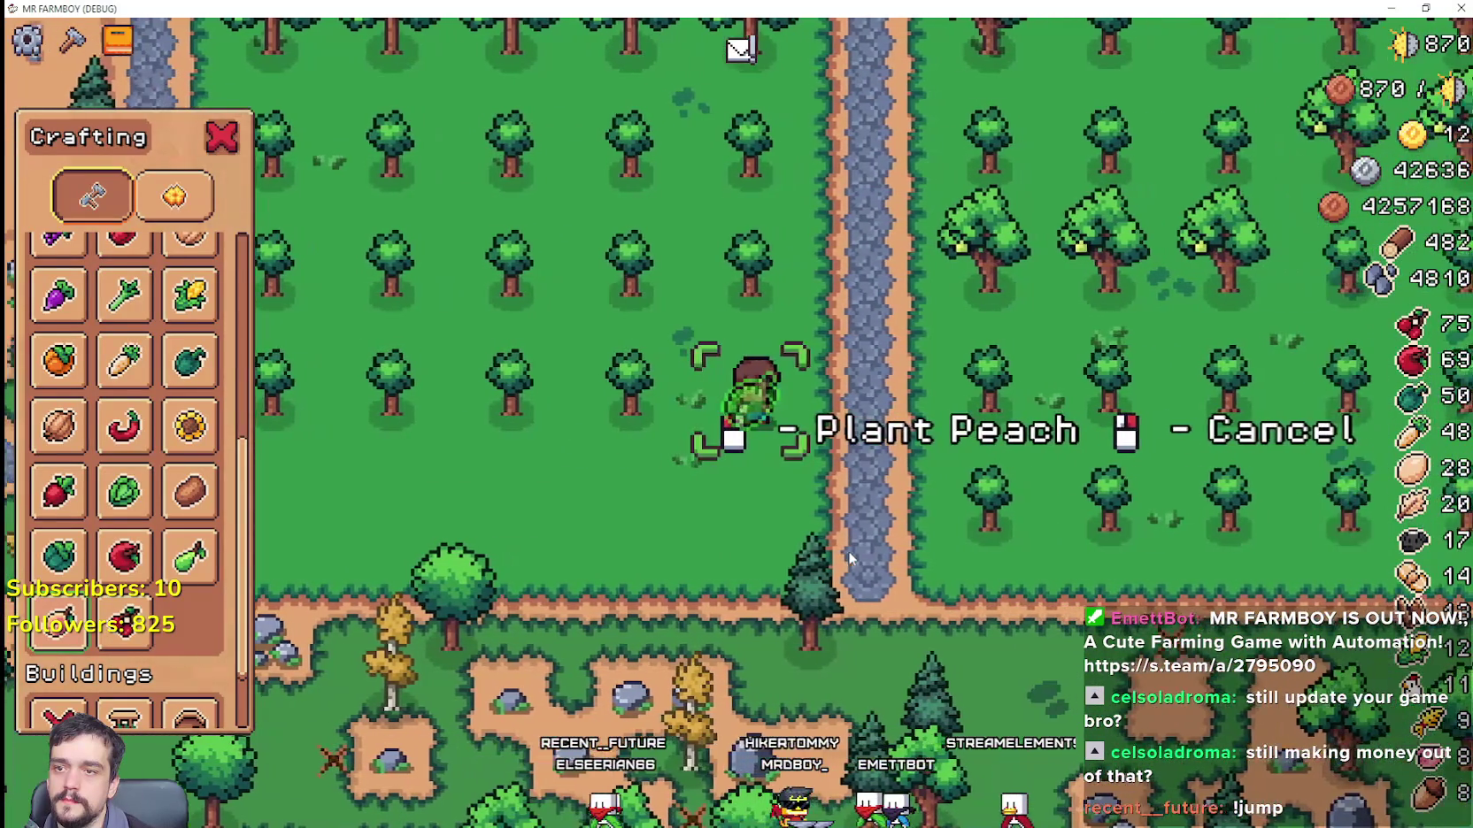
{"action": "key", "text": "a"}
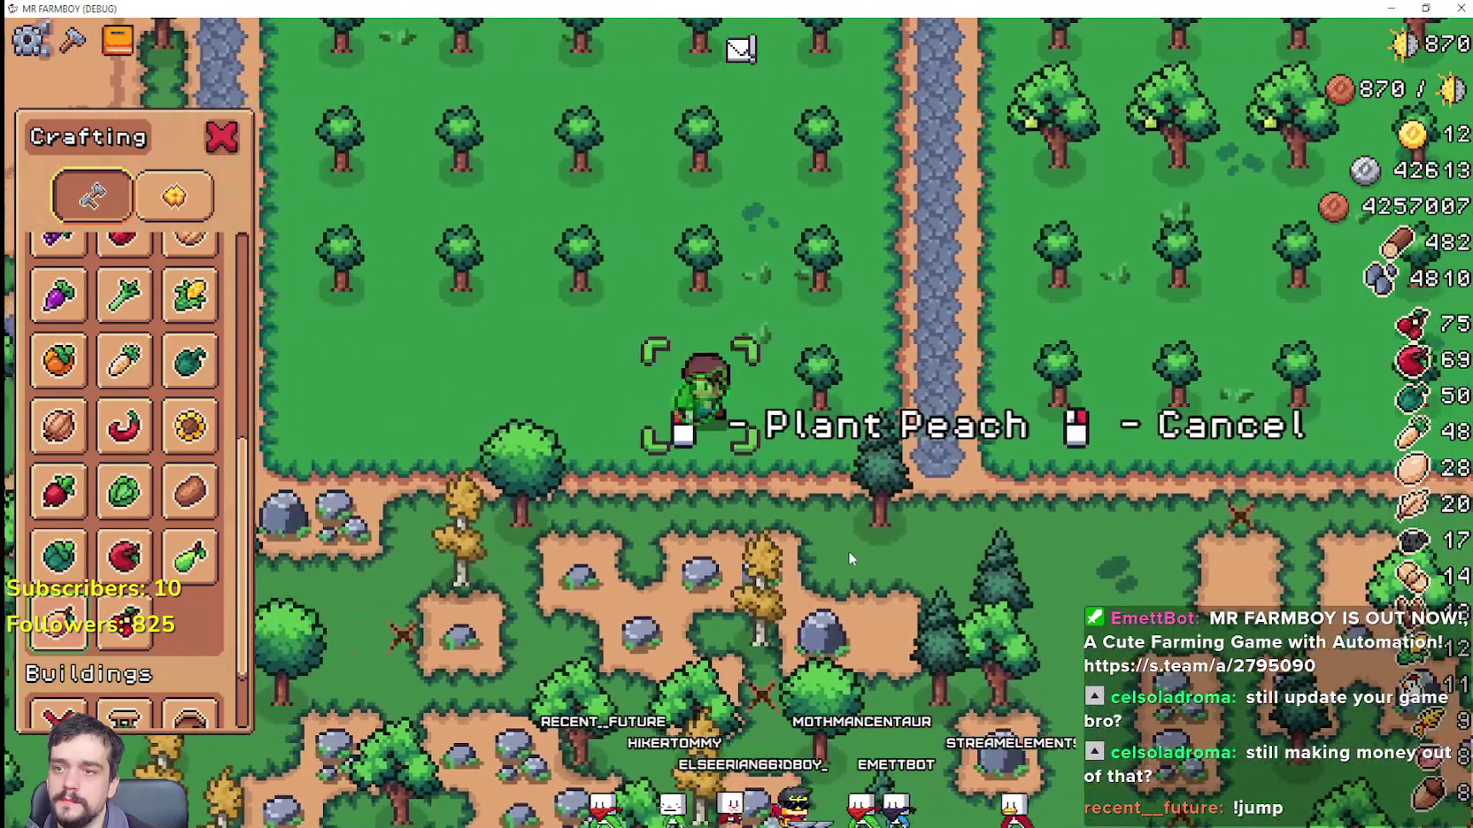
{"action": "key", "text": "a"}
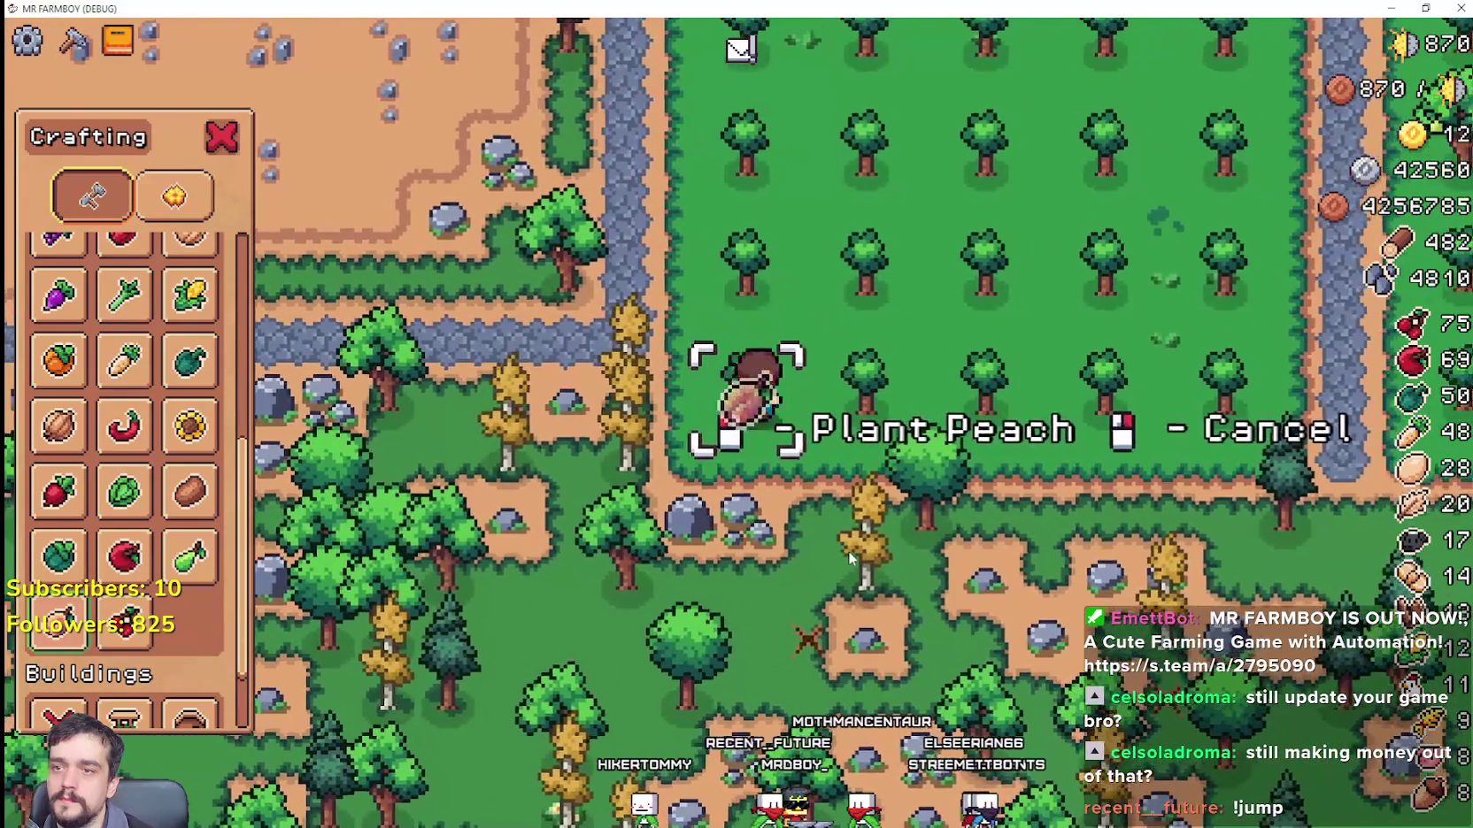
{"action": "right_click", "coordinate": [848, 550]}
{"action": "key", "text": "w"}
{"action": "scroll", "coordinate": [777, 469], "scroll_direction": "down", "scroll_amount": 3}
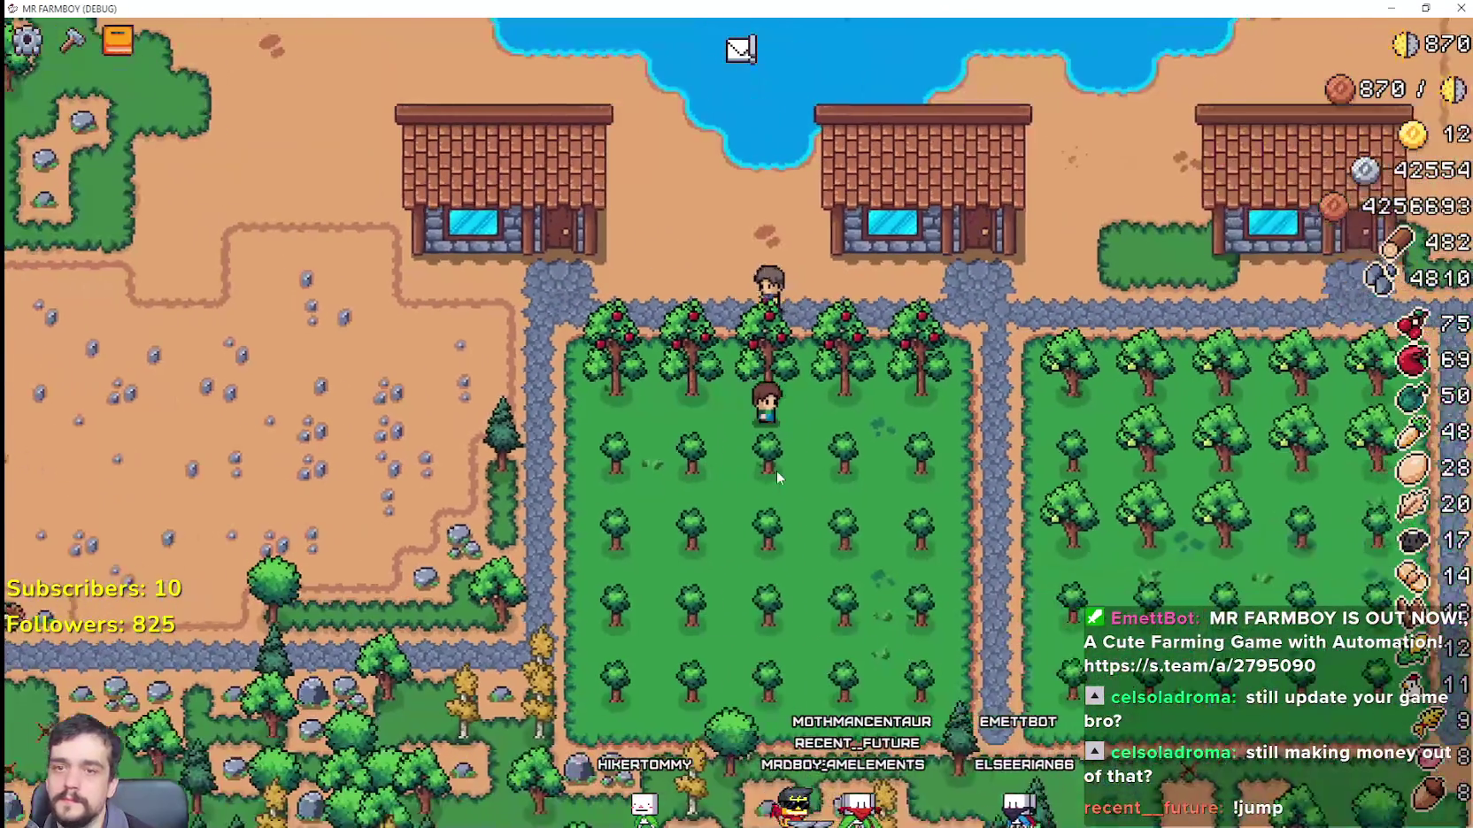
{"action": "scroll", "coordinate": [774, 468], "scroll_direction": "down", "scroll_amount": 8}
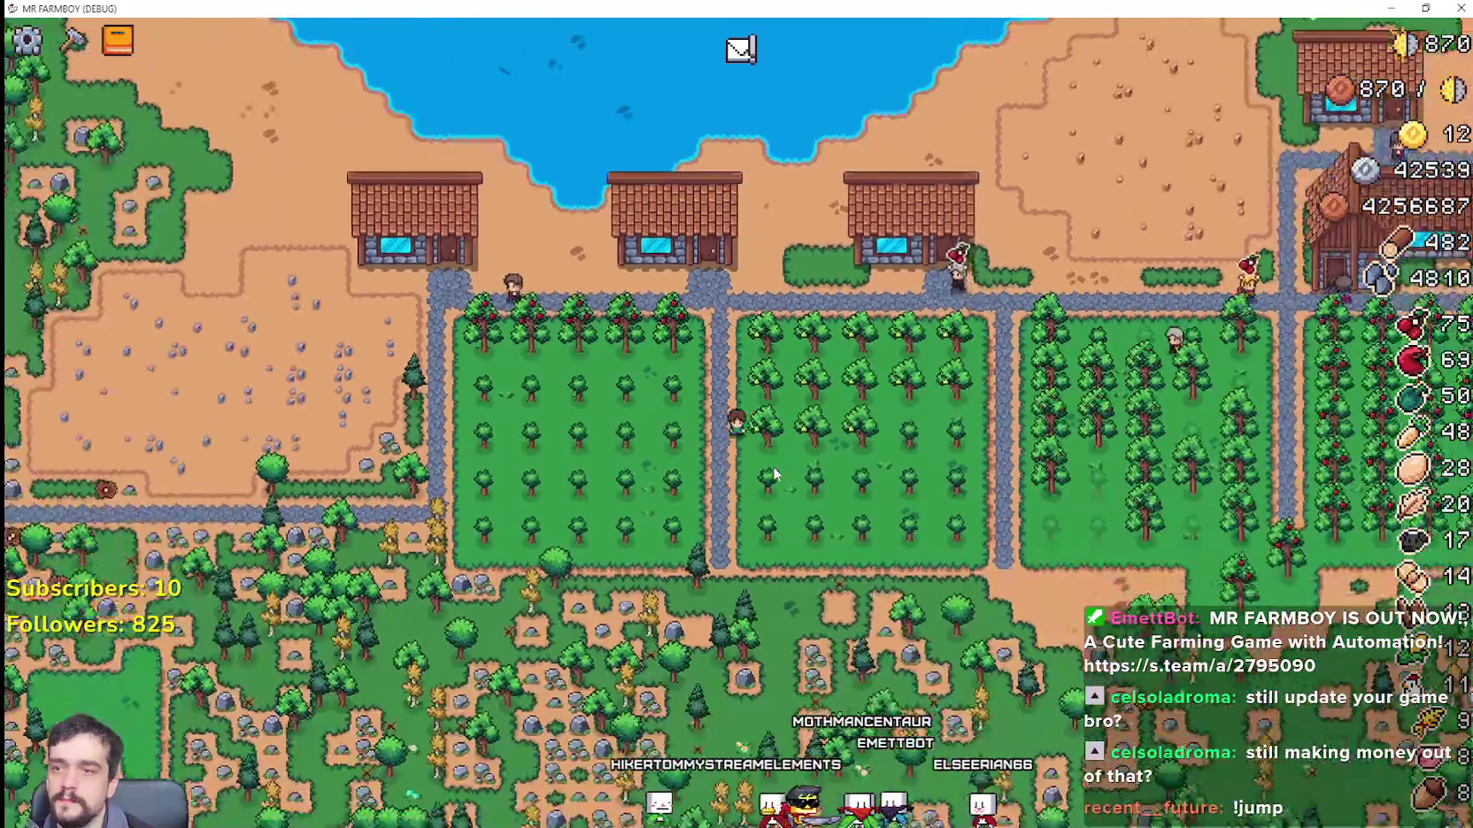
{"action": "scroll", "coordinate": [772, 474], "scroll_direction": "up", "scroll_amount": 8}
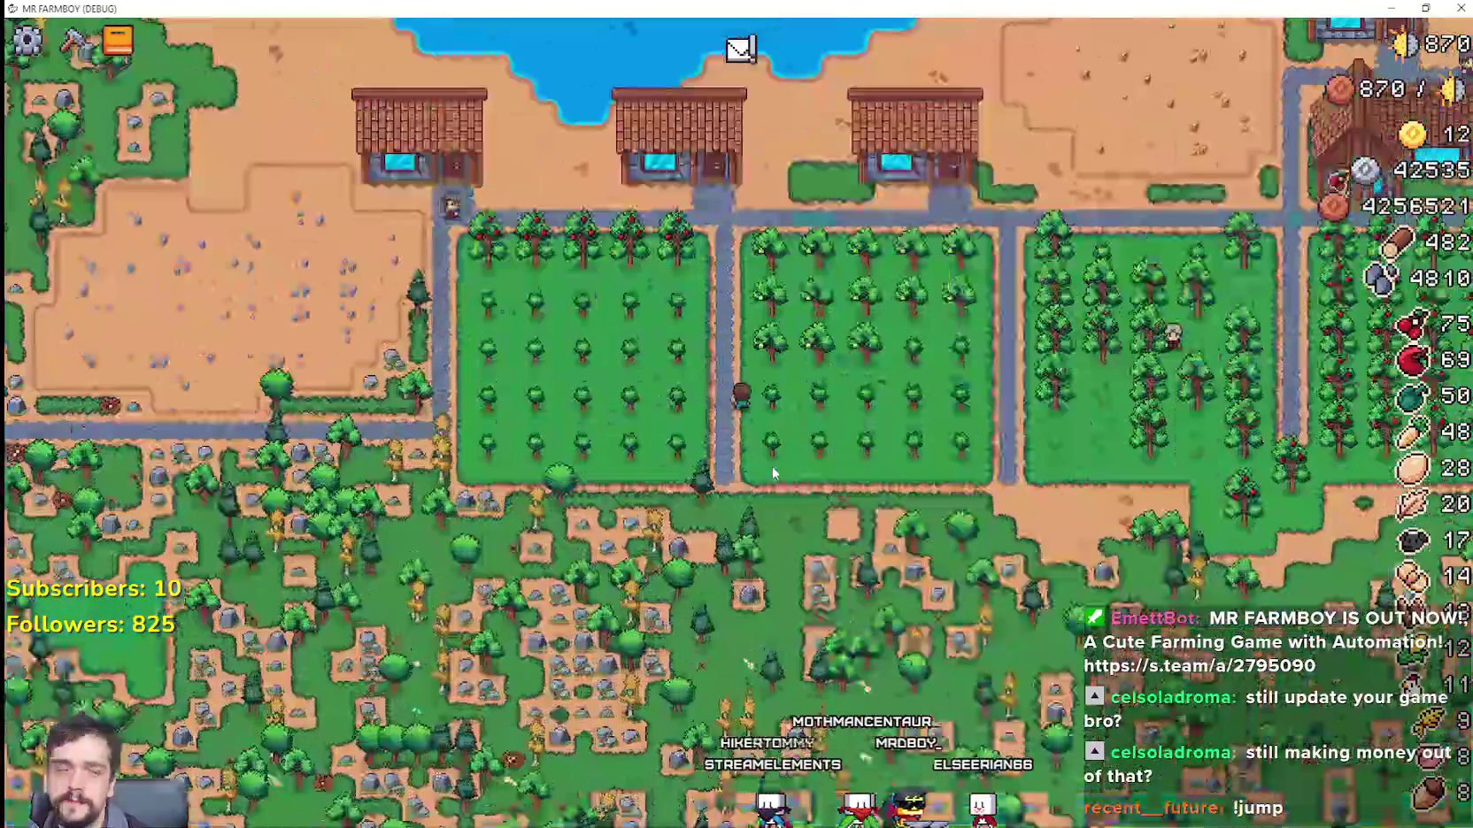
{"action": "key", "text": "w"}
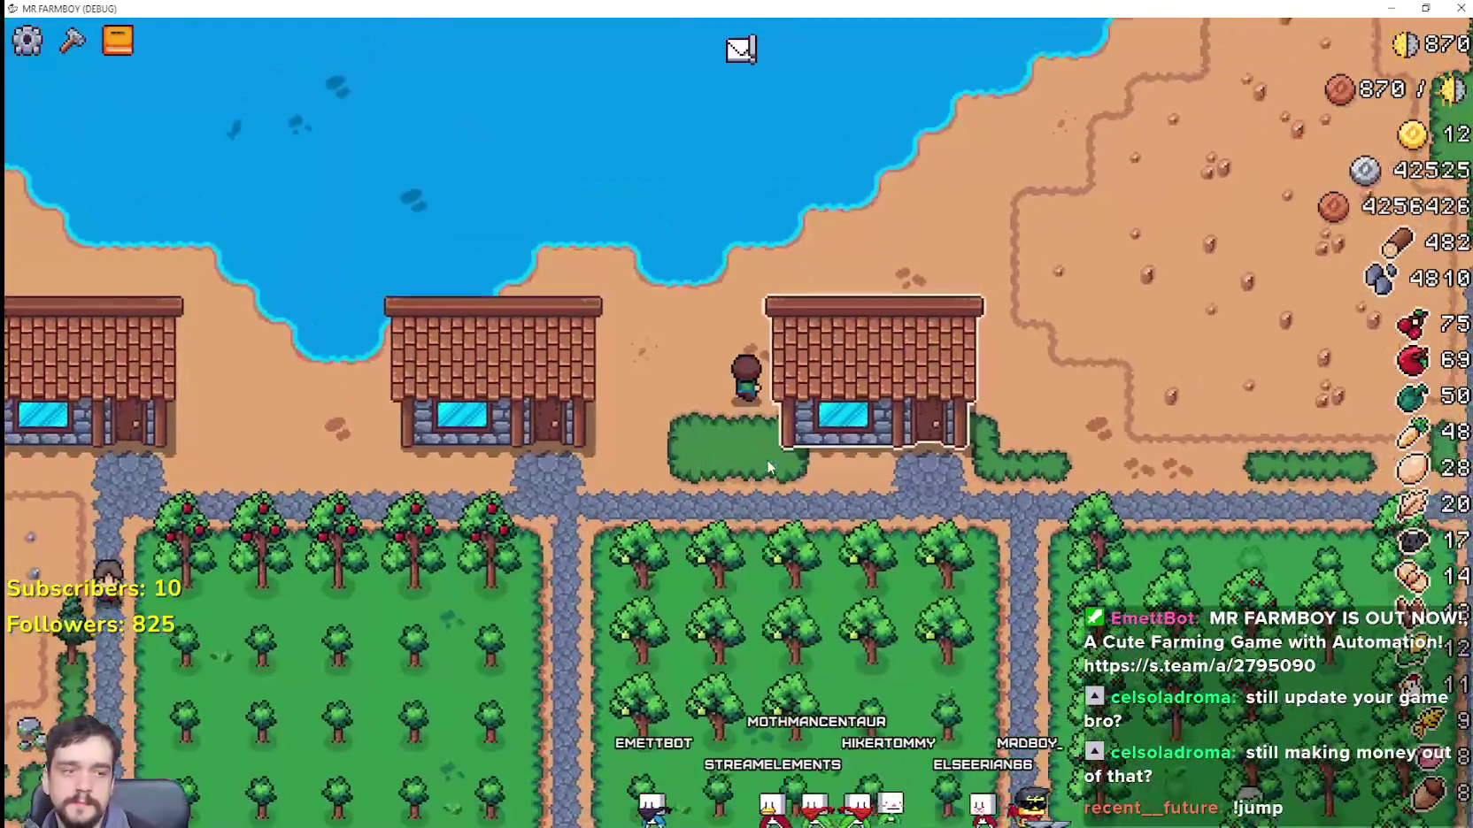
{"action": "key", "text": "d"}
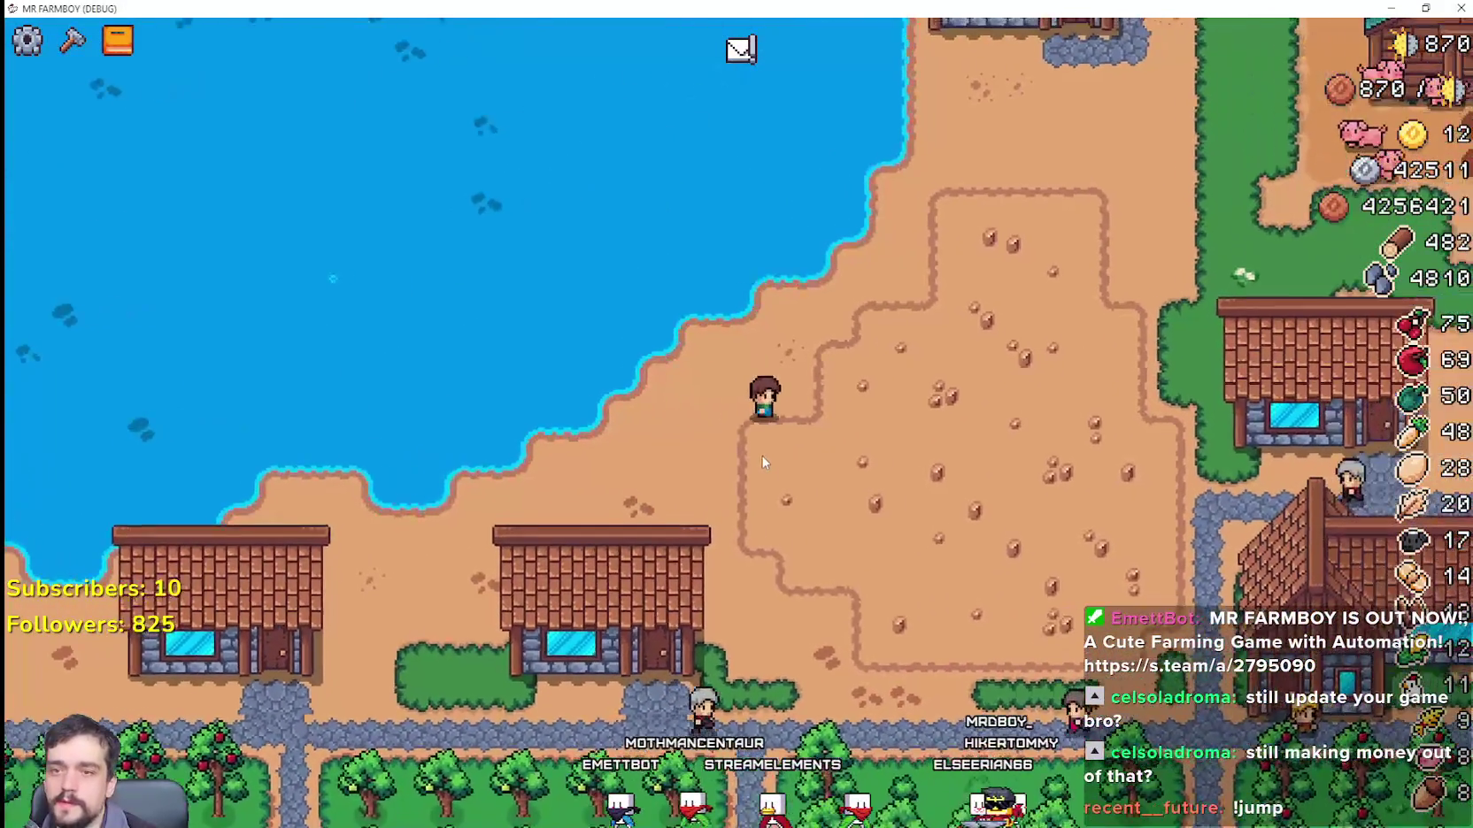
{"action": "key", "text": "w"}
{"action": "key", "text": "w"}
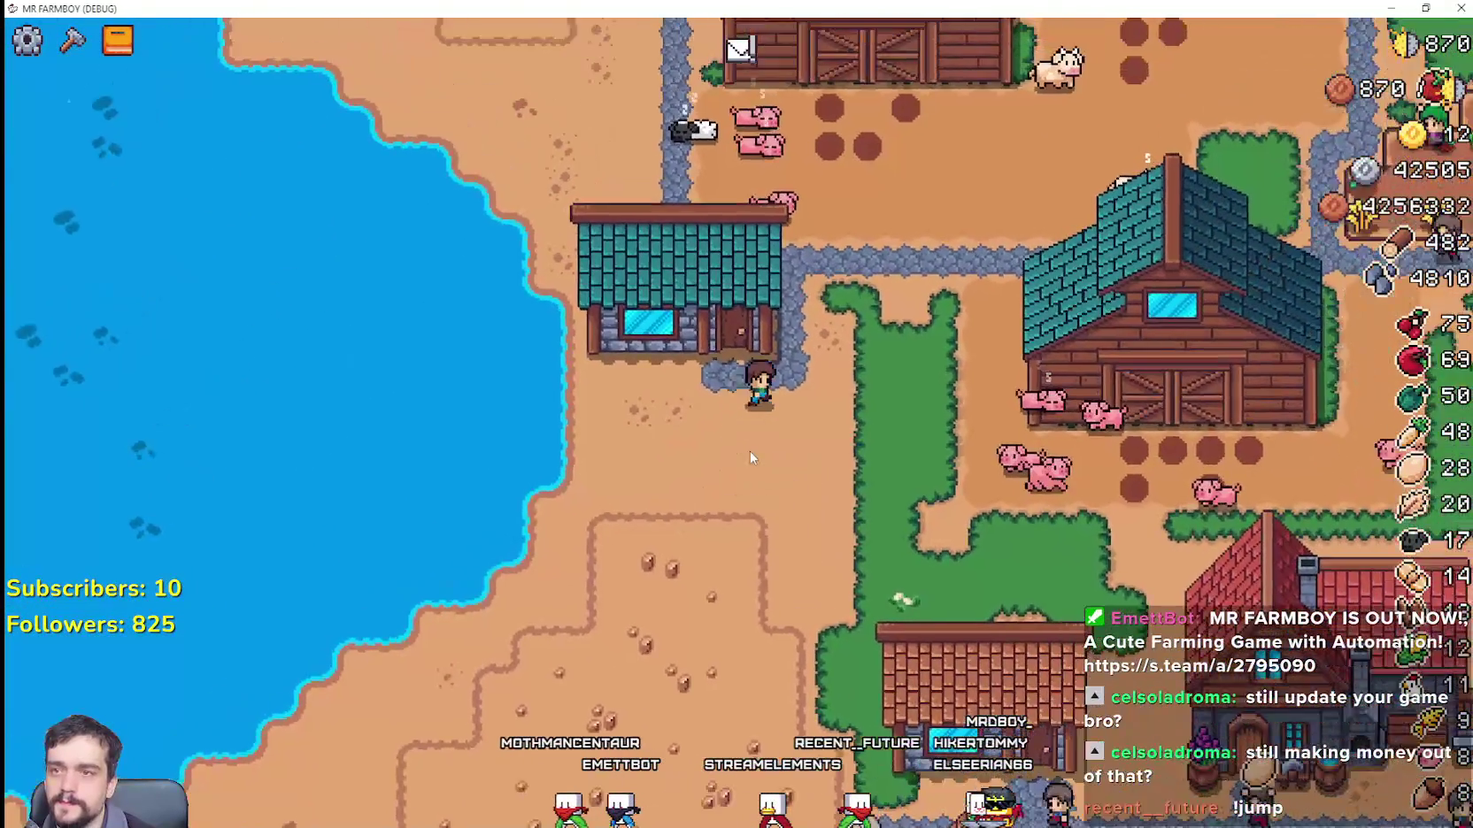
{"action": "key", "text": "w"}
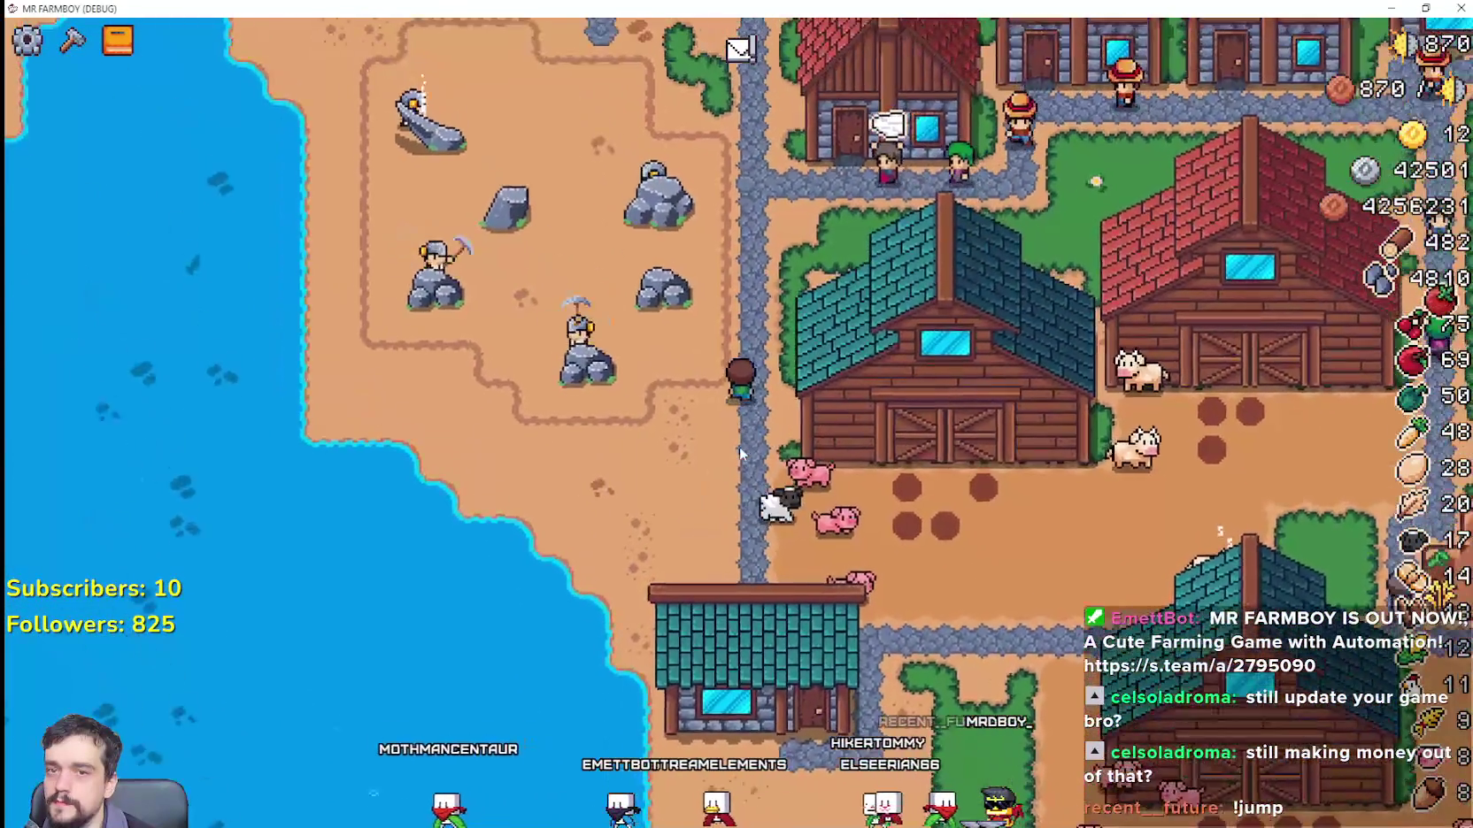
{"action": "key", "text": "s"}
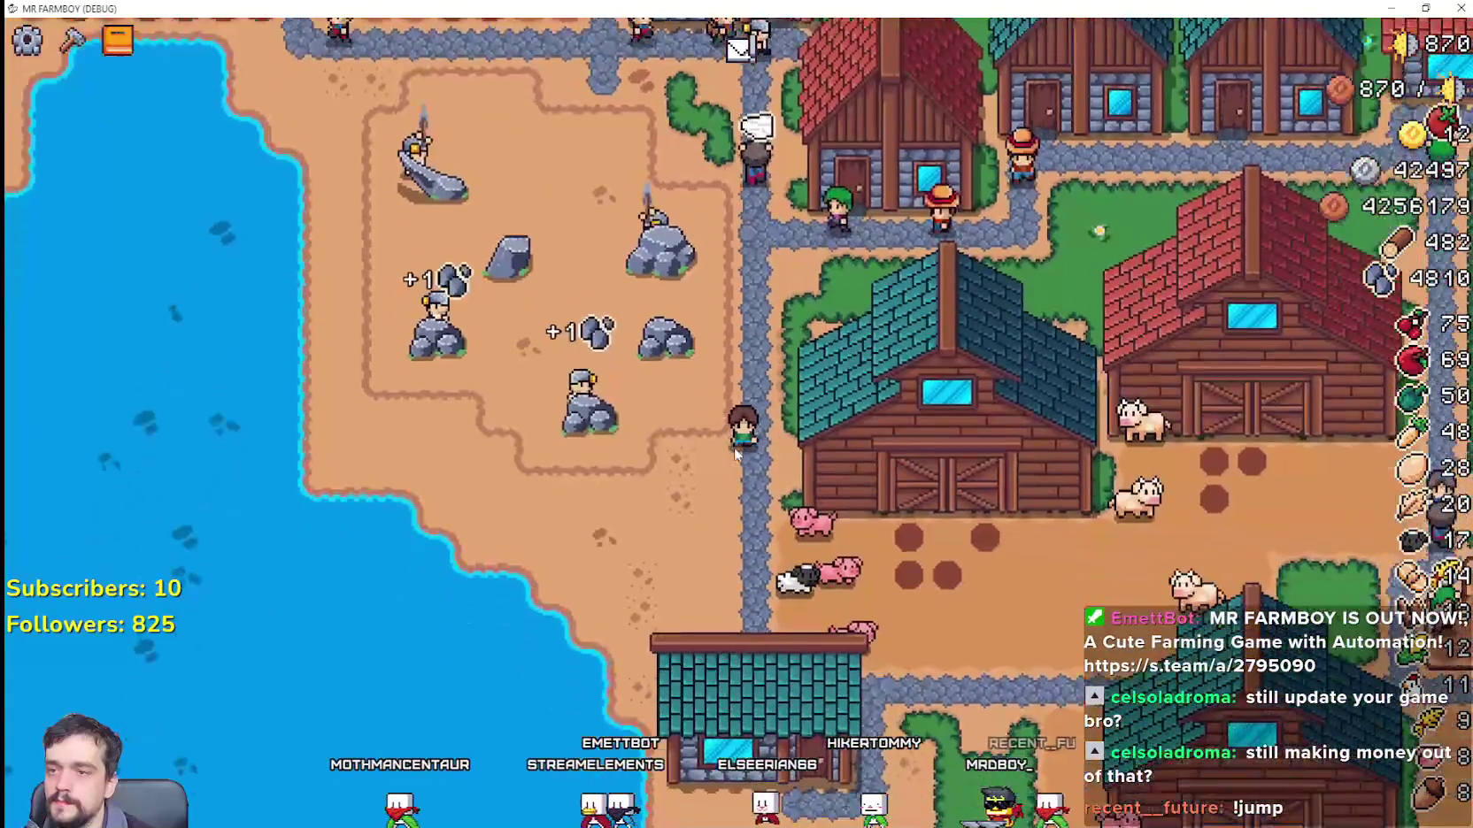
{"action": "key", "text": "s"}
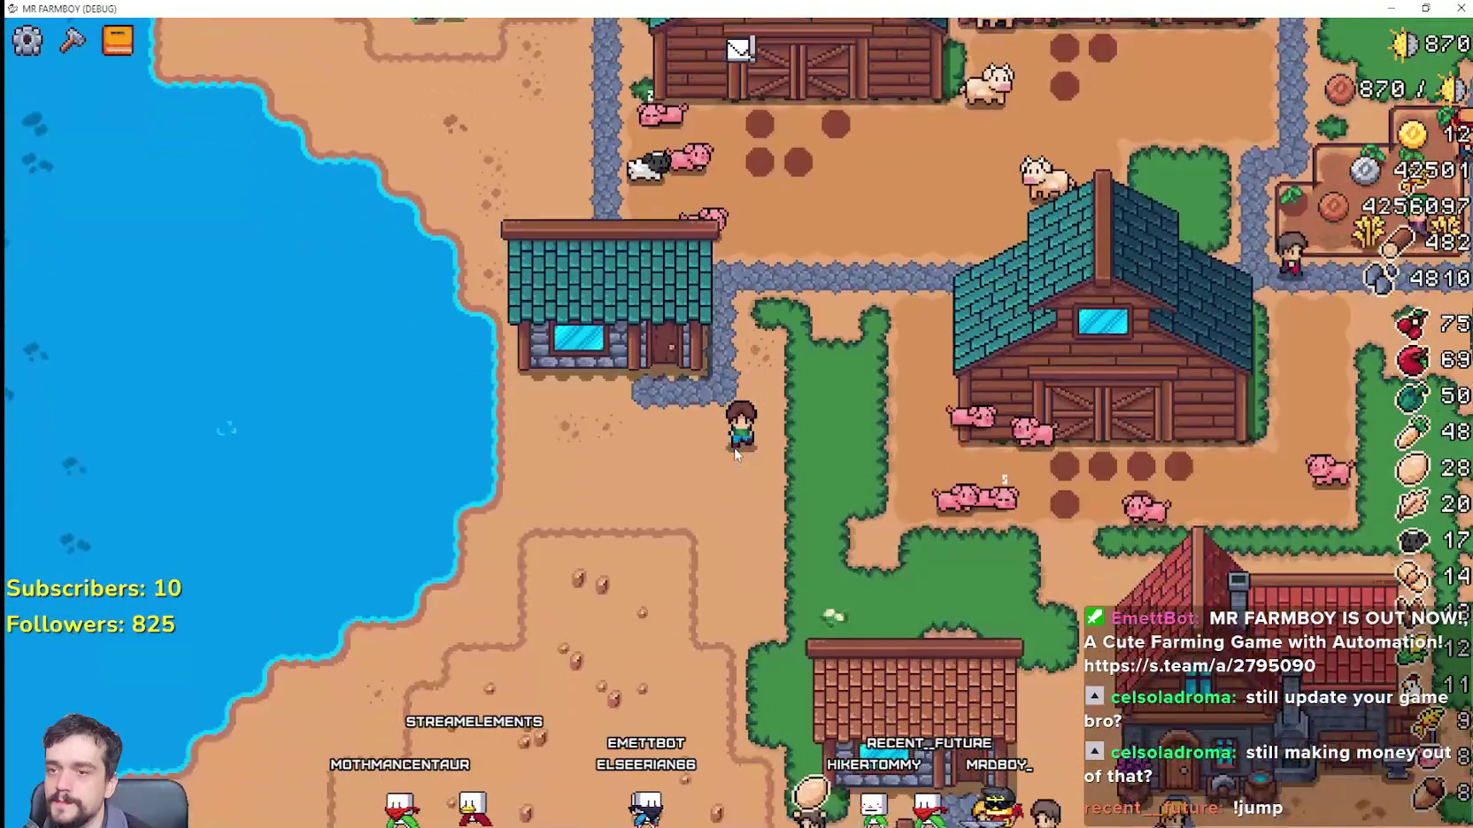
{"action": "key", "text": "s"}
{"action": "key", "text": "a"}
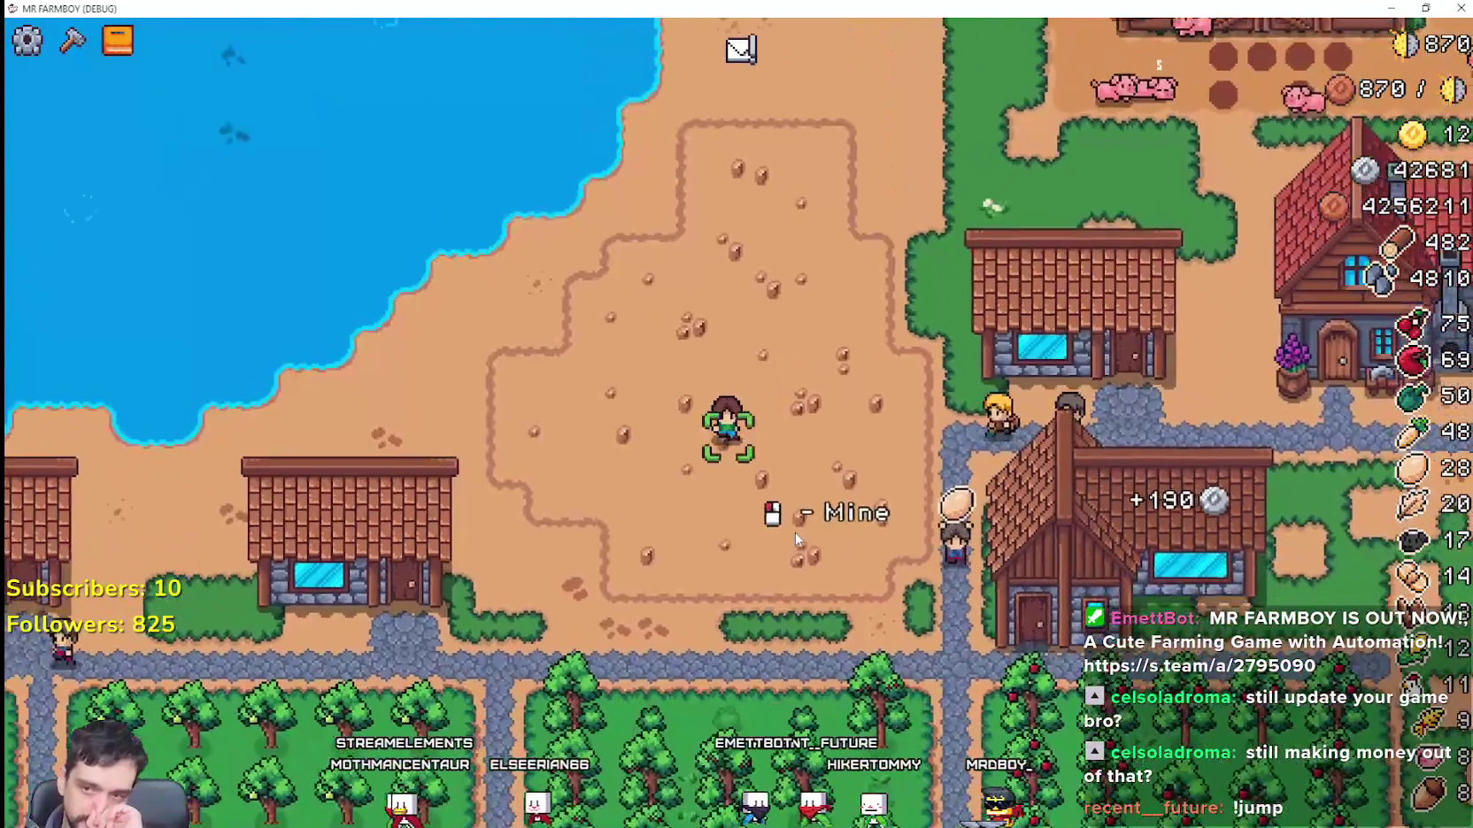
{"action": "key", "text": "s"}
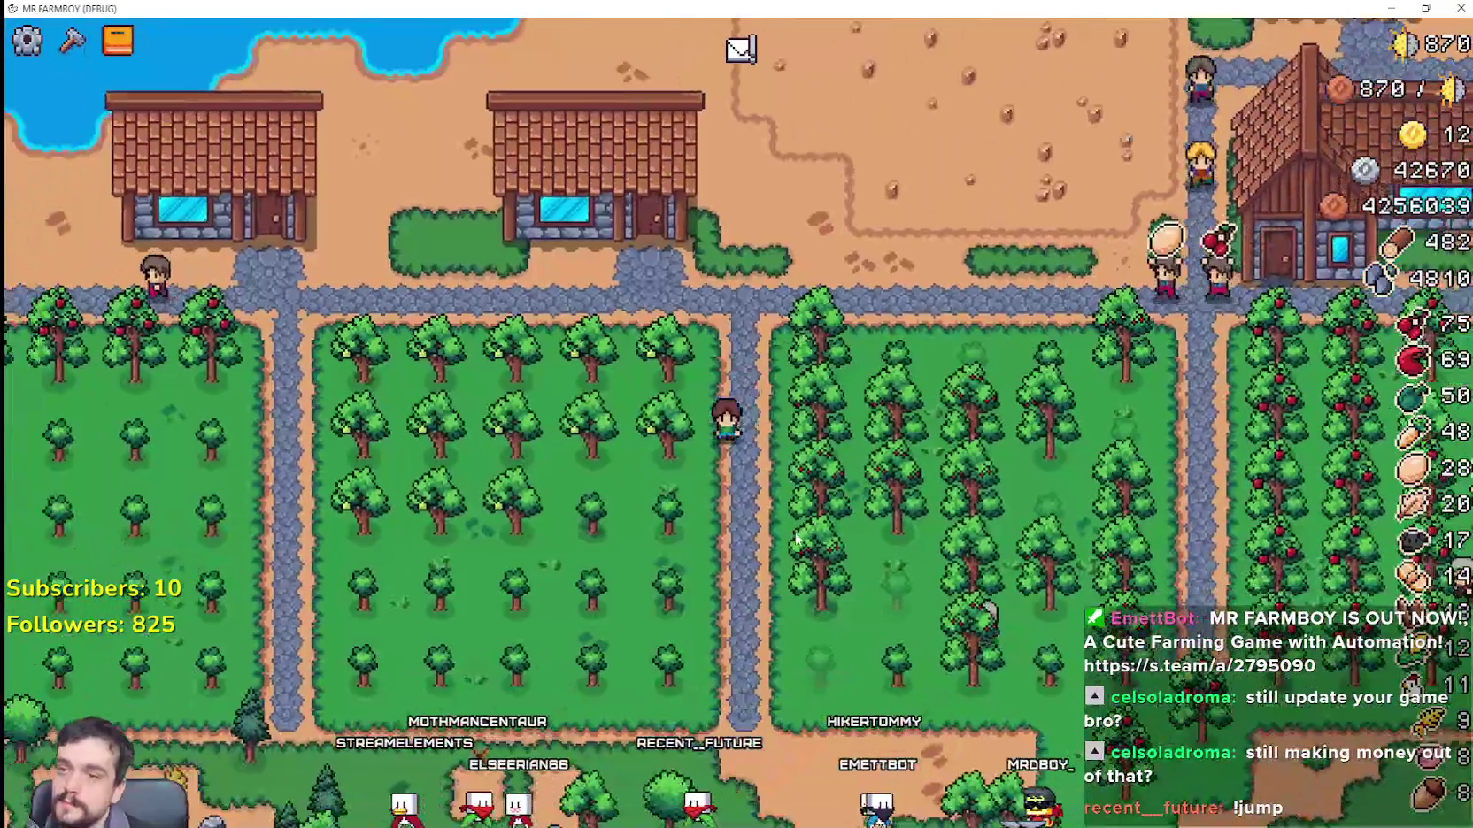
{"action": "key", "text": "d"}
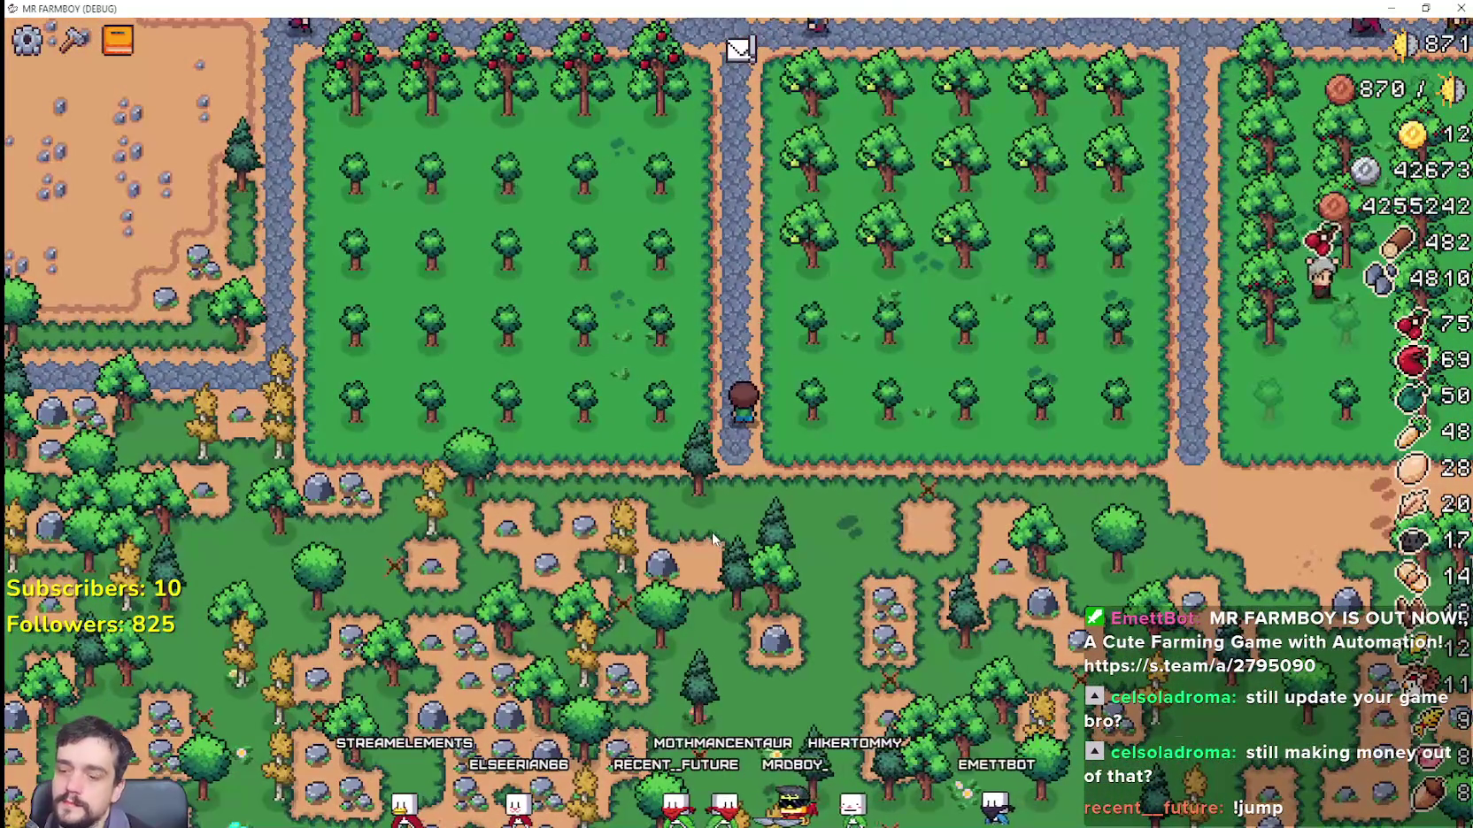
{"action": "scroll", "coordinate": [583, 484], "scroll_direction": "up", "scroll_amount": 3}
{"action": "scroll", "coordinate": [593, 482], "scroll_direction": "down", "scroll_amount": 5}
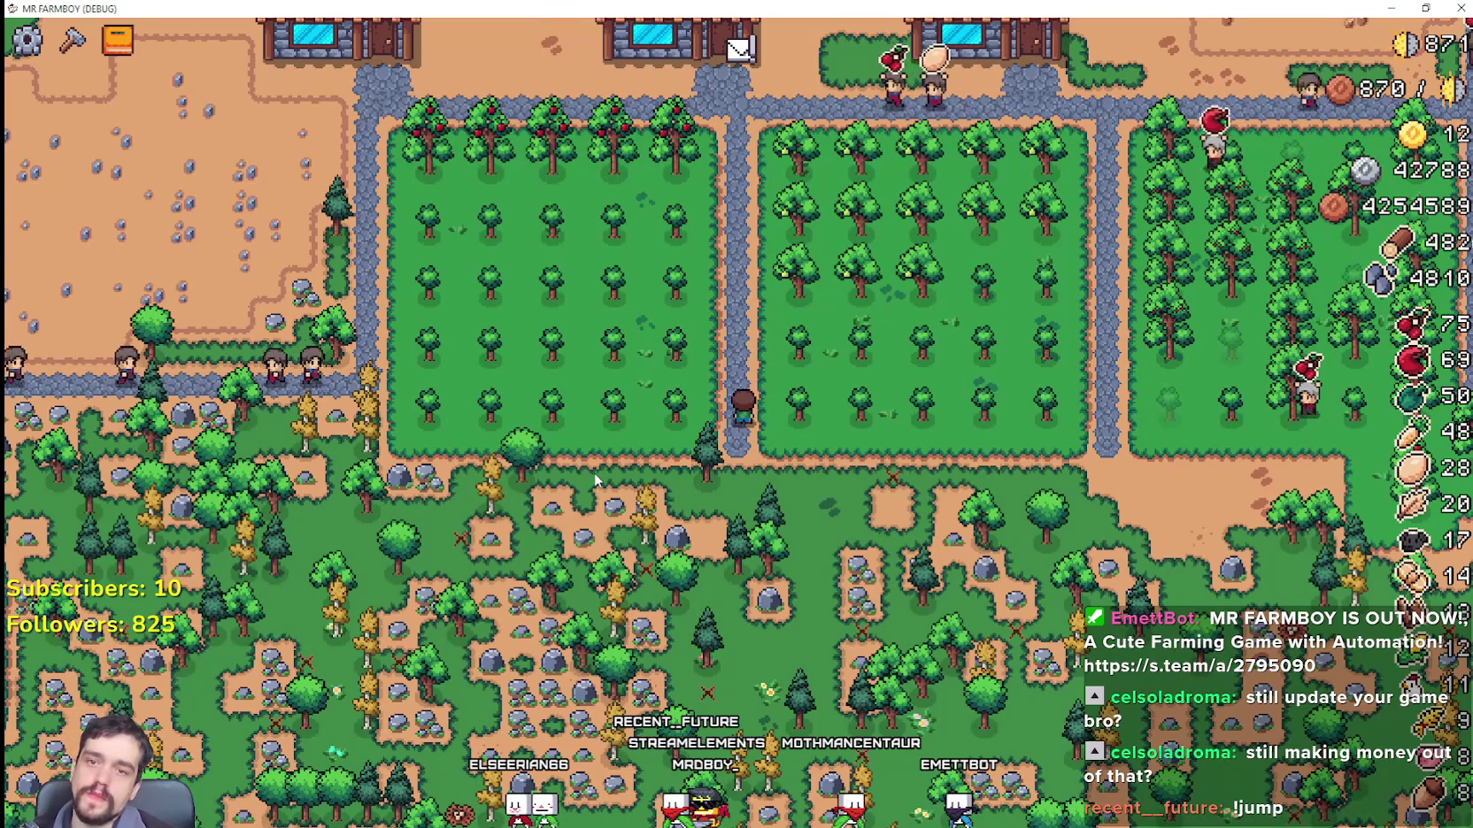
{"action": "scroll", "coordinate": [580, 497], "scroll_direction": "up", "scroll_amount": 1}
{"action": "scroll", "coordinate": [580, 497], "scroll_direction": "up", "scroll_amount": 3}
{"action": "key", "text": "a"}
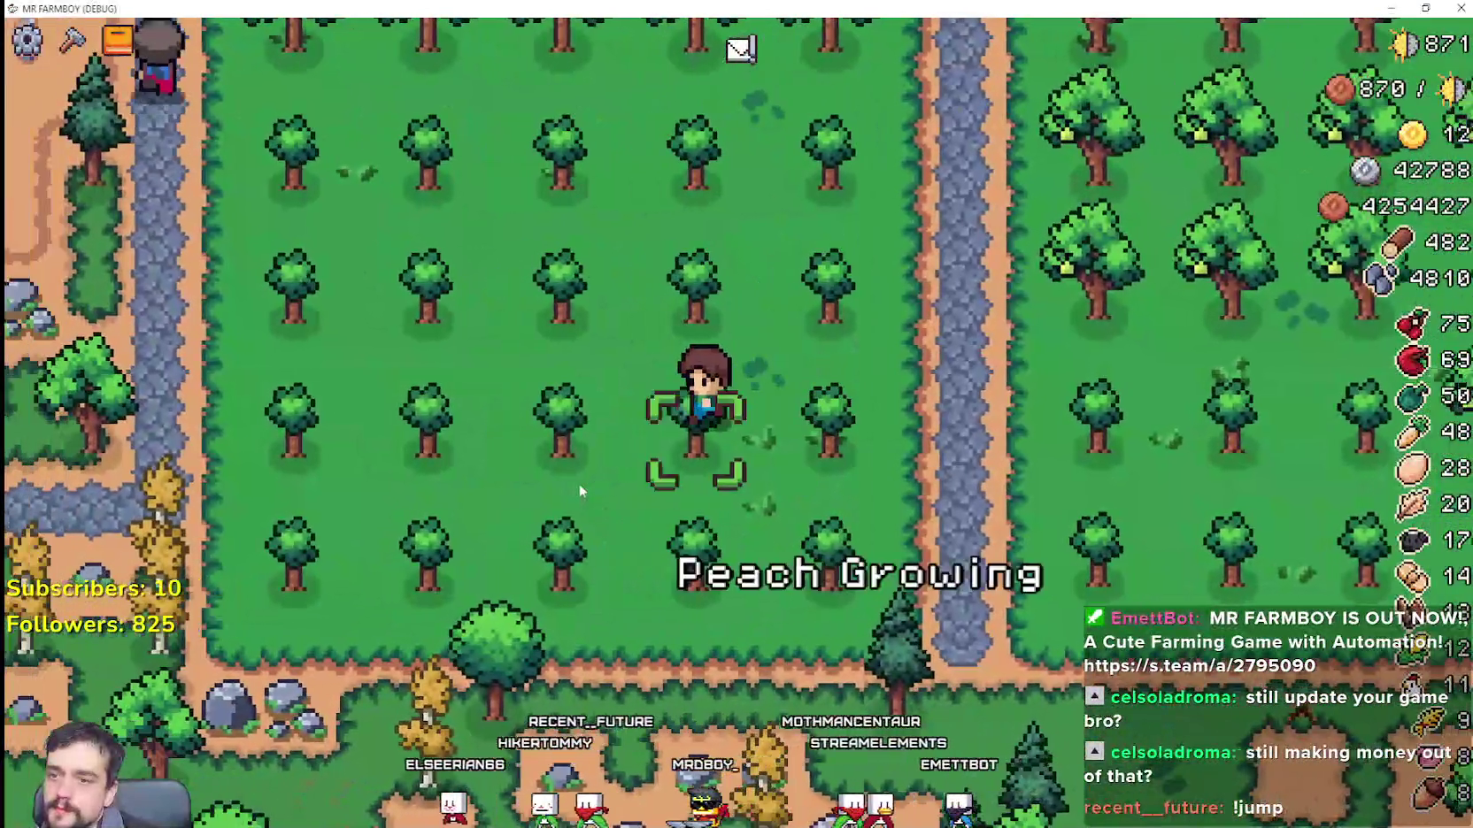
Step: Harvest the ripe apple trees and replant a new apple tree in the orchard
{"action": "key", "text": "w"}
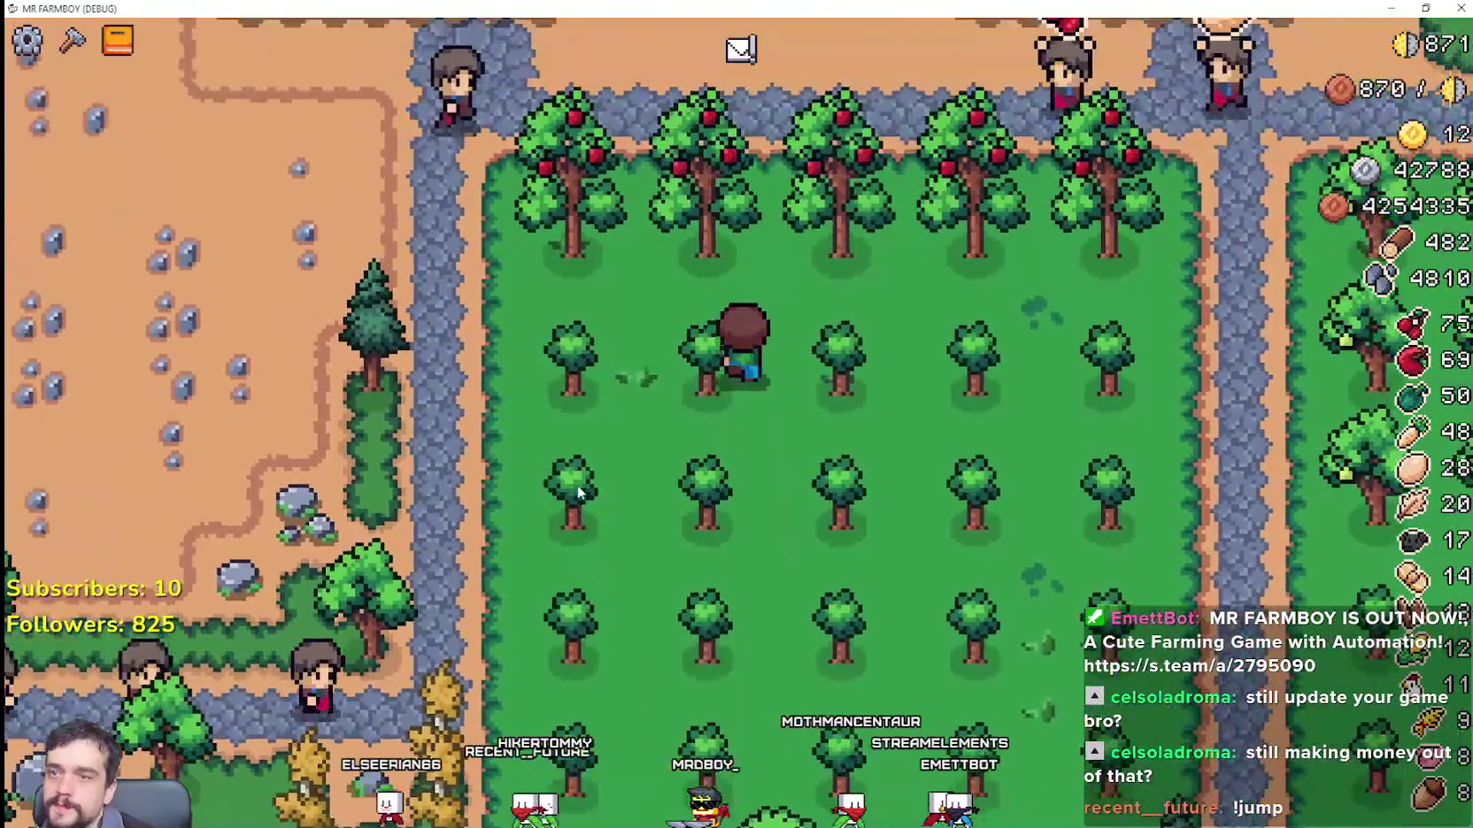
{"action": "key", "text": "a"}
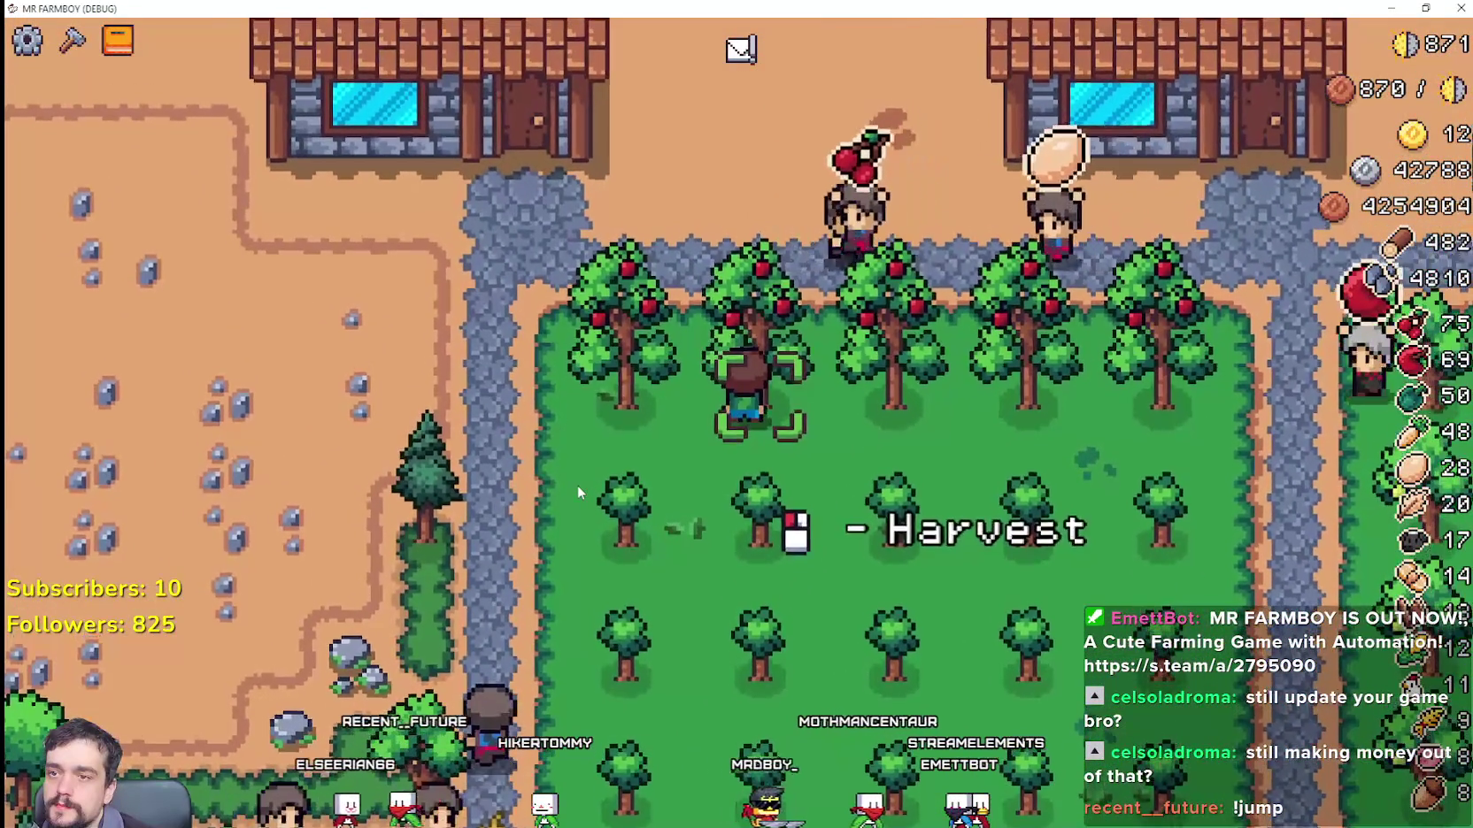
{"action": "left_click", "coordinate": [578, 492]}
{"action": "left_click", "coordinate": [578, 492]}
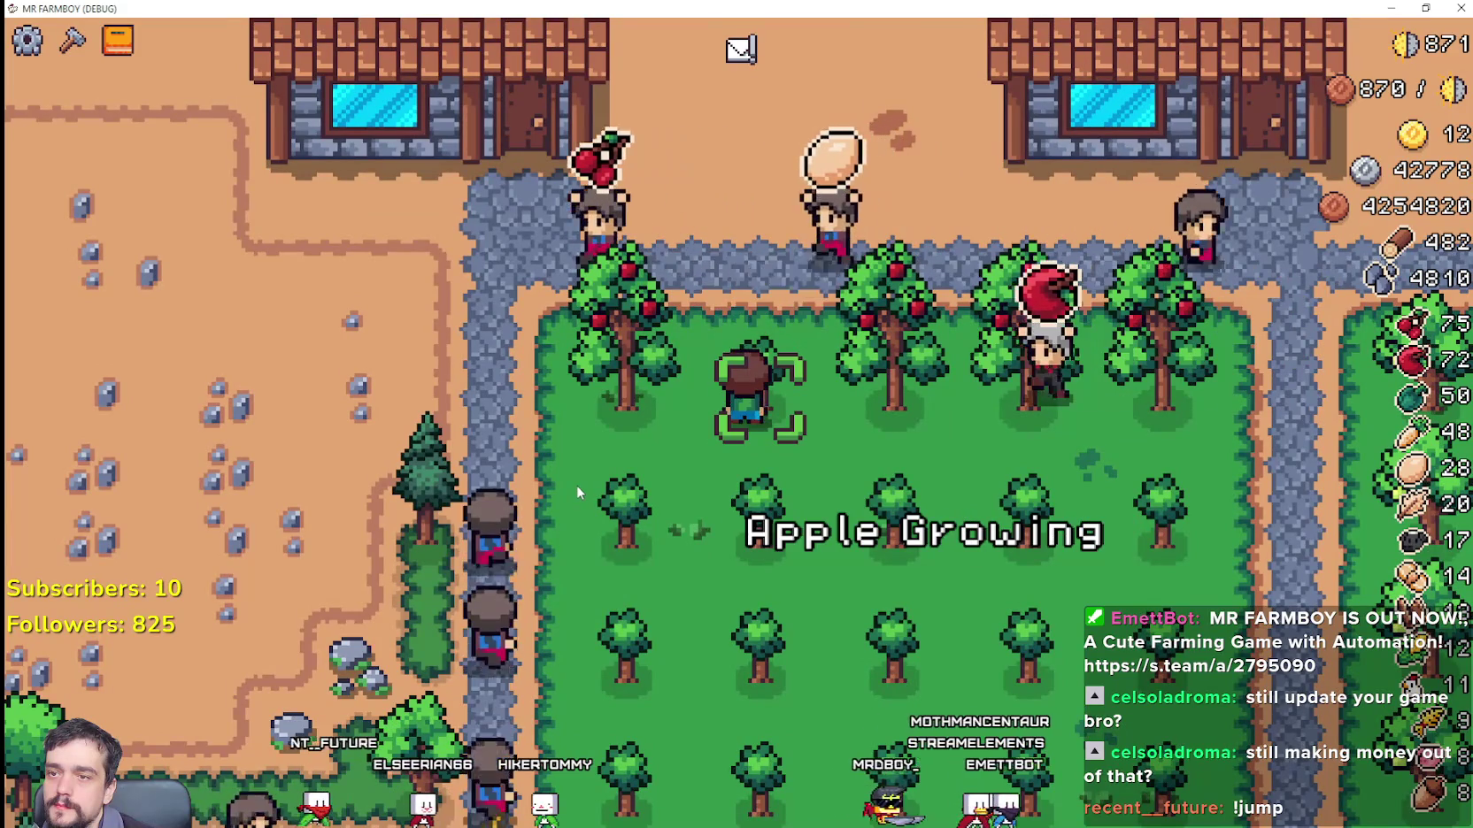
{"action": "key", "text": "d"}
{"action": "left_click", "coordinate": [578, 492]}
Step: Walk to the warehouse door and open the Warehouse inventory, stock at 2/2
{"action": "key", "text": "d"}
{"action": "key", "text": "s"}
{"action": "key", "text": "s"}
{"action": "scroll", "coordinate": [619, 462], "scroll_direction": "down", "scroll_amount": 1}
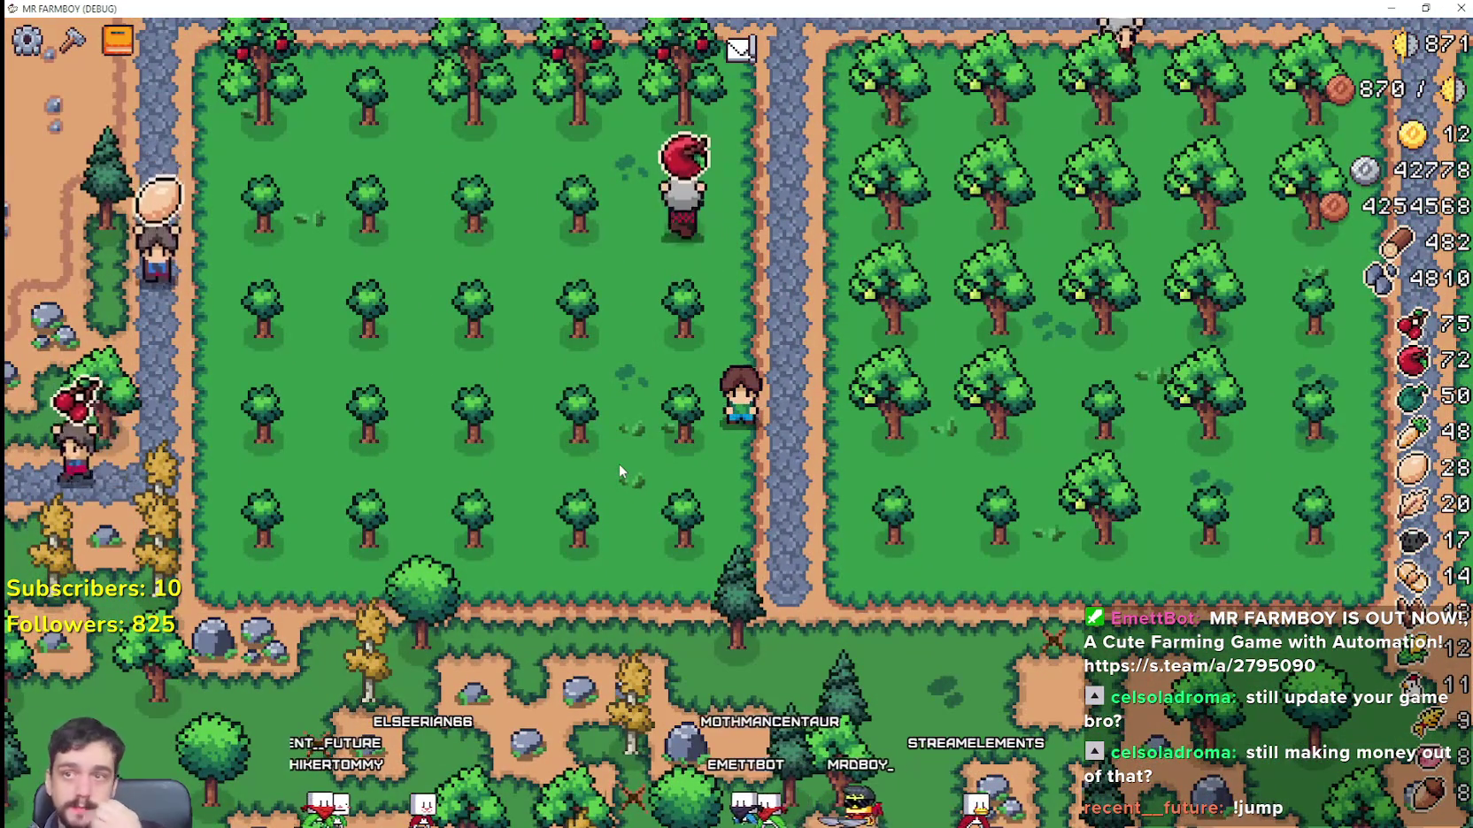
{"action": "key", "text": "d"}
{"action": "key", "text": "w"}
{"action": "key", "text": "d"}
{"action": "key", "text": "w"}
{"action": "key", "text": "e"}
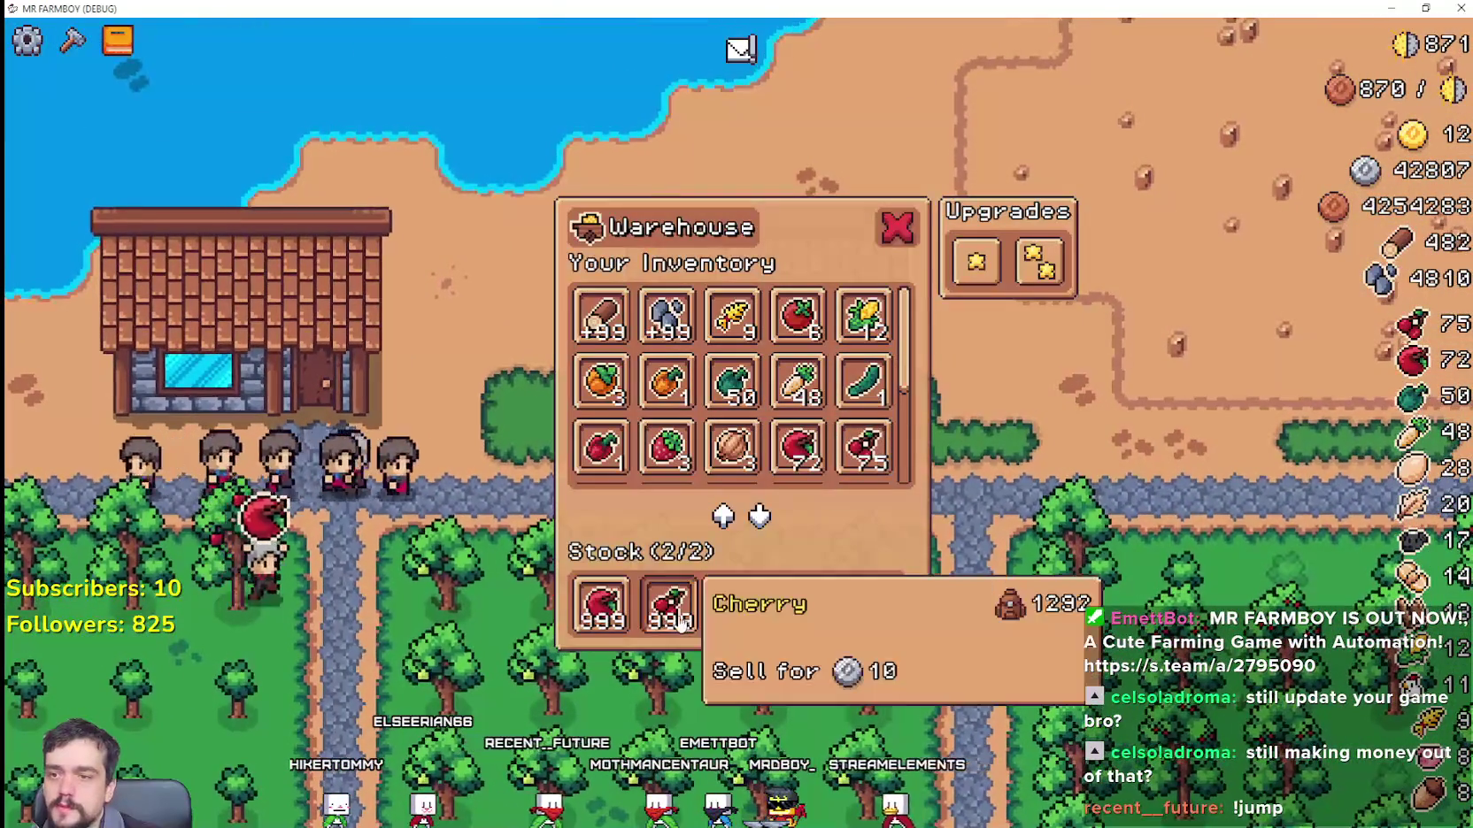
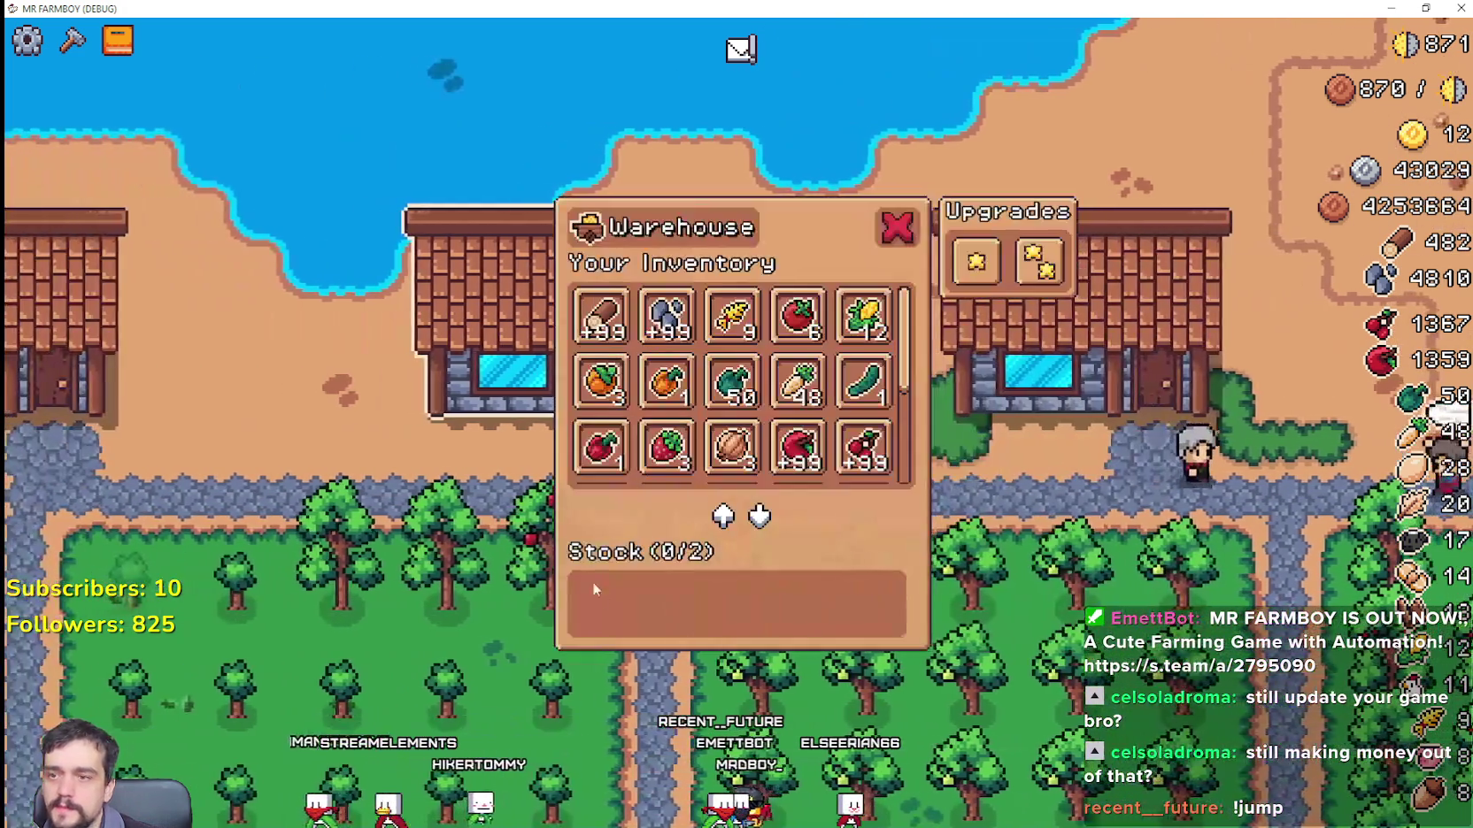
Step: Close the warehouse window and walk the farmer north-west past the crops
{"action": "left_click", "coordinate": [949, 539]}
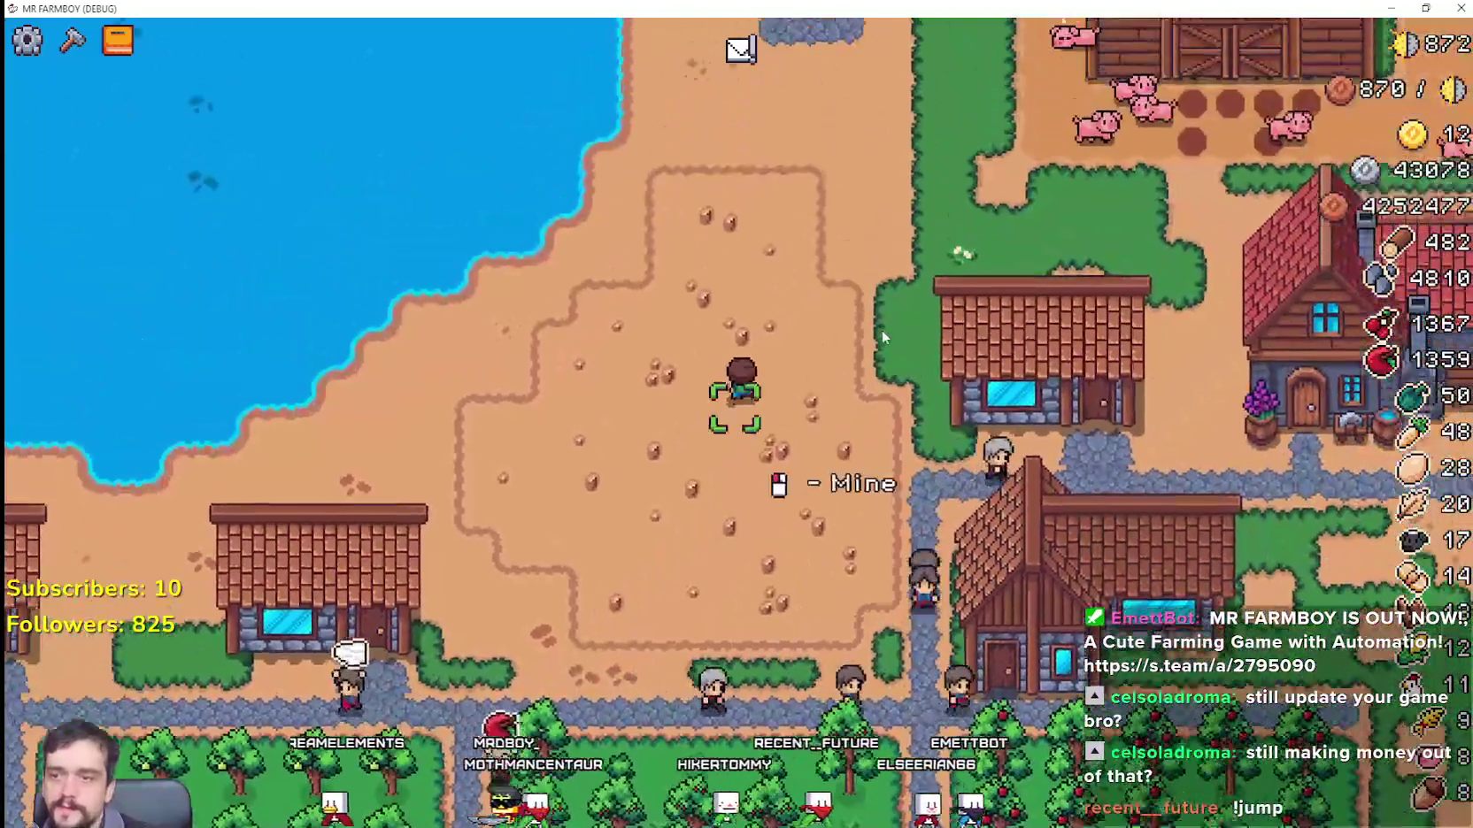
{"action": "key", "text": "w"}
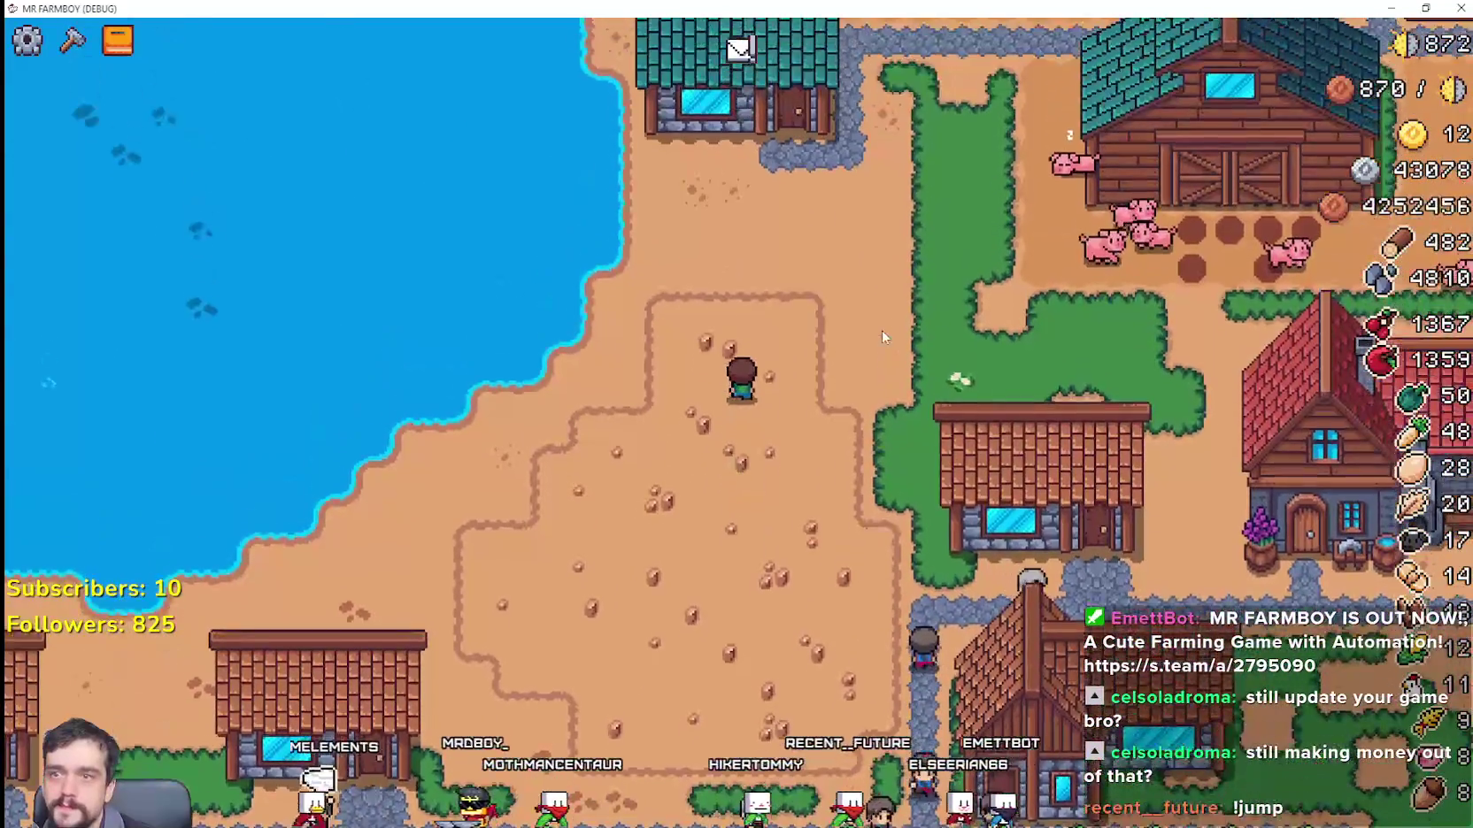
{"action": "key", "text": "w"}
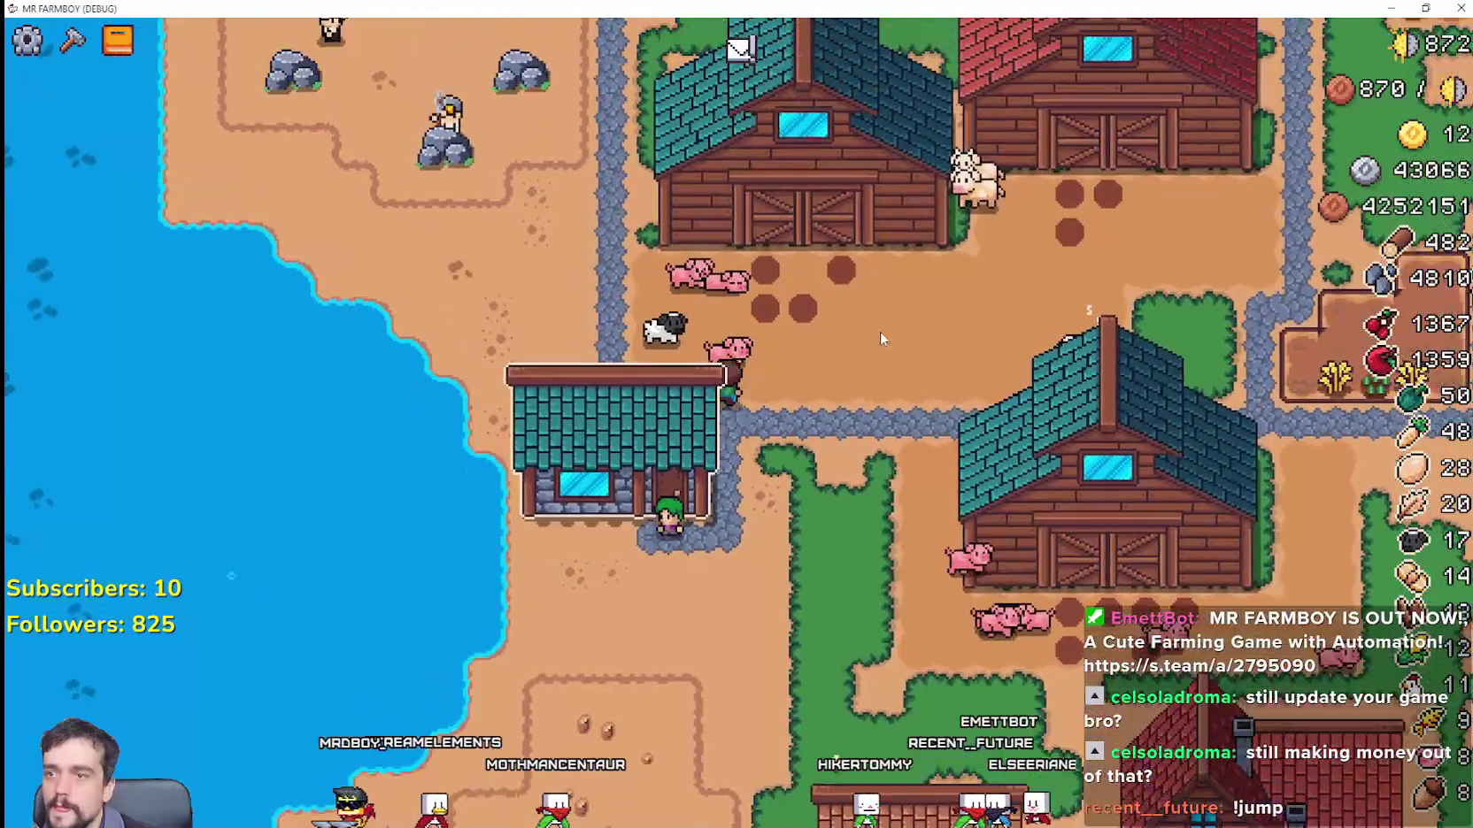
{"action": "key", "text": "w"}
{"action": "key", "text": "a"}
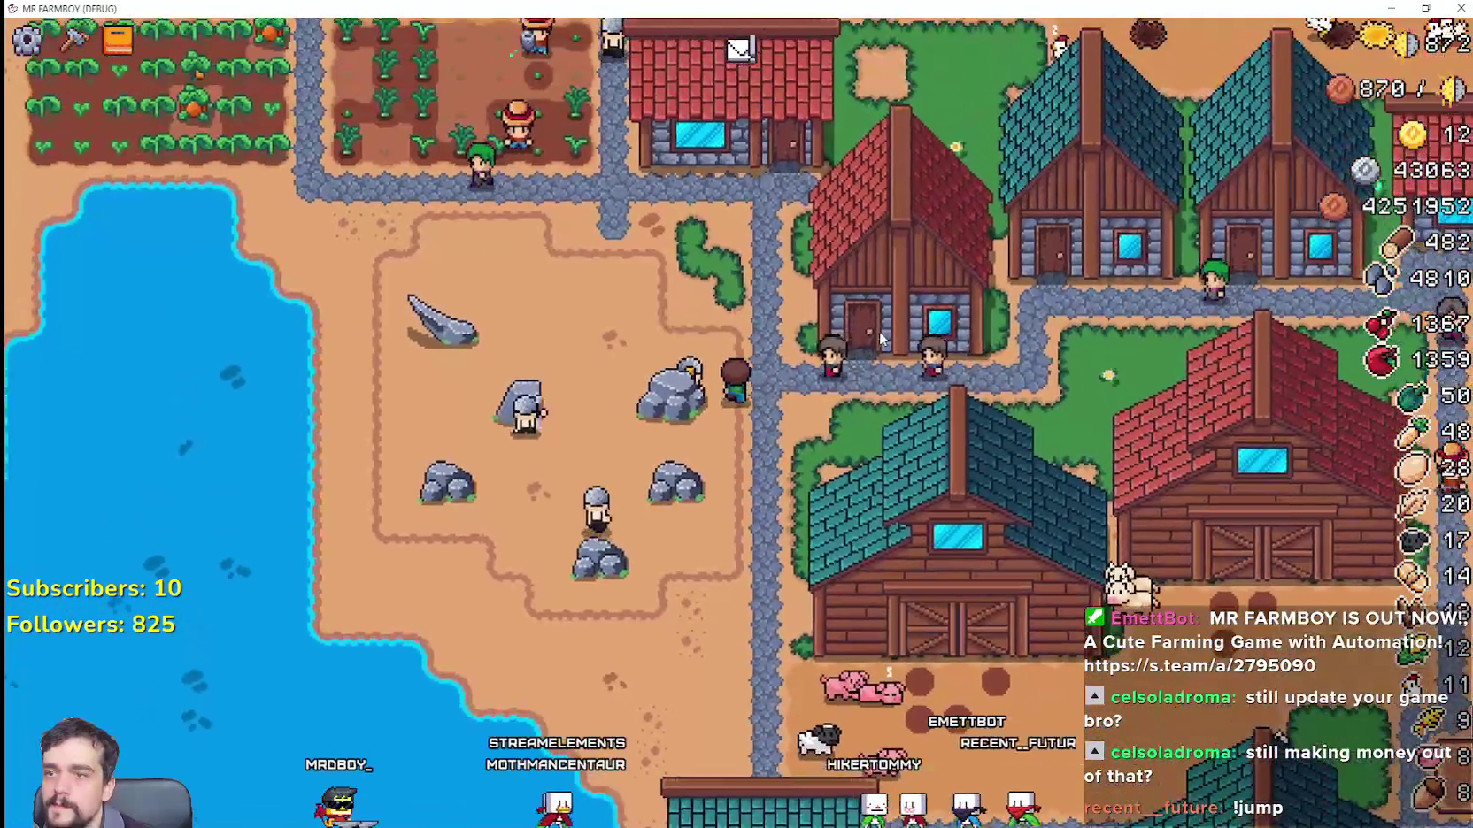
{"action": "key", "text": "w"}
{"action": "key", "text": "a"}
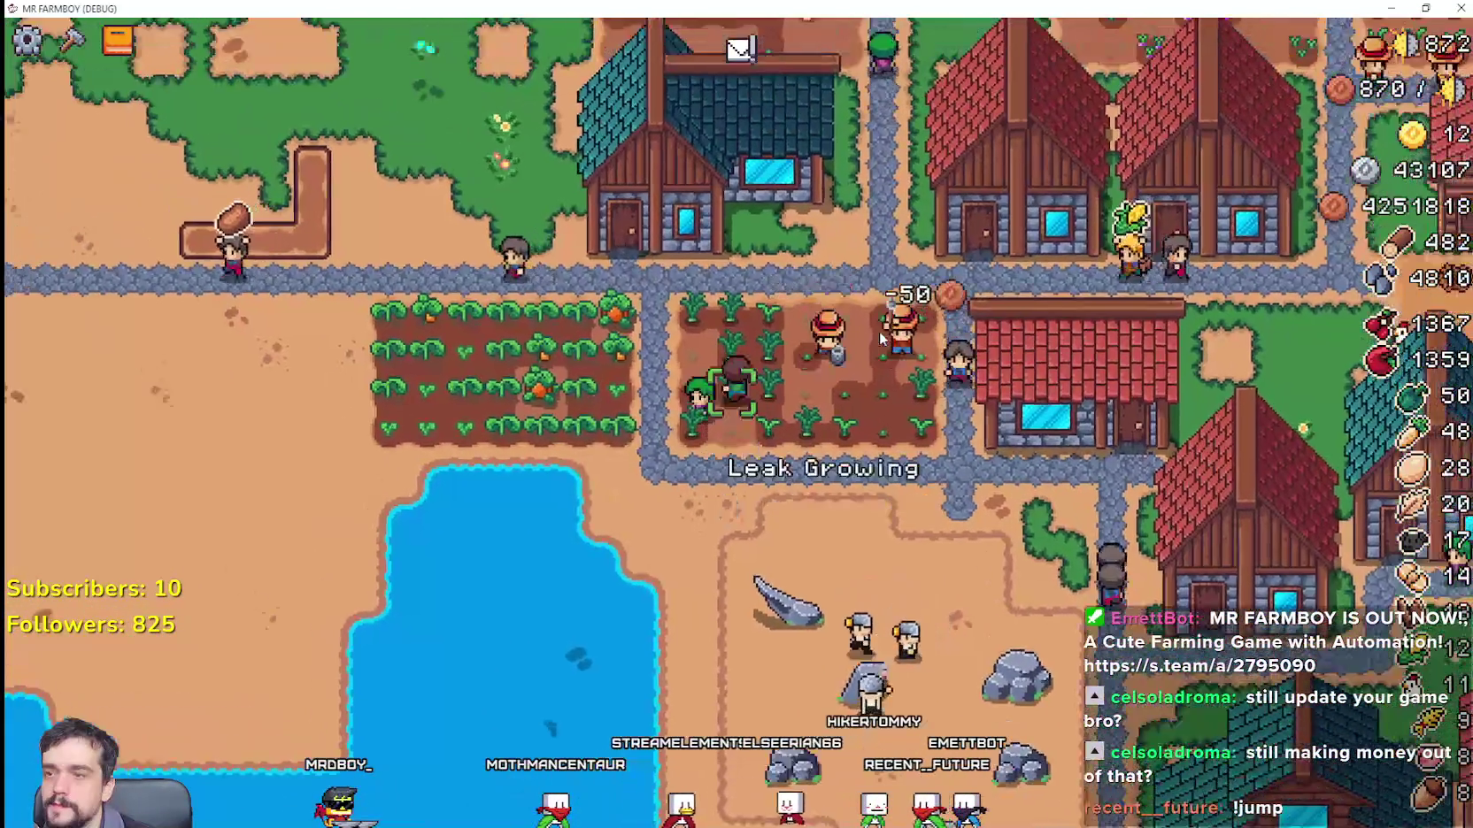
Step: Open the crafting recipes on open ground and scroll to Buildings, showing House at 20 wood, 20 stone
{"action": "key", "text": "c"}
{"action": "key", "text": "a"}
{"action": "scroll", "coordinate": [234, 637], "scroll_direction": "down", "scroll_amount": 2}
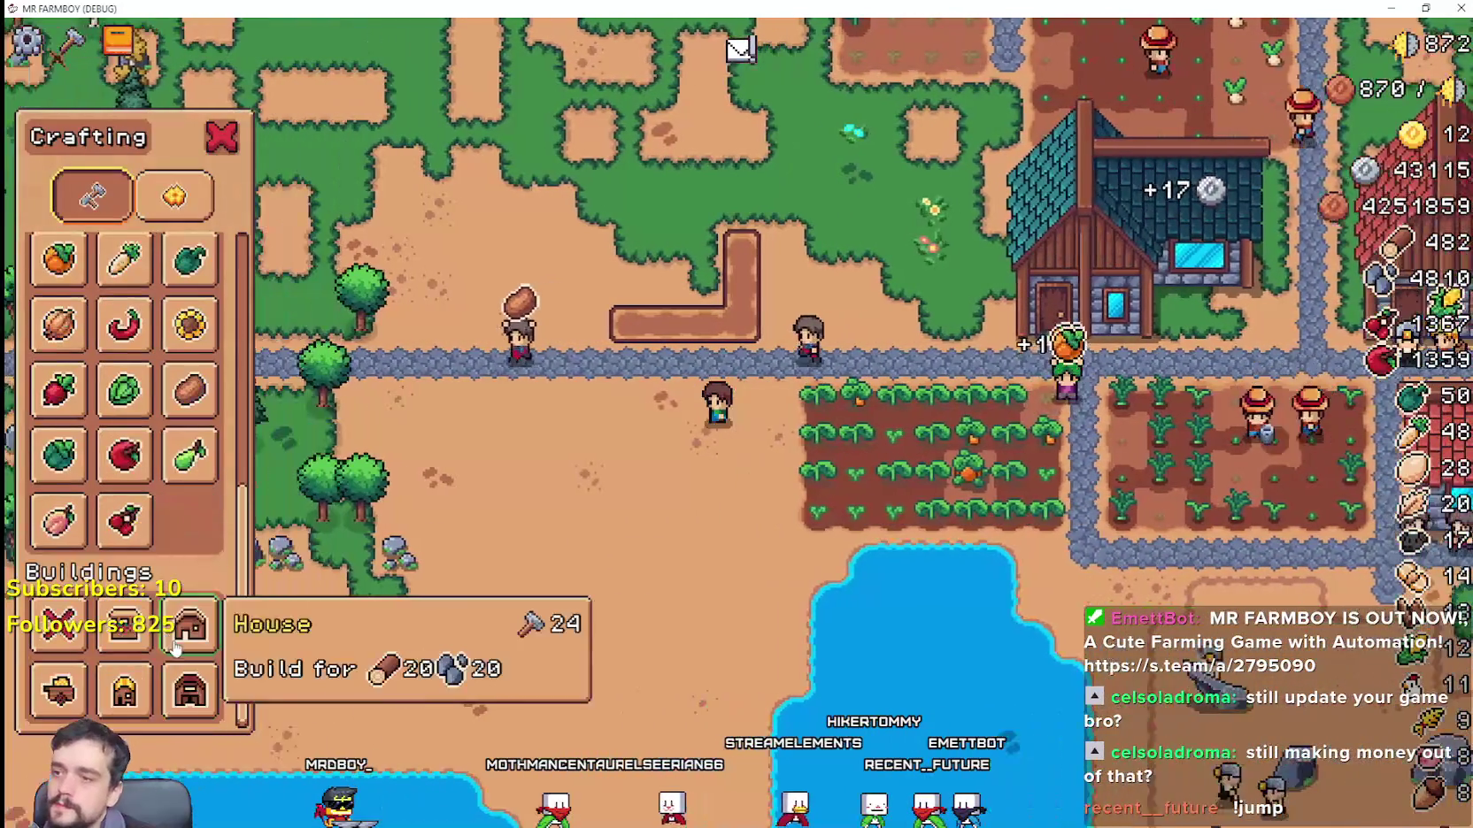
Step: Look through each seed recipe's planting cost and harvest time, then close the Crafting panel
{"action": "scroll", "coordinate": [205, 583], "scroll_direction": "up", "scroll_amount": 2}
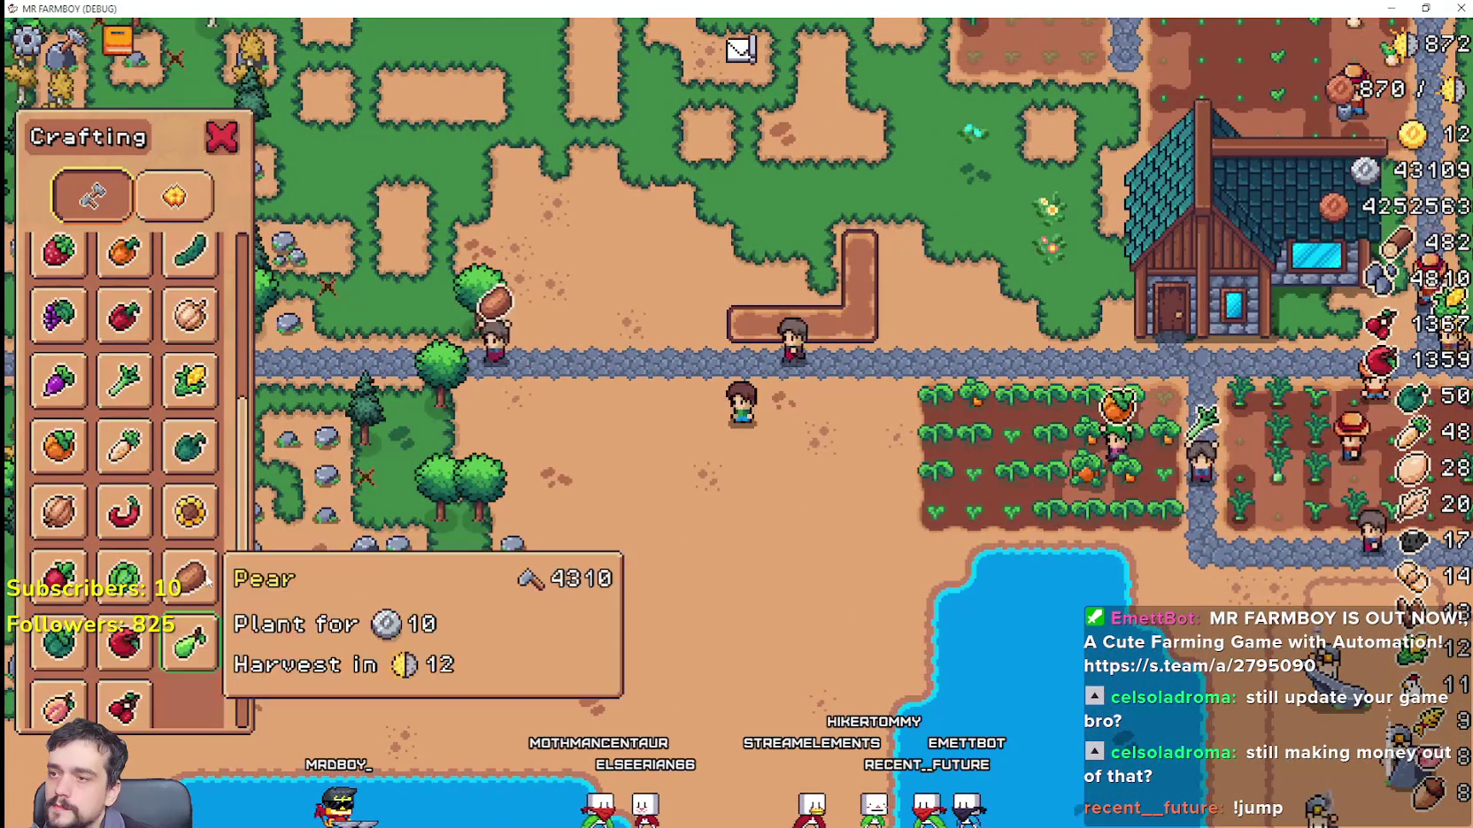
{"action": "scroll", "coordinate": [200, 549], "scroll_direction": "up", "scroll_amount": 2}
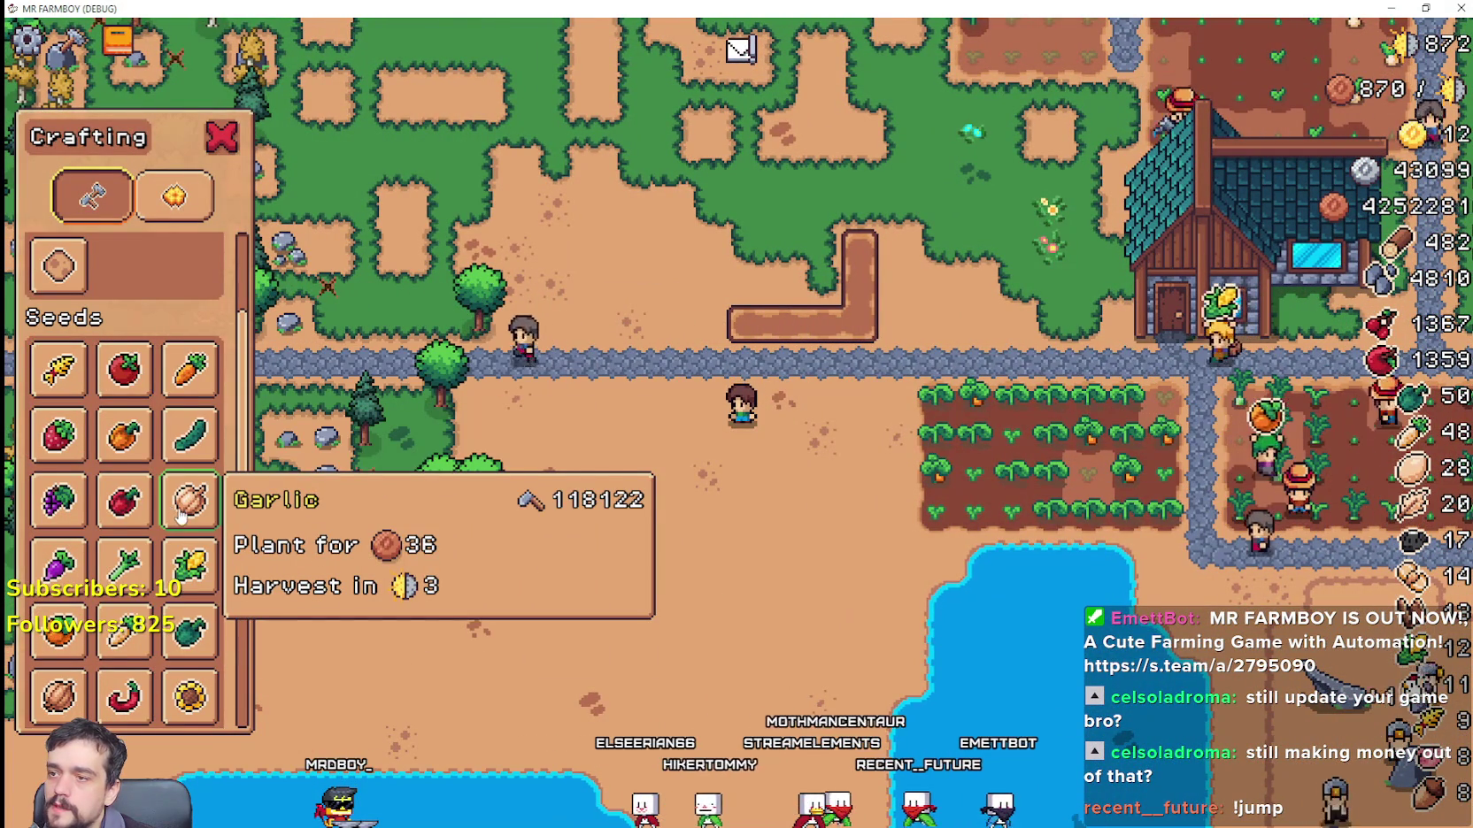
{"action": "scroll", "coordinate": [180, 518], "scroll_direction": "down", "scroll_amount": 1}
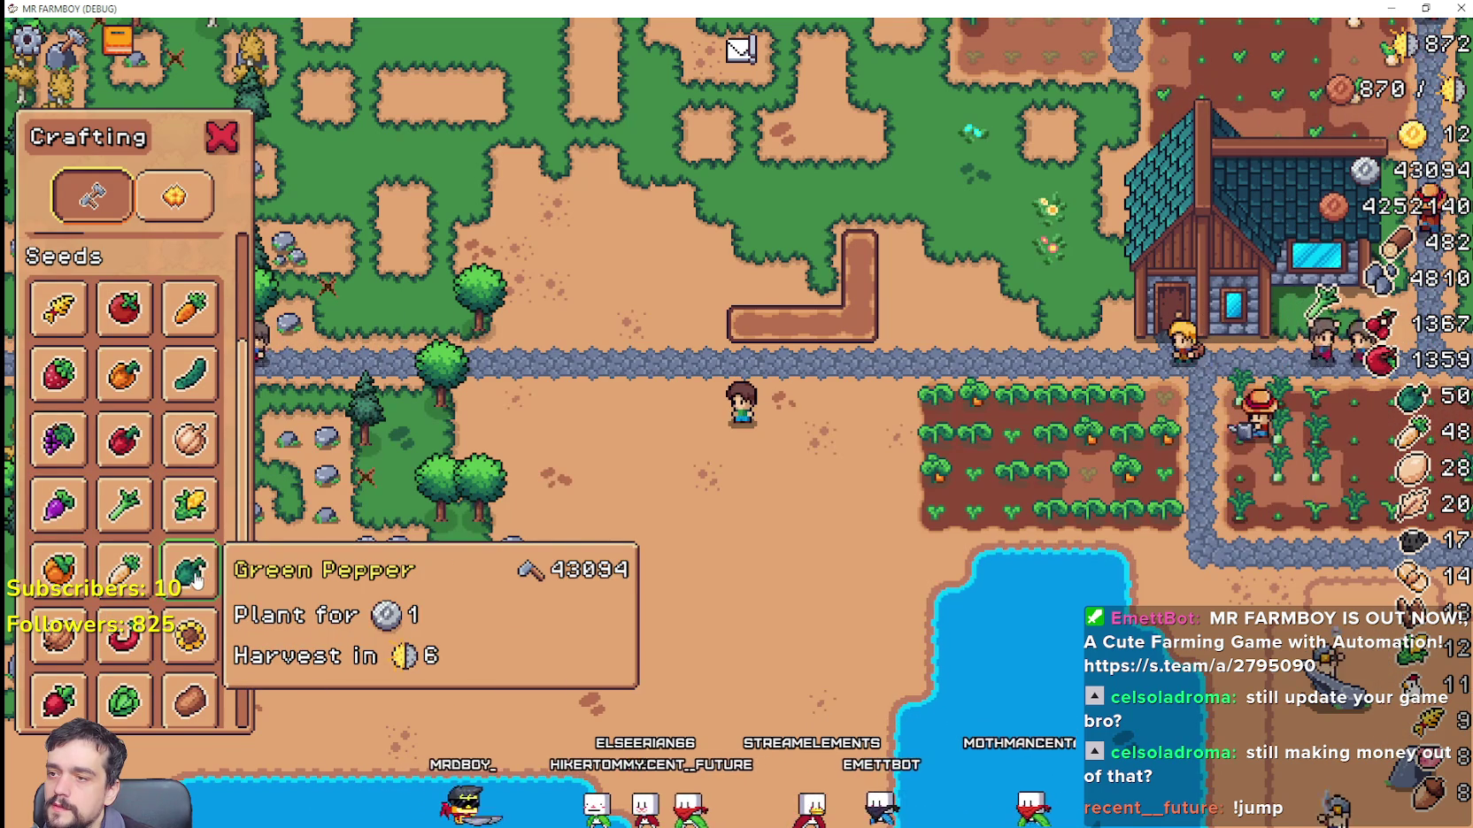
{"action": "scroll", "coordinate": [194, 580], "scroll_direction": "down", "scroll_amount": 1}
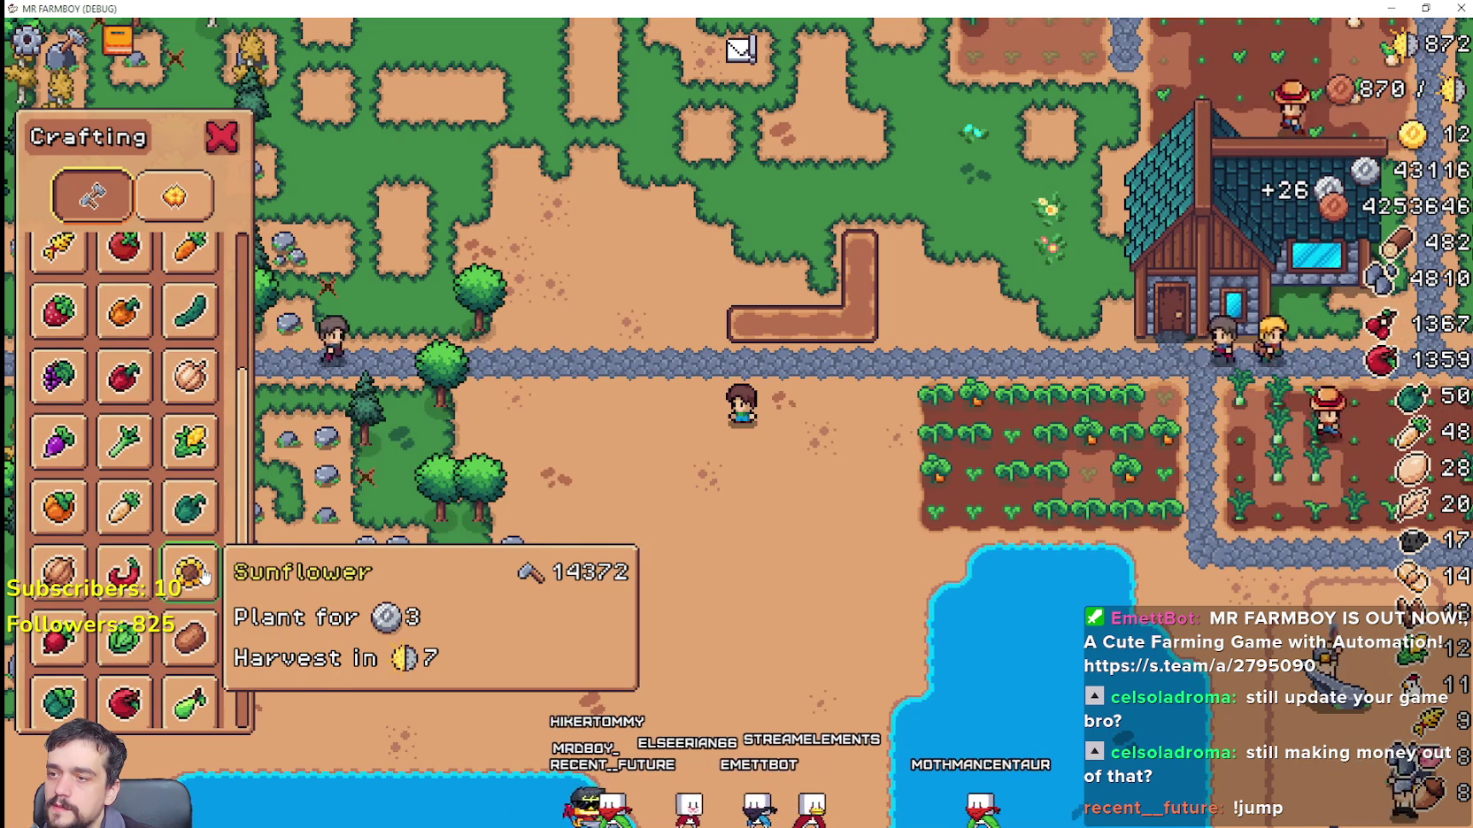
{"action": "scroll", "coordinate": [133, 580], "scroll_direction": "down", "scroll_amount": 1}
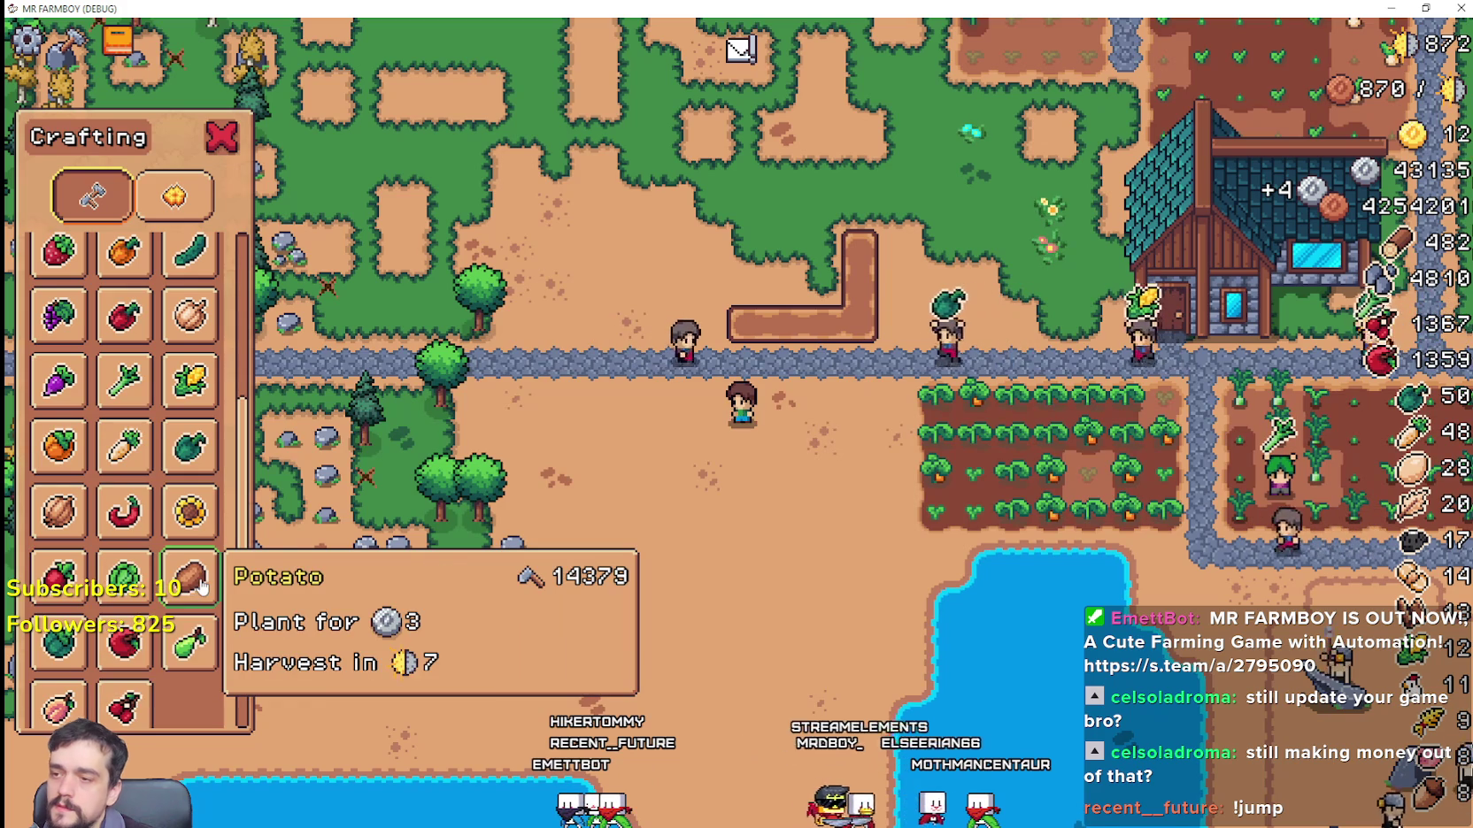
{"action": "scroll", "coordinate": [201, 580], "scroll_direction": "down", "scroll_amount": 1}
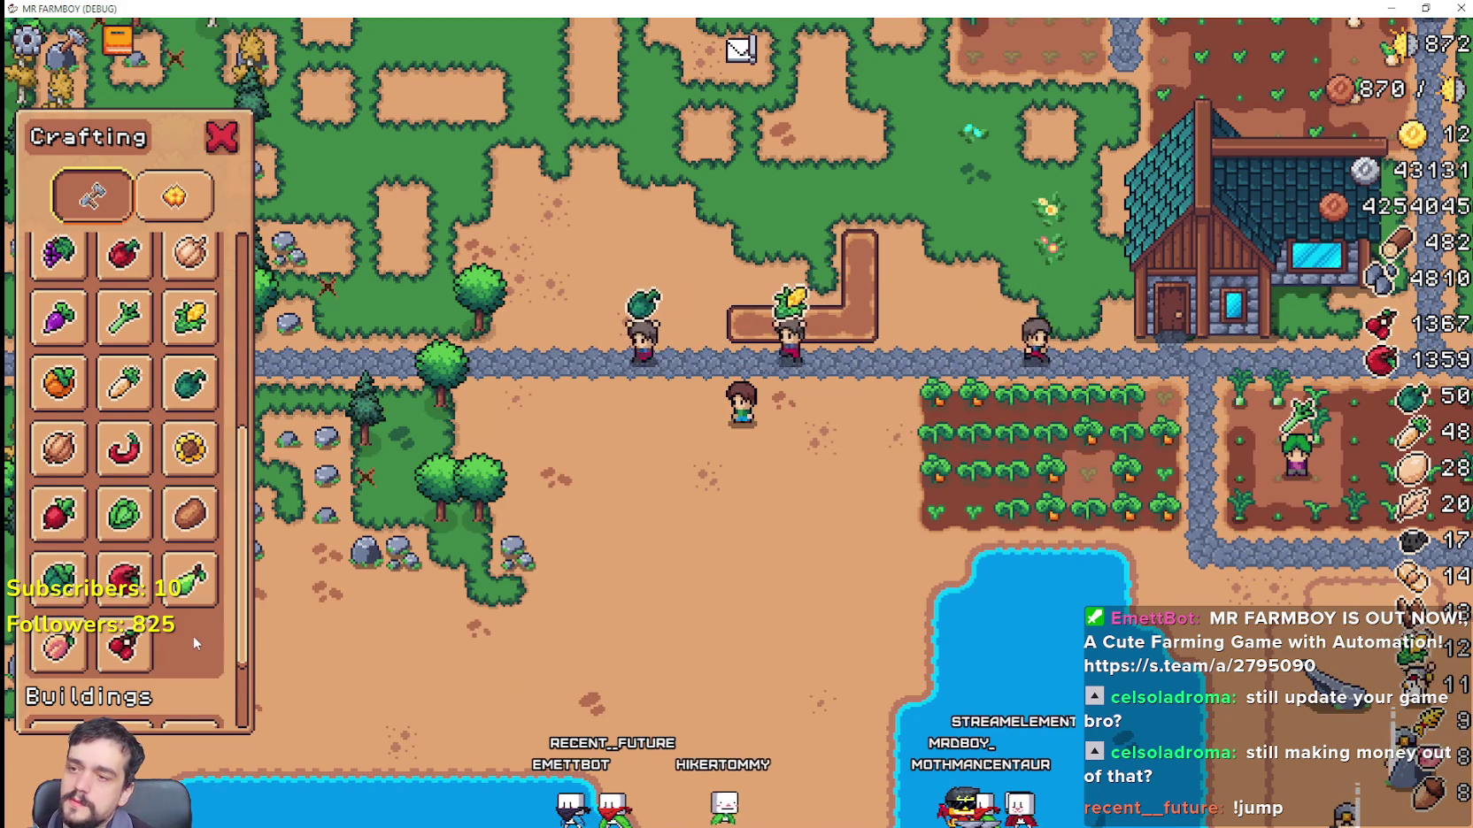
{"action": "scroll", "coordinate": [222, 637], "scroll_direction": "down", "scroll_amount": 1}
{"action": "left_click", "coordinate": [213, 147]}
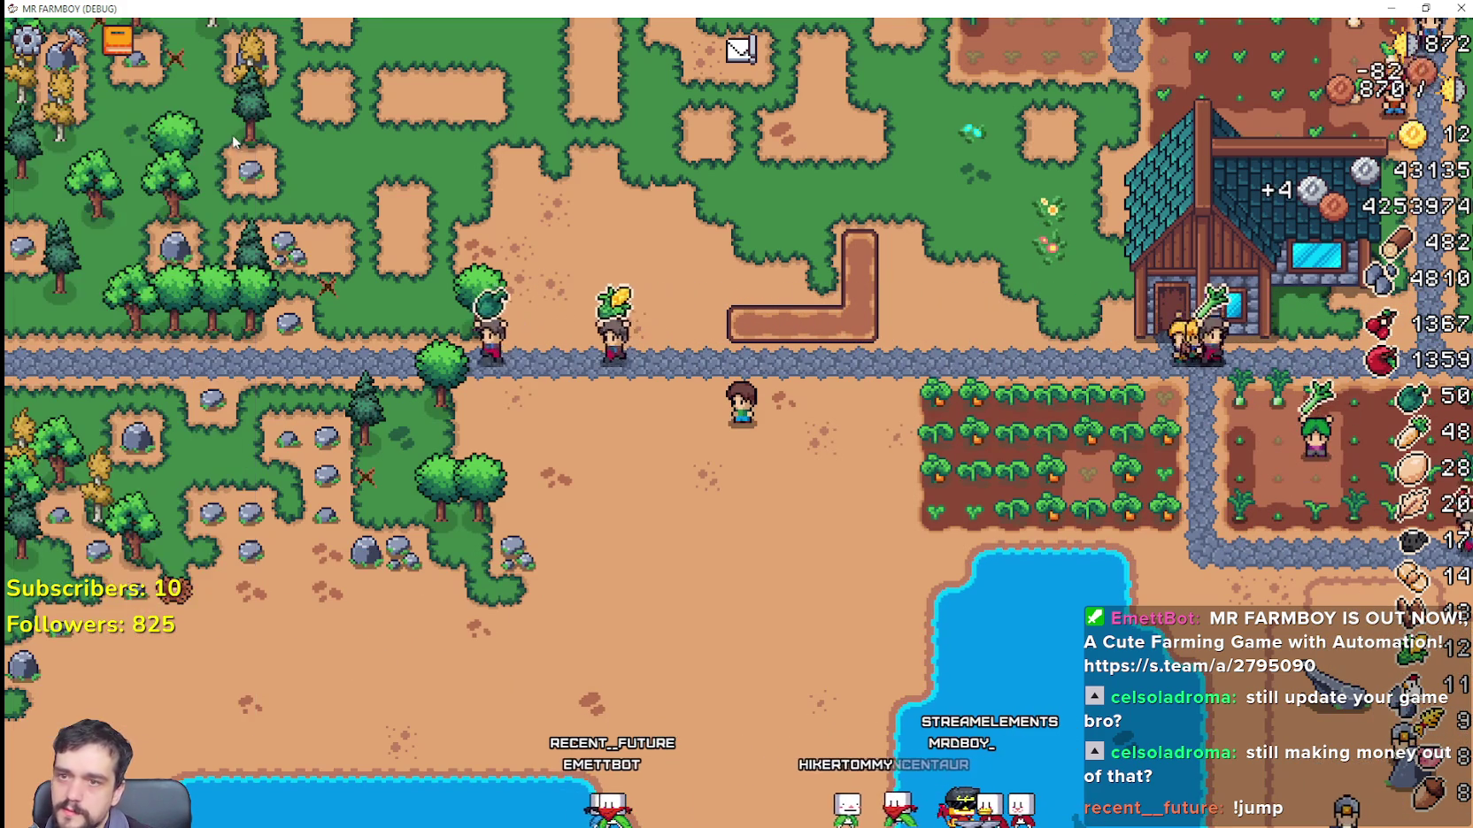
Step: Reopen Crafting and pick the second Land tile for placement
{"action": "key", "text": "w"}
{"action": "key", "text": "c"}
{"action": "scroll", "coordinate": [152, 446], "scroll_direction": "up", "scroll_amount": 2}
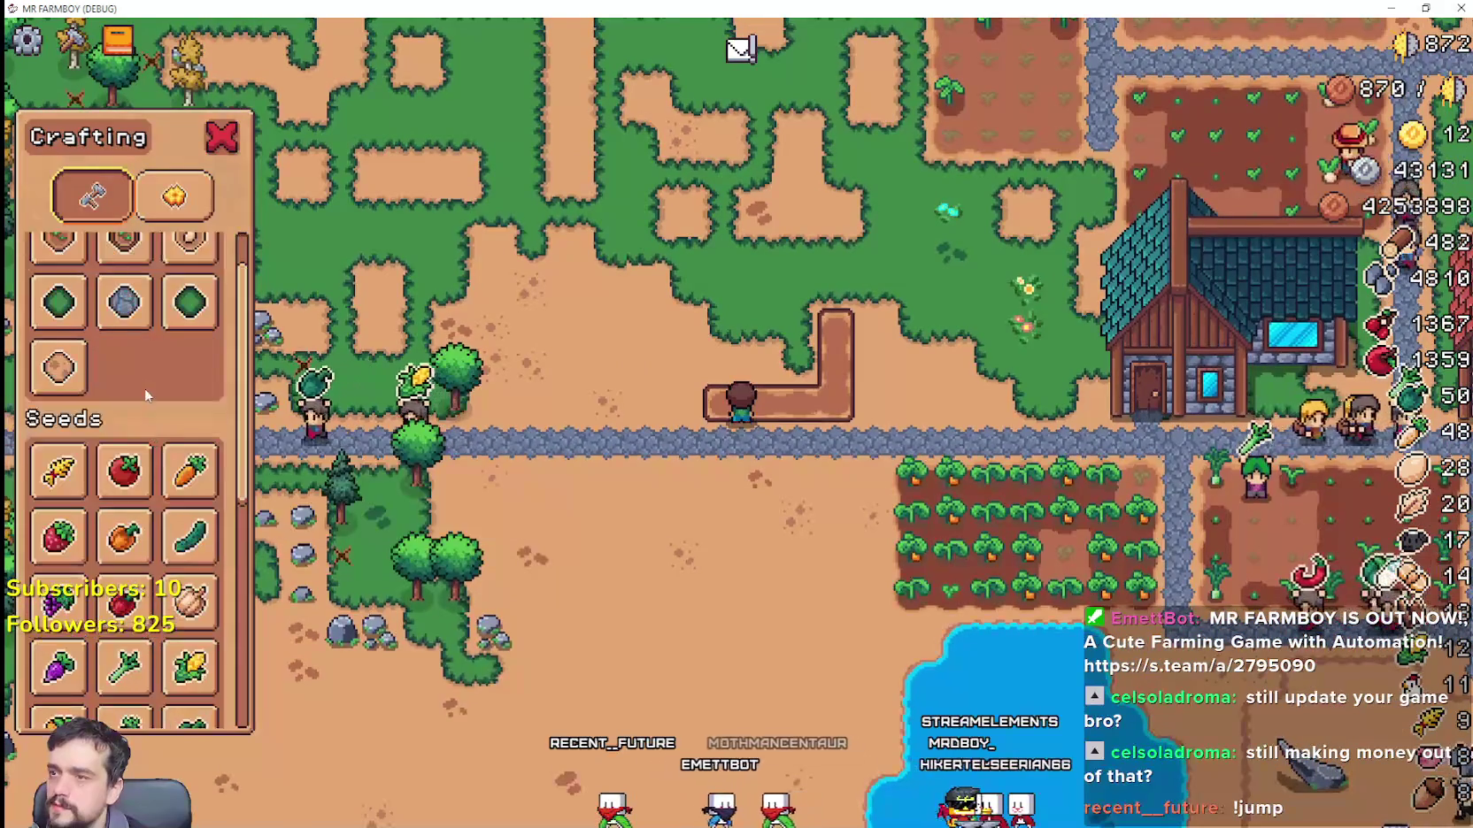
{"action": "left_click", "coordinate": [135, 315]}
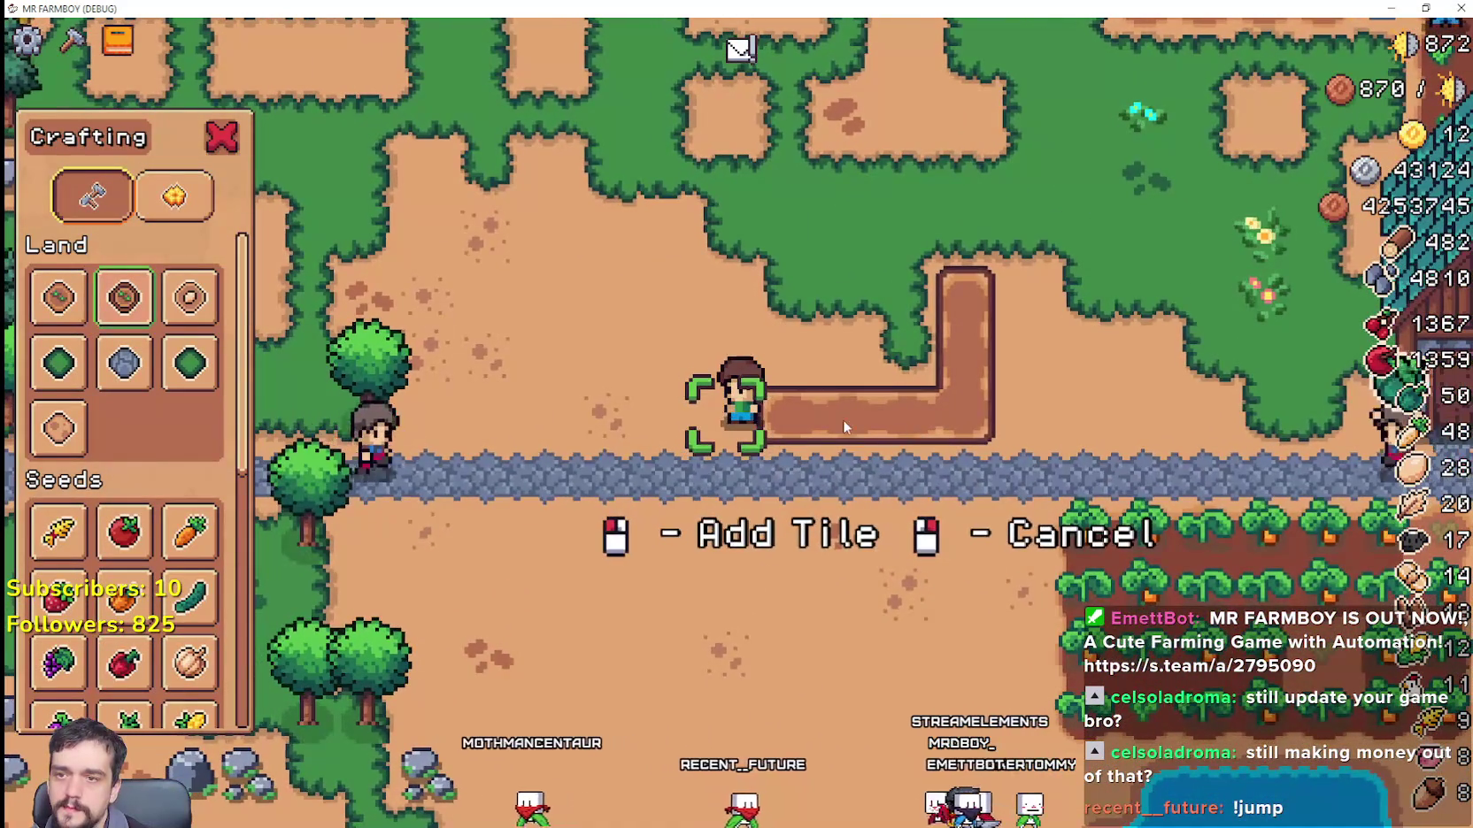
Step: Place land tiles northward up the strip, one per step
{"action": "left_click", "coordinate": [791, 474]}
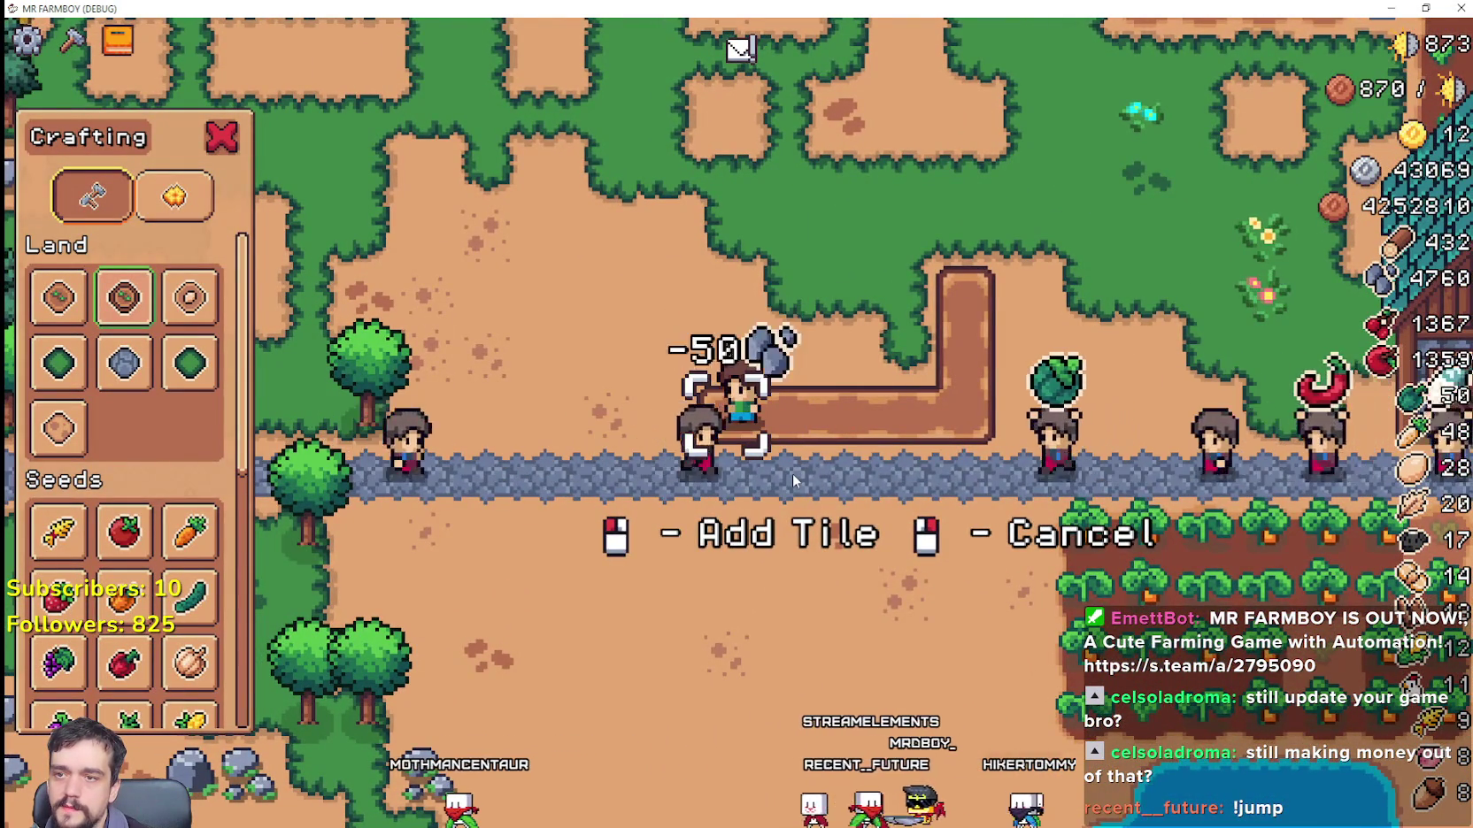
{"action": "key", "text": "w"}
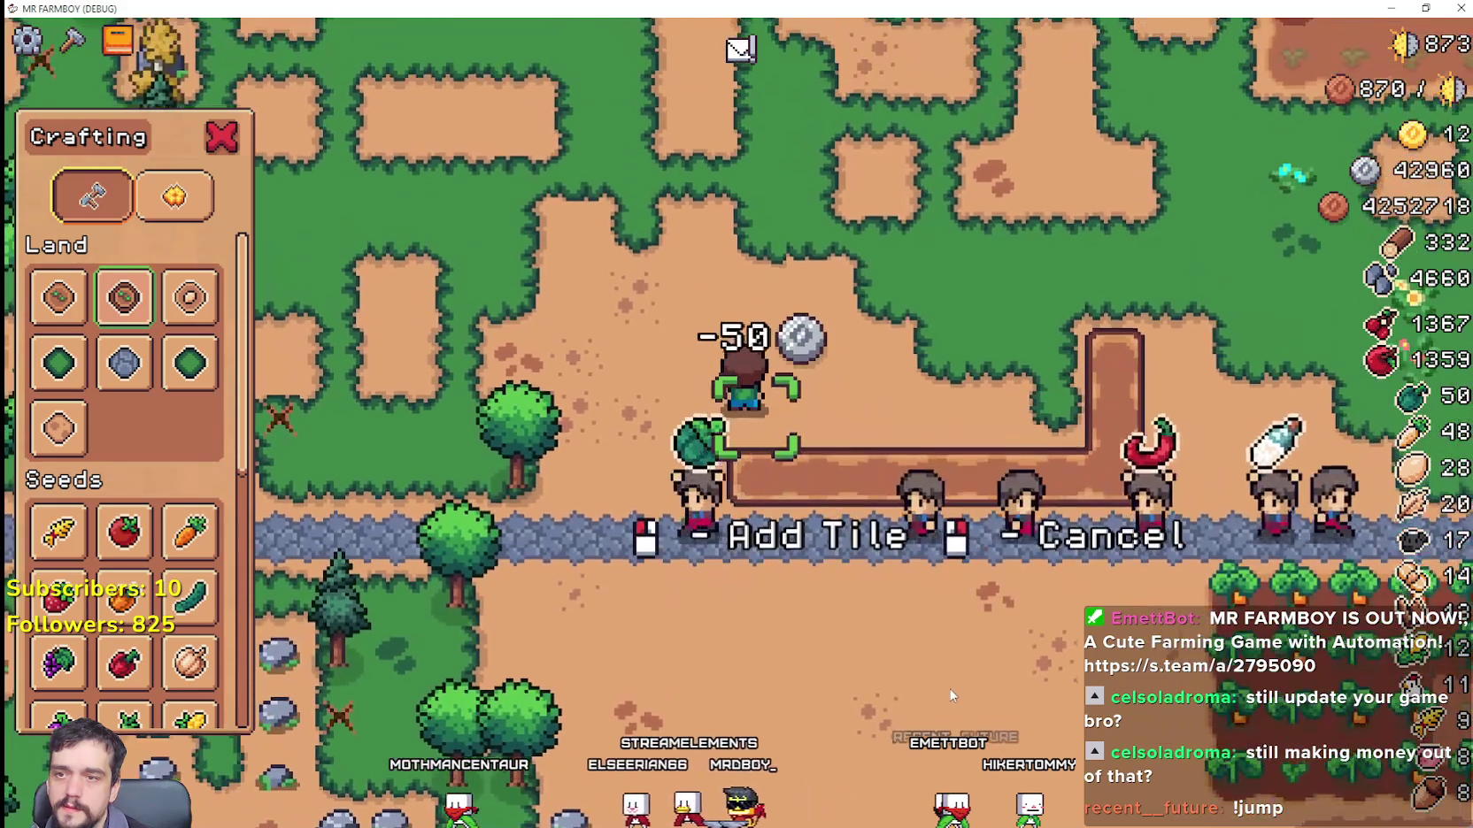
{"action": "left_click", "coordinate": [952, 697]}
{"action": "key", "text": "w"}
{"action": "left_click", "coordinate": [951, 696]}
{"action": "key", "text": "w"}
{"action": "left_click", "coordinate": [950, 693]}
Step: Add land tiles eastward along the top of the strip
{"action": "left_click", "coordinate": [950, 691]}
{"action": "key", "text": "d"}
{"action": "left_click", "coordinate": [950, 691]}
{"action": "key", "text": "d"}
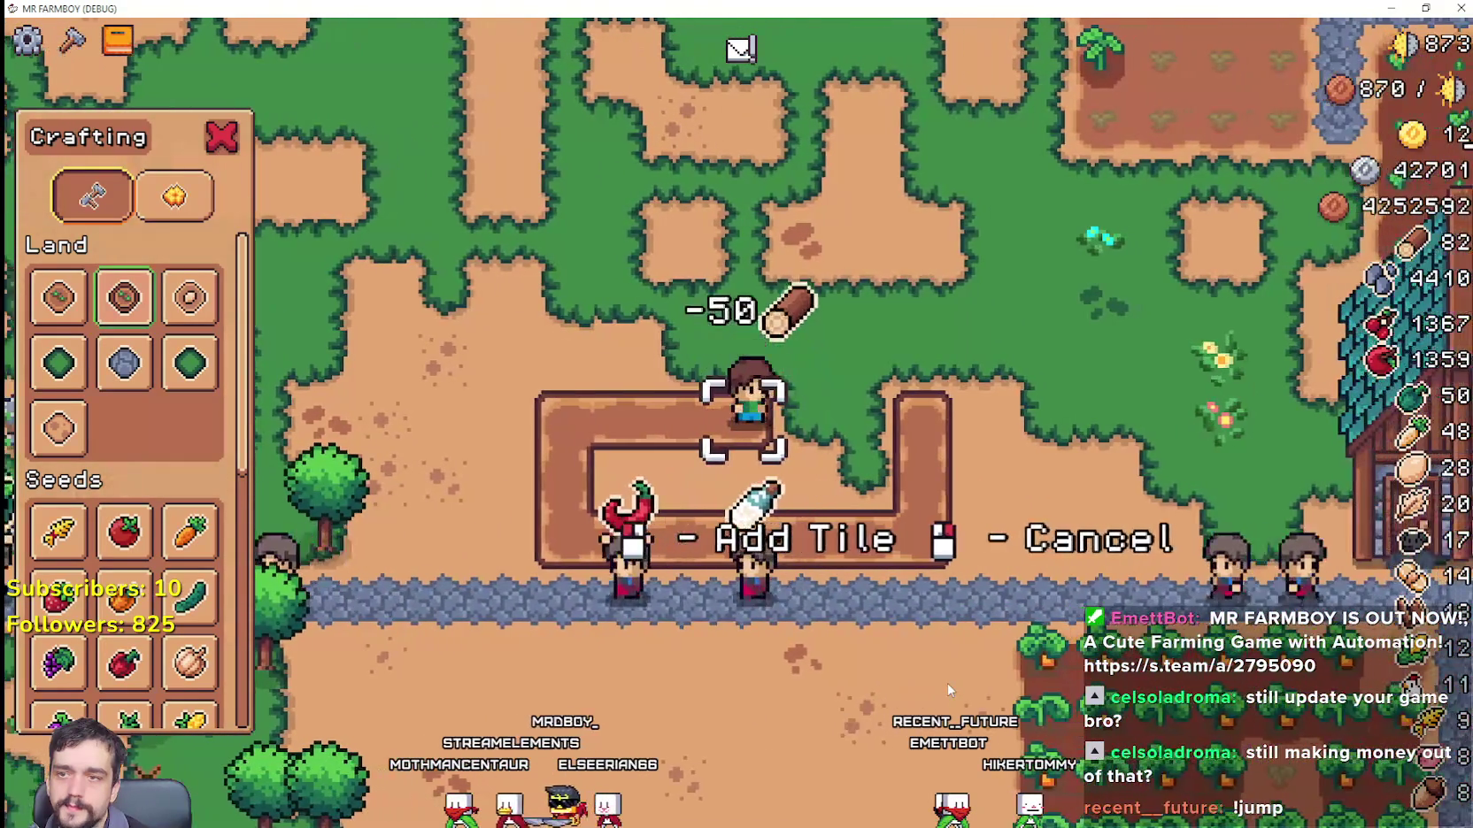
{"action": "left_click", "coordinate": [949, 690]}
{"action": "key", "text": "d"}
{"action": "left_click", "coordinate": [948, 689]}
Step: Try one more tile to close the rectangle, leaving 32 wood, then cancel tile placement
{"action": "key", "text": "a"}
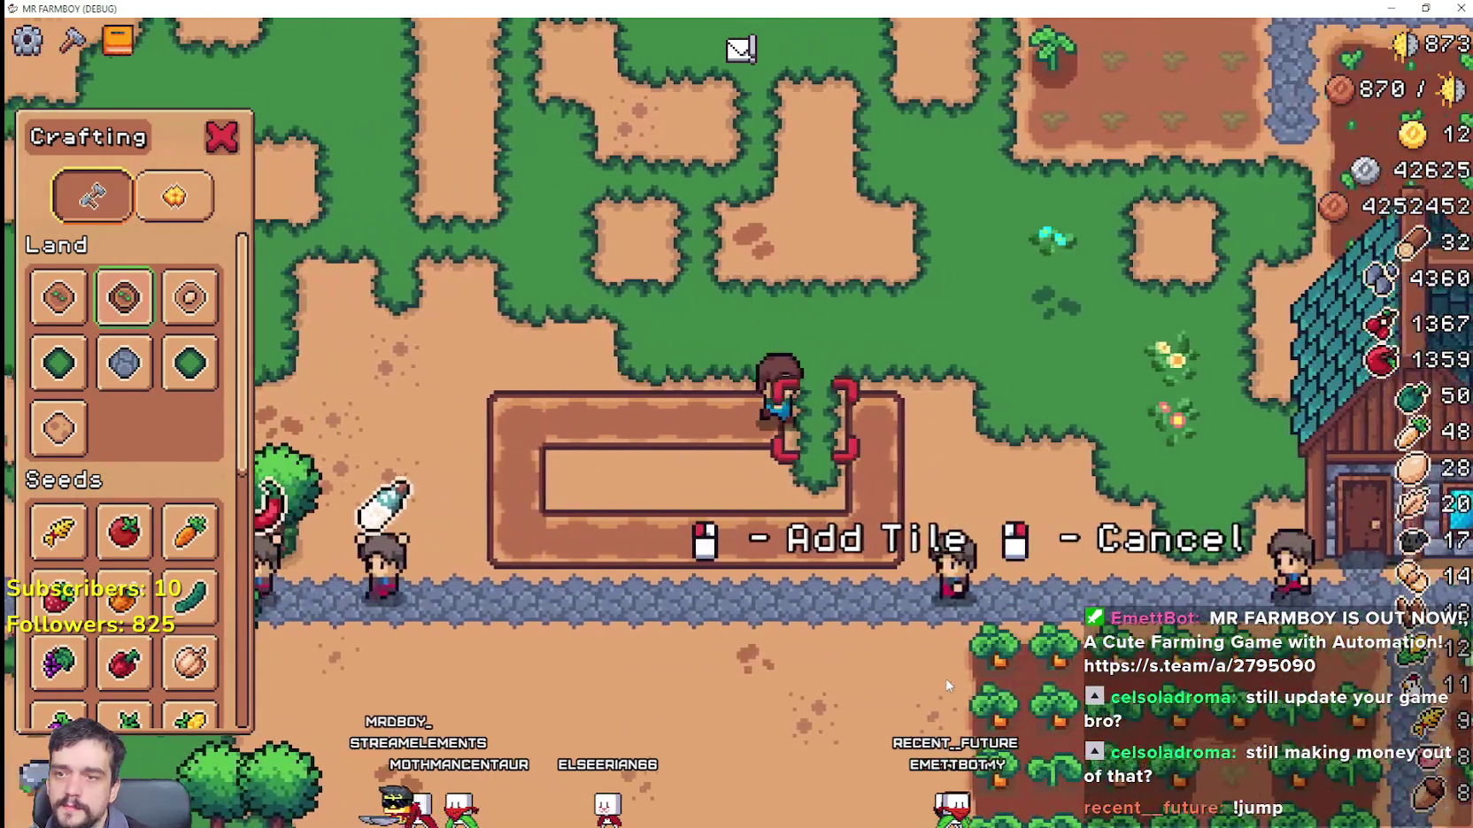
{"action": "left_click", "coordinate": [947, 680]}
{"action": "key", "text": "d"}
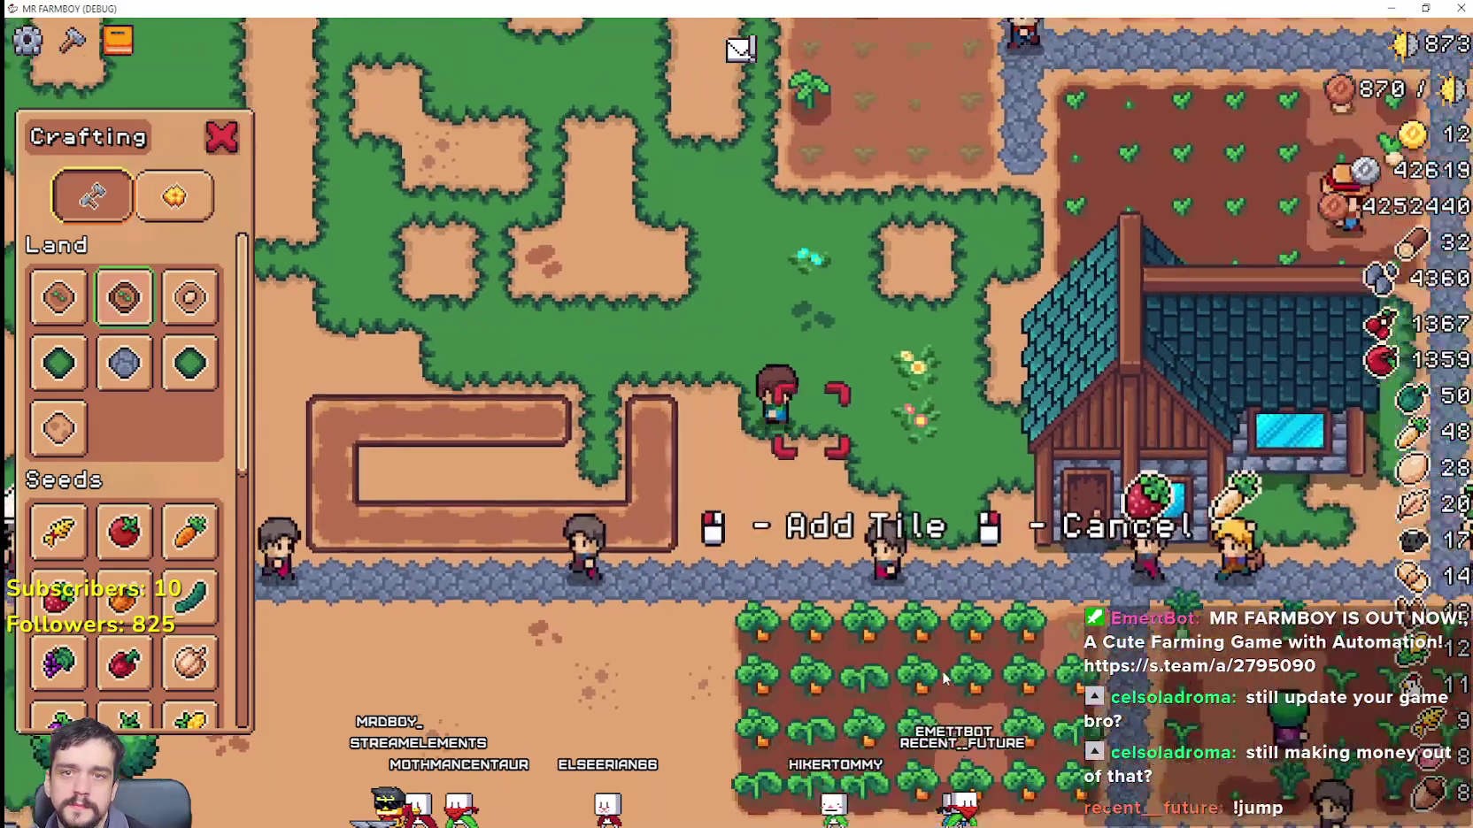
{"action": "key", "text": "d"}
{"action": "key", "text": "s"}
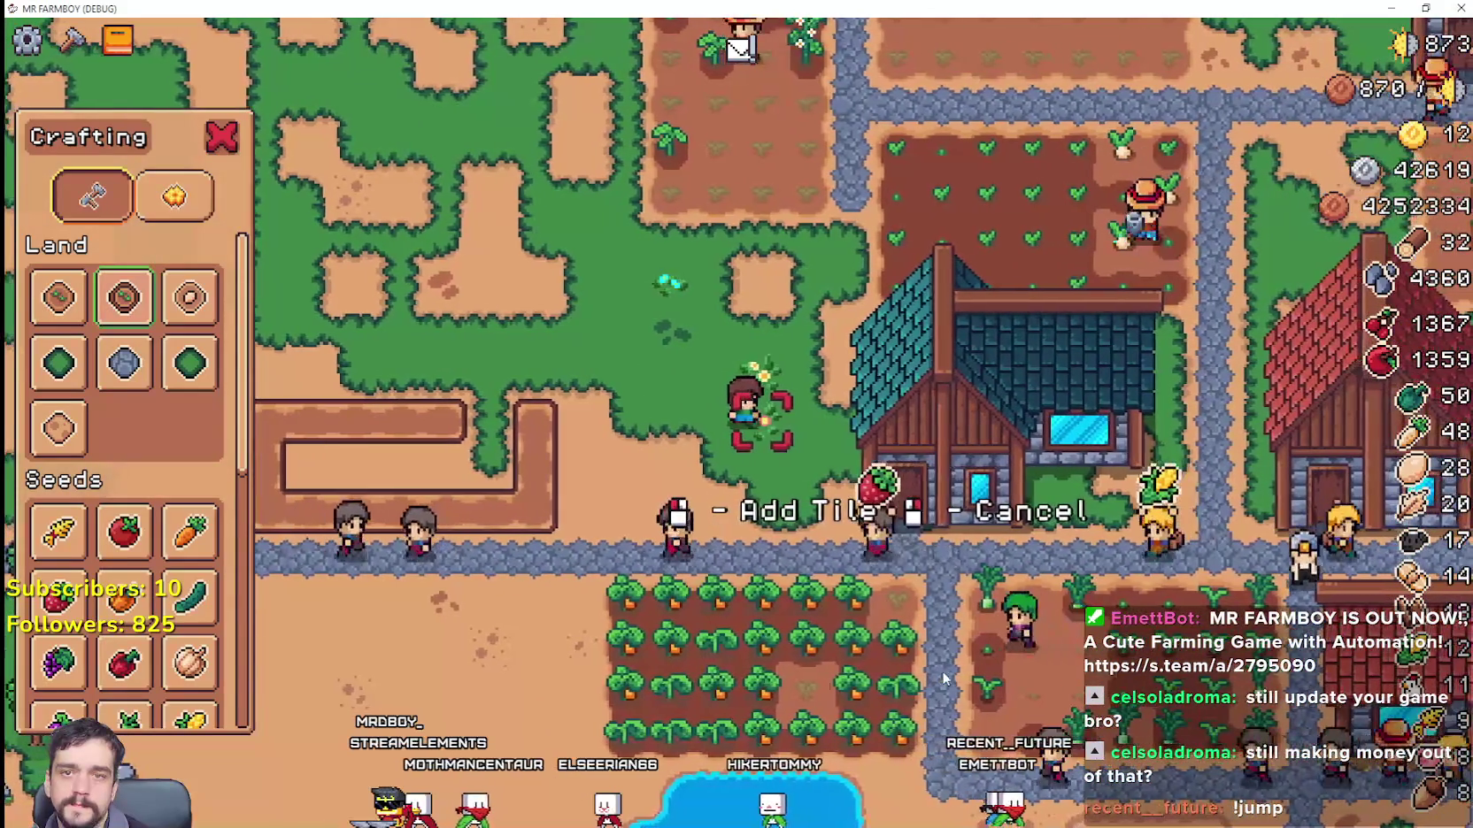
{"action": "right_click", "coordinate": [941, 671]}
Step: Walk the farmer east across the village to the warehouse
{"action": "key", "text": "d"}
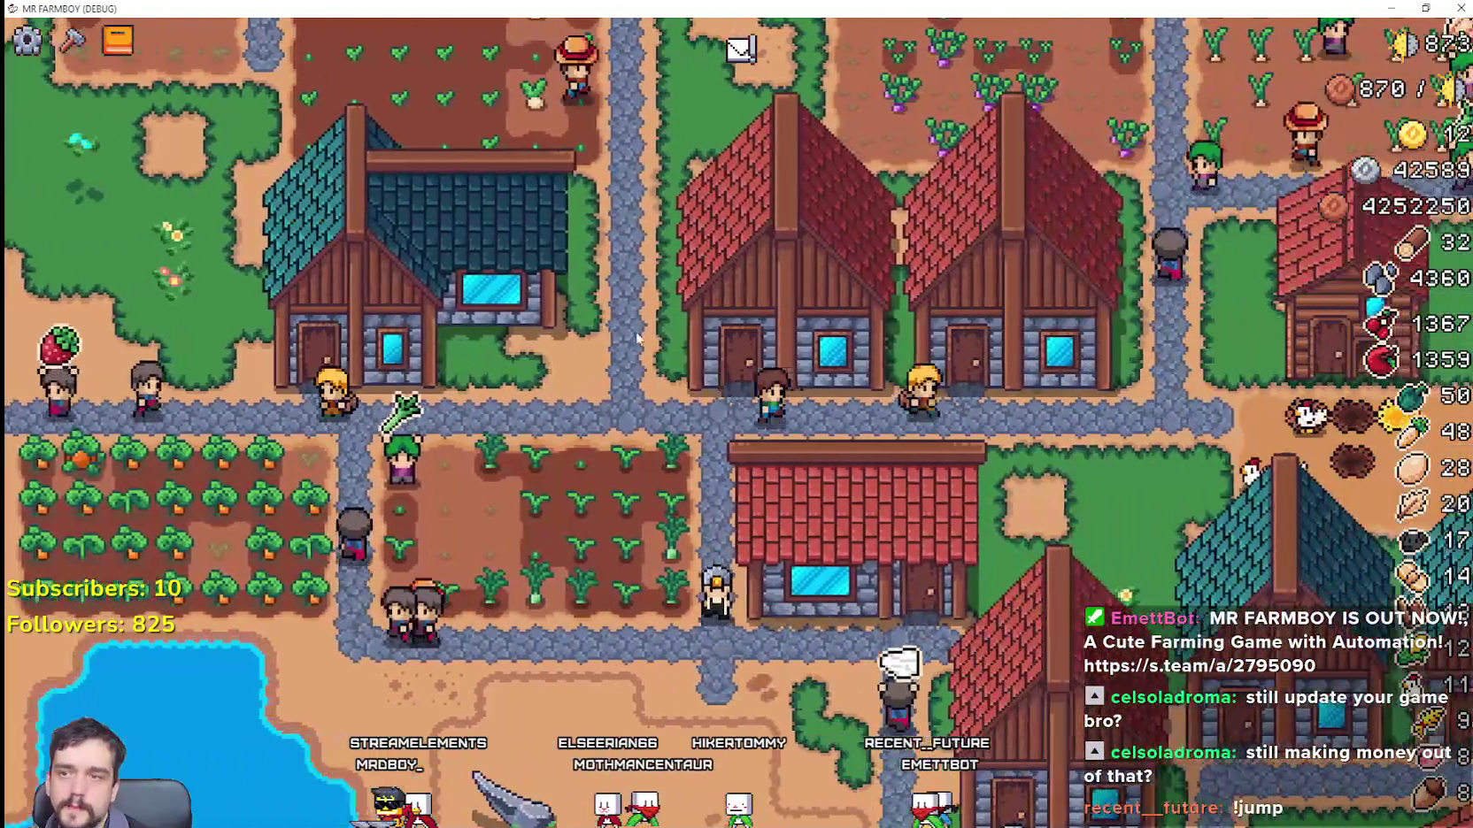
{"action": "scroll", "coordinate": [808, 452], "scroll_direction": "down", "scroll_amount": 5}
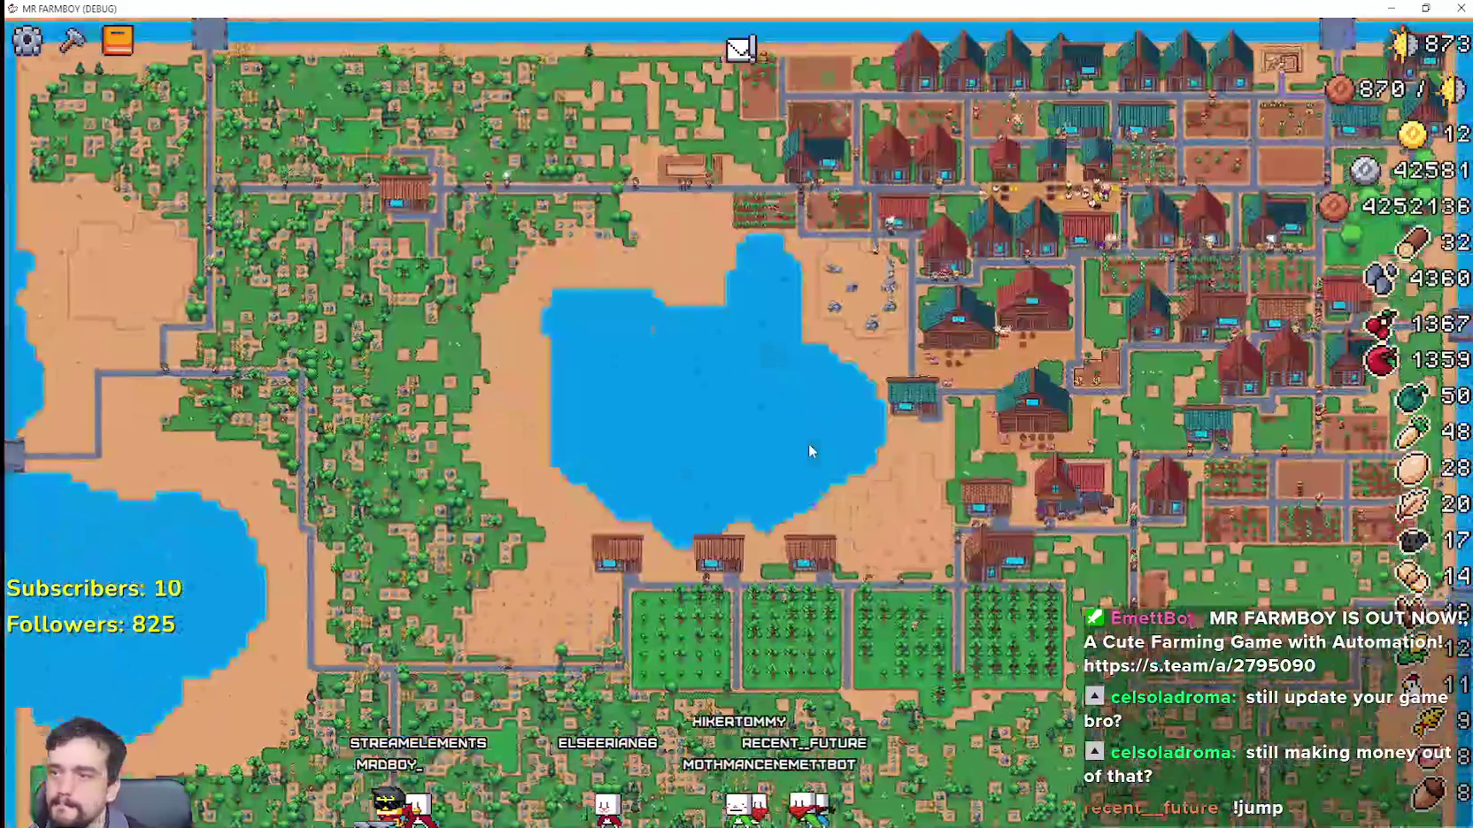
{"action": "scroll", "coordinate": [810, 452], "scroll_direction": "up", "scroll_amount": 5}
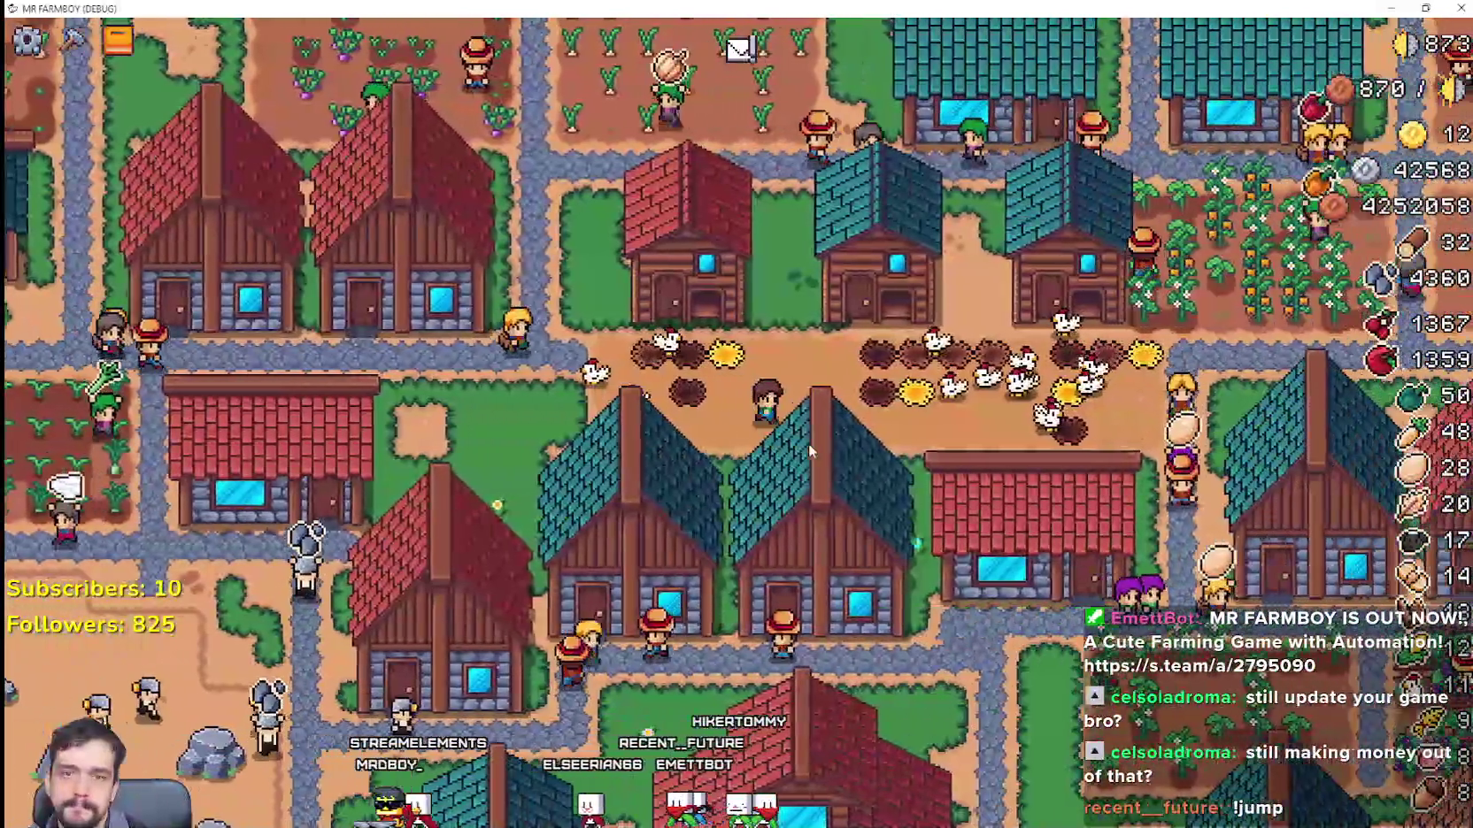
{"action": "key", "text": "d"}
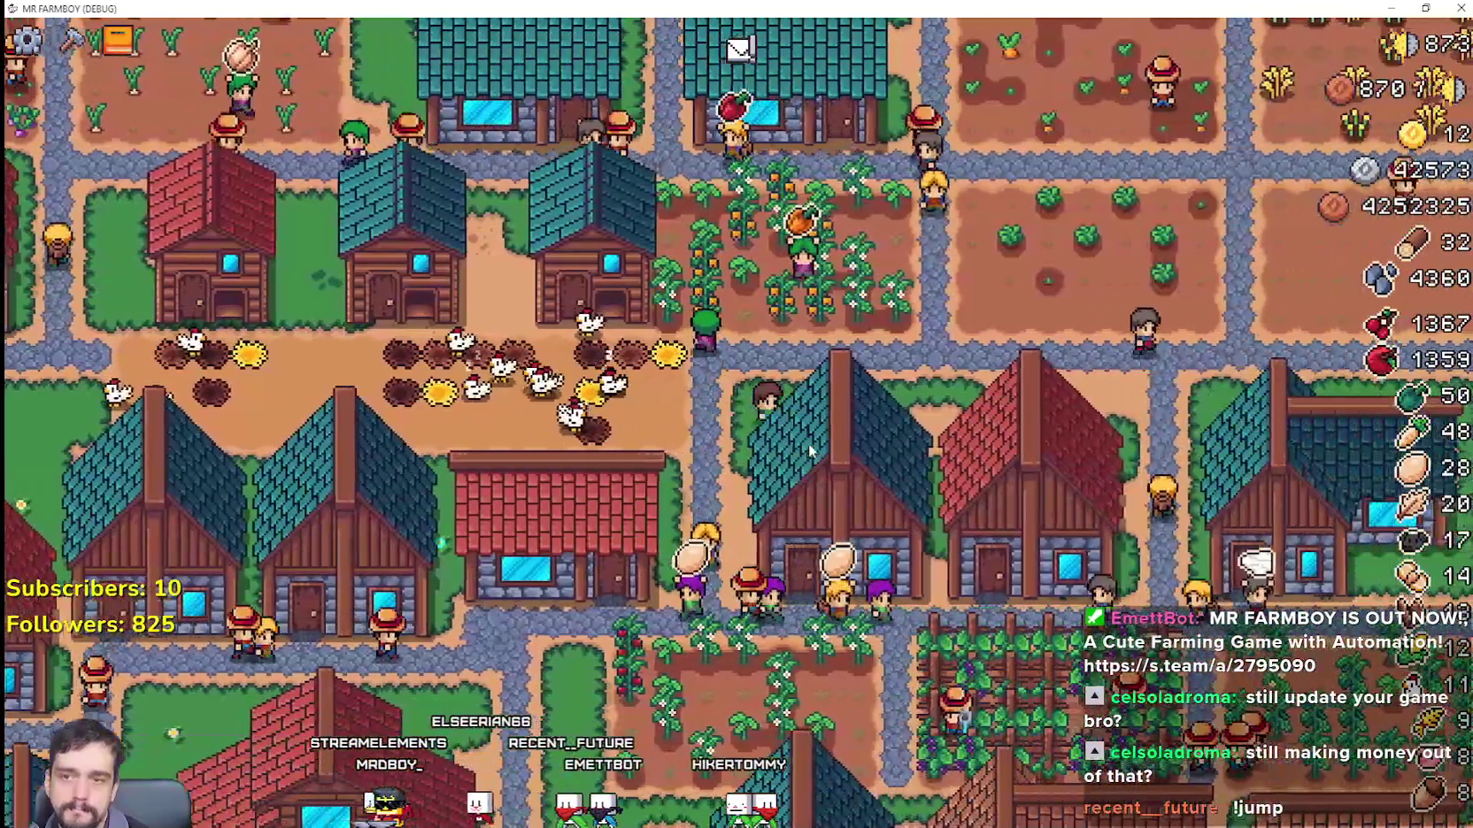
{"action": "key", "text": "d"}
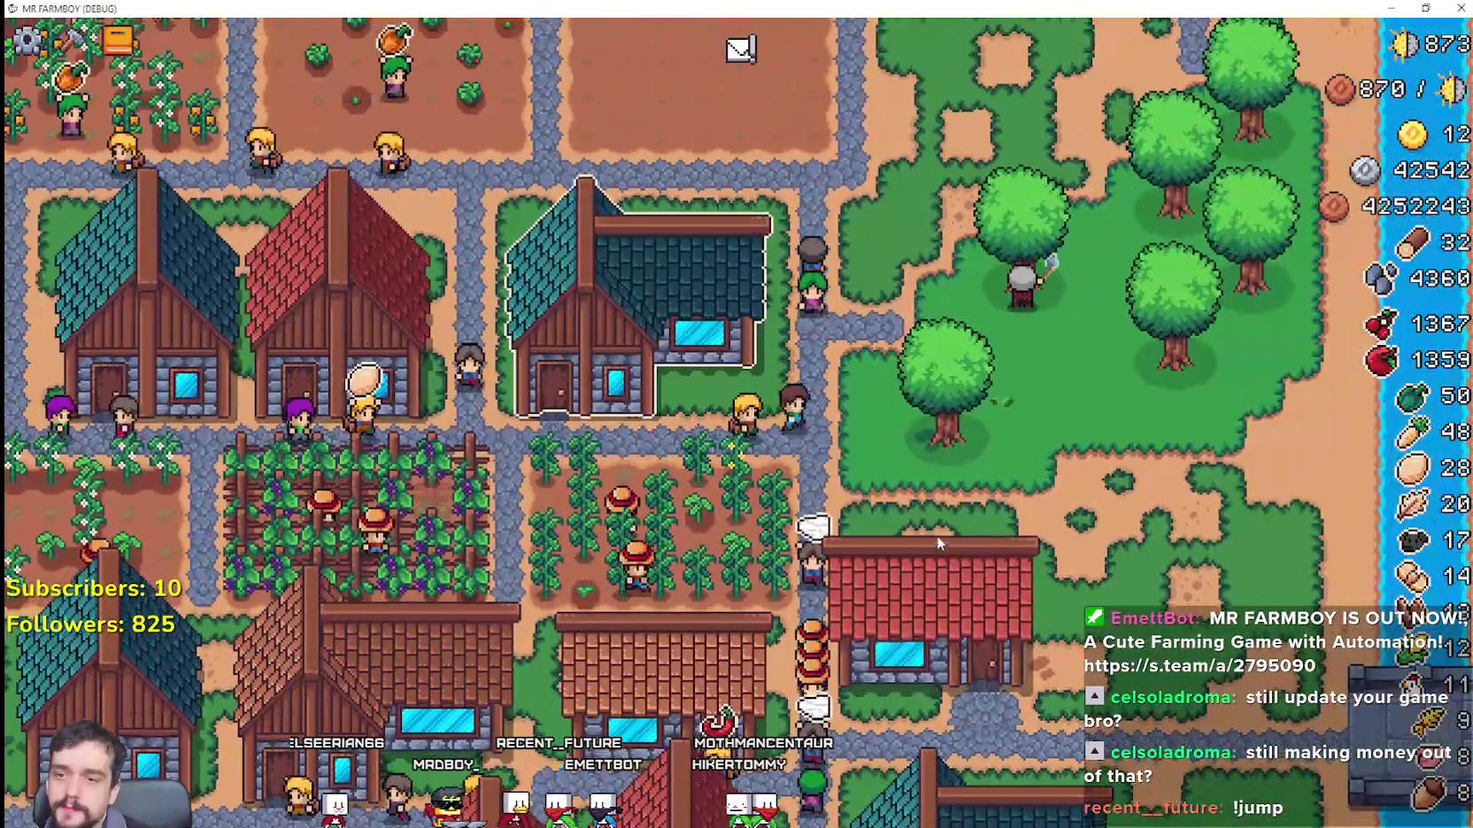
Step: Withdraw the stored wood from the warehouse, raising wood from 32 to 78
{"action": "left_click", "coordinate": [938, 537]}
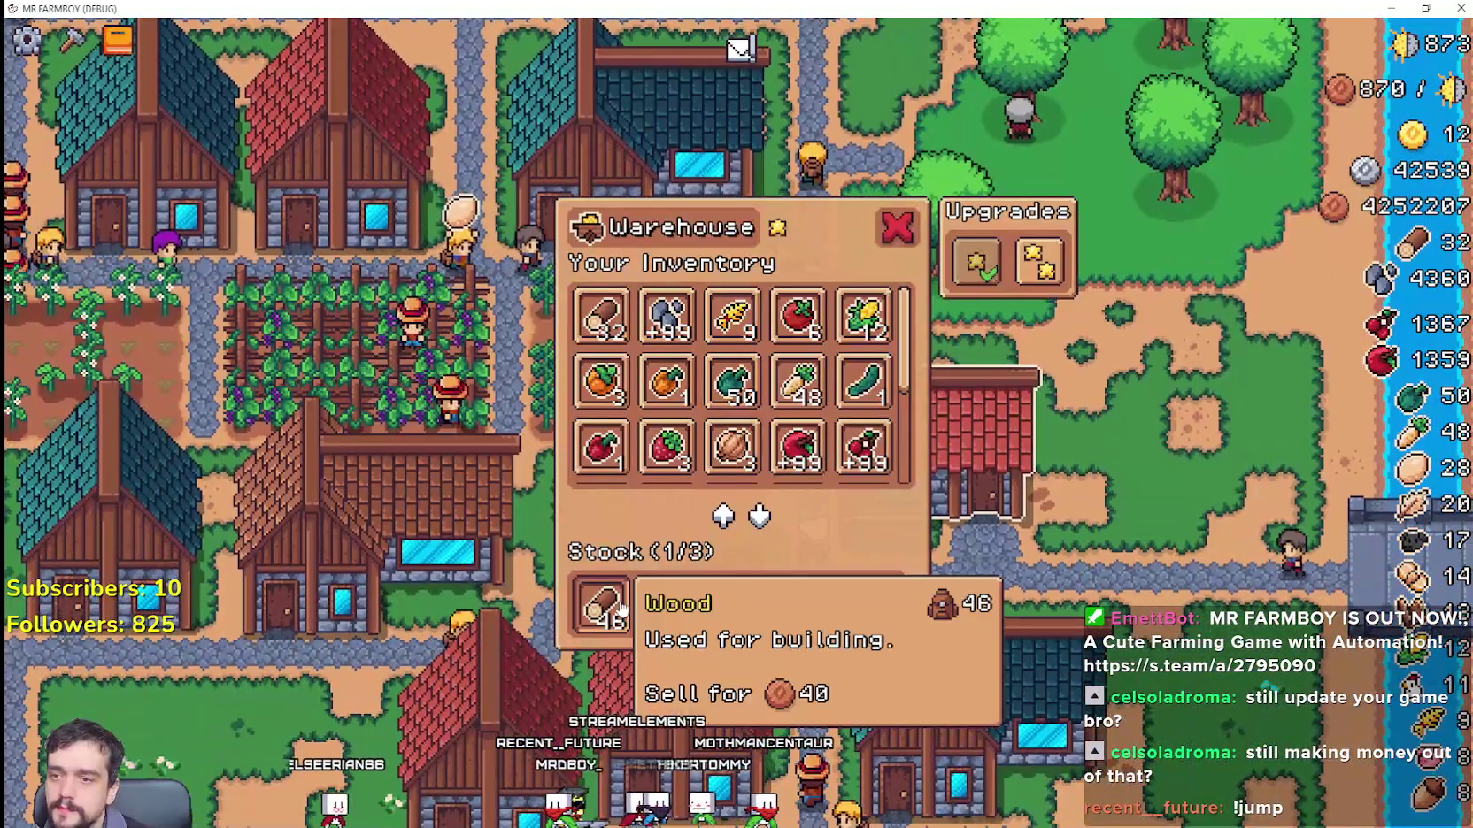
{"action": "left_click", "coordinate": [622, 609]}
{"action": "left_click", "coordinate": [971, 540]}
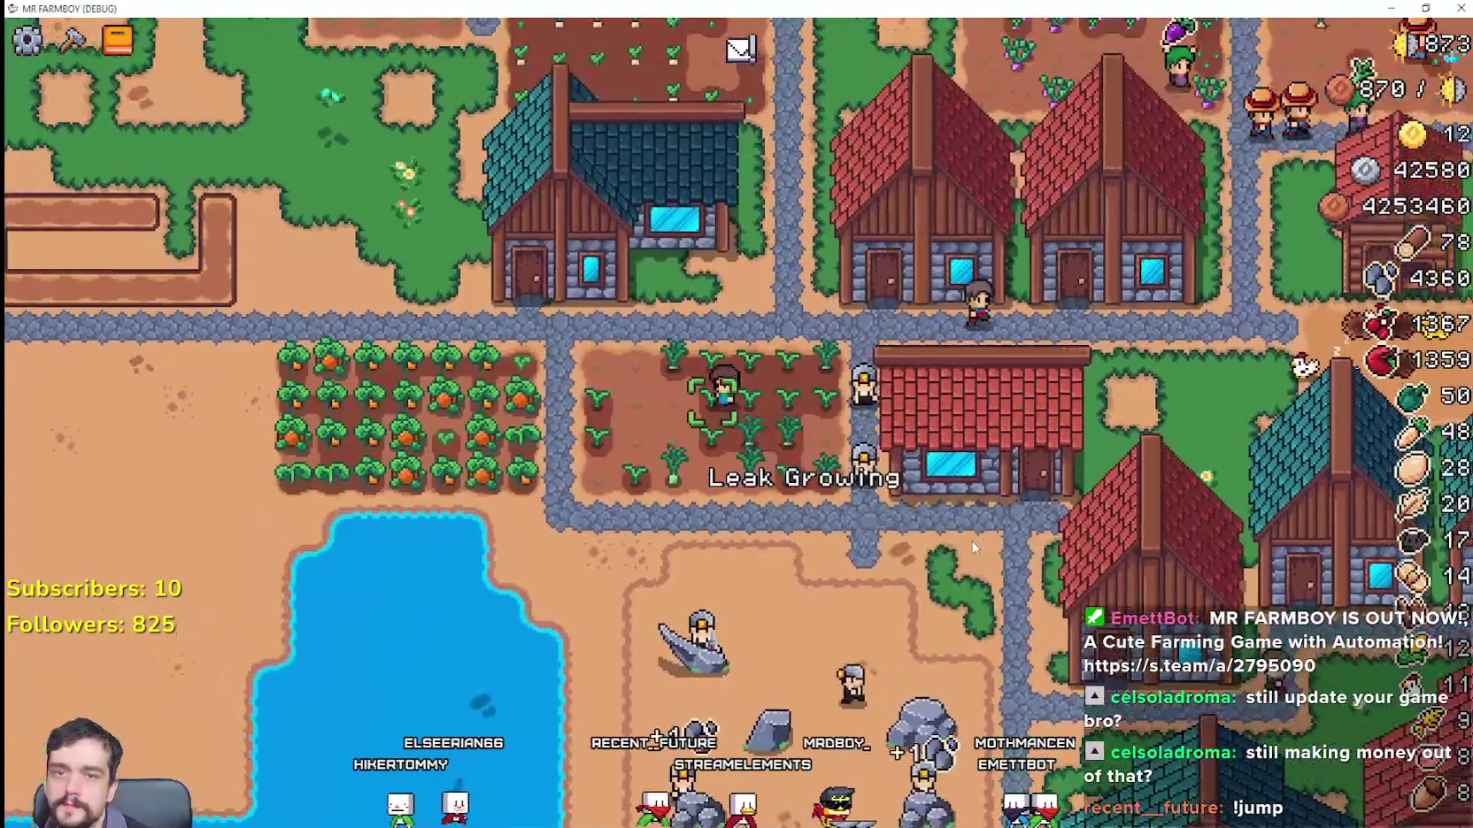
Step: Choose the land tile in Crafting and try placing it along the field strip
{"action": "key", "text": "c"}
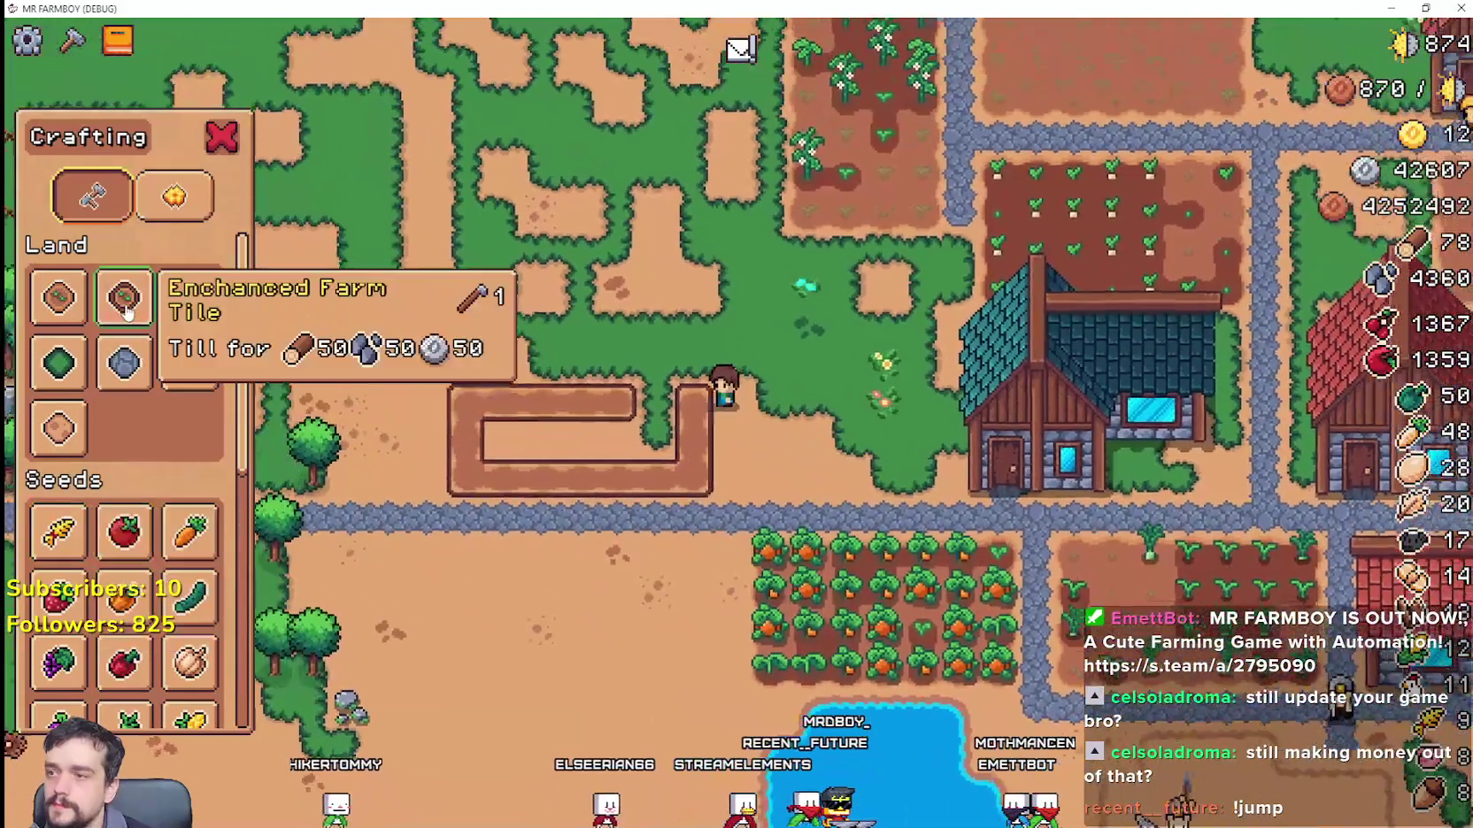
{"action": "left_click", "coordinate": [124, 297]}
{"action": "key", "text": "a"}
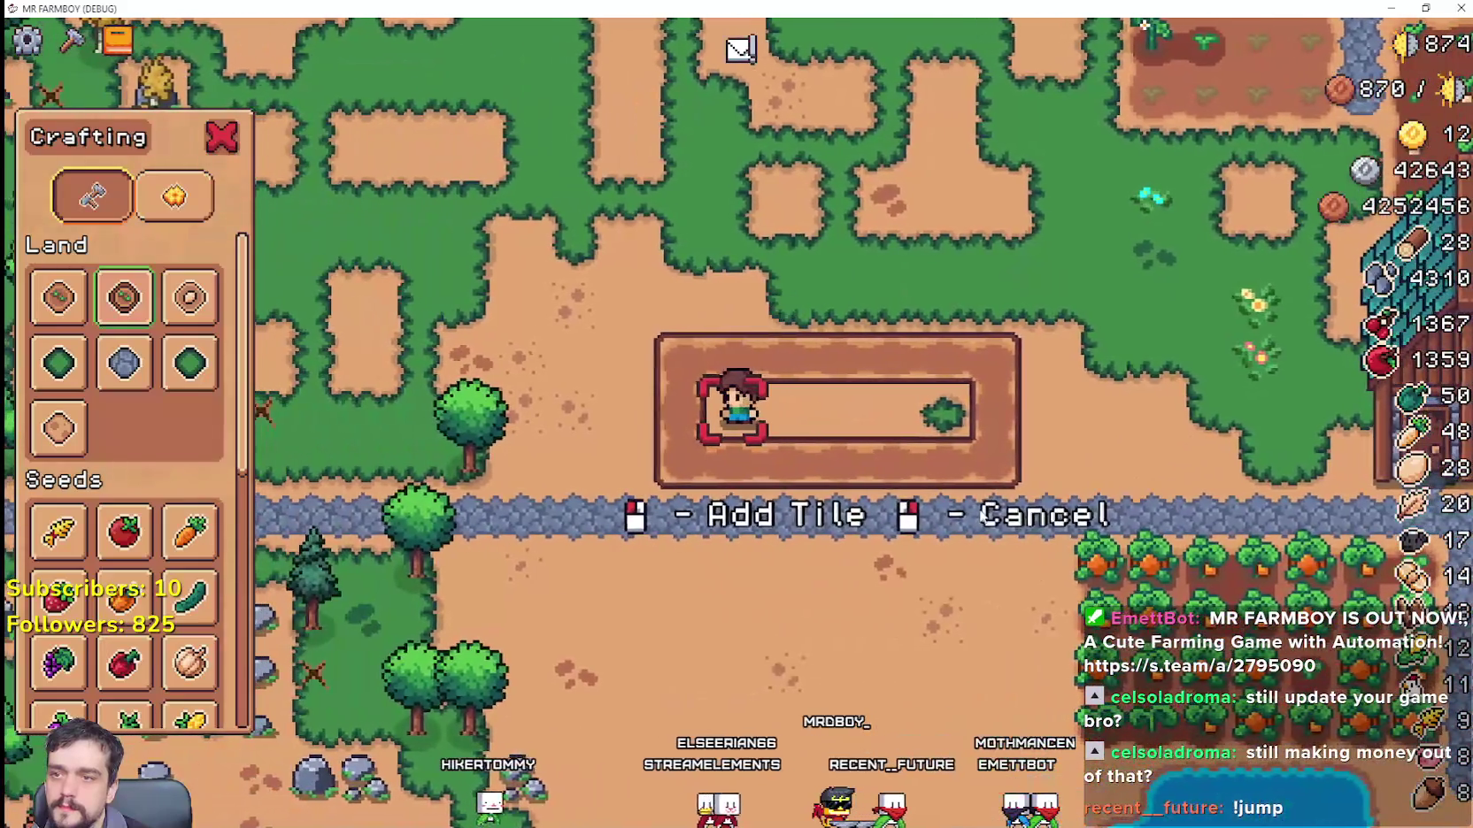
{"action": "left_click", "coordinate": [989, 492]}
{"action": "key", "text": "d"}
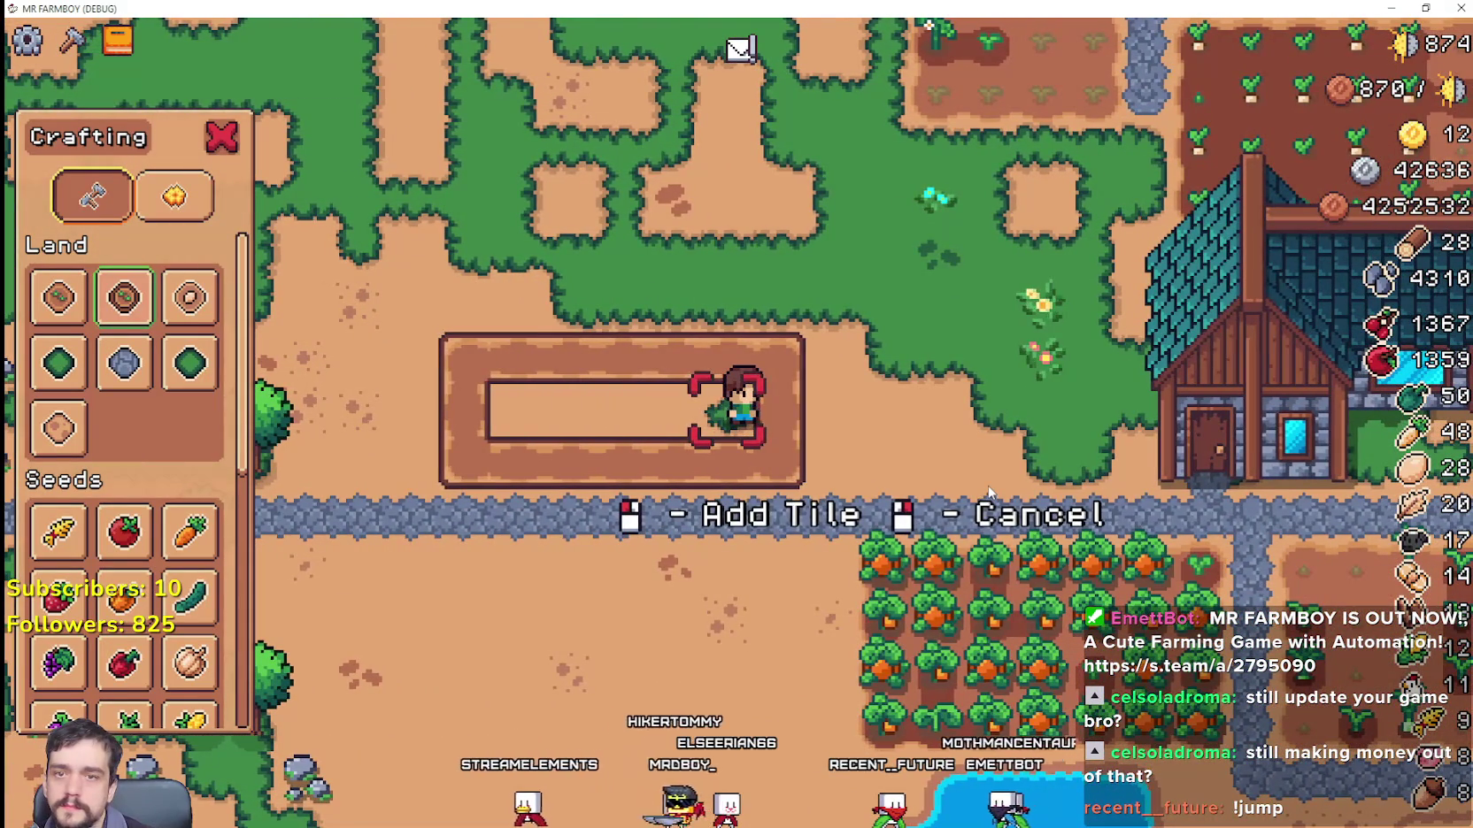
Step: Keep trying to extend the field strip until 'You don't have enough resources!' appears
{"action": "key", "text": "a"}
{"action": "left_click", "coordinate": [990, 493]}
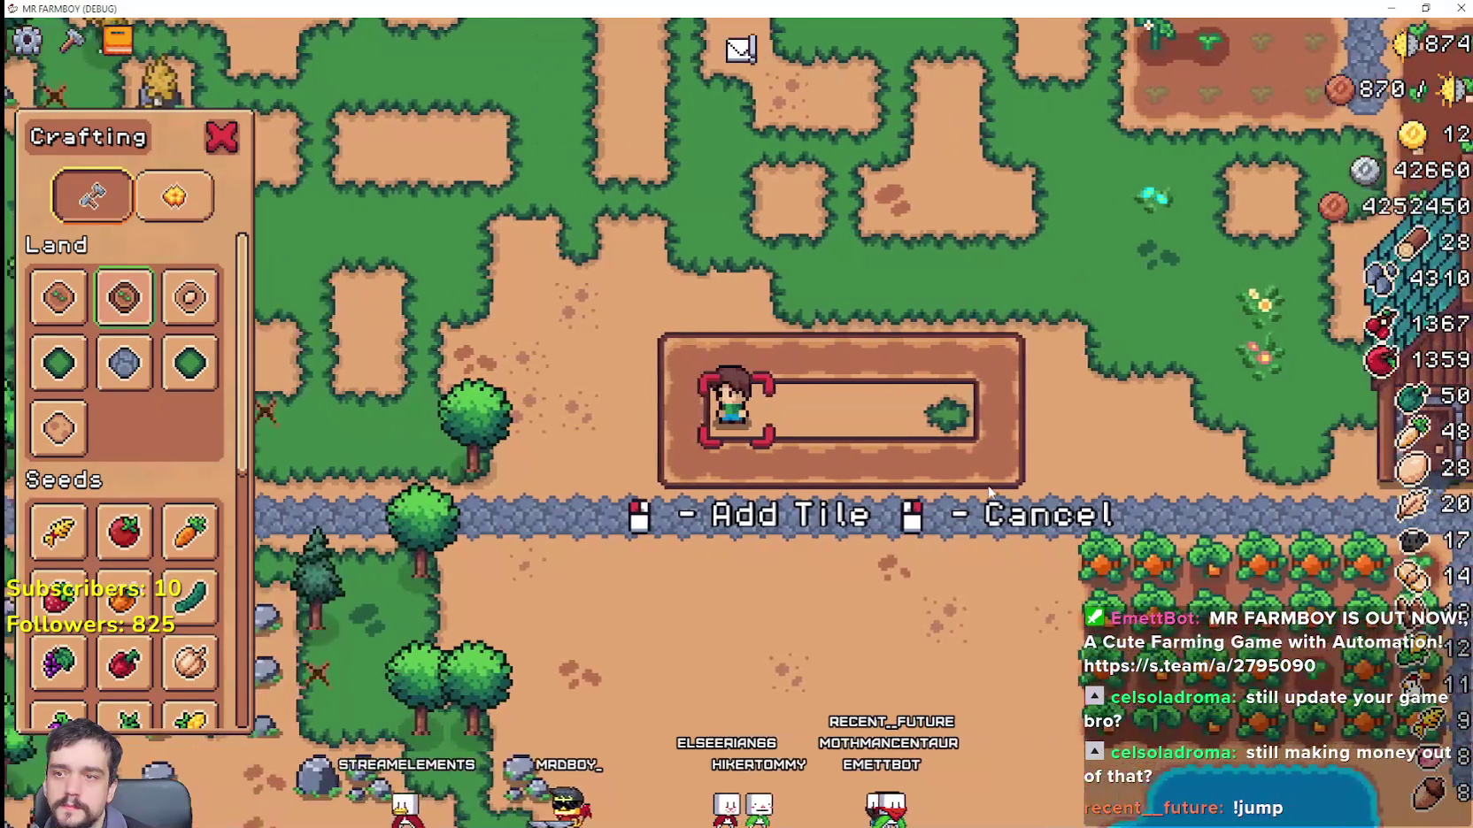
{"action": "key", "text": "a"}
{"action": "left_click", "coordinate": [989, 492]}
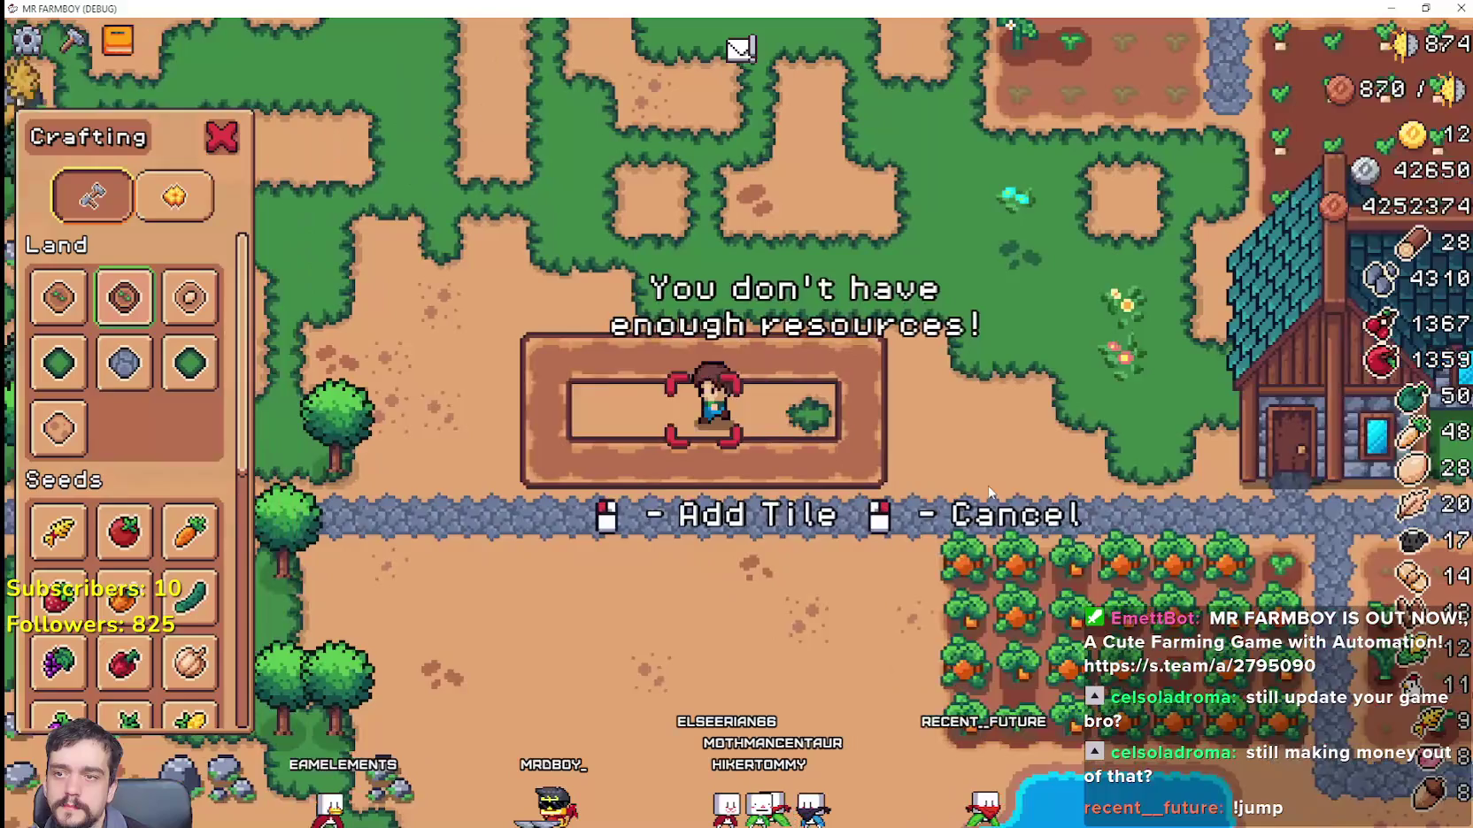
{"action": "left_click", "coordinate": [990, 492]}
{"action": "key", "text": "d"}
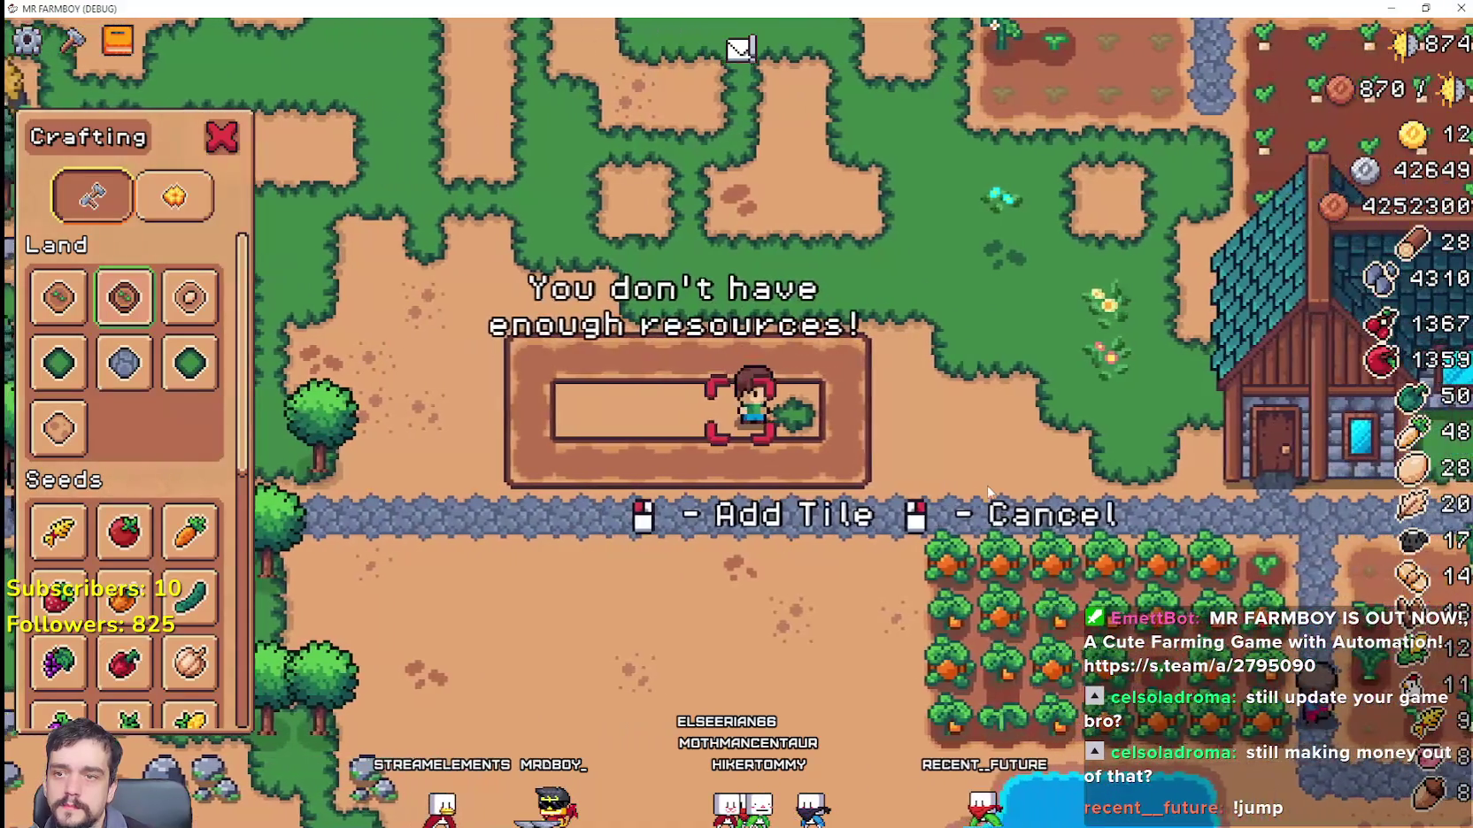
{"action": "left_click", "coordinate": [990, 492]}
{"action": "key", "text": "a"}
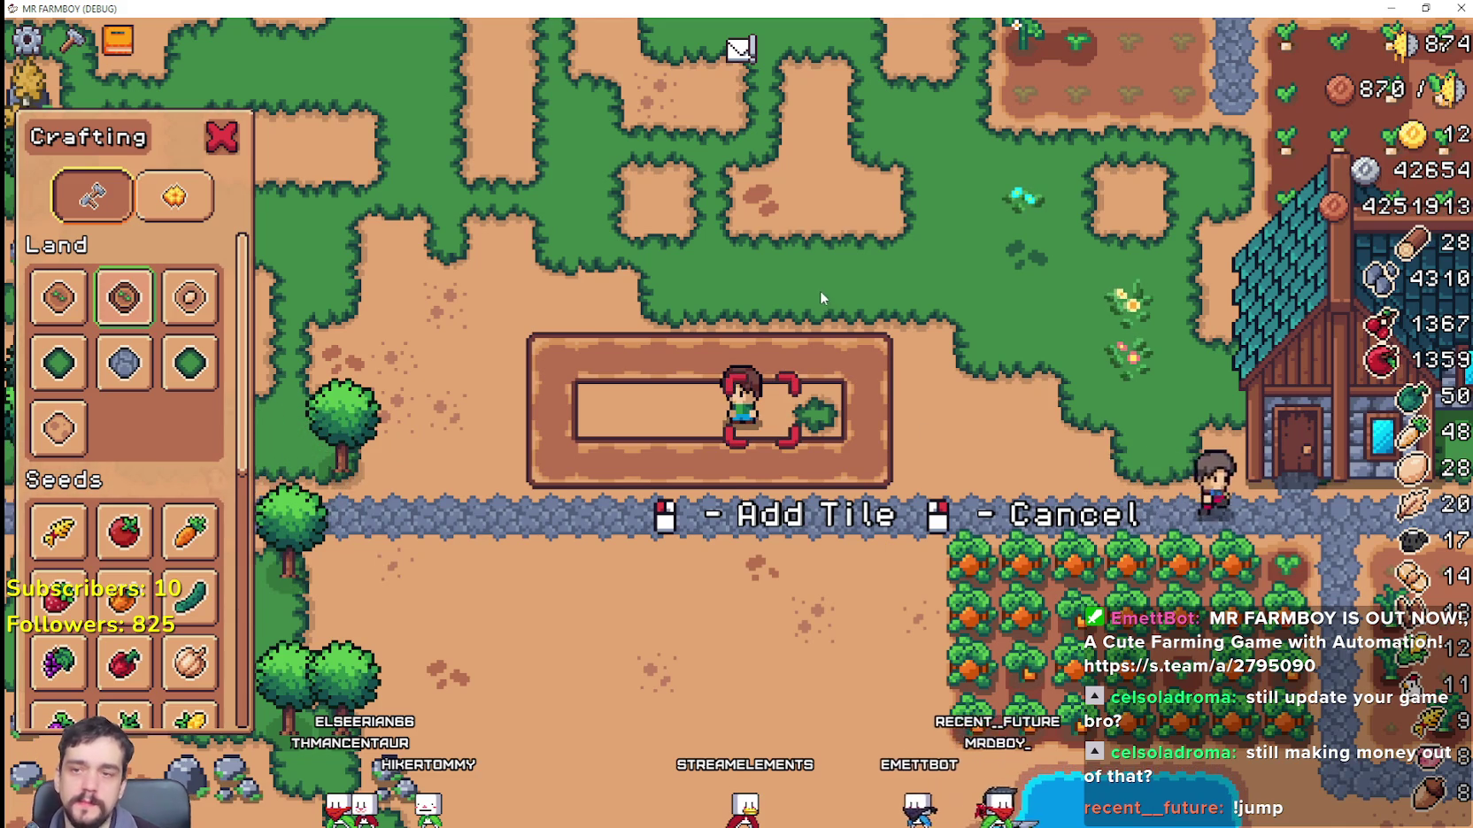
{"action": "scroll", "coordinate": [819, 298], "scroll_direction": "up", "scroll_amount": 2}
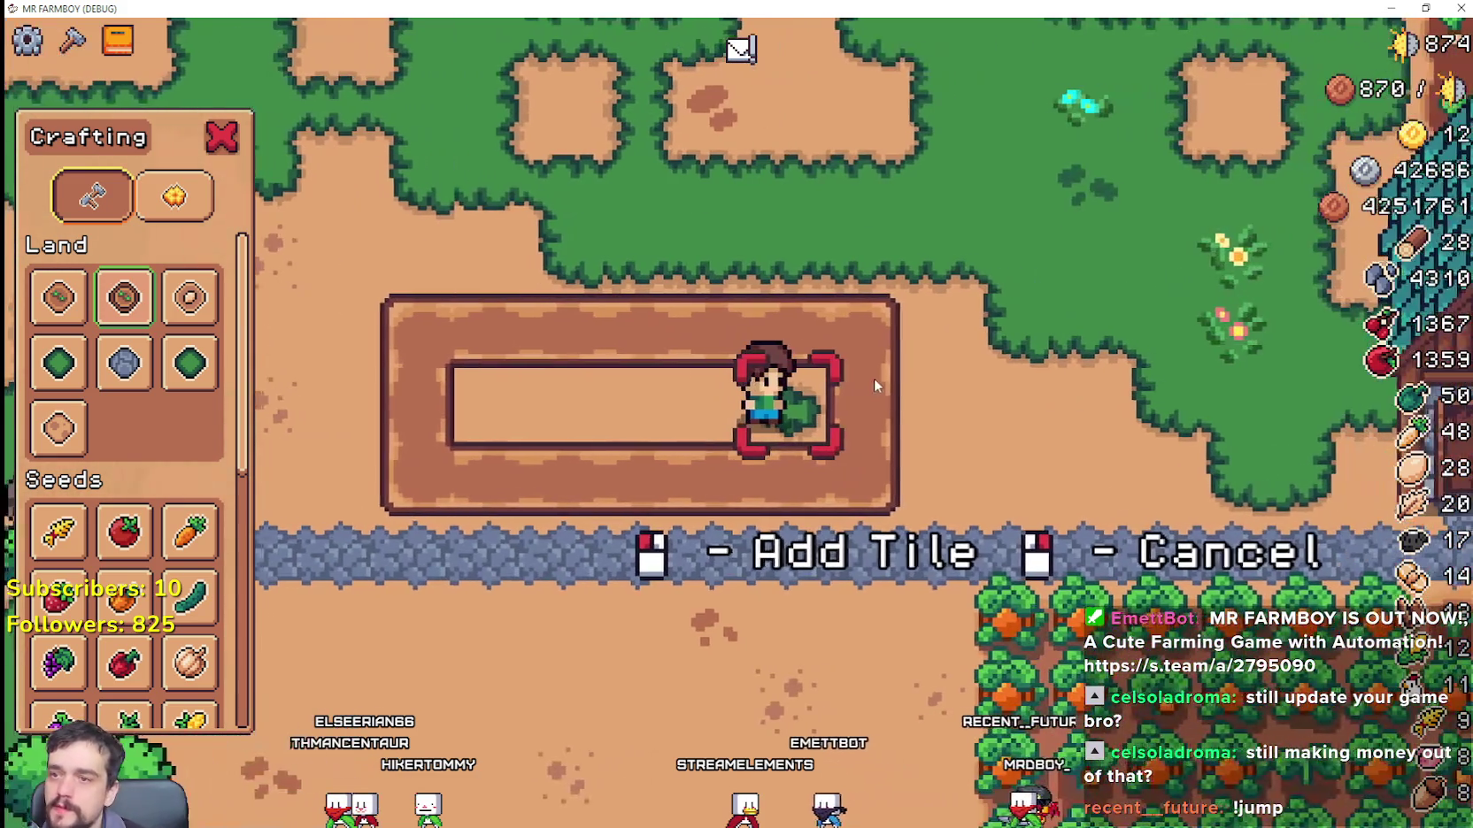
{"action": "left_click", "coordinate": [872, 354]}
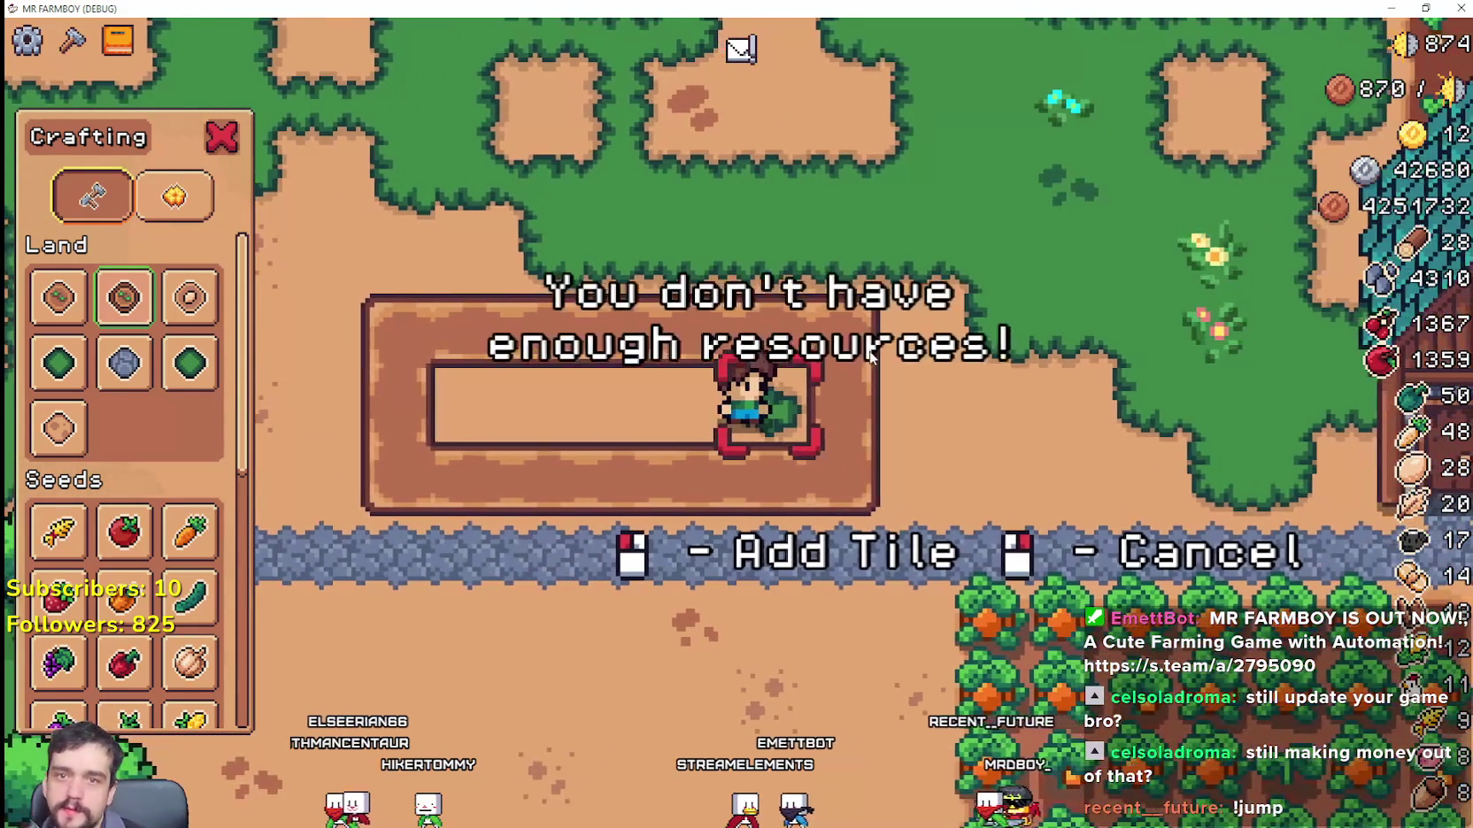
{"action": "scroll", "coordinate": [871, 354], "scroll_direction": "down", "scroll_amount": 3}
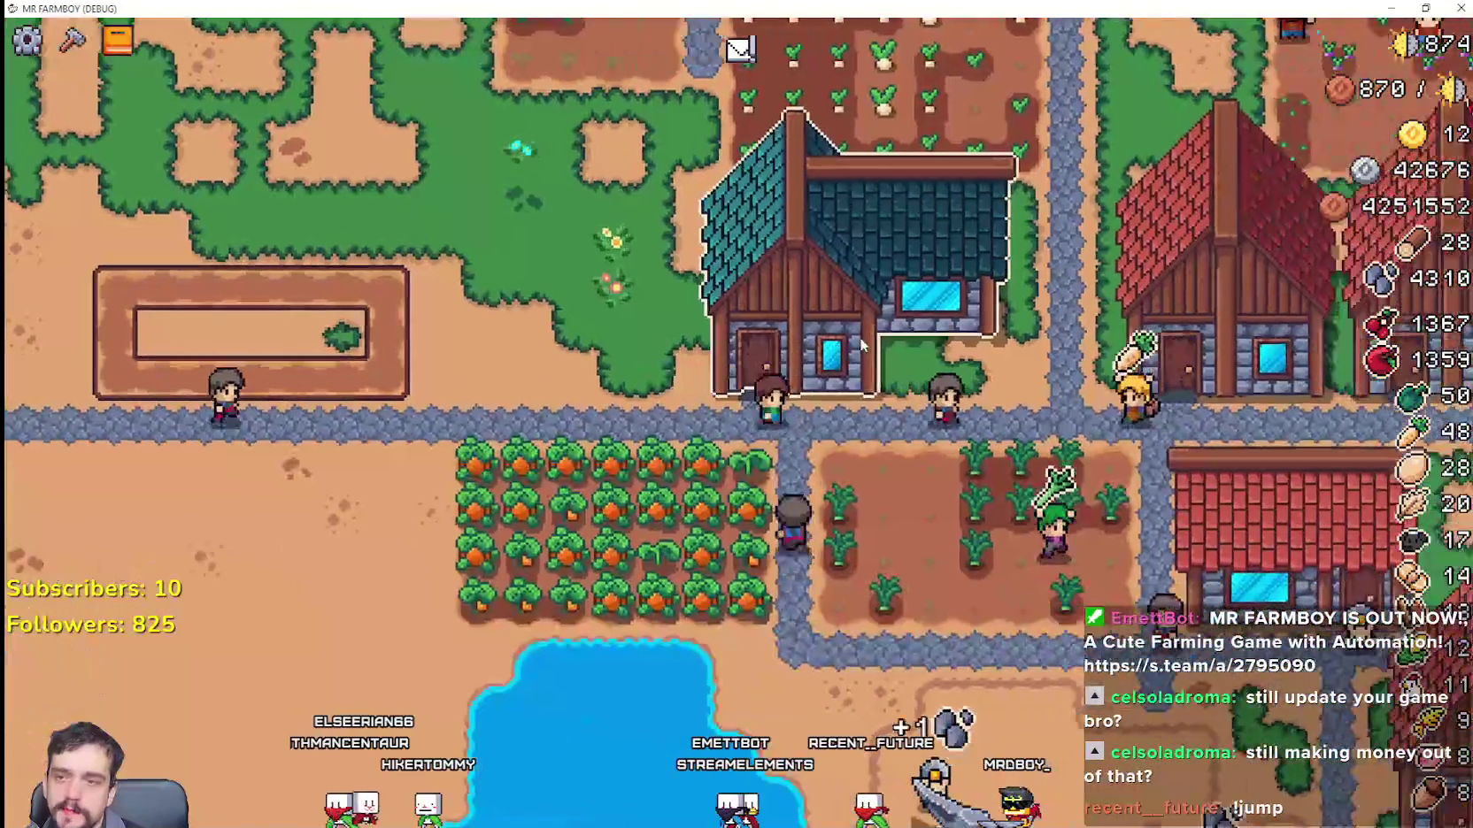
Step: Look over the farm and check an existing house's workers
{"action": "scroll", "coordinate": [863, 347], "scroll_direction": "down", "scroll_amount": 3}
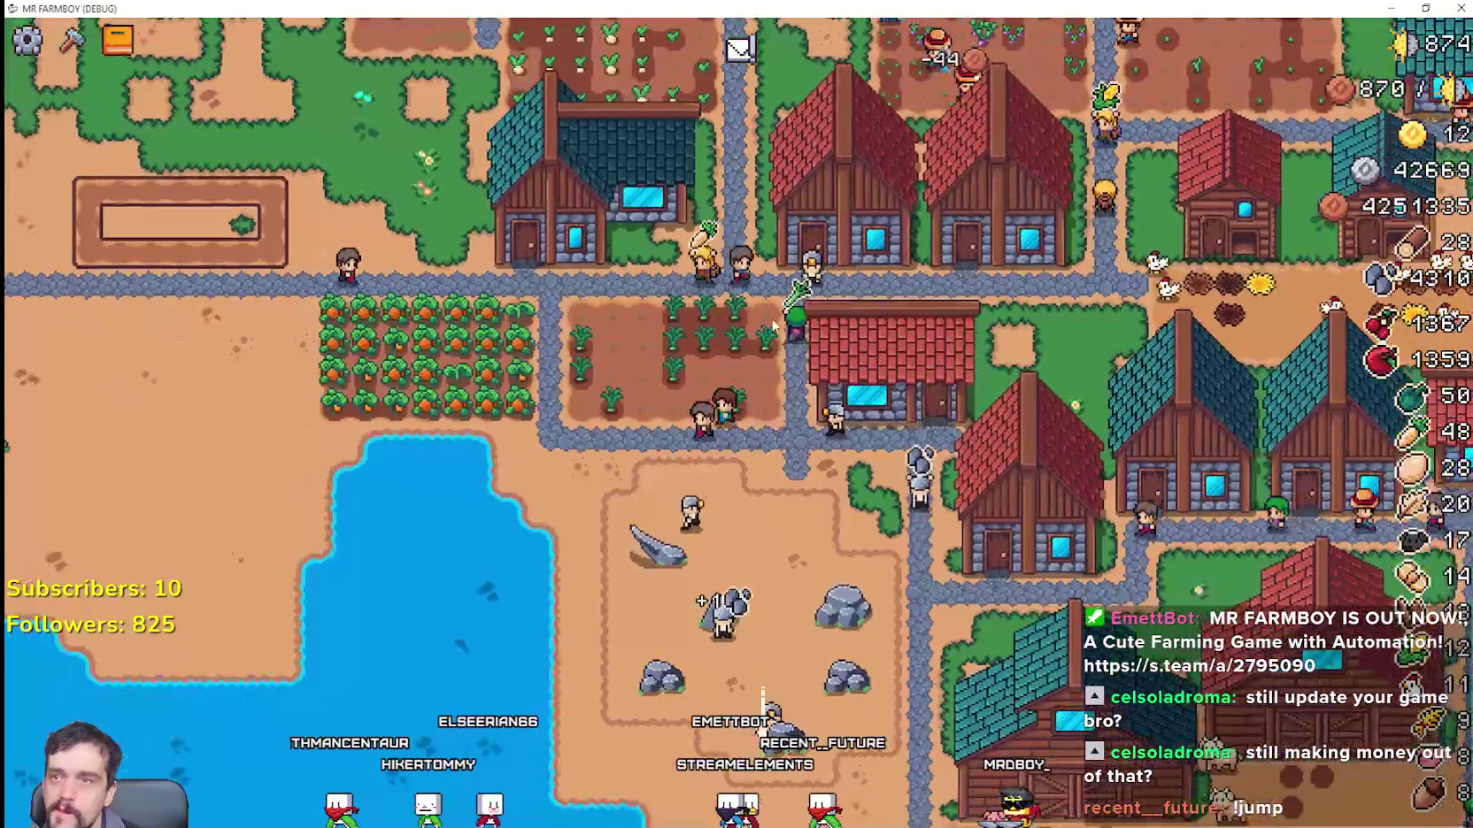
{"action": "scroll", "coordinate": [773, 326], "scroll_direction": "down", "scroll_amount": 4}
{"action": "scroll", "coordinate": [1079, 339], "scroll_direction": "up", "scroll_amount": 4}
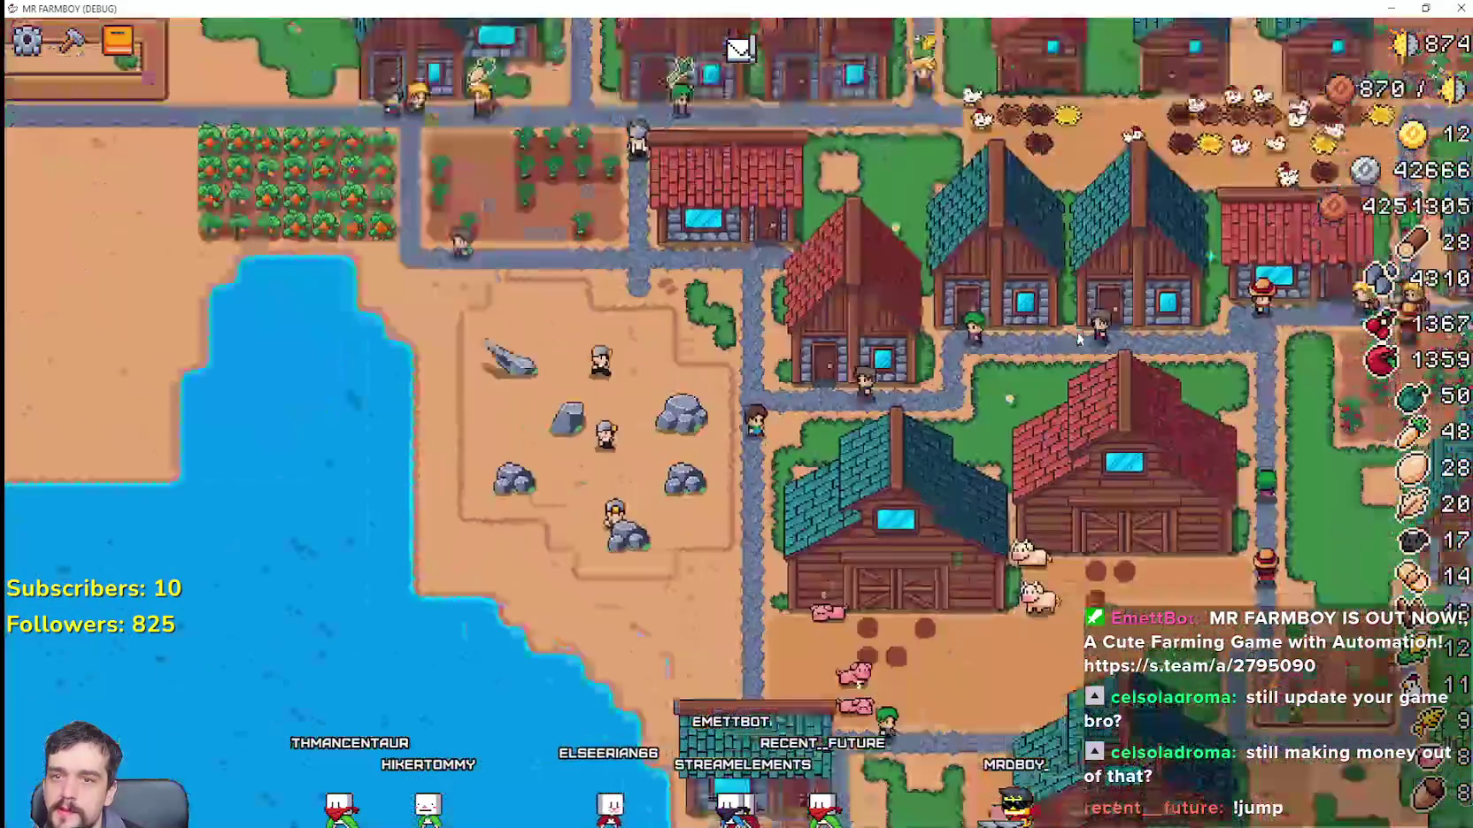
{"action": "scroll", "coordinate": [1076, 339], "scroll_direction": "up", "scroll_amount": 2}
{"action": "key", "text": "d"}
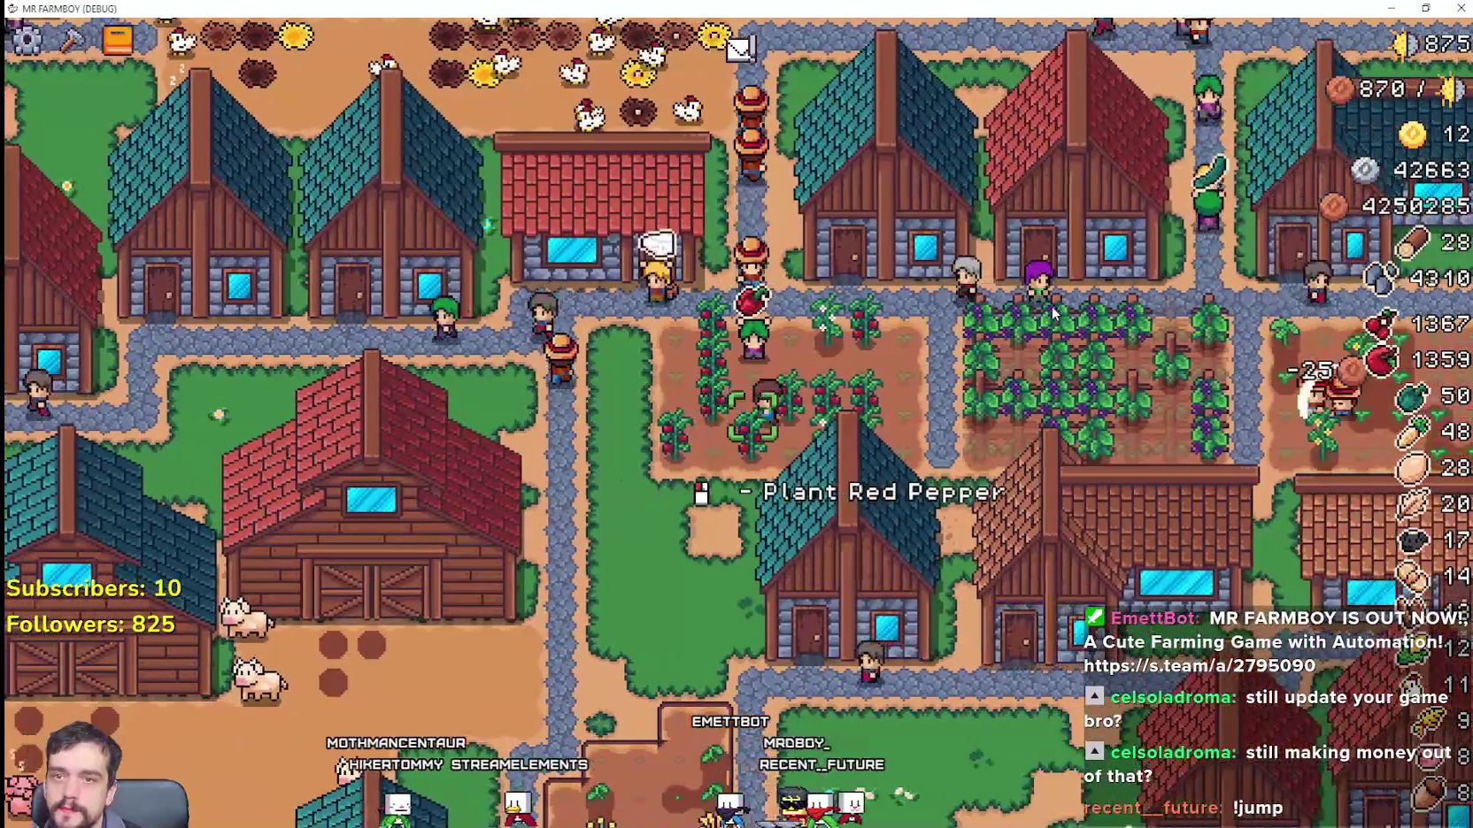
{"action": "left_click", "coordinate": [839, 328]}
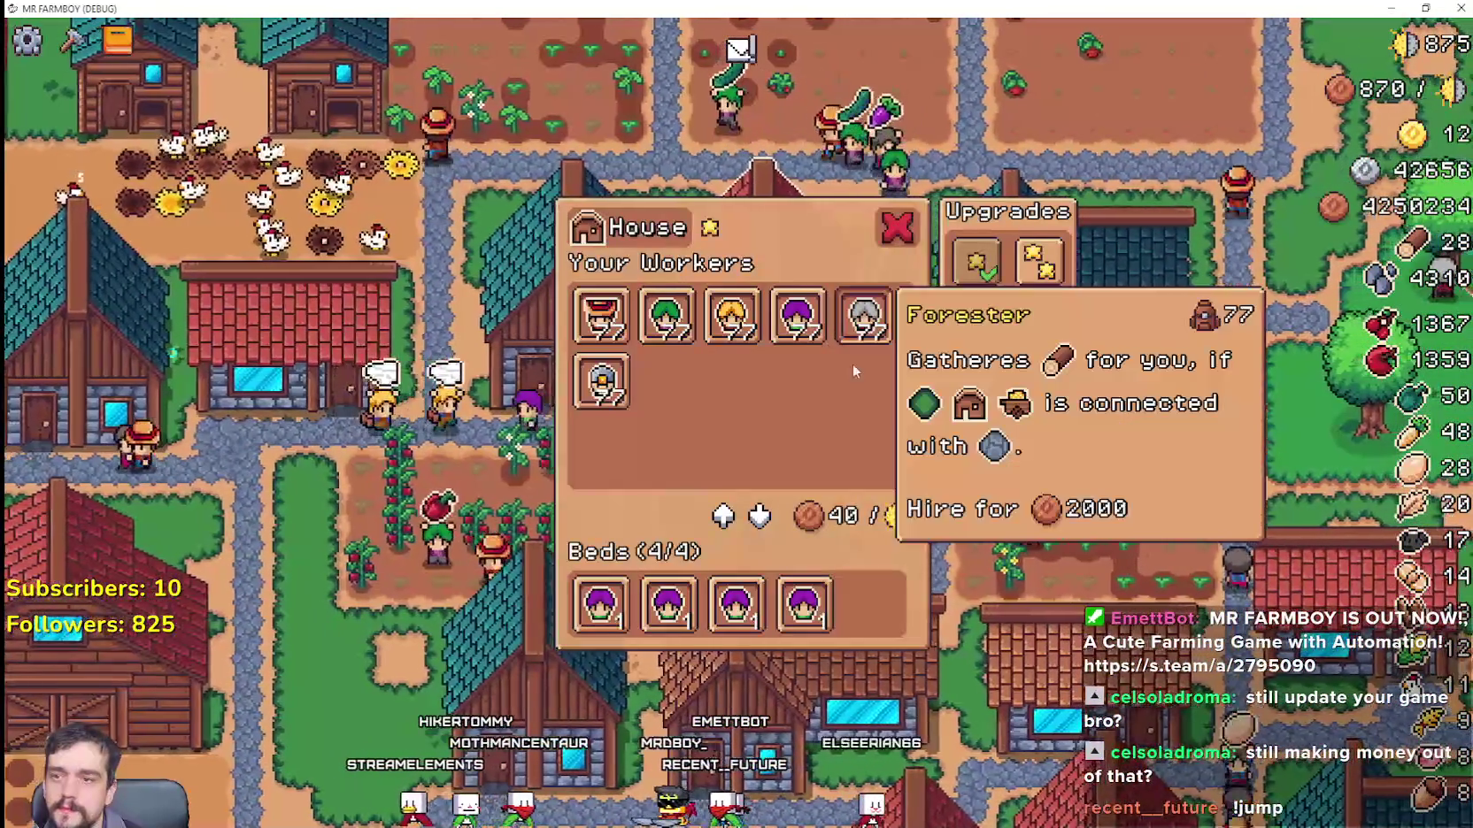
{"action": "left_click", "coordinate": [926, 432]}
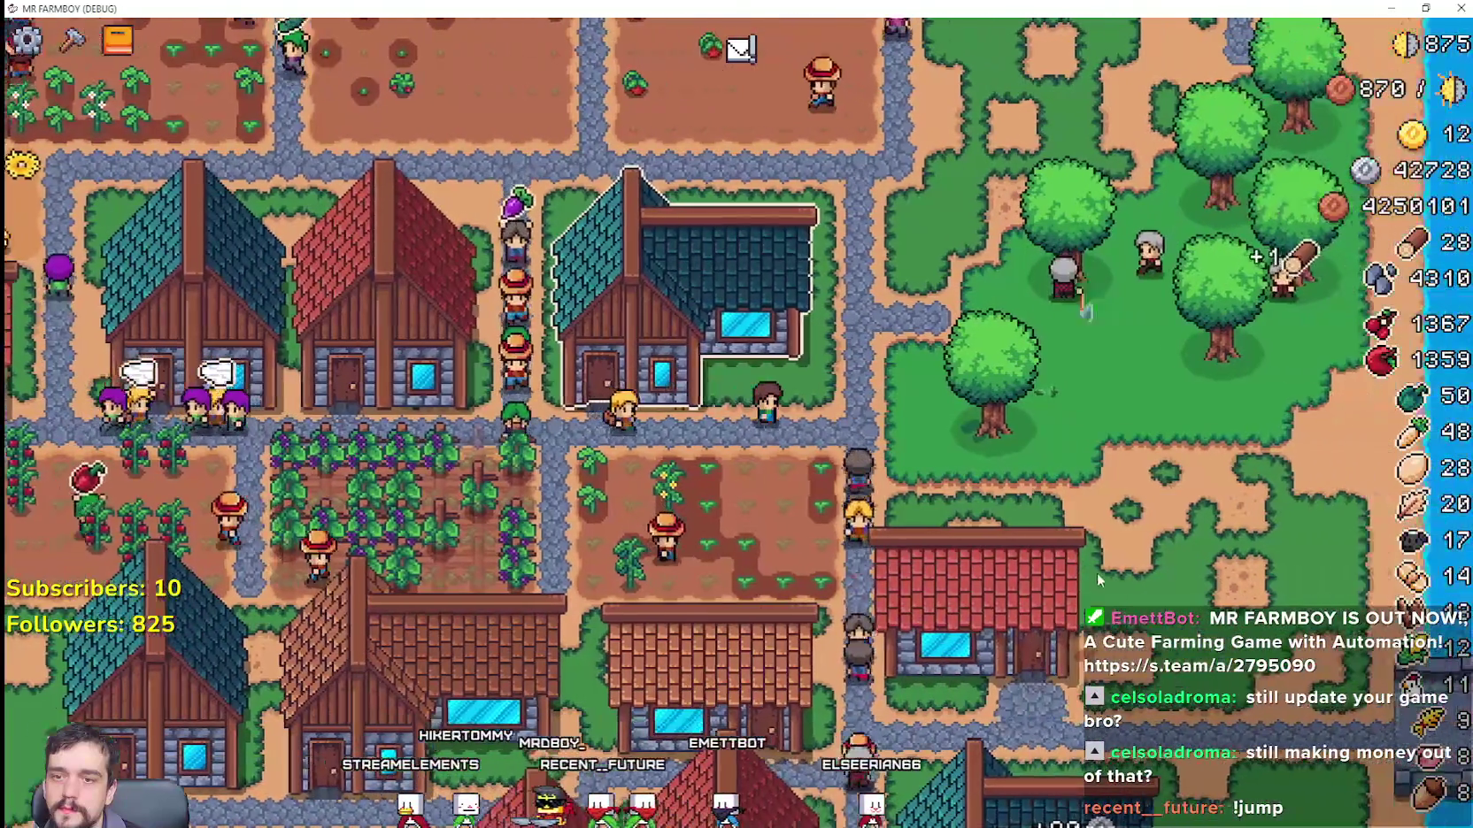
Step: Check the wood stock in the warehouse inventory
{"action": "key", "text": "c"}
{"action": "scroll", "coordinate": [132, 443], "scroll_direction": "down", "scroll_amount": 3}
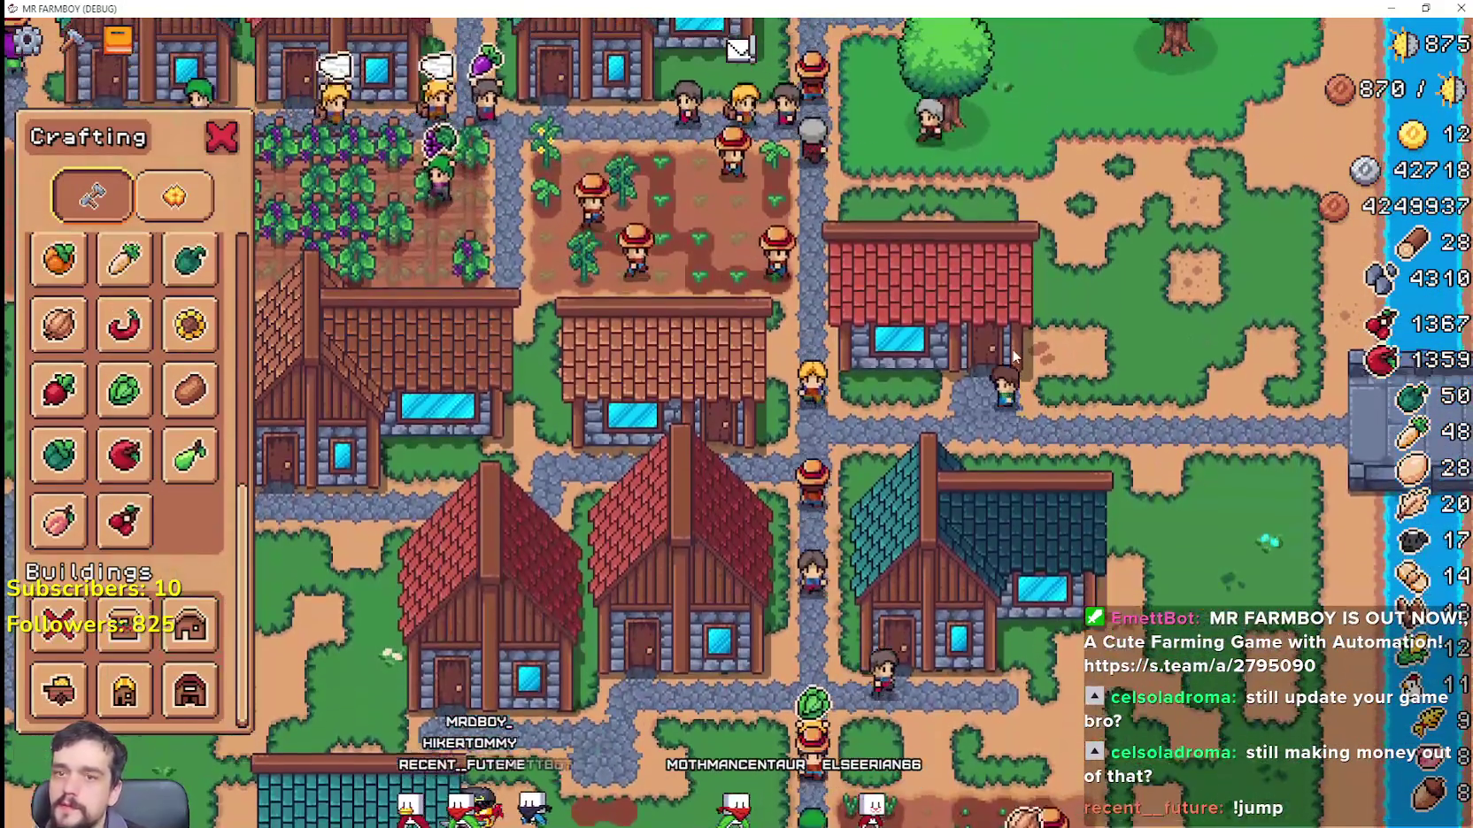
{"action": "left_click", "coordinate": [701, 561]}
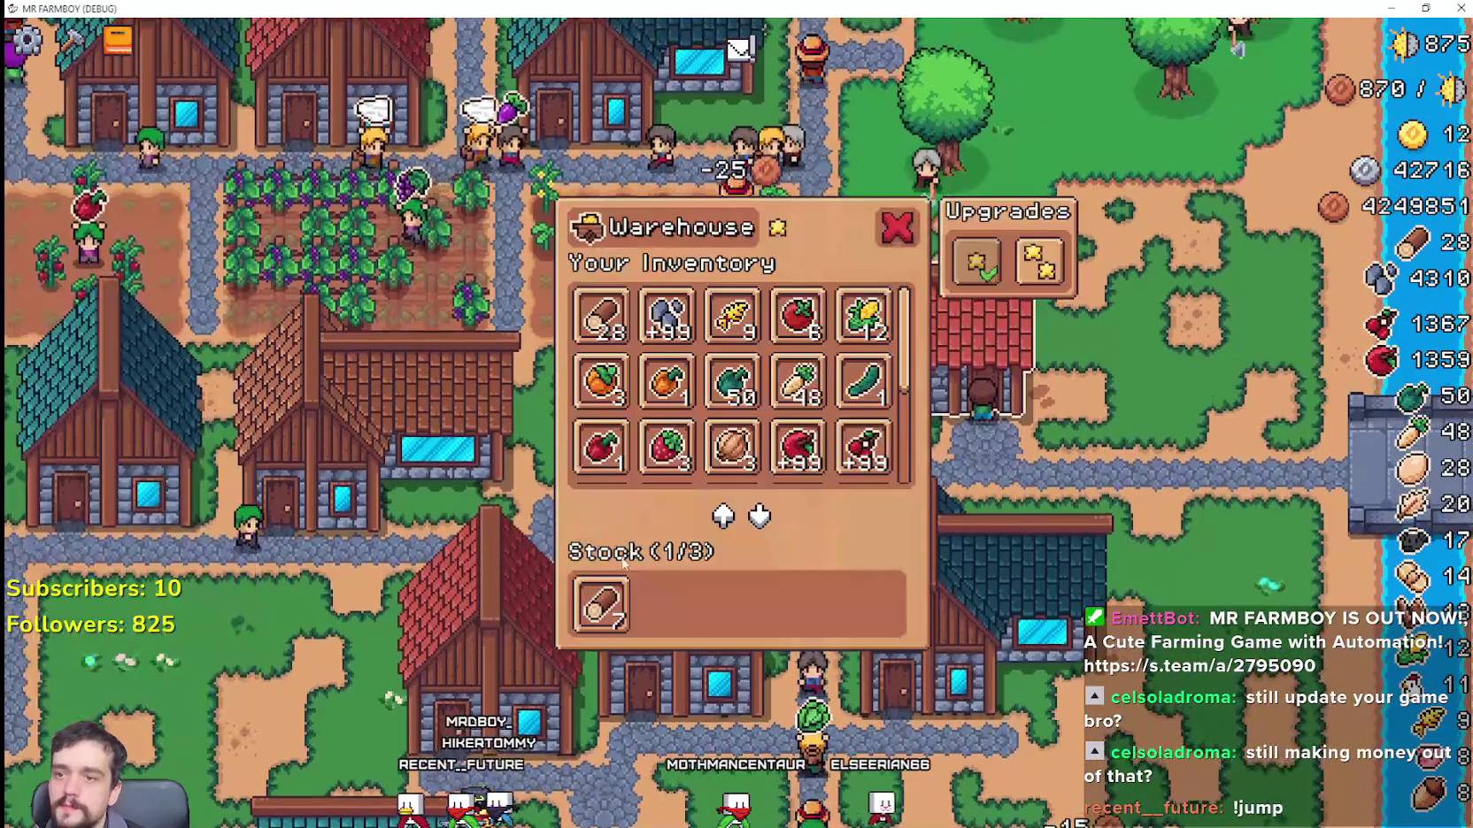
{"action": "key", "text": "Escape"}
Step: Build a new House from Crafting and place it on the map
{"action": "key", "text": "c"}
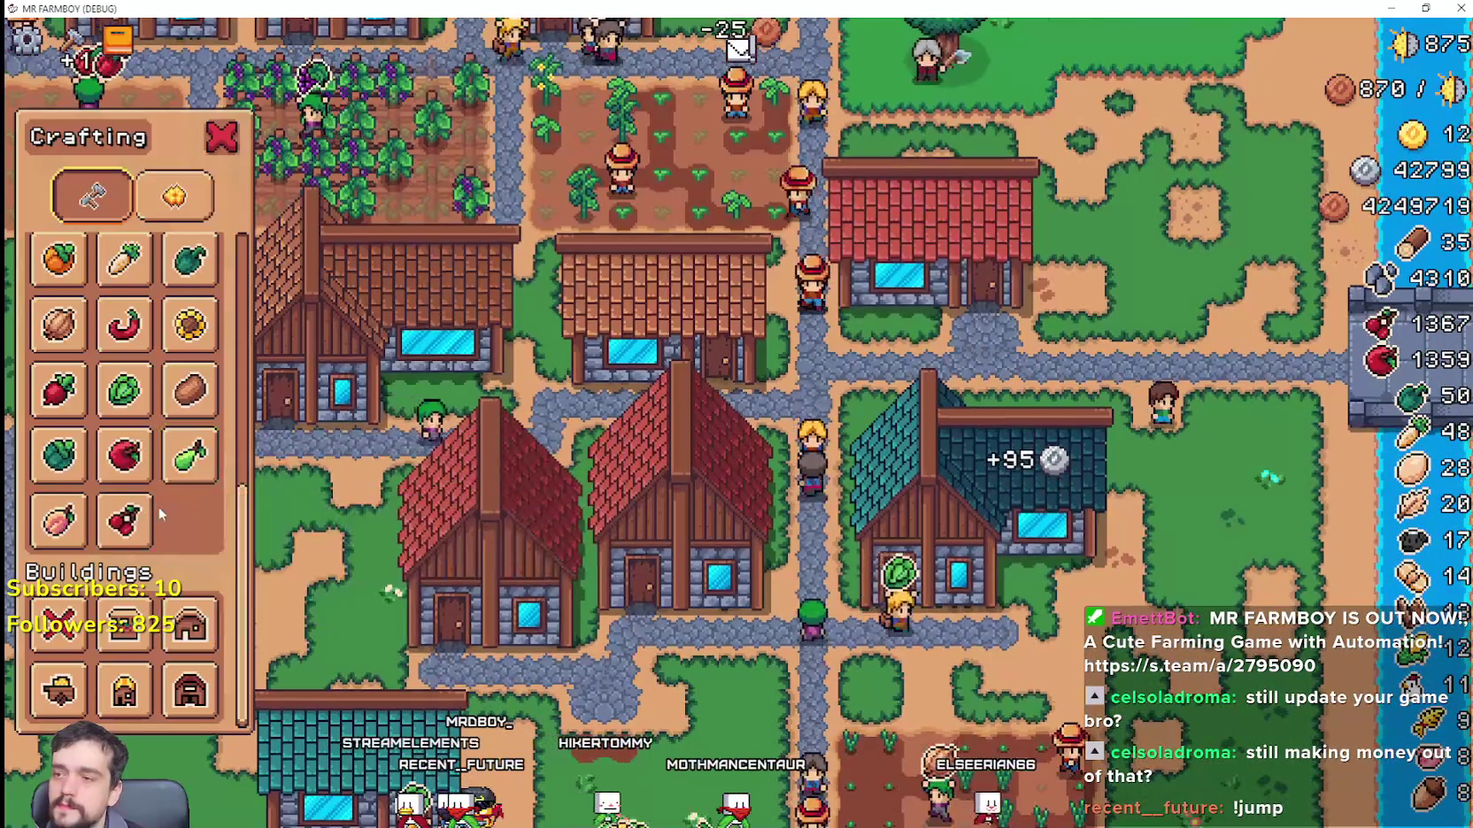
{"action": "left_click", "coordinate": [200, 647]}
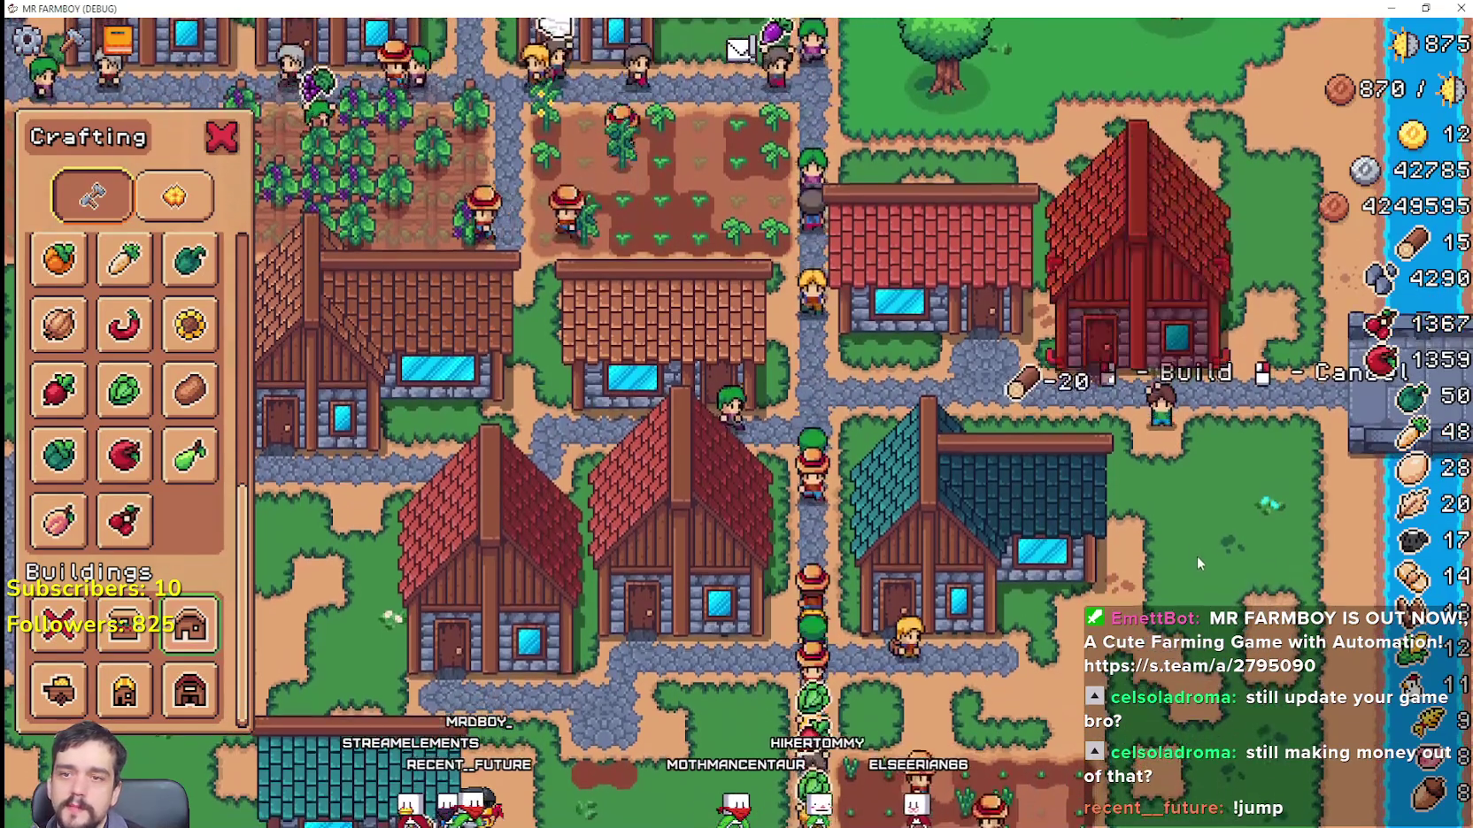
{"action": "left_click", "coordinate": [1197, 556]}
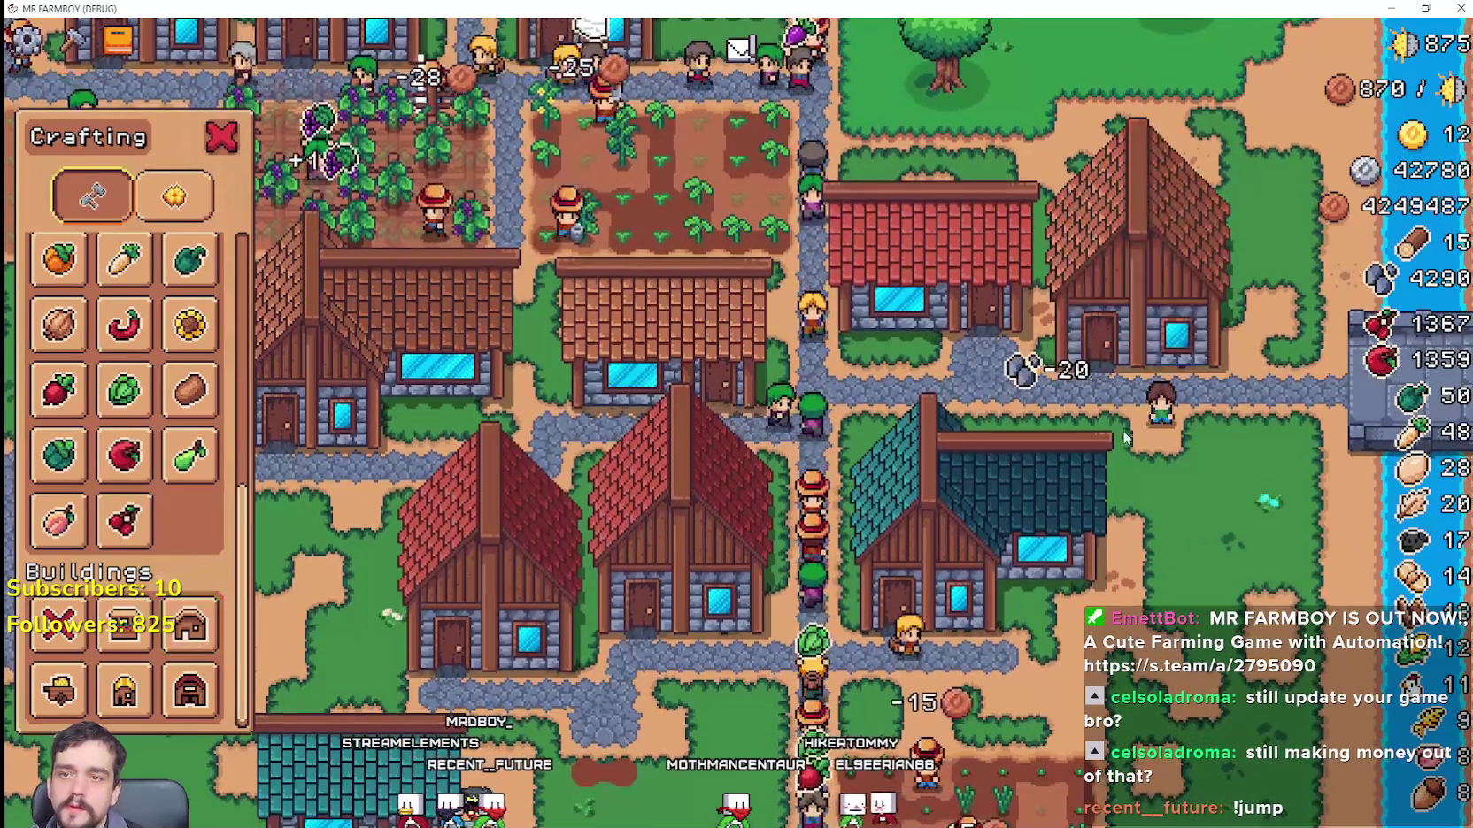
Step: Hire two Foresters into the new house and return to the Godot editor
{"action": "left_click", "coordinate": [1156, 319]}
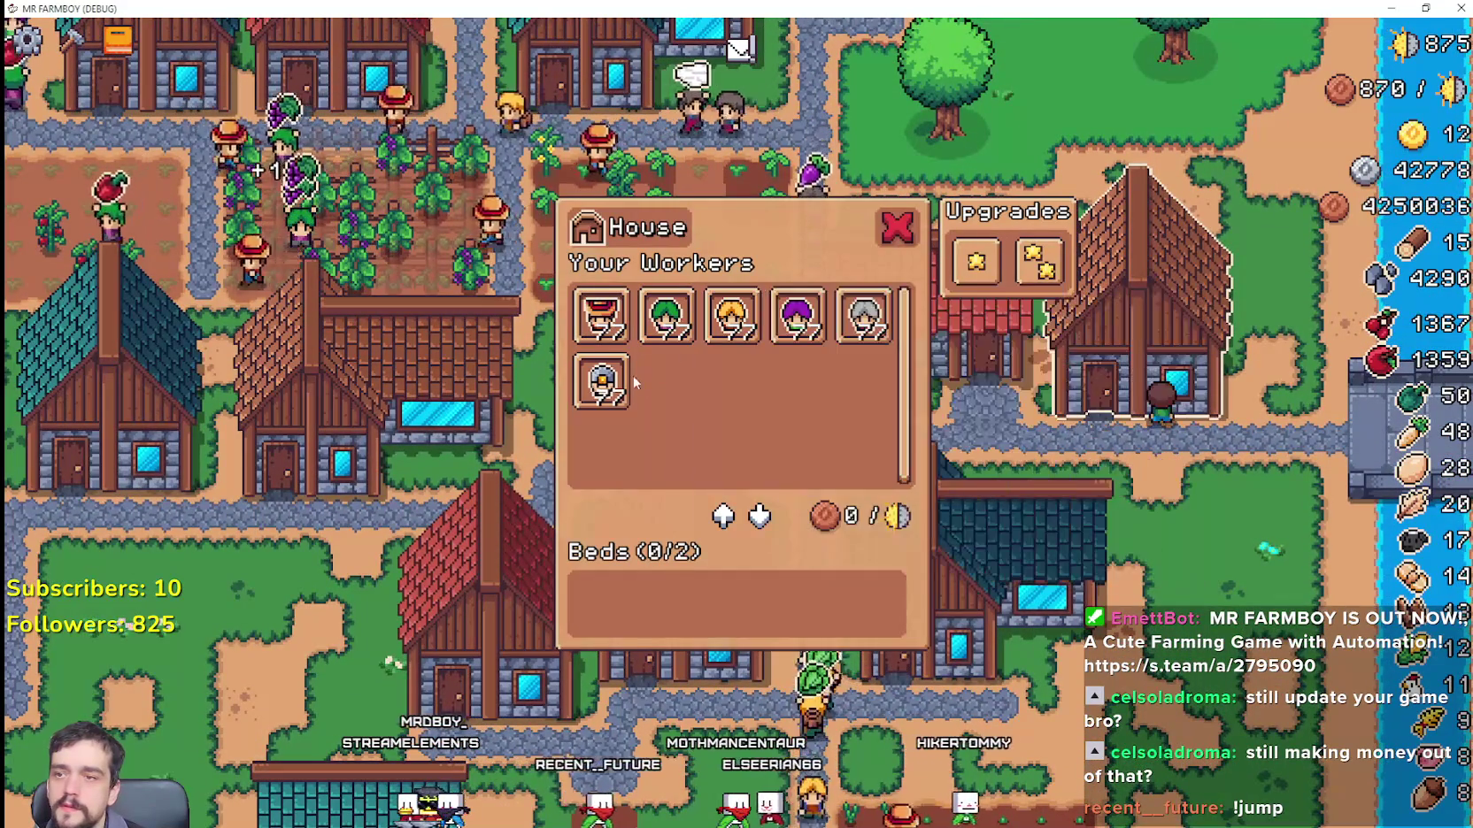
{"action": "left_click", "coordinate": [872, 324]}
{"action": "left_click", "coordinate": [874, 325]}
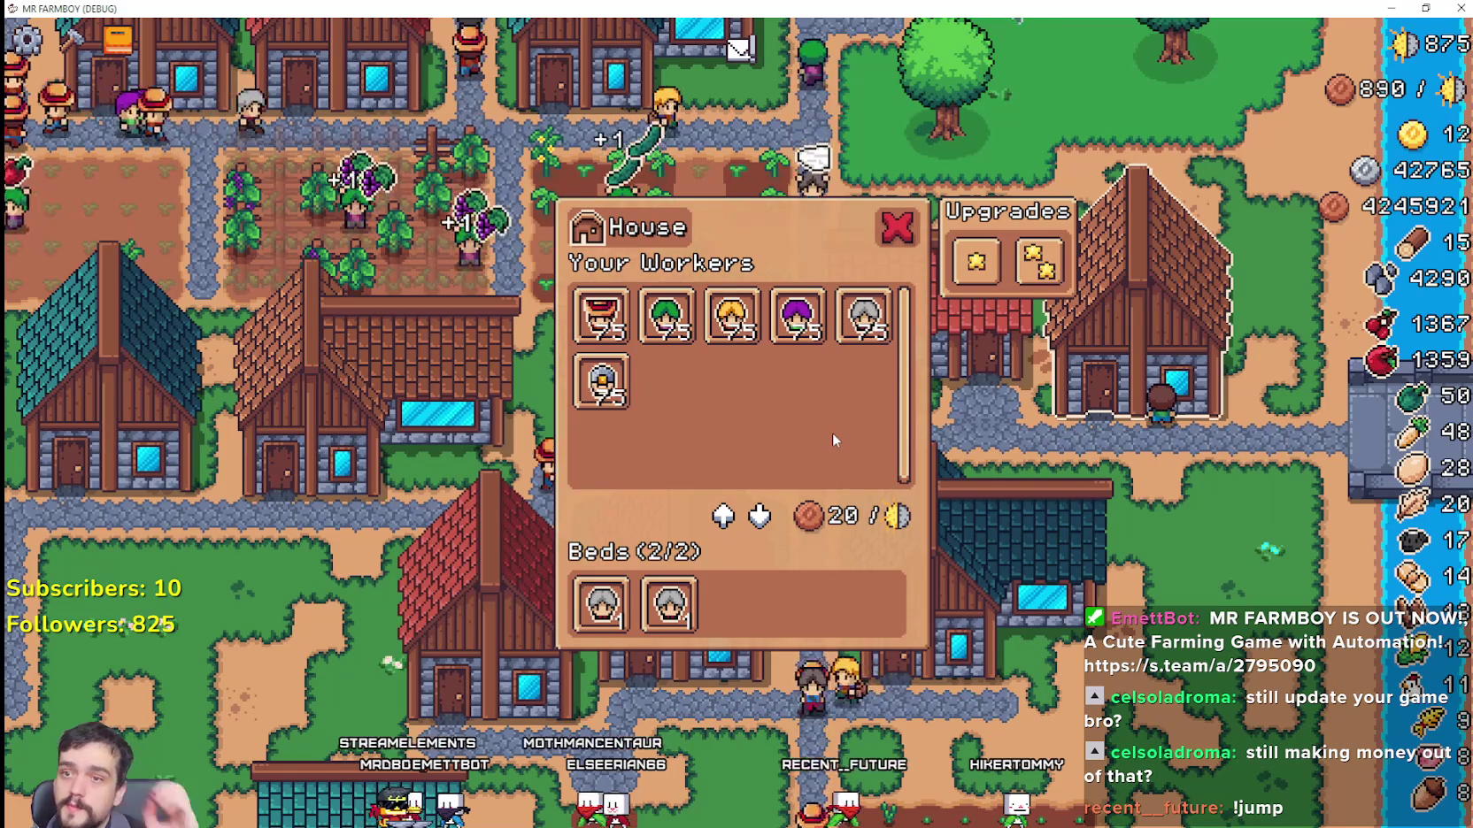
{"action": "left_click", "coordinate": [993, 291]}
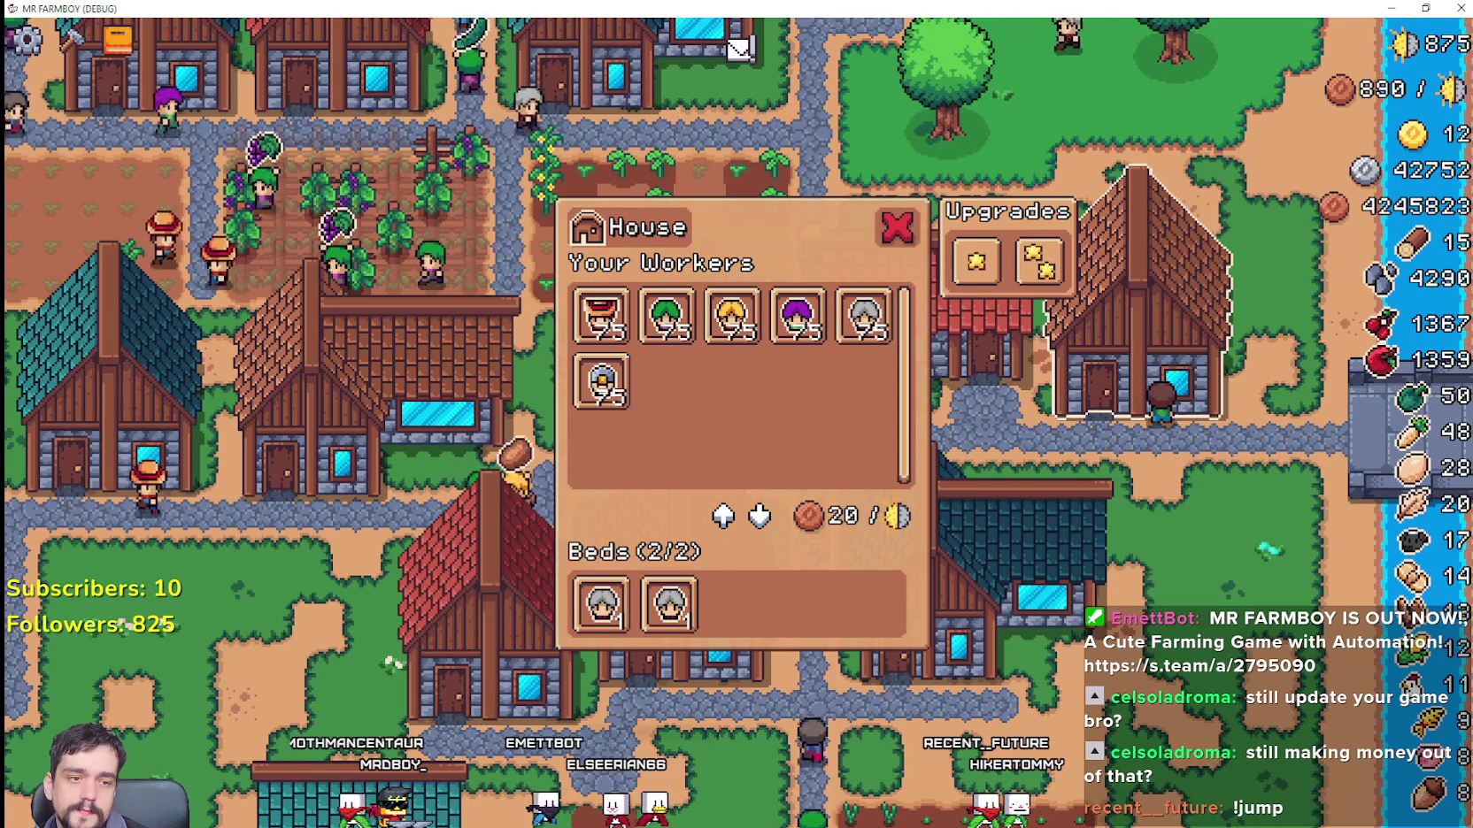
{"action": "key", "text": "alt+Tab"}
{"action": "left_click", "coordinate": [1083, 368]}
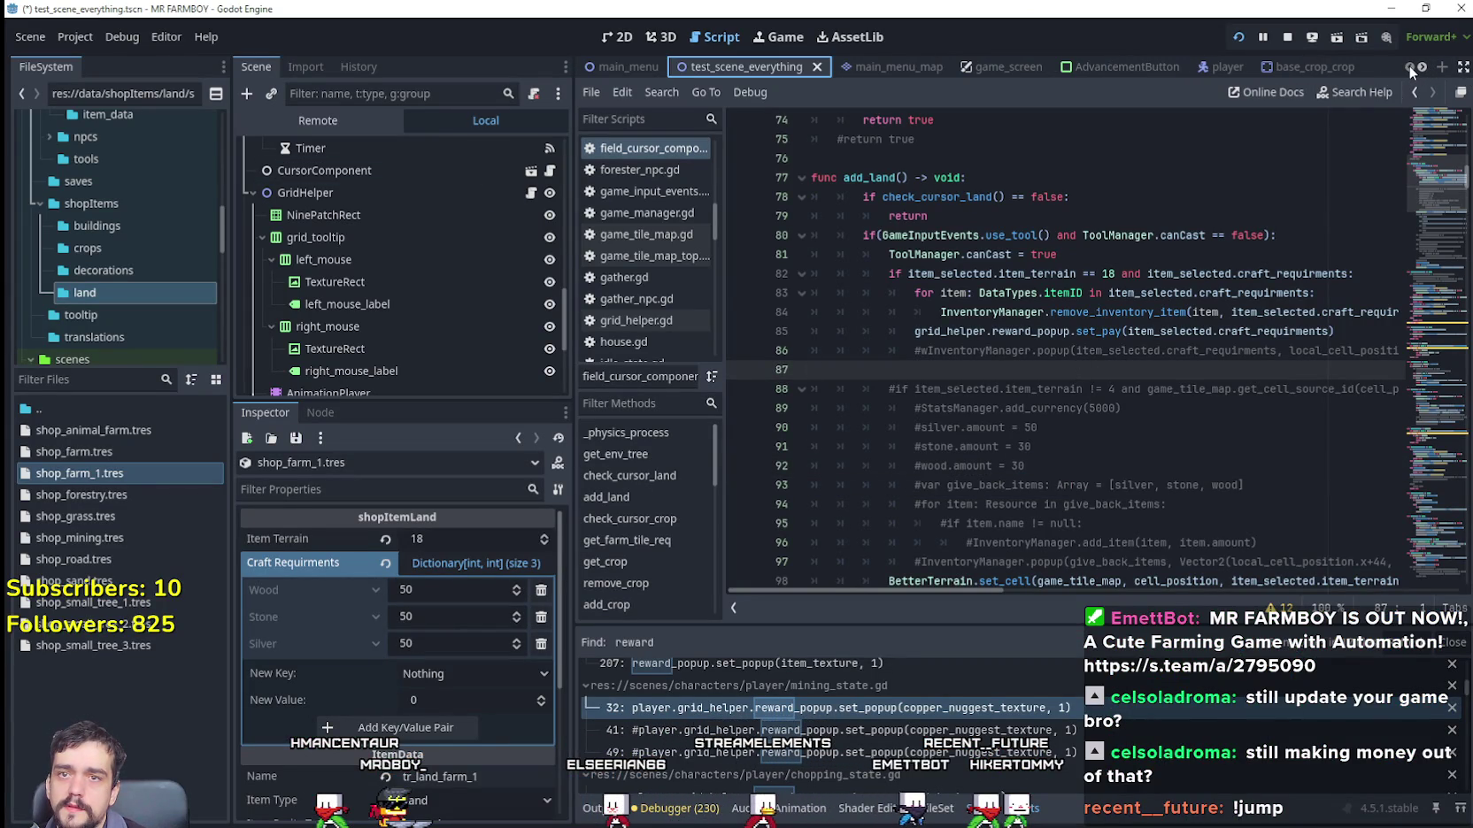
Step: Collapse GameMapObjects and open Npcs' npcs_map.gd at the addVillagers function
{"action": "scroll", "coordinate": [500, 308], "scroll_direction": "up", "scroll_amount": 10}
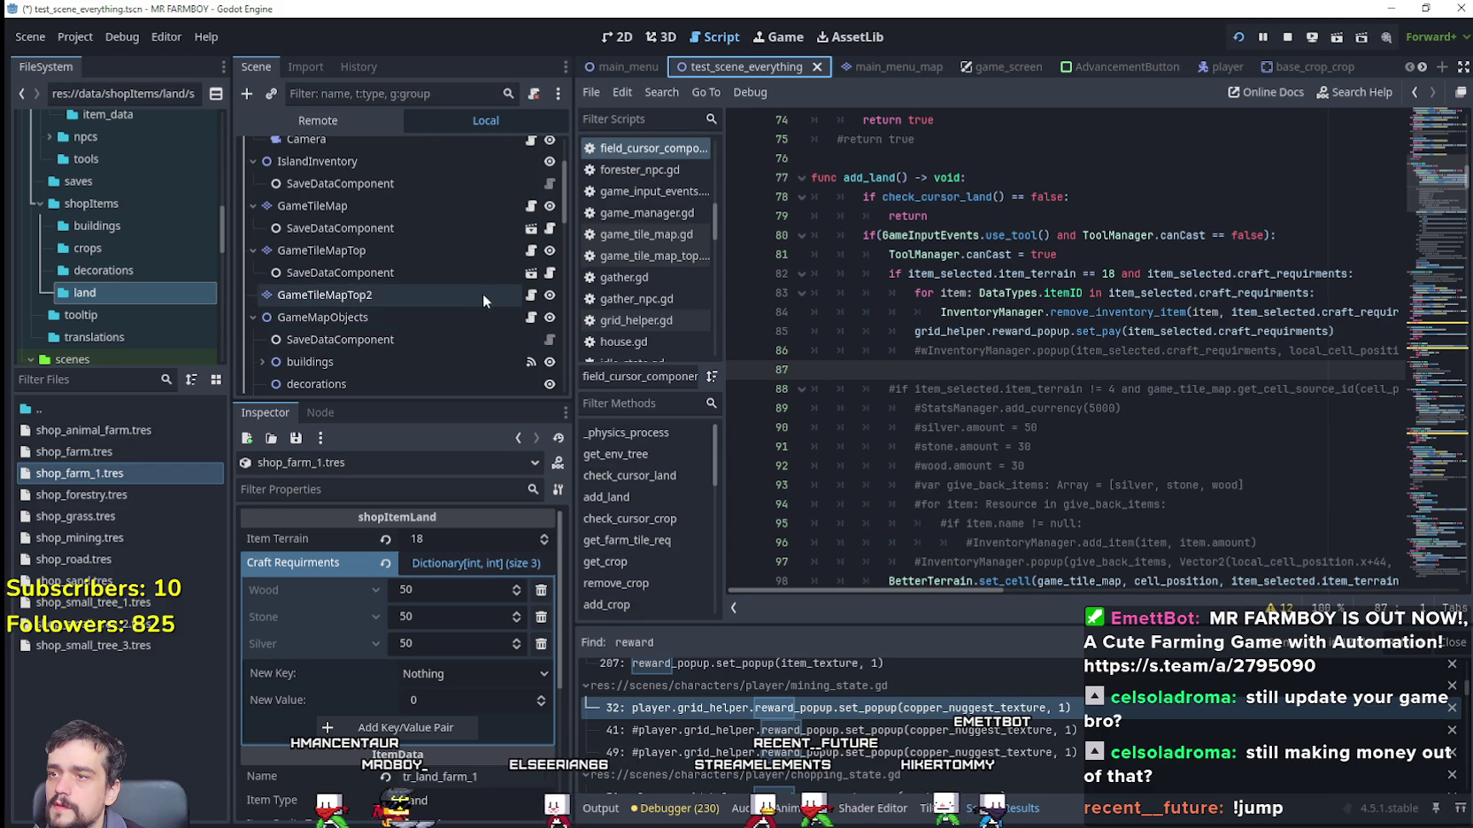
{"action": "left_click", "coordinate": [254, 317]}
{"action": "scroll", "coordinate": [399, 351], "scroll_direction": "down", "scroll_amount": 3}
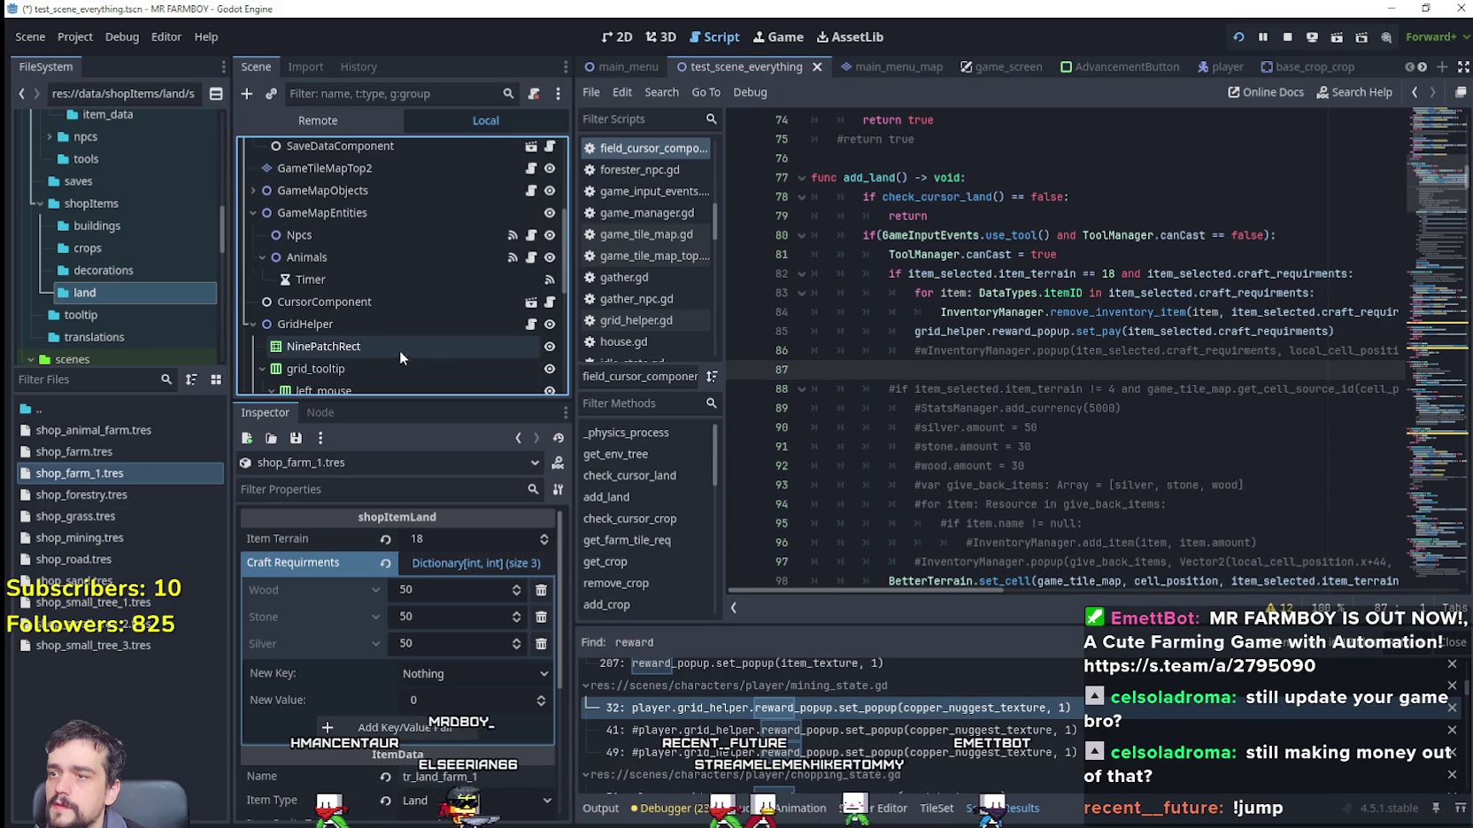
{"action": "left_click", "coordinate": [511, 234]}
{"action": "scroll", "coordinate": [1029, 304], "scroll_direction": "up", "scroll_amount": 3}
{"action": "scroll", "coordinate": [1210, 366], "scroll_direction": "down", "scroll_amount": 5}
{"action": "scroll", "coordinate": [1210, 365], "scroll_direction": "down", "scroll_amount": 5}
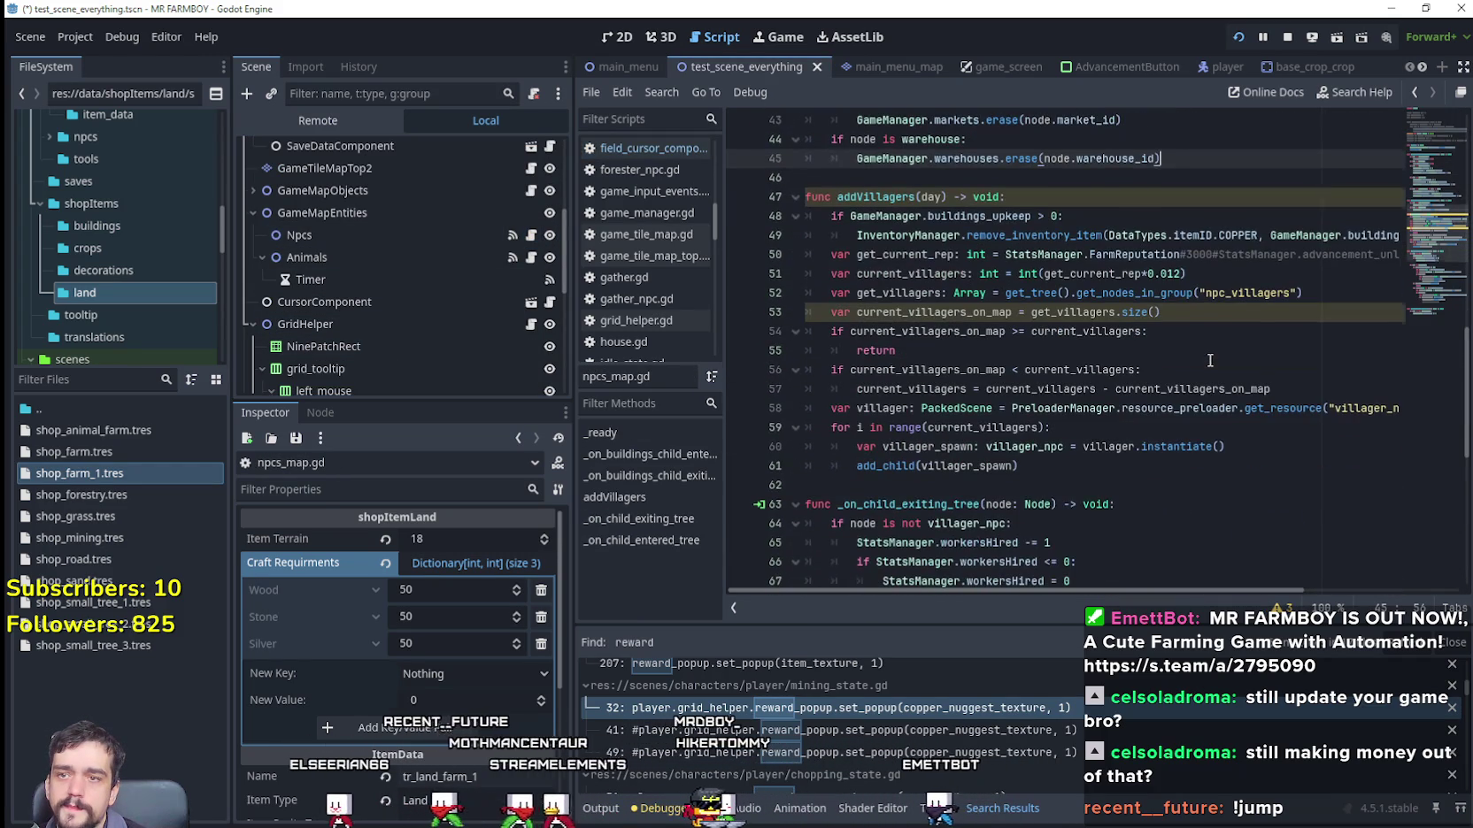
{"action": "left_click", "coordinate": [1215, 332]}
Step: Change line 51's current_villagers calculation to a fixed 300 and save
{"action": "double_click", "coordinate": [1171, 273]}
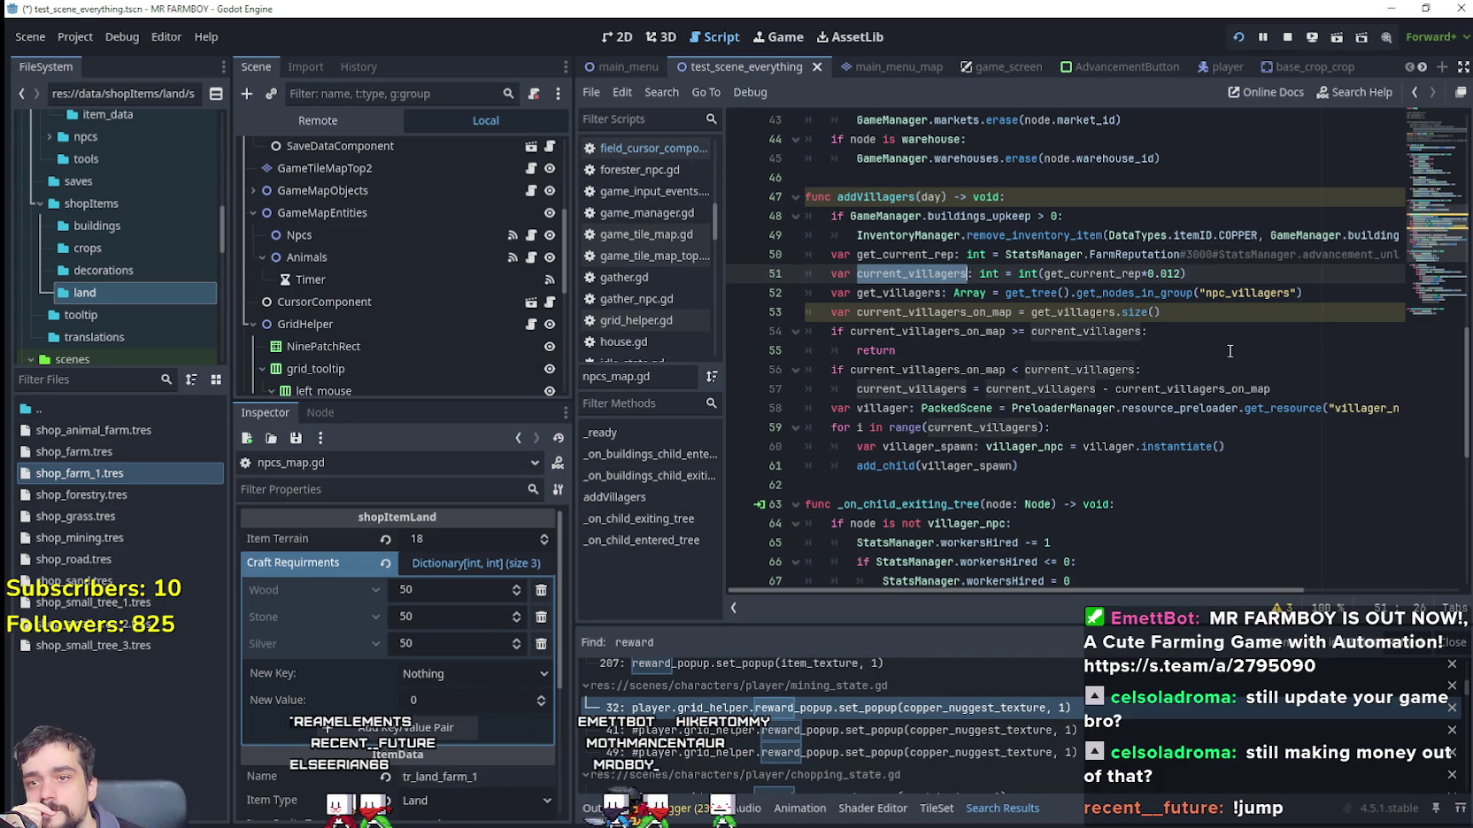
{"action": "mouse_move", "coordinate": [1089, 317]}
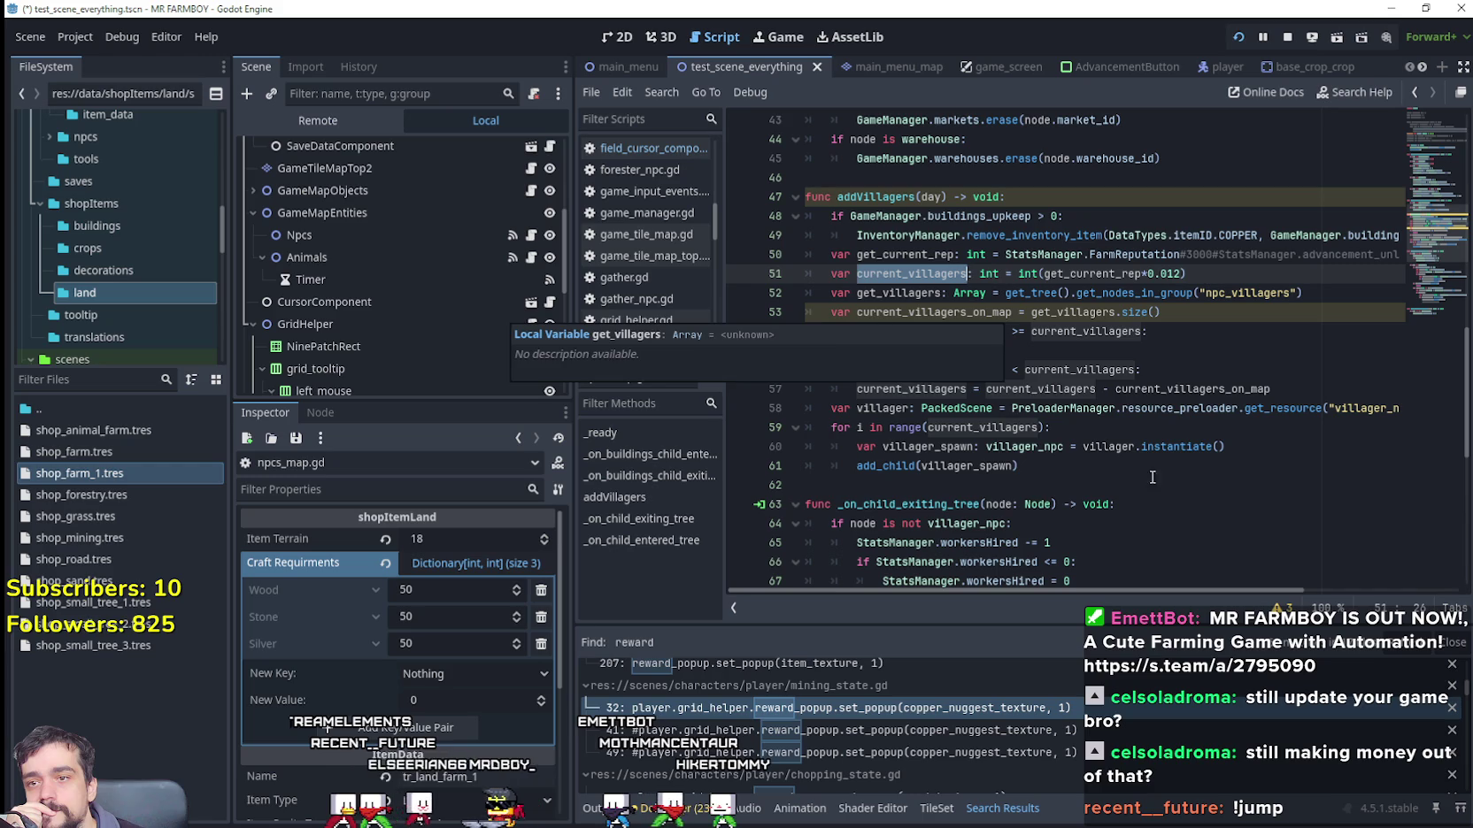
{"action": "mouse_move", "coordinate": [1200, 394]}
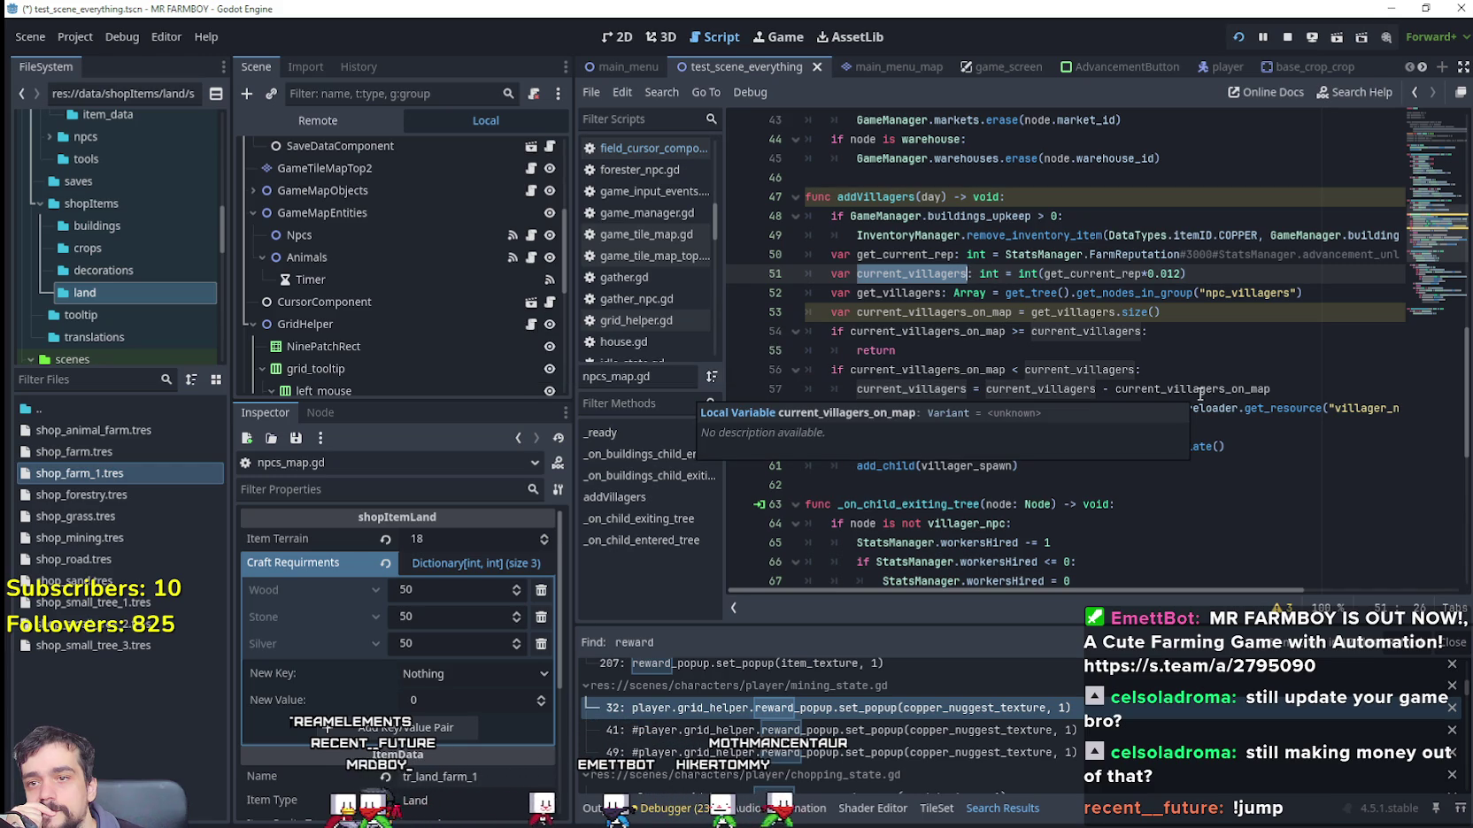
{"action": "double_click", "coordinate": [1122, 274]}
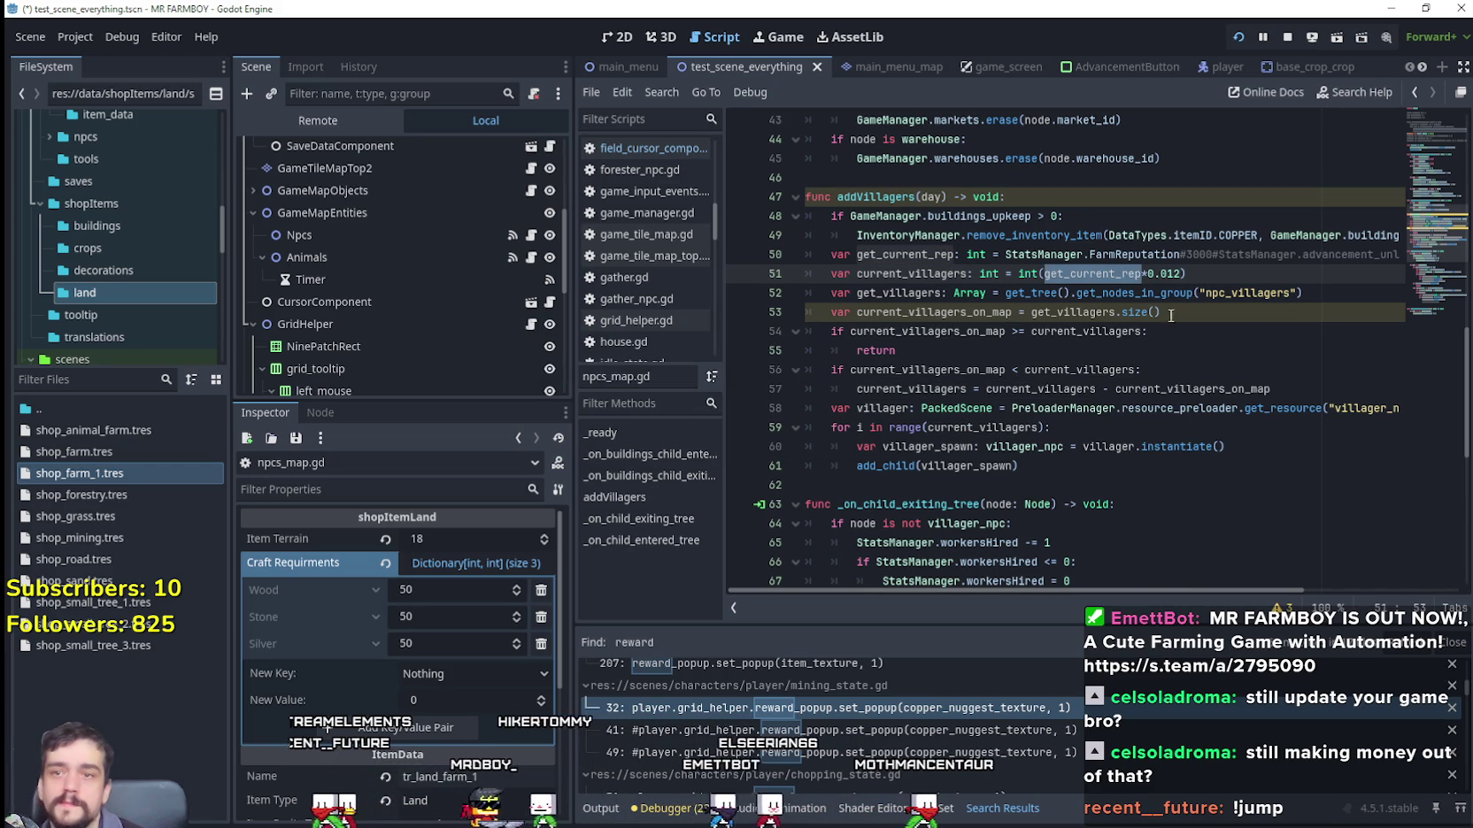
{"action": "left_click", "coordinate": [1213, 274]}
{"action": "left_click", "coordinate": [1019, 274]}
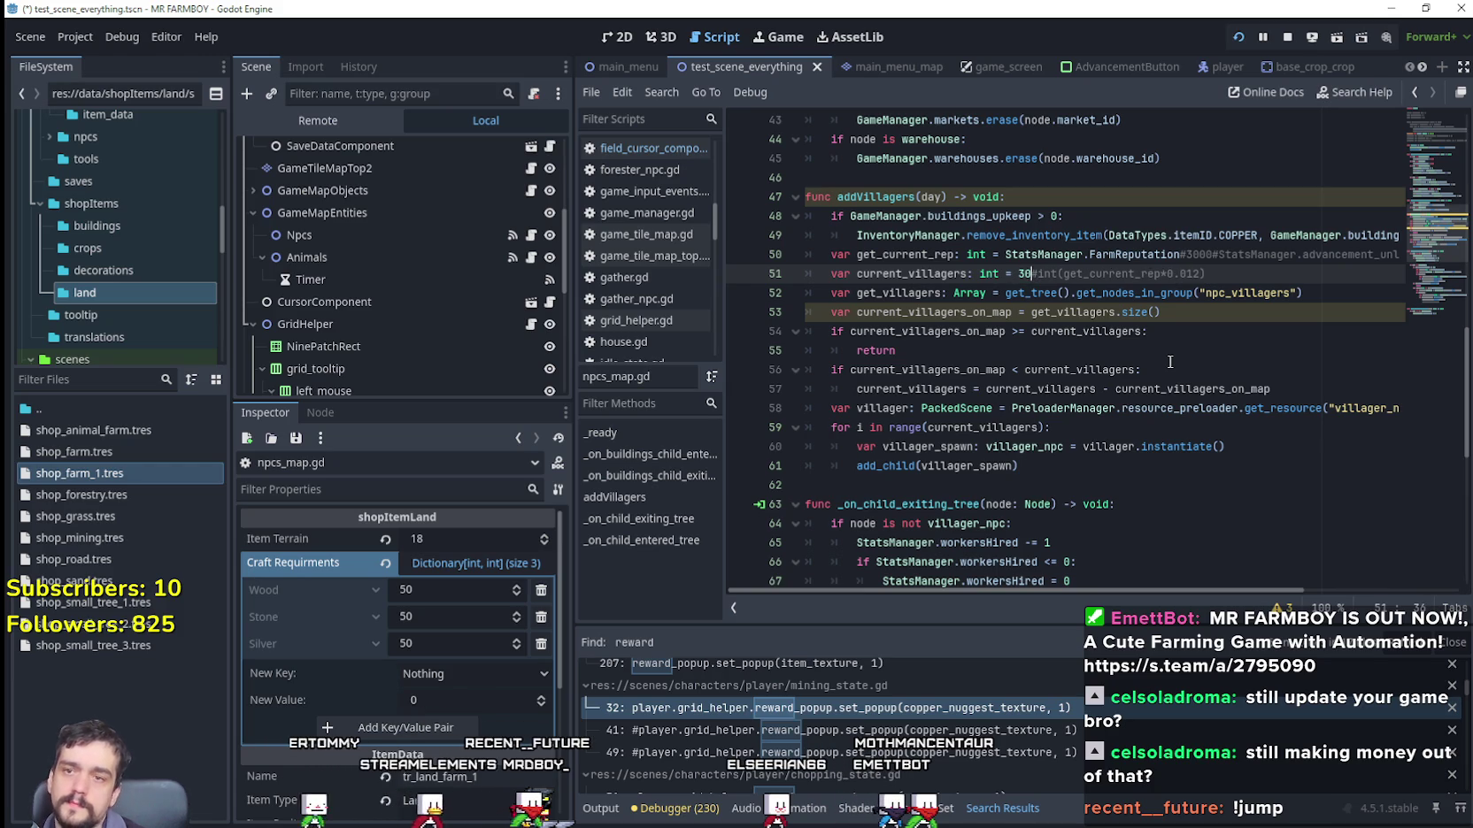
{"action": "type", "text": "0"}
{"action": "key", "text": "ctrl+s"}
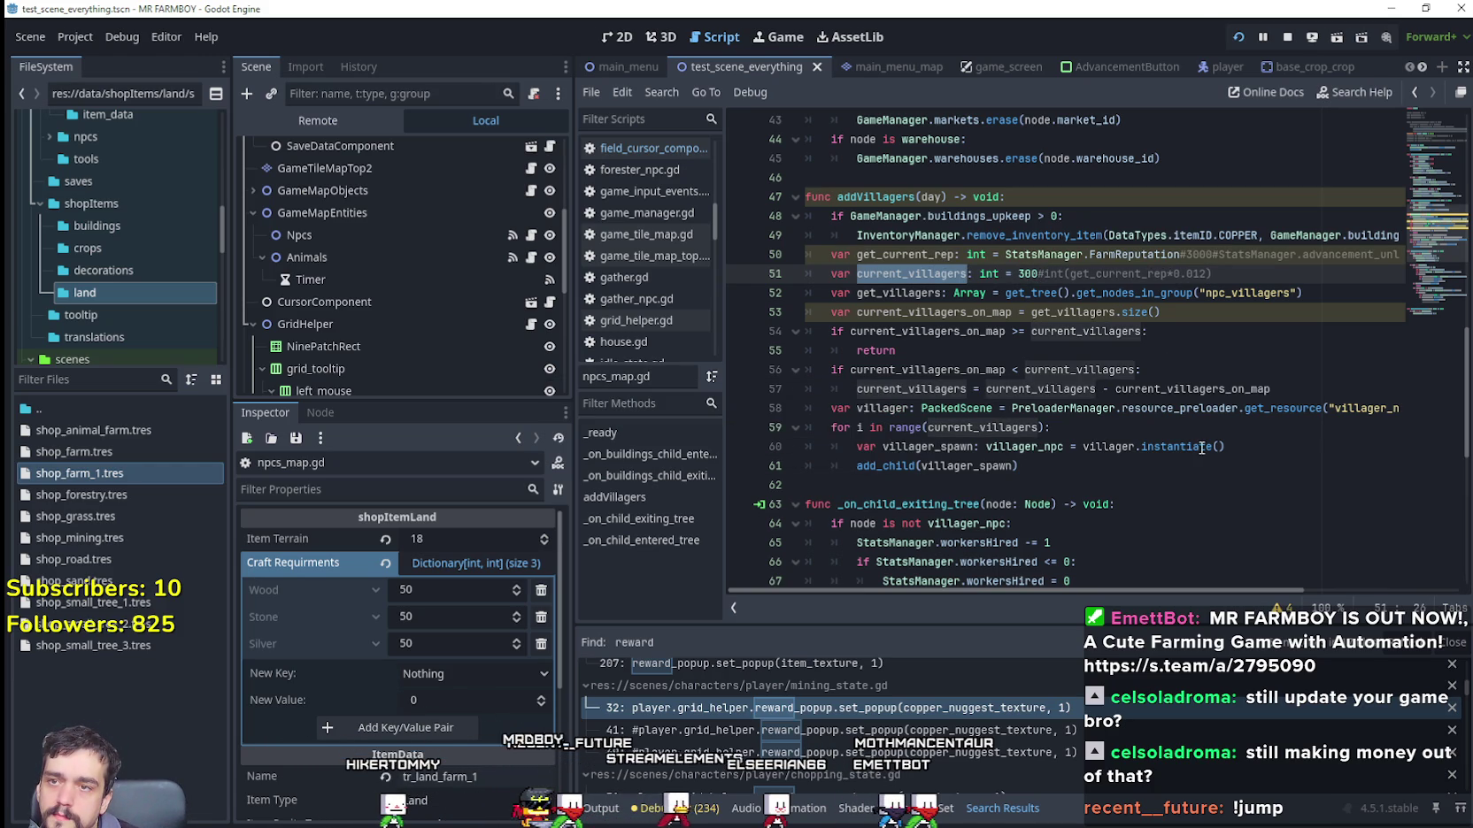
Step: Undo back to int(get_current_rep*0.012), save, and open the game_screen scene
{"action": "key", "text": "ctrl+z"}
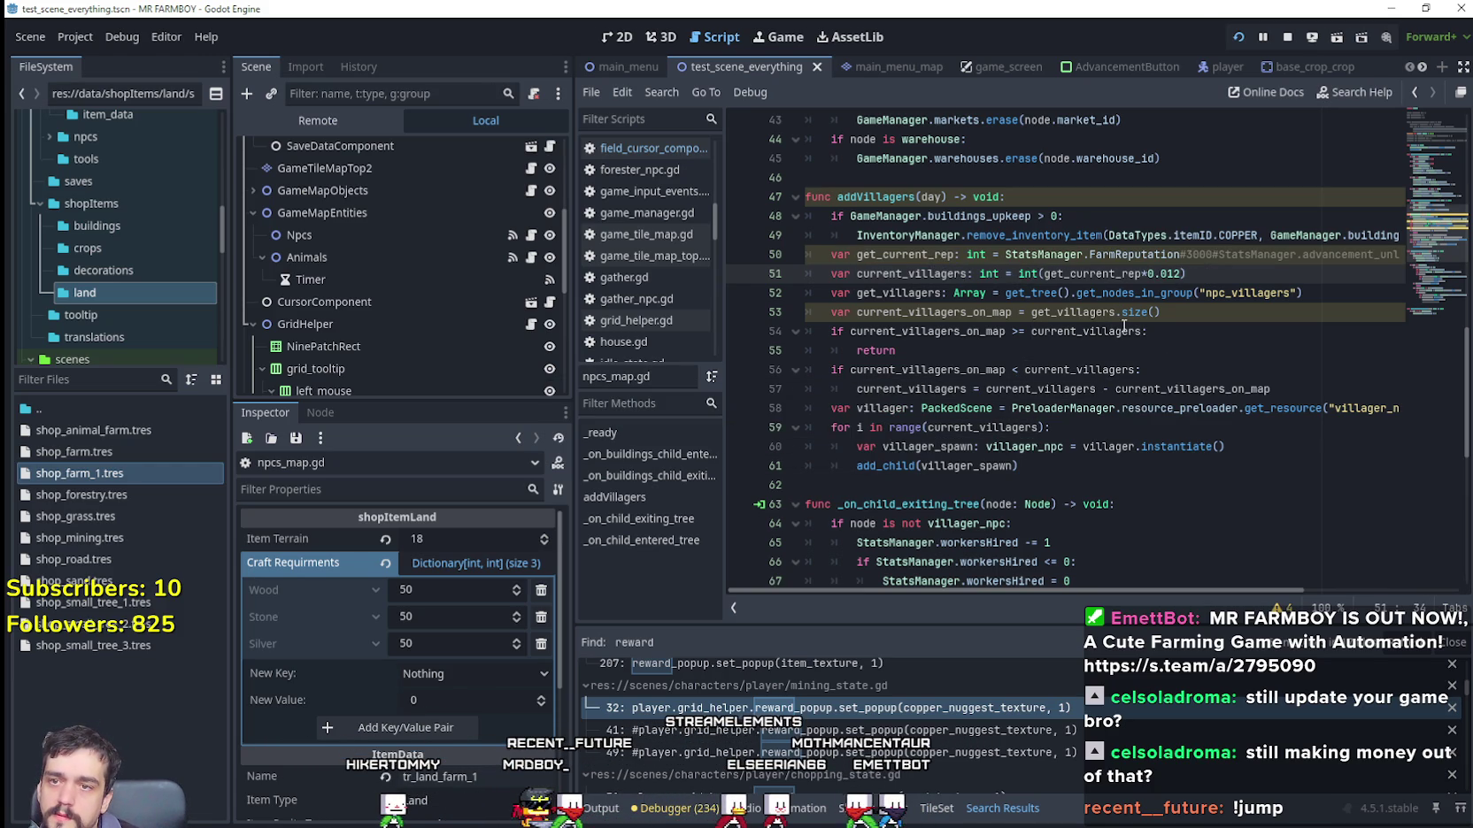
{"action": "left_click", "coordinate": [1123, 331]}
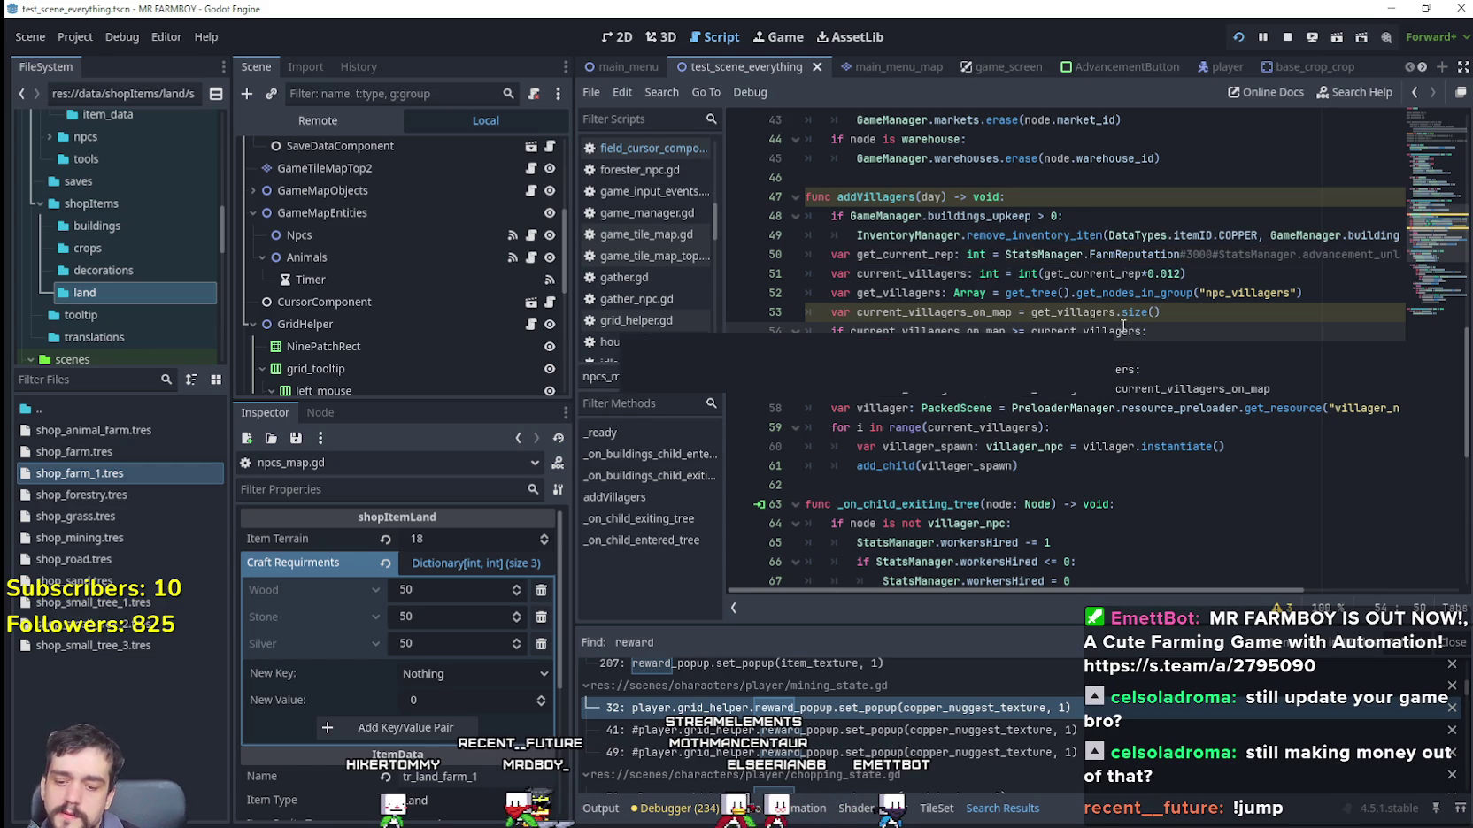
{"action": "key", "text": "ctrl+s"}
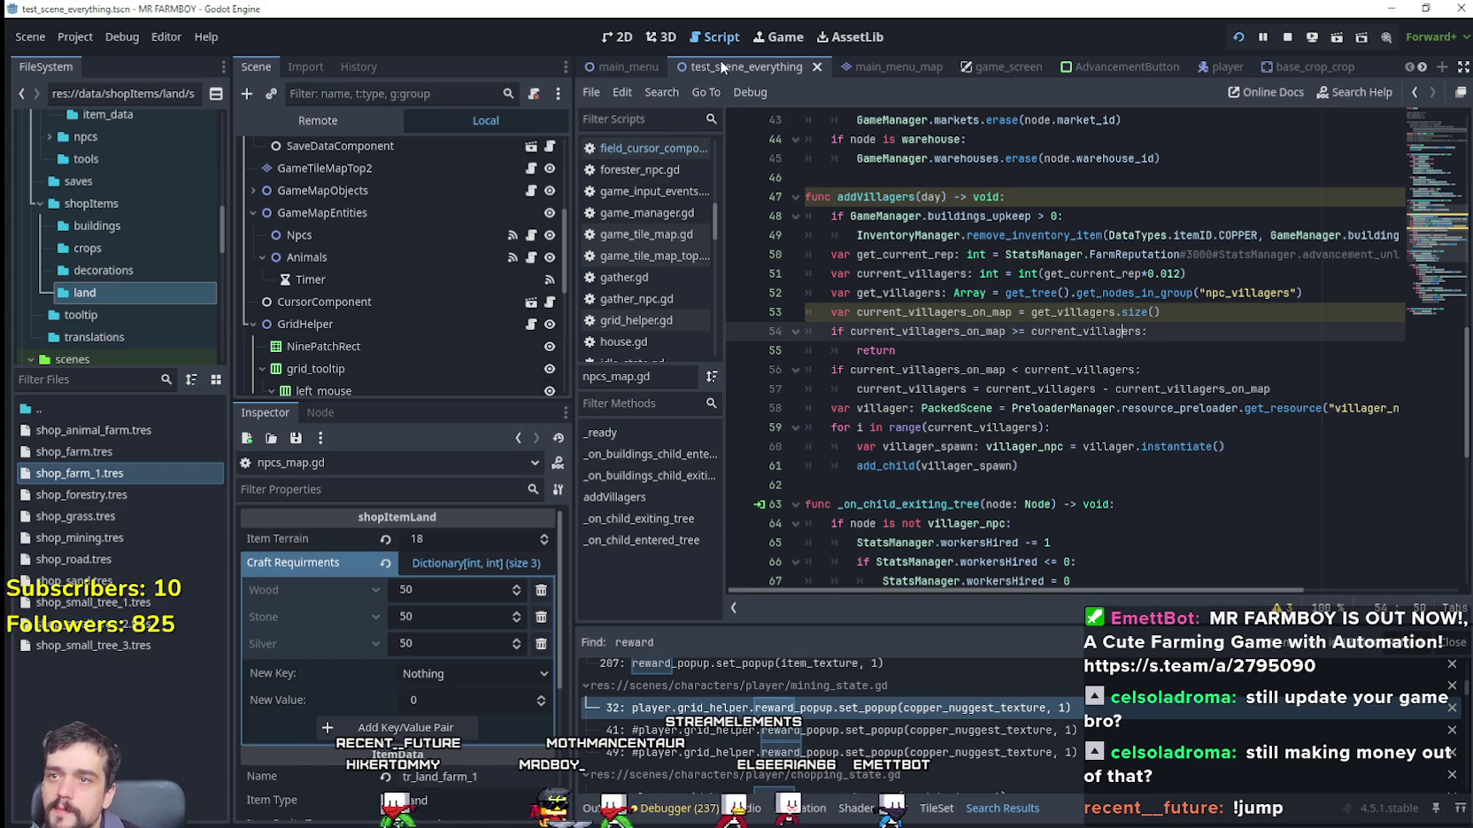
{"action": "left_click", "coordinate": [995, 69]}
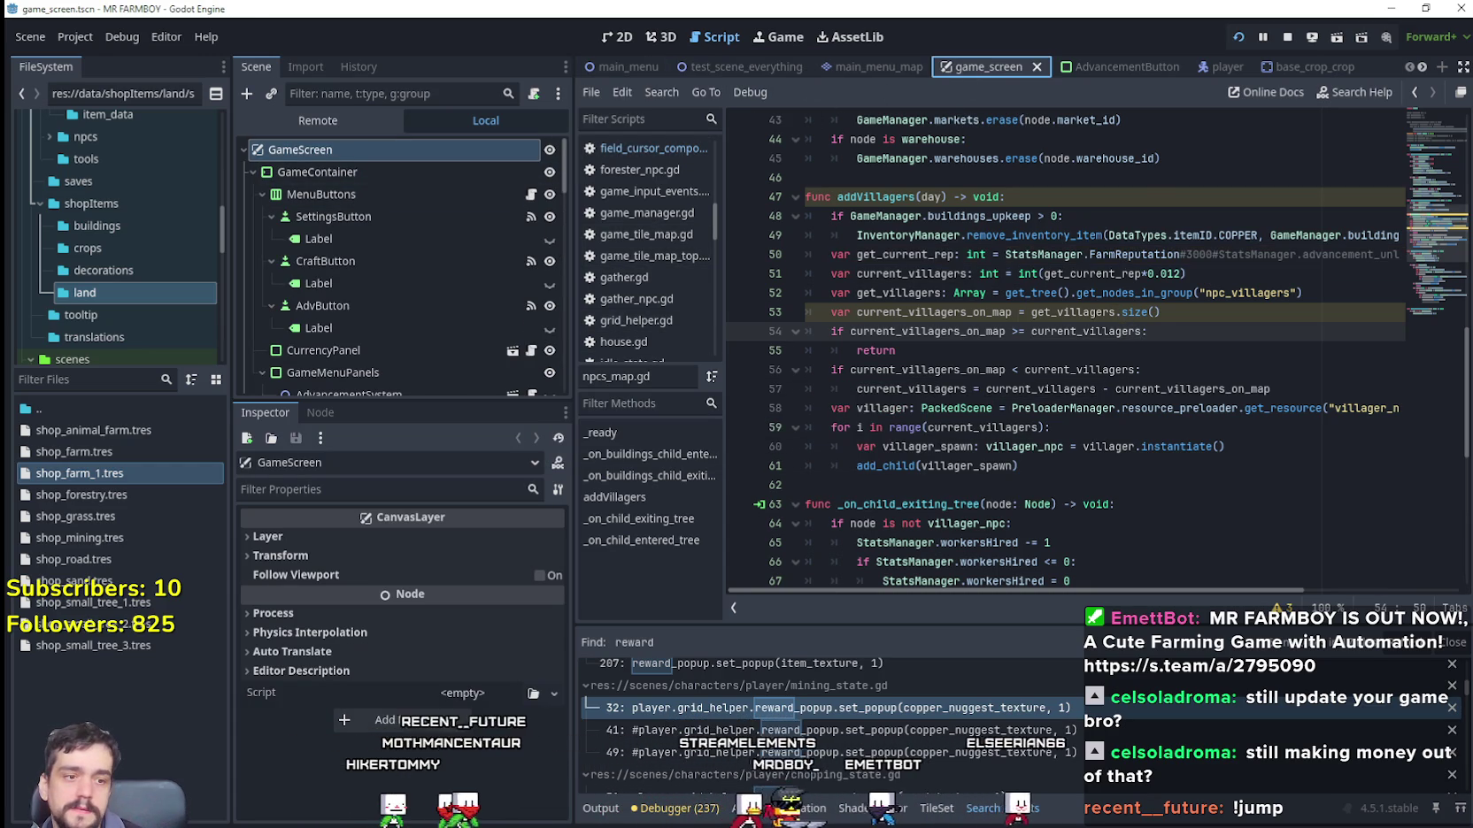
Step: Close the house window in the running game and return to the editor
{"action": "key", "text": "alt+Tab"}
{"action": "left_click", "coordinate": [993, 409]}
{"action": "scroll", "coordinate": [993, 409], "scroll_direction": "down", "scroll_amount": 5}
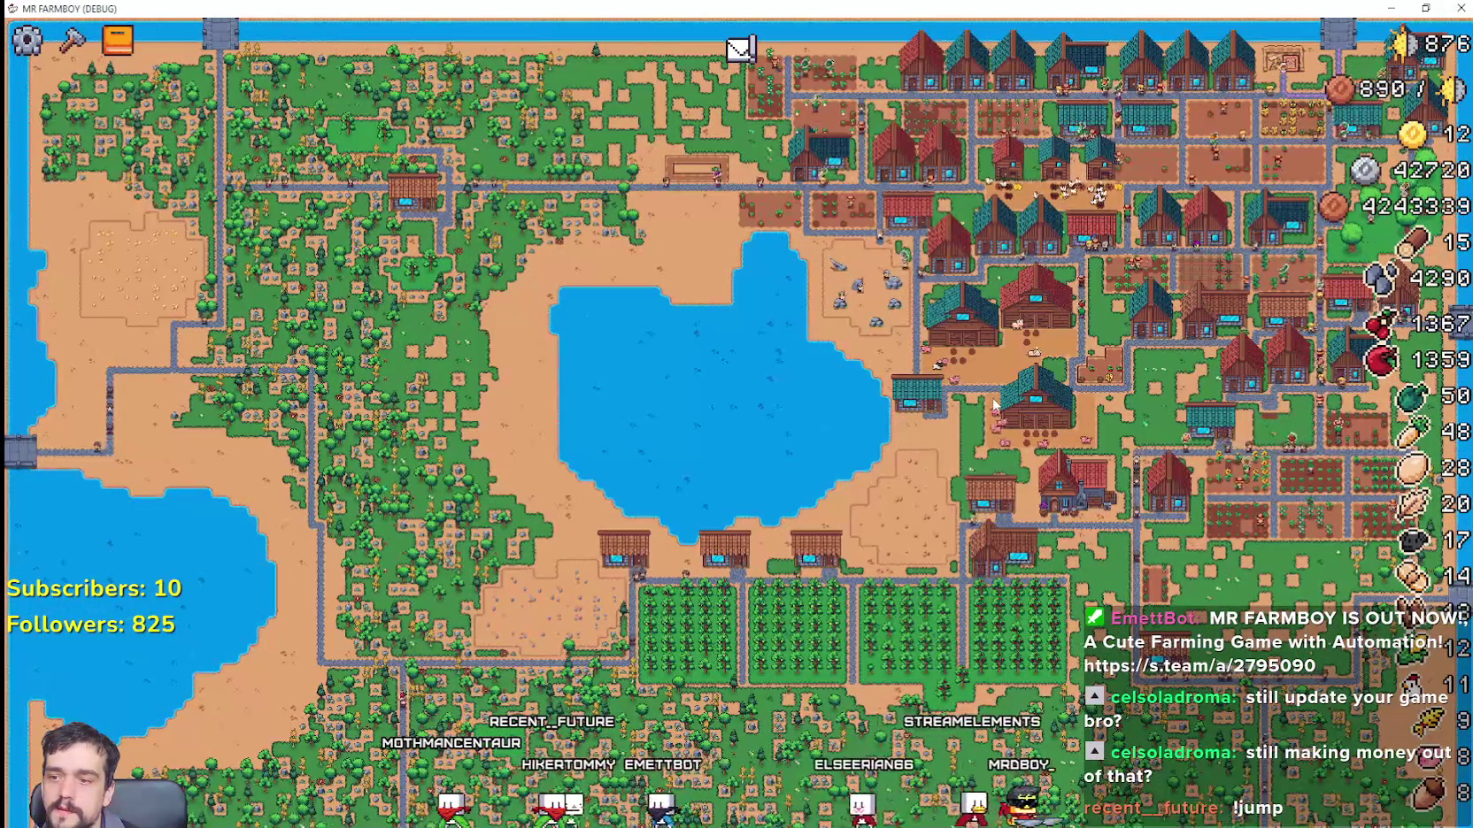
{"action": "scroll", "coordinate": [993, 405], "scroll_direction": "up", "scroll_amount": 5}
{"action": "key", "text": "alt+Tab"}
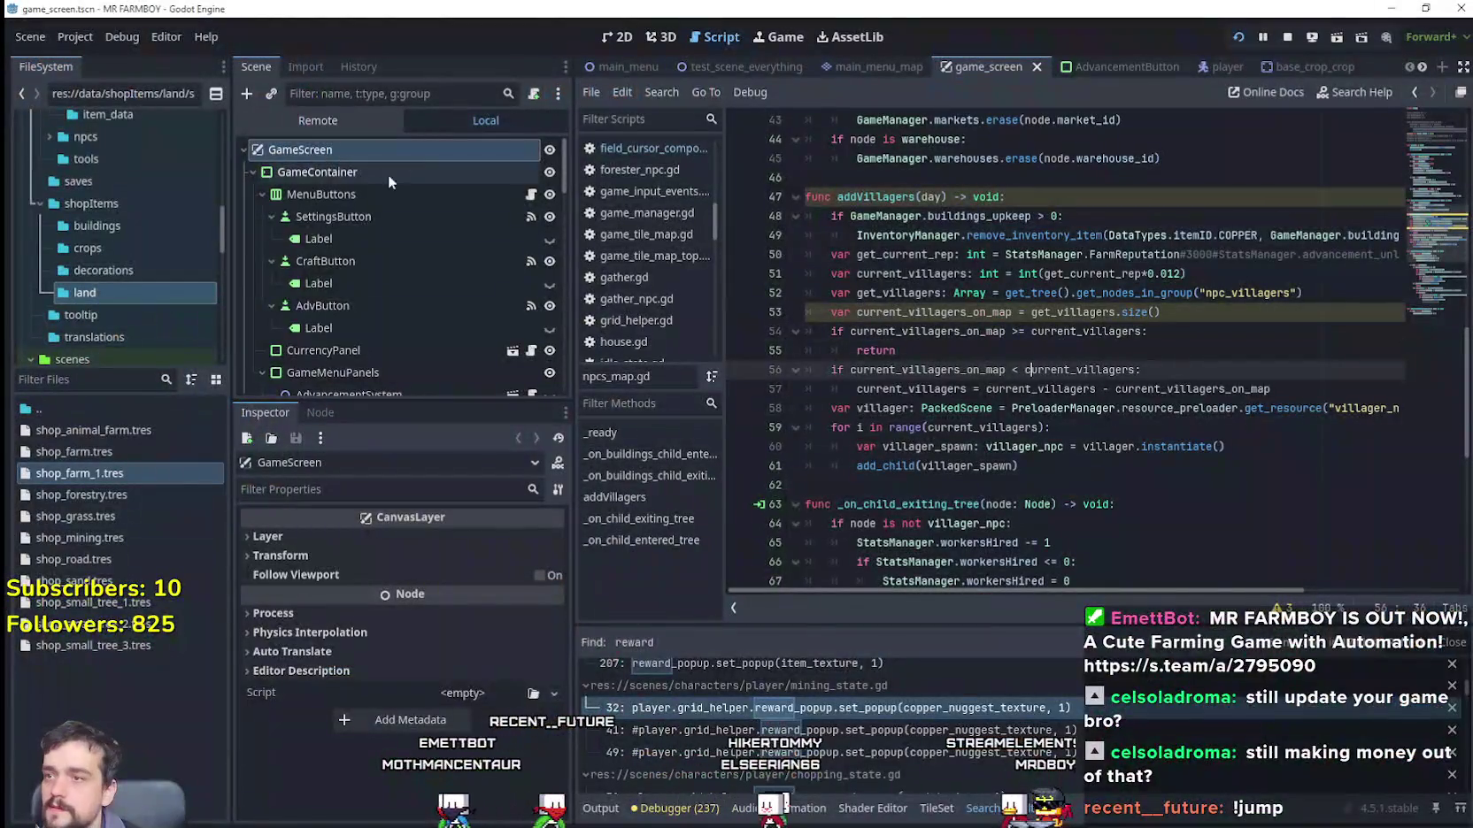
Step: Open BuildingPanel's building_panel.gd script from the Scene tree
{"action": "scroll", "coordinate": [416, 217], "scroll_direction": "down", "scroll_amount": 3}
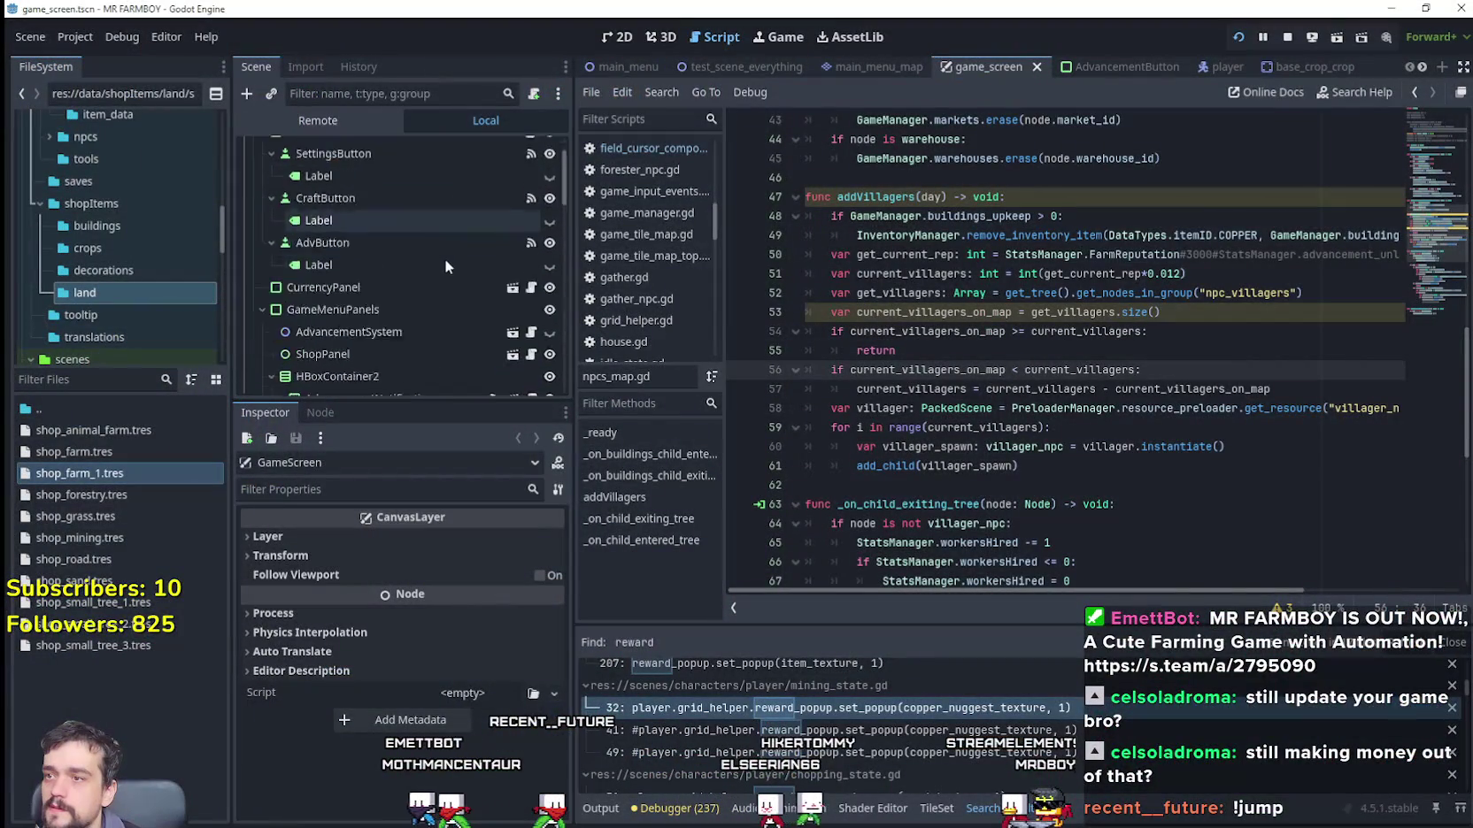
{"action": "scroll", "coordinate": [464, 314], "scroll_direction": "down", "scroll_amount": 2}
{"action": "scroll", "coordinate": [469, 318], "scroll_direction": "down", "scroll_amount": 2}
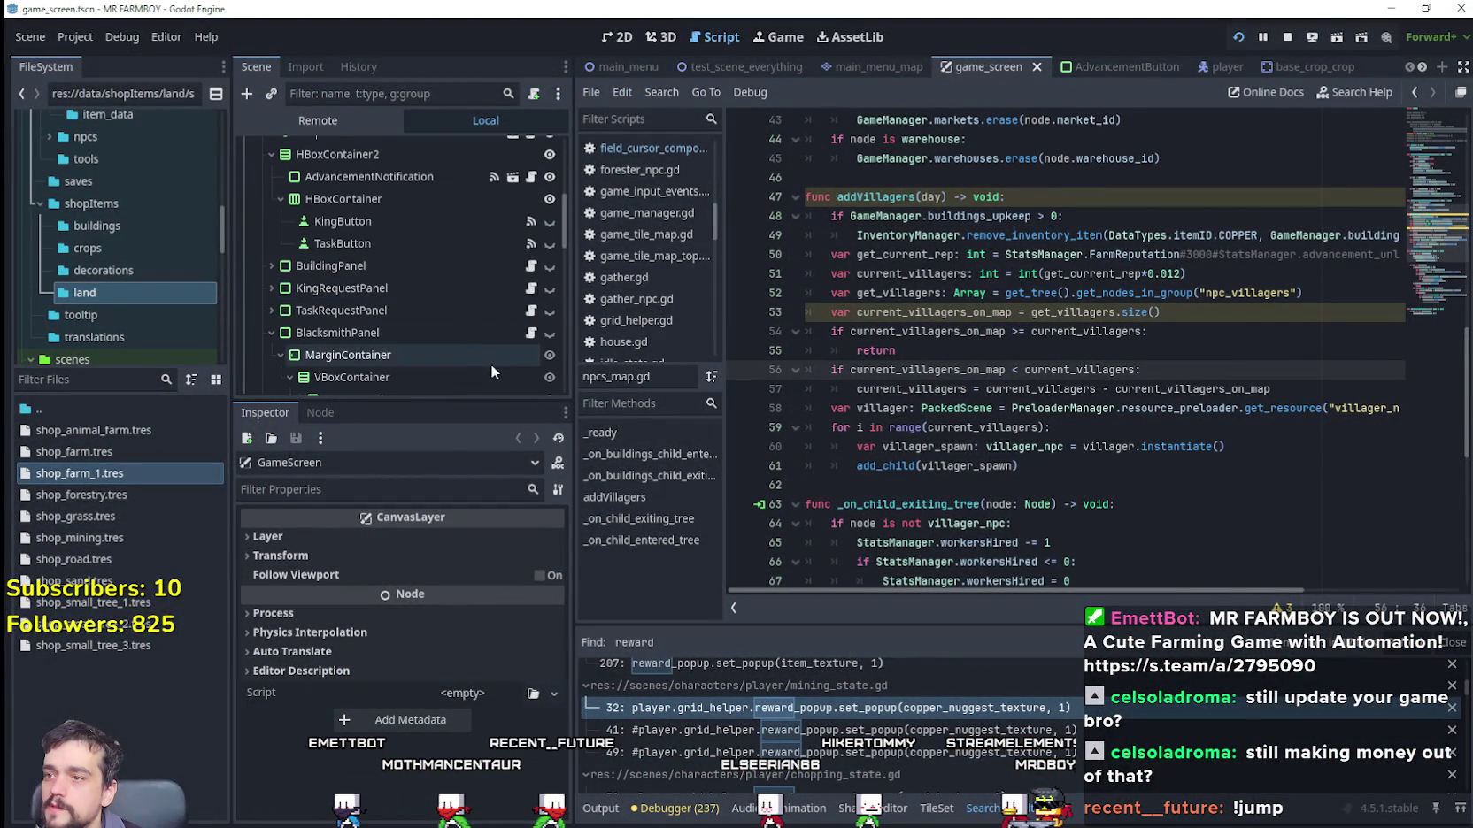
{"action": "left_click", "coordinate": [531, 266]}
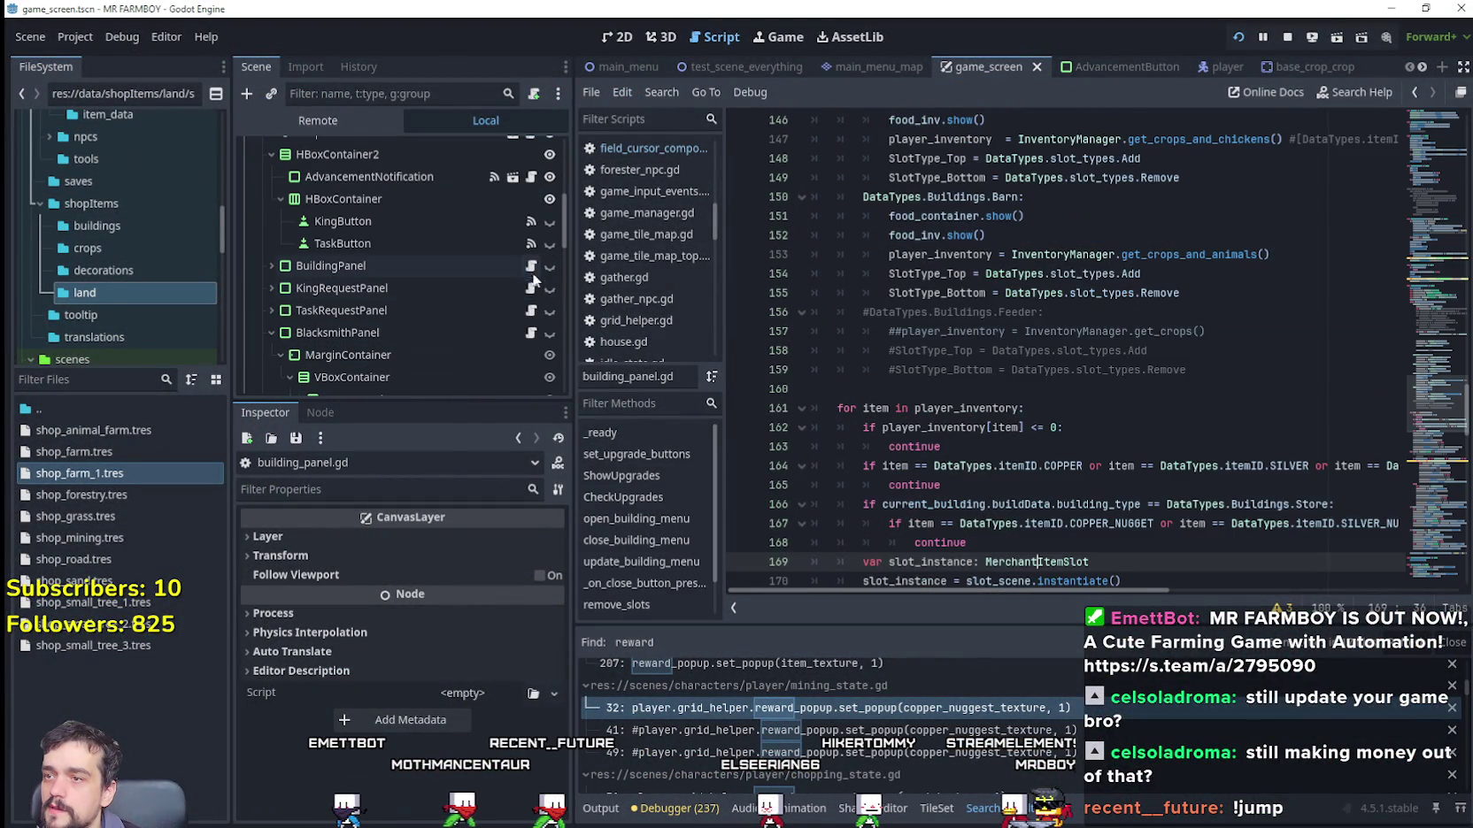
{"action": "mouse_move", "coordinate": [1430, 405]}
{"action": "left_mouse_down"}
{"action": "mouse_move", "coordinate": [1445, 148]}
{"action": "mouse_move", "coordinate": [1450, 333]}
{"action": "left_mouse_up"}
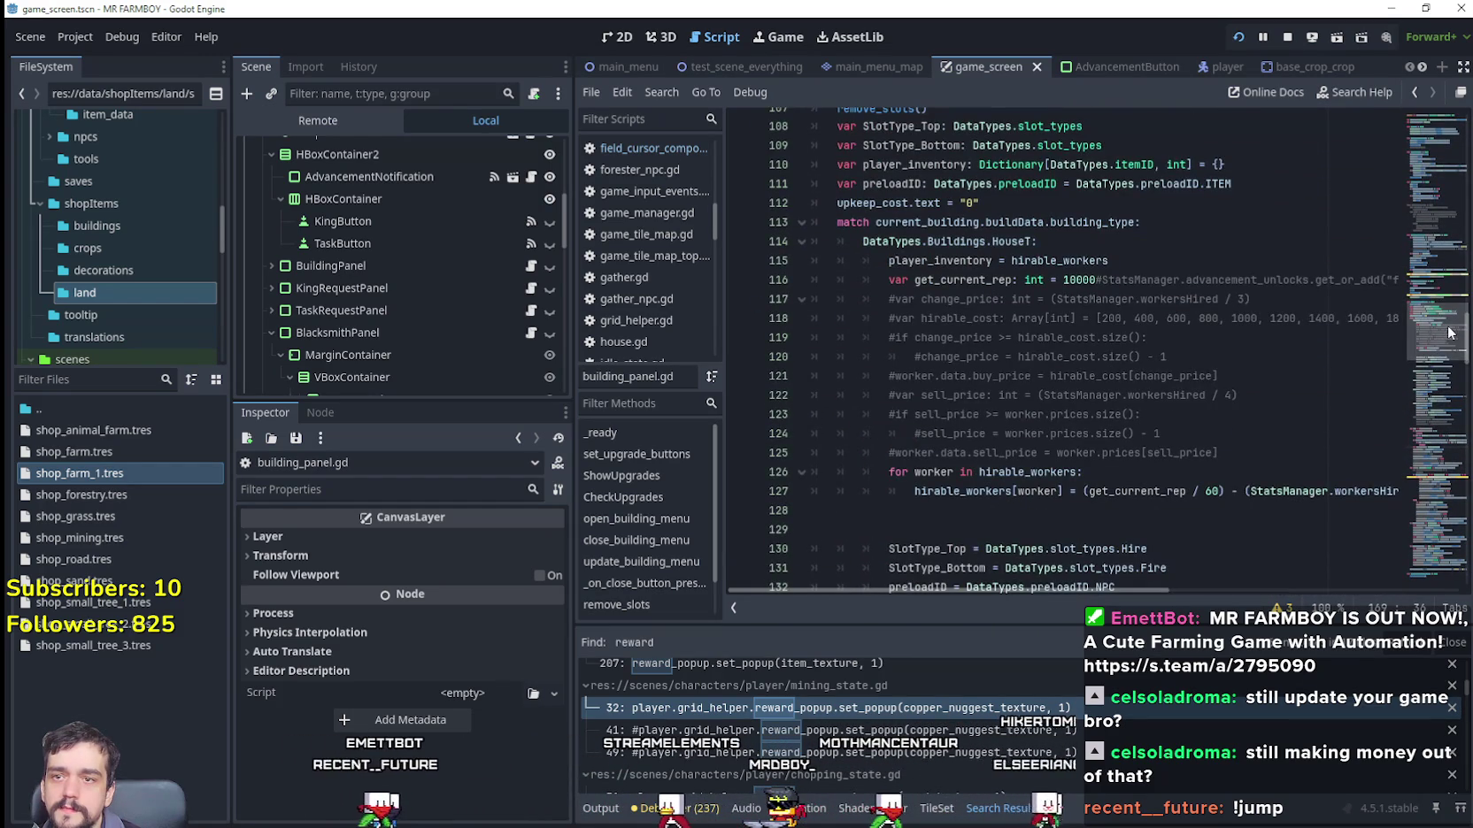
Step: Examine workersHired on line 127 and get_current_rep's 10000 on line 116, then launch Calculator
{"action": "left_click", "coordinate": [1071, 279]}
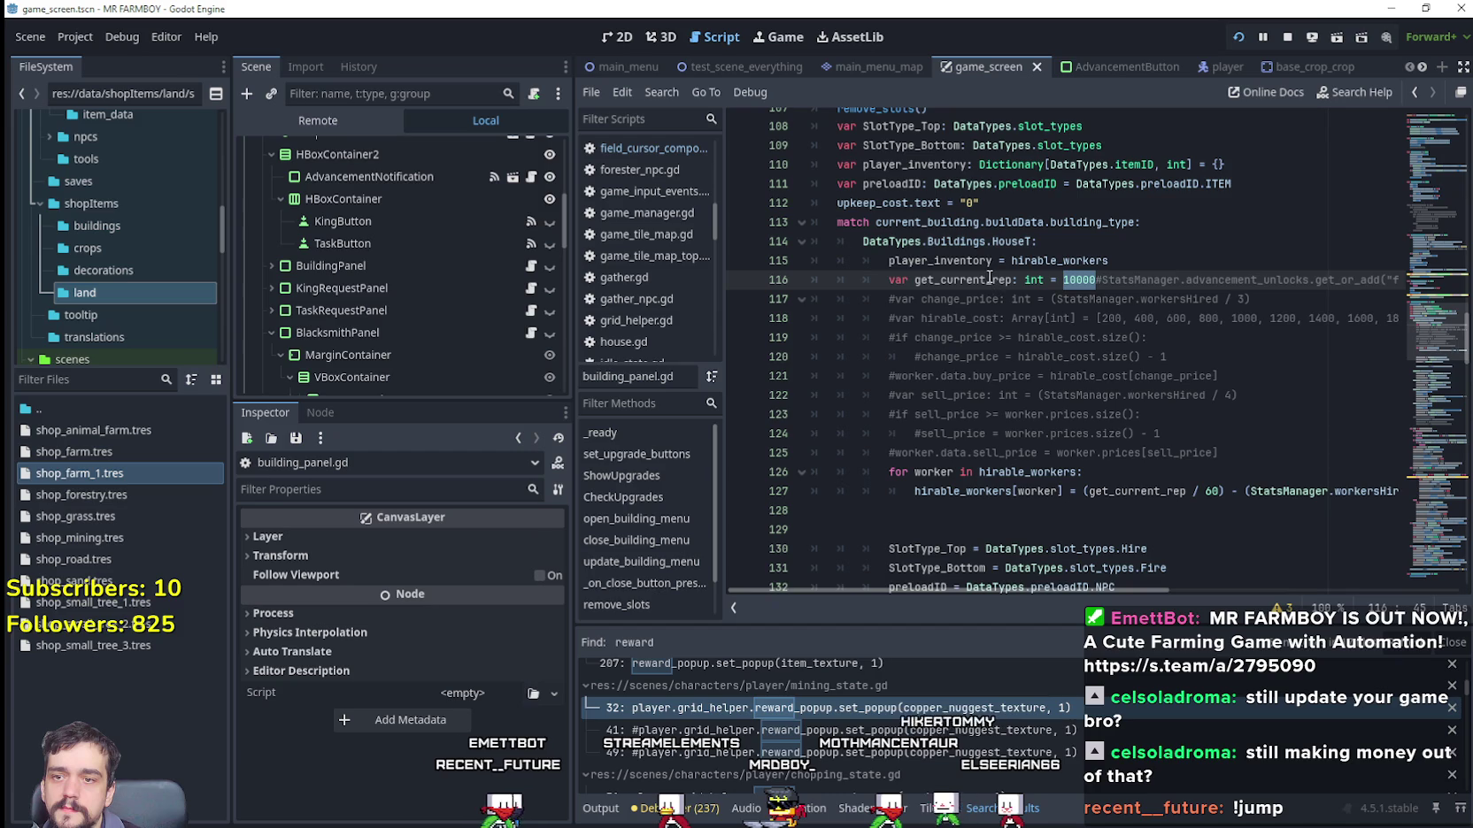
{"action": "left_click_drag", "start_coordinate": [1130, 587], "coordinate": [1227, 589]}
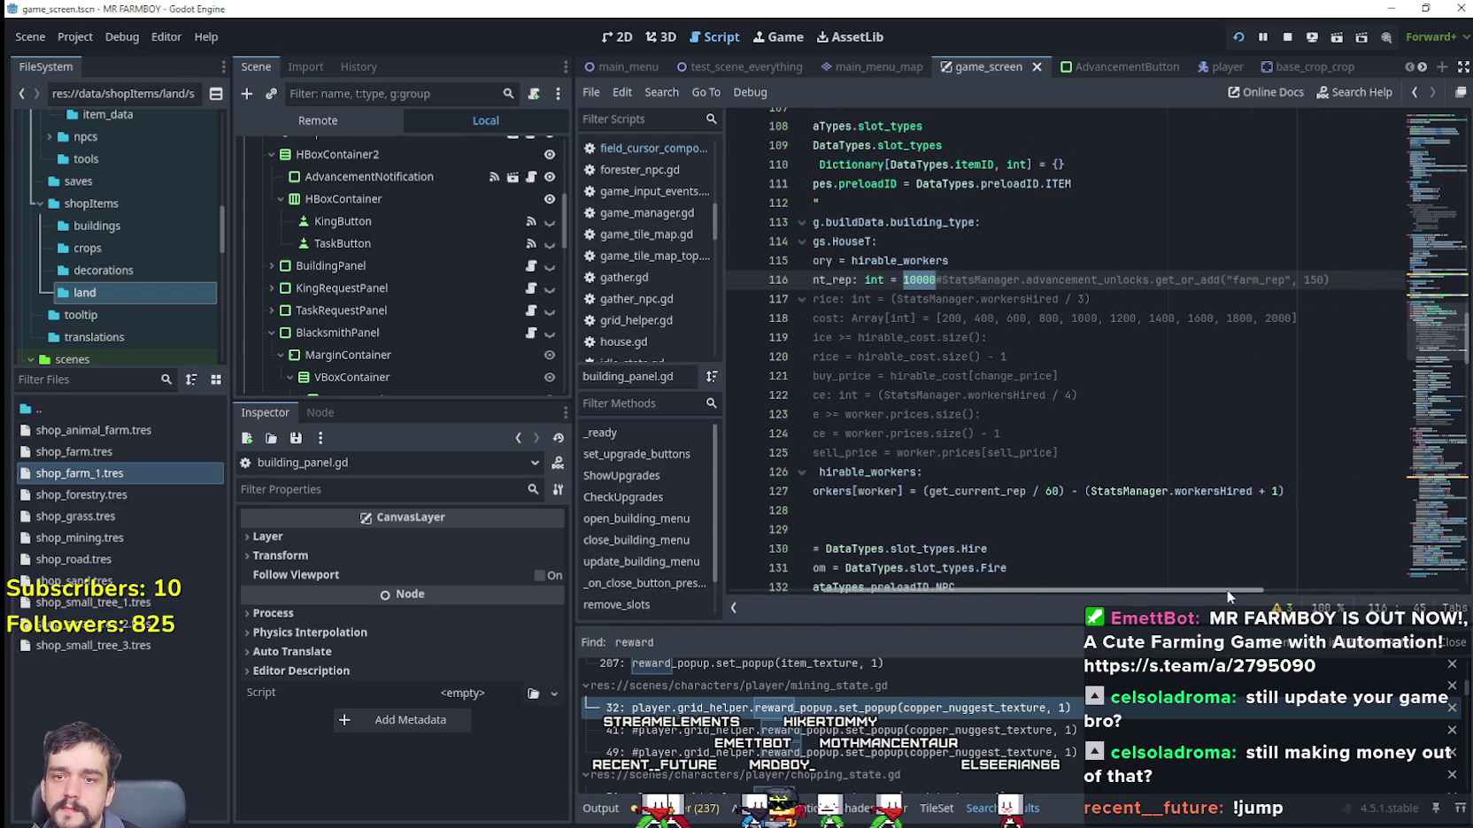
{"action": "left_click", "coordinate": [1210, 493]}
{"action": "left_click_drag", "start_coordinate": [1240, 590], "coordinate": [1113, 586]}
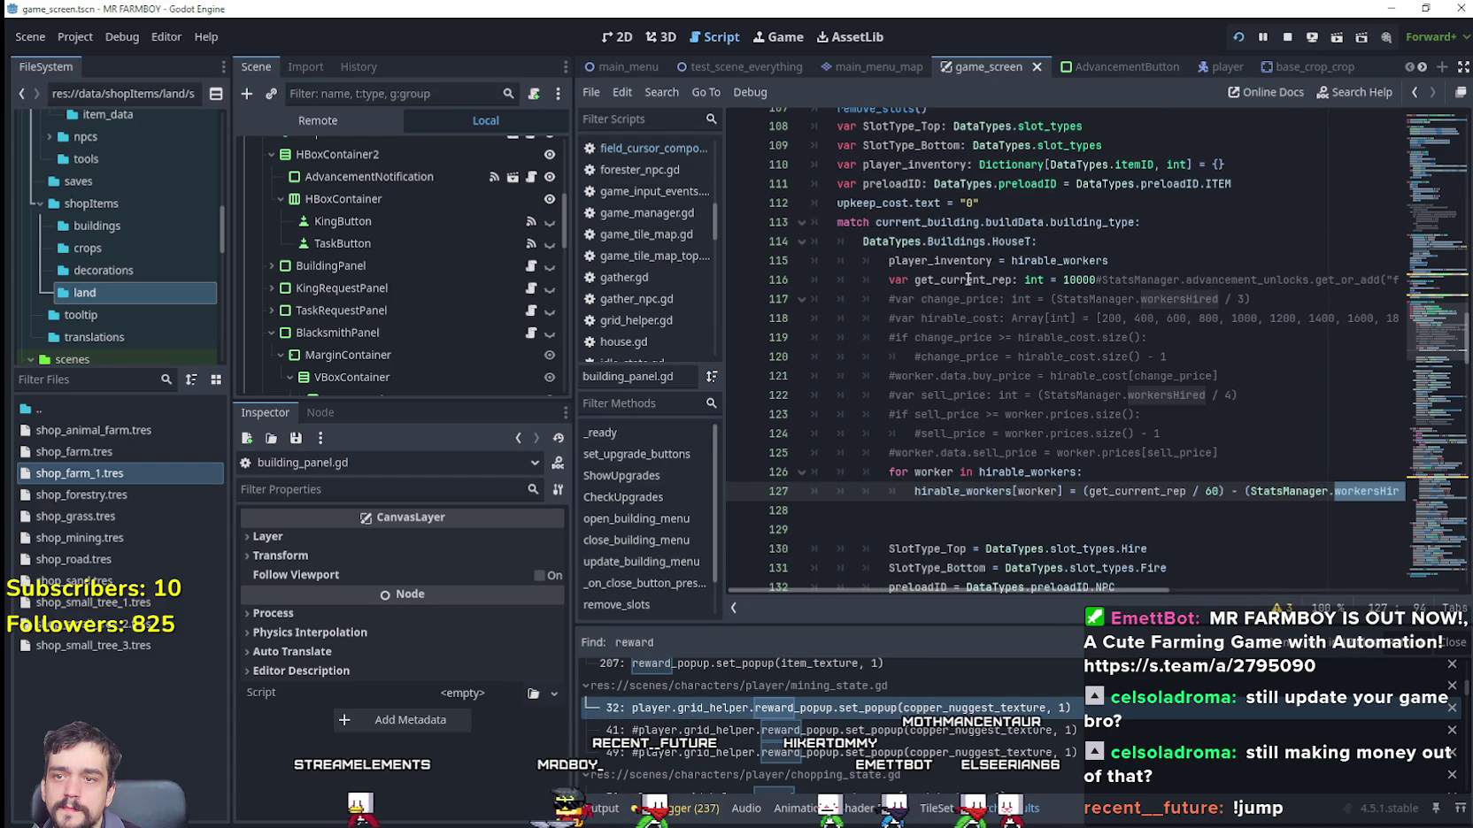
{"action": "left_click", "coordinate": [1135, 491], "text": "ctrl"}
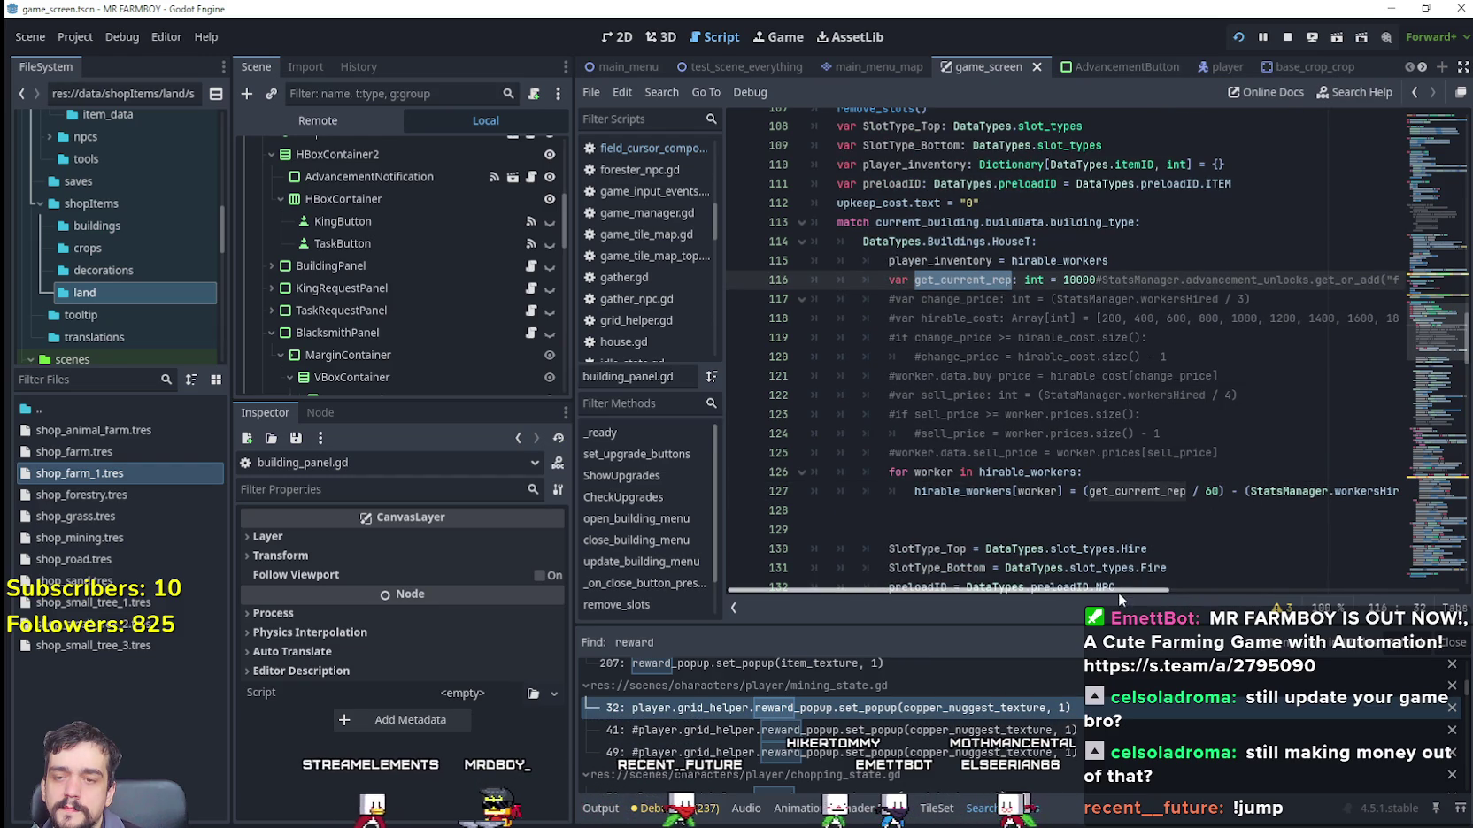
{"action": "left_click_drag", "start_coordinate": [1119, 593], "coordinate": [1157, 584]}
{"action": "double_click", "coordinate": [1013, 279]}
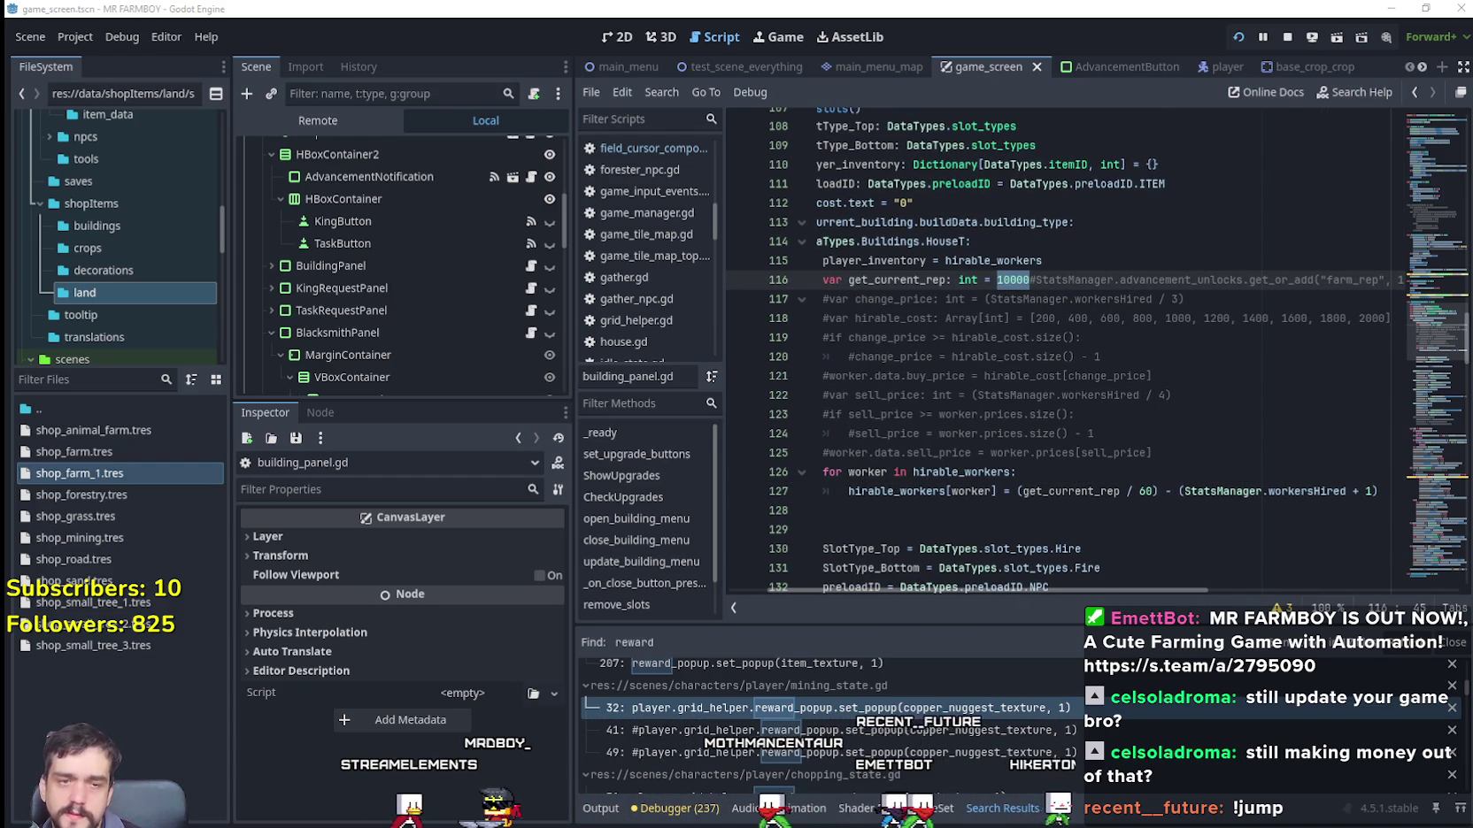
{"action": "key", "text": "XF86Calculator"}
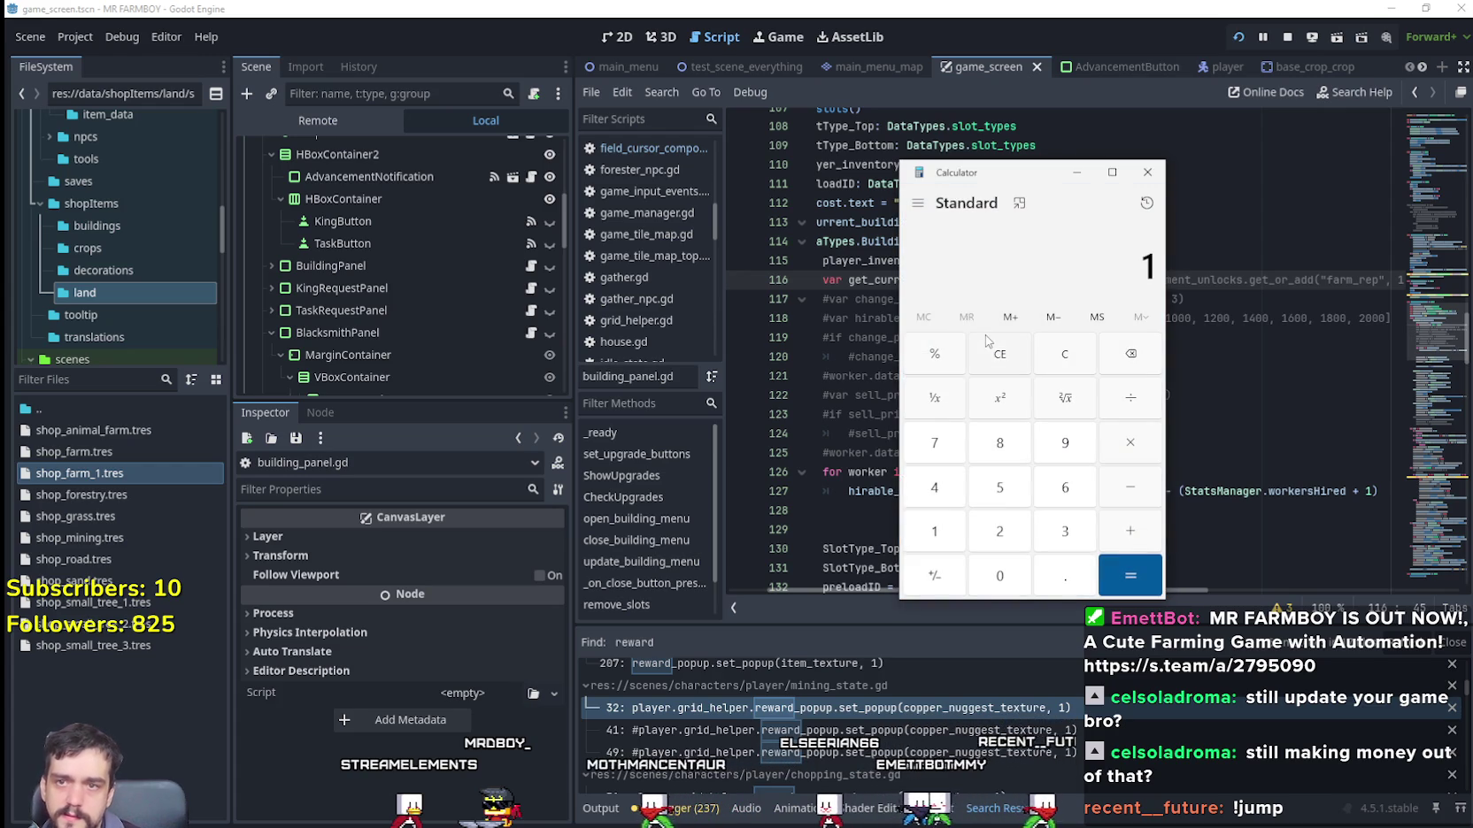
Step: Move Calculator aside and compute 20000 ÷ 60 and 20000 ÷ 50 as candidate worker prices
{"action": "left_click_drag", "start_coordinate": [982, 173], "coordinate": [459, 132]}
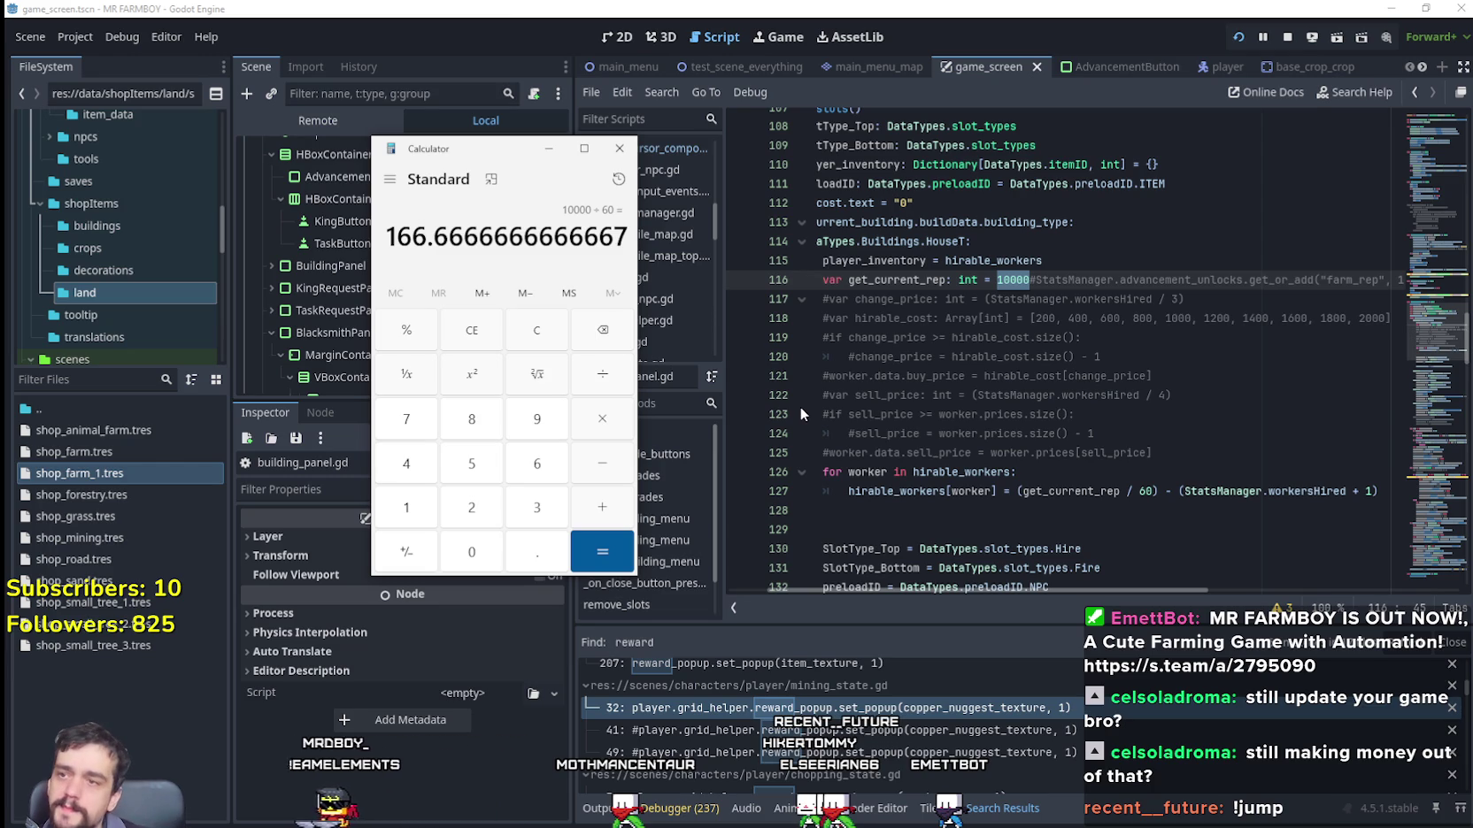
{"action": "left_click", "coordinate": [532, 341]}
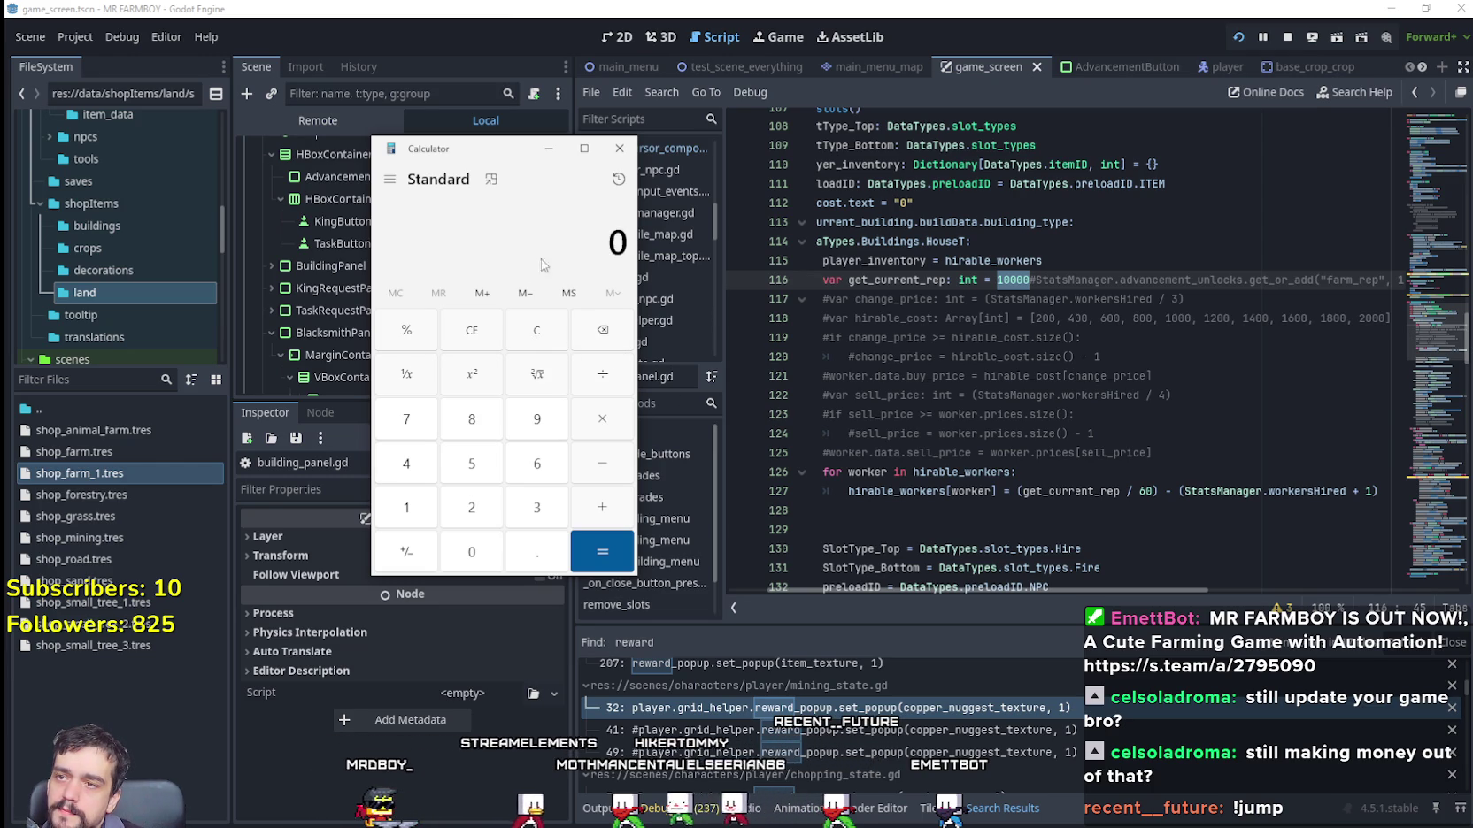
{"action": "type", "text": "000"}
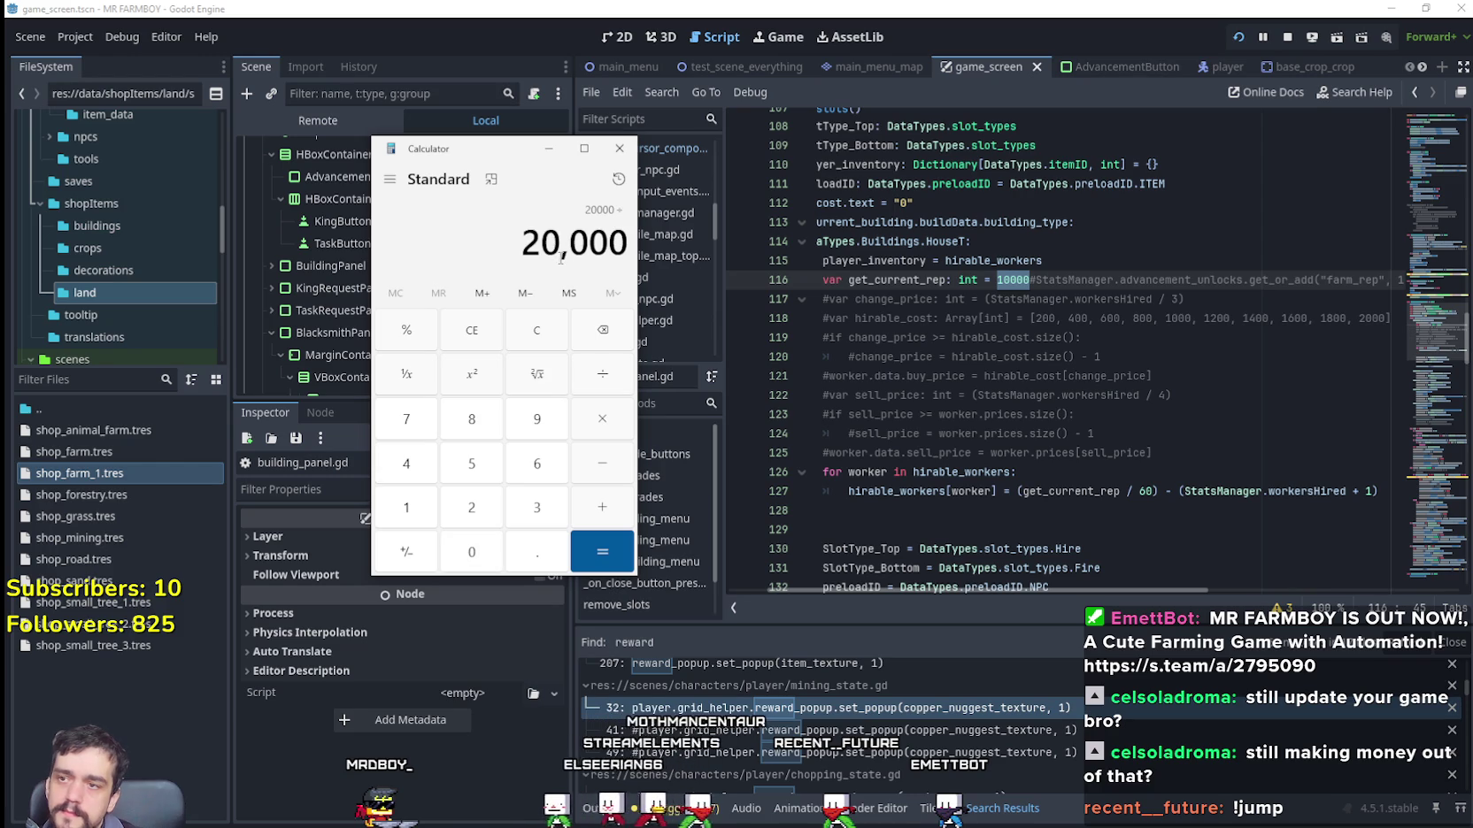
{"action": "type", "text": "/60"}
{"action": "key", "text": "Return"}
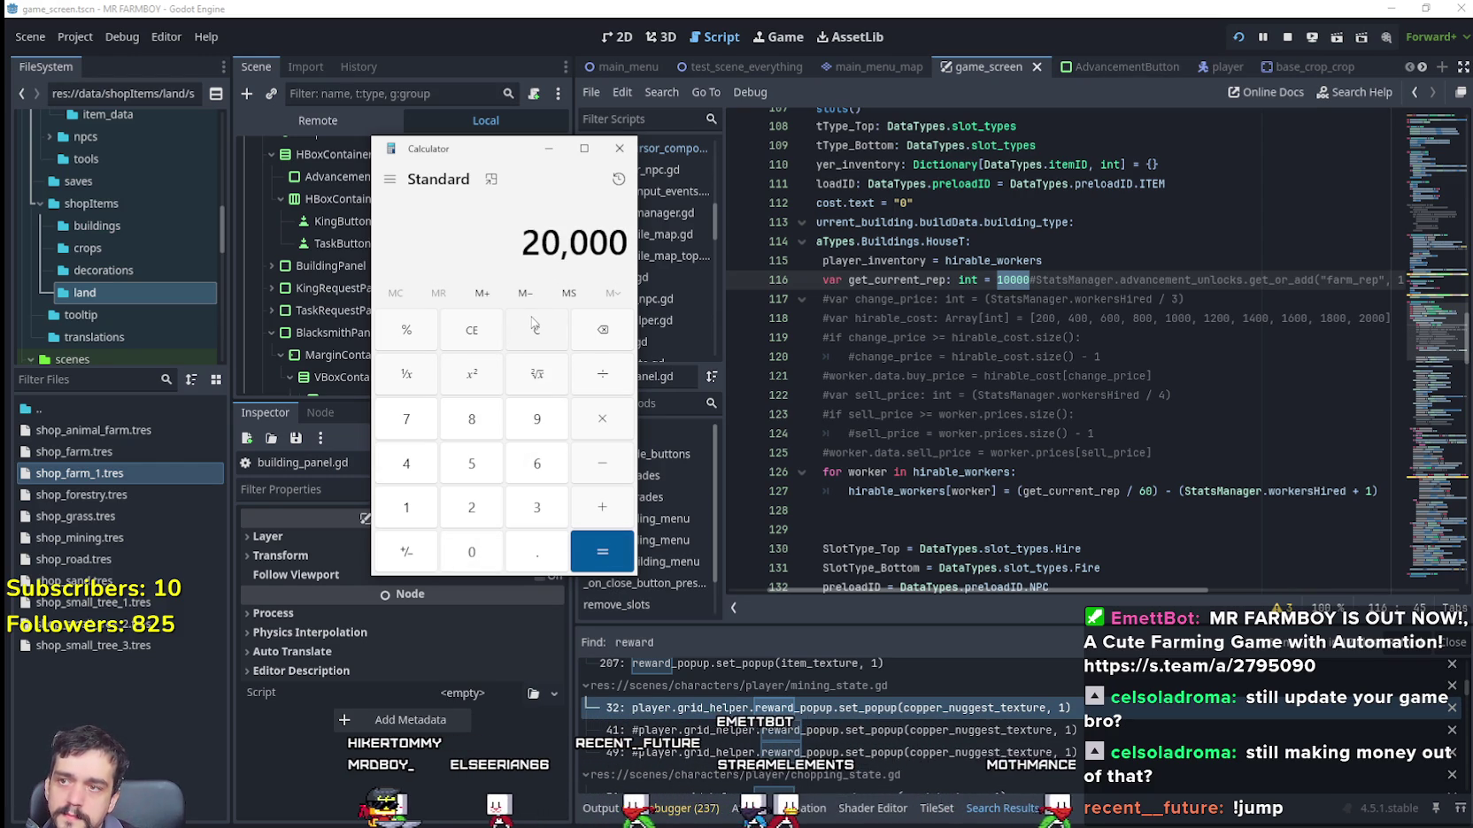
{"action": "key", "text": "Return"}
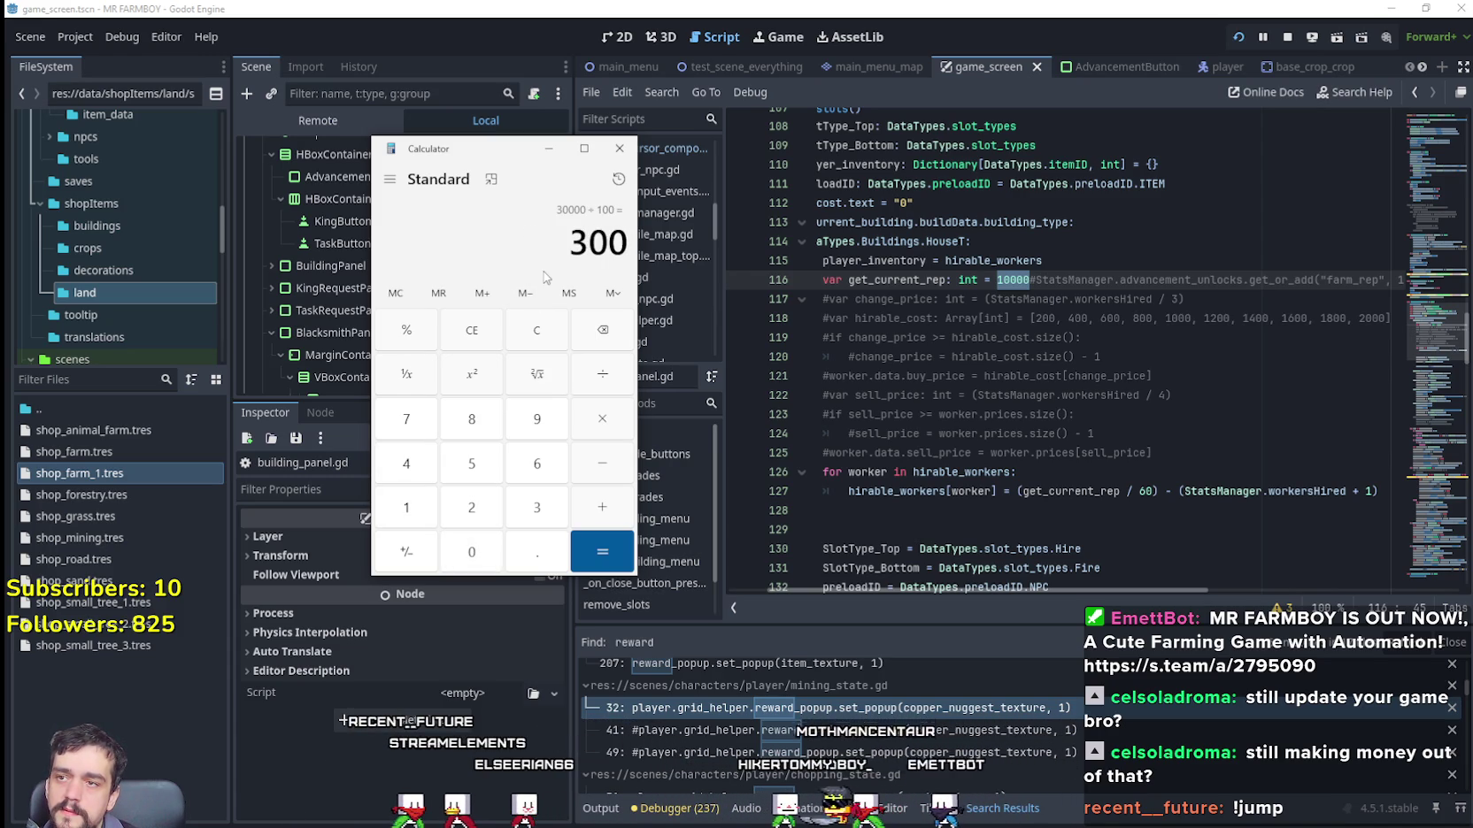
{"action": "left_click", "coordinate": [965, 267]}
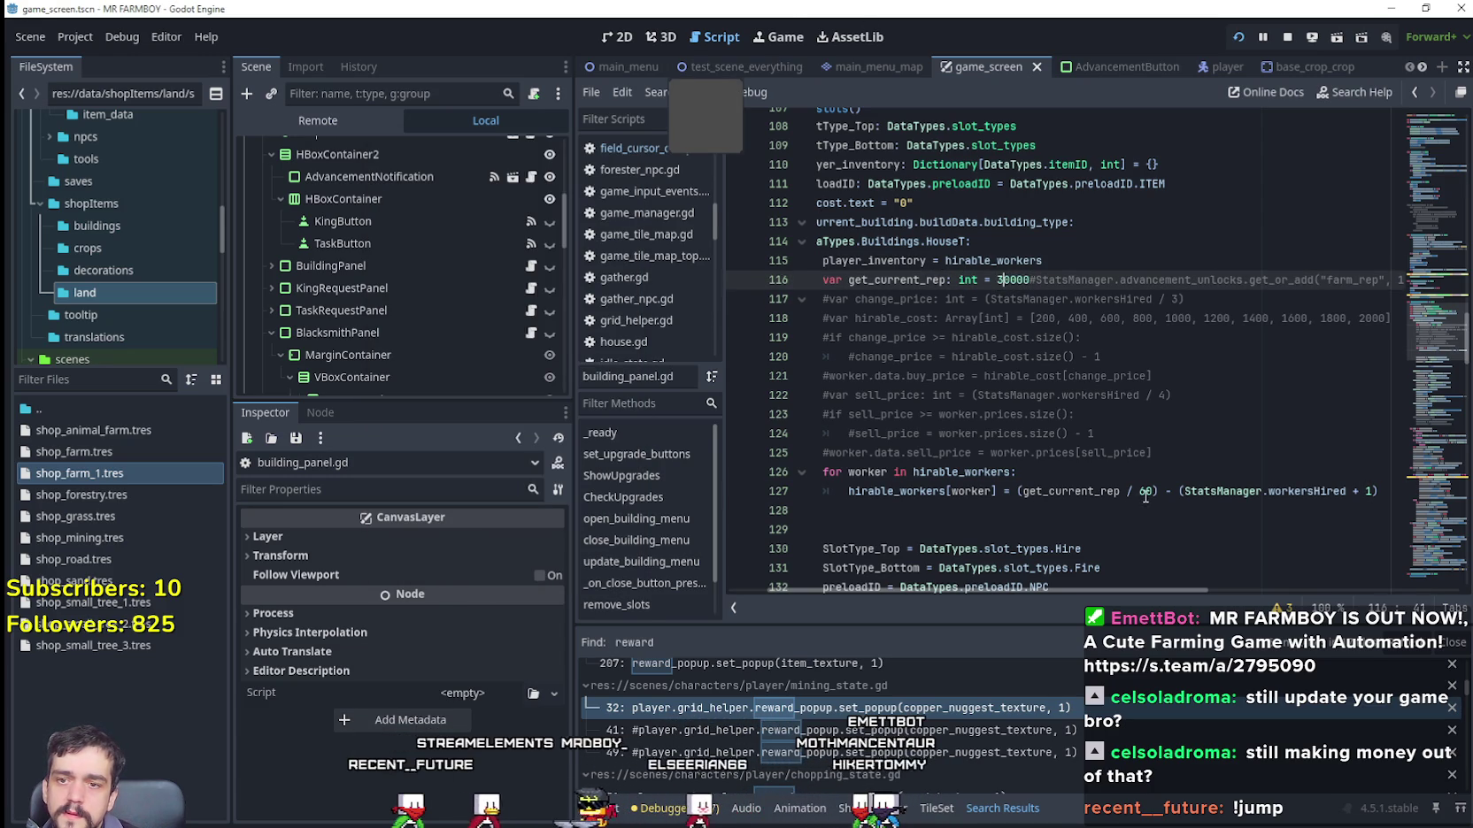
Step: Save the 30000 and / 100 edits, run the game, and check a House's Forester price of 2000
{"action": "key", "text": "ctrl+s"}
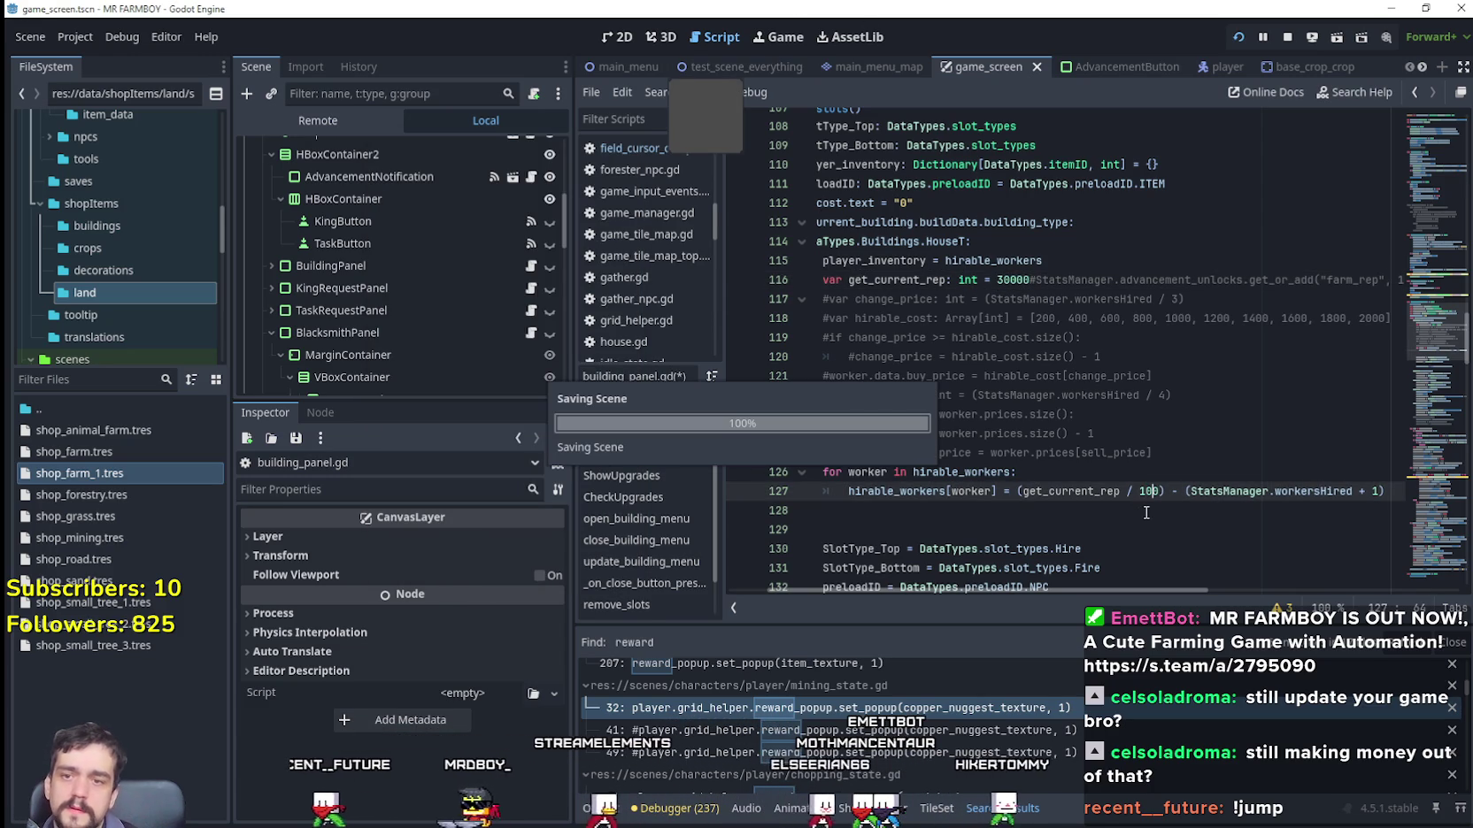
{"action": "key", "text": "alt+Tab"}
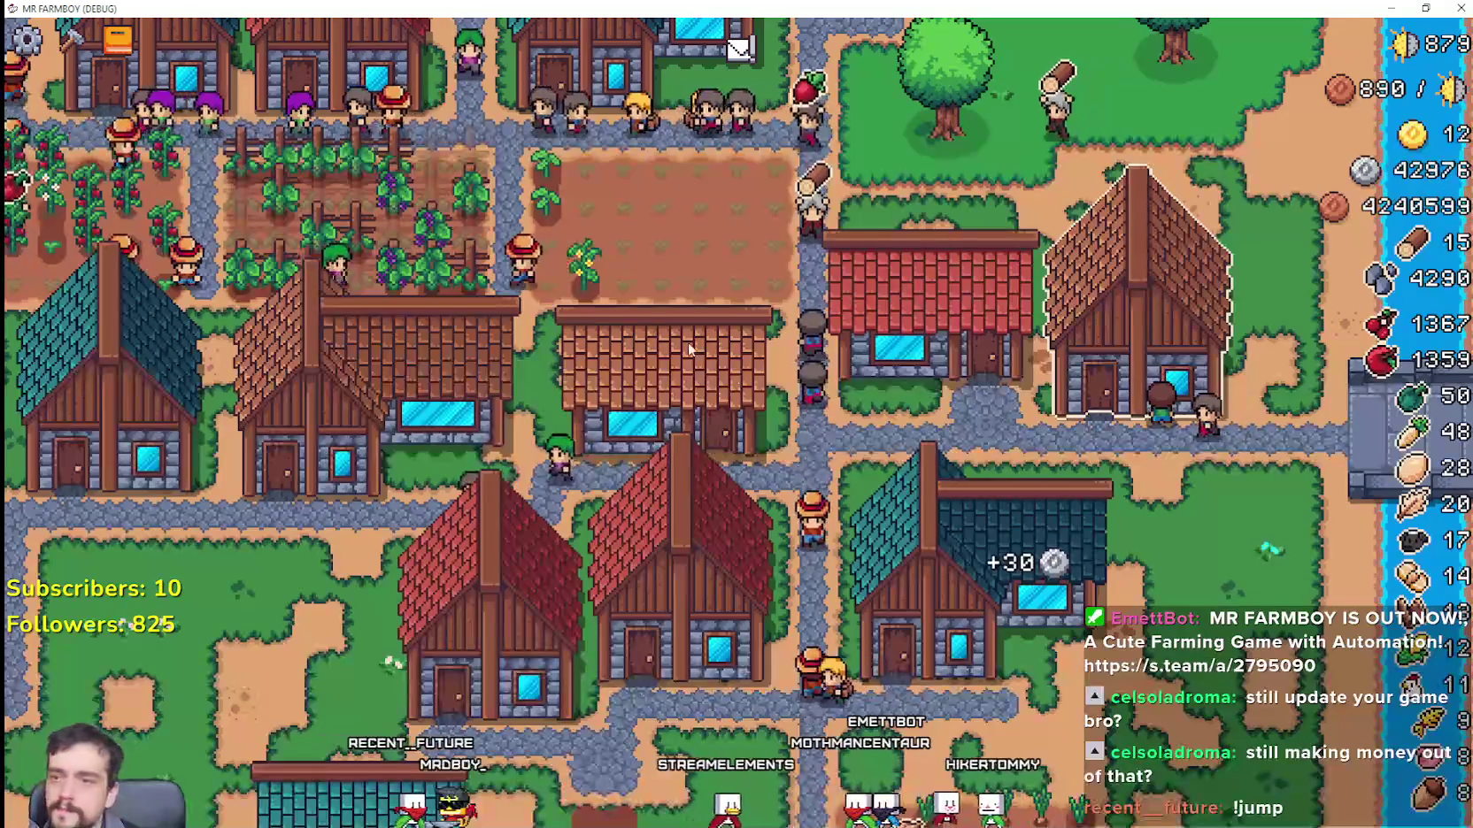
{"action": "left_click", "coordinate": [1017, 352]}
{"action": "mouse_move", "coordinate": [885, 327]}
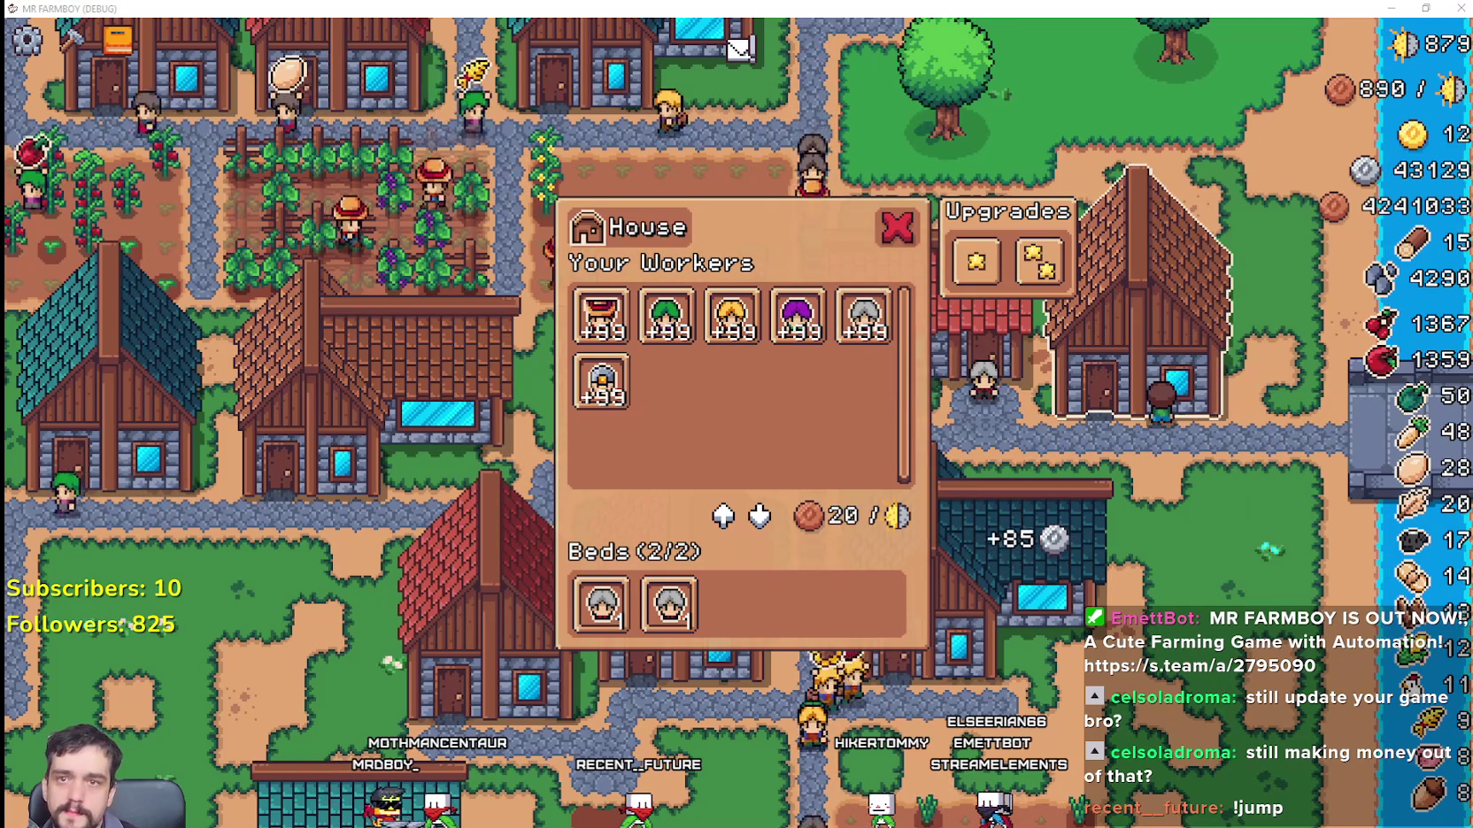
{"action": "left_click_drag", "start_coordinate": [1023, 178], "coordinate": [589, 170]}
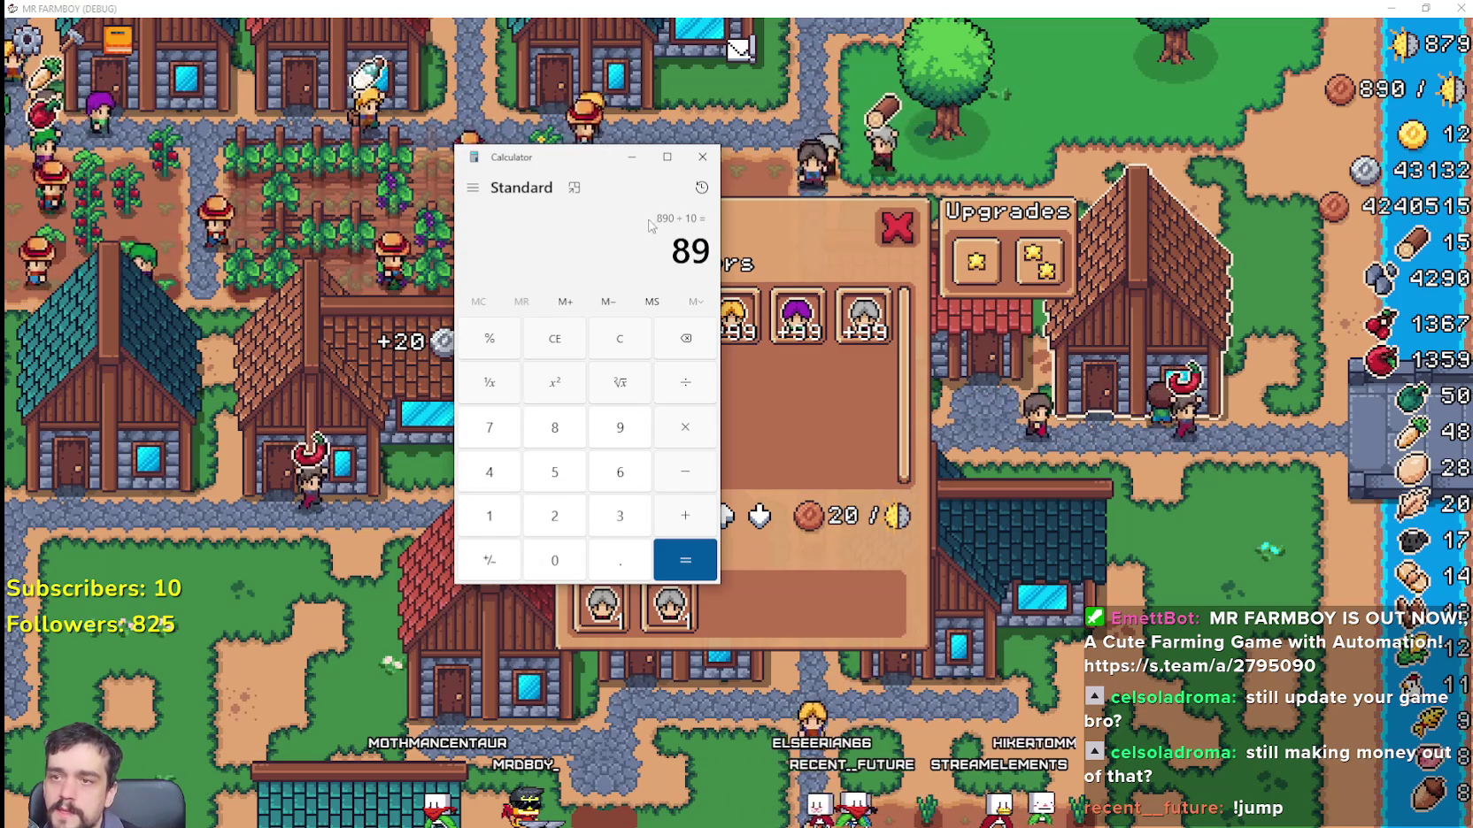
Step: Drag the Calculator off the House panel and close it once it shows 298
{"action": "left_click_drag", "start_coordinate": [645, 178], "coordinate": [470, 146]}
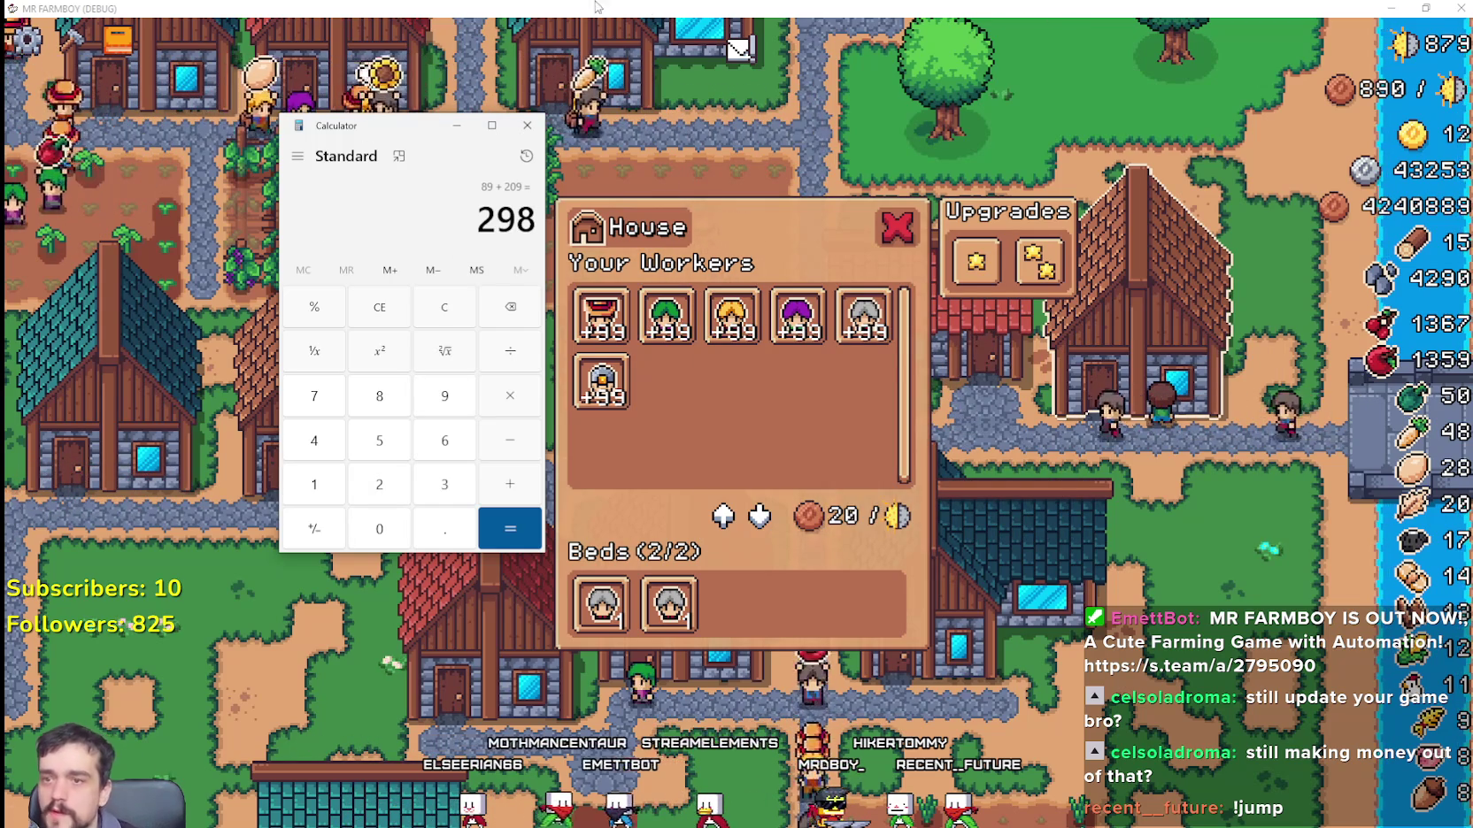
{"action": "mouse_move", "coordinate": [851, 305]}
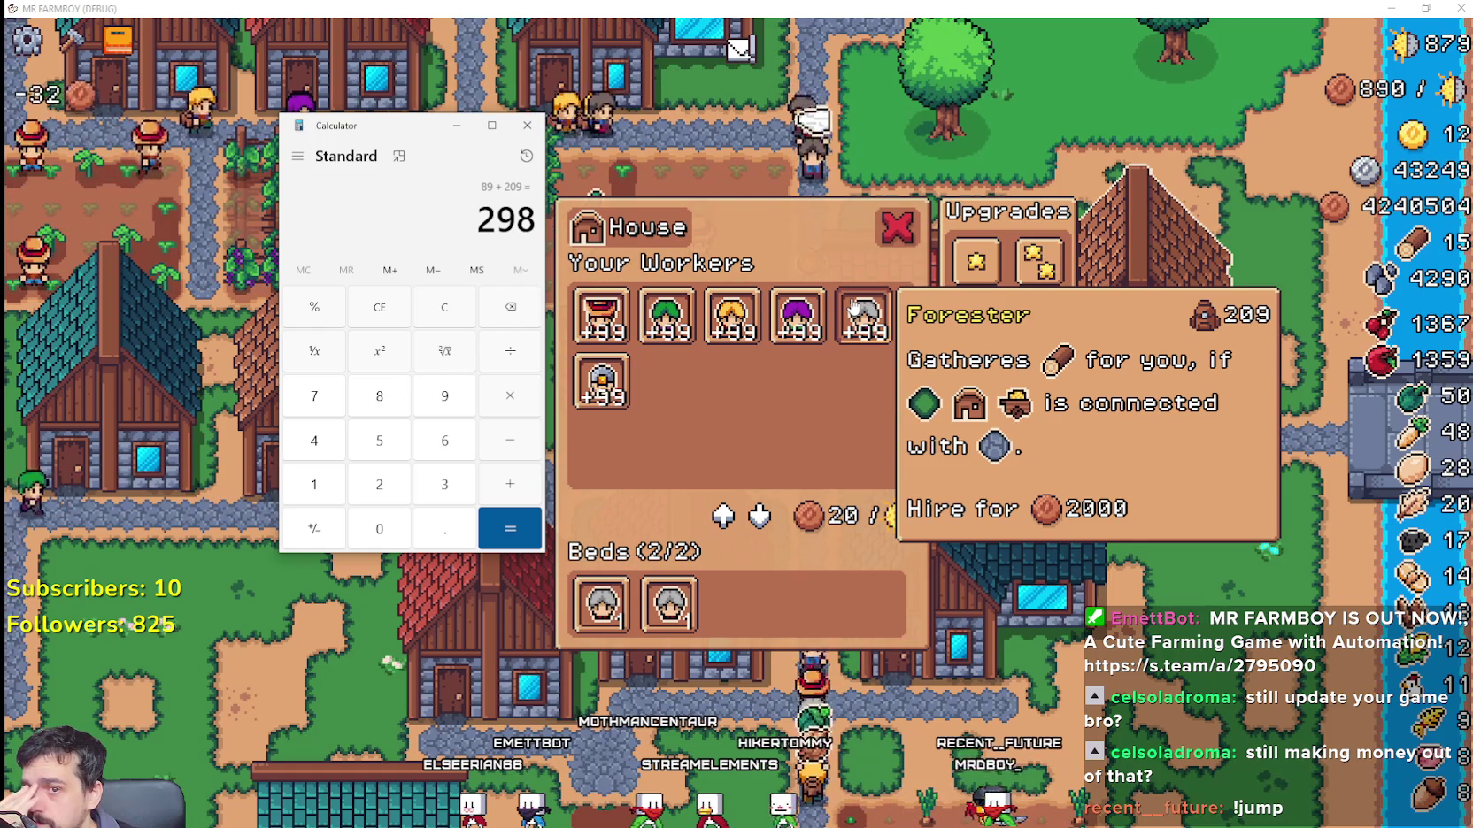
{"action": "left_click", "coordinate": [528, 129]}
Step: Close the House panel and glance at the warehouse inventory
{"action": "scroll", "coordinate": [1136, 428], "scroll_direction": "up", "scroll_amount": 3}
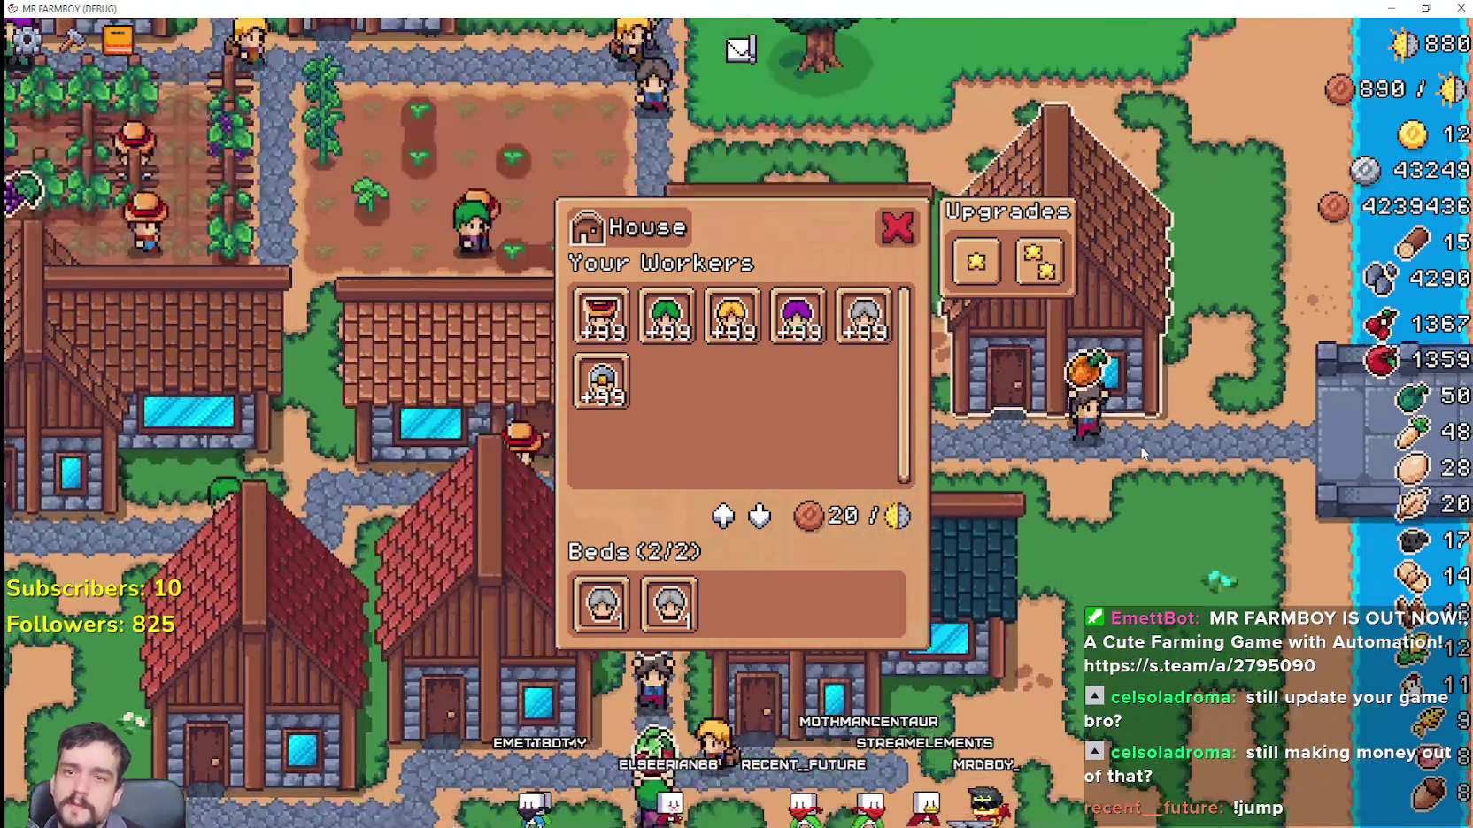
{"action": "key", "text": "Escape"}
{"action": "left_click", "coordinate": [728, 296]}
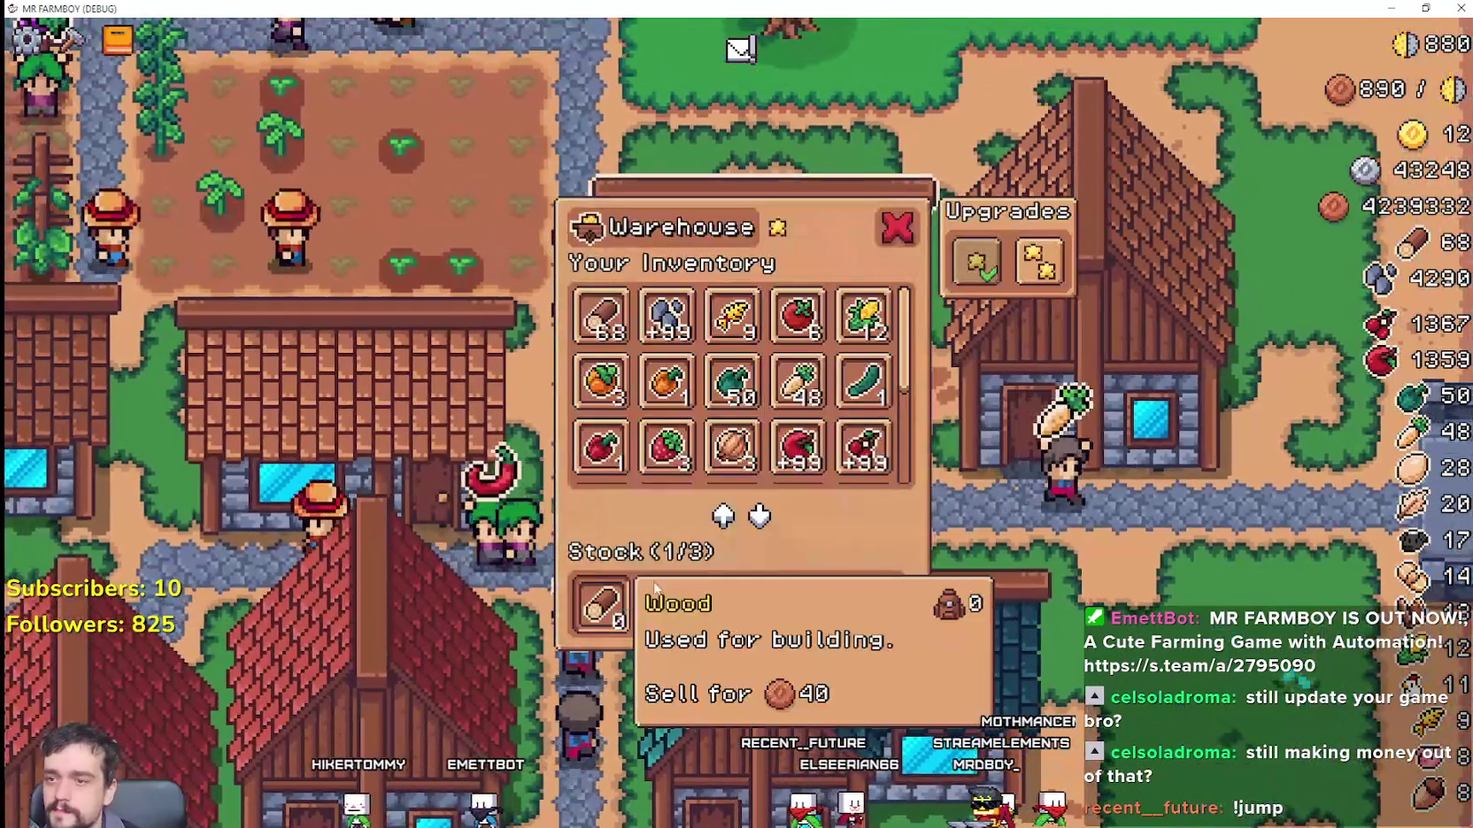
{"action": "key", "text": "Escape"}
Step: Buy the first house upgrade for more beds
{"action": "left_click", "coordinate": [945, 310]}
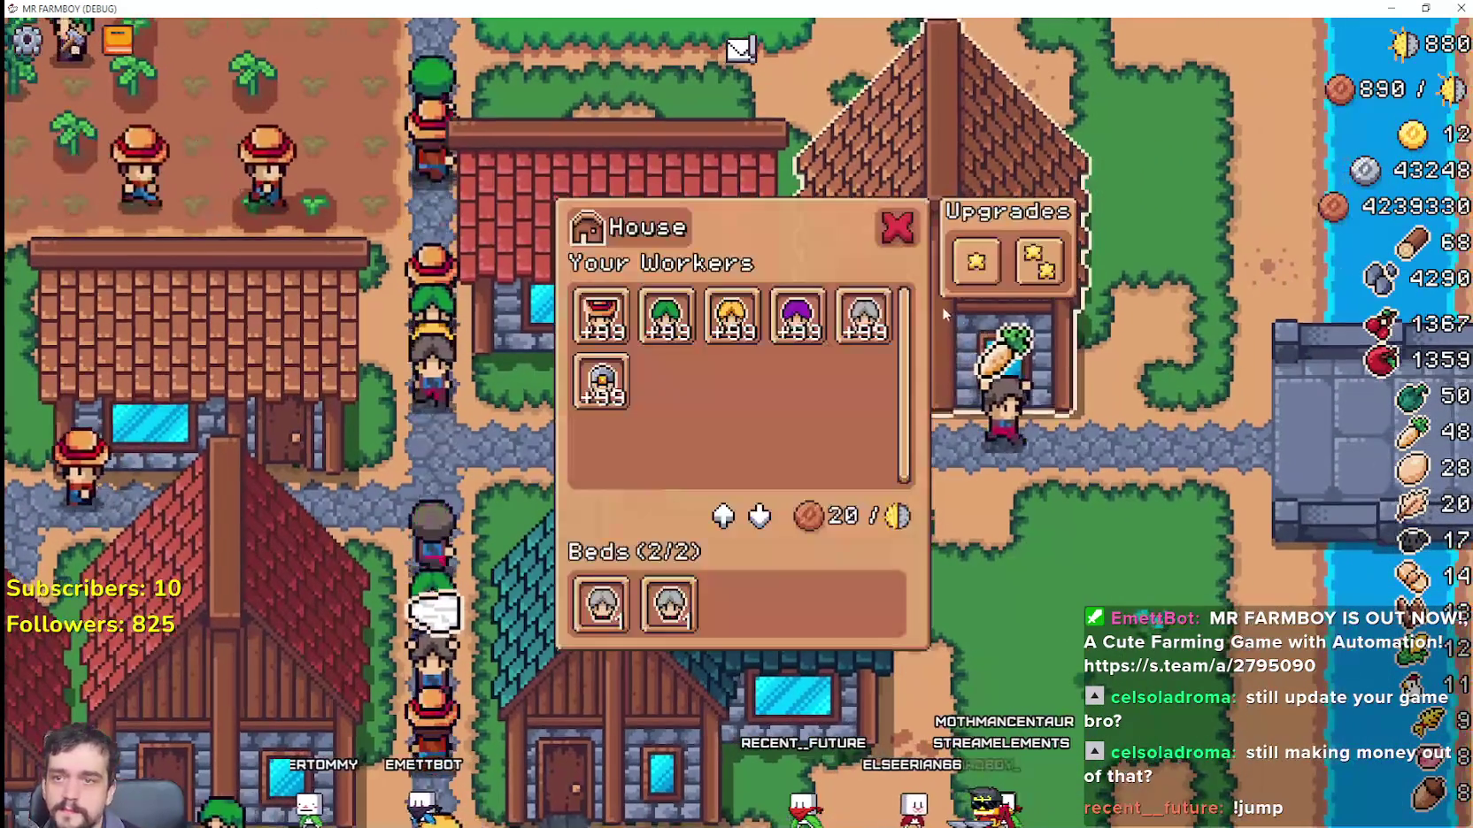
{"action": "left_click", "coordinate": [976, 261]}
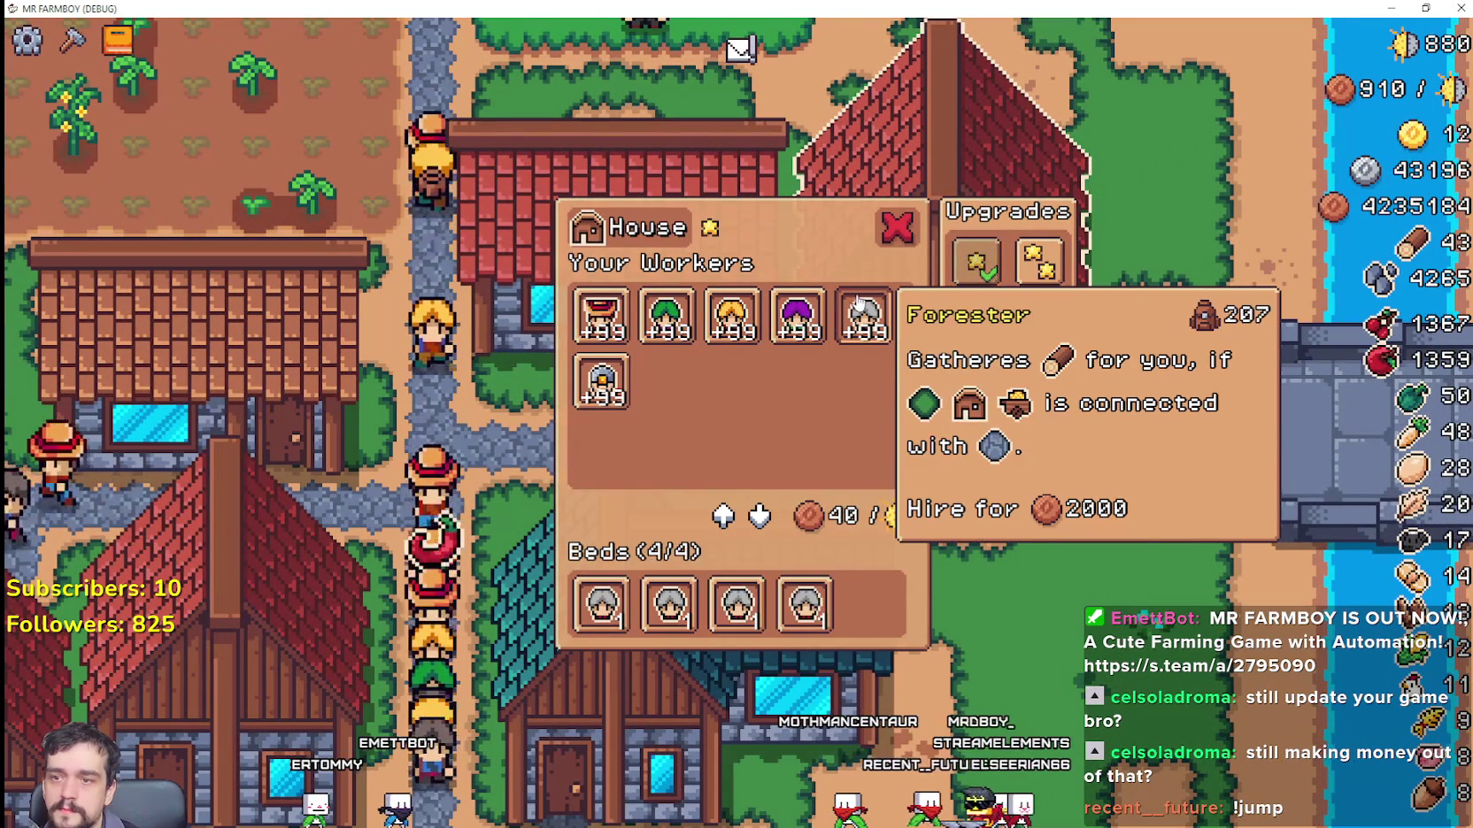
{"action": "mouse_move", "coordinate": [1037, 257]}
{"action": "scroll", "coordinate": [1053, 446], "scroll_direction": "down", "scroll_amount": 5}
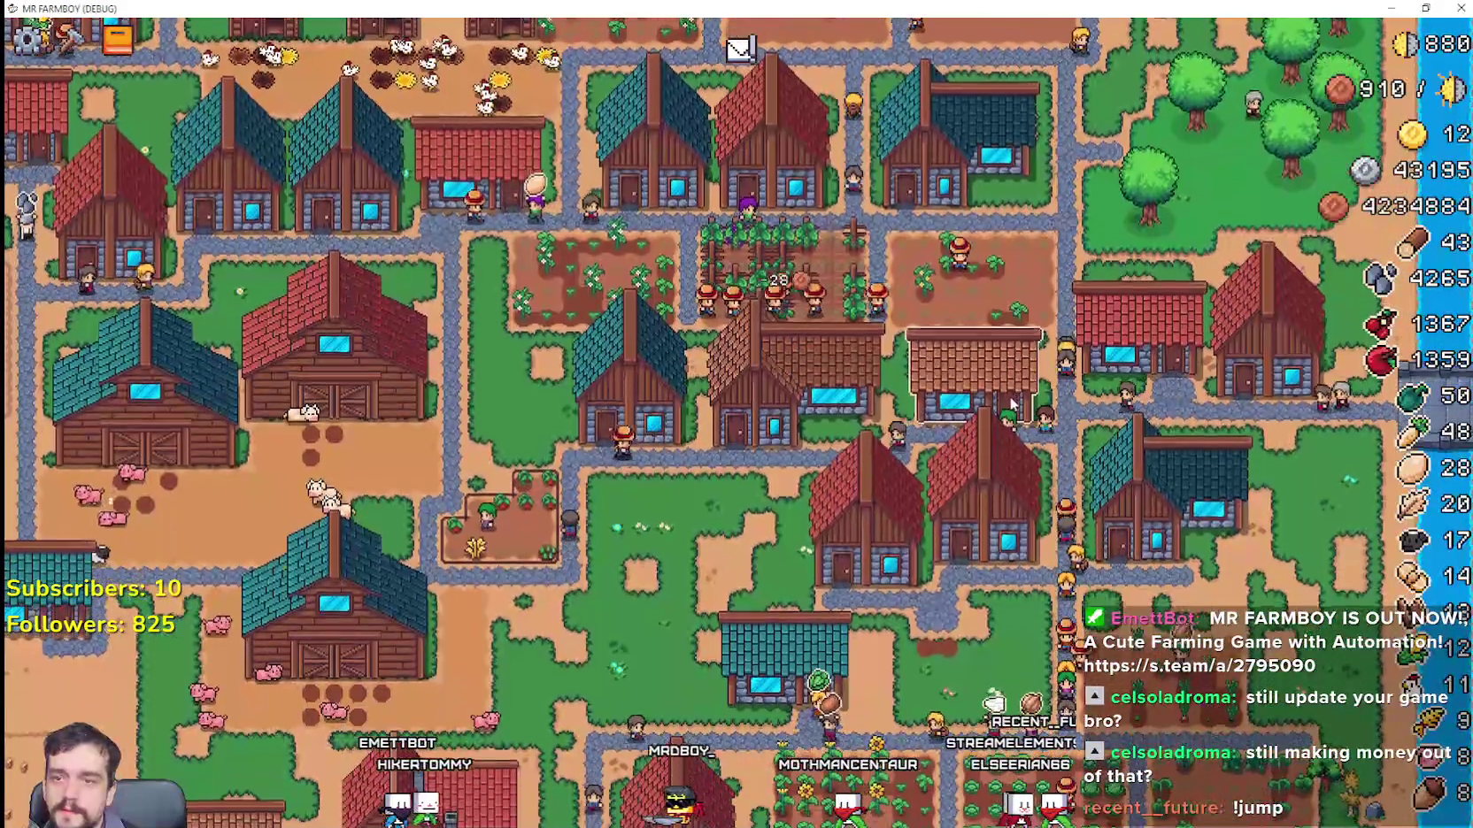
Step: Check two warehouses' inventories and the new house's workers panel
{"action": "left_click", "coordinate": [1012, 404]}
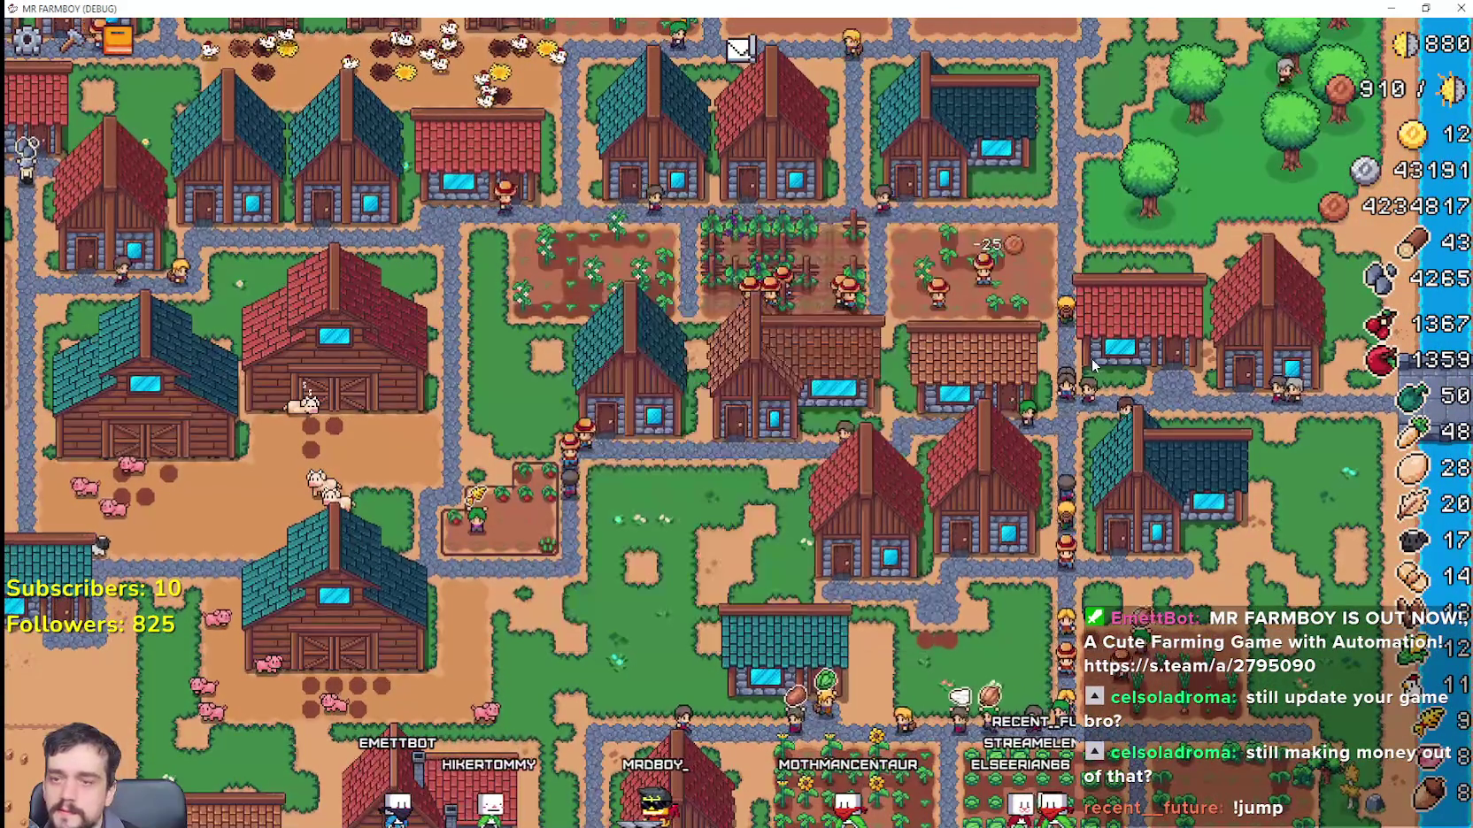
{"action": "left_click", "coordinate": [1179, 498]}
{"action": "left_click", "coordinate": [1179, 498]}
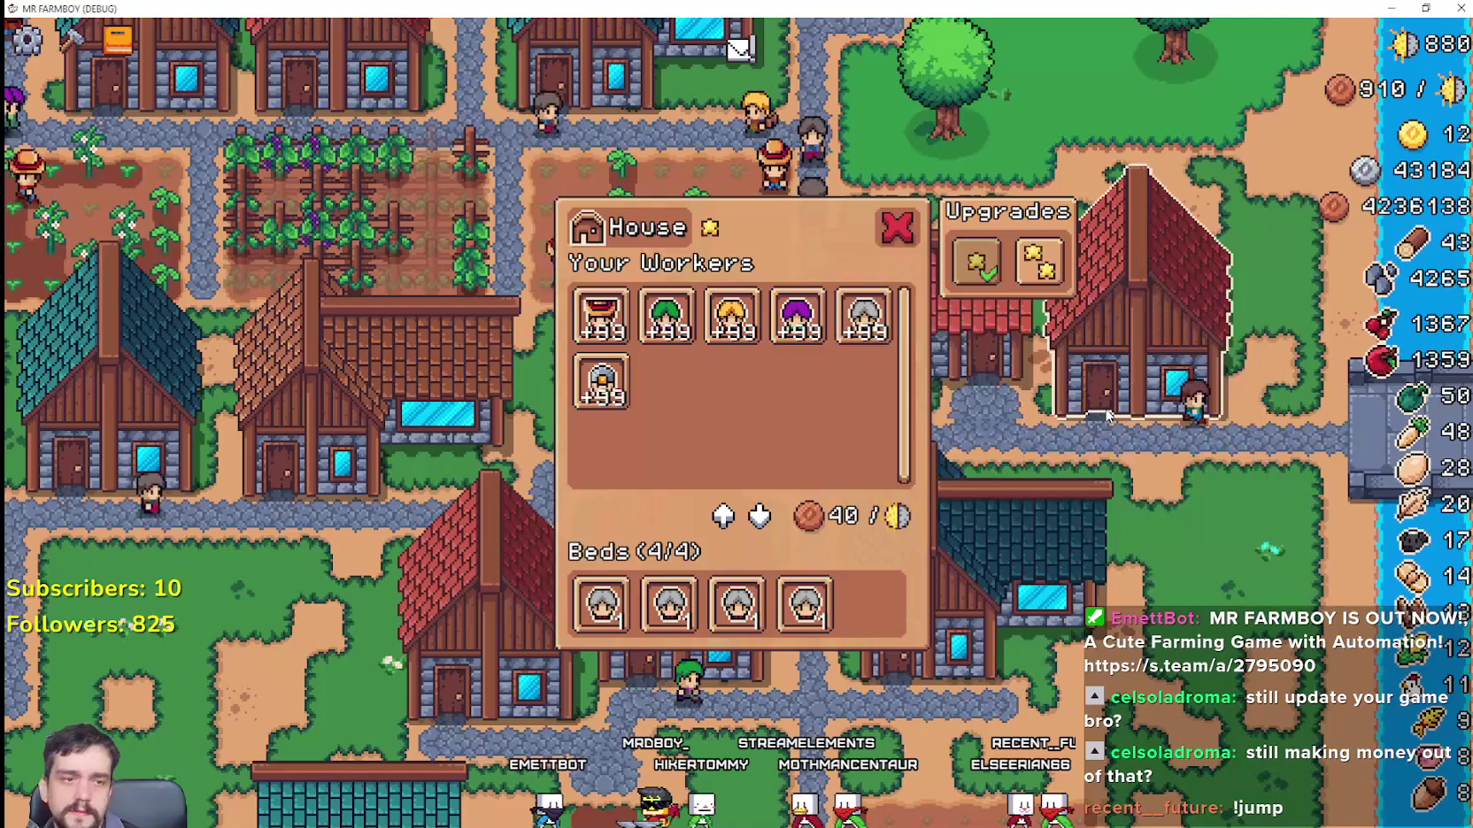
{"action": "left_click", "coordinate": [1102, 408]}
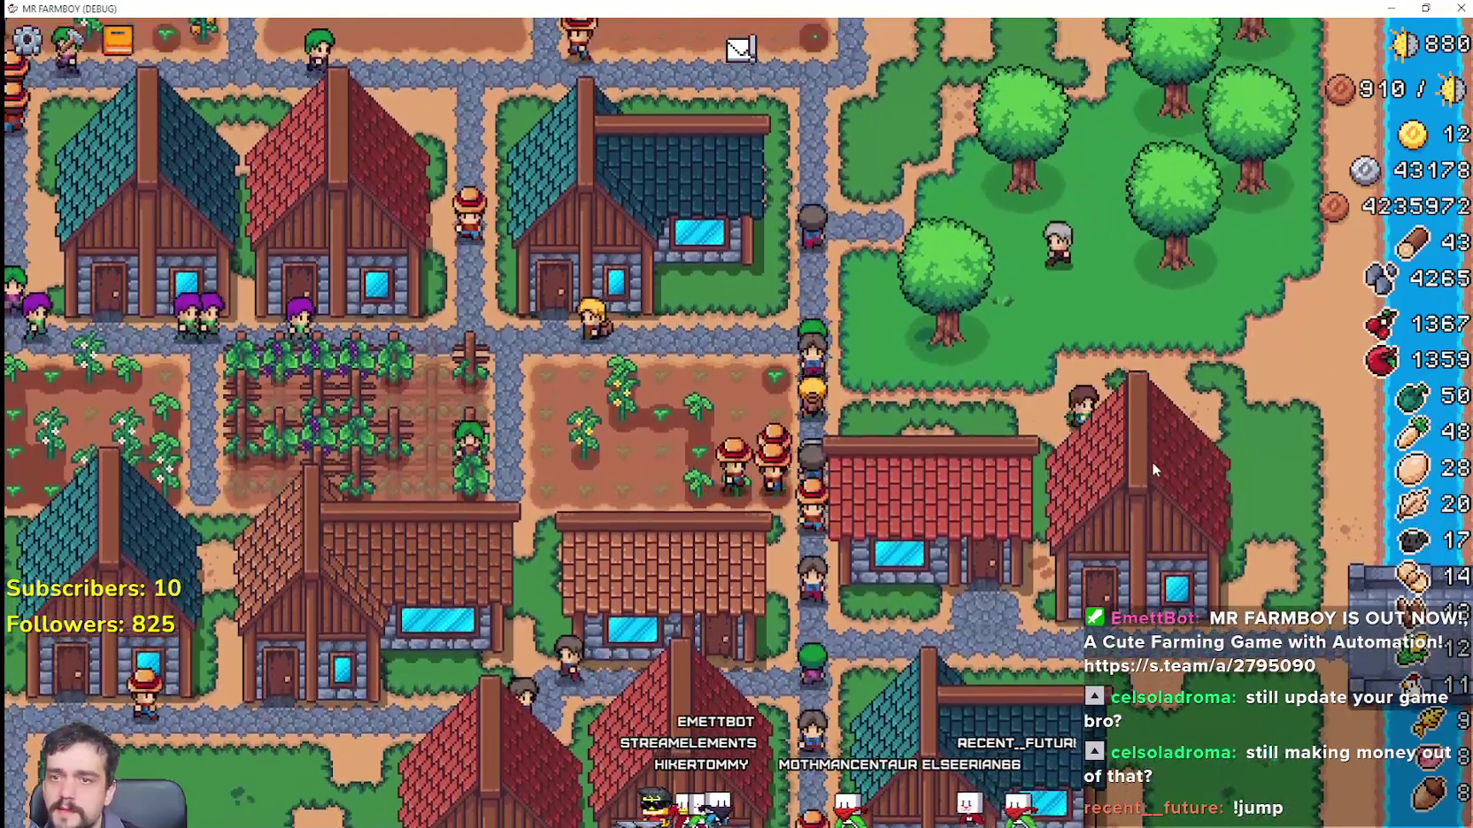
{"action": "left_click", "coordinate": [1152, 461]}
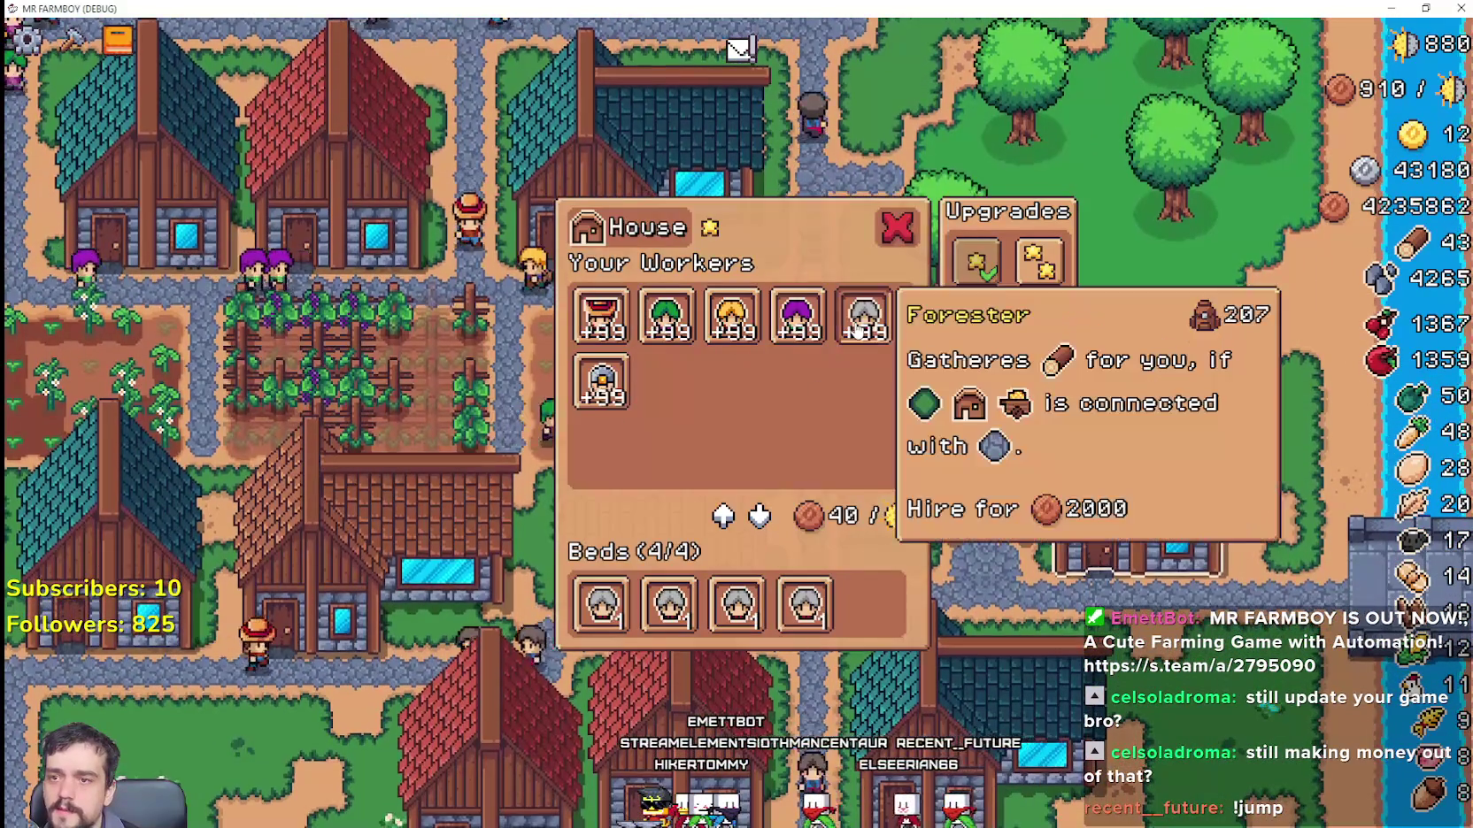
{"action": "left_click", "coordinate": [1186, 481]}
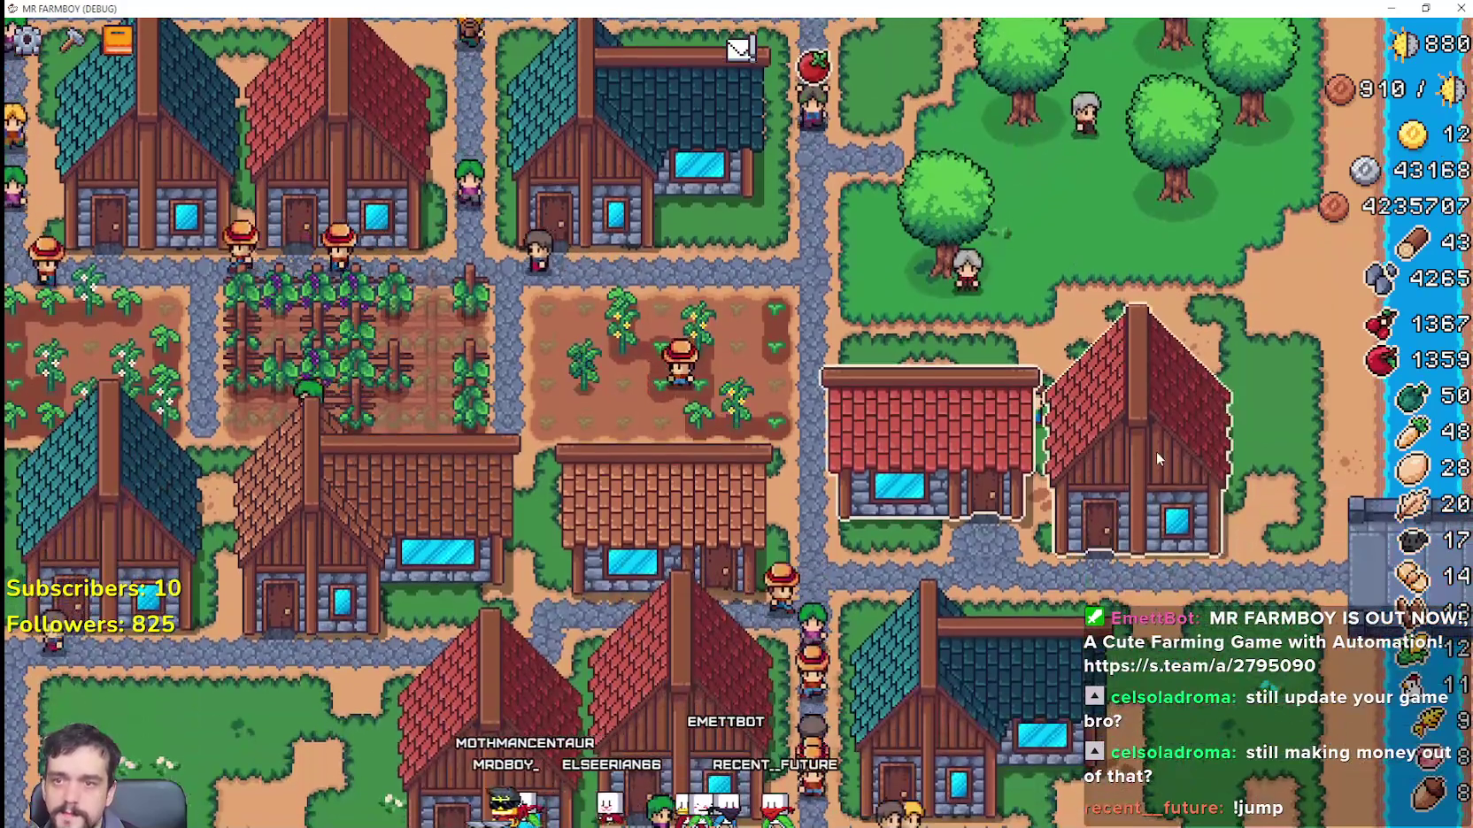
Step: Recheck the new house's foresters and the warehouse inventory
{"action": "left_click", "coordinate": [1151, 455]}
{"action": "left_click", "coordinate": [1139, 442]}
{"action": "left_click", "coordinate": [1128, 447]}
{"action": "left_click", "coordinate": [993, 486]}
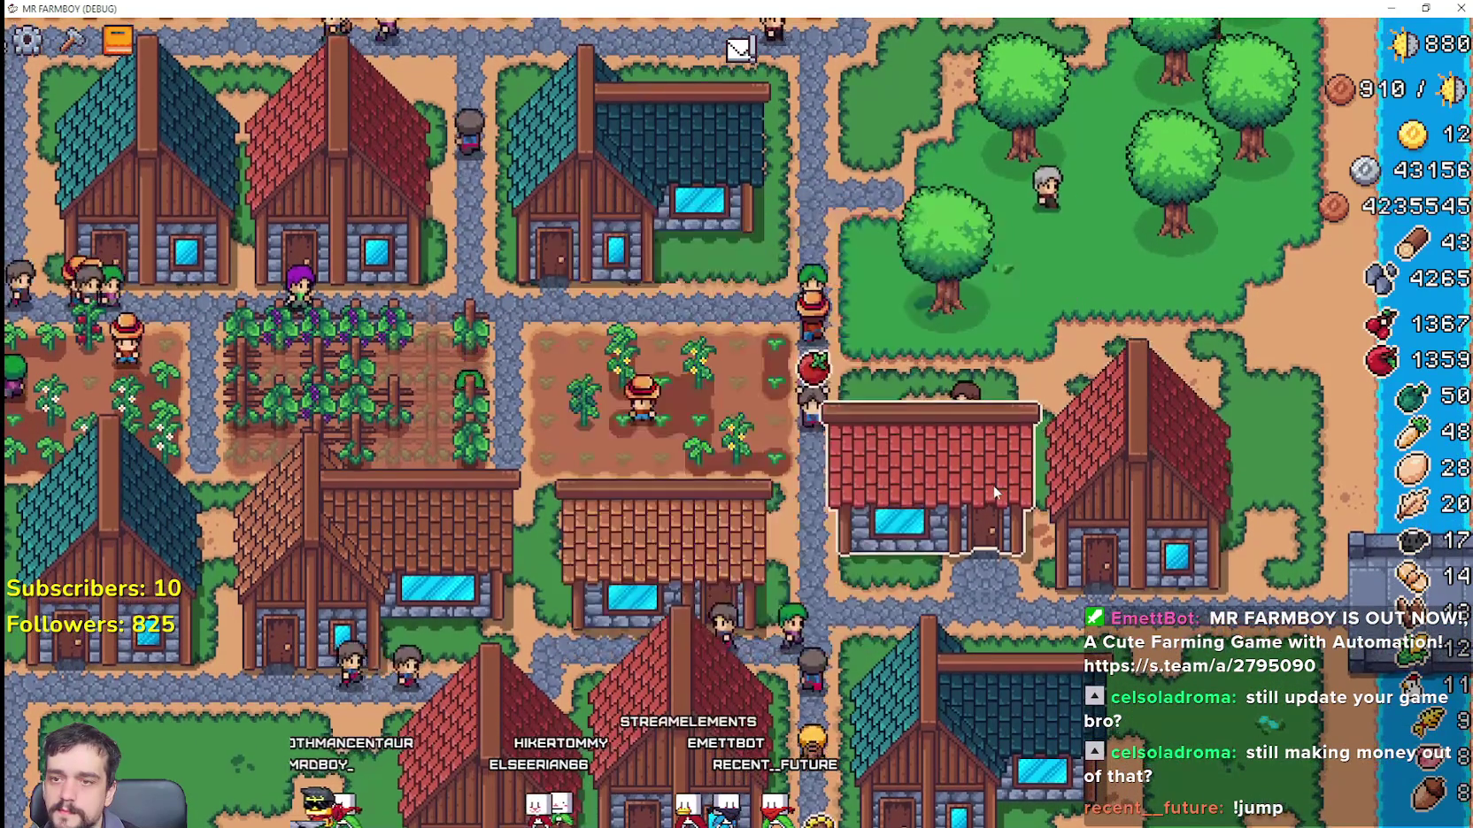
{"action": "left_click", "coordinate": [978, 471]}
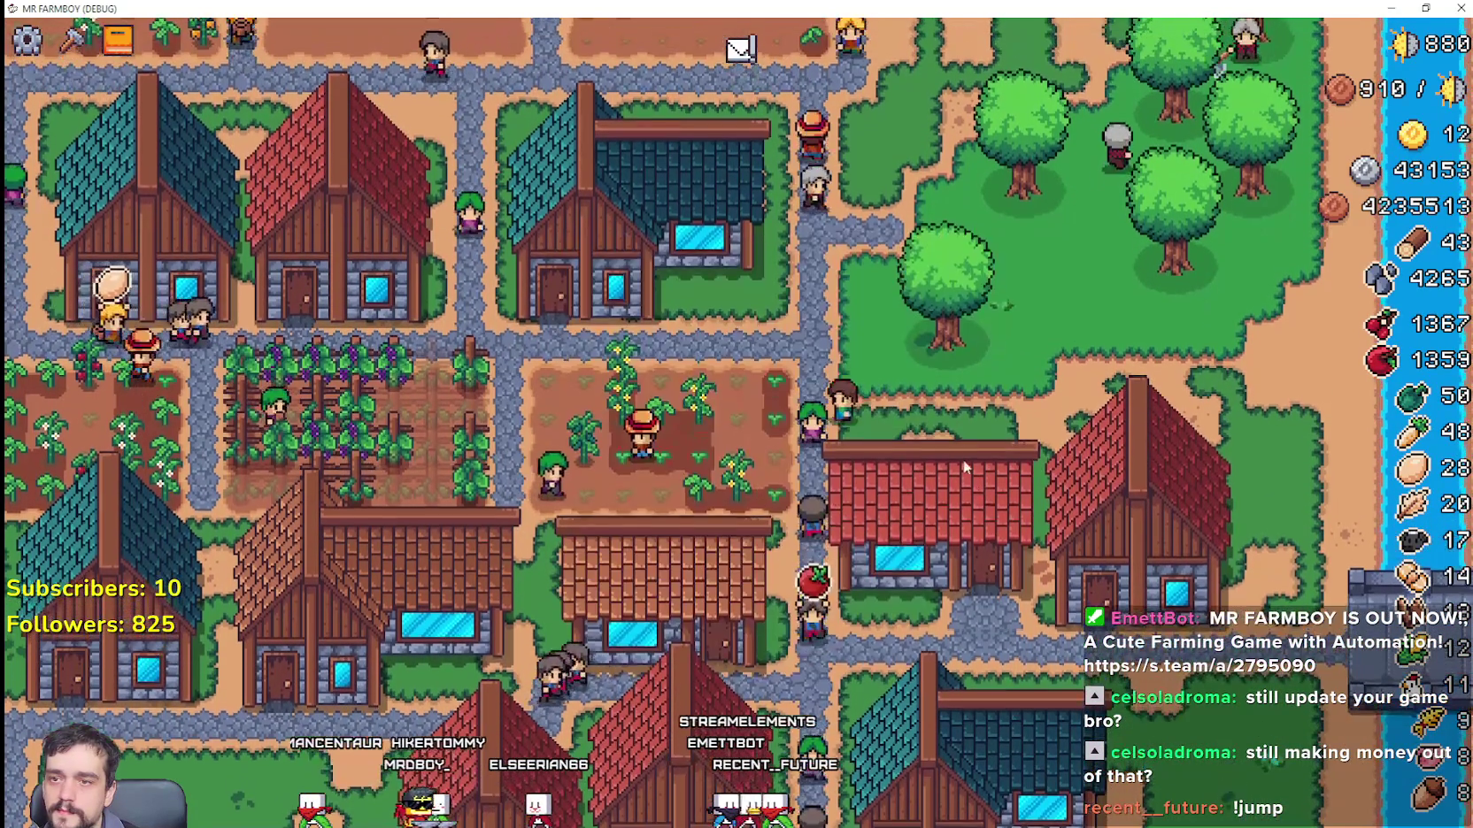
Step: Zoom out, pan left, and zoom in on the crop fields beside the chicken yard
{"action": "scroll", "coordinate": [952, 453], "scroll_direction": "down", "scroll_amount": 3}
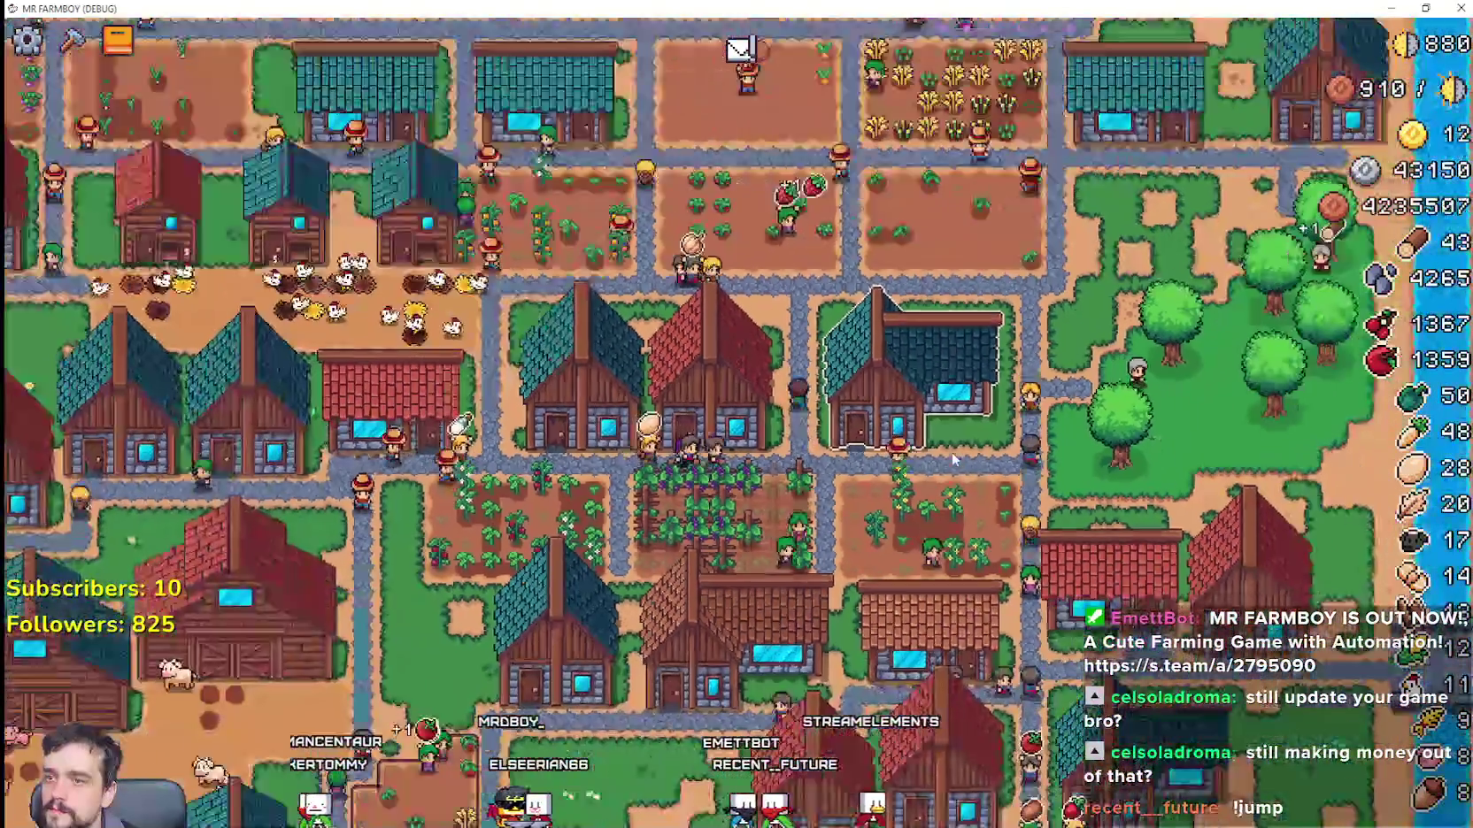
{"action": "key", "text": "a"}
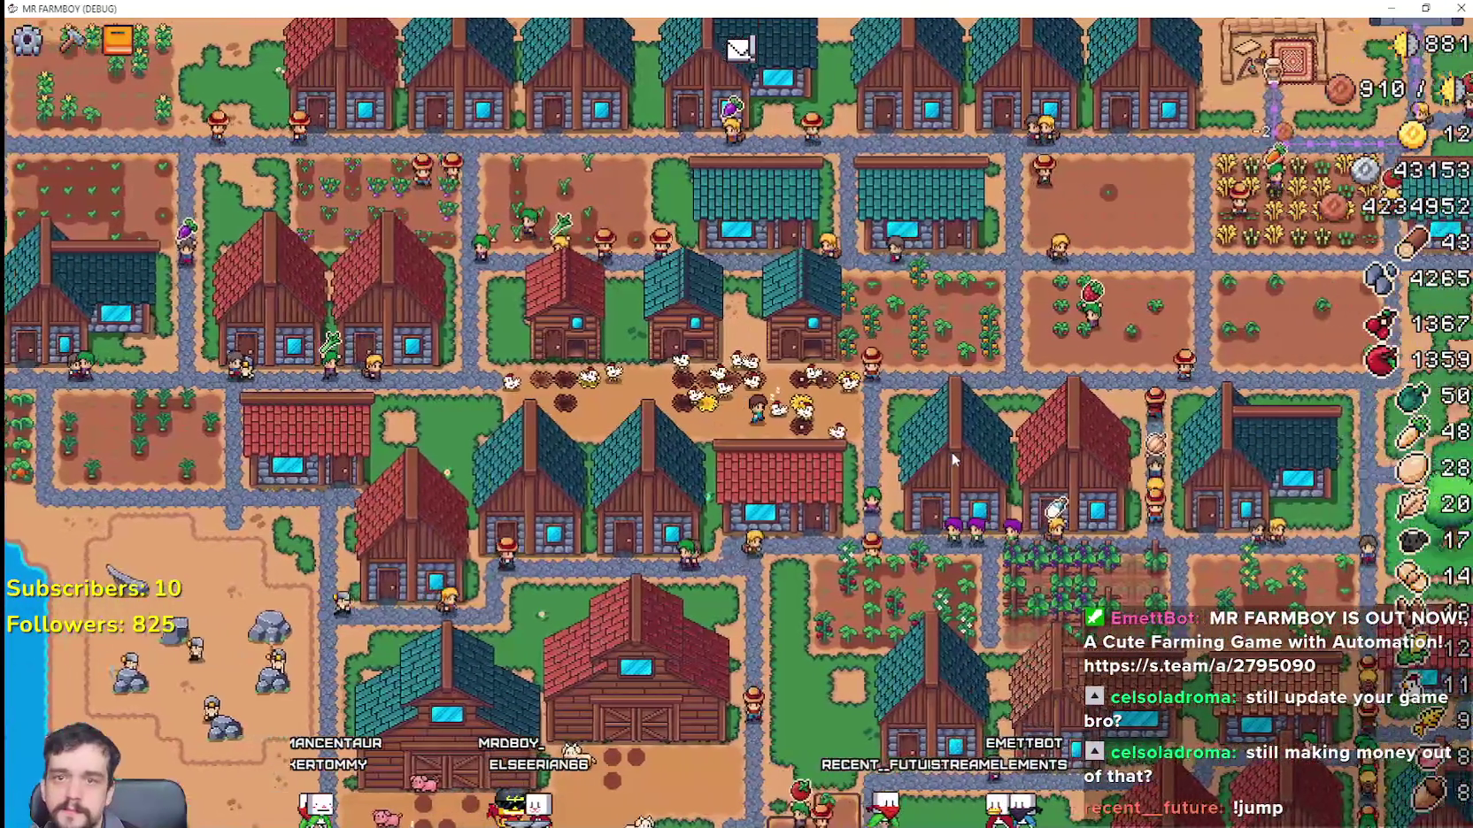
{"action": "scroll", "coordinate": [879, 393], "scroll_direction": "up", "scroll_amount": 3}
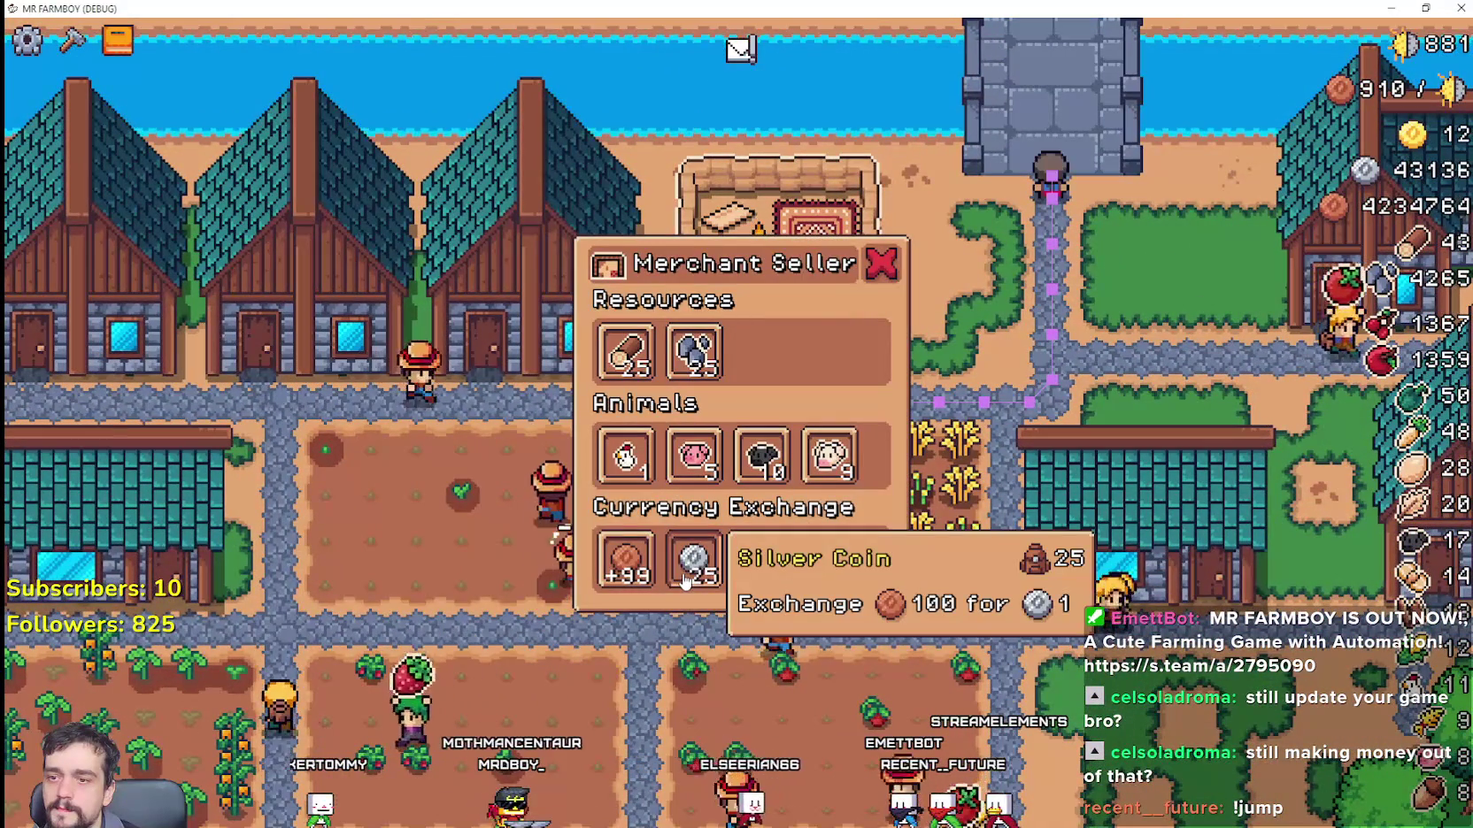
Step: Buy the merchant's stone and close the Merchant Seller shop
{"action": "left_click", "coordinate": [708, 363]}
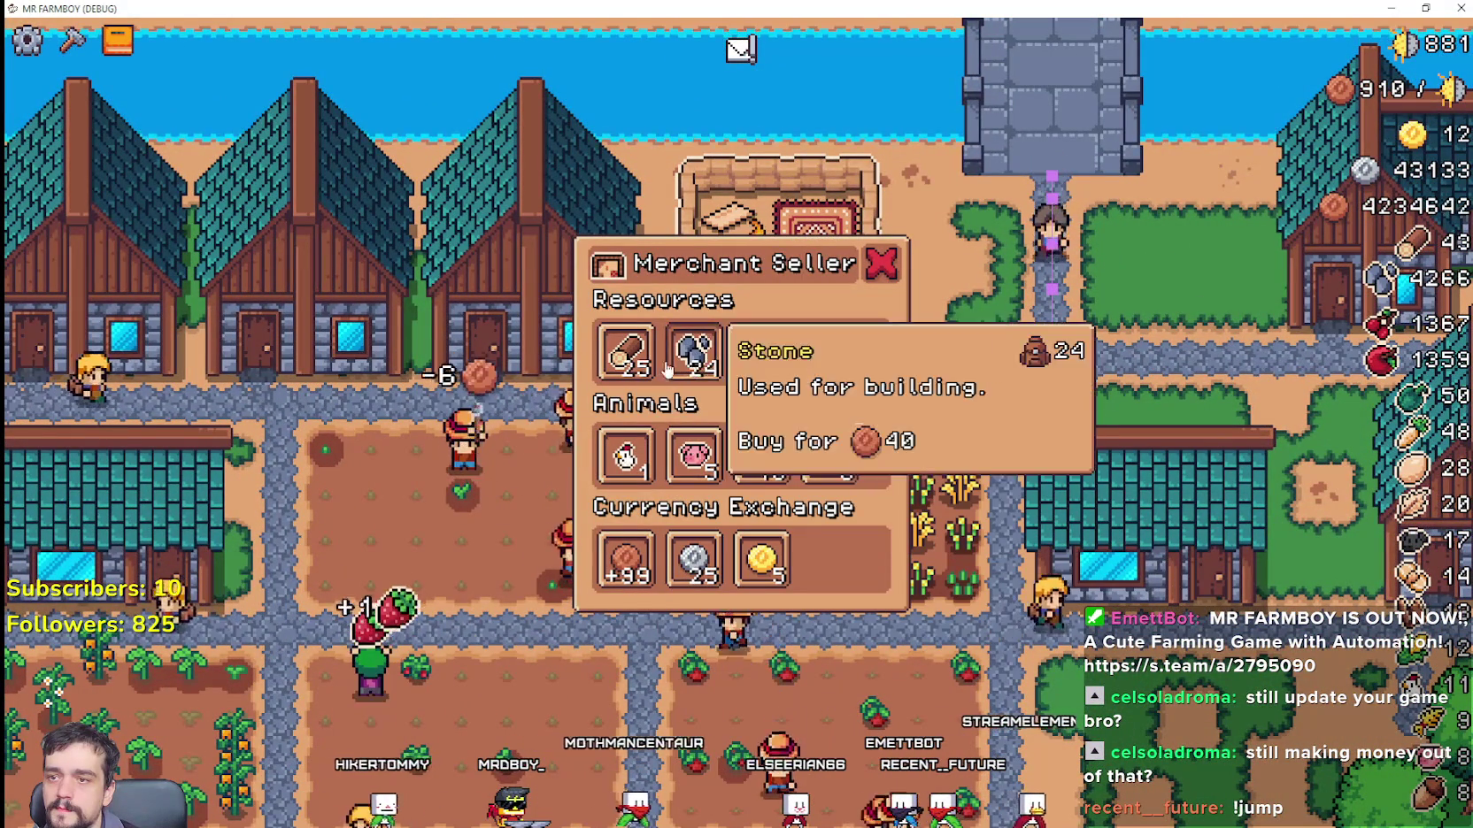
{"action": "left_click", "coordinate": [898, 265]}
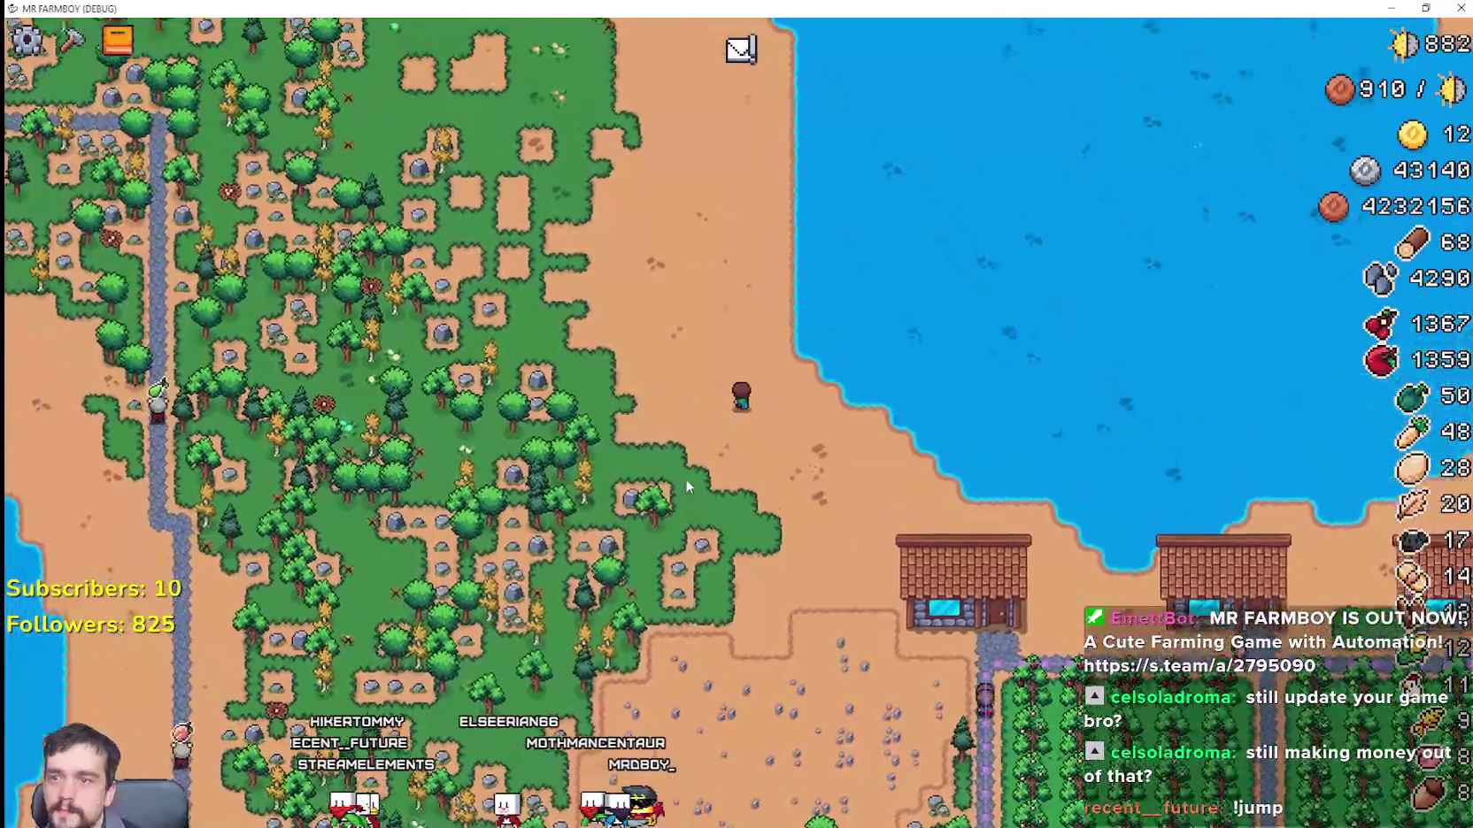
Step: Look through the crafting list of crops and buildings, then close it
{"action": "left_click", "coordinate": [72, 40]}
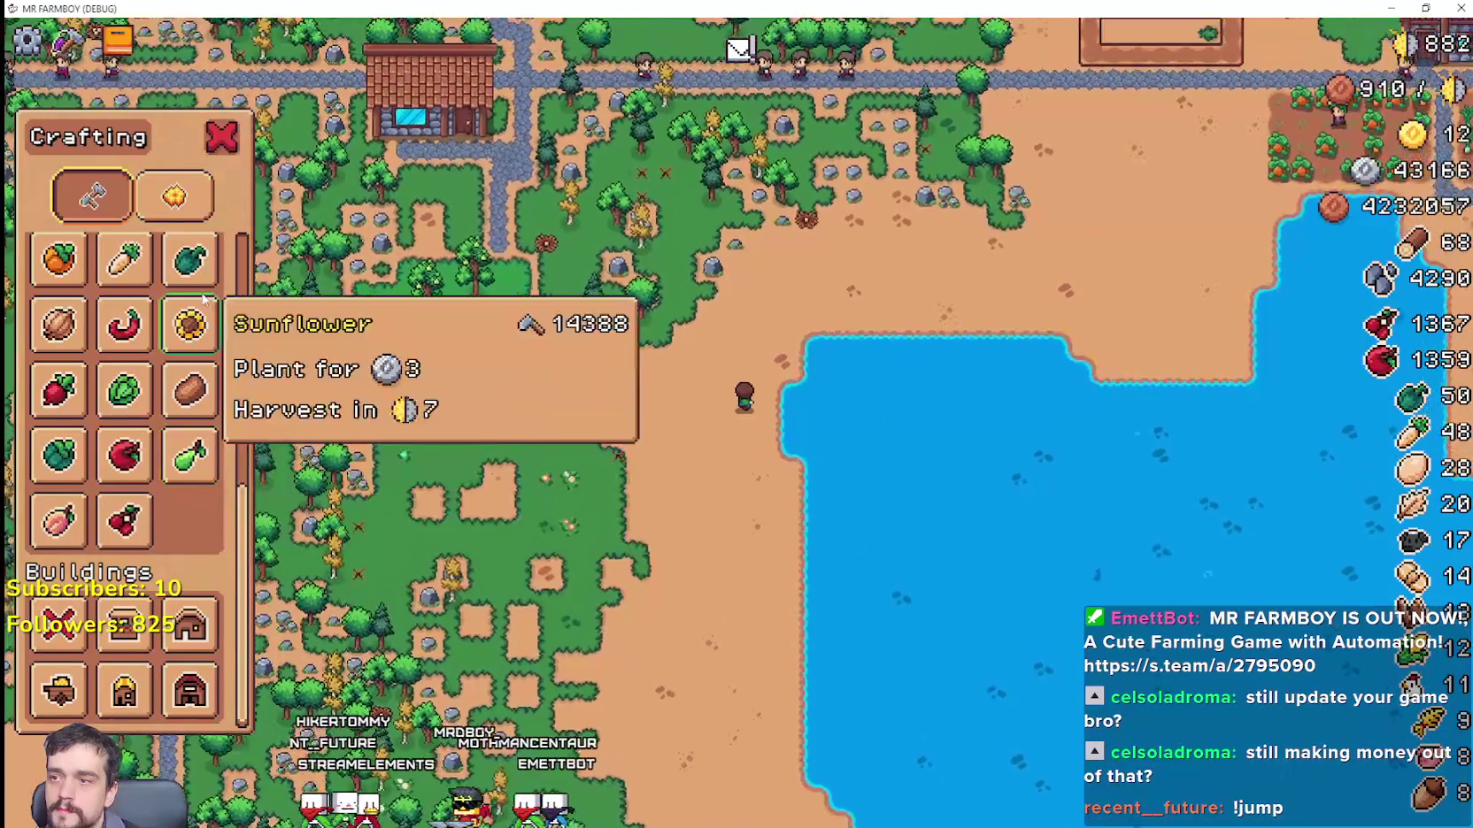
{"action": "scroll", "coordinate": [190, 380], "scroll_direction": "up", "scroll_amount": 3}
{"action": "scroll", "coordinate": [189, 567], "scroll_direction": "up", "scroll_amount": 5}
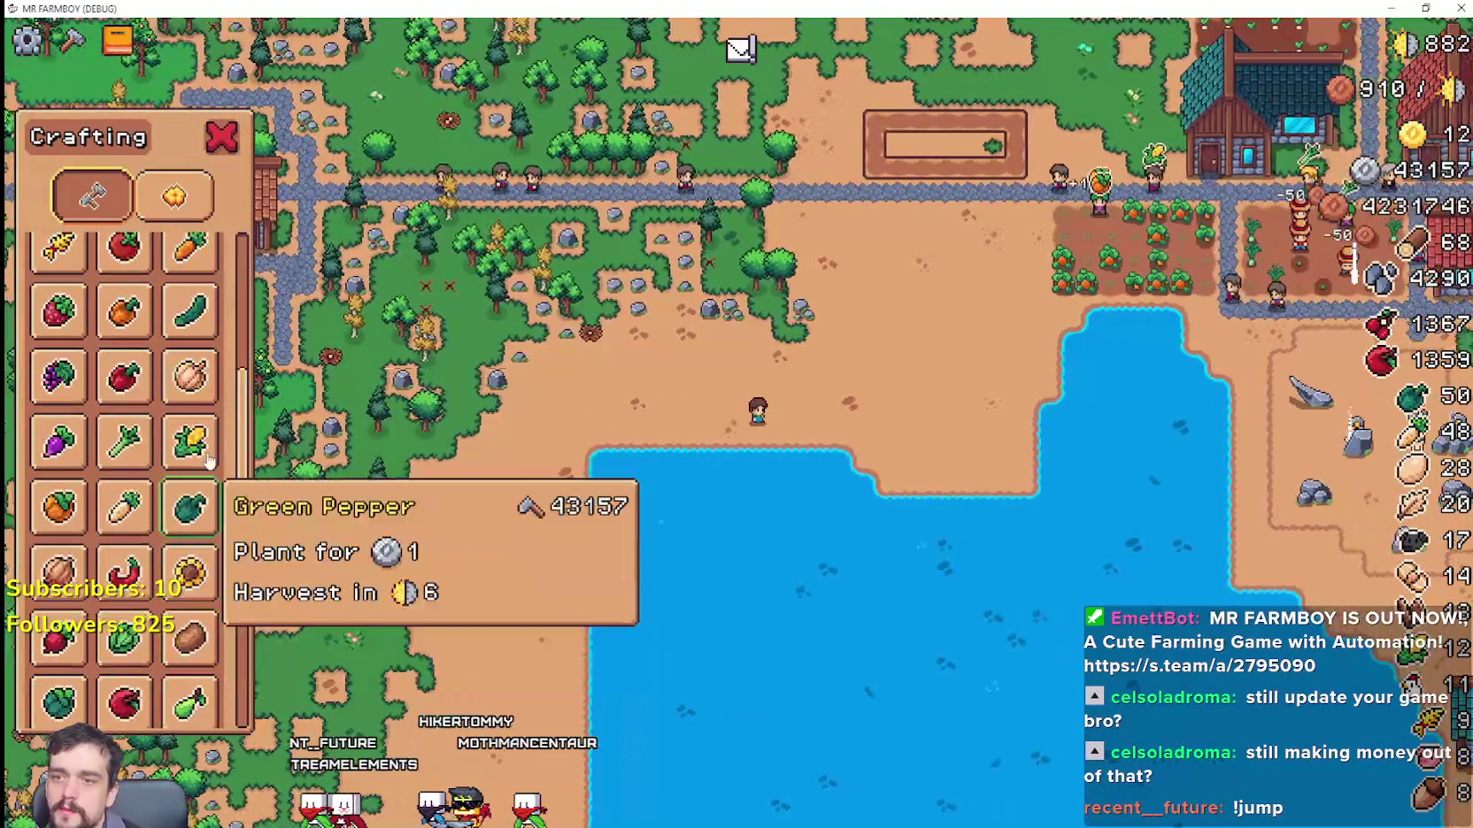
{"action": "key", "text": "Escape"}
Step: Collect the warehouse's stone, bringing stone to 4668
{"action": "scroll", "coordinate": [850, 443], "scroll_direction": "up", "scroll_amount": 3}
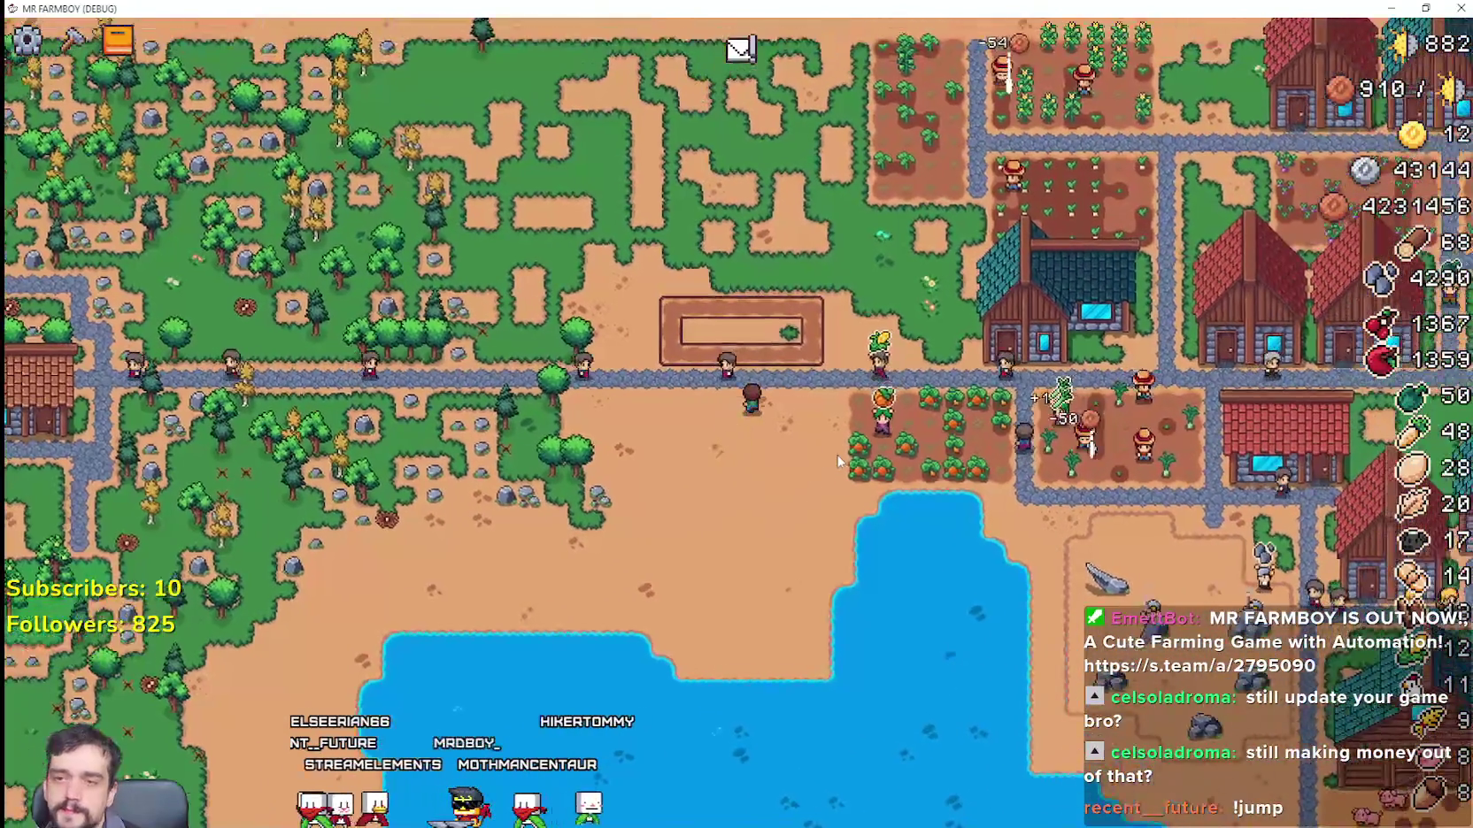
{"action": "scroll", "coordinate": [808, 434], "scroll_direction": "down", "scroll_amount": 3}
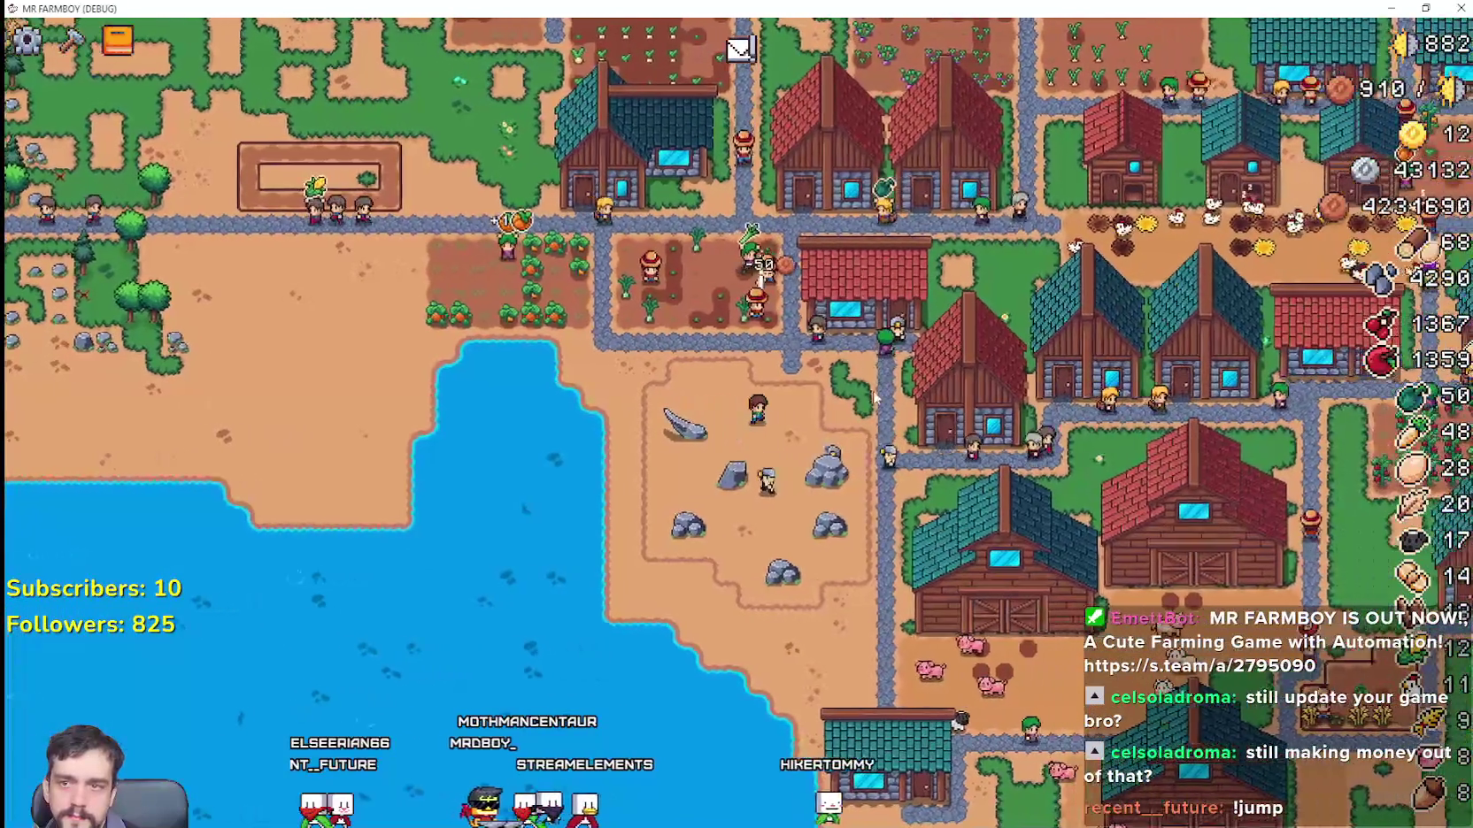
{"action": "scroll", "coordinate": [773, 324], "scroll_direction": "up", "scroll_amount": 3}
{"action": "left_click", "coordinate": [772, 323]}
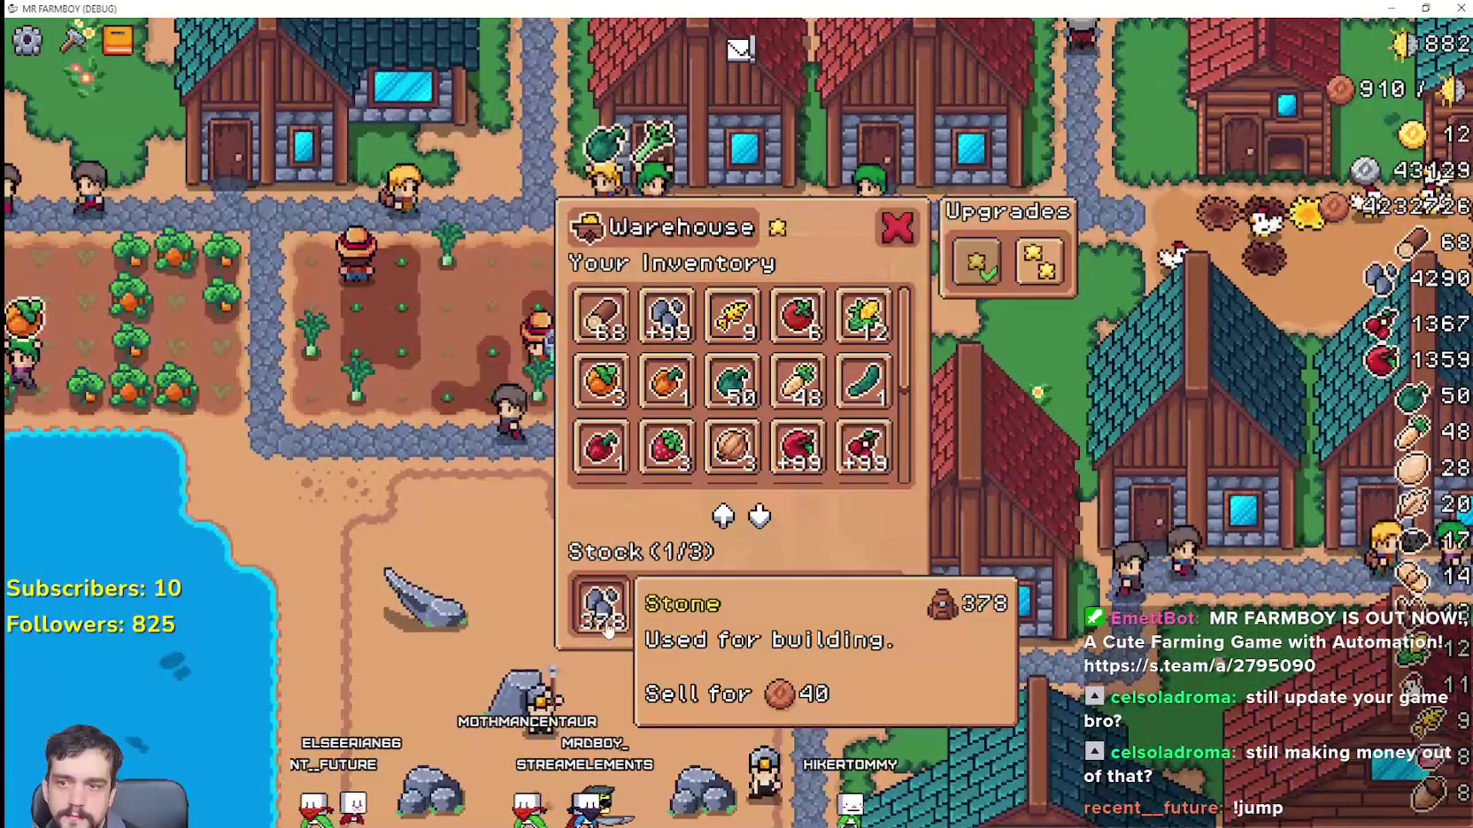
{"action": "scroll", "coordinate": [896, 470], "scroll_direction": "down", "scroll_amount": 5}
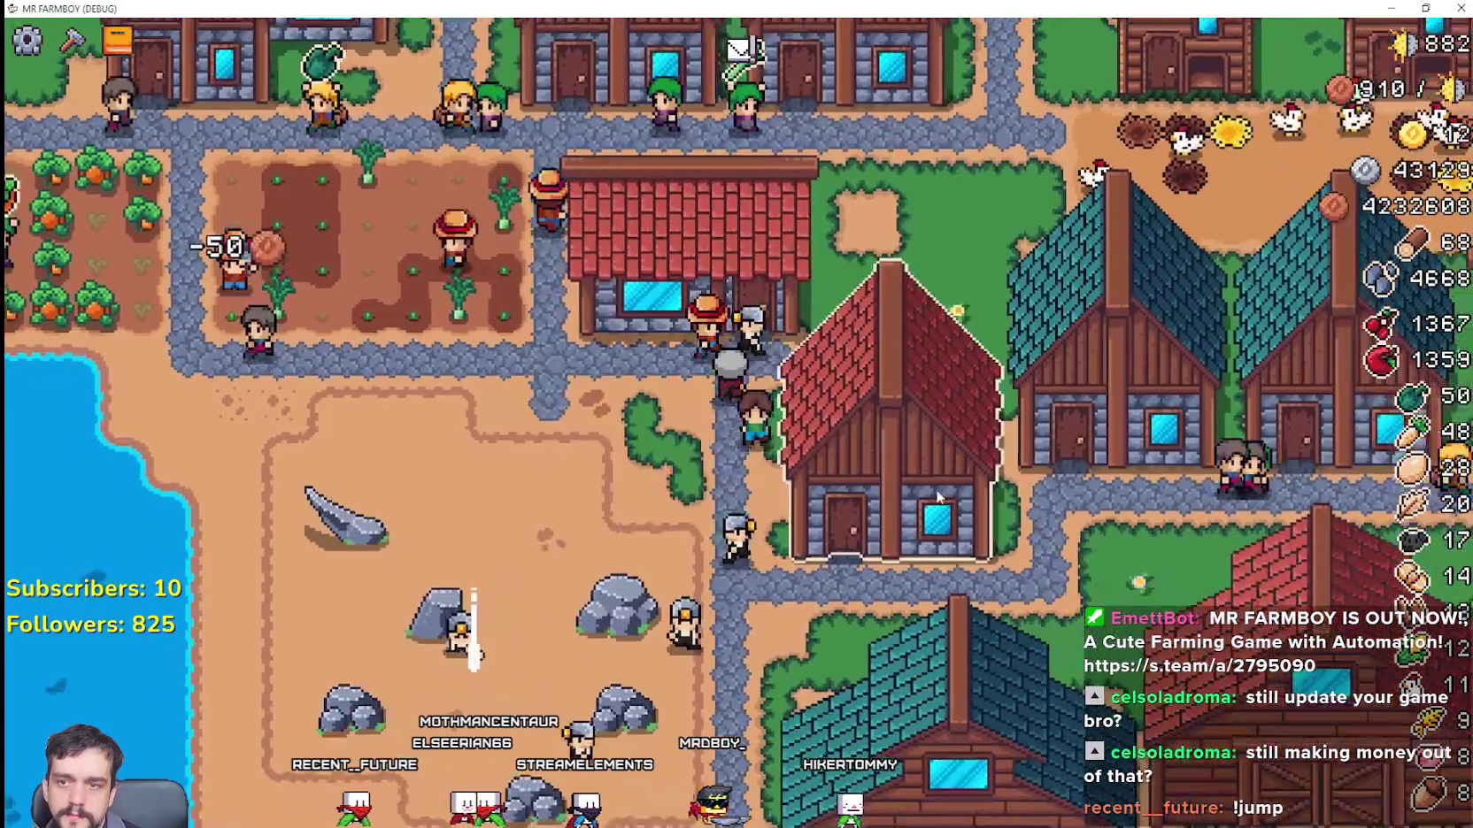
Step: Pan to another warehouse and collect its wood, raising wood to 87
{"action": "key", "text": "d"}
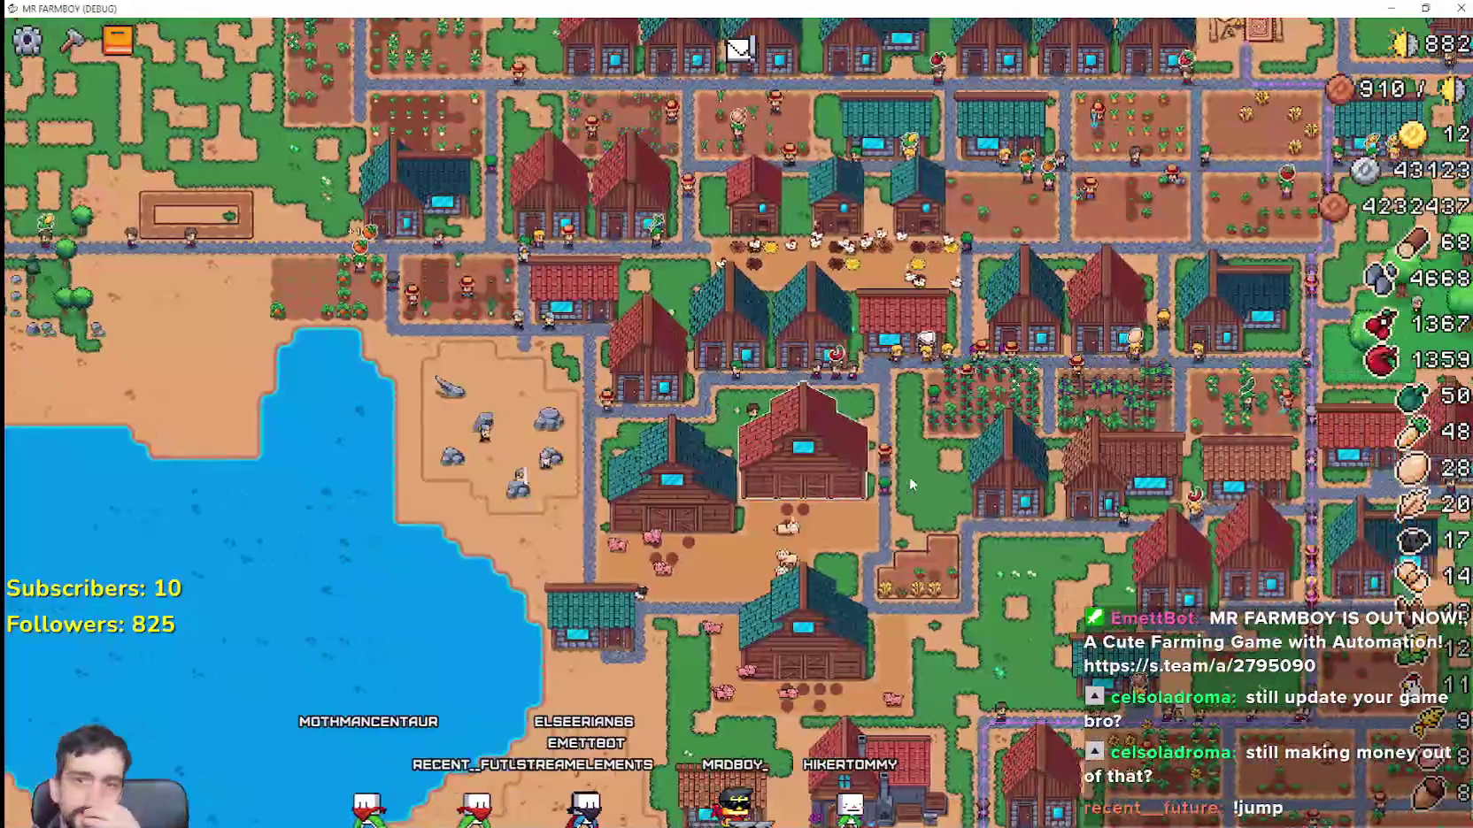
{"action": "key", "text": "s"}
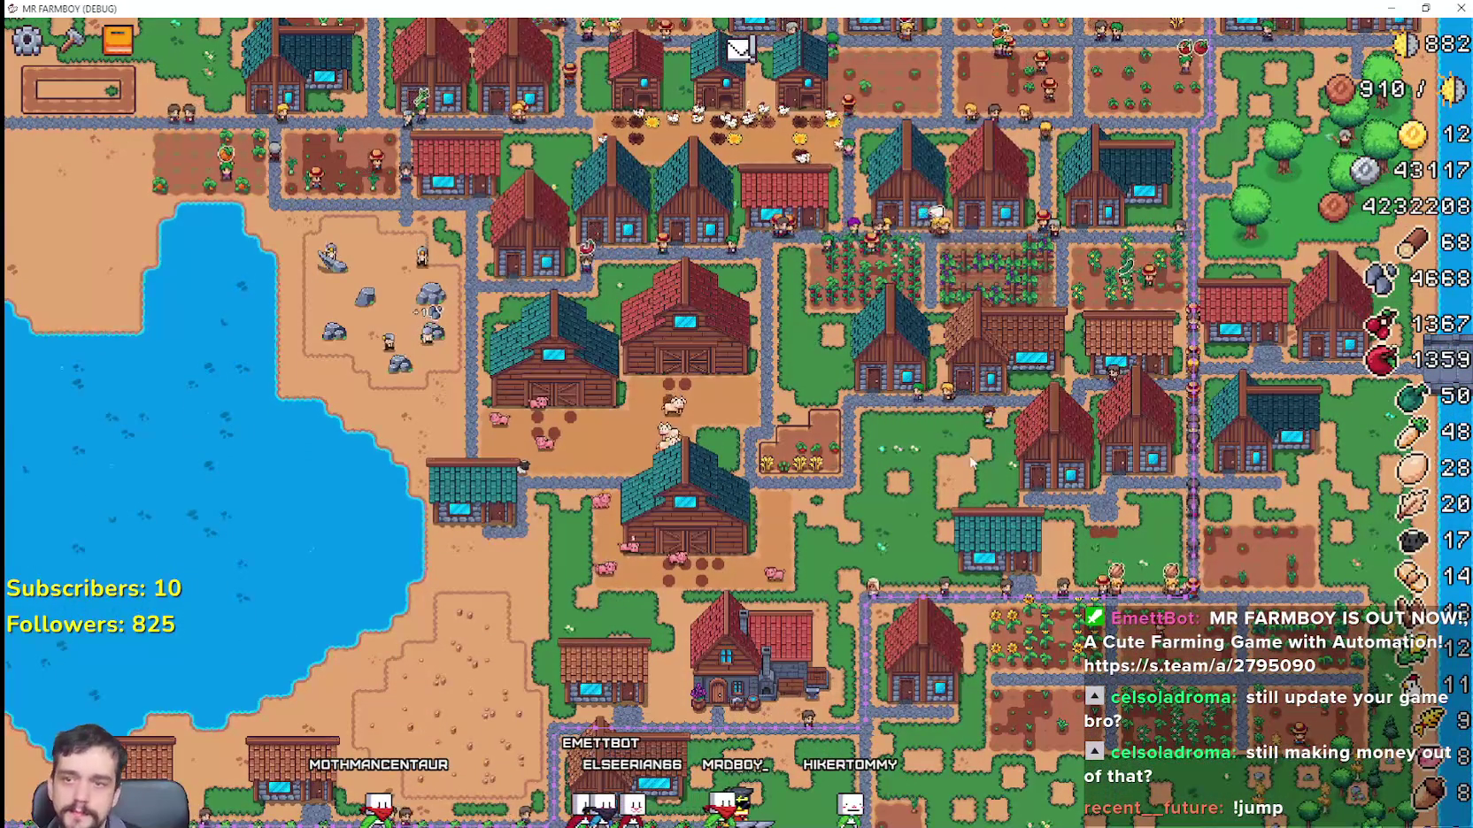
{"action": "scroll", "coordinate": [978, 446], "scroll_direction": "up", "scroll_amount": 5}
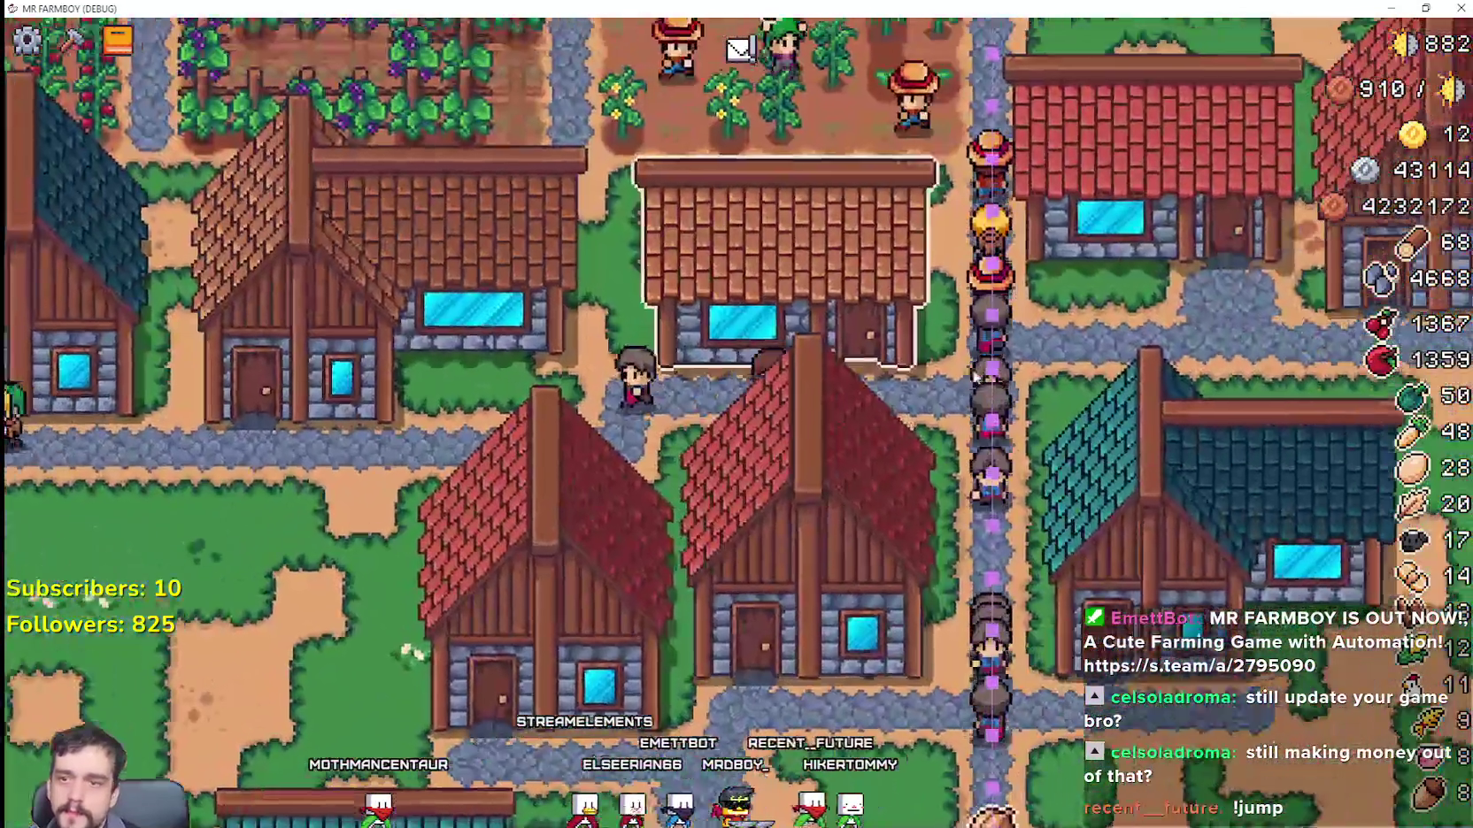
{"action": "key", "text": "d"}
{"action": "key", "text": "w"}
{"action": "left_click", "coordinate": [918, 268]}
{"action": "scroll", "coordinate": [920, 492], "scroll_direction": "down", "scroll_amount": 4}
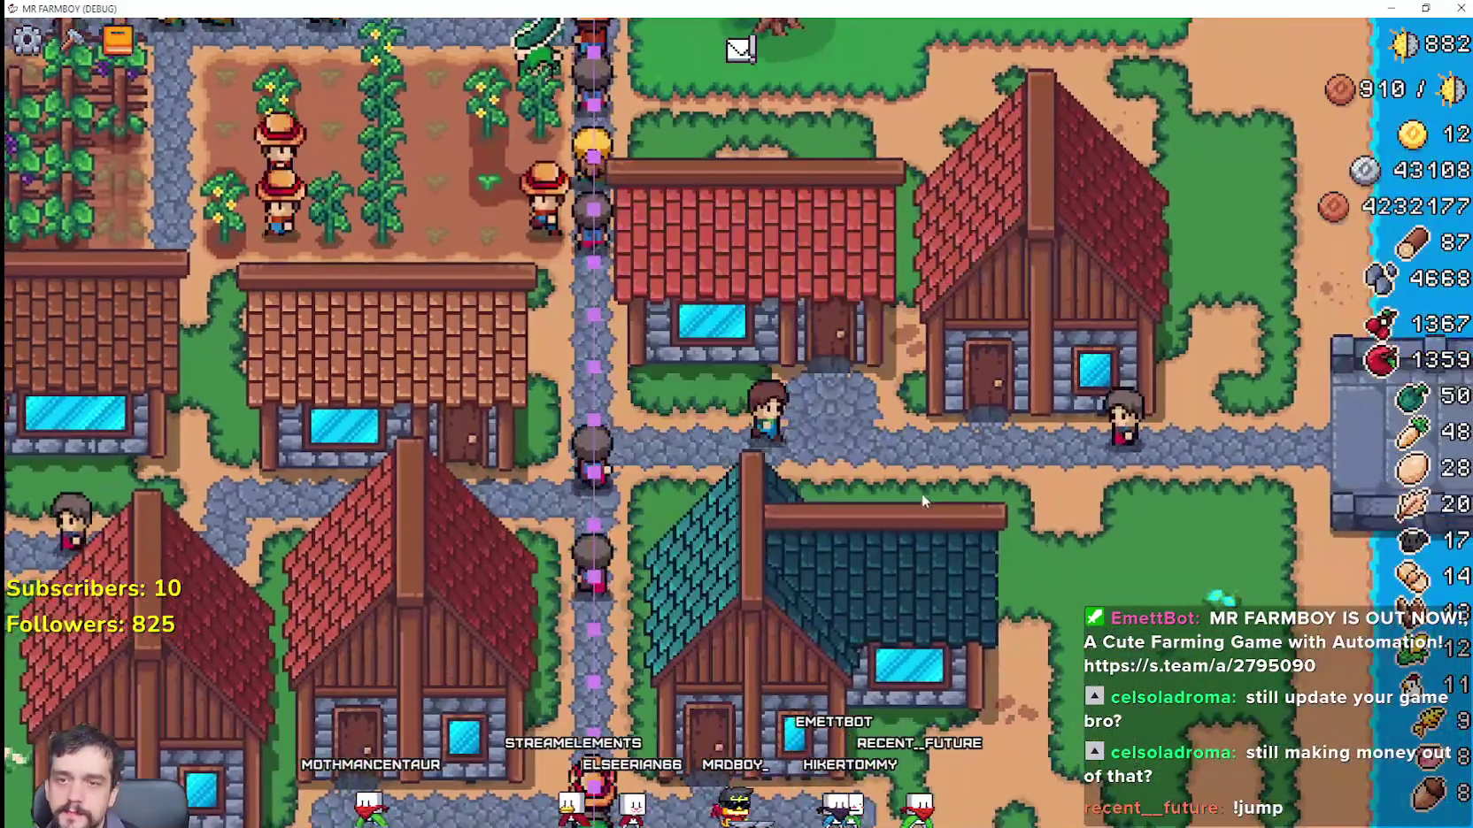
{"action": "scroll", "coordinate": [921, 492], "scroll_direction": "down", "scroll_amount": 2}
{"action": "key", "text": "w"}
{"action": "key", "text": "a"}
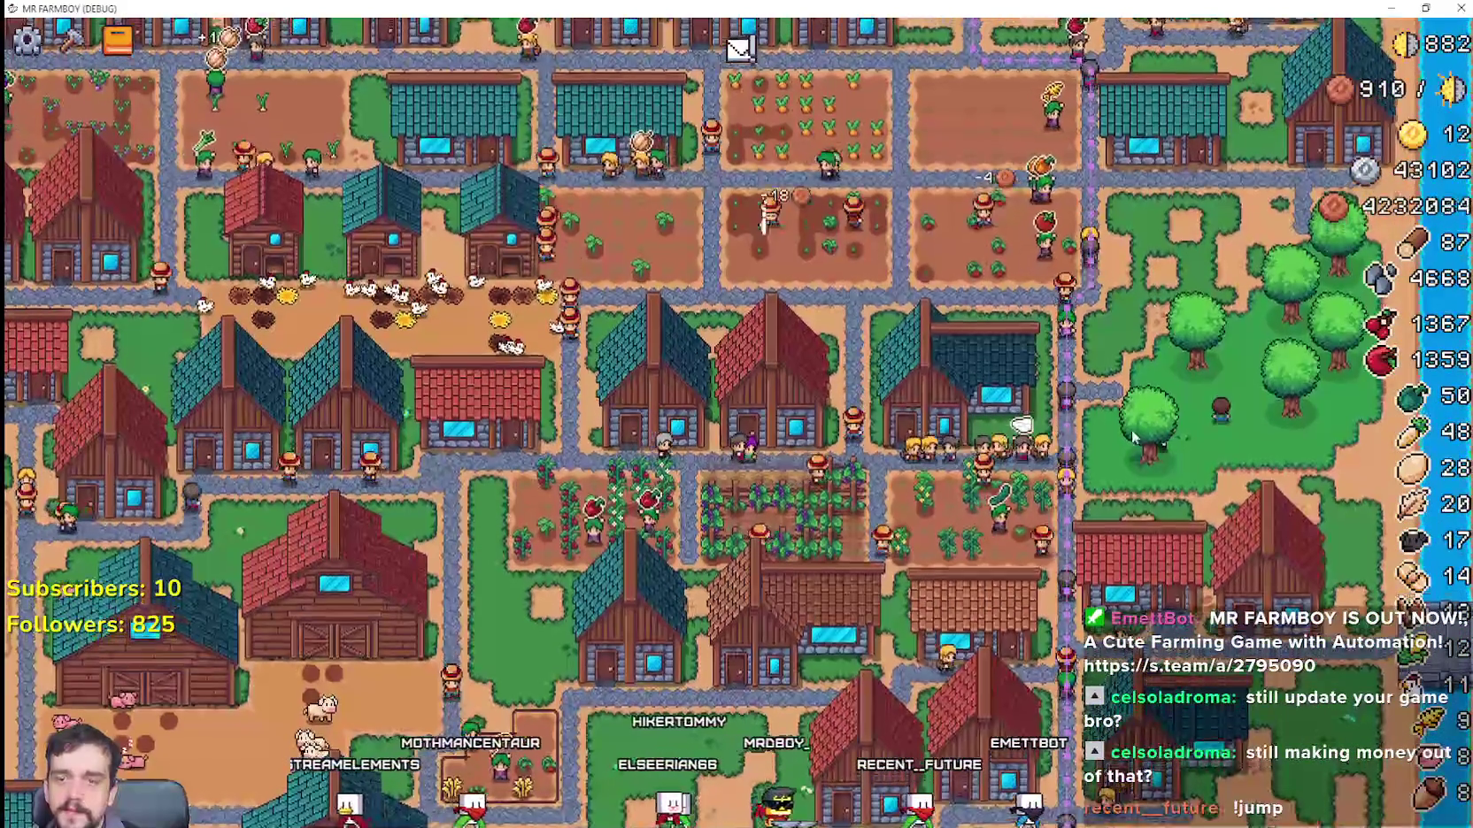
{"action": "scroll", "coordinate": [1150, 293], "scroll_direction": "down", "scroll_amount": 5}
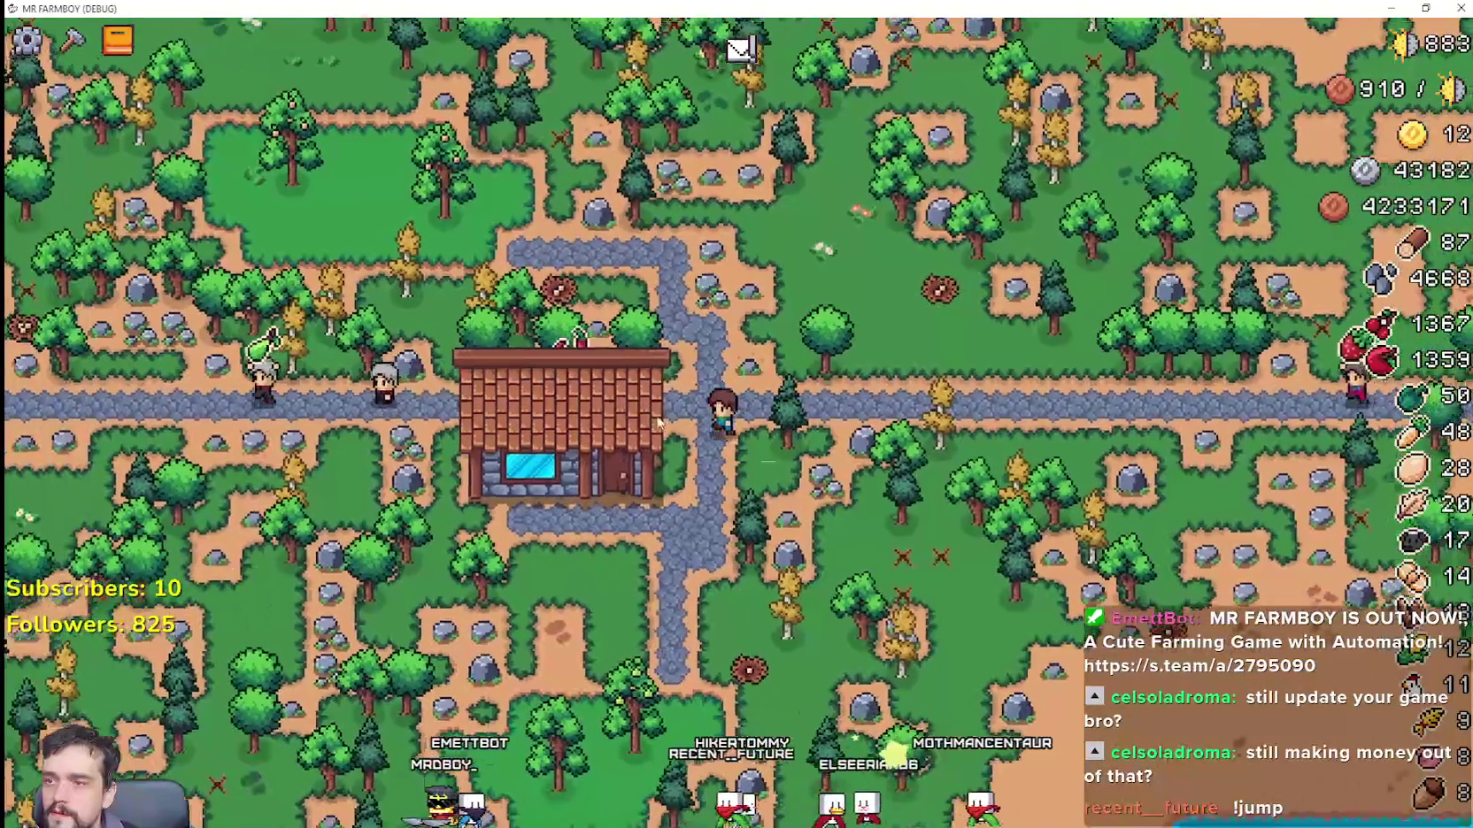
{"action": "left_click", "coordinate": [559, 404]}
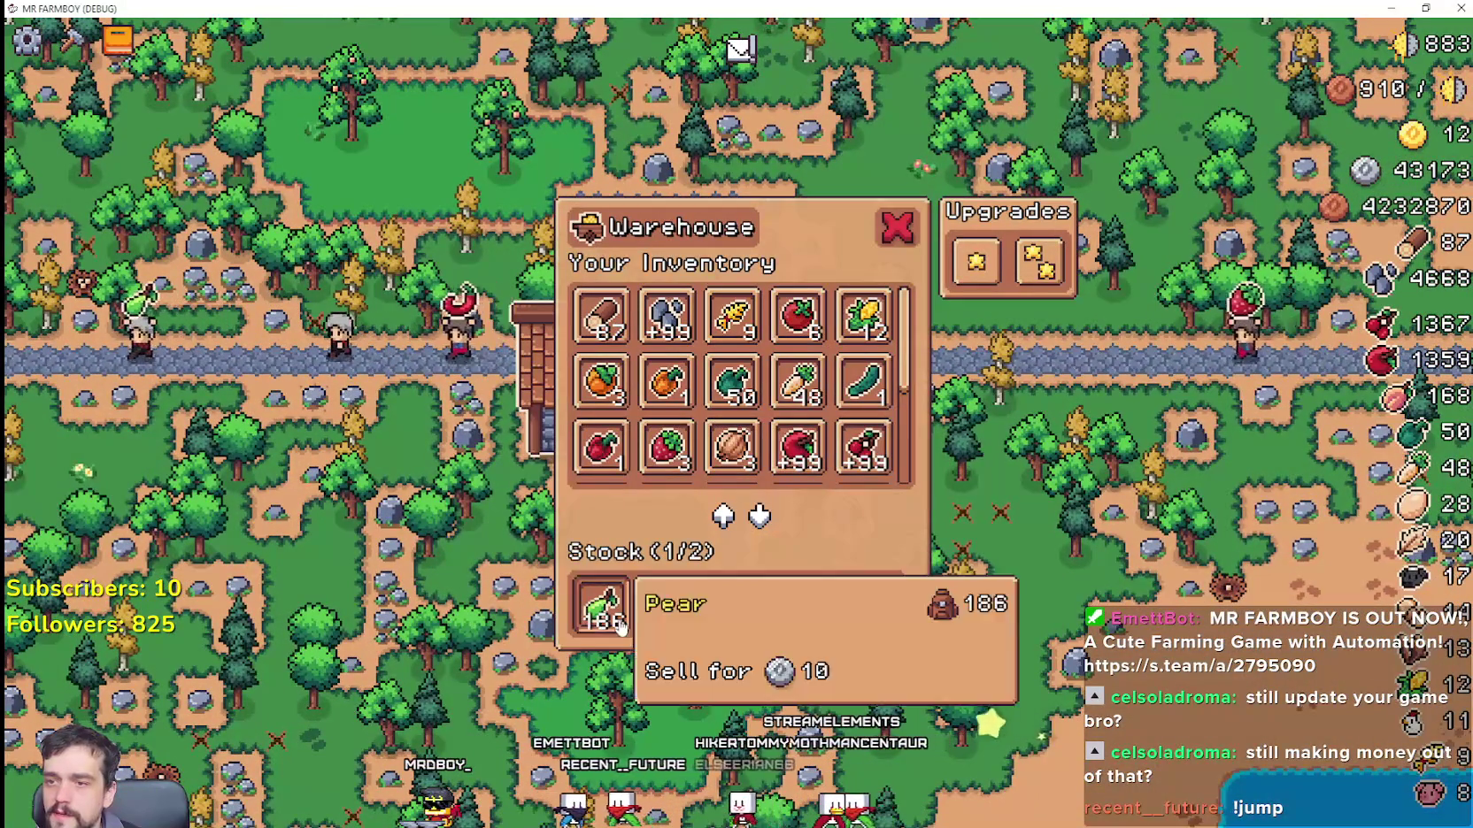
{"action": "key", "text": "Escape"}
{"action": "scroll", "coordinate": [885, 489], "scroll_direction": "down", "scroll_amount": 5}
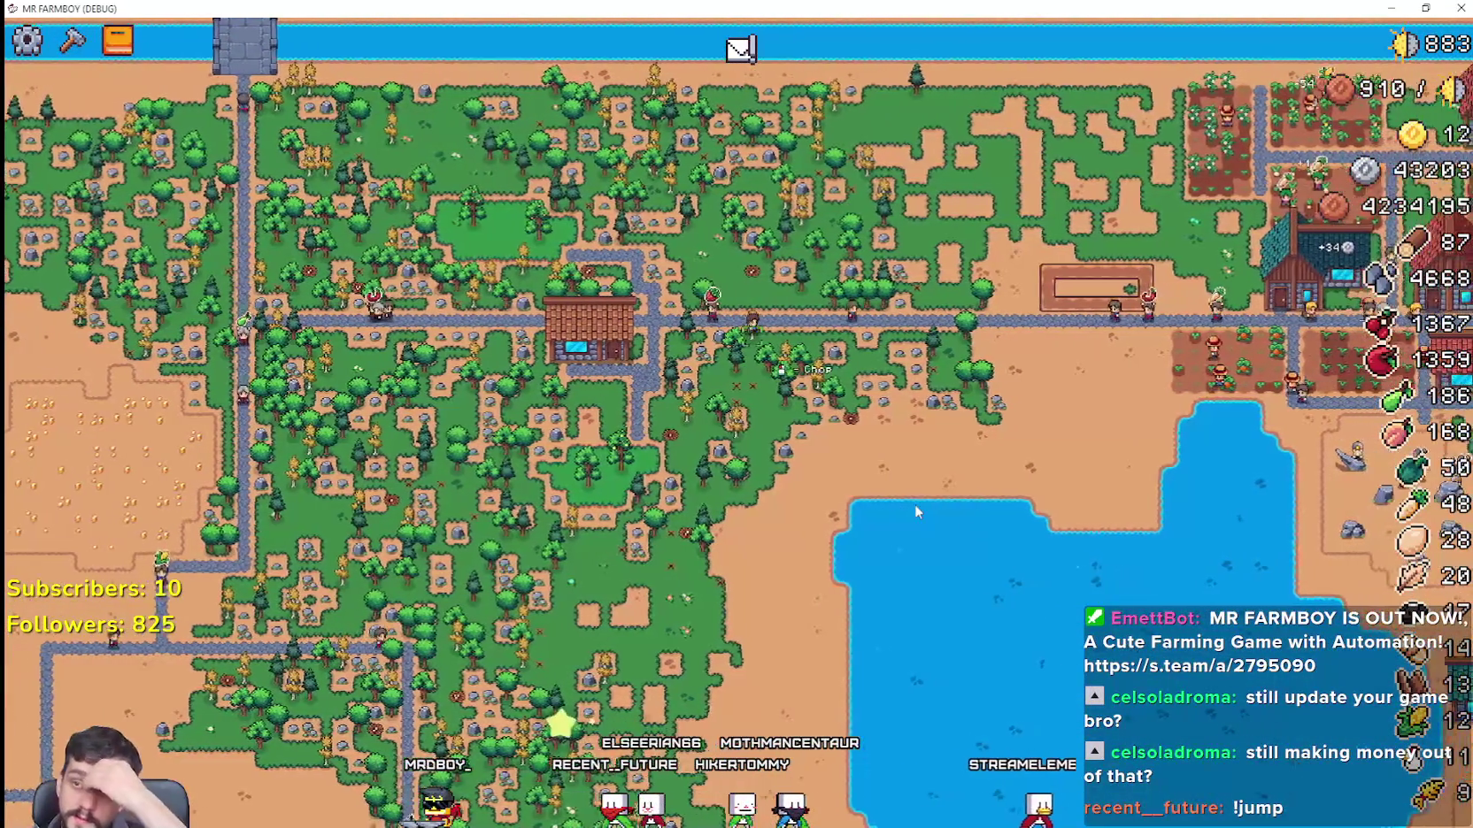
{"action": "key", "text": "d"}
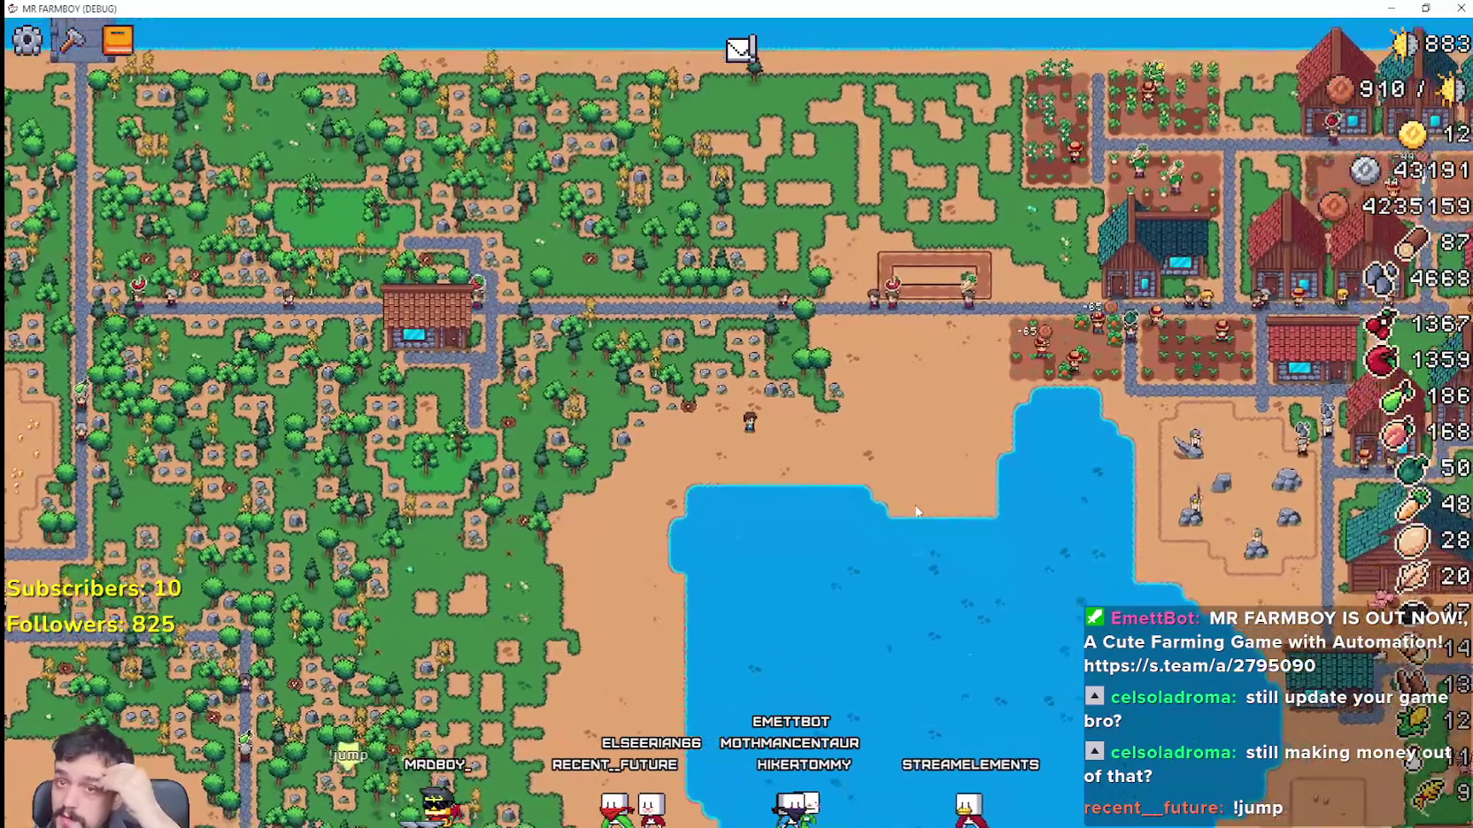
{"action": "key", "text": "d"}
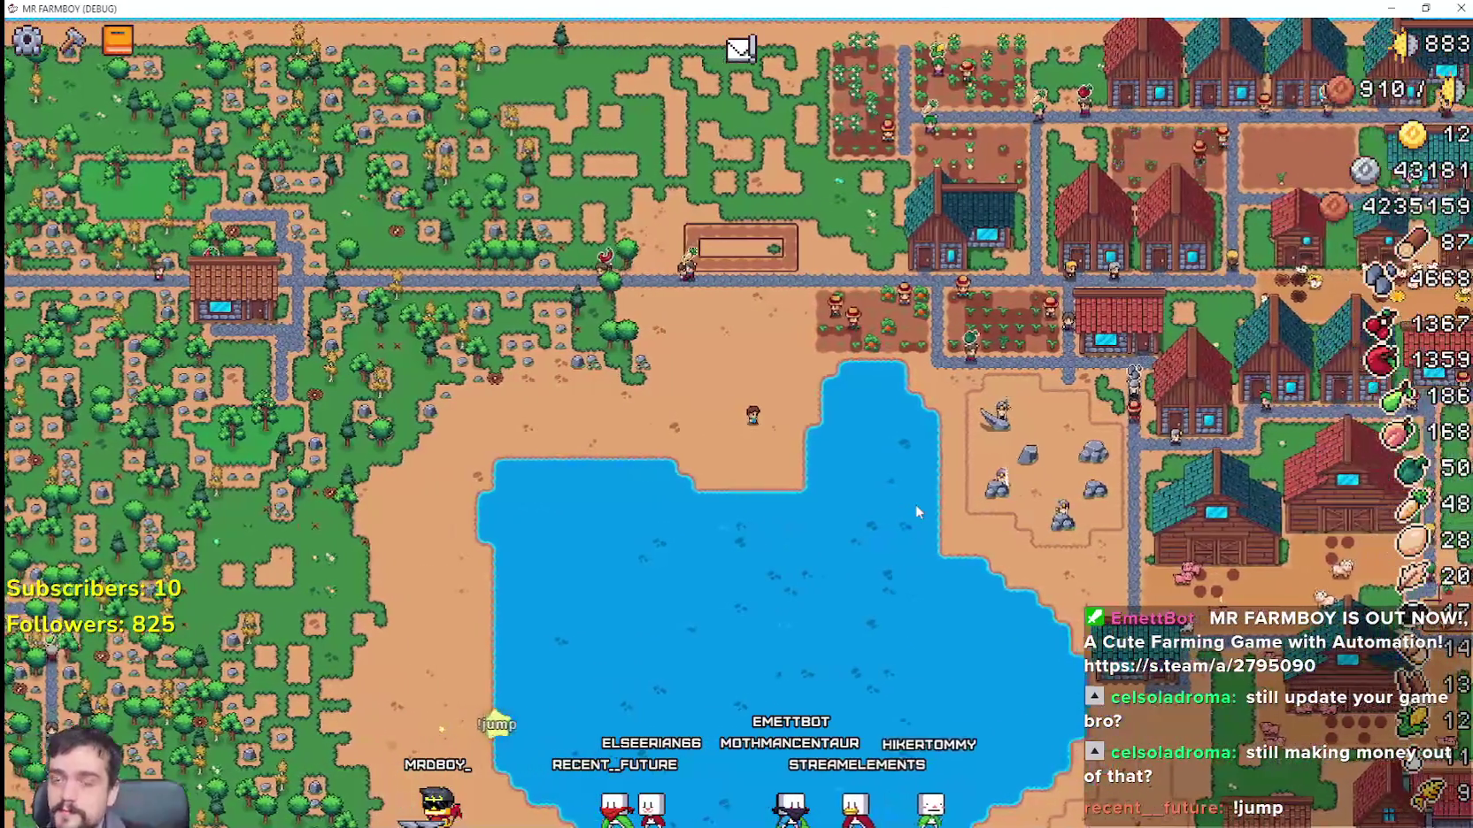
{"action": "key", "text": "d"}
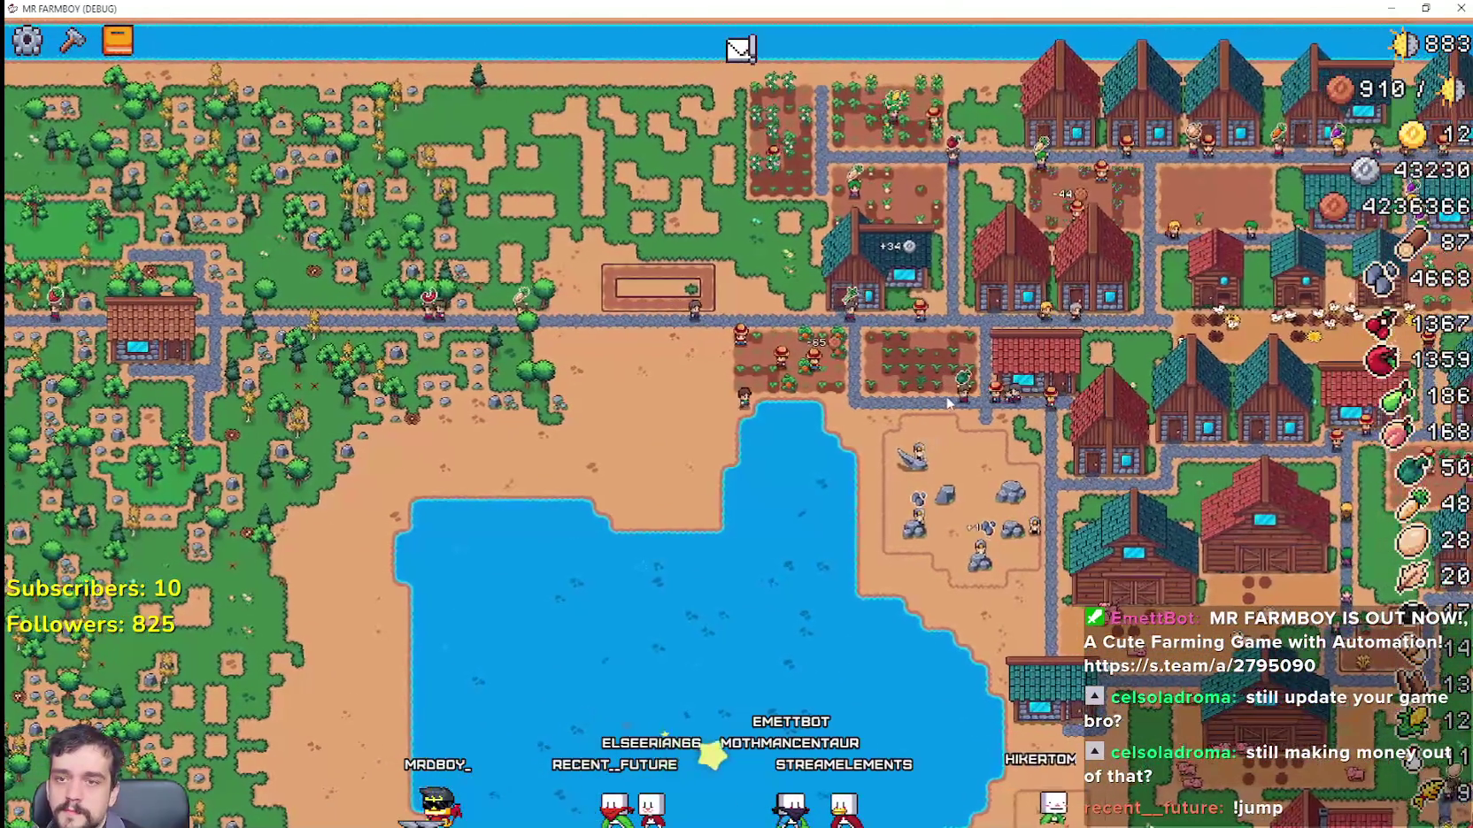
{"action": "scroll", "coordinate": [972, 437], "scroll_direction": "up", "scroll_amount": 3}
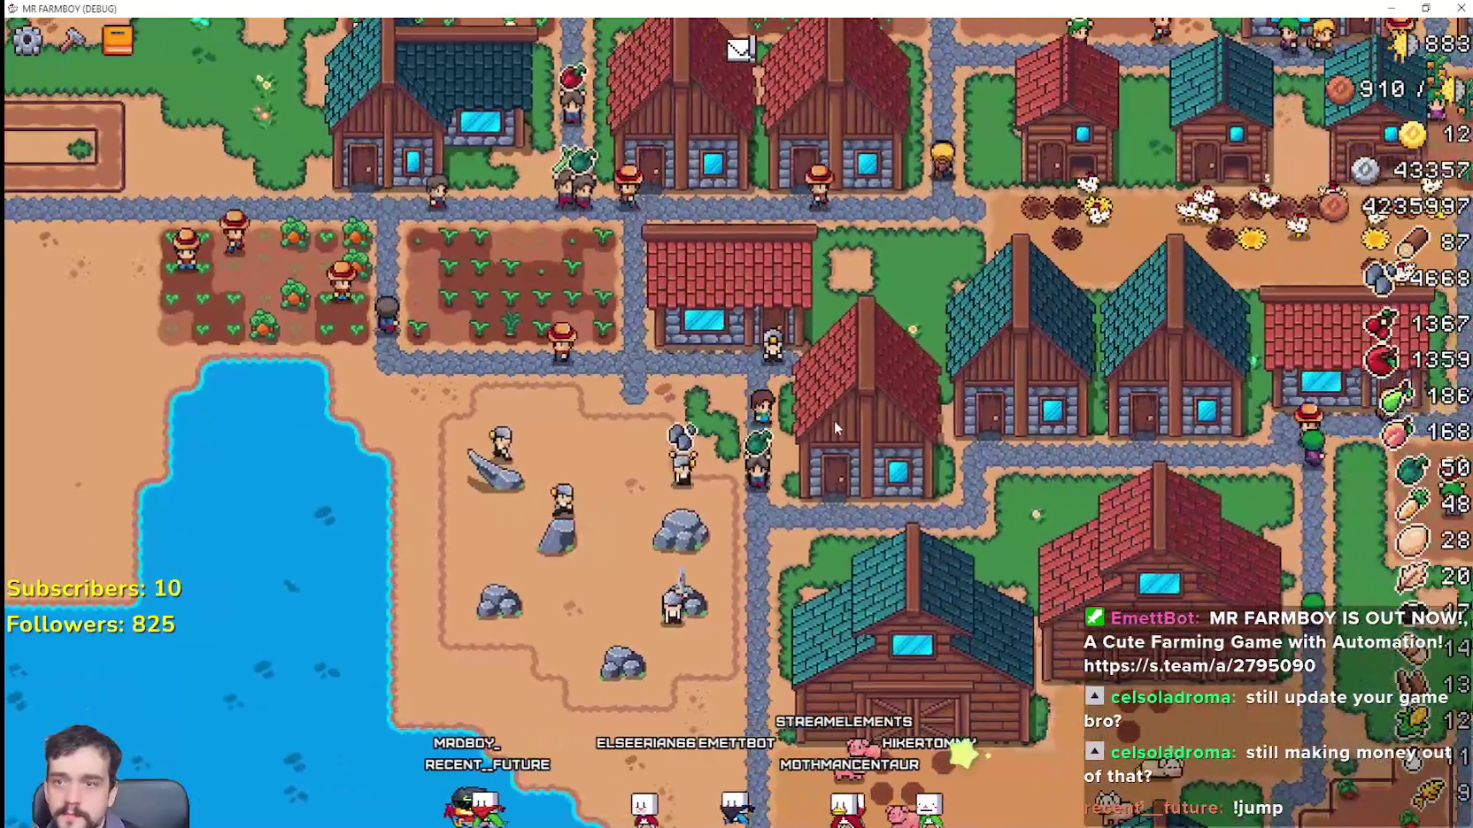
{"action": "left_click", "coordinate": [834, 419]}
{"action": "key", "text": "Escape"}
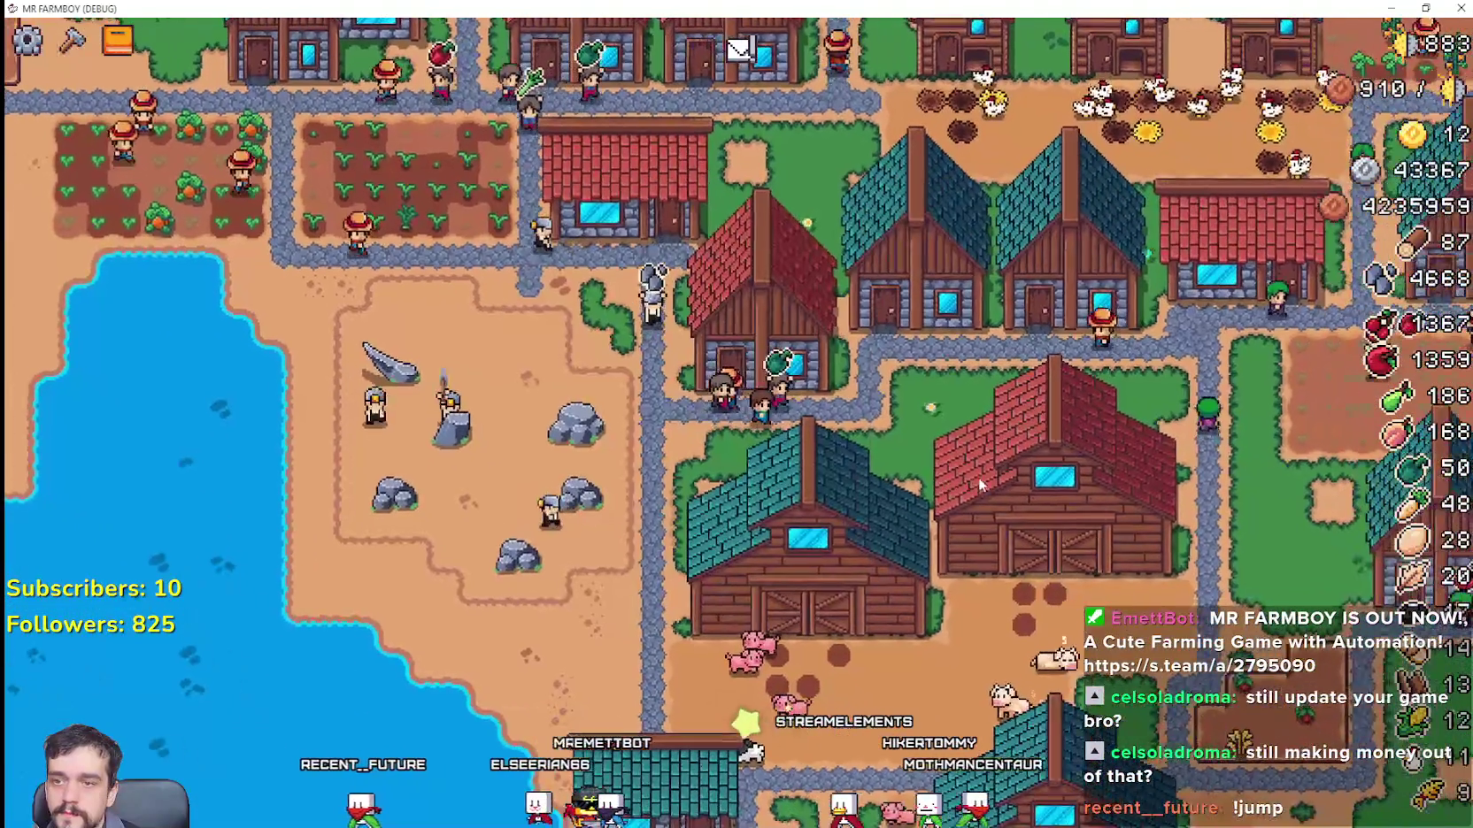
{"action": "scroll", "coordinate": [977, 475], "scroll_direction": "up", "scroll_amount": 3}
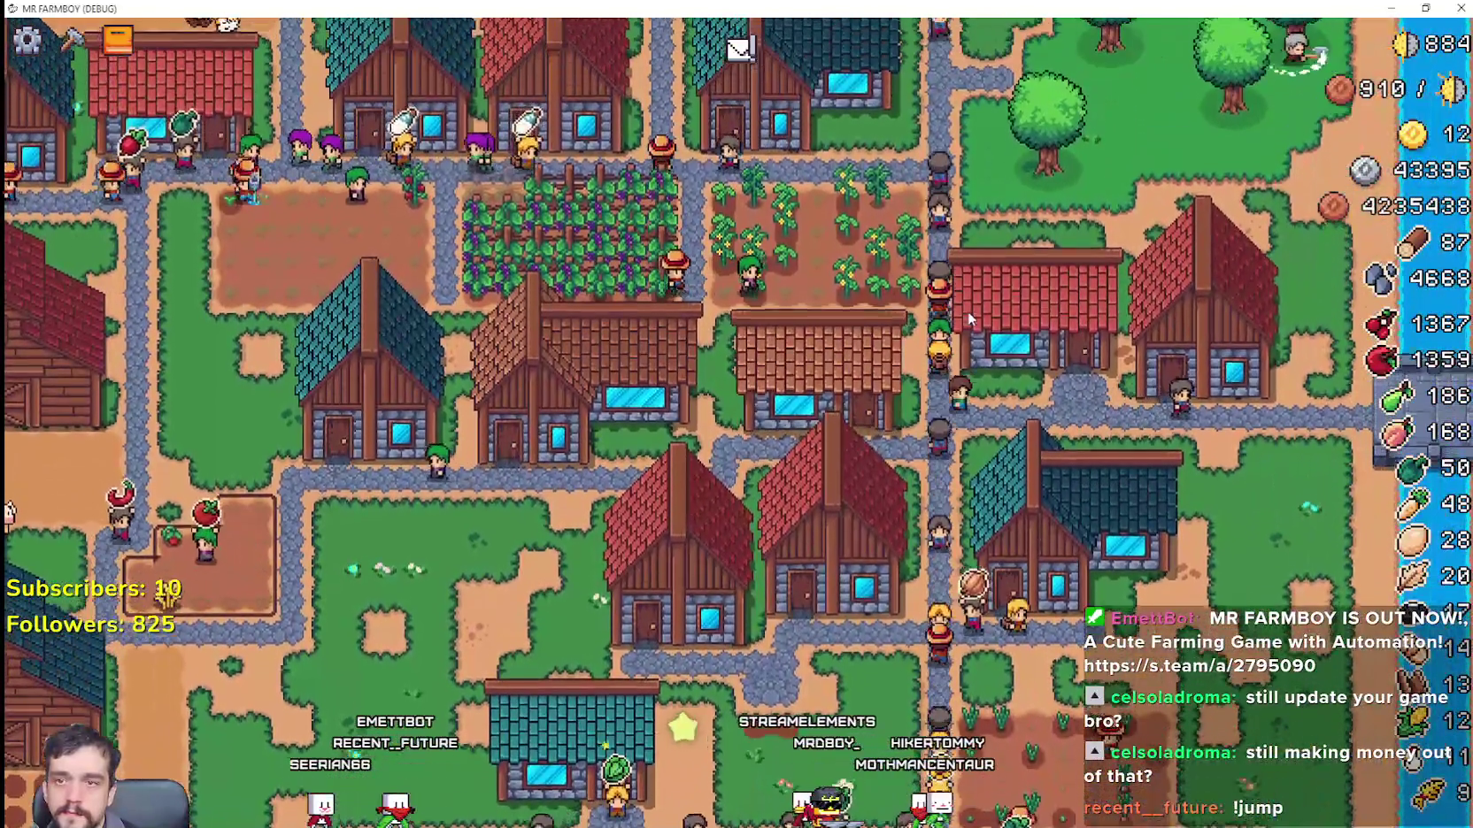
{"action": "left_click", "coordinate": [971, 318]}
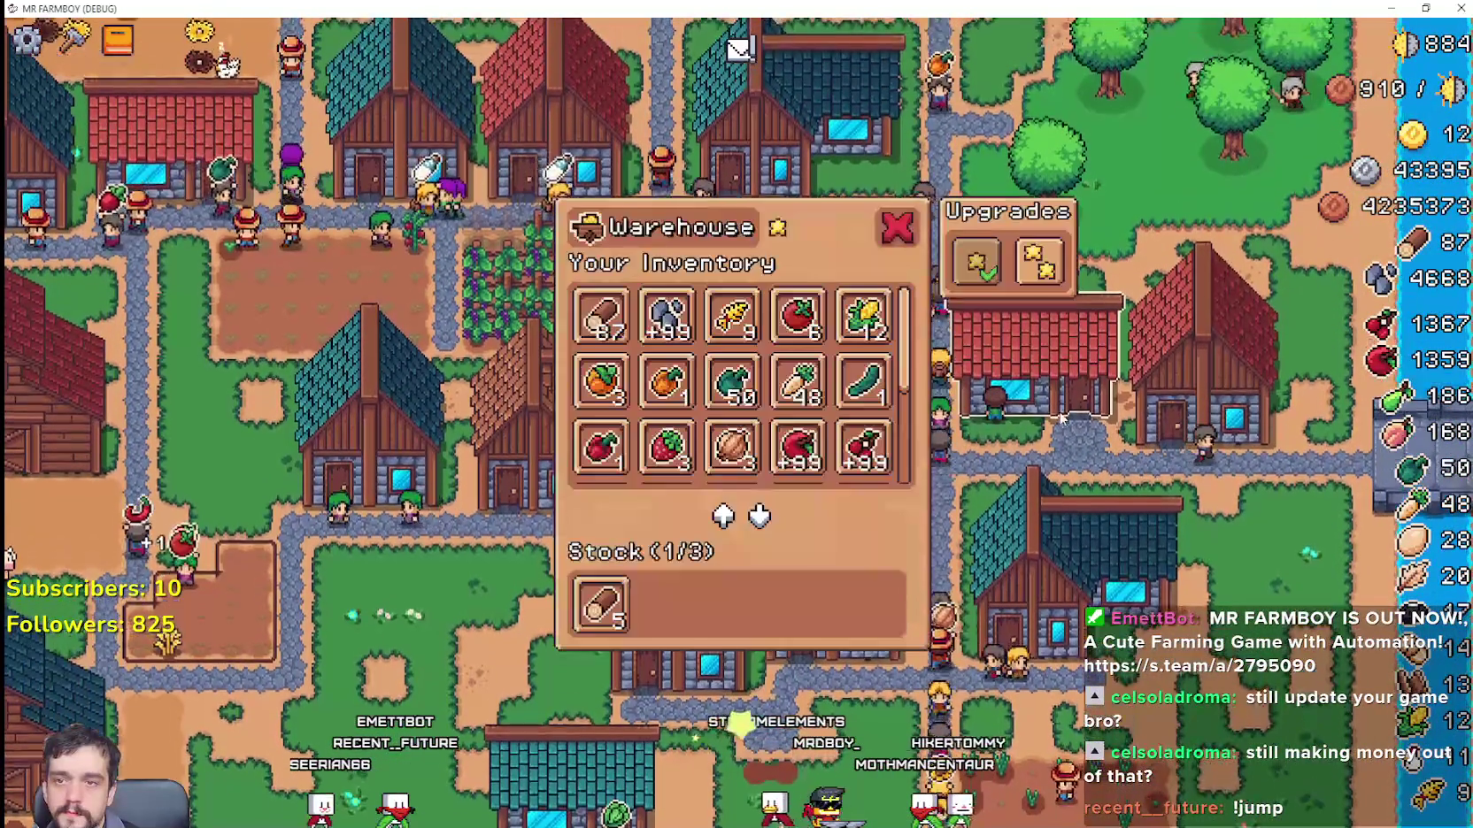
{"action": "key", "text": "Escape"}
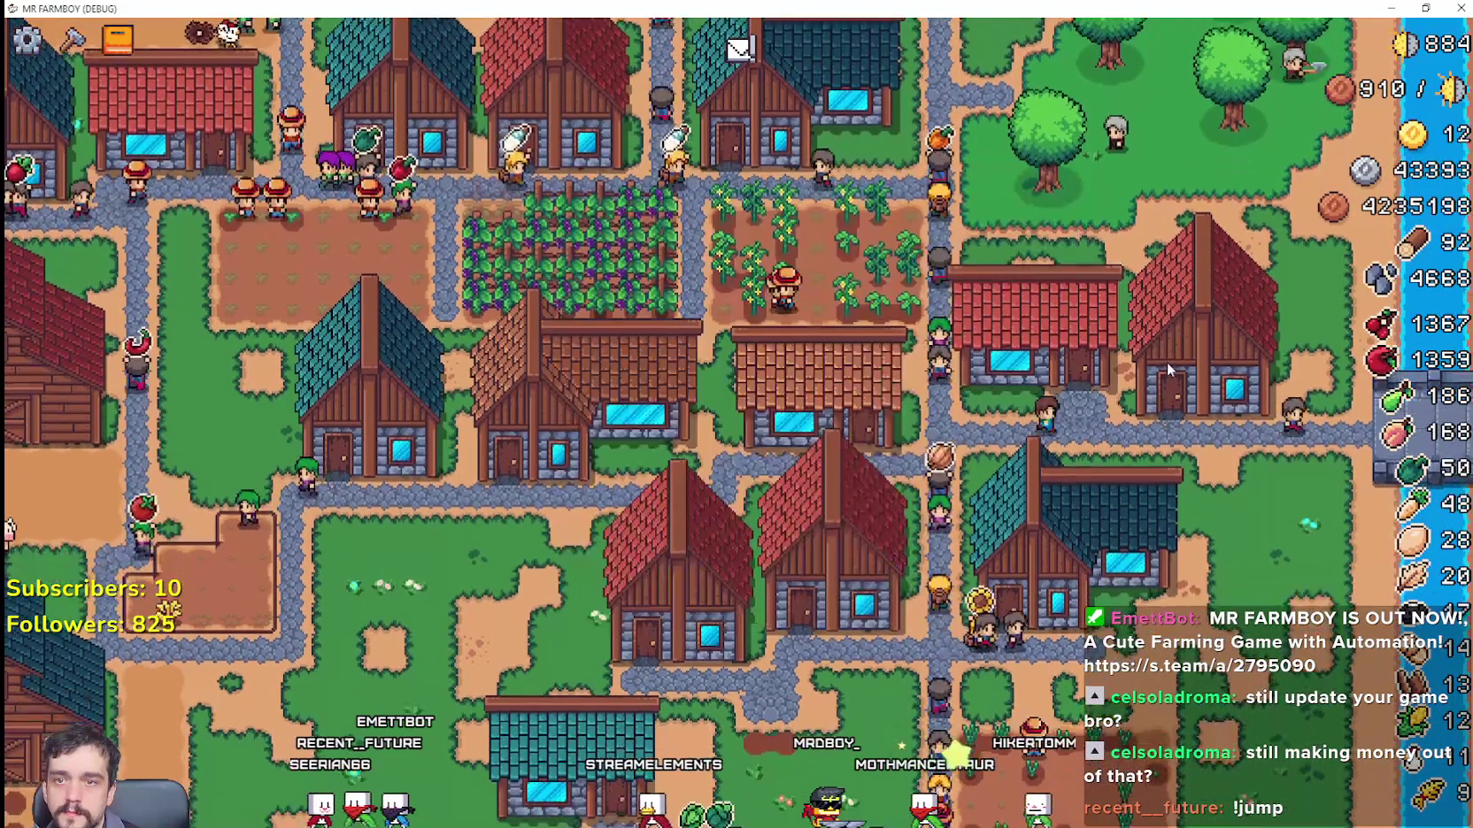
{"action": "key", "text": "w"}
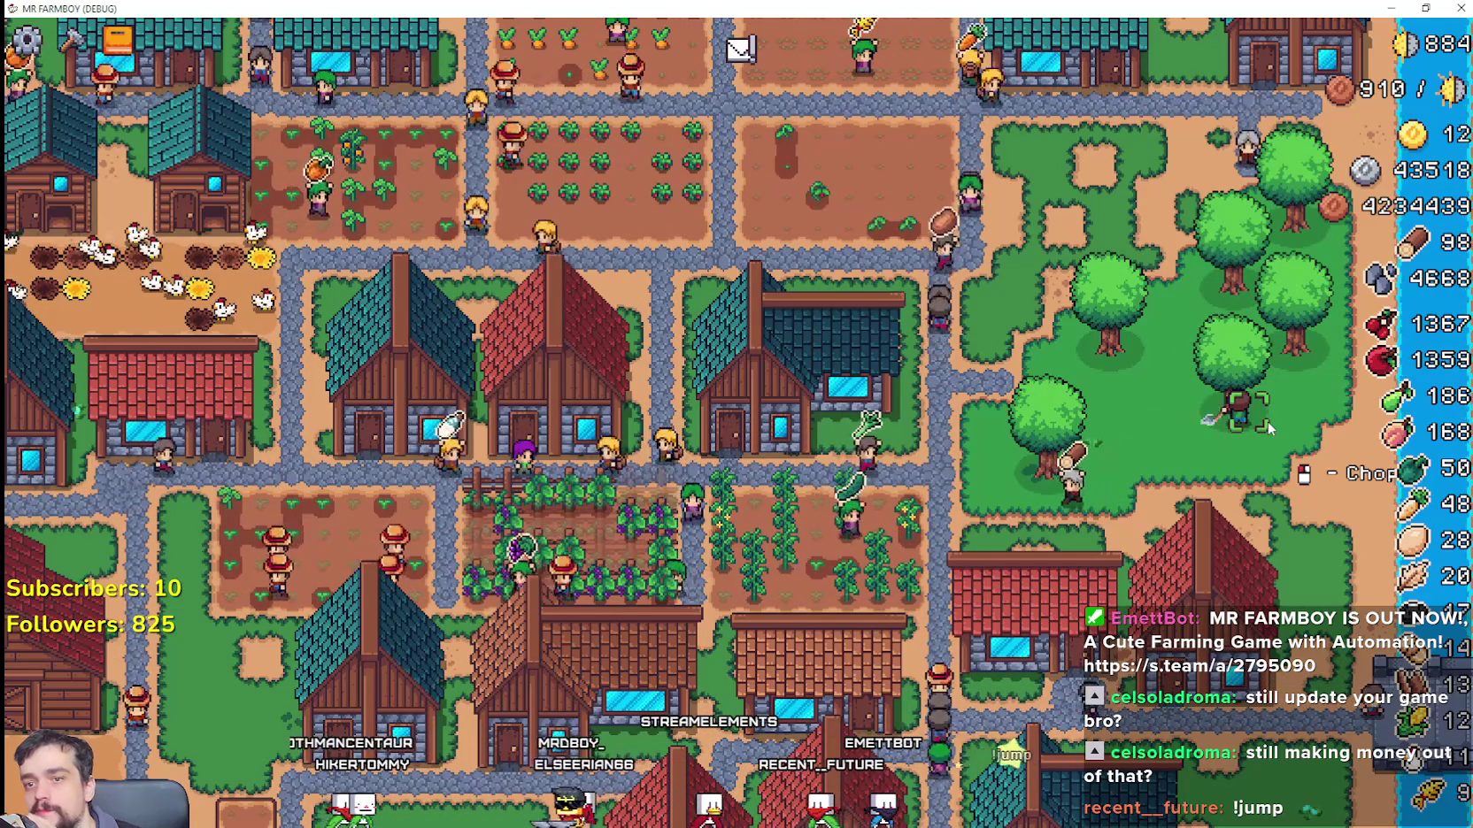
{"action": "scroll", "coordinate": [1274, 542], "scroll_direction": "up", "scroll_amount": 2}
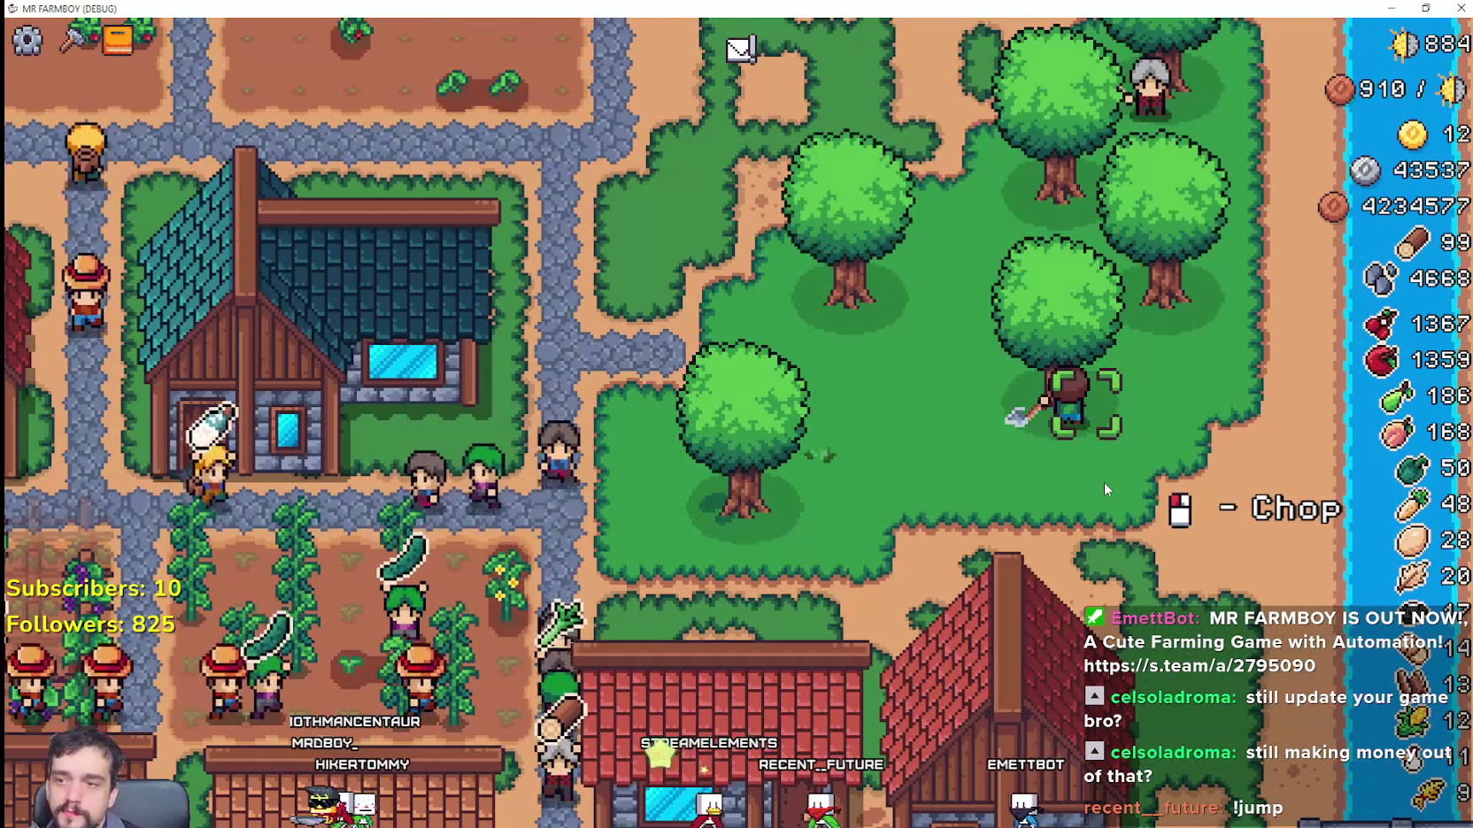
Step: Buy the forest house's second upgrade, spending all the wood
{"action": "left_click", "coordinate": [1036, 601]}
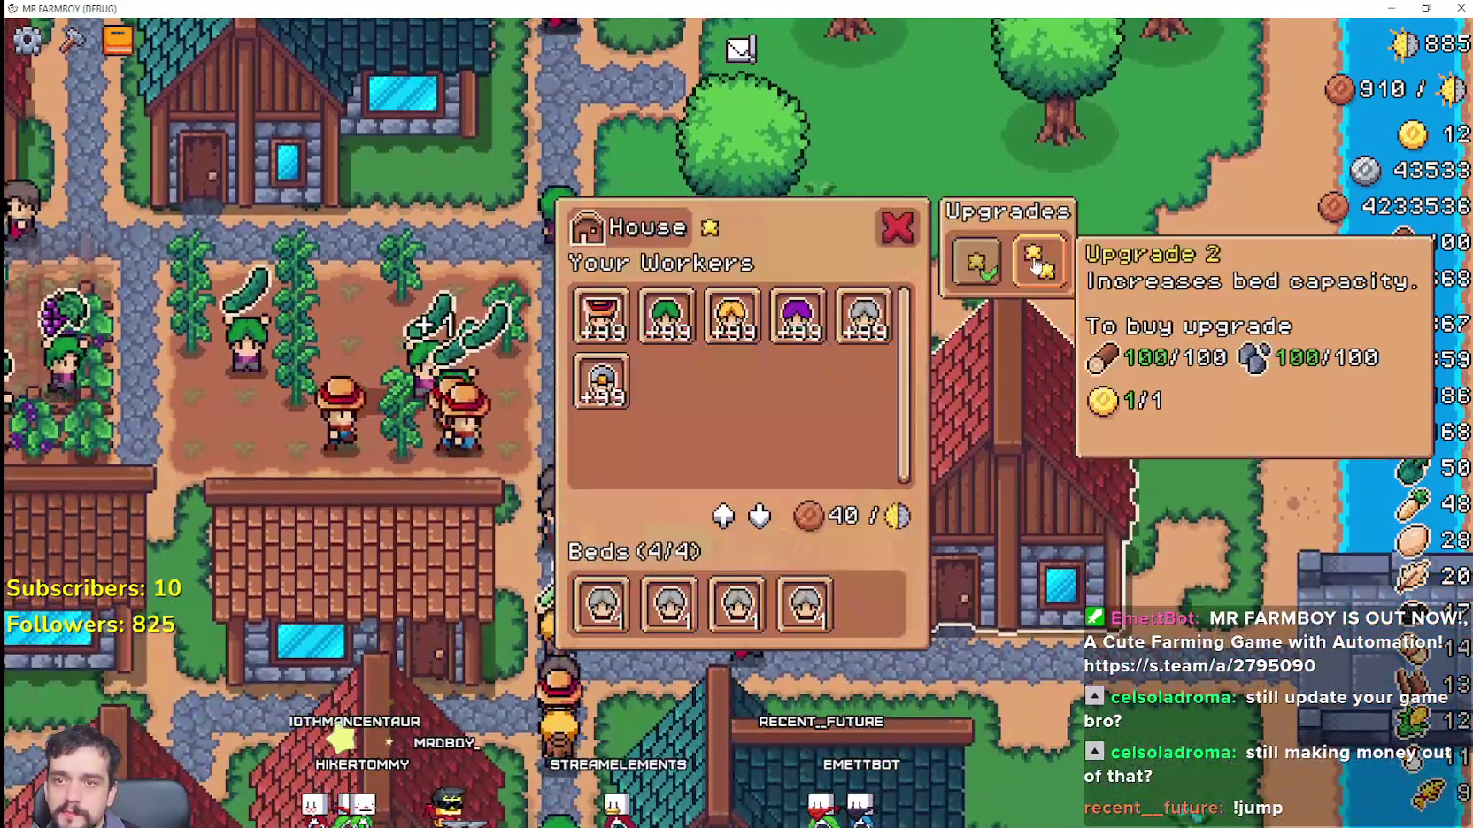
{"action": "left_click", "coordinate": [1040, 262]}
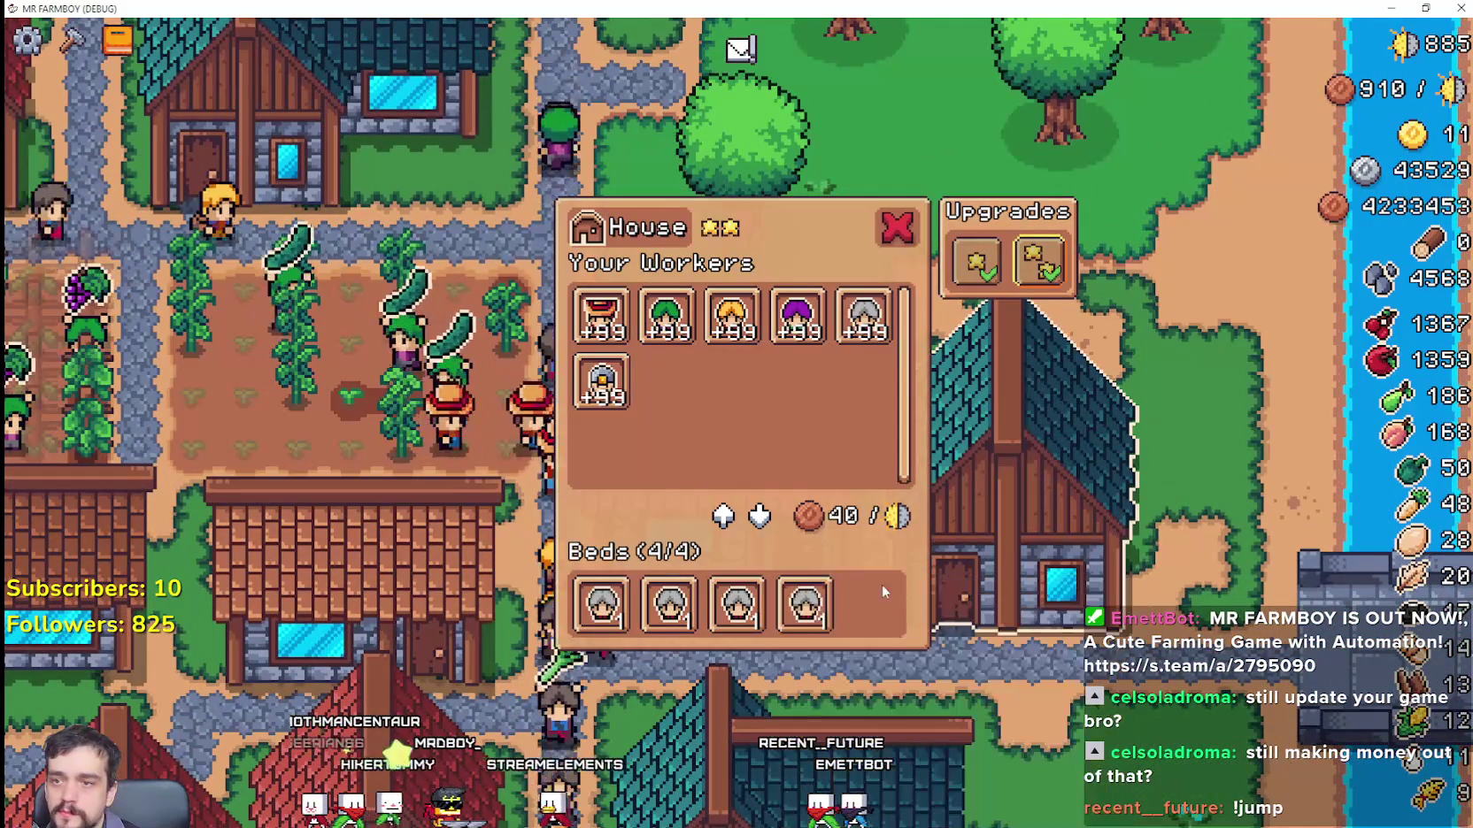
{"action": "left_click", "coordinate": [1035, 585]}
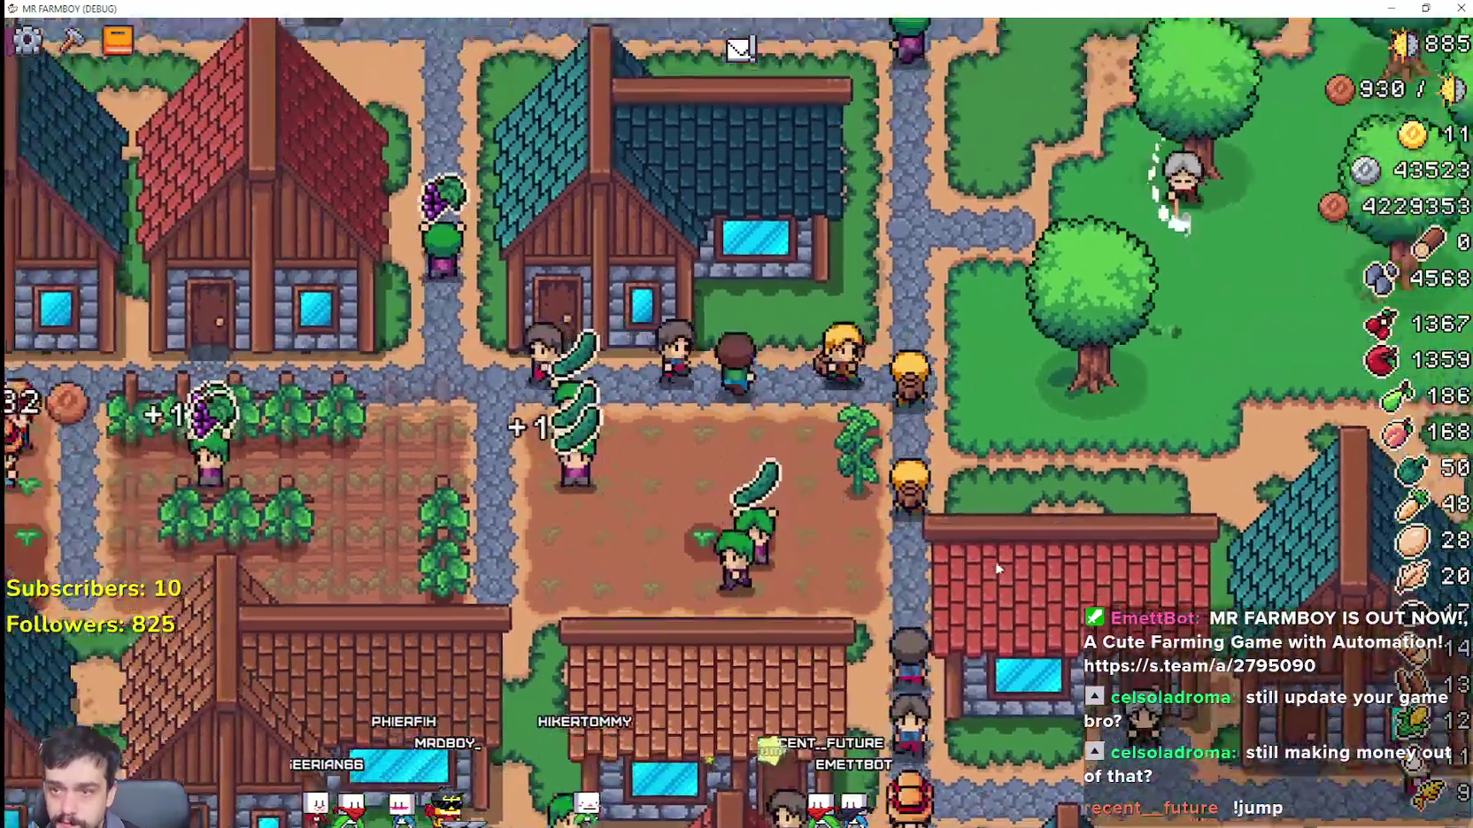
{"action": "scroll", "coordinate": [1004, 571], "scroll_direction": "down", "scroll_amount": 3}
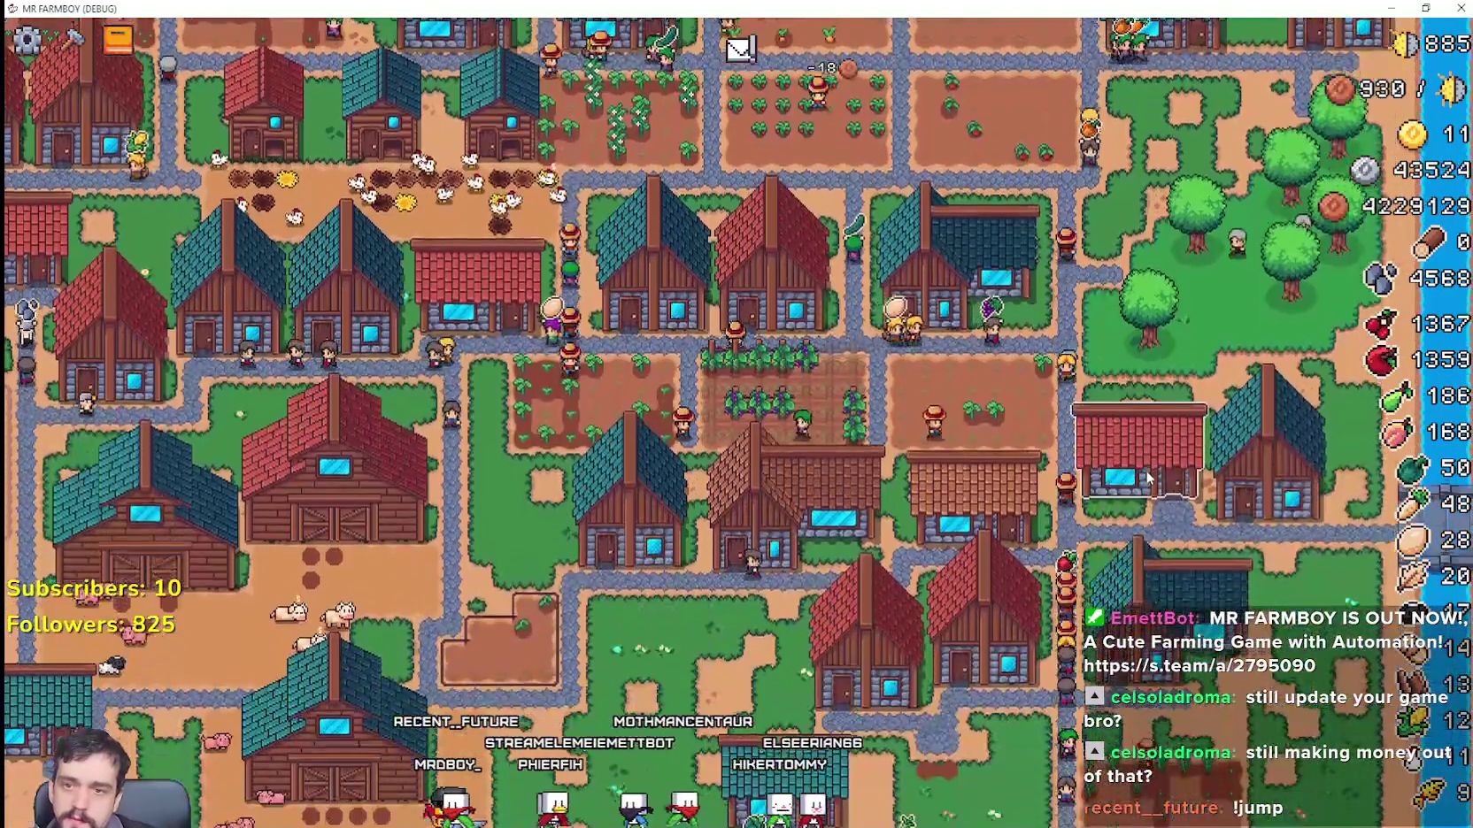
Step: Collect the wood from the warehouse's Stock row
{"action": "left_click", "coordinate": [1145, 494]}
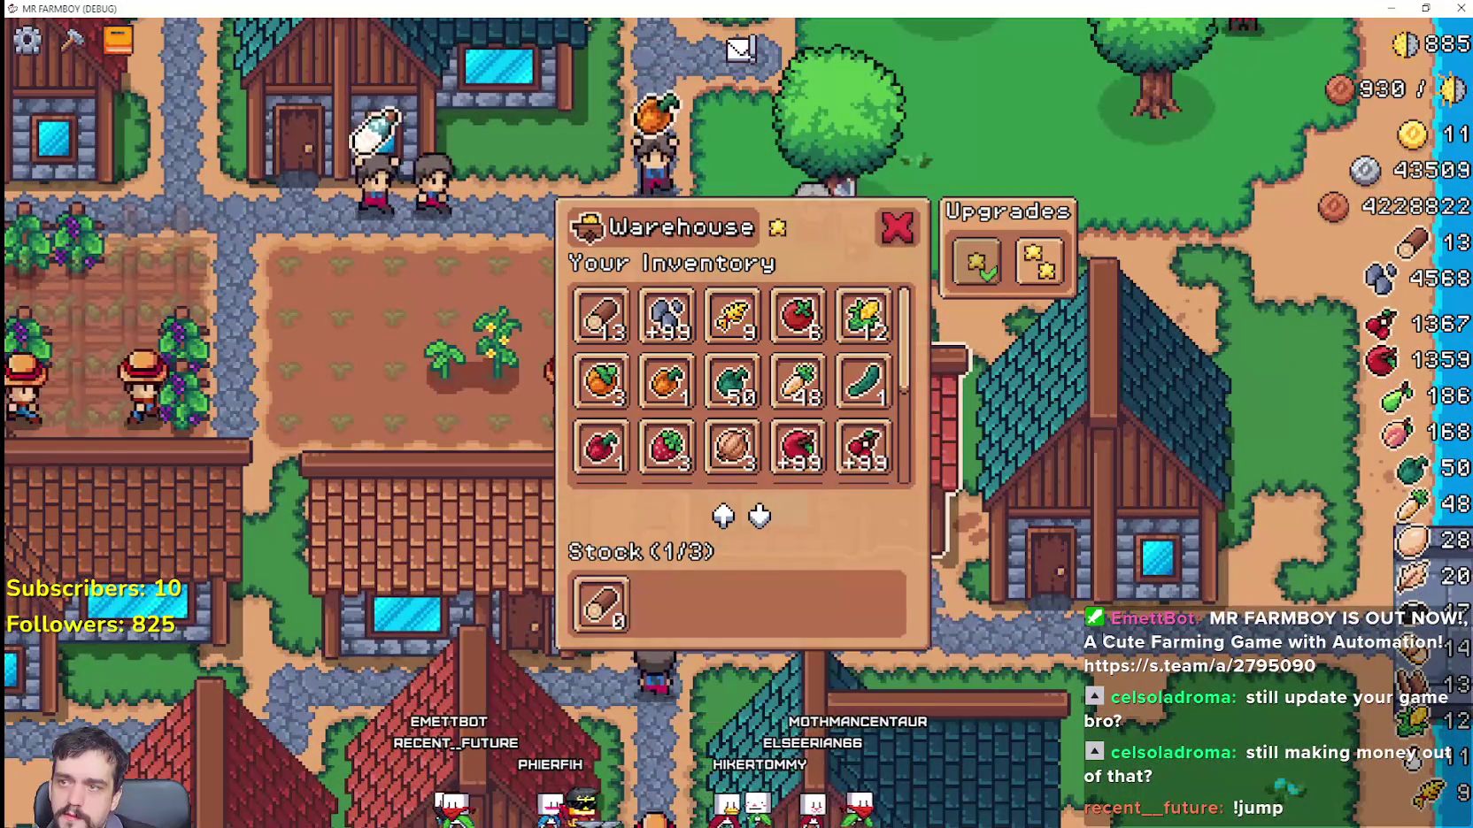
{"action": "left_click", "coordinate": [602, 605]}
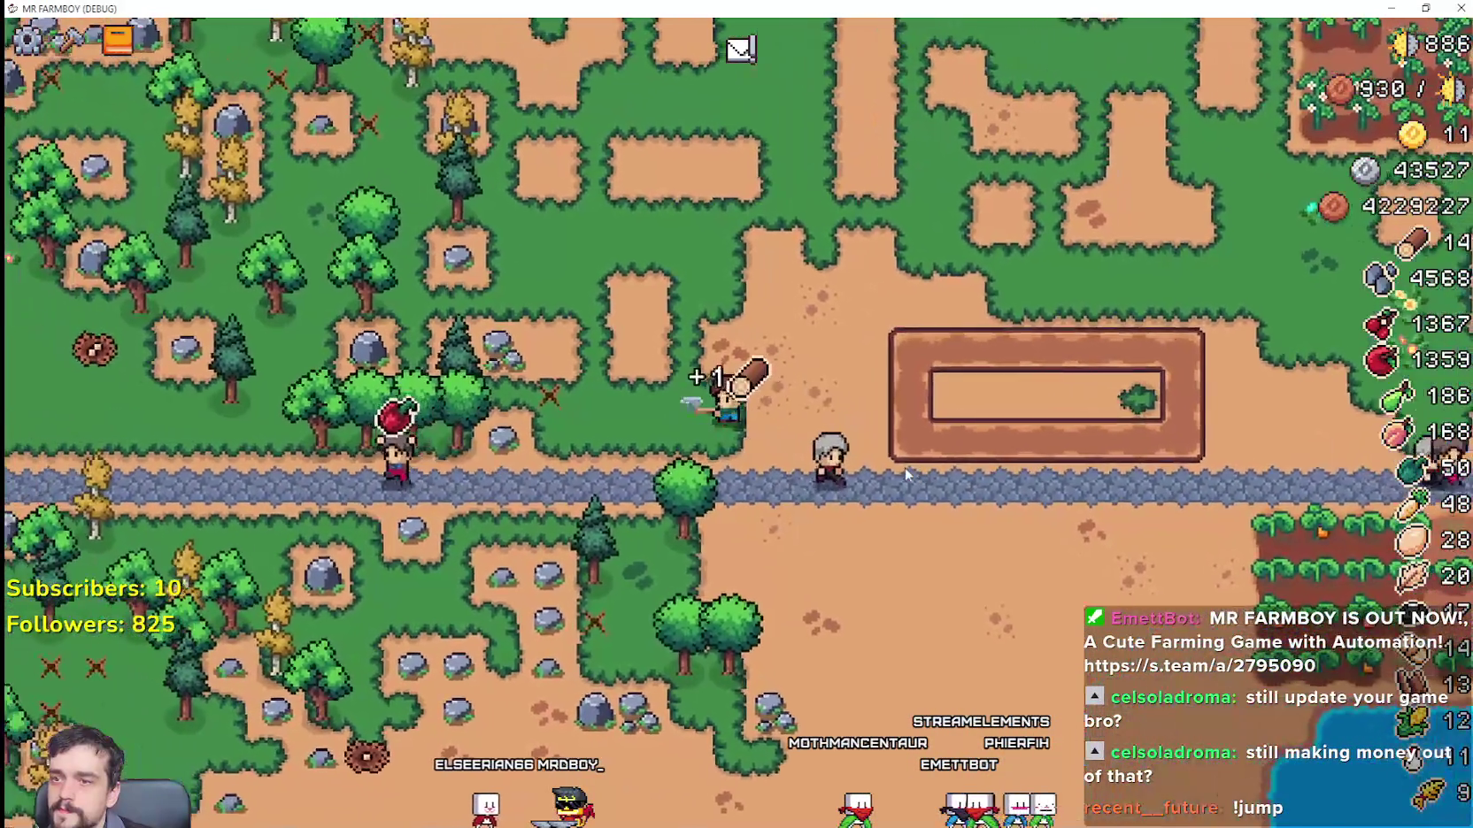
Step: Walk down to chop a tree and mine the rocks to the south-west
{"action": "key", "text": "s"}
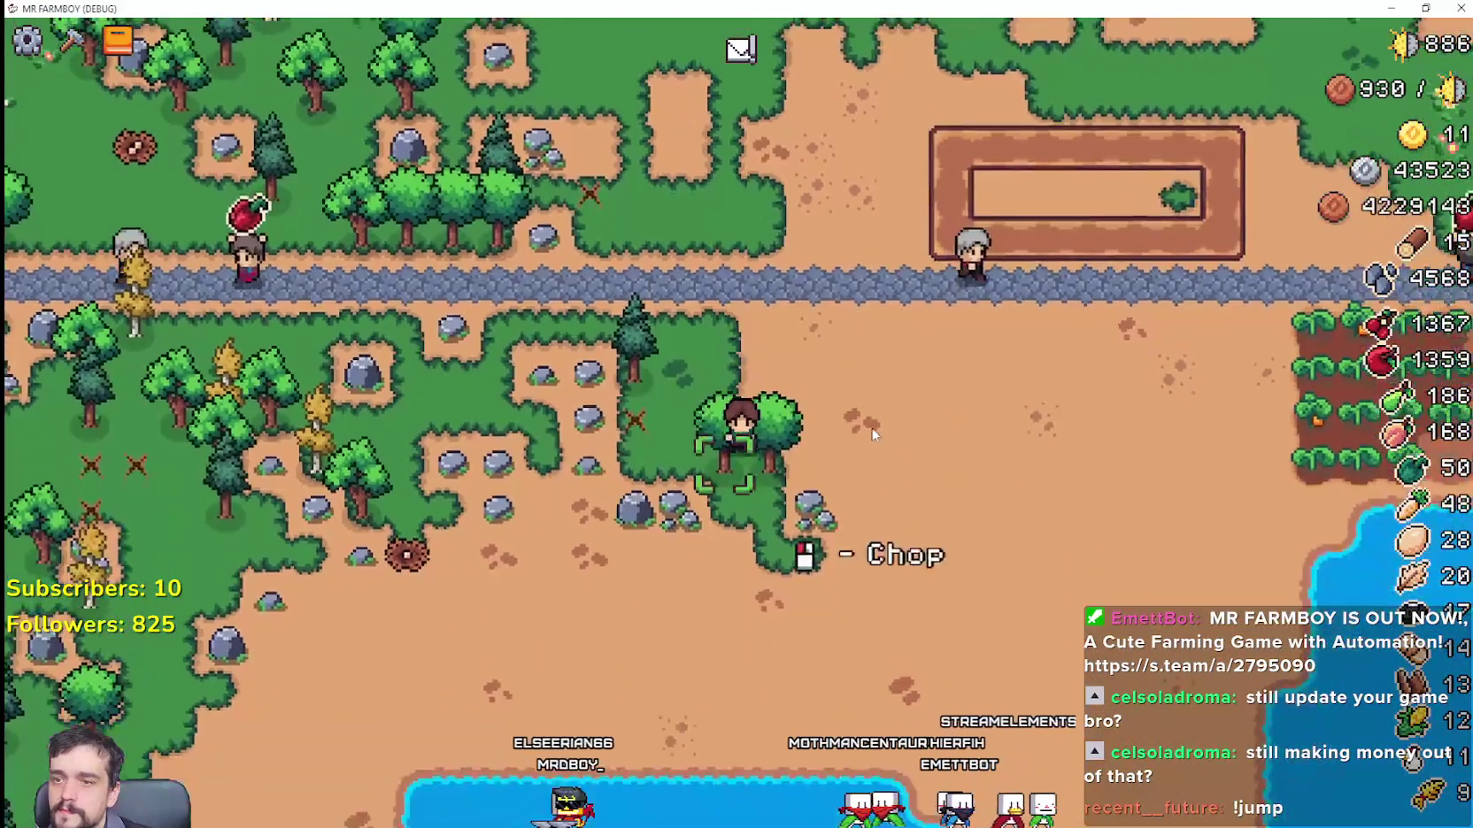
{"action": "key", "text": "s"}
{"action": "key", "text": "a"}
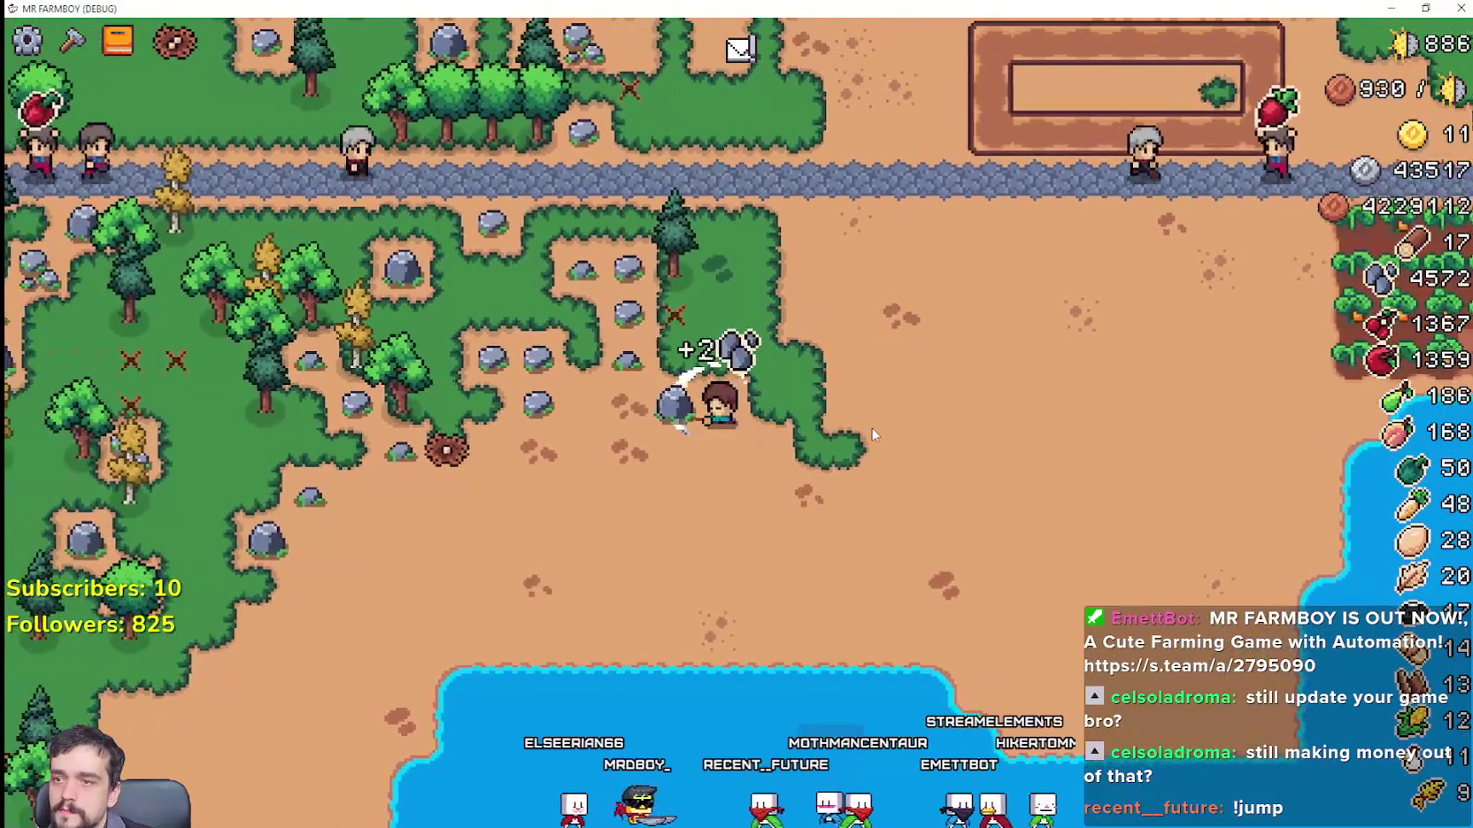
{"action": "key", "text": "w"}
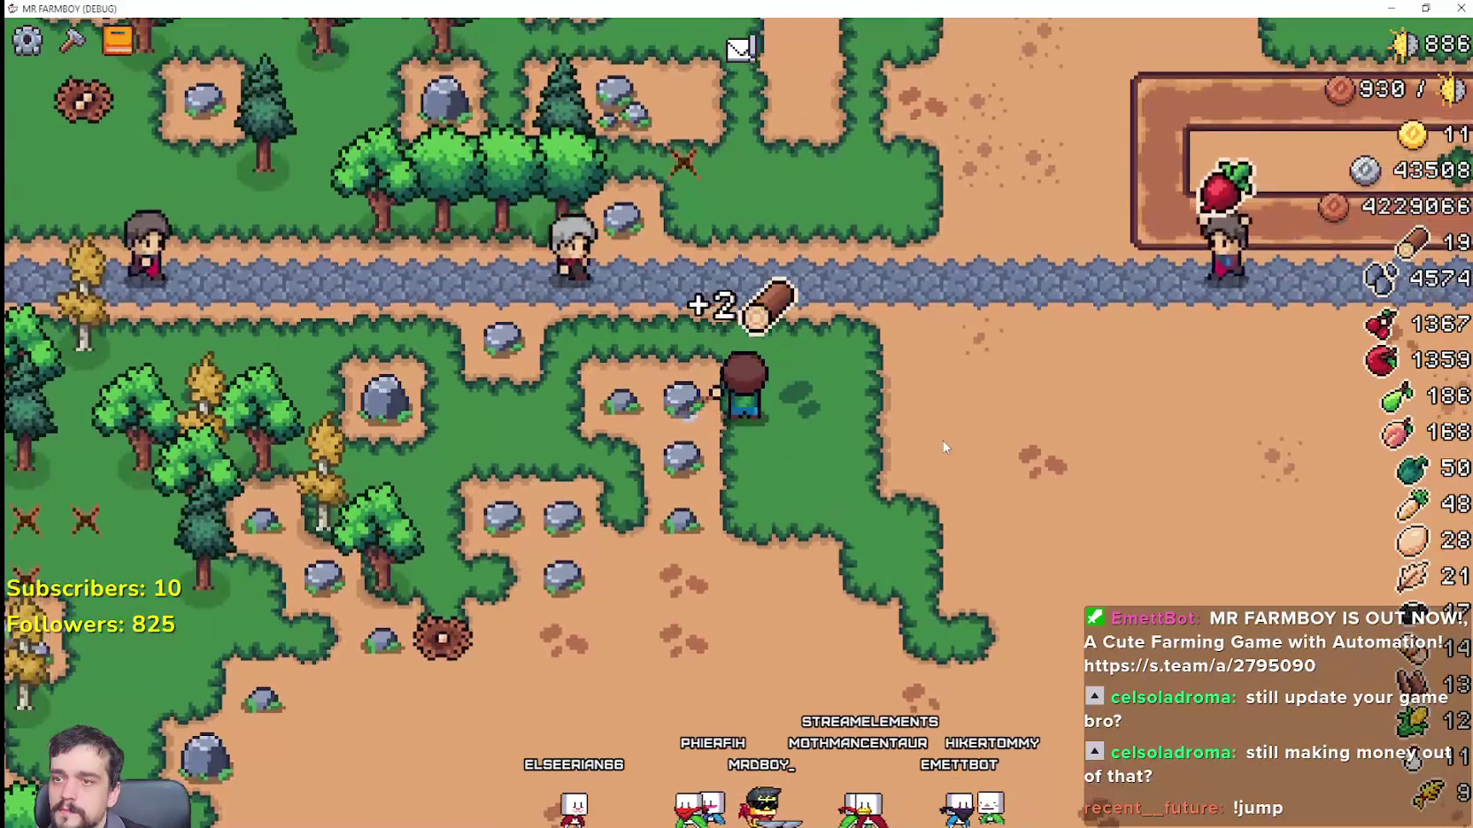
{"action": "key", "text": "s"}
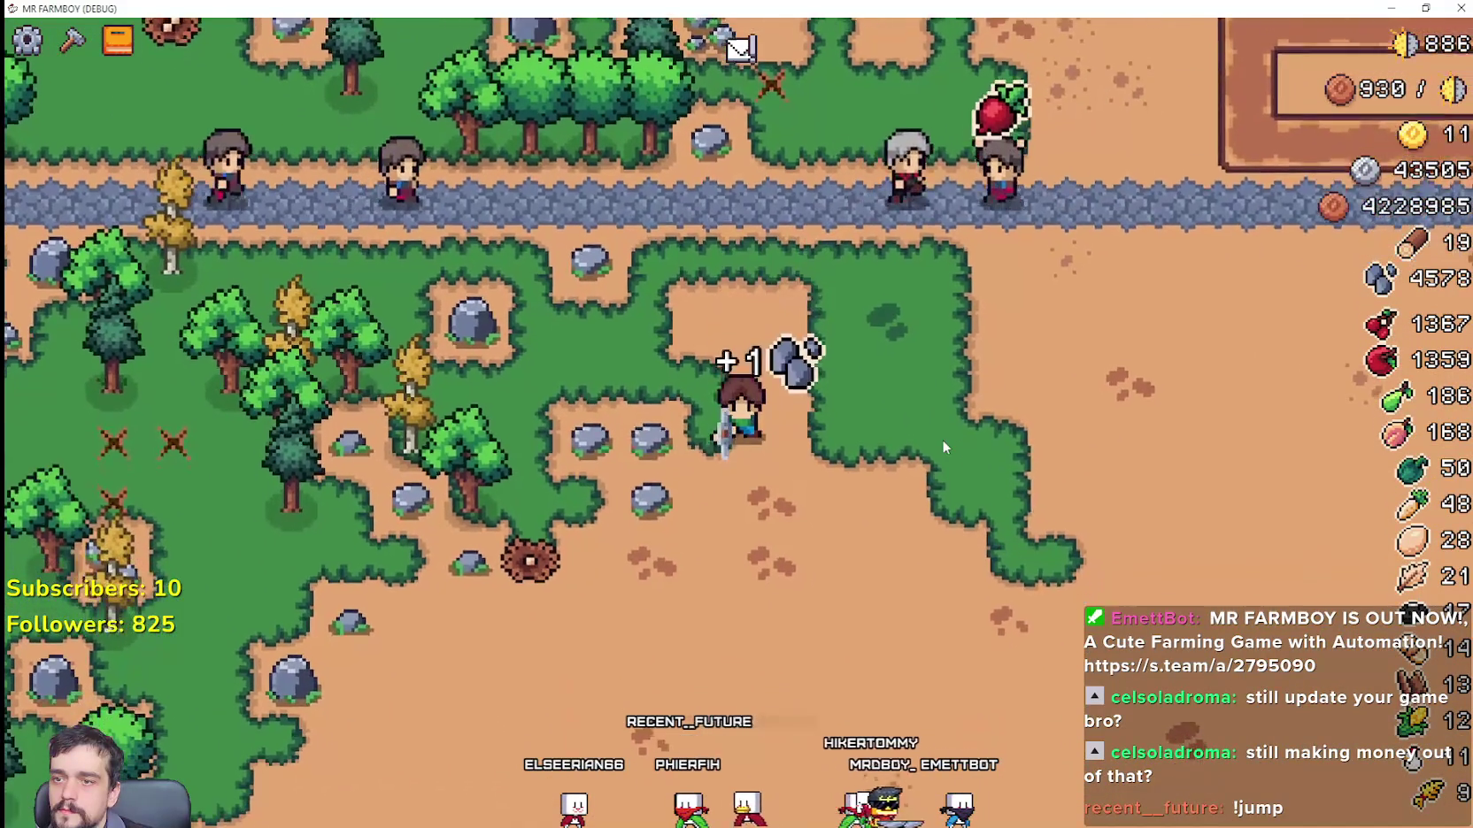
{"action": "key", "text": "a"}
{"action": "key", "text": "s"}
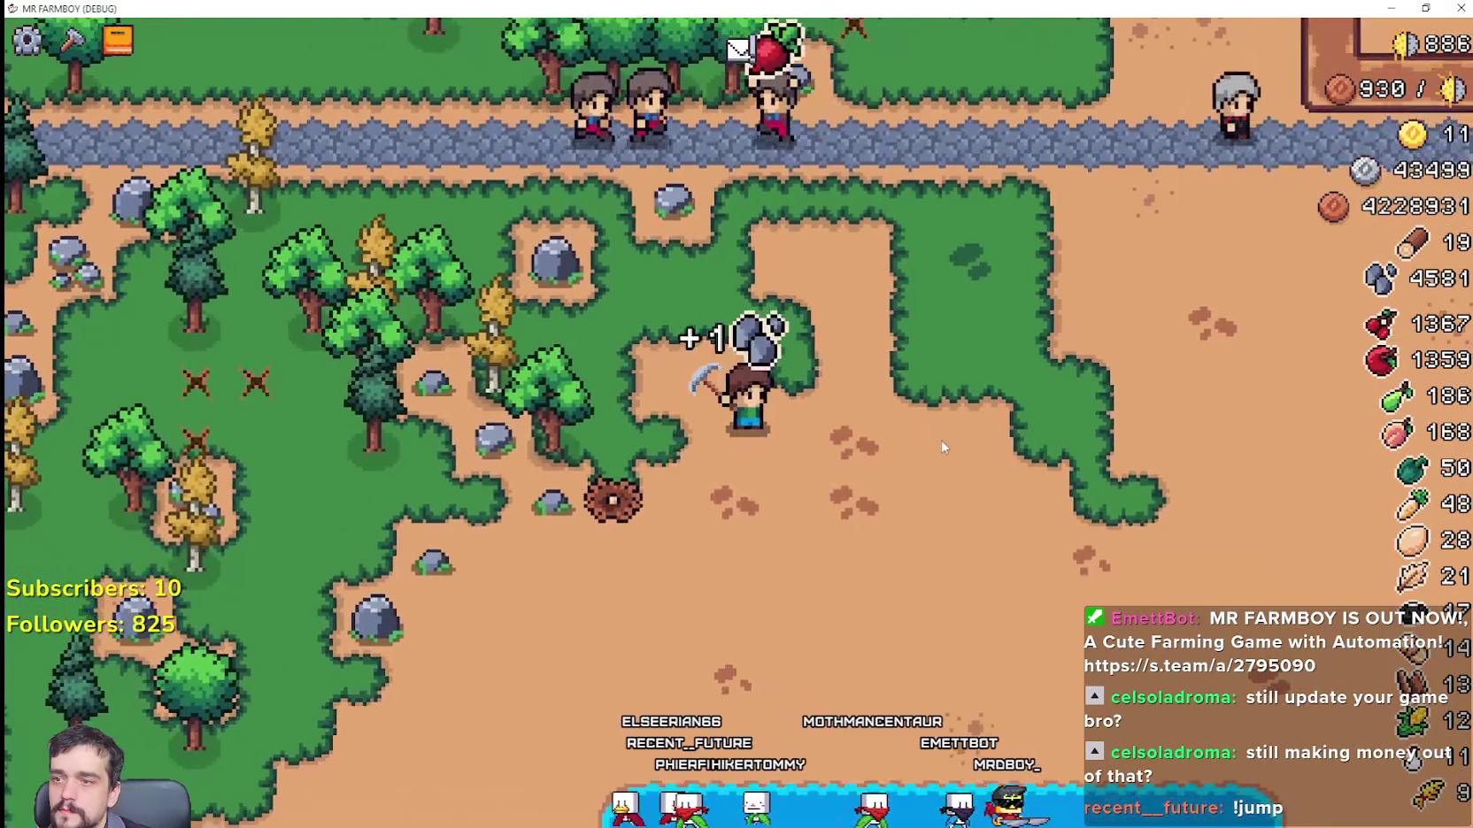
{"action": "key", "text": "a"}
Step: Continue west through the woods, chopping trees and gathering stone
{"action": "key", "text": "w"}
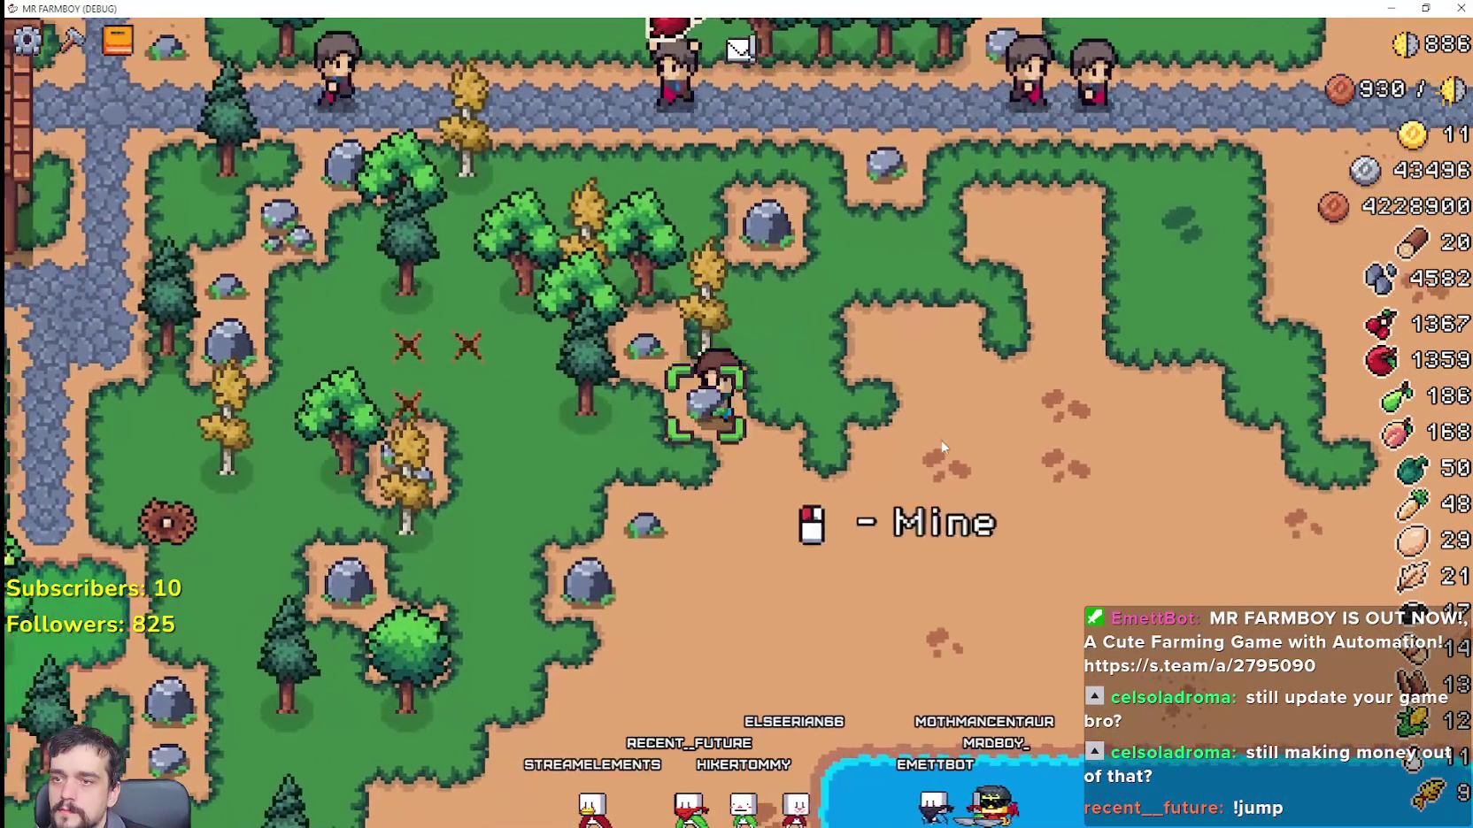
{"action": "key", "text": "a"}
{"action": "key", "text": "w"}
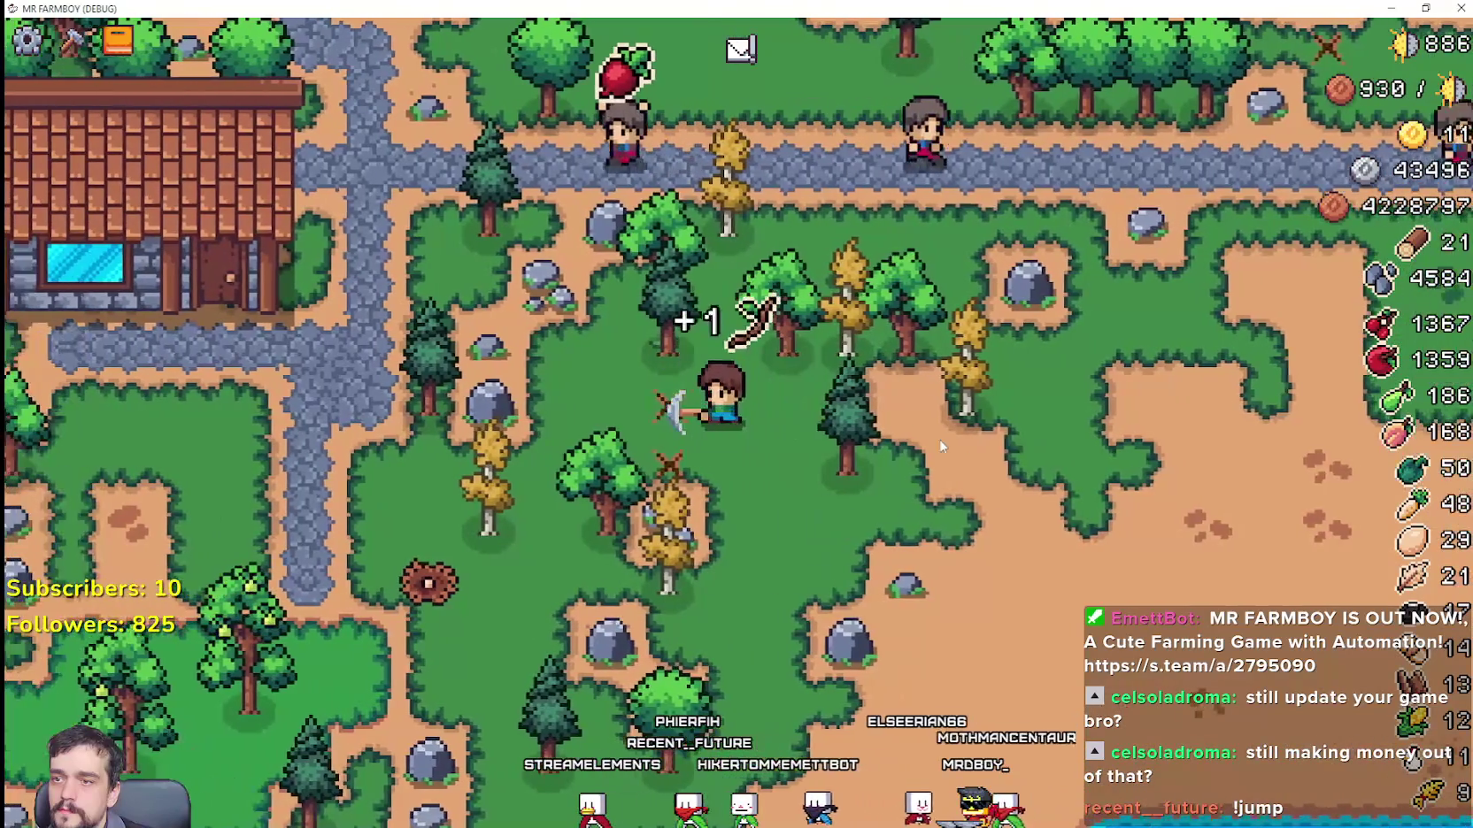
{"action": "key", "text": "s"}
{"action": "key", "text": "a"}
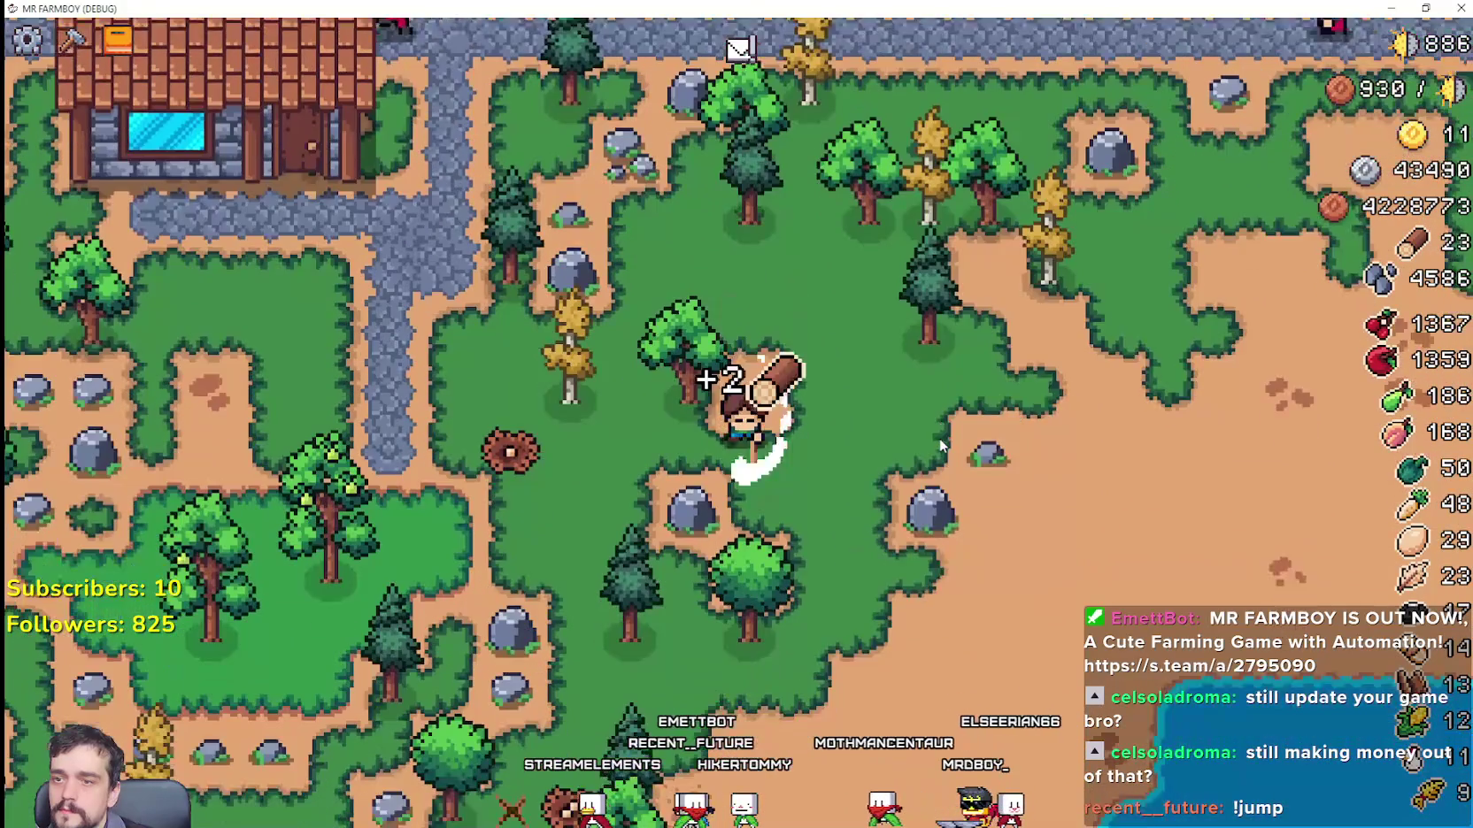
{"action": "key", "text": "a"}
{"action": "key", "text": "w"}
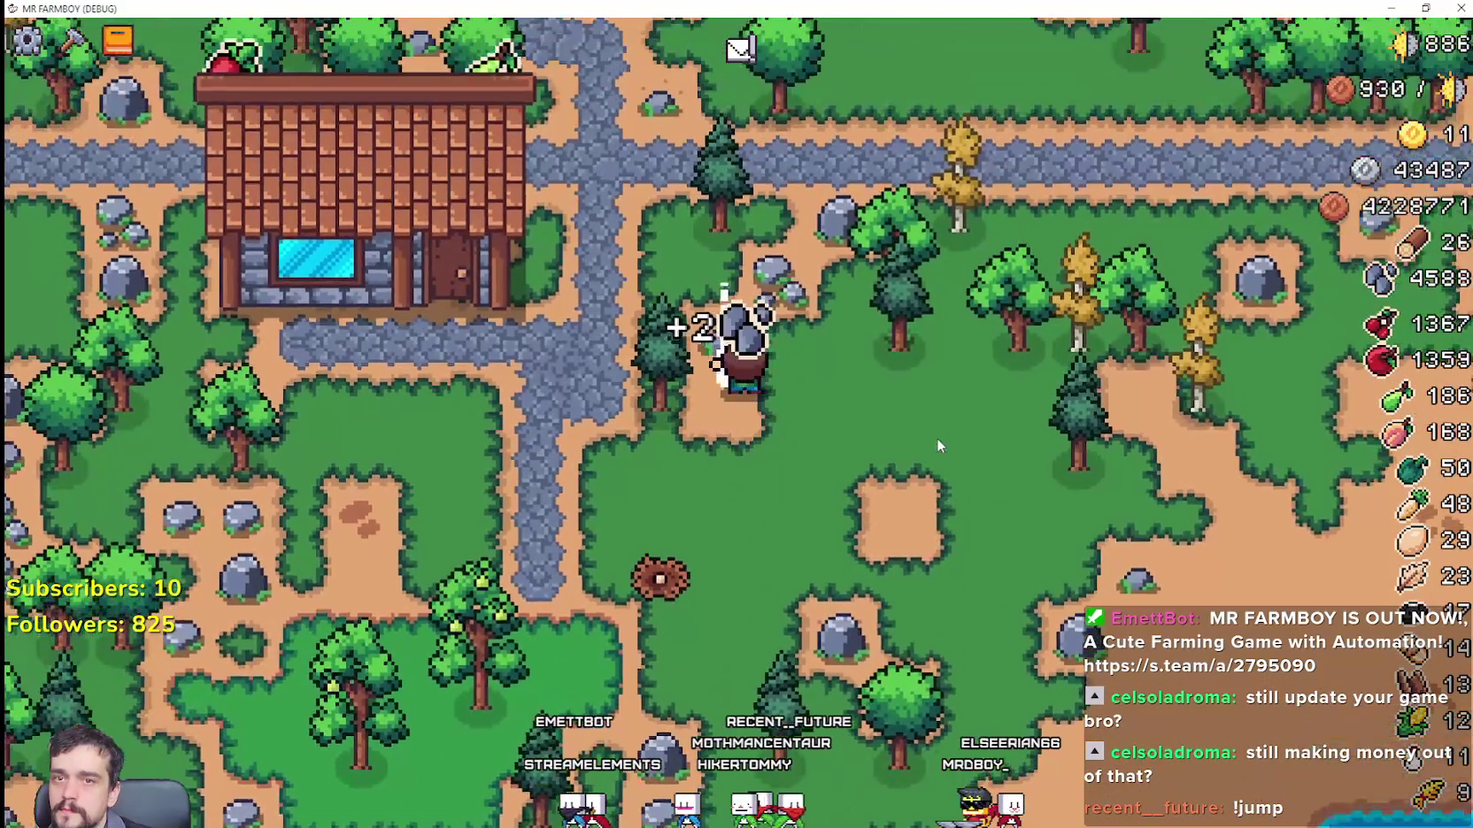
{"action": "key", "text": "a"}
Step: Turn back right, mining a rock and chopping trees up and to the right
{"action": "key", "text": "w"}
{"action": "key", "text": "d"}
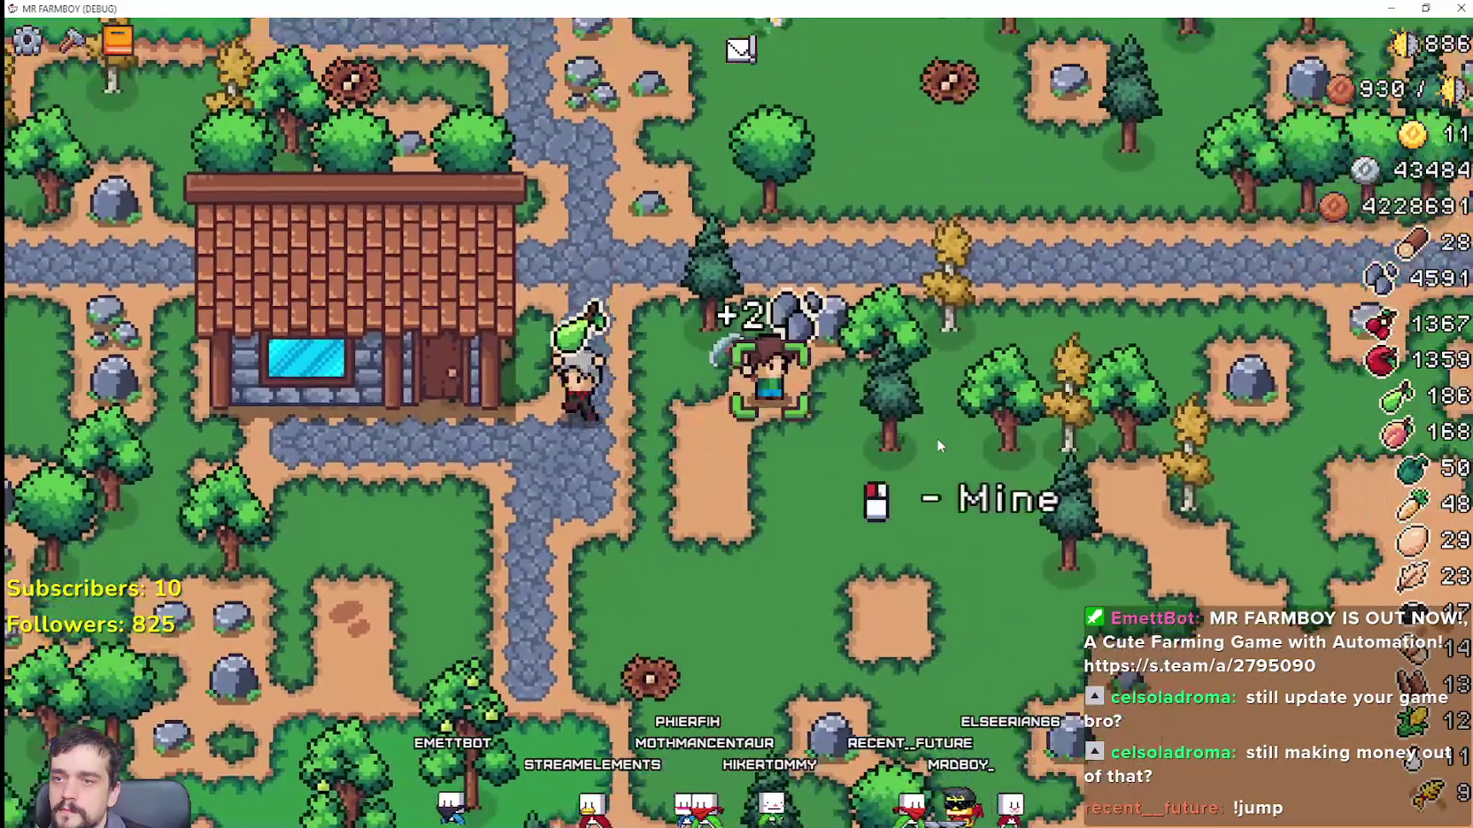
{"action": "key", "text": "w"}
{"action": "key", "text": "d"}
{"action": "key", "text": "a"}
{"action": "key", "text": "d"}
{"action": "key", "text": "d"}
Step: Chop trees heading down-left, then walk north-east back to the stone road
{"action": "key", "text": "s"}
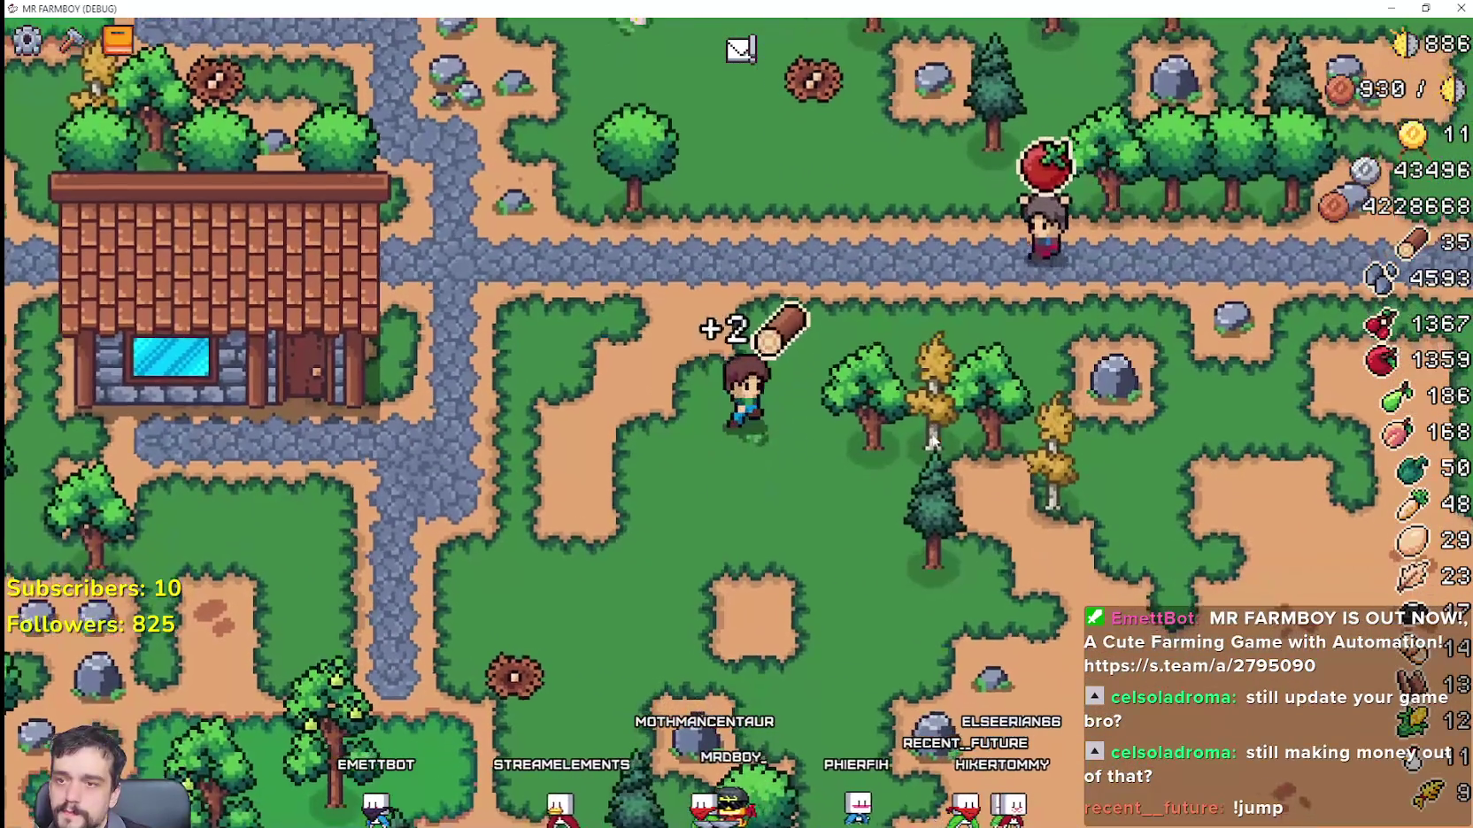
{"action": "key", "text": "d"}
{"action": "key", "text": "s"}
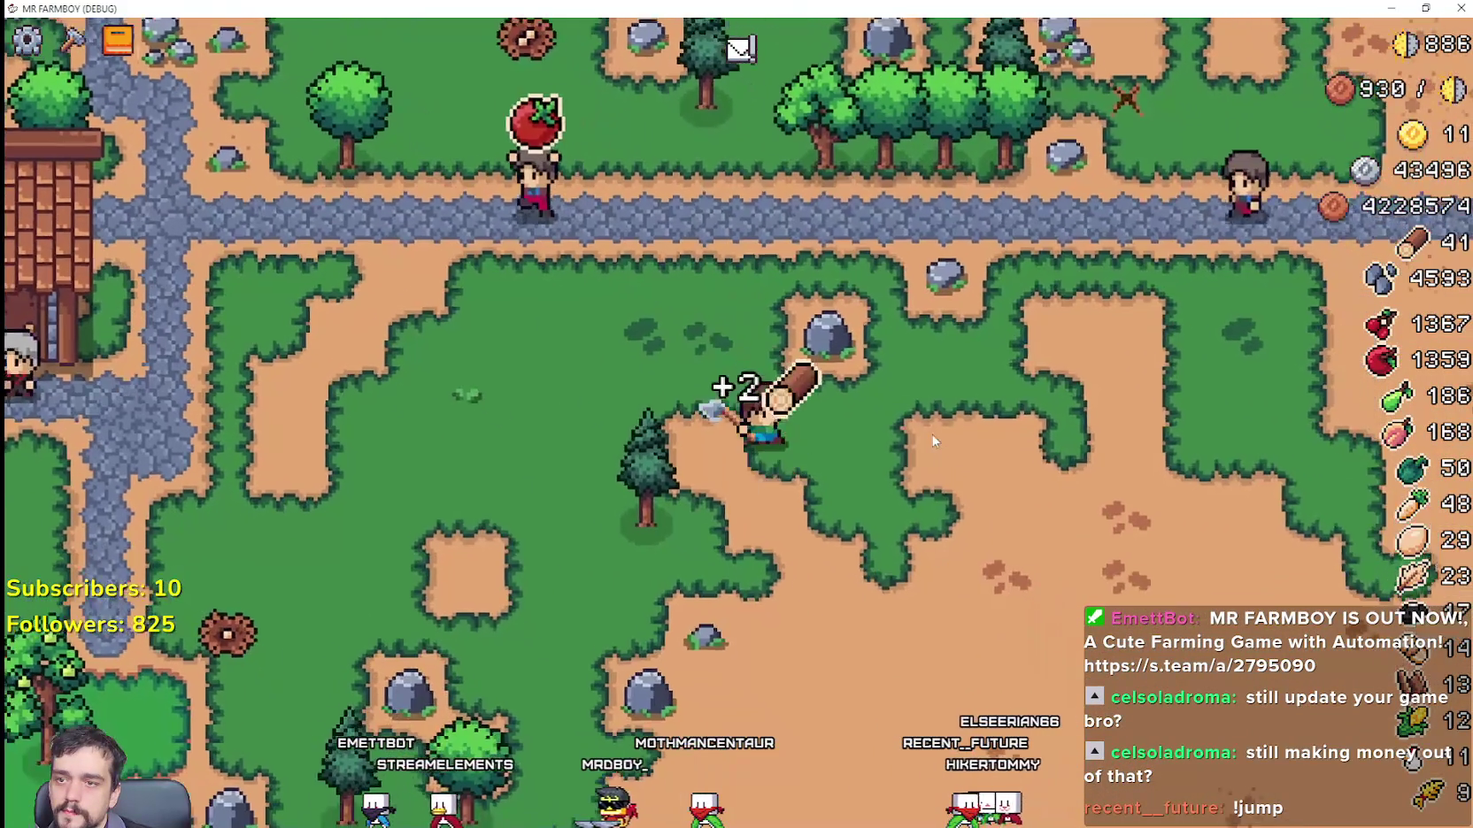
{"action": "key", "text": "a"}
{"action": "key", "text": "s"}
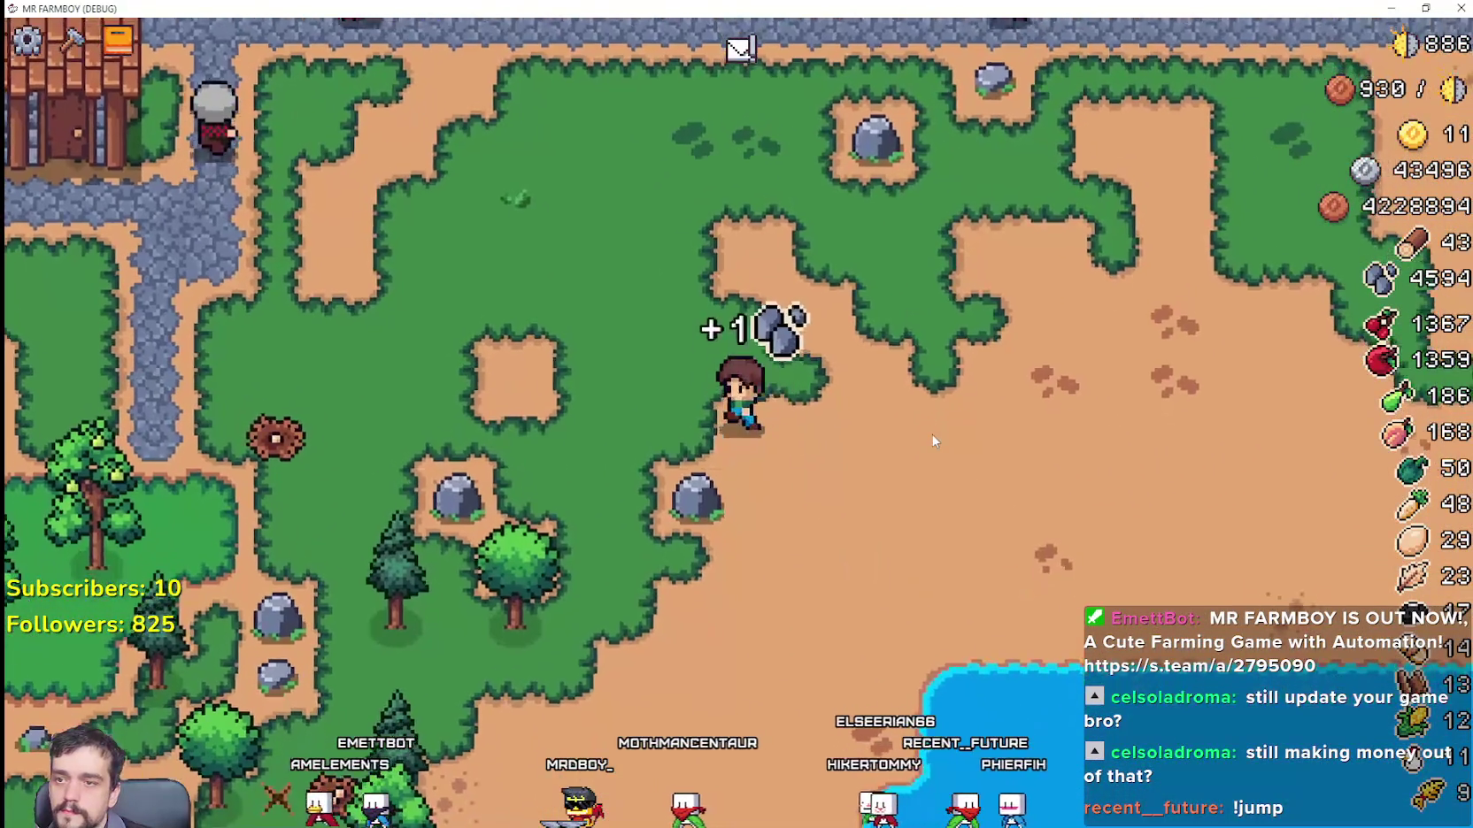
{"action": "key", "text": "a"}
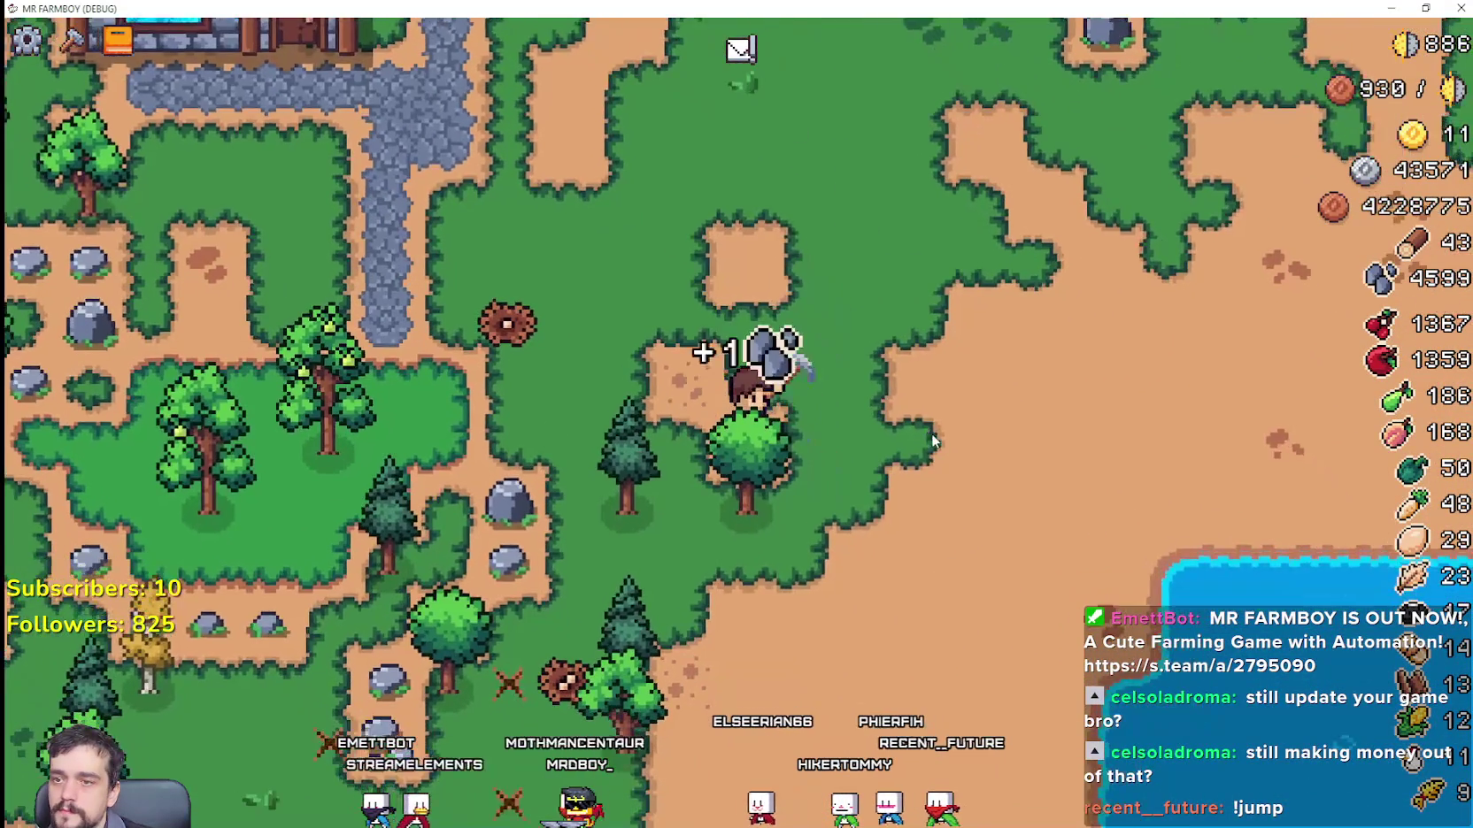
{"action": "key", "text": "w"}
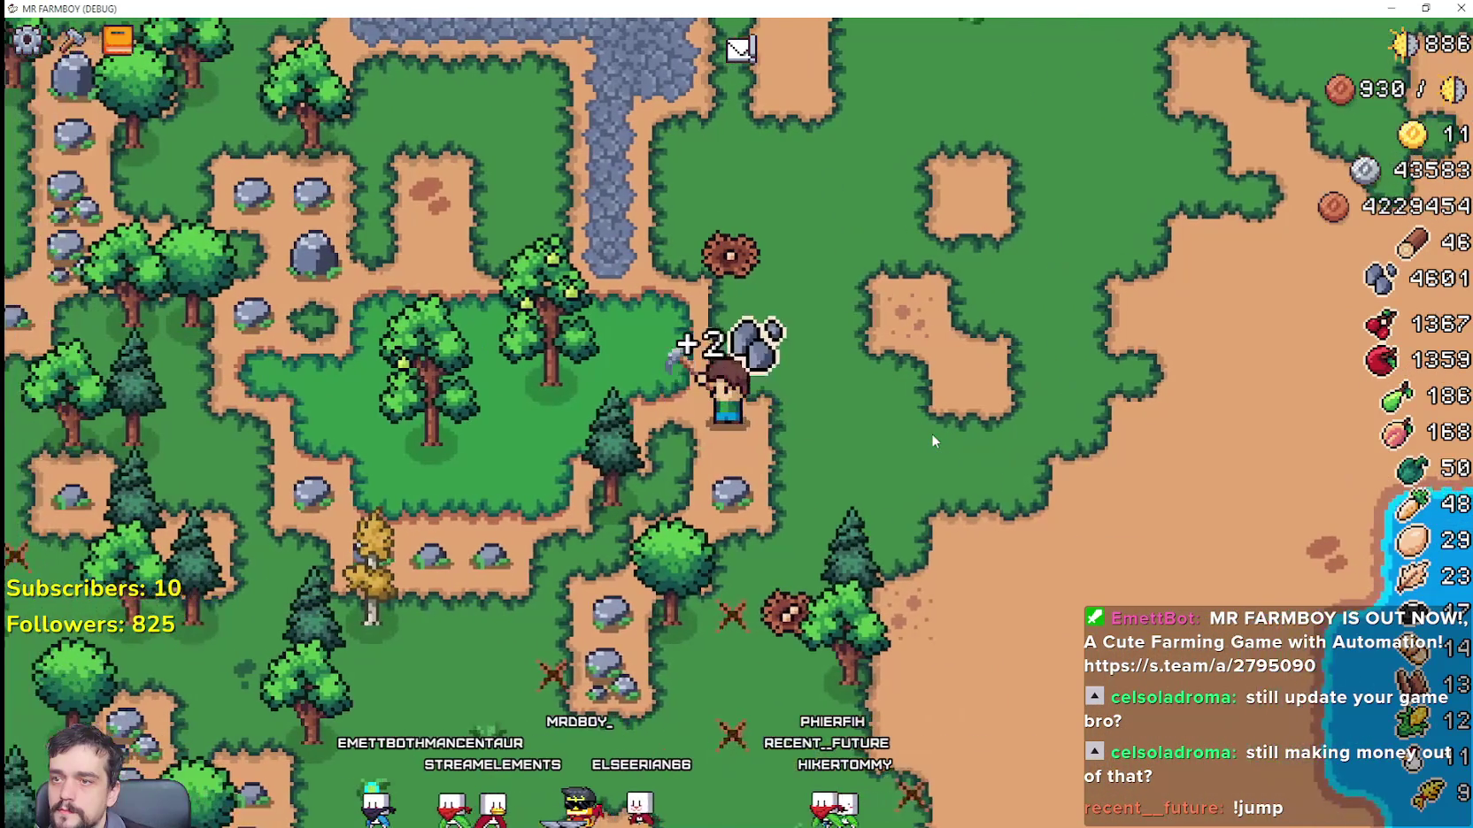
{"action": "key", "text": "d"}
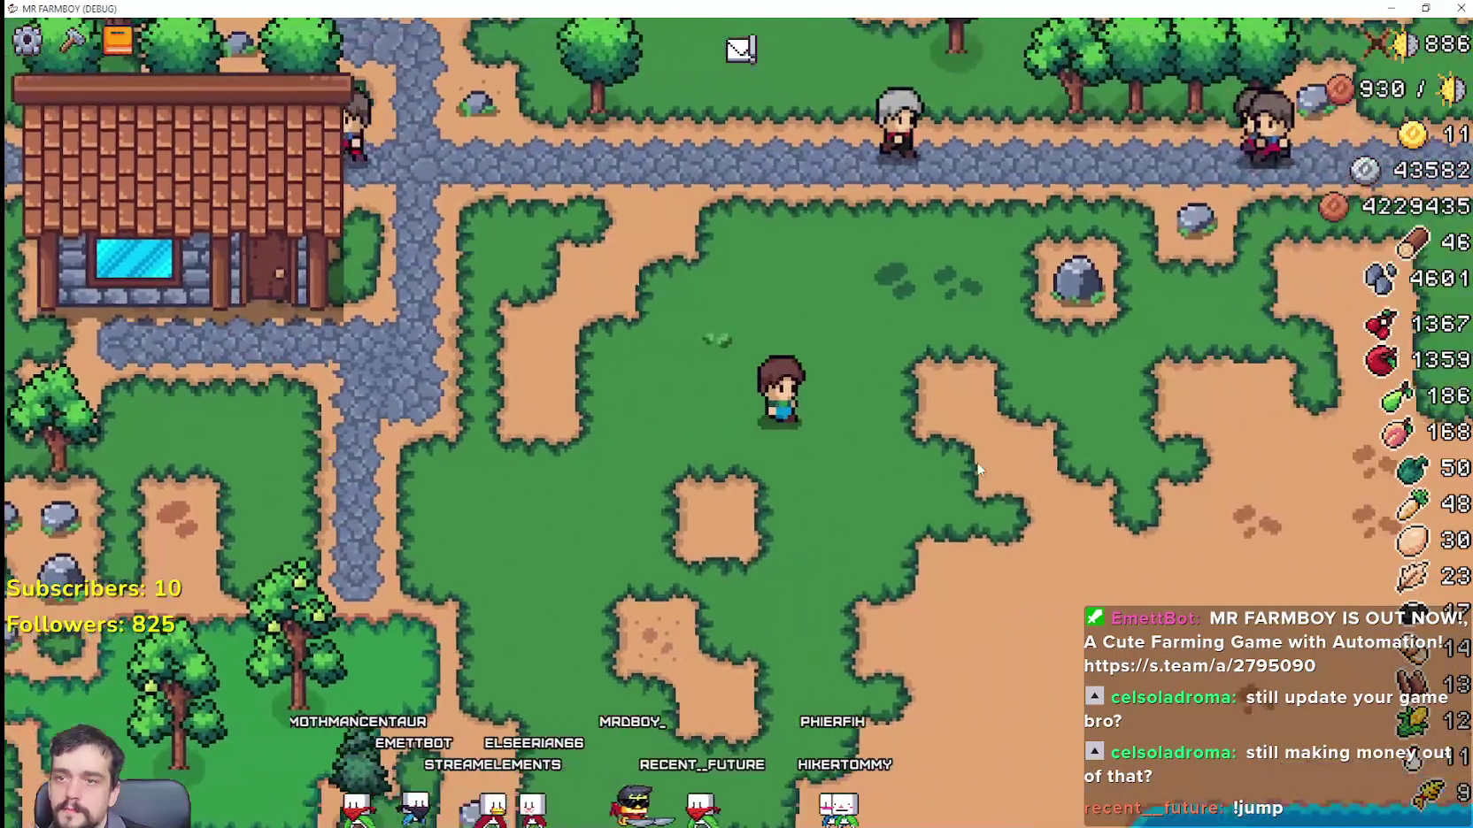
Step: Cross the stone road, mining rocks and chopping trees to the north
{"action": "key", "text": "d"}
{"action": "key", "text": "w"}
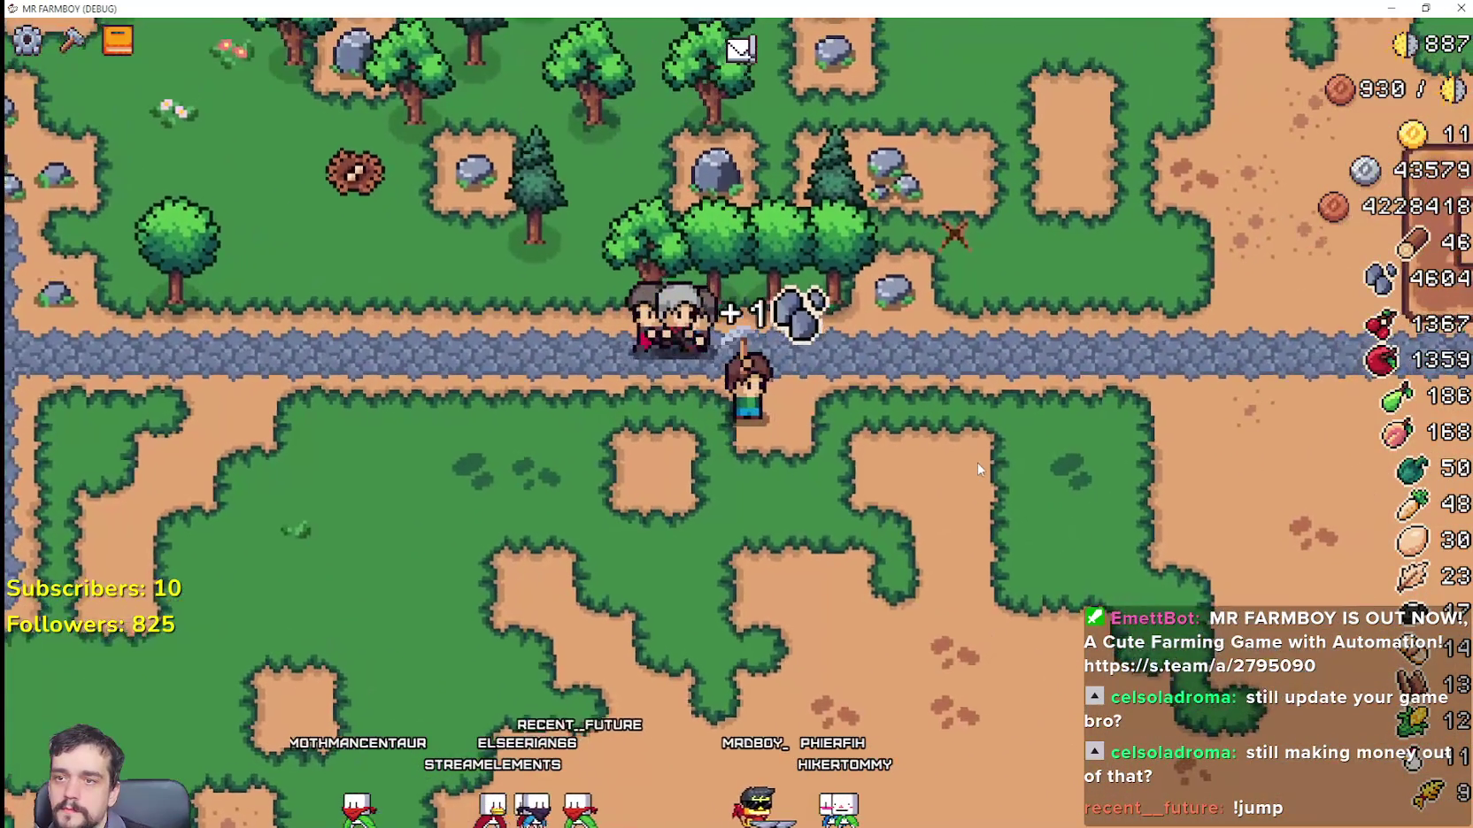
{"action": "key", "text": "w"}
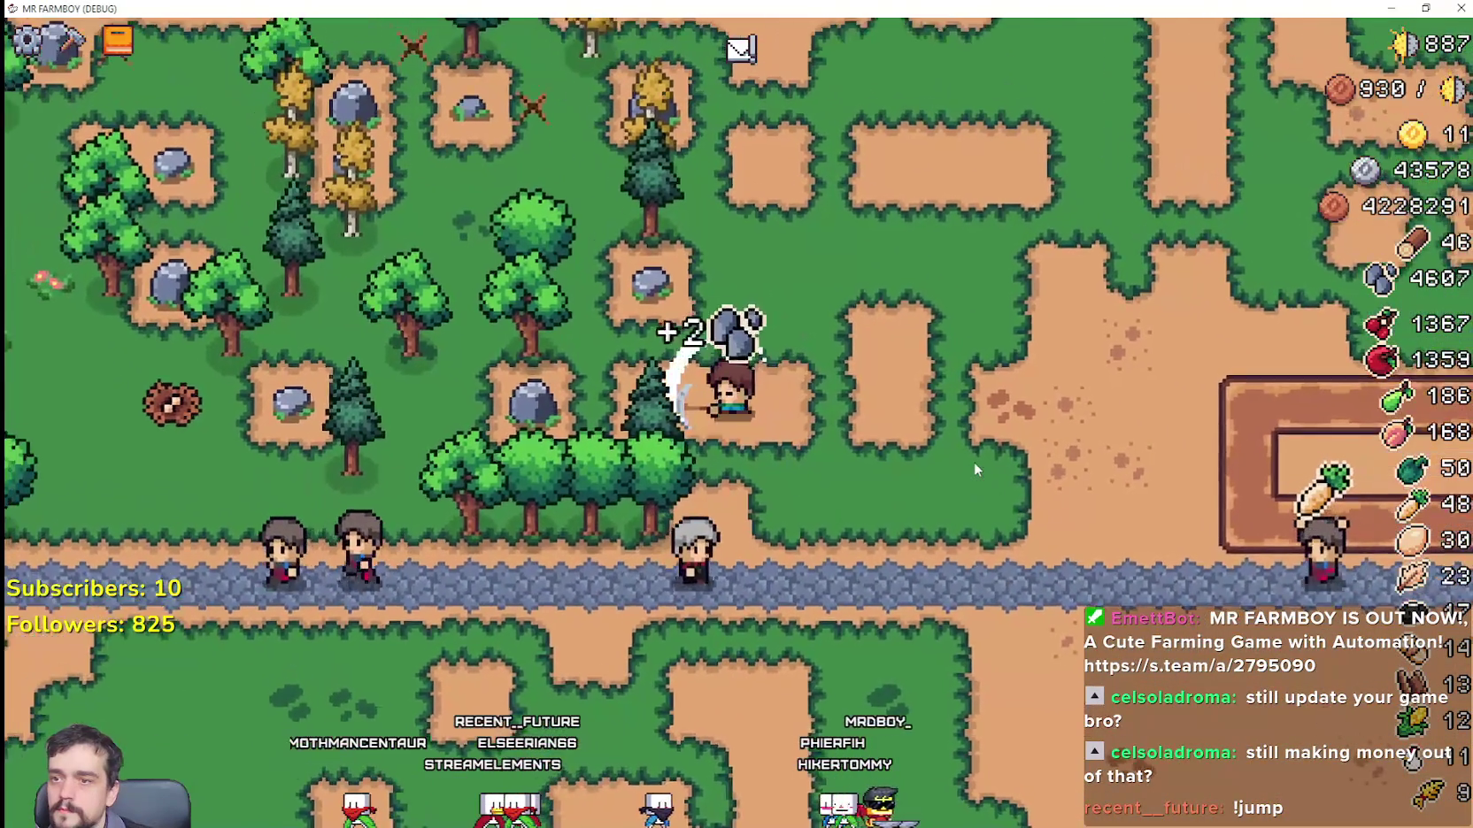
{"action": "key", "text": "s"}
{"action": "key", "text": "a"}
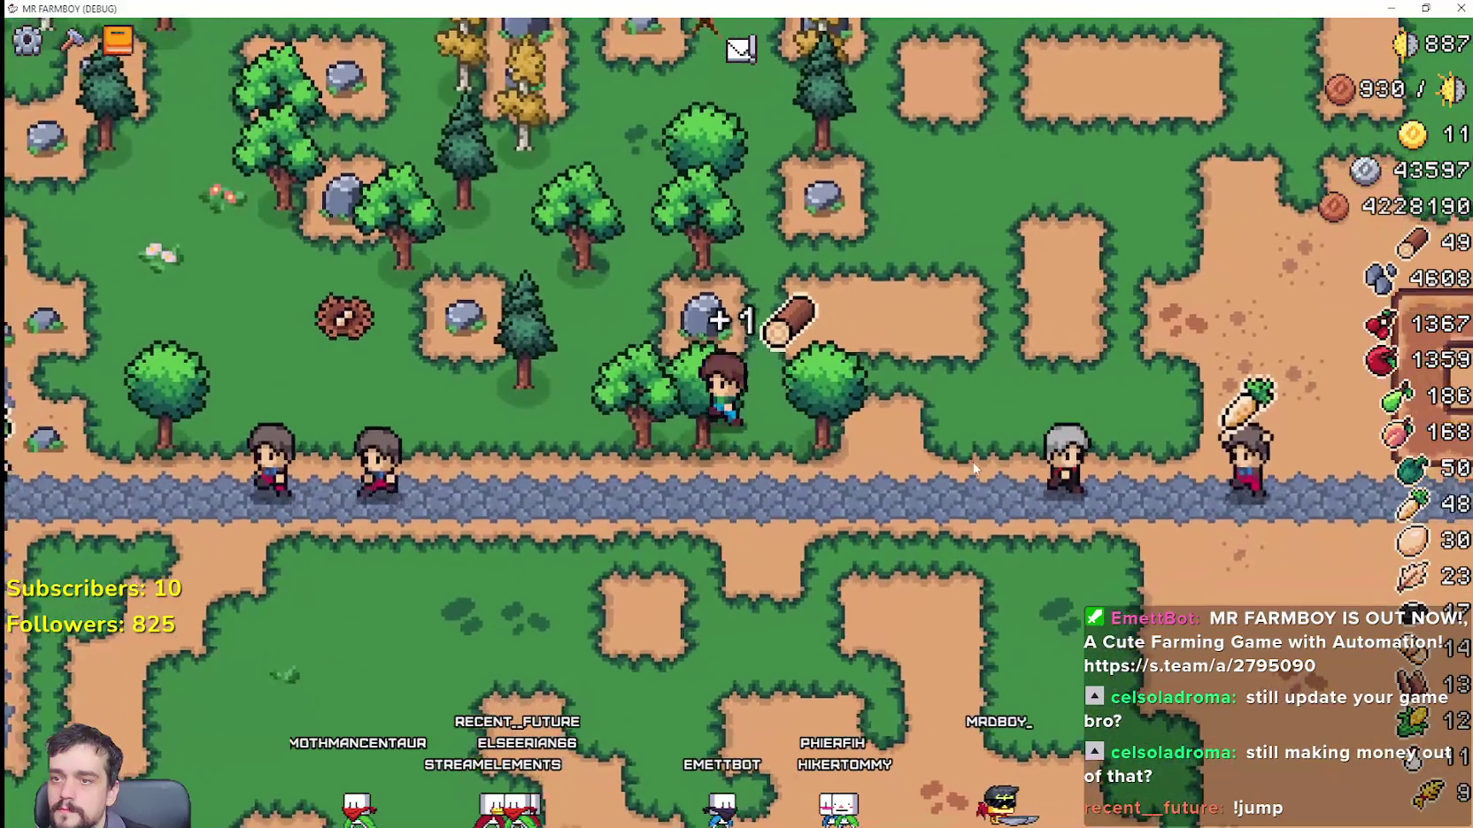
Step: Chop trees going north, then mine rocks westward and return to the road
{"action": "key", "text": "d"}
{"action": "key", "text": "w"}
{"action": "key", "text": "d"}
{"action": "key", "text": "w"}
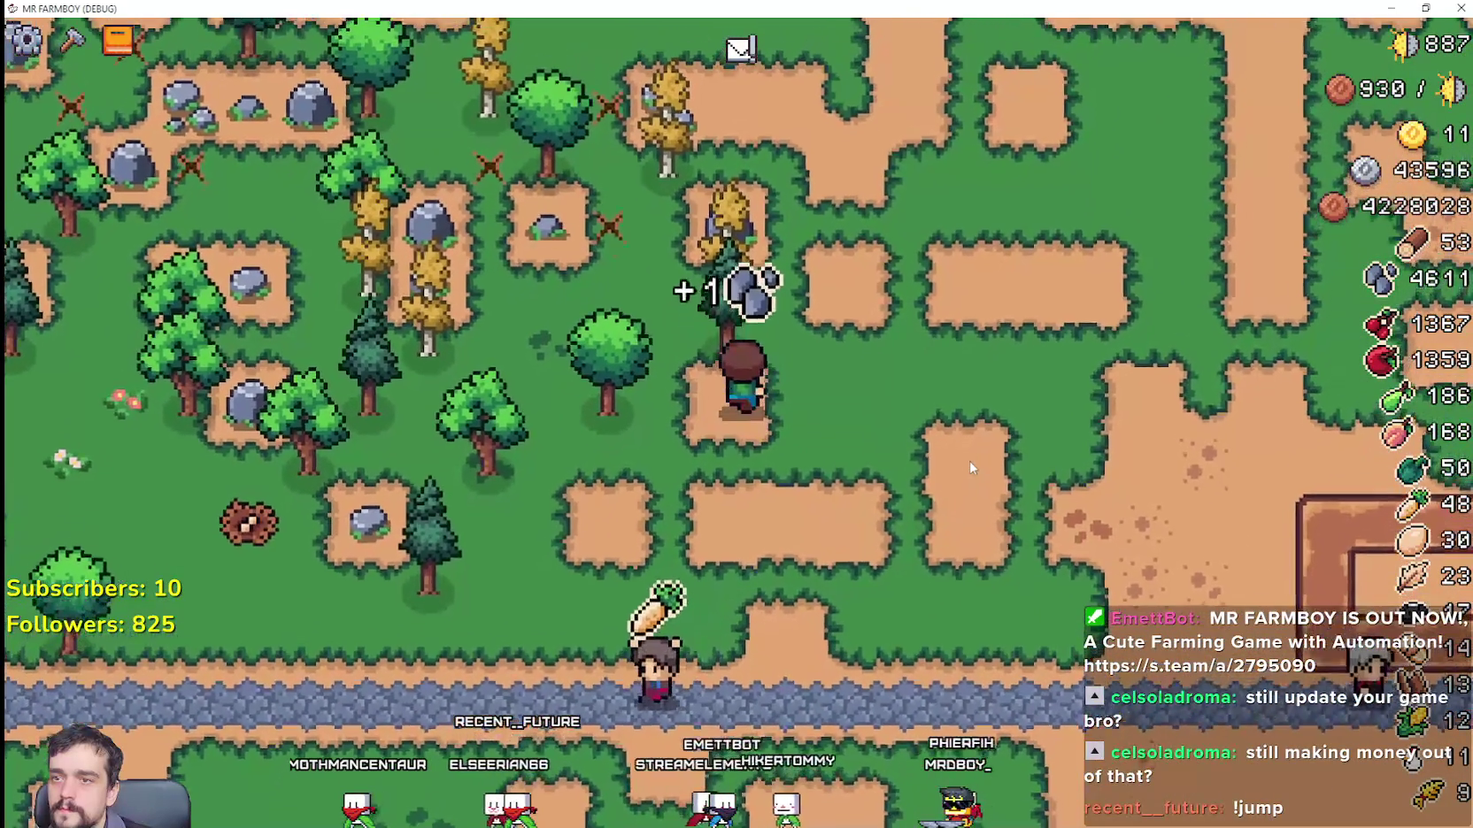
{"action": "key", "text": "w"}
{"action": "key", "text": "a"}
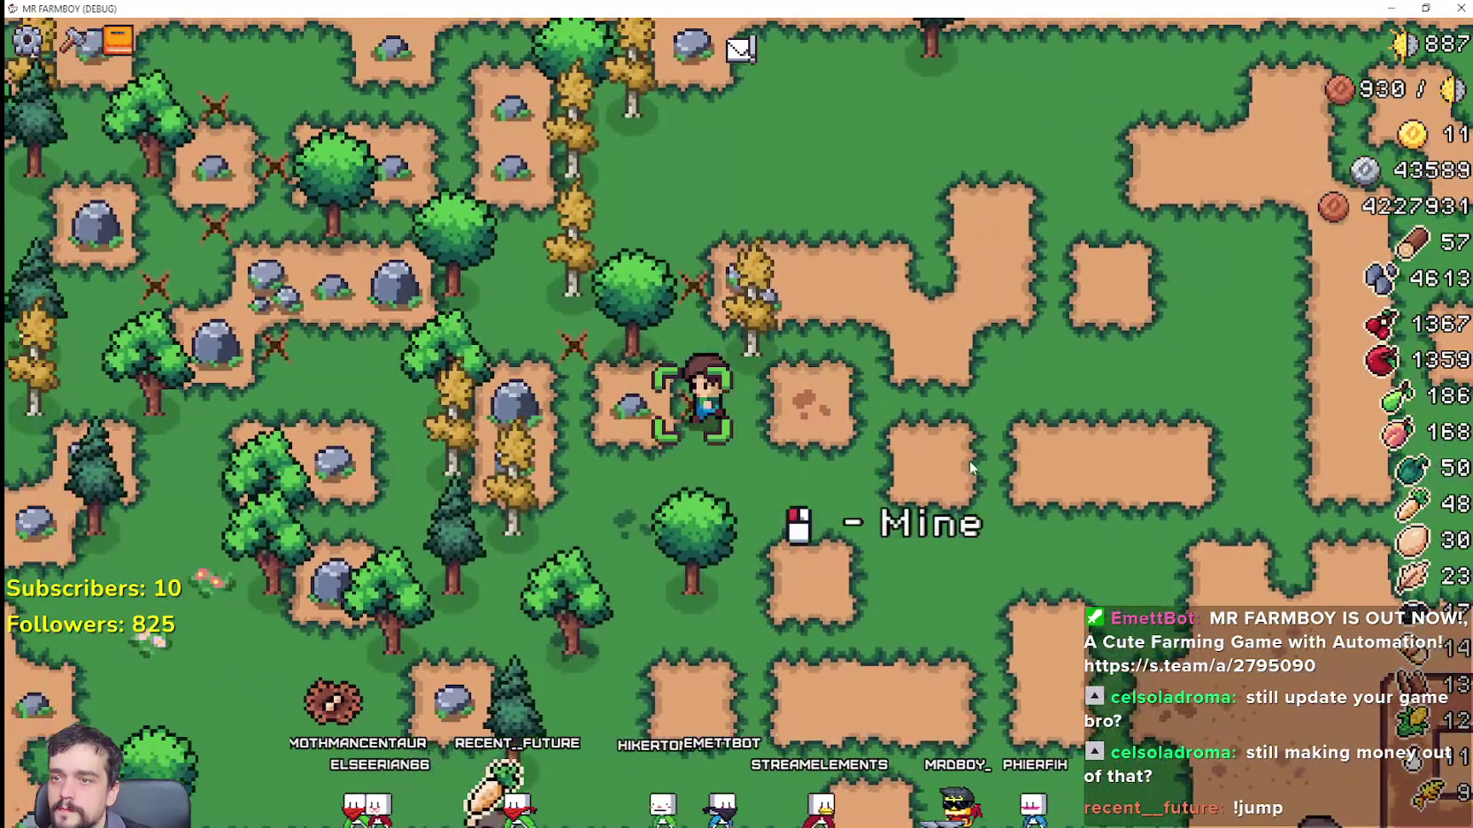
{"action": "key", "text": "s"}
{"action": "key", "text": "a"}
Step: Collect wood and eggs to the west, then harvest stone and wood heading south-east
{"action": "key", "text": "a"}
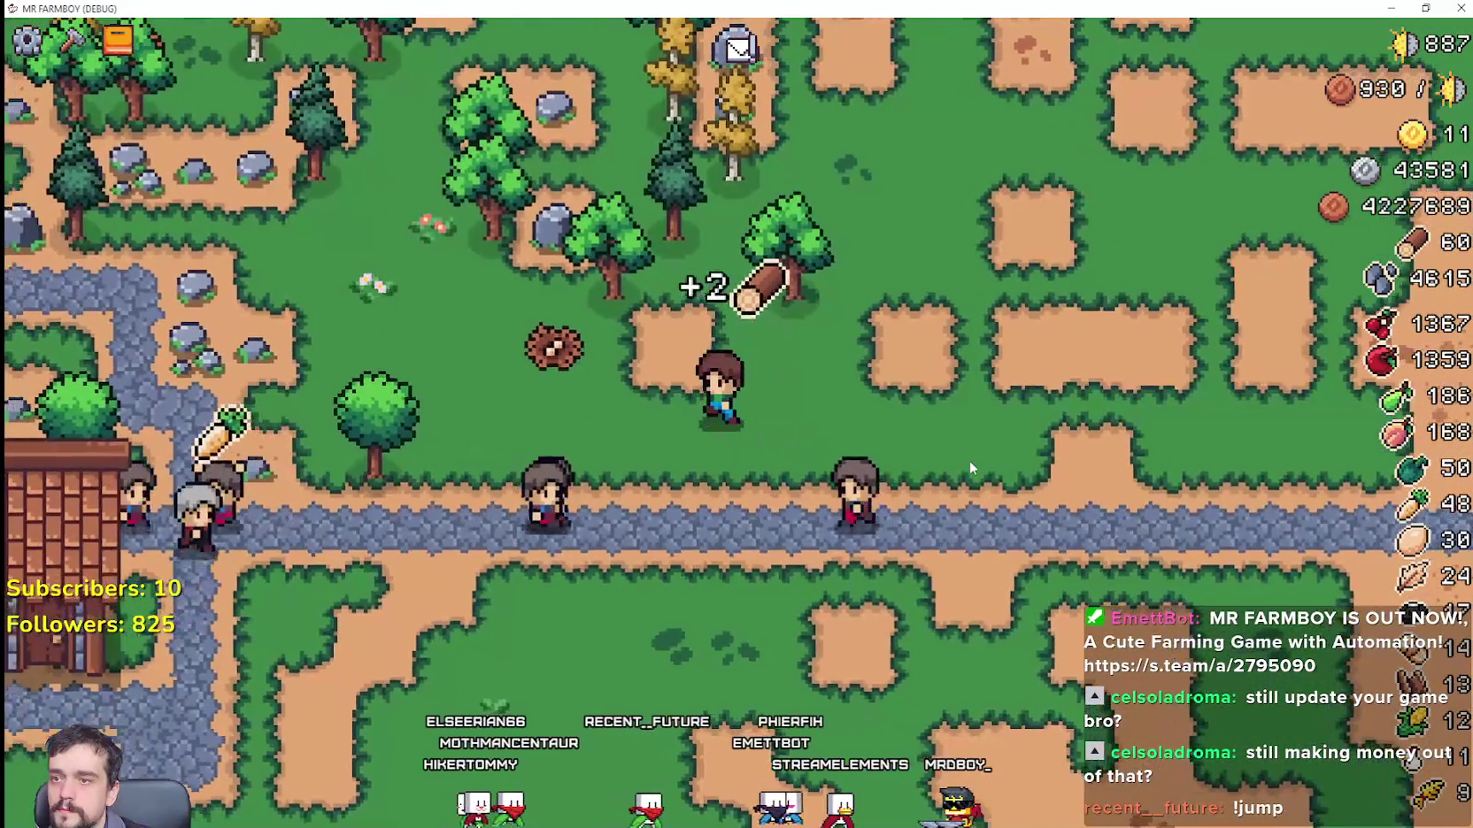
{"action": "key", "text": "s"}
{"action": "key", "text": "a"}
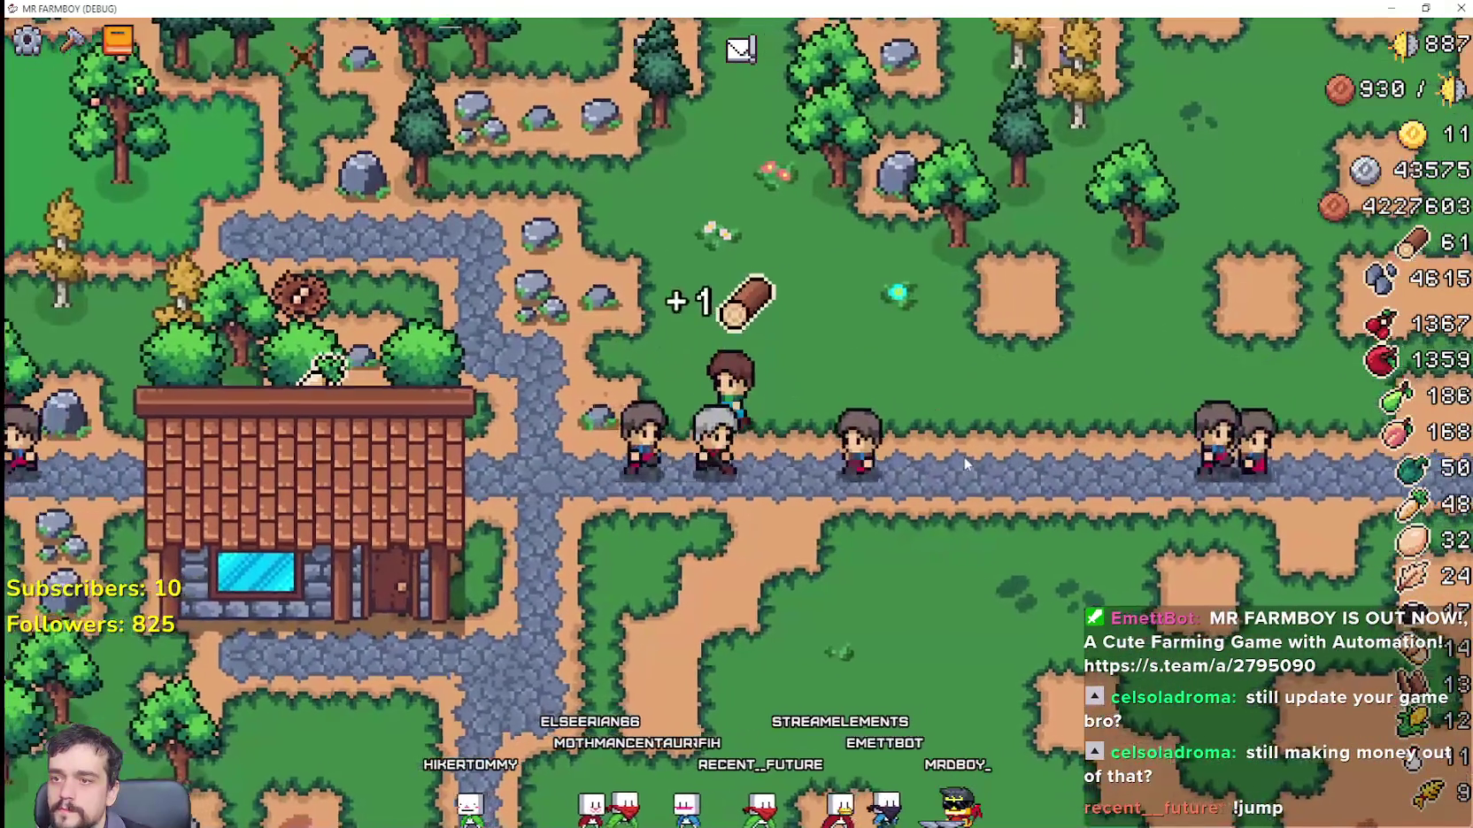
{"action": "key", "text": "w"}
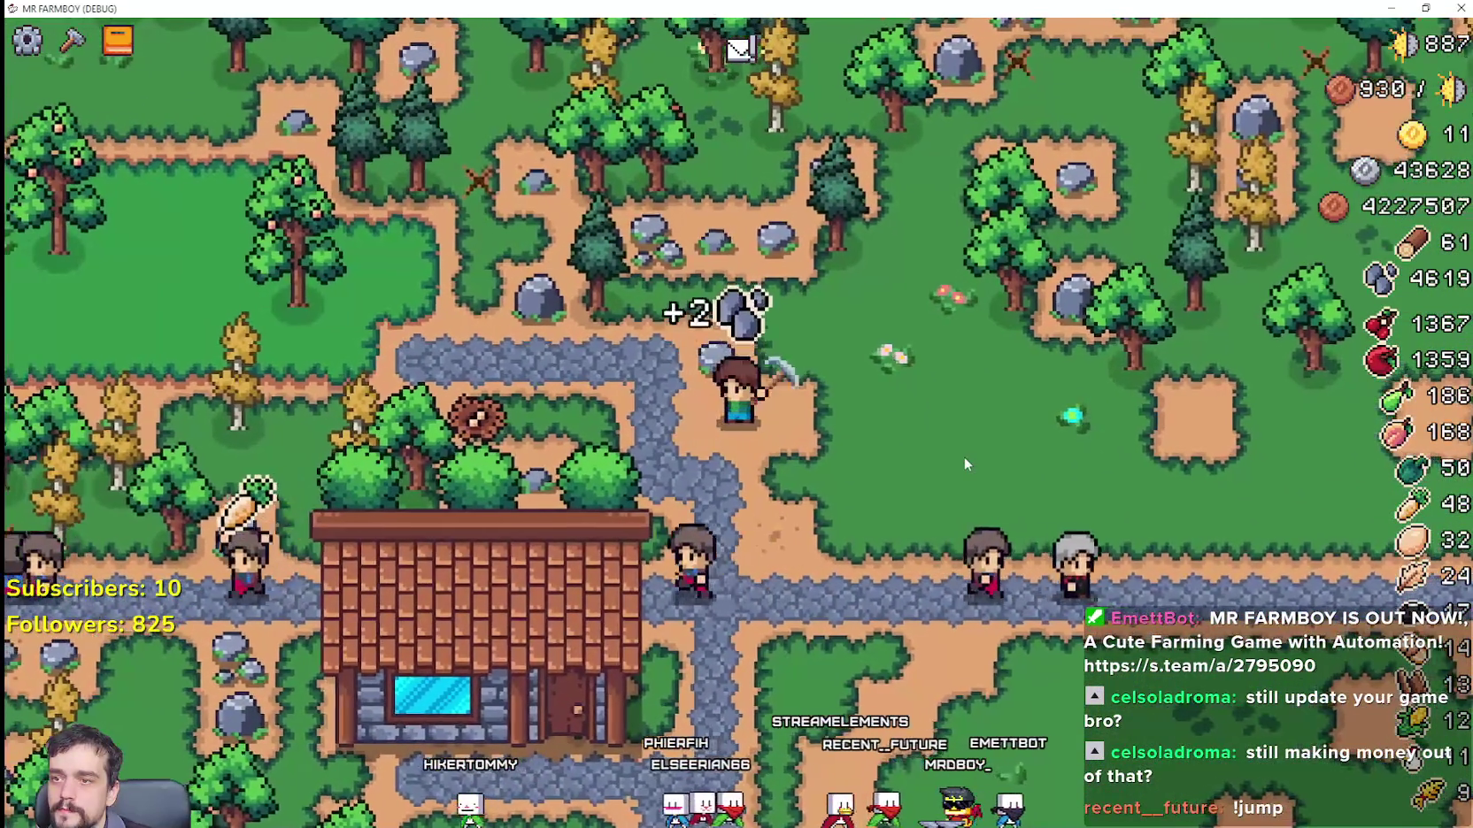
{"action": "key", "text": "w"}
{"action": "key", "text": "d"}
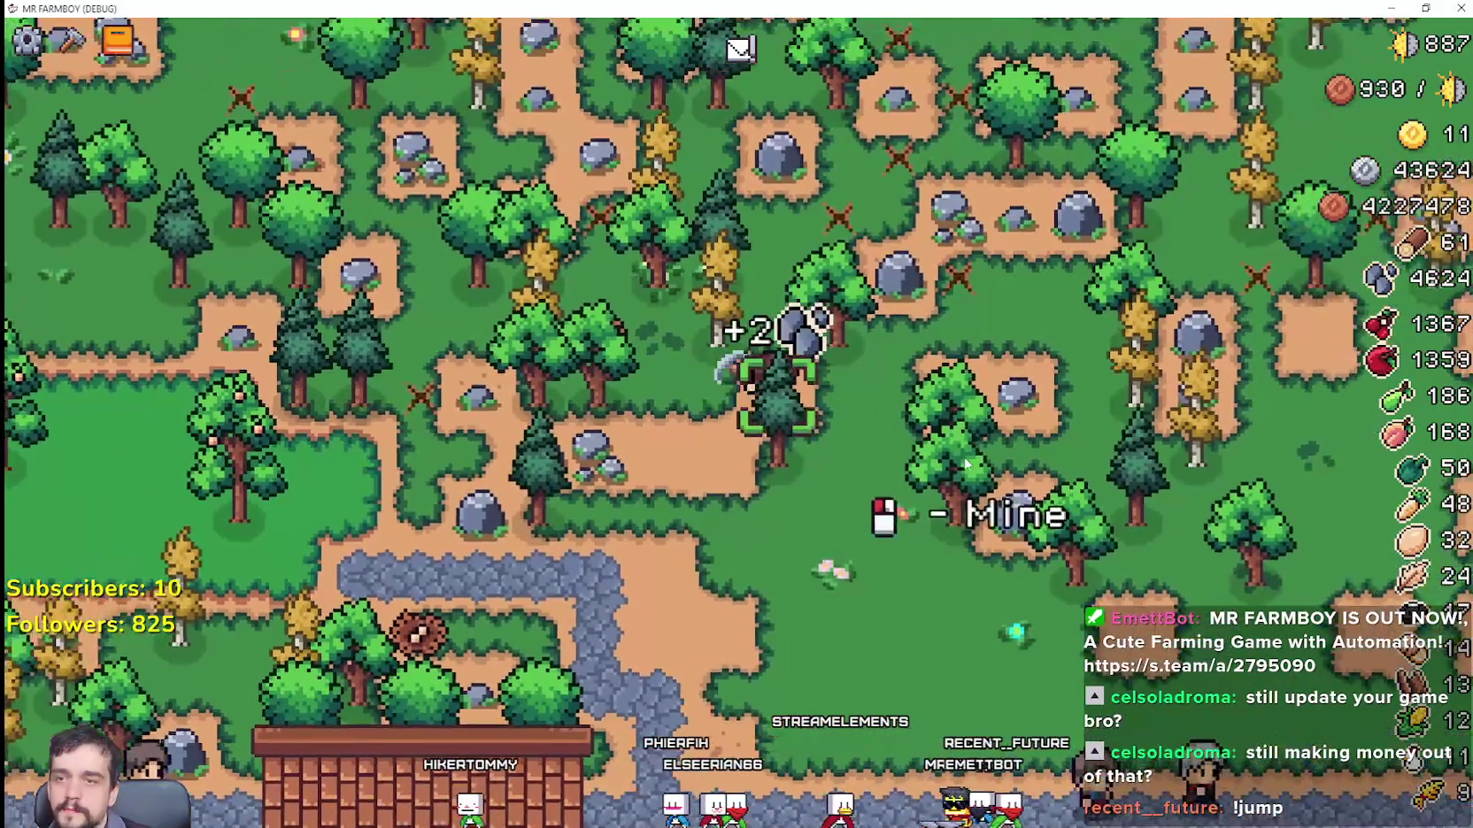
{"action": "key", "text": "d"}
{"action": "key", "text": "s"}
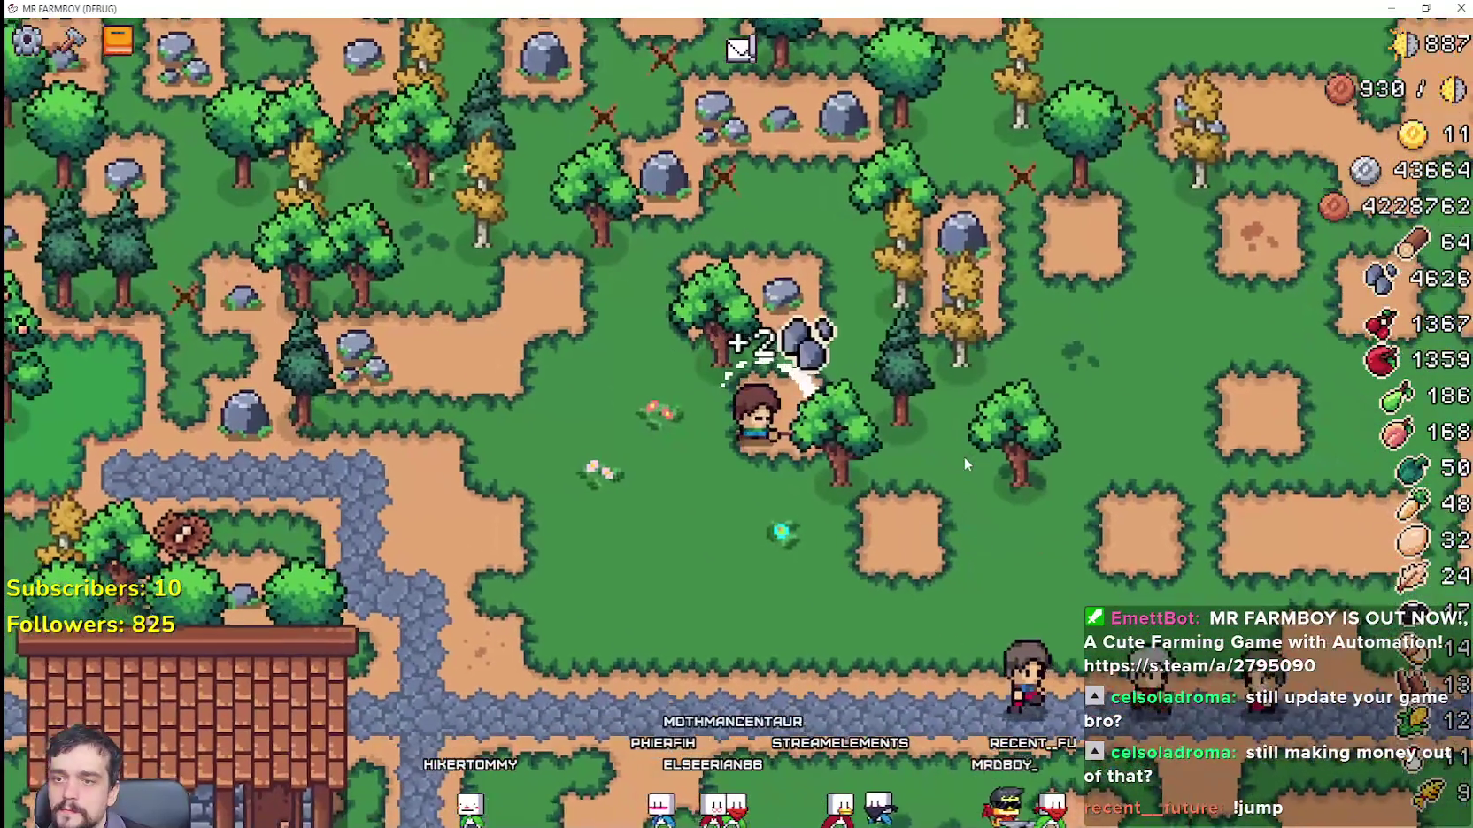
{"action": "key", "text": "d"}
{"action": "key", "text": "w"}
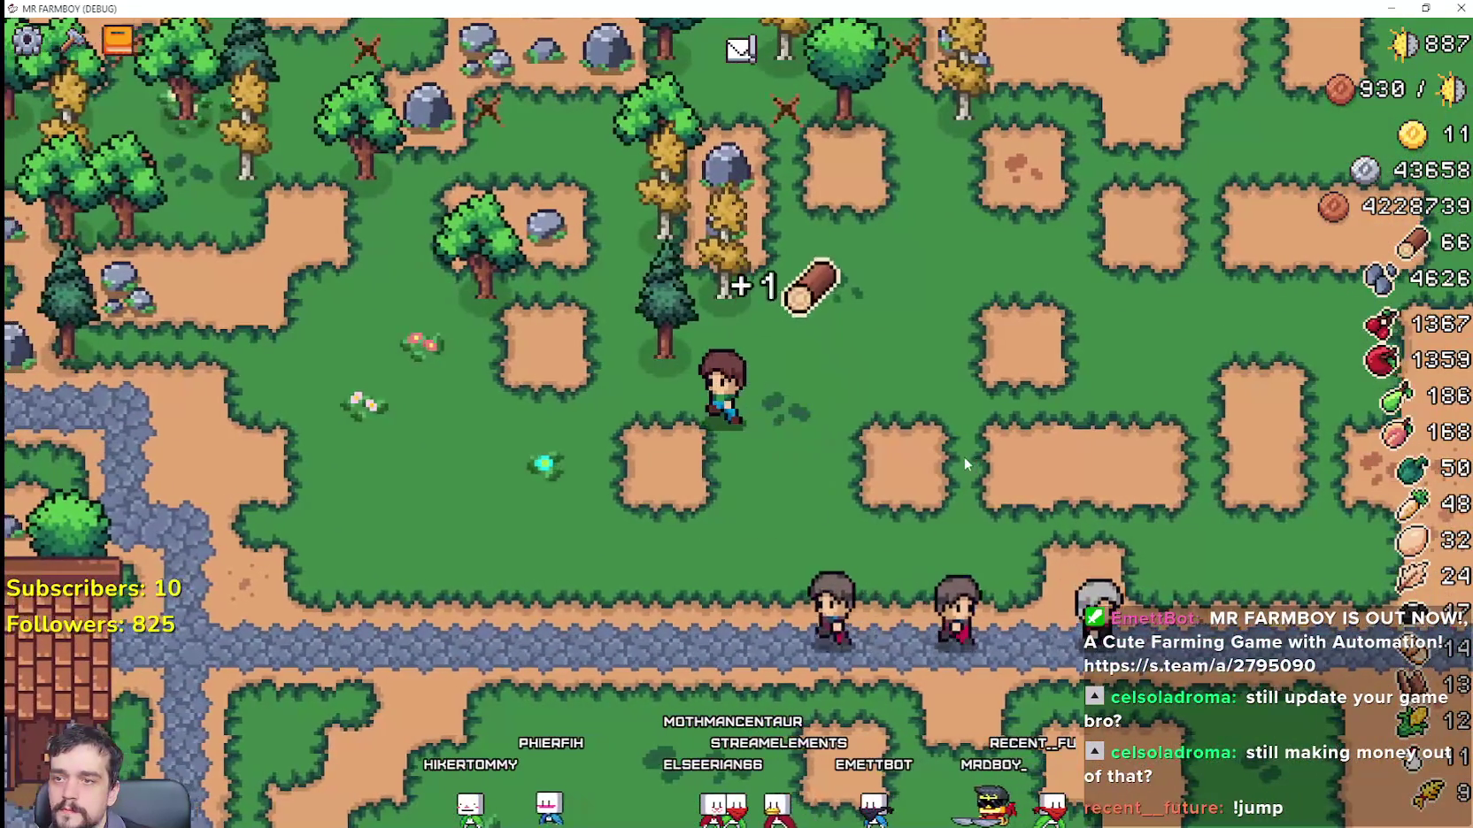
Step: Cross the meadow north and chop trees, including the yellow tree, to the south-west
{"action": "key", "text": "w"}
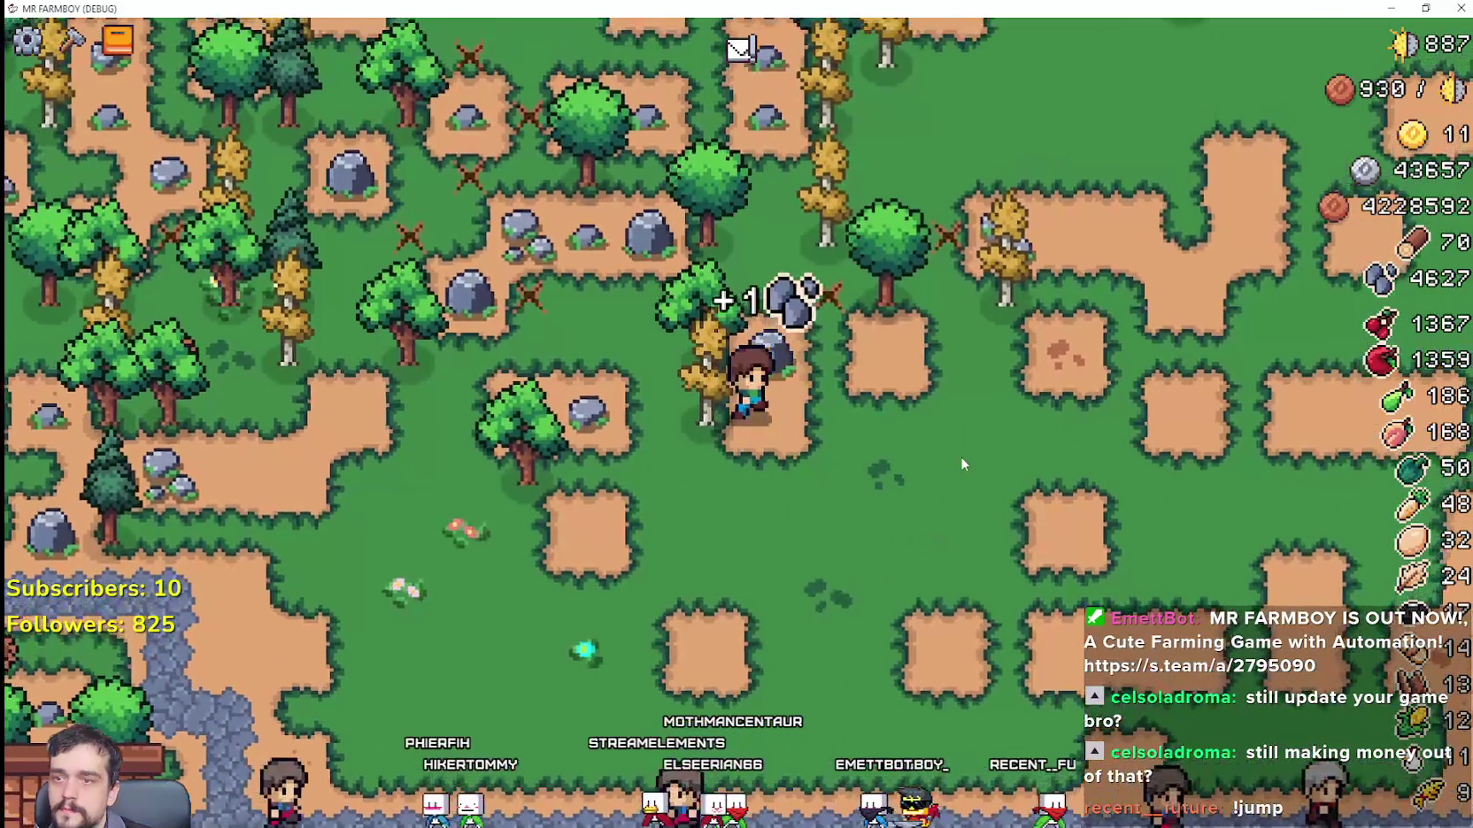
{"action": "key", "text": "a"}
{"action": "key", "text": "a"}
{"action": "key", "text": "s"}
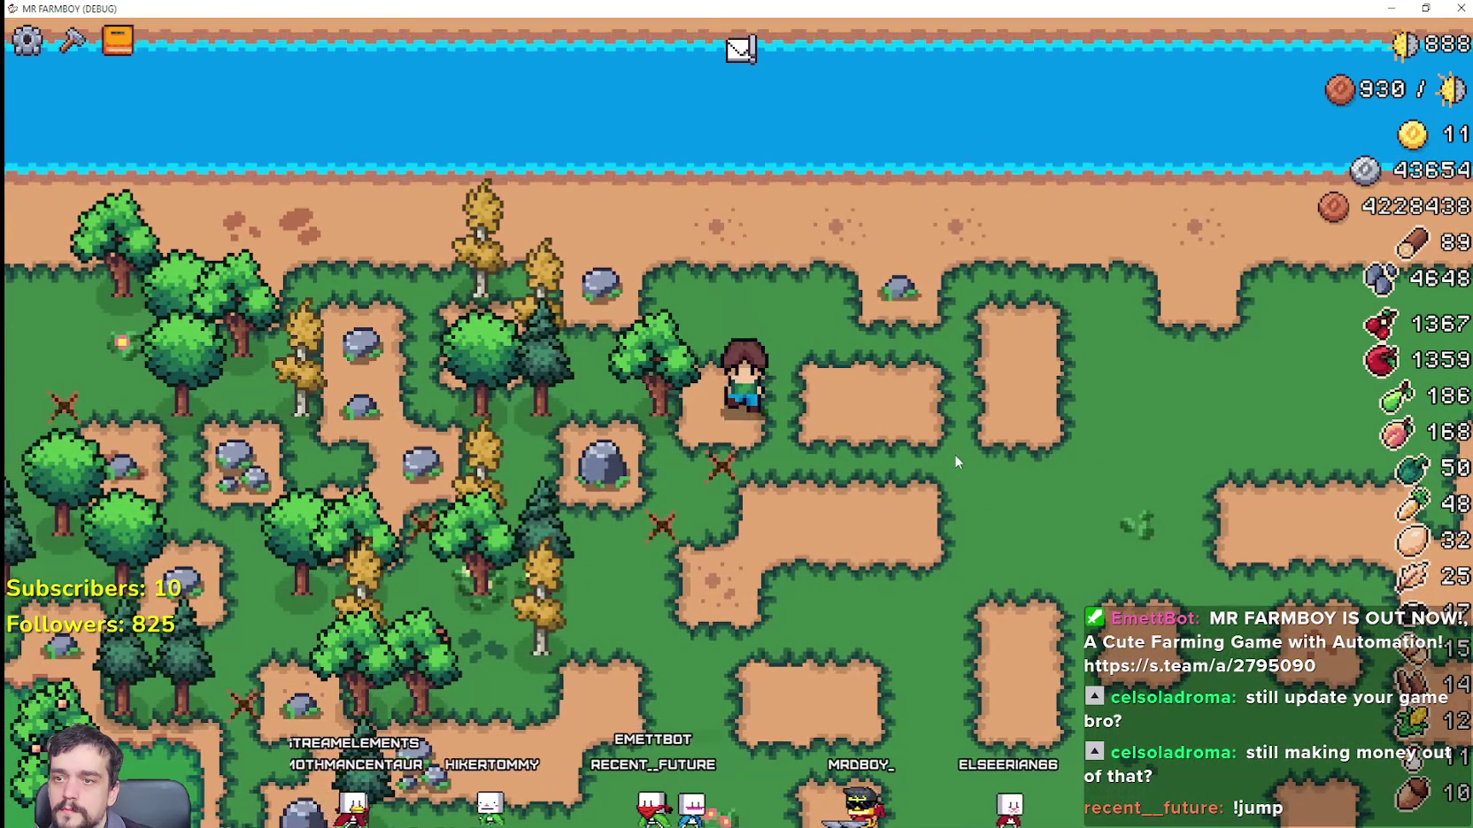
{"action": "key", "text": "s"}
{"action": "key", "text": "a"}
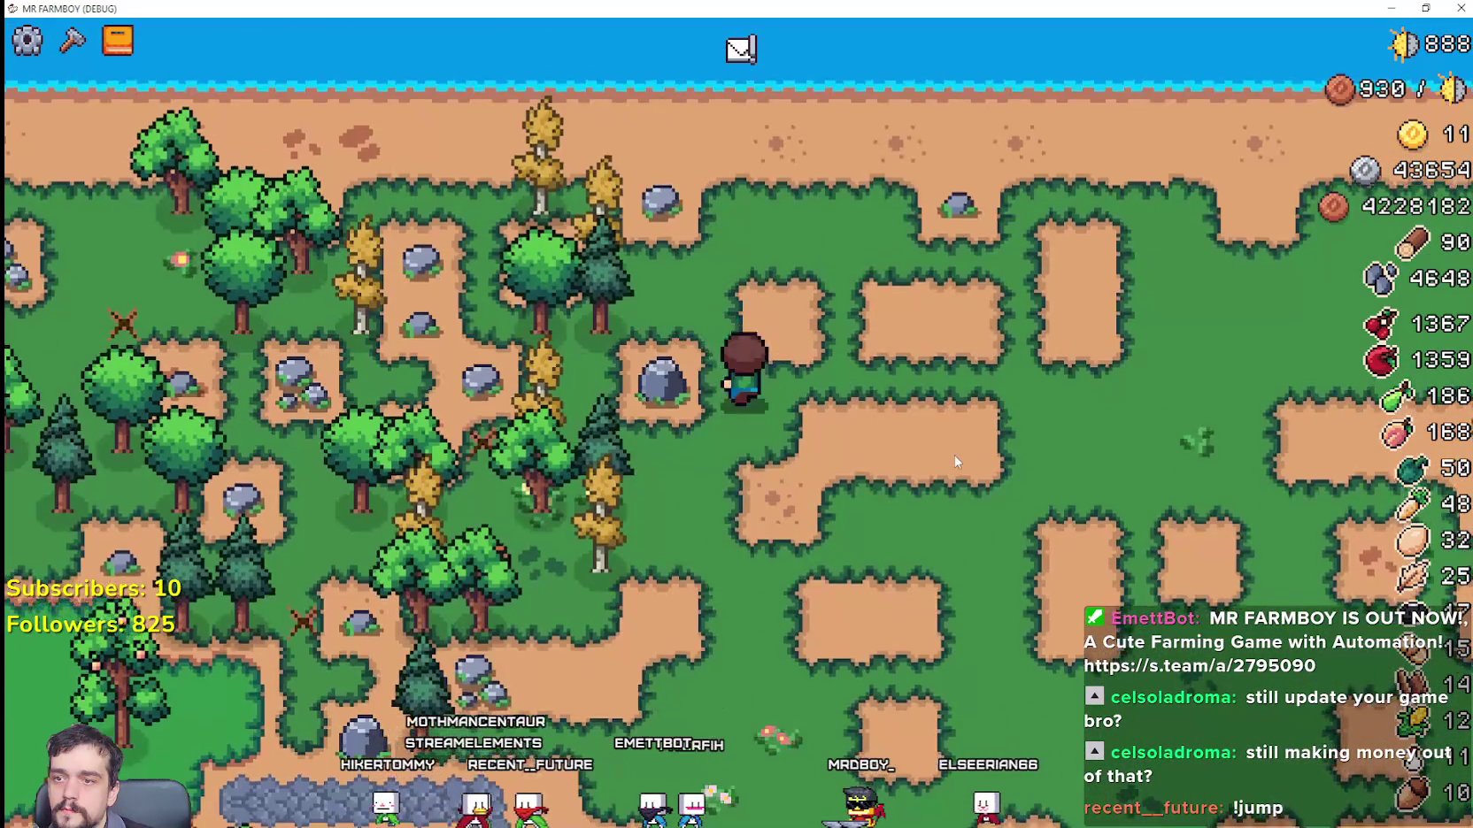
{"action": "key", "text": "a"}
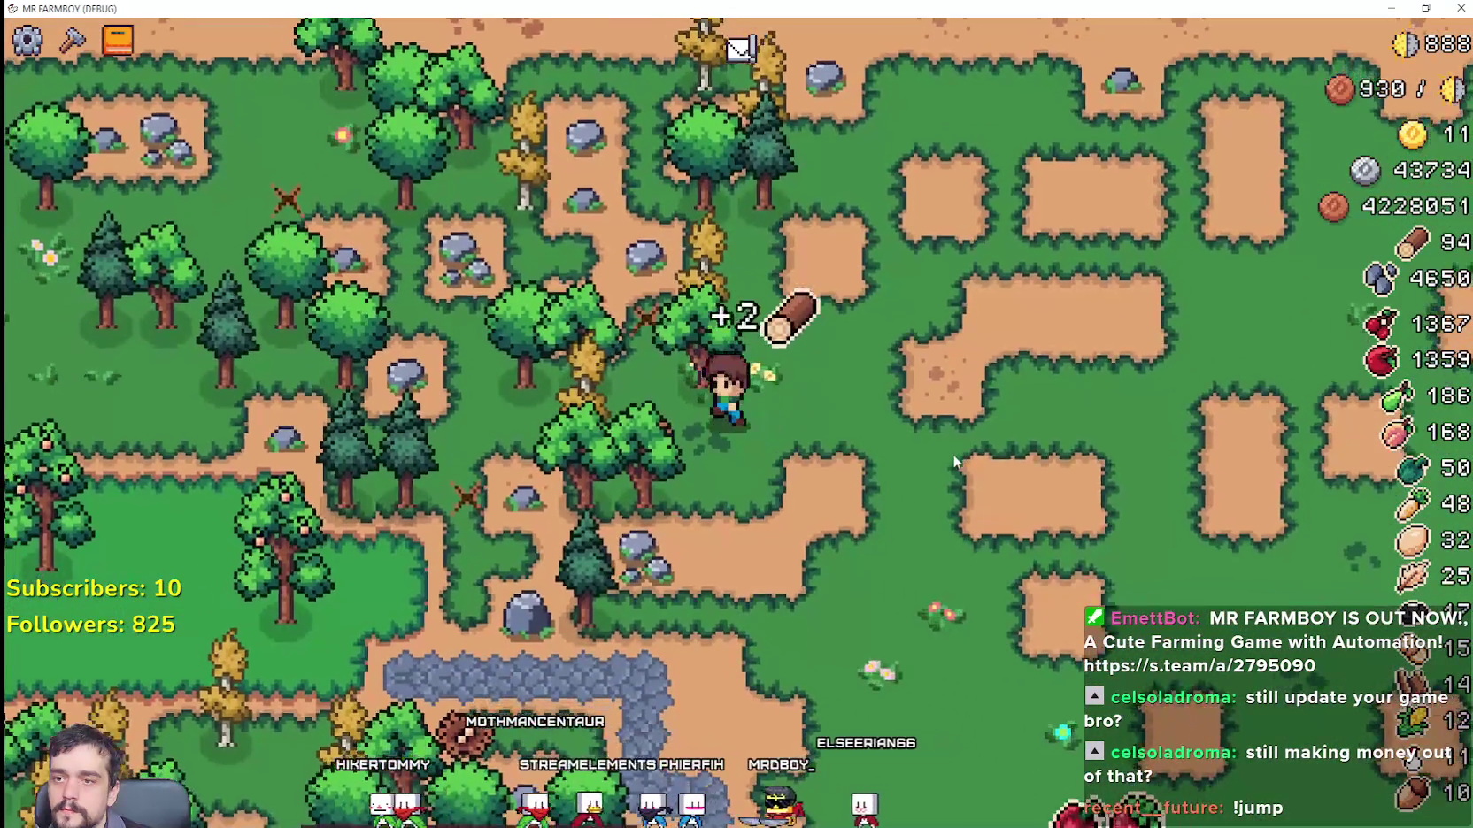
{"action": "key", "text": "w"}
Step: Mine the rocks along the shore, then head south back toward the village
{"action": "key", "text": "w"}
{"action": "key", "text": "a"}
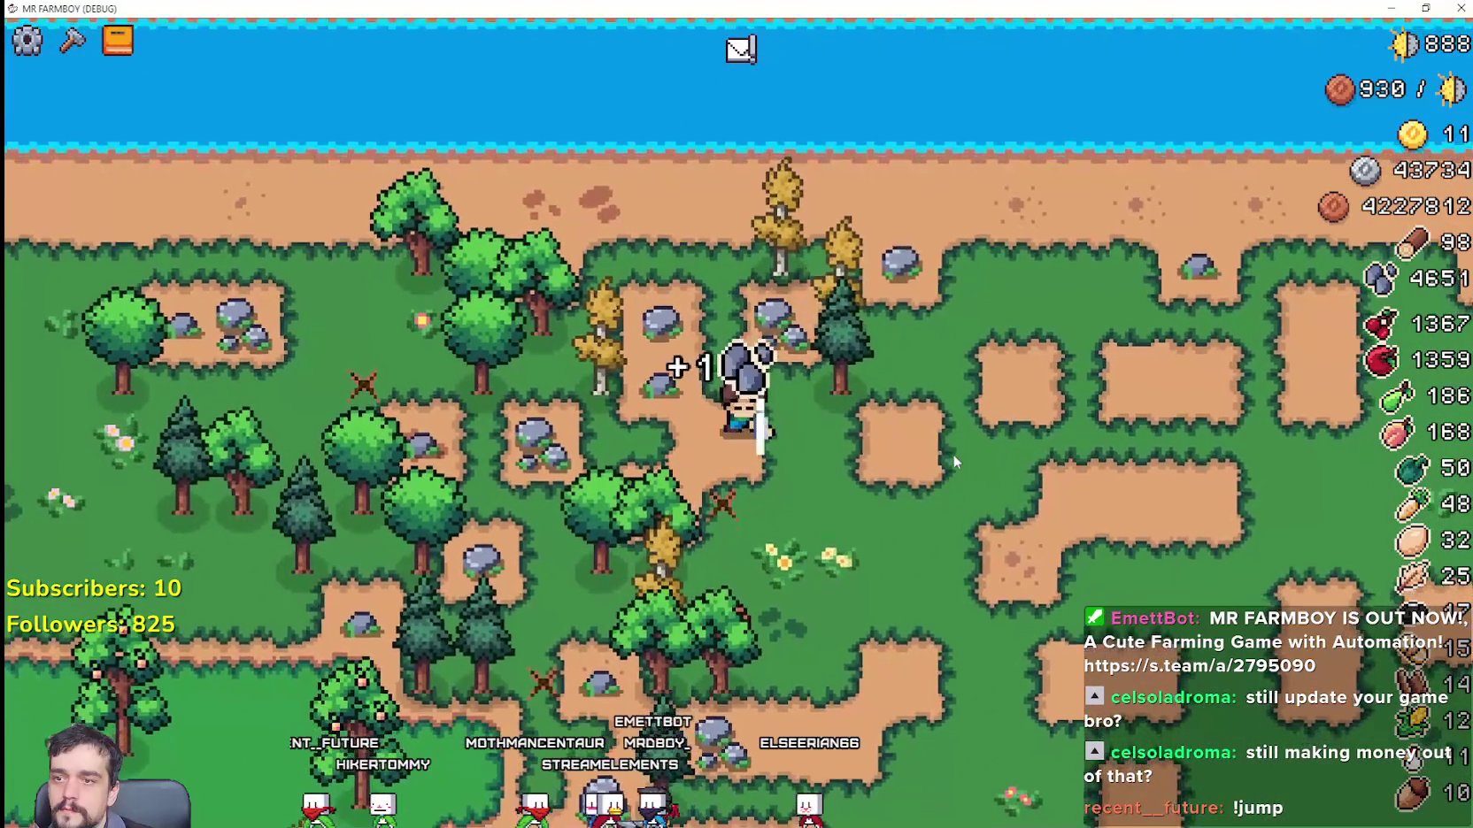
{"action": "key", "text": "w"}
{"action": "key", "text": "d"}
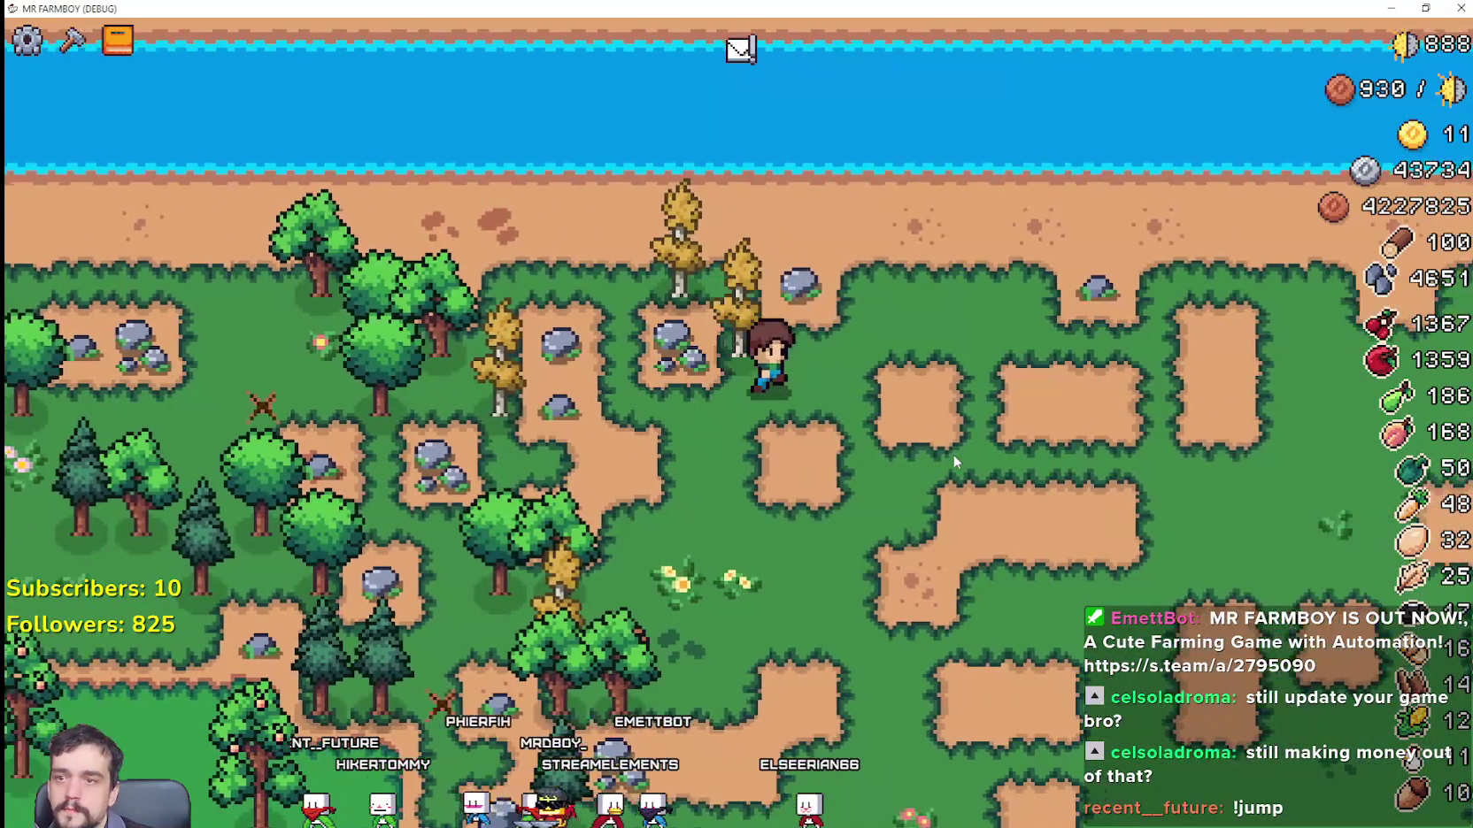
{"action": "key", "text": "a"}
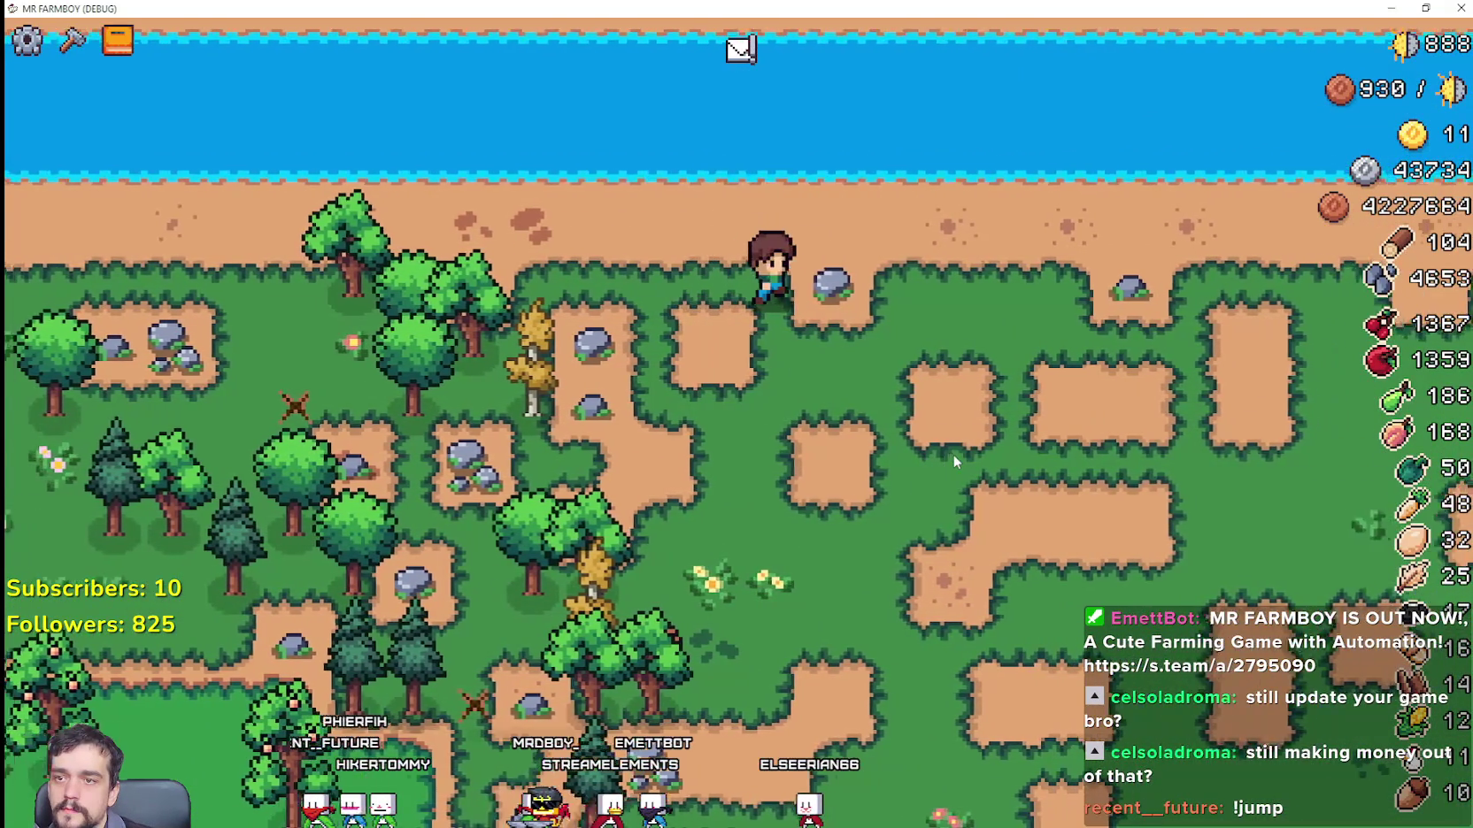
{"action": "key", "text": "a"}
{"action": "key", "text": "s"}
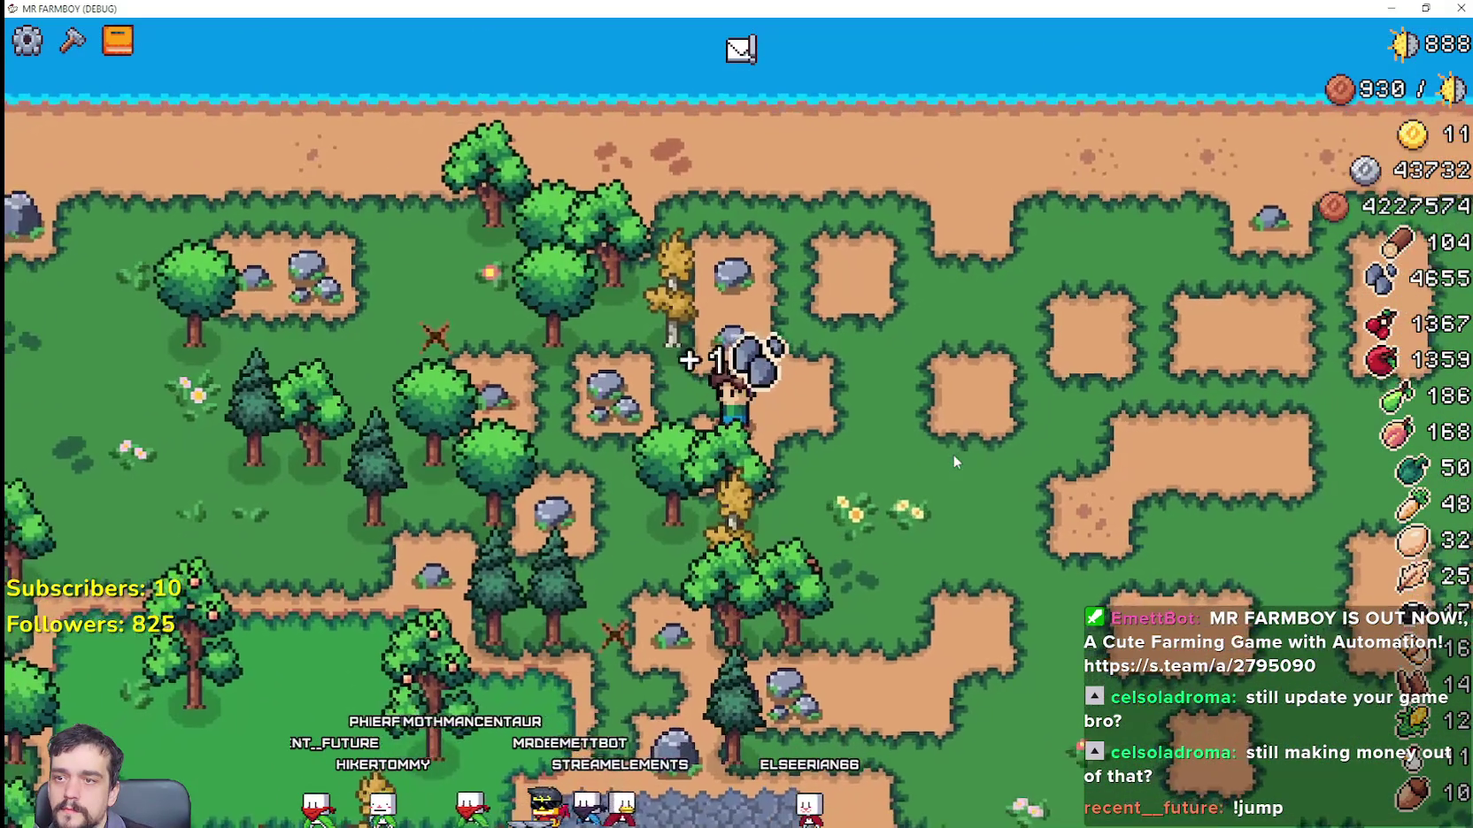
{"action": "key", "text": "w"}
{"action": "key", "text": "d"}
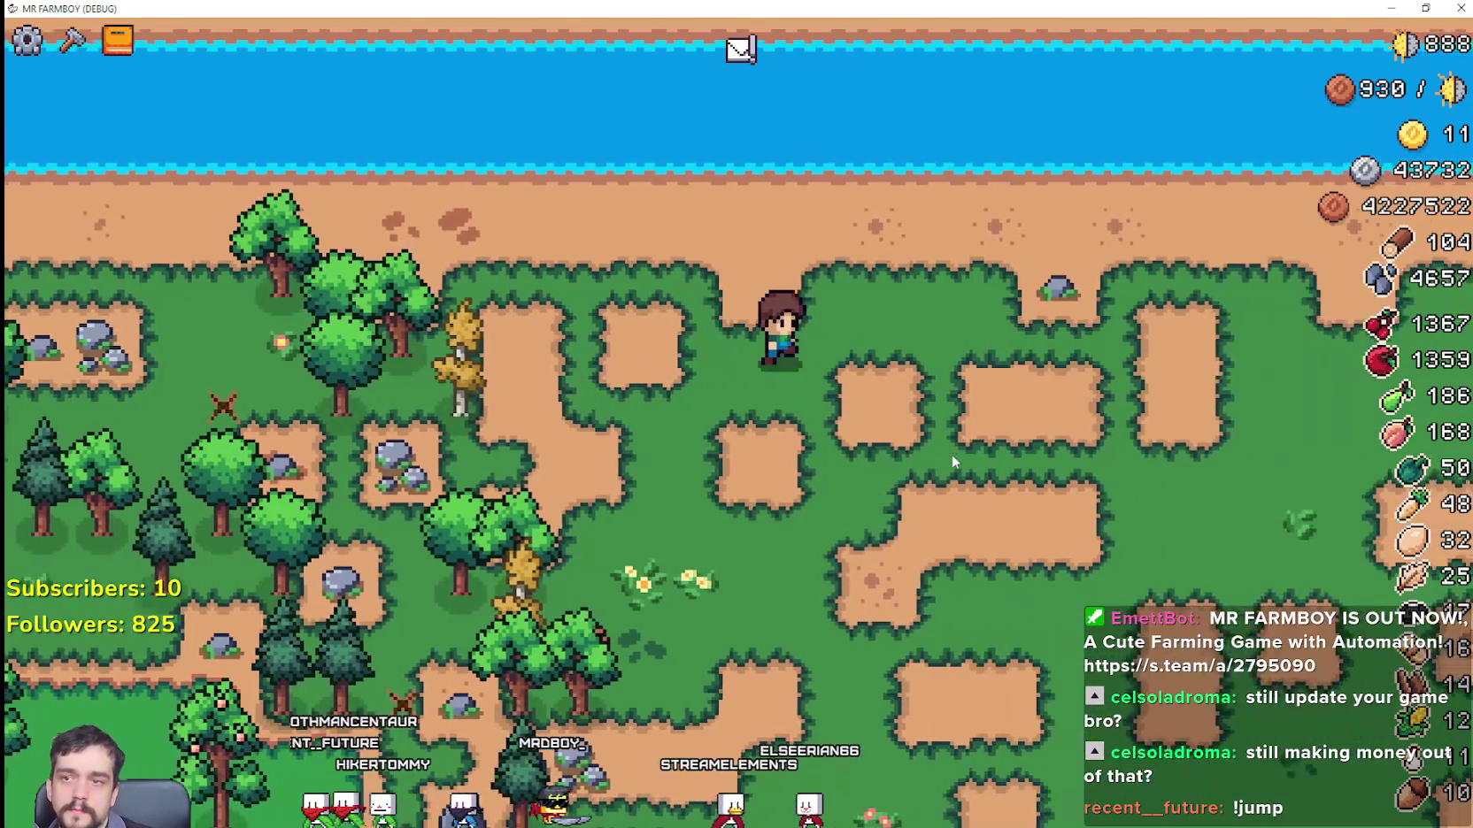
{"action": "key", "text": "w"}
{"action": "key", "text": "s"}
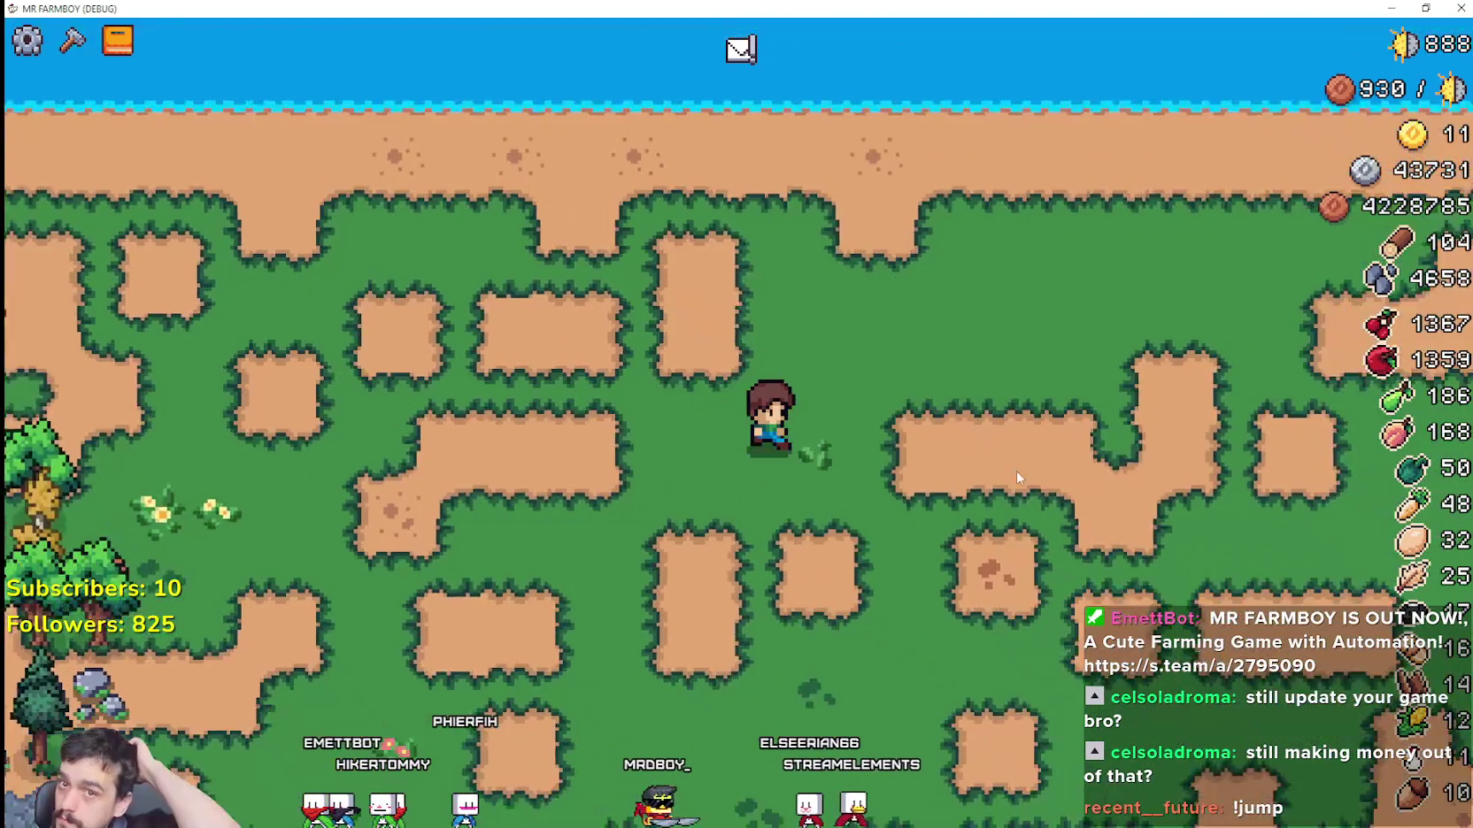
{"action": "scroll", "coordinate": [1016, 471], "scroll_direction": "down", "scroll_amount": 5}
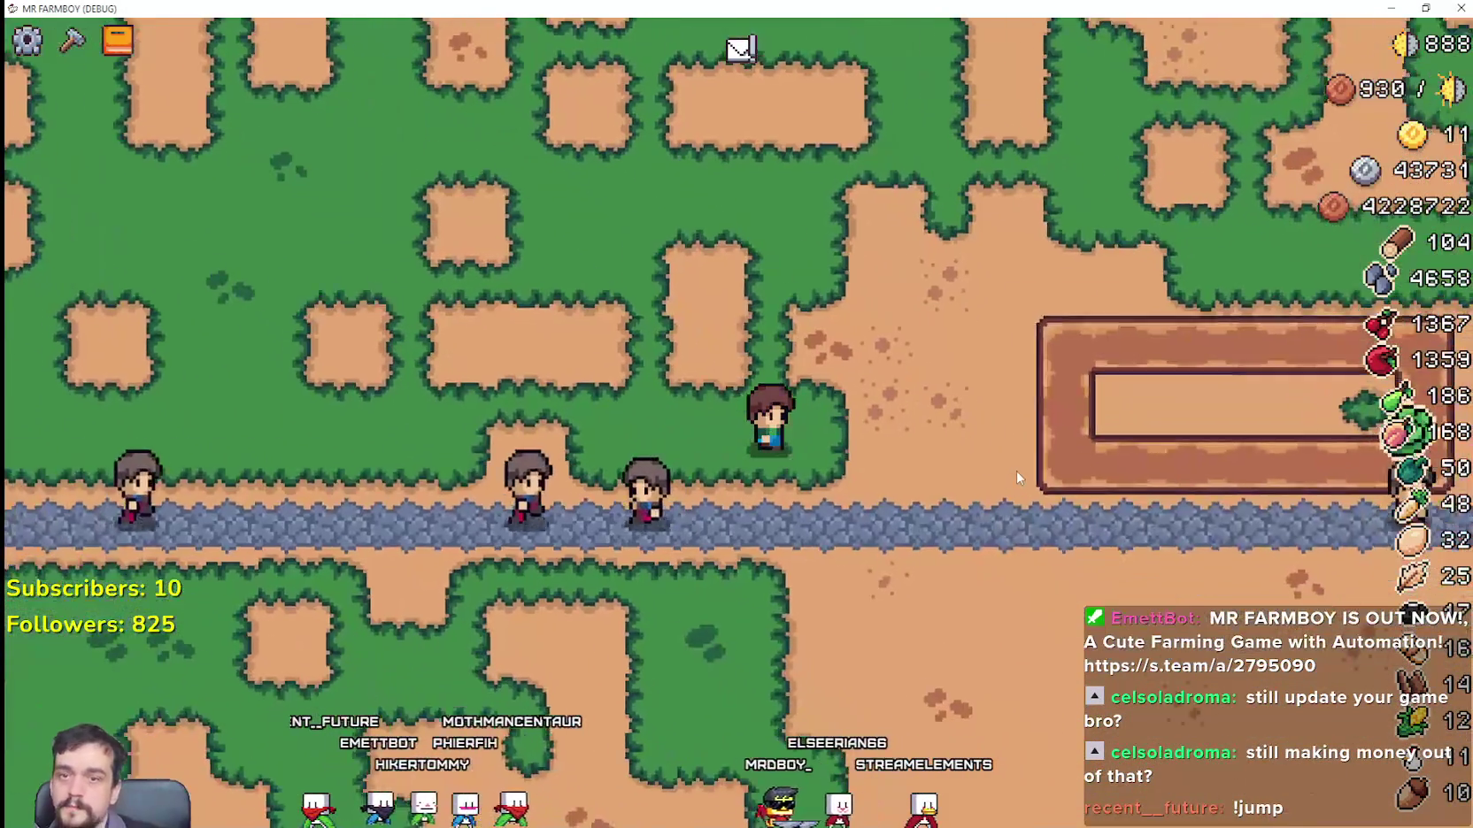
Step: Pan east toward the village and look through the warehouse inventory
{"action": "key", "text": "c"}
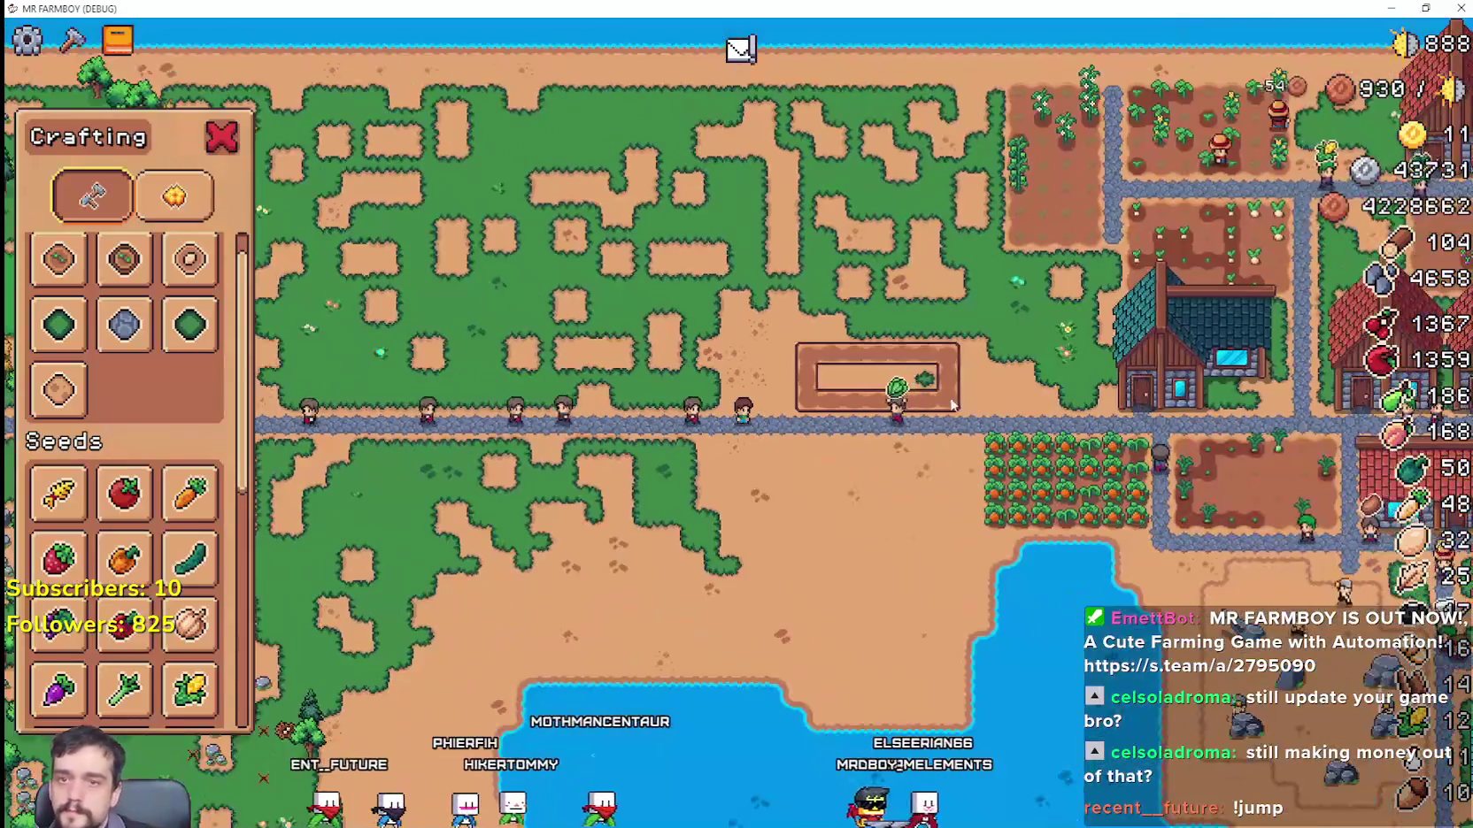
{"action": "key", "text": "d"}
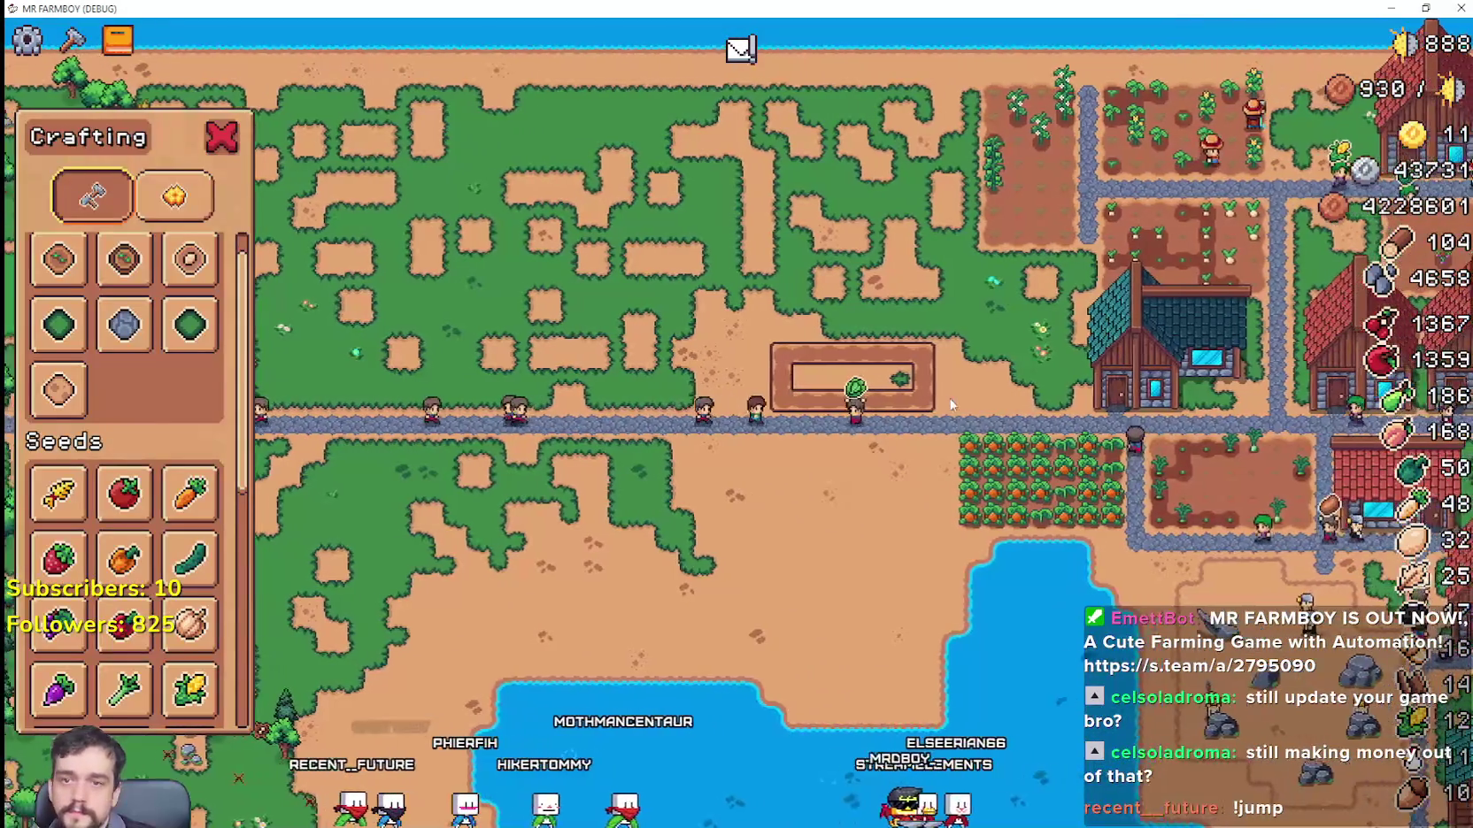
{"action": "key", "text": "c"}
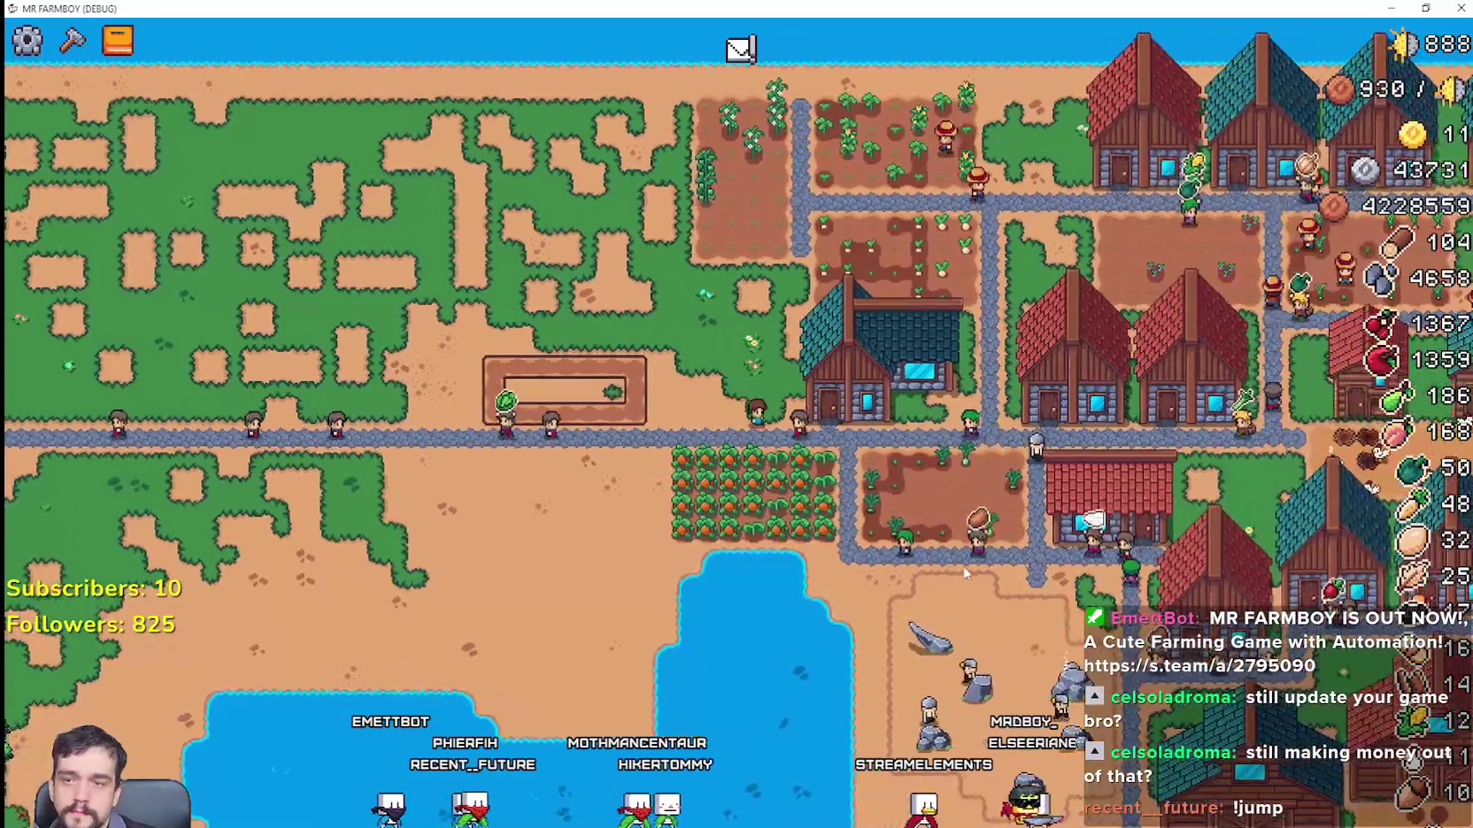
{"action": "scroll", "coordinate": [1018, 537], "scroll_direction": "up", "scroll_amount": 4}
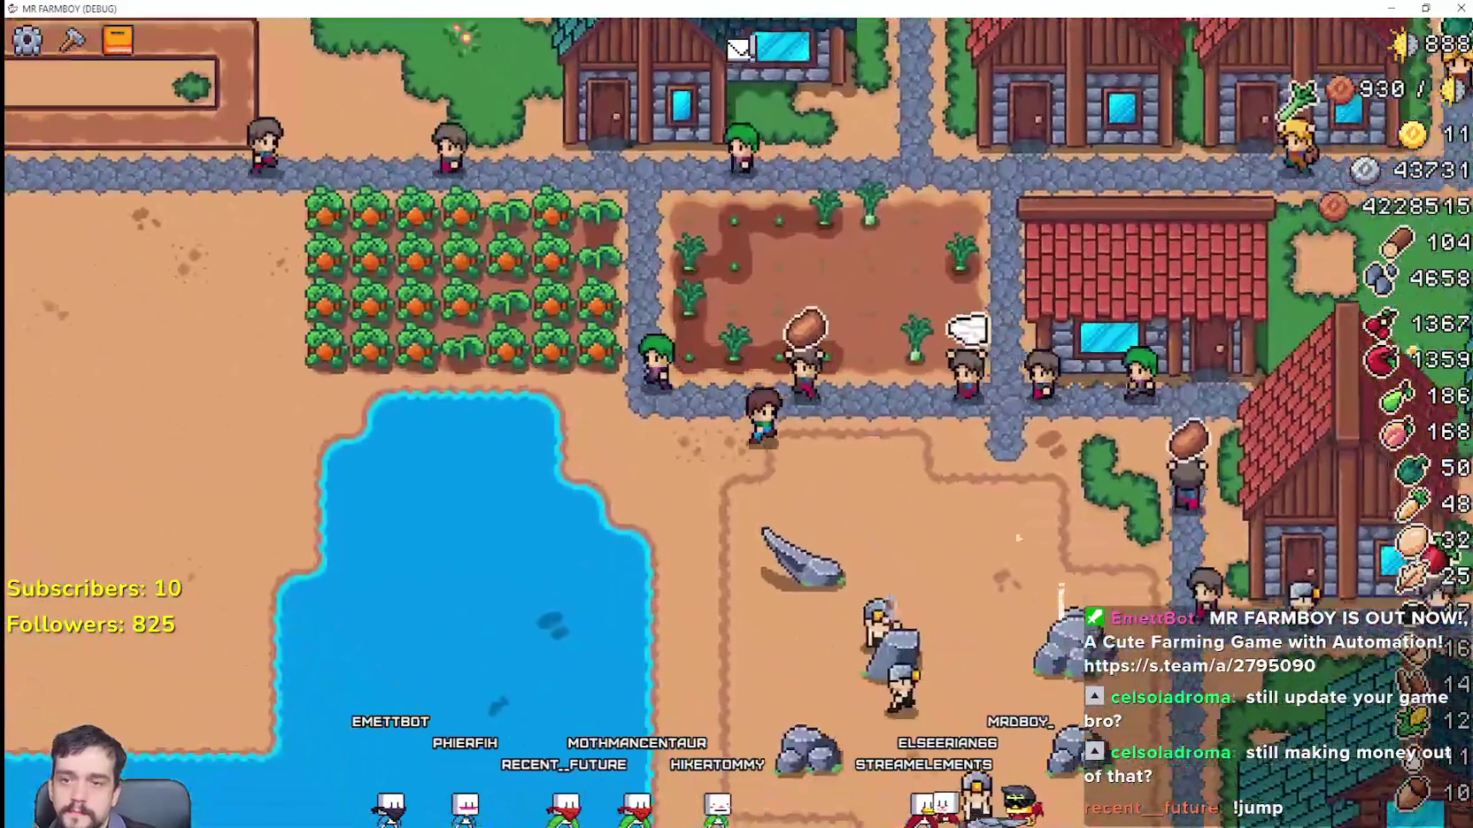
{"action": "scroll", "coordinate": [1016, 537], "scroll_direction": "down", "scroll_amount": 3}
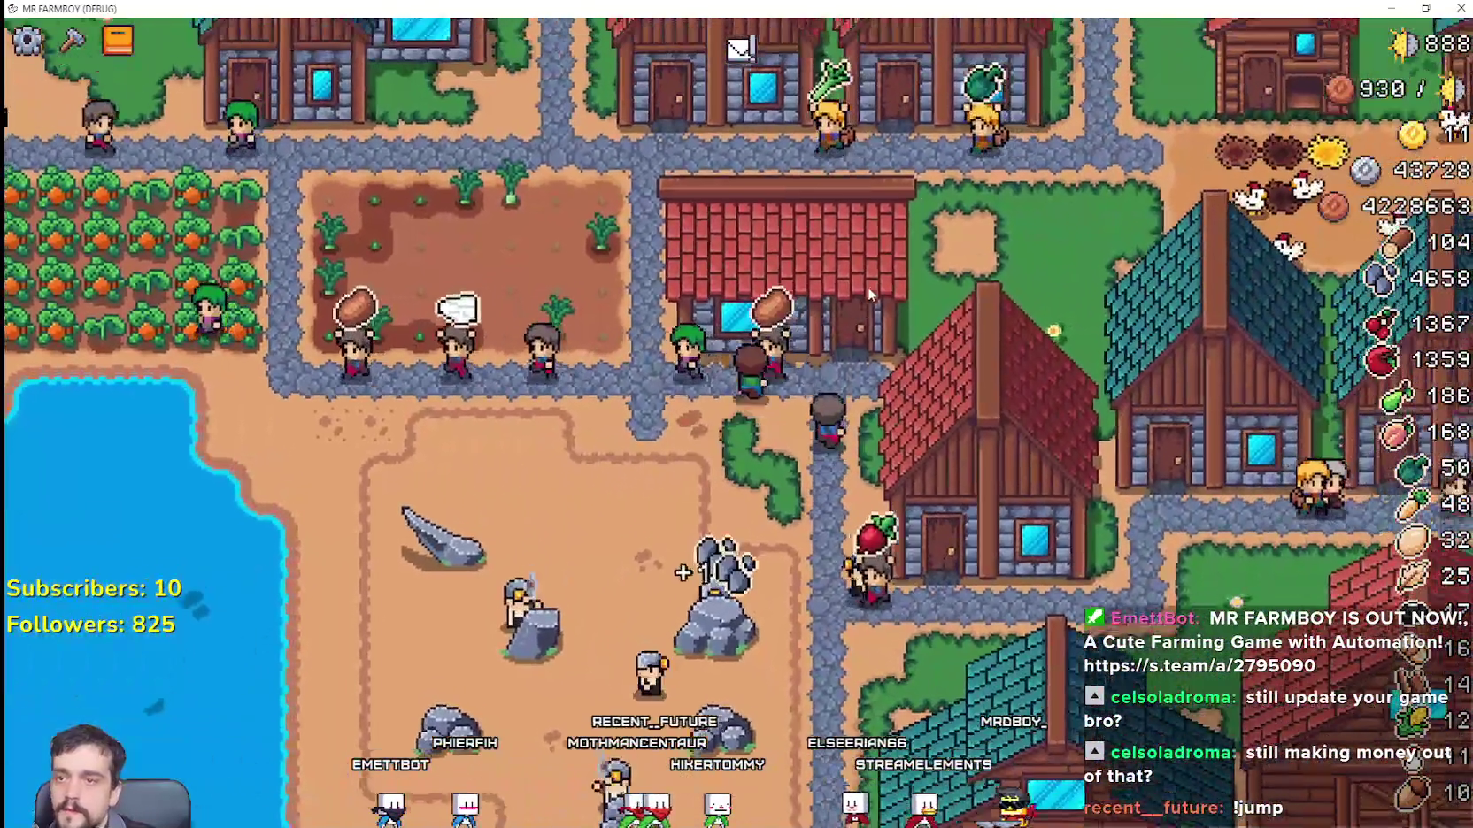
{"action": "left_click", "coordinate": [838, 265]}
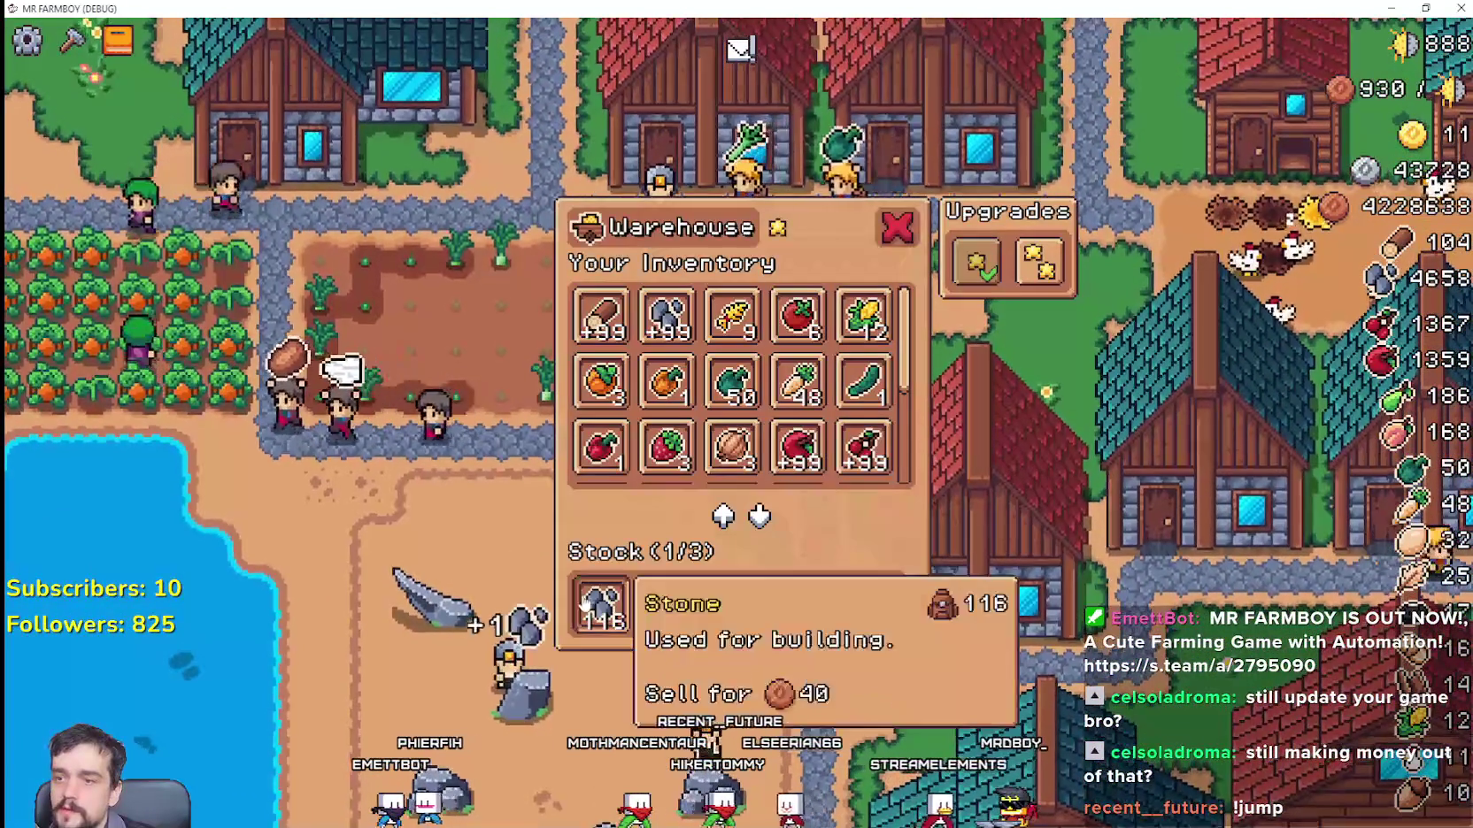
{"action": "scroll", "coordinate": [888, 486], "scroll_direction": "down", "scroll_amount": 3}
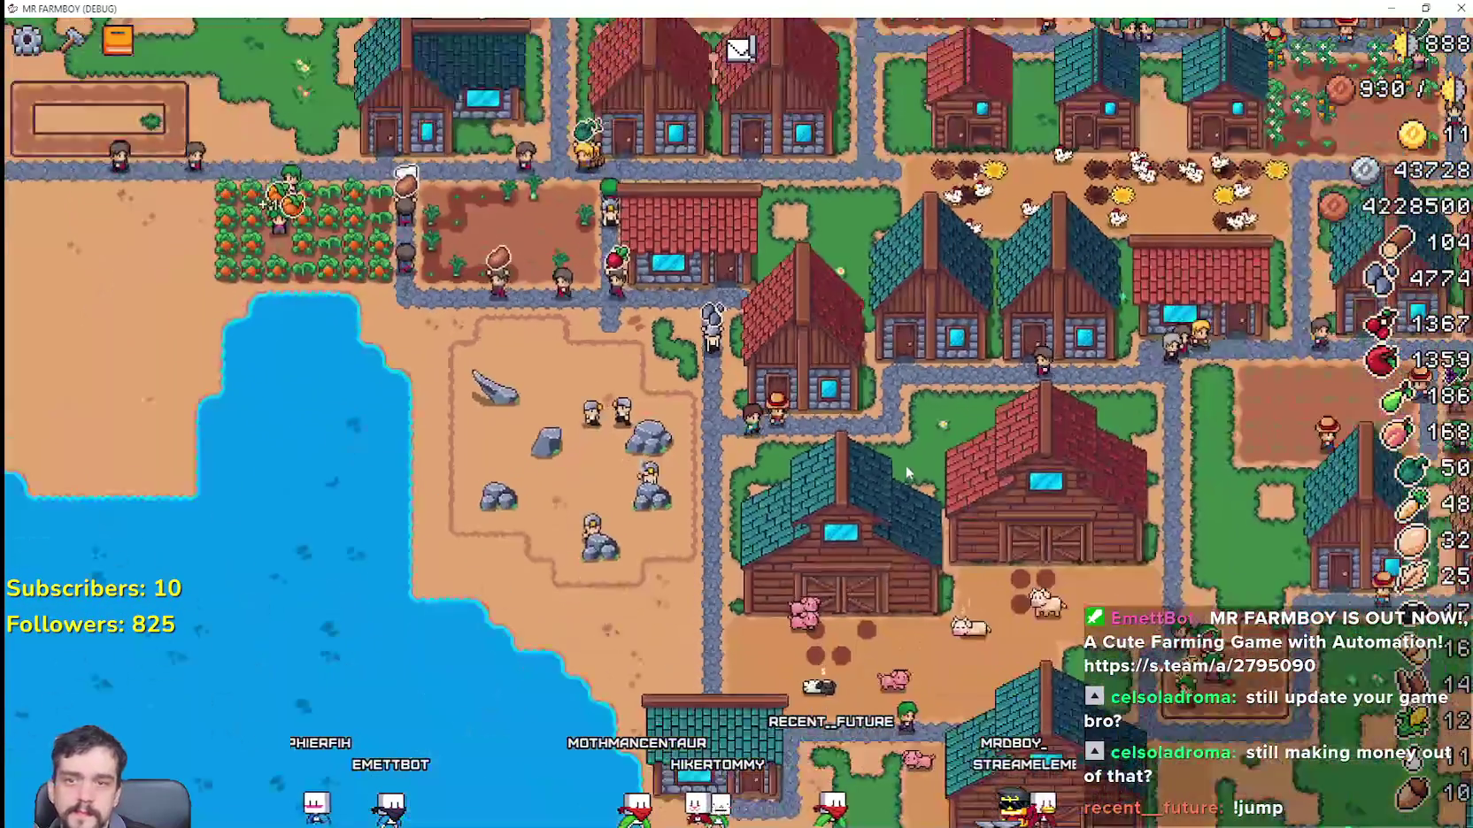
{"action": "scroll", "coordinate": [905, 463], "scroll_direction": "down", "scroll_amount": 3}
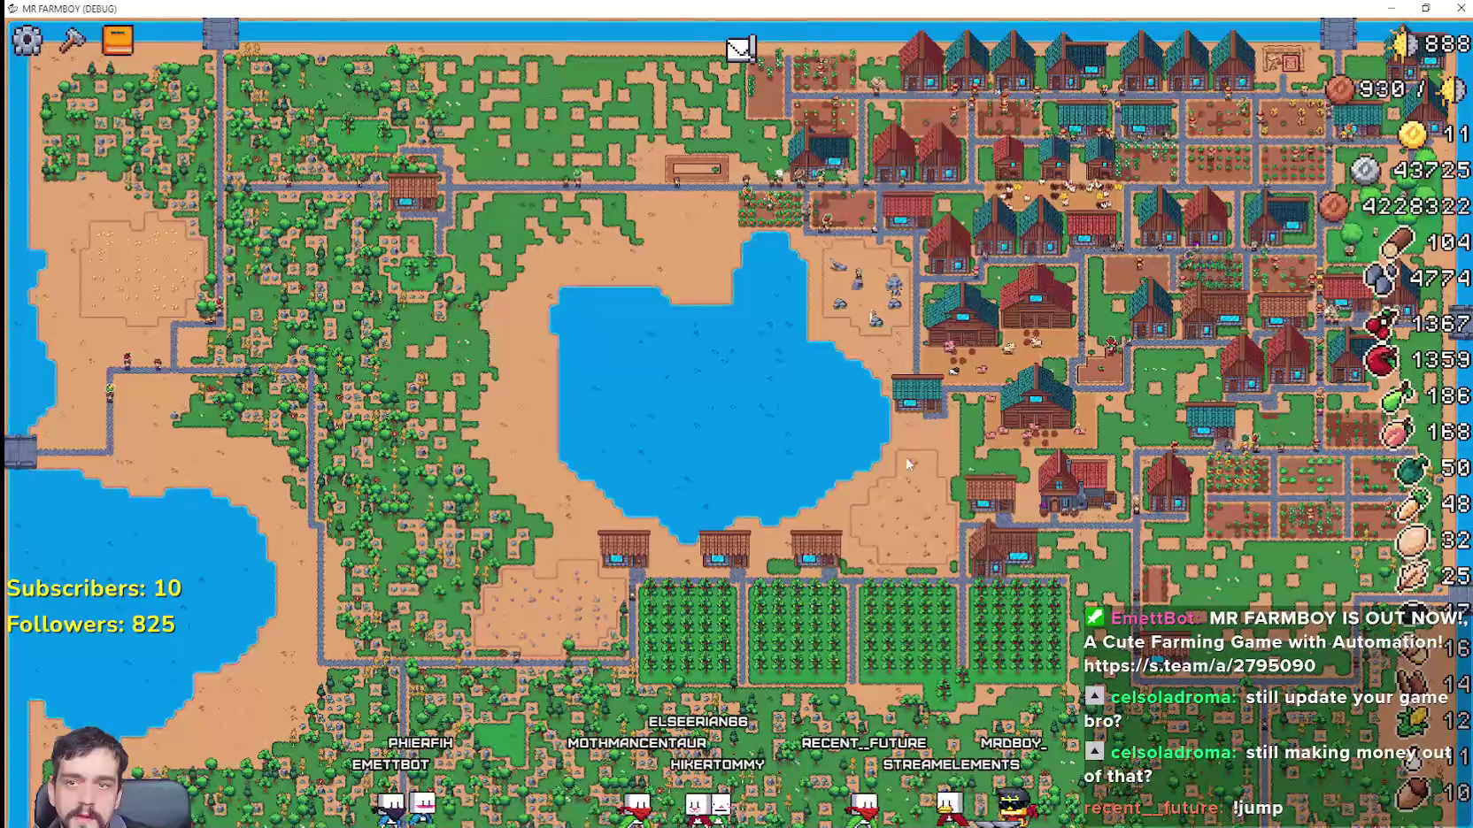
{"action": "scroll", "coordinate": [1133, 381], "scroll_direction": "up", "scroll_amount": 5}
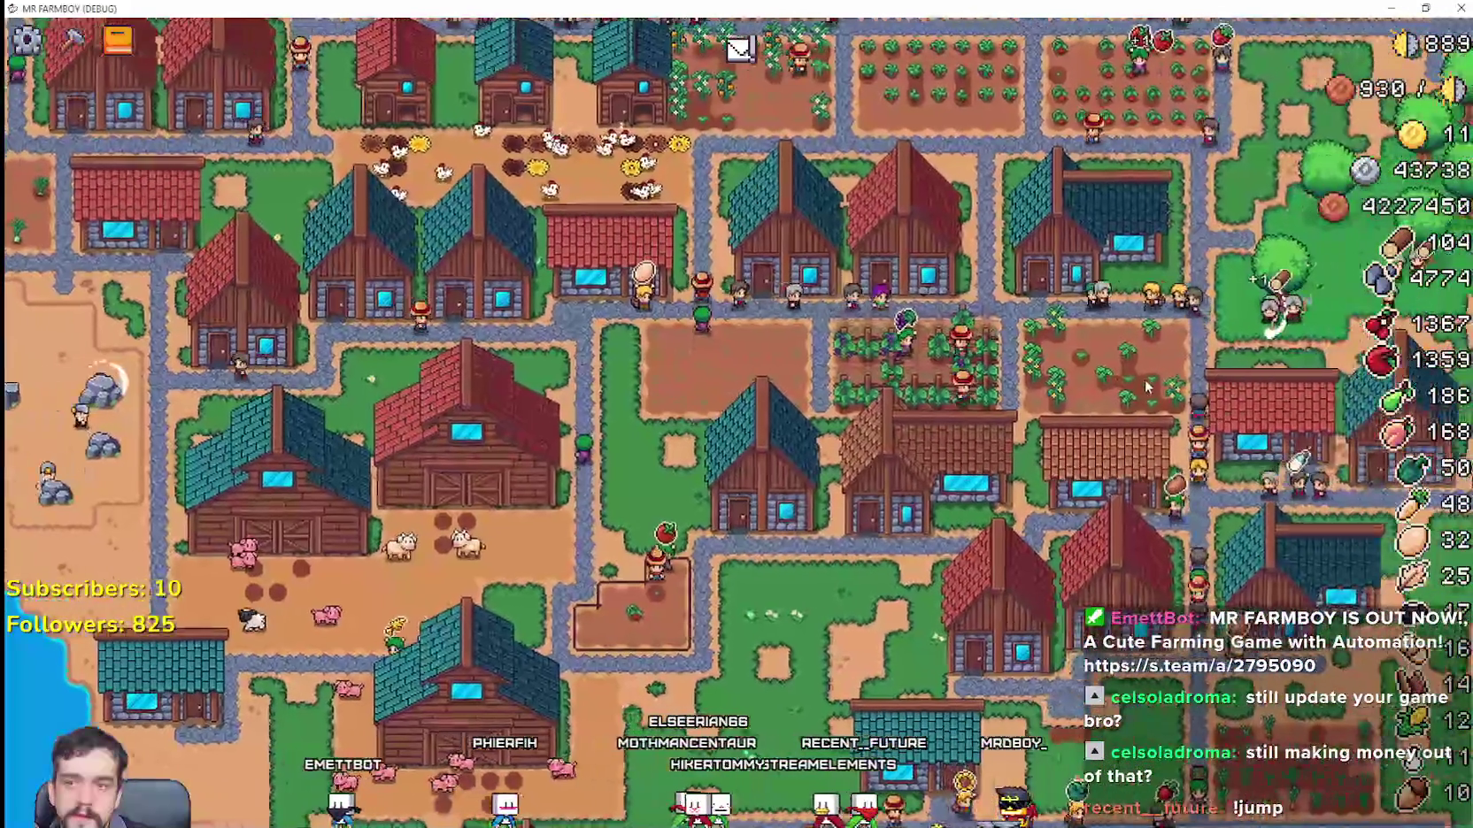
{"action": "scroll", "coordinate": [1138, 389], "scroll_direction": "up", "scroll_amount": 3}
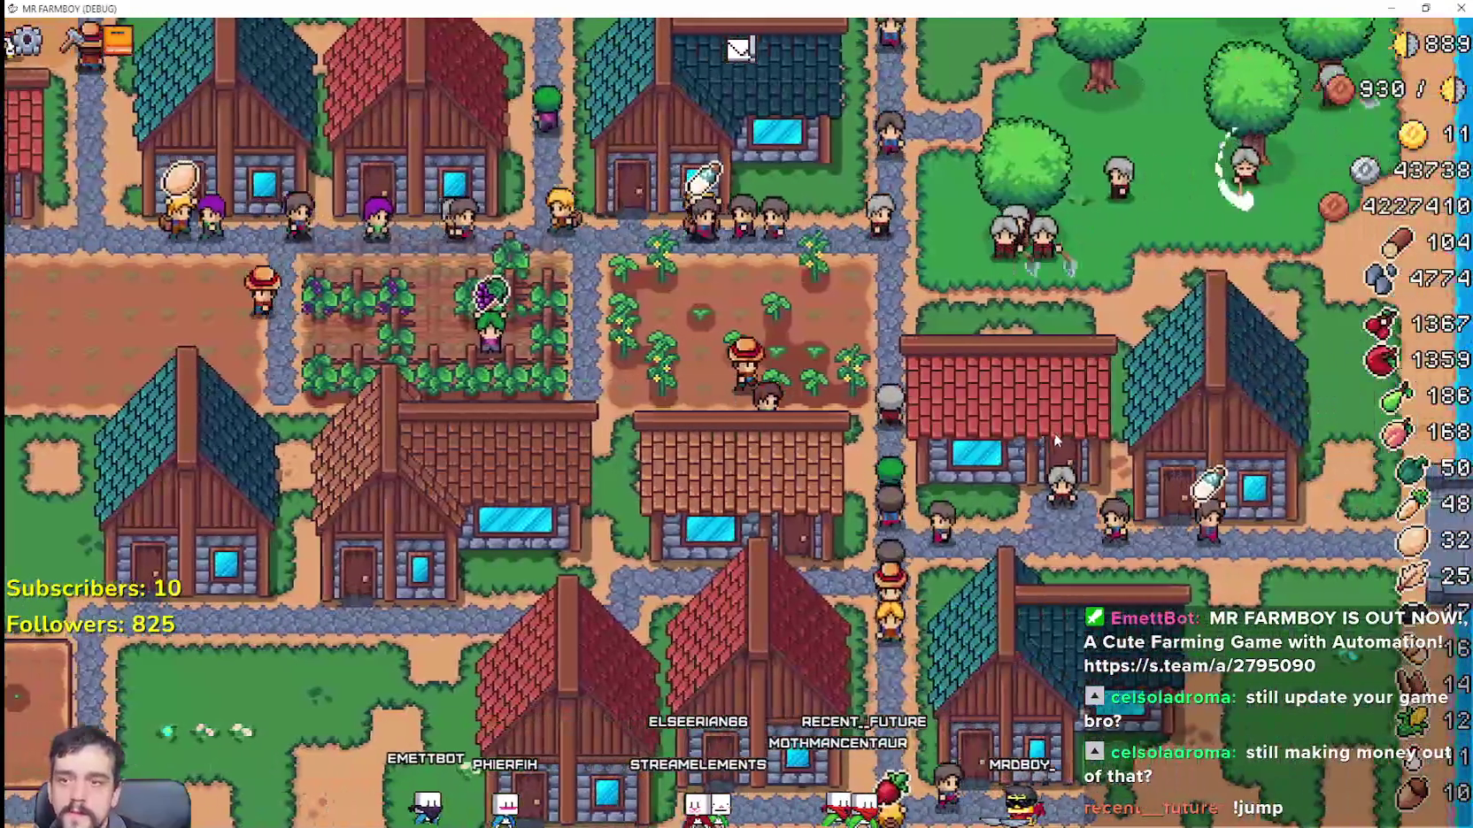
Step: Check the warehouse's wood stock, then view a house's workers and beds
{"action": "left_click_drag", "start_coordinate": [1055, 440], "coordinate": [969, 426]}
{"action": "left_click", "coordinate": [969, 425]}
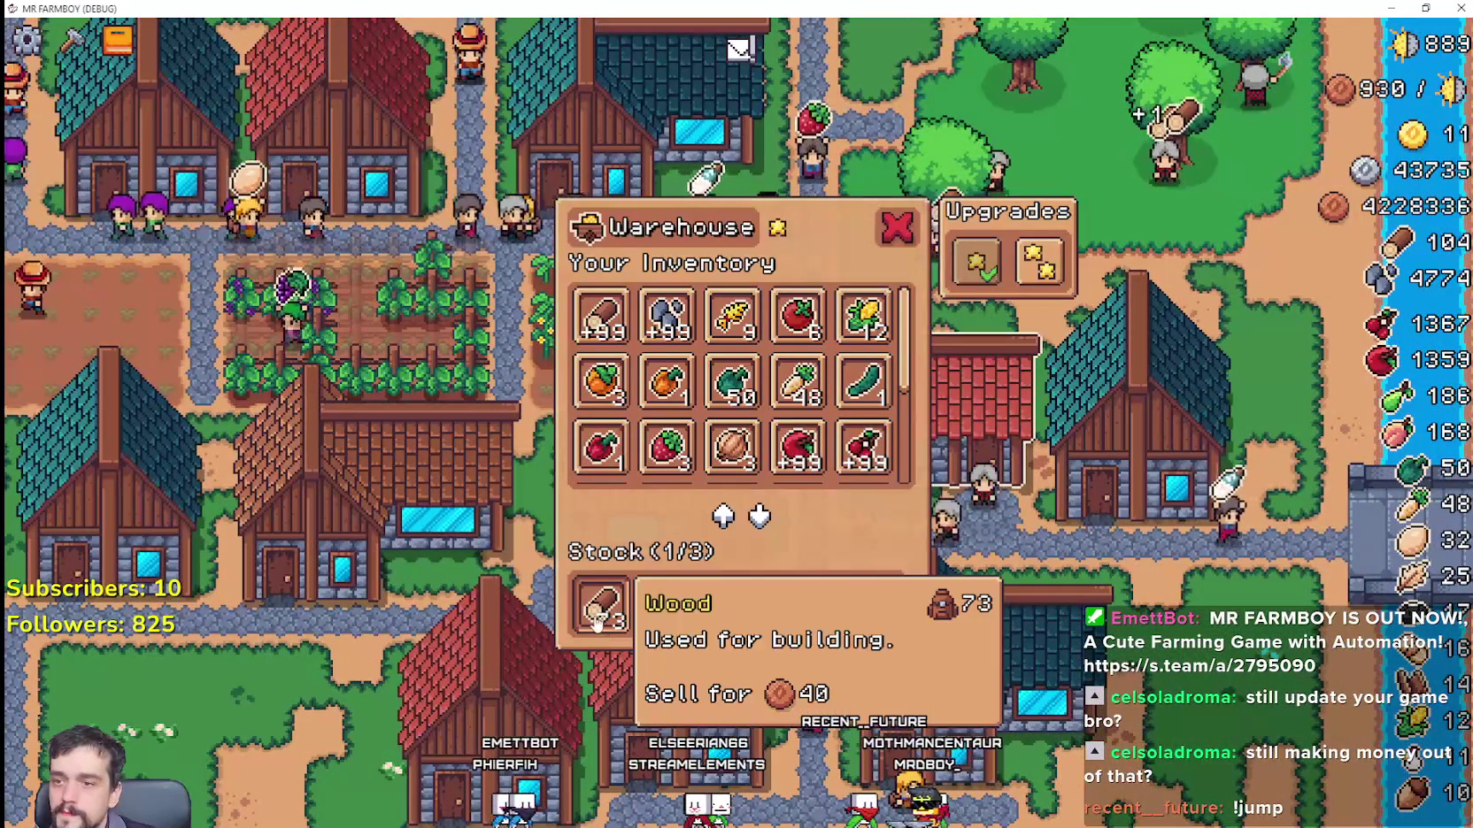
{"action": "key", "text": "Escape"}
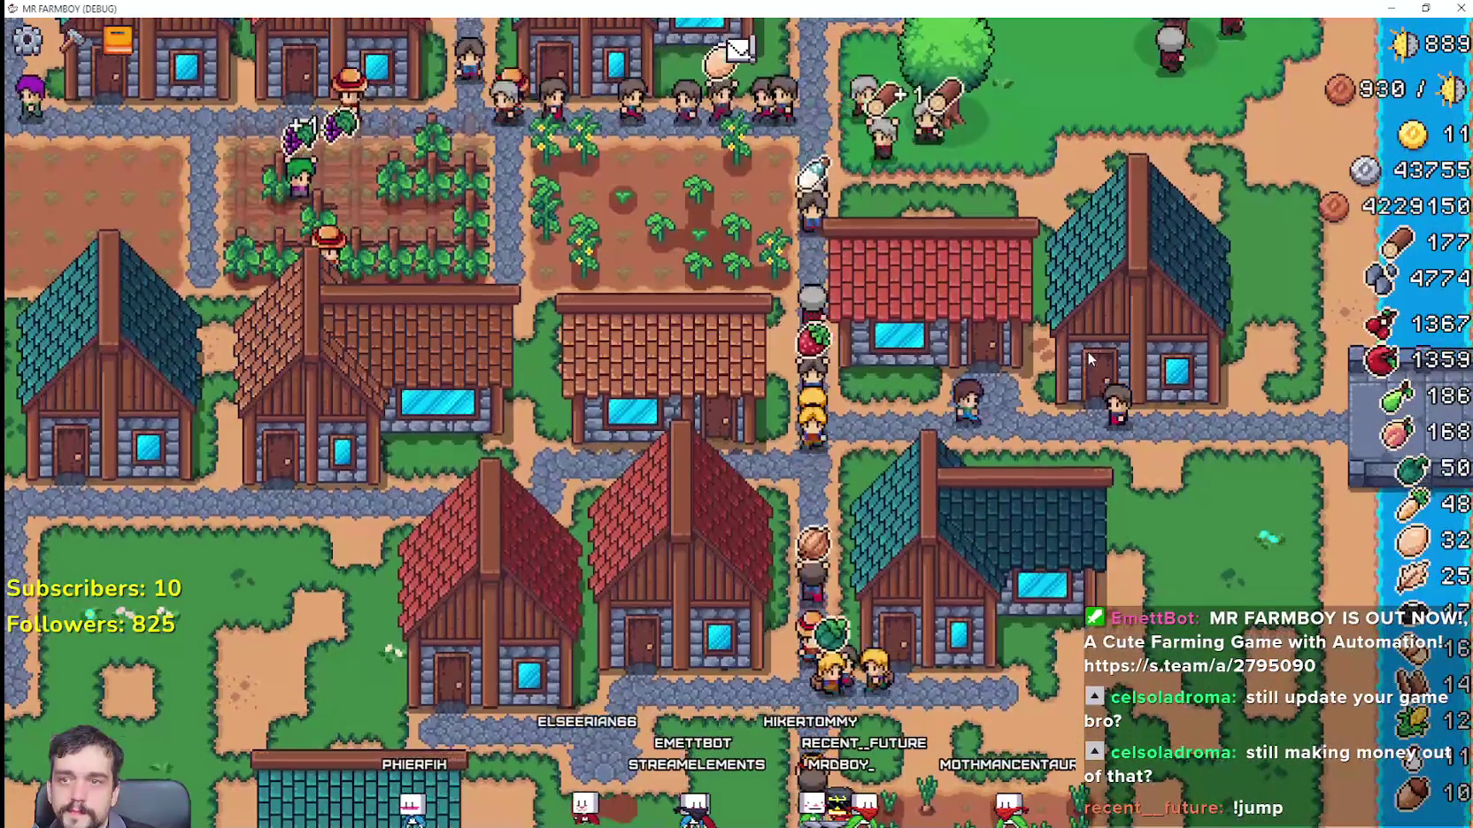
{"action": "left_click", "coordinate": [1115, 353]}
{"action": "key", "text": "Escape"}
Step: Pan north across the village toward the lake and inspect a house on the right
{"action": "scroll", "coordinate": [1097, 387], "scroll_direction": "down", "scroll_amount": 3}
{"action": "scroll", "coordinate": [1090, 389], "scroll_direction": "down", "scroll_amount": 2}
{"action": "scroll", "coordinate": [1089, 386], "scroll_direction": "up", "scroll_amount": 5}
{"action": "key", "text": "w"}
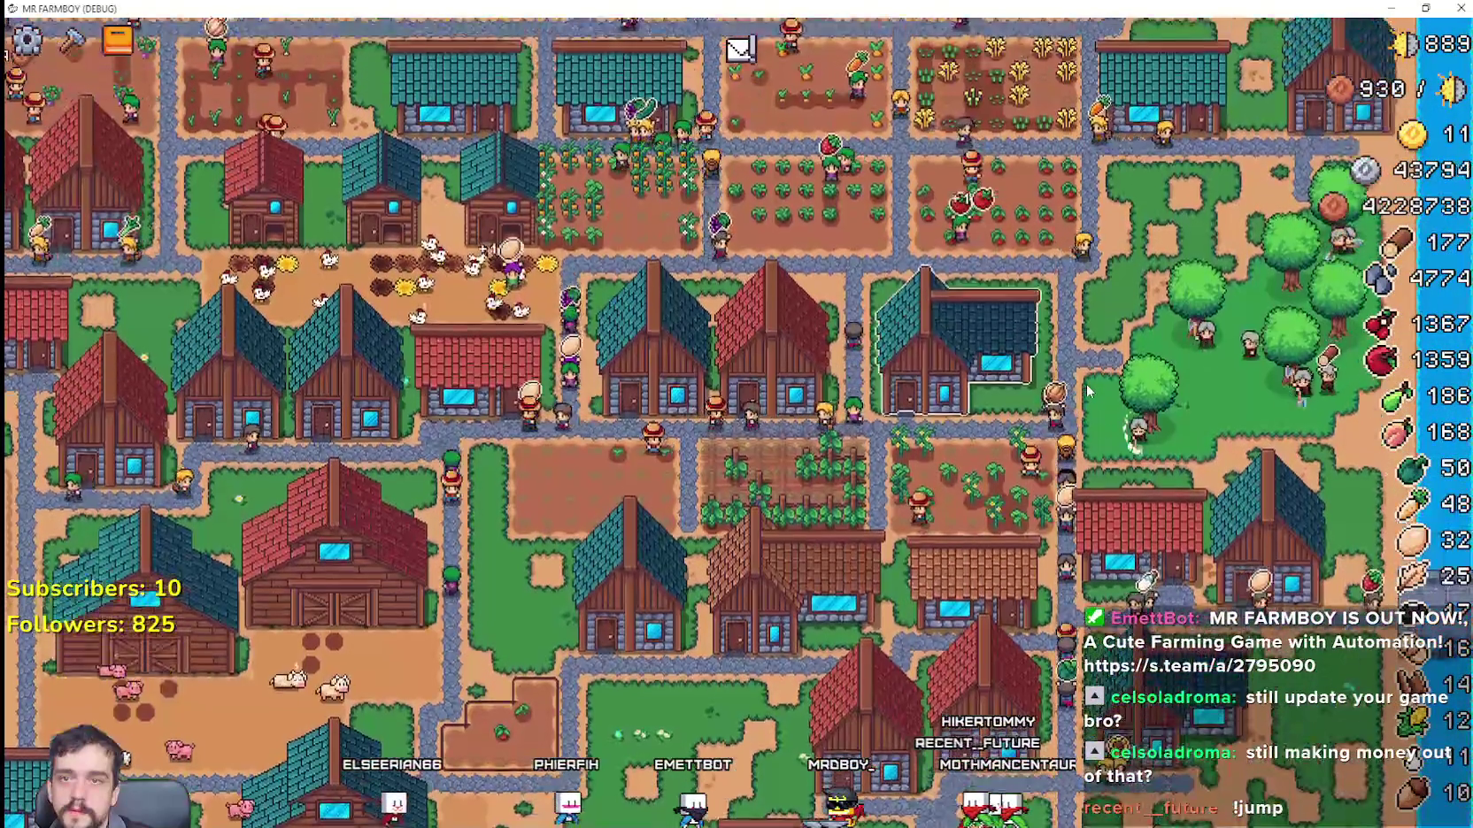
{"action": "key", "text": "w"}
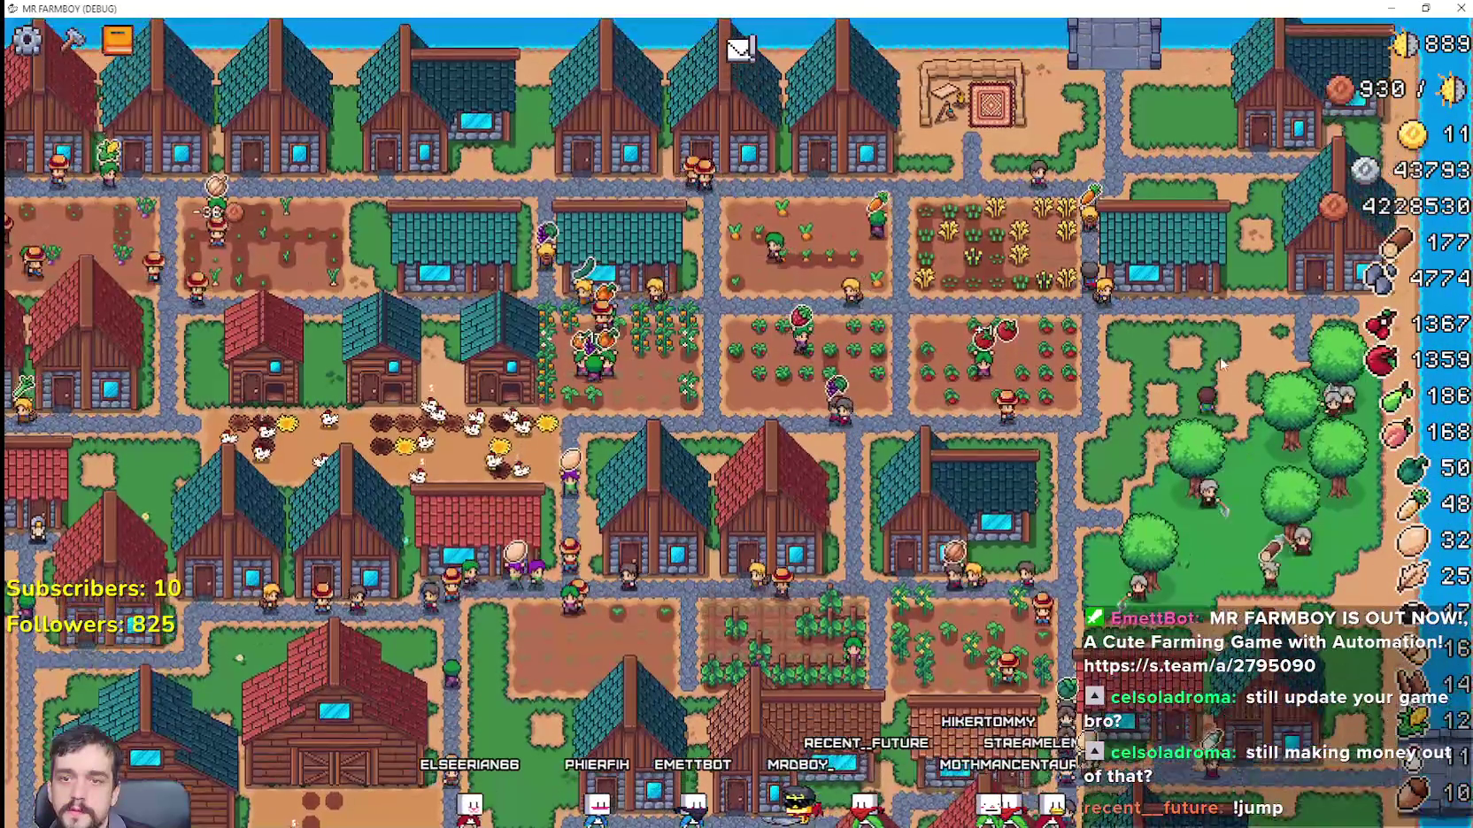
{"action": "left_click", "coordinate": [1316, 304]}
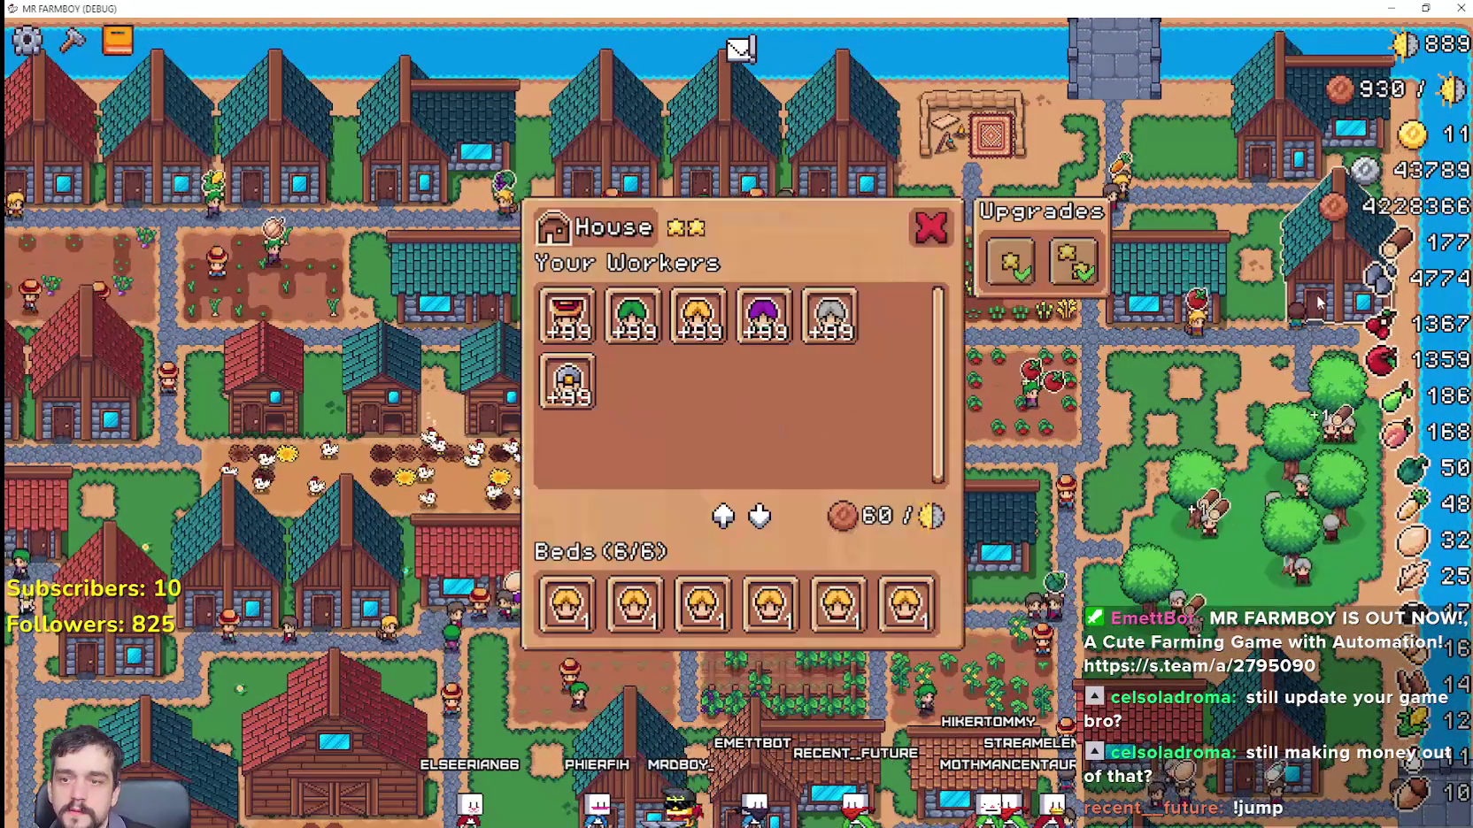
{"action": "key", "text": "Escape"}
Step: Pan south over the farms, zoom in, and bring up the Buildings crafting list
{"action": "key", "text": "s"}
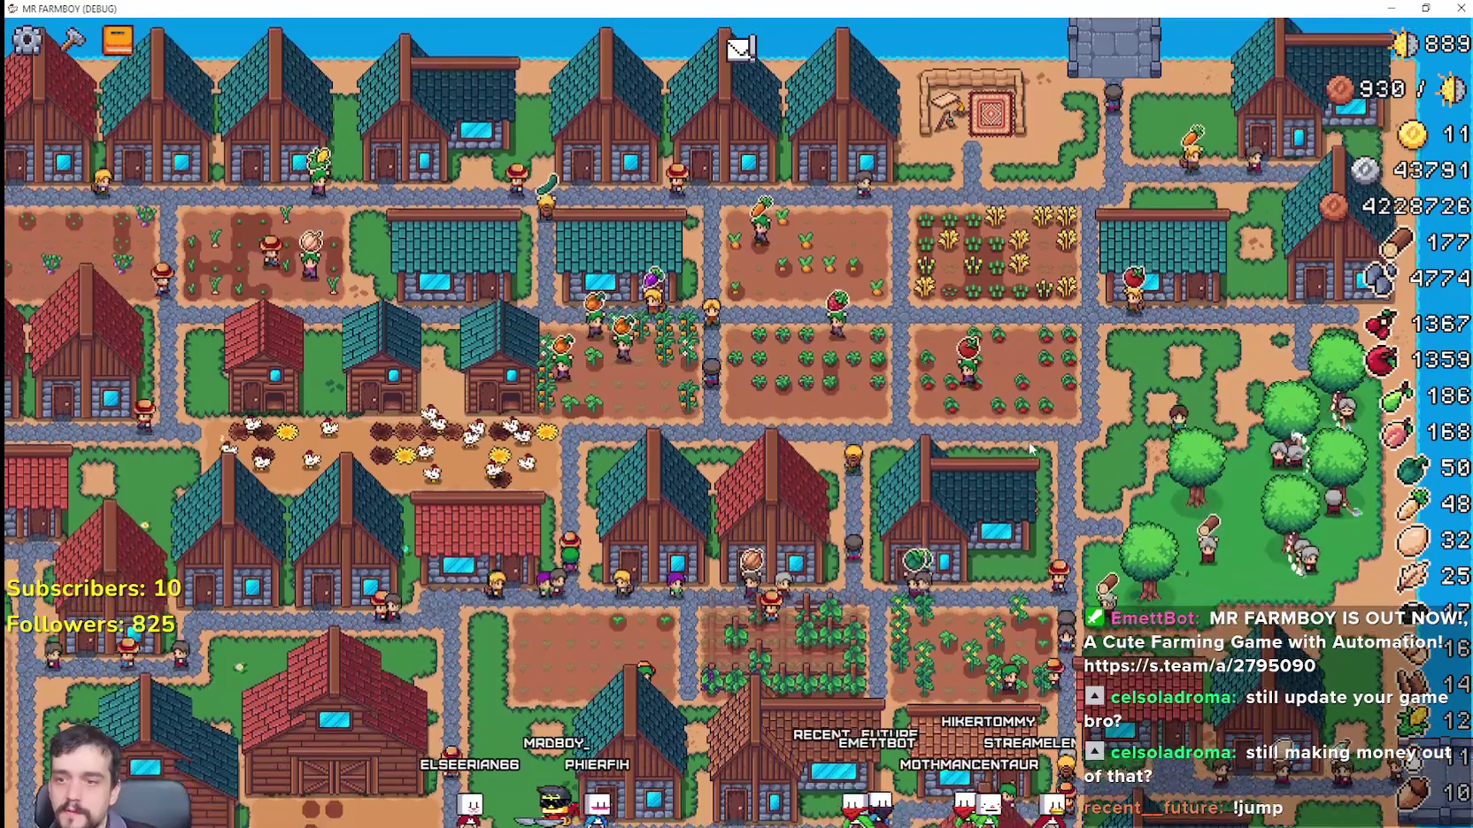
{"action": "key", "text": "s"}
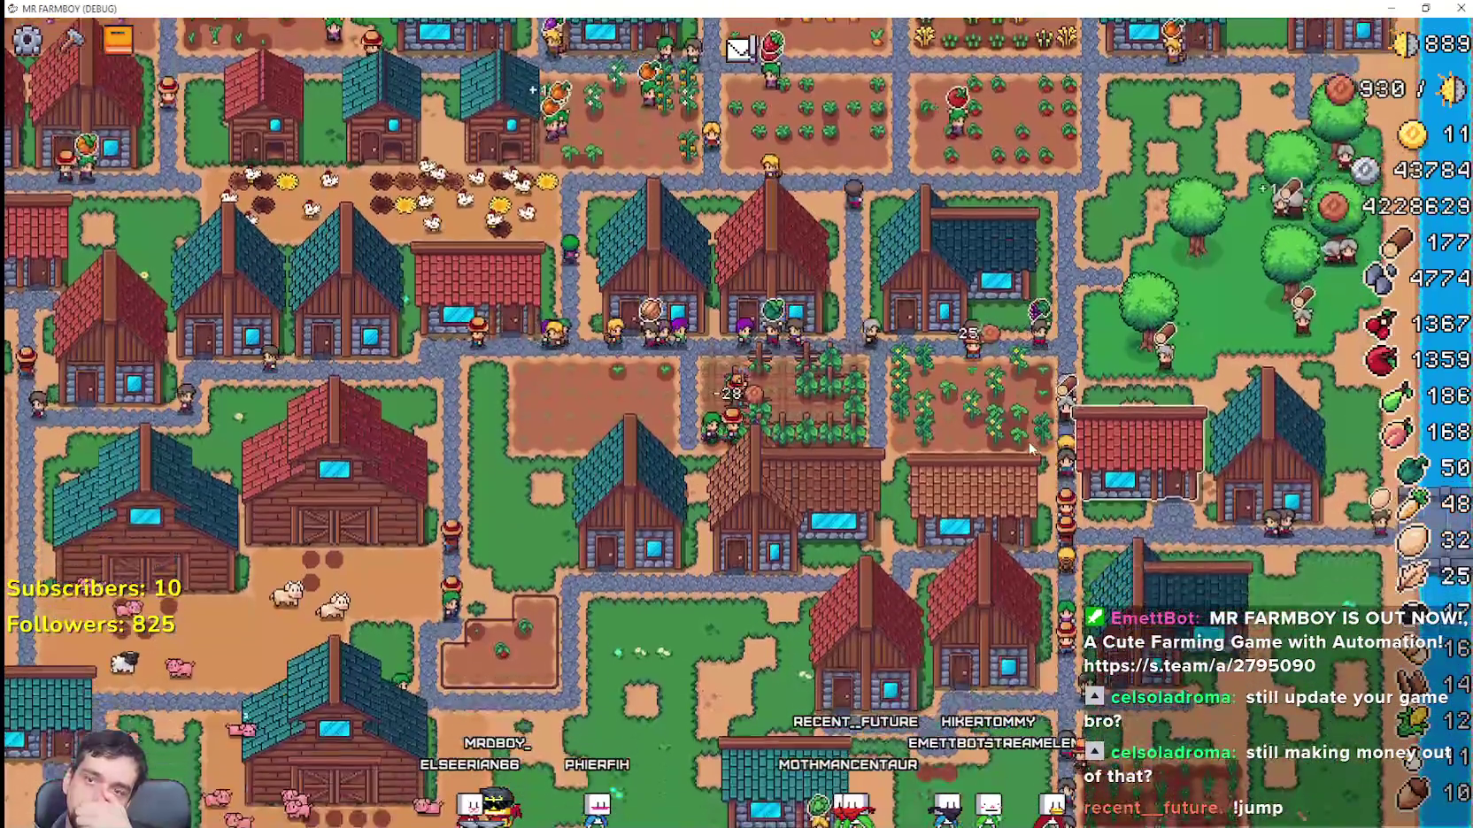
{"action": "key", "text": "s"}
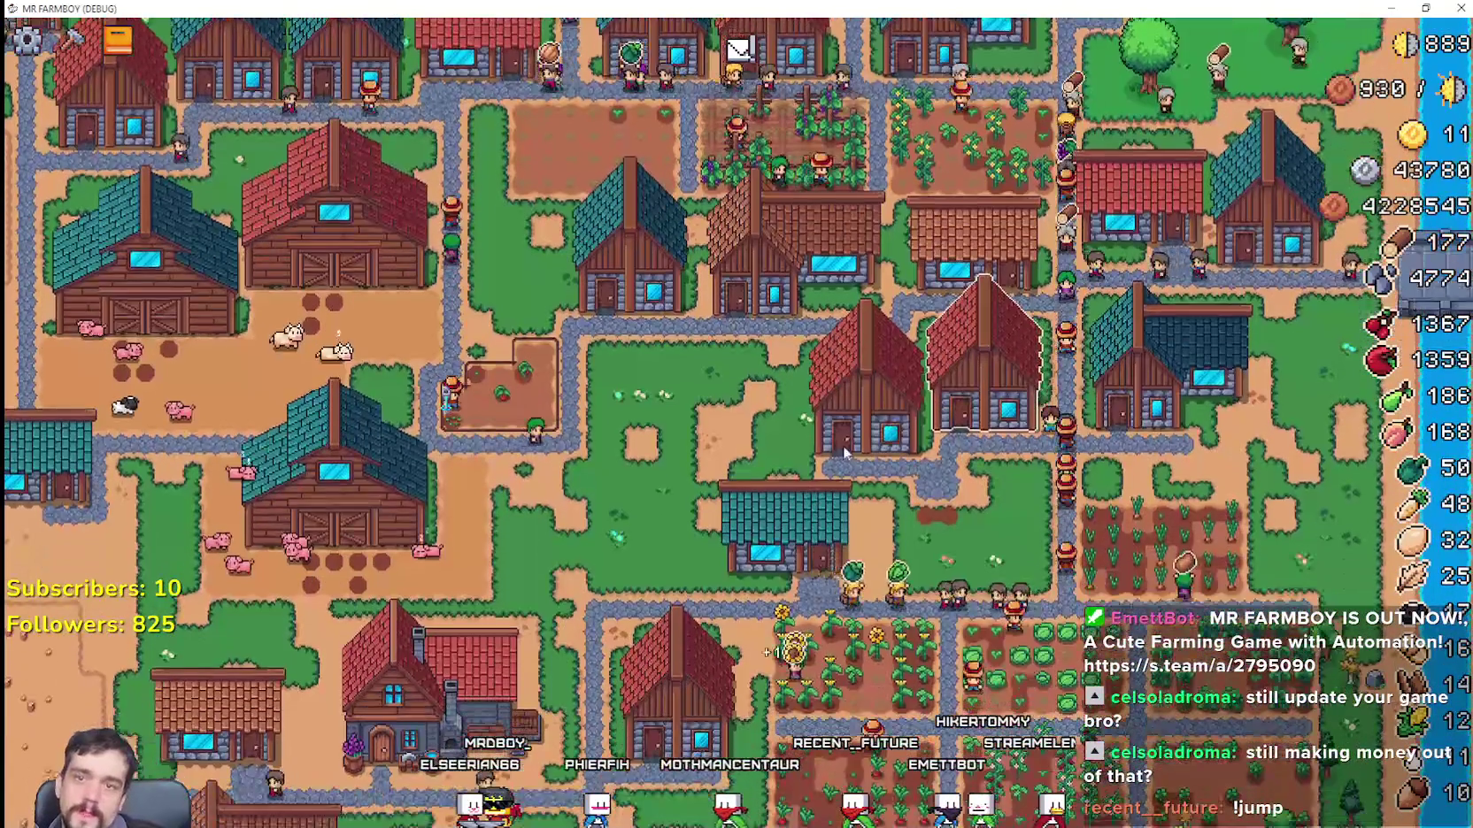
{"action": "scroll", "coordinate": [862, 441], "scroll_direction": "up", "scroll_amount": 2}
{"action": "key", "text": "a"}
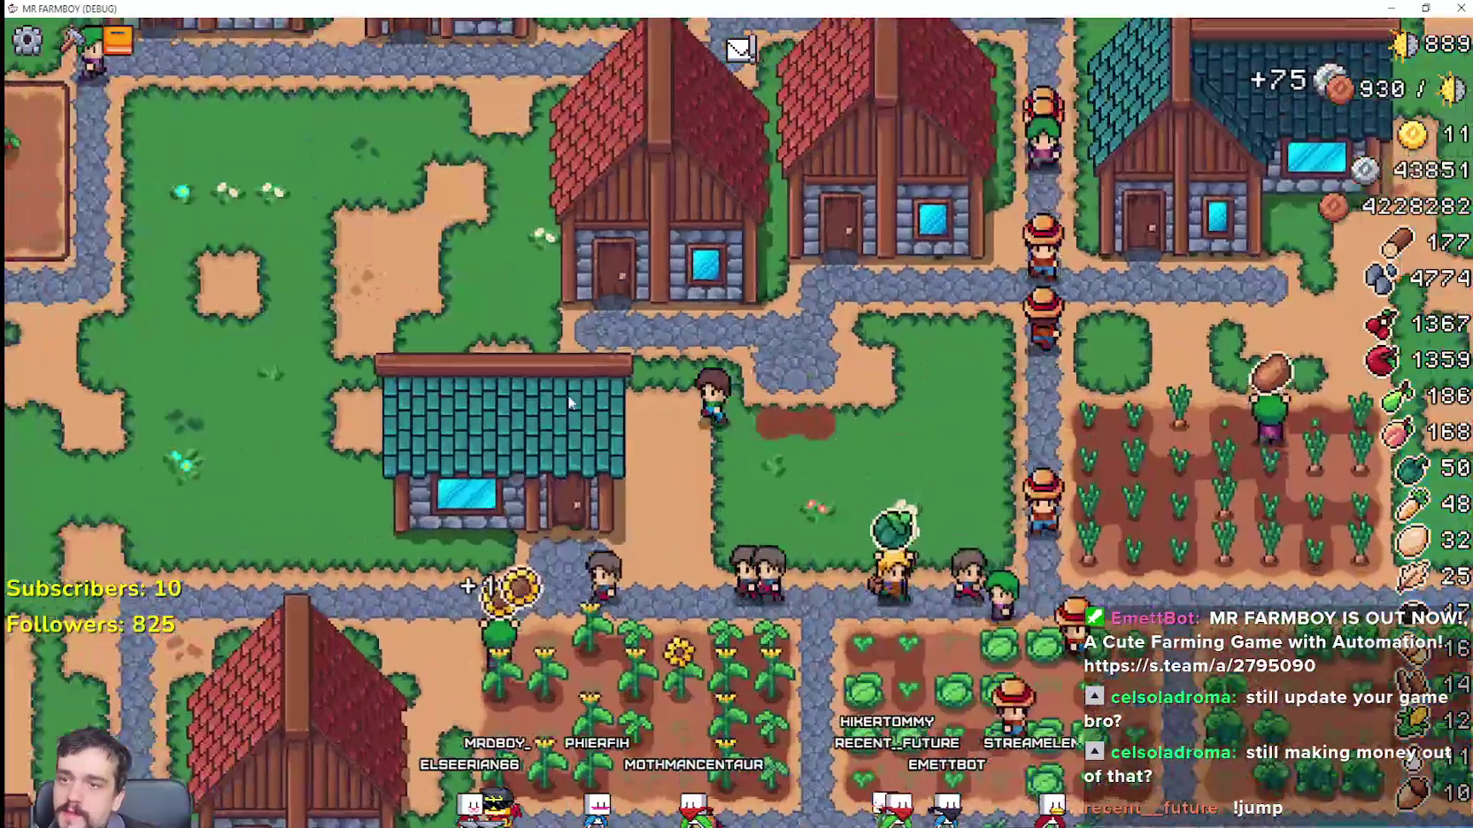
{"action": "key", "text": "c"}
{"action": "scroll", "coordinate": [177, 531], "scroll_direction": "down", "scroll_amount": 5}
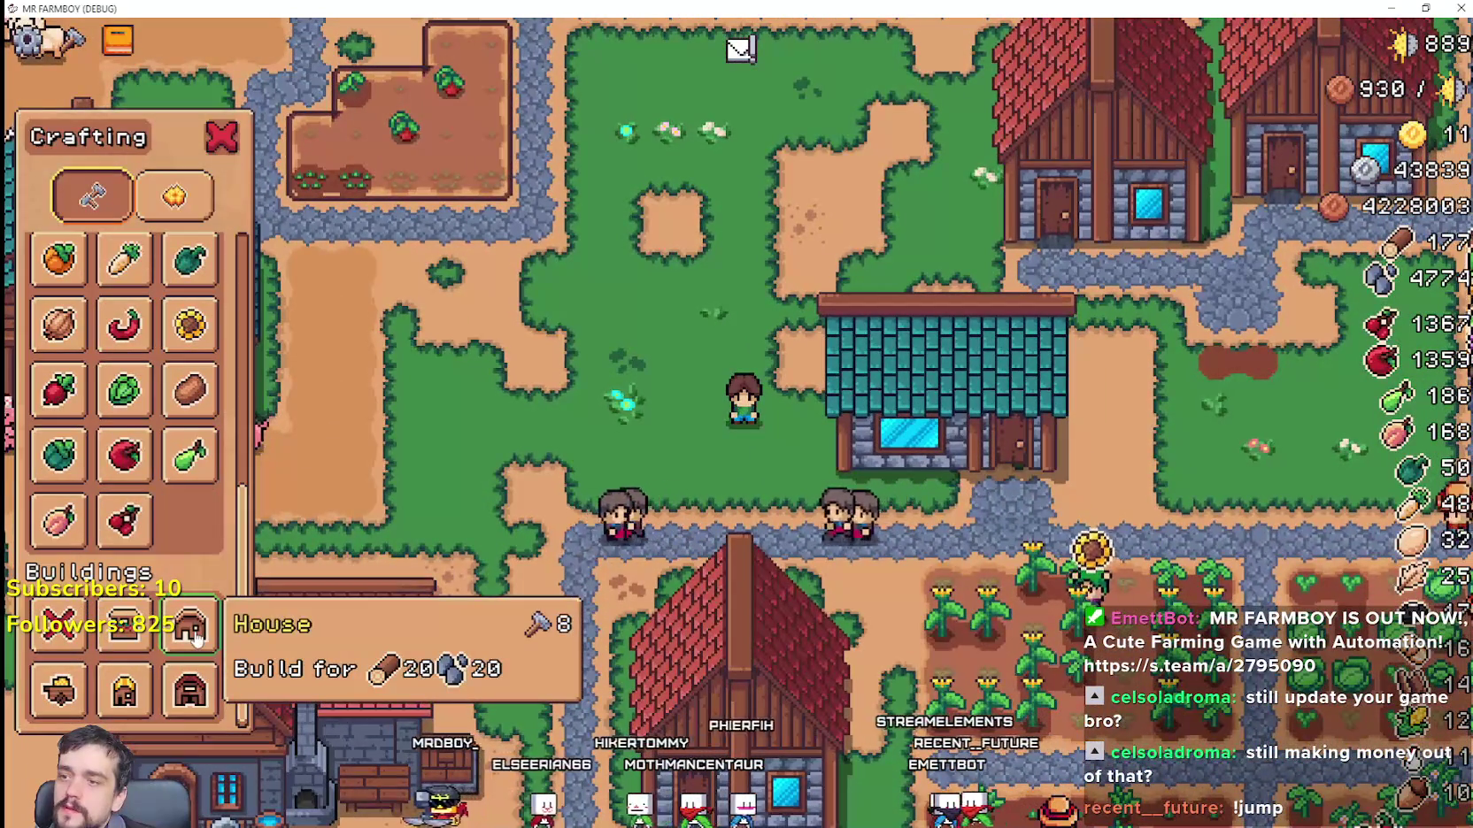
Step: Place a House from Buildings on the grass lot beside the teal-roofed building
{"action": "left_click", "coordinate": [189, 626]}
{"action": "key", "text": "w"}
{"action": "key", "text": "a"}
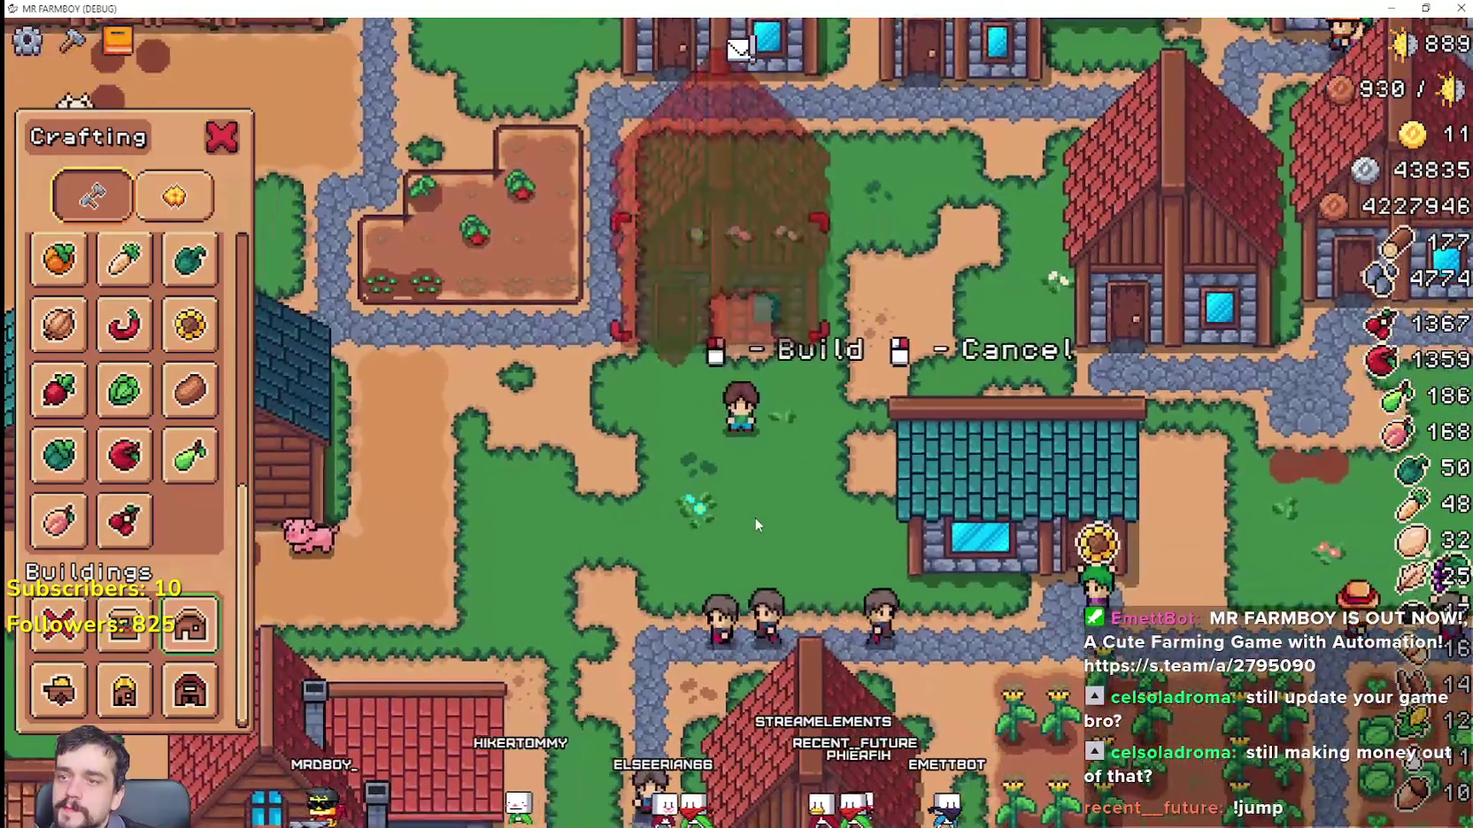
{"action": "key", "text": "d"}
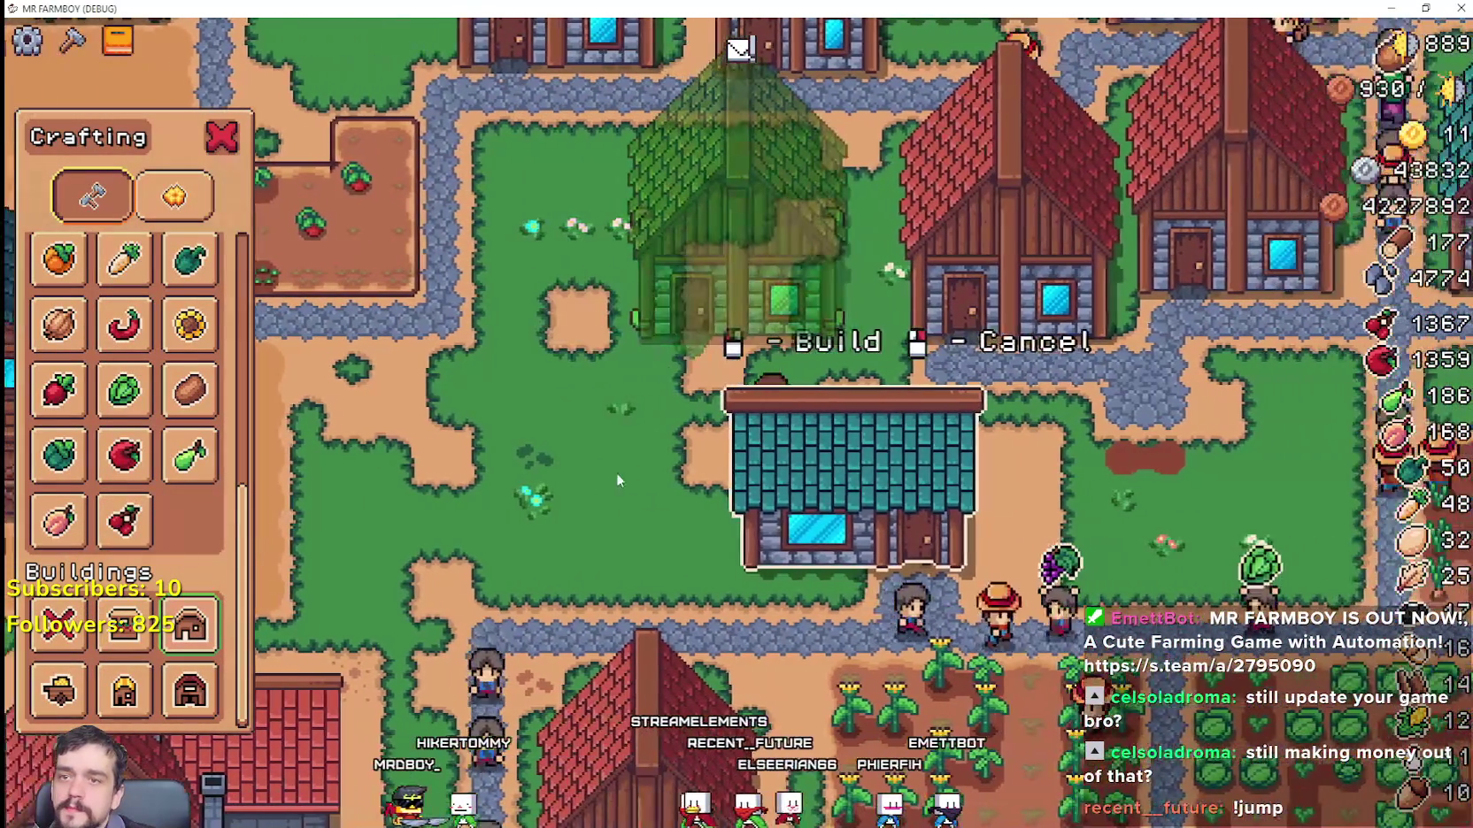
{"action": "key", "text": "a"}
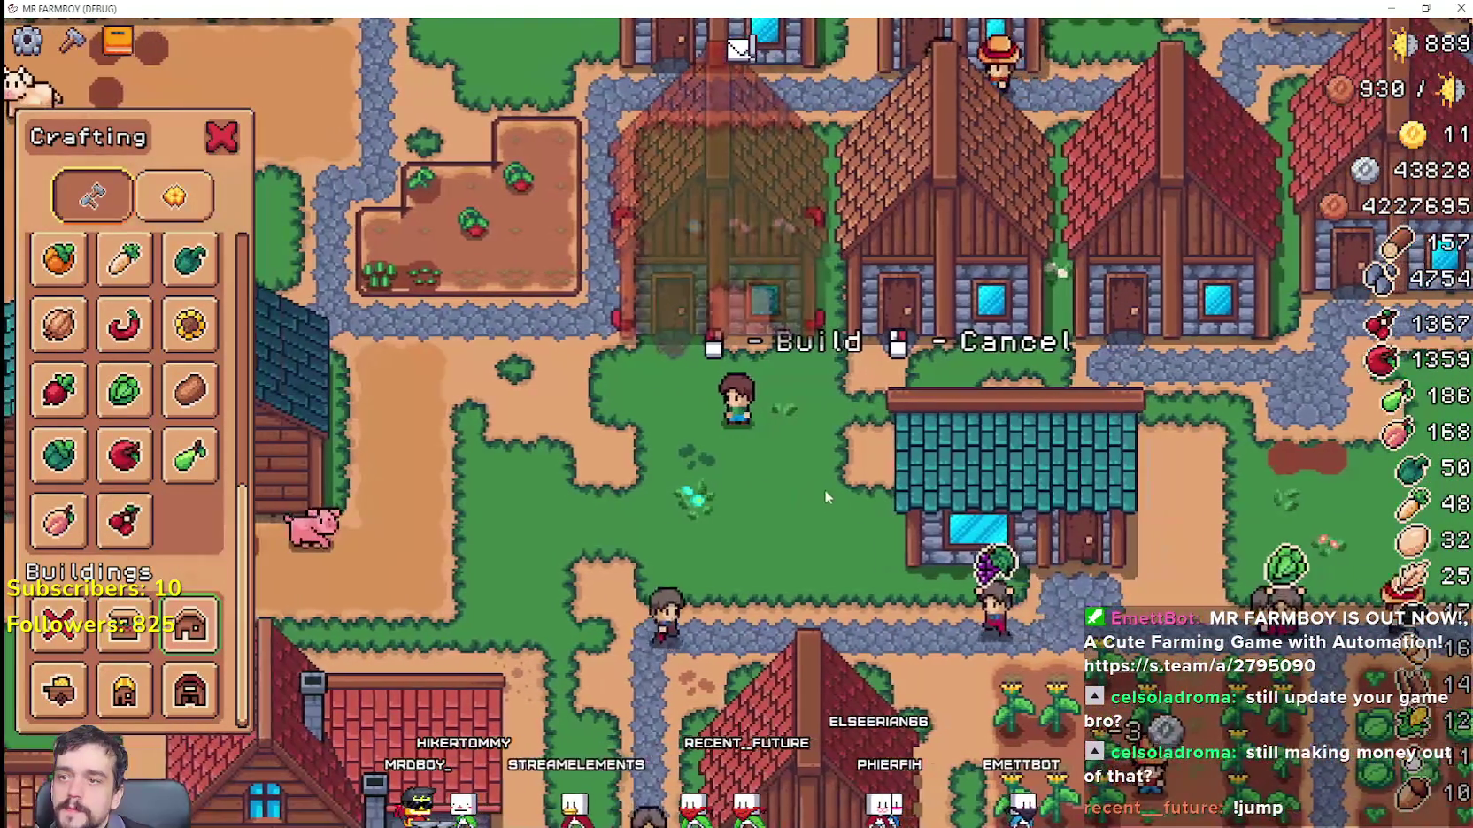
{"action": "key", "text": "s"}
{"action": "key", "text": "a"}
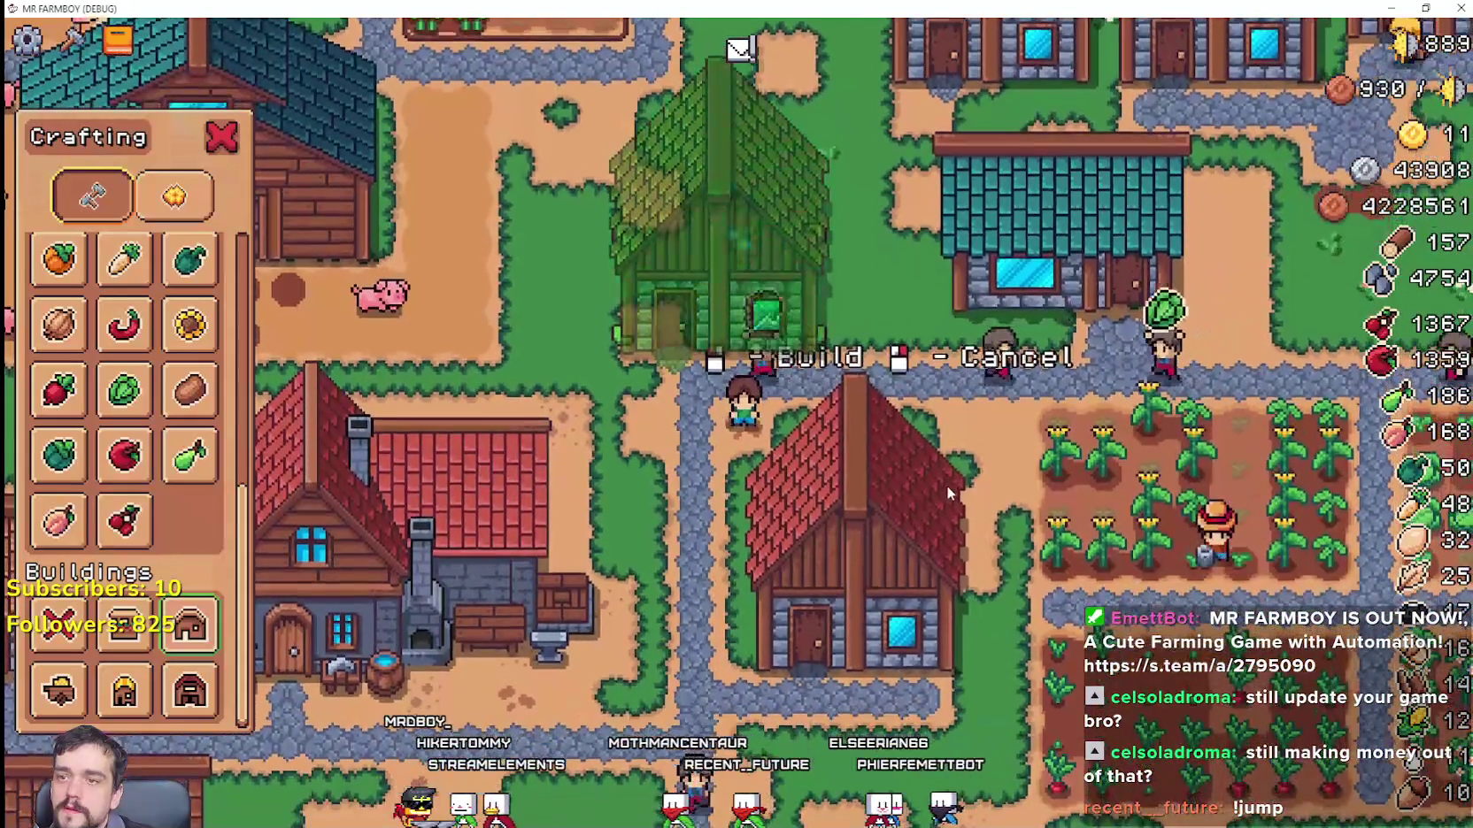
{"action": "left_click", "coordinate": [947, 486]}
Step: Pick Road Tile under Land, cancel it, and open the new house's workers panel
{"action": "key", "text": "d"}
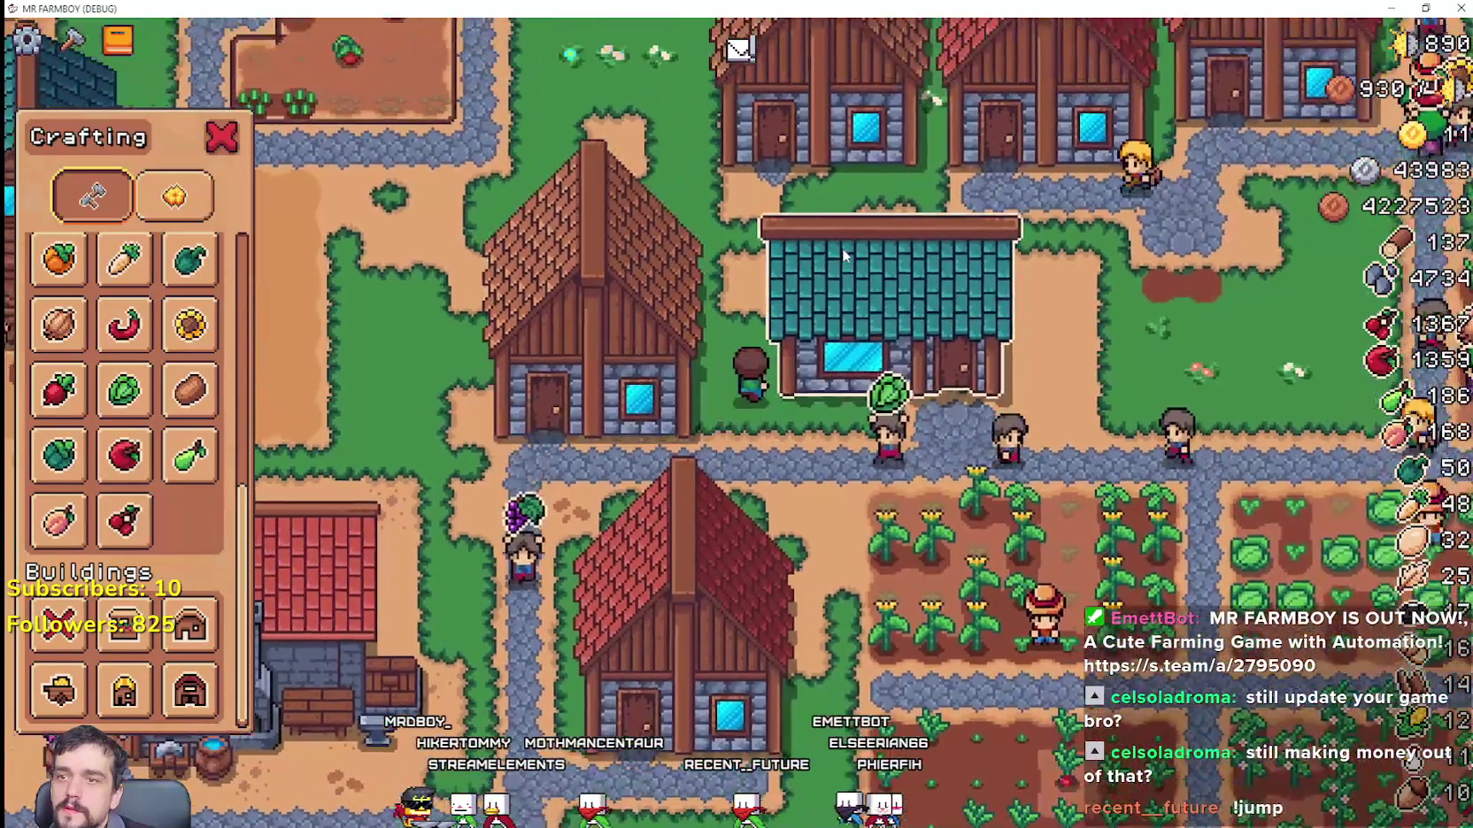
{"action": "scroll", "coordinate": [139, 330], "scroll_direction": "up", "scroll_amount": 3}
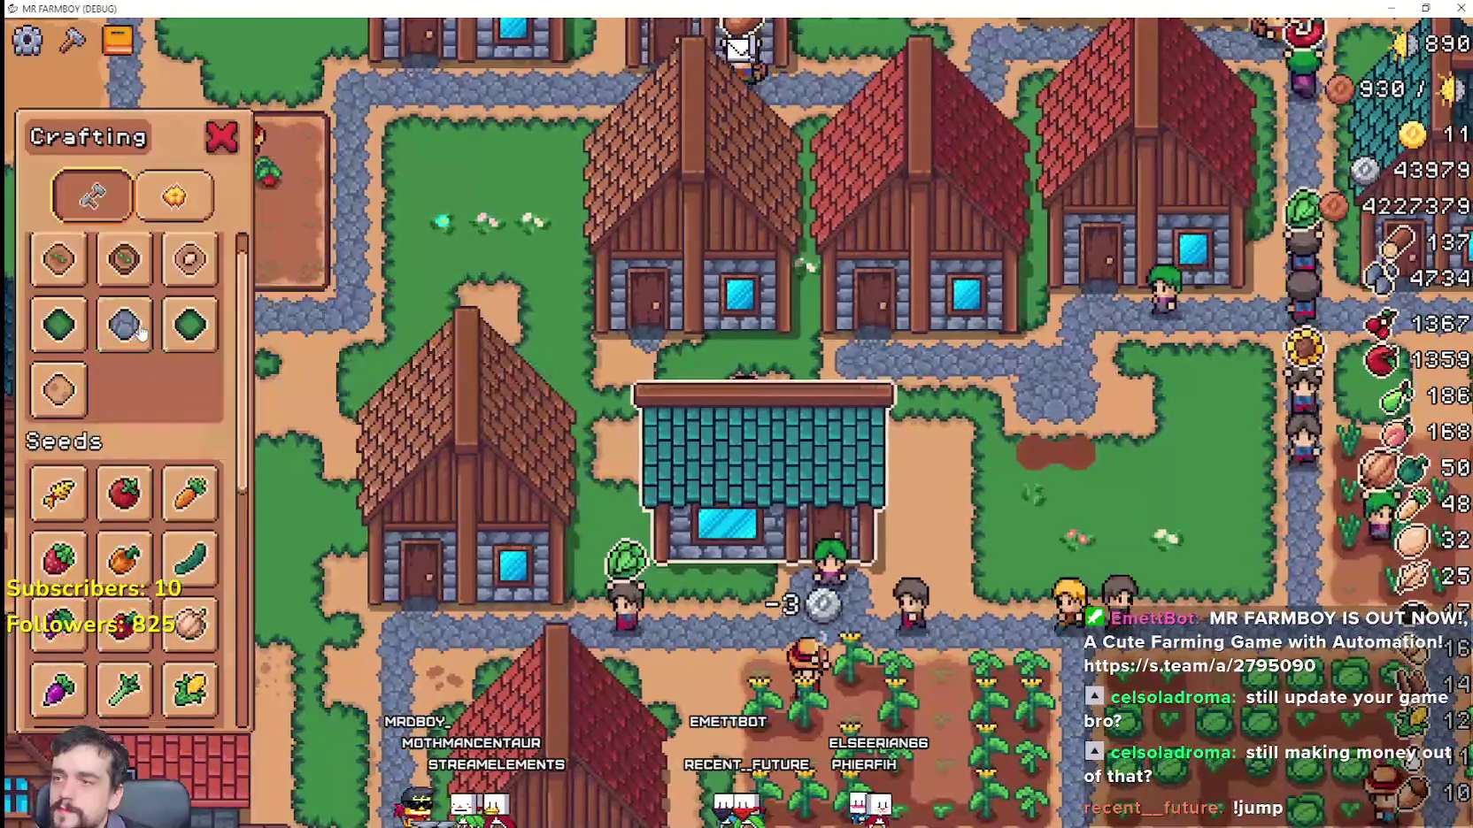
{"action": "scroll", "coordinate": [86, 297], "scroll_direction": "up", "scroll_amount": 1}
{"action": "left_click", "coordinate": [124, 363]}
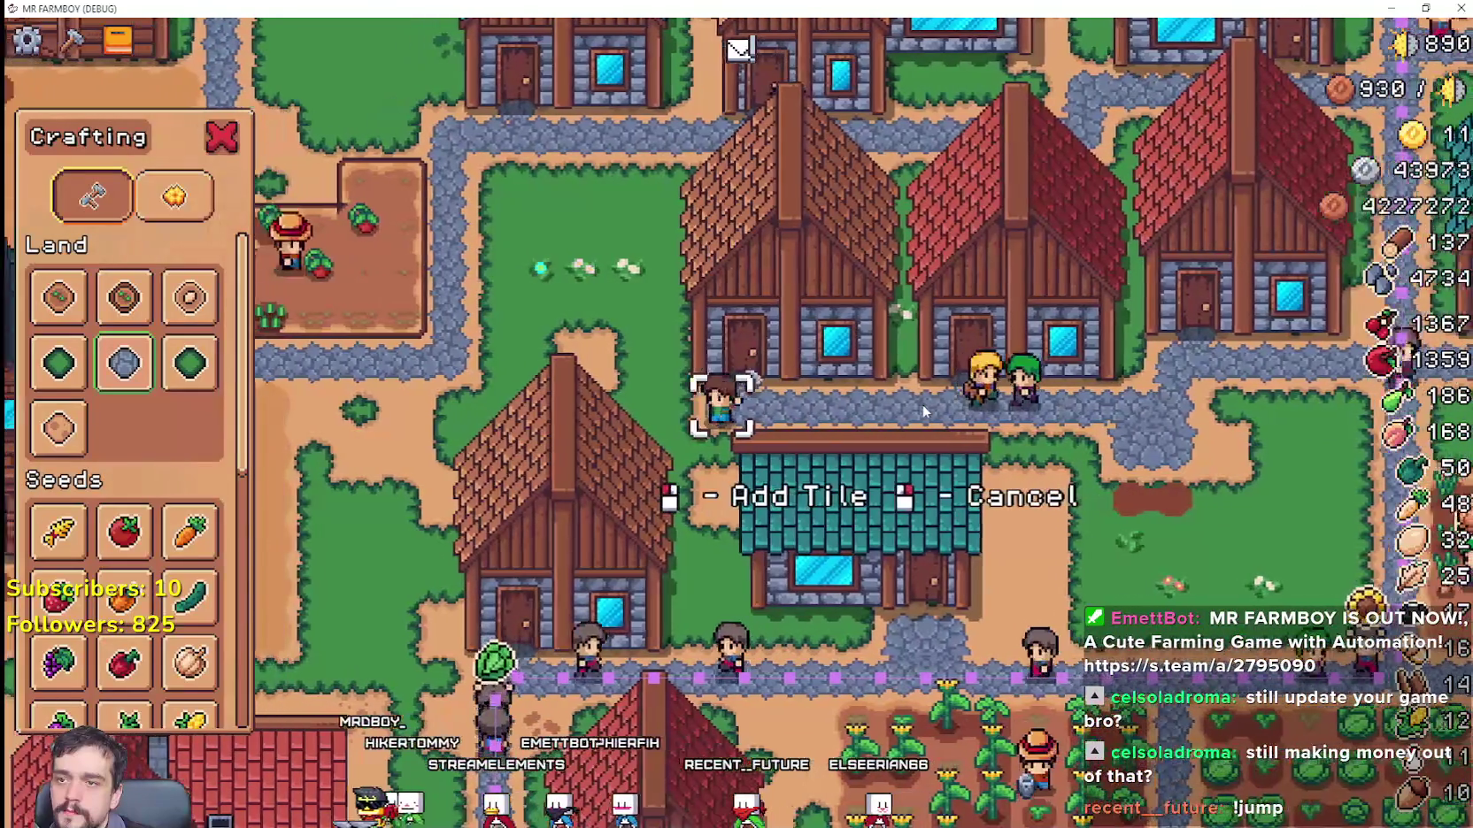
{"action": "key", "text": "Escape"}
{"action": "left_click", "coordinate": [837, 357]}
{"action": "mouse_move", "coordinate": [852, 336]}
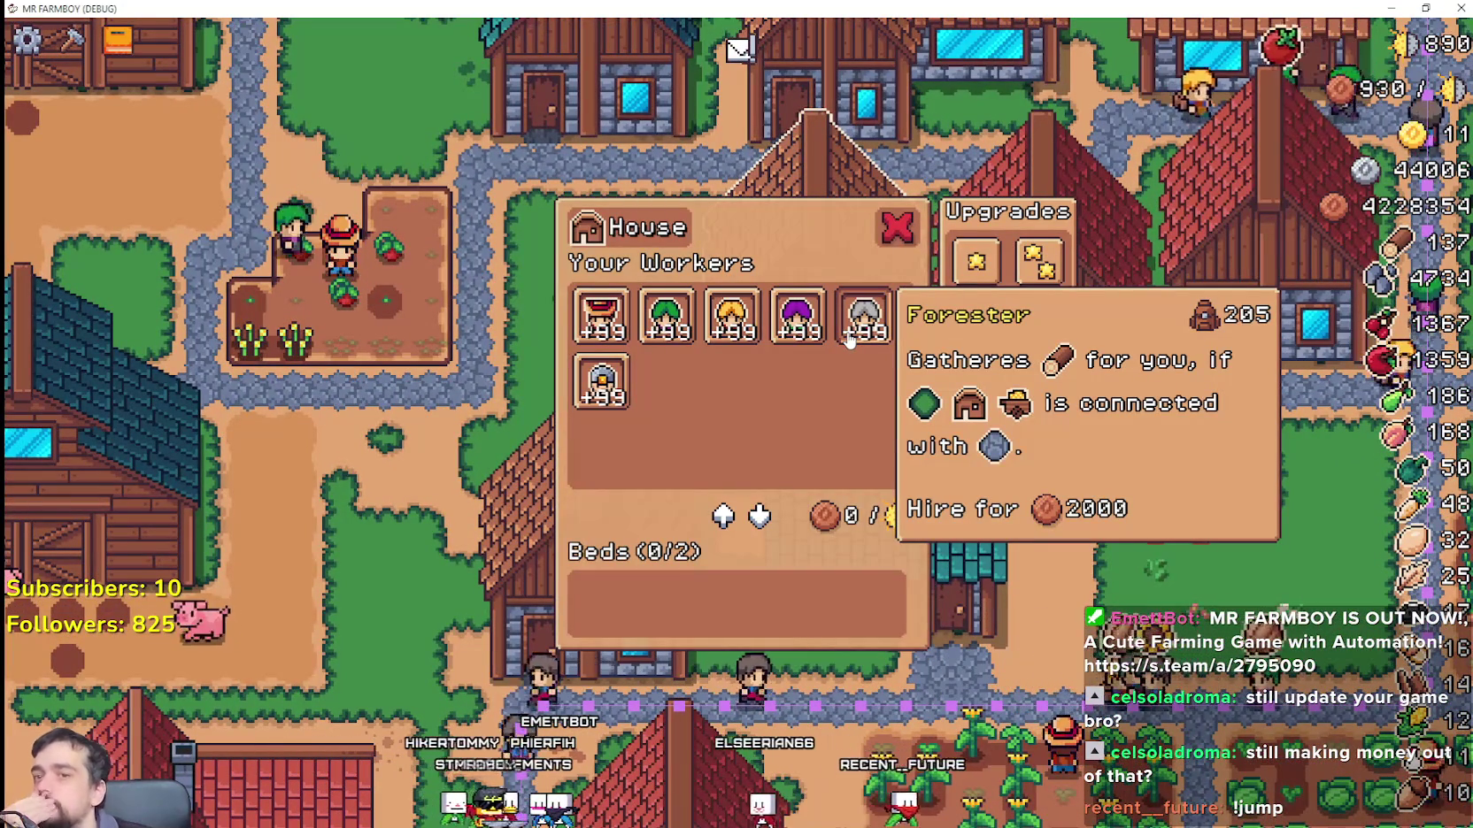
Step: Hire Foresters, buy bed Upgrades 1 and 2, and fill the new beds with Foresters
{"action": "left_click", "coordinate": [881, 339]}
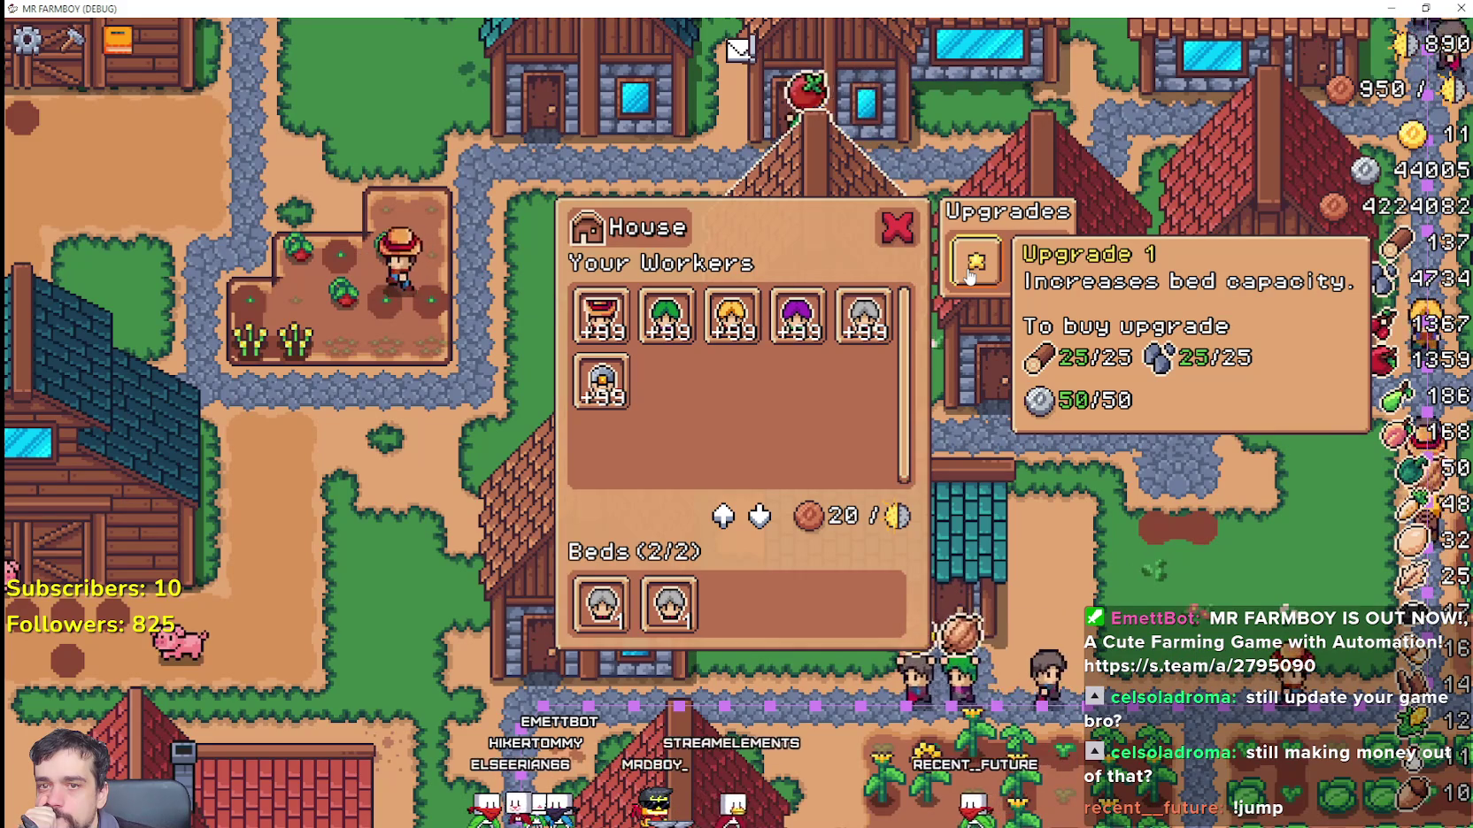
{"action": "left_click", "coordinate": [855, 322]}
{"action": "left_click", "coordinate": [855, 321]}
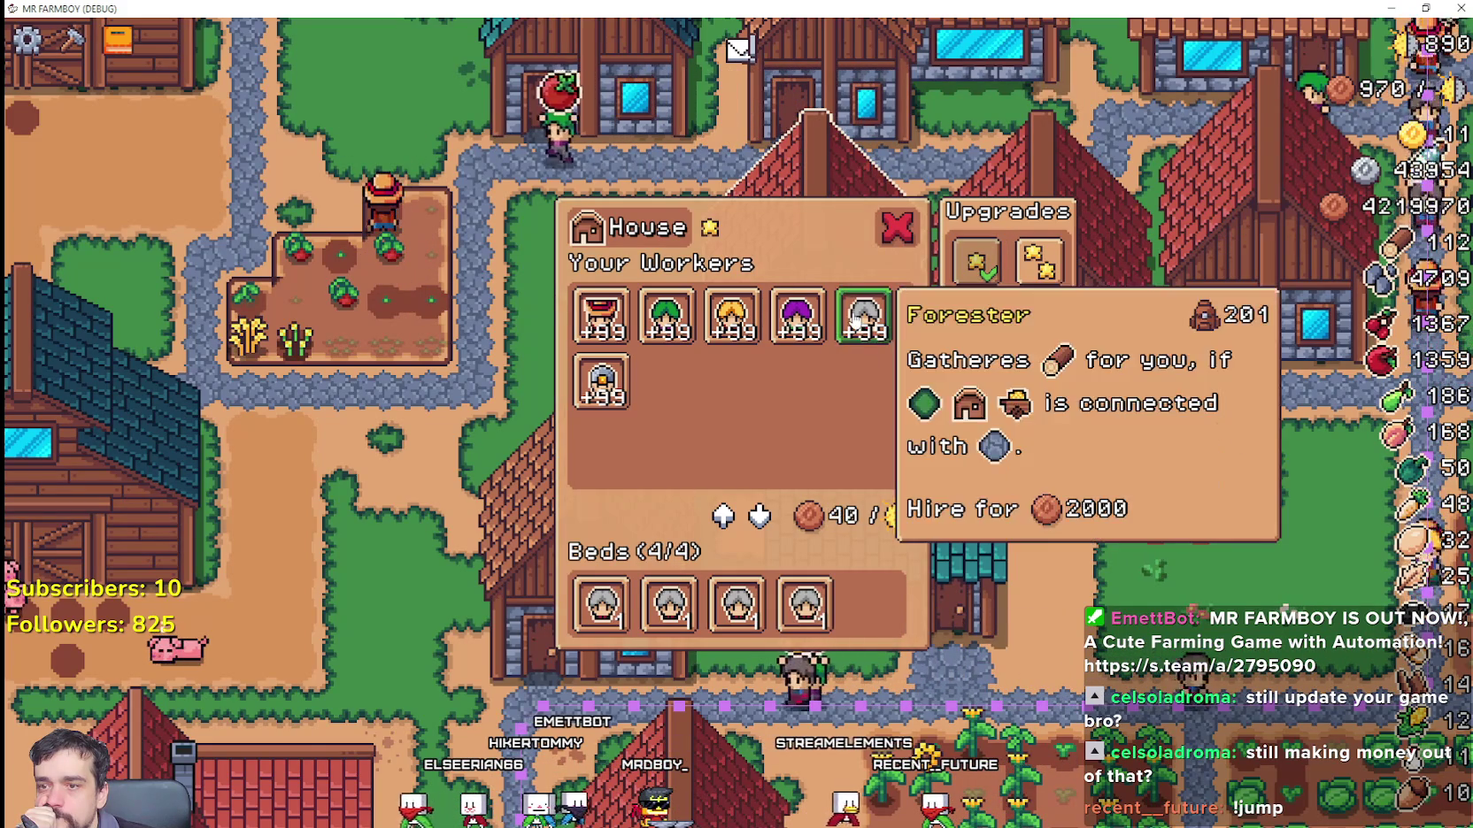
{"action": "left_click", "coordinate": [1025, 283]}
{"action": "left_click", "coordinate": [858, 318]}
{"action": "left_click", "coordinate": [858, 319]}
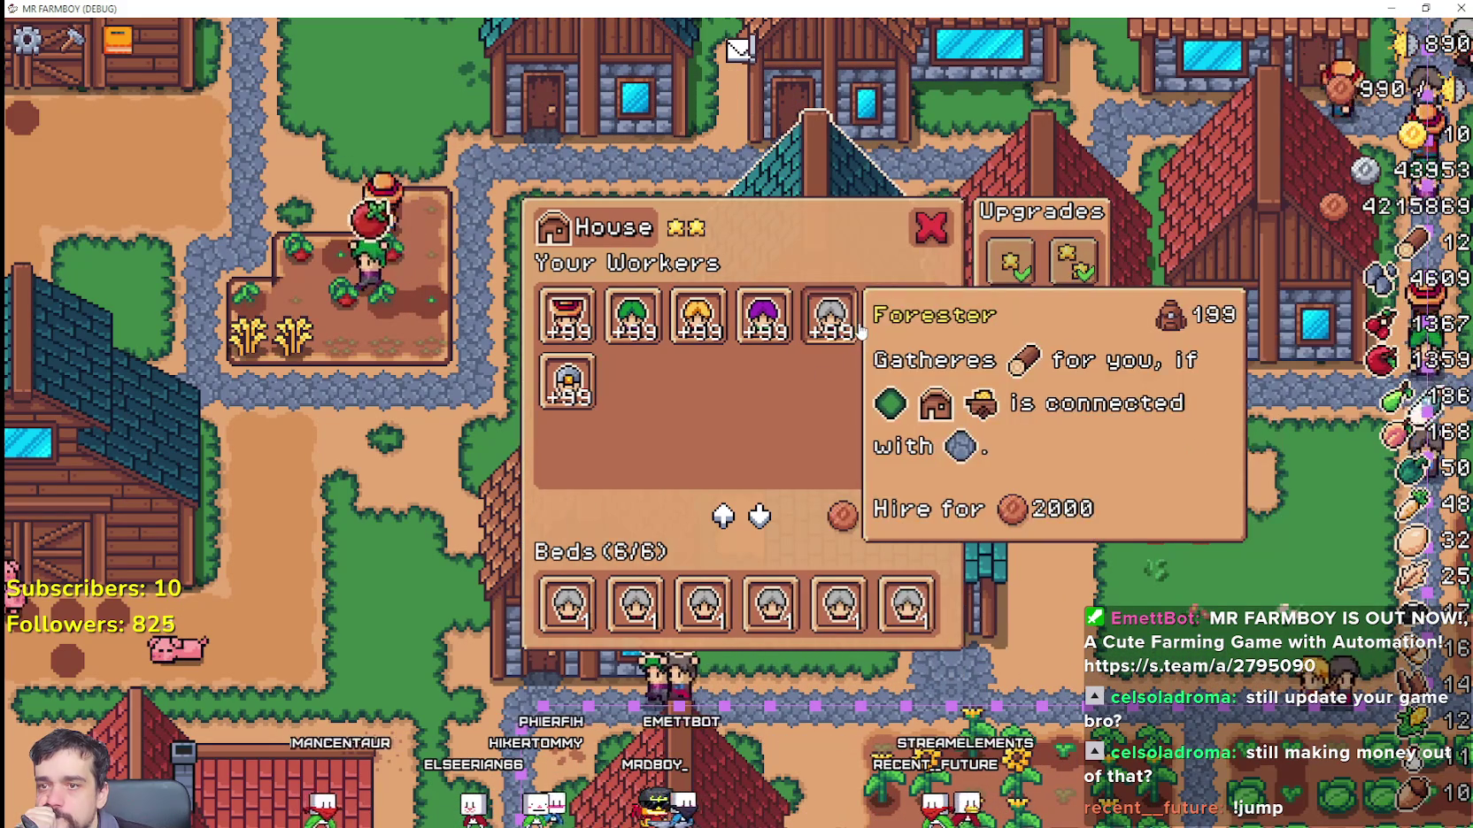
{"action": "left_click", "coordinate": [930, 230]}
Step: Hire a Forester into another house, then check the warehouse inventory
{"action": "left_click", "coordinate": [793, 457]}
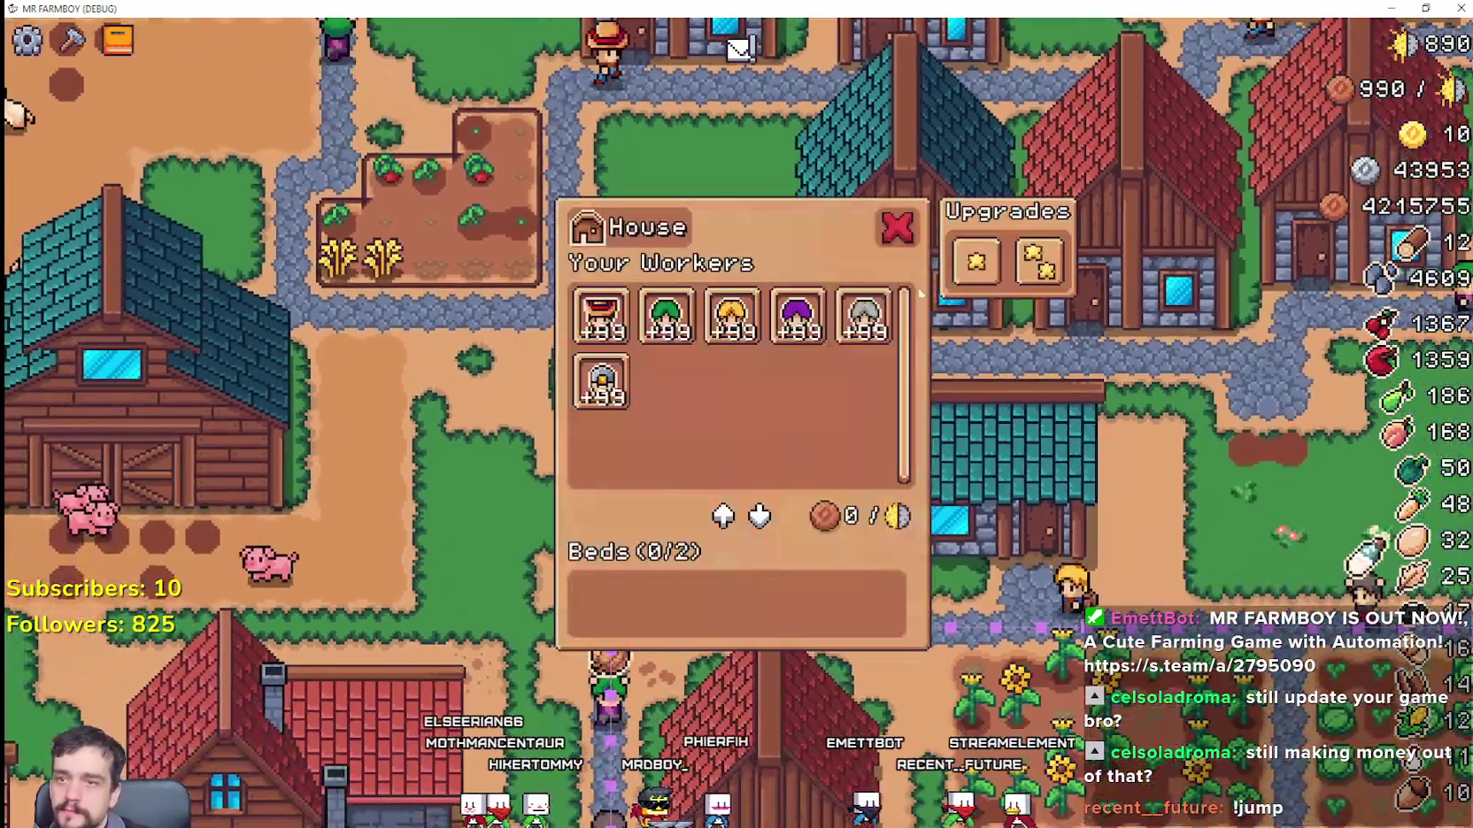
{"action": "left_click", "coordinate": [889, 335]}
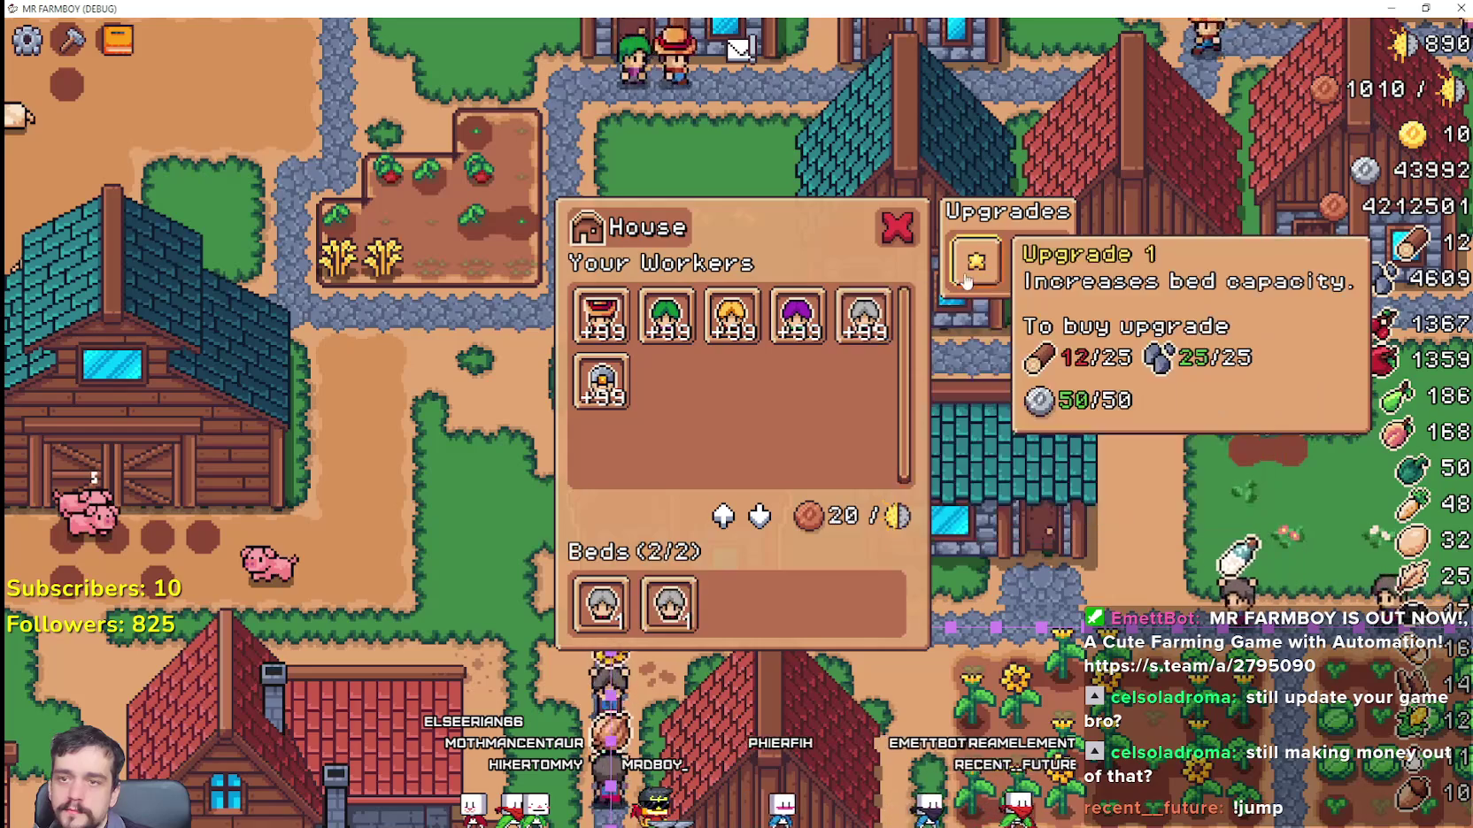
{"action": "key", "text": "Escape"}
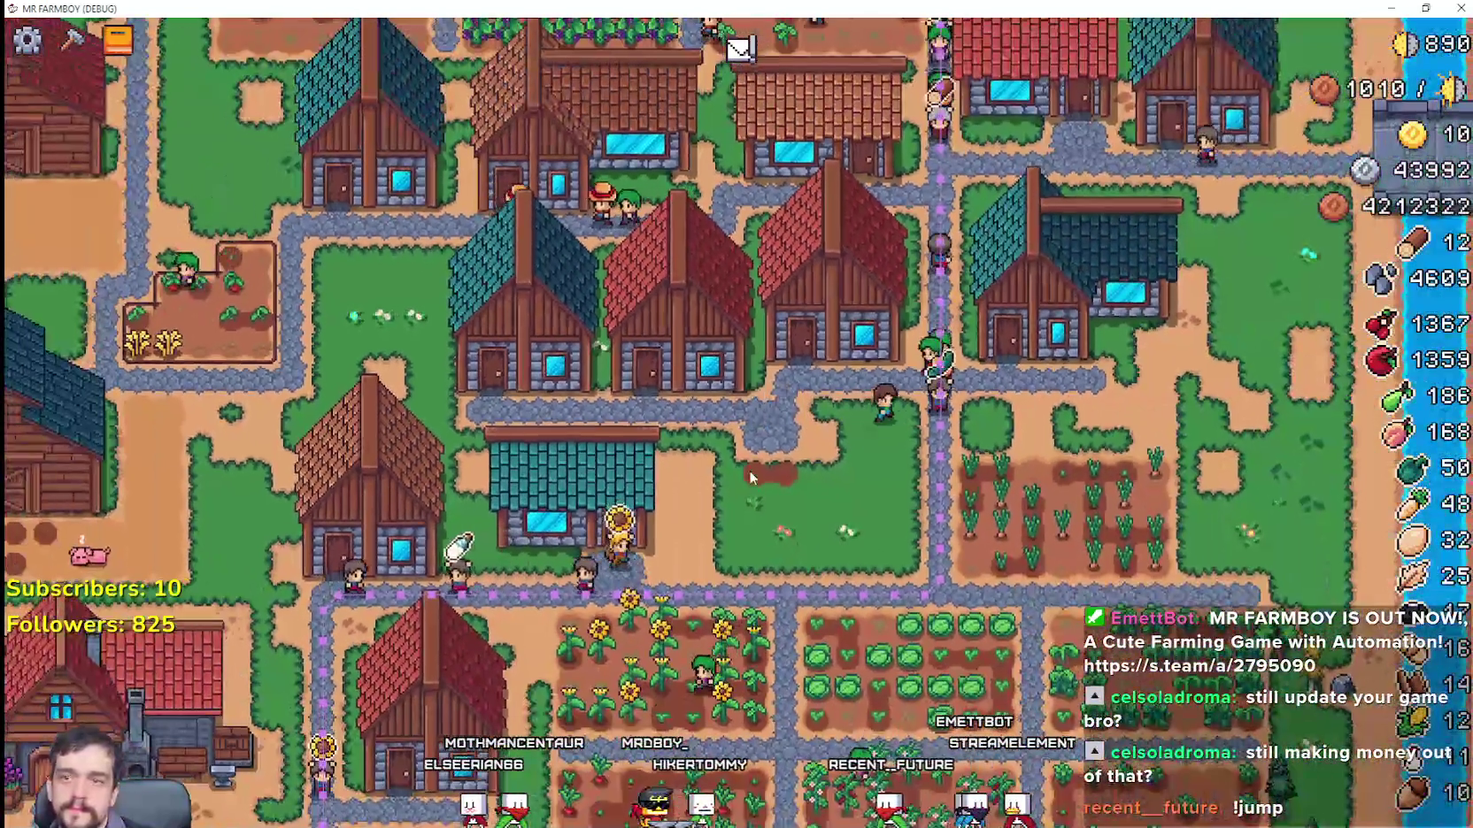
{"action": "key", "text": "w"}
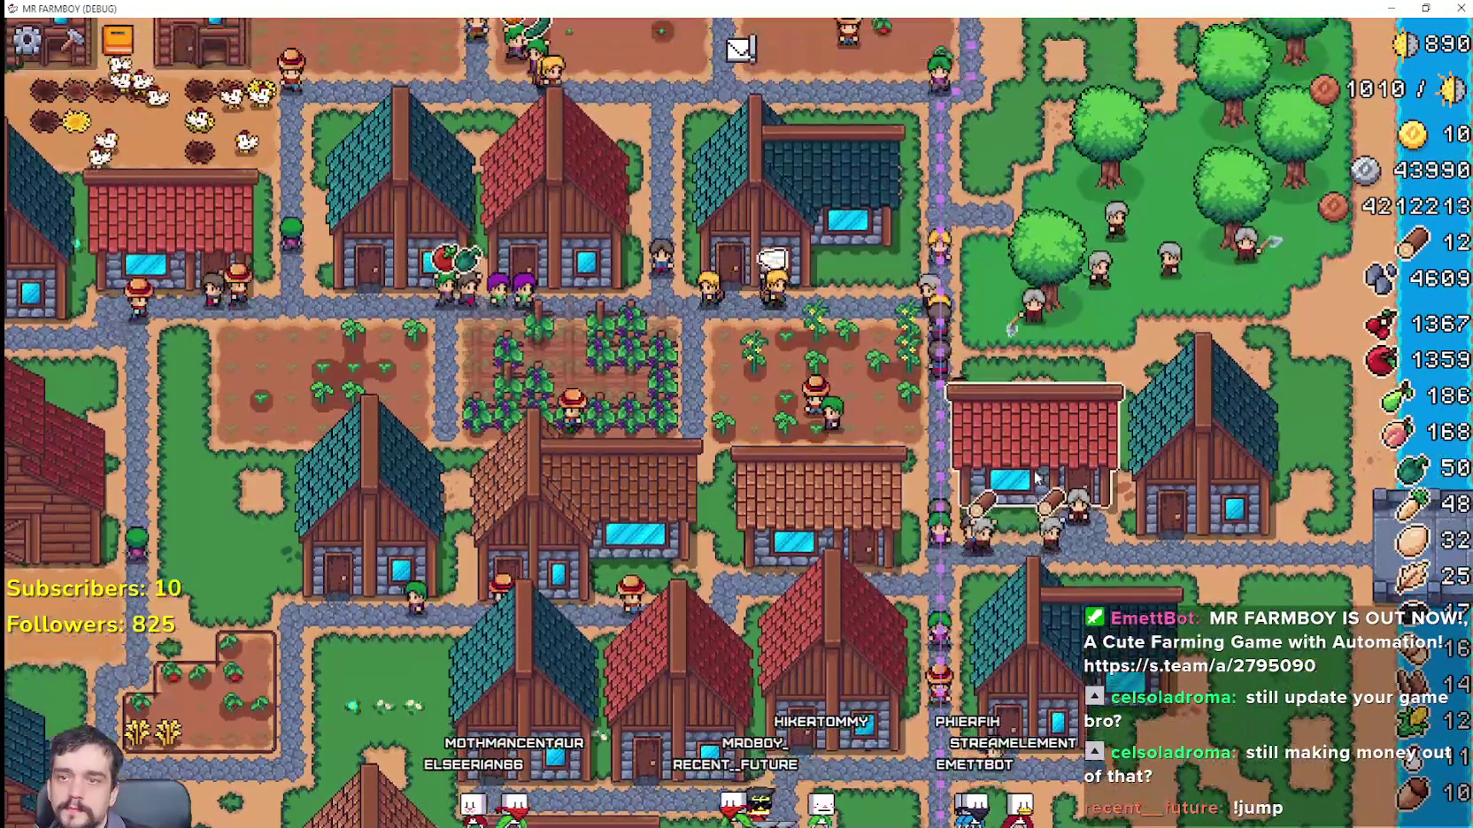
{"action": "left_click", "coordinate": [662, 622]}
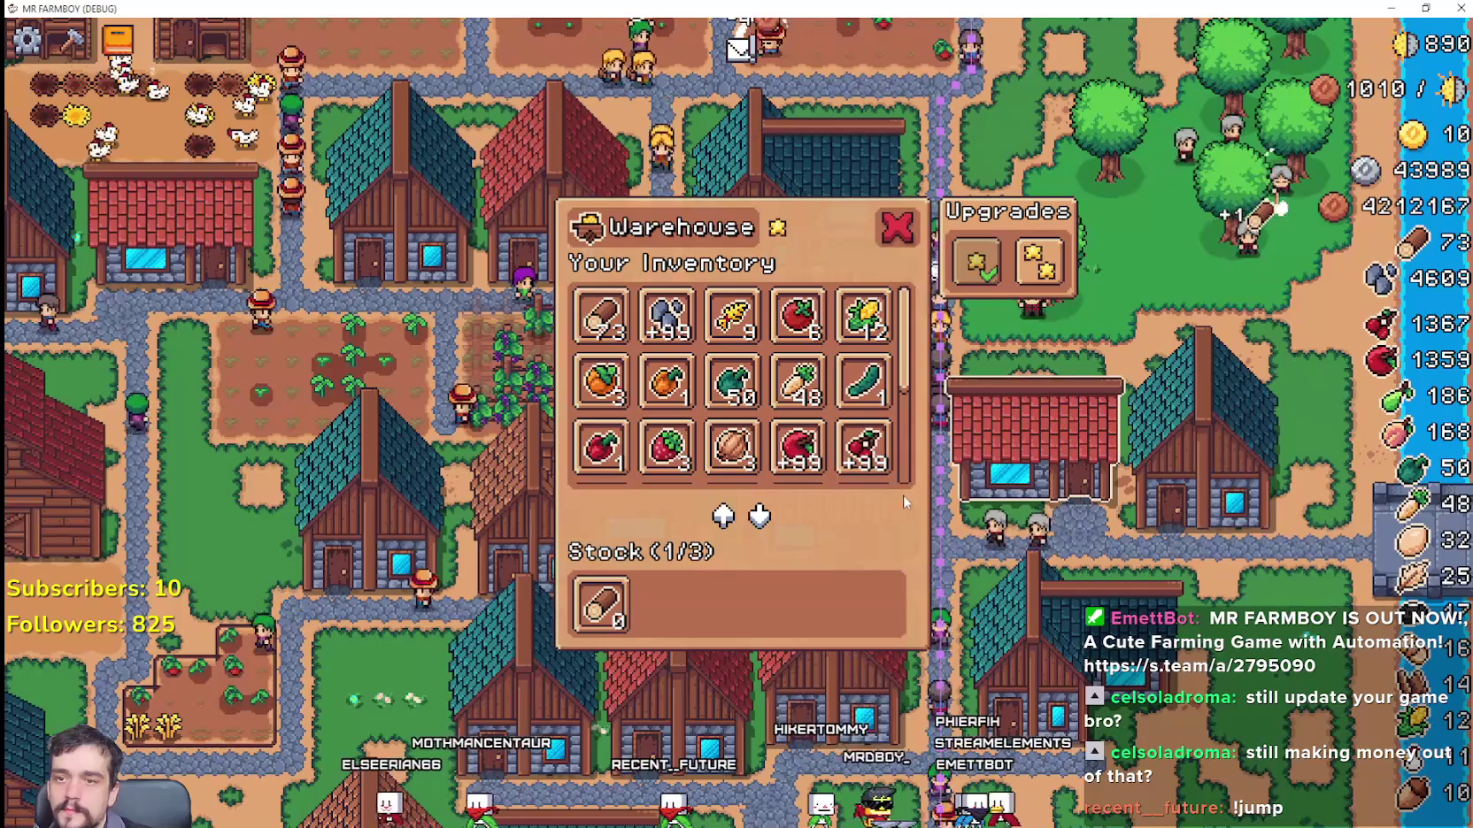
{"action": "key", "text": "Escape"}
Step: Inspect another house's workers, recheck the warehouse's wood, and pan toward the fields
{"action": "key", "text": "s"}
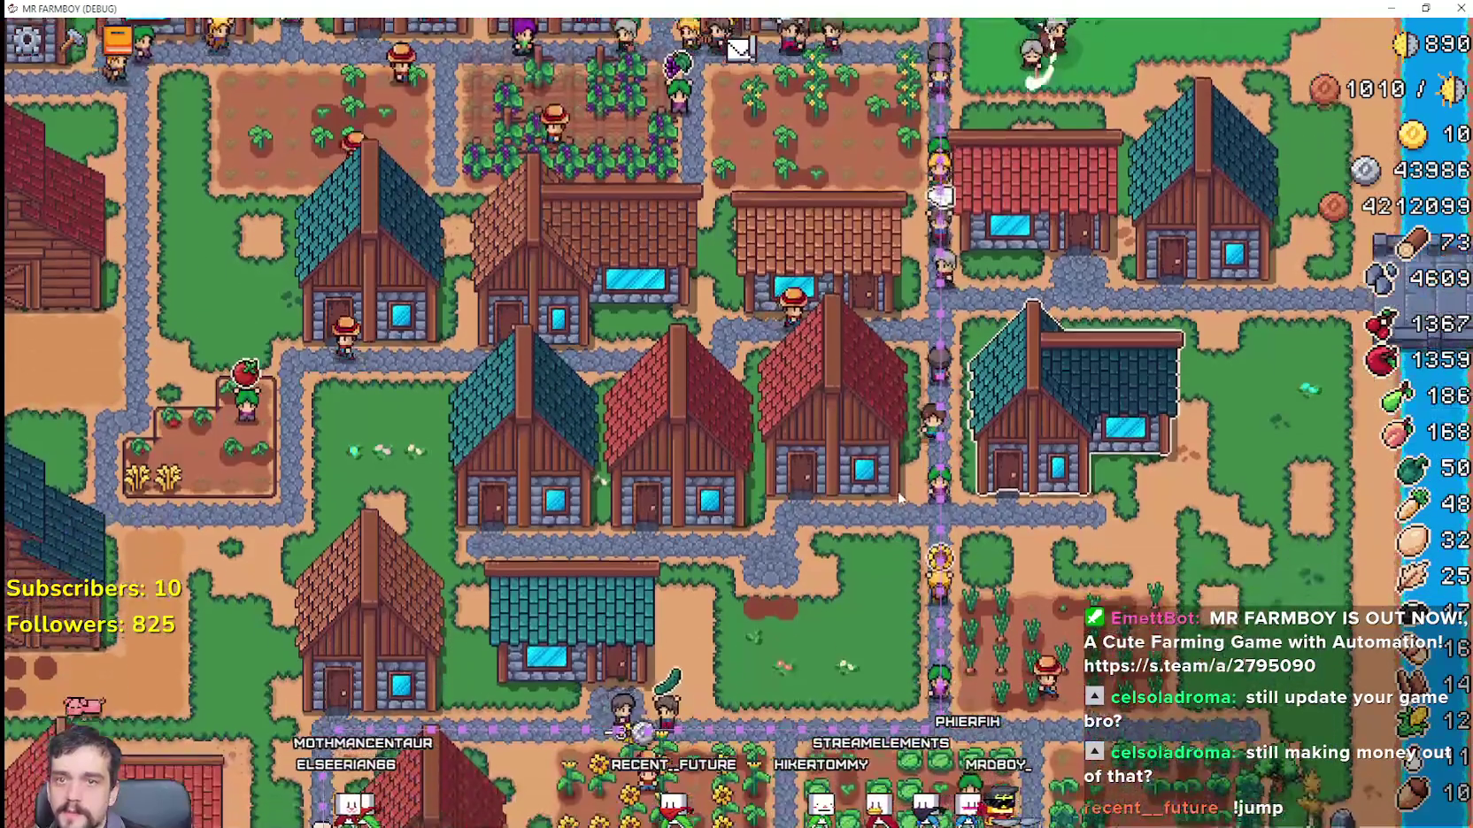
{"action": "key", "text": "s"}
{"action": "key", "text": "a"}
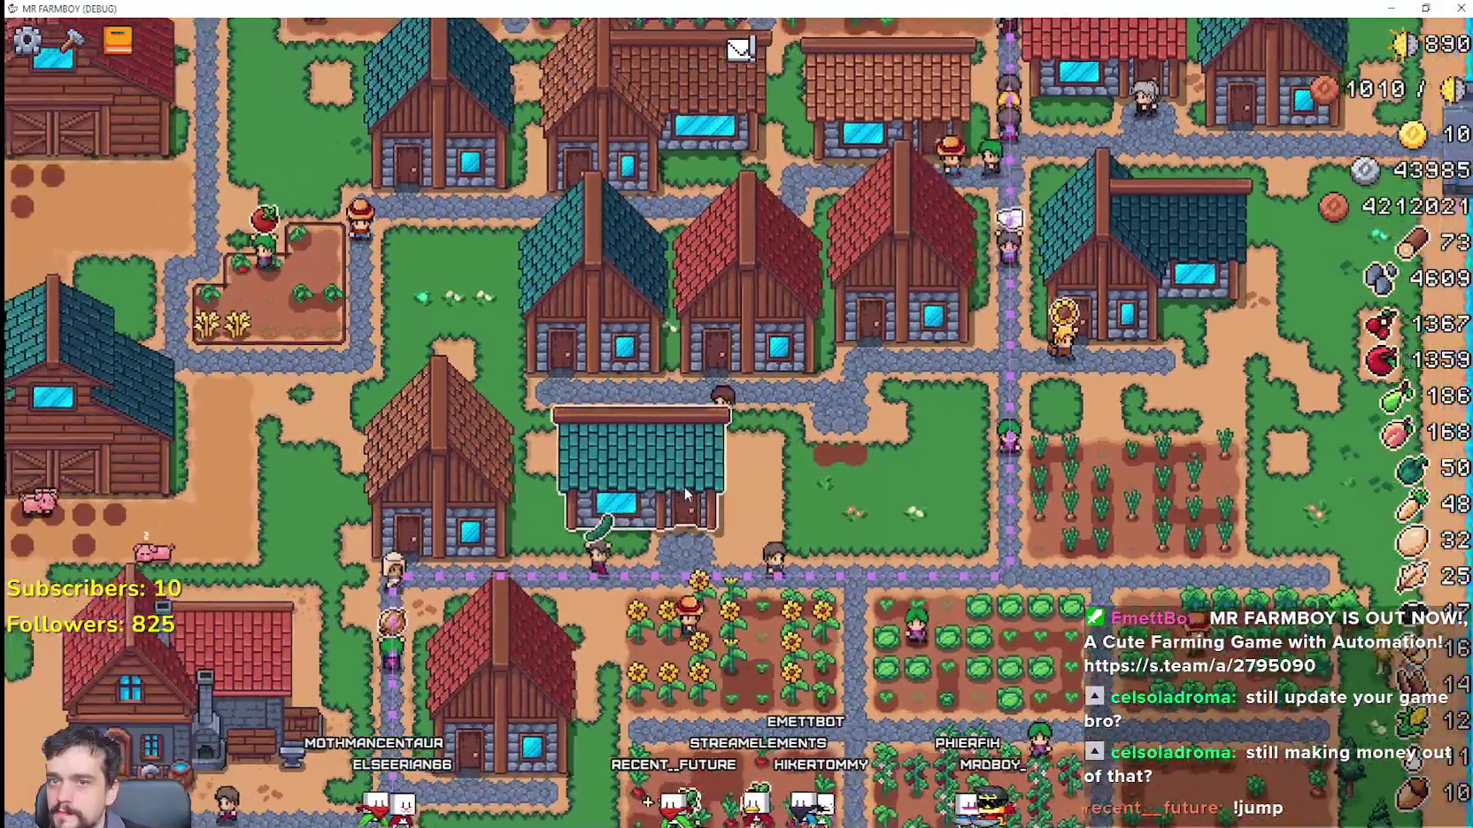
{"action": "left_click", "coordinate": [685, 486]}
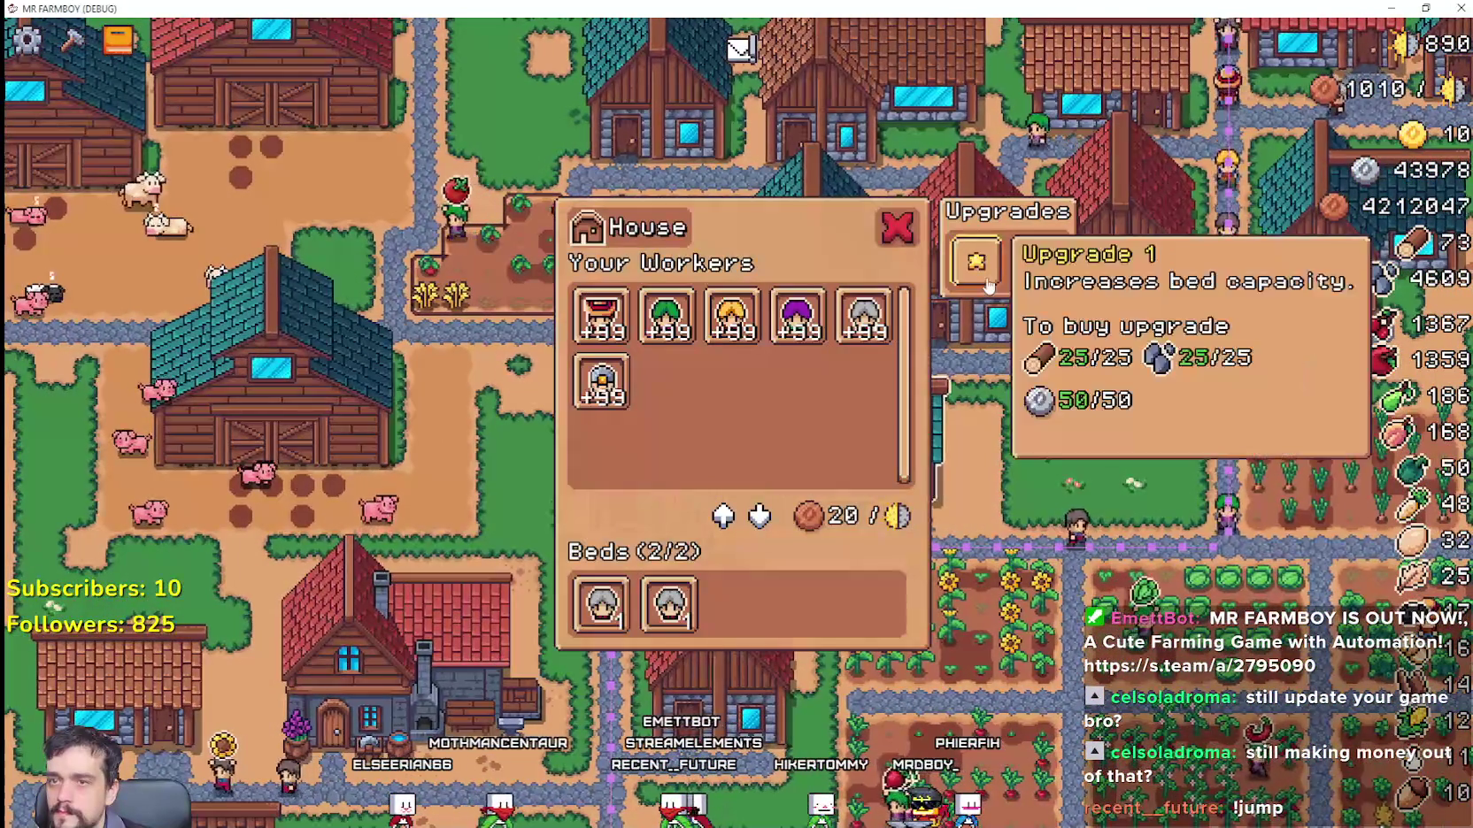
{"action": "mouse_move", "coordinate": [844, 329]}
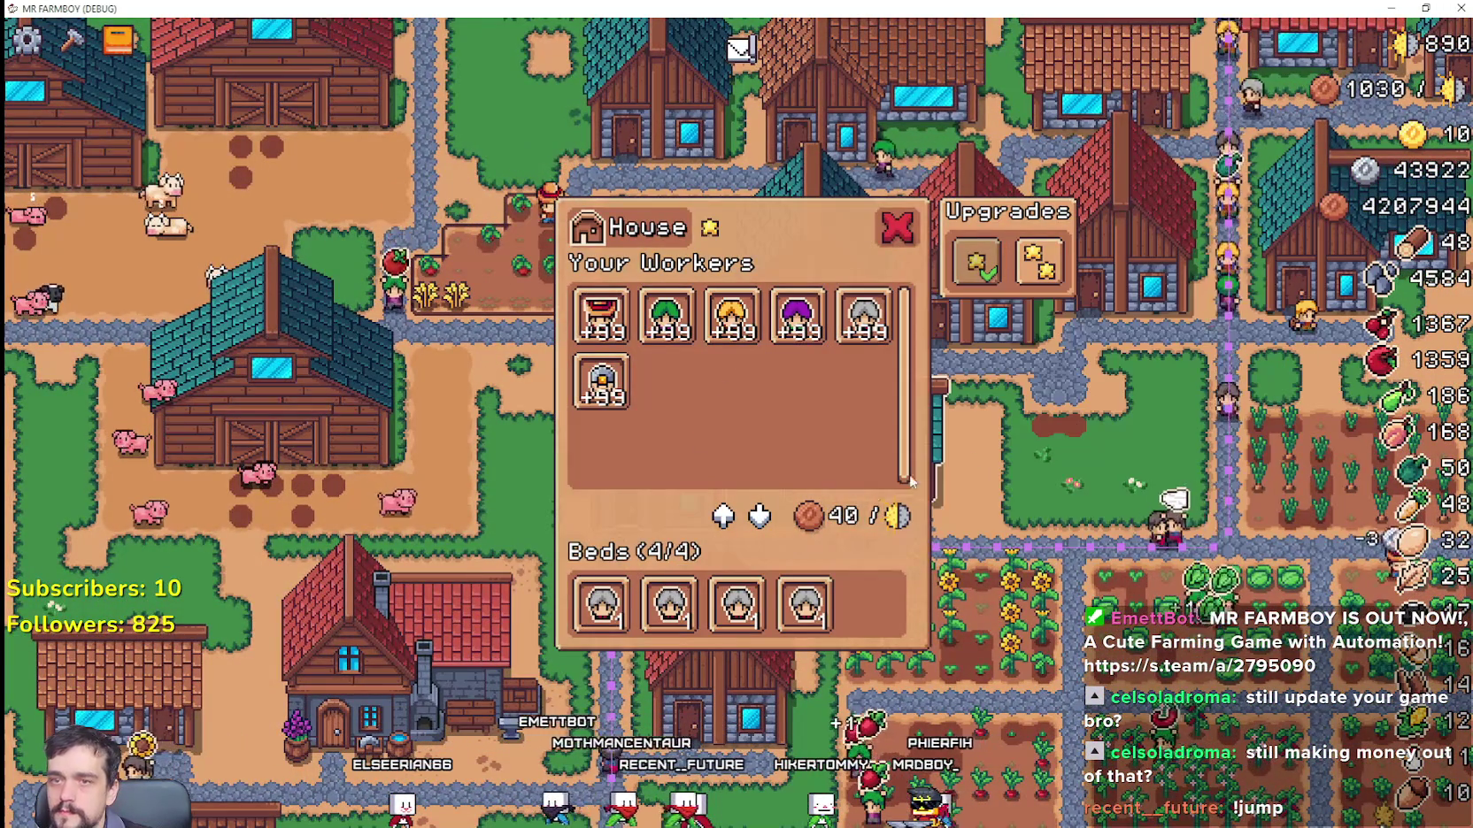
{"action": "key", "text": "Escape"}
{"action": "key", "text": "d"}
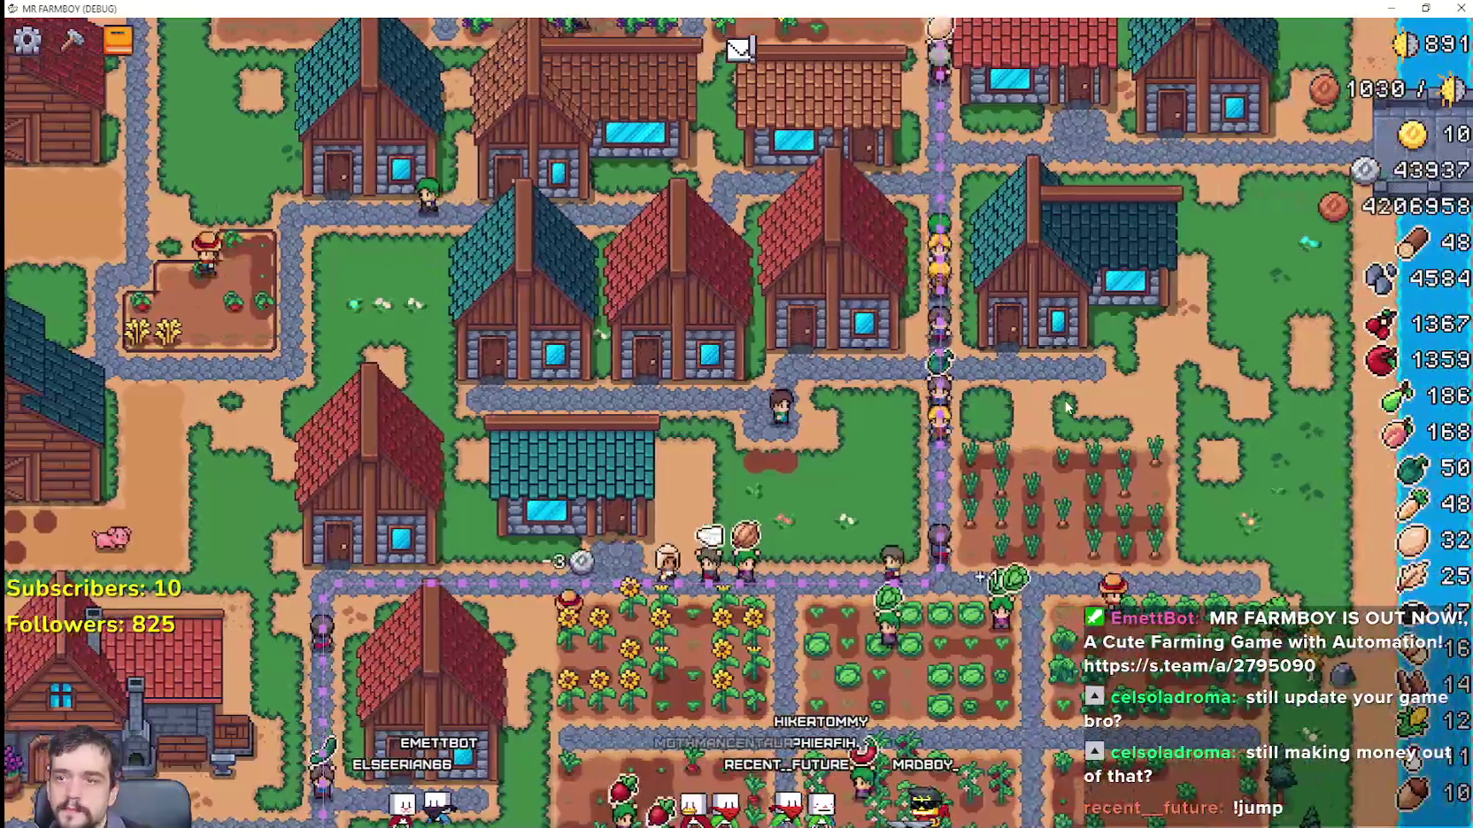
{"action": "key", "text": "w"}
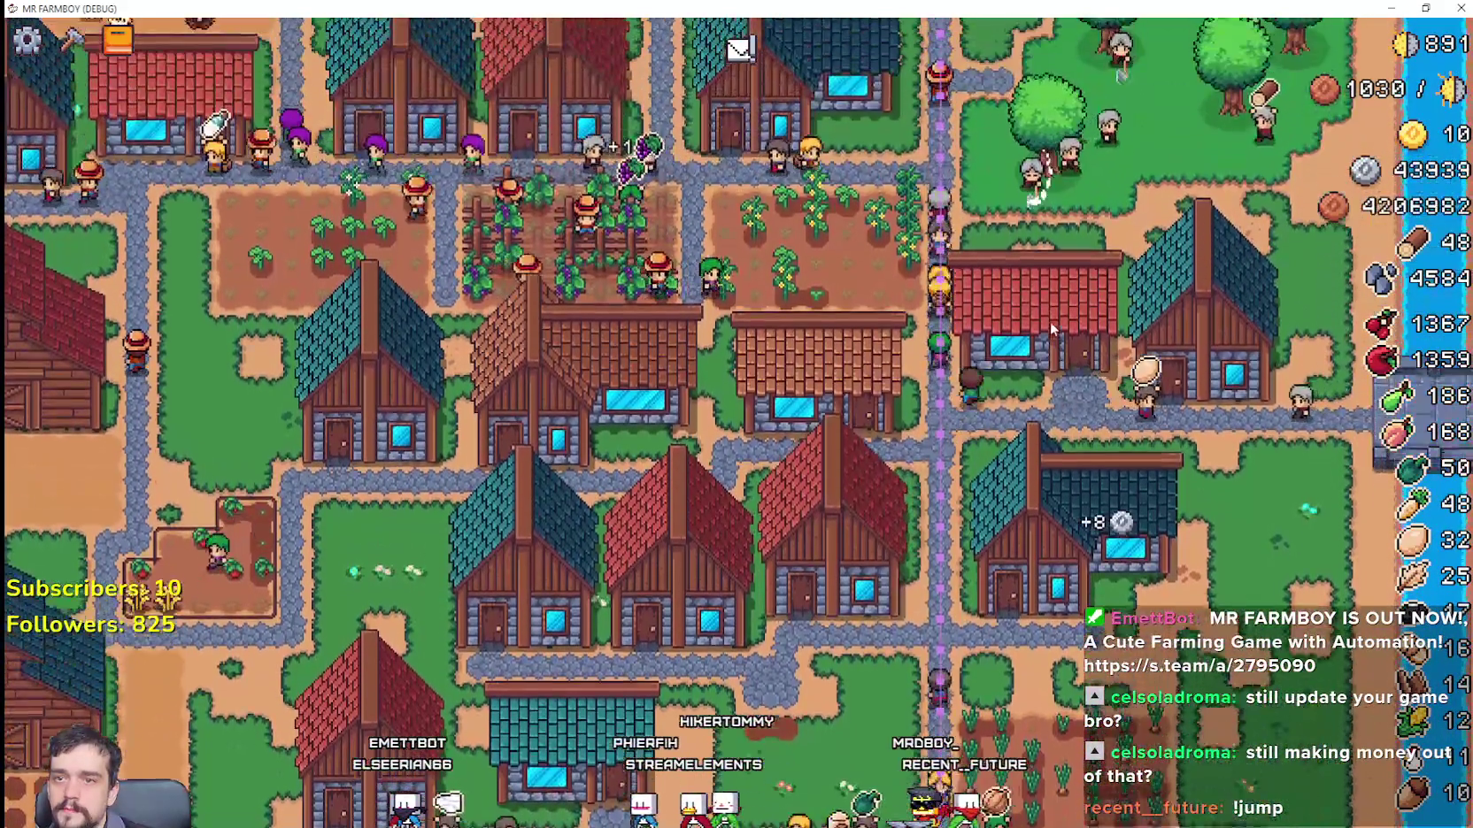
{"action": "left_click", "coordinate": [1050, 350]}
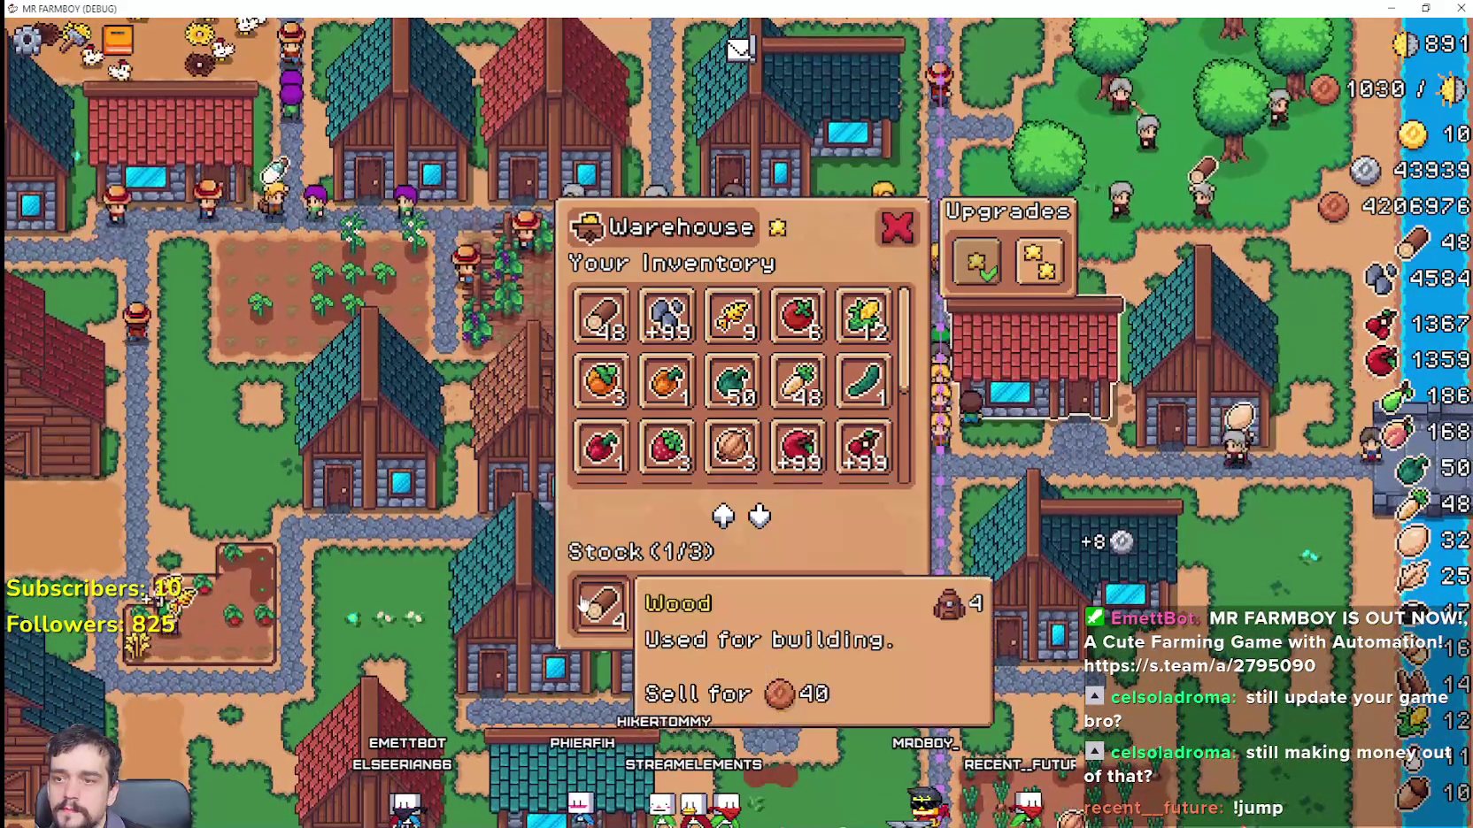
{"action": "key", "text": "Escape"}
{"action": "key", "text": "w"}
{"action": "scroll", "coordinate": [998, 480], "scroll_direction": "up", "scroll_amount": 3}
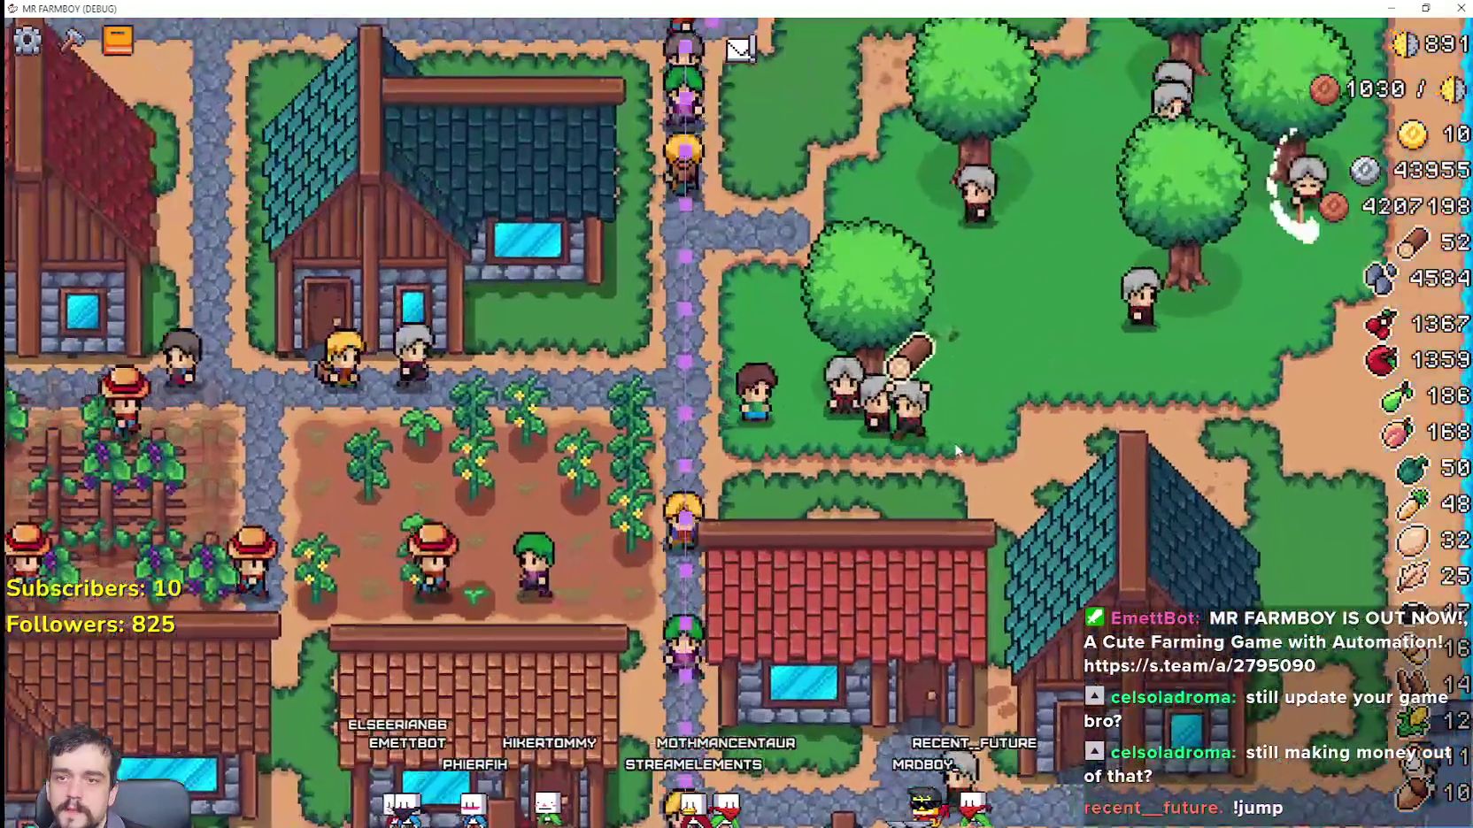
{"action": "key", "text": "w"}
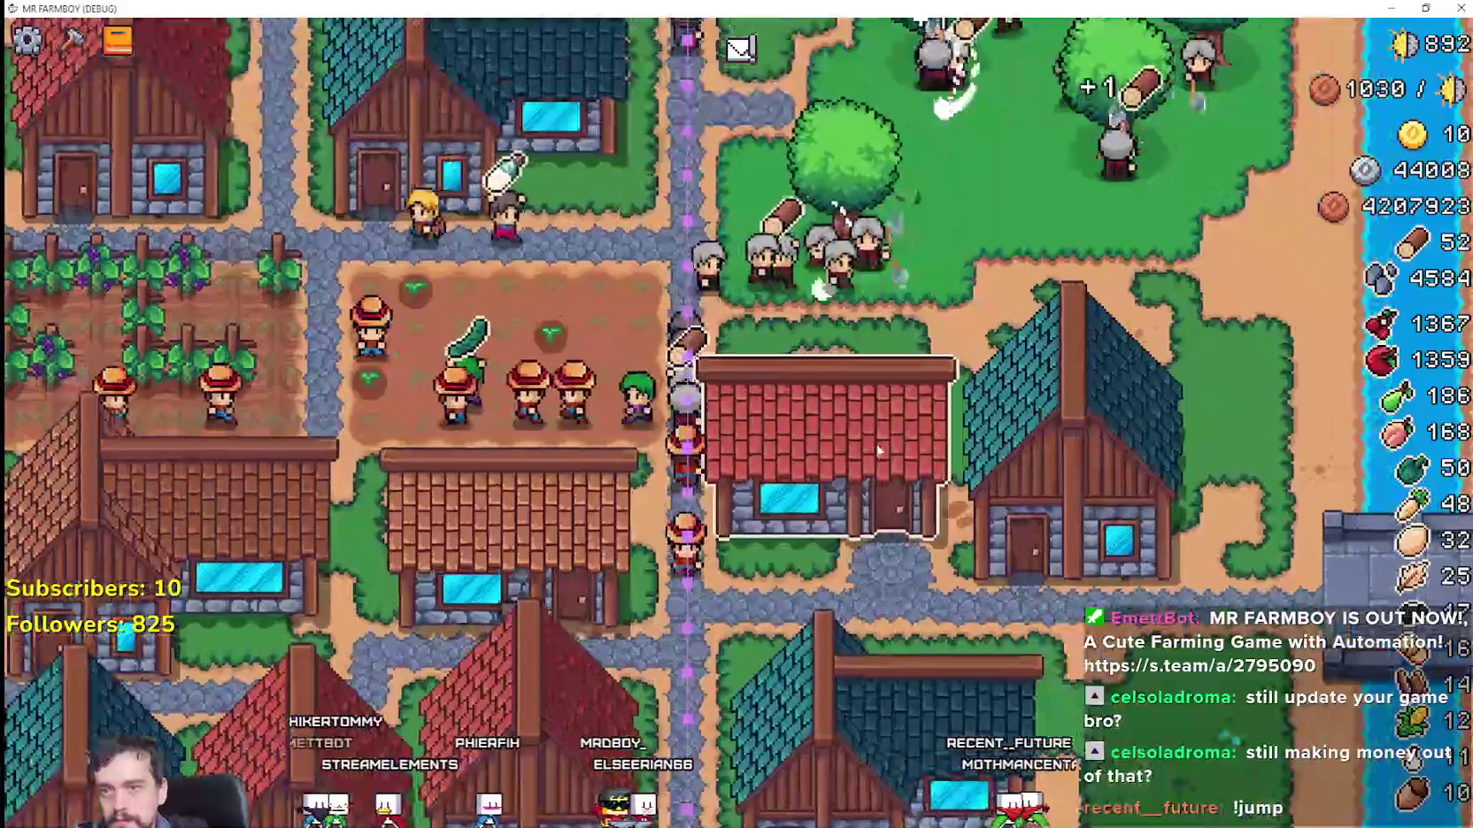
Step: Check the warehouse inventory twice and glance at the red house's workers panel
{"action": "left_click", "coordinate": [894, 460]}
{"action": "key", "text": "Escape"}
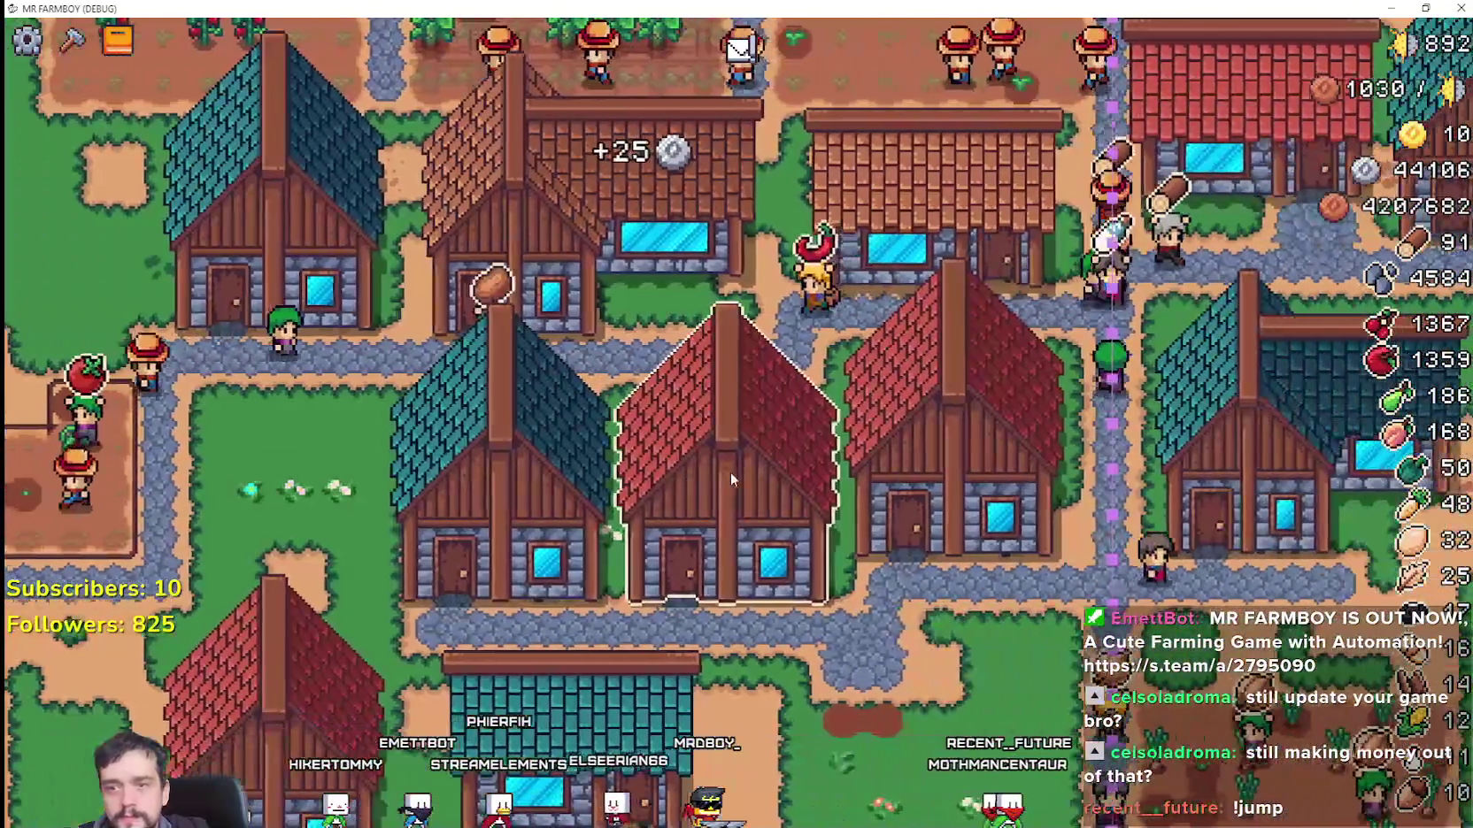
{"action": "left_click", "coordinate": [738, 469]}
{"action": "key", "text": "Escape"}
{"action": "scroll", "coordinate": [731, 469], "scroll_direction": "down", "scroll_amount": 3}
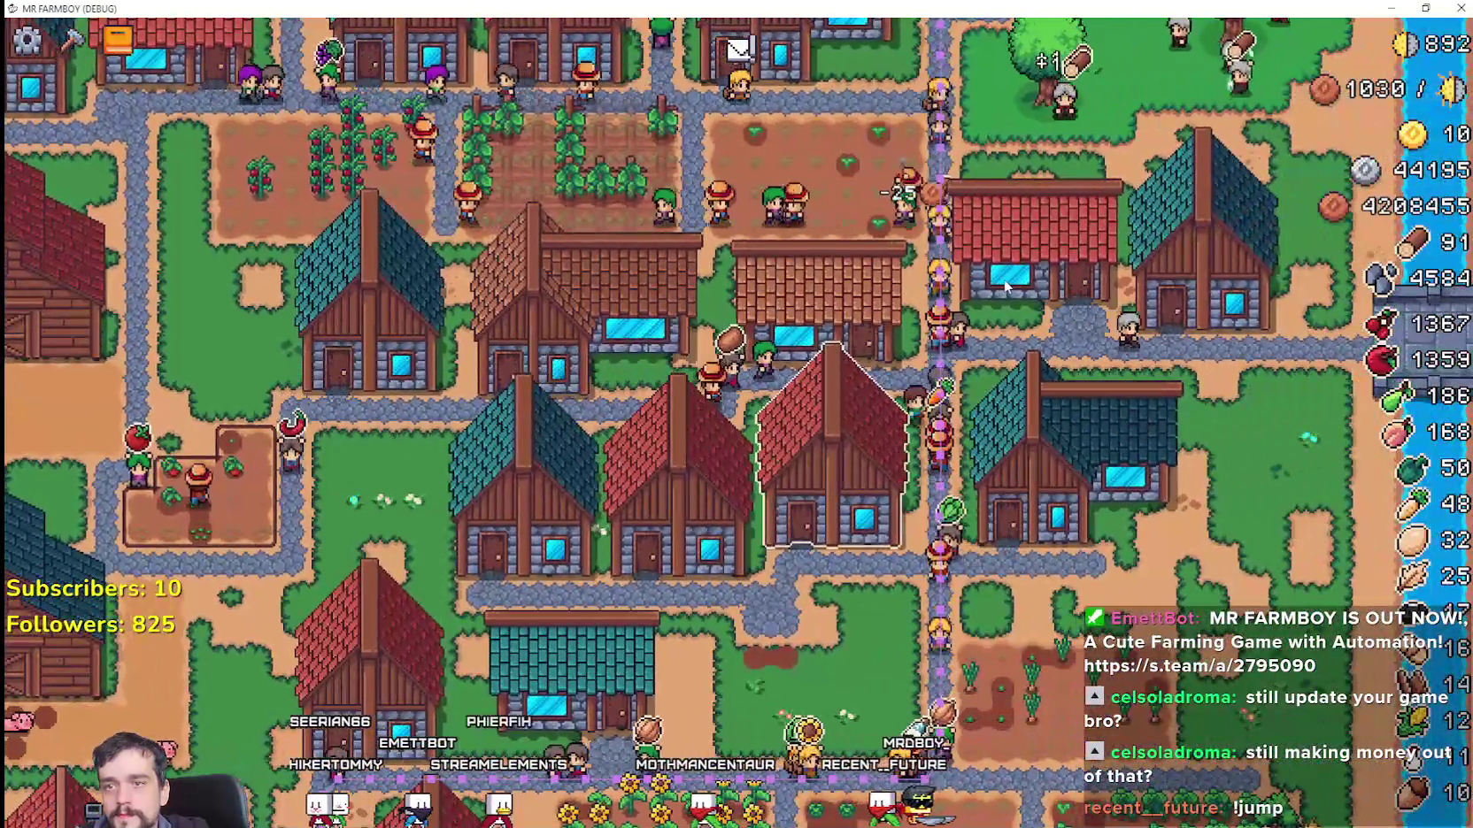
{"action": "left_click", "coordinate": [1003, 279]}
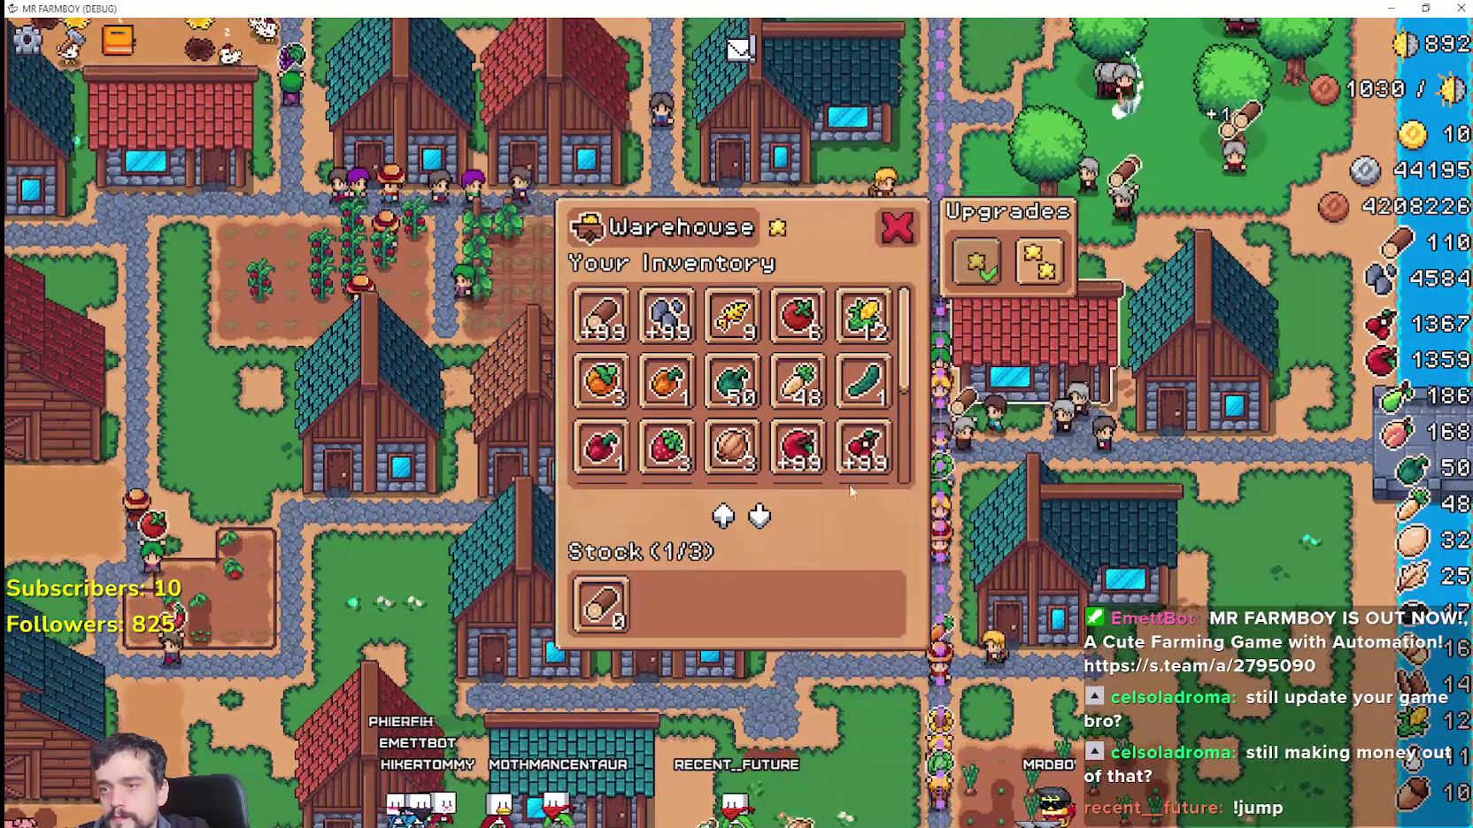
{"action": "key", "text": "Escape"}
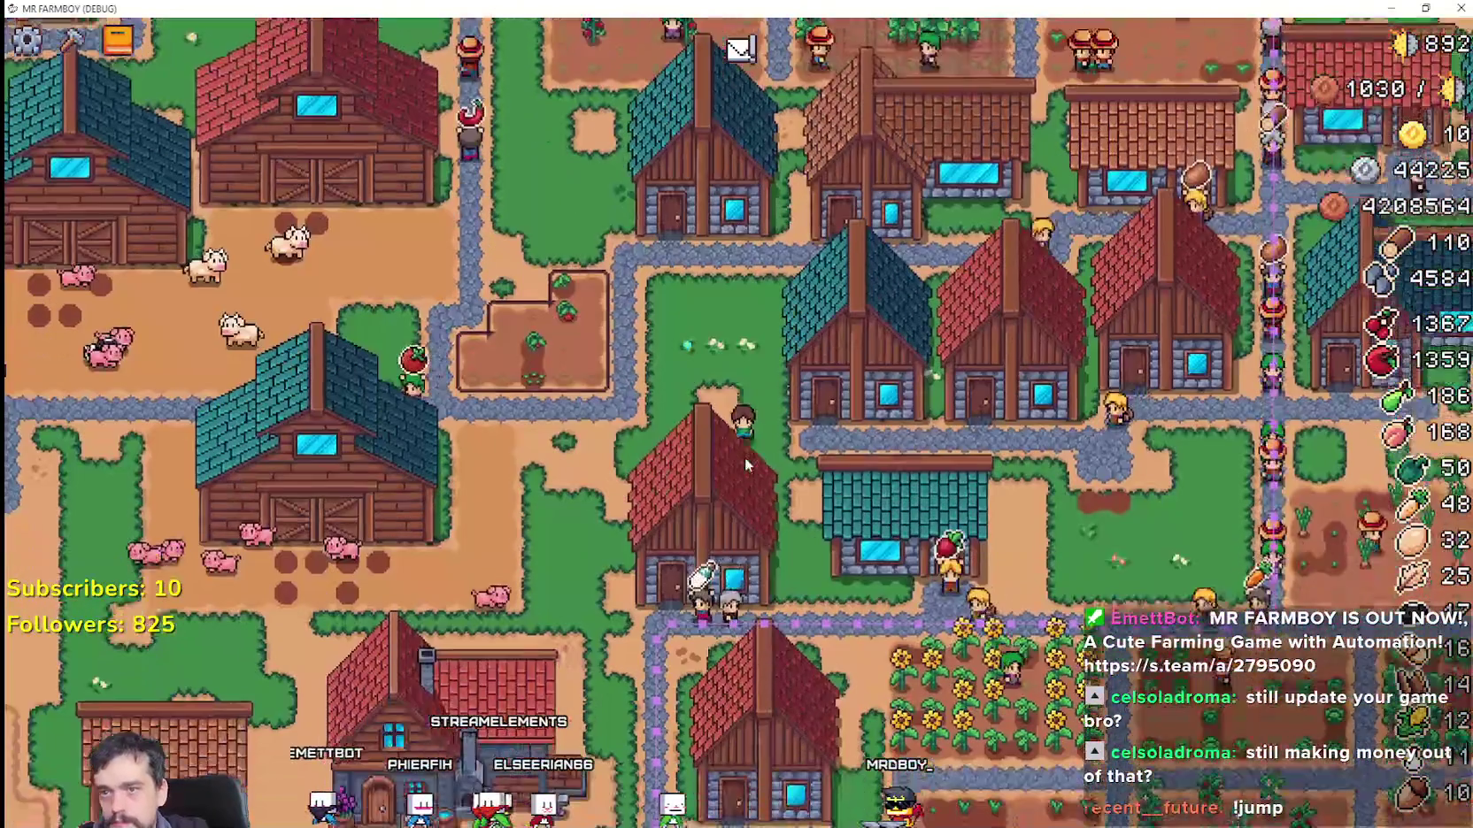
{"action": "left_click", "coordinate": [744, 456]}
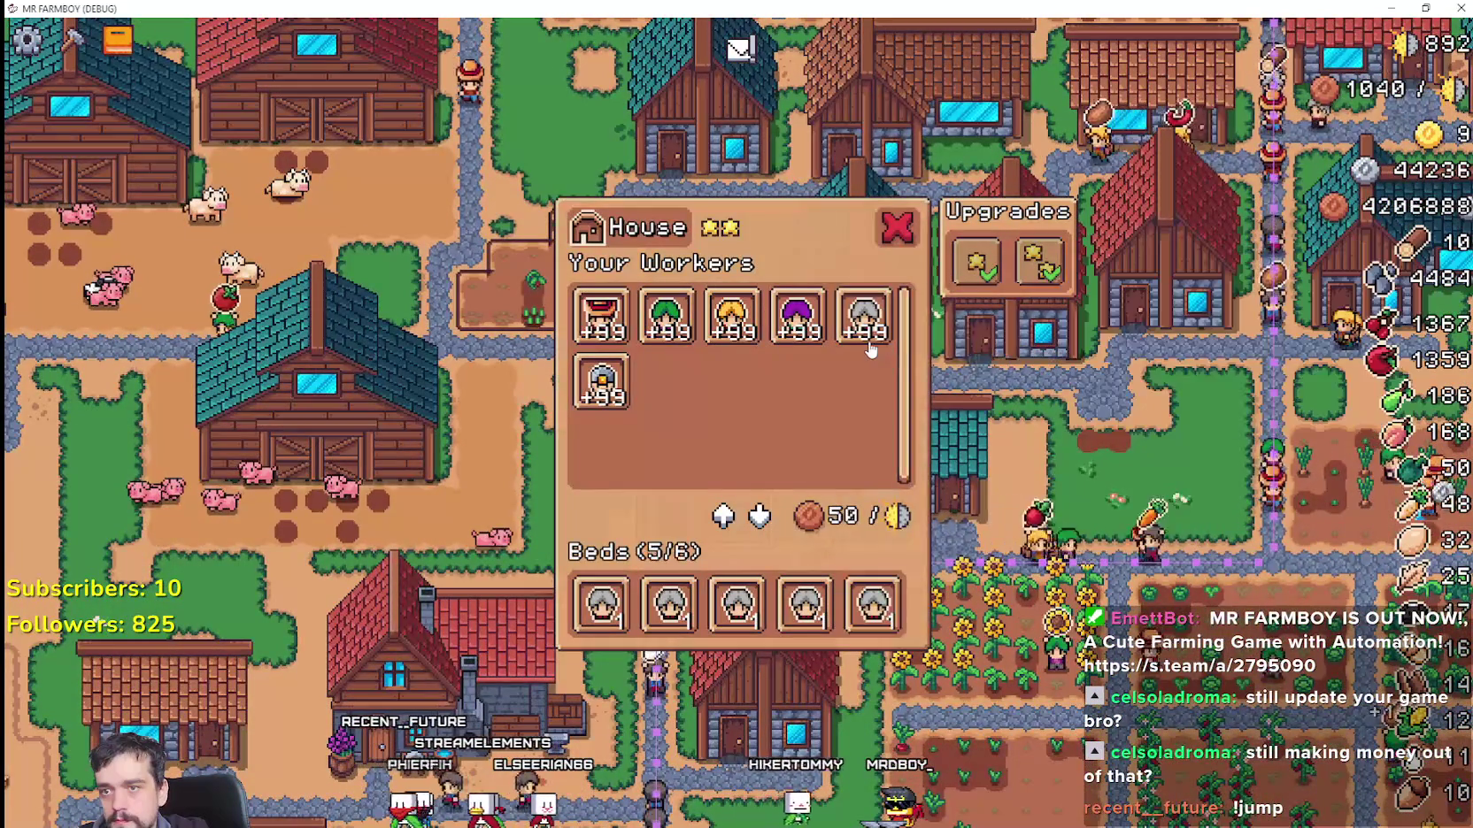
{"action": "key", "text": "Escape"}
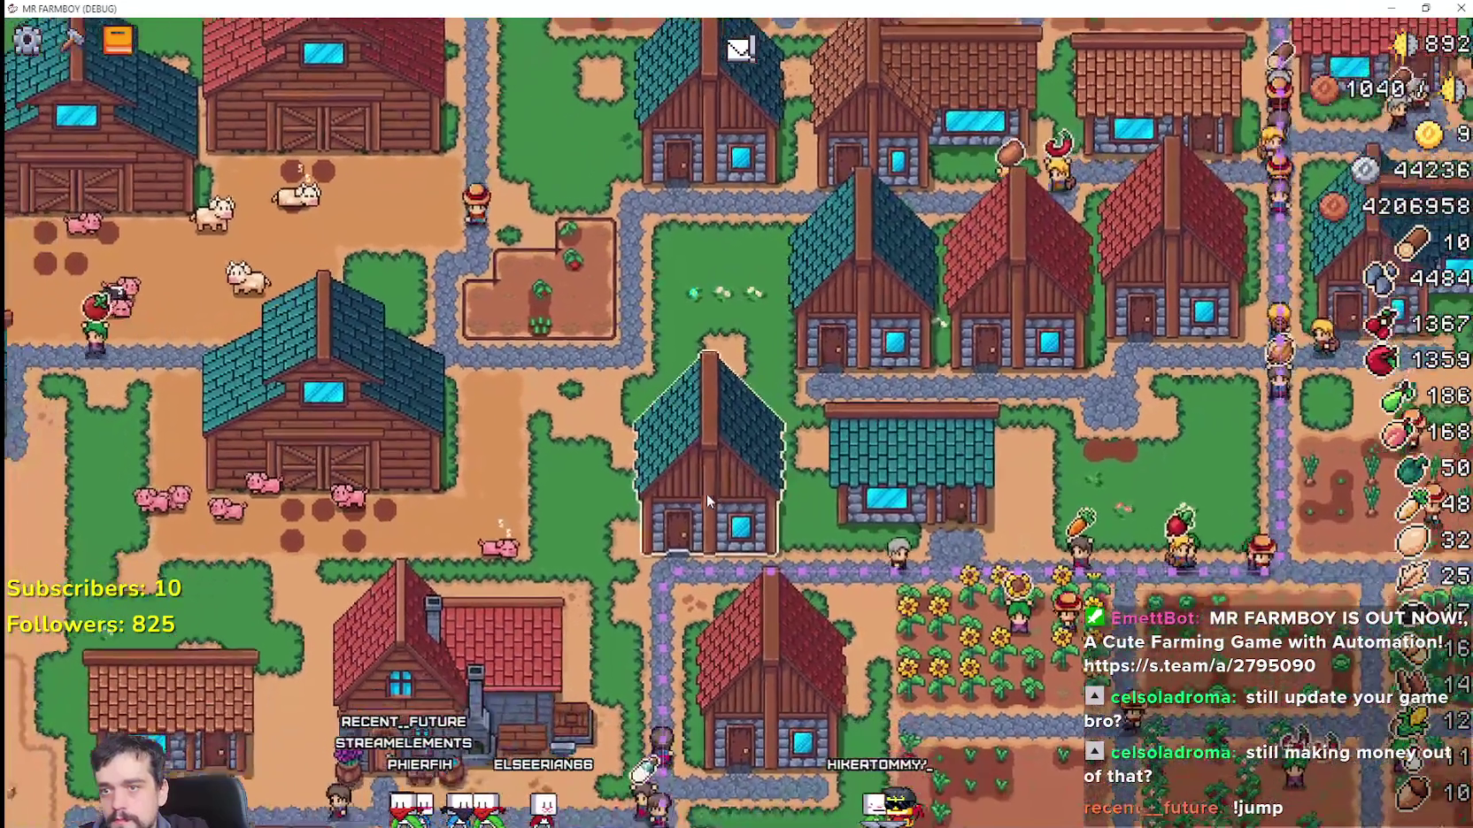
Step: Review a house with five of six beds, then the red house's six workers and 4/4 beds
{"action": "left_click", "coordinate": [707, 492]}
{"action": "key", "text": "Escape"}
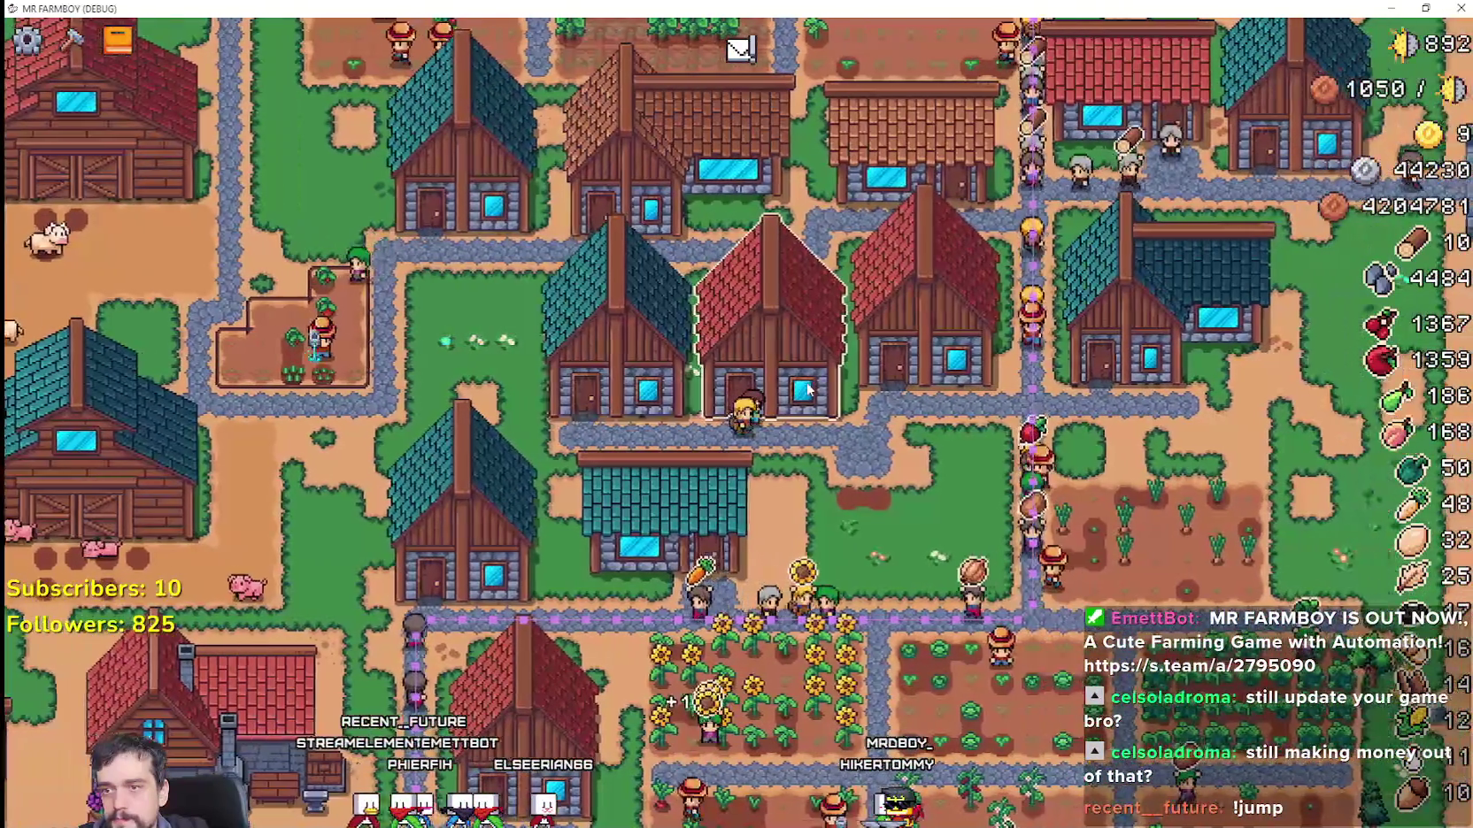
{"action": "left_click", "coordinate": [808, 390]}
{"action": "key", "text": "Escape"}
{"action": "left_click", "coordinate": [811, 383]}
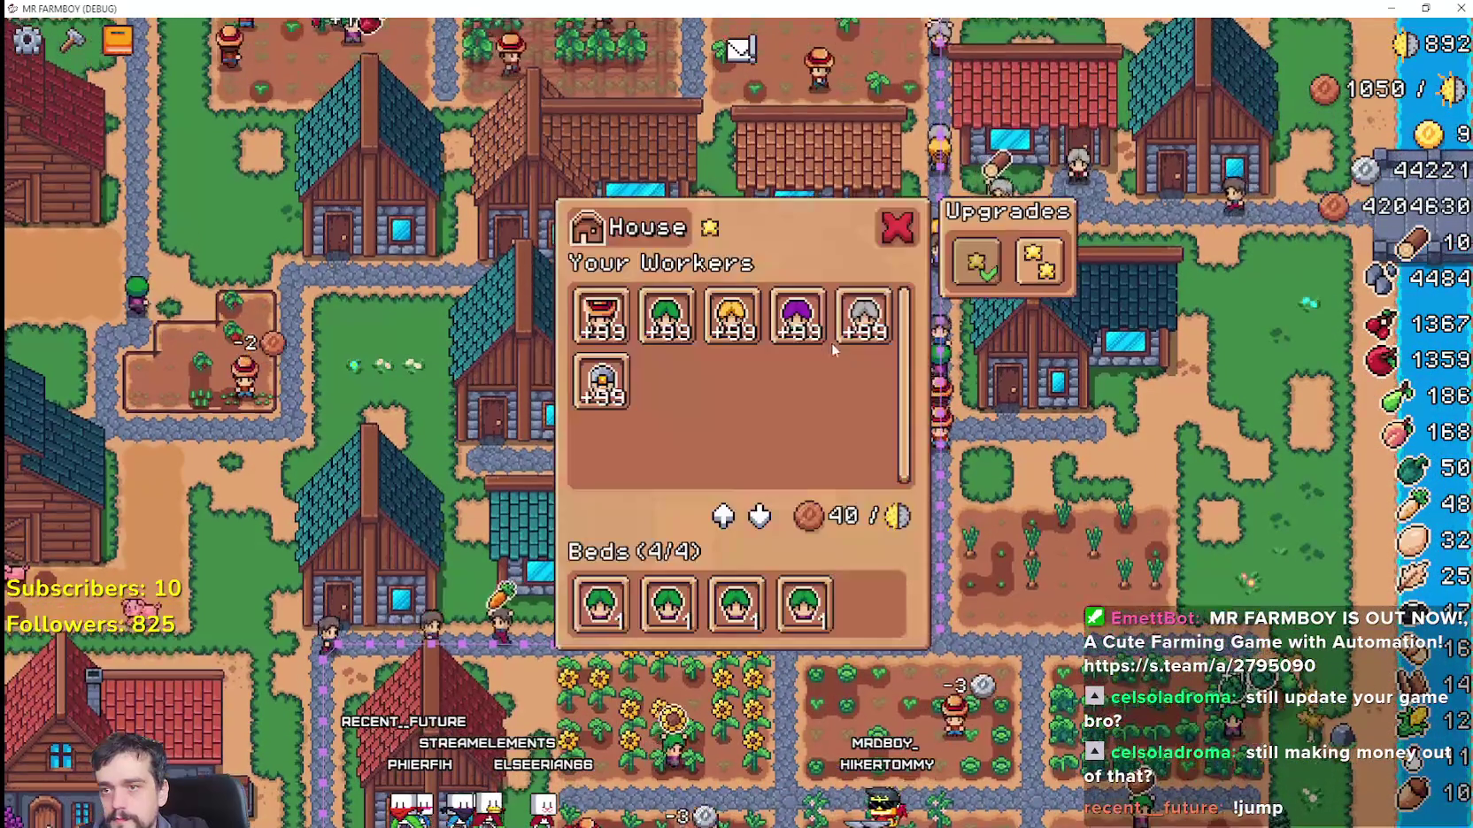
{"action": "key", "text": "Escape"}
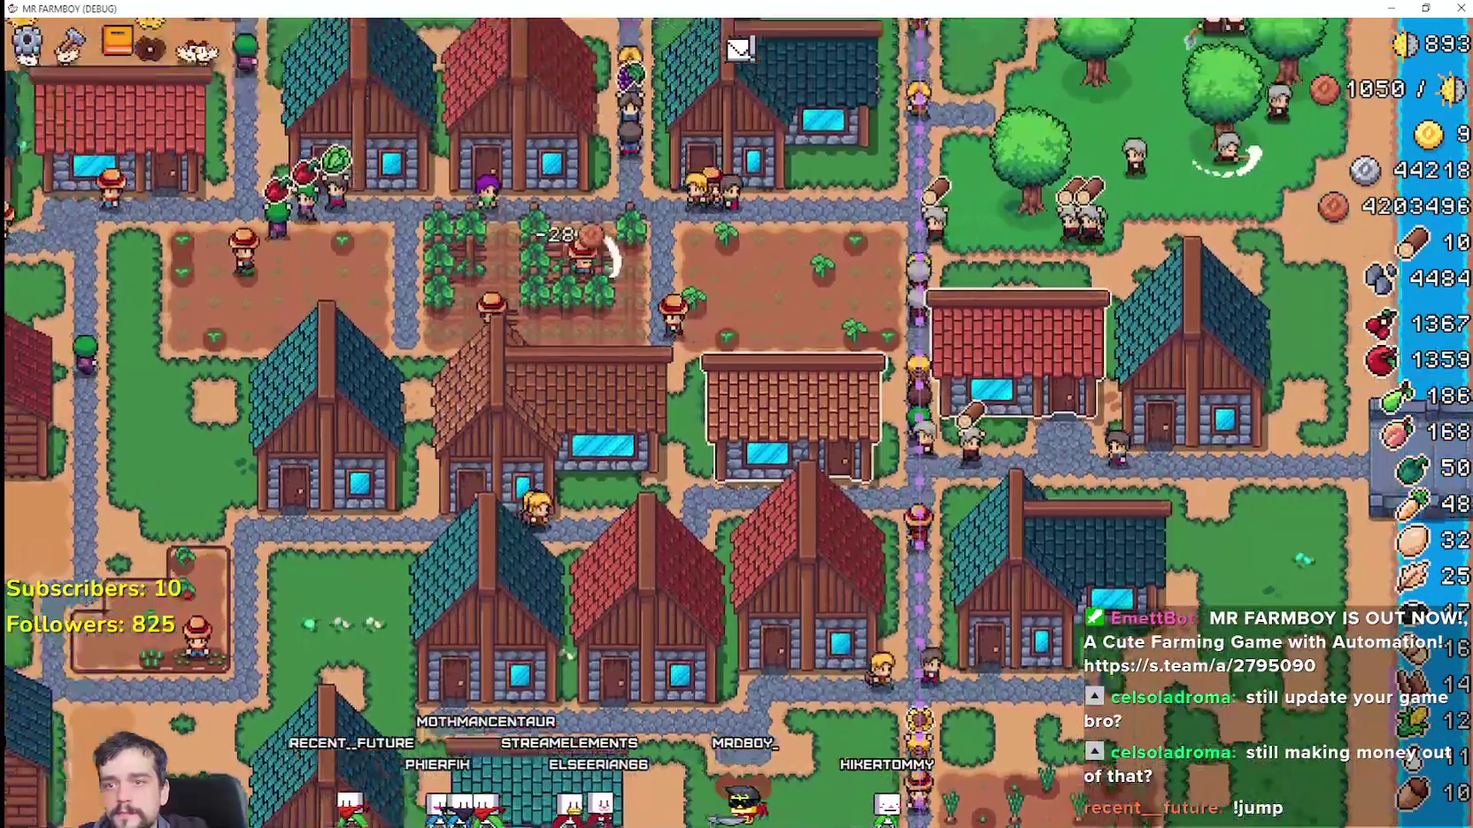
{"action": "scroll", "coordinate": [1156, 522], "scroll_direction": "up", "scroll_amount": 3}
Step: Check the warehouse's 10 wood, then buy 25 wood from the rug merchant
{"action": "left_click", "coordinate": [958, 340]}
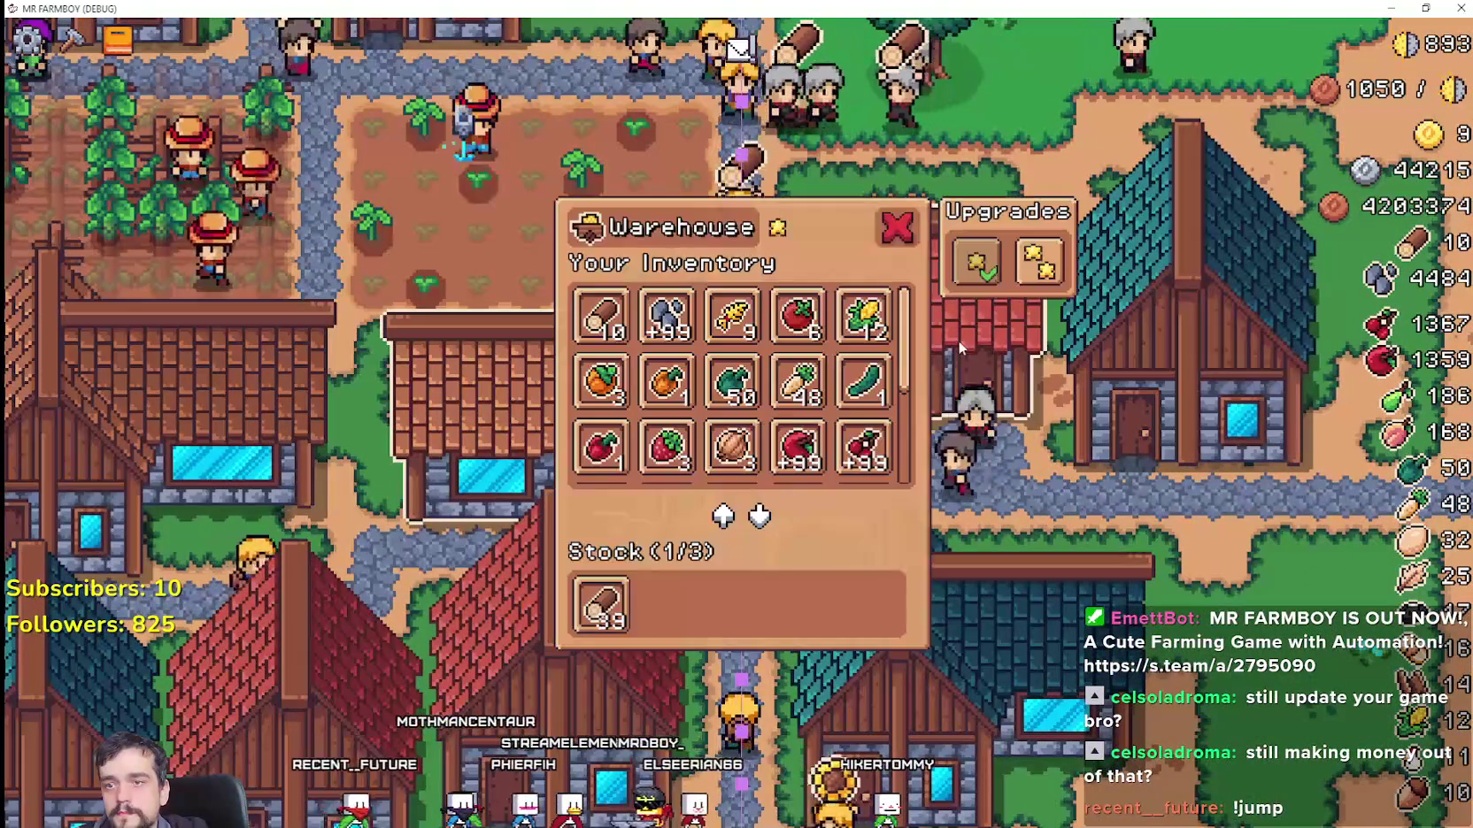
{"action": "key", "text": "Escape"}
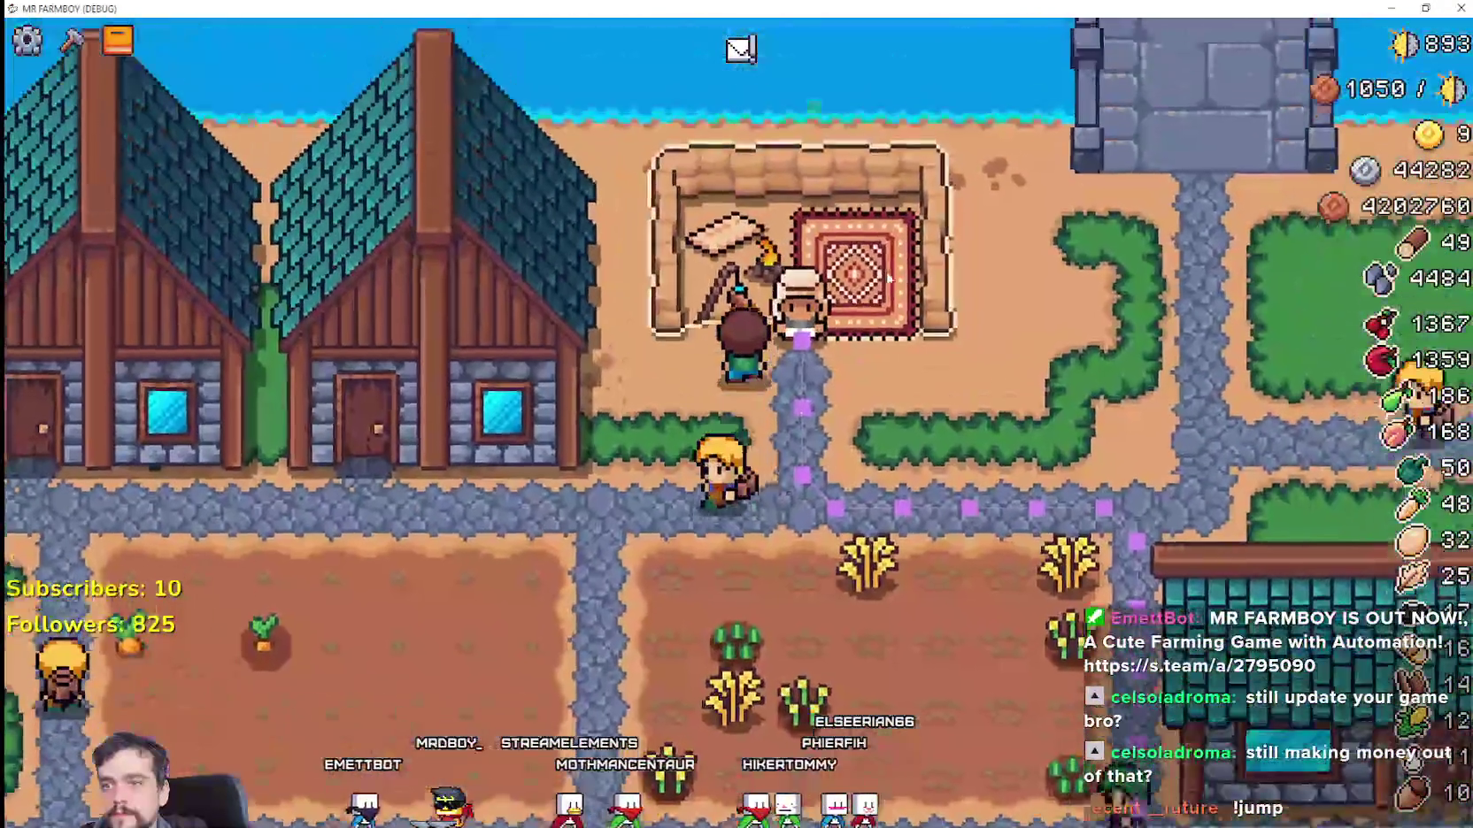
{"action": "left_click", "coordinate": [889, 278]}
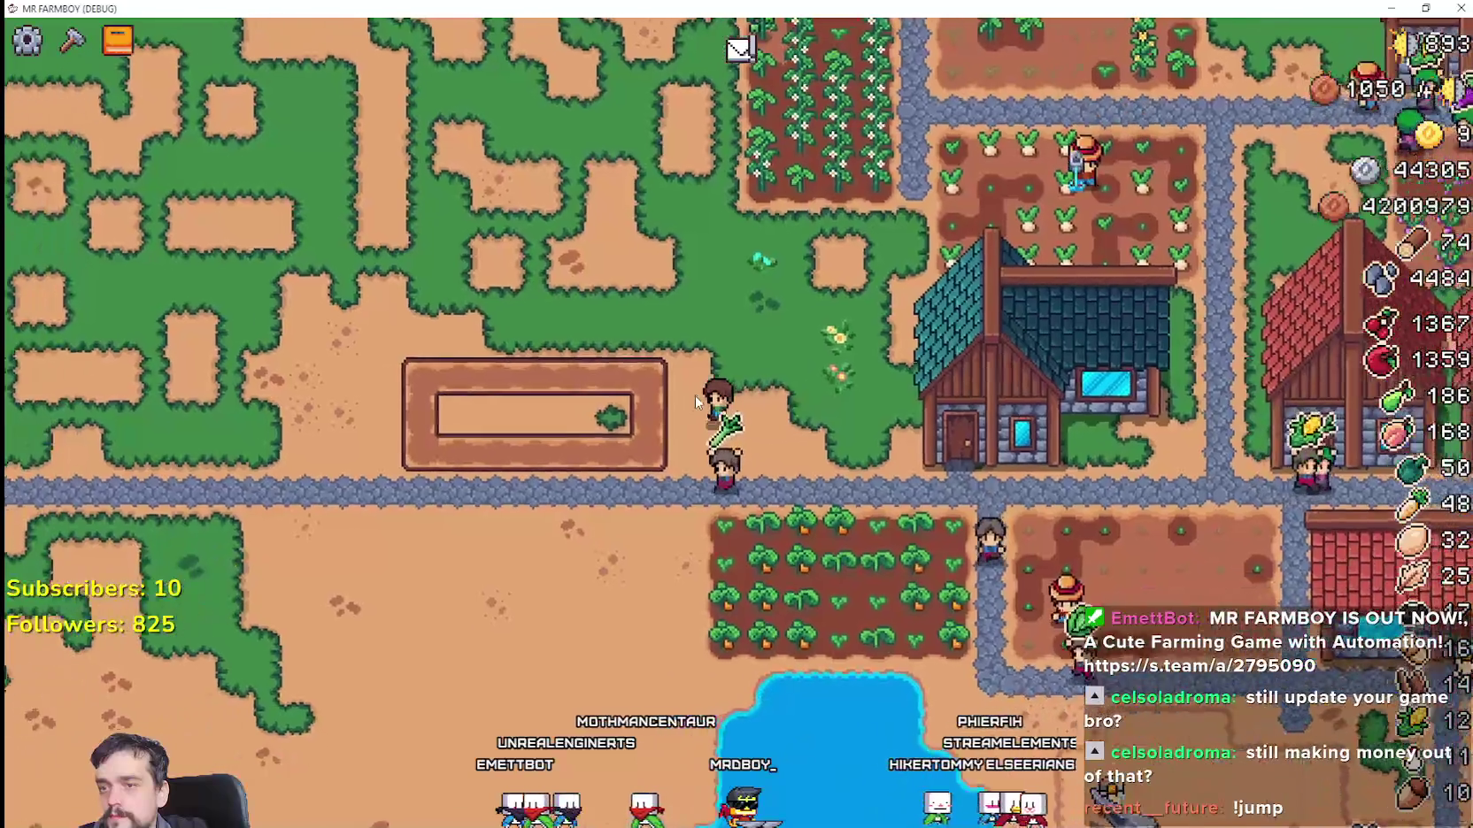
Step: Add an Enhanced Farm Tile to the small plot, then plant a Leek in the neighbouring field
{"action": "key", "text": "c"}
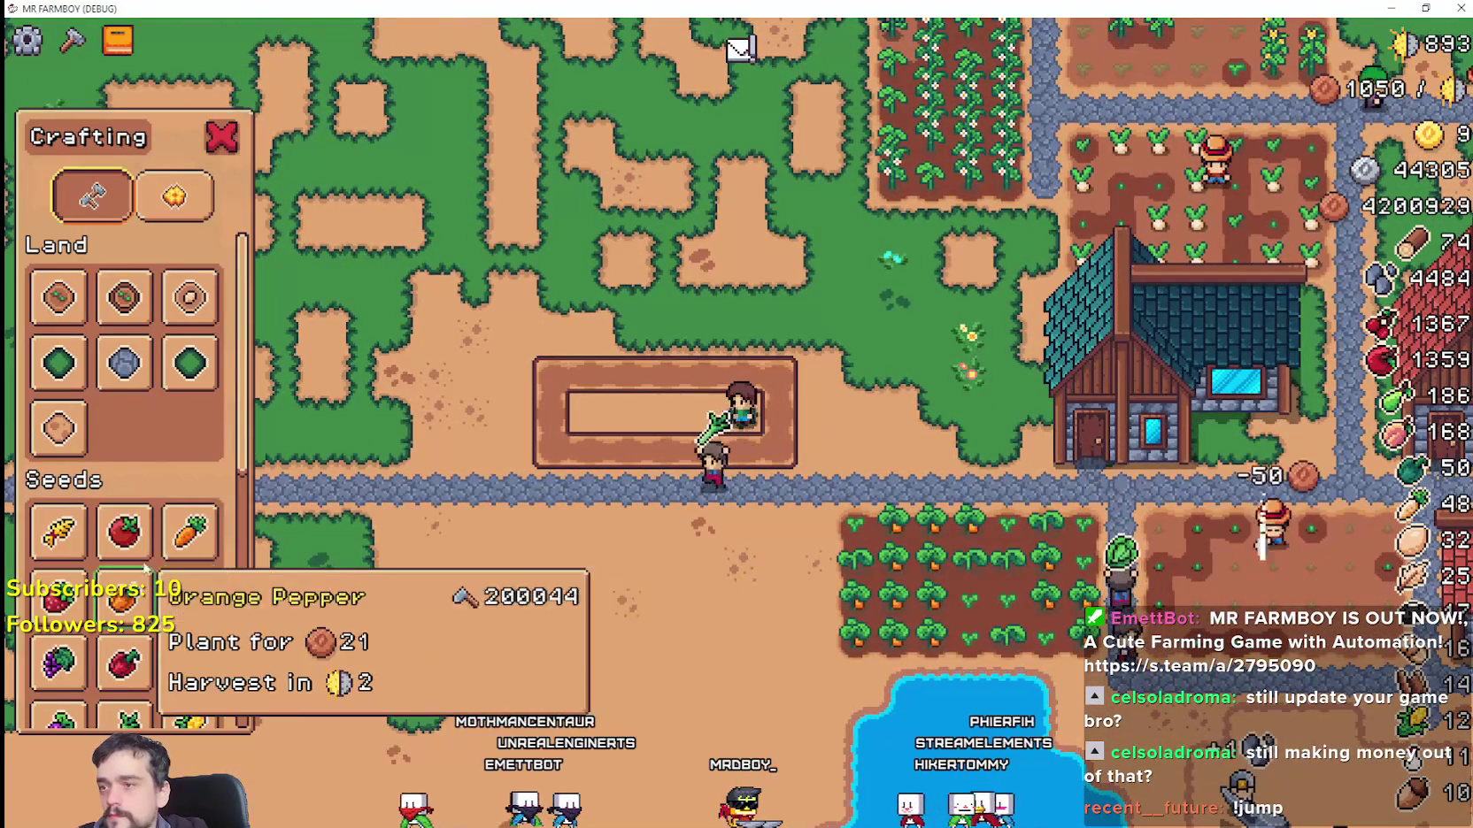
{"action": "left_click", "coordinate": [126, 324]}
{"action": "left_click", "coordinate": [826, 437]}
{"action": "key", "text": "a"}
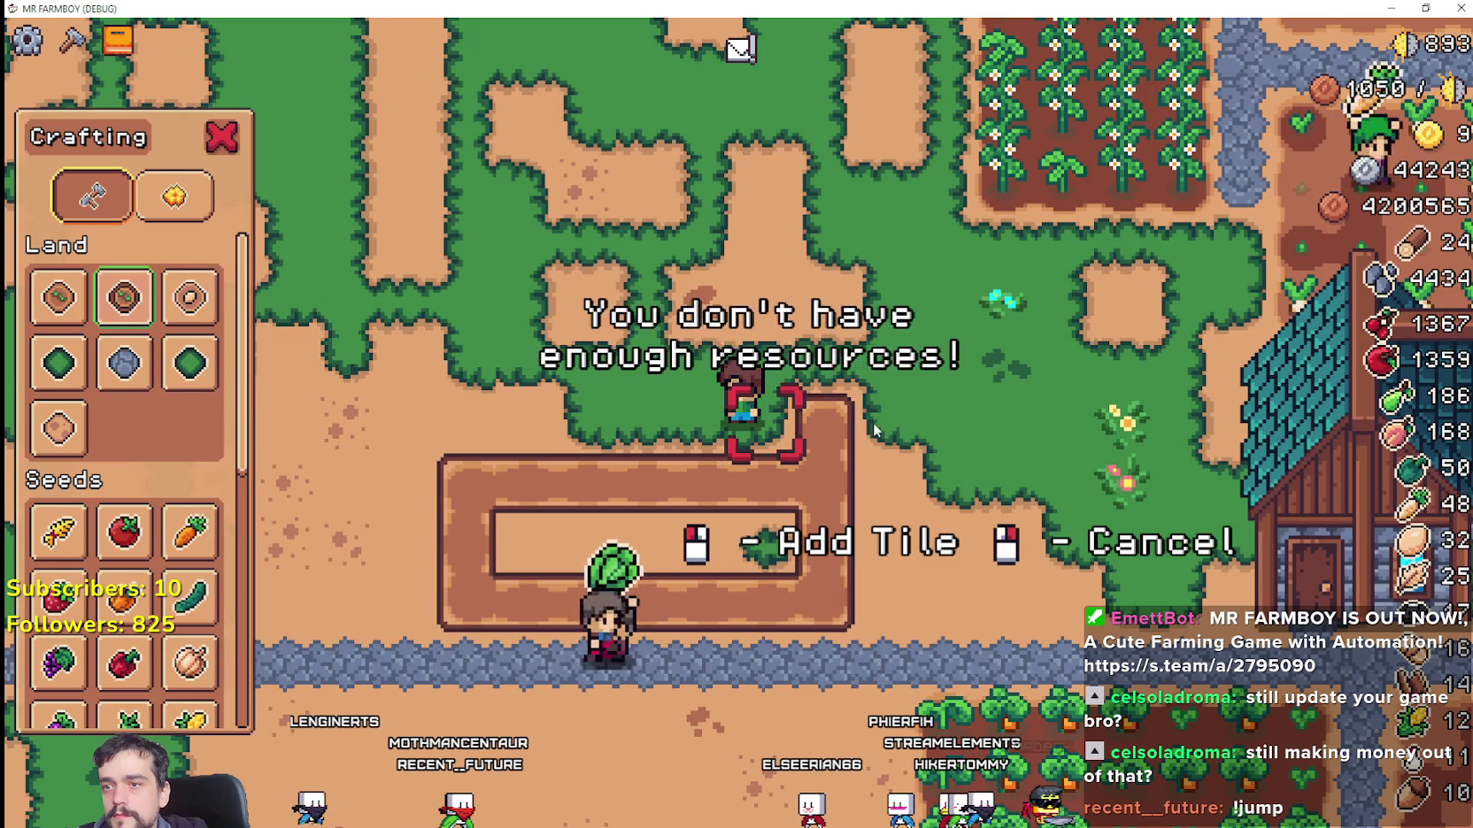
{"action": "scroll", "coordinate": [1000, 474], "scroll_direction": "down", "scroll_amount": 3}
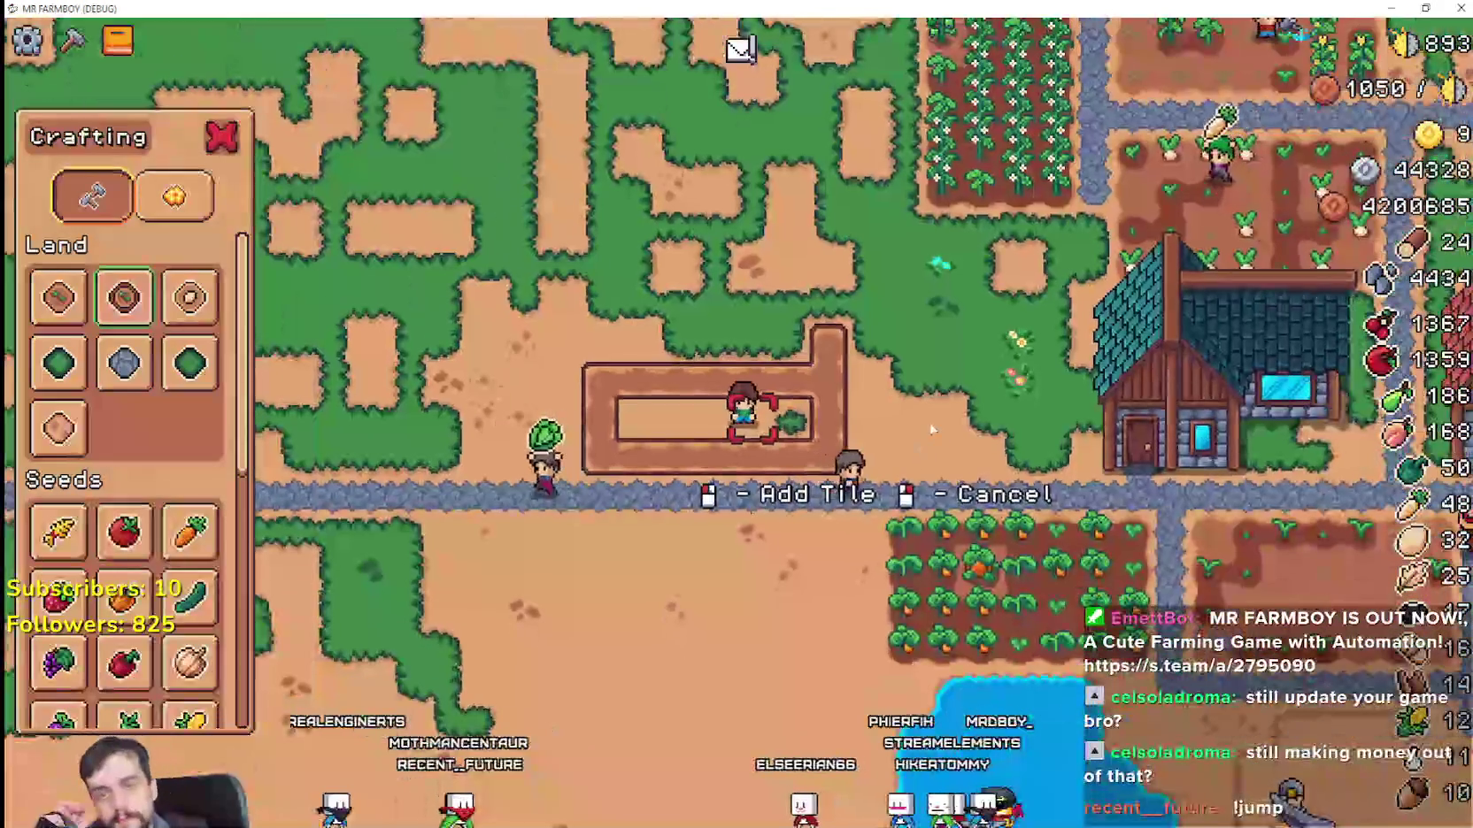
{"action": "key", "text": "d"}
{"action": "right_click", "coordinate": [853, 384]}
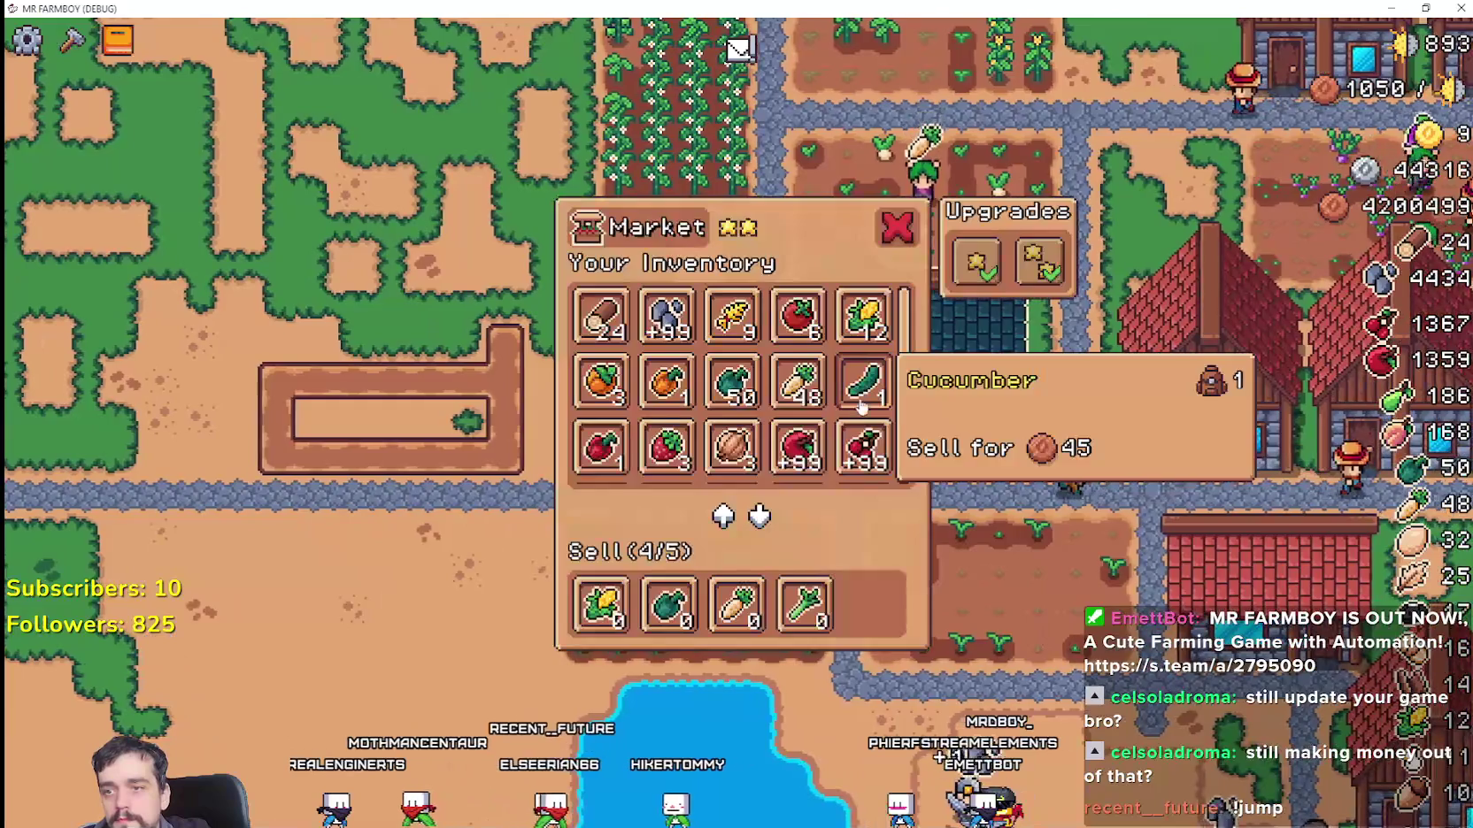
{"action": "right_click", "coordinate": [917, 456]}
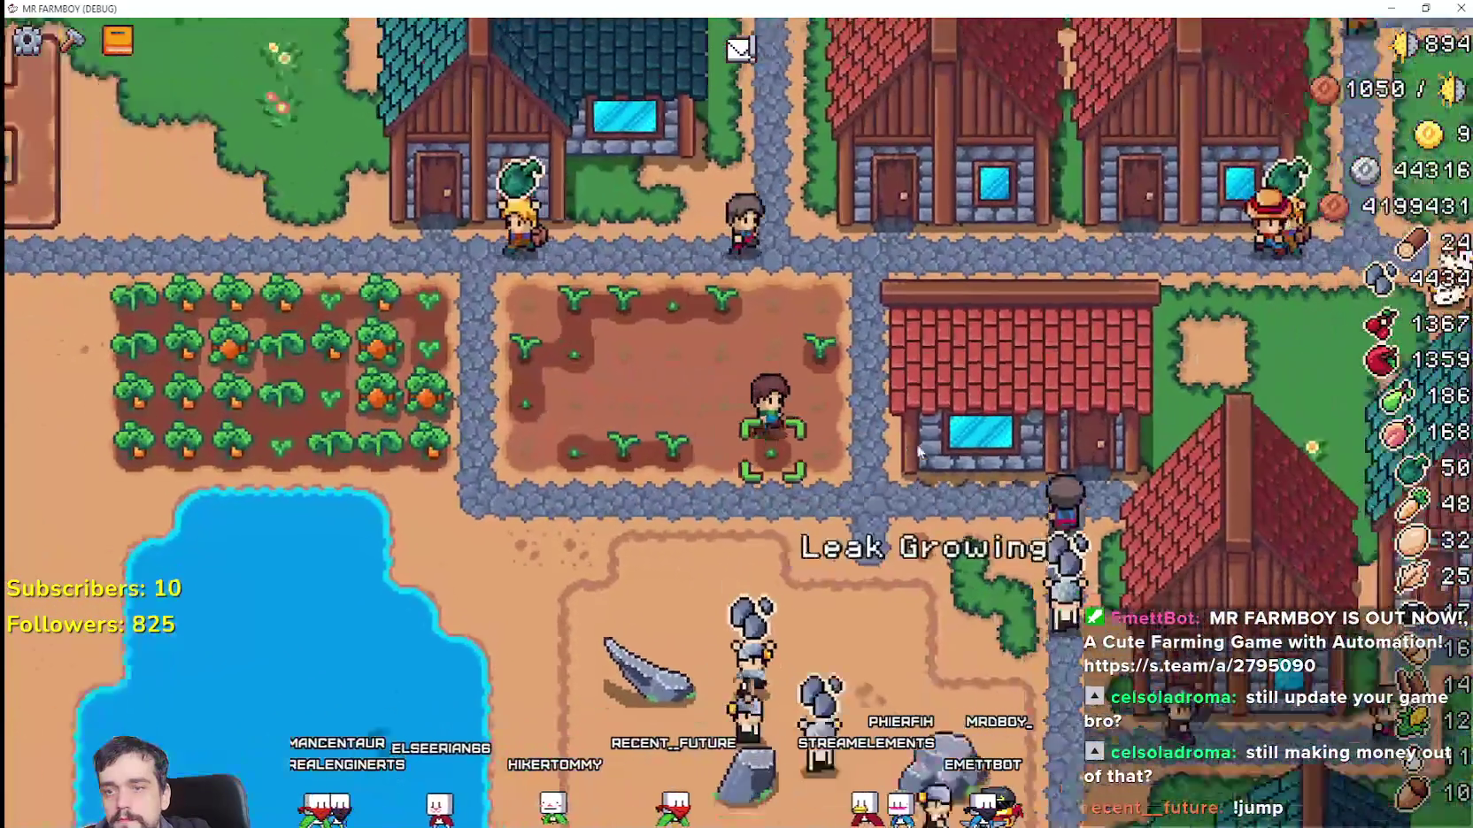
{"action": "right_click", "coordinate": [838, 356]}
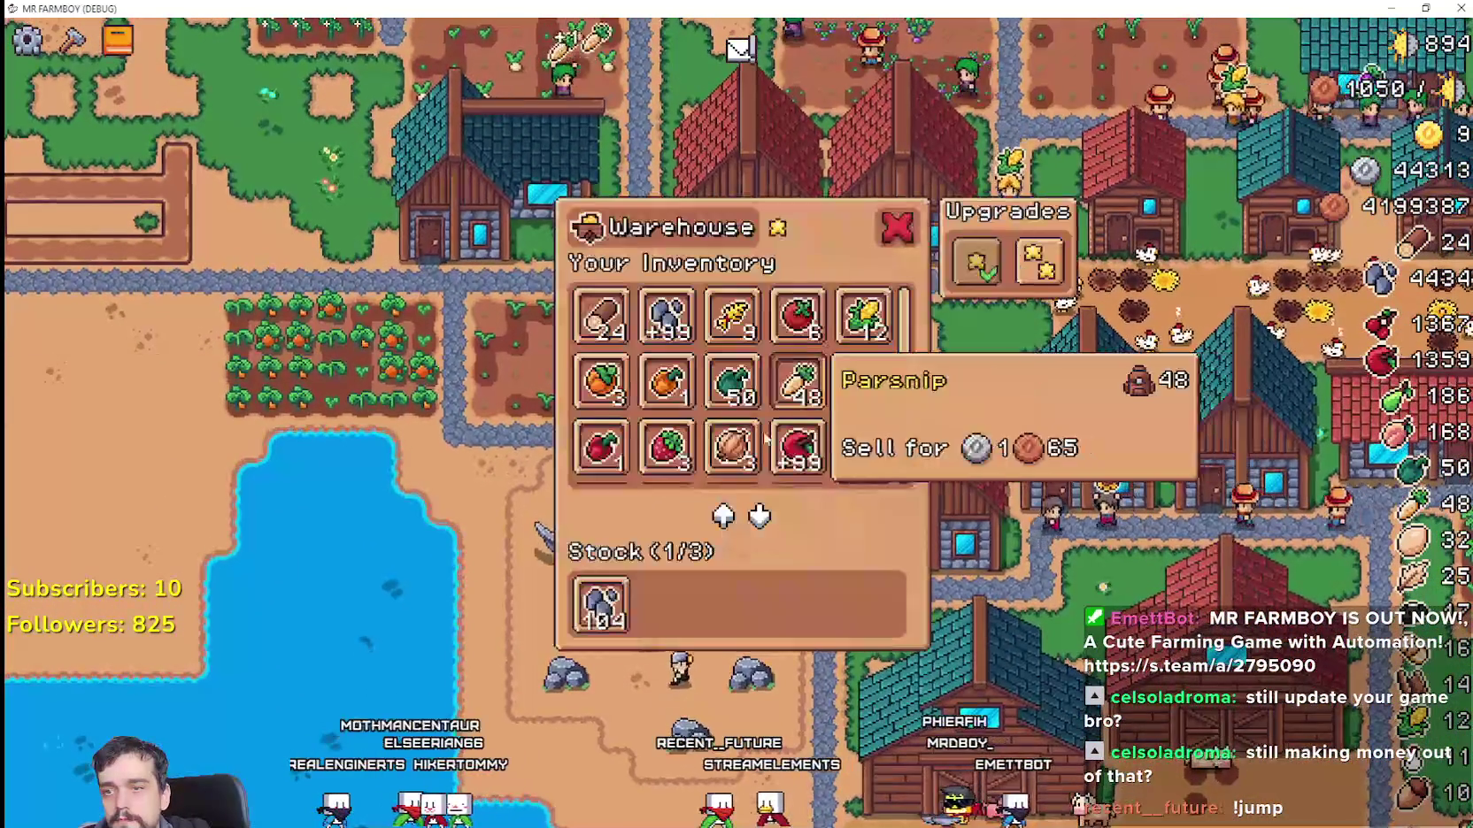
Step: Close the warehouse and zoom out over the village, lake and farmland
{"action": "key", "text": "s"}
{"action": "key", "text": "s"}
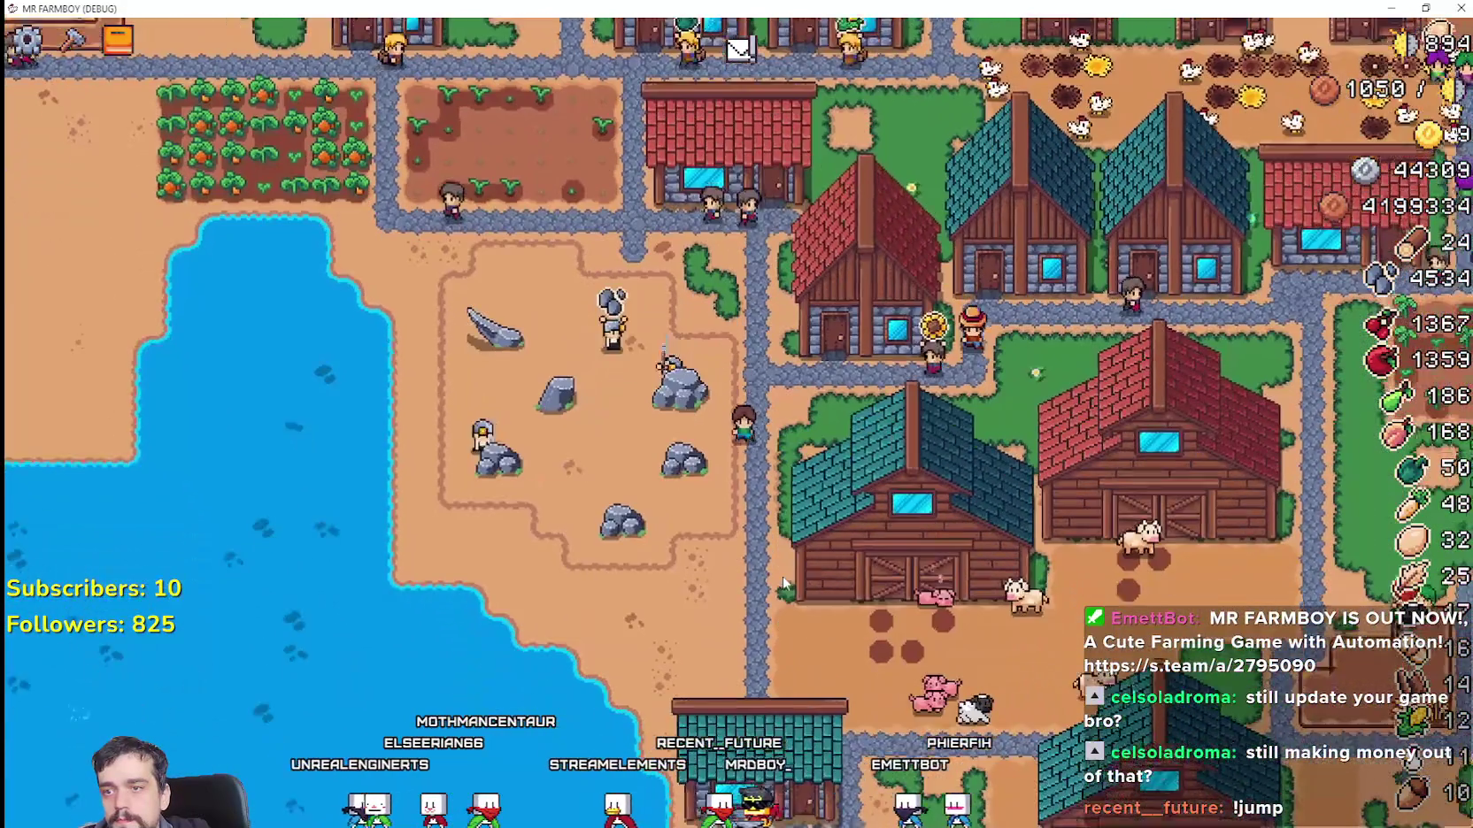
{"action": "scroll", "coordinate": [782, 575], "scroll_direction": "down", "scroll_amount": 3}
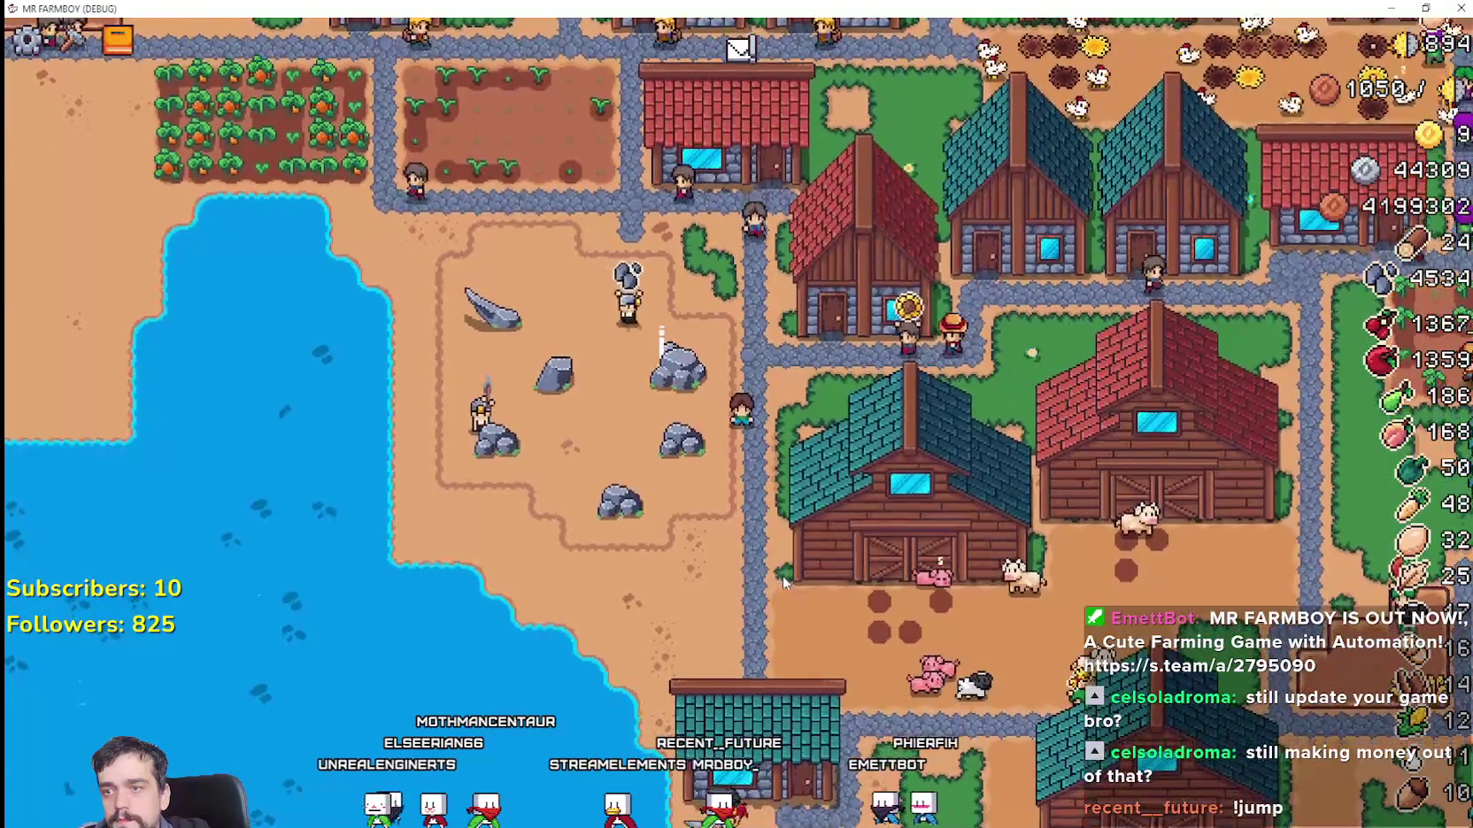
{"action": "key", "text": "s"}
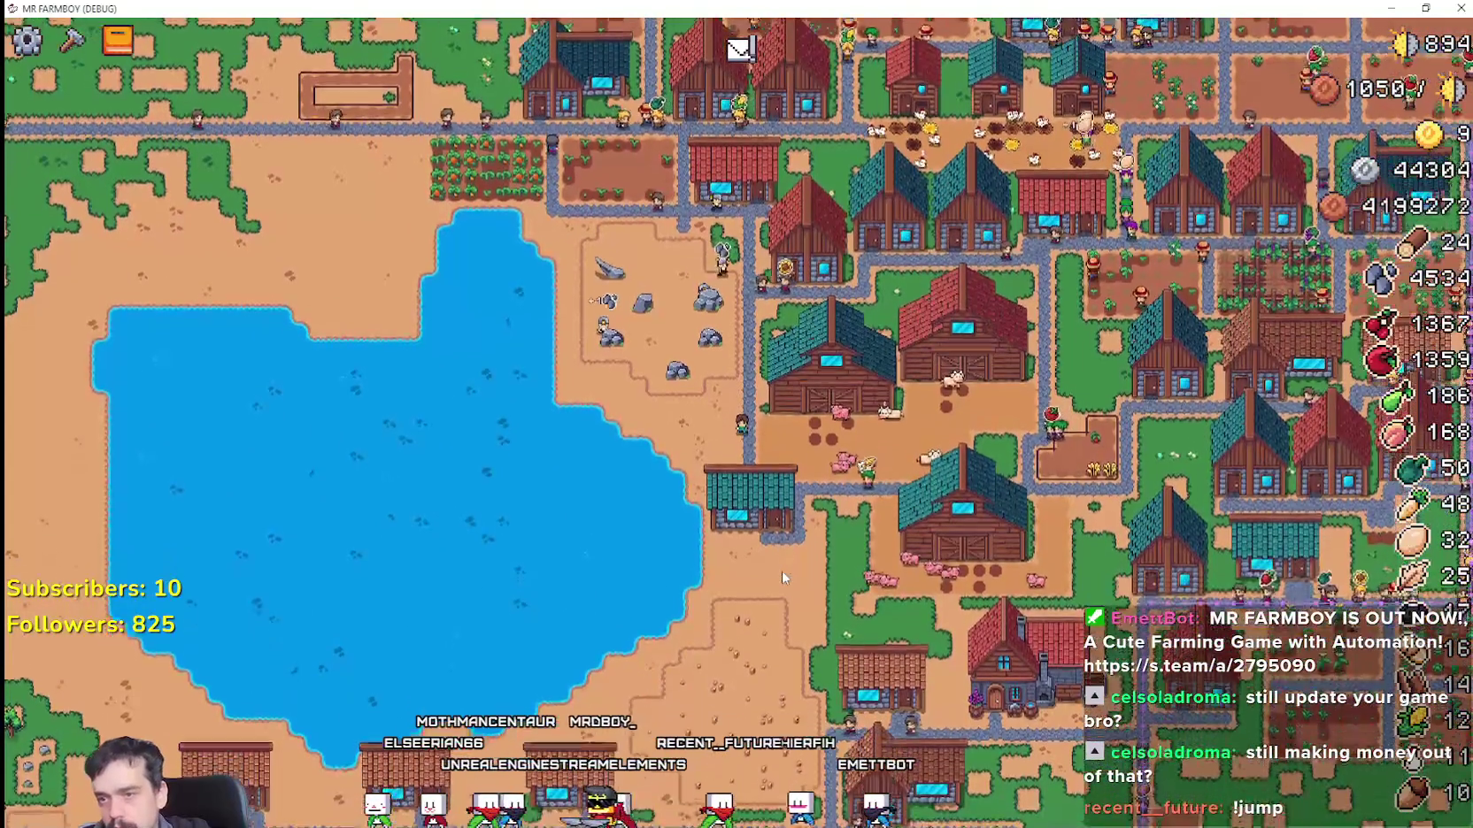
{"action": "scroll", "coordinate": [782, 570], "scroll_direction": "down", "scroll_amount": 4}
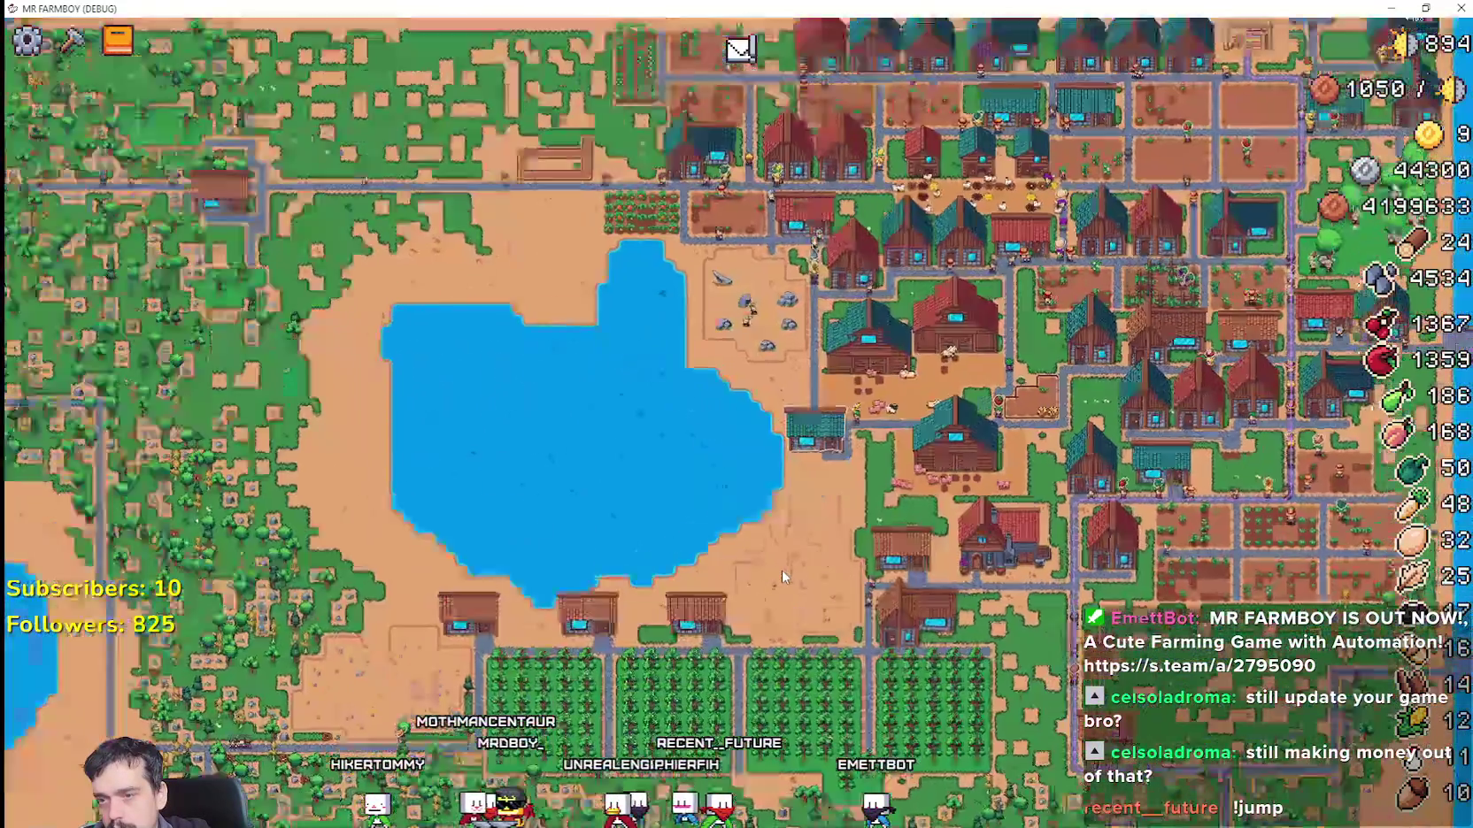
{"action": "scroll", "coordinate": [782, 576], "scroll_direction": "up", "scroll_amount": 6}
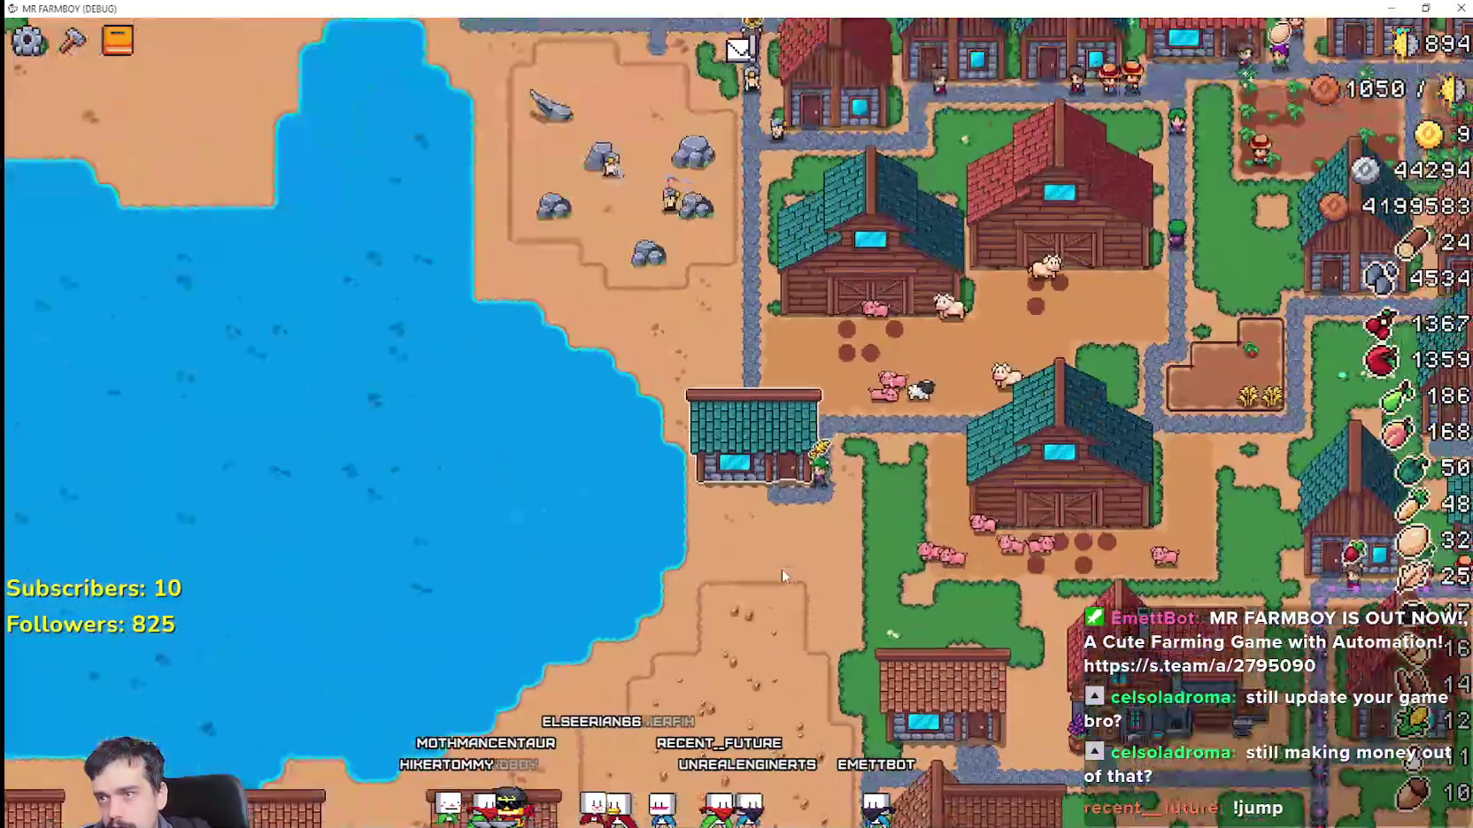
Step: Walk north and check the workers and beds of two houses
{"action": "key", "text": "w"}
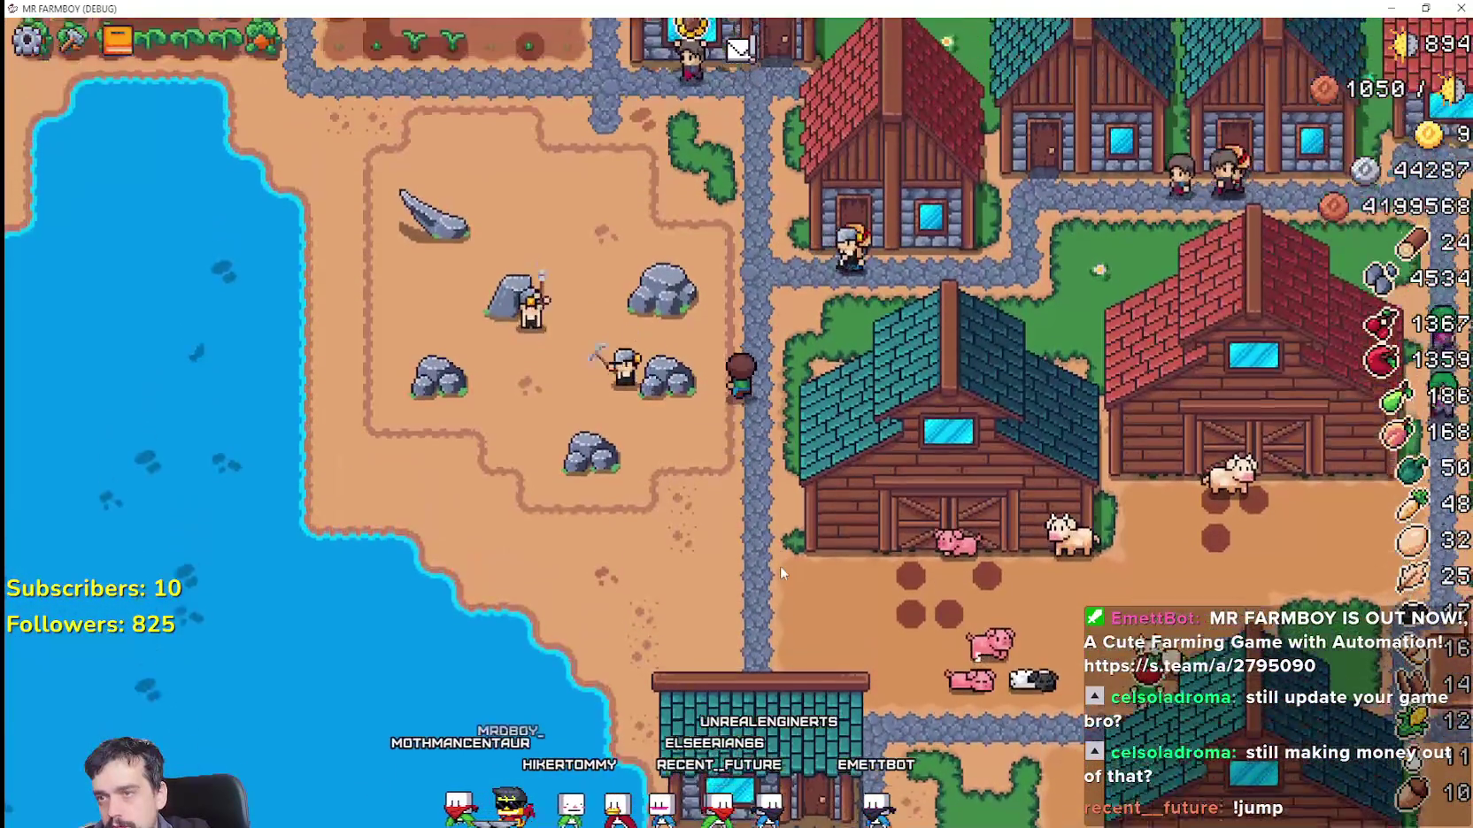
{"action": "left_click", "coordinate": [840, 367]}
{"action": "key", "text": "Escape"}
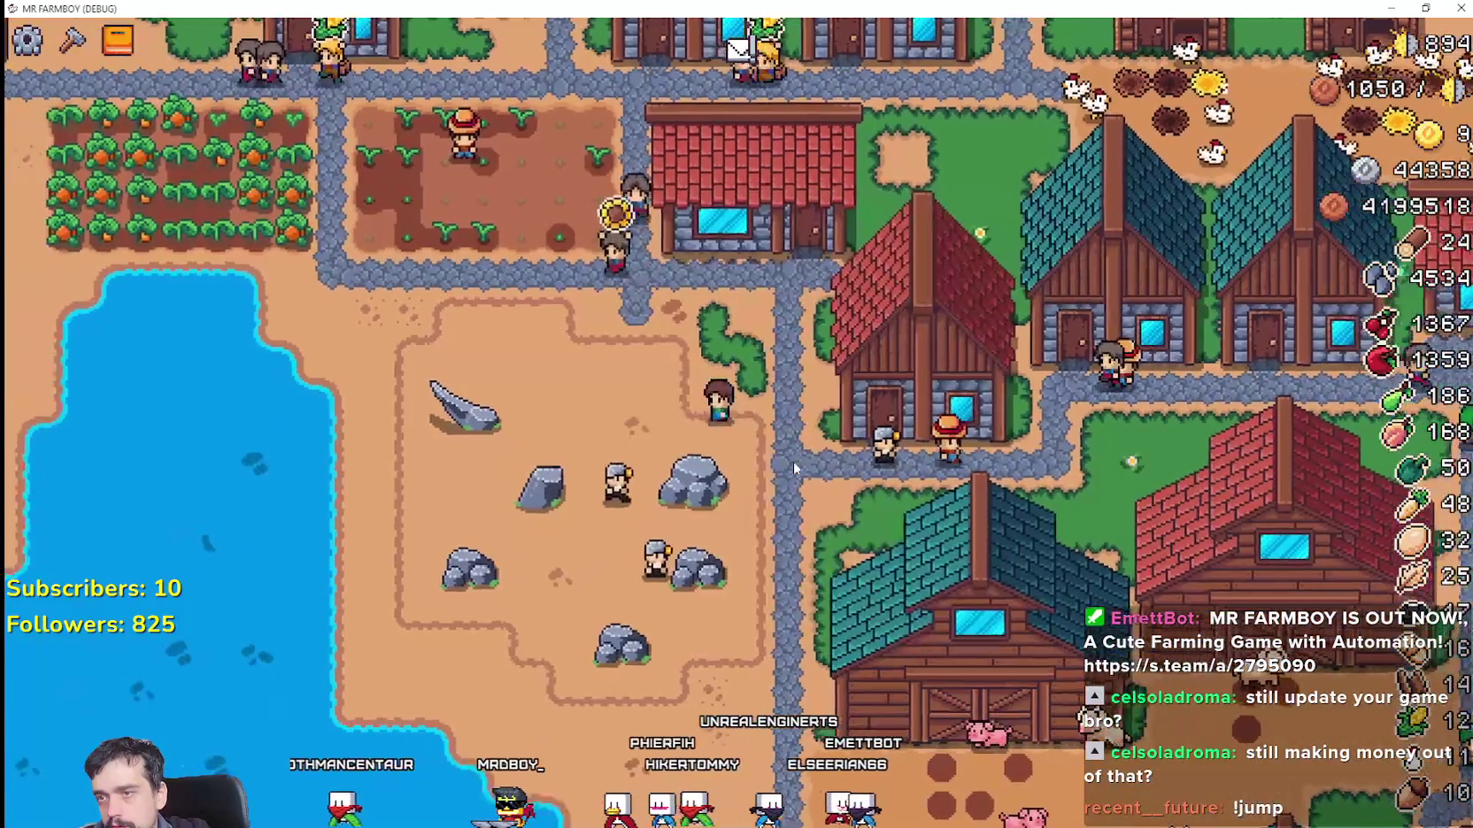
{"action": "scroll", "coordinate": [793, 464], "scroll_direction": "up", "scroll_amount": 3}
{"action": "key", "text": "w"}
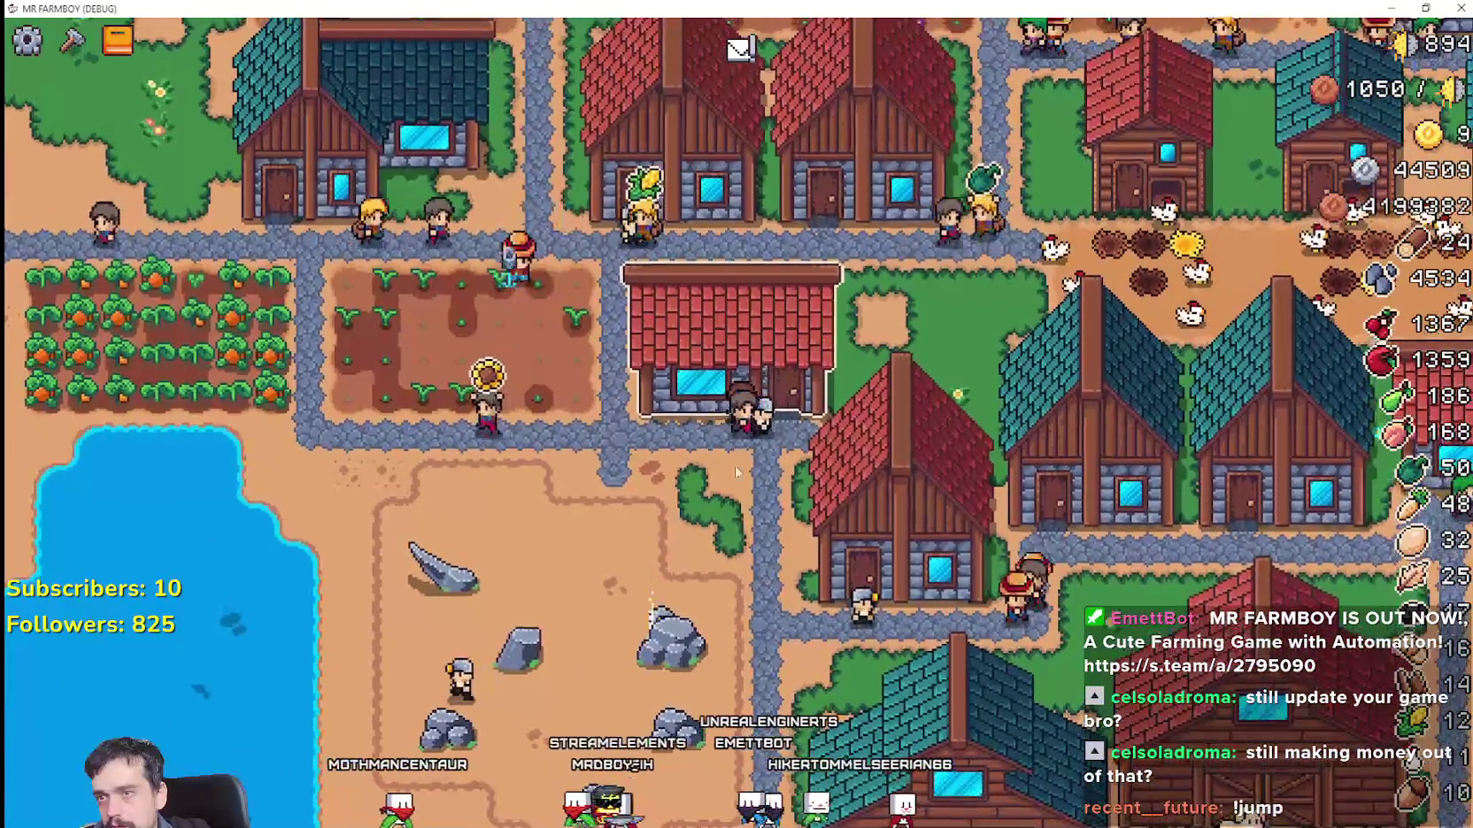
{"action": "key", "text": "a"}
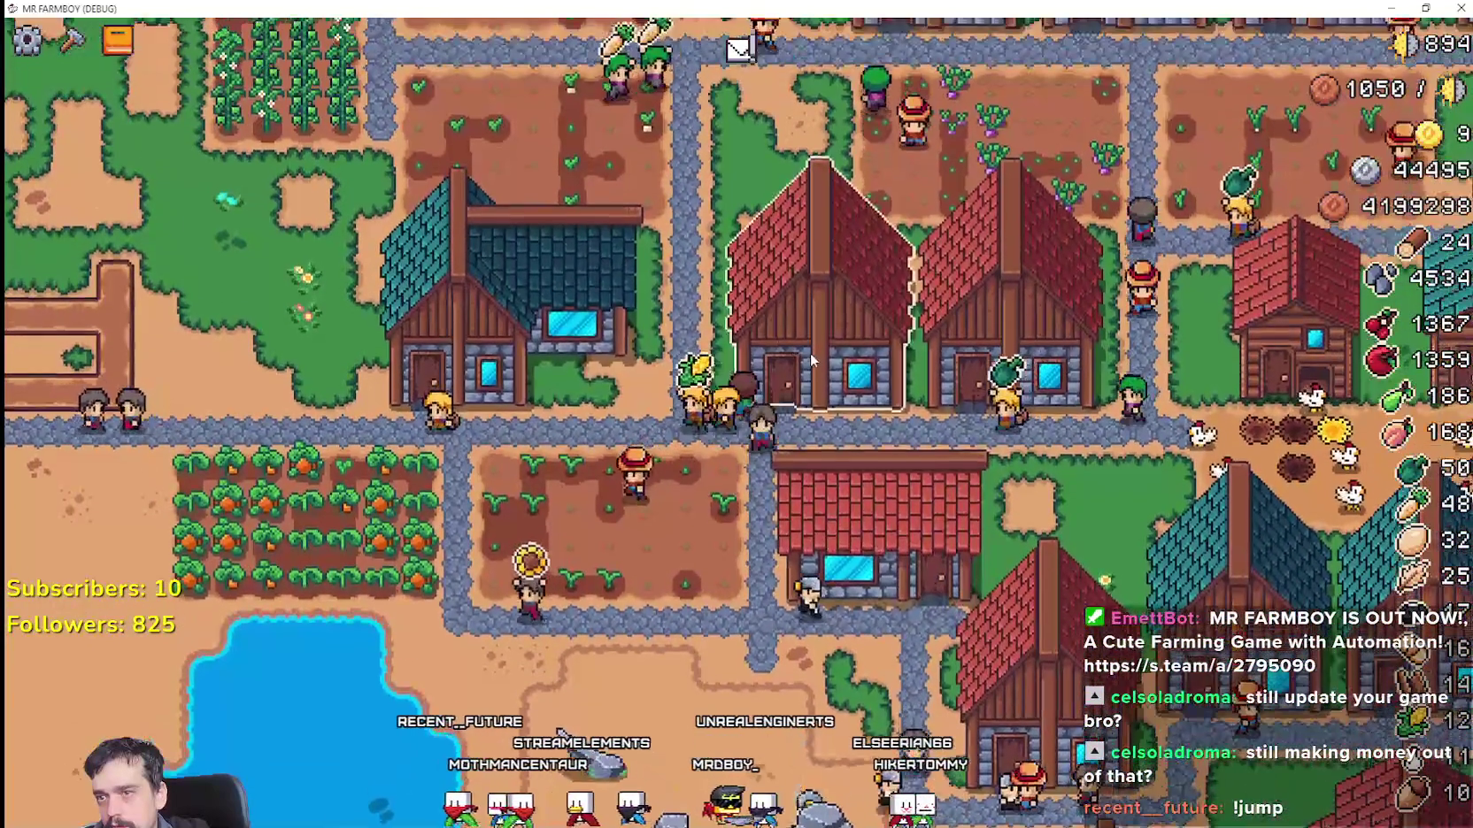
{"action": "left_click", "coordinate": [806, 359]}
{"action": "key", "text": "Escape"}
Step: Walk across the rock field and along the road, ending by the lakeside quarry
{"action": "key", "text": "s"}
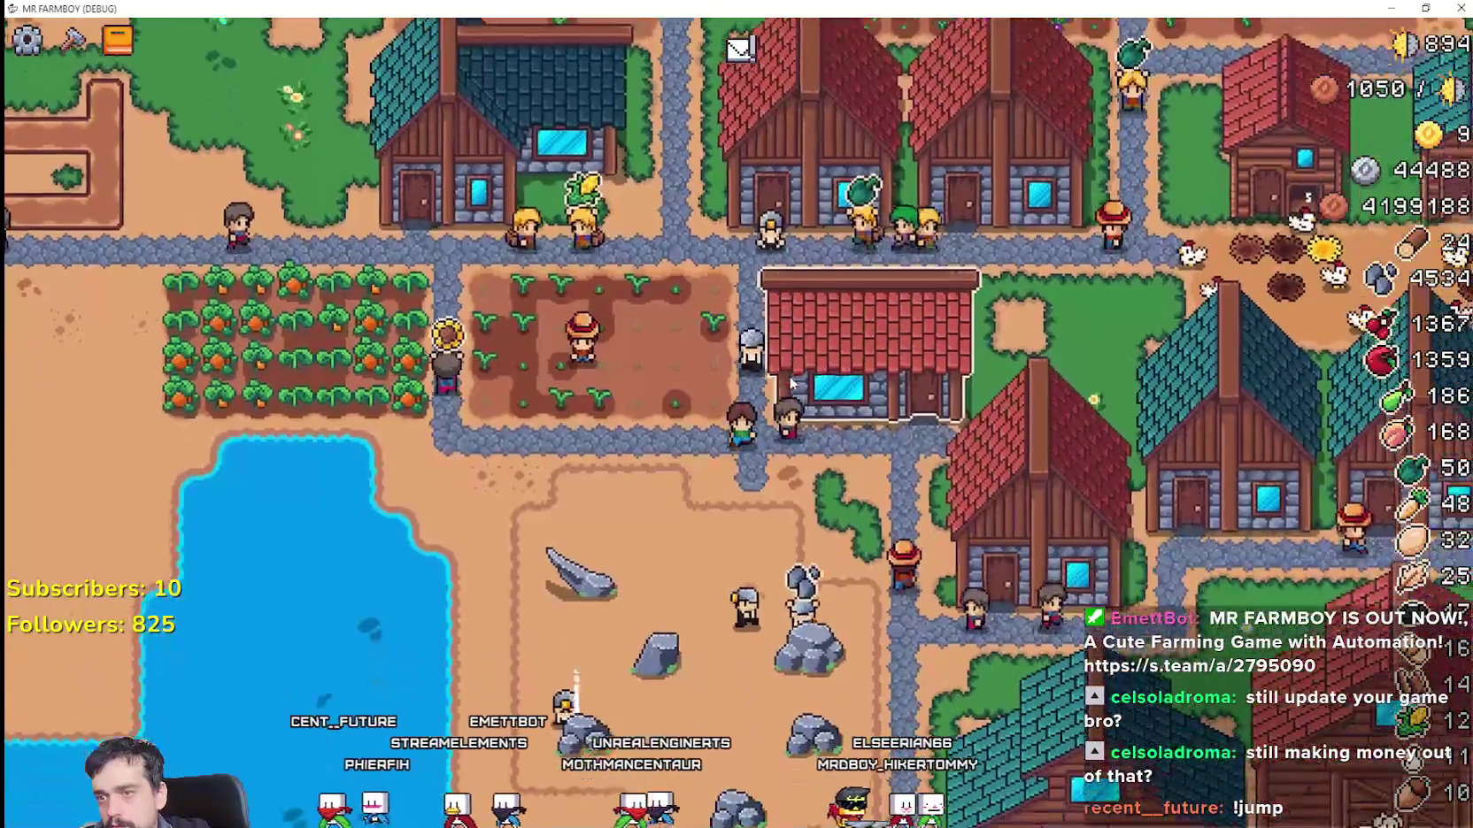
{"action": "key", "text": "d"}
{"action": "scroll", "coordinate": [791, 381], "scroll_direction": "down", "scroll_amount": 3}
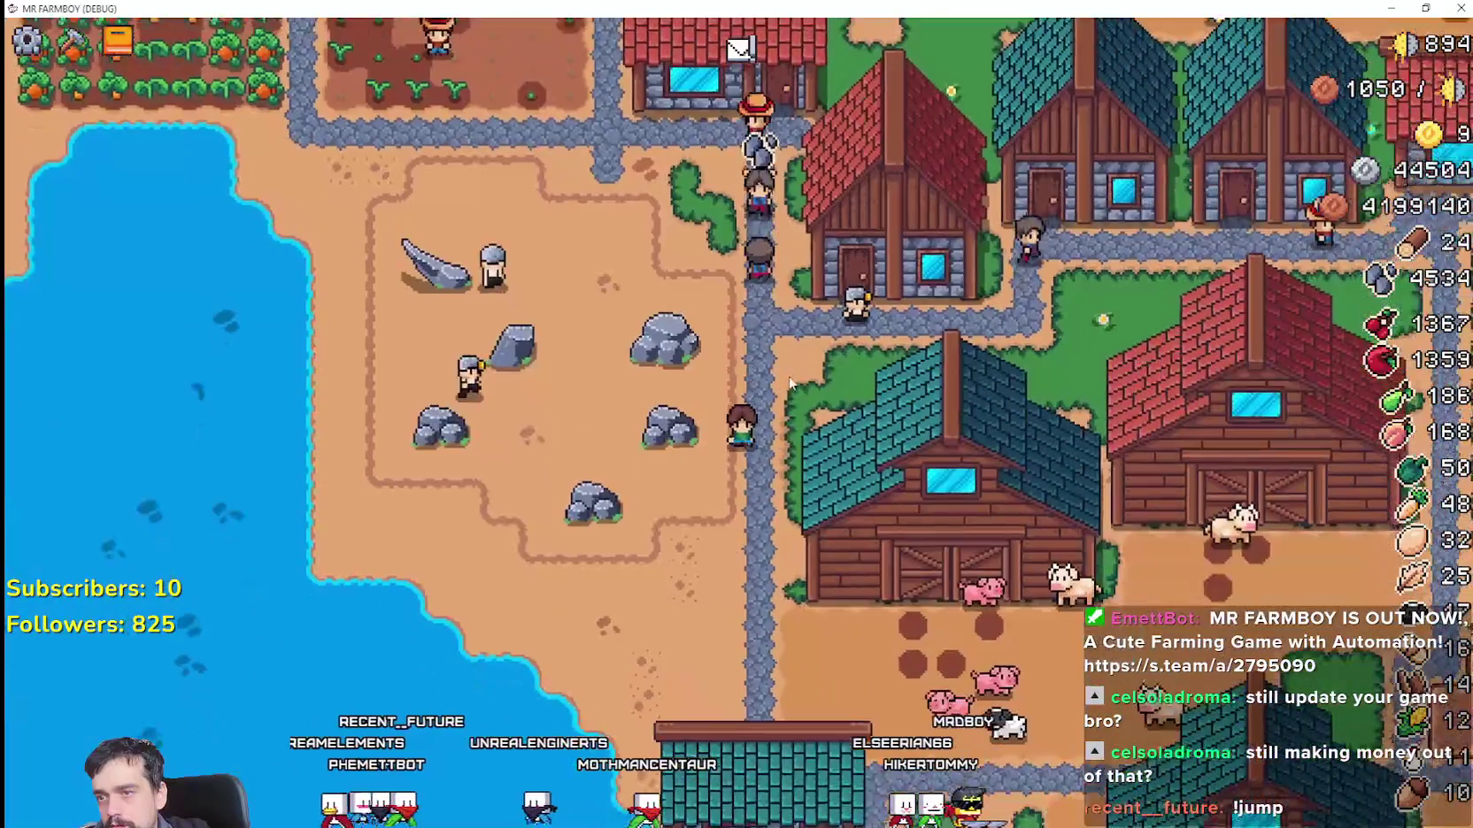
{"action": "key", "text": "w"}
{"action": "key", "text": "a"}
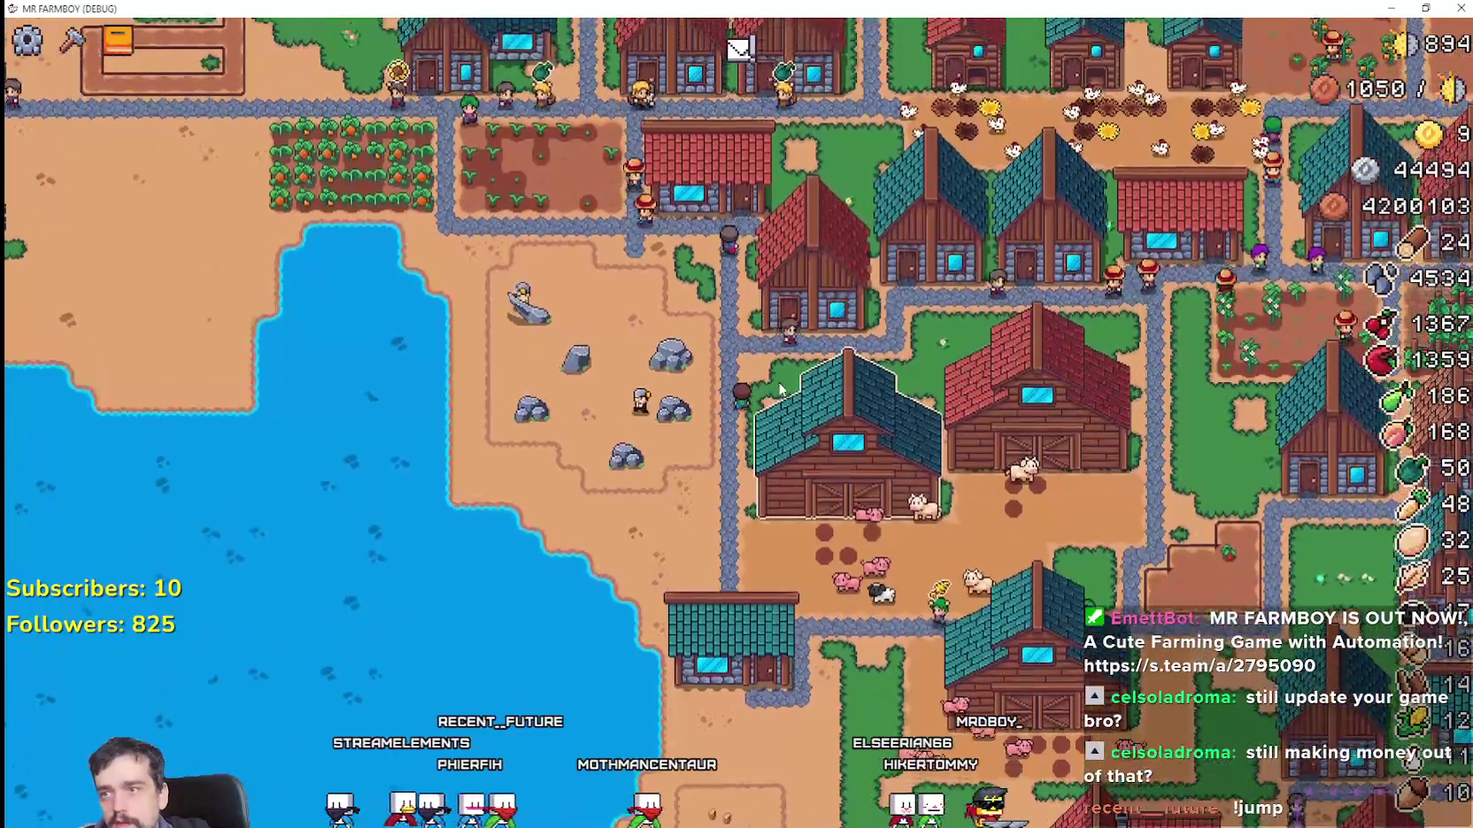
{"action": "key", "text": "w"}
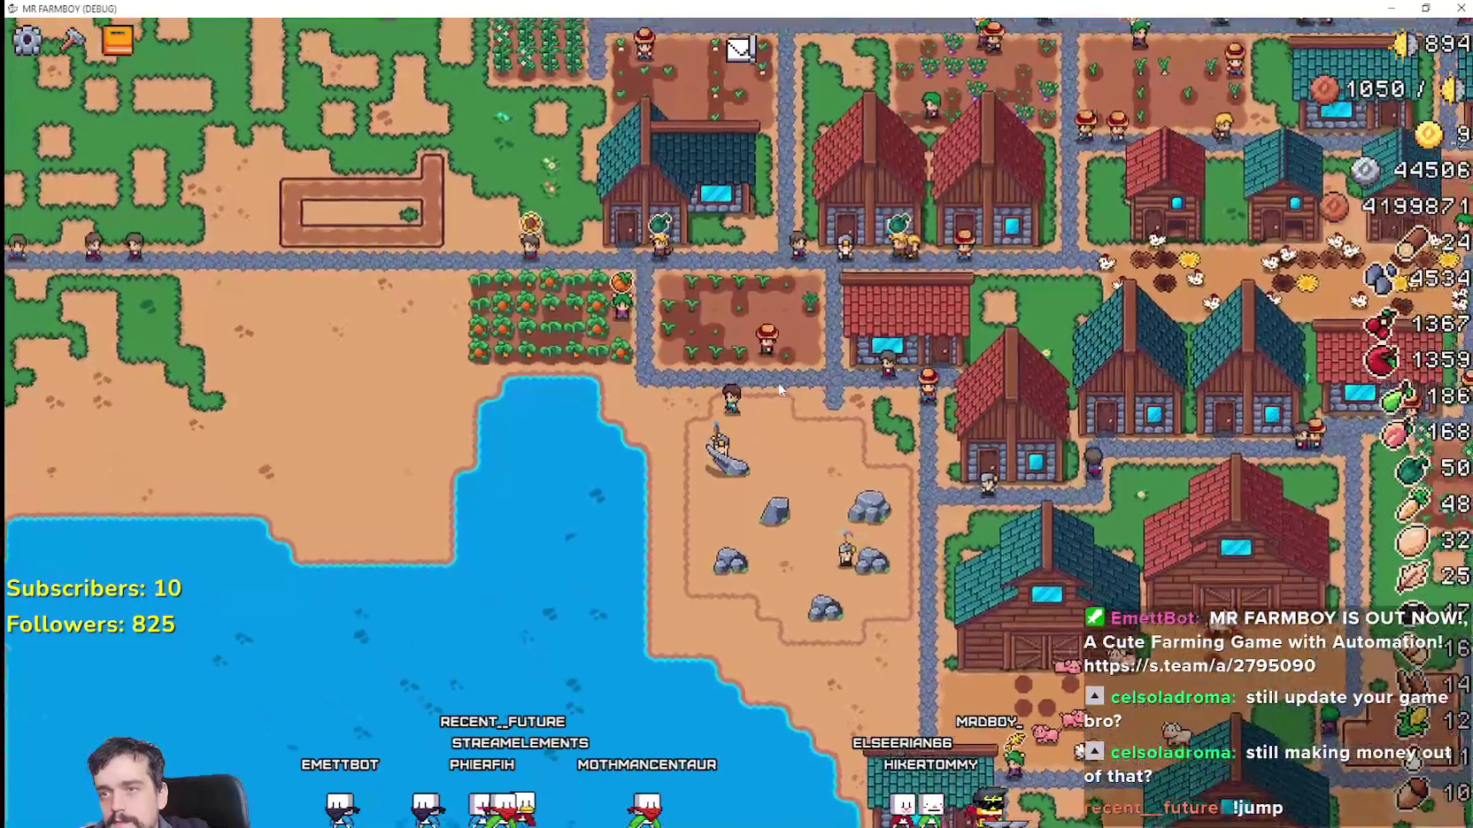
{"action": "key", "text": "d"}
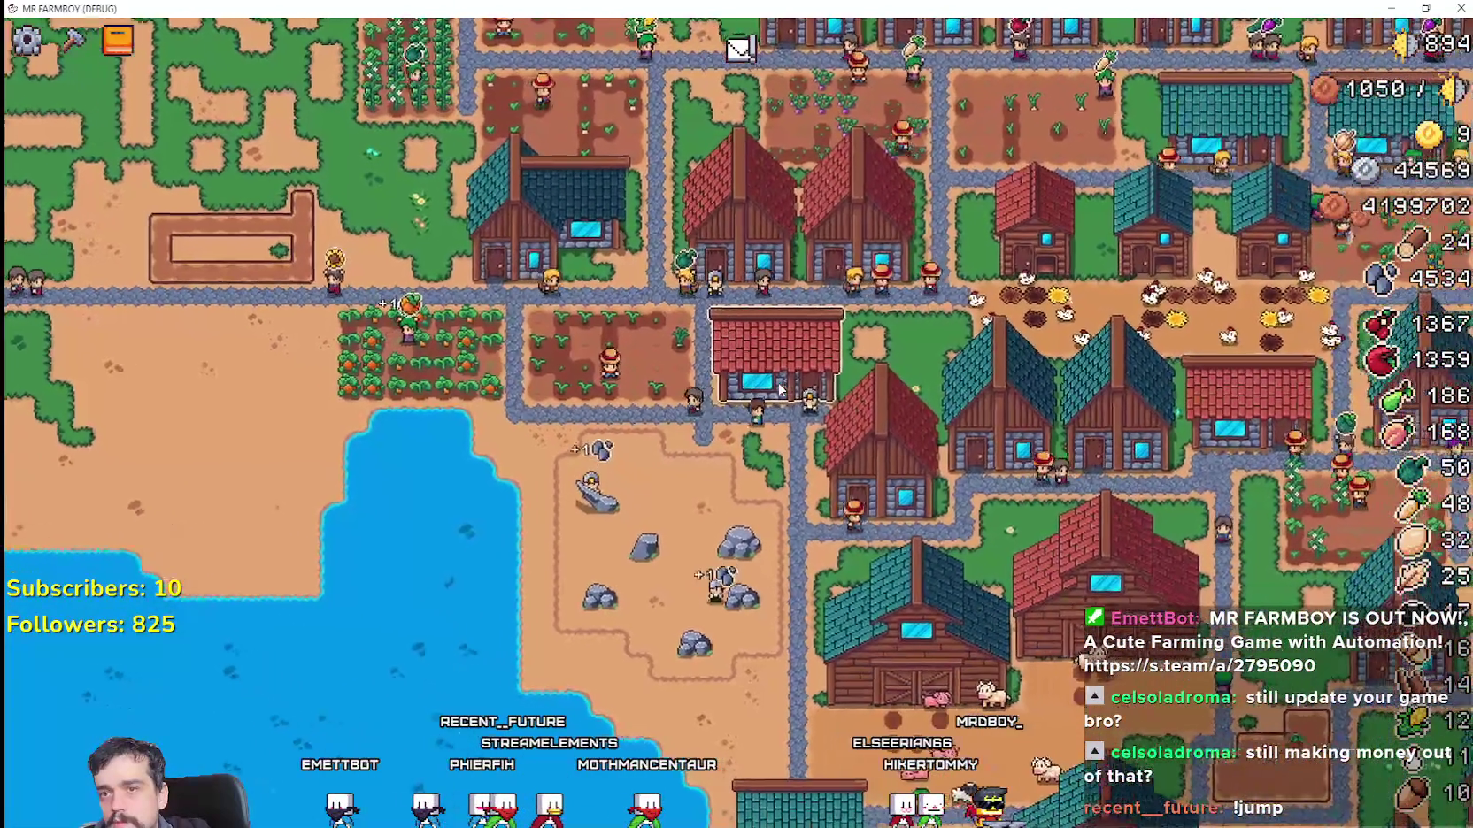
{"action": "key", "text": "a"}
{"action": "key", "text": "s"}
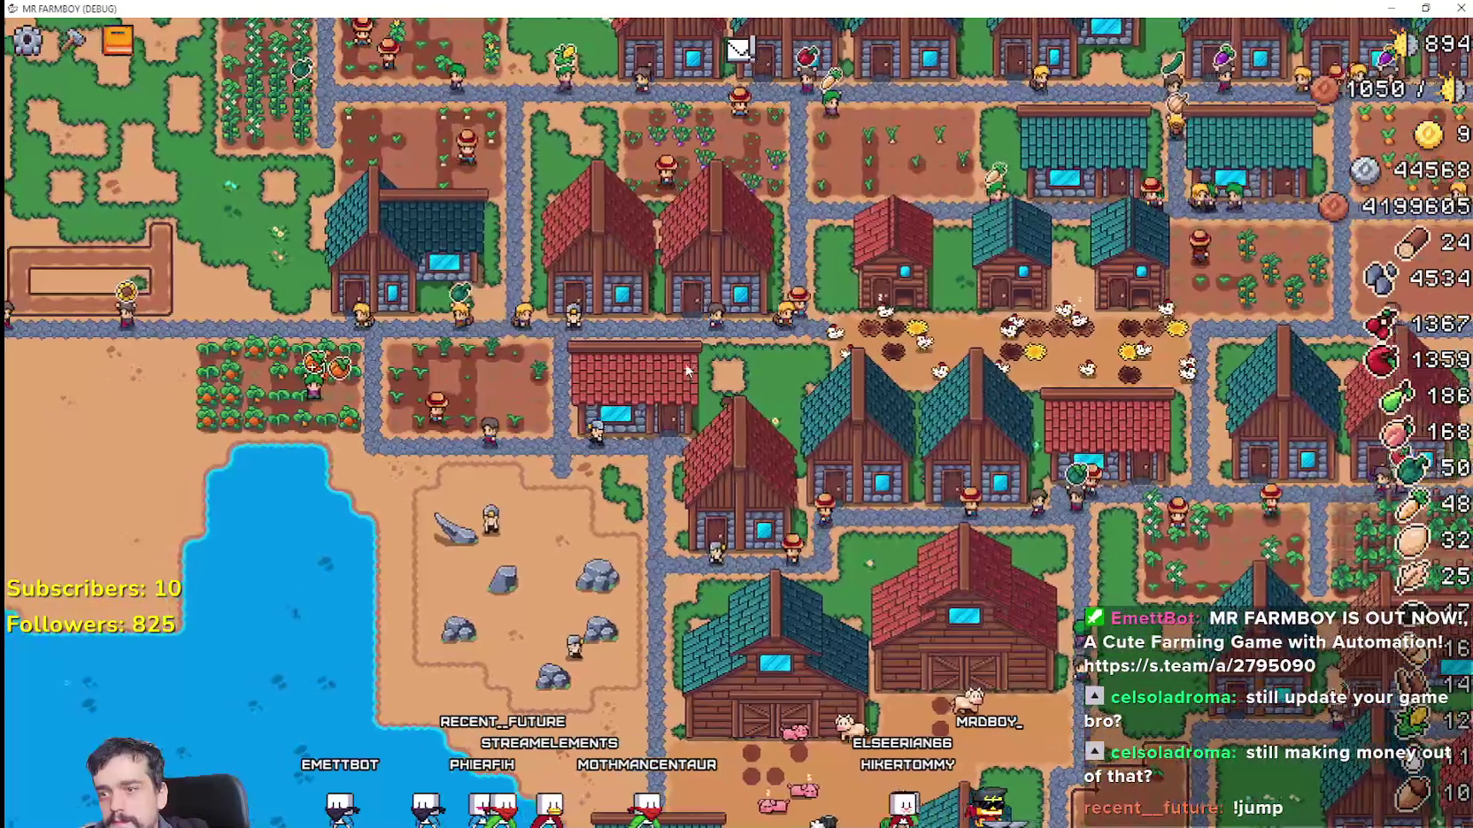
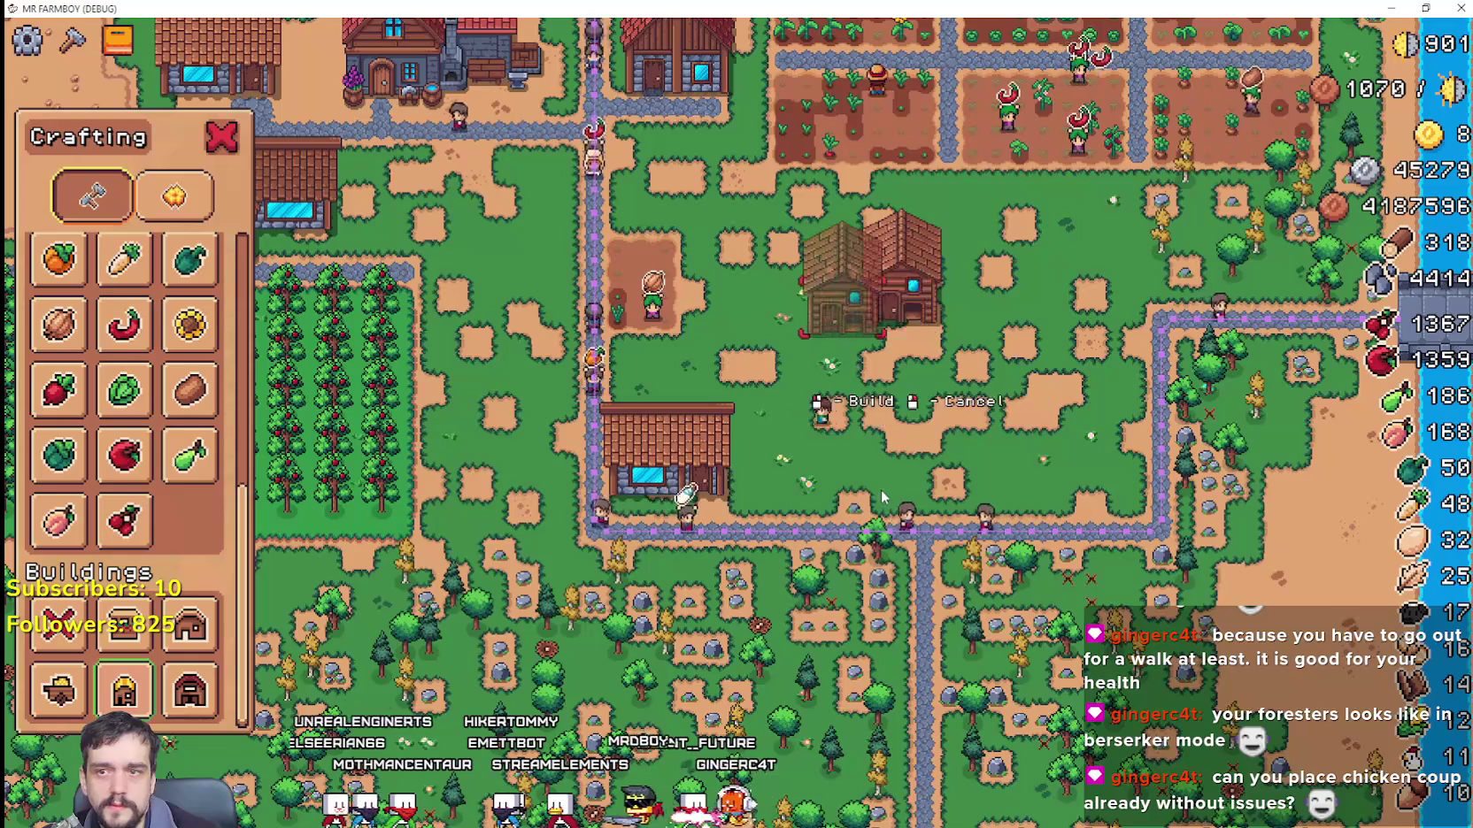
Step: Cancel the pending building placement and look inside the chicken coop at its chickens
{"action": "right_click", "coordinate": [890, 495]}
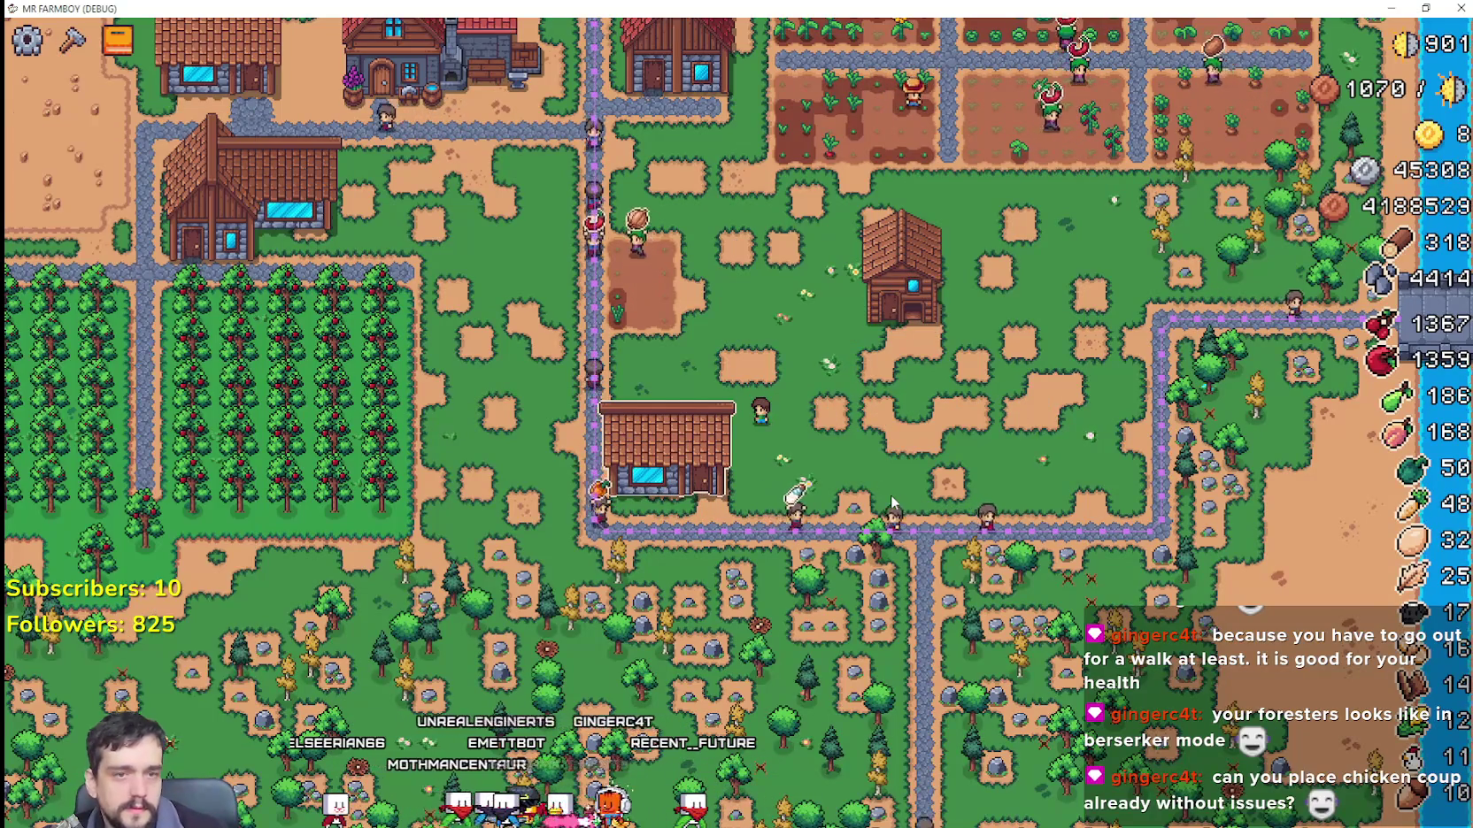
{"action": "scroll", "coordinate": [890, 495], "scroll_direction": "up", "scroll_amount": 3}
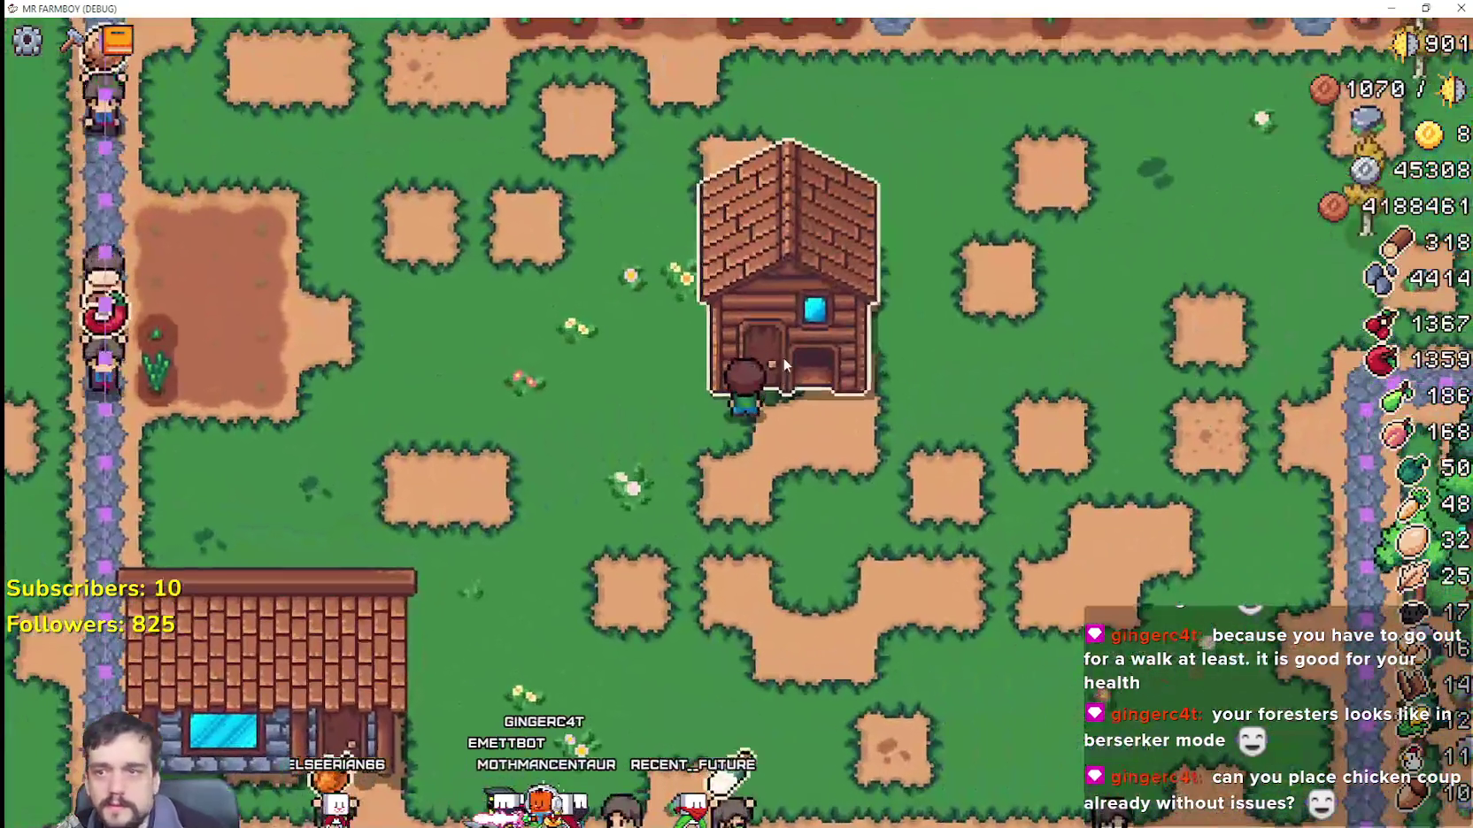
{"action": "left_click", "coordinate": [783, 359]}
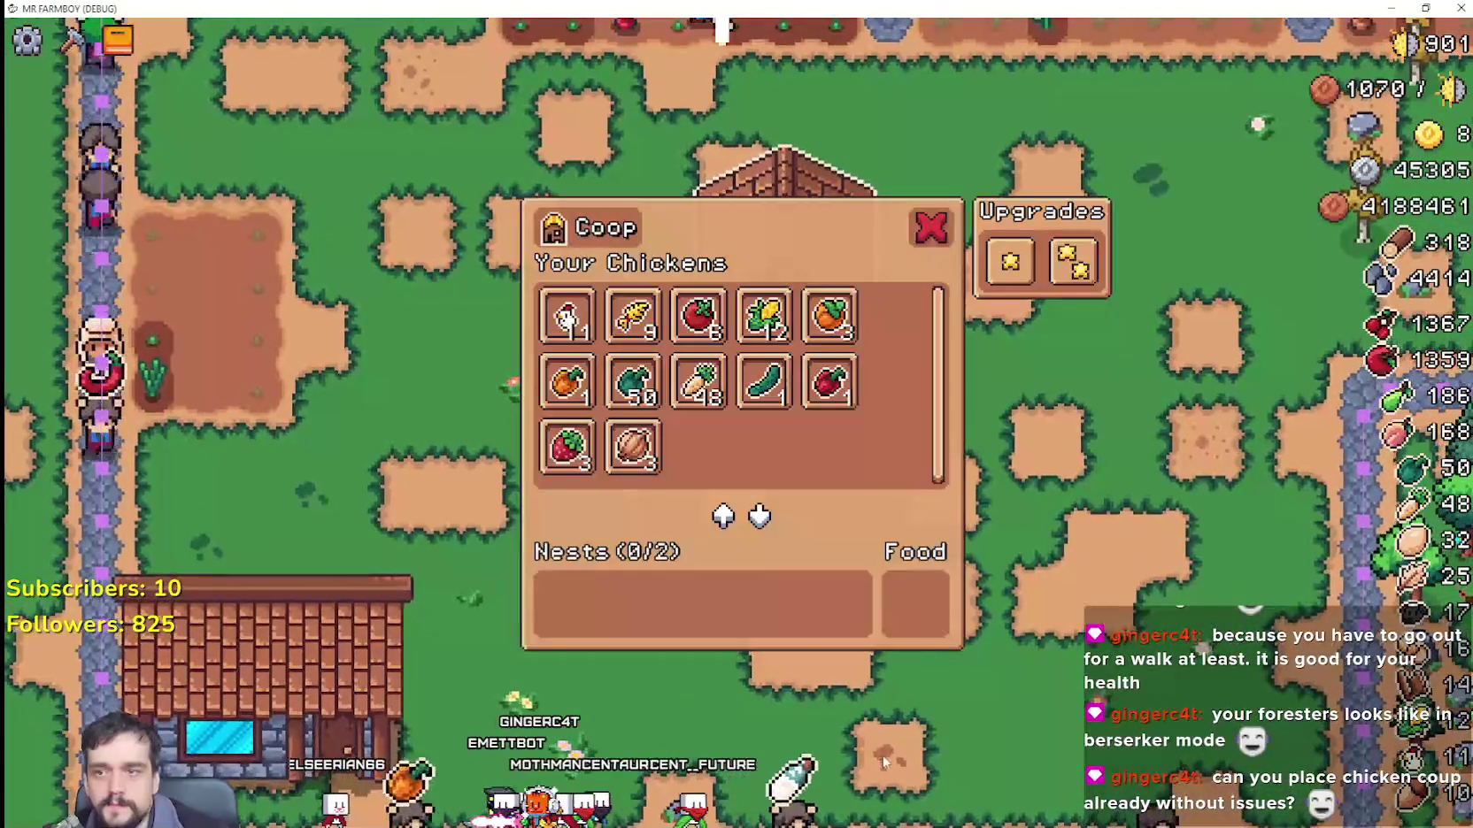
{"action": "key", "text": "Escape"}
Step: Zoom out and reopen the Crafting list of buildings
{"action": "scroll", "coordinate": [704, 363], "scroll_direction": "down", "scroll_amount": 4}
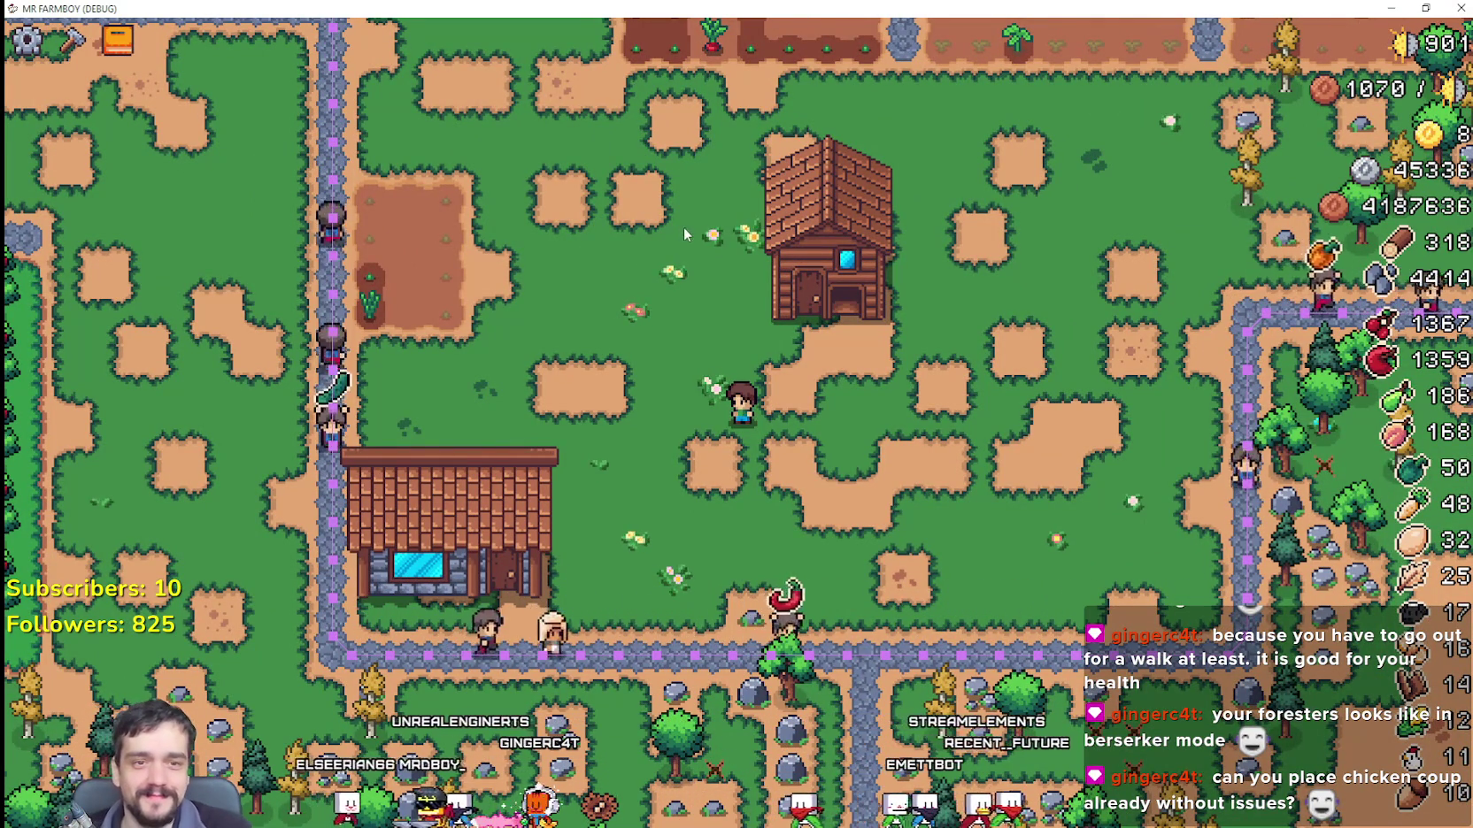
{"action": "scroll", "coordinate": [682, 227], "scroll_direction": "down", "scroll_amount": 5}
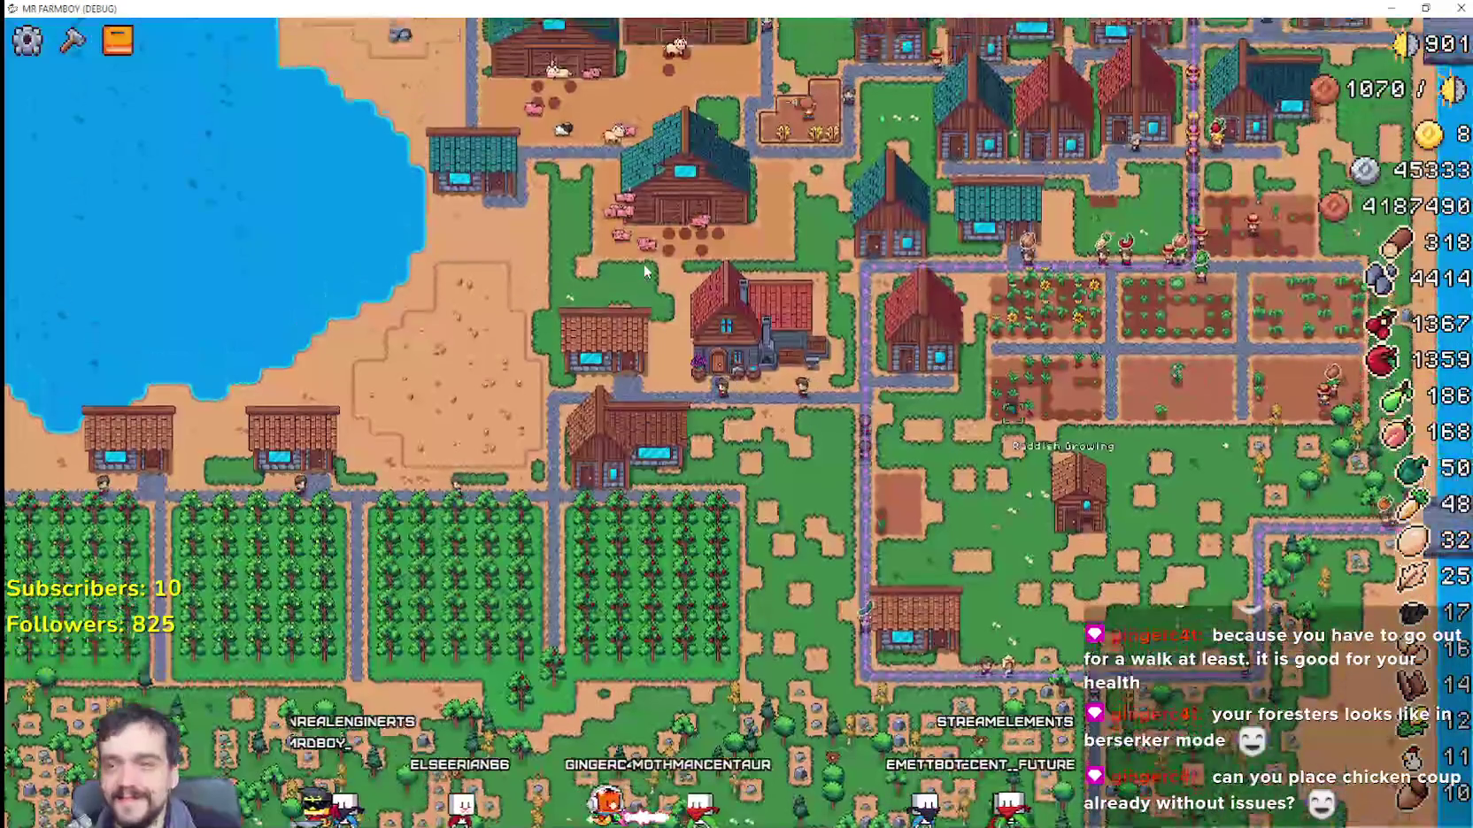
{"action": "key", "text": "c"}
{"action": "scroll", "coordinate": [1026, 499], "scroll_direction": "up", "scroll_amount": 5}
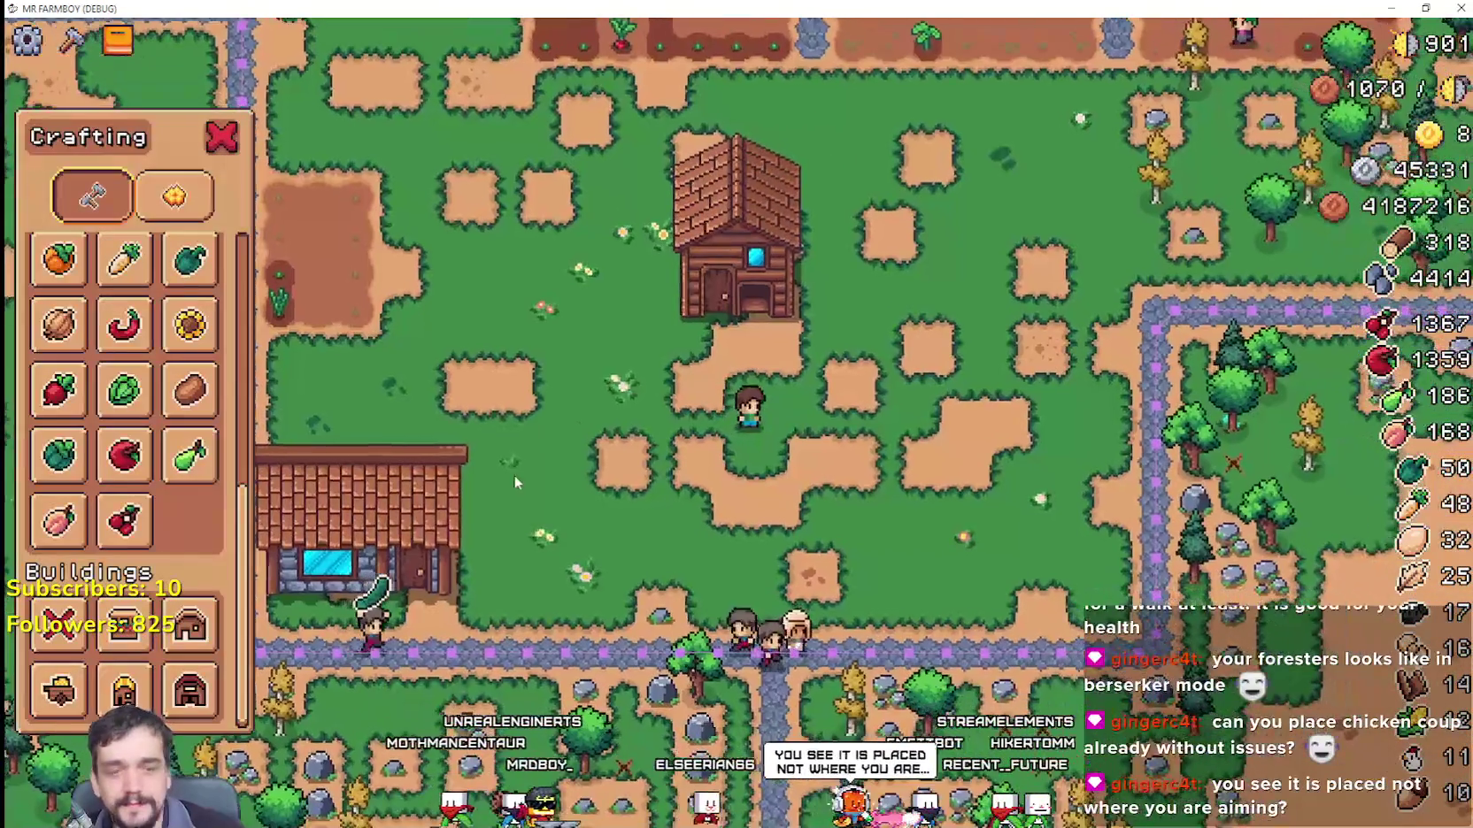
Step: Demolish the wooden coop in the middle of the field using the Buildings Remove option
{"action": "scroll", "coordinate": [514, 479], "scroll_direction": "up", "scroll_amount": 2}
{"action": "scroll", "coordinate": [133, 399], "scroll_direction": "down", "scroll_amount": 5}
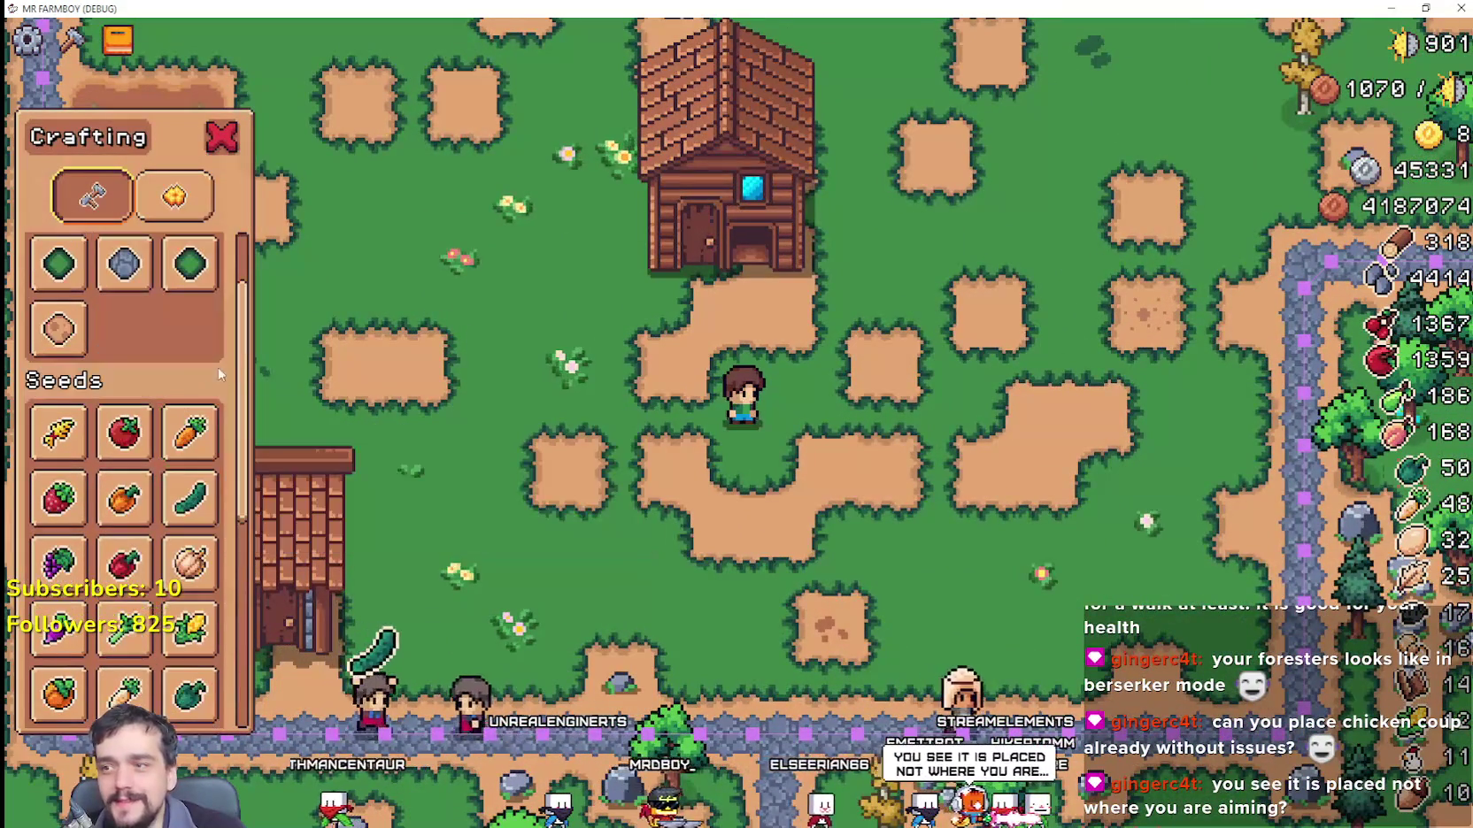
{"action": "scroll", "coordinate": [109, 305], "scroll_direction": "up", "scroll_amount": 1}
{"action": "scroll", "coordinate": [122, 529], "scroll_direction": "down", "scroll_amount": 5}
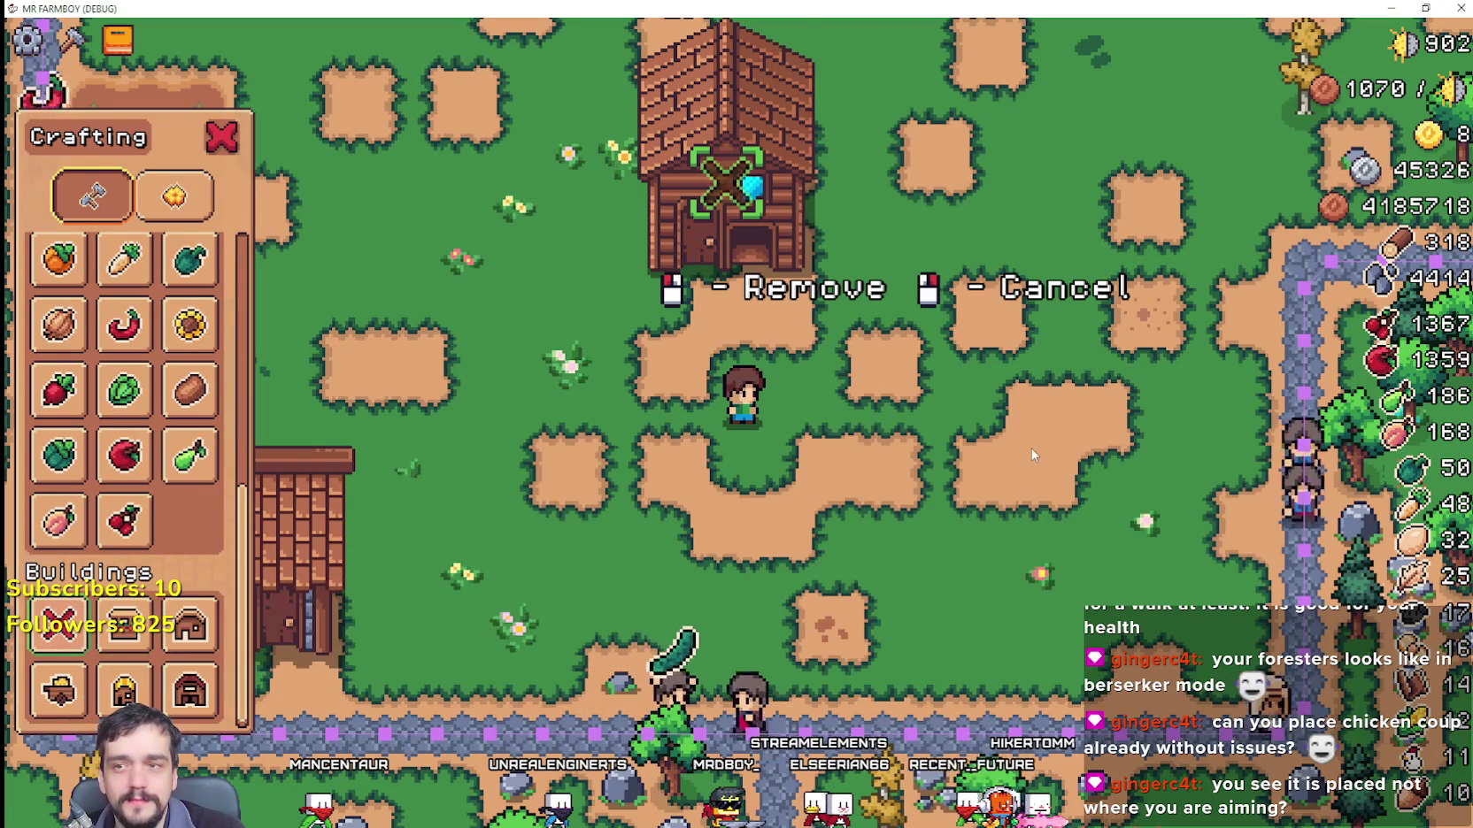
{"action": "left_click", "coordinate": [1032, 455]}
Step: Walk the farmer up-left across the field toward the houses and close the Crafting panel
{"action": "key", "text": "w"}
{"action": "key", "text": "a"}
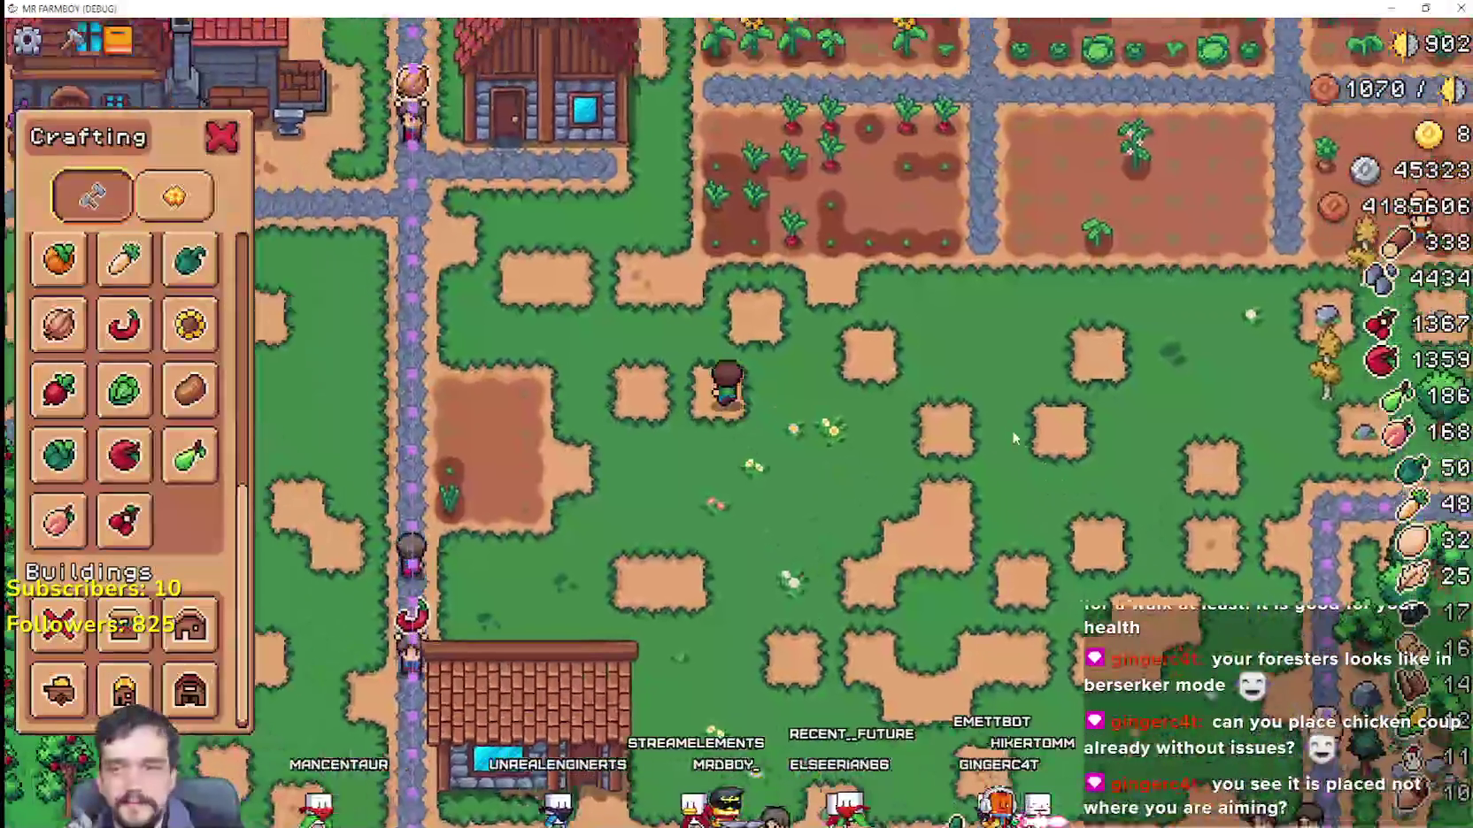
{"action": "key", "text": "w"}
{"action": "key", "text": "a"}
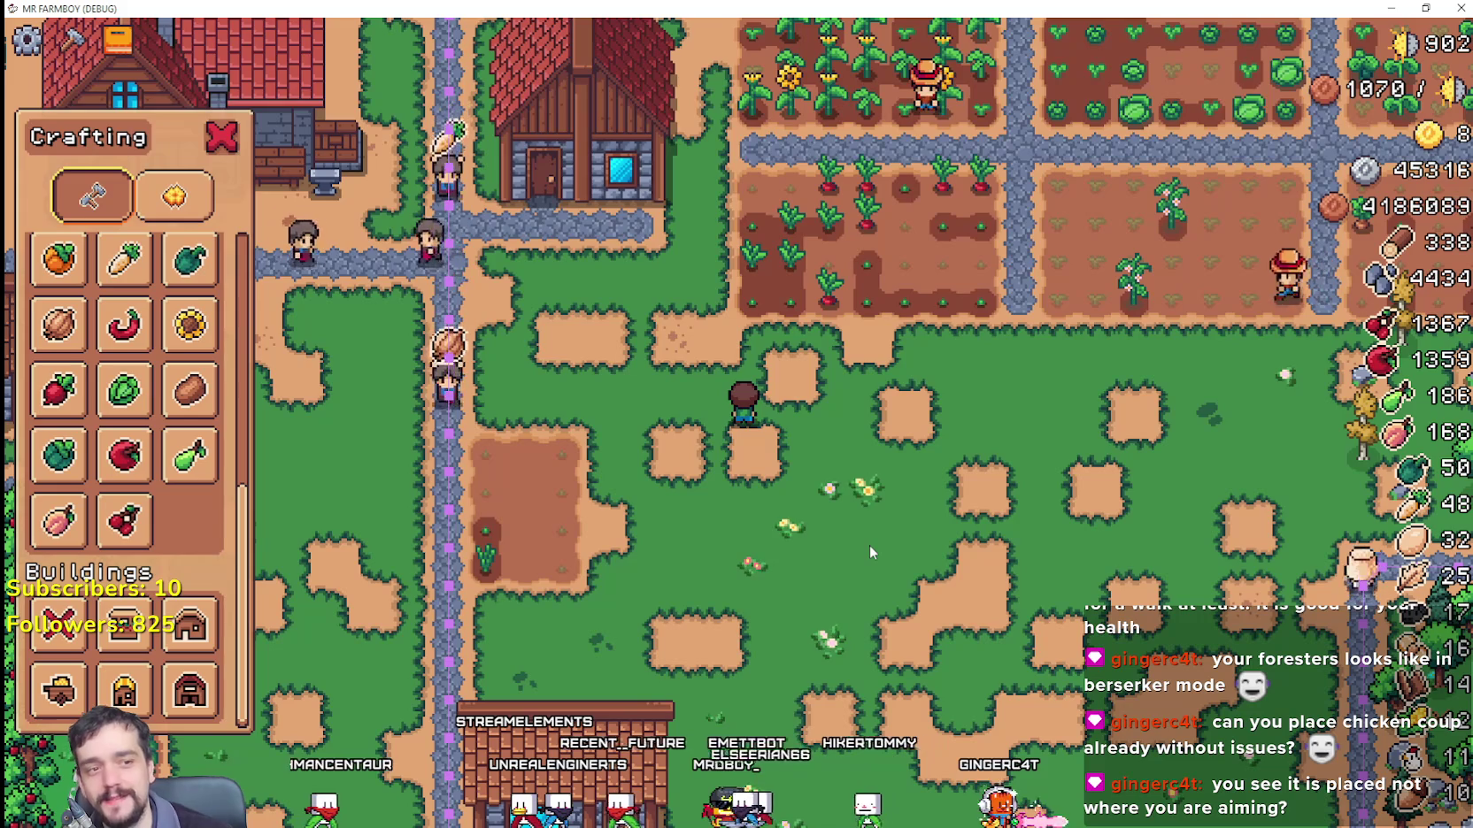
{"action": "key", "text": "w"}
{"action": "key", "text": "a"}
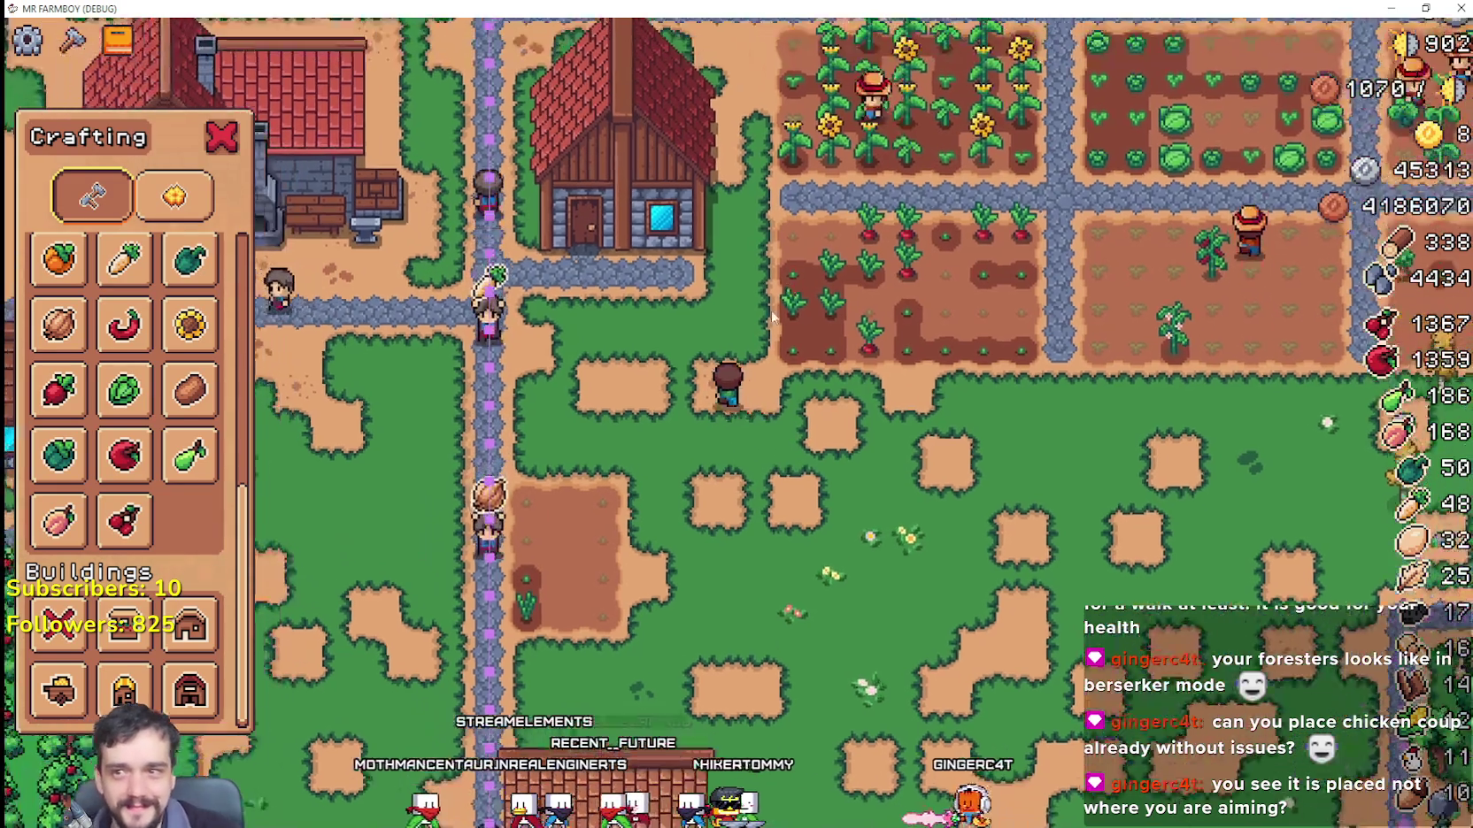
{"action": "key", "text": "Escape"}
Step: Walk the farmer north past the houses and barns and up the stone path
{"action": "key", "text": "w"}
{"action": "key", "text": "a"}
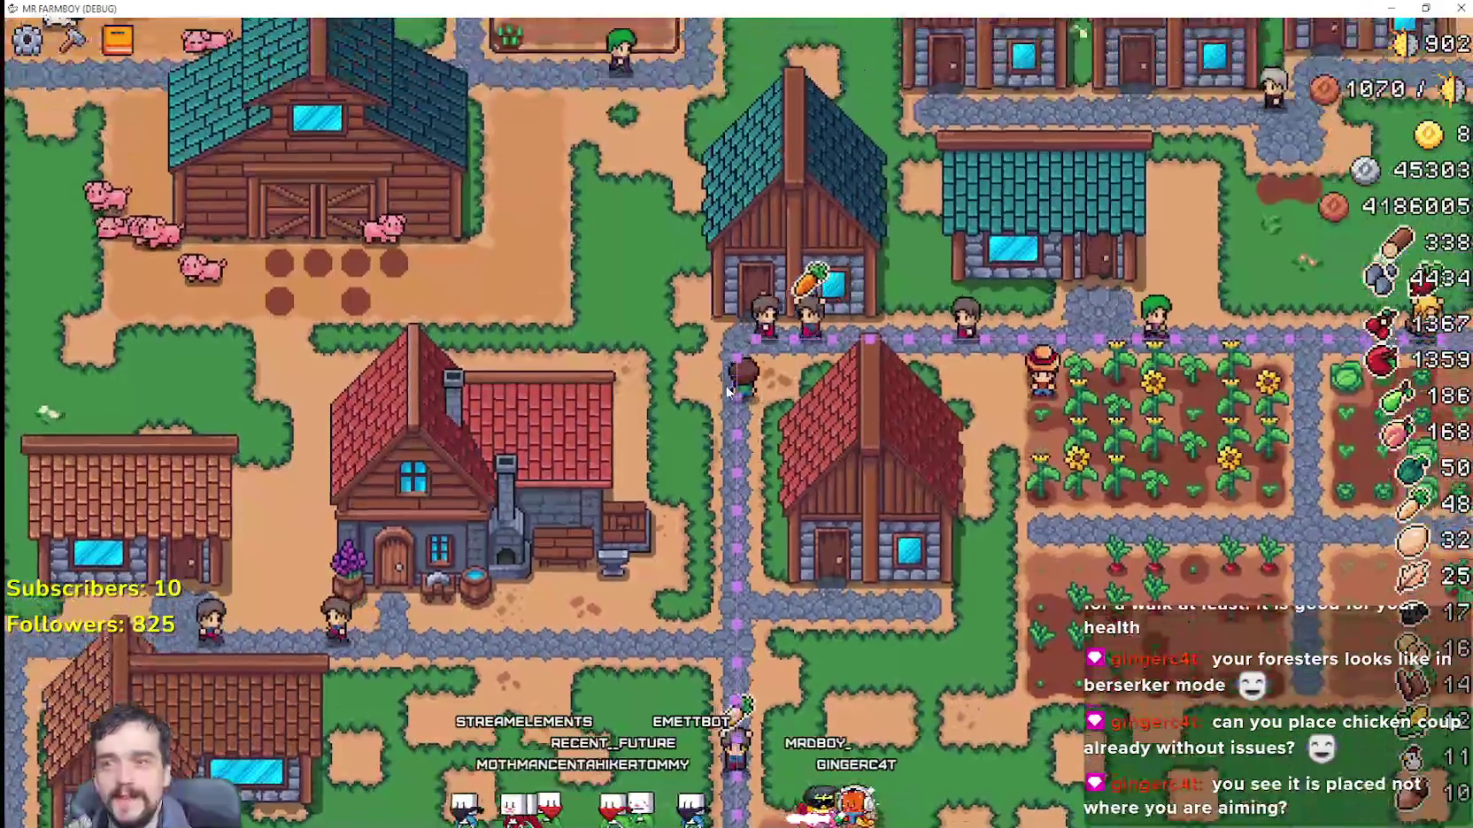
{"action": "key", "text": "w"}
{"action": "key", "text": "a"}
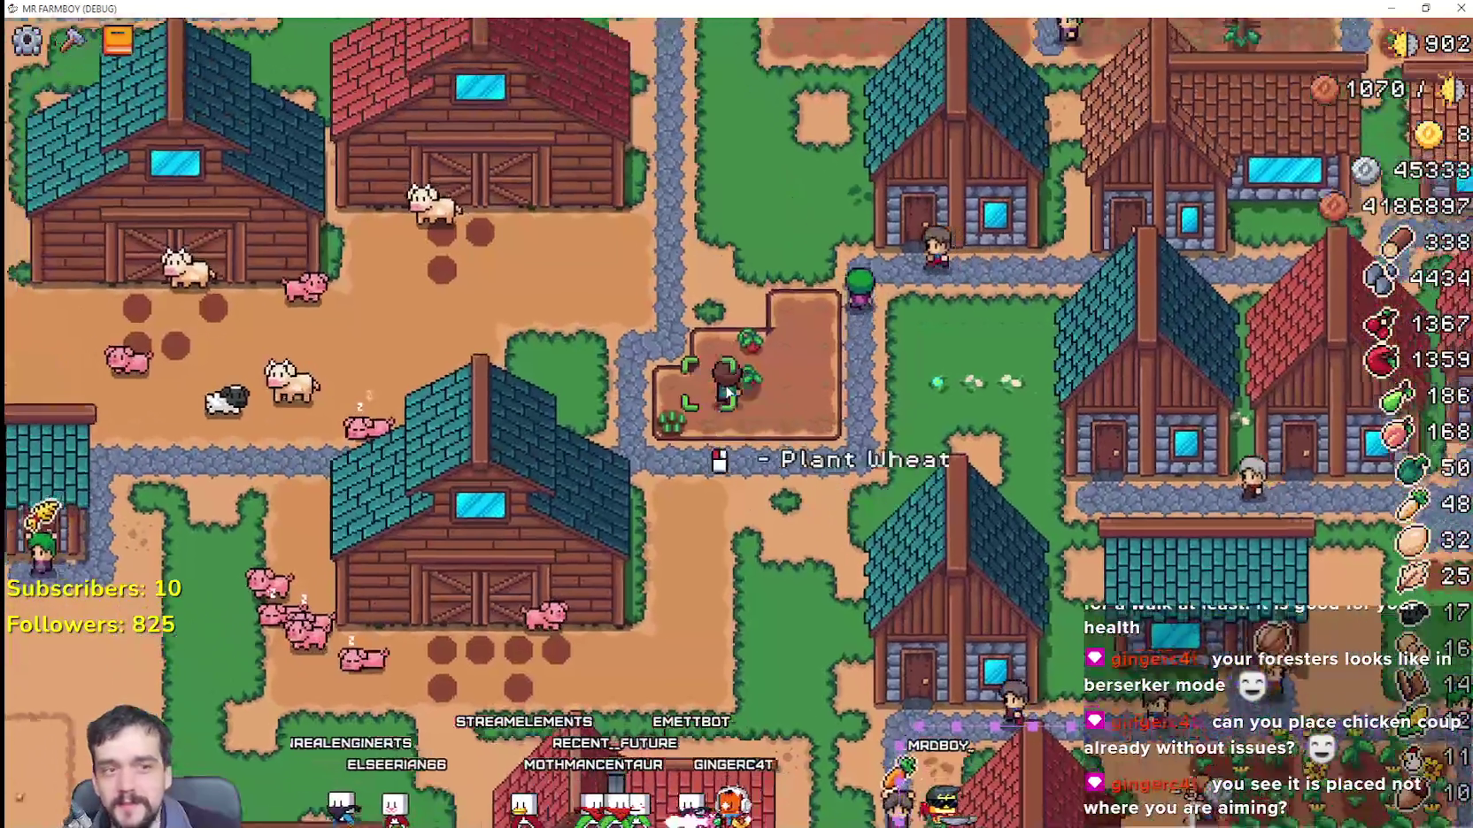
{"action": "key", "text": "a"}
{"action": "key", "text": "s"}
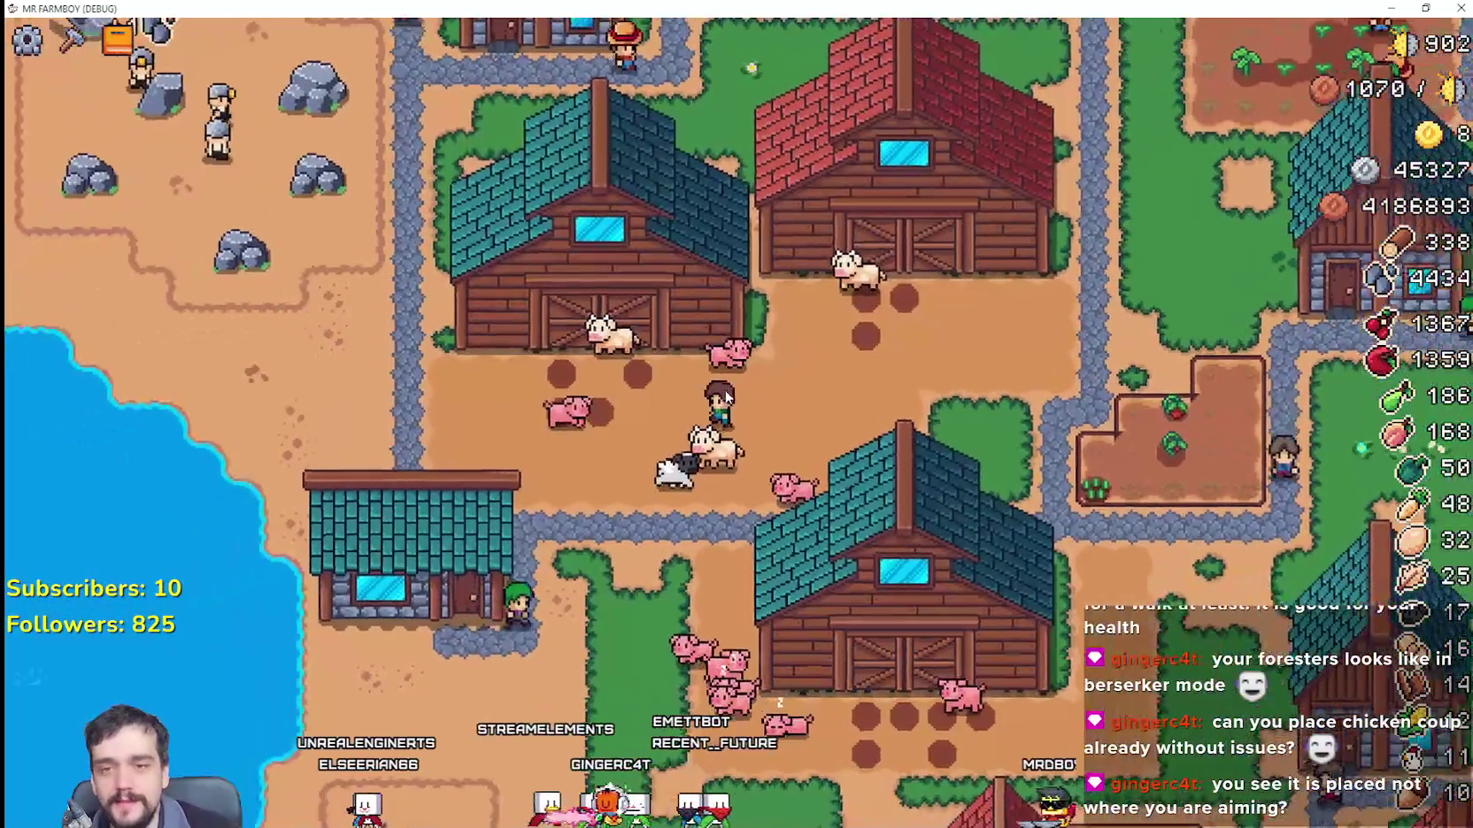
{"action": "key", "text": "w"}
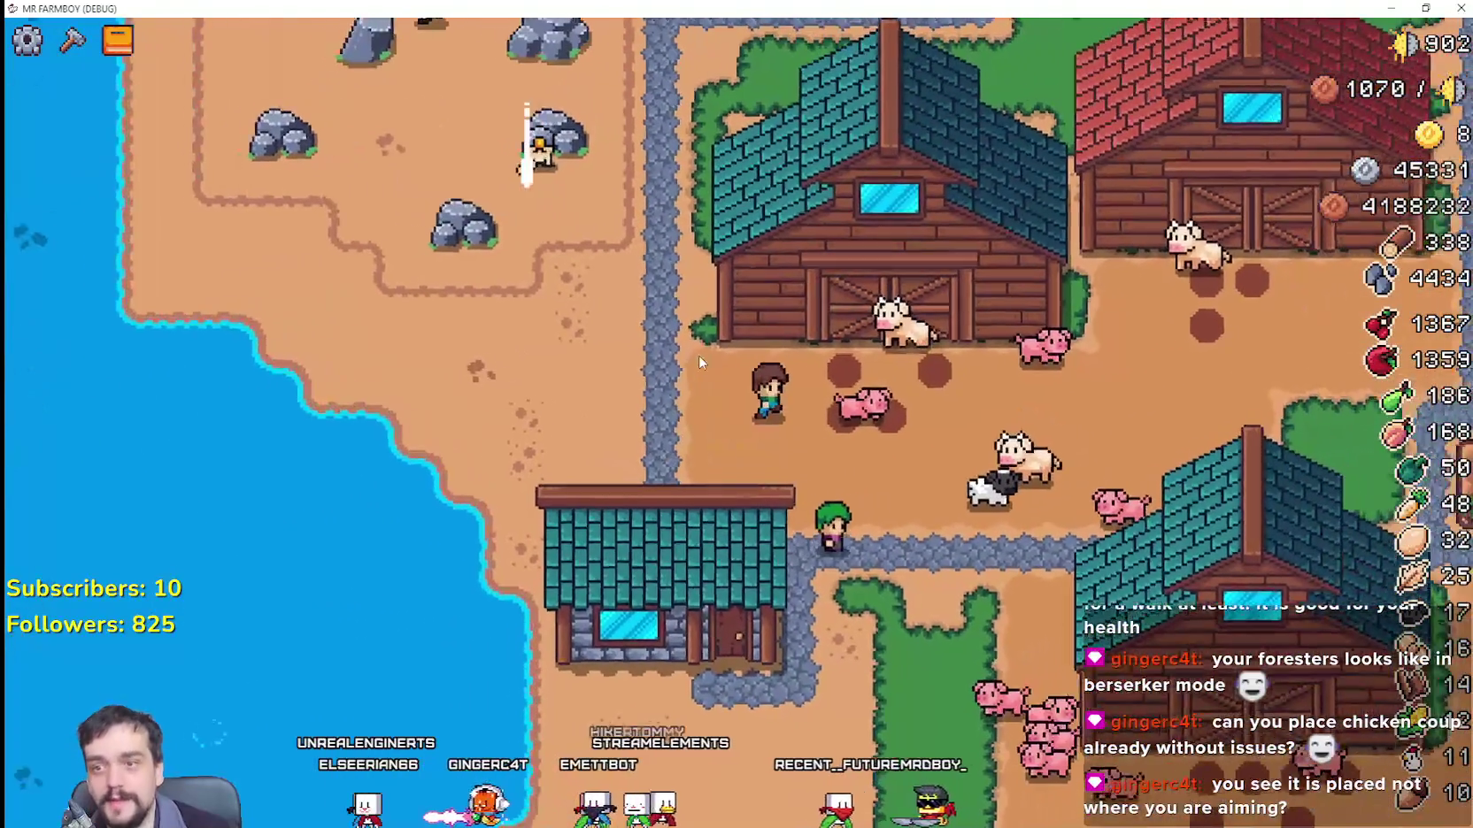
{"action": "key", "text": "w"}
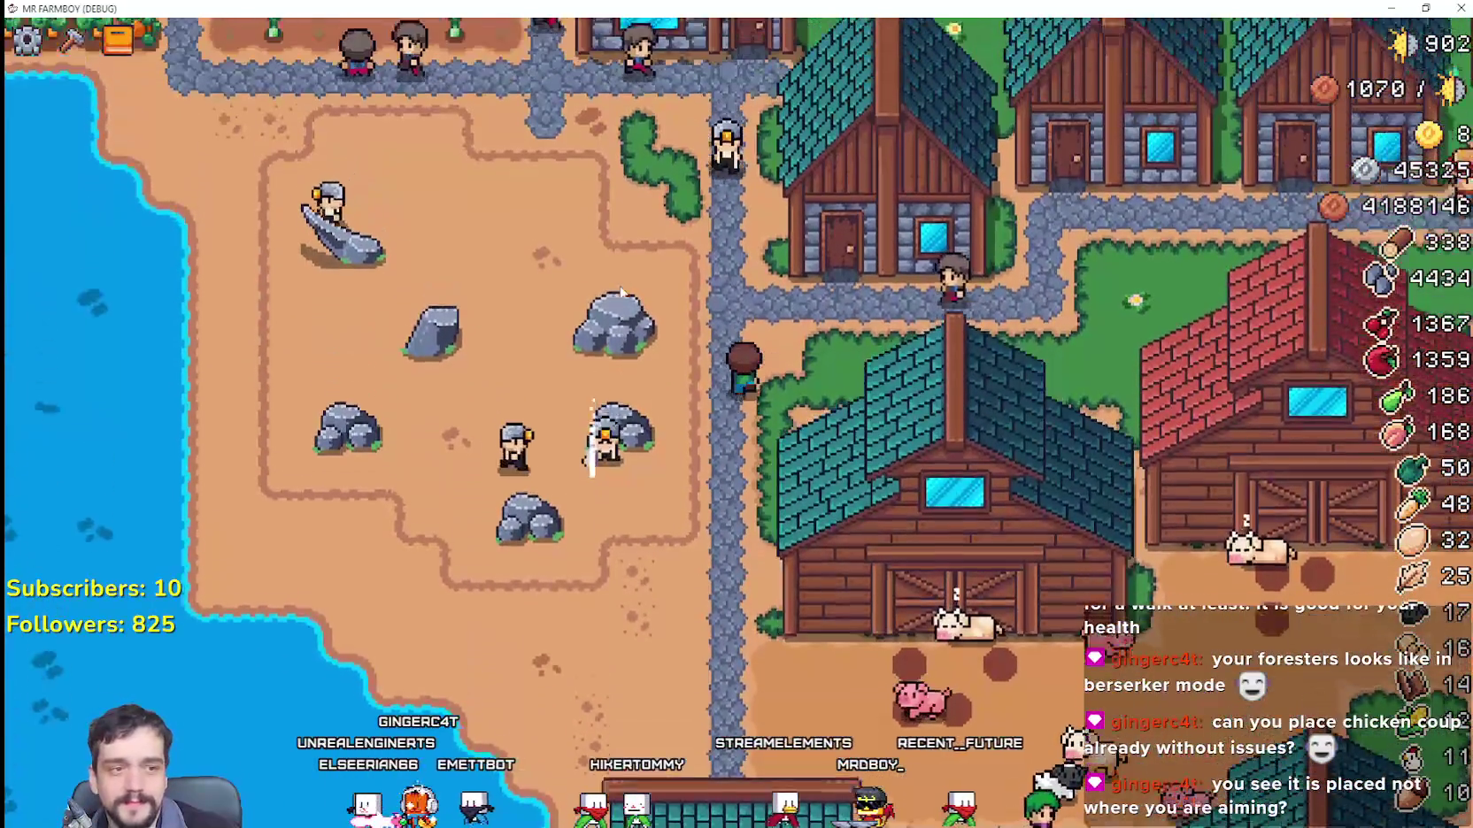
{"action": "key", "text": "a"}
Step: Continue past the red barns and west through the turnip field toward open land
{"action": "key", "text": "w"}
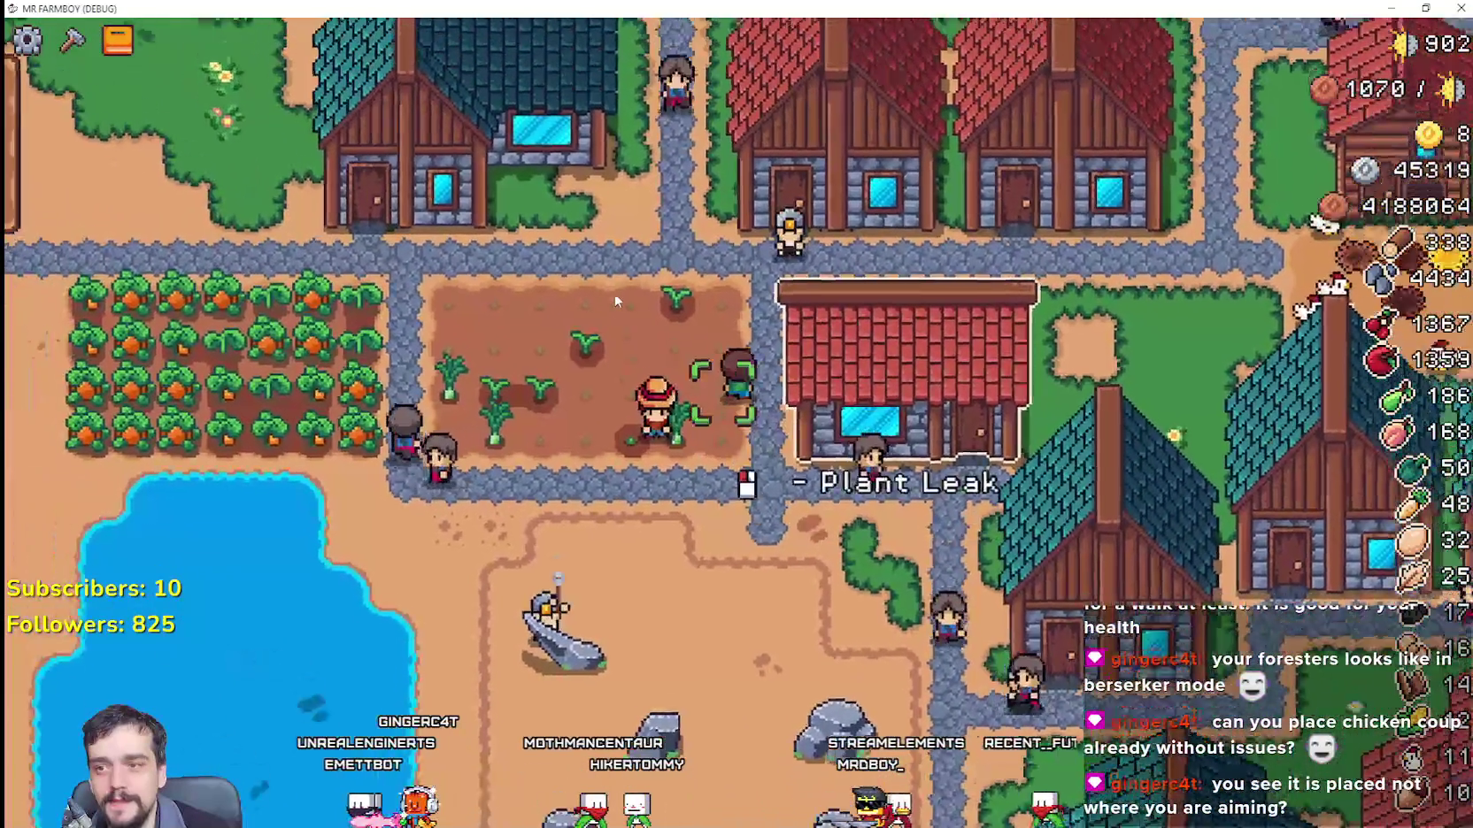
{"action": "key", "text": "d"}
{"action": "key", "text": "d"}
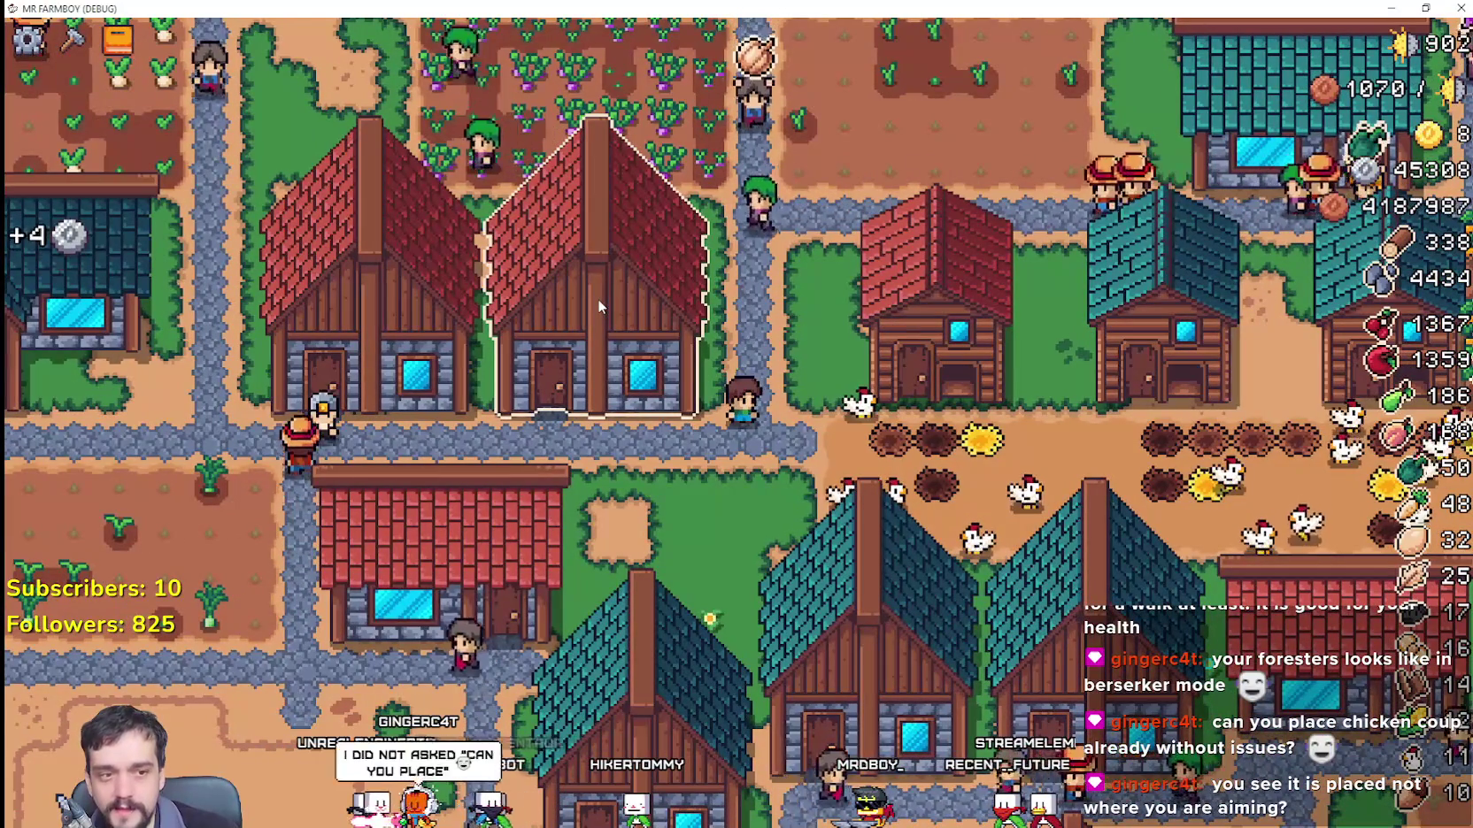
{"action": "key", "text": "w"}
{"action": "key", "text": "w"}
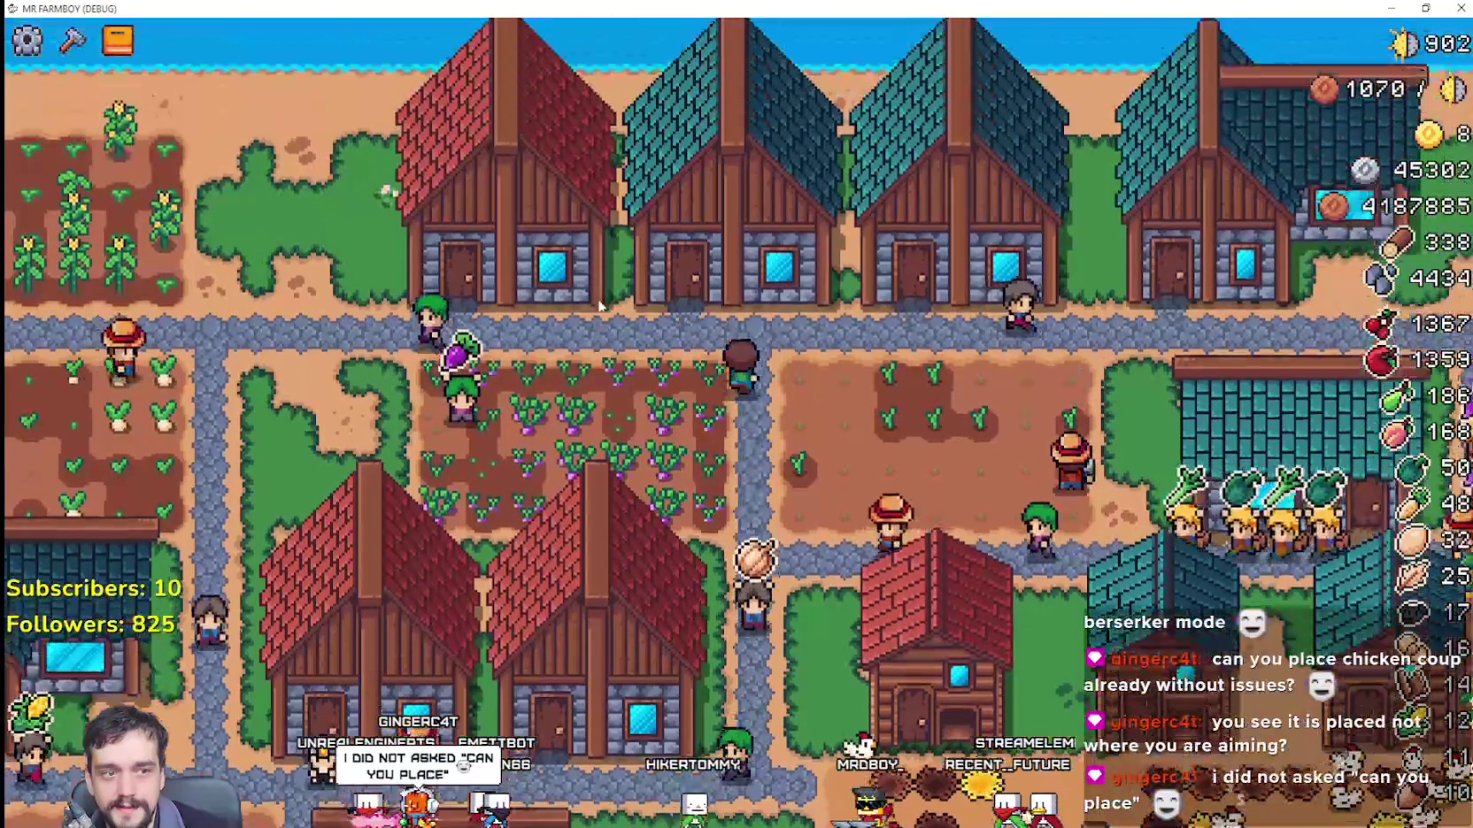
{"action": "key", "text": "a"}
{"action": "key", "text": "a"}
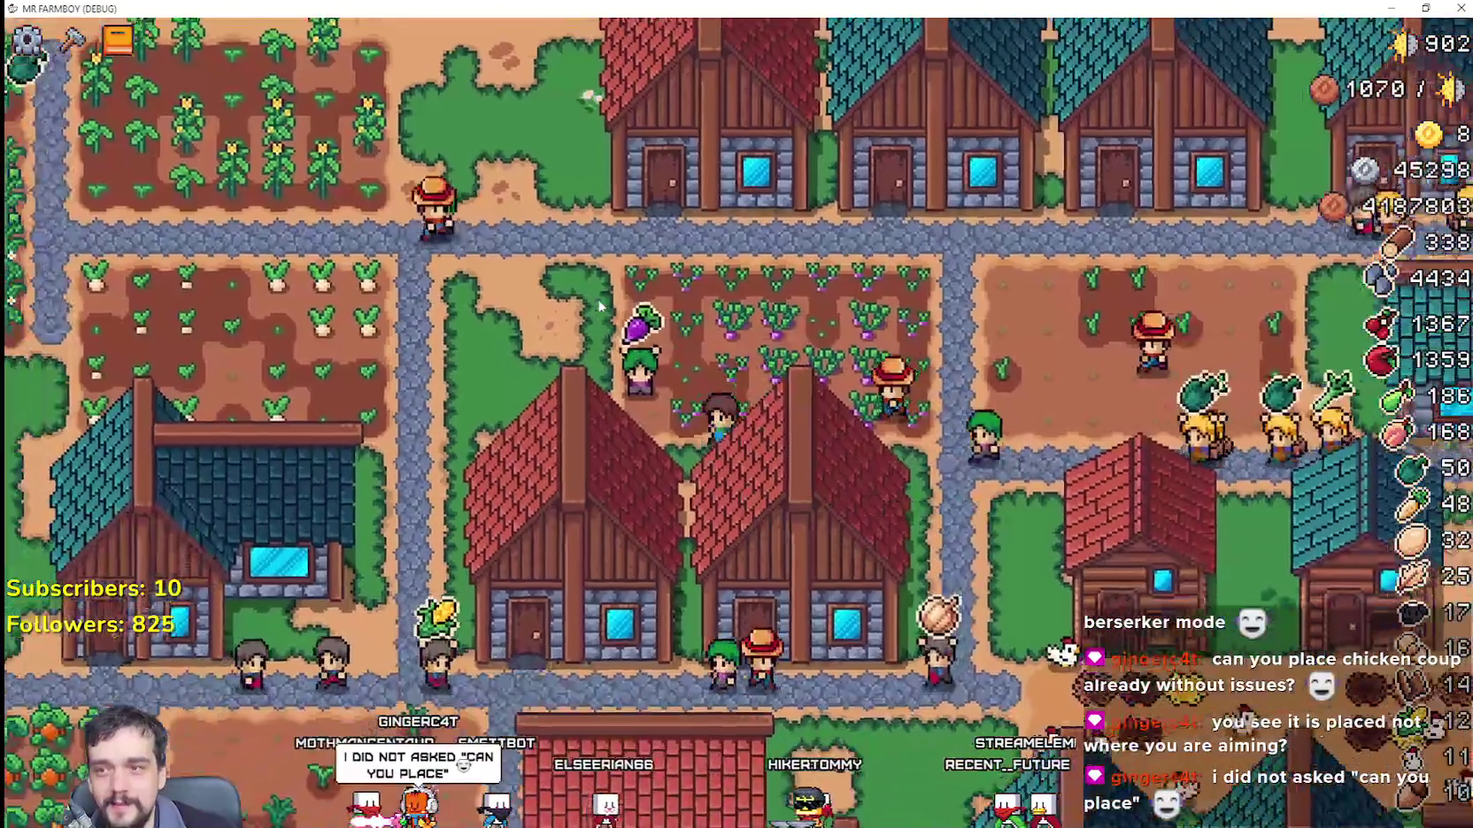
{"action": "key", "text": "a"}
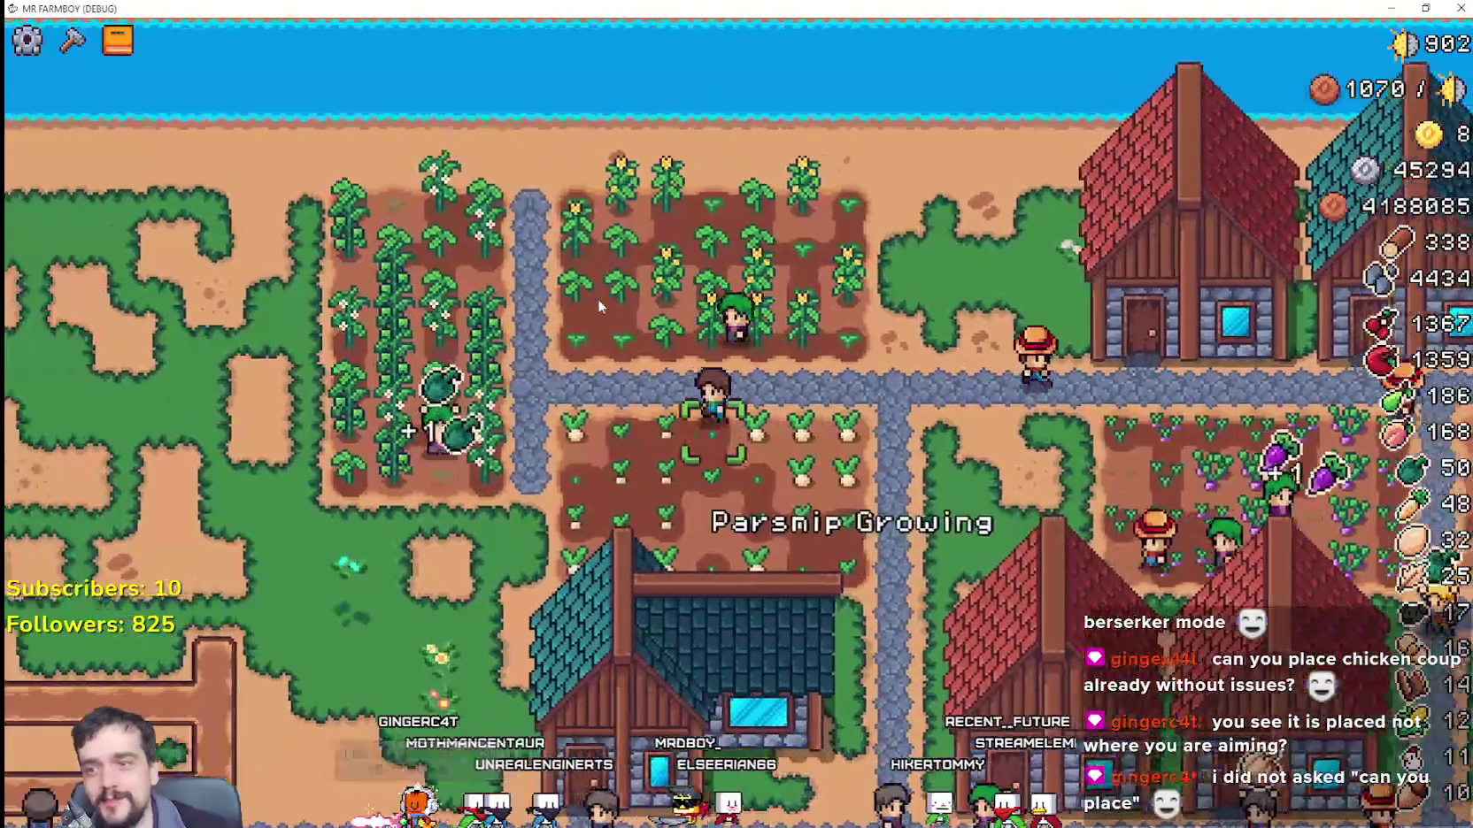
{"action": "key", "text": "s"}
{"action": "key", "text": "s"}
{"action": "key", "text": "a"}
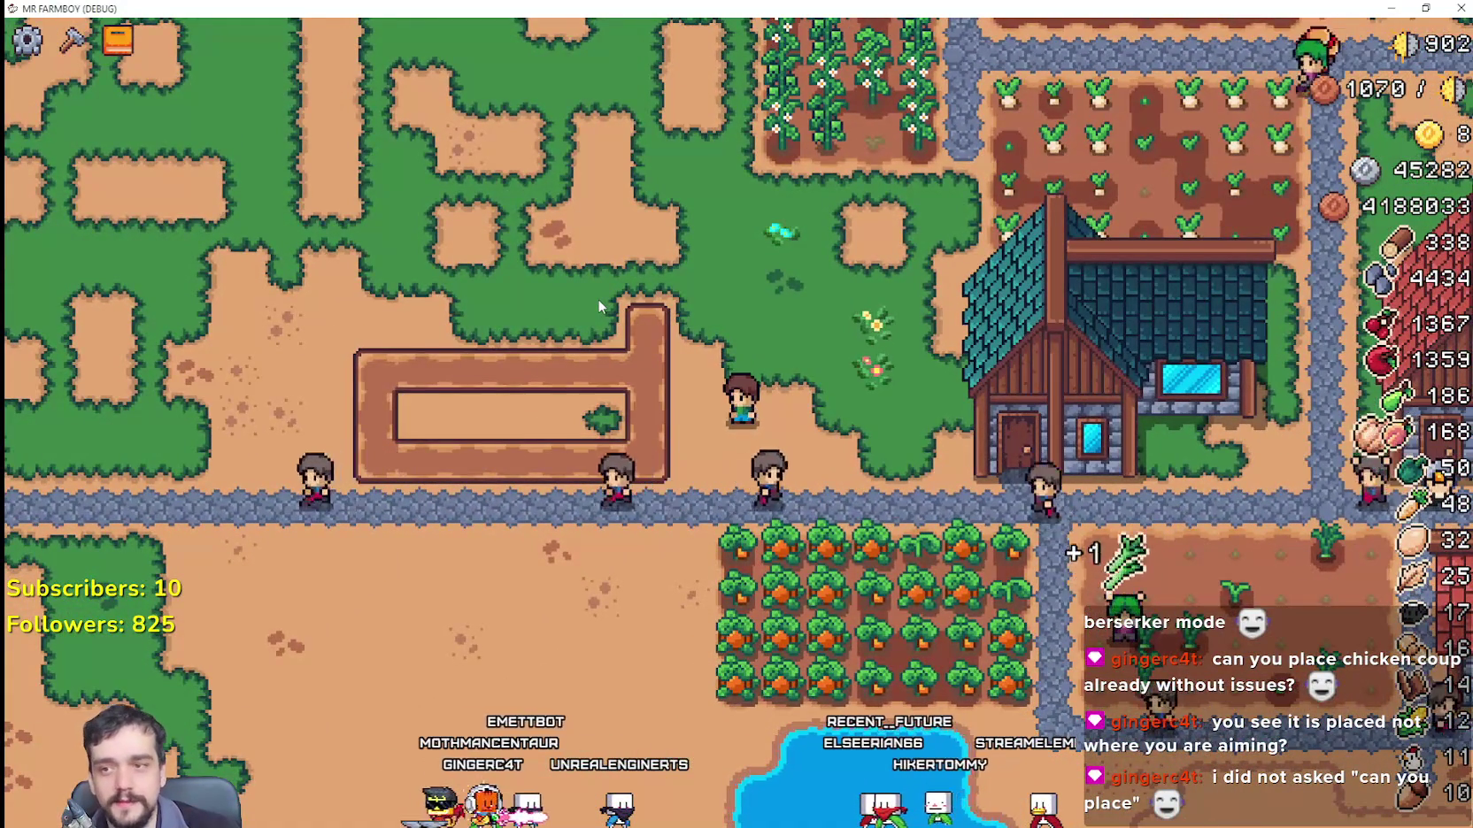
Step: Walk west onto the open grass with the Crafting building list open
{"action": "key", "text": "a"}
{"action": "key", "text": "c"}
{"action": "key", "text": "w"}
{"action": "key", "text": "a"}
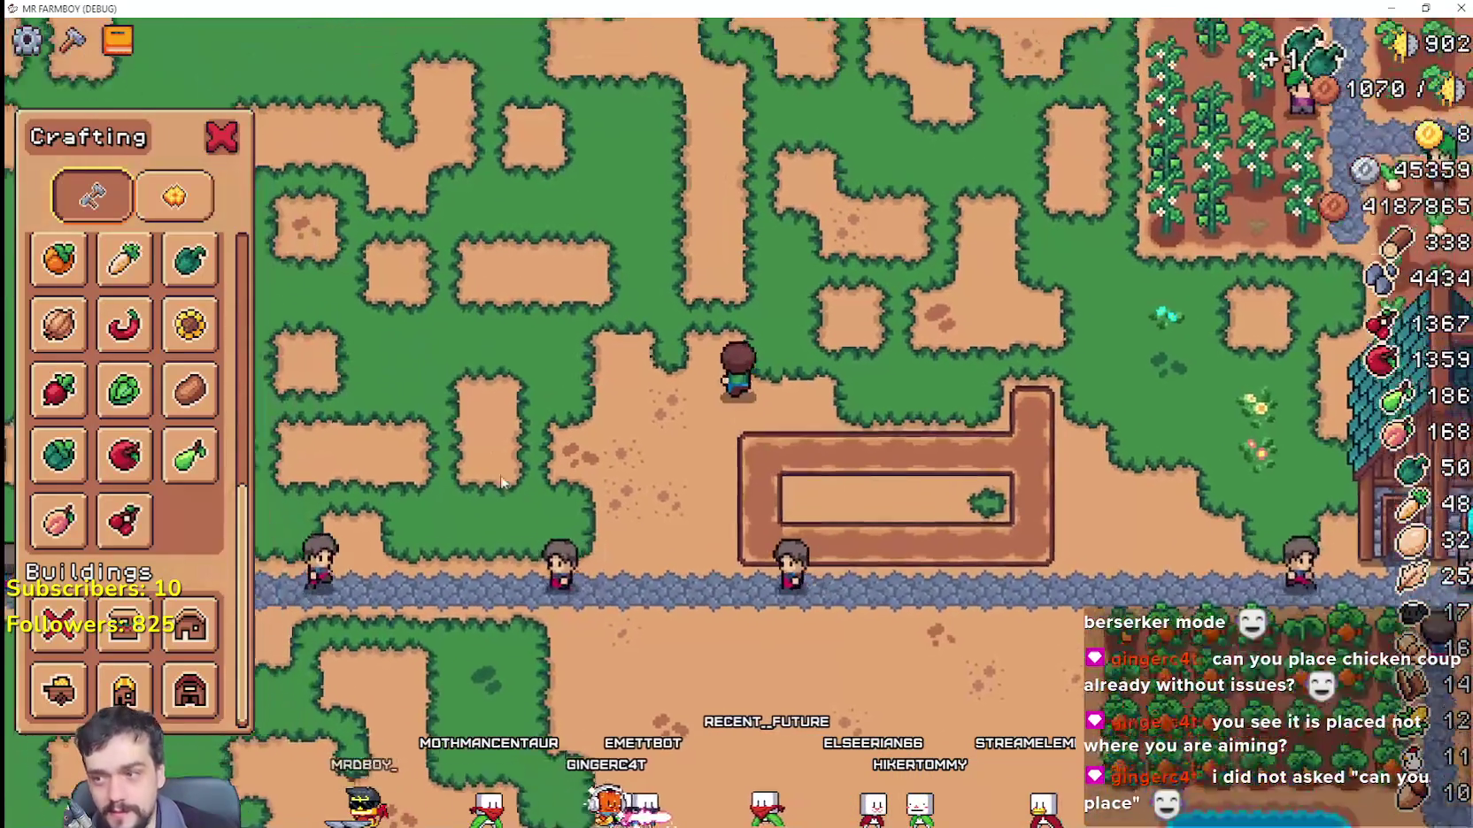
Step: Choose a house, position its preview on the grass, and build it there
{"action": "left_click", "coordinate": [191, 624]}
{"action": "key", "text": "a"}
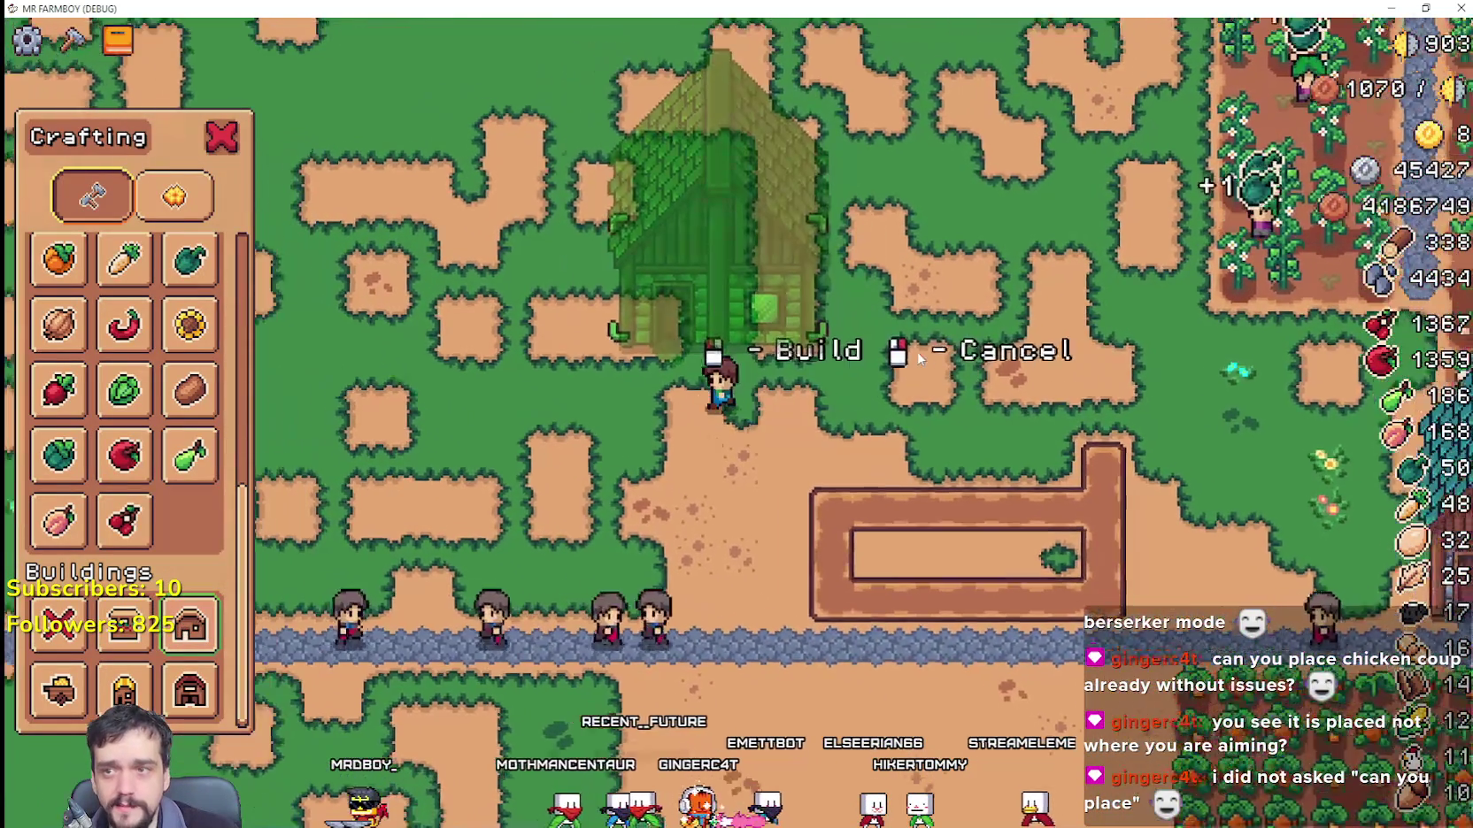
{"action": "key", "text": "w"}
{"action": "key", "text": "d"}
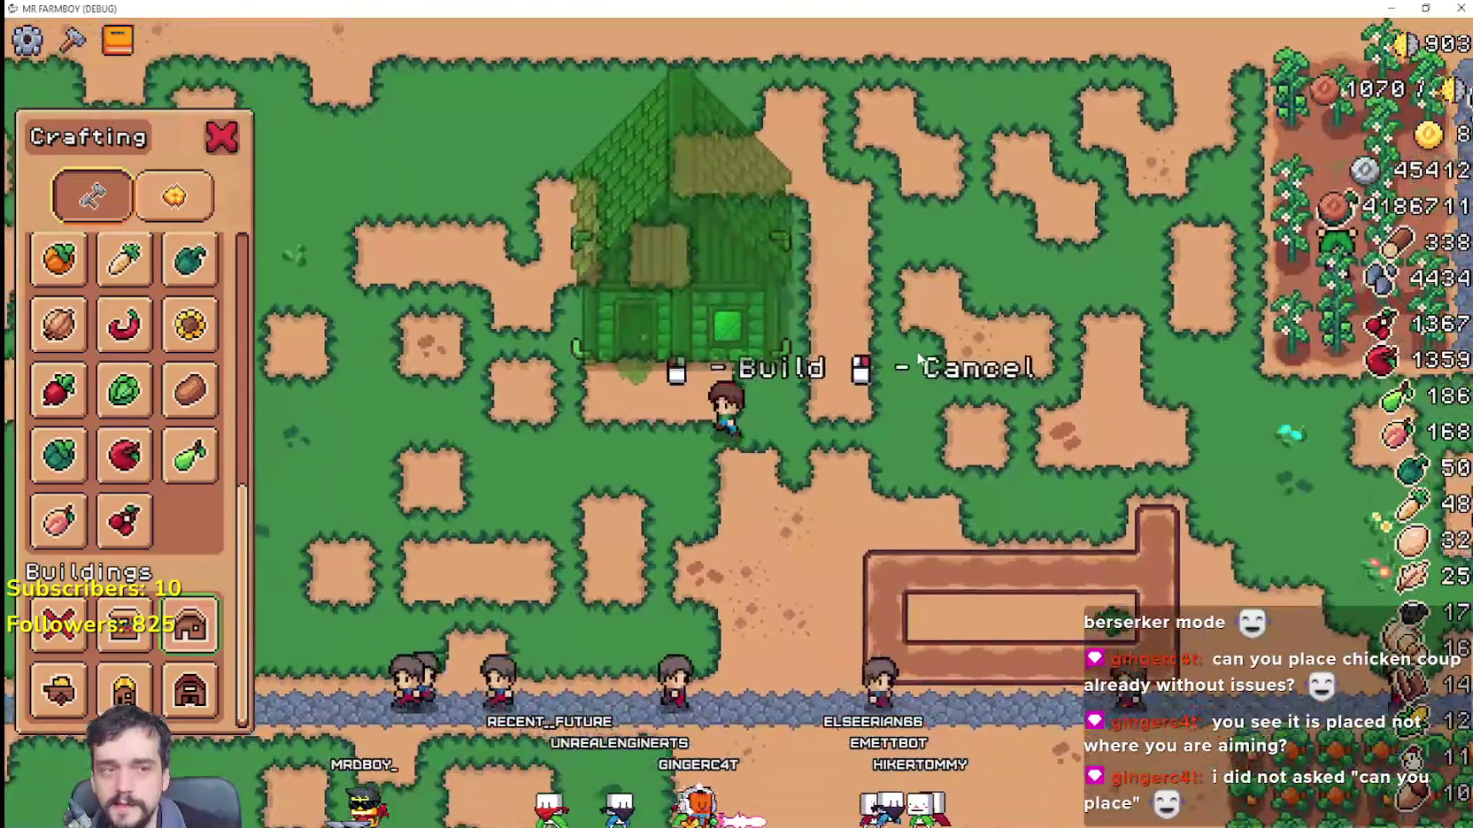
{"action": "key", "text": "s"}
{"action": "key", "text": "d"}
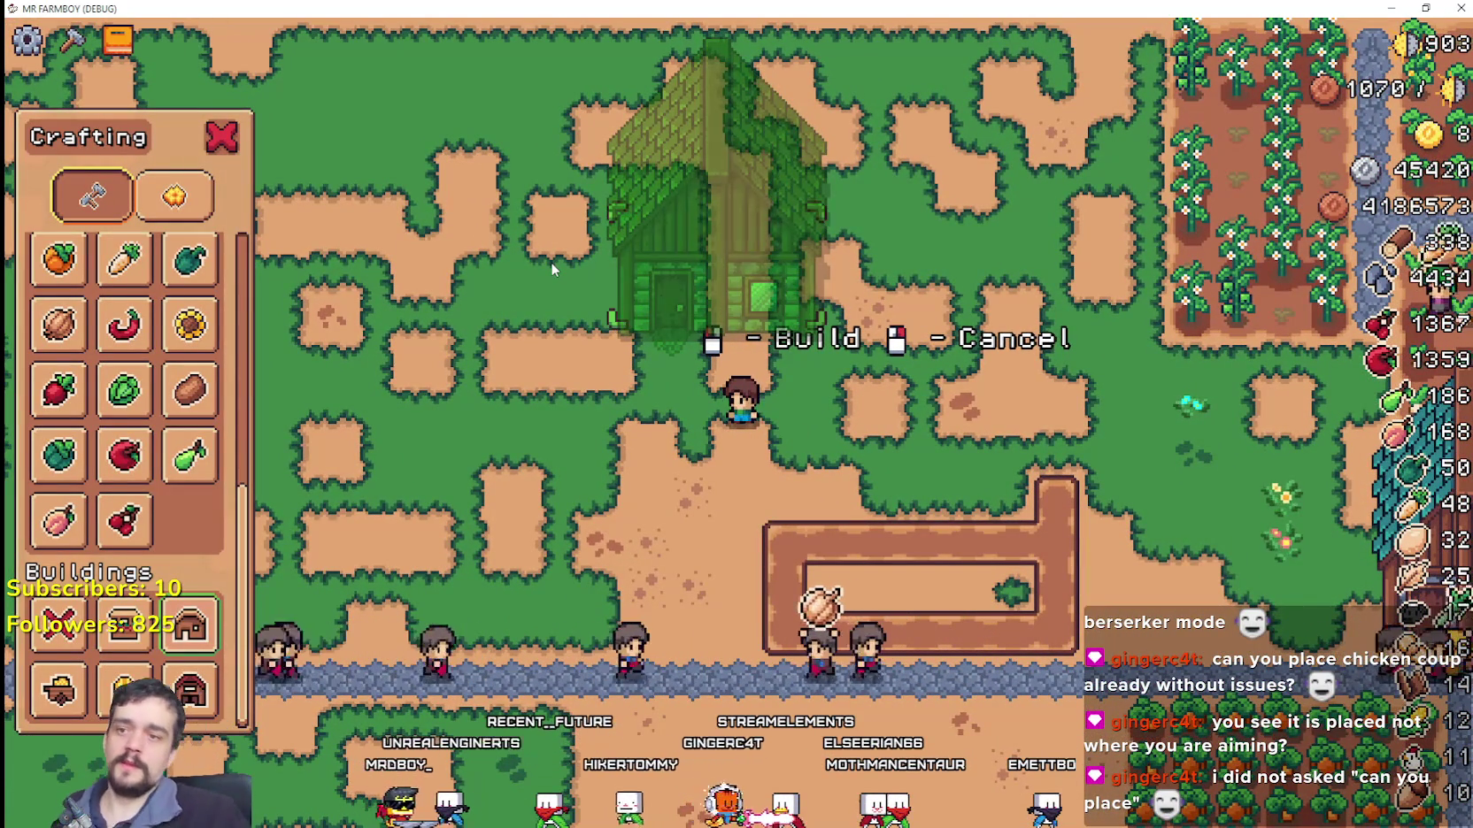
{"action": "left_click", "coordinate": [549, 263]}
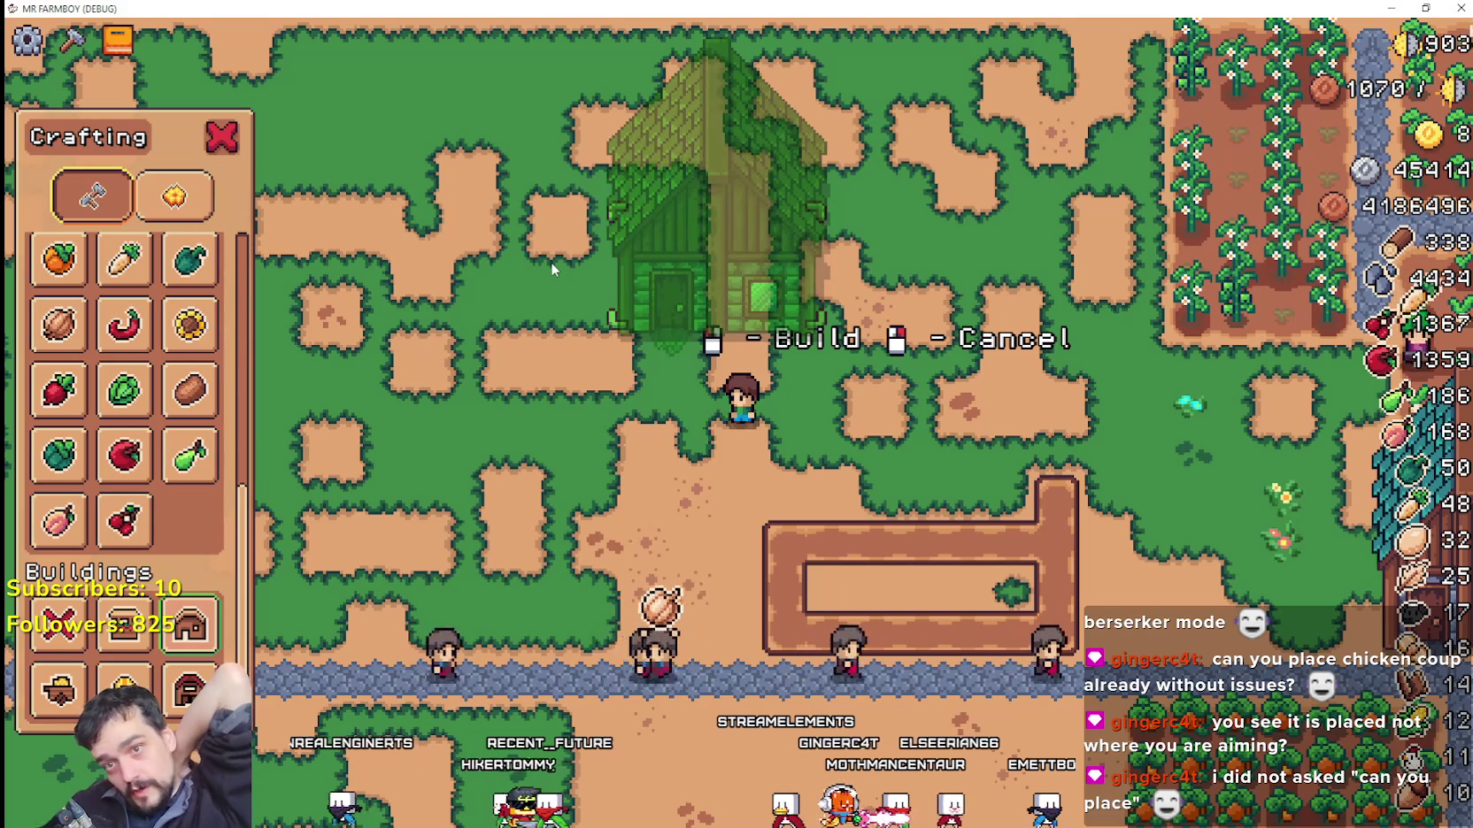
Step: Shift the next house preview left and right, then cancel that placement
{"action": "key", "text": "a"}
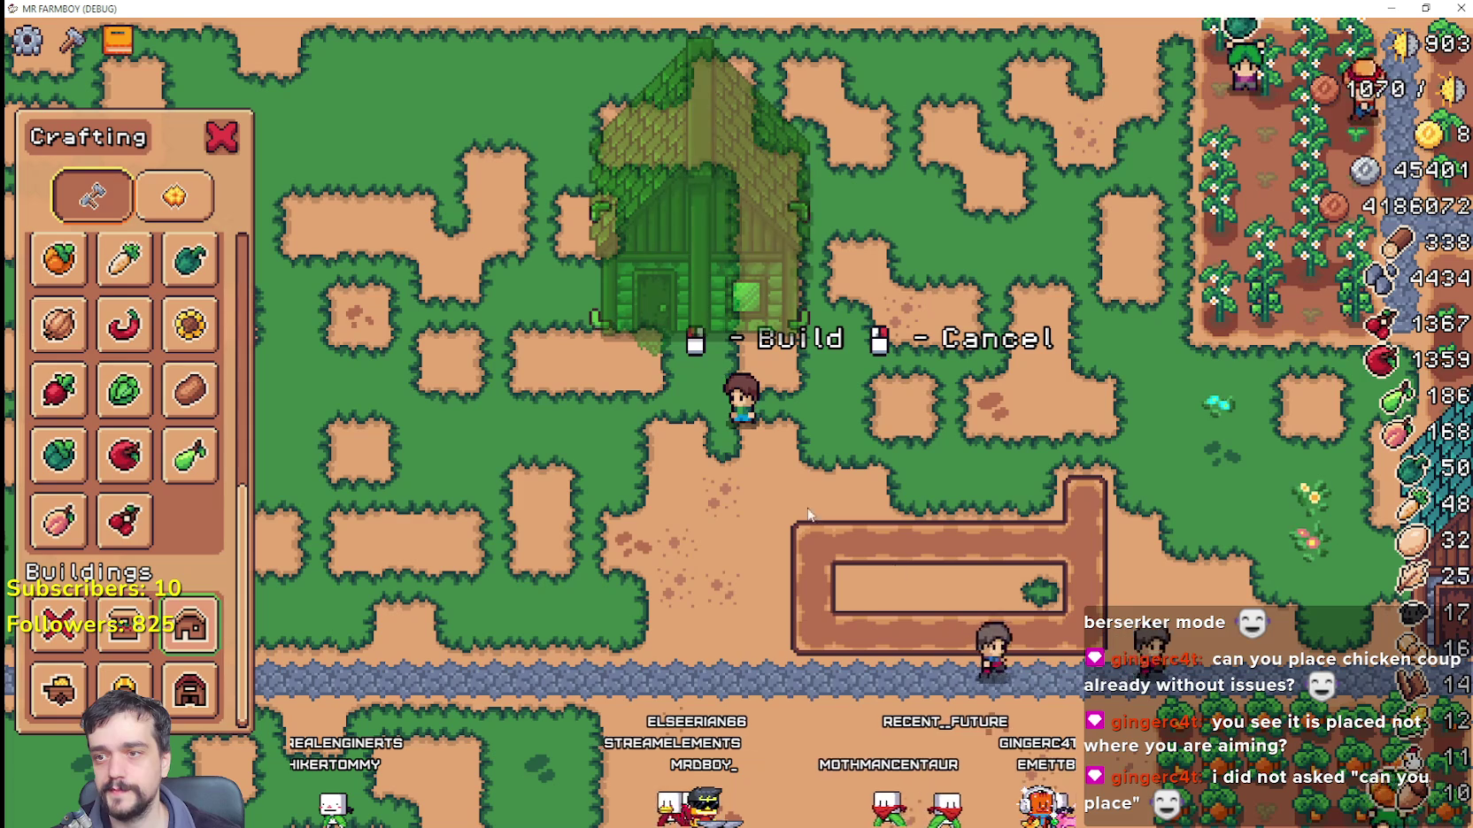
{"action": "key", "text": "d"}
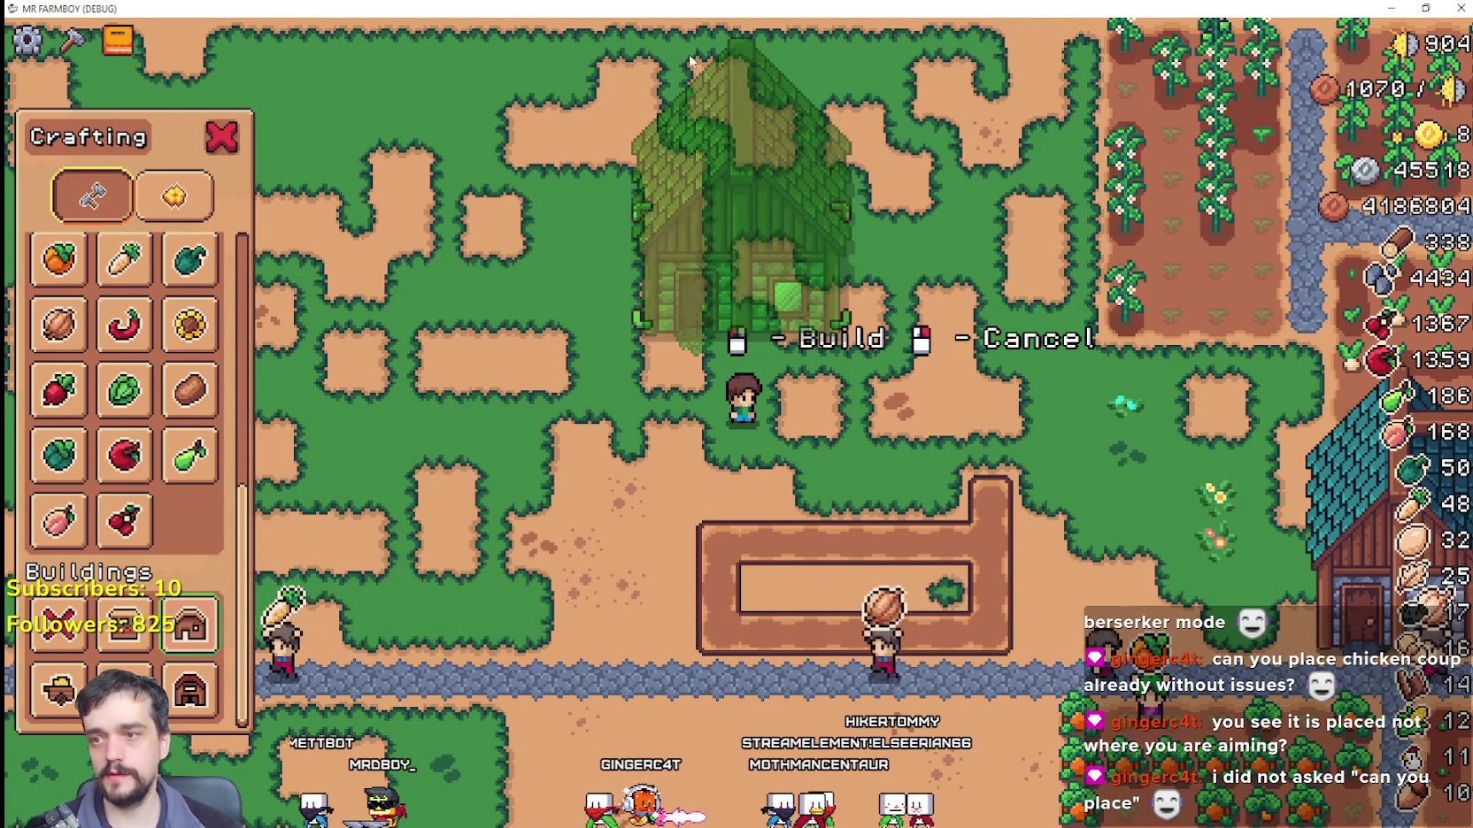
{"action": "scroll", "coordinate": [836, 439], "scroll_direction": "down", "scroll_amount": 5}
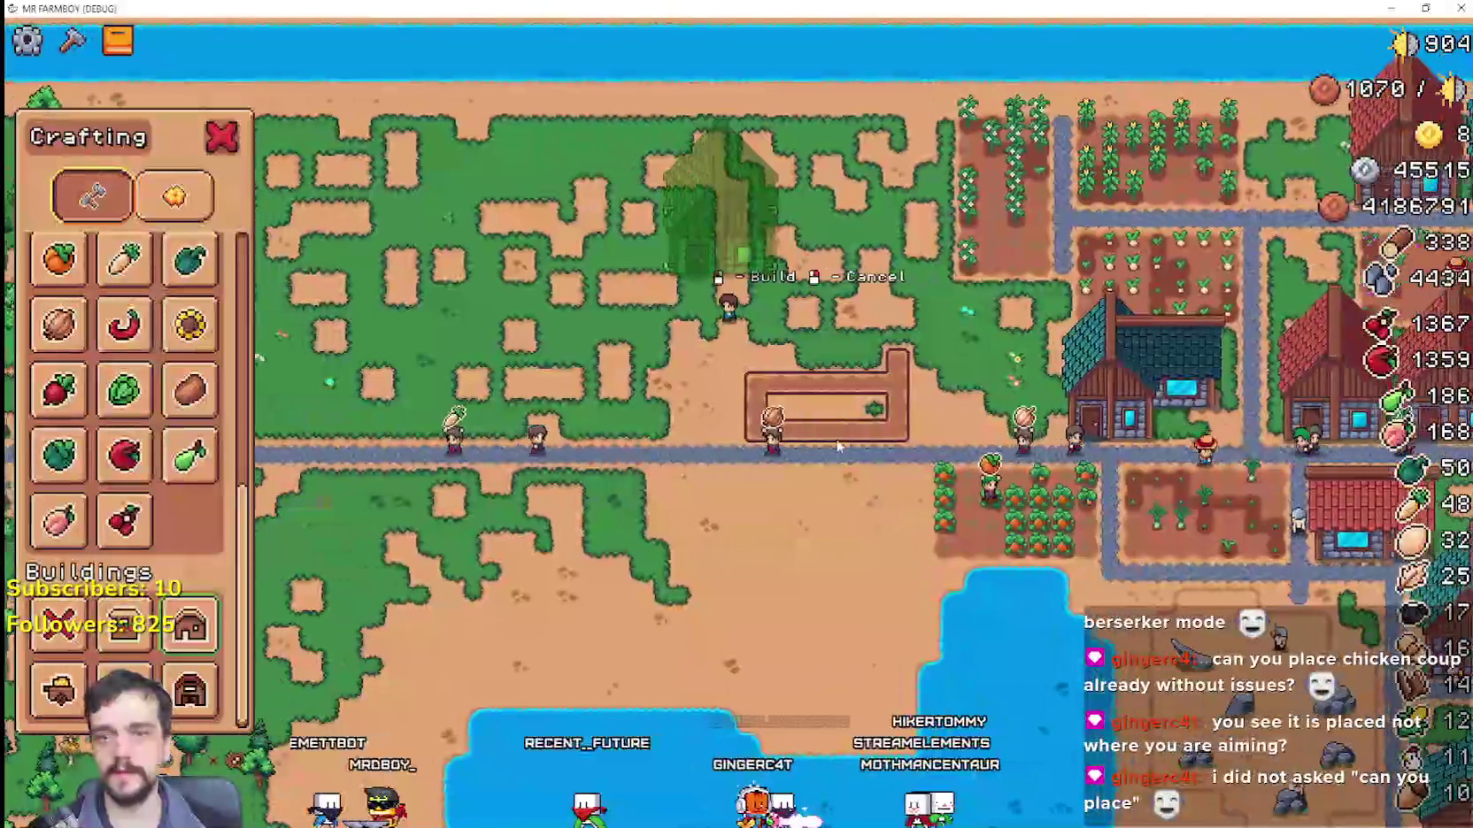
{"action": "scroll", "coordinate": [836, 439], "scroll_direction": "up", "scroll_amount": 2}
{"action": "scroll", "coordinate": [837, 447], "scroll_direction": "down", "scroll_amount": 2}
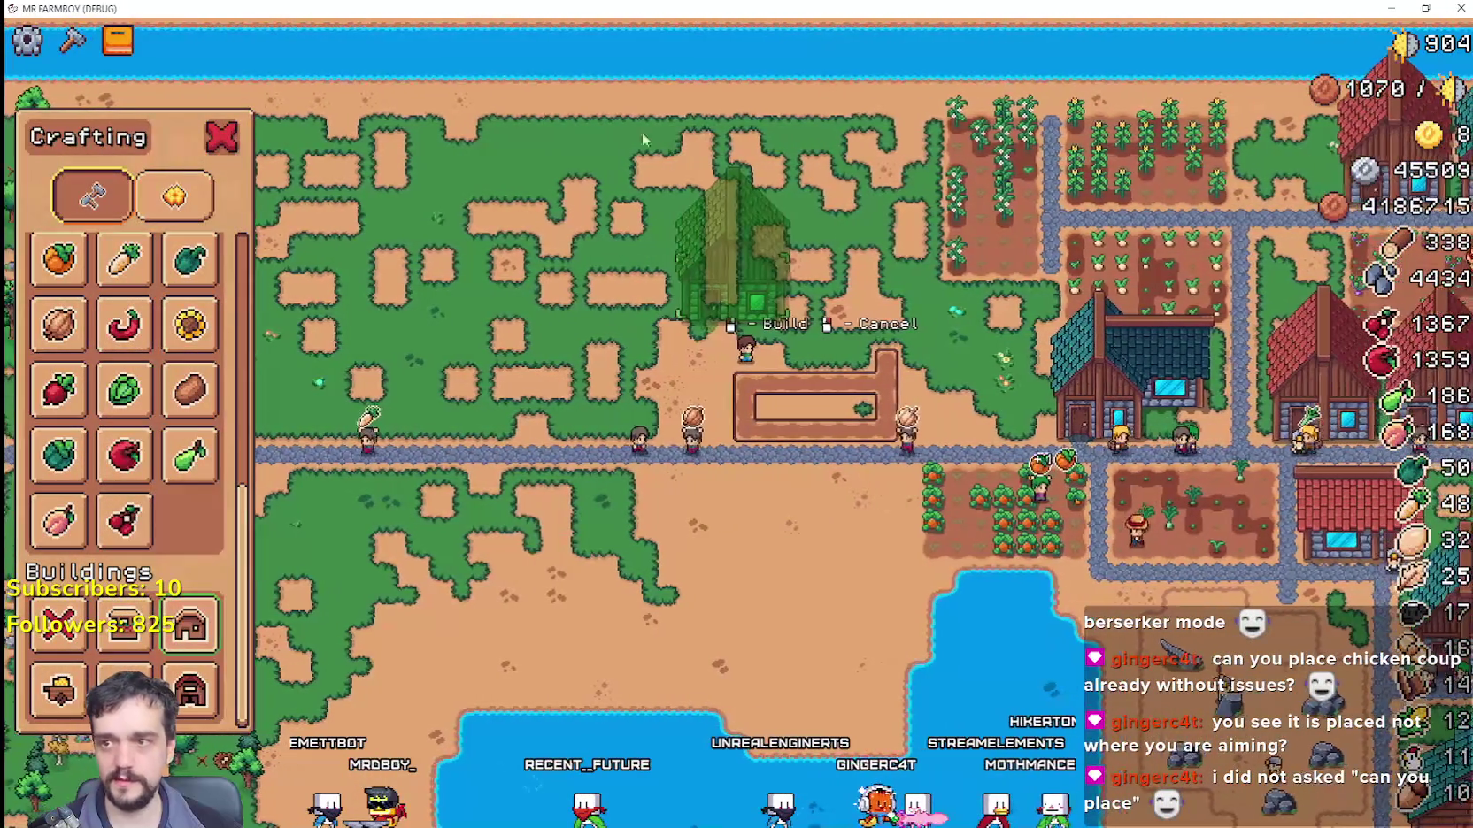
{"action": "scroll", "coordinate": [756, 416], "scroll_direction": "up", "scroll_amount": 2}
{"action": "right_click", "coordinate": [757, 415]}
Step: Open a house's details showing six workers and six of six beds filled
{"action": "scroll", "coordinate": [757, 416], "scroll_direction": "up", "scroll_amount": 1}
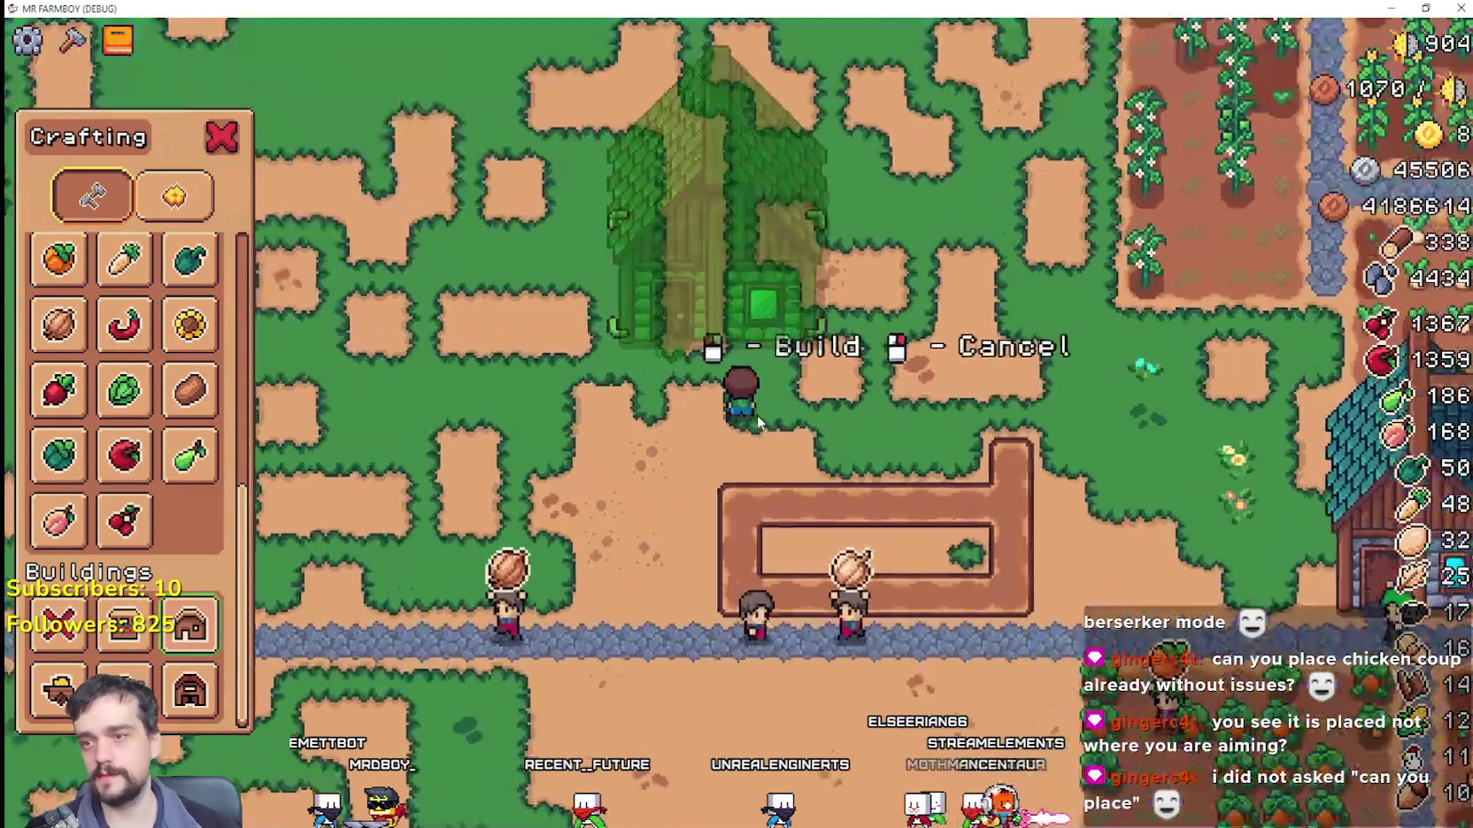
{"action": "scroll", "coordinate": [757, 415], "scroll_direction": "down", "scroll_amount": 2}
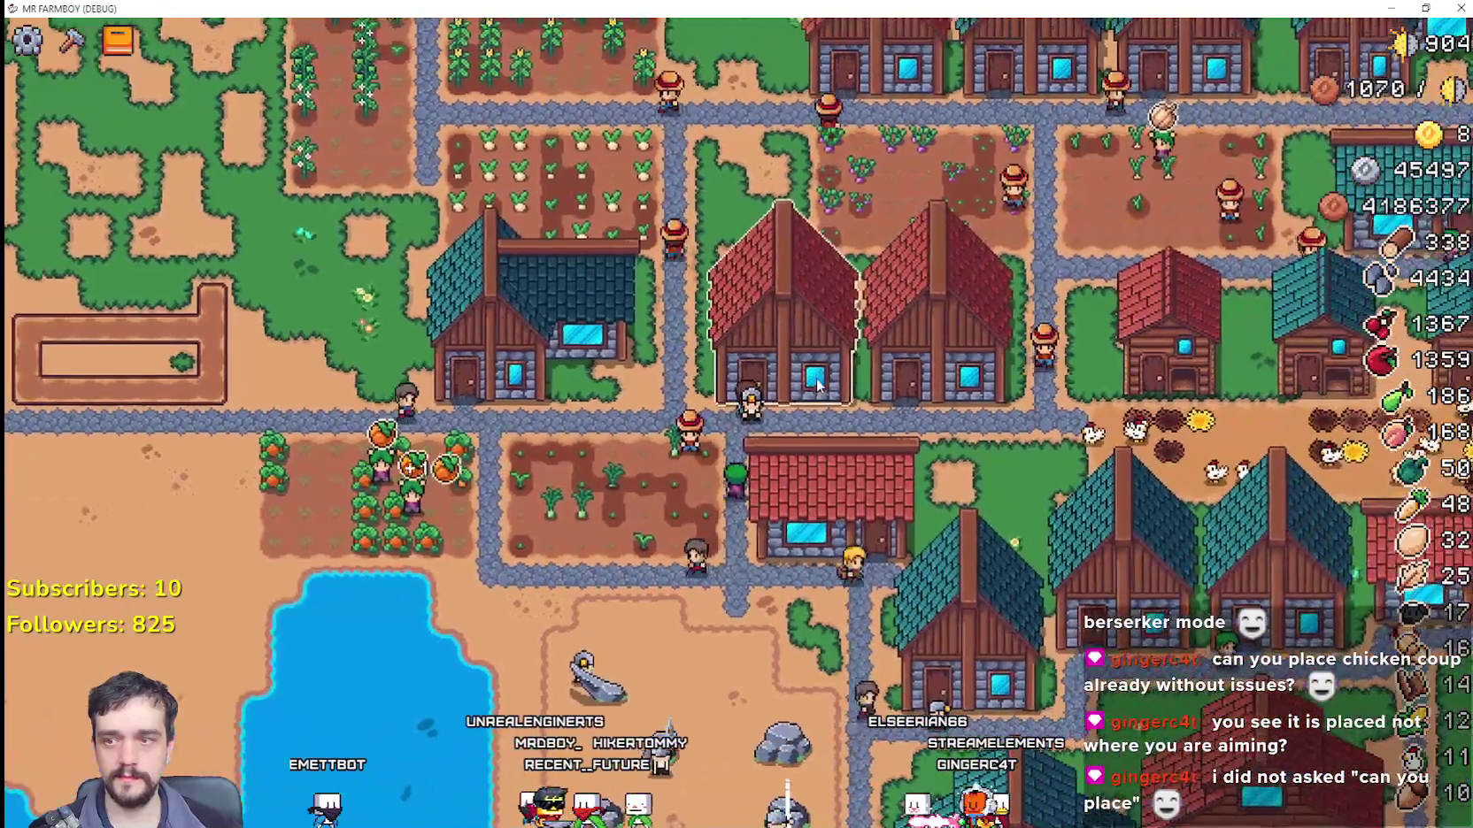
{"action": "left_click", "coordinate": [816, 383]}
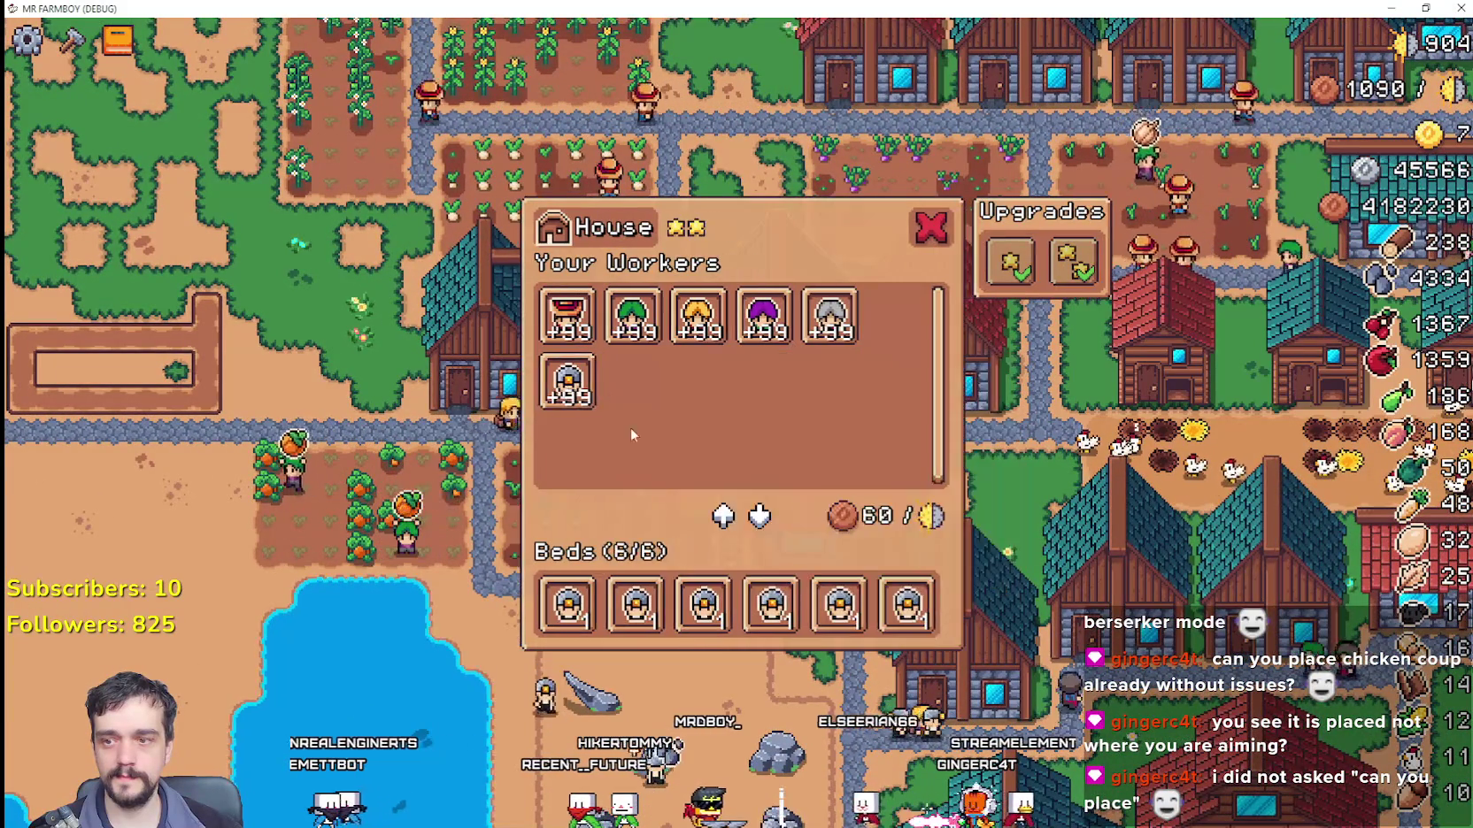
Step: Close the House panel and open the warehouse to check its inventory
{"action": "left_click", "coordinate": [602, 394]}
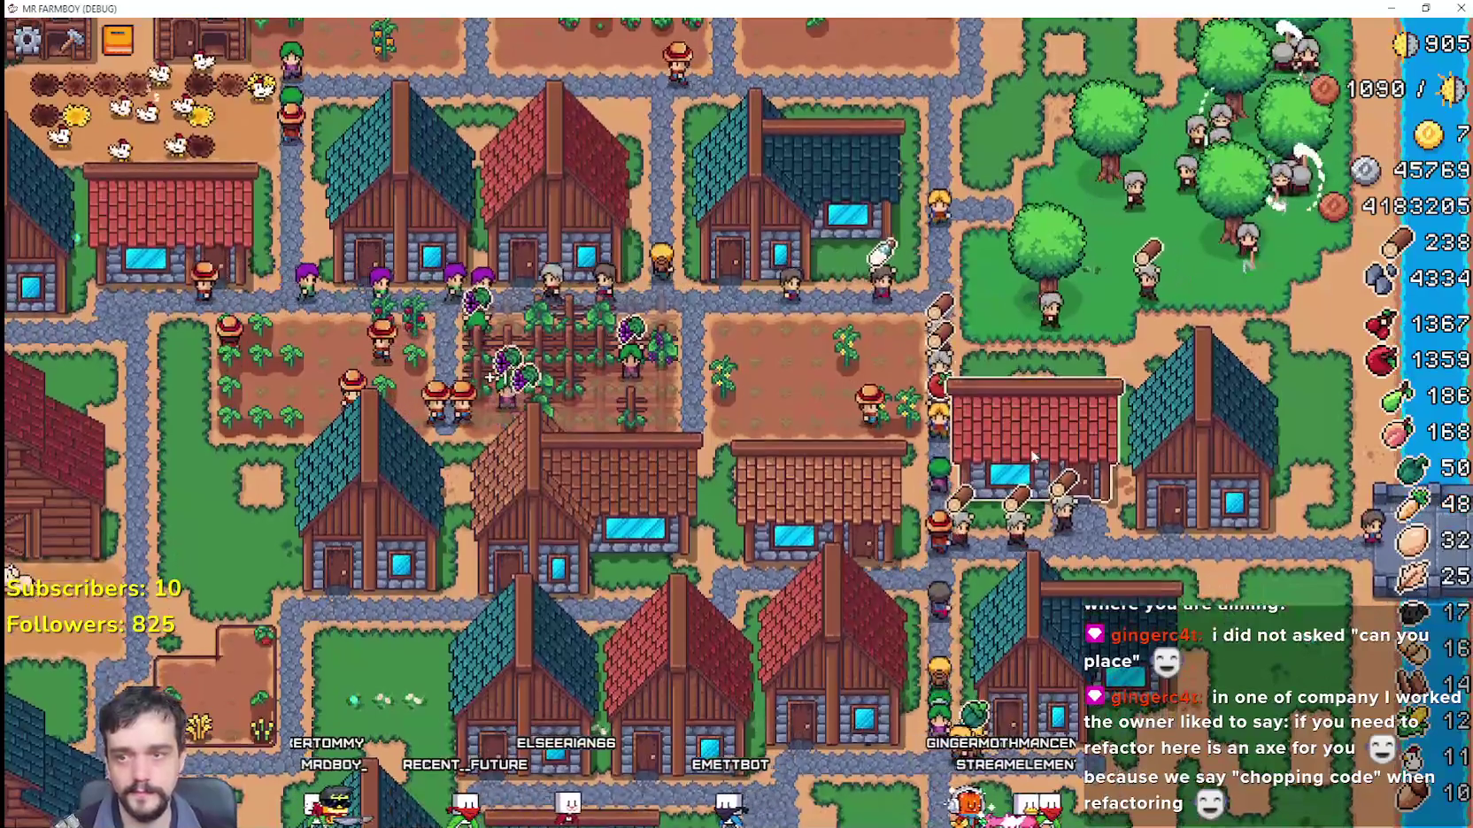
{"action": "left_click", "coordinate": [1032, 455]}
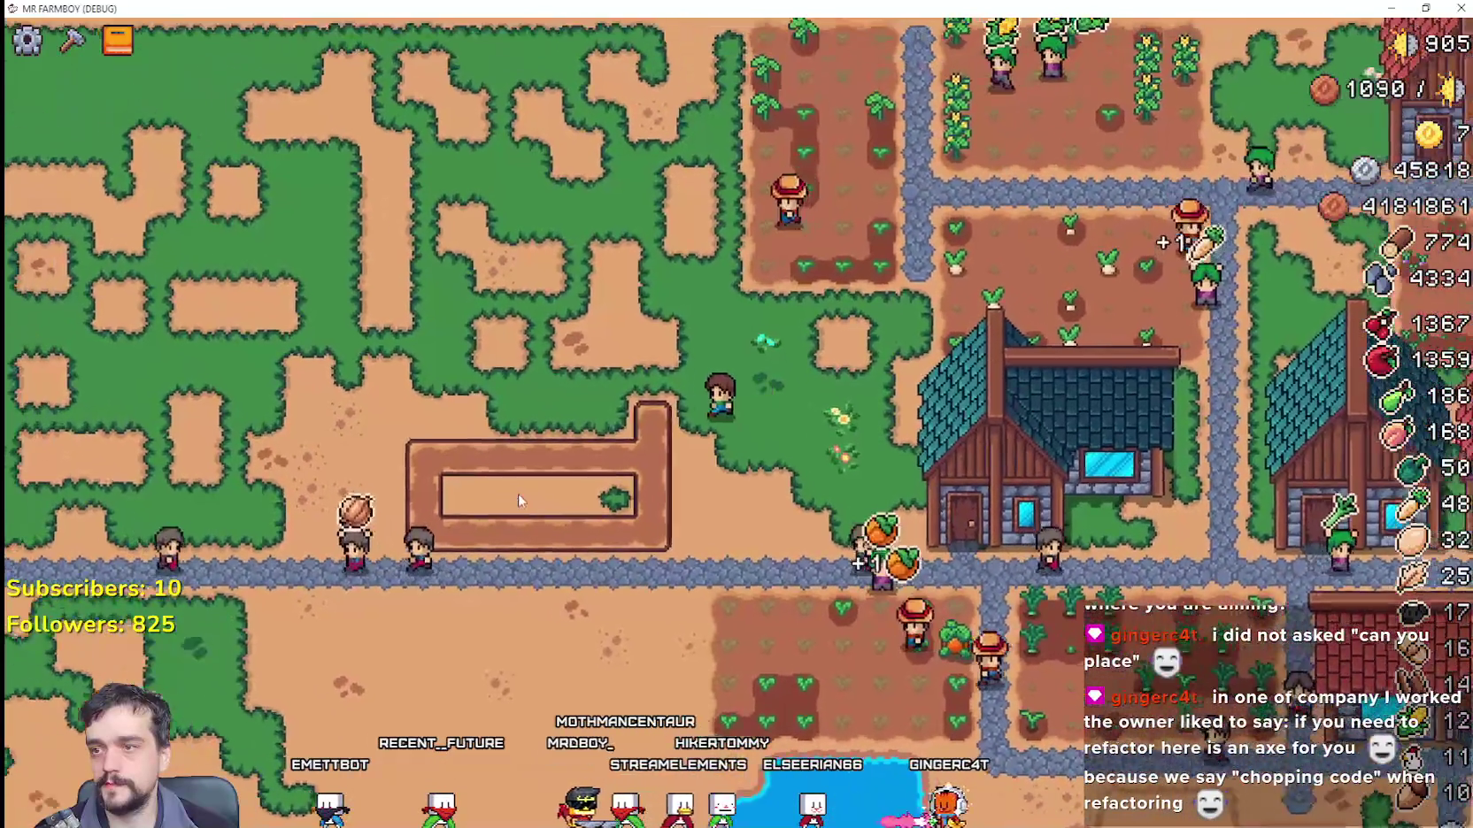
Step: Pick the farm tile from Crafting and add several tiles to enlarge the plot
{"action": "key", "text": "c"}
{"action": "scroll", "coordinate": [123, 495], "scroll_direction": "up", "scroll_amount": 5}
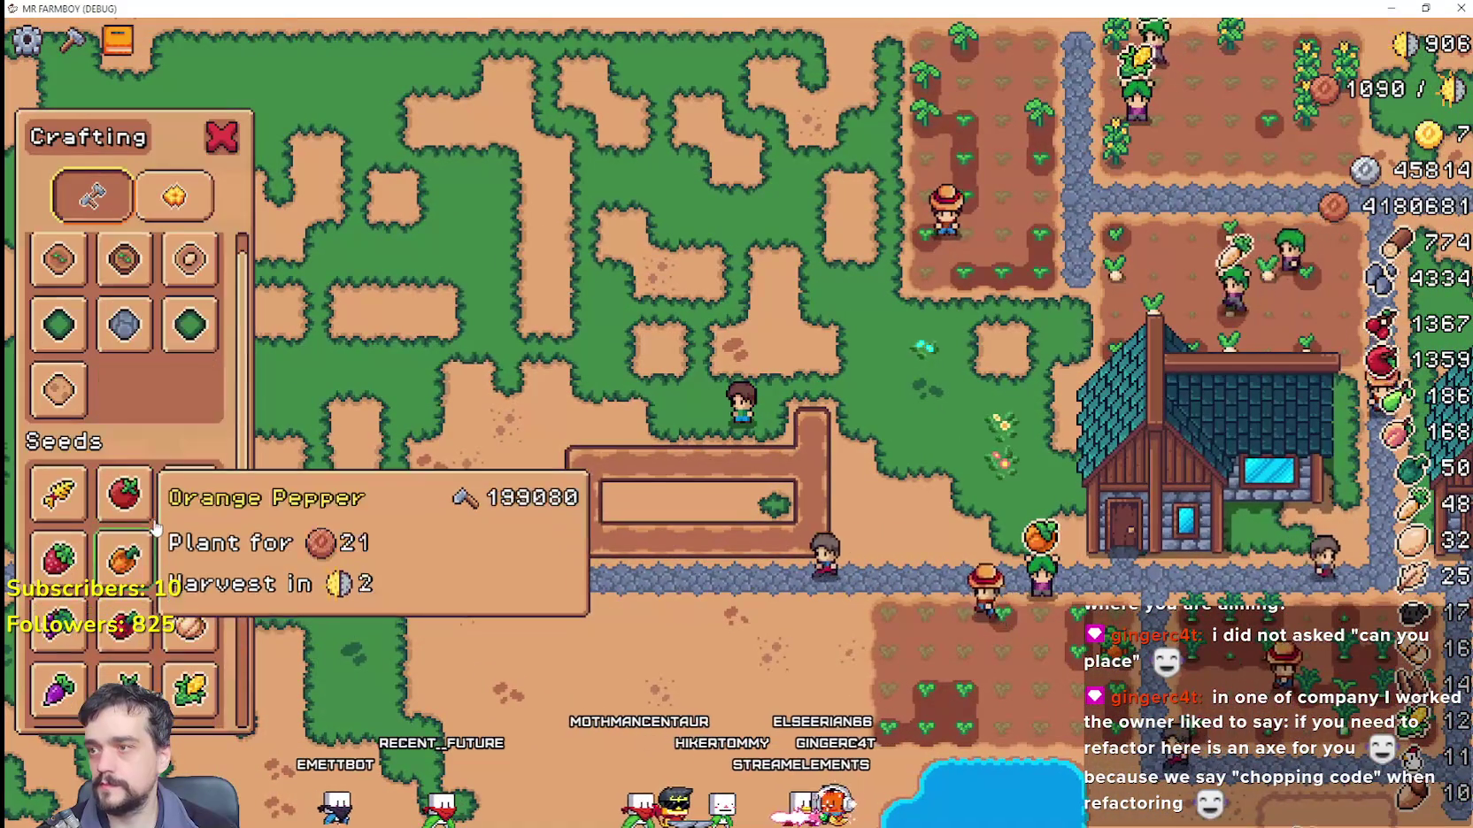
{"action": "left_click", "coordinate": [628, 490]}
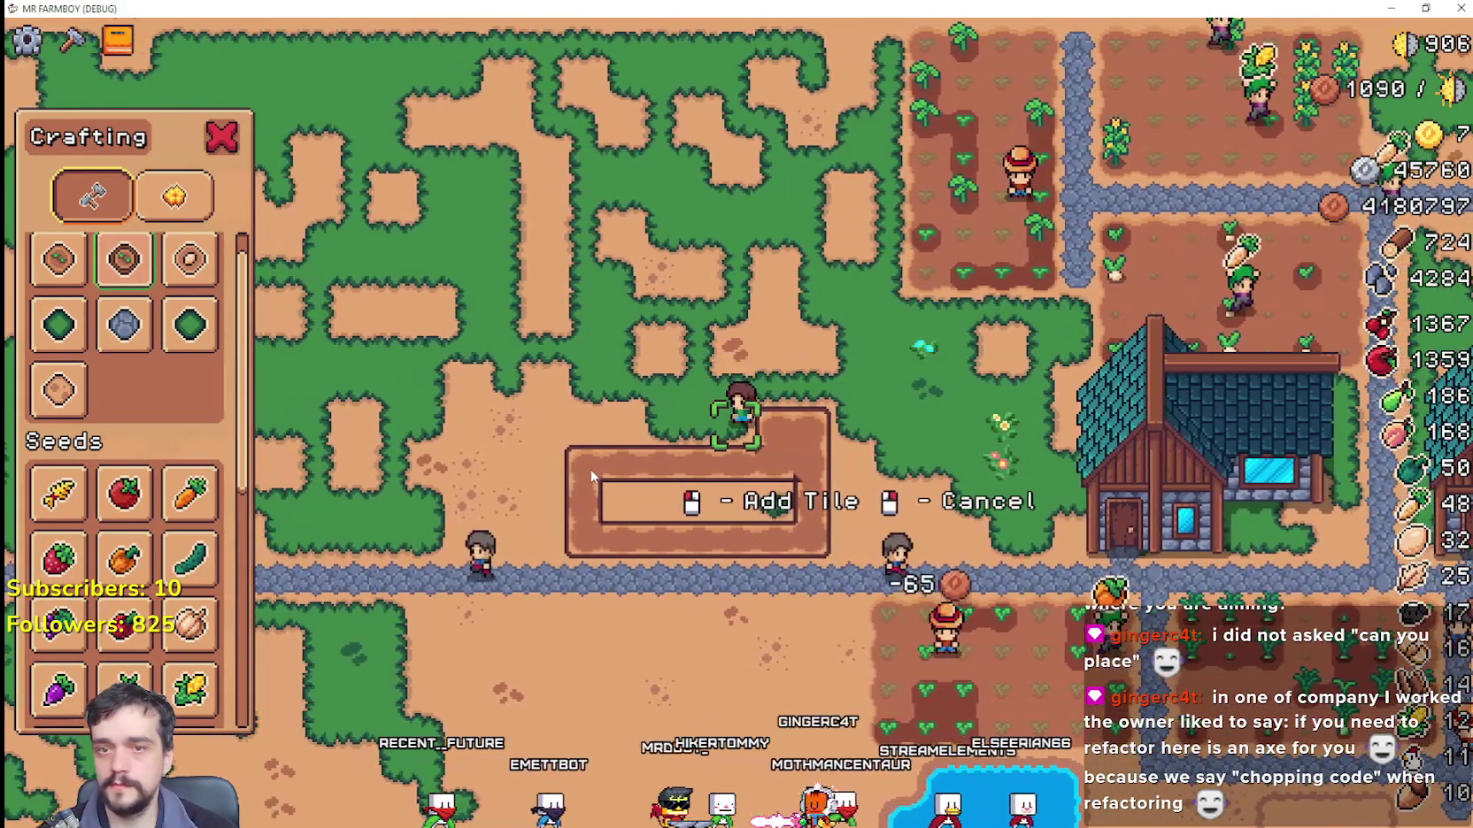
{"action": "left_click", "coordinate": [590, 469]}
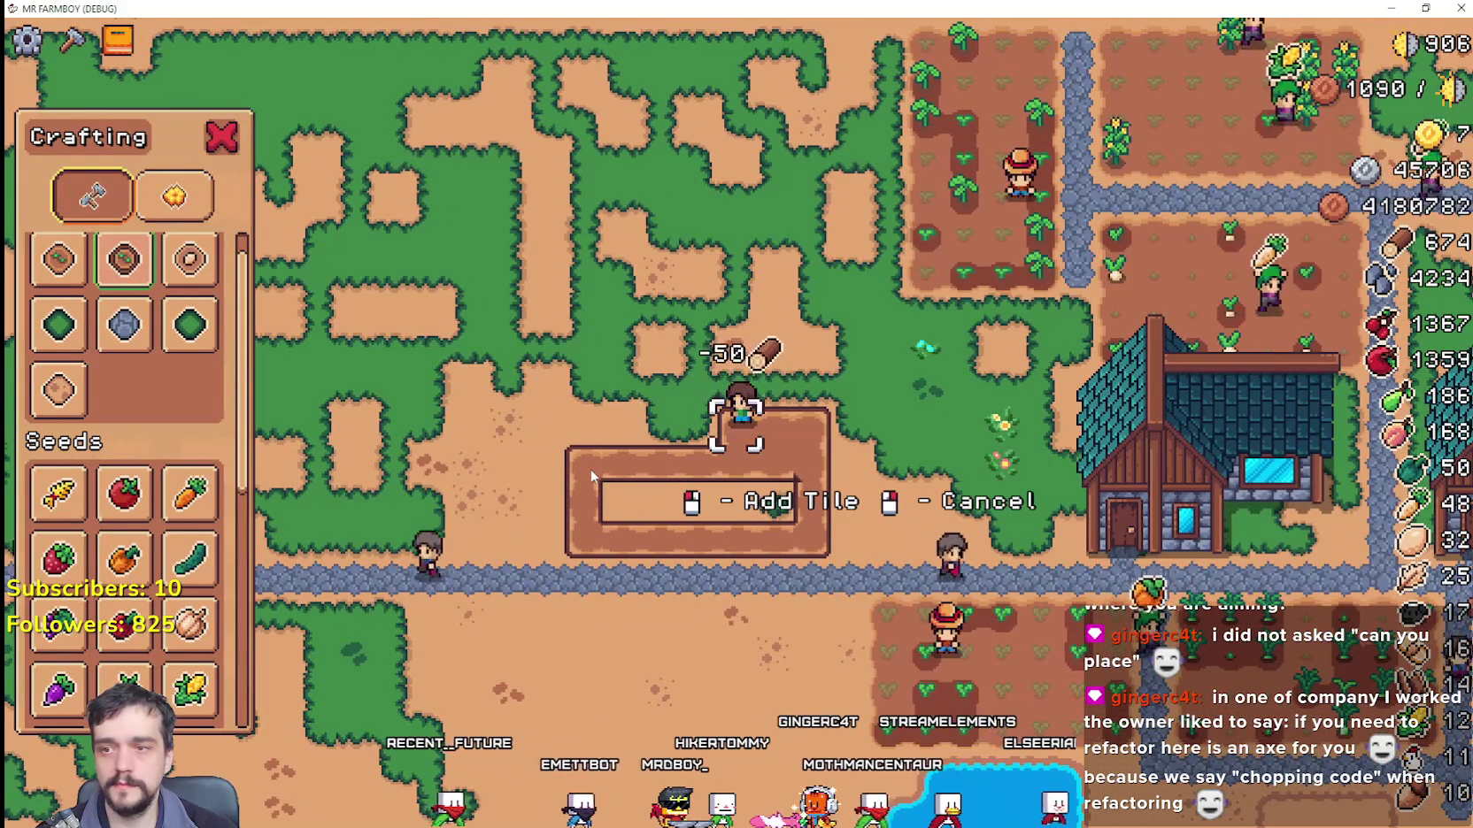
{"action": "key", "text": "a"}
{"action": "left_click", "coordinate": [589, 472]}
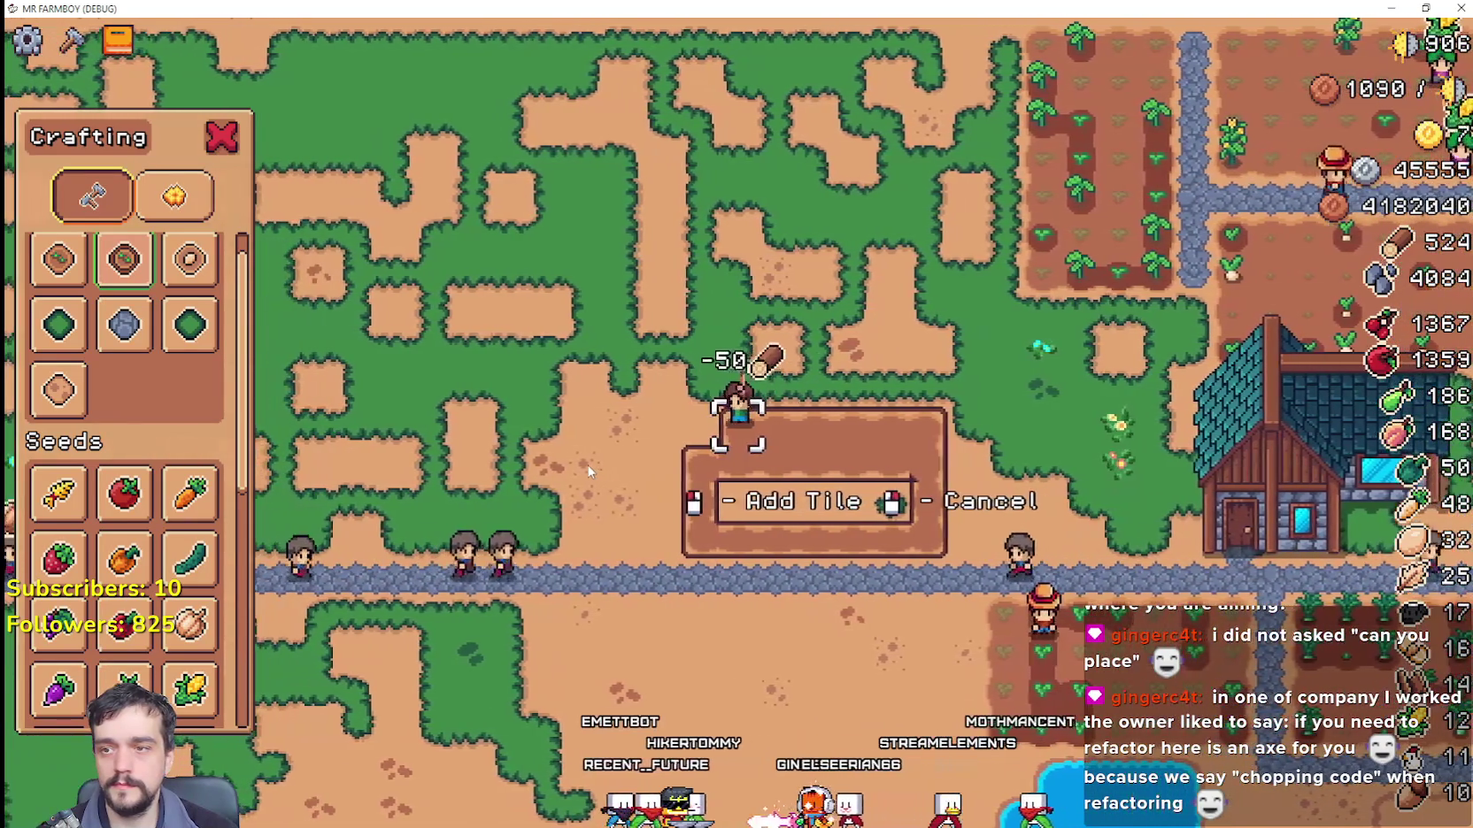
{"action": "left_click", "coordinate": [590, 470]}
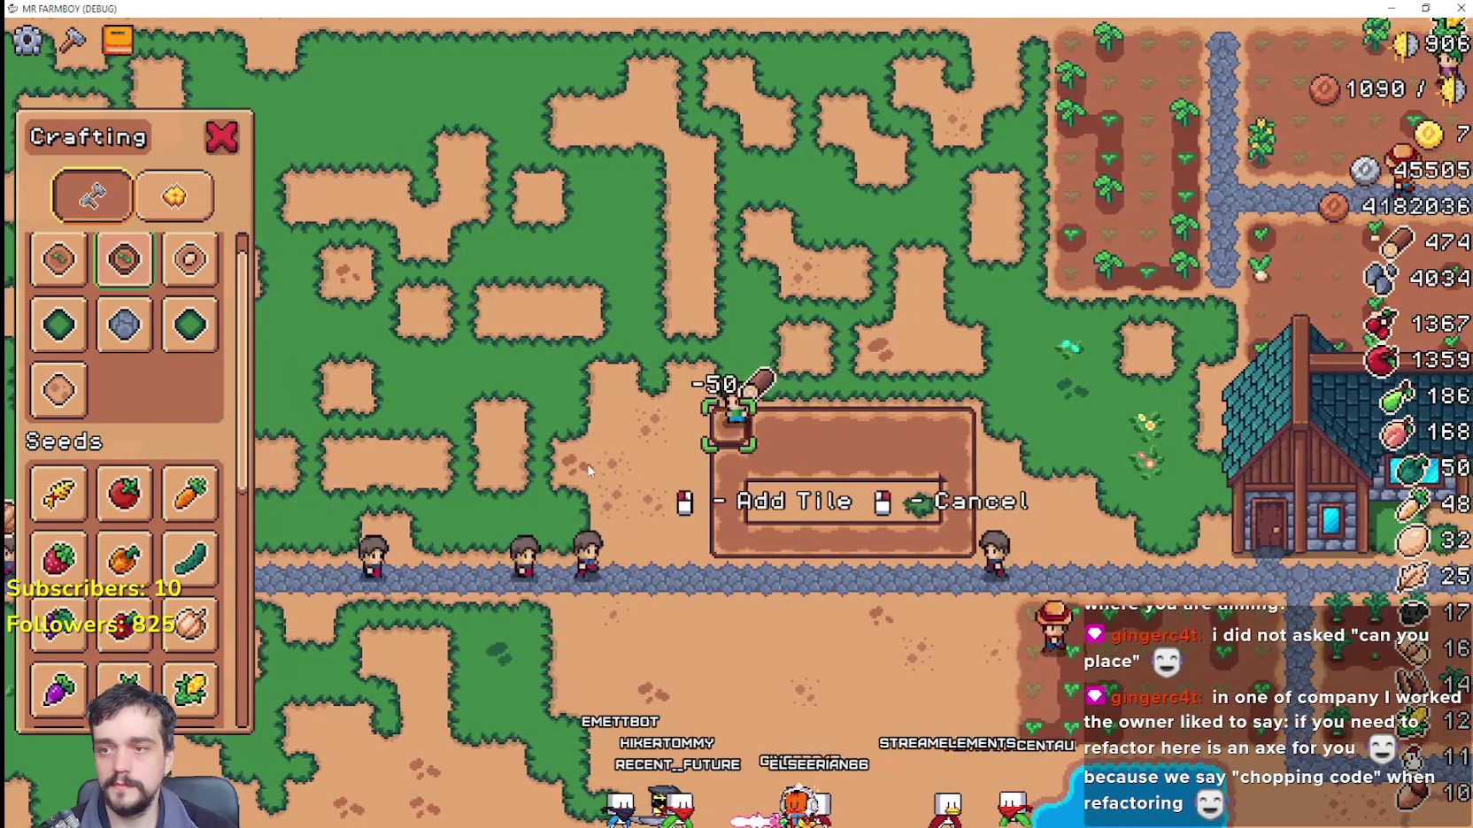
{"action": "key", "text": "s"}
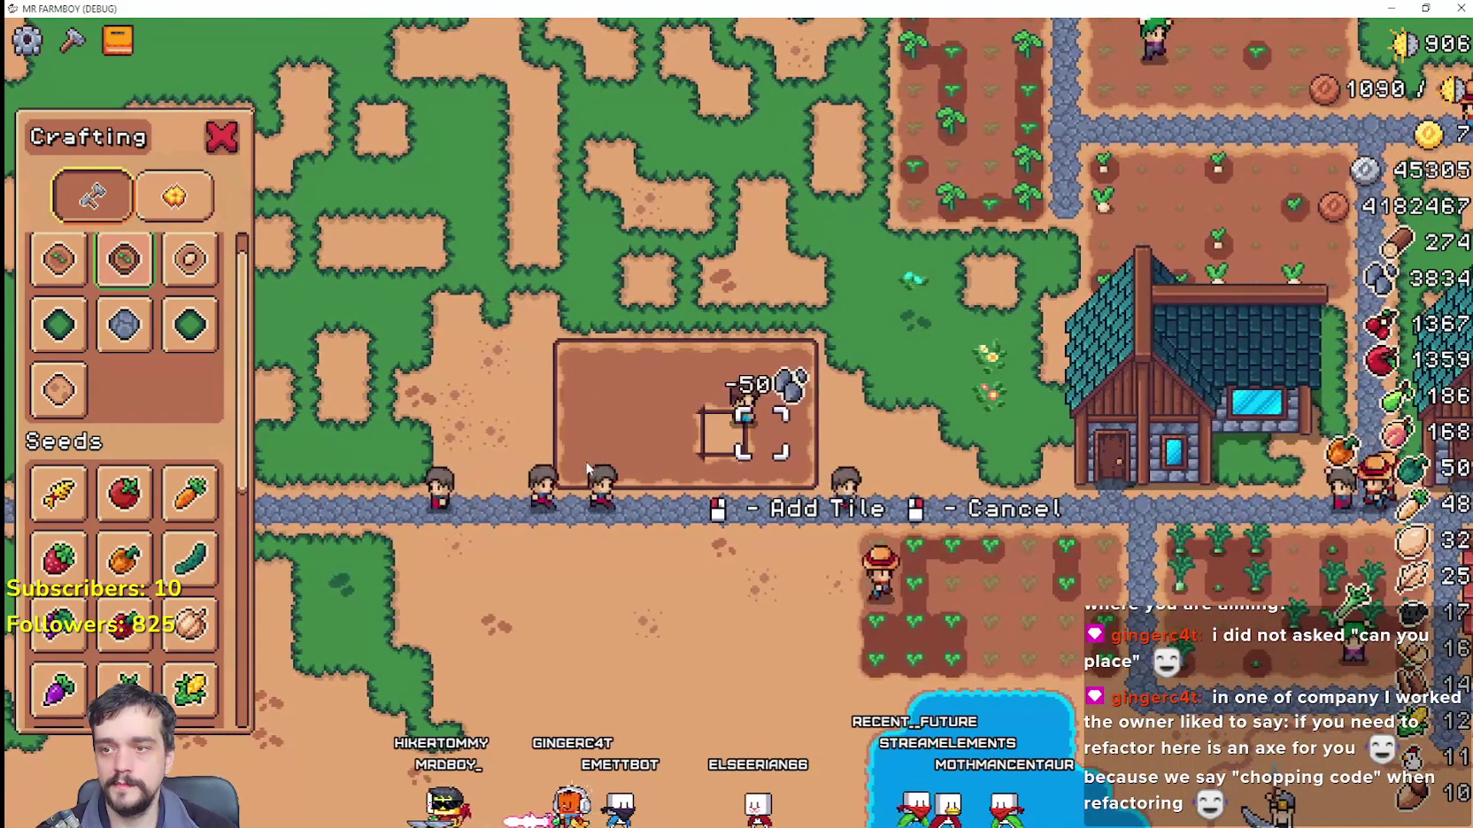
{"action": "left_click", "coordinate": [588, 467]}
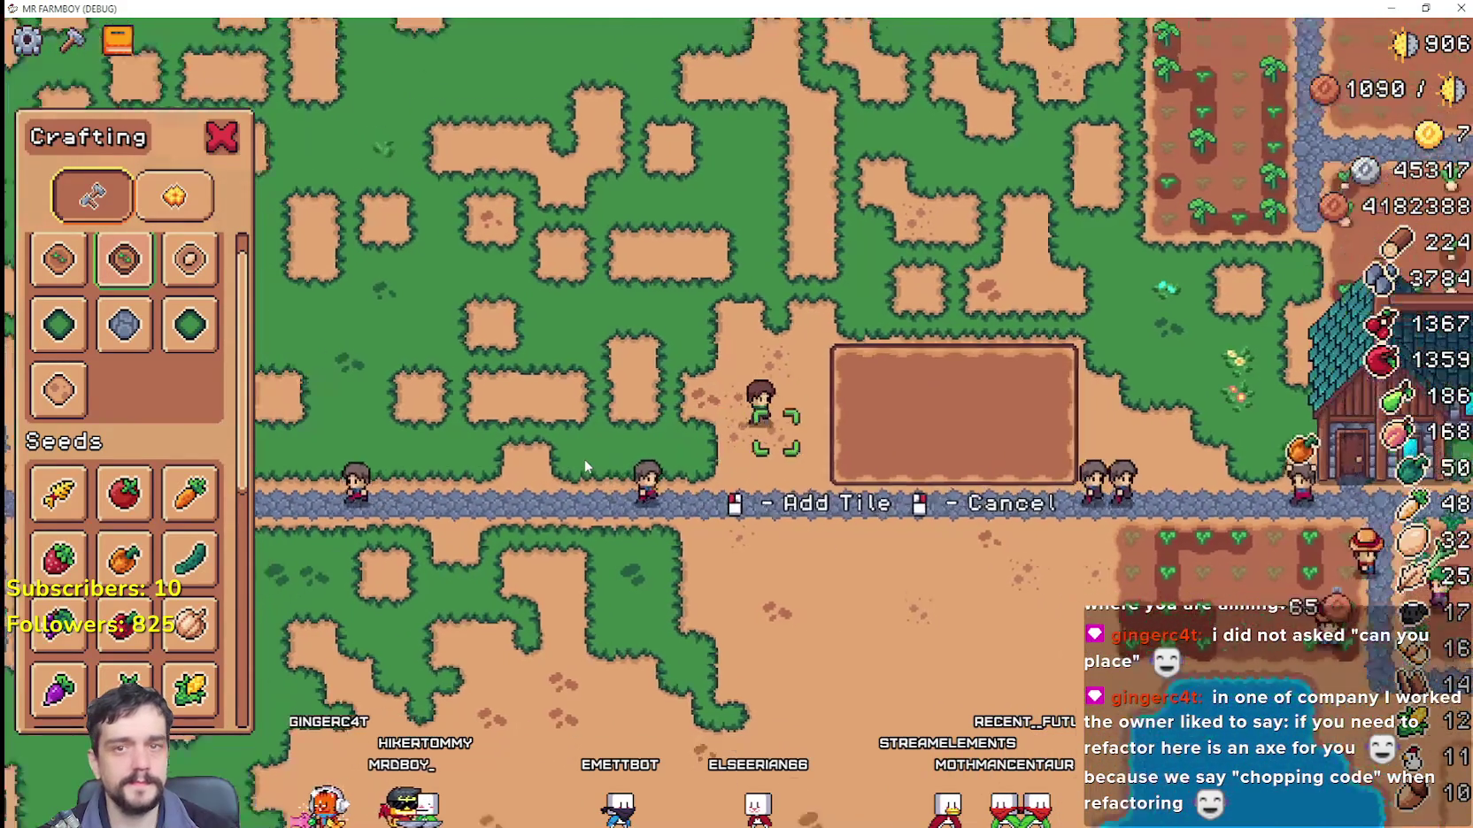
Step: Walk the farmer around to the left side of the big plot
{"action": "scroll", "coordinate": [583, 467], "scroll_direction": "down", "scroll_amount": 2}
{"action": "scroll", "coordinate": [584, 466], "scroll_direction": "up", "scroll_amount": 2}
{"action": "key", "text": "d"}
{"action": "key", "text": "a"}
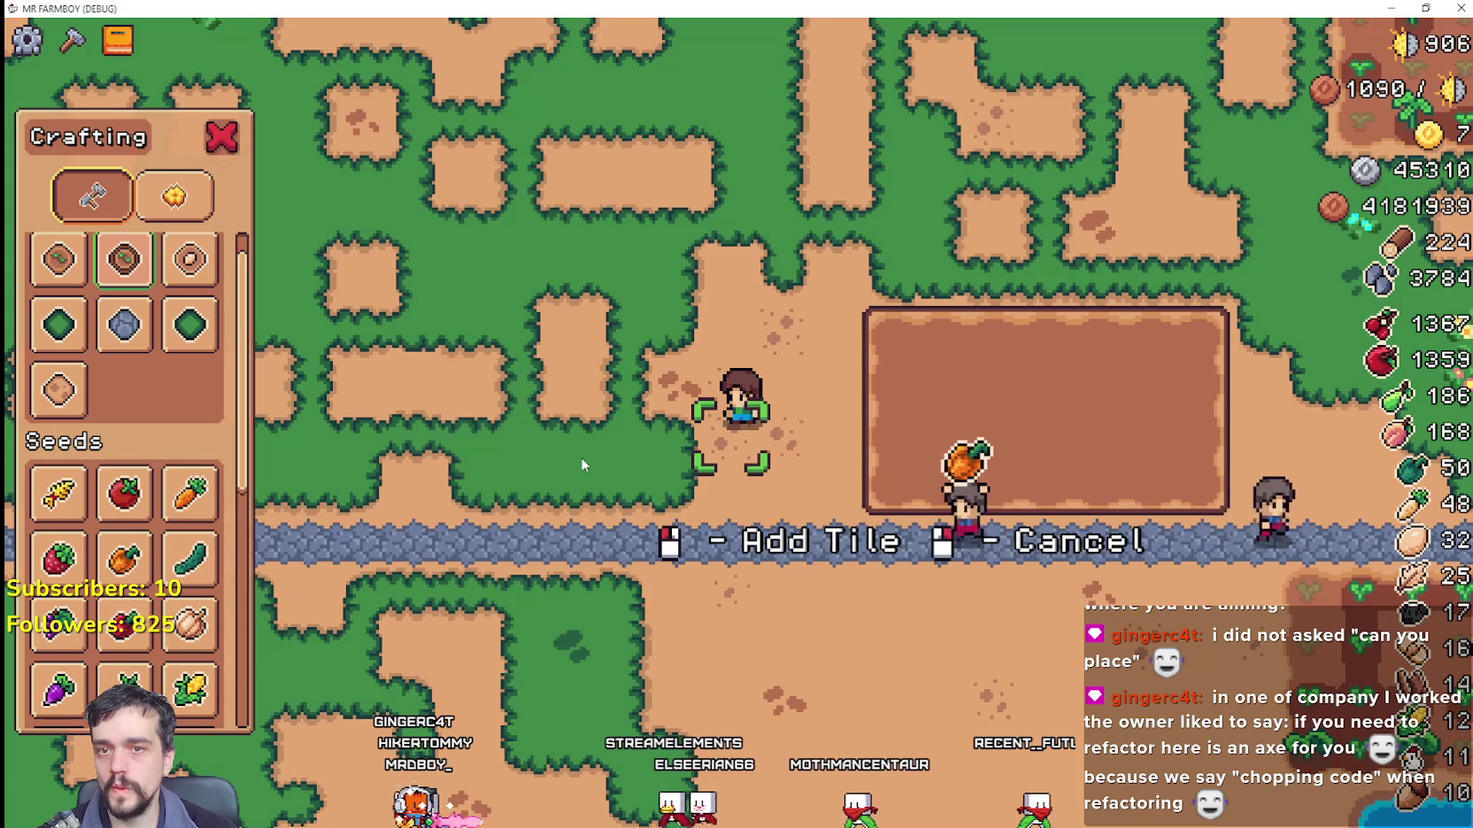
{"action": "scroll", "coordinate": [579, 466], "scroll_direction": "down", "scroll_amount": 2}
{"action": "key", "text": "d"}
{"action": "key", "text": "s"}
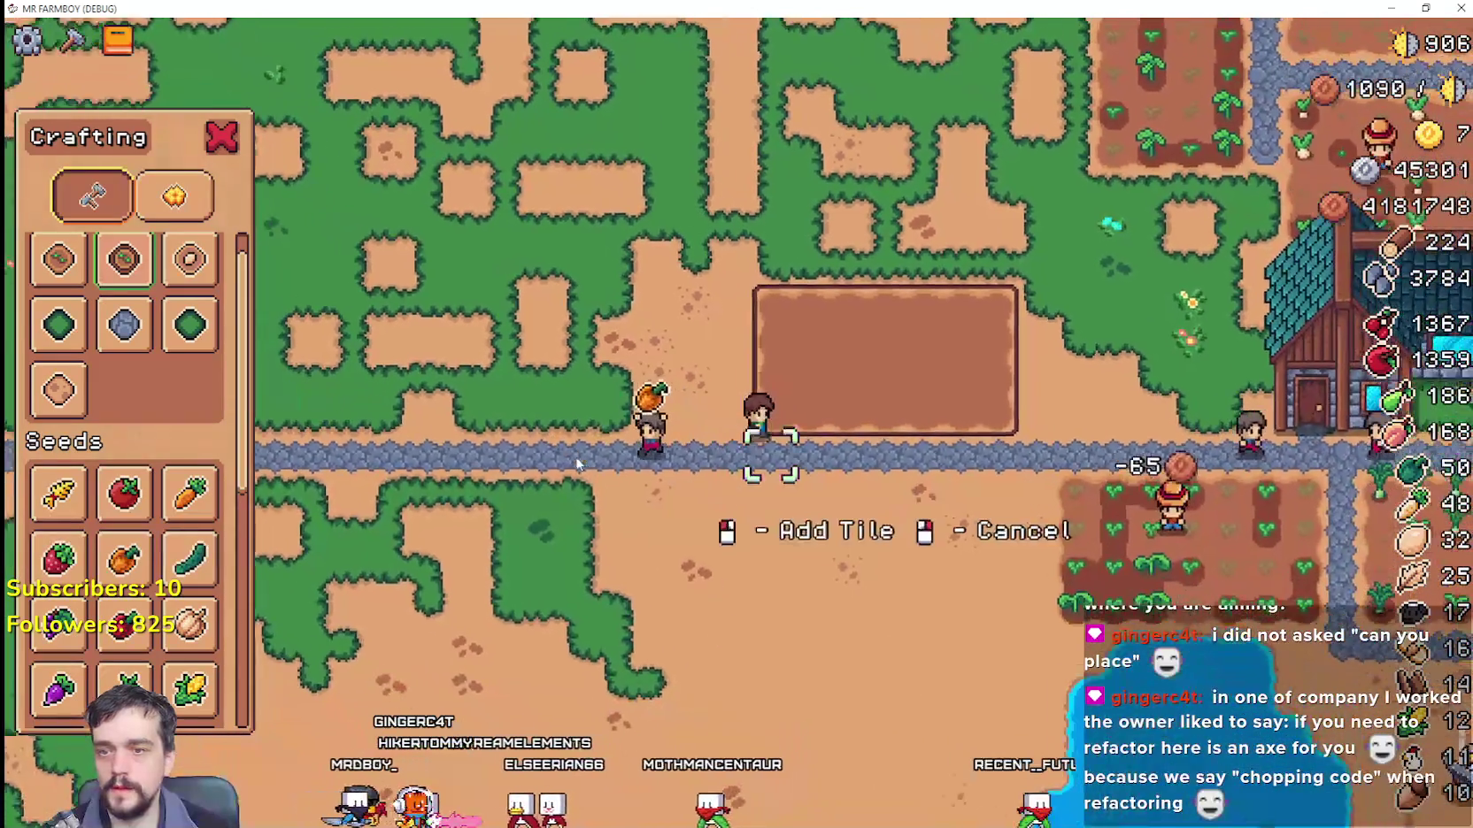
{"action": "key", "text": "a"}
{"action": "key", "text": "w"}
Step: Lay a narrow strip of farm tiles running upward left of the big plot
{"action": "left_click", "coordinate": [687, 593]}
{"action": "key", "text": "w"}
{"action": "left_click", "coordinate": [686, 582]}
{"action": "left_click", "coordinate": [685, 579]}
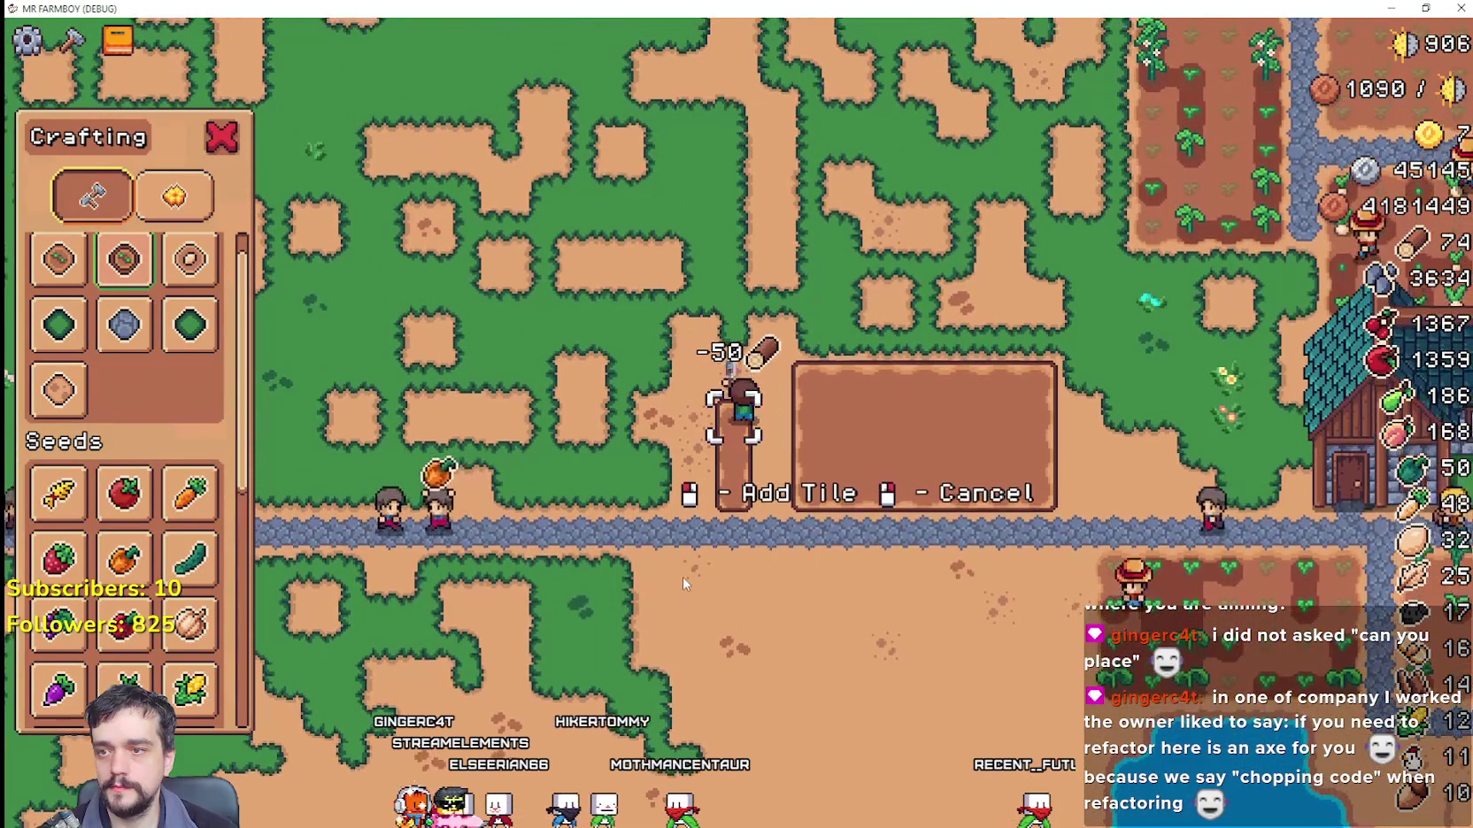
{"action": "left_click", "coordinate": [682, 577]}
{"action": "key", "text": "w"}
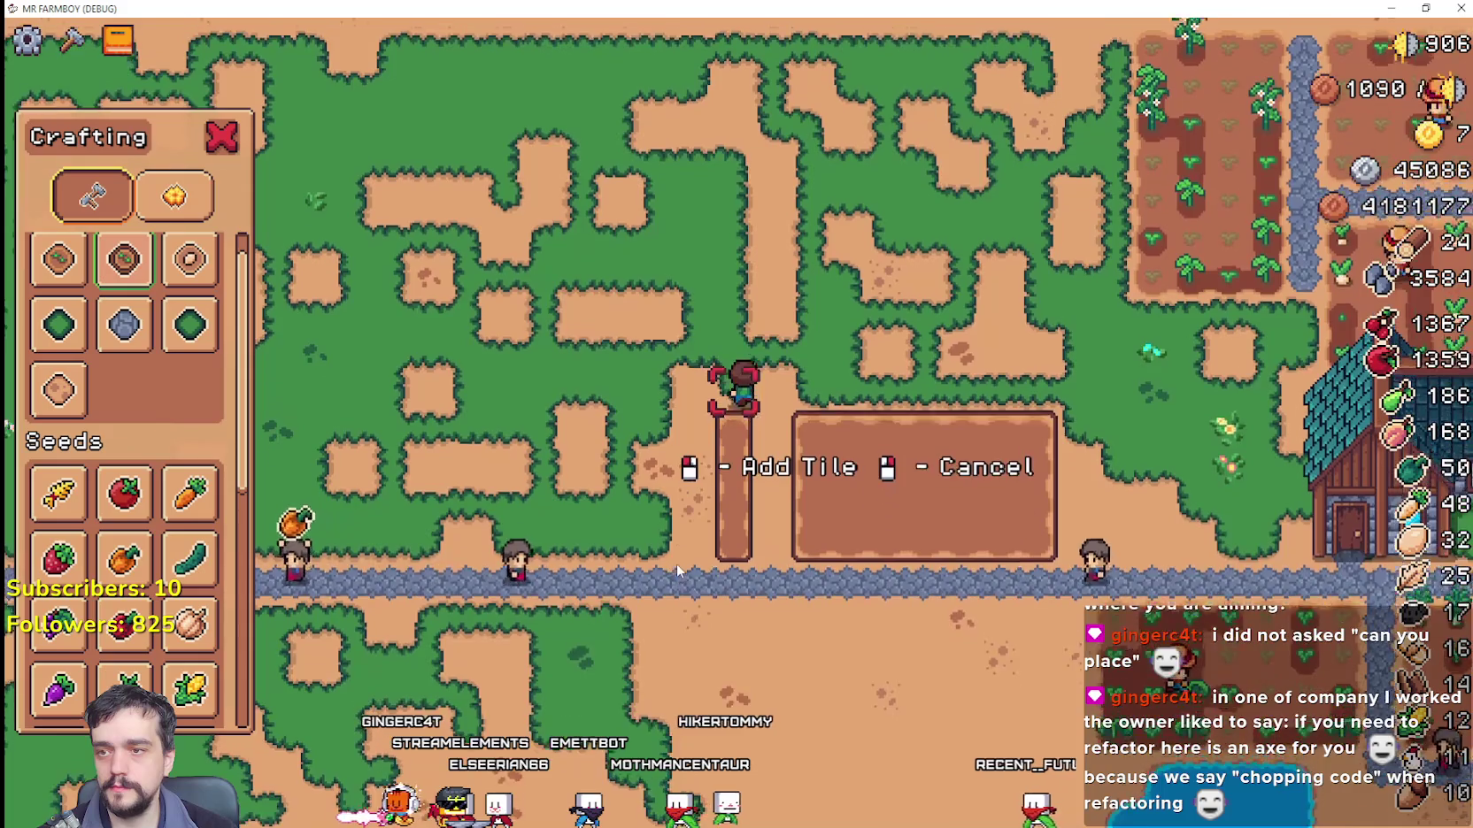
{"action": "left_click", "coordinate": [678, 567]}
Step: In the Godot editor, set shop_farm_1.tres Wood, Stone and Silver costs to 1 each
{"action": "key", "text": "d"}
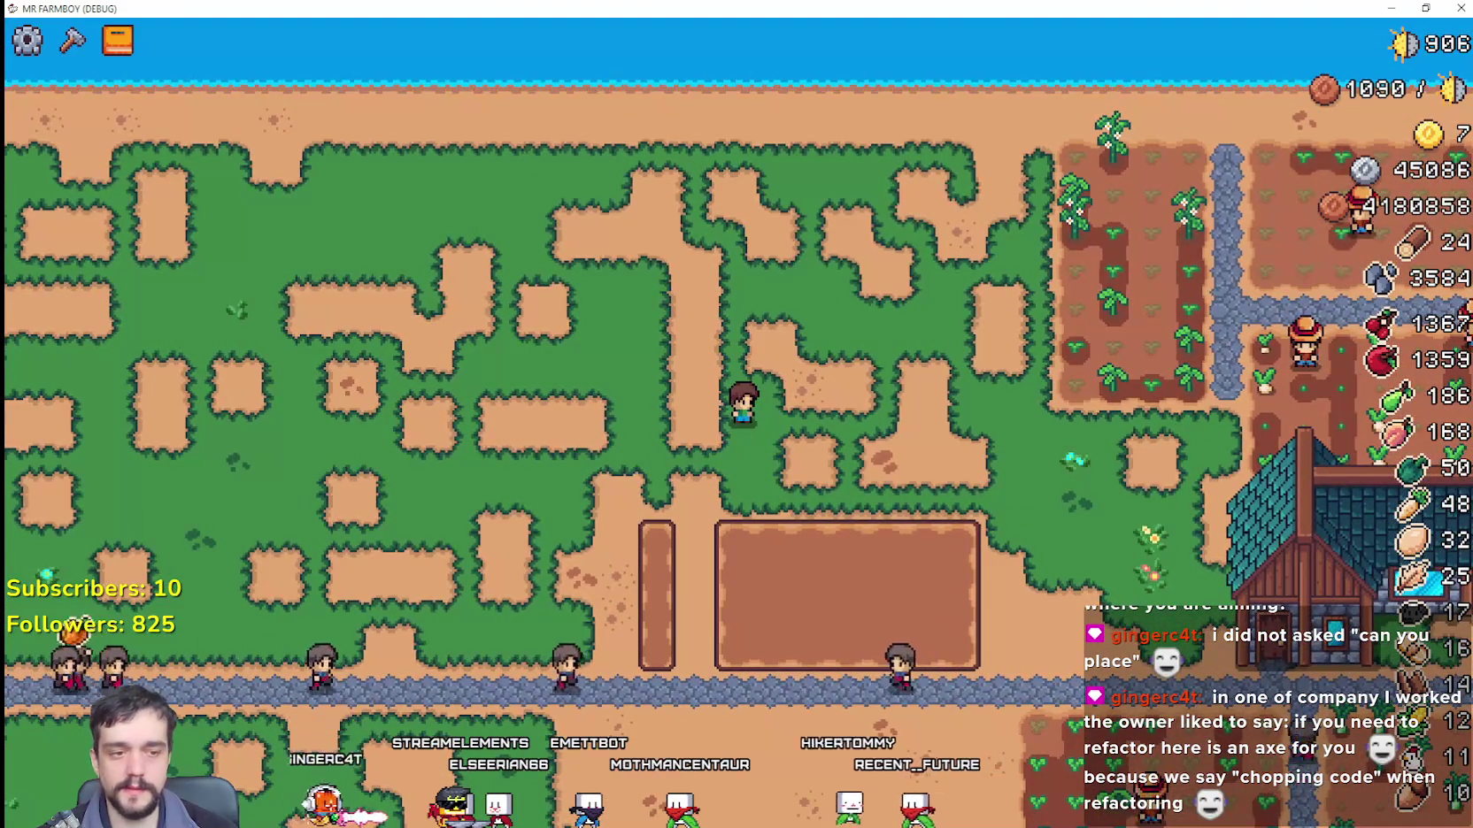
{"action": "key", "text": "alt+Tab"}
{"action": "left_click", "coordinate": [133, 475]}
{"action": "type", "text": "1"}
{"action": "left_click", "coordinate": [437, 615]}
{"action": "type", "text": "1"}
{"action": "left_click", "coordinate": [430, 640]}
{"action": "type", "text": "1"}
{"action": "left_click", "coordinate": [1021, 471]}
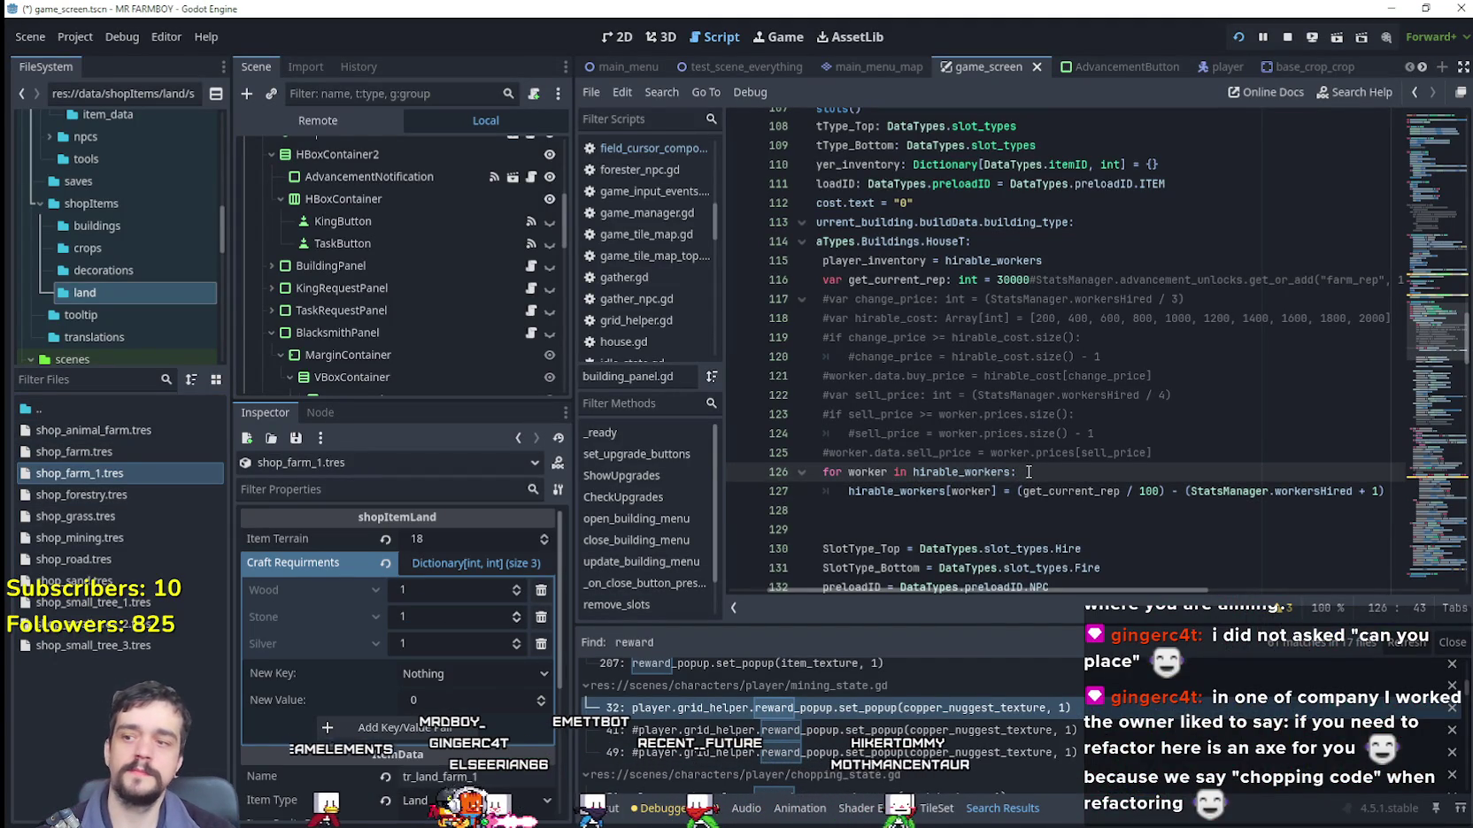
Step: Back in the game, walk the farmer through the village and check the warehouse inventory
{"action": "key", "text": "alt+Tab"}
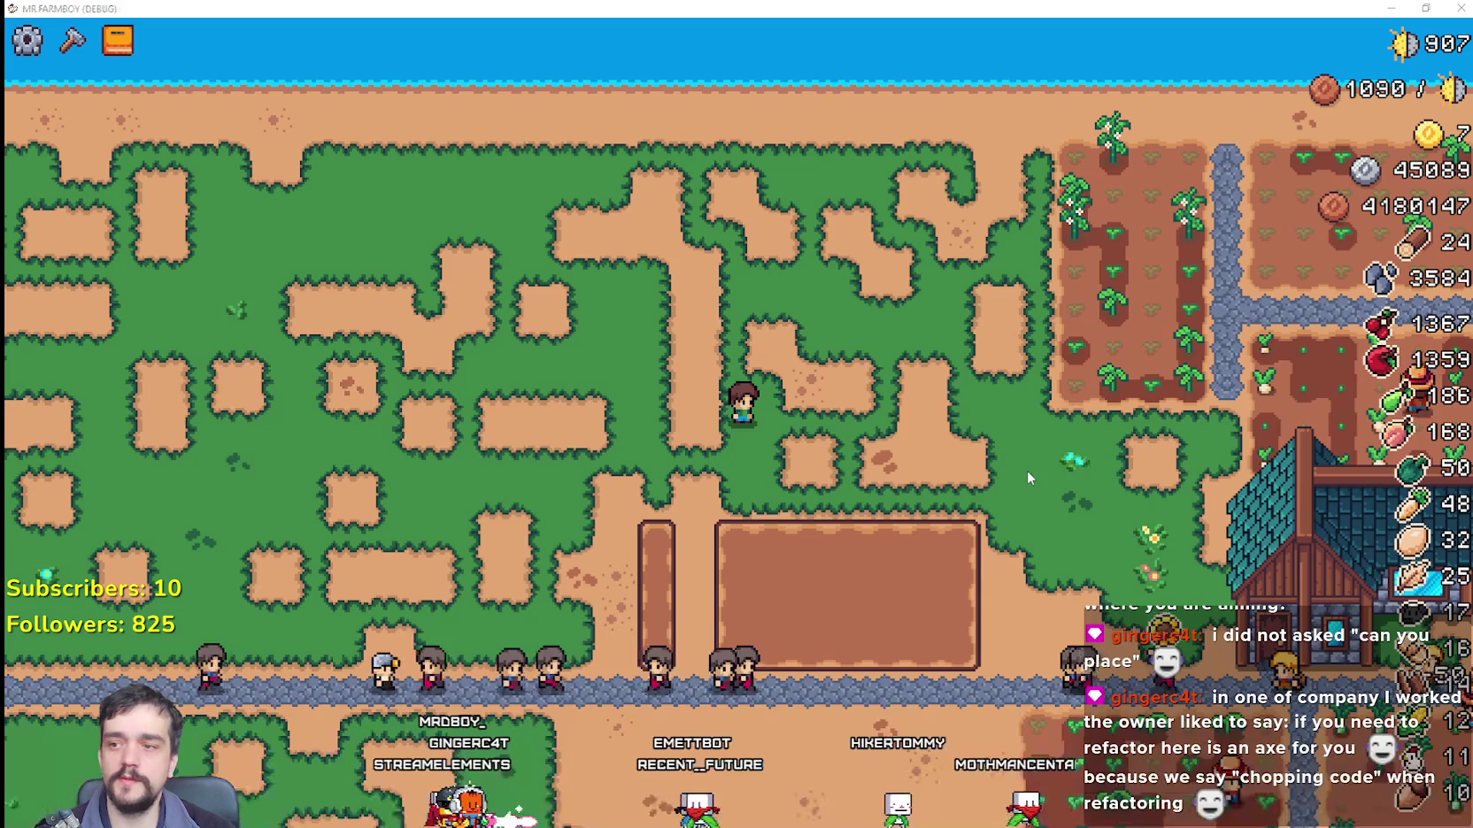
{"action": "key", "text": "s"}
{"action": "key", "text": "d"}
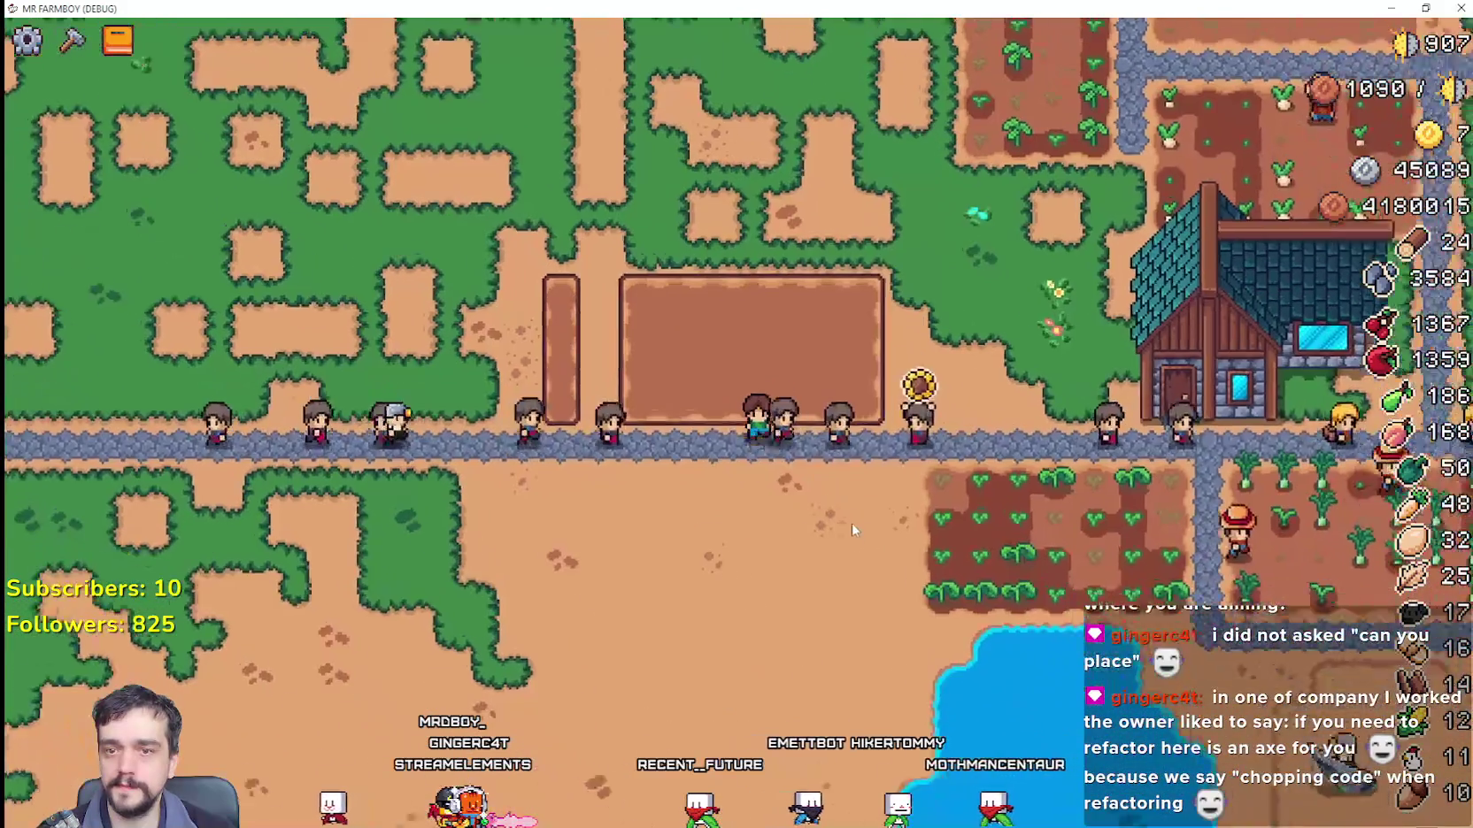
{"action": "key", "text": "d"}
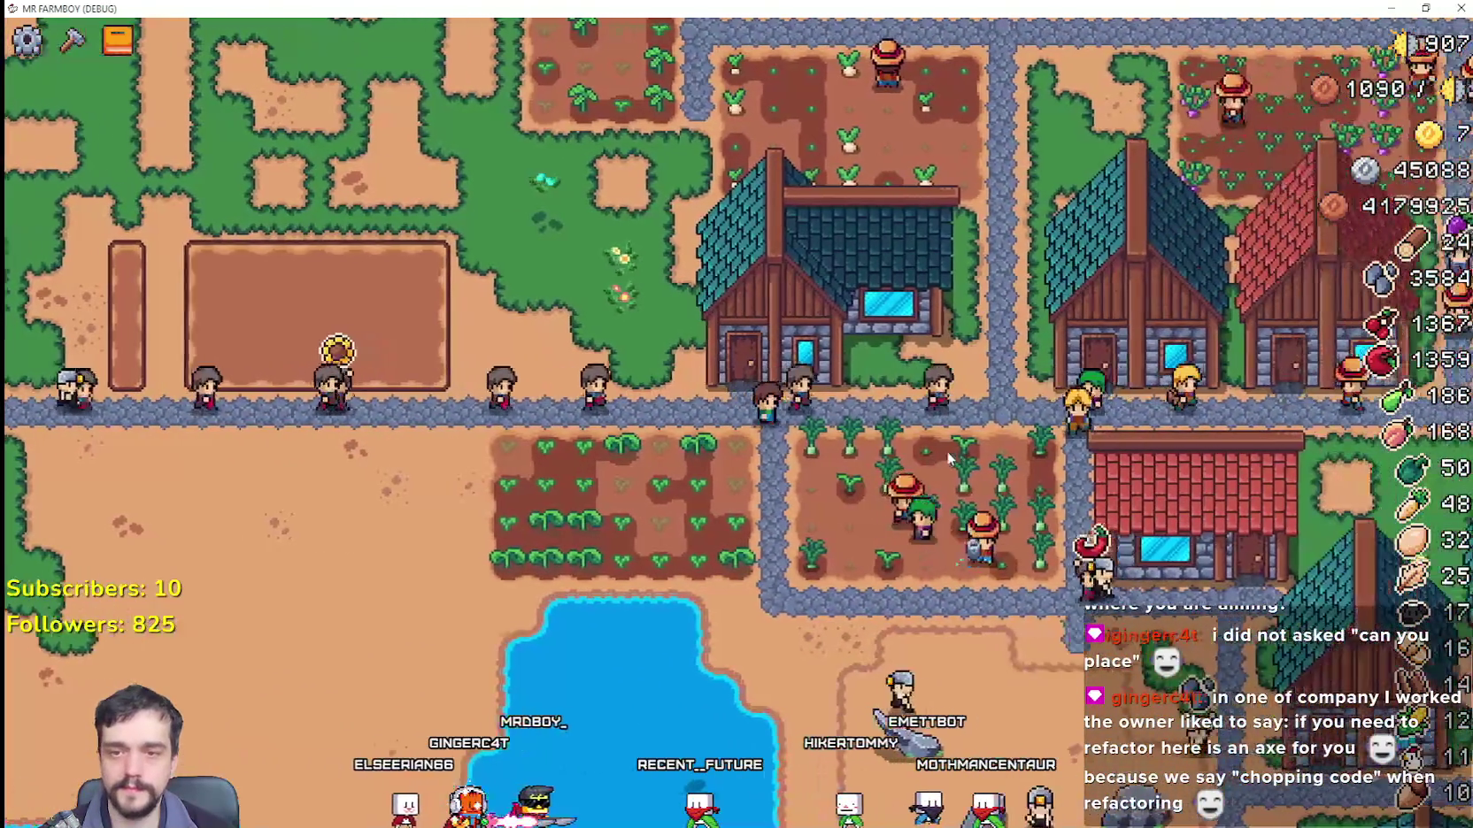
{"action": "key", "text": "d"}
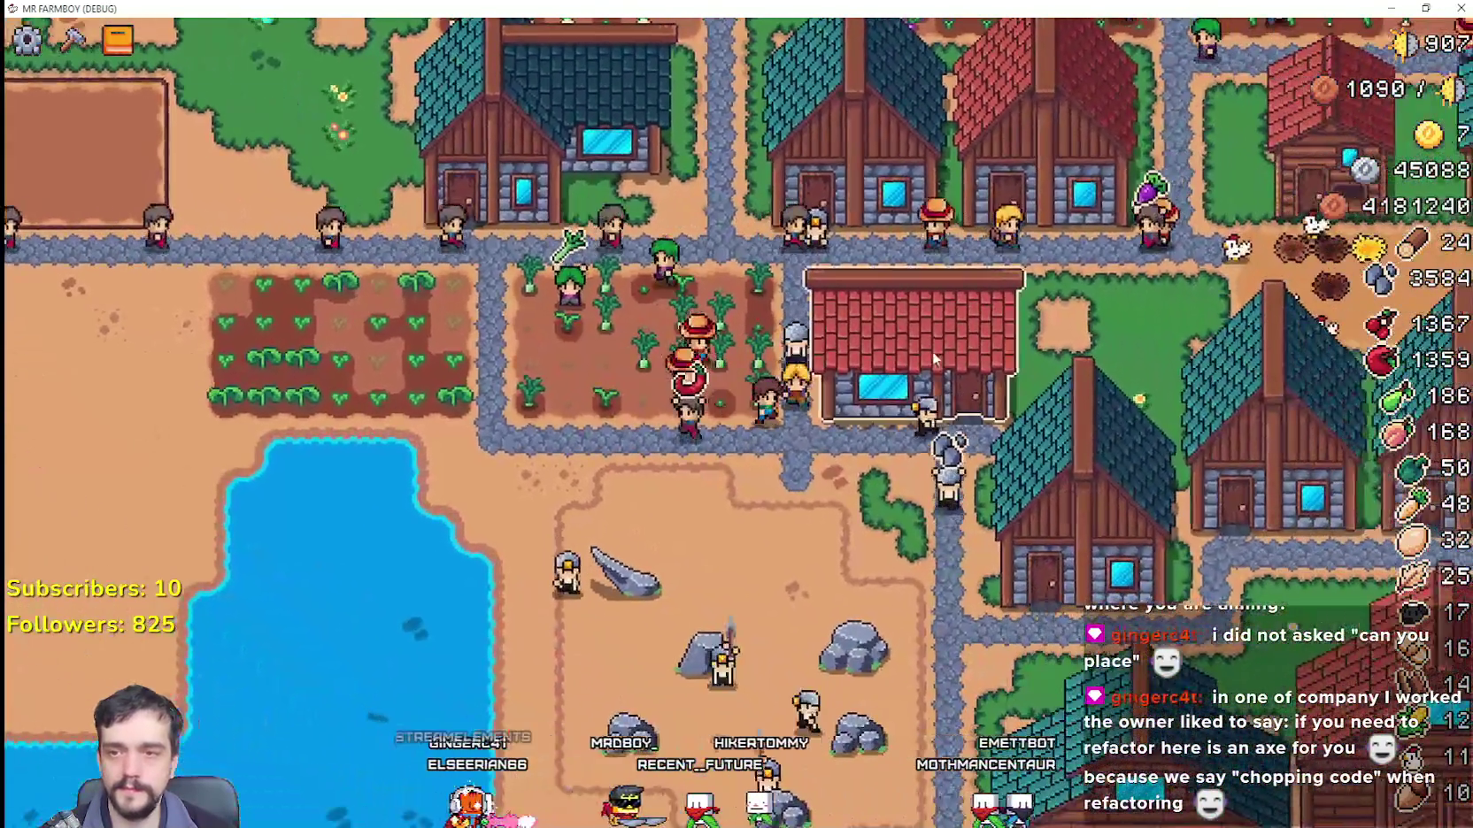
{"action": "left_click", "coordinate": [901, 415]}
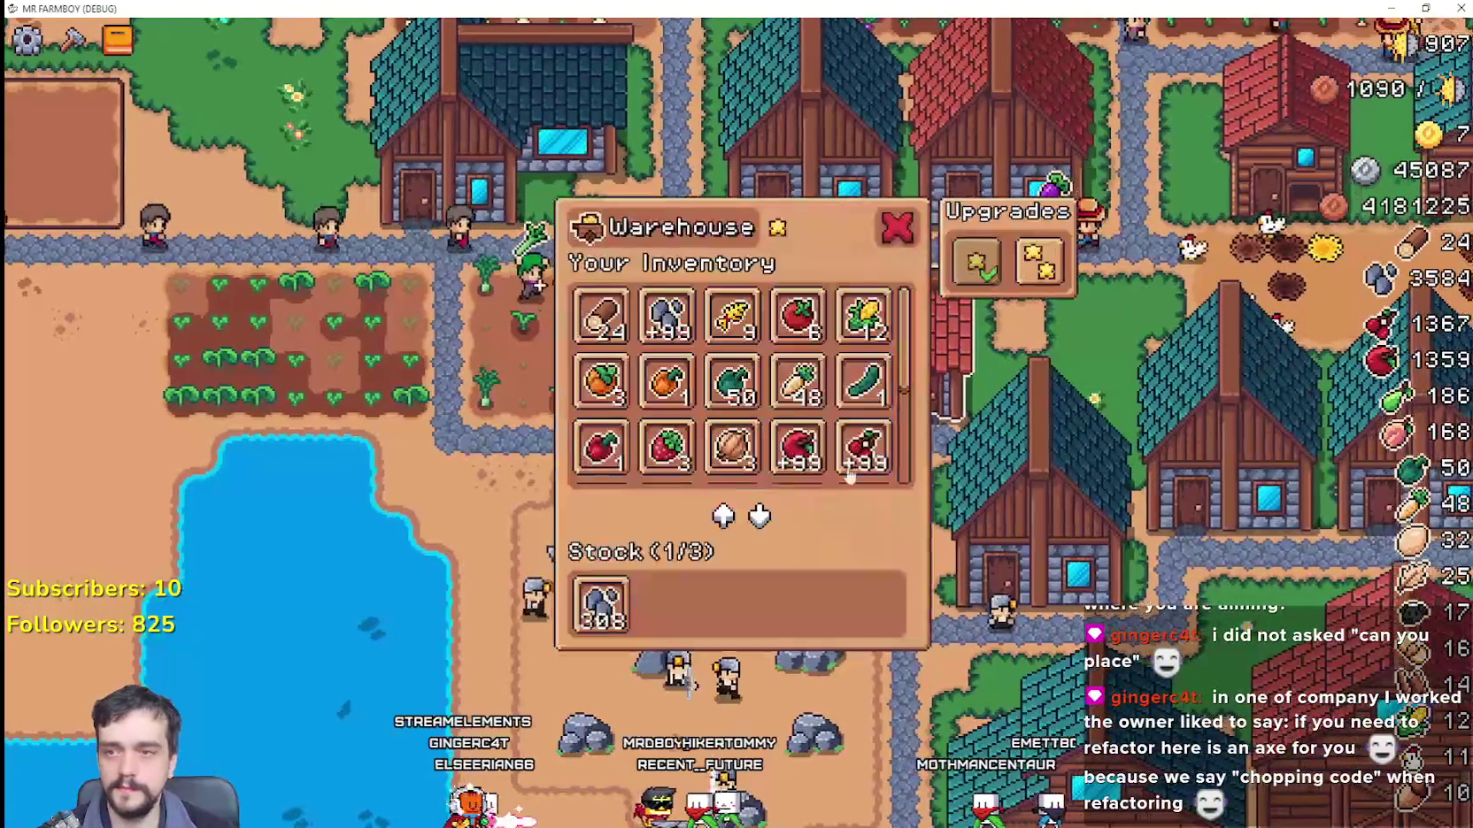
{"action": "key", "text": "d"}
Step: Walk southeast past the houses and back up to check the warehouse inventory again
{"action": "key", "text": "s"}
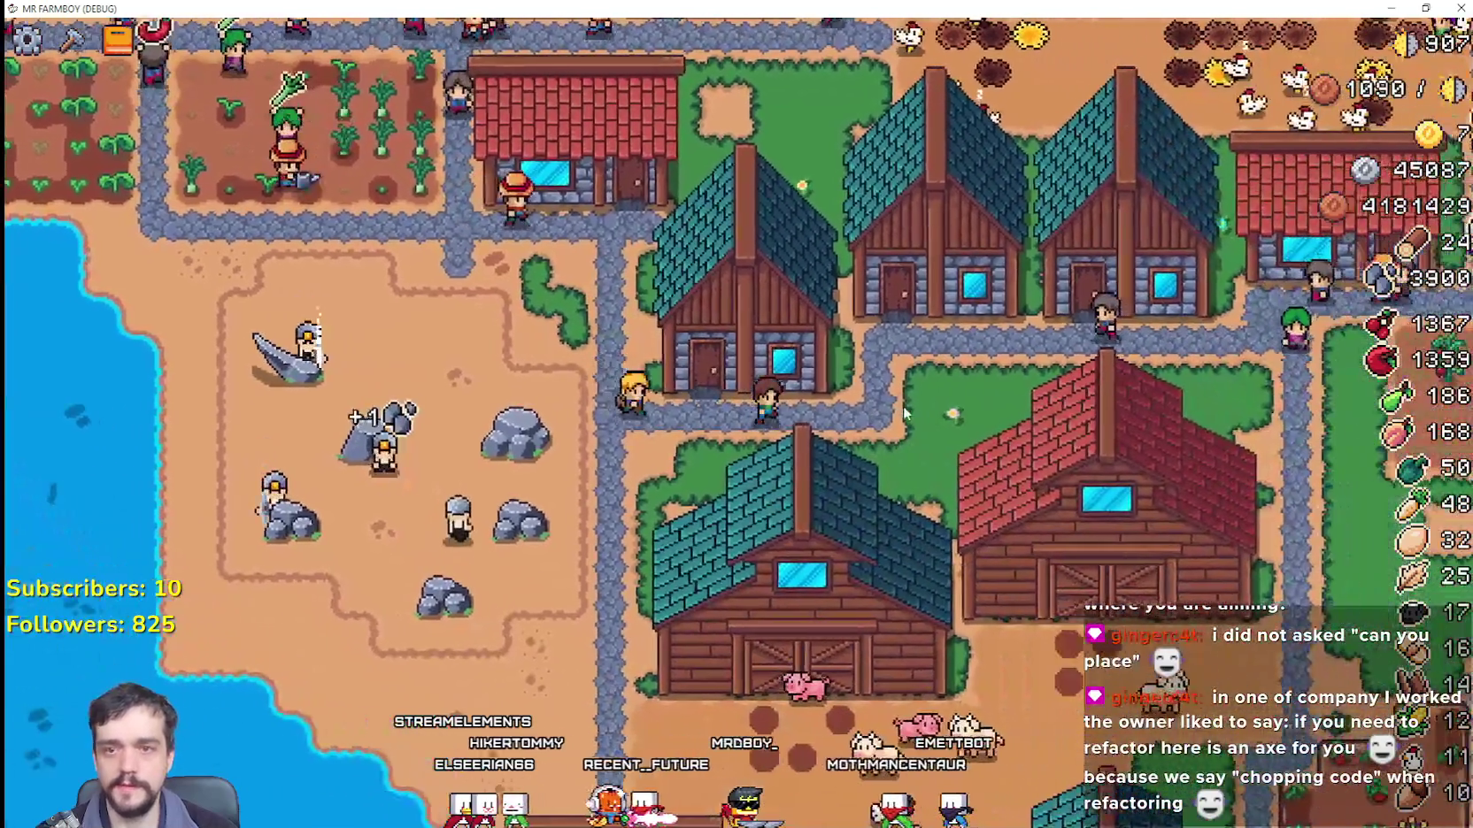
{"action": "key", "text": "d"}
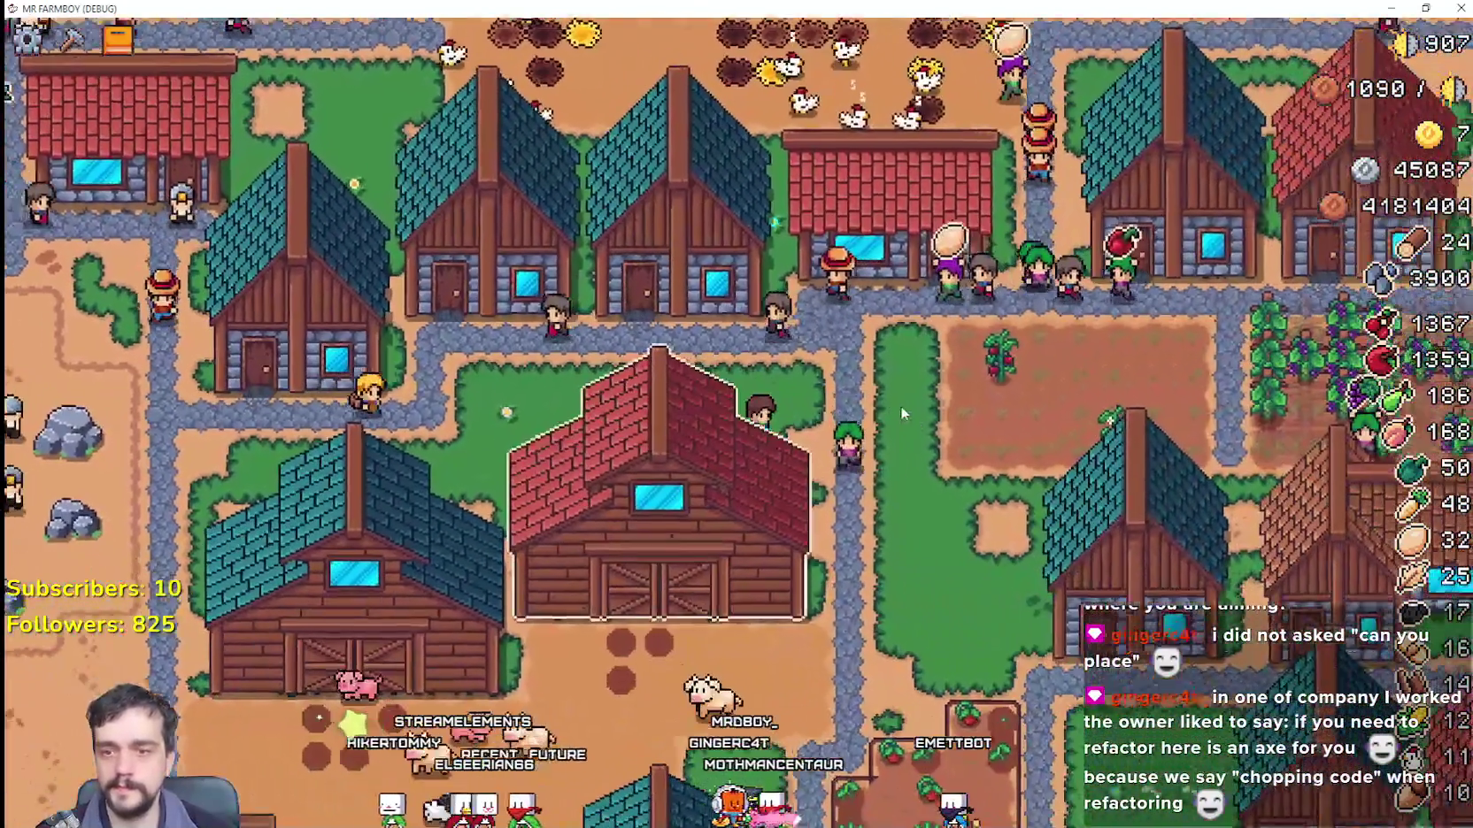
{"action": "key", "text": "s"}
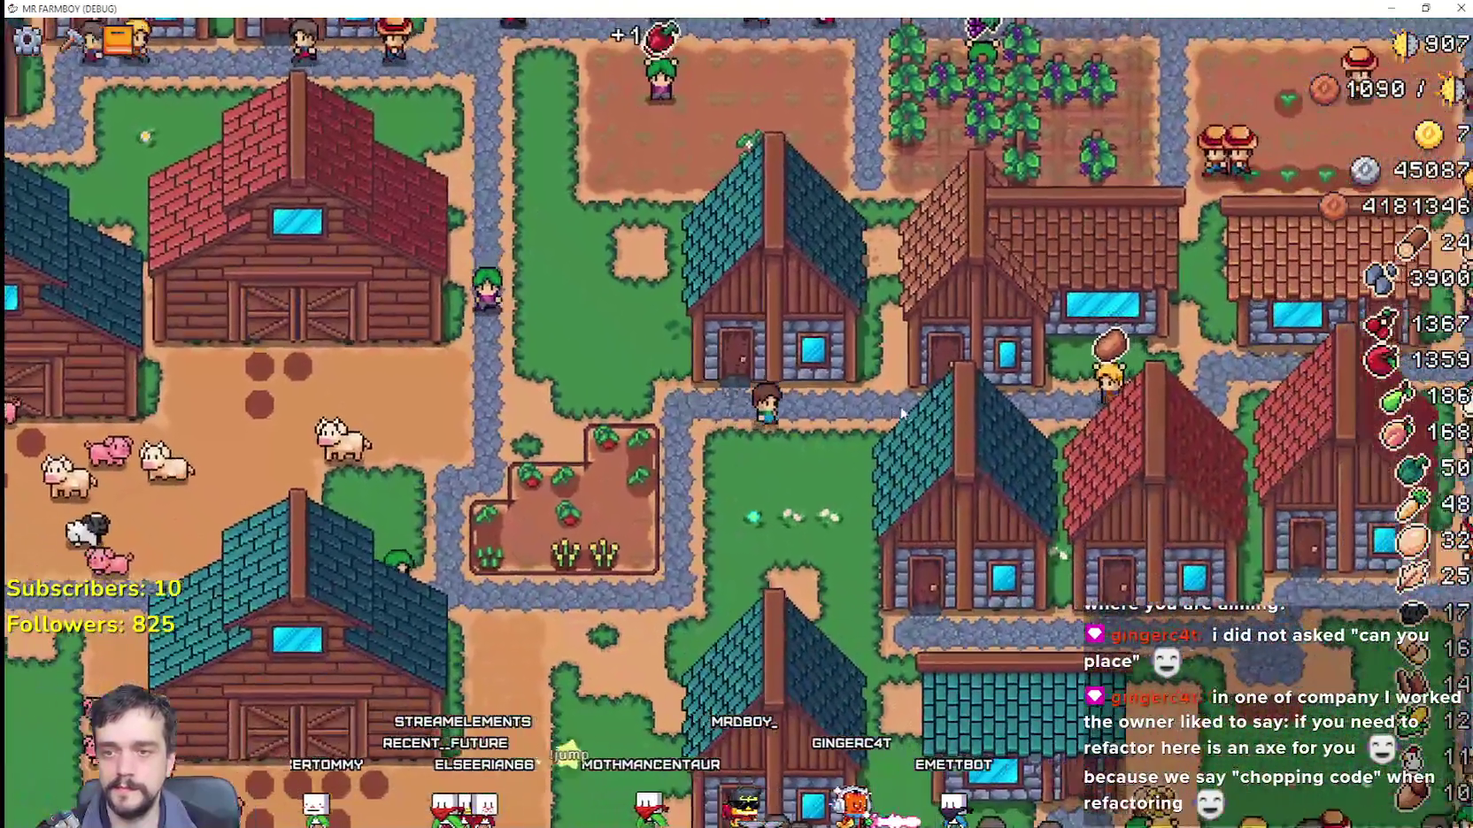
{"action": "key", "text": "s"}
{"action": "key", "text": "d"}
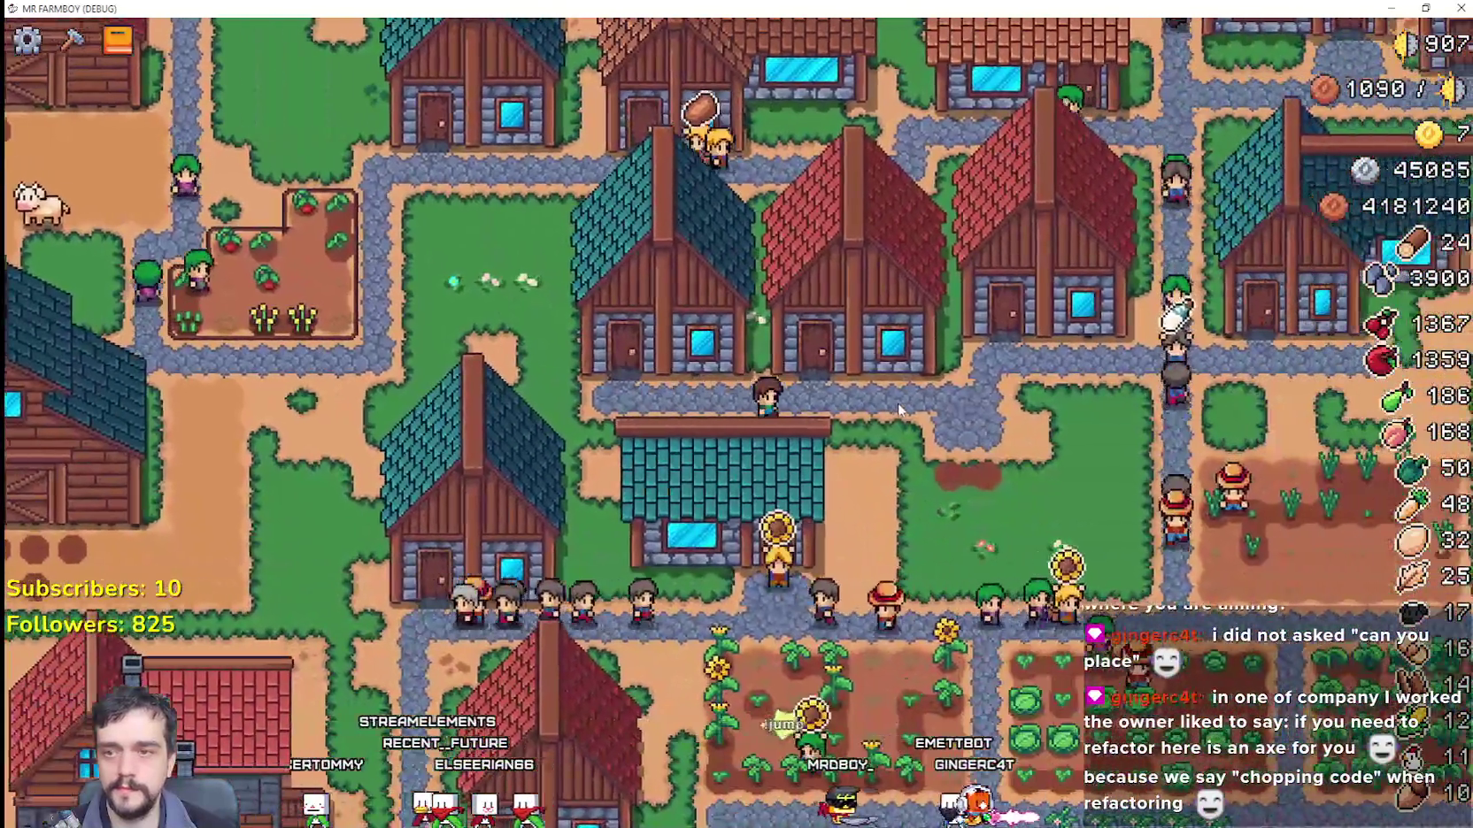
{"action": "key", "text": "d"}
{"action": "key", "text": "w"}
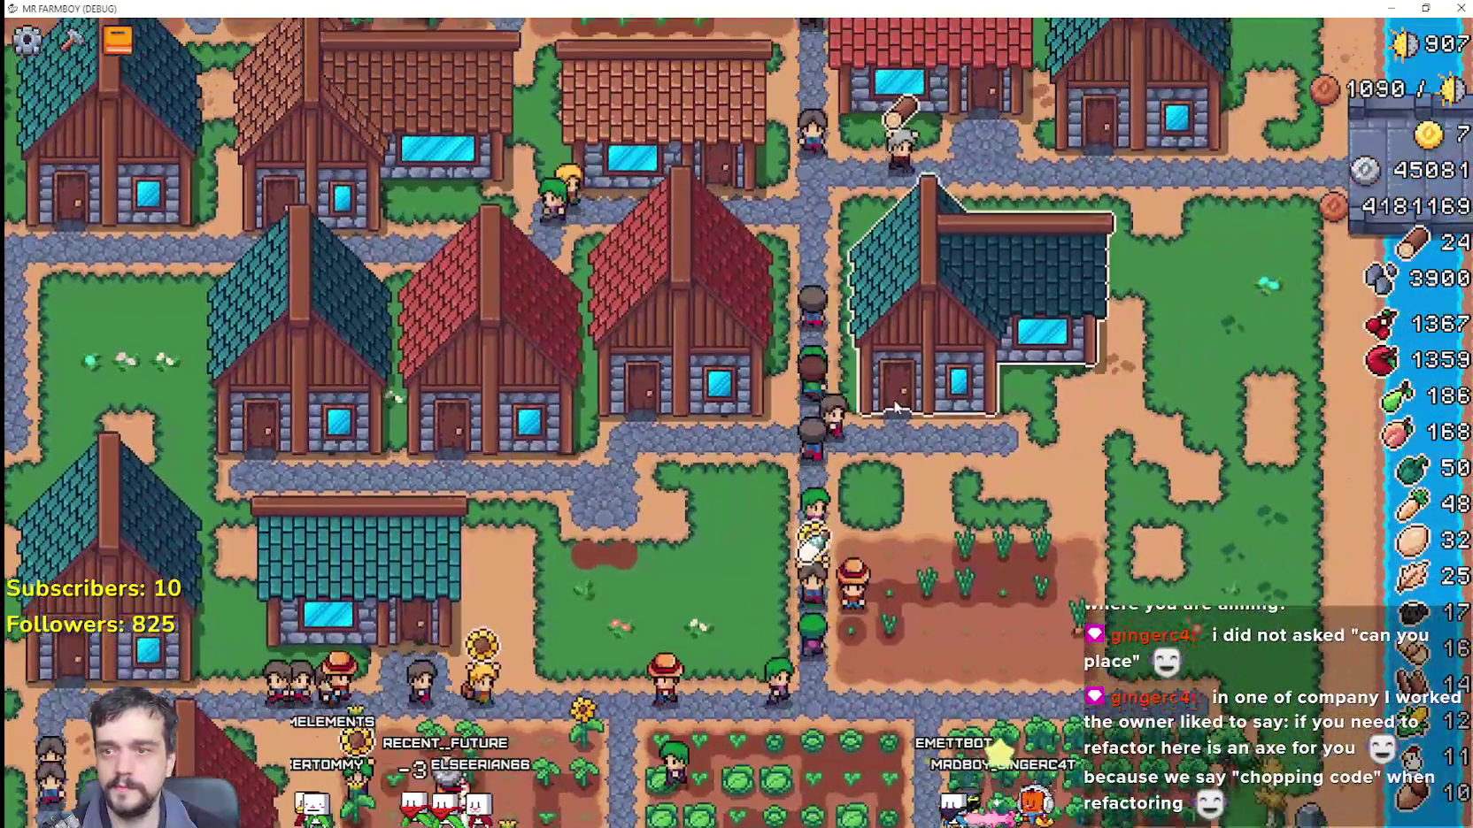
{"action": "key", "text": "w"}
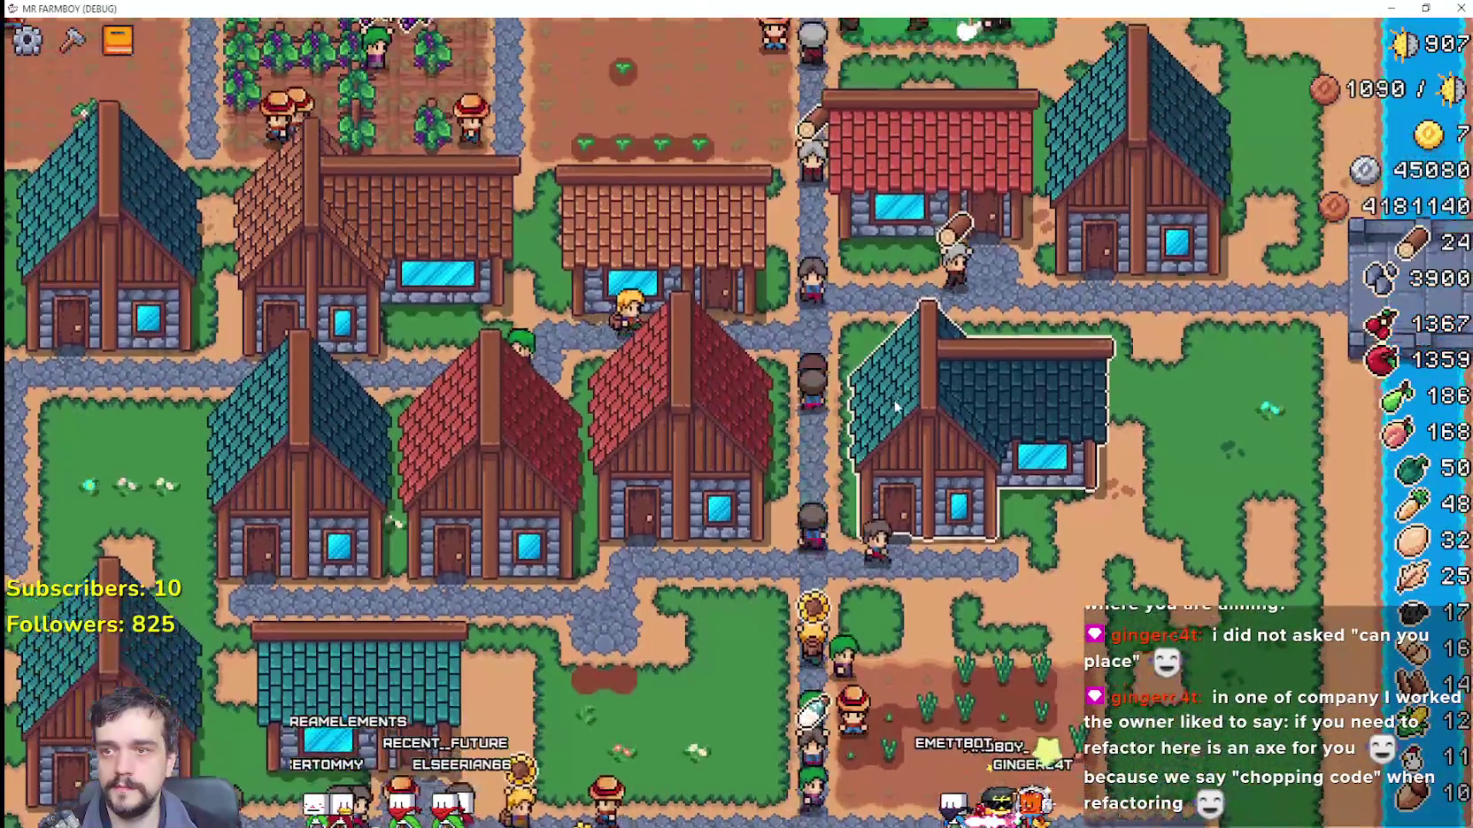
{"action": "left_click", "coordinate": [918, 421]}
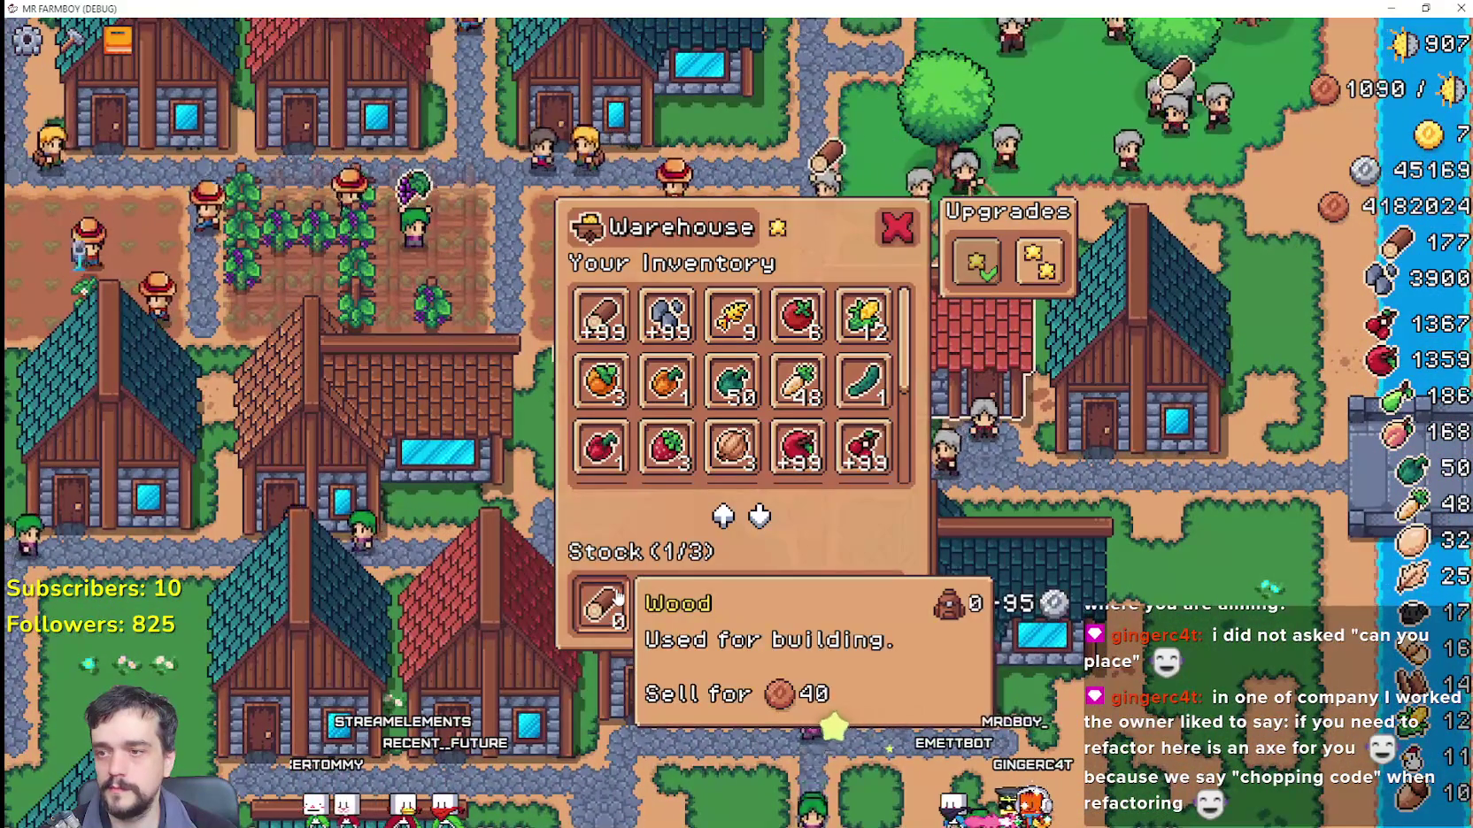
{"action": "key", "text": "s"}
Step: Walk the farmer back up-left across the village toward the tilled plots
{"action": "key", "text": "a"}
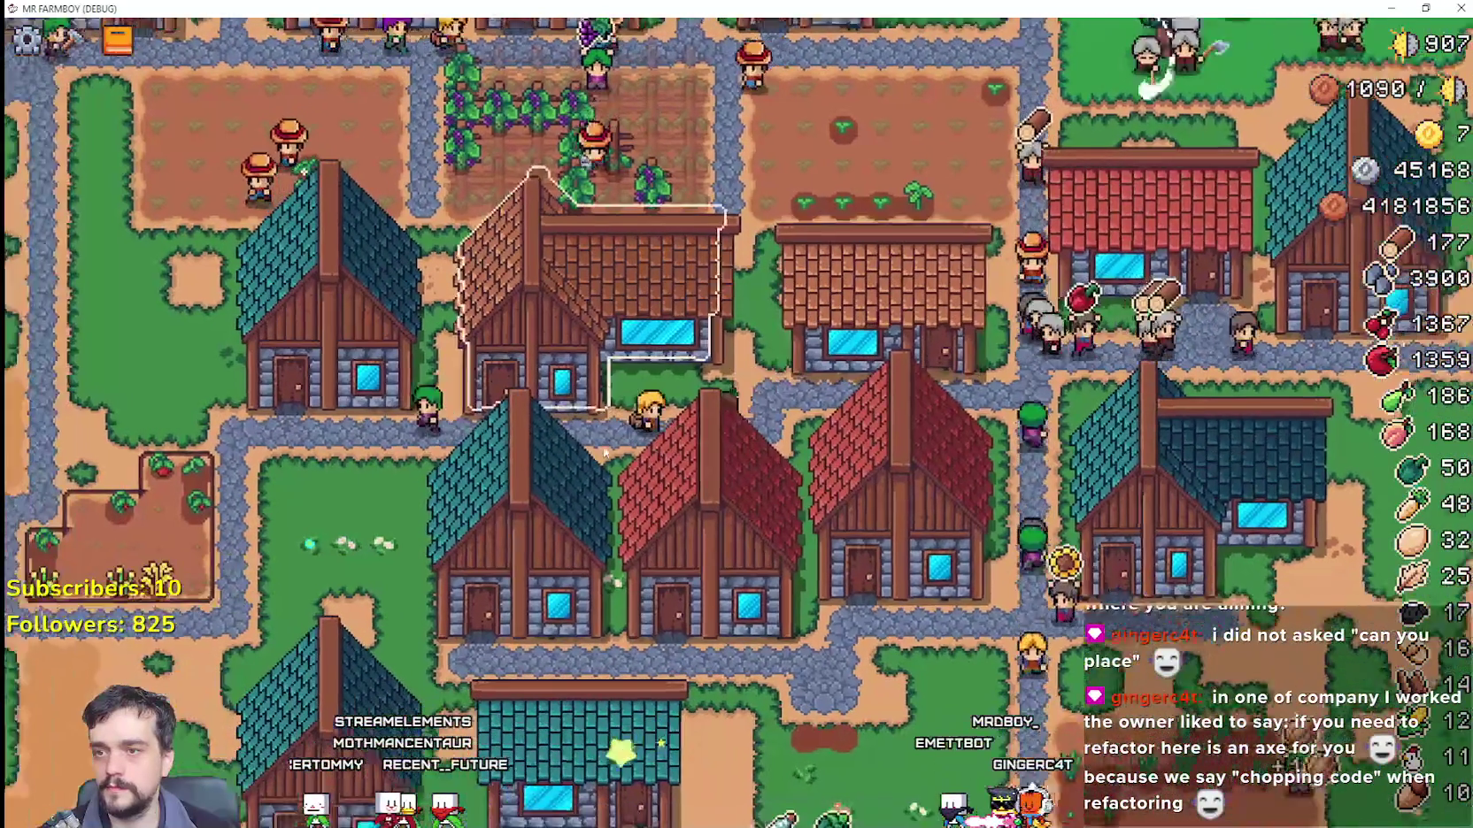
{"action": "key", "text": "a"}
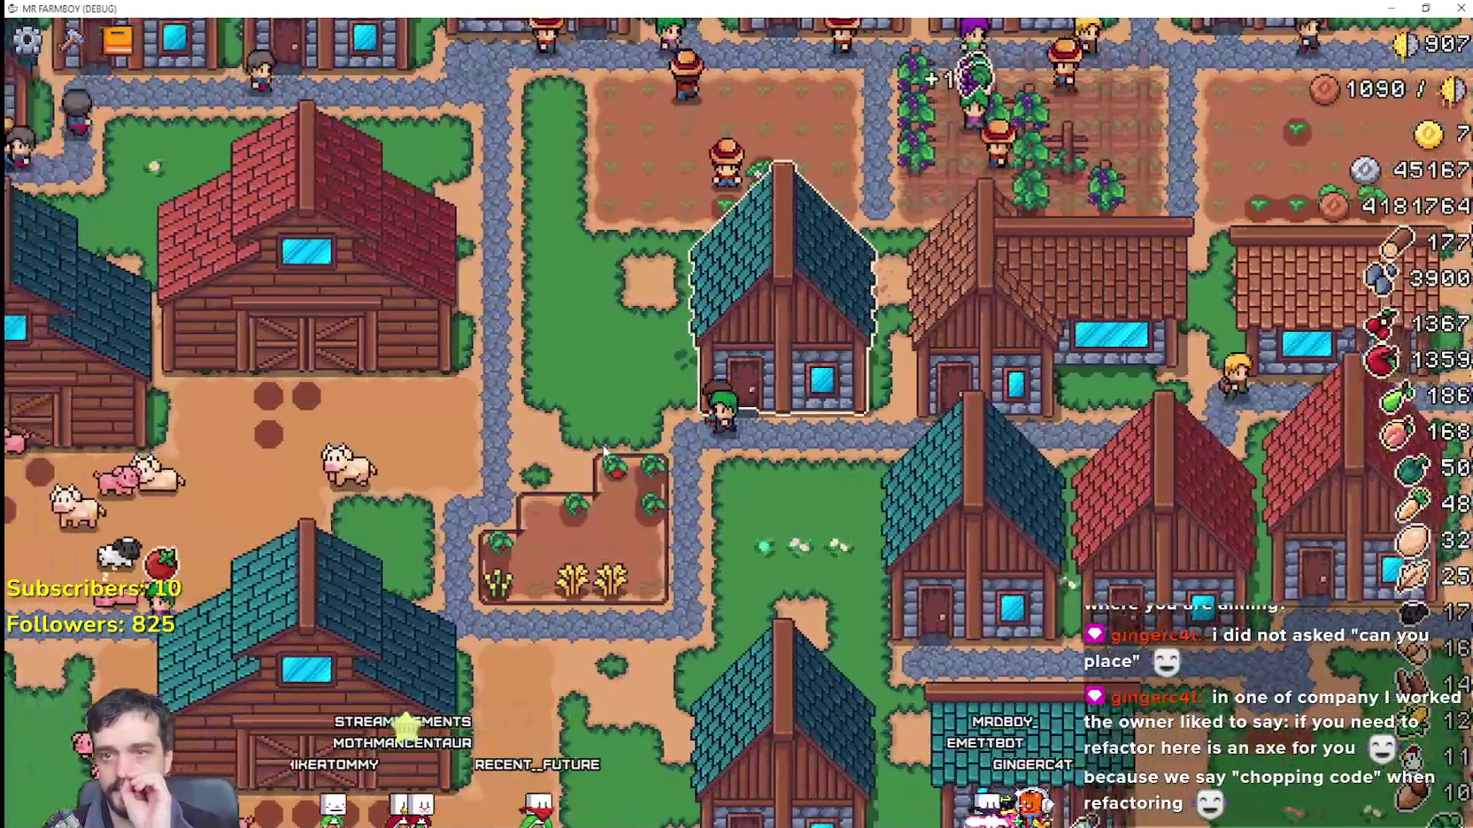
{"action": "key", "text": "w"}
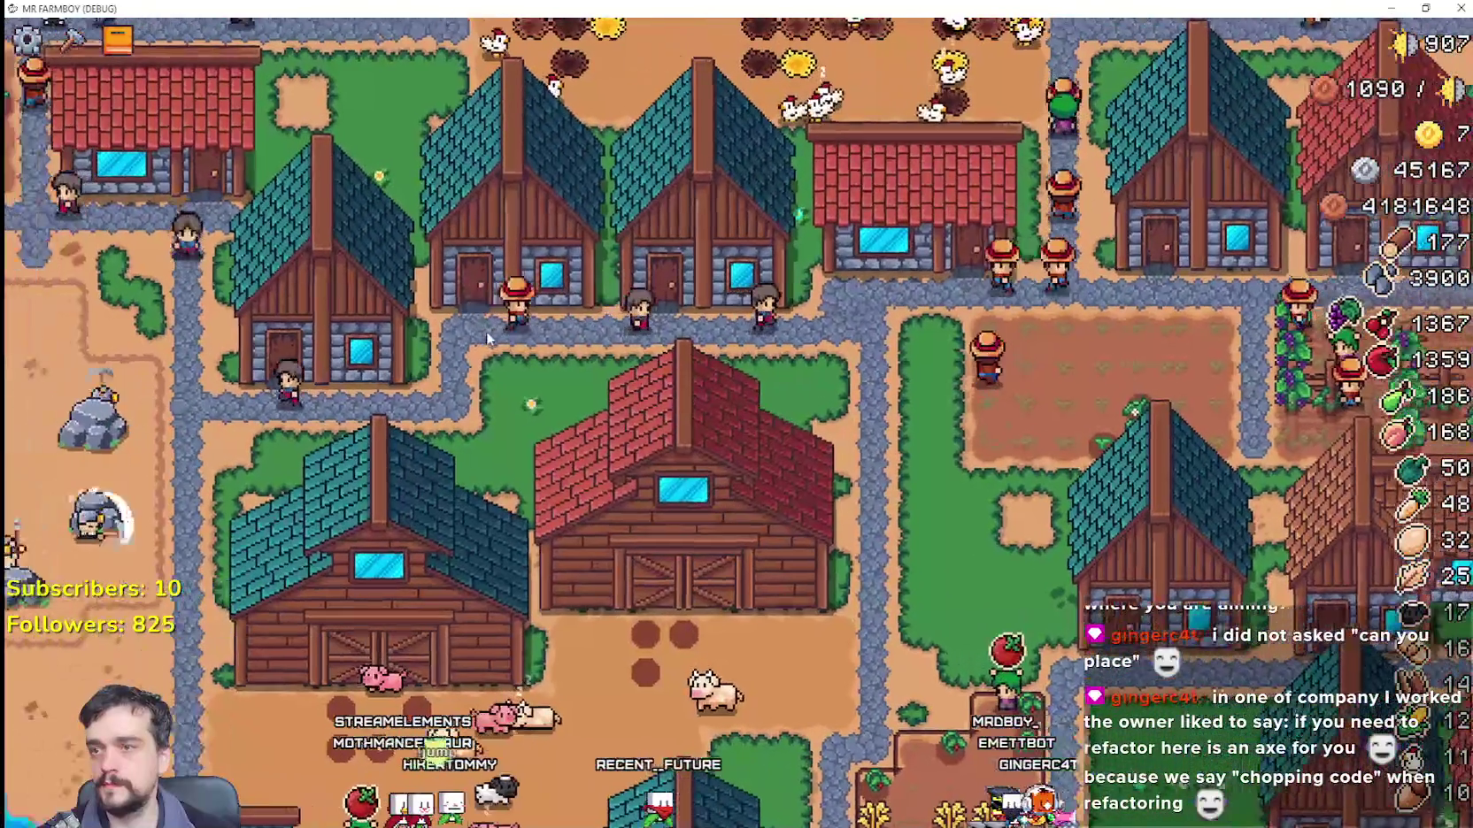
{"action": "key", "text": "a"}
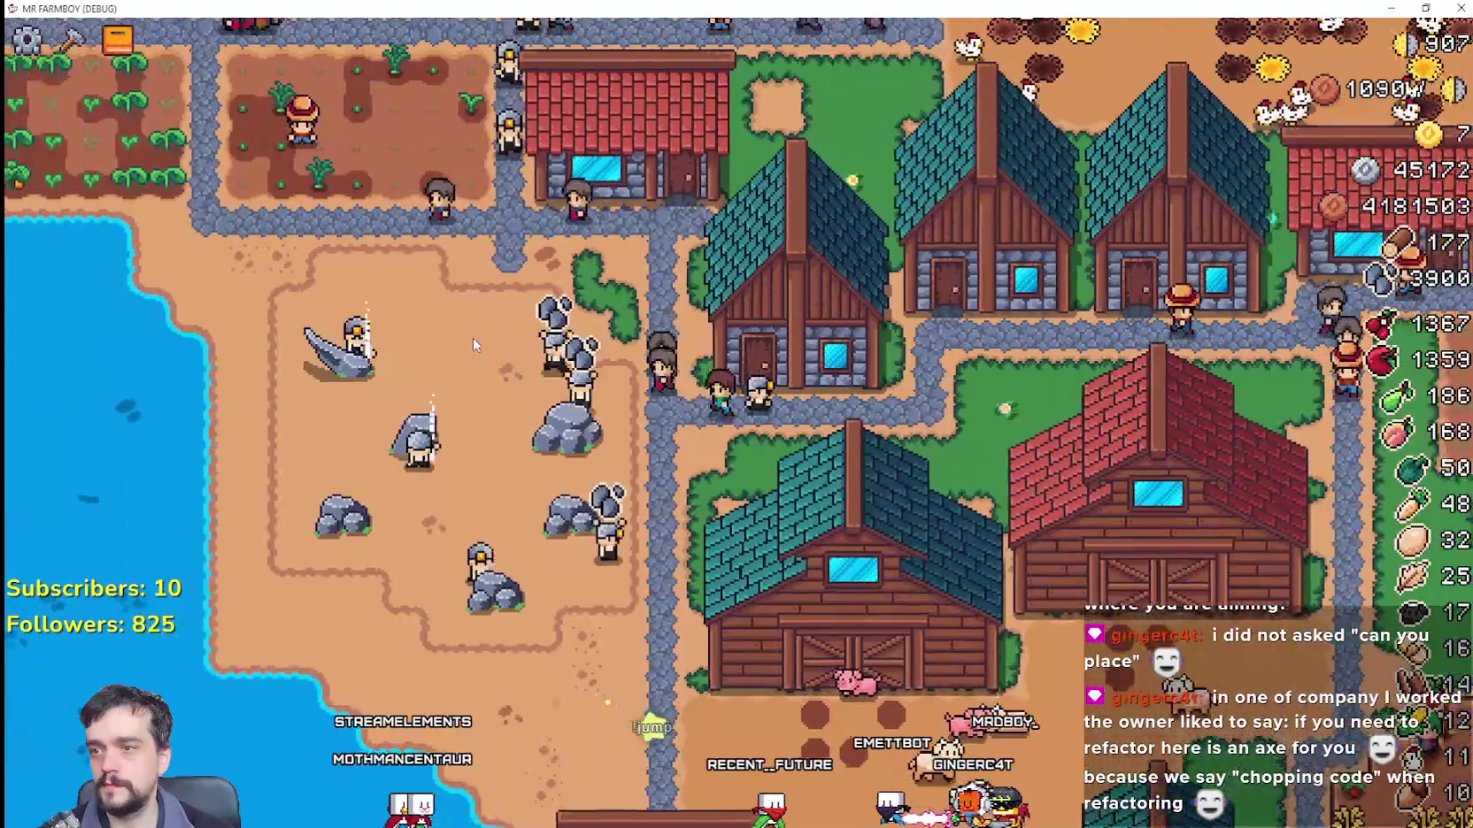
{"action": "key", "text": "a"}
{"action": "key", "text": "w"}
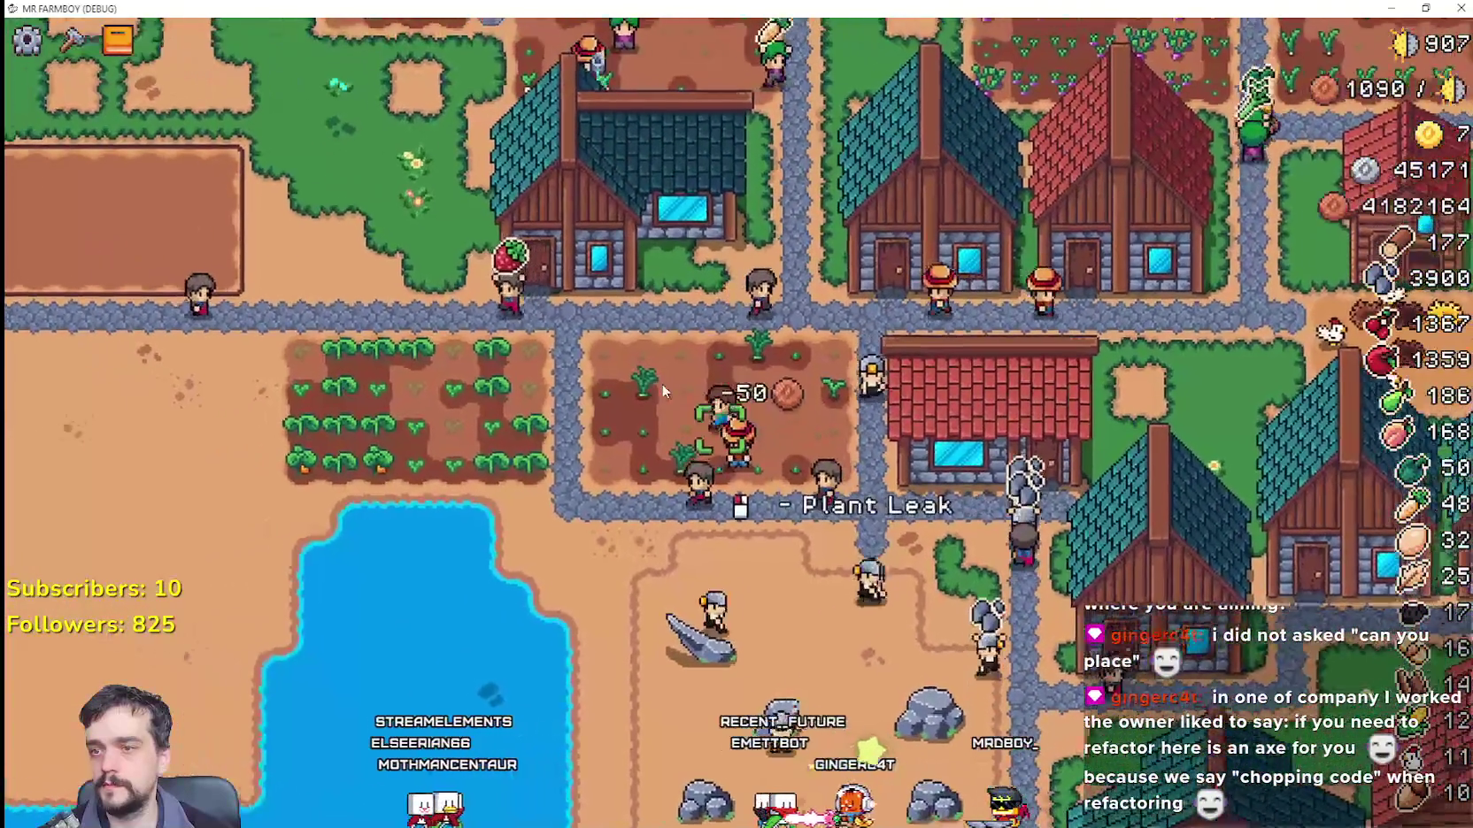
{"action": "key", "text": "s"}
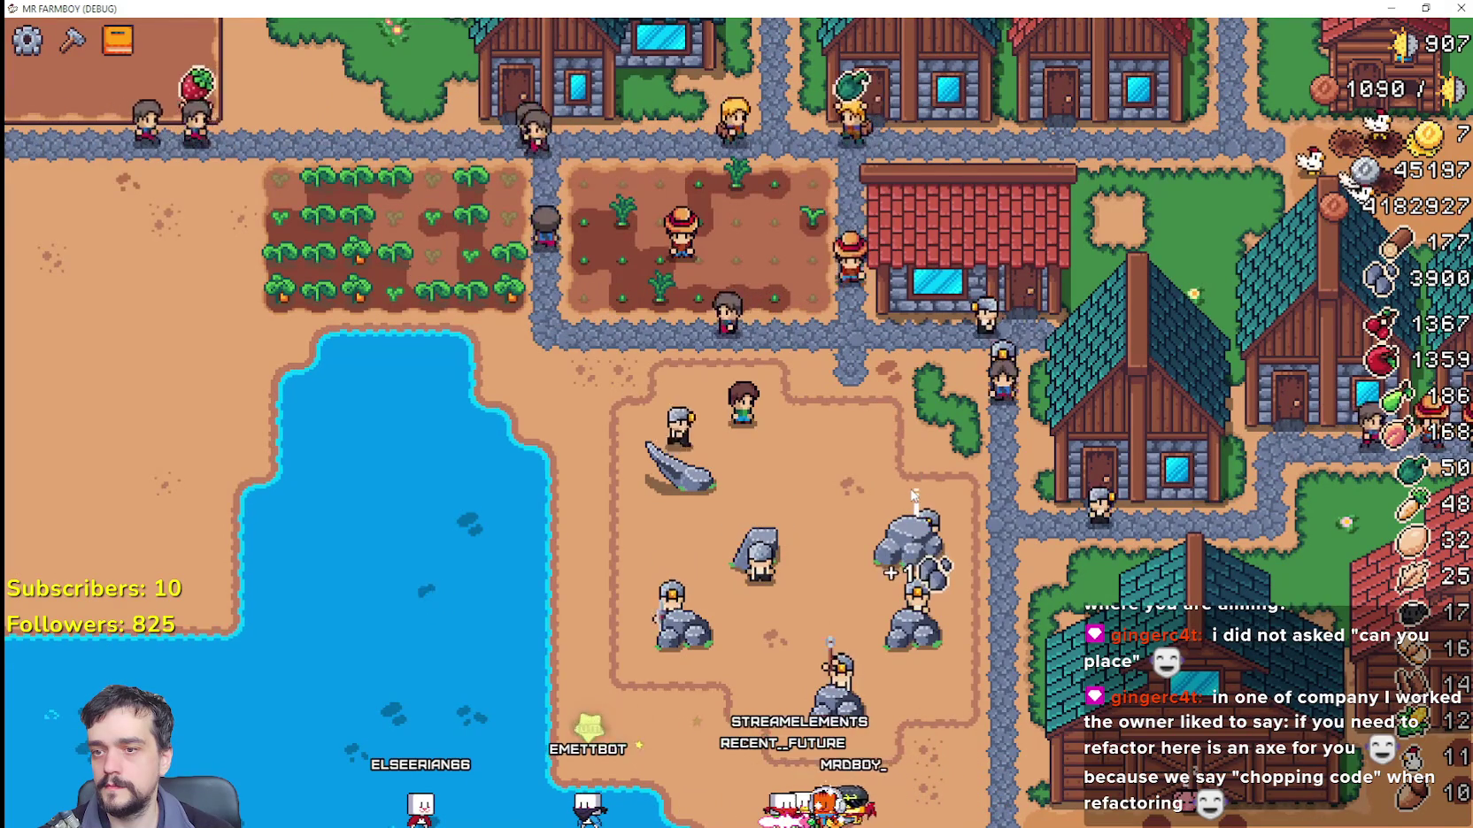
Step: Walk to the empty plots, choose the Enchanced Farm Tile from crafting, and till the first tile
{"action": "key", "text": "a"}
{"action": "key", "text": "w"}
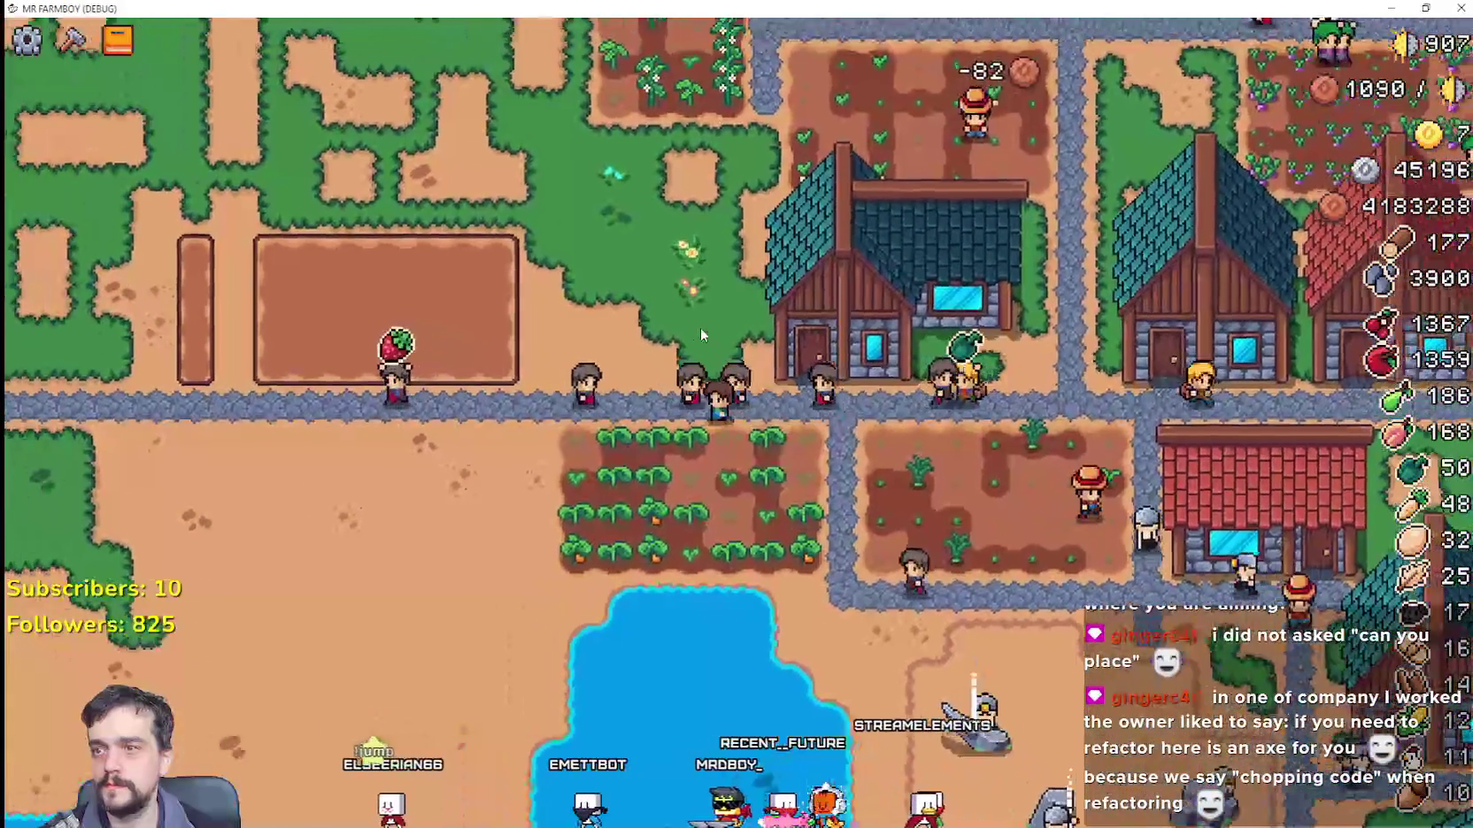
{"action": "key", "text": "a"}
{"action": "key", "text": "c"}
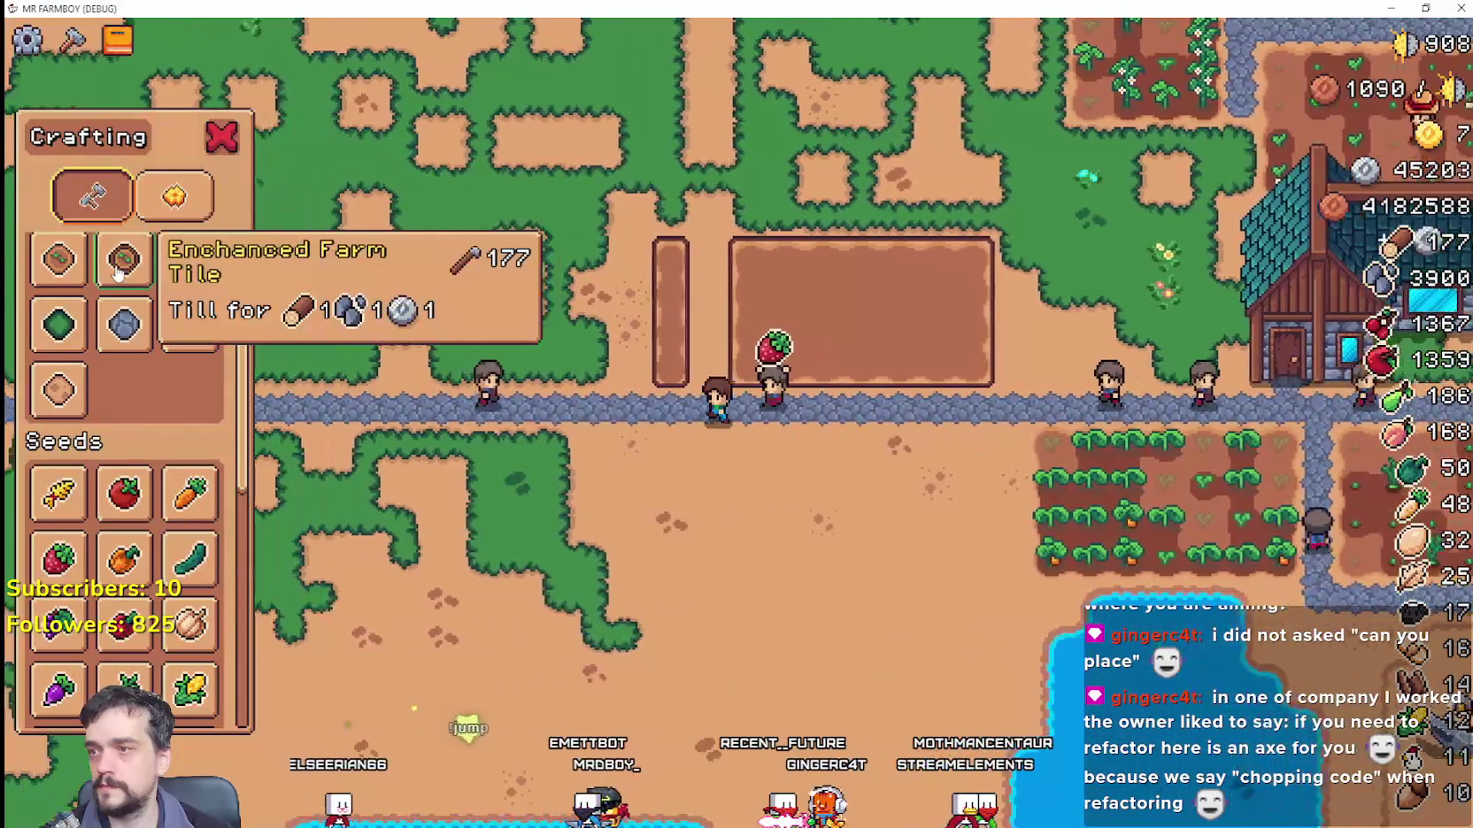
{"action": "left_click", "coordinate": [117, 273]}
{"action": "key", "text": "a"}
{"action": "key", "text": "w"}
{"action": "left_click", "coordinate": [866, 592]}
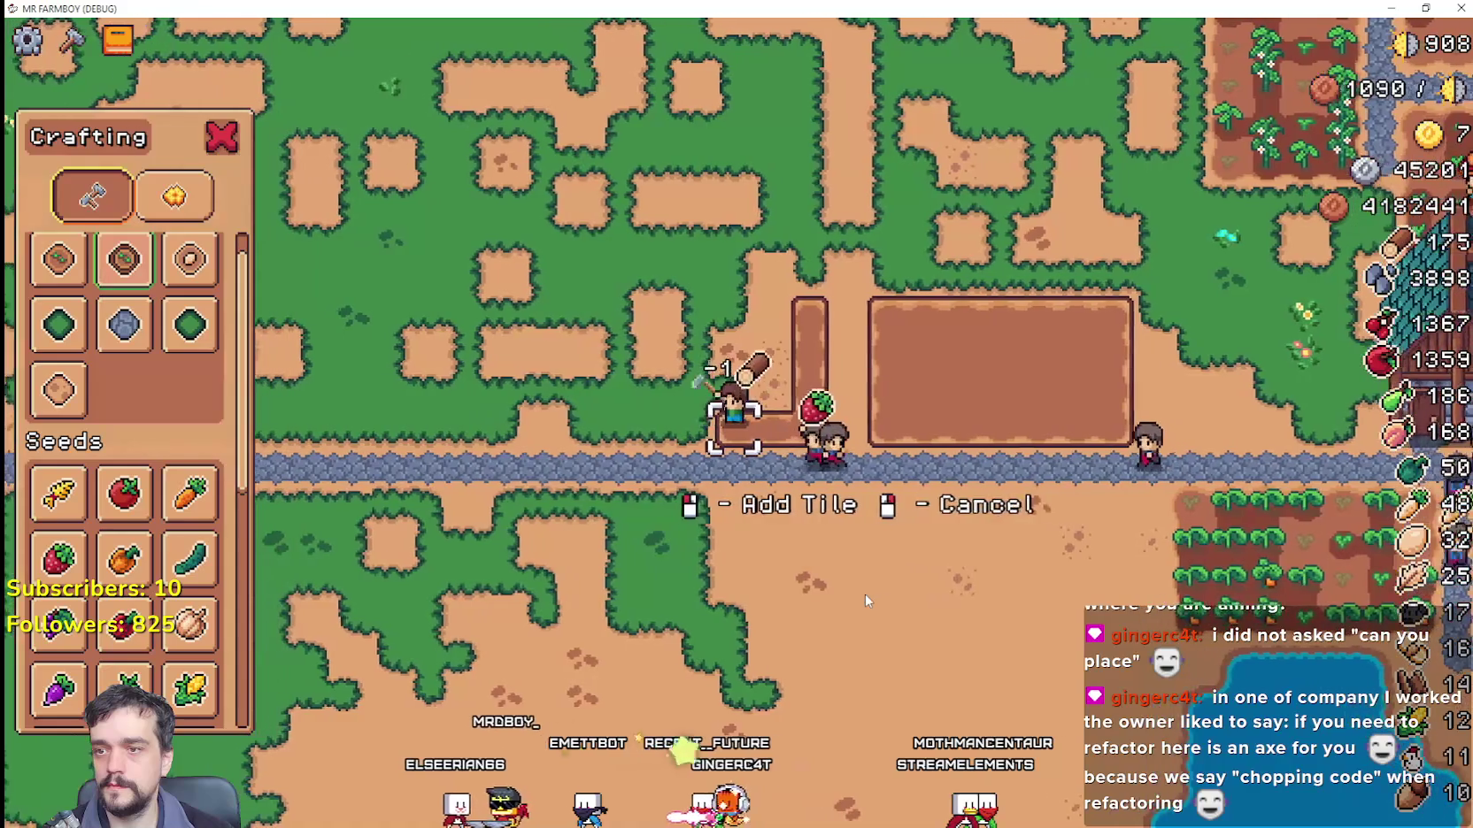
Step: Lay more tilled tiles to the left and extend the strip upward
{"action": "key", "text": "a"}
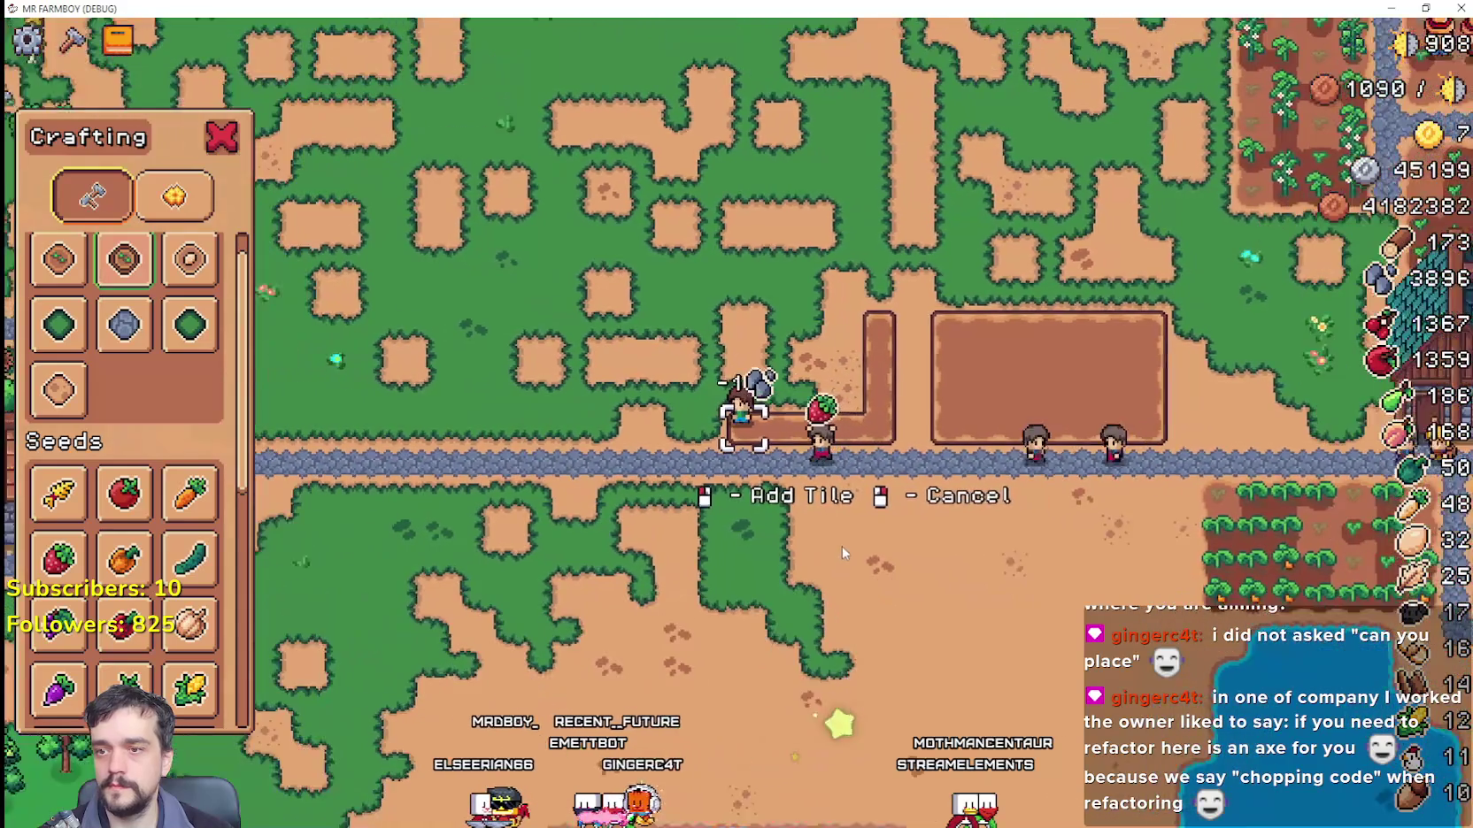
{"action": "left_click", "coordinate": [848, 435]}
{"action": "scroll", "coordinate": [849, 434], "scroll_direction": "up", "scroll_amount": 2}
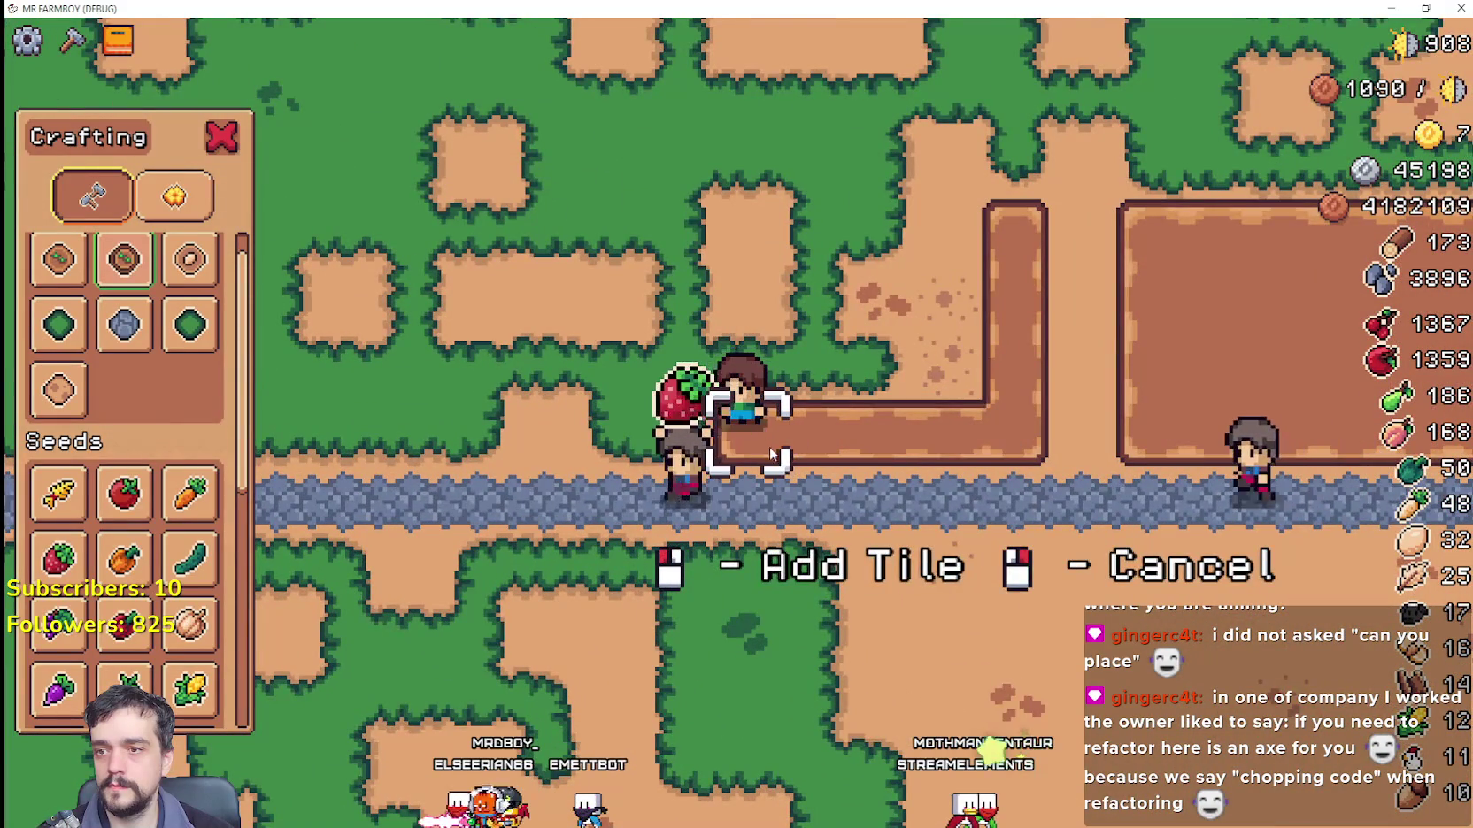
{"action": "key", "text": "w"}
{"action": "left_click", "coordinate": [766, 438]}
{"action": "left_click", "coordinate": [864, 522]}
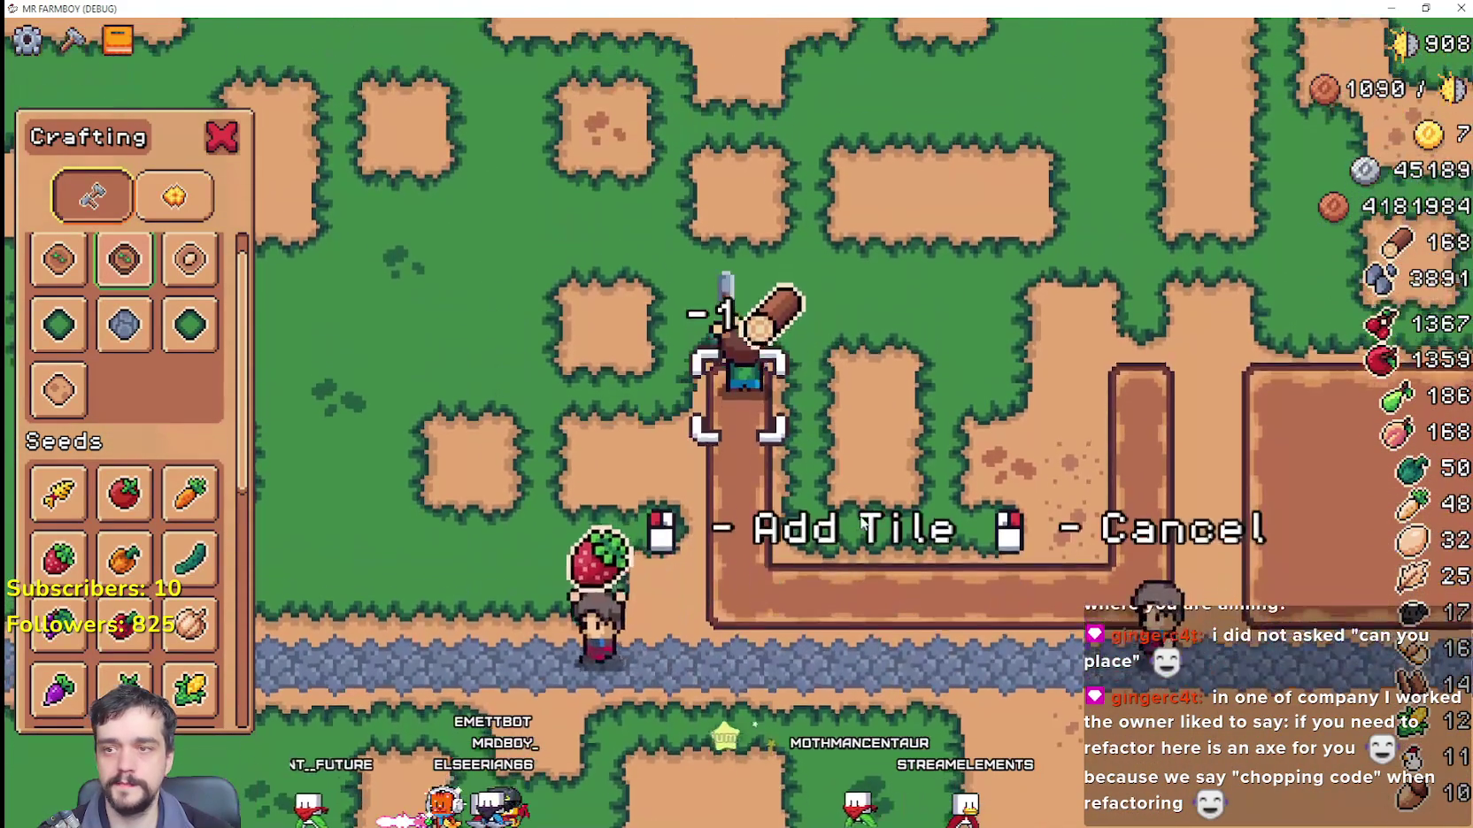
{"action": "key", "text": "w"}
{"action": "left_click", "coordinate": [863, 523]}
Step: Extend the tilled border right, down and left, filling in the new plot
{"action": "key", "text": "d"}
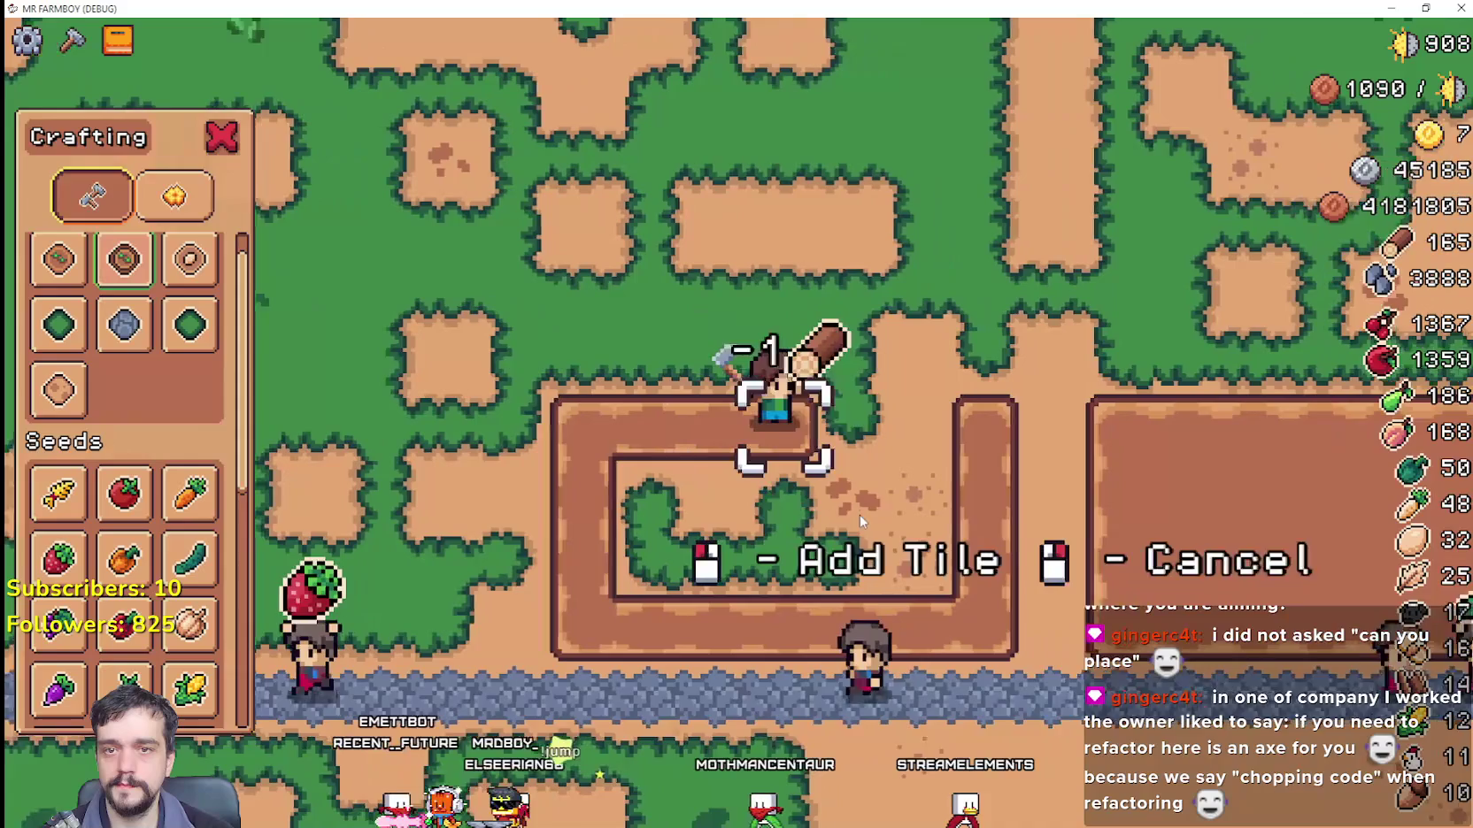
{"action": "key", "text": "s"}
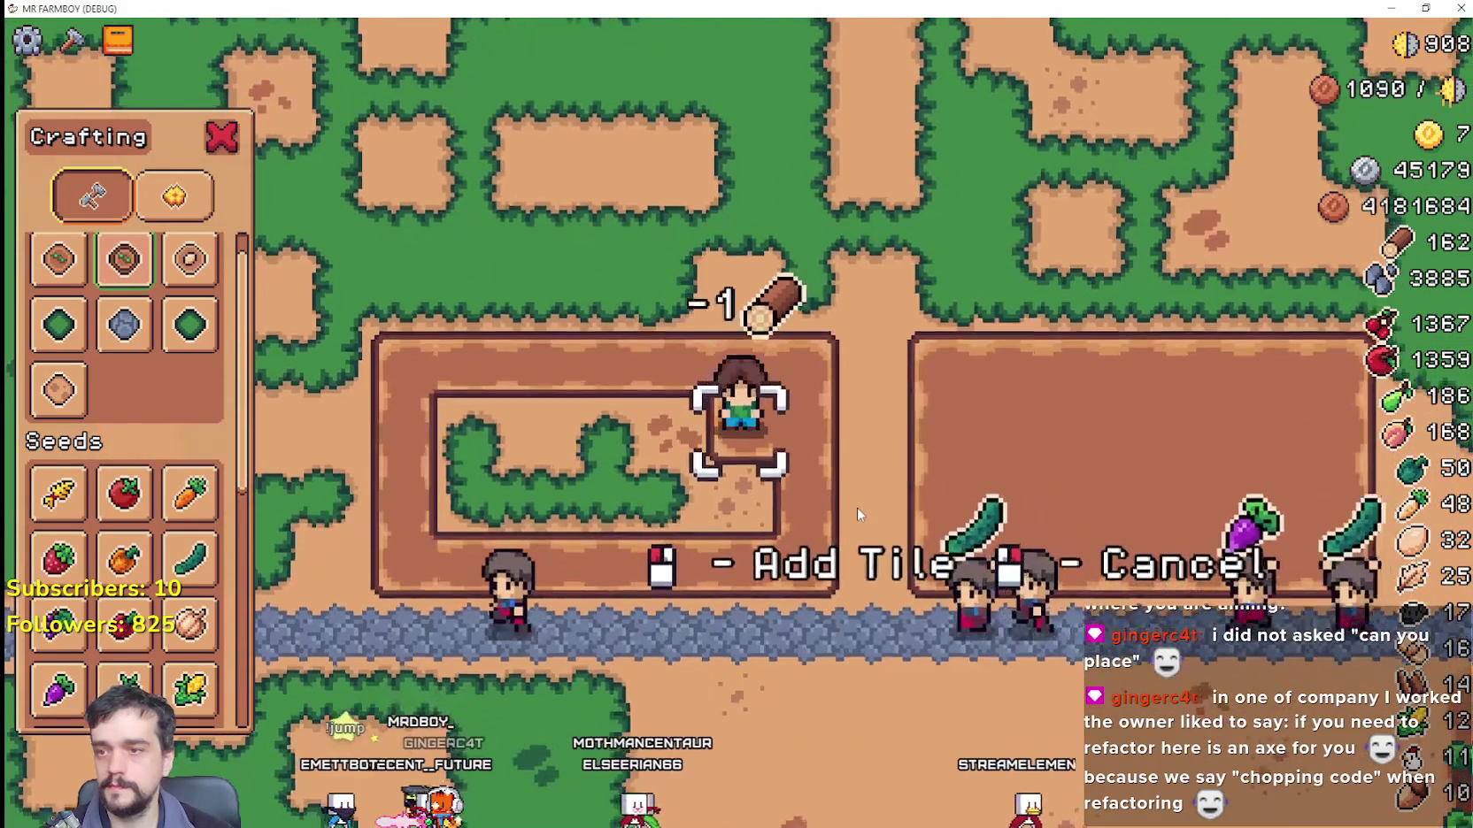
{"action": "key", "text": "a"}
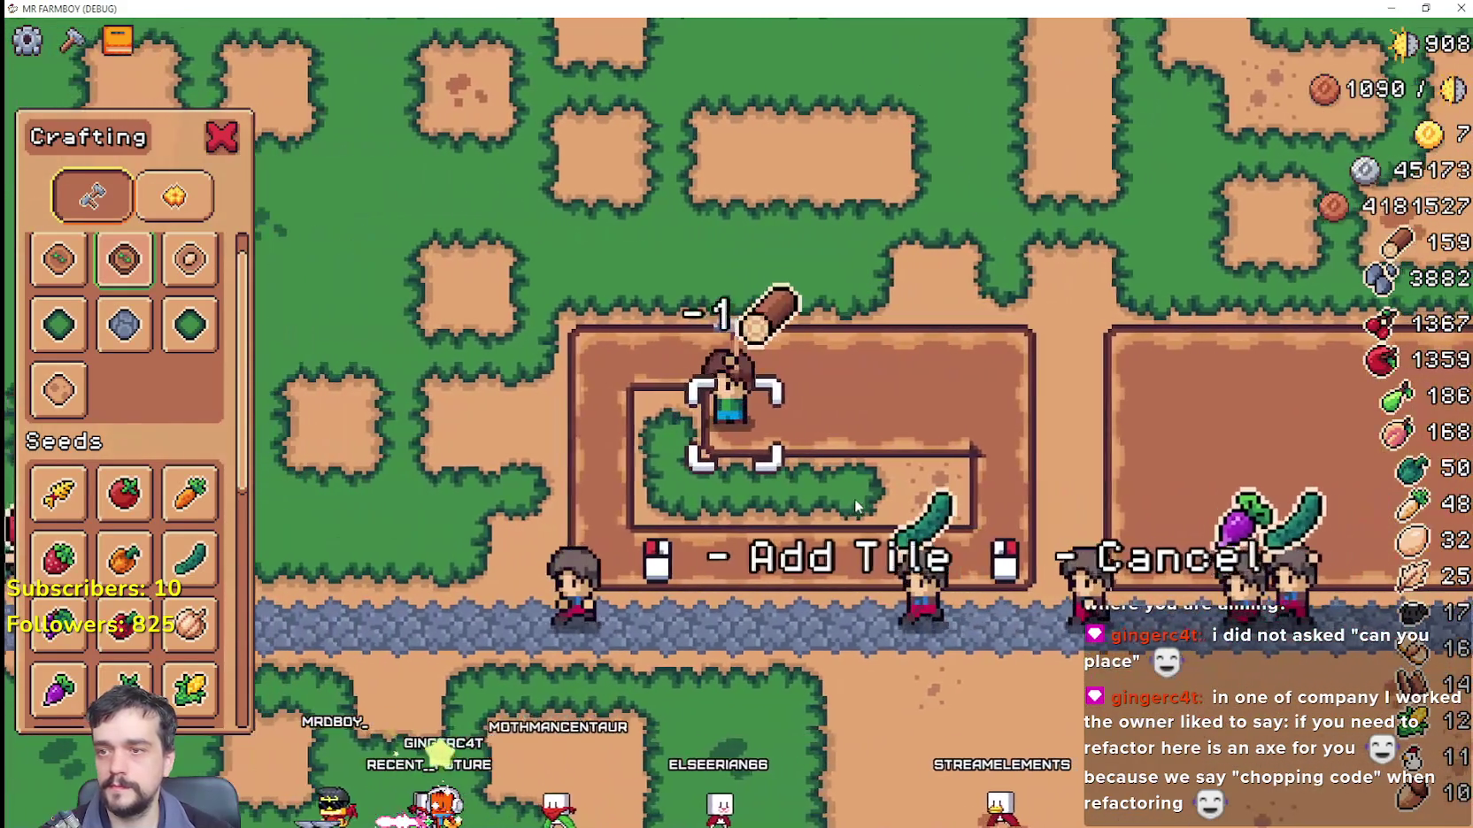
{"action": "key", "text": "s"}
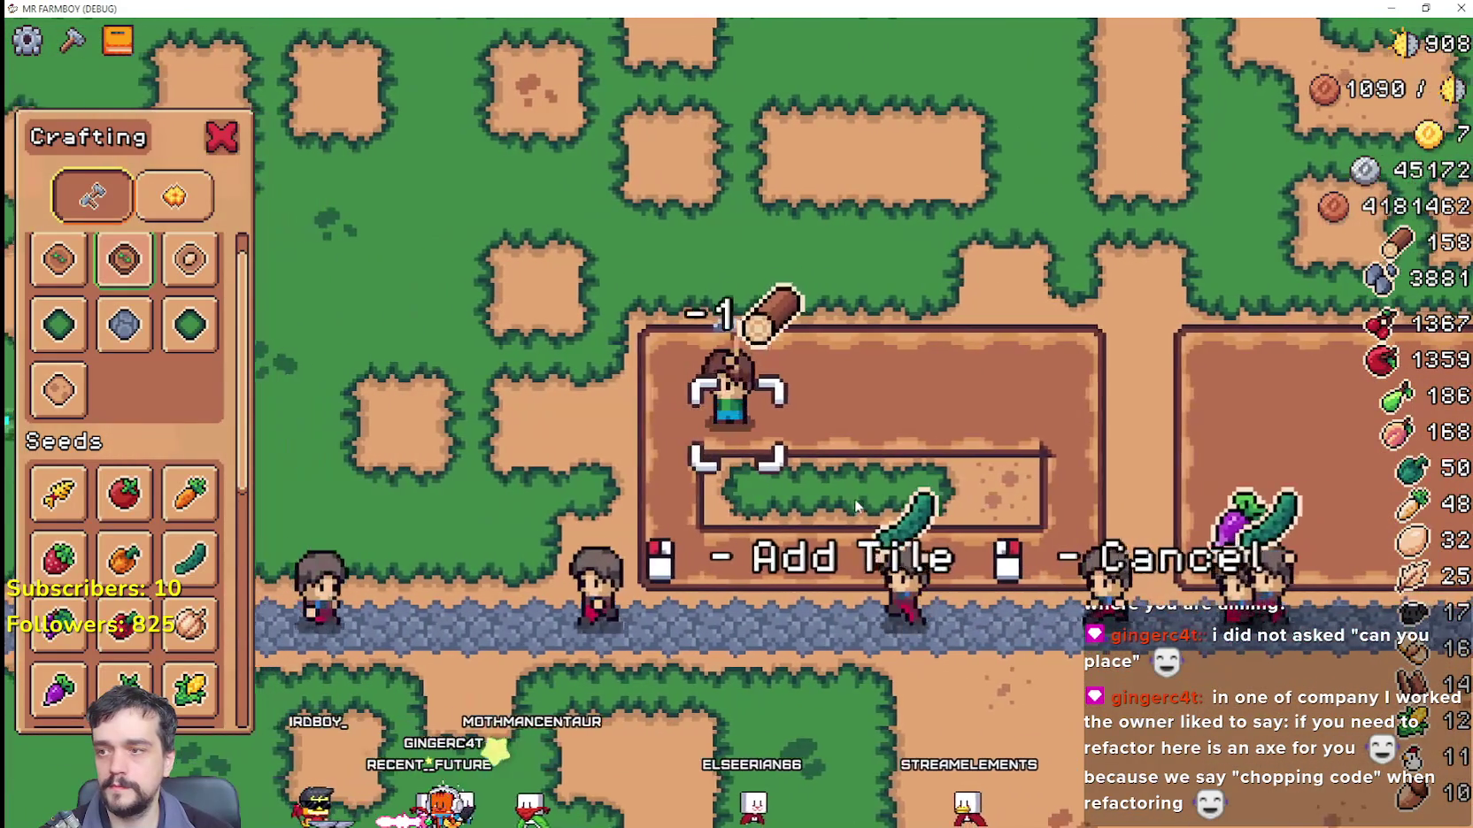
{"action": "key", "text": "a"}
{"action": "key", "text": "d"}
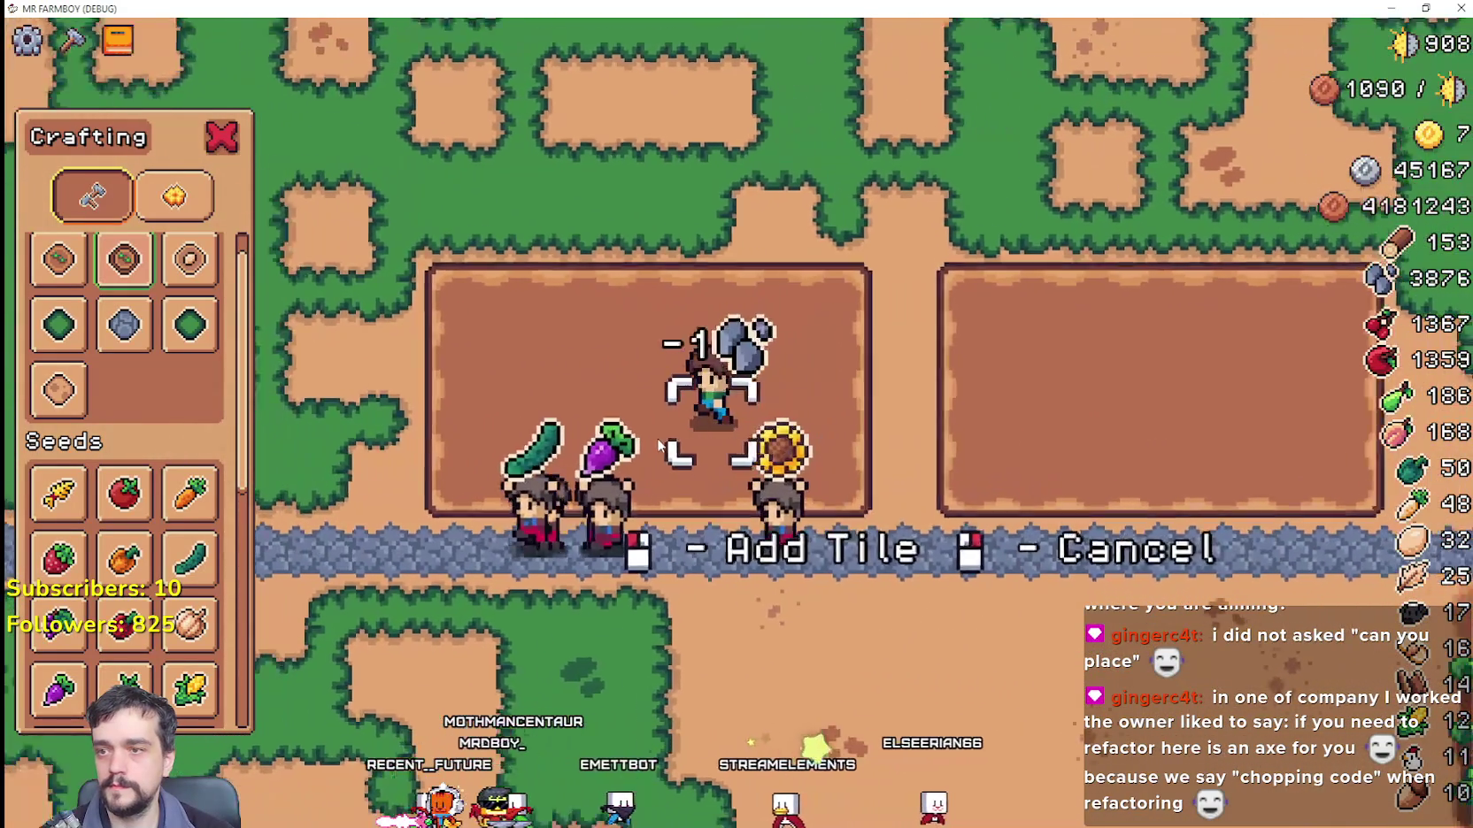
{"action": "scroll", "coordinate": [841, 499], "scroll_direction": "down", "scroll_amount": 3}
Step: Till a new column to the left and fill the remaining grass in that plot
{"action": "key", "text": "a"}
{"action": "key", "text": "w"}
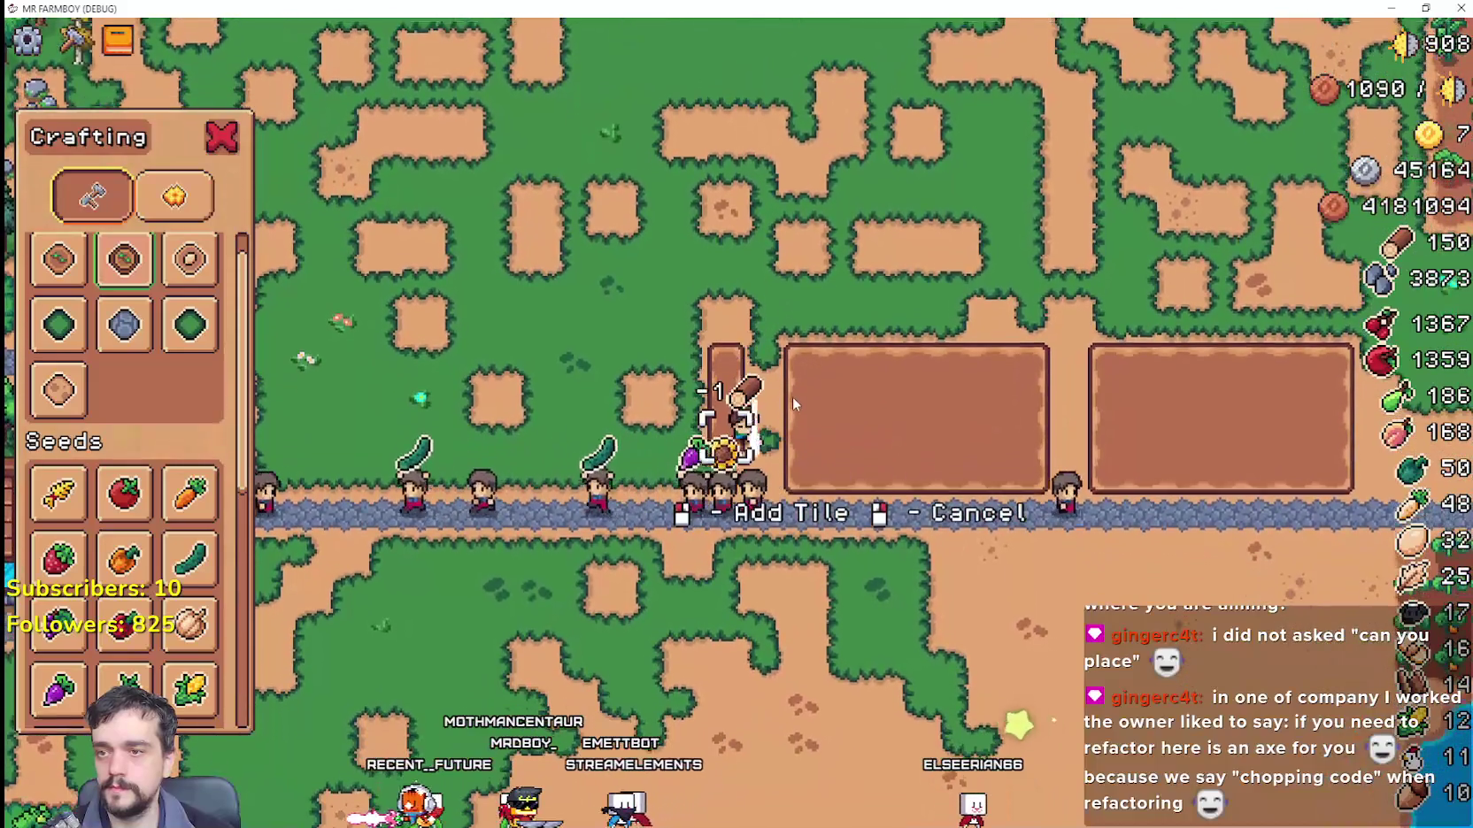
{"action": "key", "text": "s"}
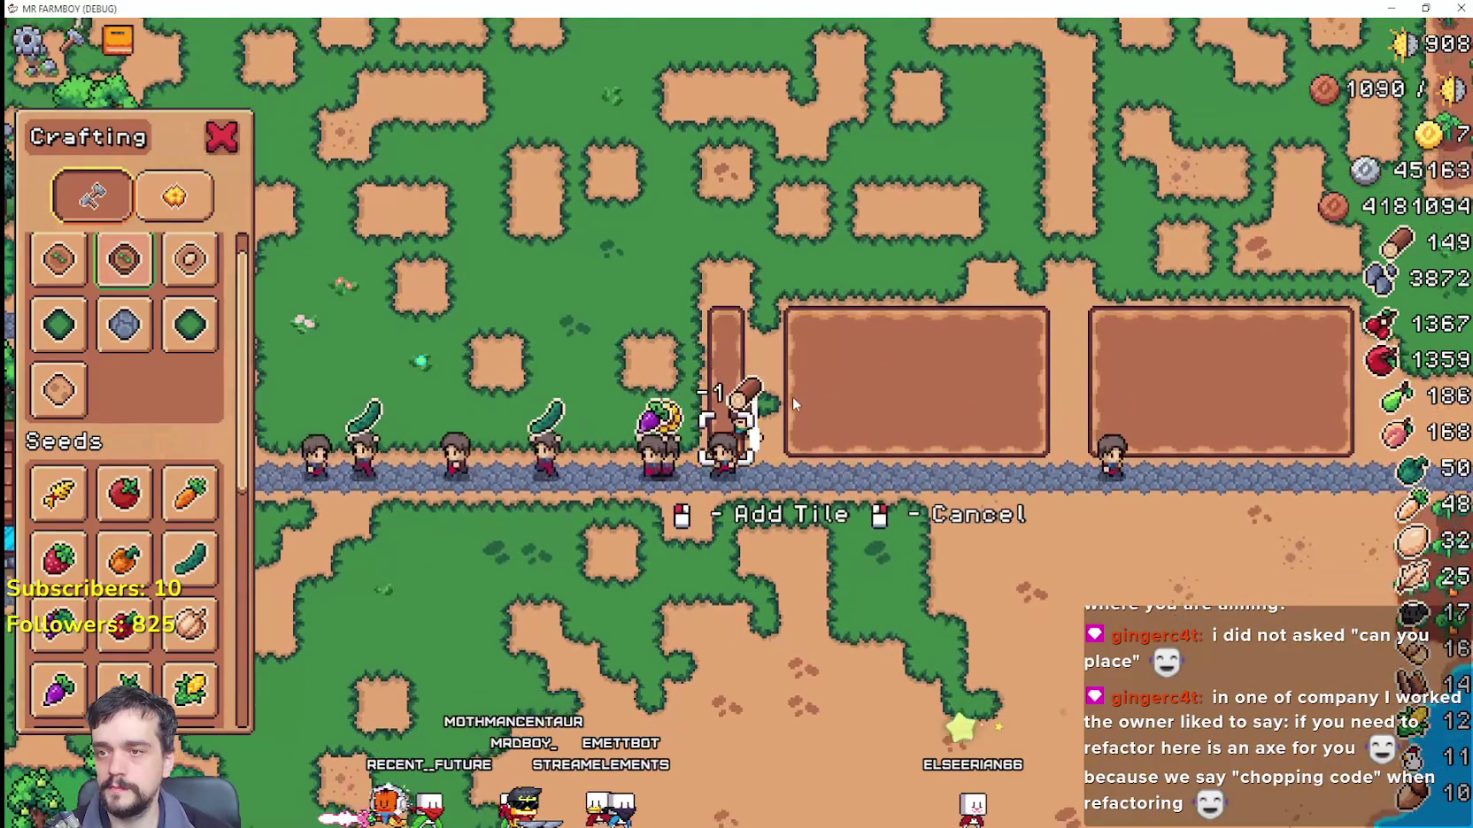
{"action": "key", "text": "a"}
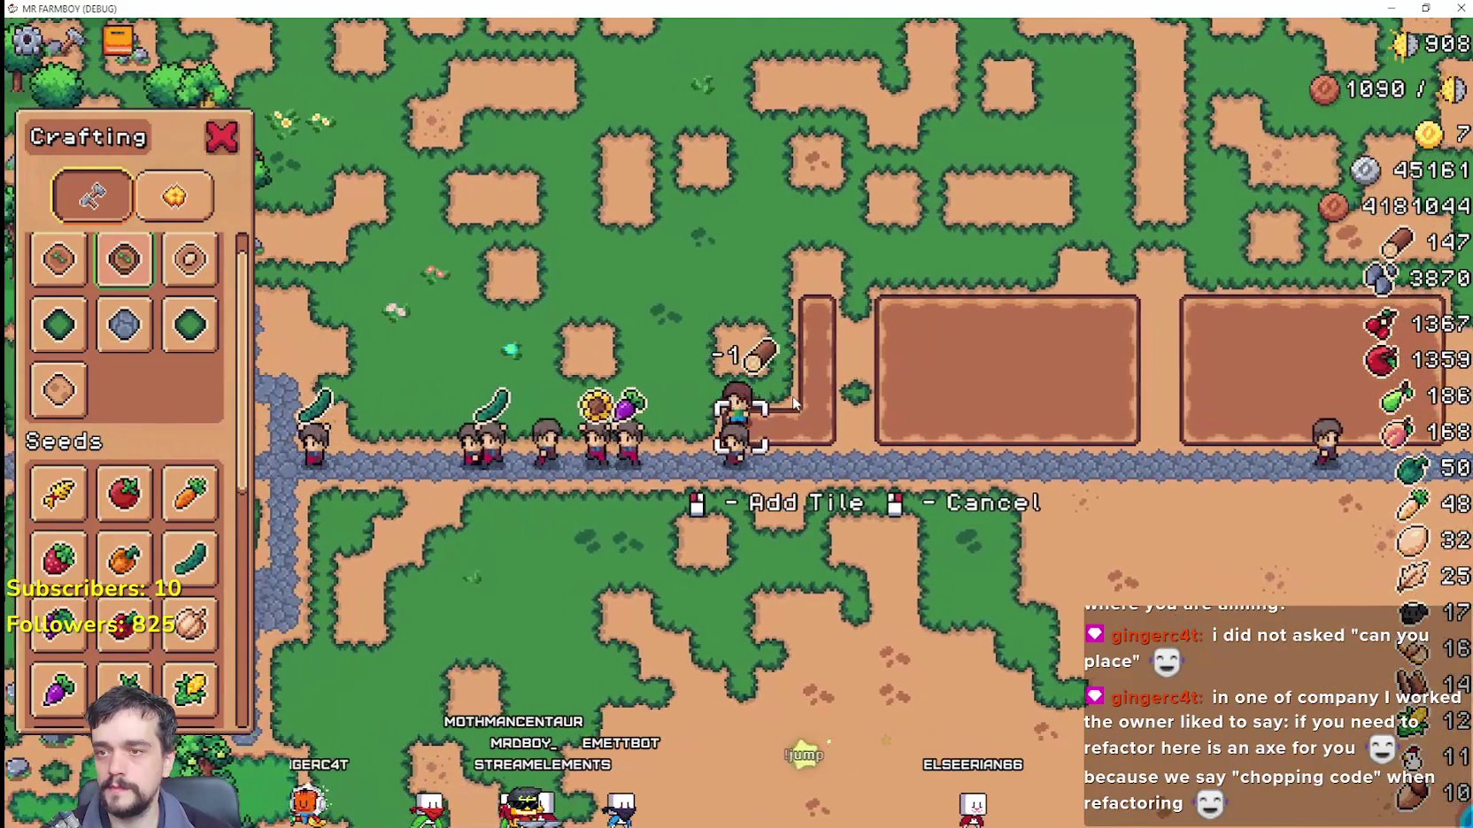
{"action": "key", "text": "a"}
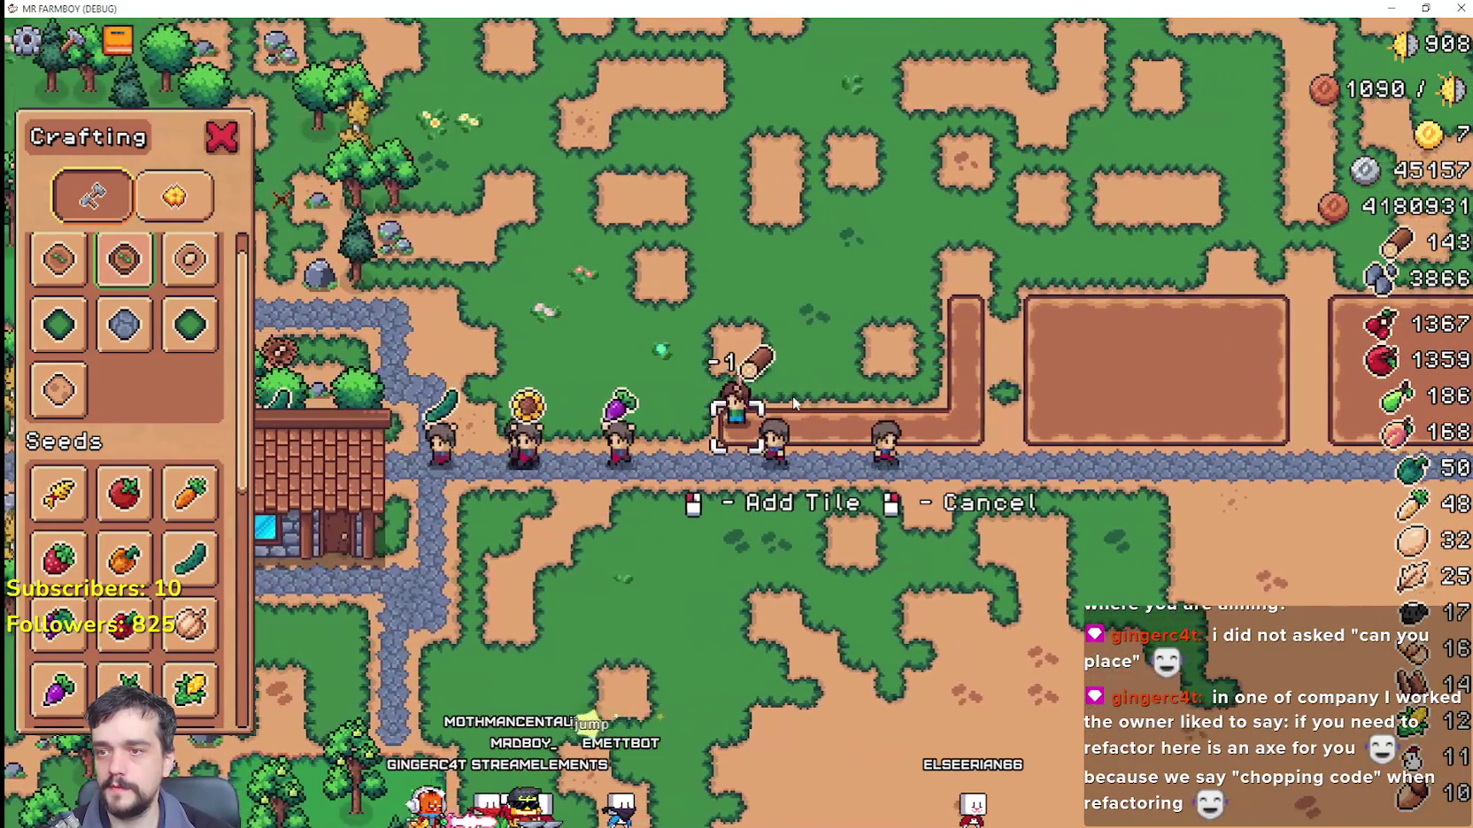
{"action": "key", "text": "w"}
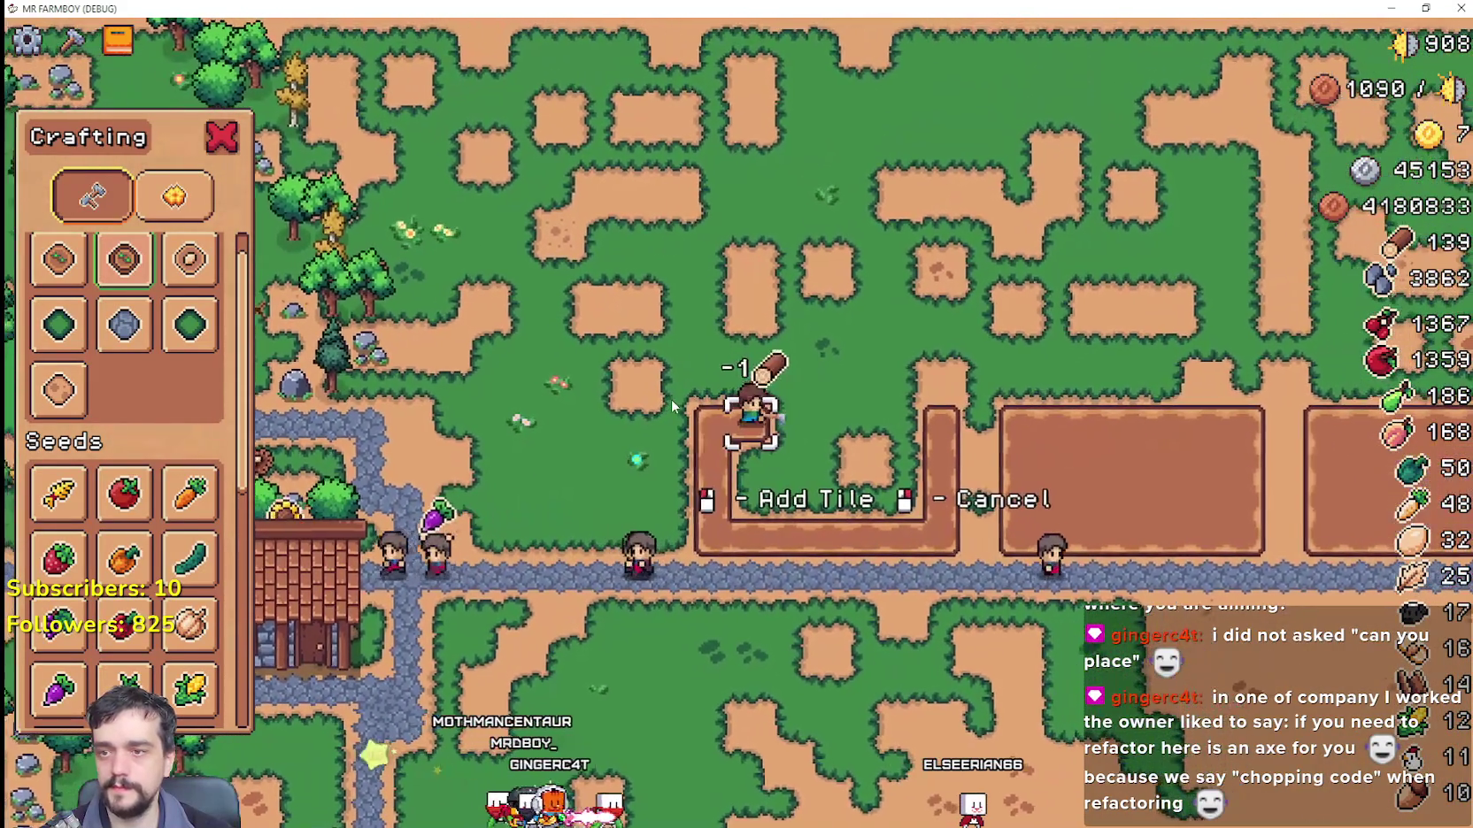
{"action": "key", "text": "d"}
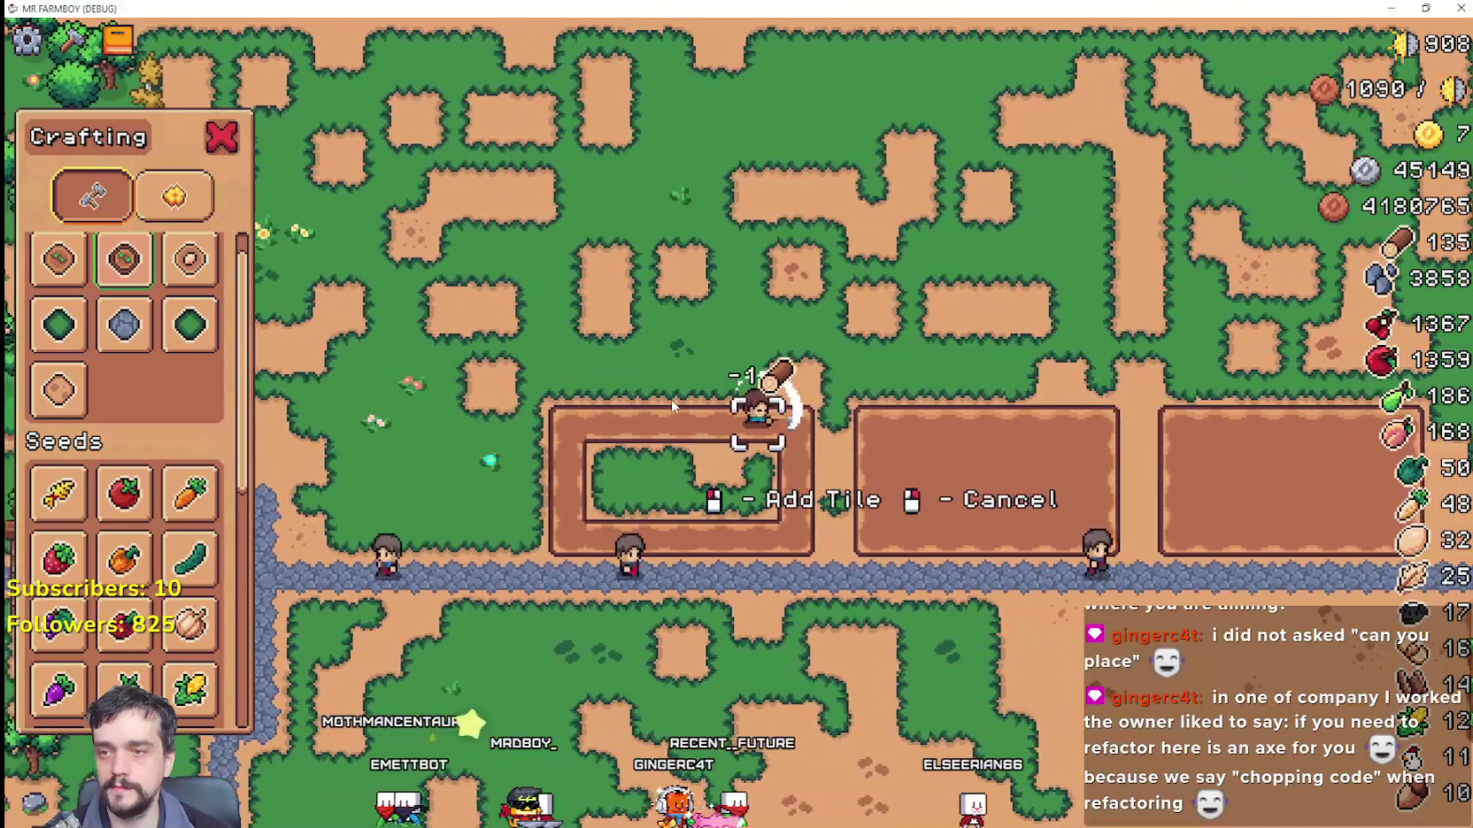
{"action": "key", "text": "s"}
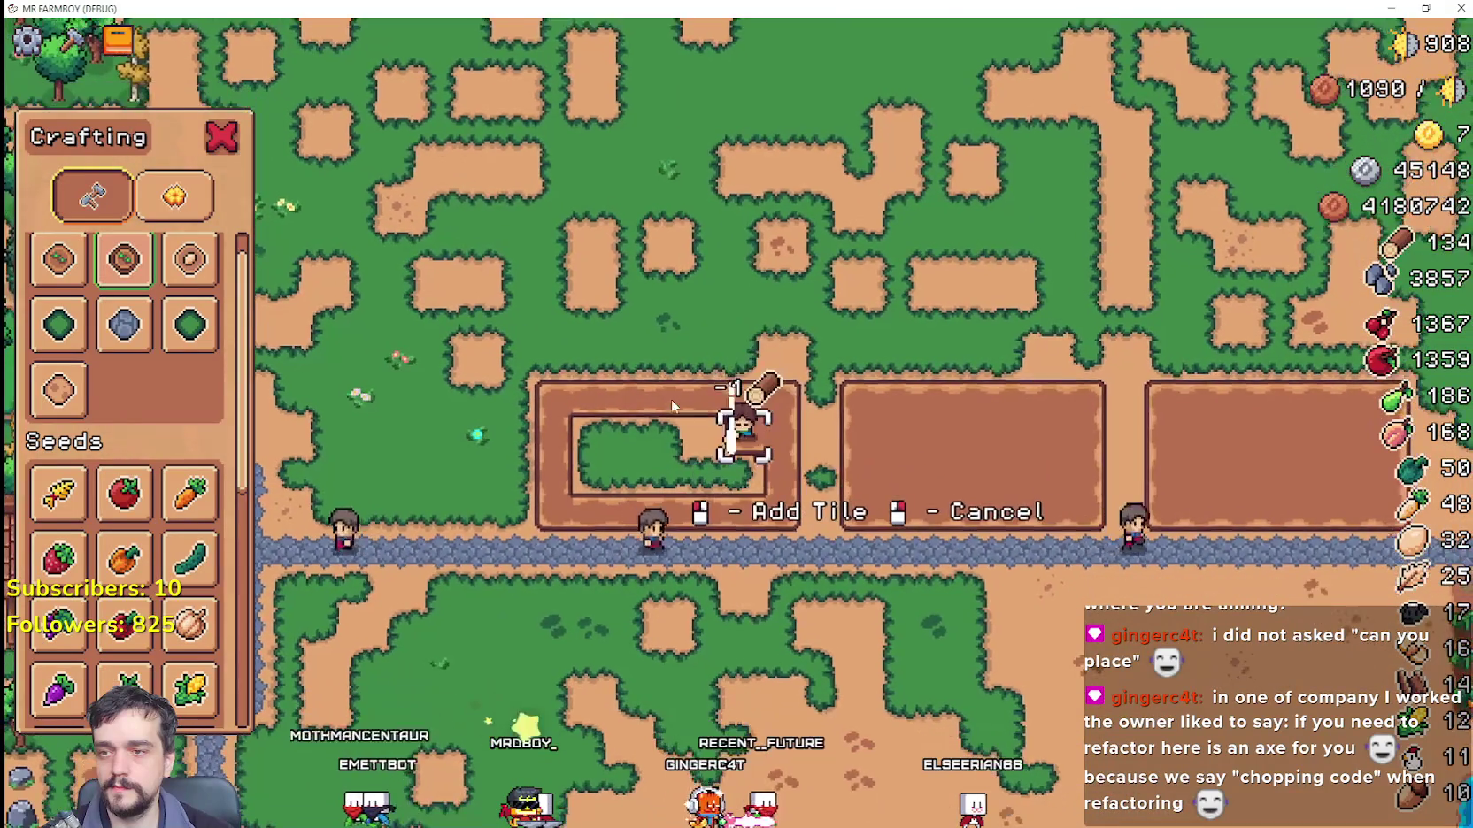
{"action": "key", "text": "a"}
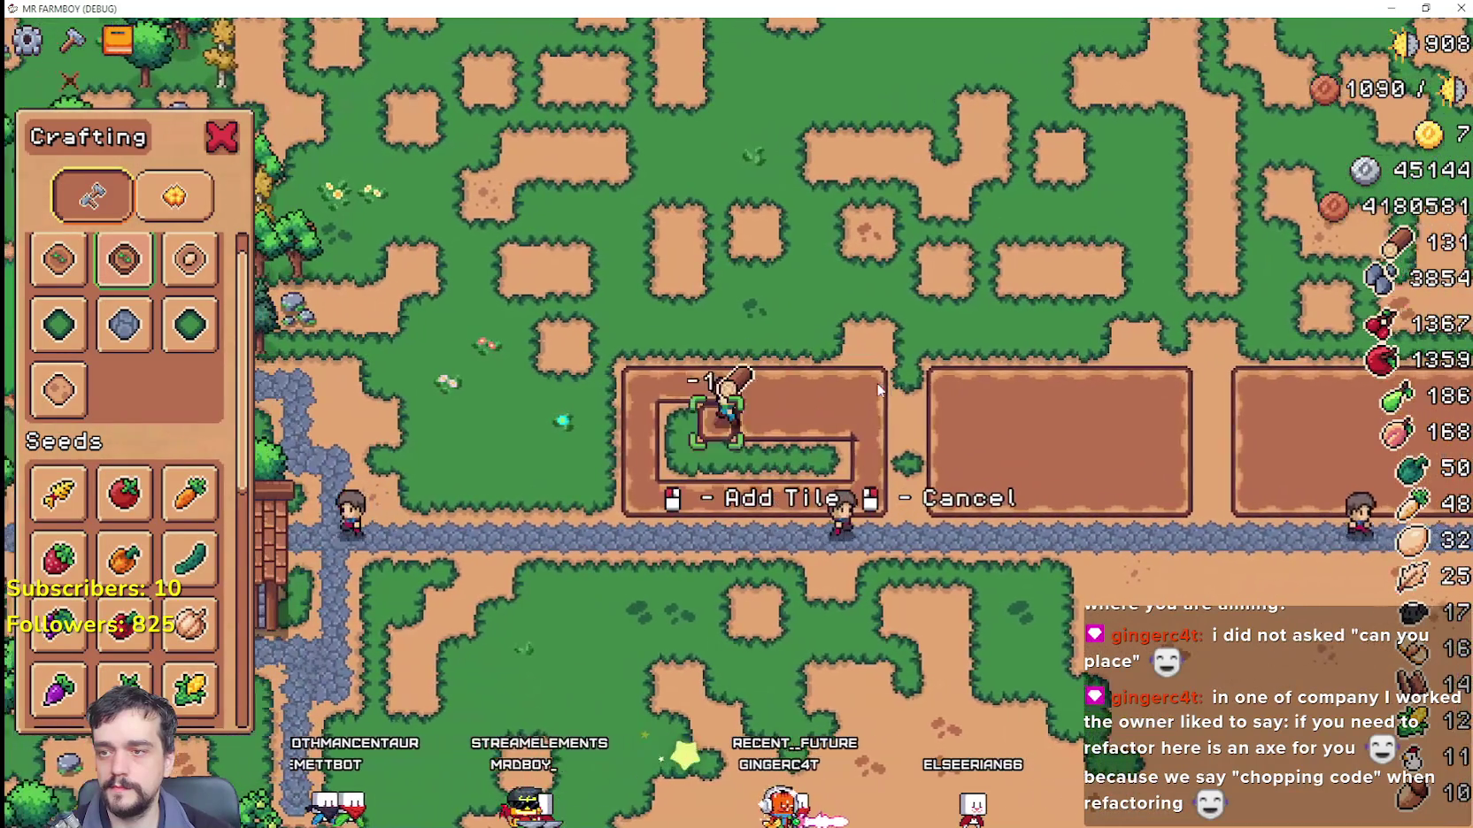
{"action": "key", "text": "s"}
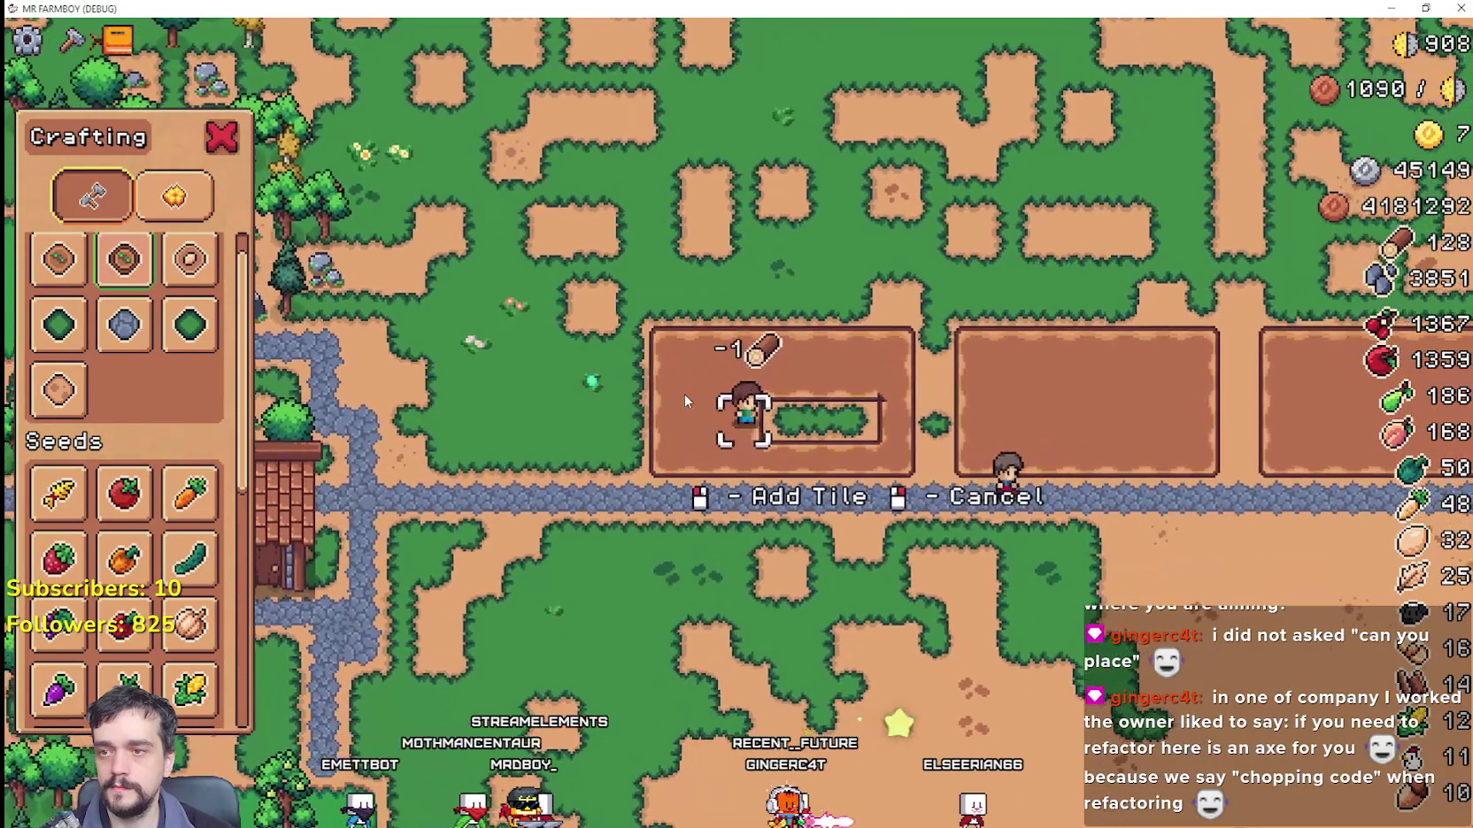
{"action": "key", "text": "d"}
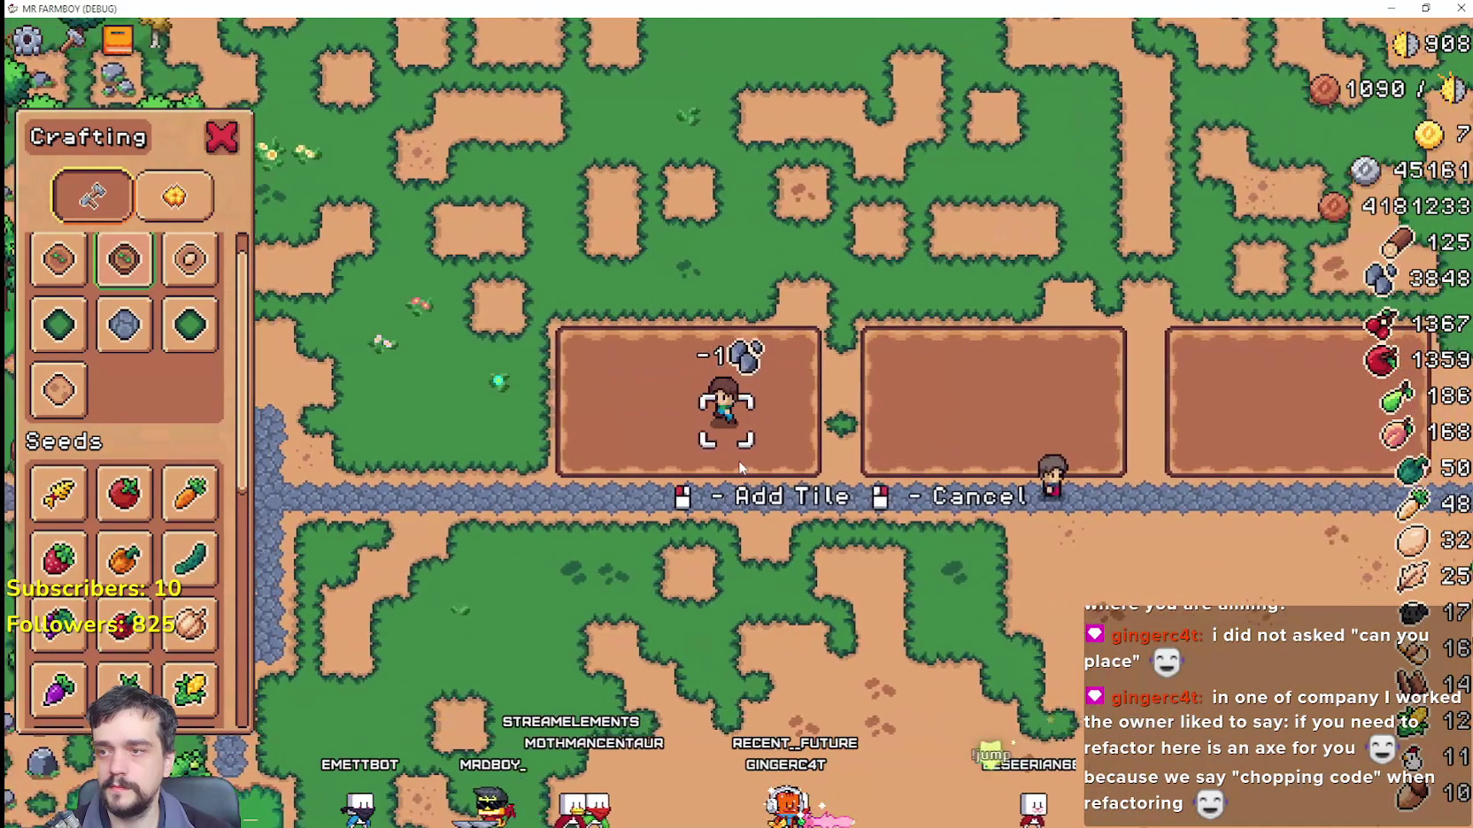
Step: Till another plot further left, outlining it and filling its interior
{"action": "key", "text": "a"}
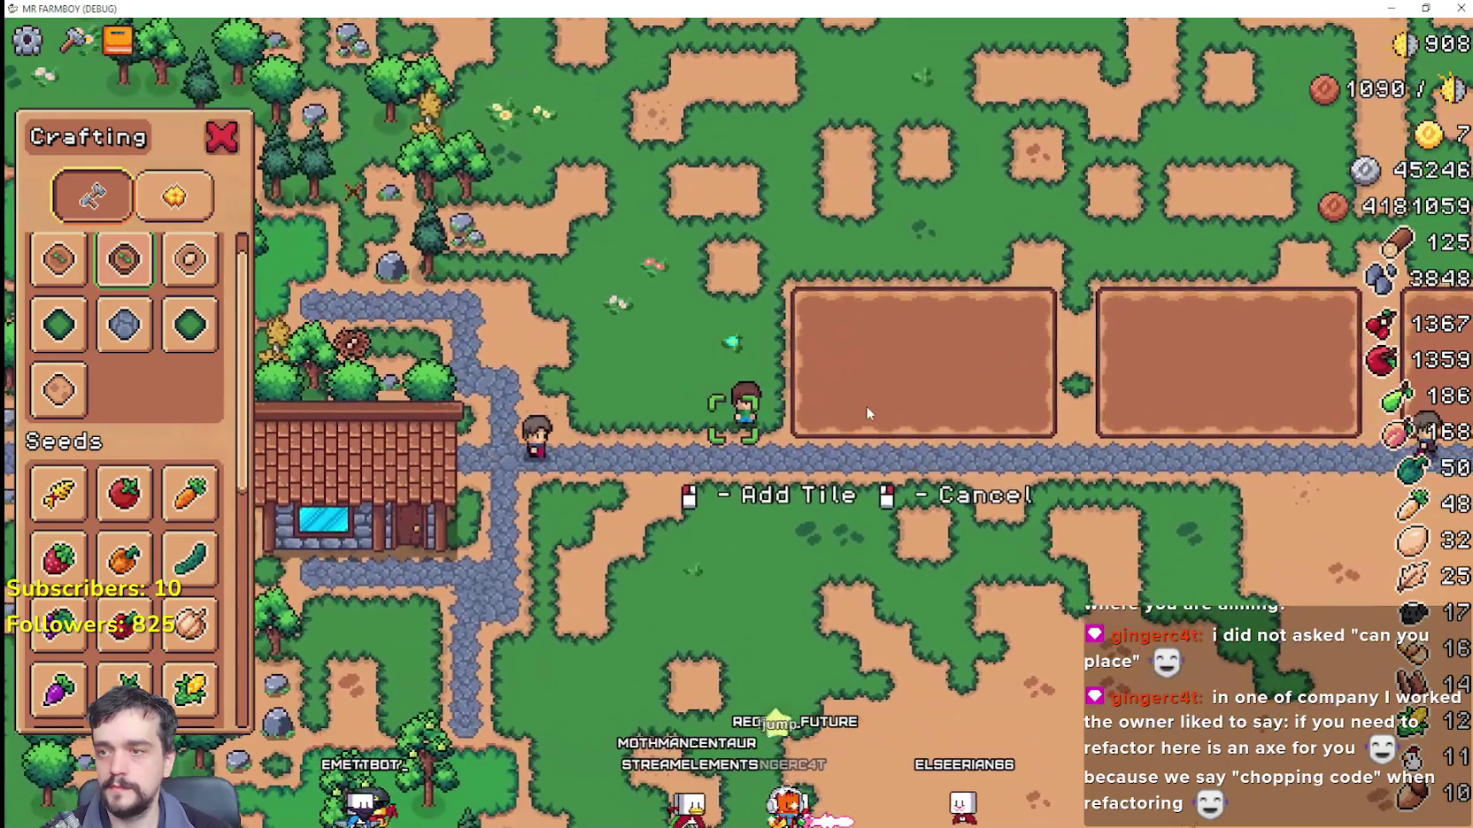
{"action": "key", "text": "a"}
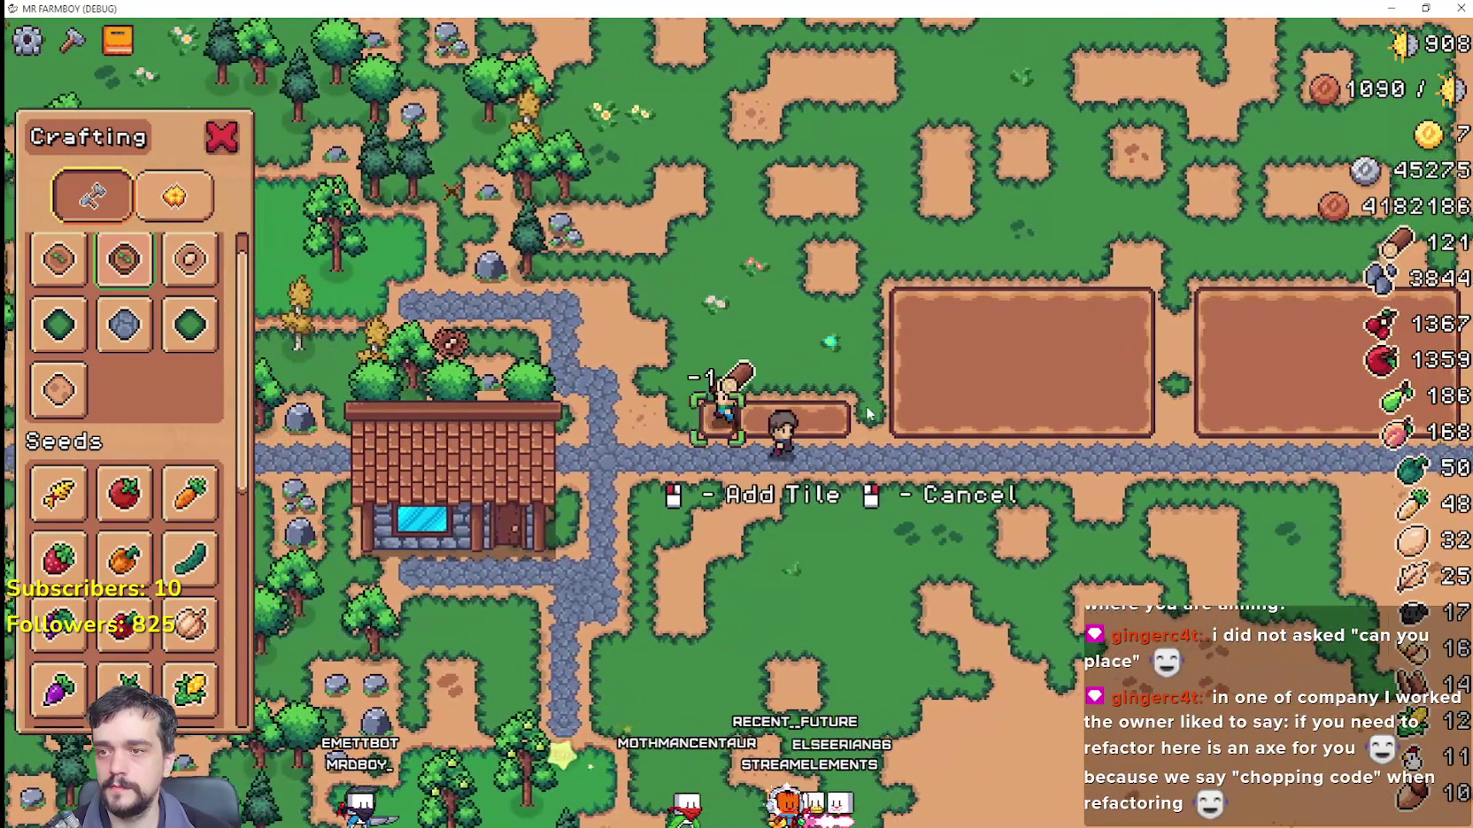
{"action": "key", "text": "a"}
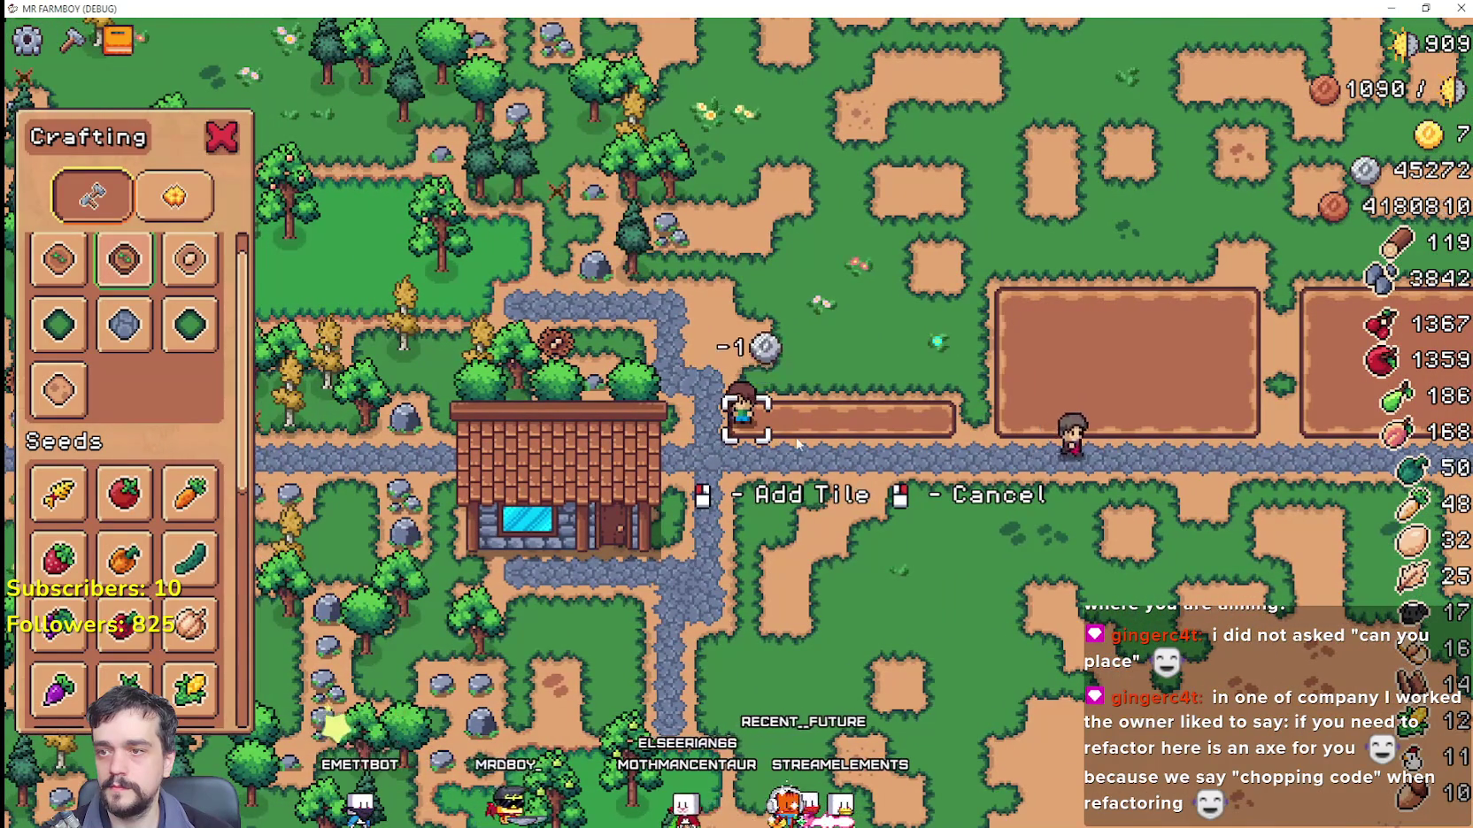
{"action": "key", "text": "a"}
{"action": "key", "text": "w"}
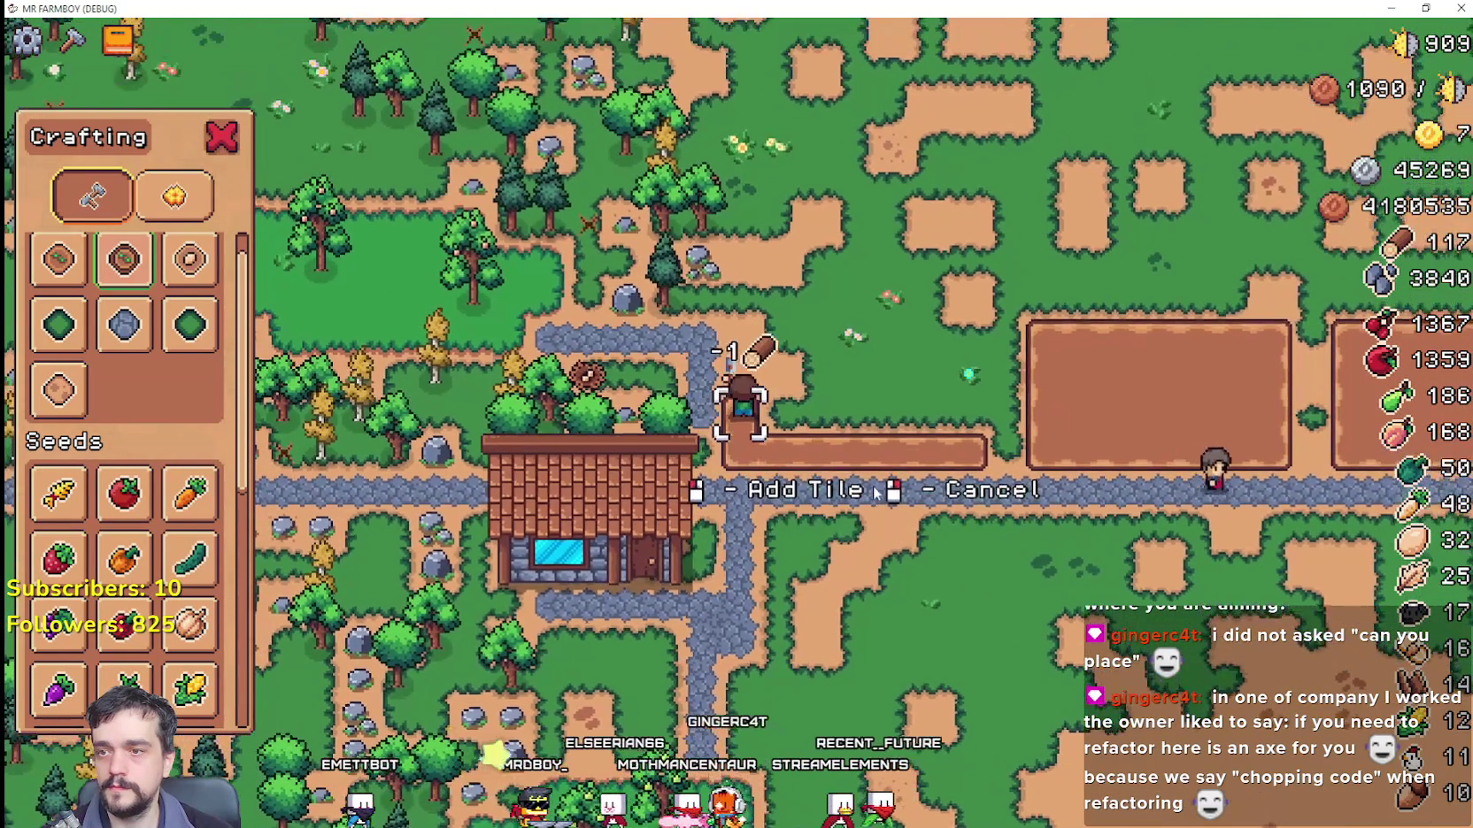
{"action": "key", "text": "w"}
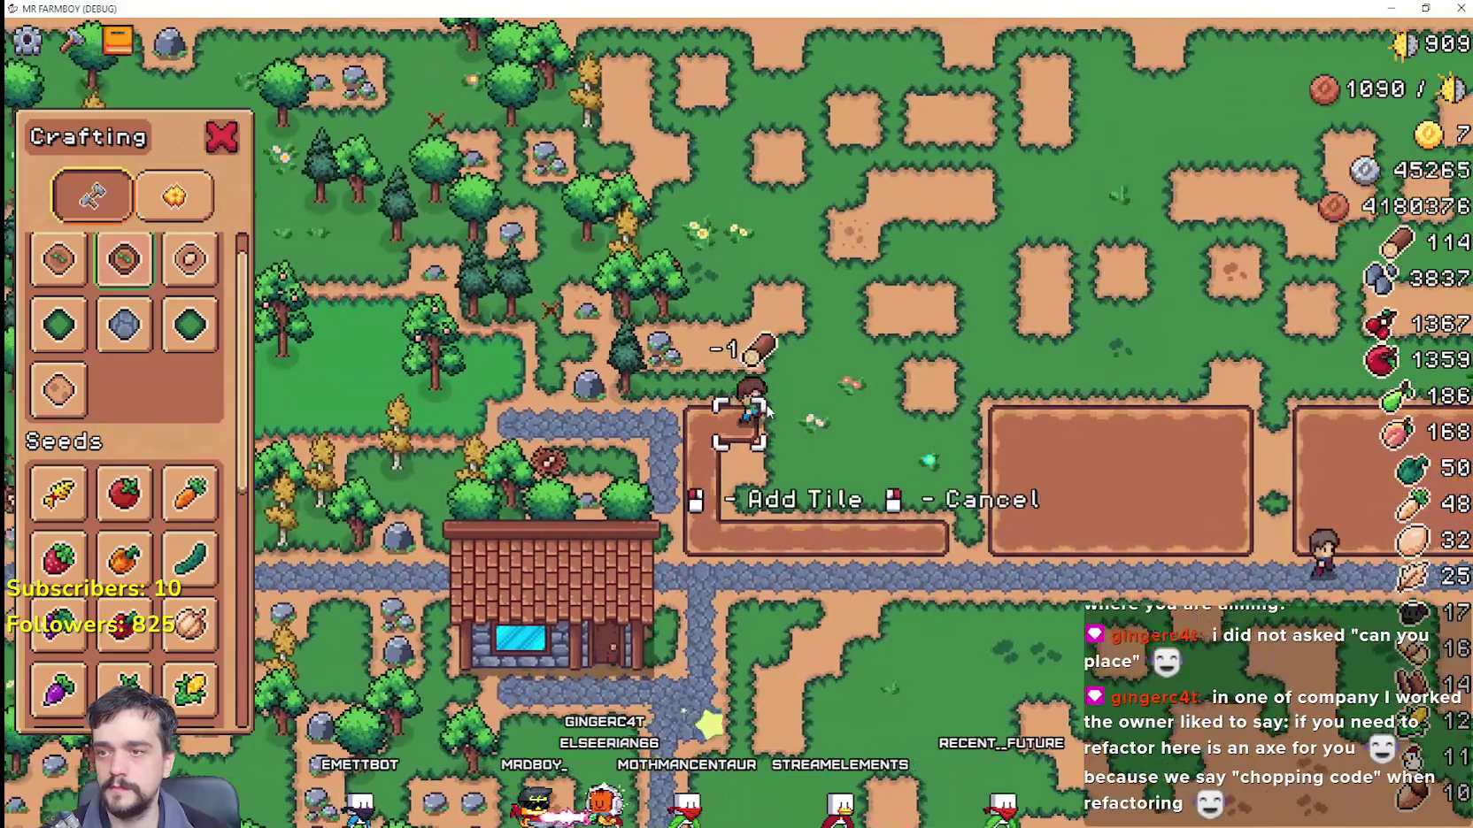
{"action": "key", "text": "d"}
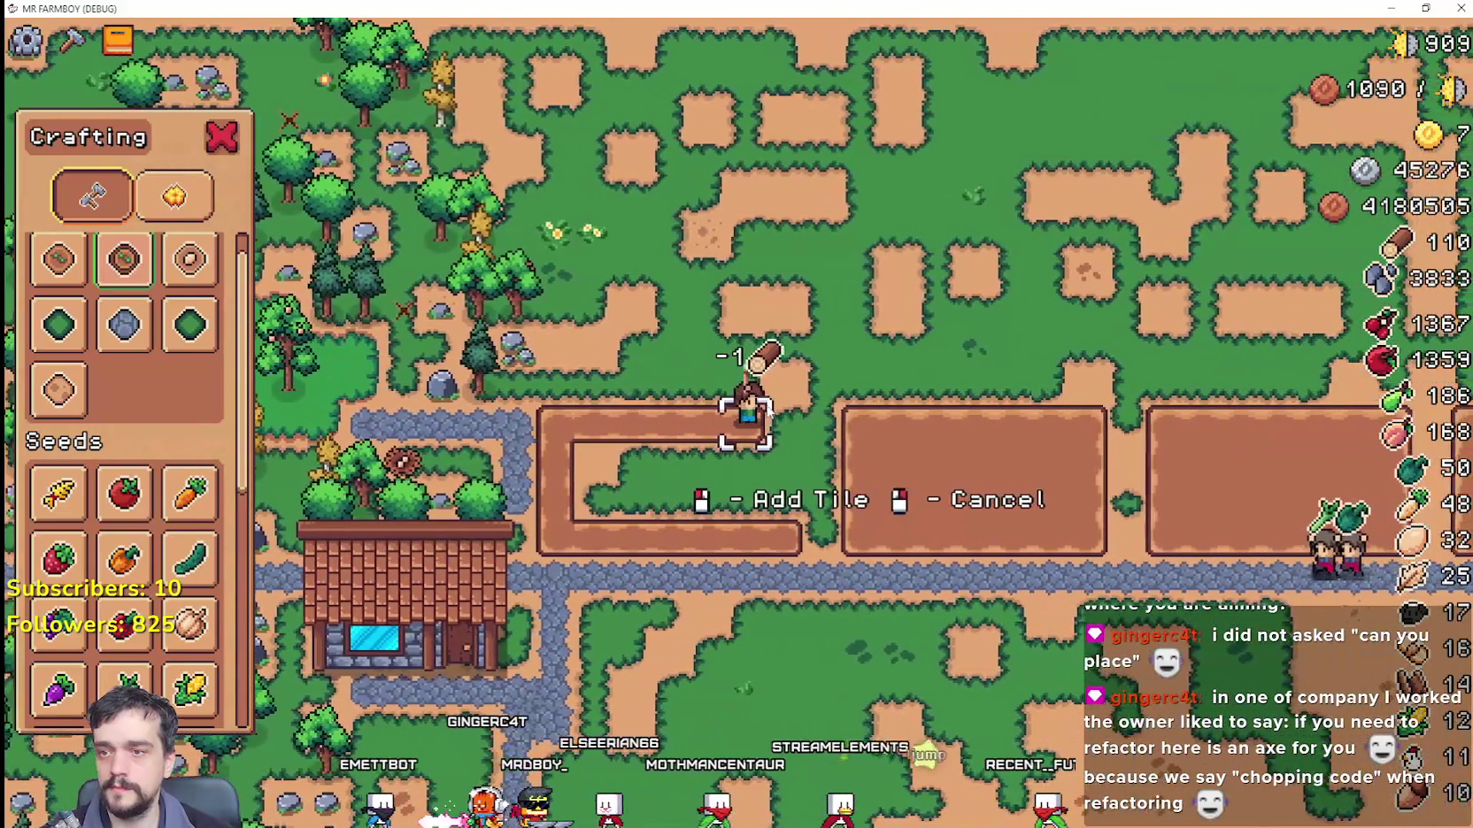
{"action": "key", "text": "s"}
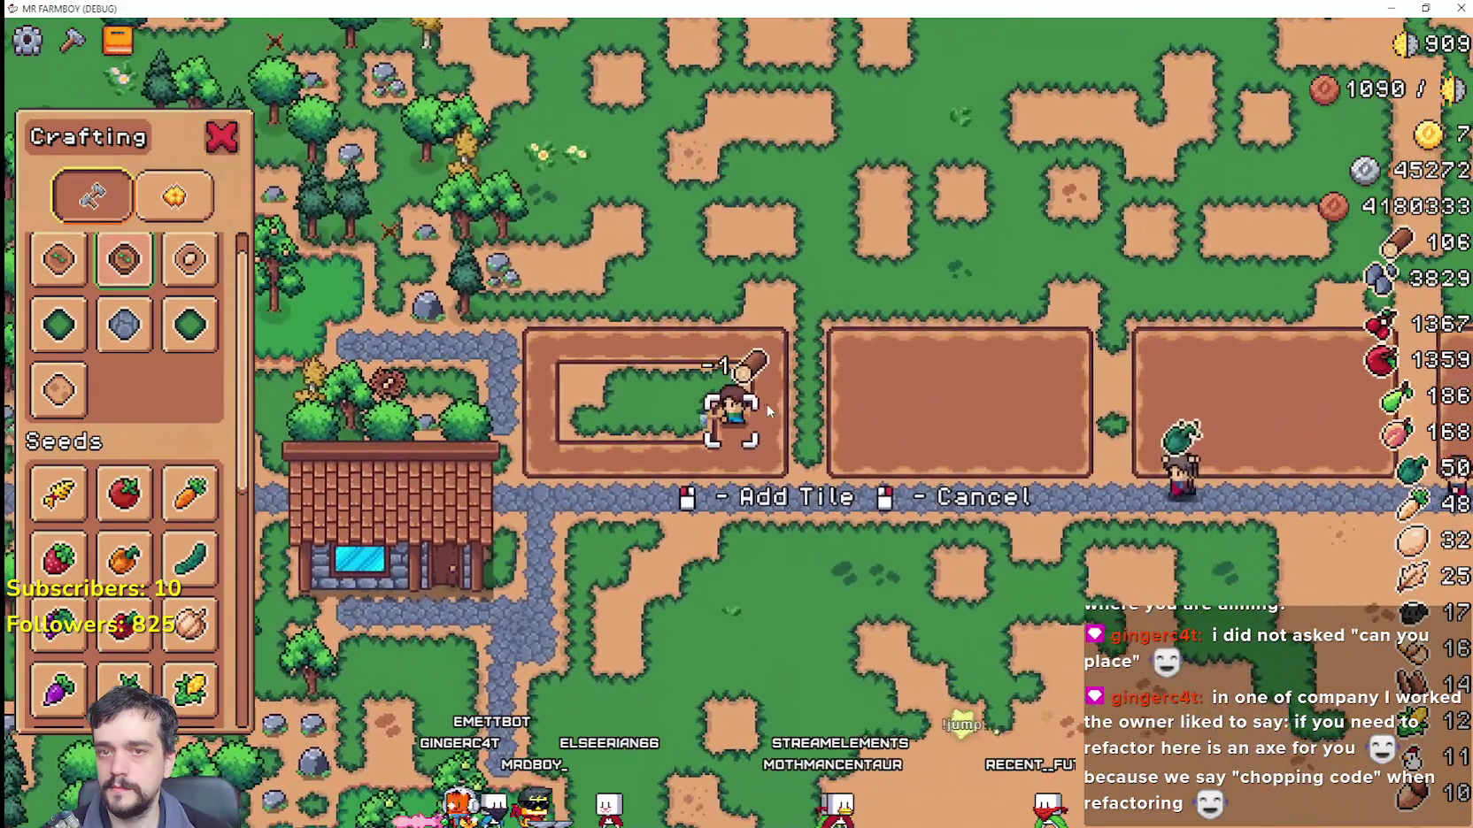
{"action": "key", "text": "a"}
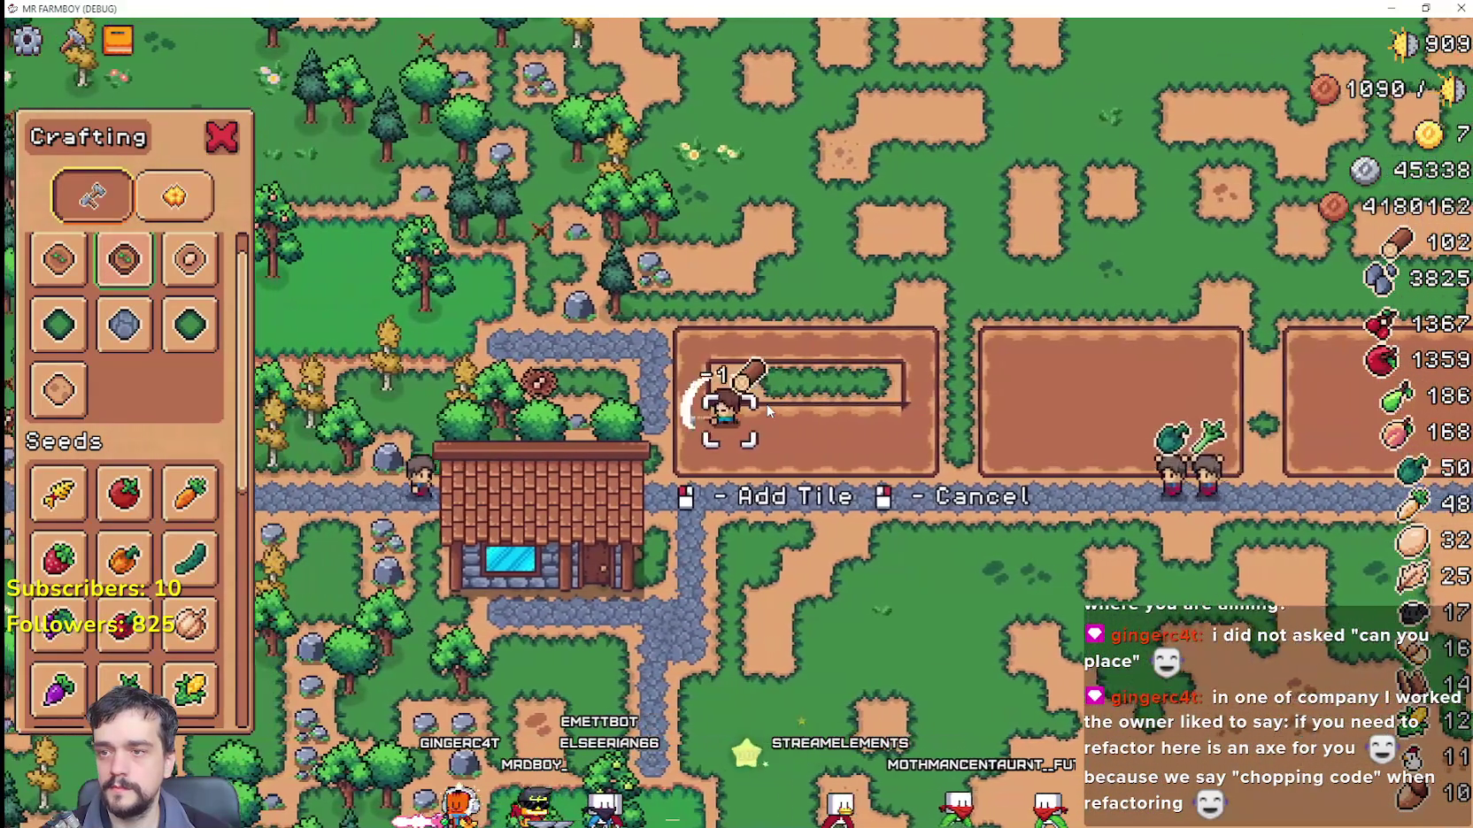
{"action": "key", "text": "w"}
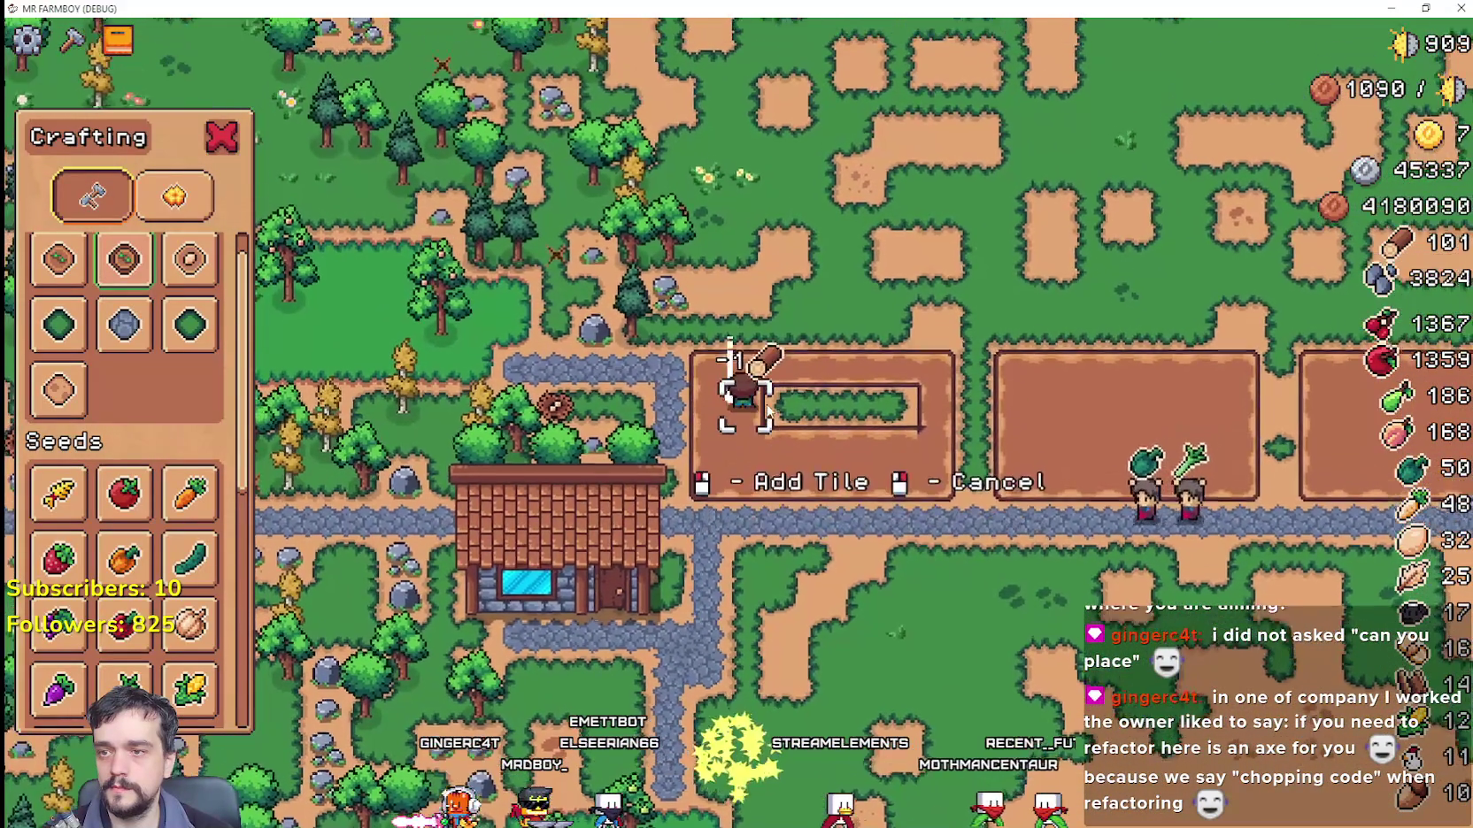
{"action": "key", "text": "d"}
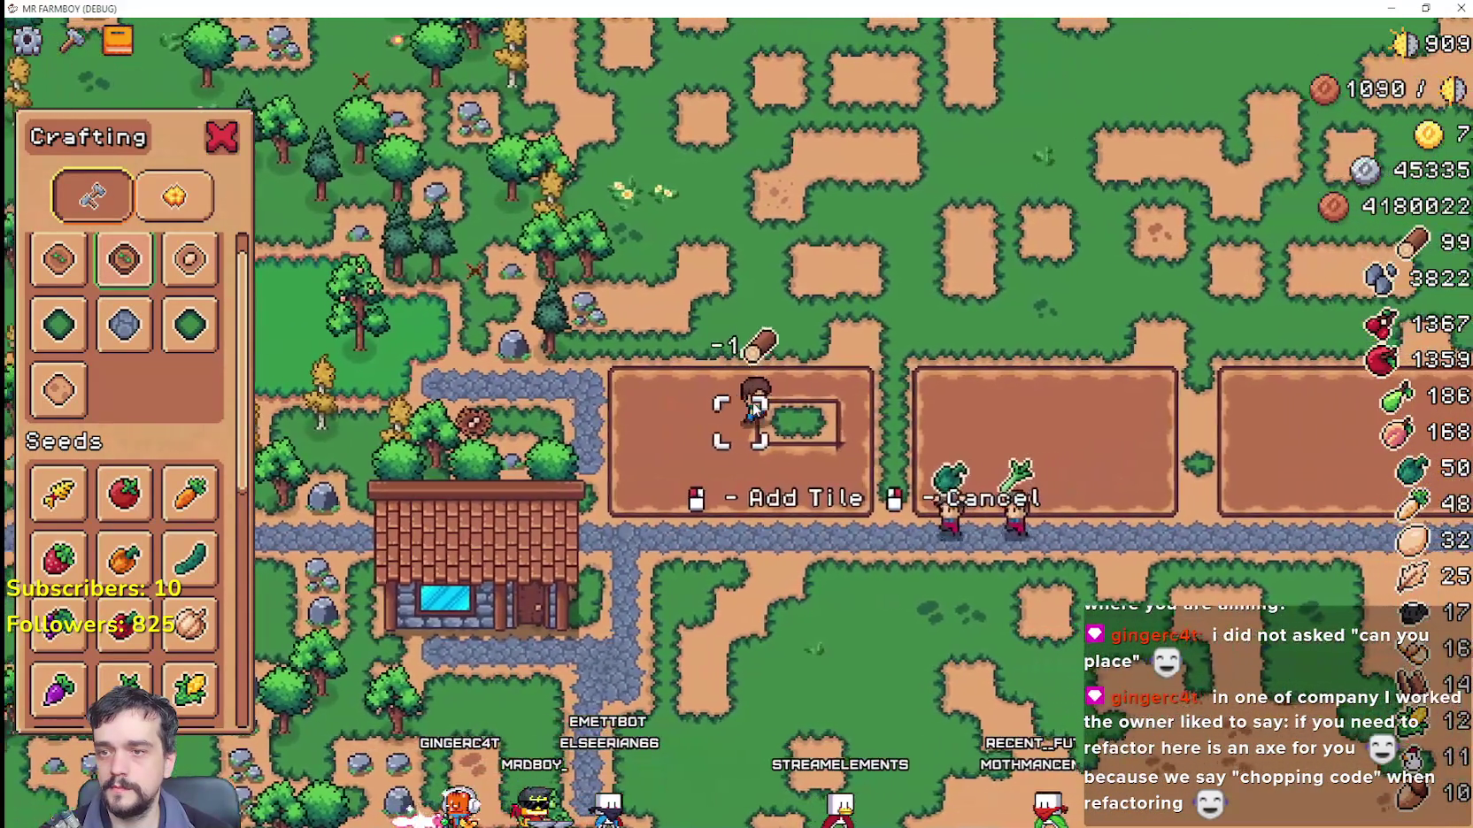
{"action": "key", "text": "d"}
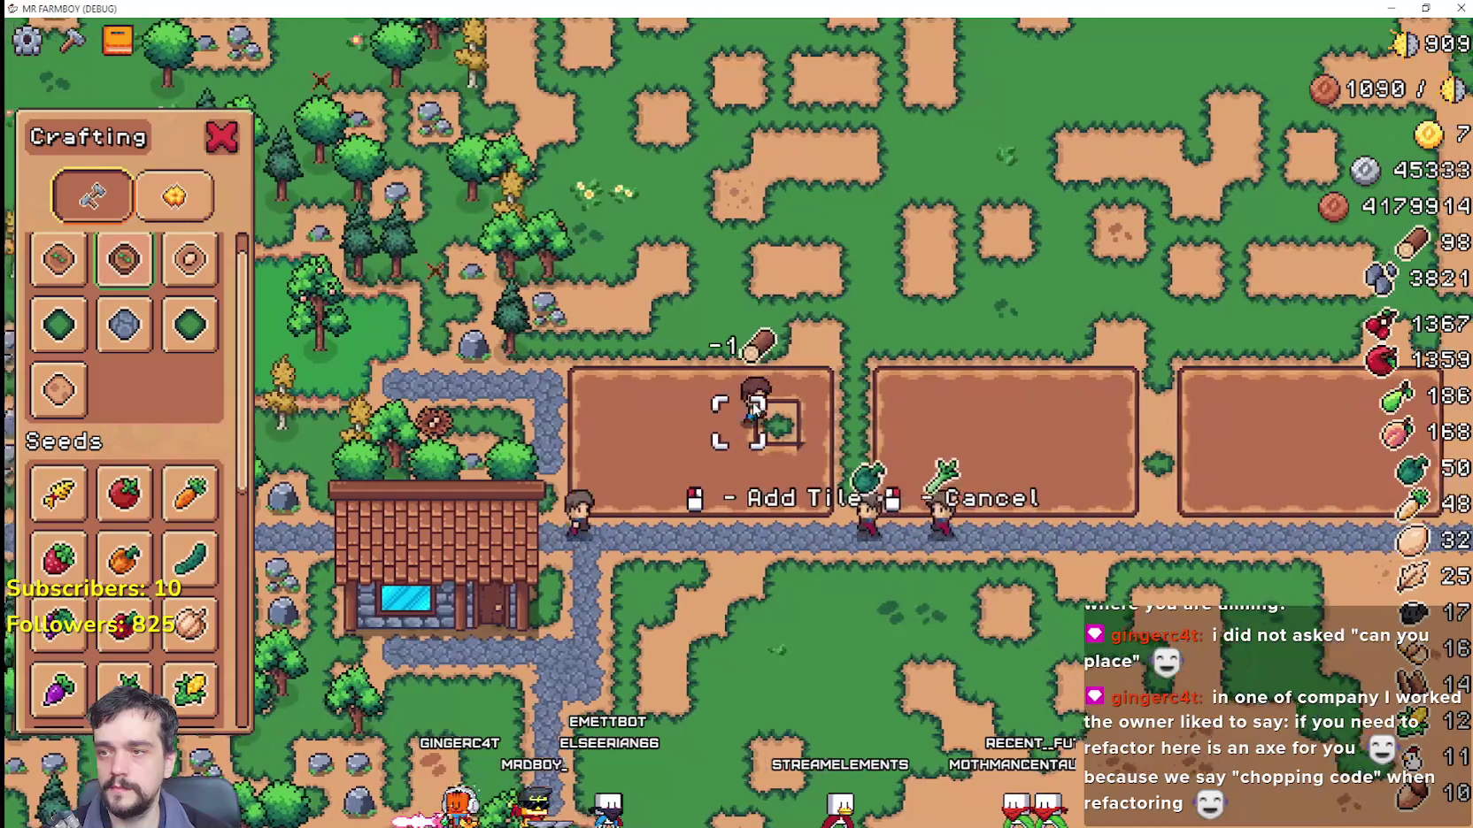
{"action": "key", "text": "a"}
Step: Walk past the first three plots and add a fourth tilled plot right of the third
{"action": "scroll", "coordinate": [751, 401], "scroll_direction": "down", "scroll_amount": 3}
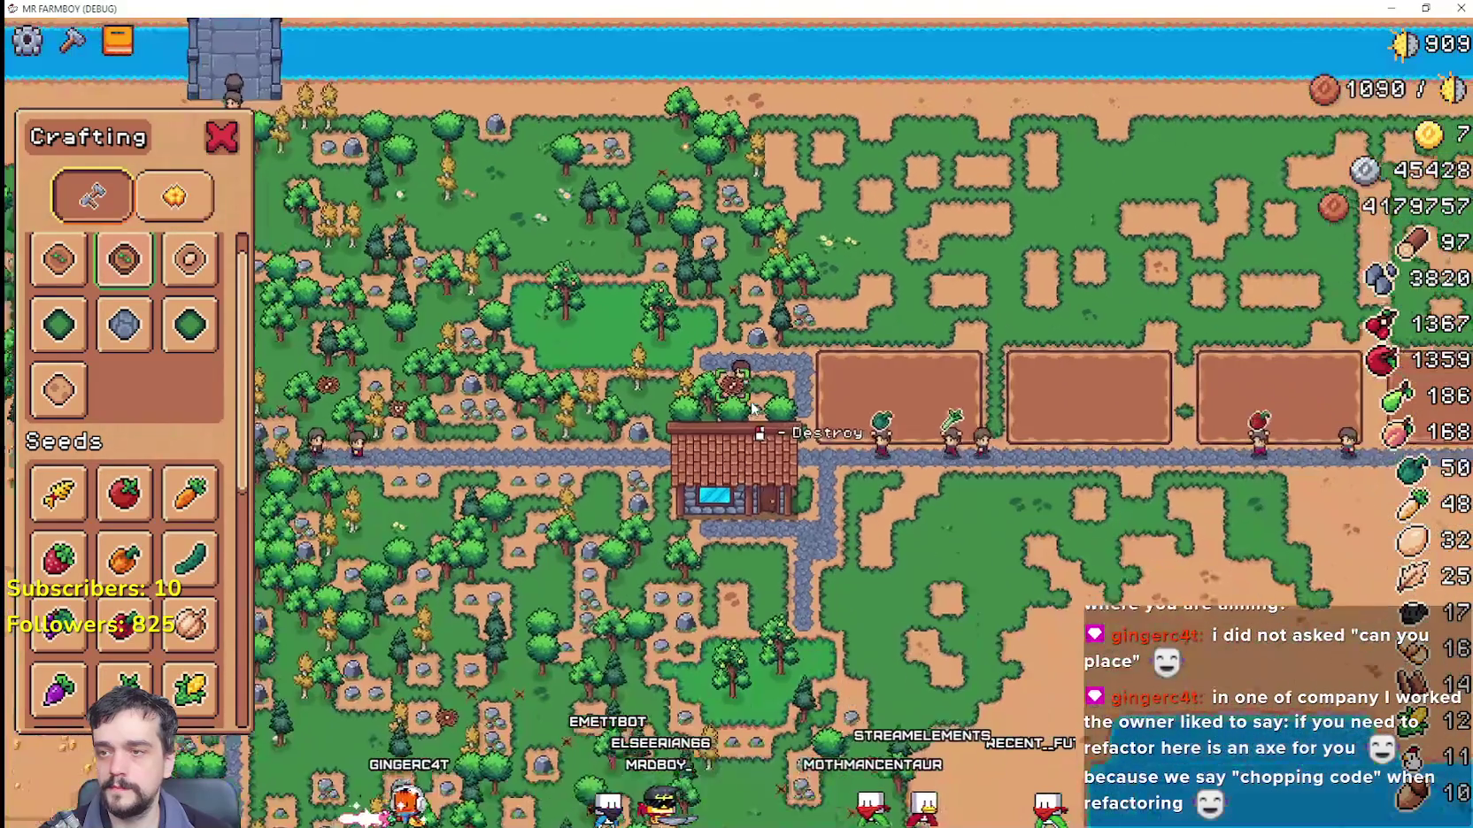
{"action": "key", "text": "d"}
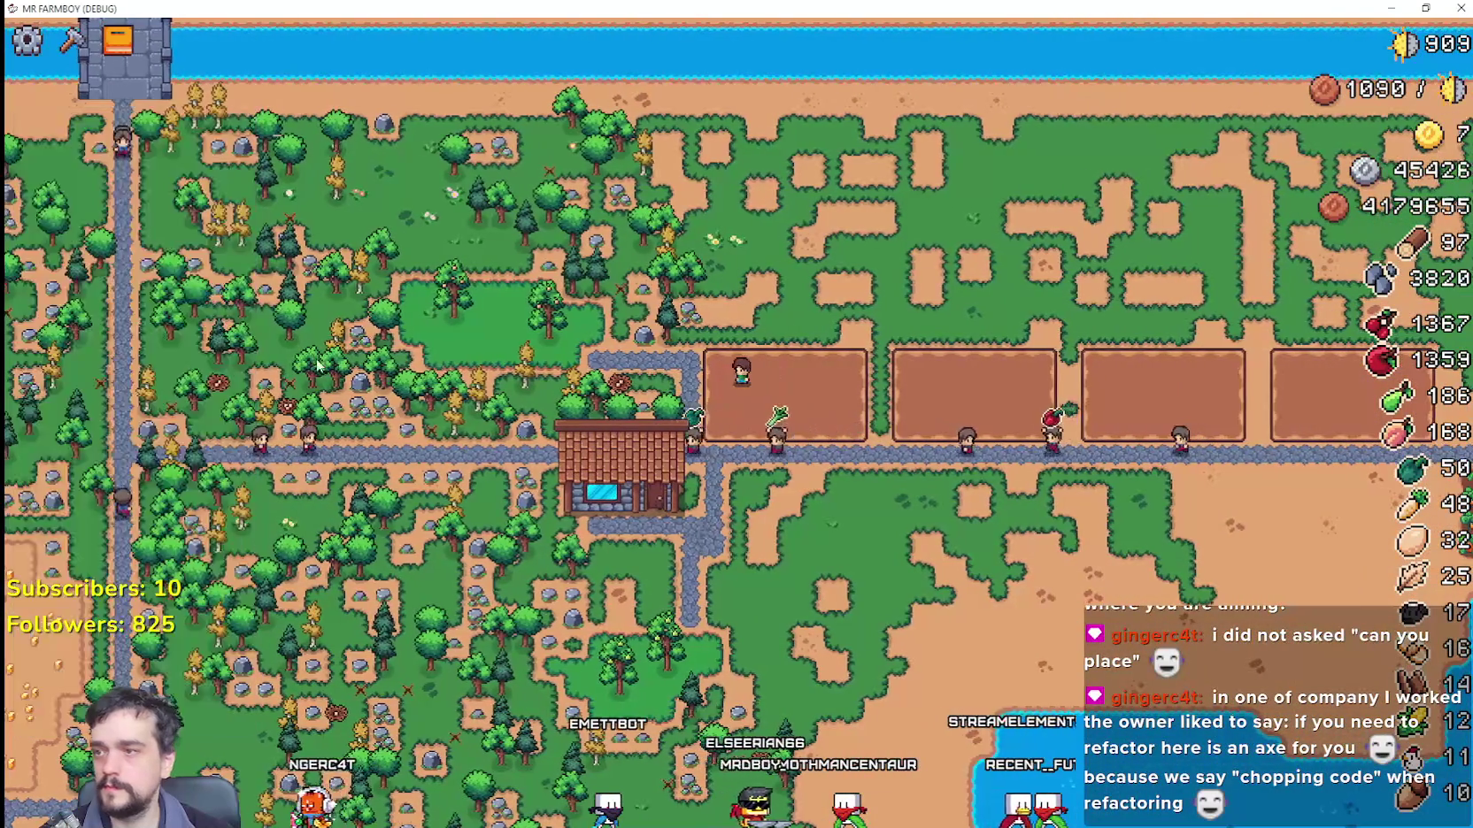
{"action": "key", "text": "s"}
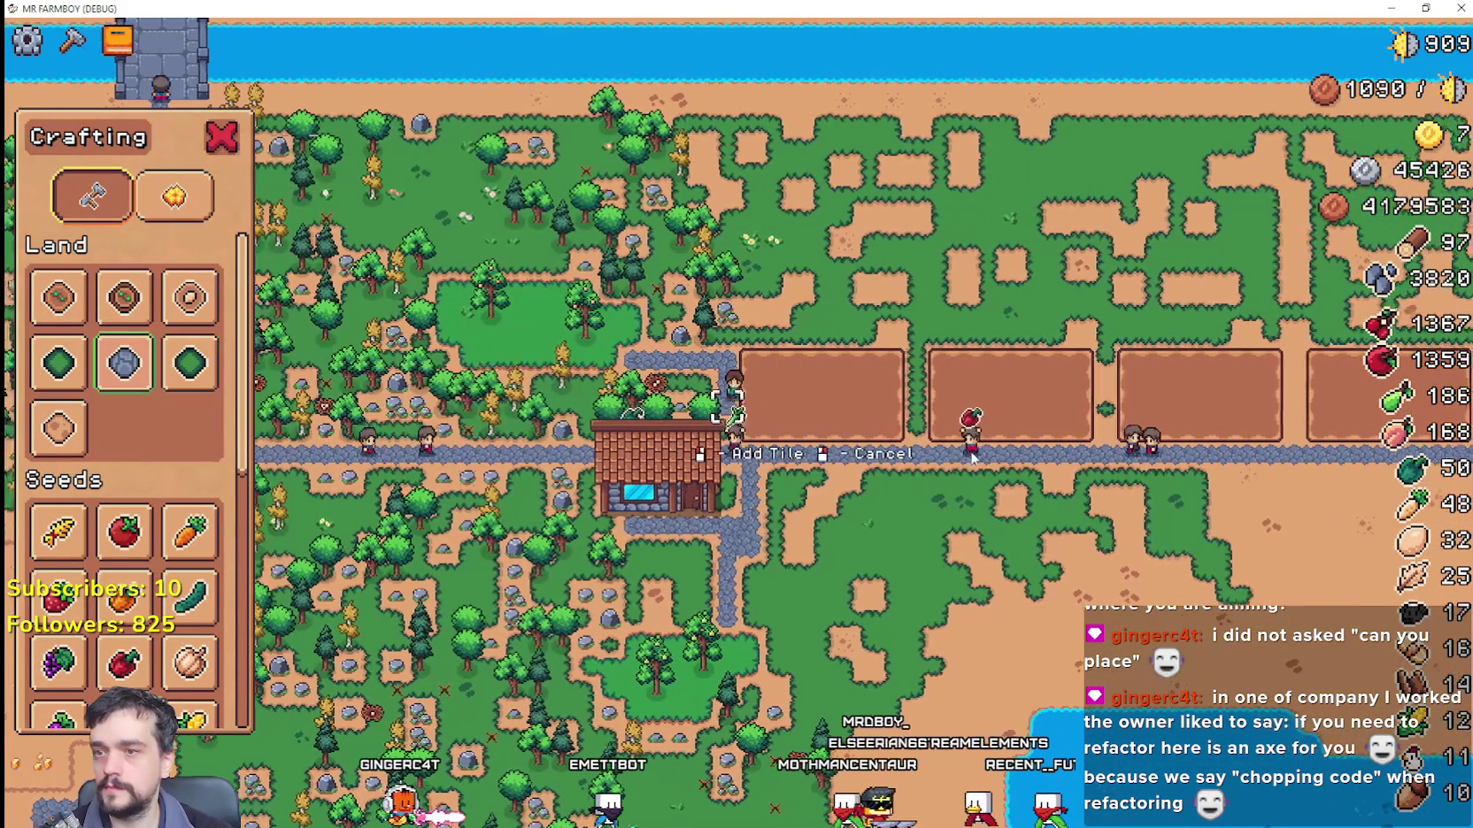
{"action": "key", "text": "d"}
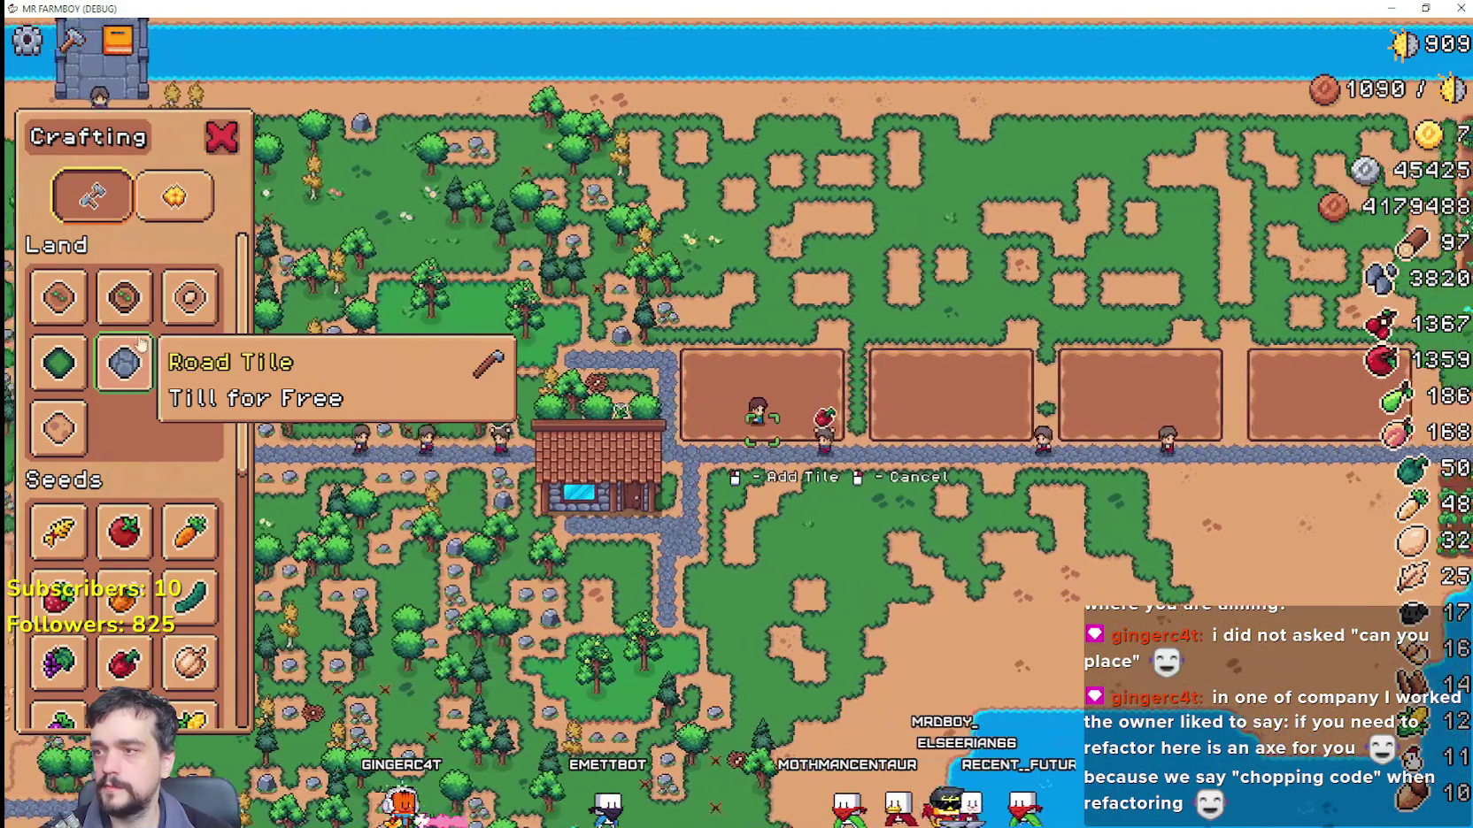
{"action": "key", "text": "d"}
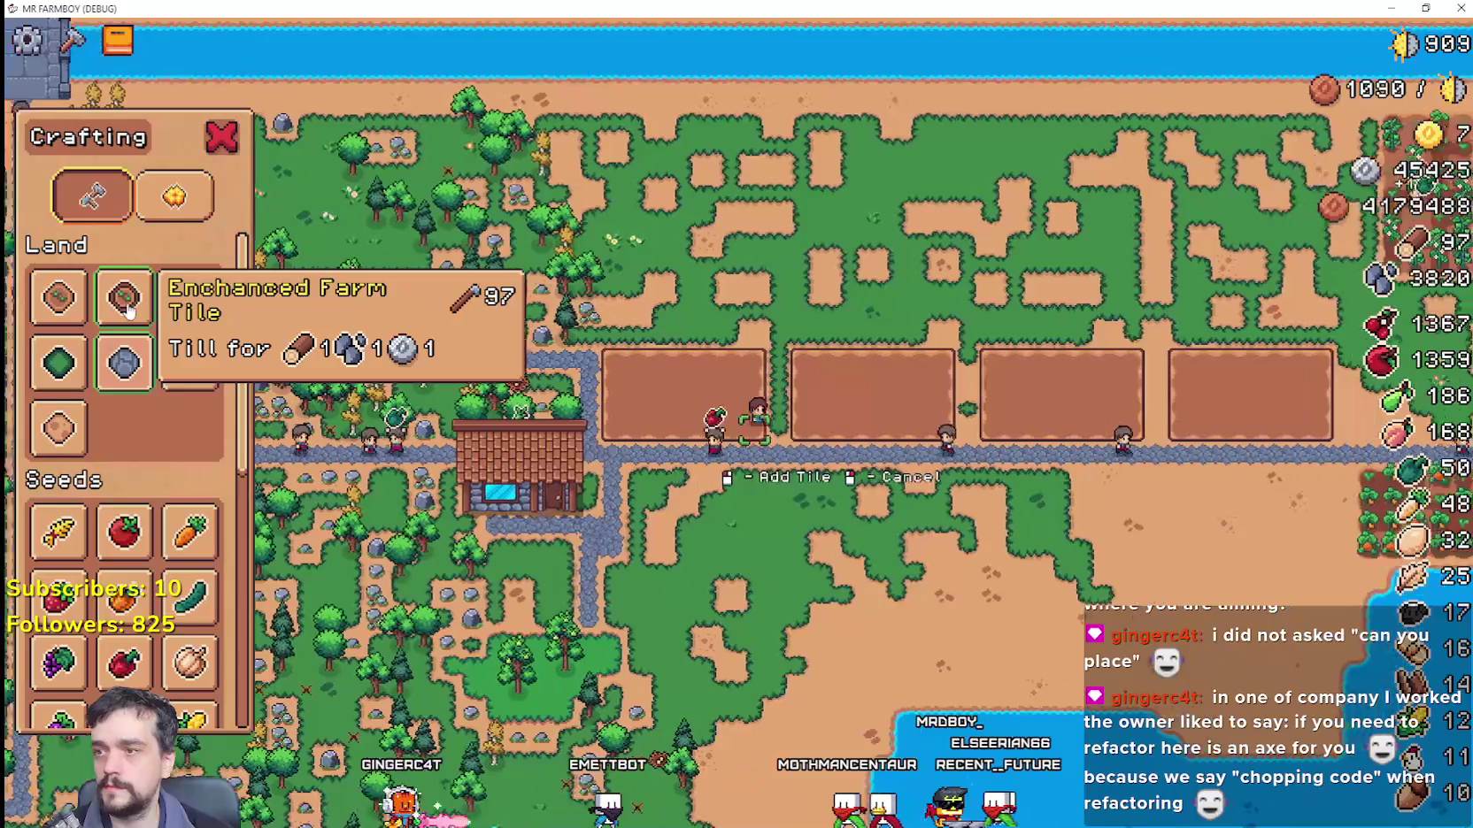
{"action": "key", "text": "w"}
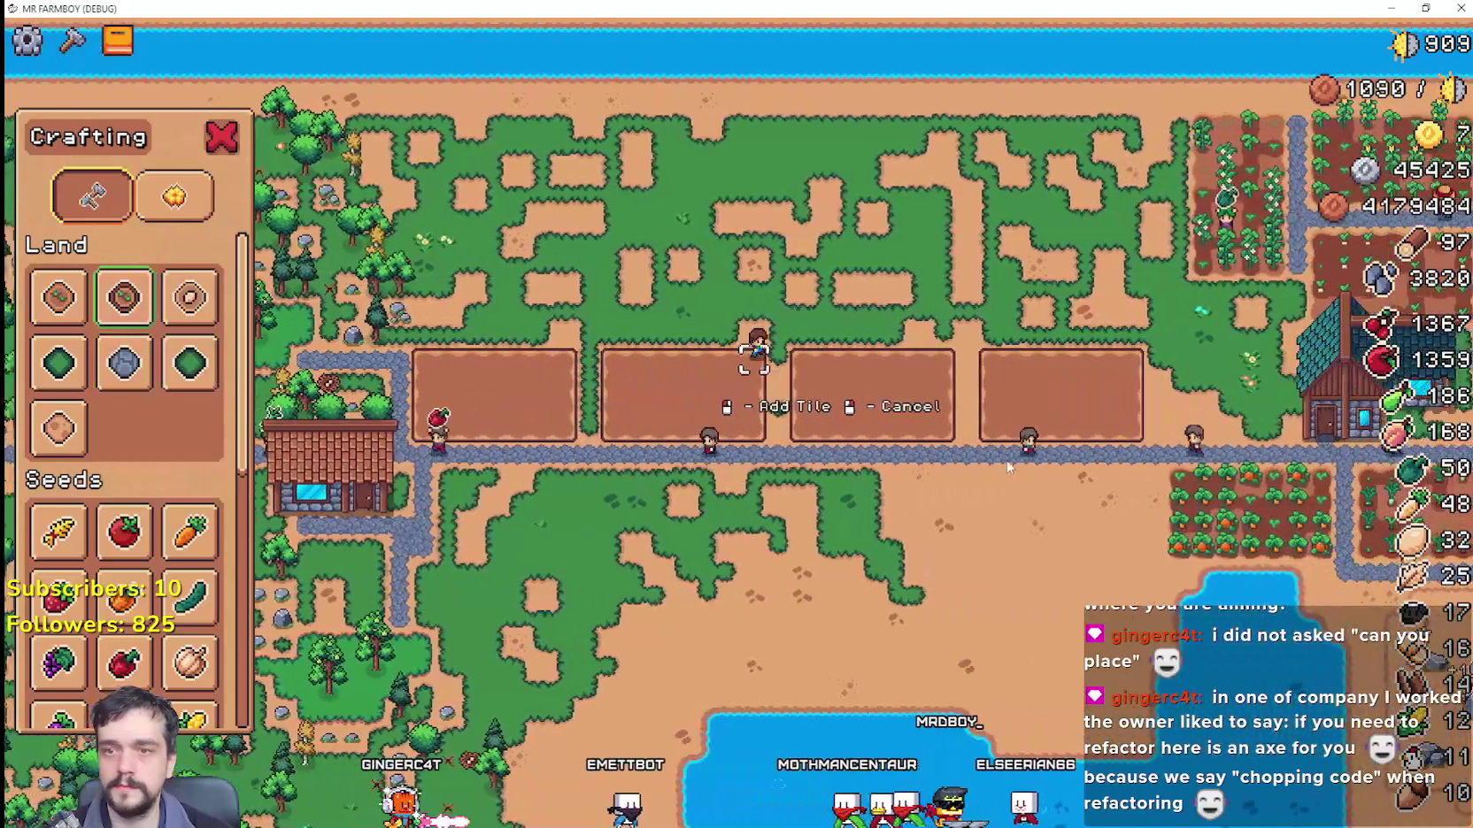
{"action": "key", "text": "d"}
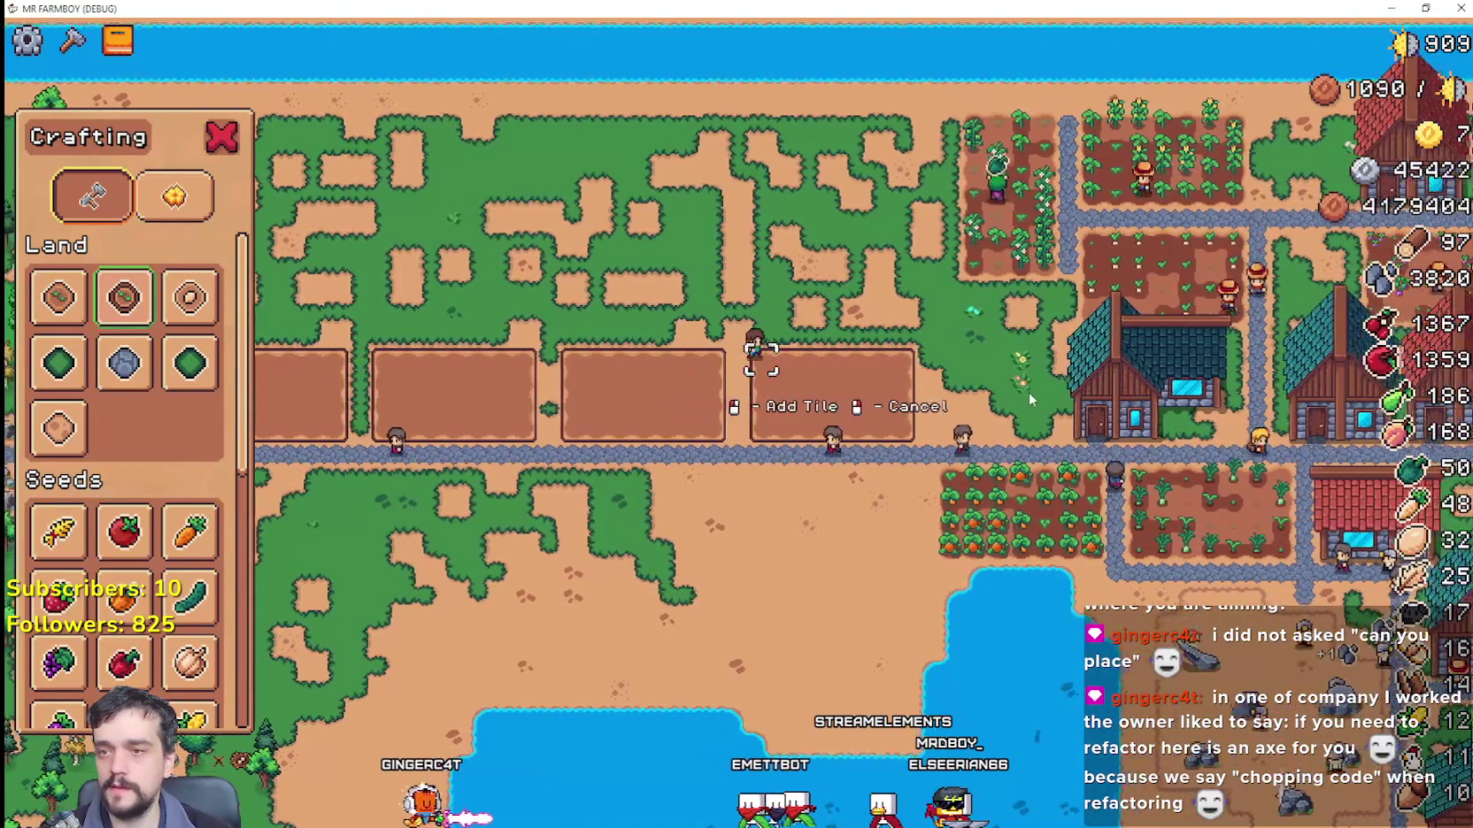
{"action": "key", "text": "d"}
{"action": "key", "text": "w"}
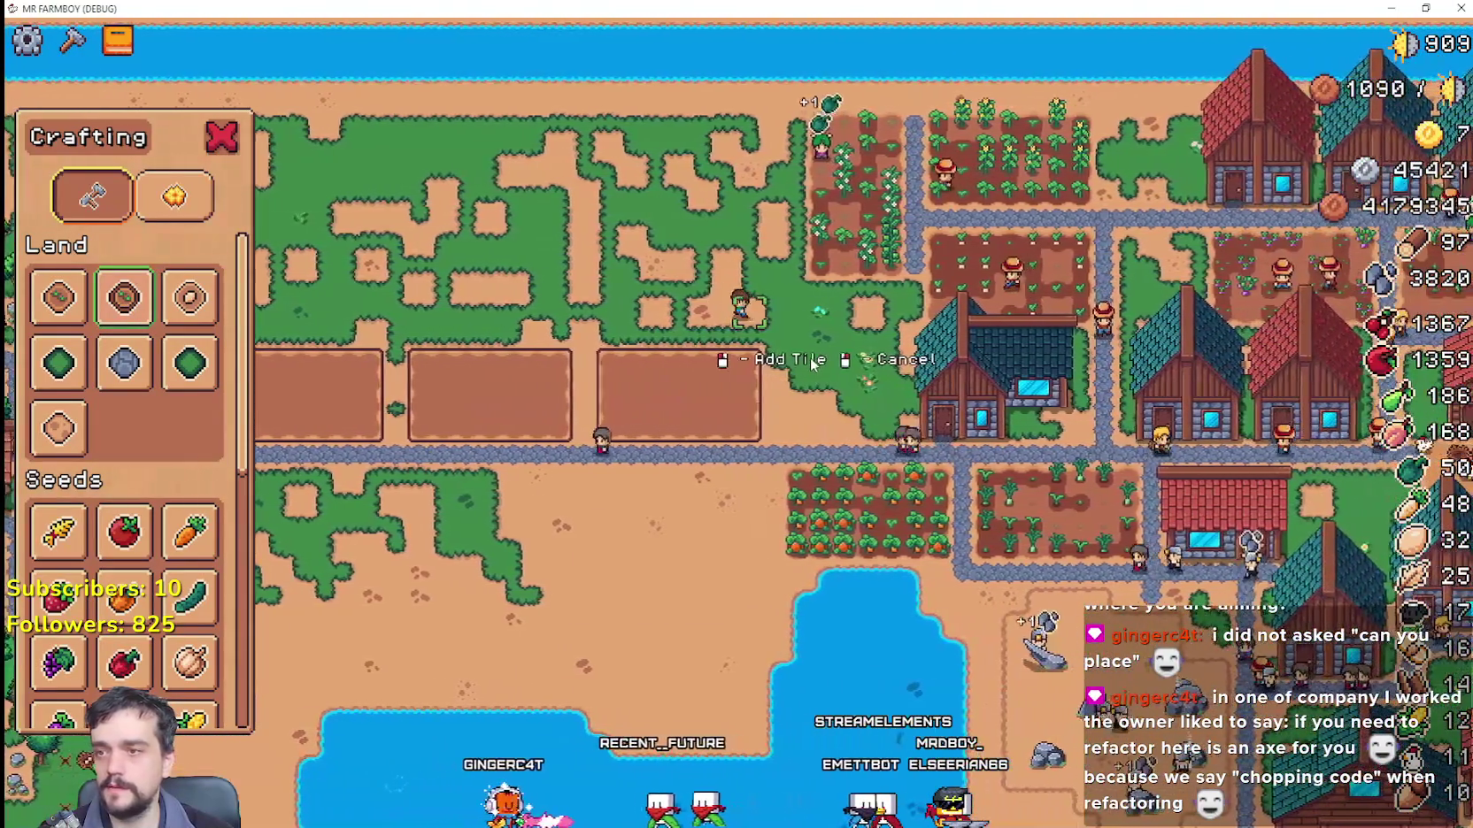
{"action": "left_click", "coordinate": [809, 357]}
Step: Walk the farmer down across the road to the building spot below the plots
{"action": "scroll", "coordinate": [809, 357], "scroll_direction": "down", "scroll_amount": 5}
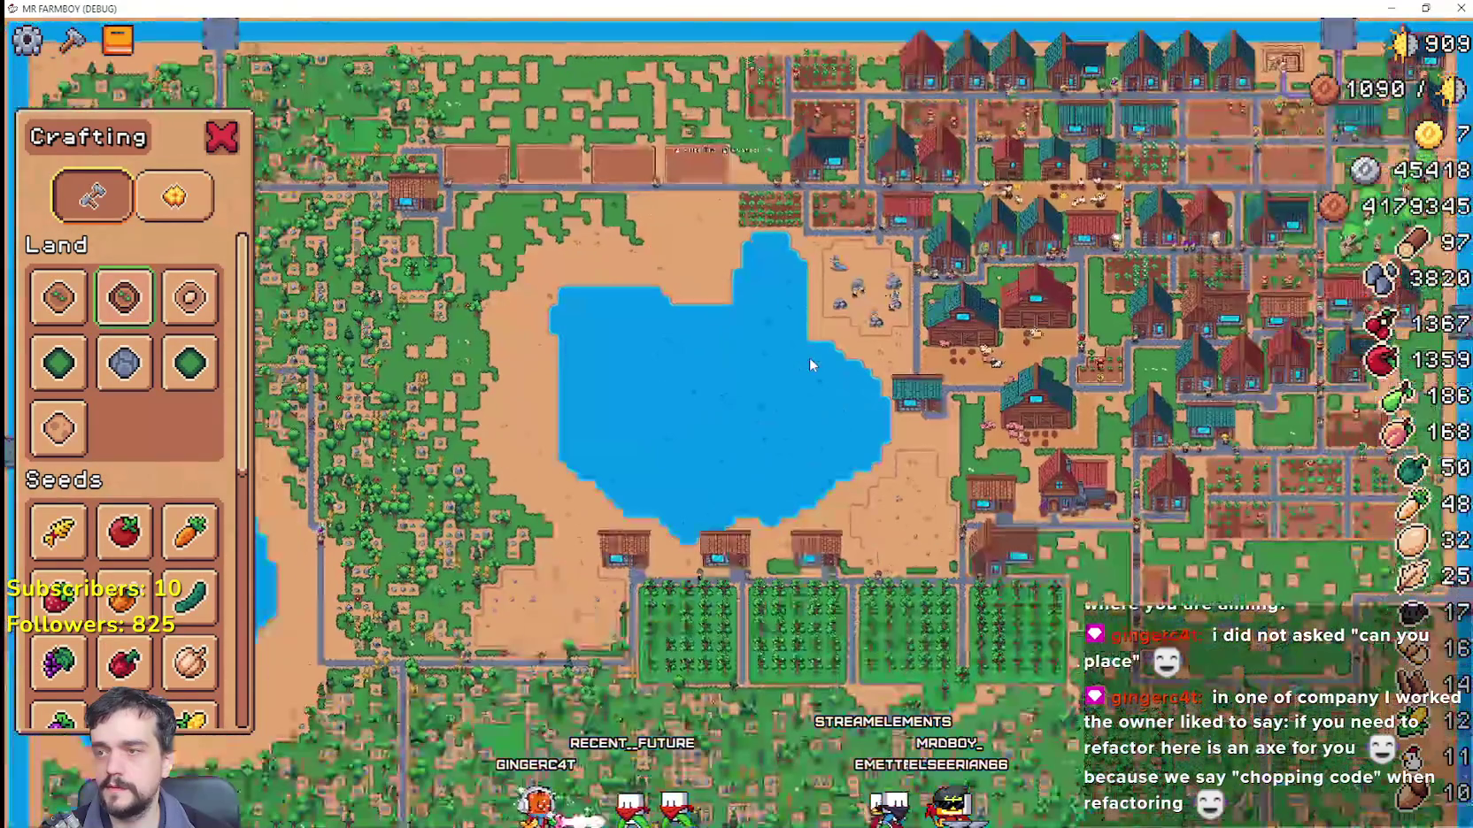
{"action": "scroll", "coordinate": [809, 358], "scroll_direction": "up", "scroll_amount": 5}
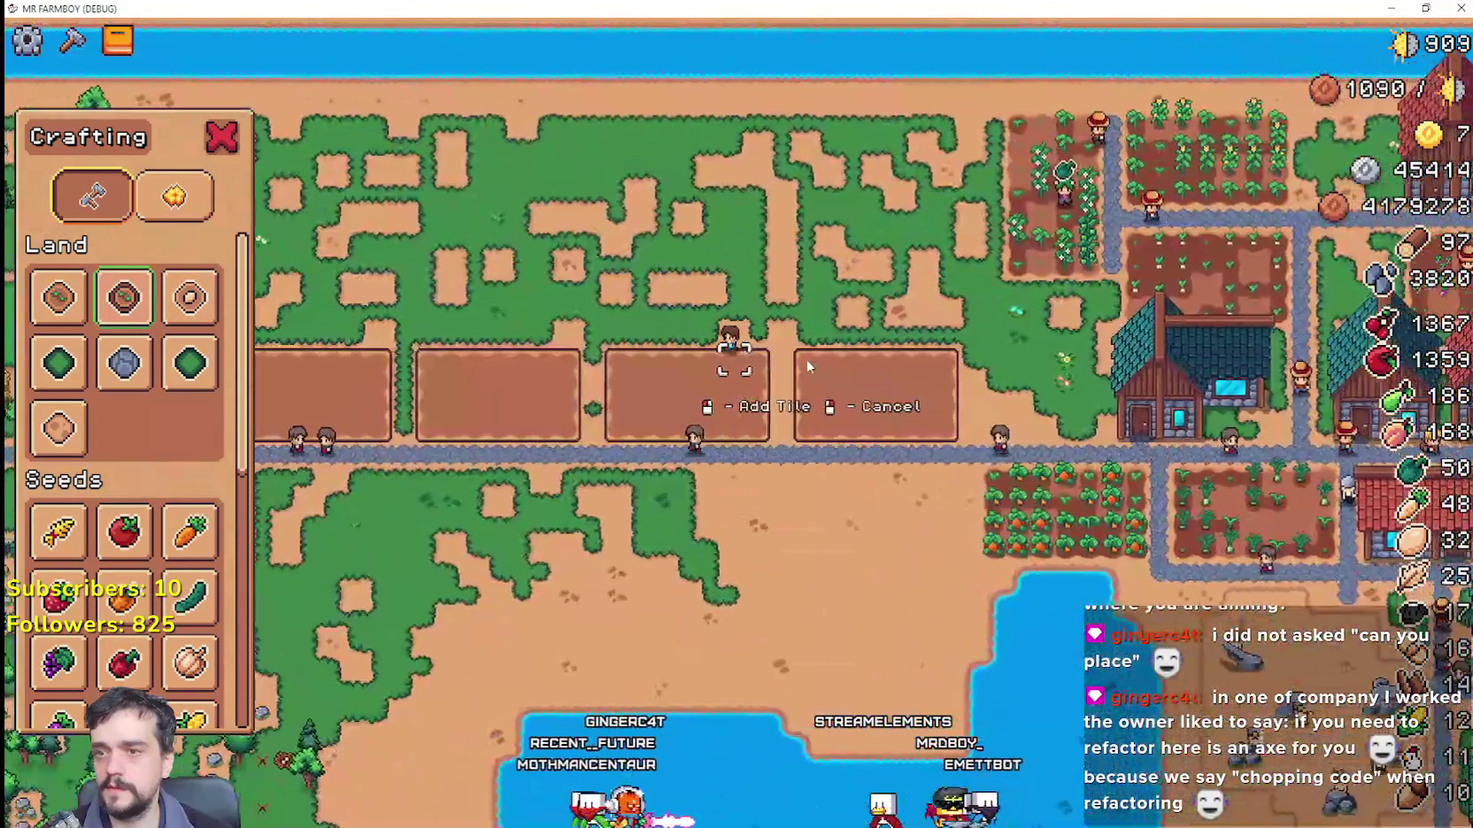
{"action": "key", "text": "s"}
{"action": "key", "text": "a"}
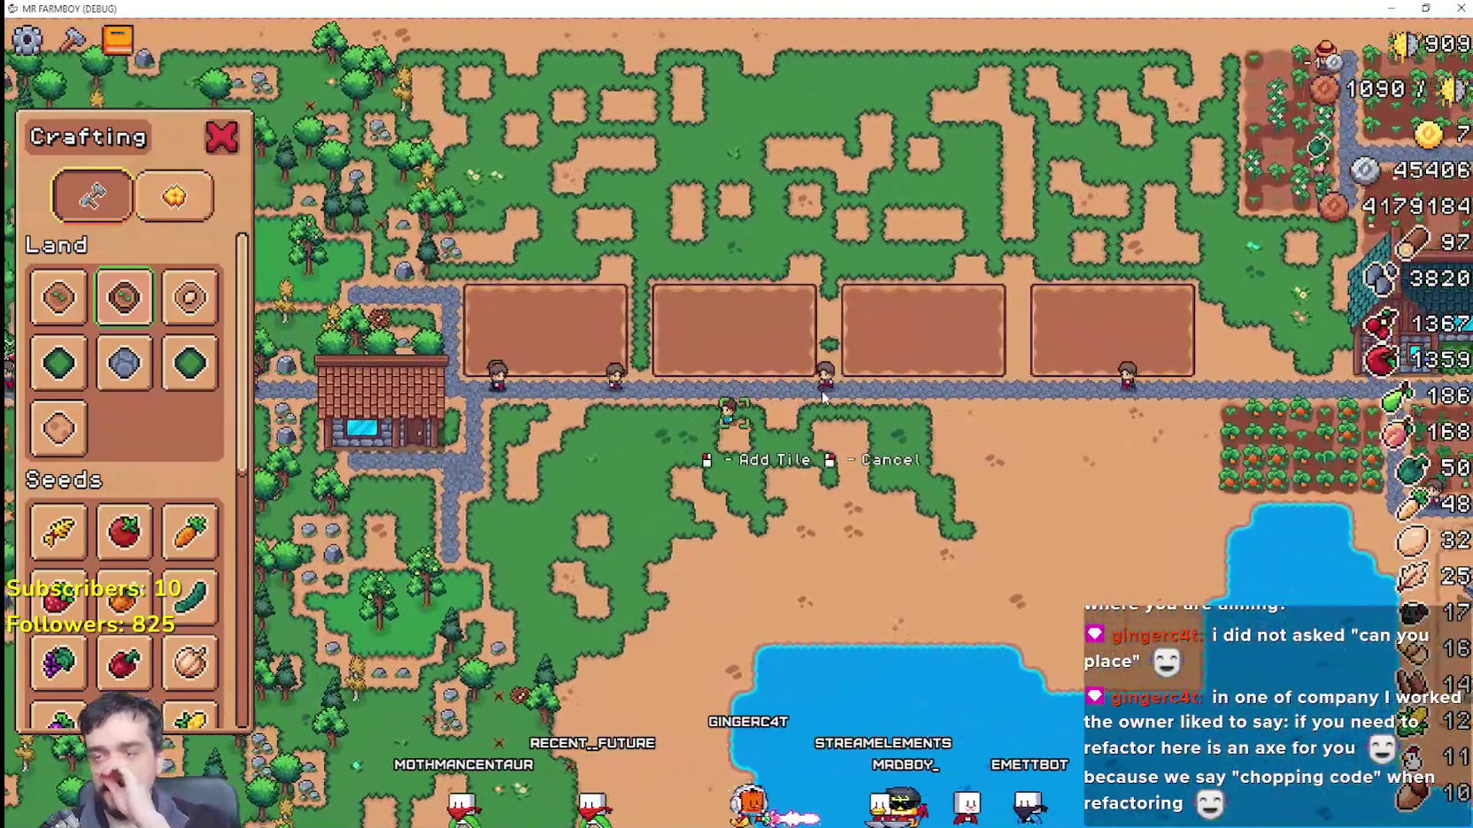
{"action": "key", "text": "a"}
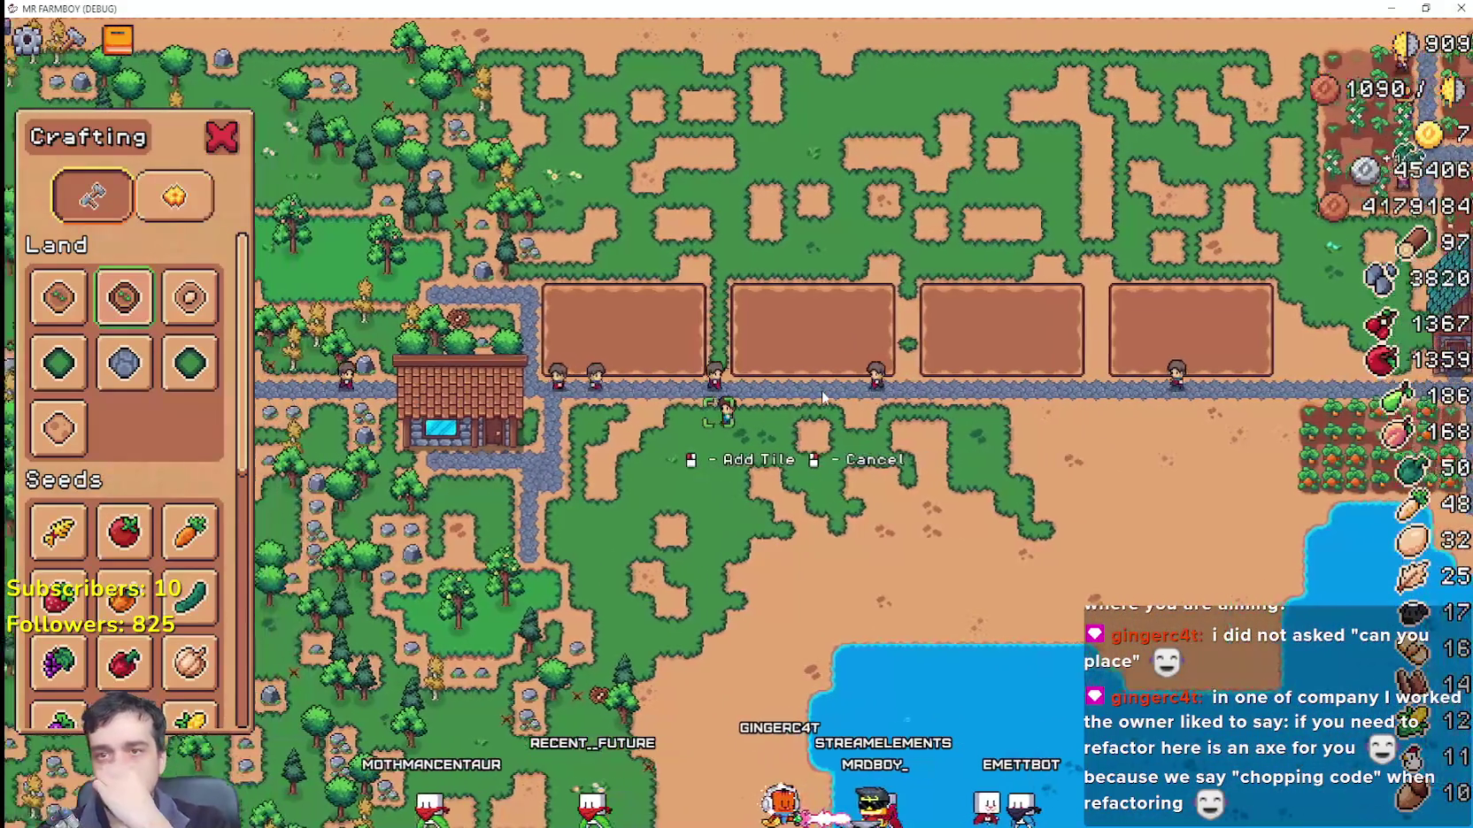
{"action": "key", "text": "d"}
{"action": "key", "text": "d"}
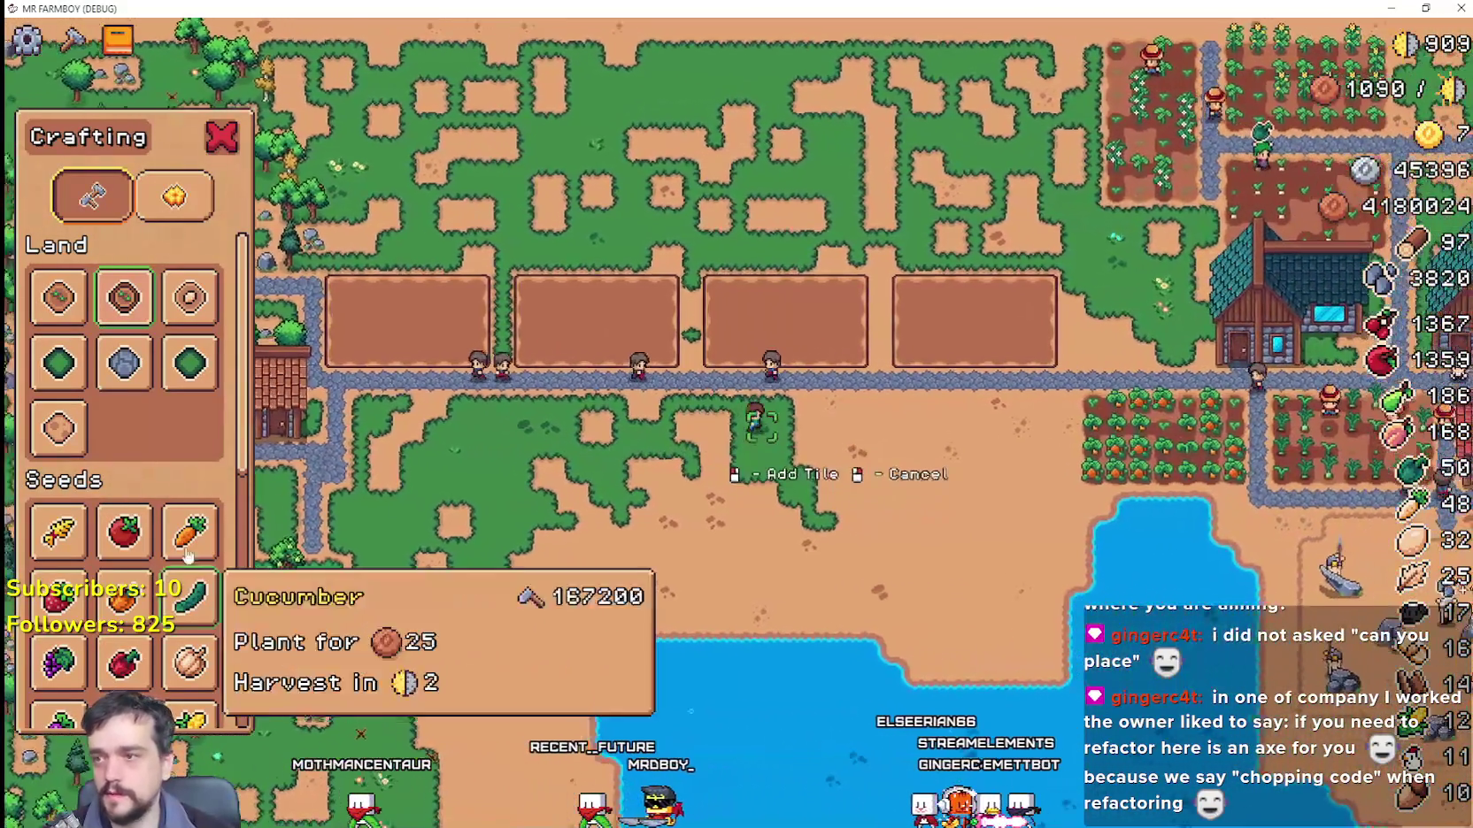
{"action": "key", "text": "d"}
{"action": "key", "text": "w"}
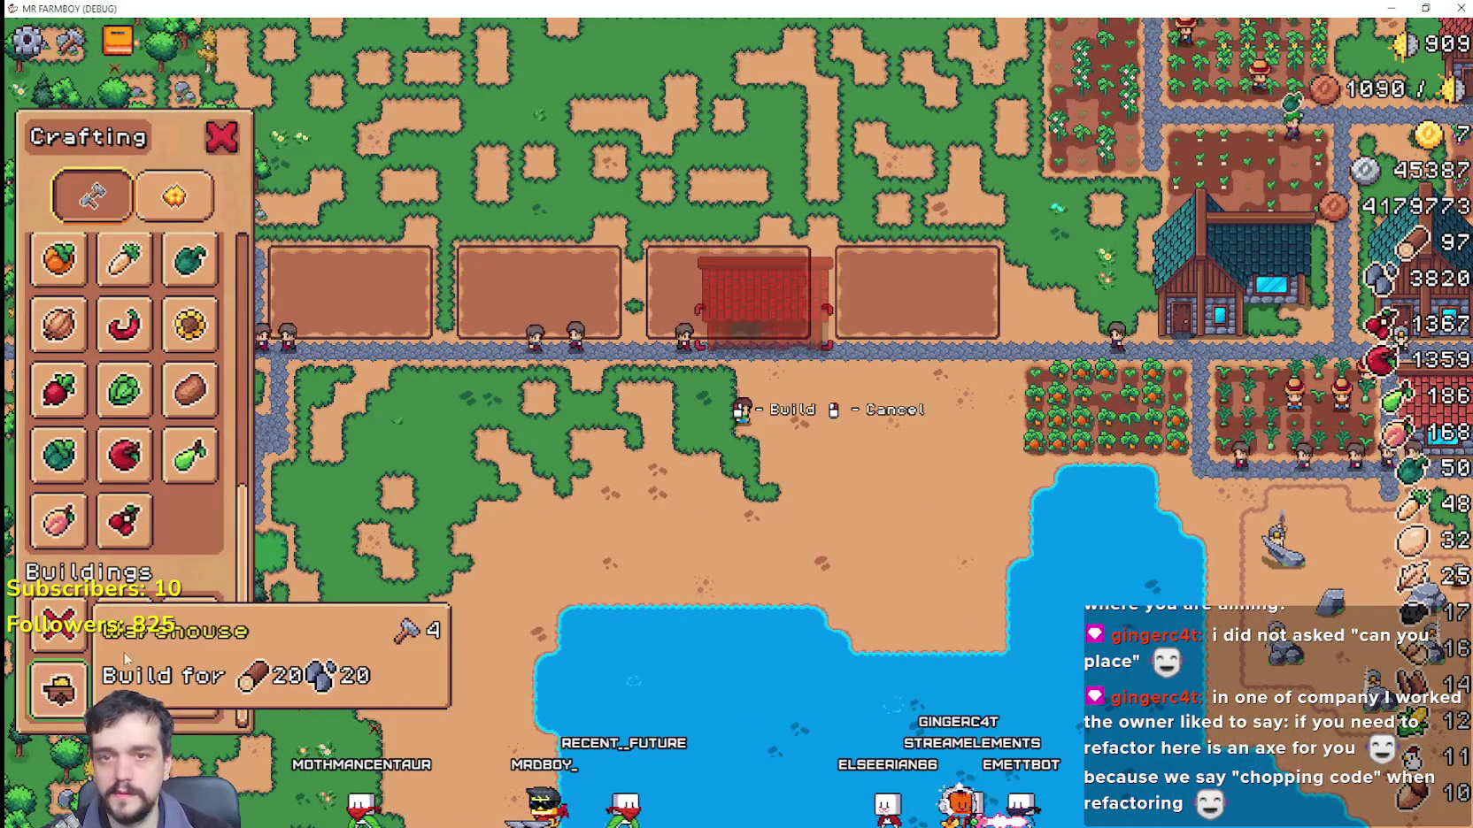
Step: Build the thatched warehouse below the four plots
{"action": "key", "text": "s"}
{"action": "left_click", "coordinate": [901, 480]}
{"action": "key", "text": "w"}
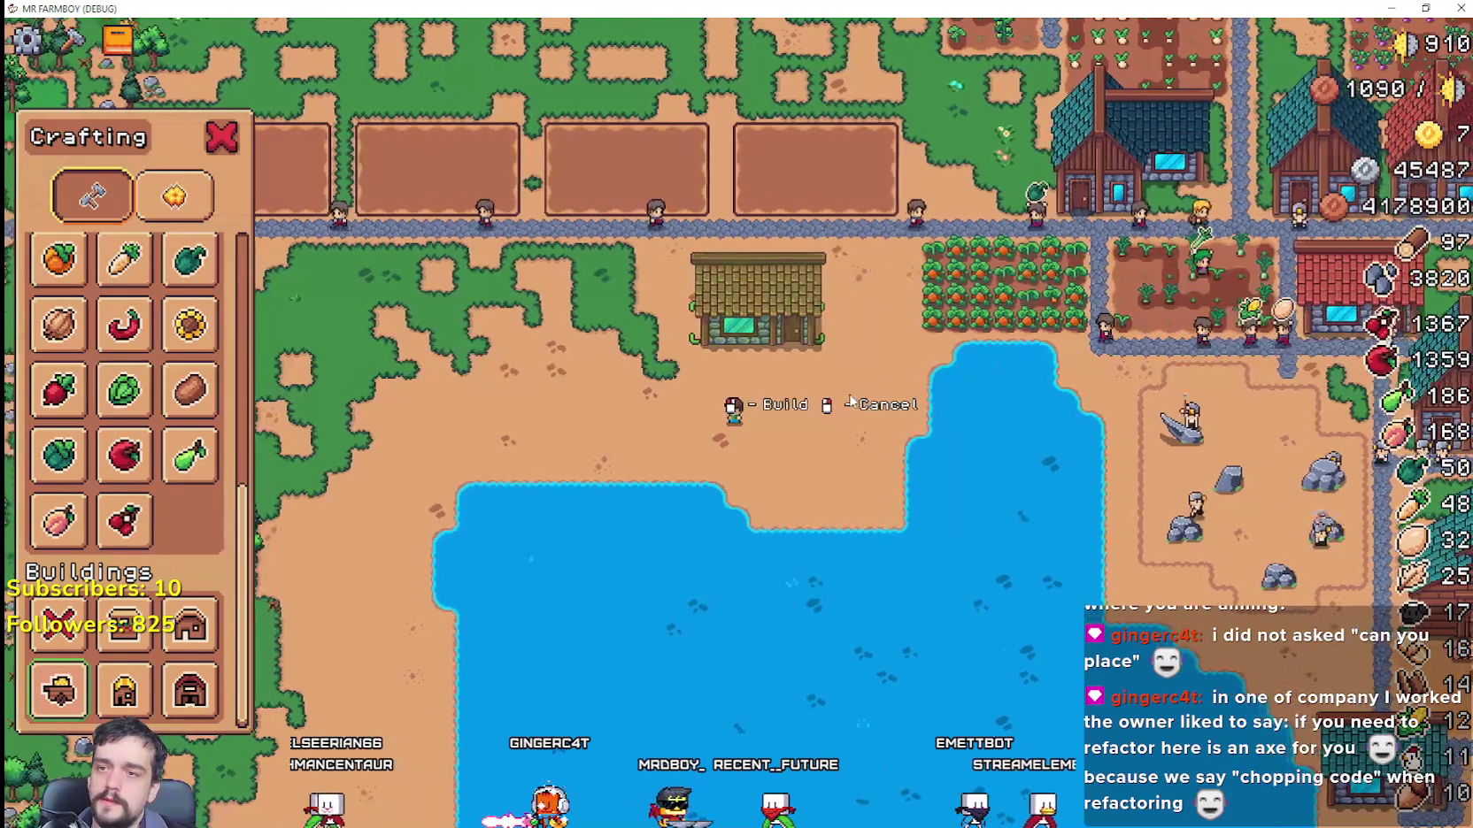
Step: Shift the farmer left and right to find valid spots for the row of houses
{"action": "key", "text": "a"}
{"action": "key", "text": "d"}
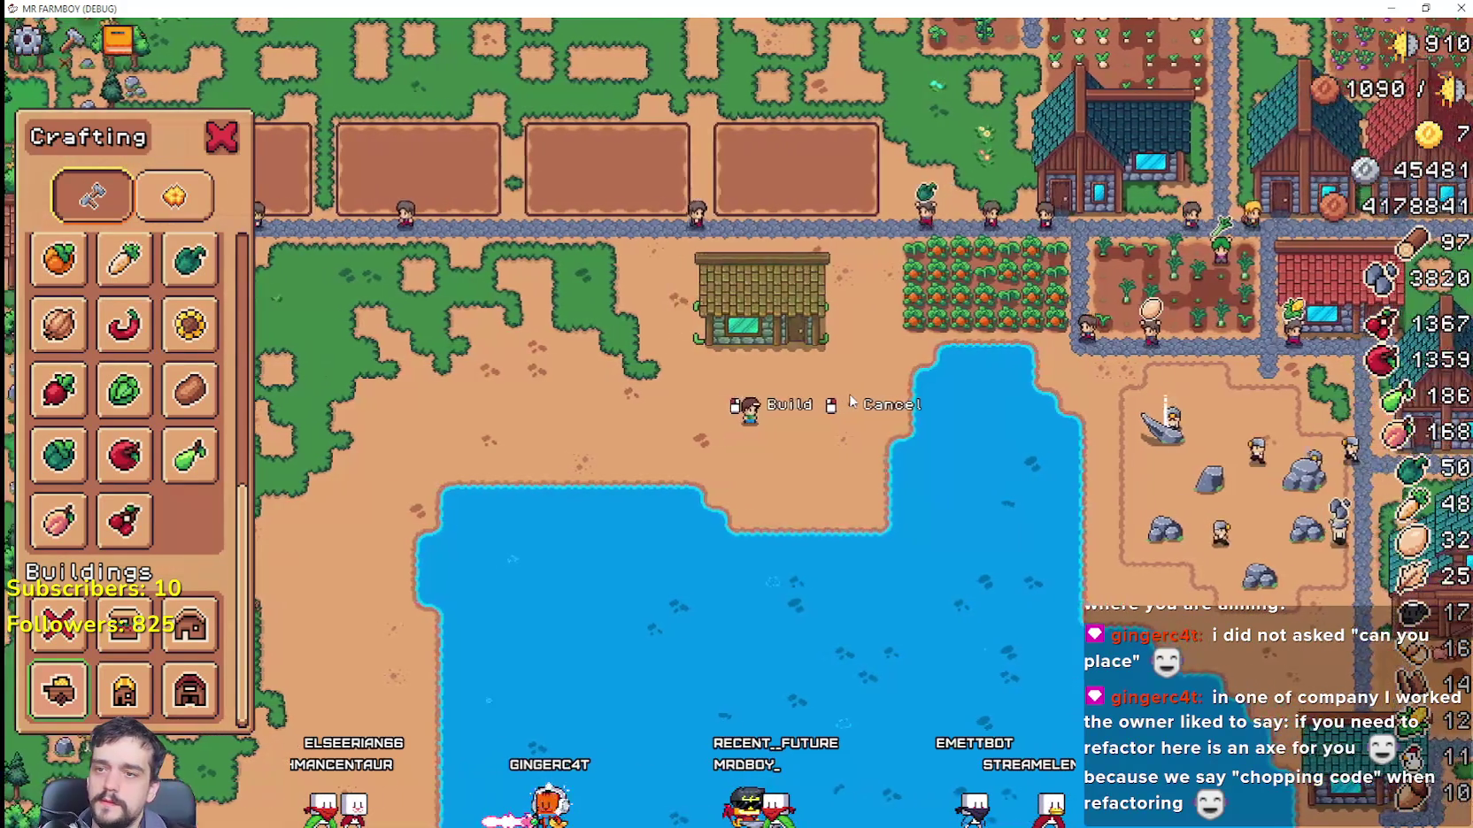
{"action": "key", "text": "a"}
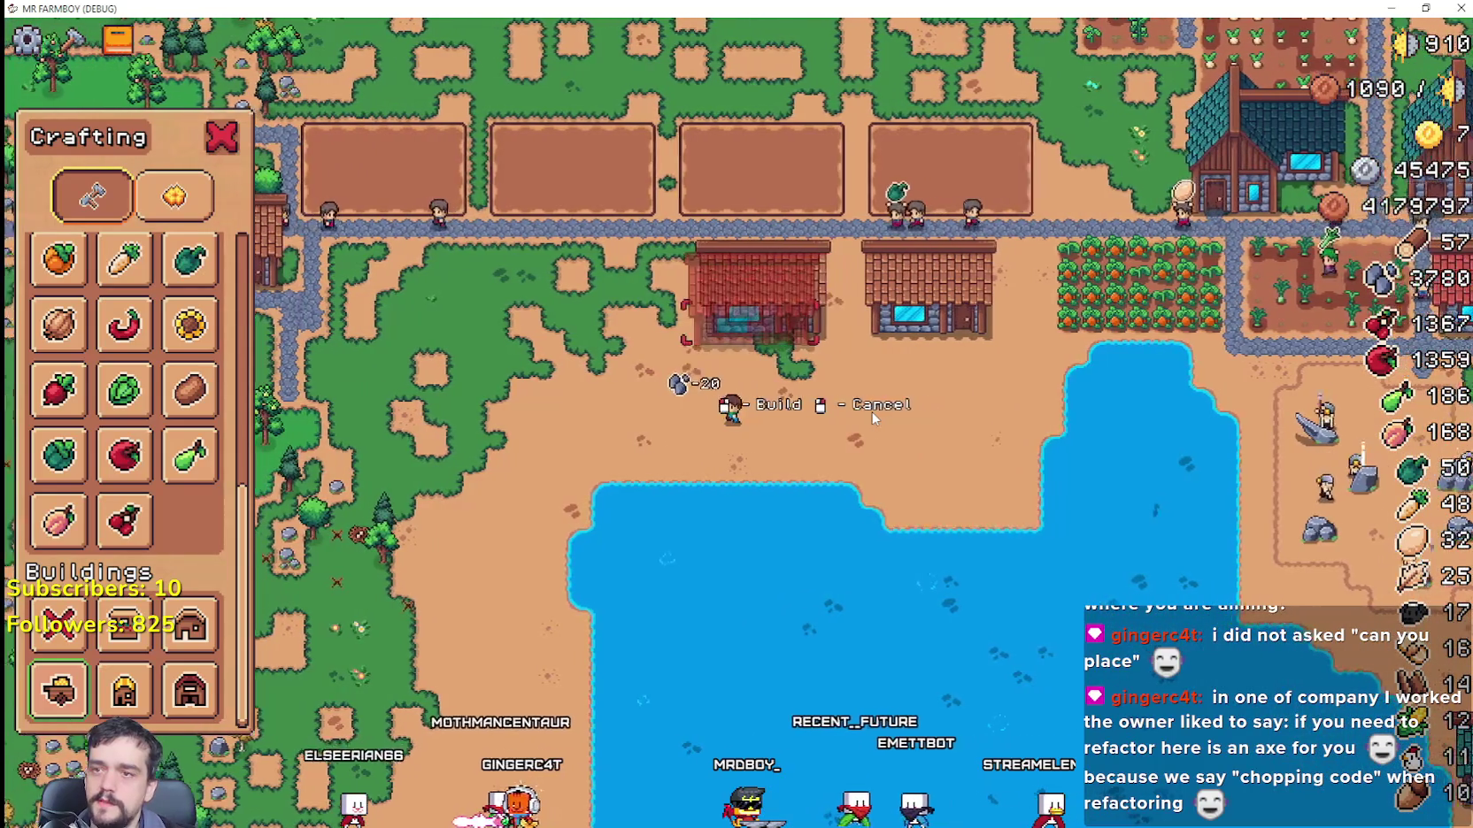
{"action": "key", "text": "a"}
{"action": "key", "text": "a"}
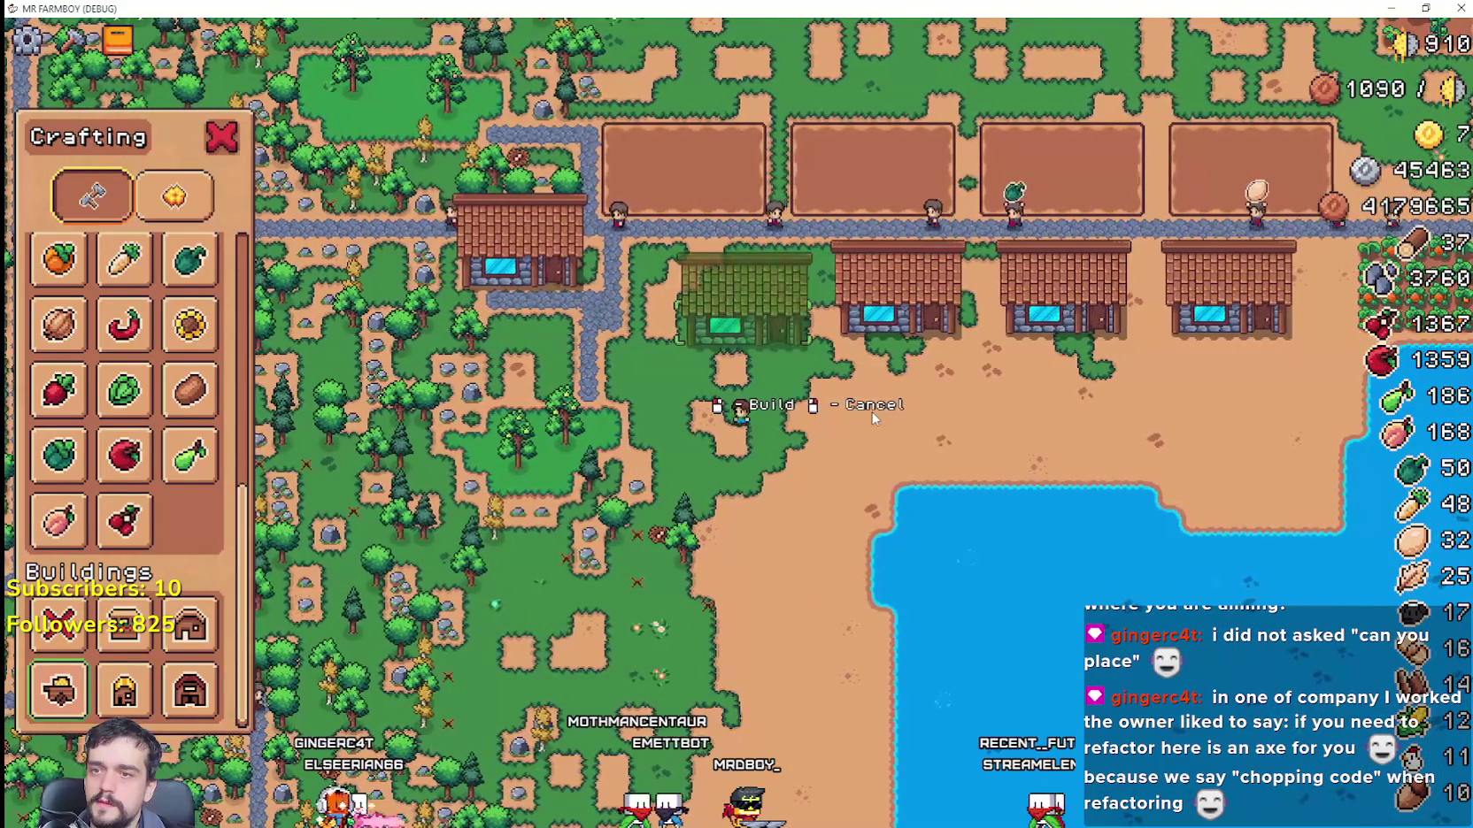
{"action": "scroll", "coordinate": [784, 364], "scroll_direction": "up", "scroll_amount": 3}
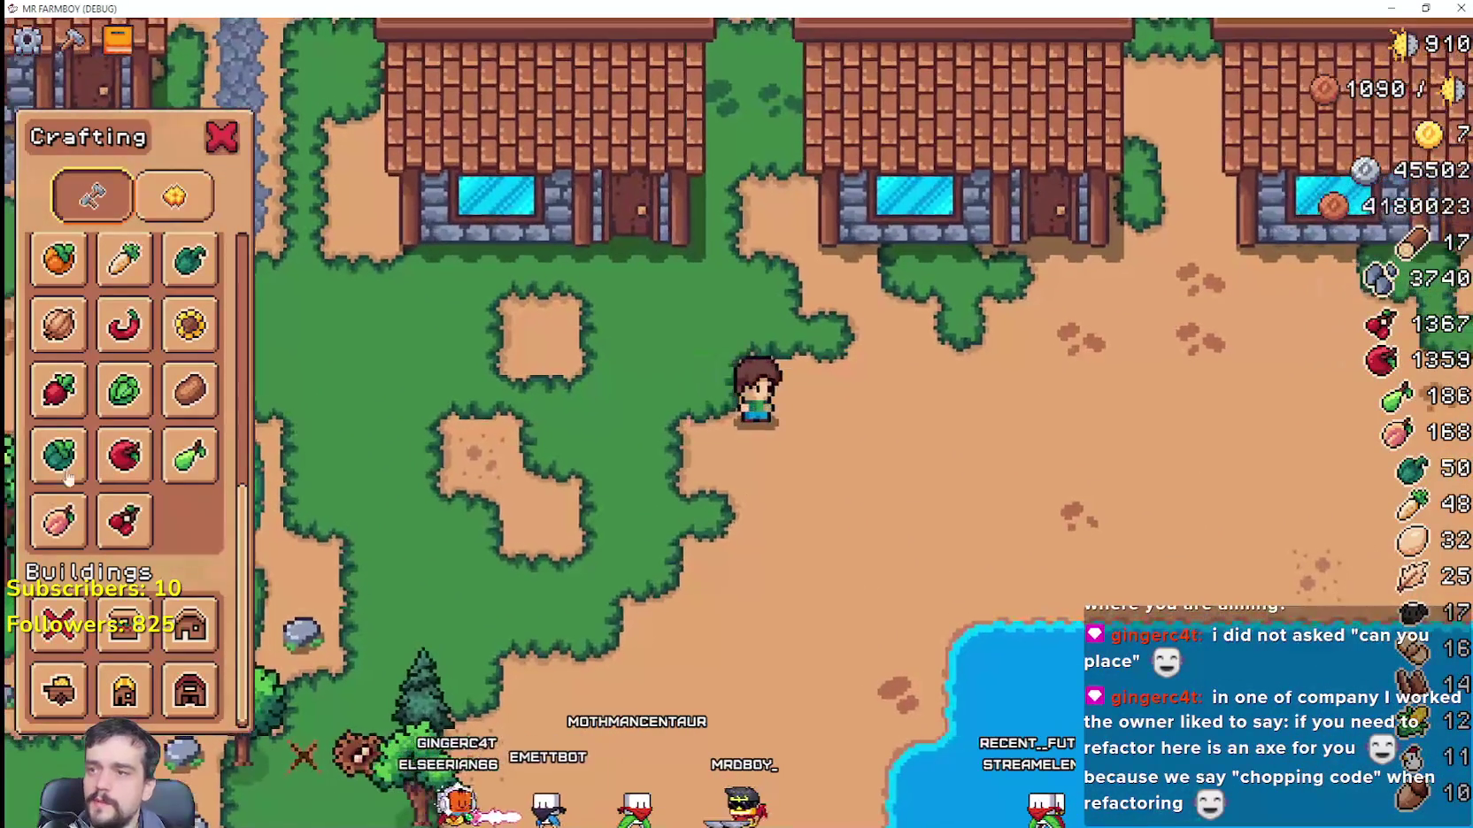
Step: Lay three stone path tiles heading west in front of the houses
{"action": "scroll", "coordinate": [118, 432], "scroll_direction": "up", "scroll_amount": 3}
{"action": "key", "text": "w"}
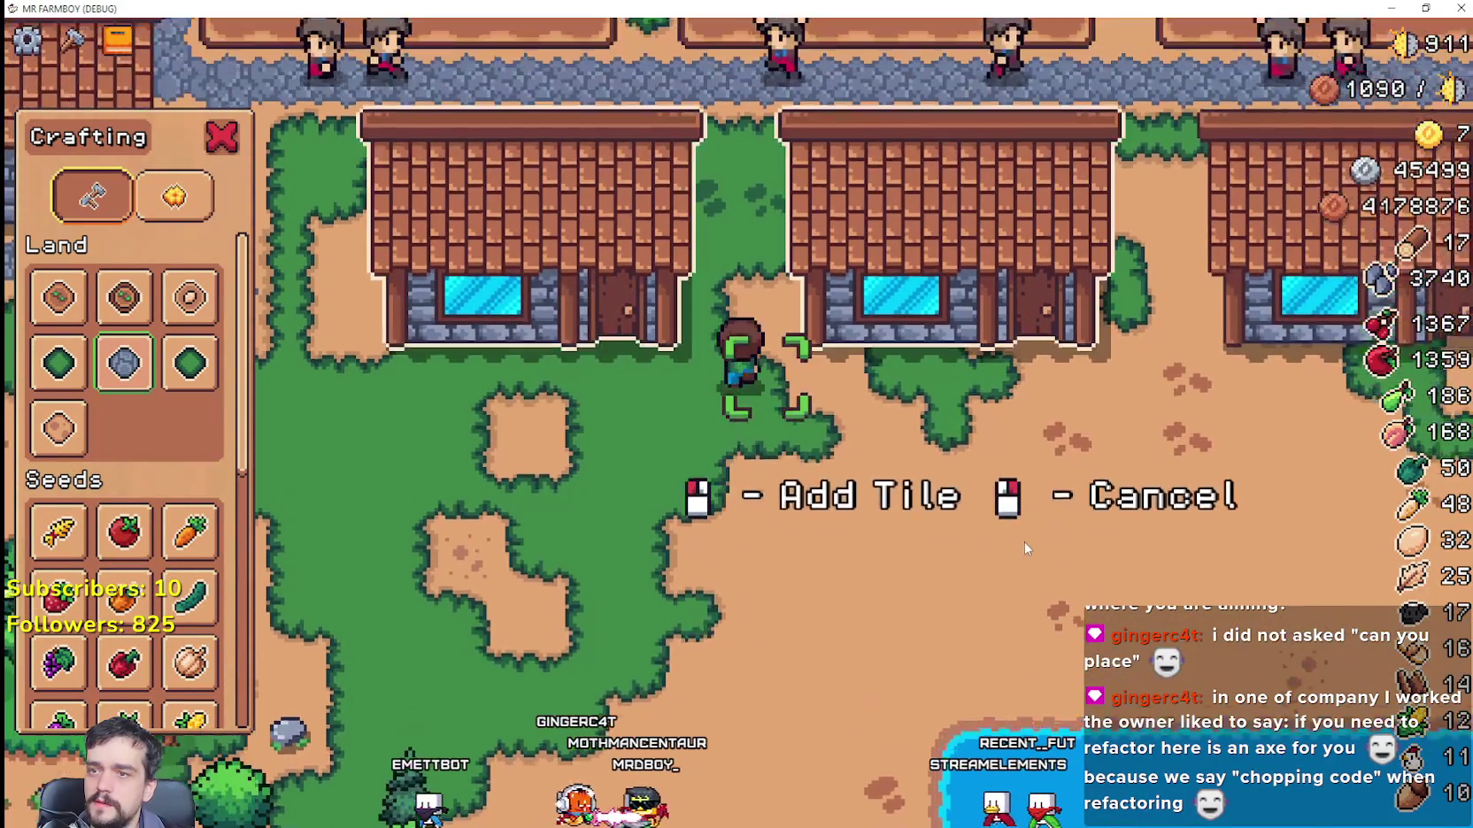
{"action": "key", "text": "w"}
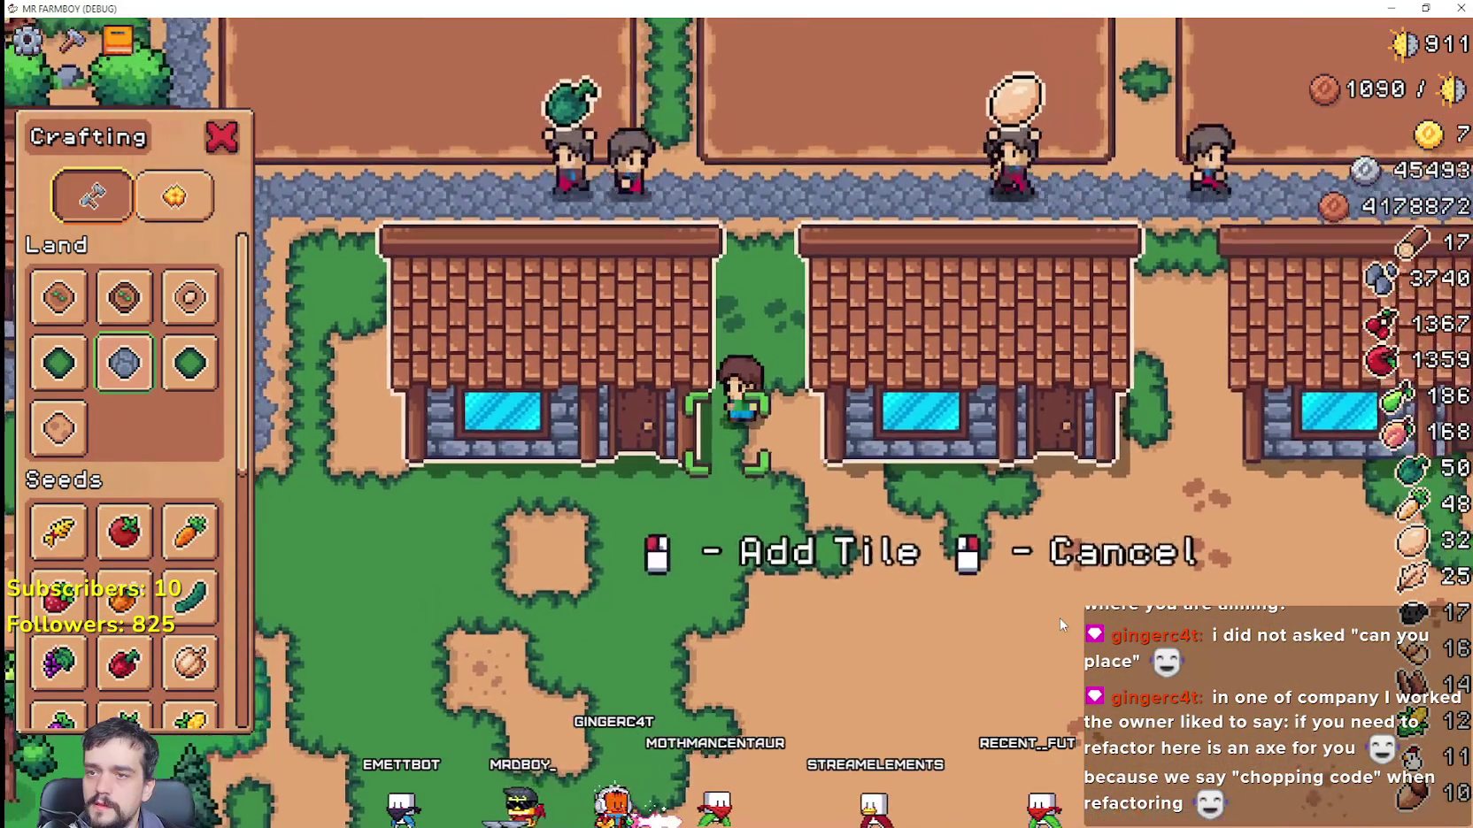
{"action": "key", "text": "s"}
{"action": "key", "text": "a"}
{"action": "left_click", "coordinate": [1034, 601]}
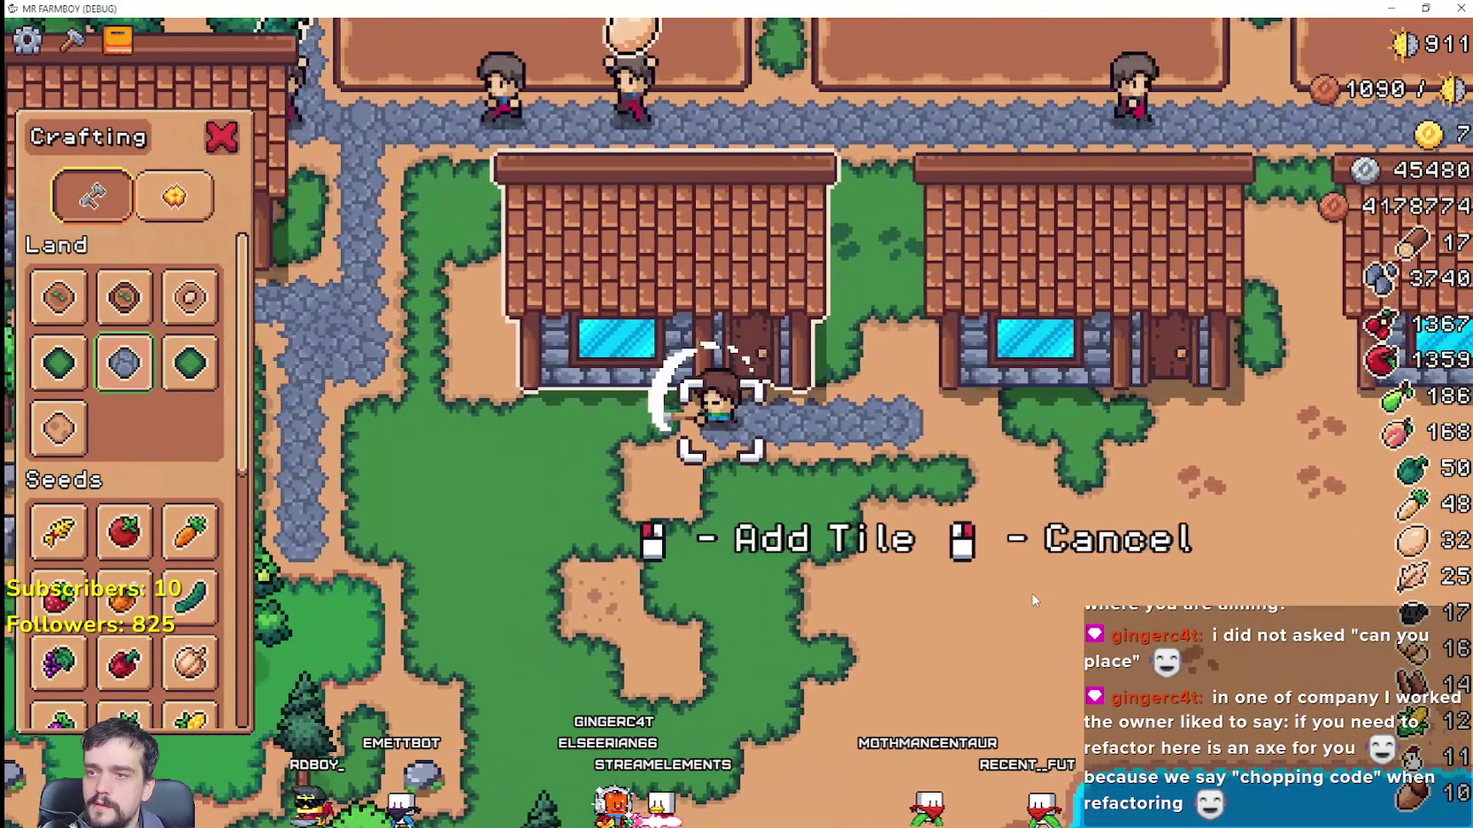
{"action": "key", "text": "a"}
{"action": "left_click", "coordinate": [1033, 601]}
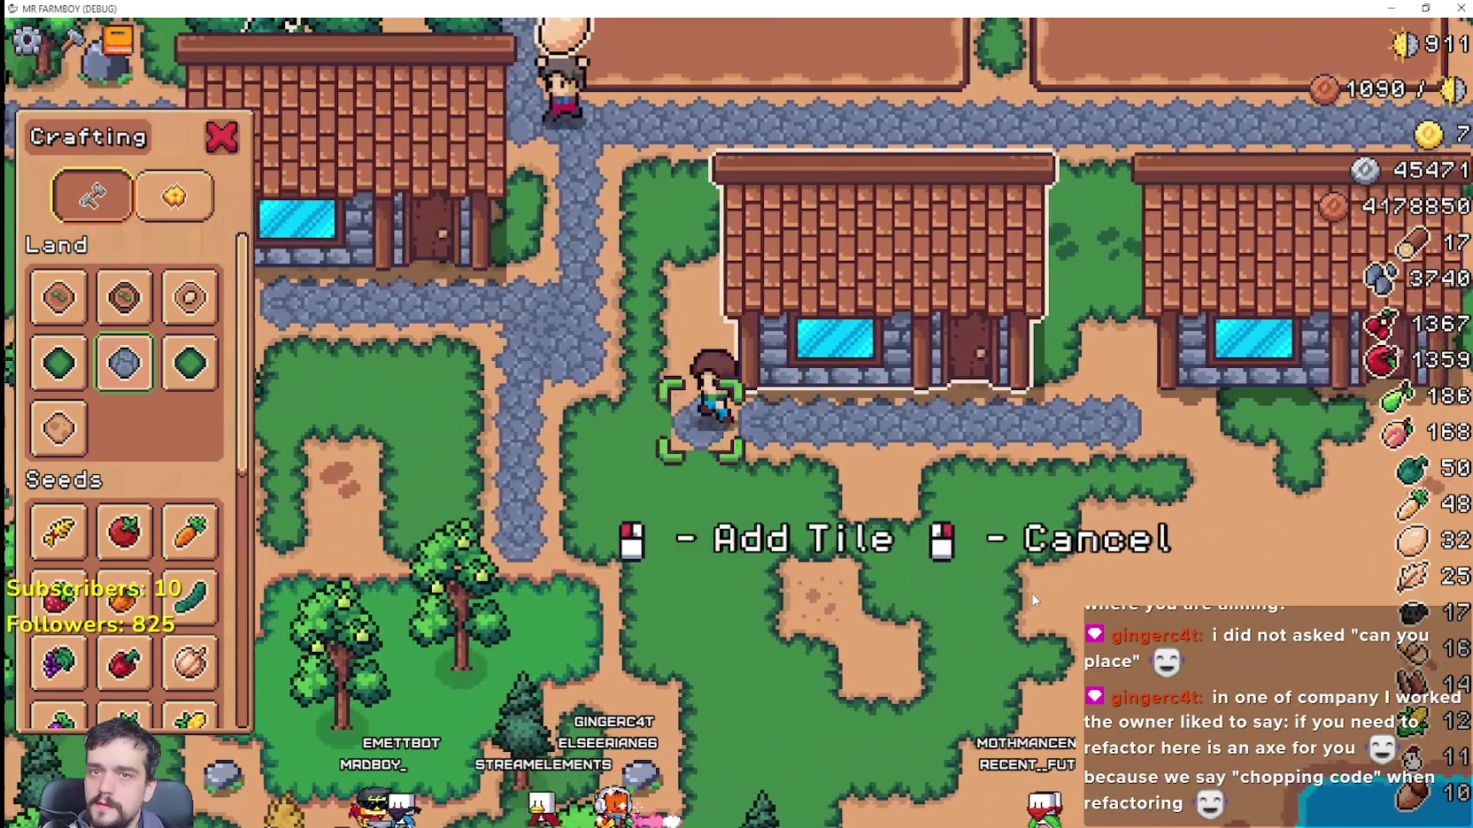
{"action": "key", "text": "a"}
{"action": "left_click", "coordinate": [1031, 592]}
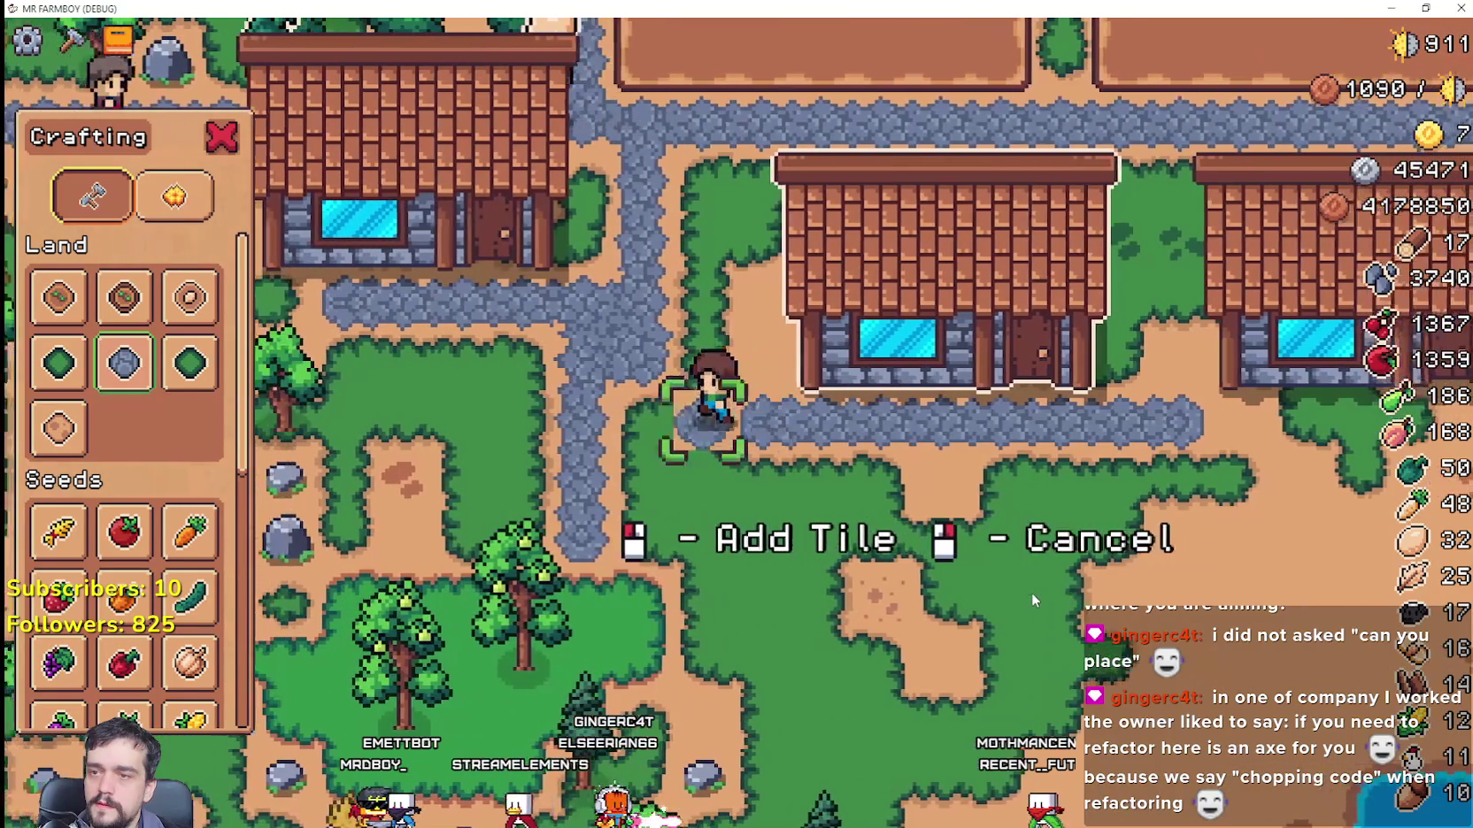
Step: Lay stone tiles northward in the gap between the houses
{"action": "key", "text": "d"}
{"action": "key", "text": "d"}
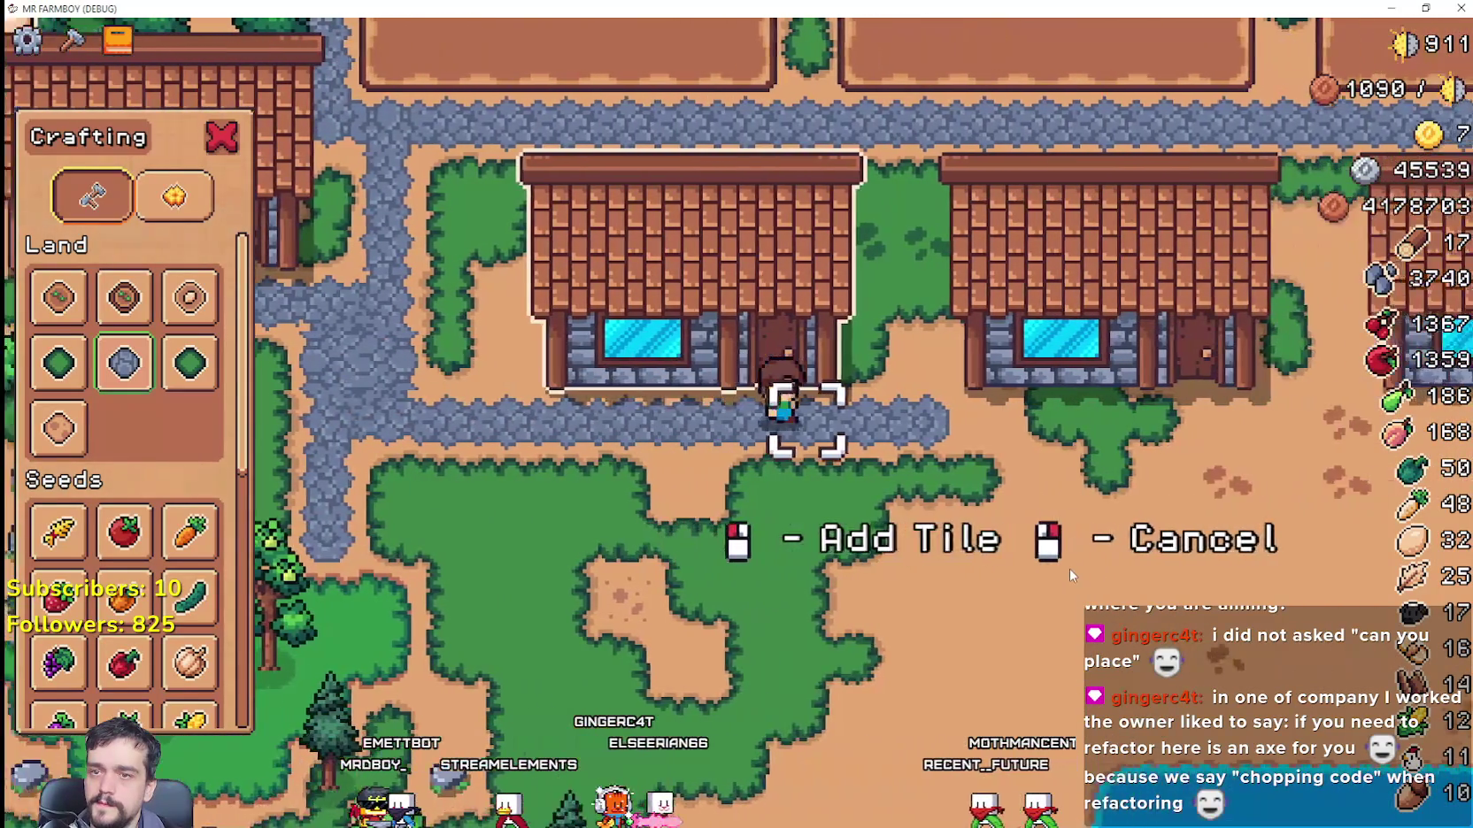
{"action": "key", "text": "w"}
{"action": "left_click", "coordinate": [1057, 571]}
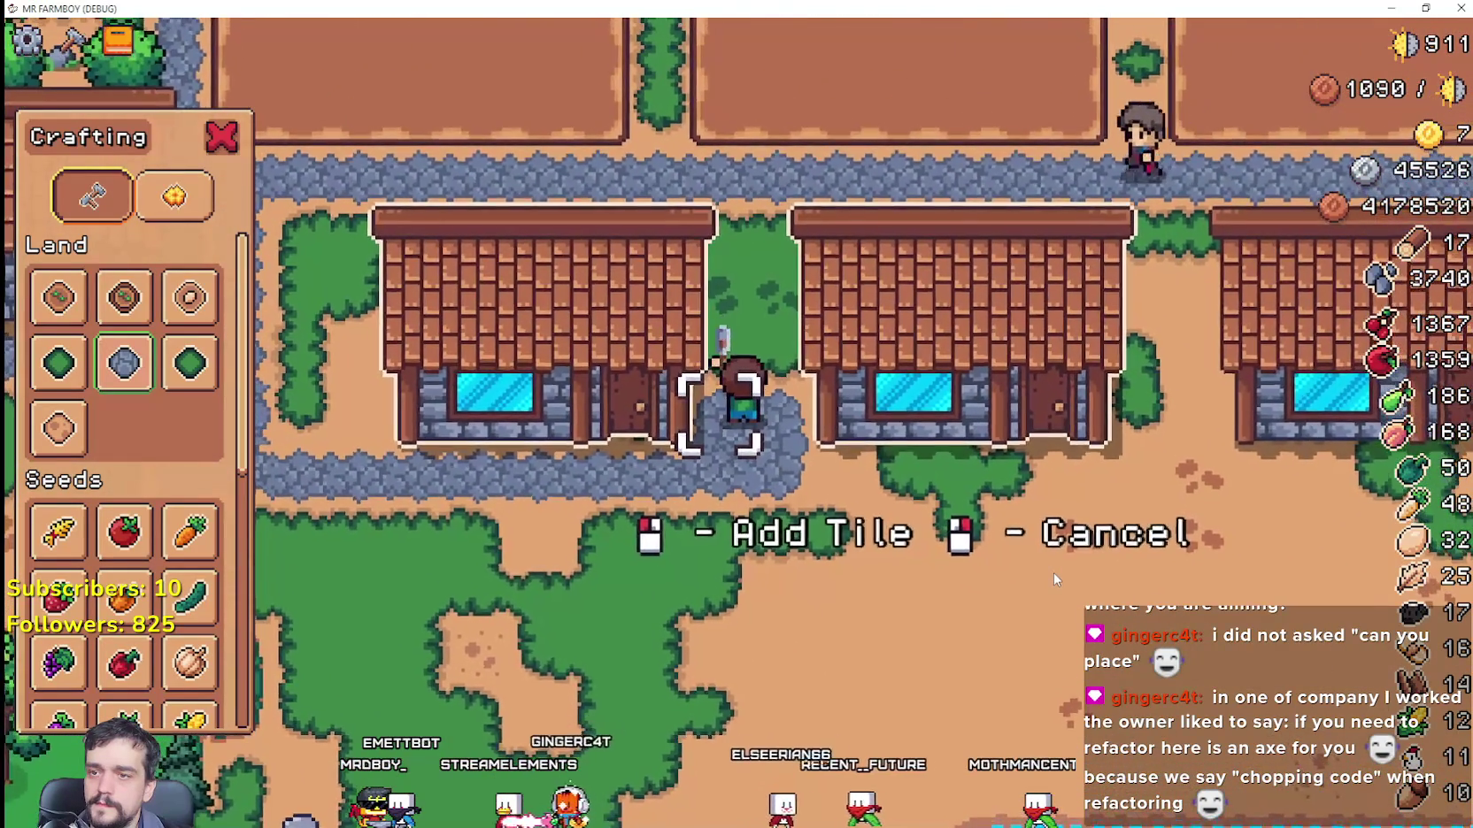
{"action": "key", "text": "w"}
{"action": "left_click", "coordinate": [1053, 579]}
{"action": "key", "text": "w"}
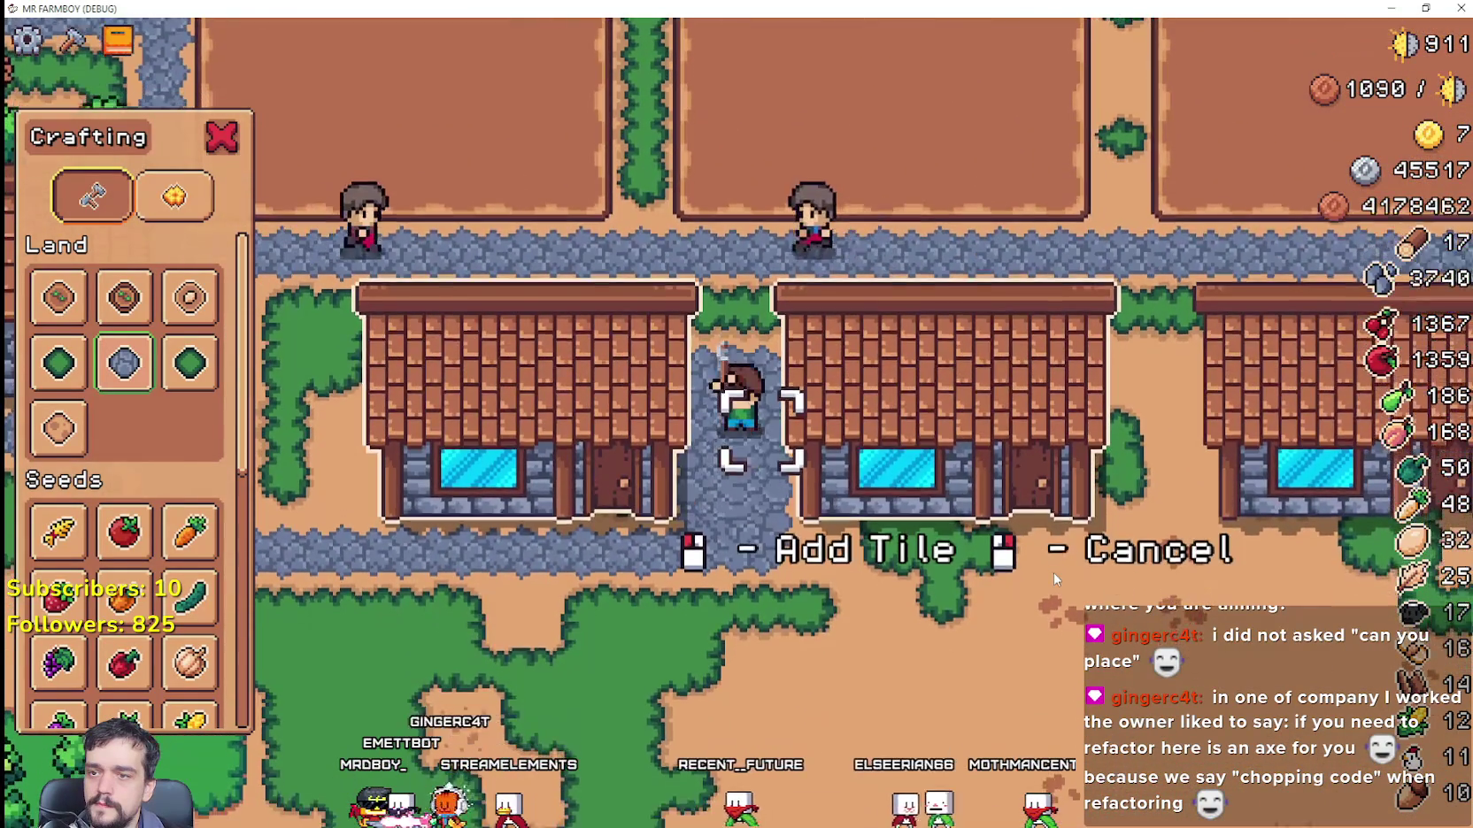
{"action": "left_click", "coordinate": [1052, 579]}
Step: Lay stone tiles southward between the houses and below them
{"action": "key", "text": "s"}
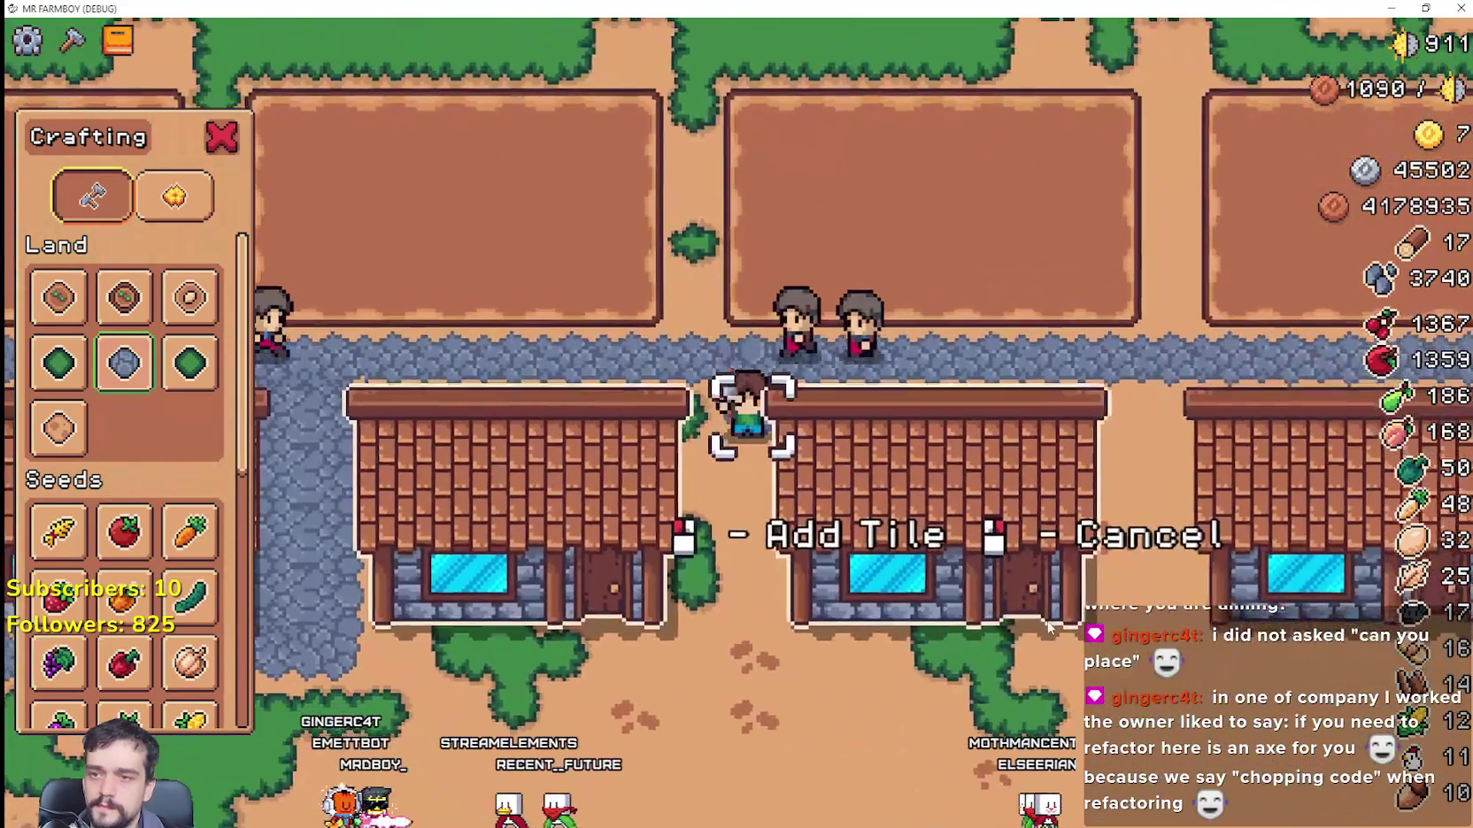
{"action": "left_click", "coordinate": [1046, 612]}
{"action": "key", "text": "s"}
{"action": "left_click", "coordinate": [1045, 616]}
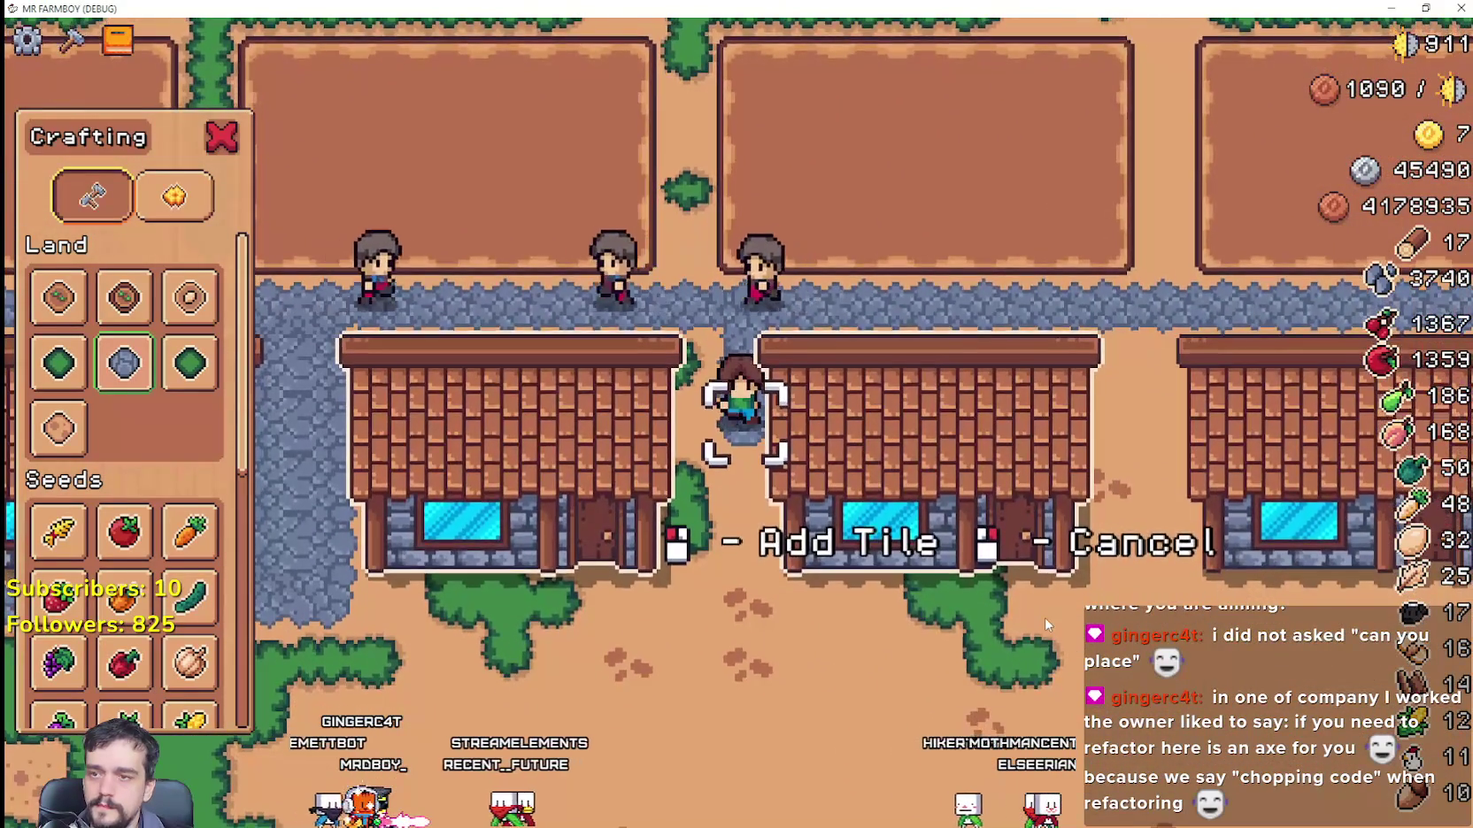
{"action": "key", "text": "s"}
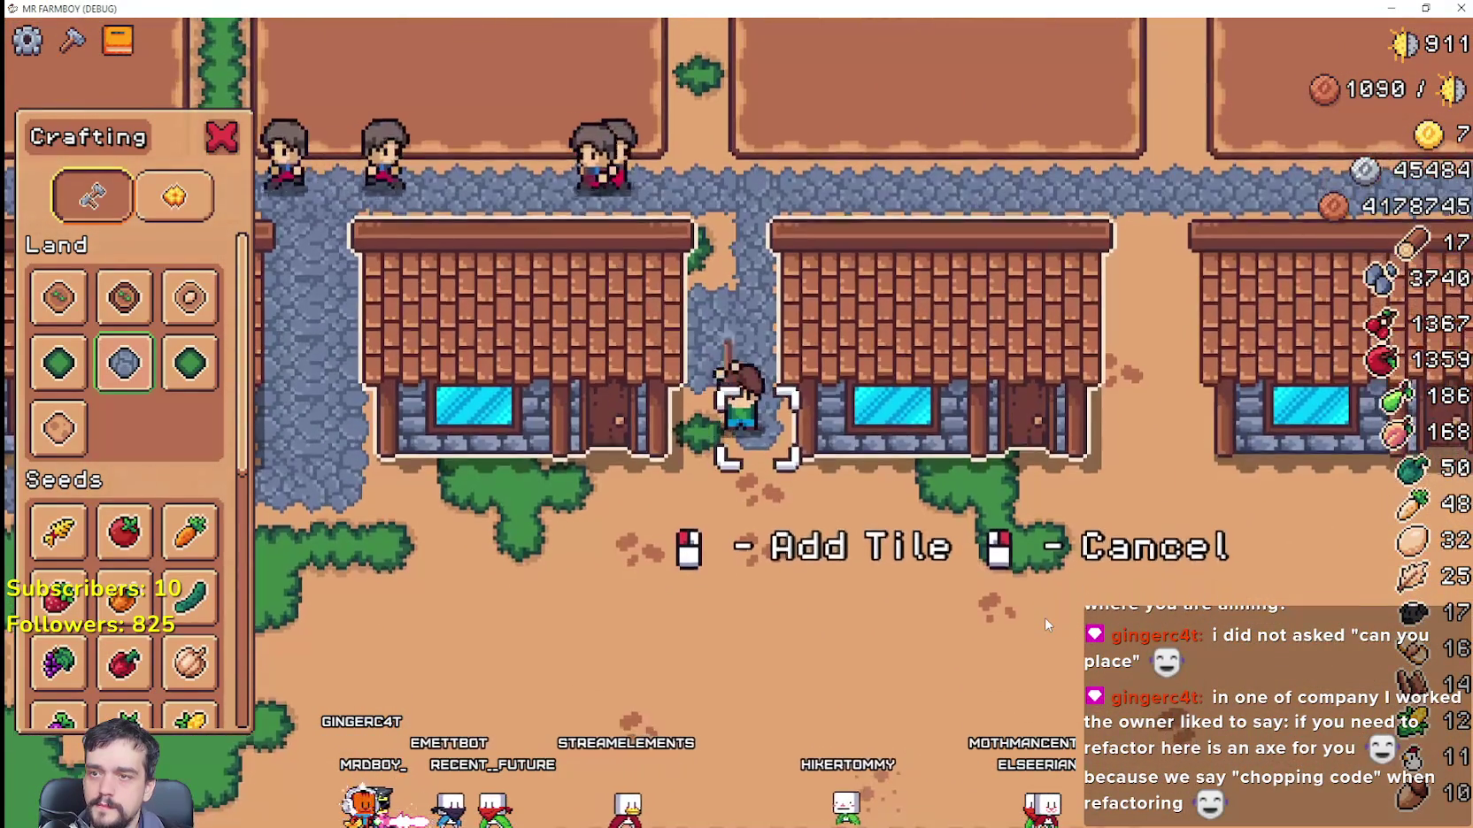
{"action": "left_click", "coordinate": [1046, 624]}
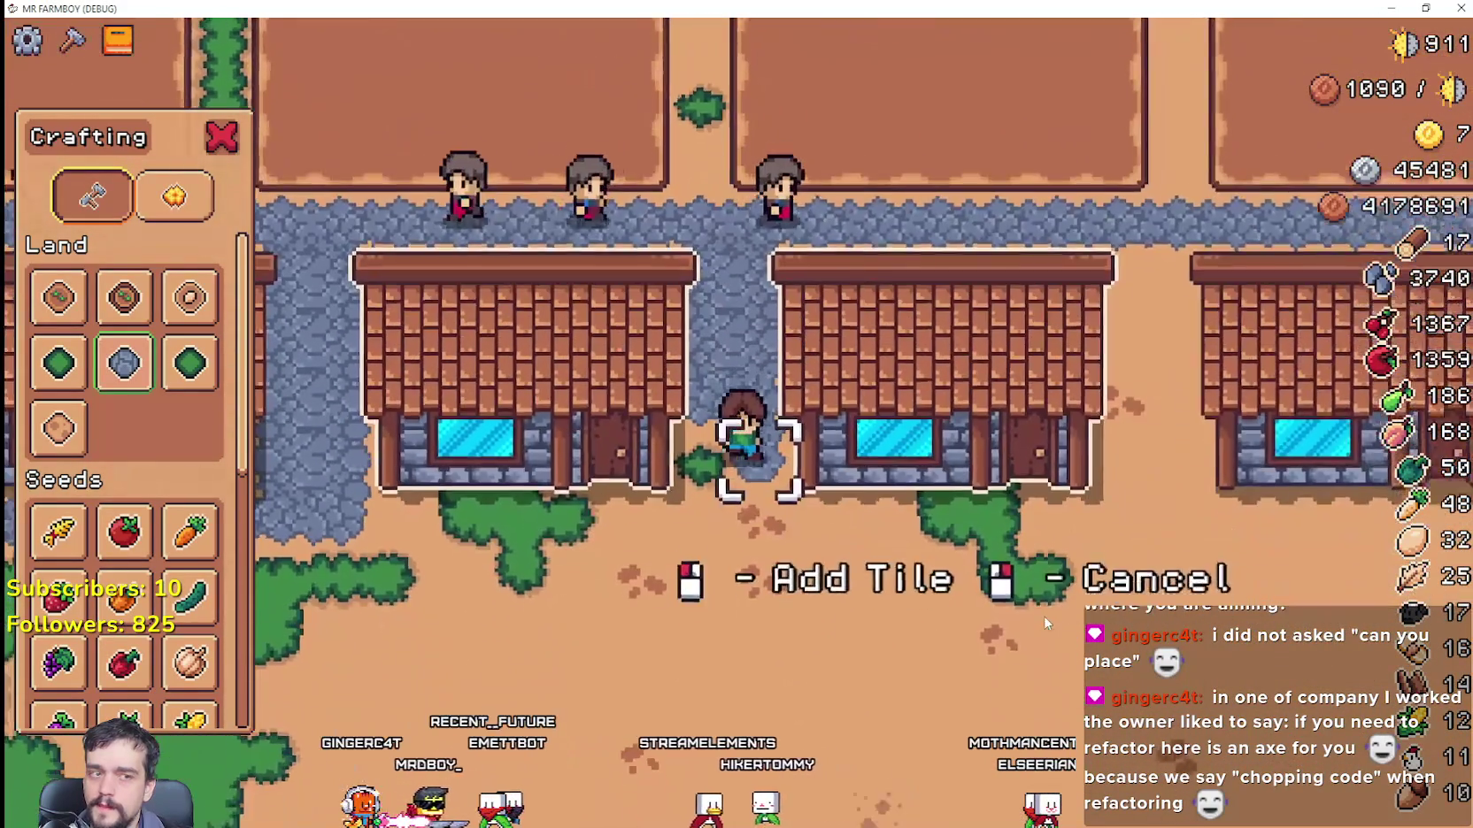
{"action": "key", "text": "s"}
{"action": "left_click", "coordinate": [1044, 616]}
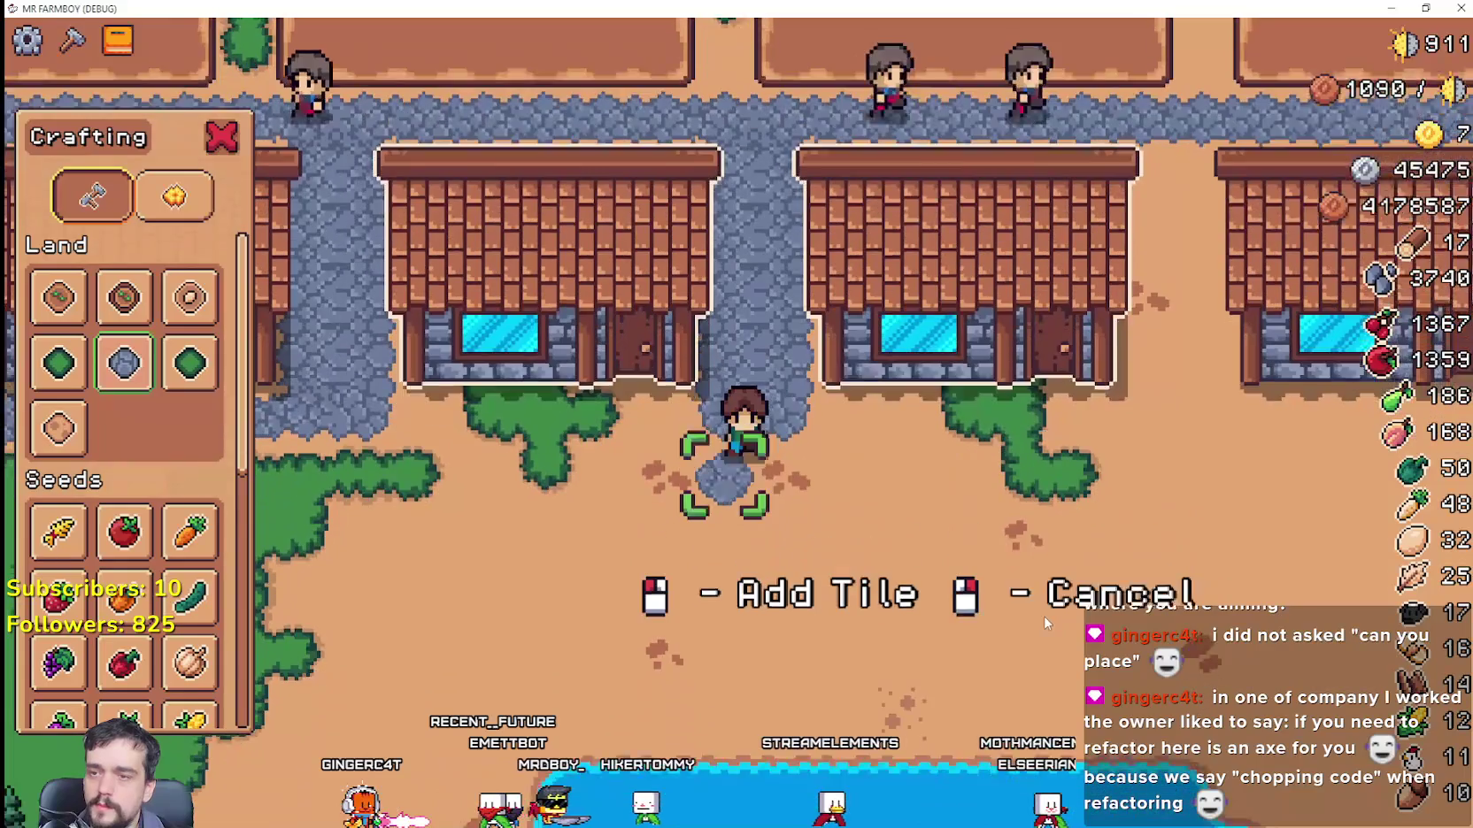
Step: Pave stone tiles toward the house door and along the house front
{"action": "left_click", "coordinate": [1040, 613]}
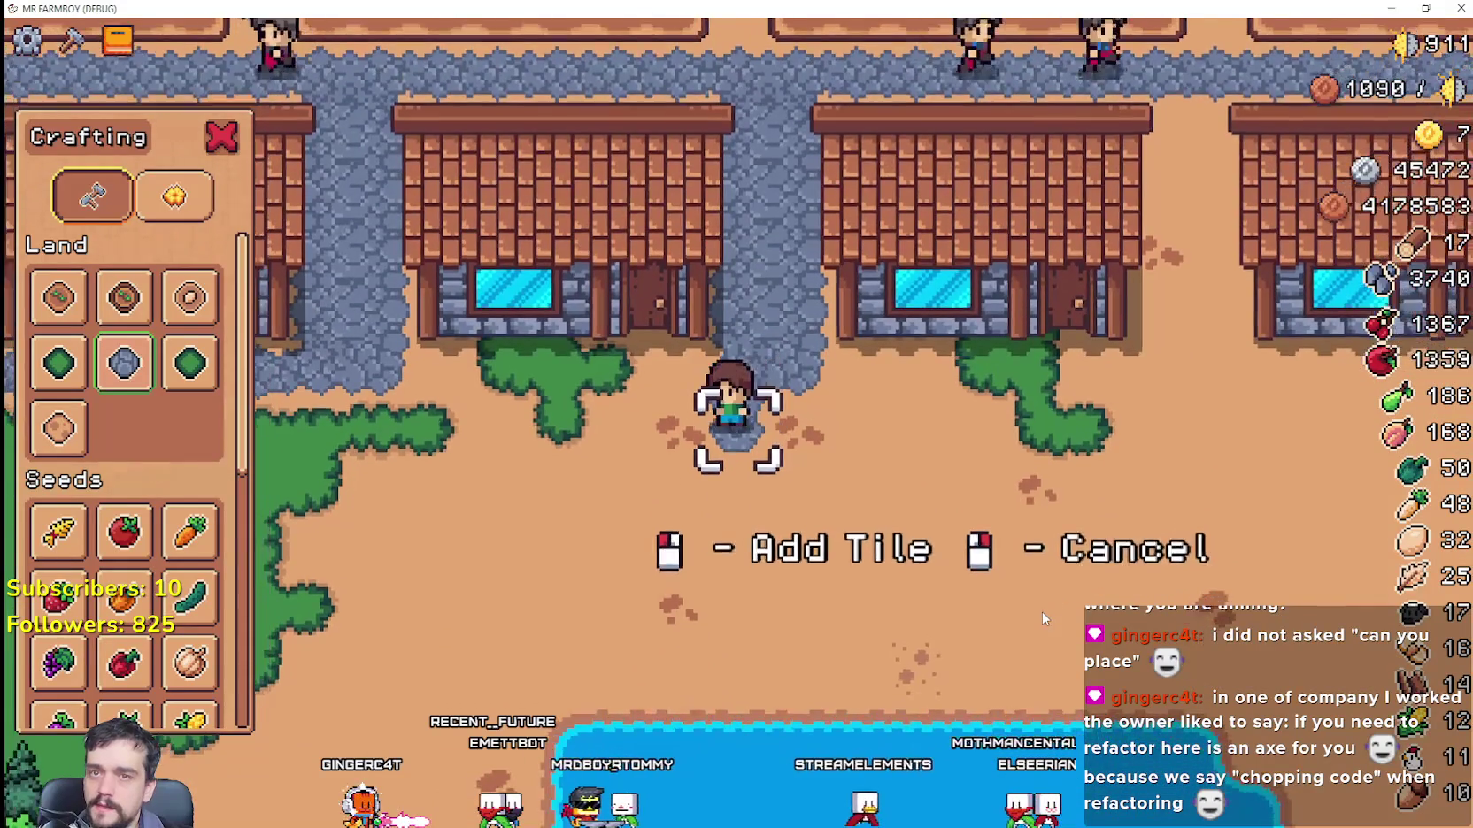
{"action": "key", "text": "a"}
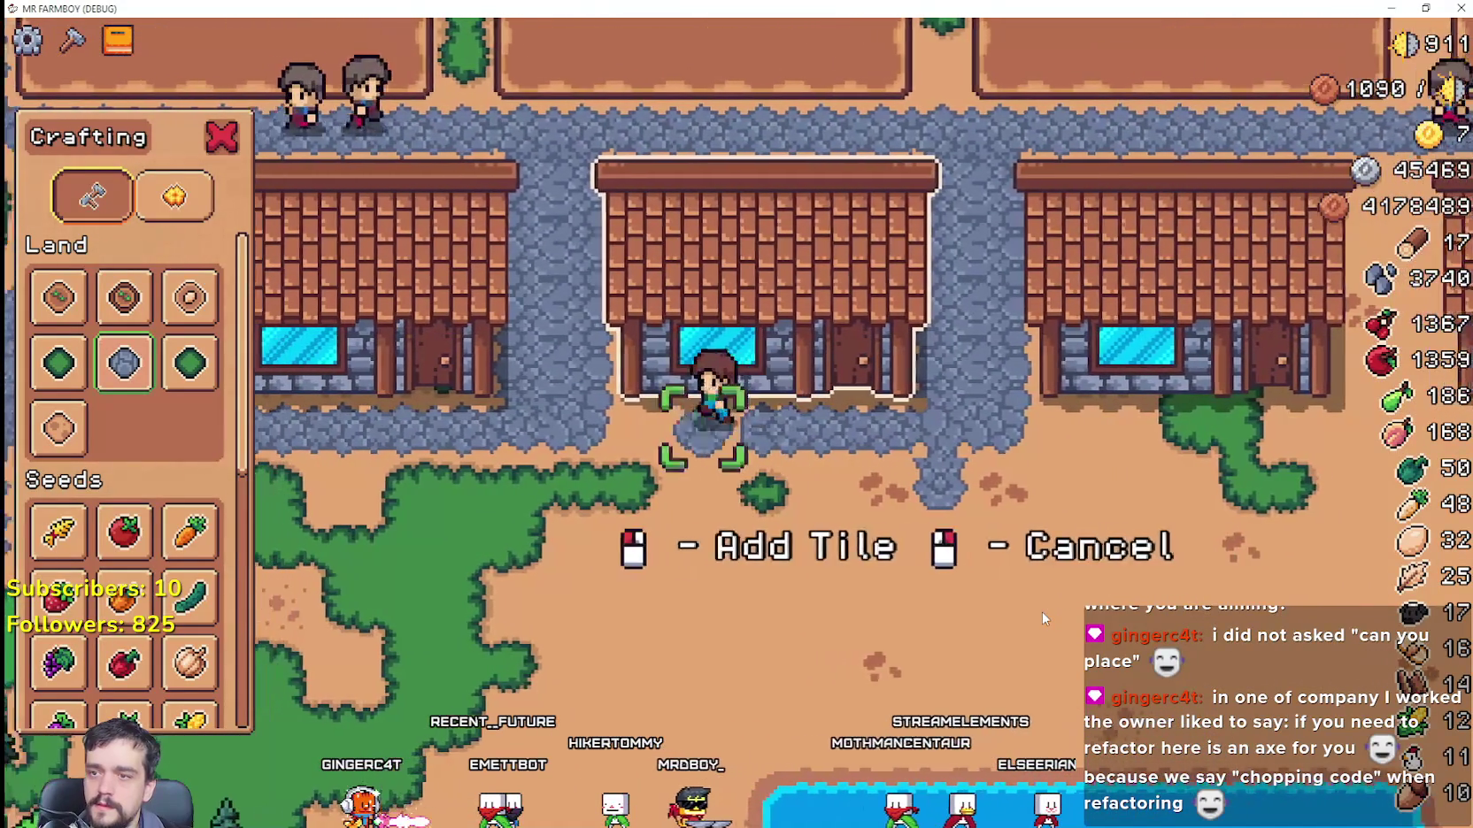
{"action": "left_click", "coordinate": [1042, 612]}
{"action": "key", "text": "d"}
{"action": "left_click", "coordinate": [1019, 595]}
{"action": "key", "text": "a"}
{"action": "key", "text": "d"}
{"action": "left_click", "coordinate": [1018, 589]}
{"action": "key", "text": "d"}
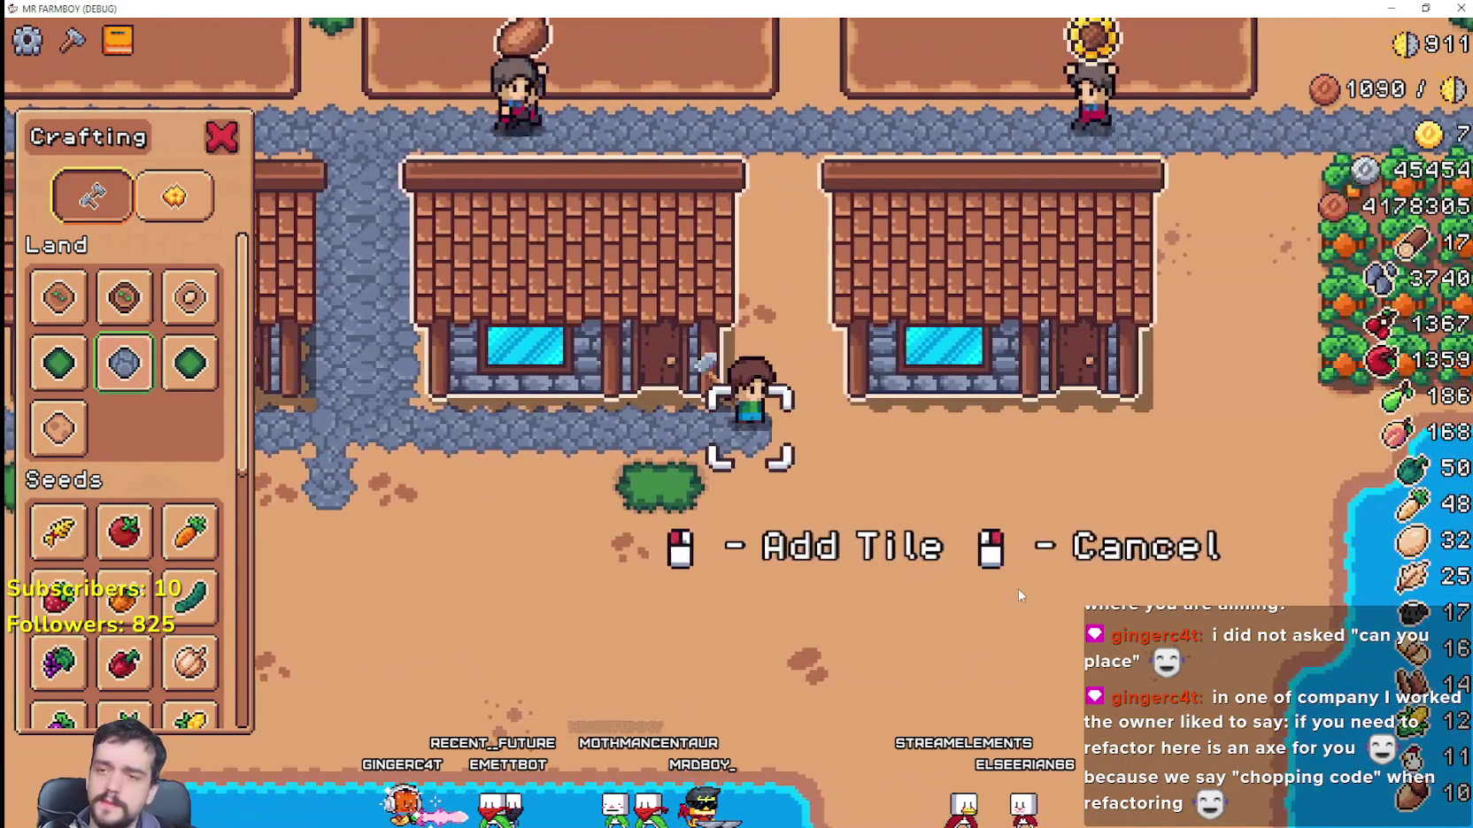
{"action": "left_click", "coordinate": [1019, 589]}
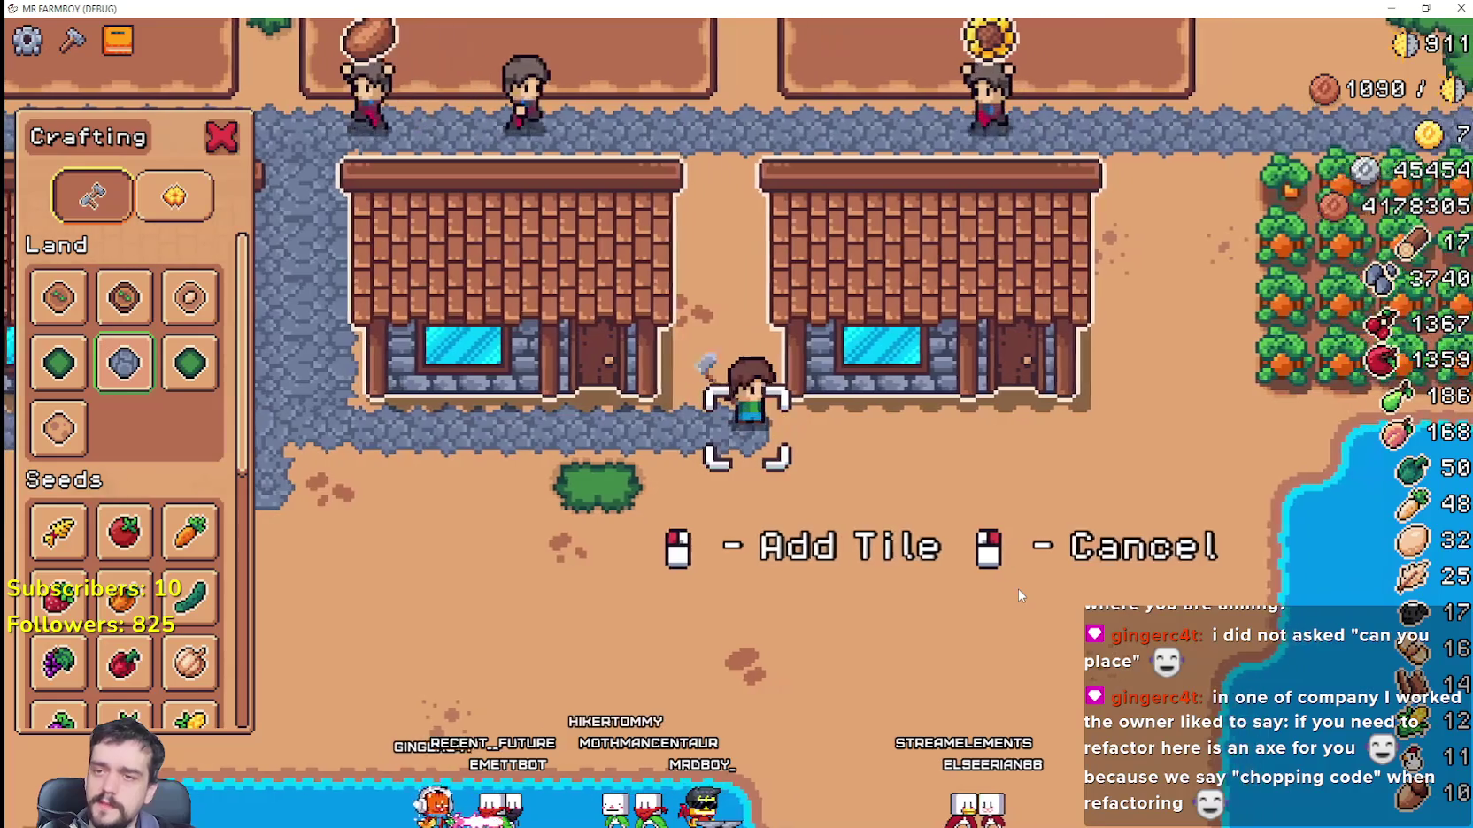
Step: Extend the stone path in front of and beside the right-hand house
{"action": "key", "text": "w"}
{"action": "key", "text": "d"}
{"action": "key", "text": "w"}
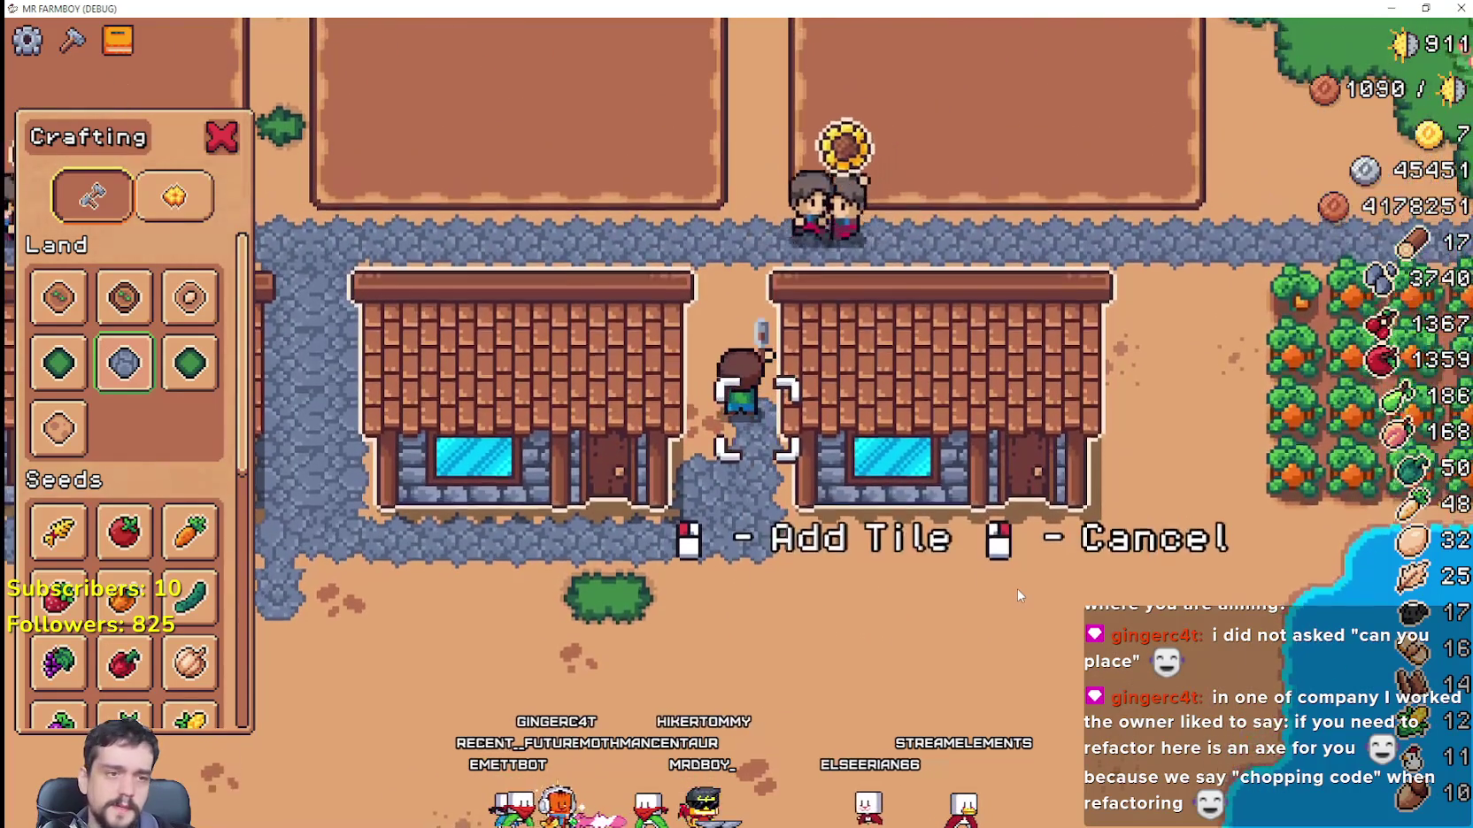
{"action": "key", "text": "s"}
{"action": "key", "text": "d"}
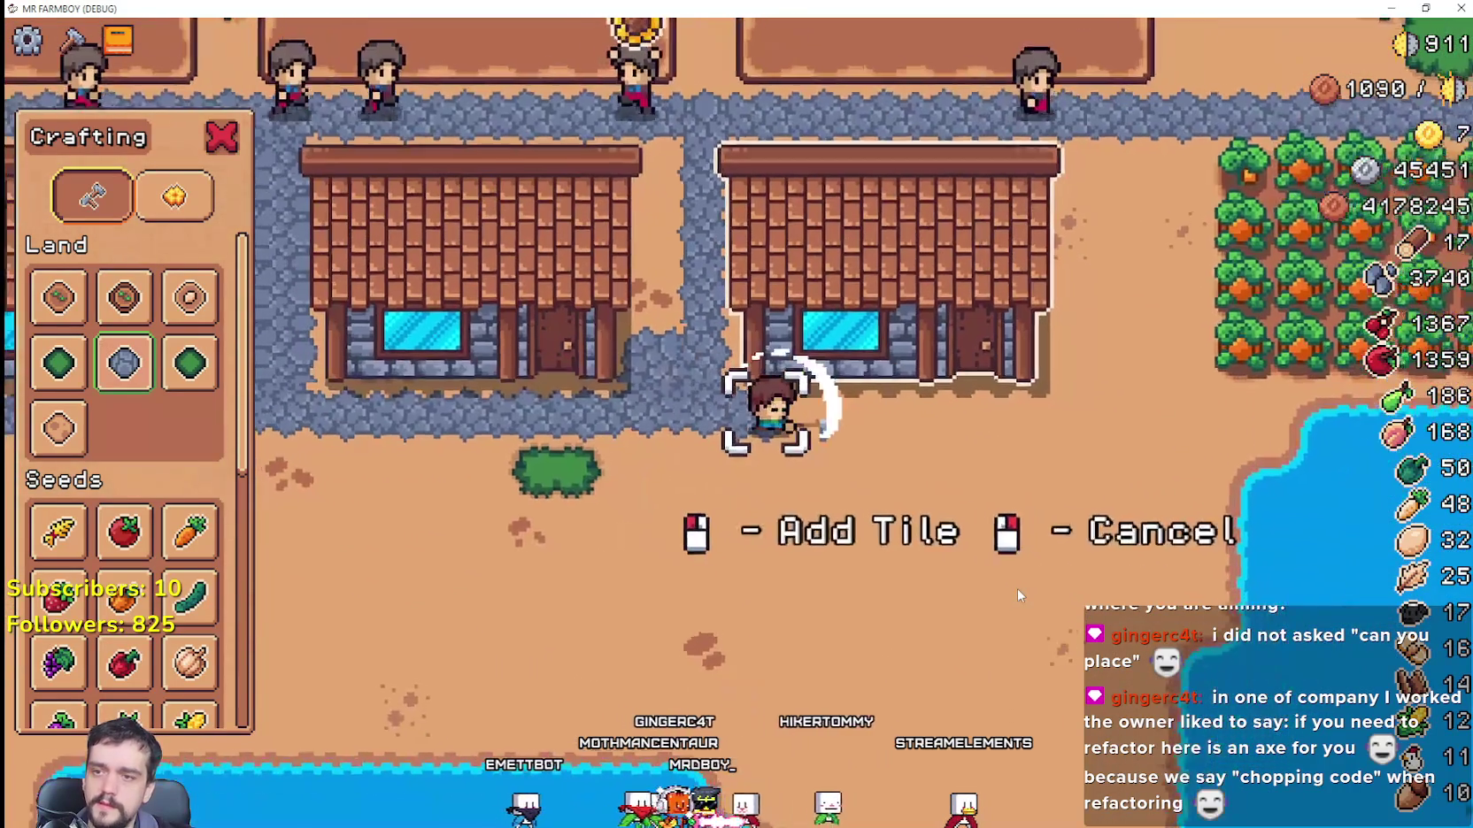
{"action": "left_click", "coordinate": [1017, 589]}
{"action": "key", "text": "d"}
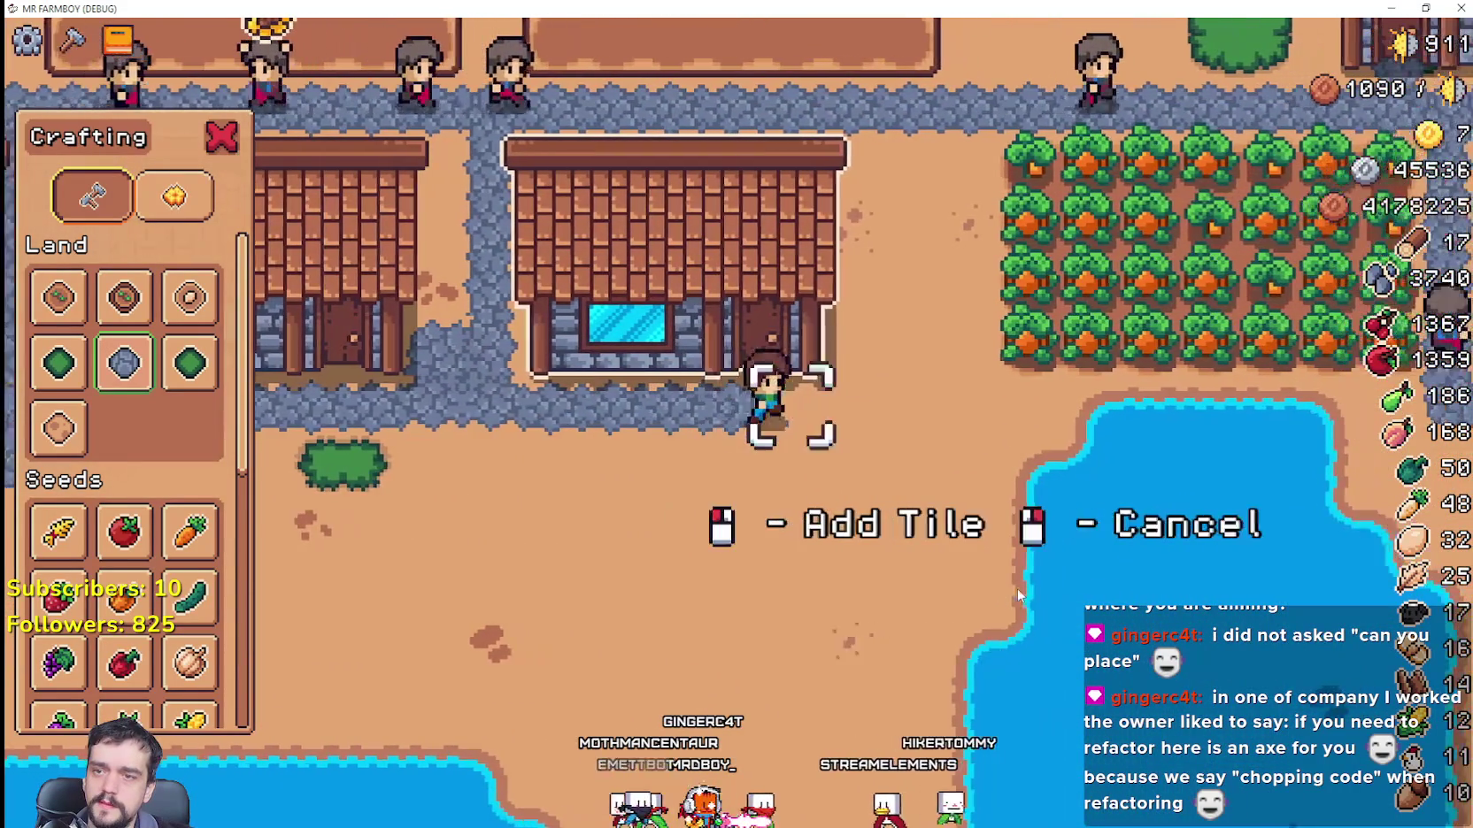
{"action": "left_click", "coordinate": [1017, 590]}
{"action": "key", "text": "w"}
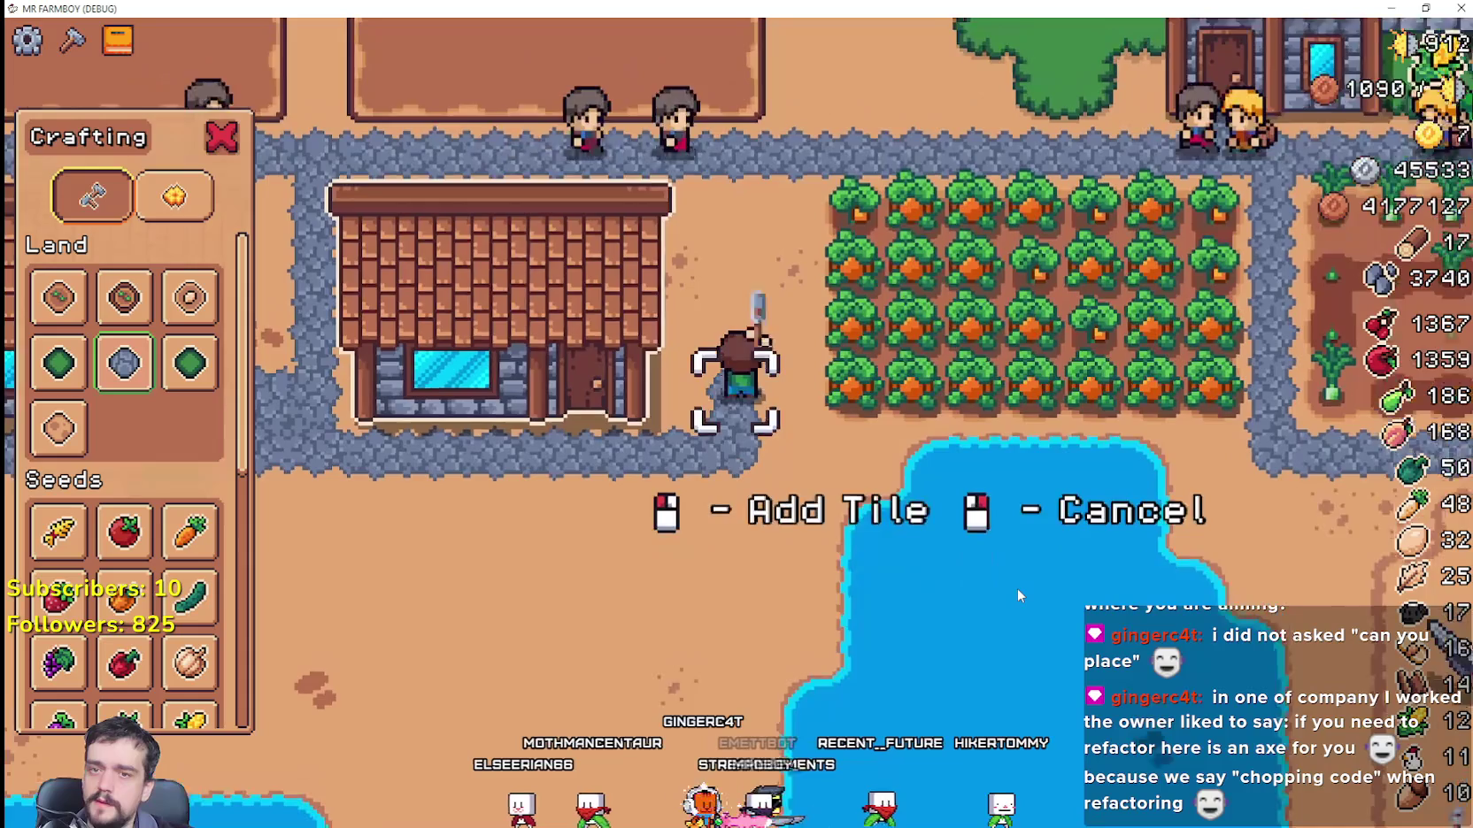
{"action": "left_click", "coordinate": [1017, 587]}
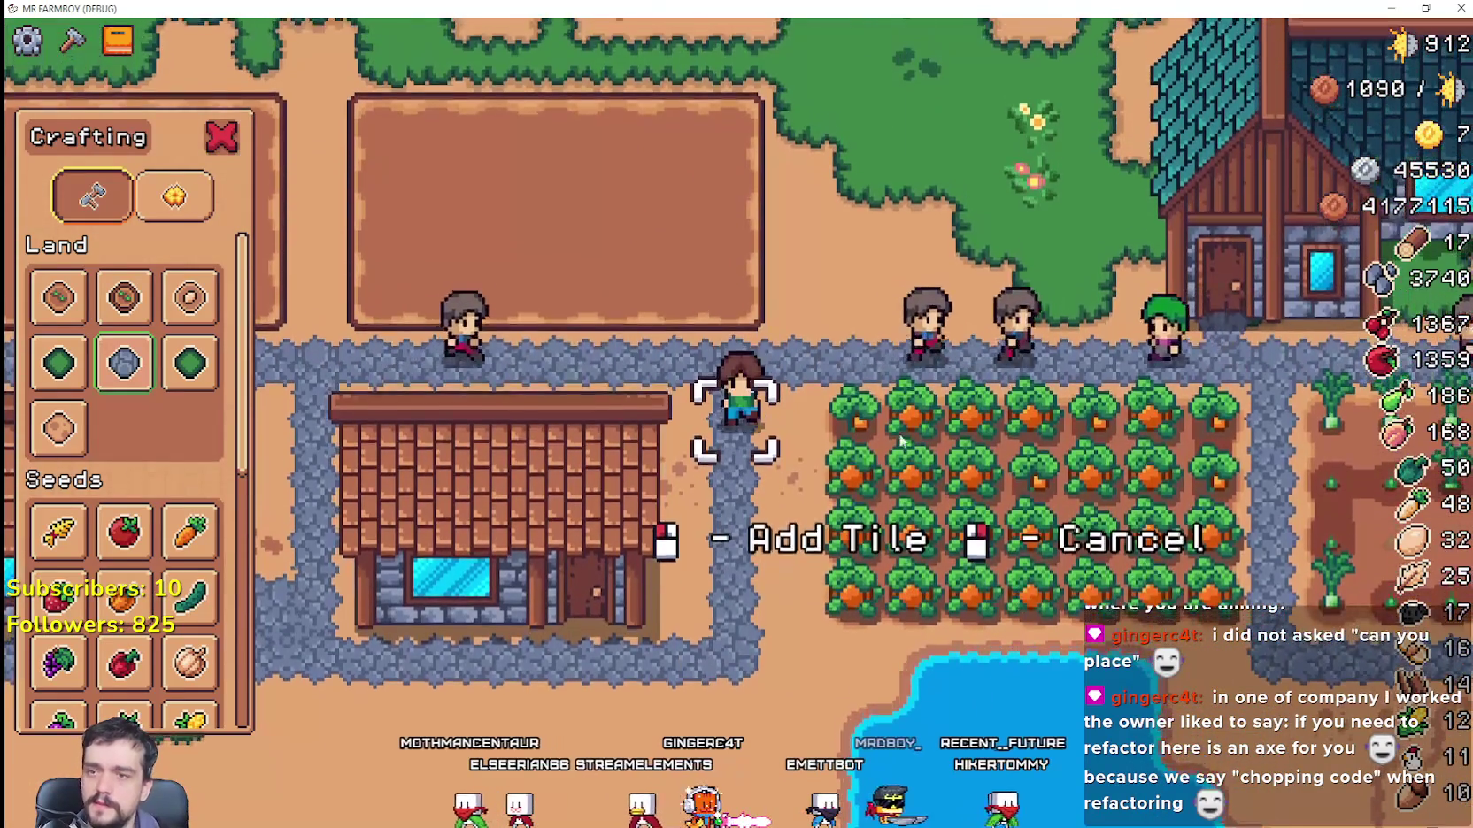
Step: Cancel path tile placement and walk north toward the empty plots
{"action": "key", "text": "s"}
{"action": "key", "text": "a"}
{"action": "right_click", "coordinate": [619, 428]}
{"action": "key", "text": "w"}
{"action": "scroll", "coordinate": [618, 429], "scroll_direction": "down", "scroll_amount": 5}
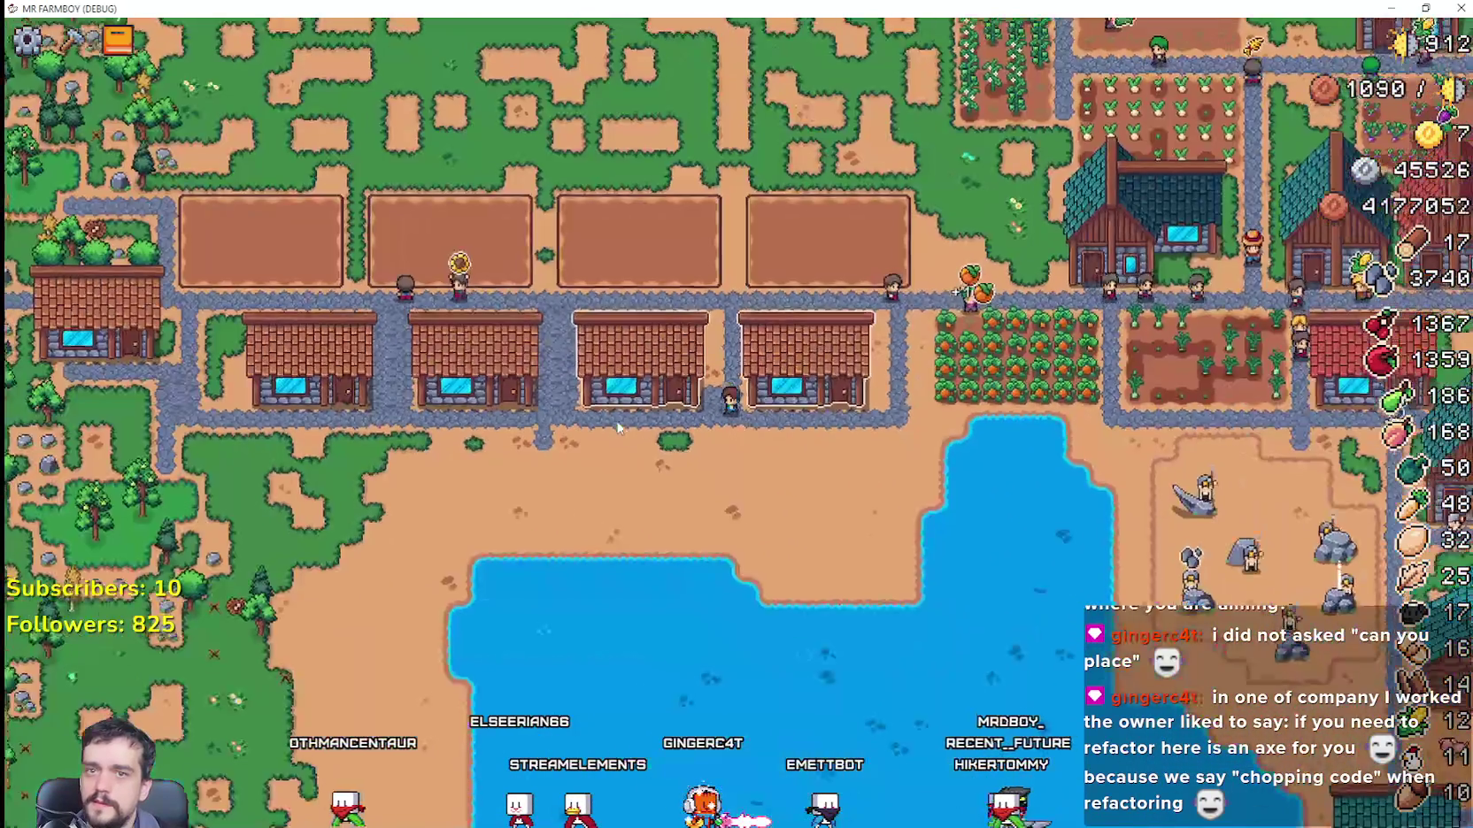
Step: Select a House in the Crafting menu, then cancel it and close the menu
{"action": "scroll", "coordinate": [967, 417], "scroll_direction": "up", "scroll_amount": 5}
{"action": "key", "text": "d"}
{"action": "key", "text": "a"}
{"action": "key", "text": "c"}
{"action": "scroll", "coordinate": [158, 496], "scroll_direction": "down", "scroll_amount": 5}
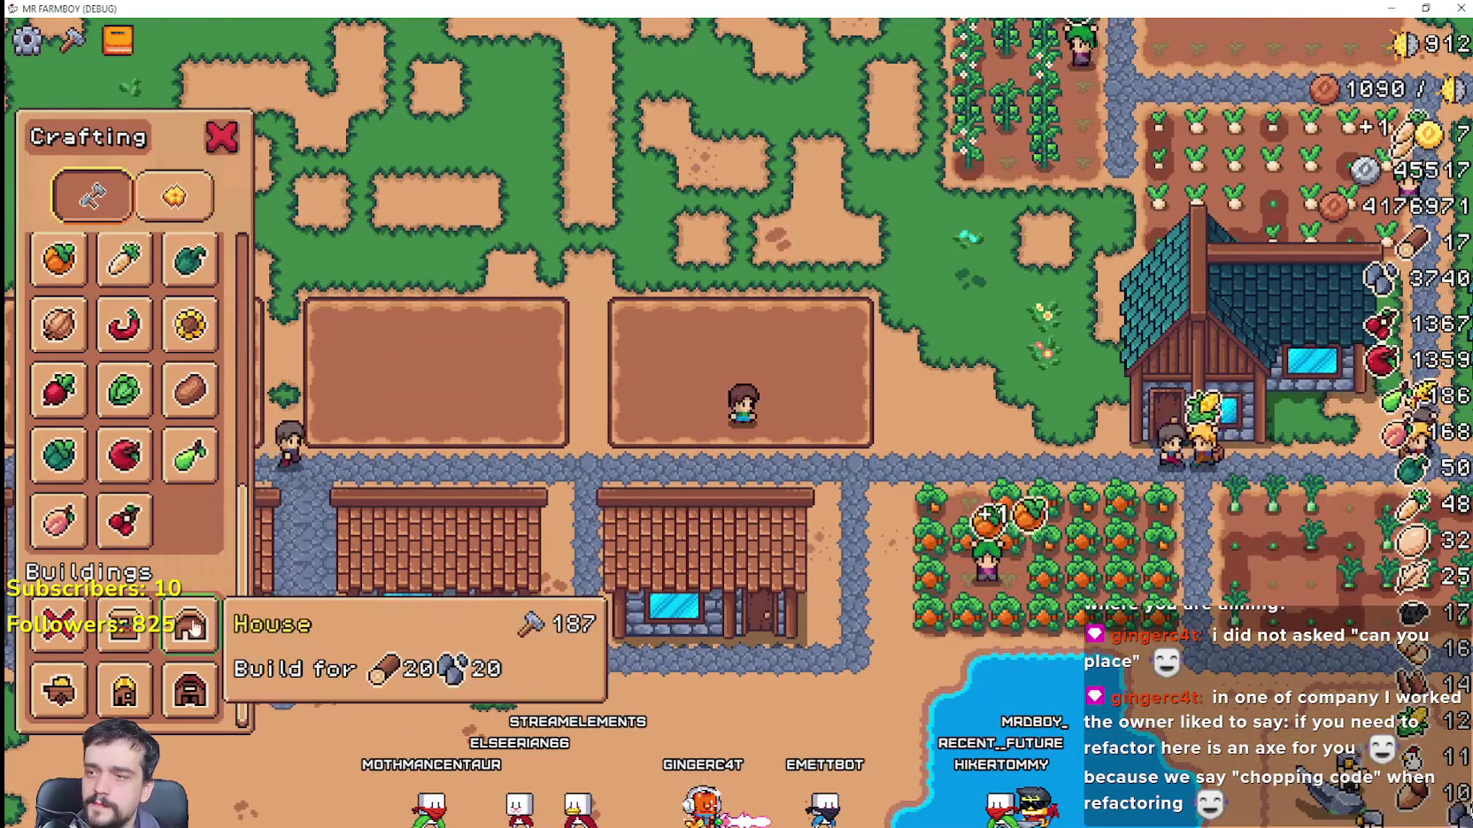
{"action": "left_click", "coordinate": [189, 627]}
{"action": "key", "text": "w"}
{"action": "scroll", "coordinate": [804, 365], "scroll_direction": "down", "scroll_amount": 3}
{"action": "key", "text": "d"}
{"action": "key", "text": "c"}
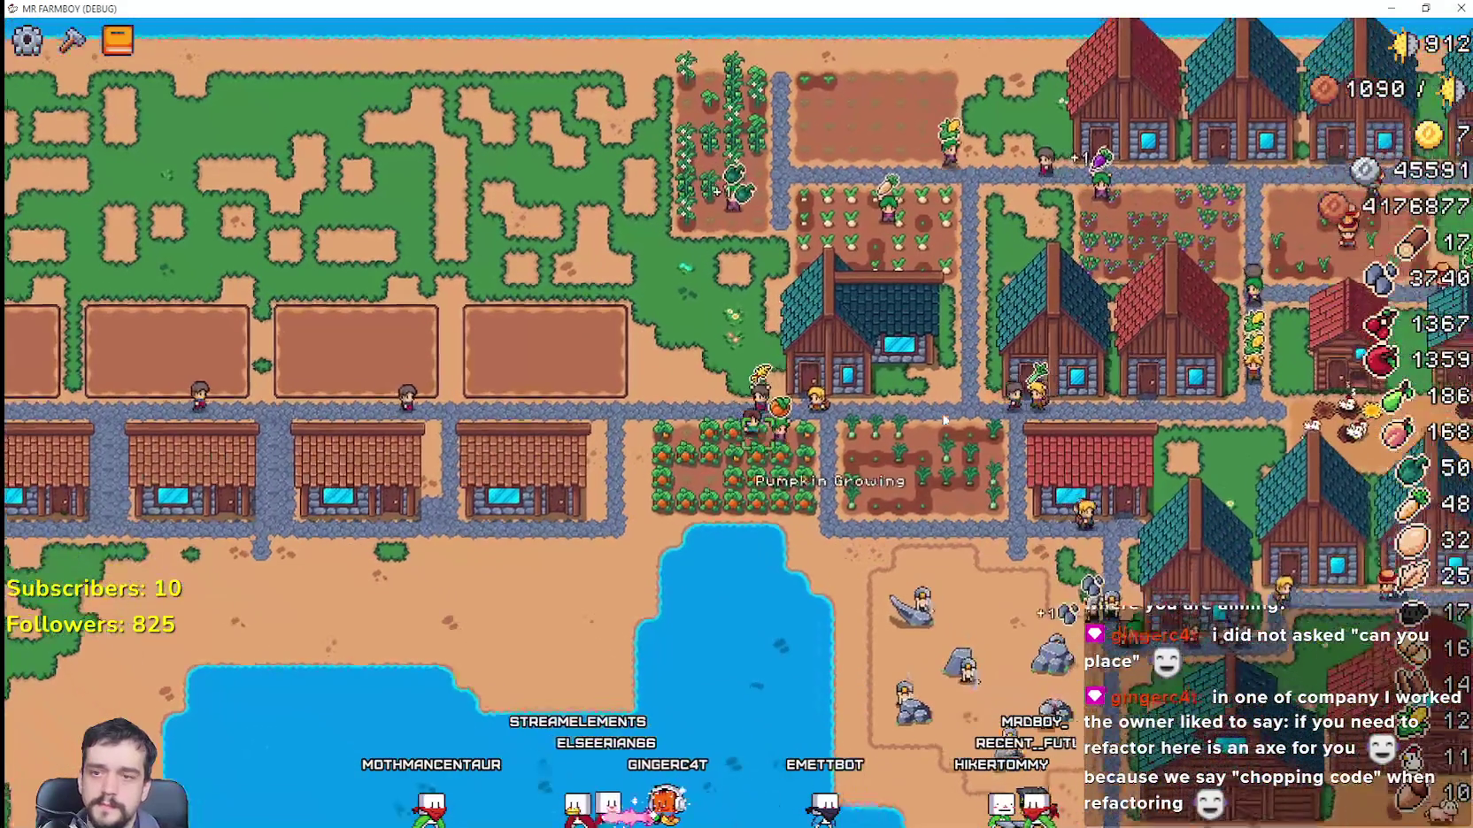
Step: Walk east and down into the village, zooming the view around it
{"action": "key", "text": "d"}
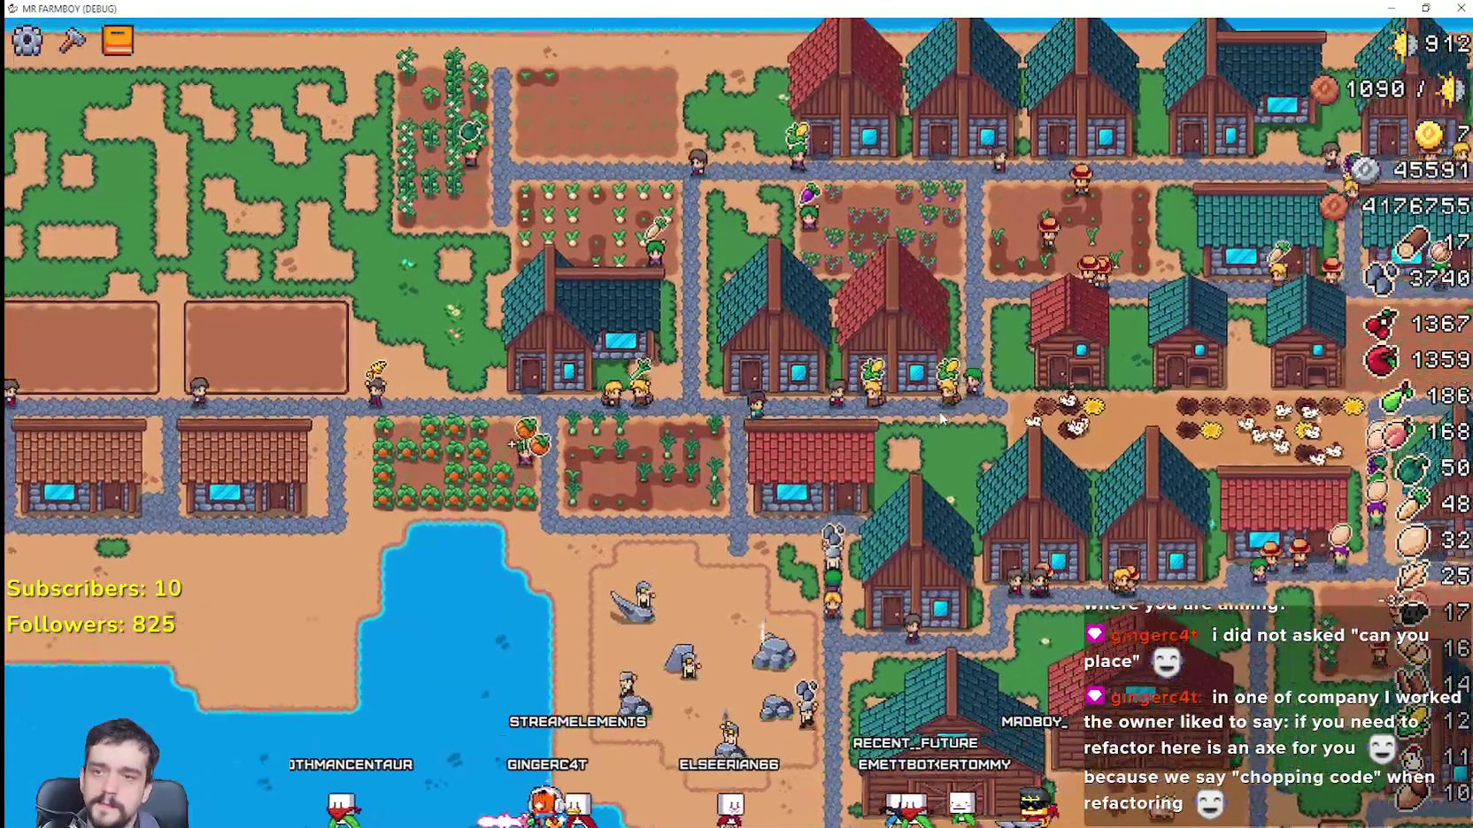
{"action": "key", "text": "d"}
{"action": "key", "text": "d"}
{"action": "key", "text": "s"}
{"action": "scroll", "coordinate": [885, 399], "scroll_direction": "down", "scroll_amount": 5}
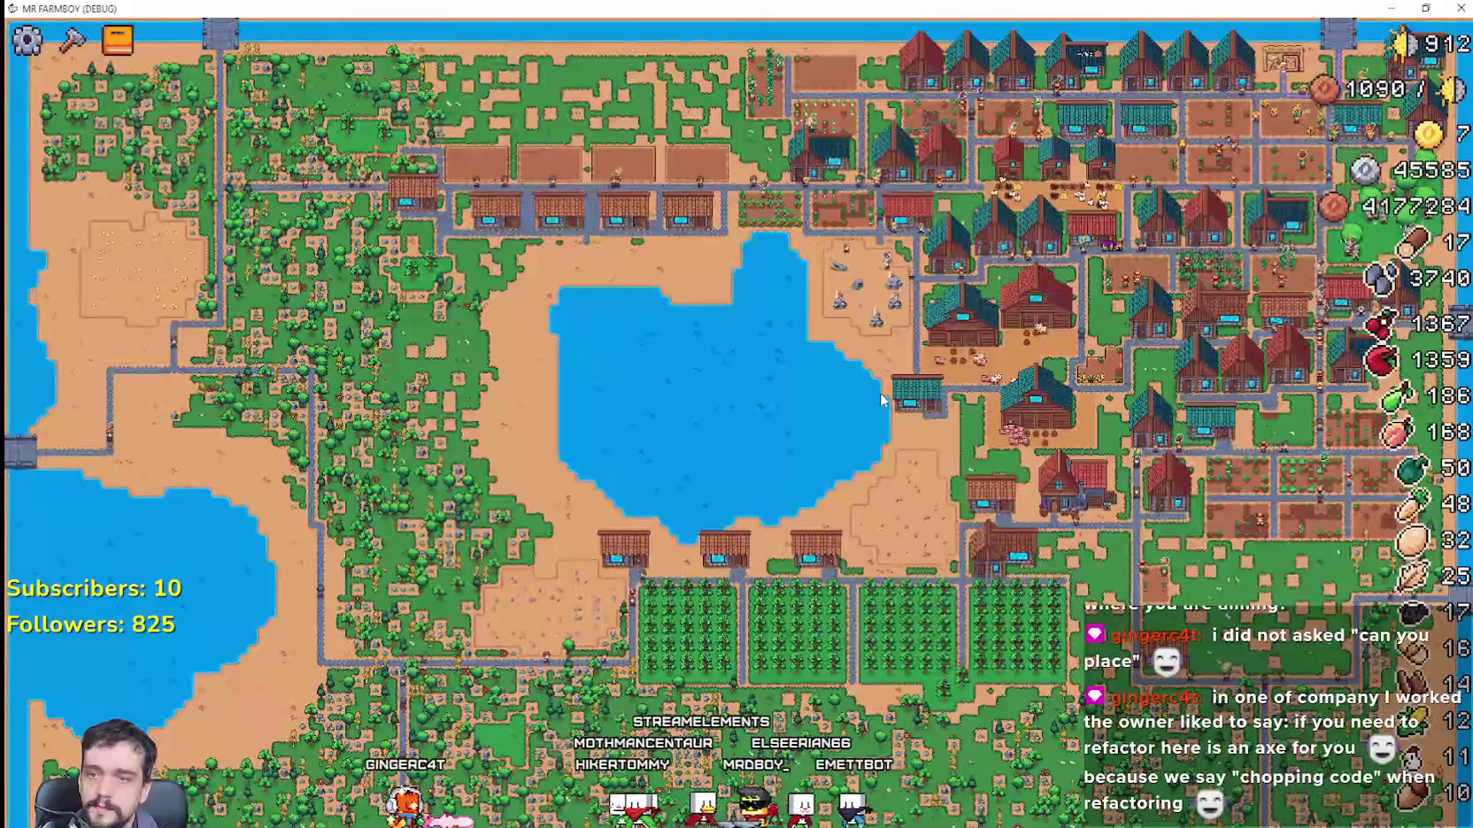
{"action": "scroll", "coordinate": [883, 400], "scroll_direction": "up", "scroll_amount": 5}
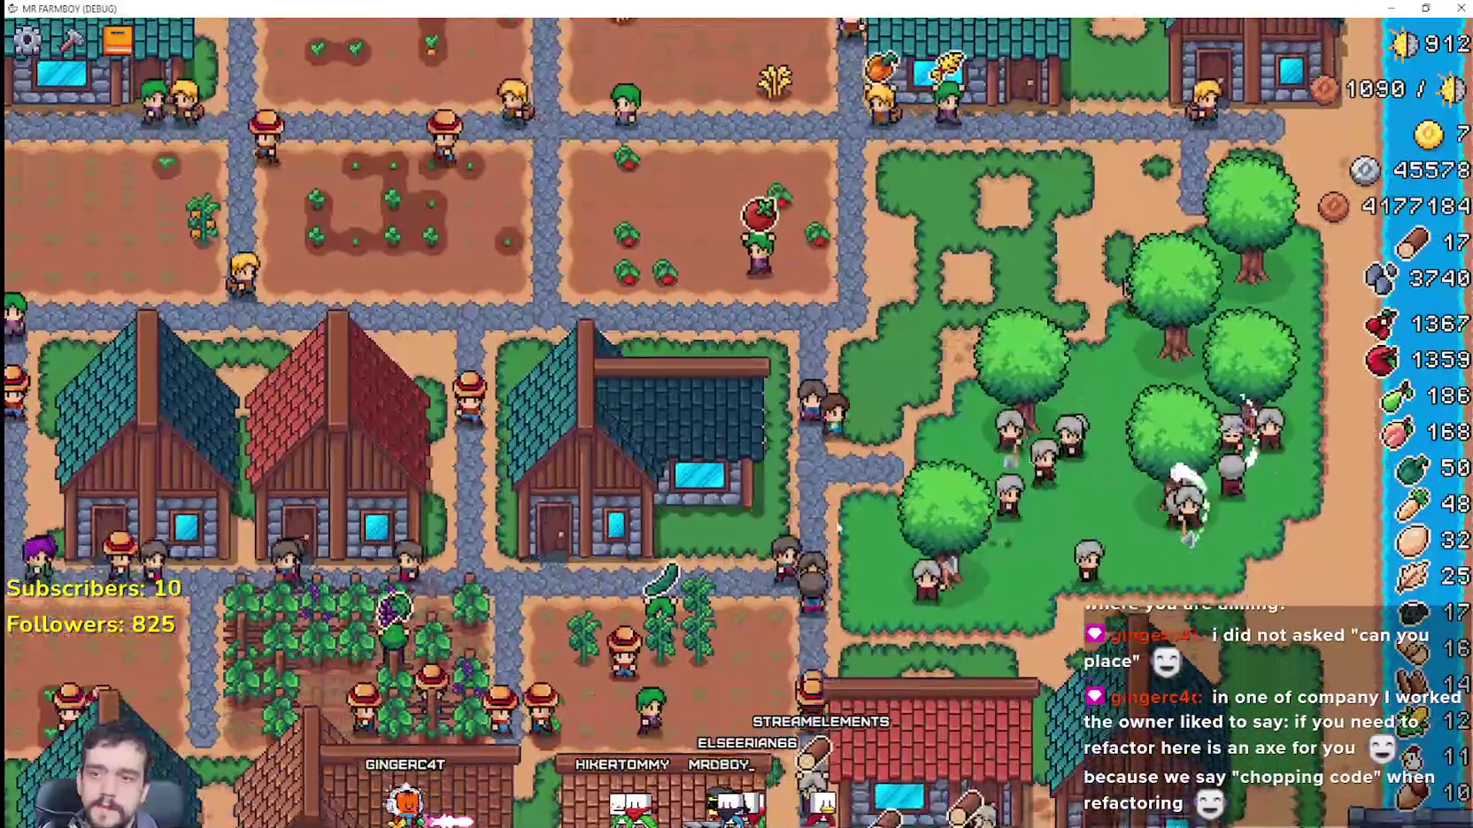
{"action": "scroll", "coordinate": [892, 476], "scroll_direction": "up", "scroll_amount": 3}
Step: Open the red-roofed Warehouse and withdraw its stored wood, raising wood from 17 to 401
{"action": "left_click", "coordinate": [891, 476]}
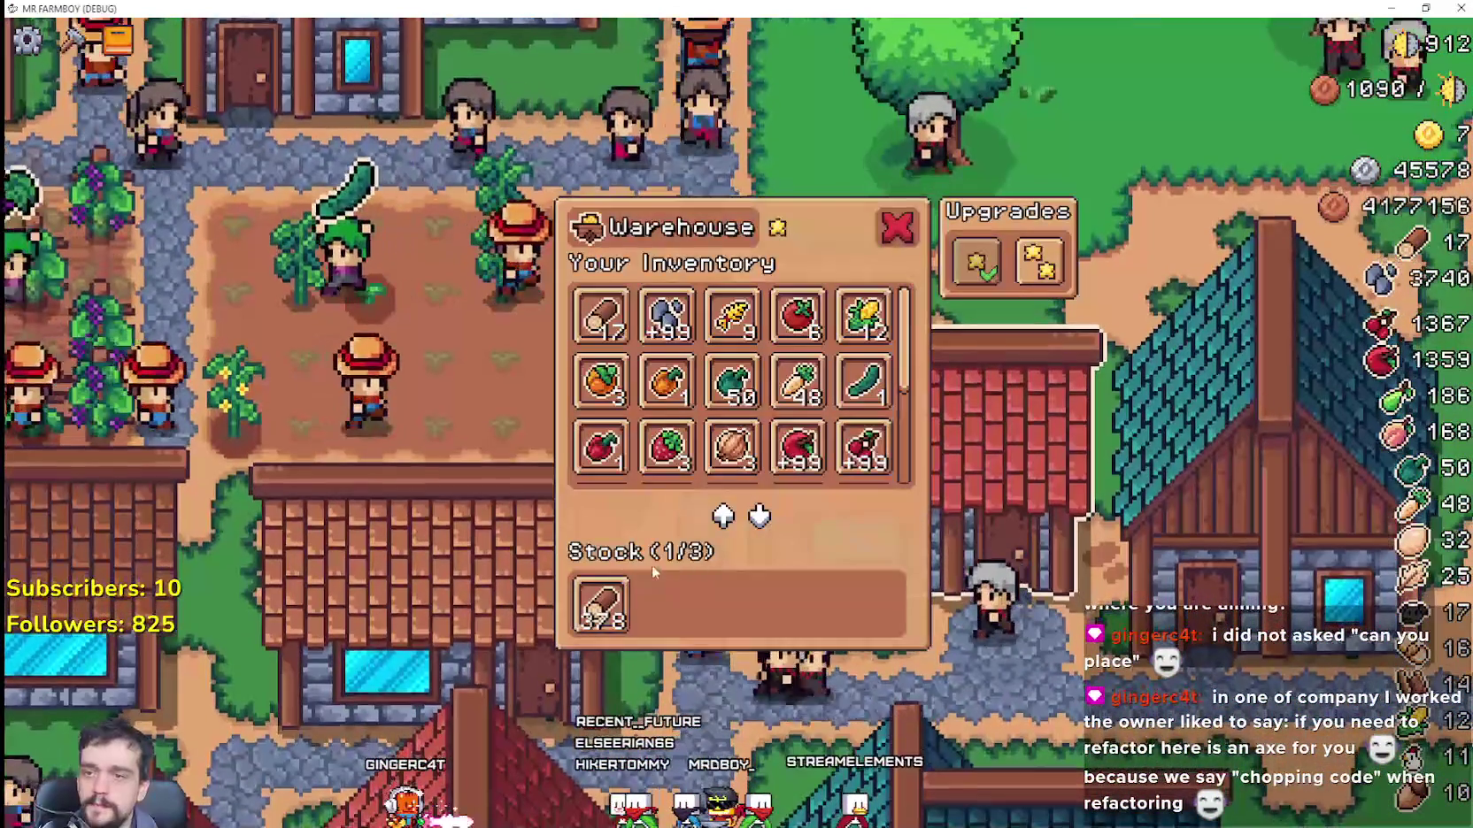
{"action": "left_click", "coordinate": [279, 457]}
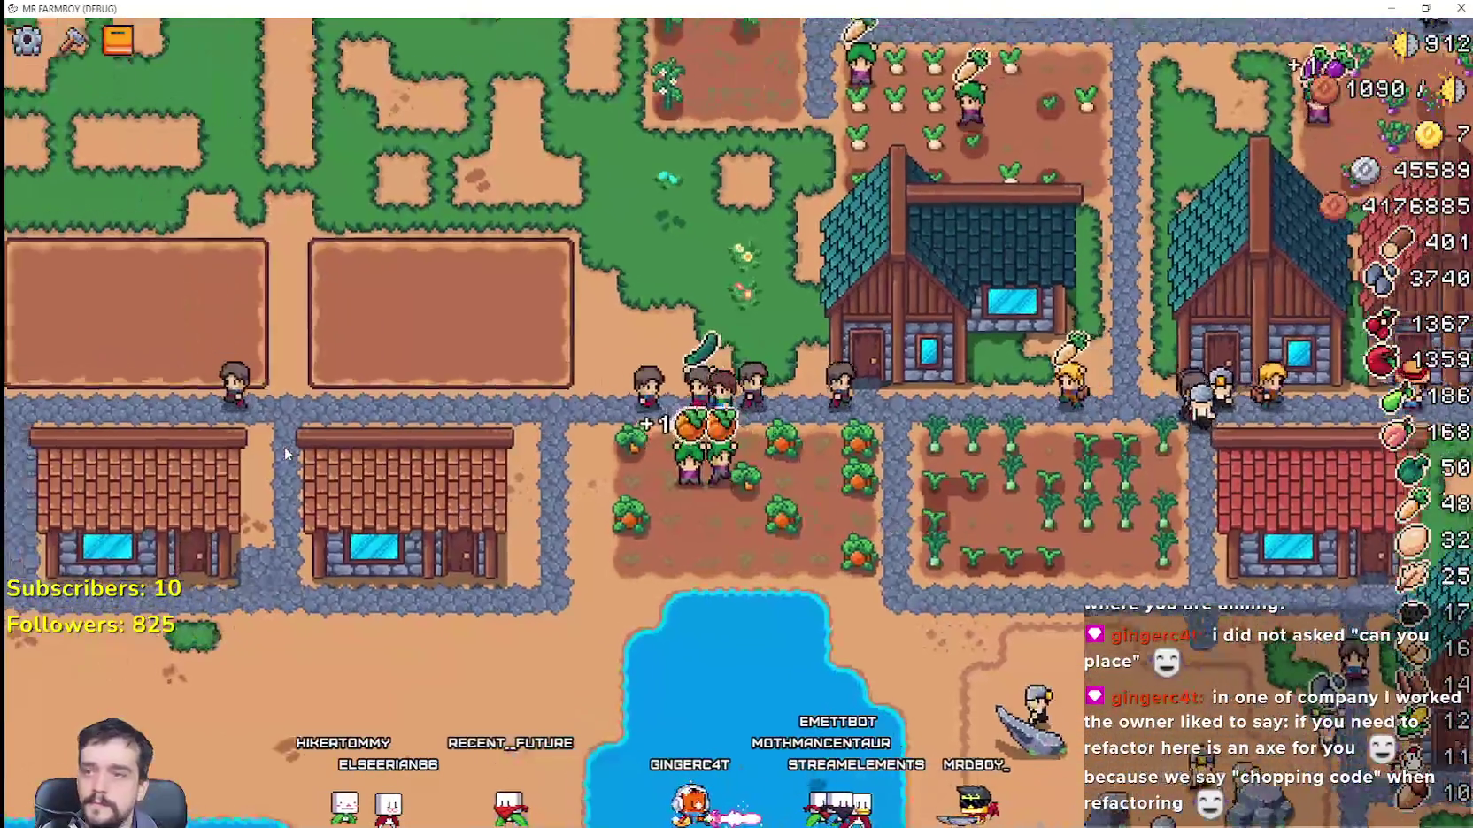
Step: Open the Crafting menu and scroll through it to find House under Buildings
{"action": "key", "text": "c"}
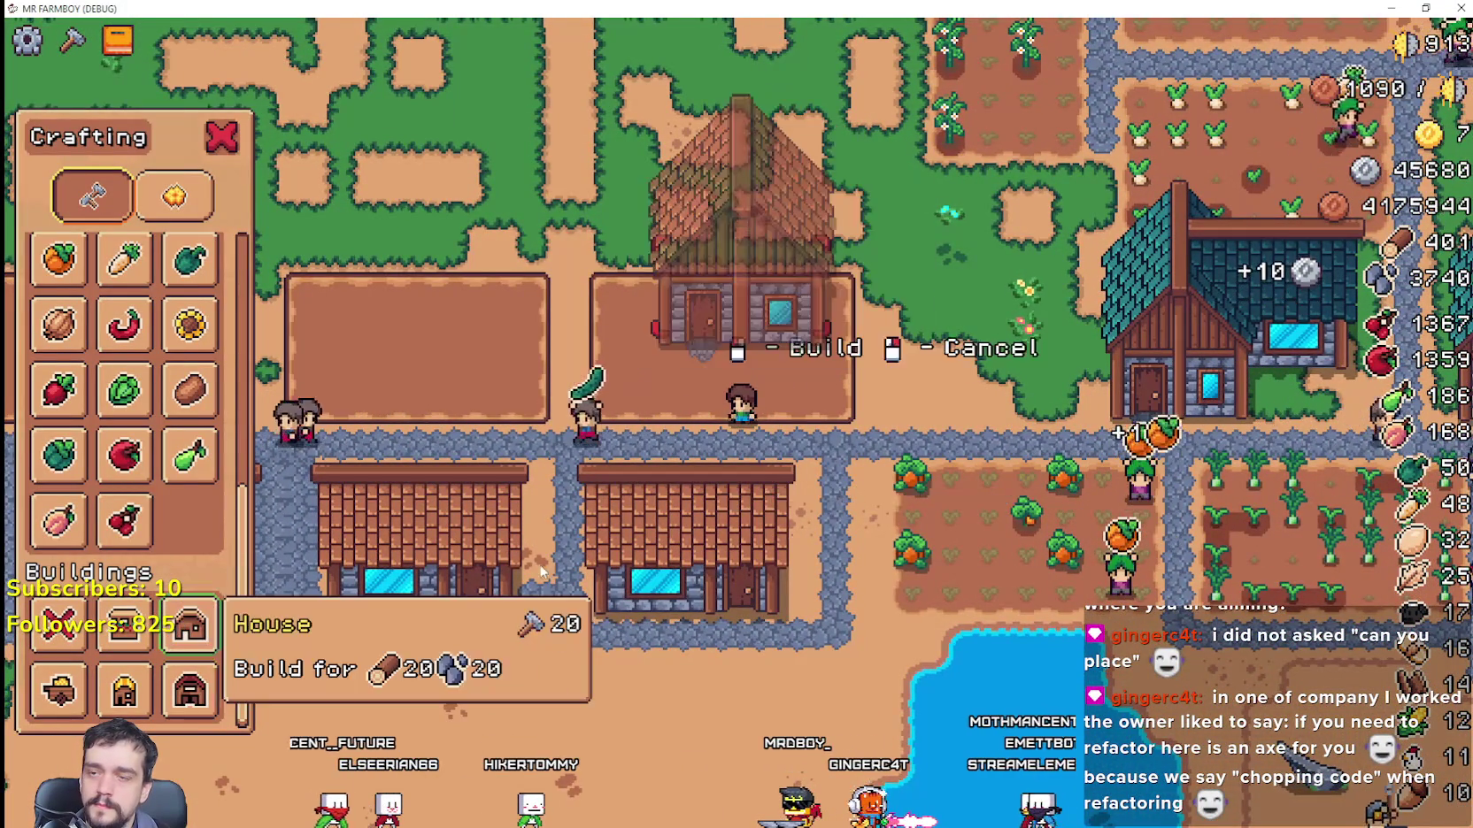
{"action": "scroll", "coordinate": [341, 597], "scroll_direction": "down", "scroll_amount": 3}
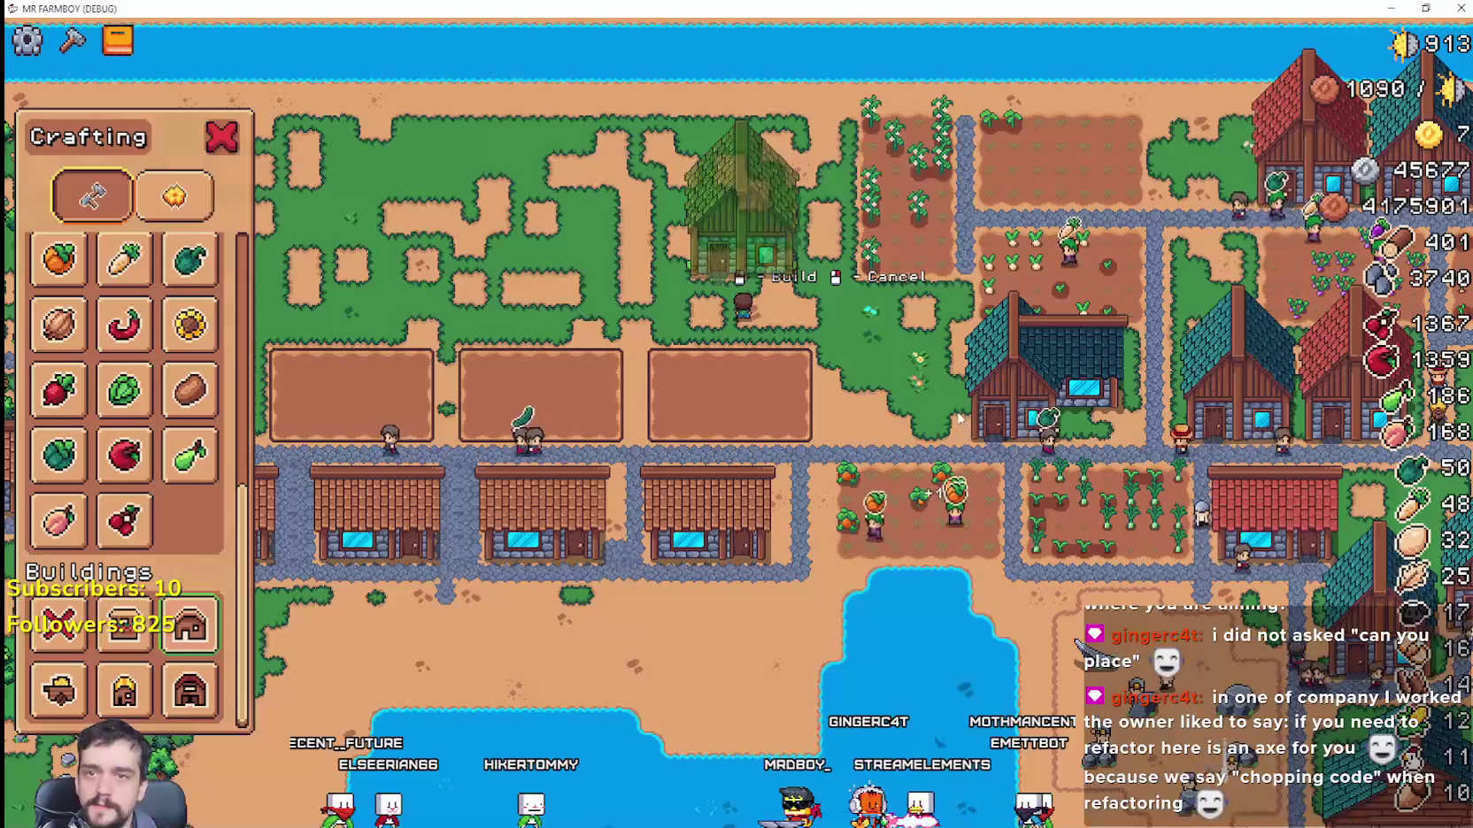
{"action": "scroll", "coordinate": [961, 419], "scroll_direction": "down", "scroll_amount": 3}
{"action": "scroll", "coordinate": [942, 404], "scroll_direction": "up", "scroll_amount": 5}
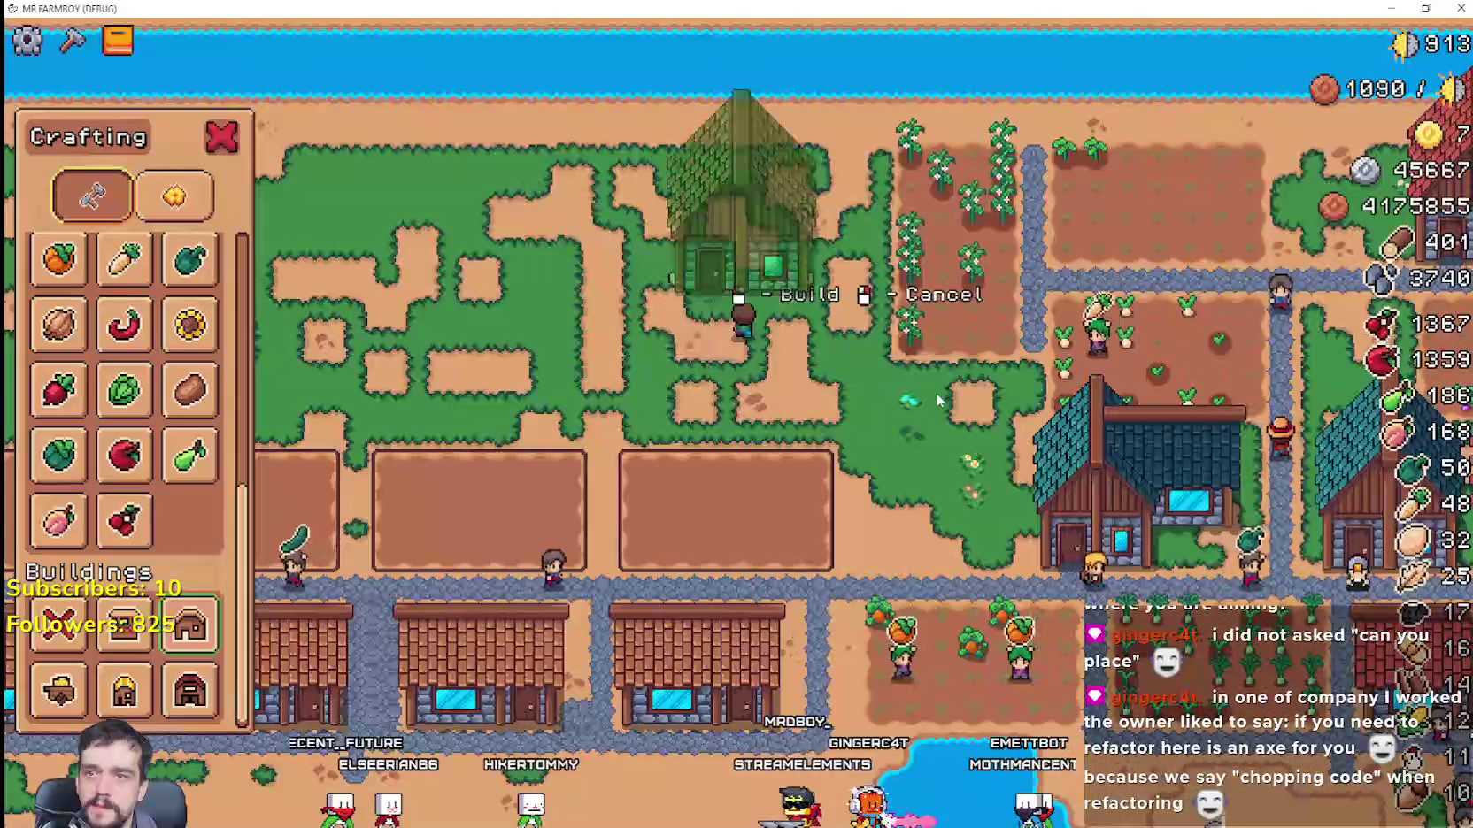
{"action": "scroll", "coordinate": [938, 400], "scroll_direction": "down", "scroll_amount": 3}
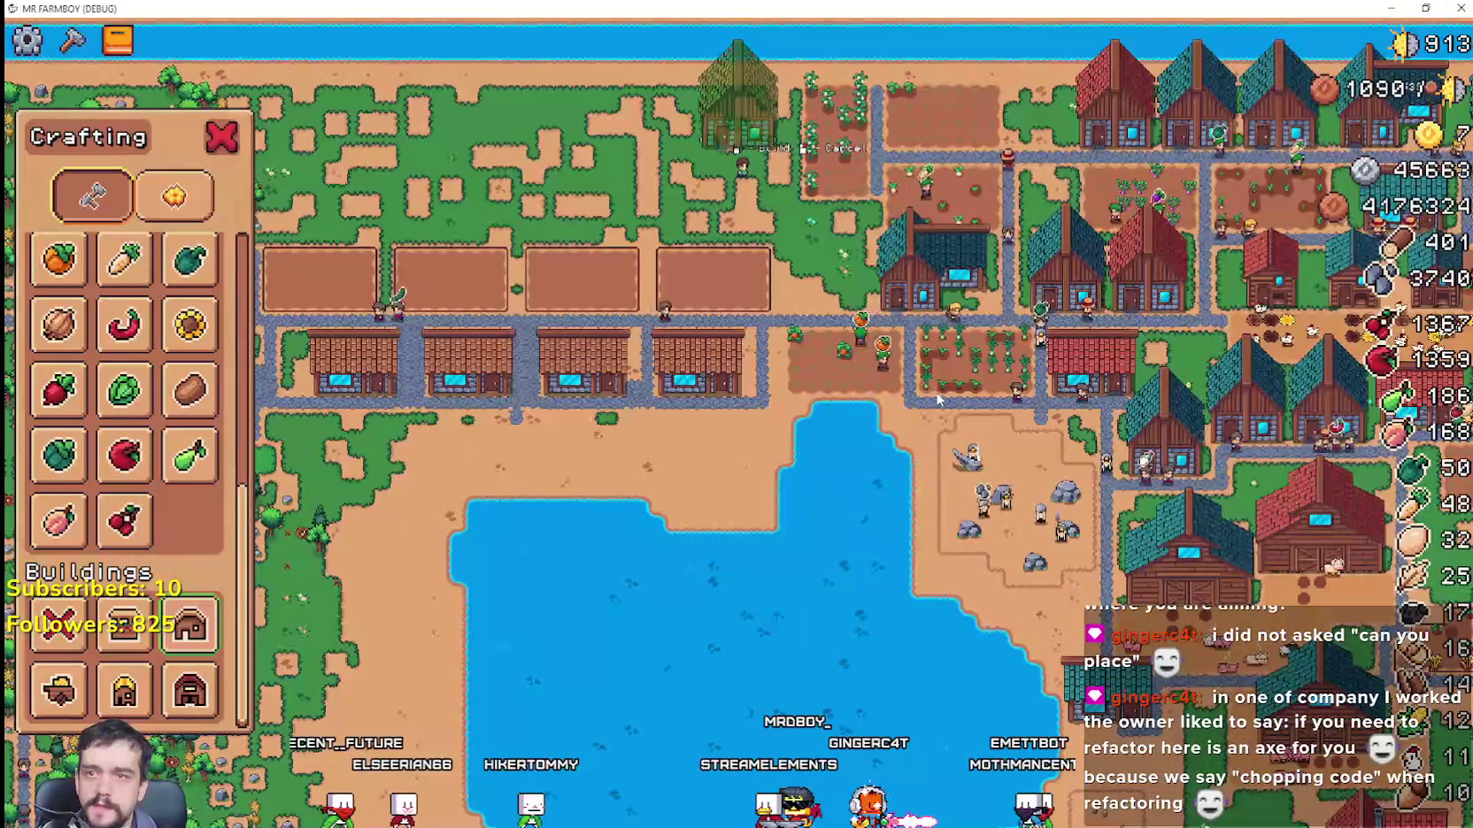
{"action": "scroll", "coordinate": [938, 400], "scroll_direction": "up", "scroll_amount": 4}
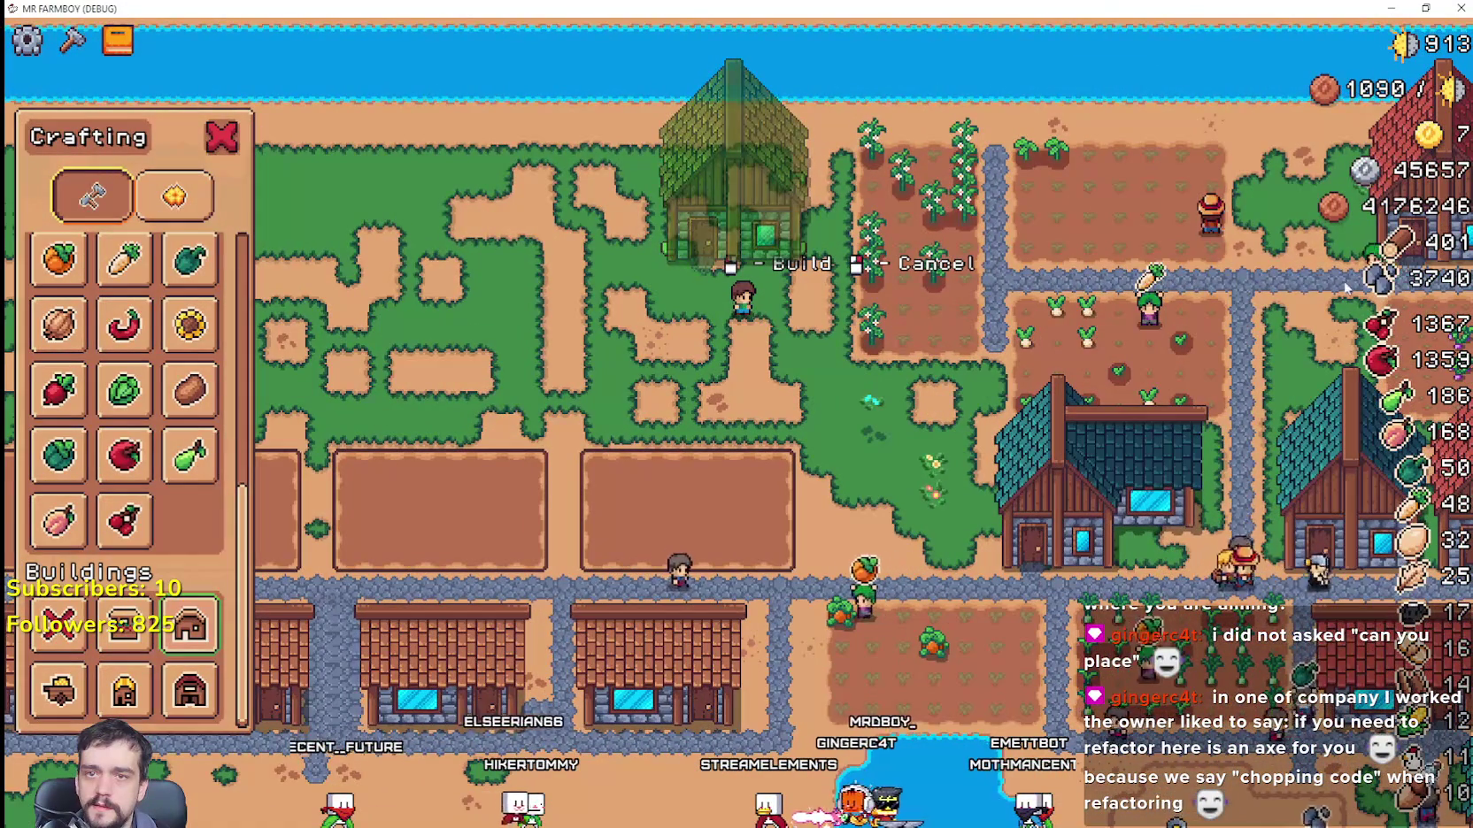
{"action": "scroll", "coordinate": [696, 398], "scroll_direction": "down", "scroll_amount": 5}
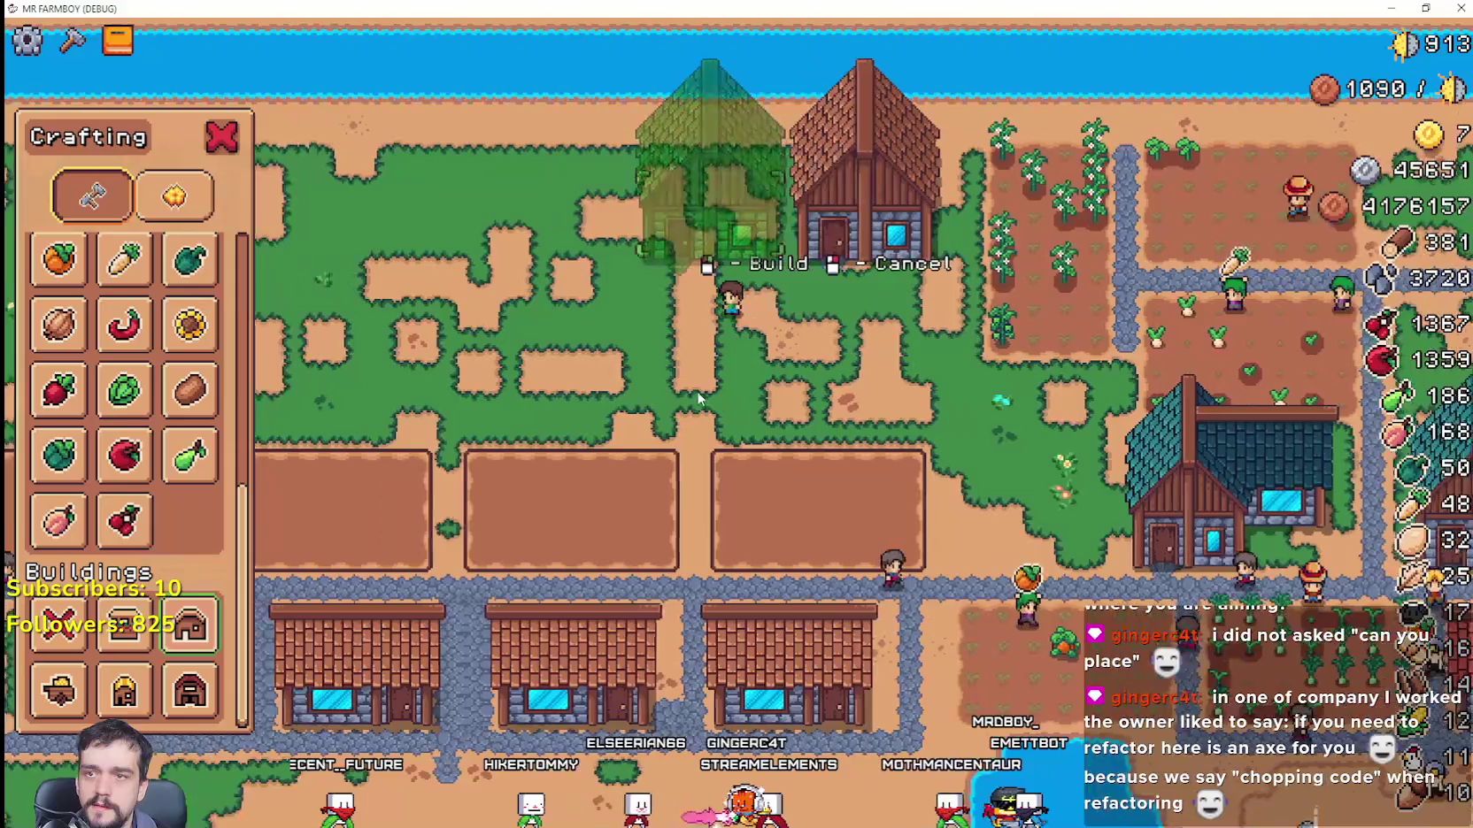
{"action": "scroll", "coordinate": [700, 385], "scroll_direction": "up", "scroll_amount": 3}
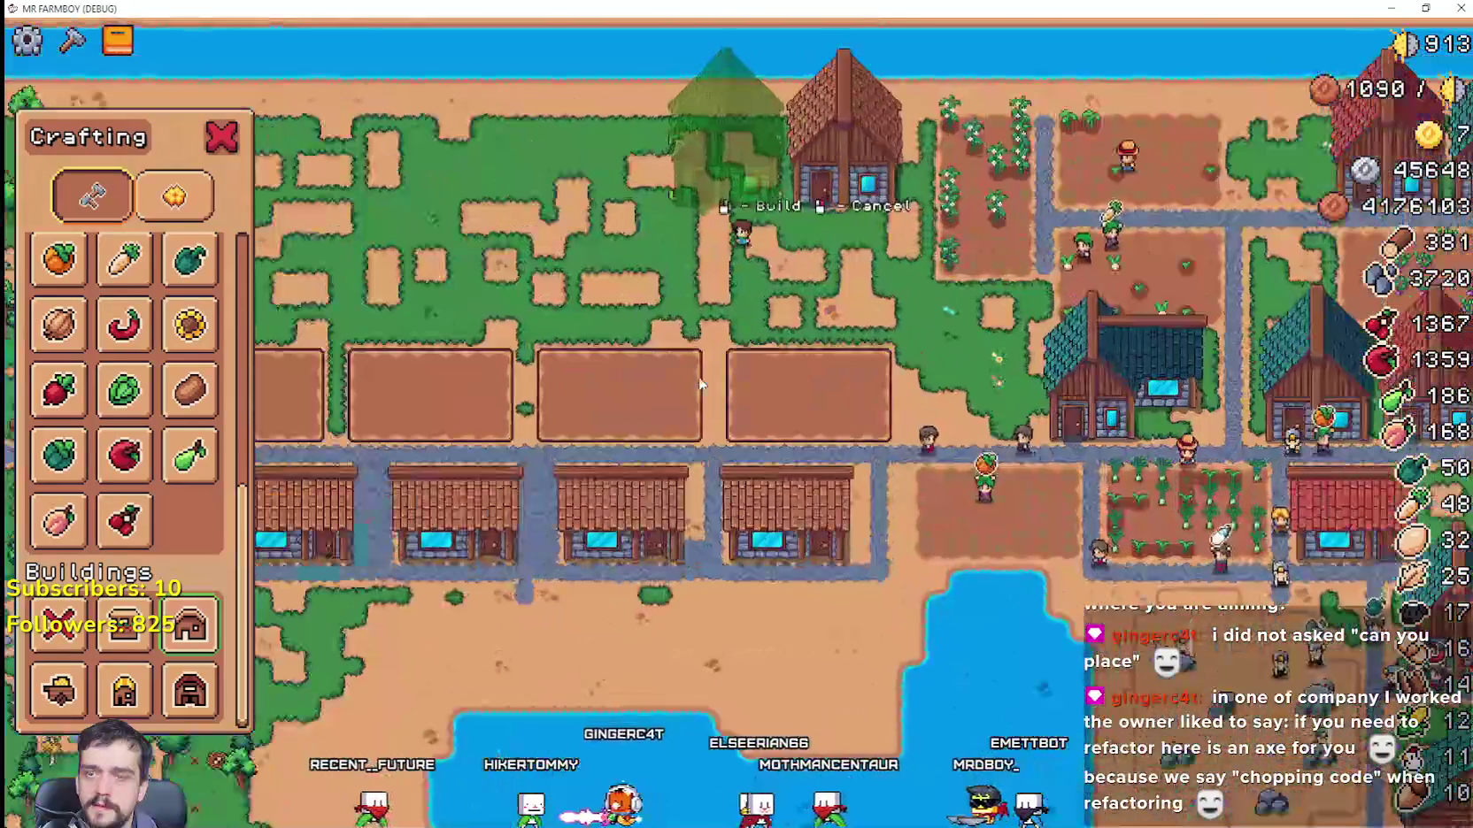
{"action": "scroll", "coordinate": [699, 381], "scroll_direction": "down", "scroll_amount": 3}
{"action": "scroll", "coordinate": [699, 371], "scroll_direction": "up", "scroll_amount": 4}
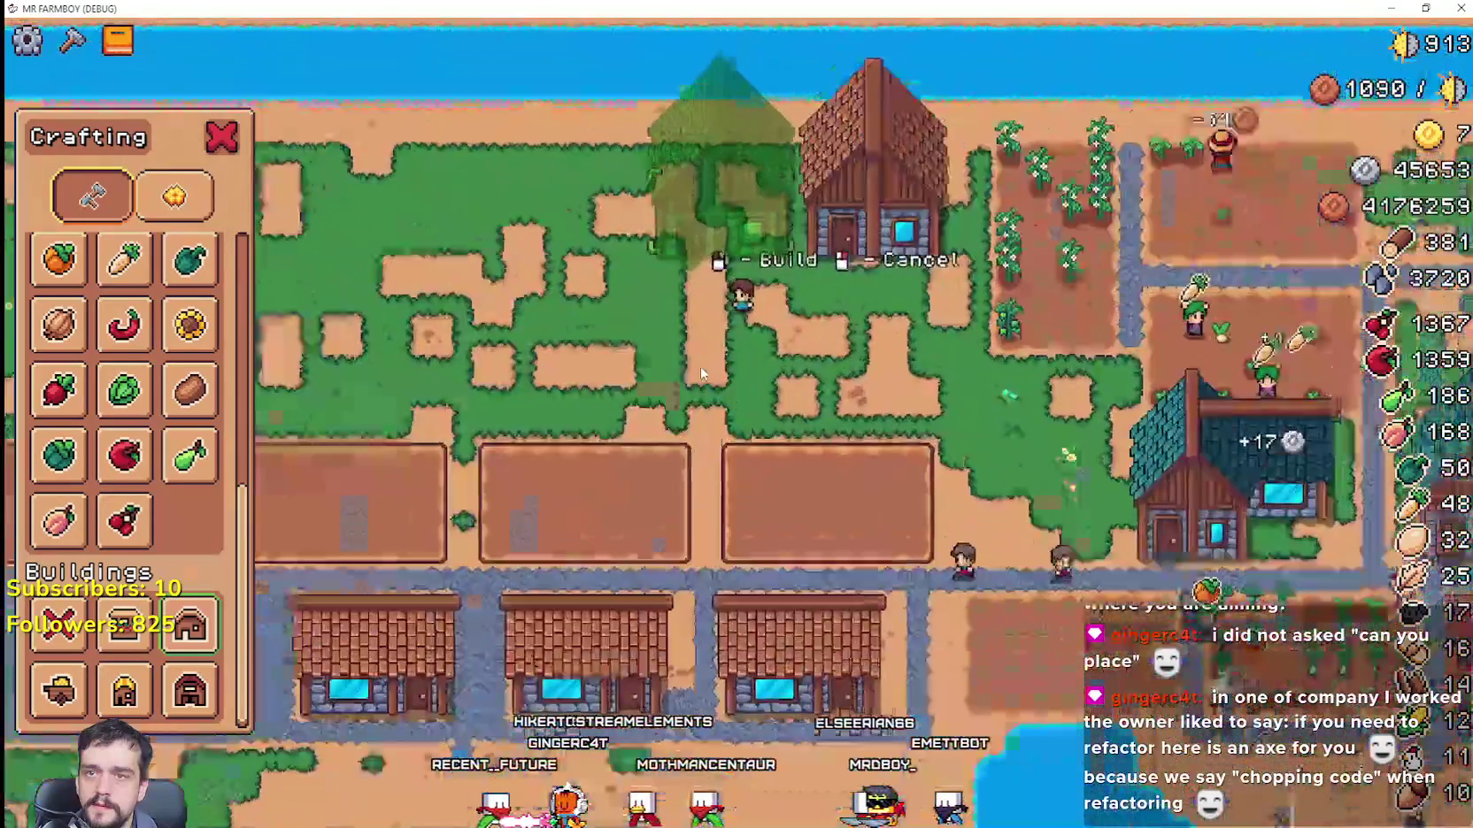
{"action": "key", "text": "a"}
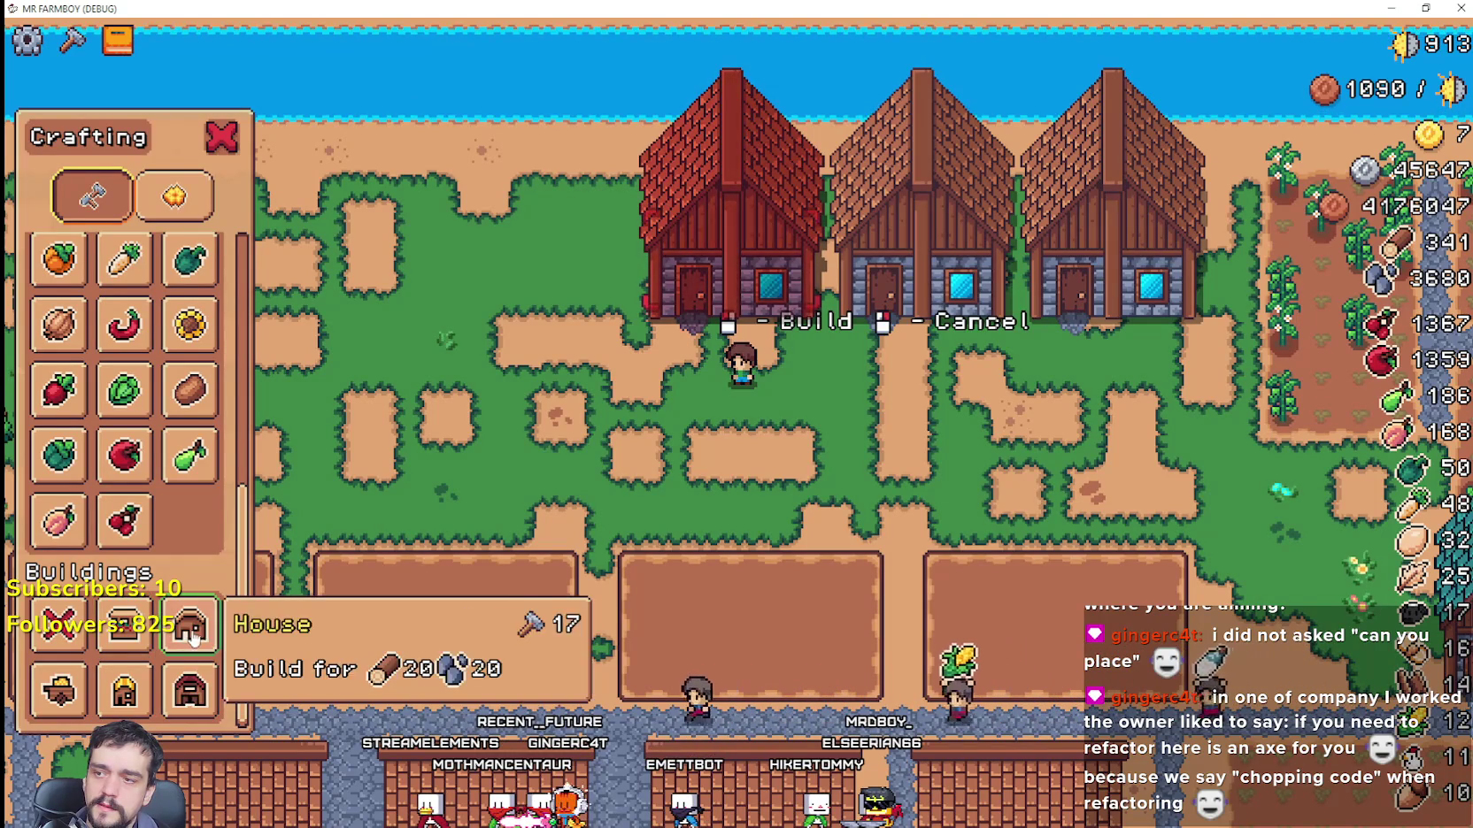
Step: Place houses side by side on the grass above the plots, then cancel building mode
{"action": "left_click", "coordinate": [121, 648]}
{"action": "key", "text": "a"}
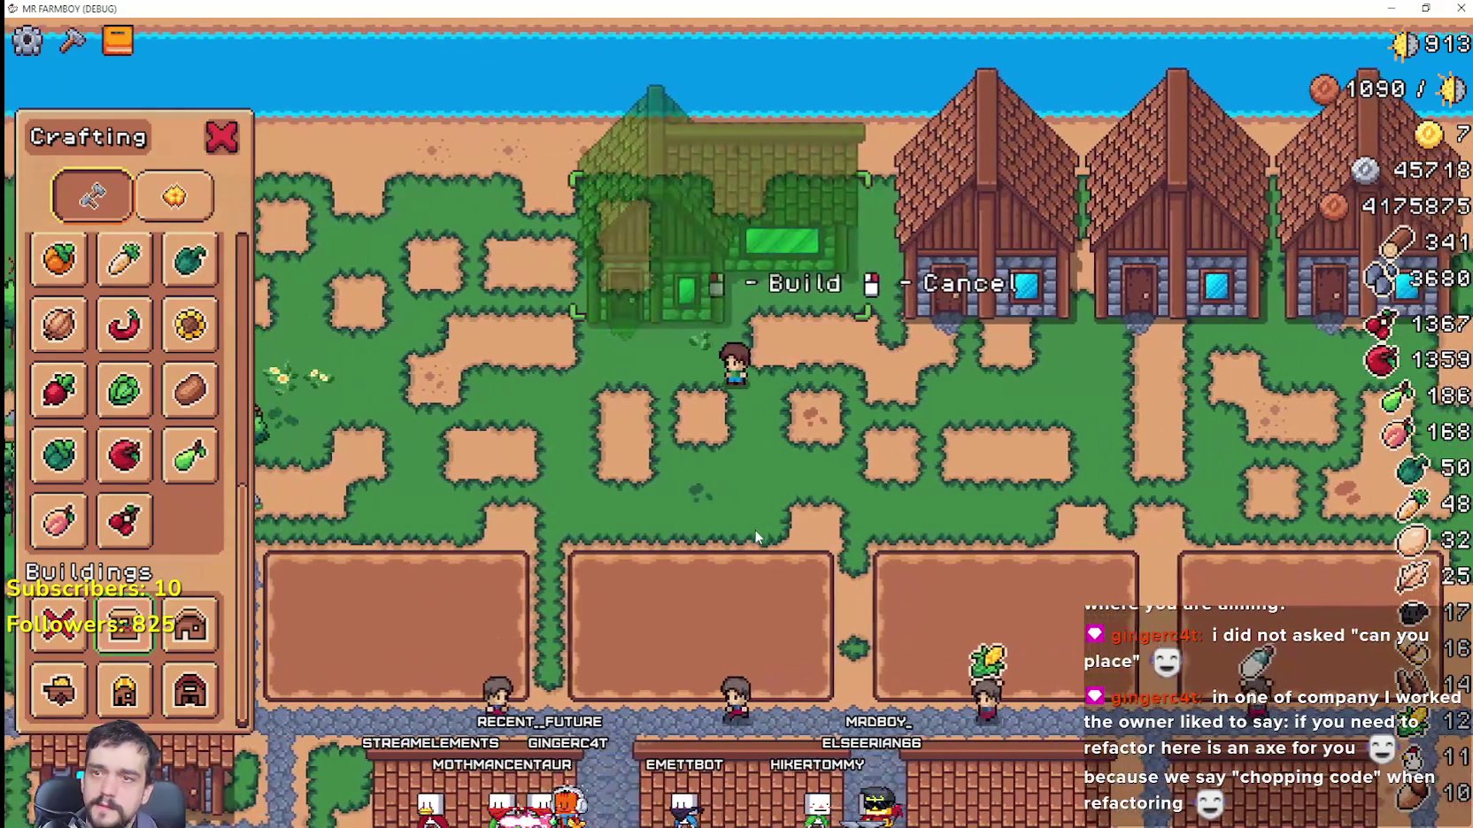
{"action": "left_click", "coordinate": [754, 530]}
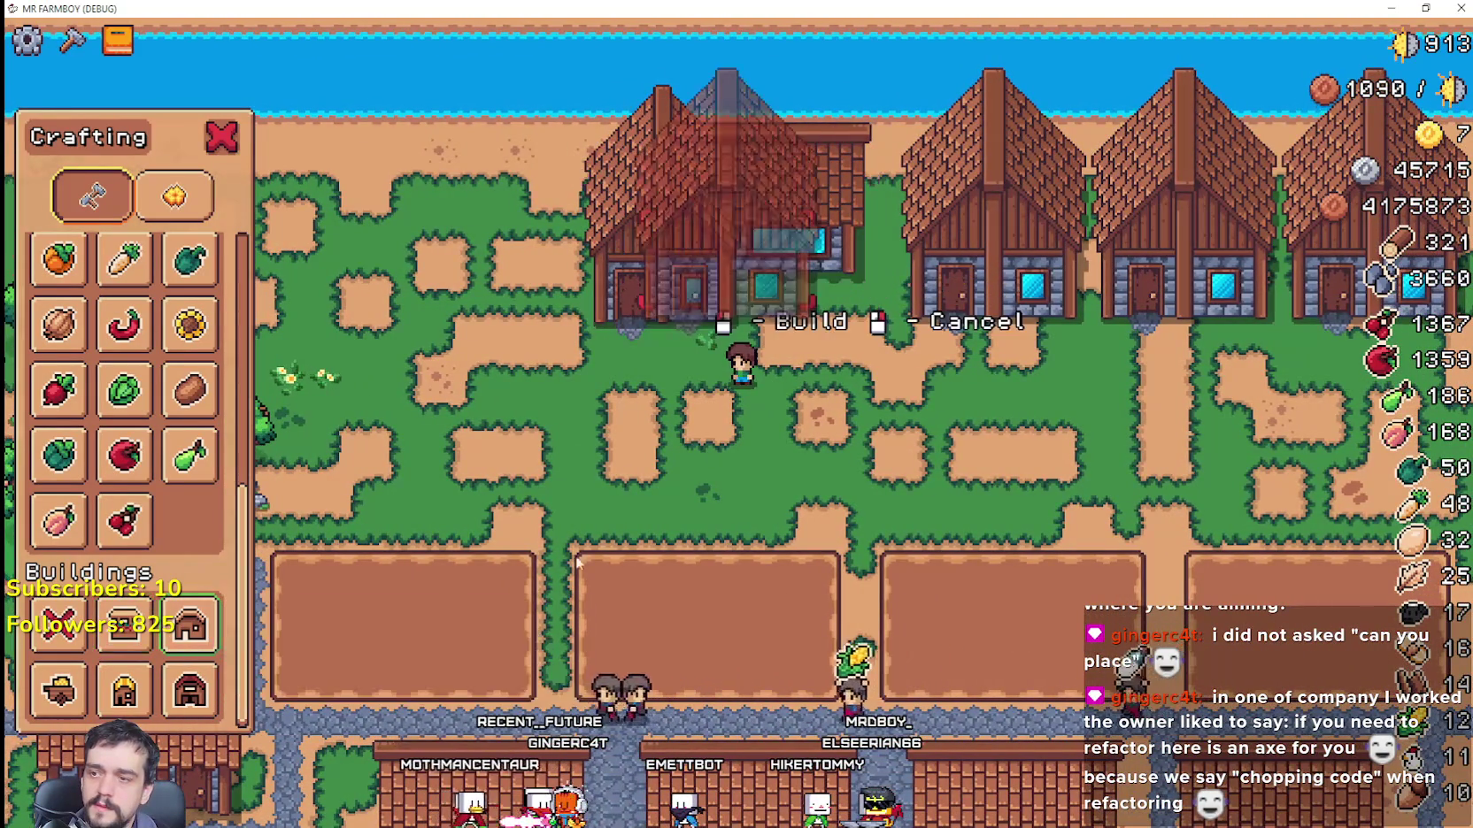
{"action": "key", "text": "a"}
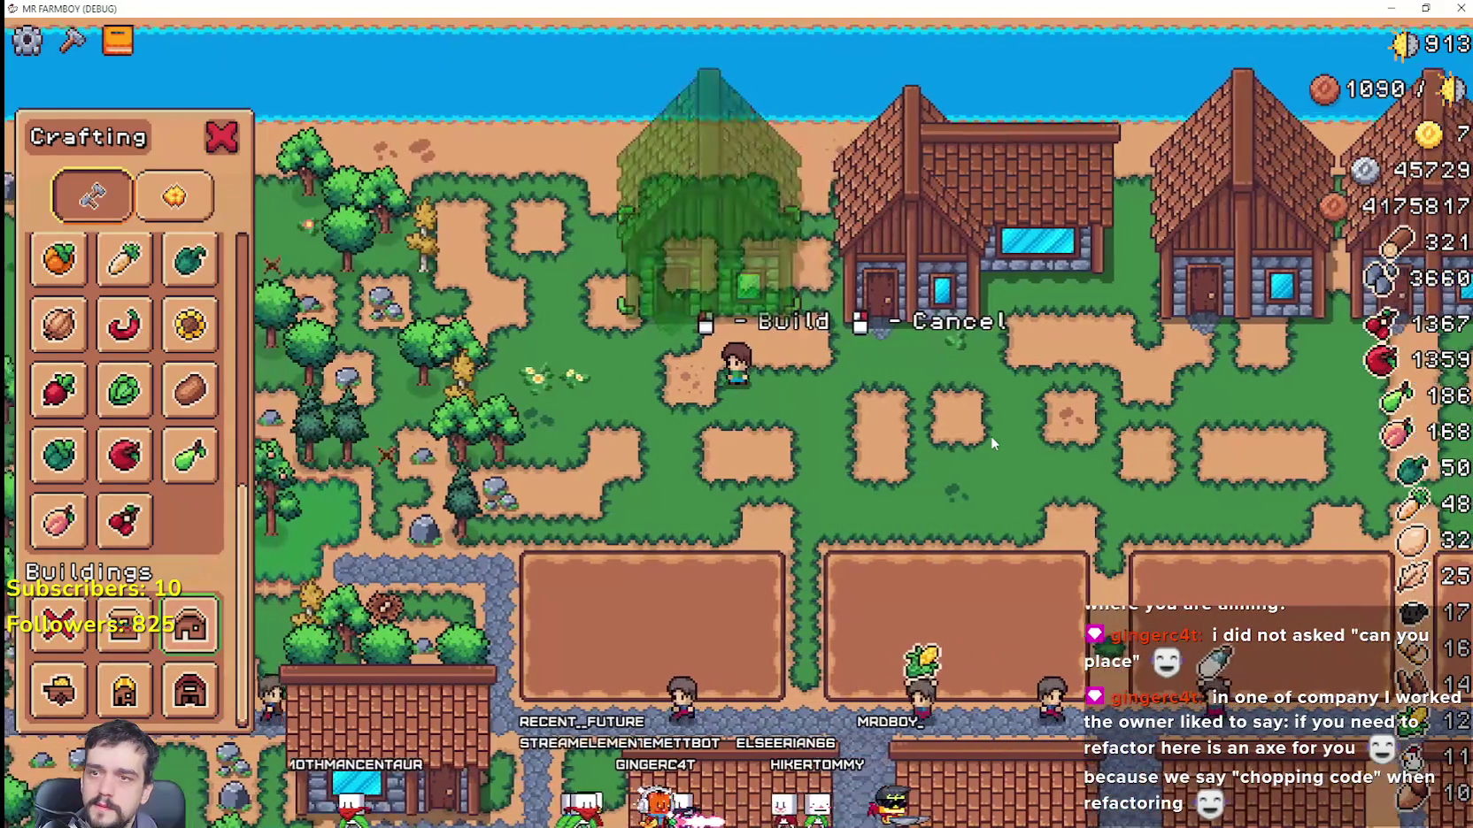
{"action": "left_click", "coordinate": [991, 434]}
{"action": "key", "text": "a"}
{"action": "right_click", "coordinate": [950, 435]}
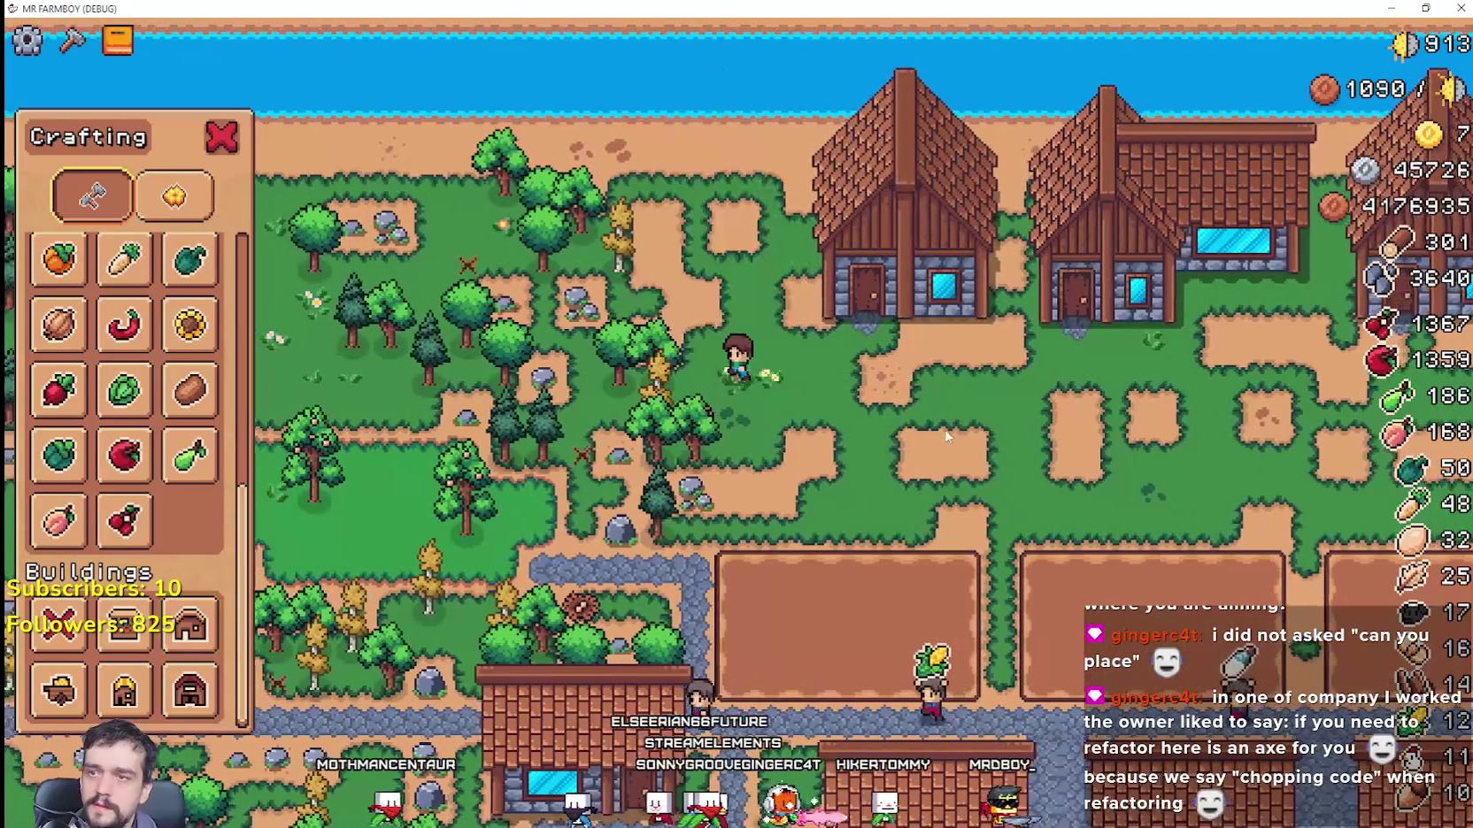
Step: Chop the nearby trees and break two rocks west of the houses
{"action": "key", "text": "a"}
{"action": "key", "text": "w"}
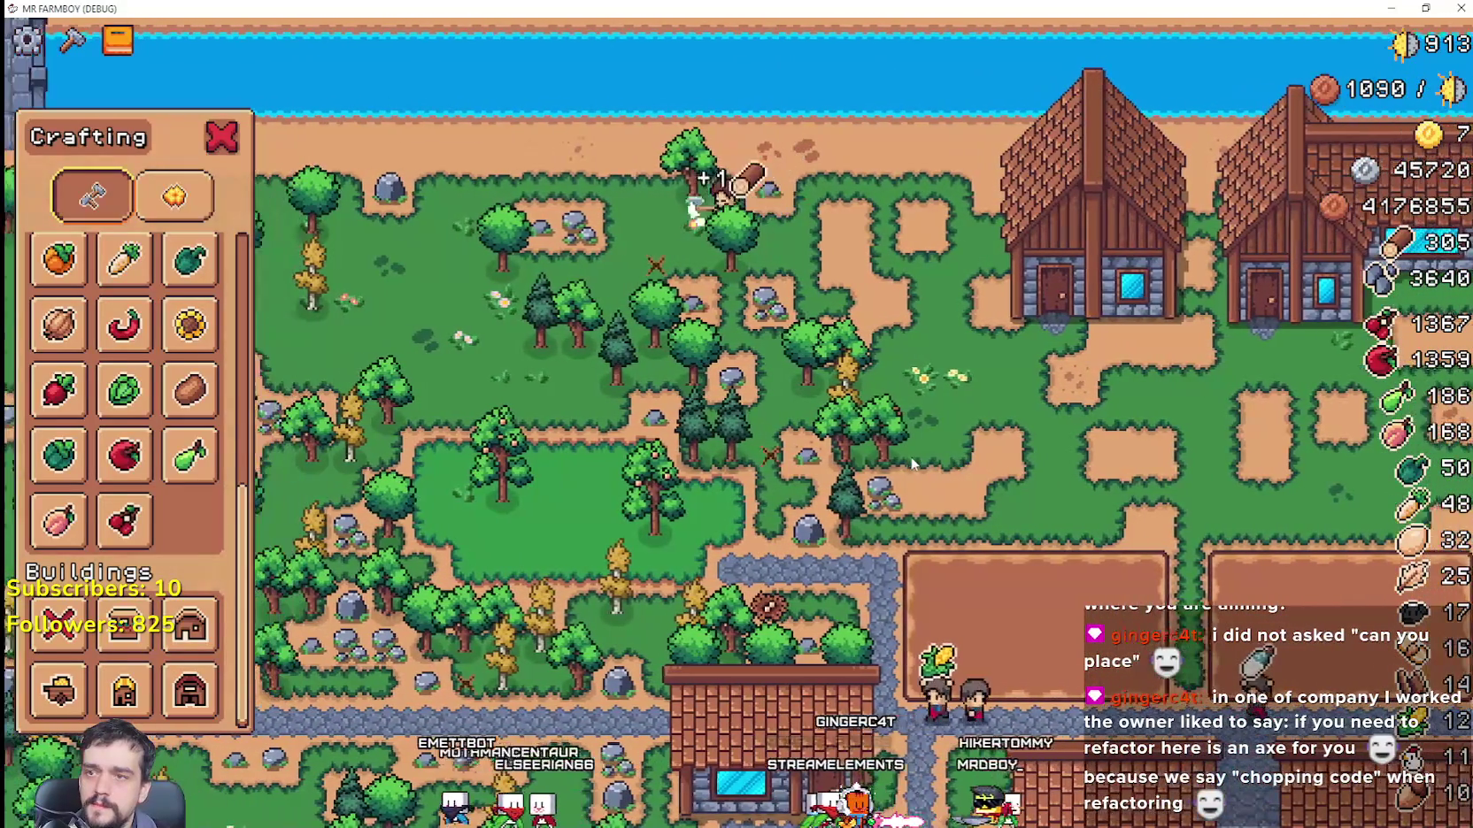
{"action": "key", "text": "s"}
{"action": "key", "text": "w"}
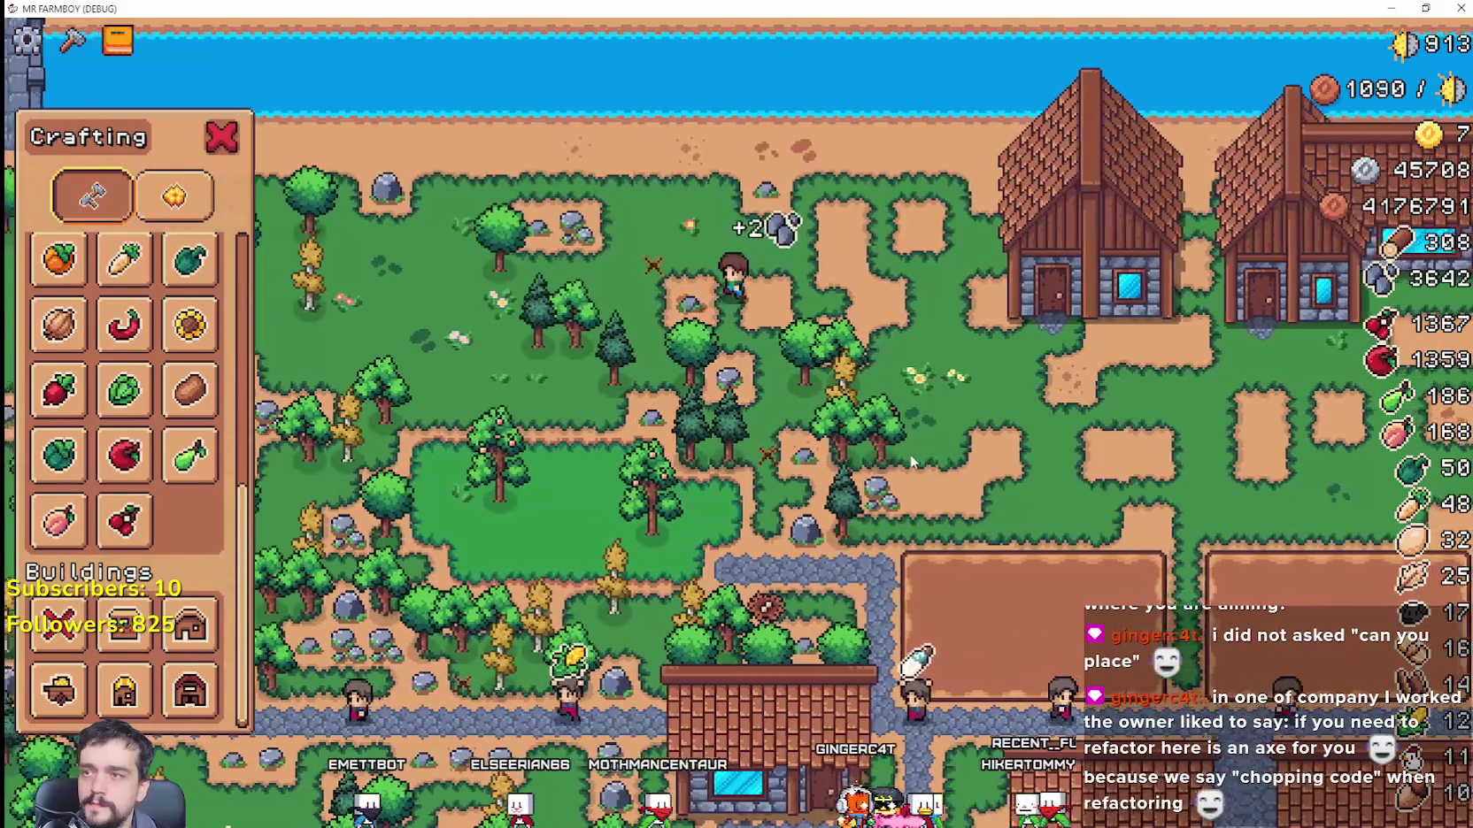
{"action": "key", "text": "w"}
{"action": "key", "text": "a"}
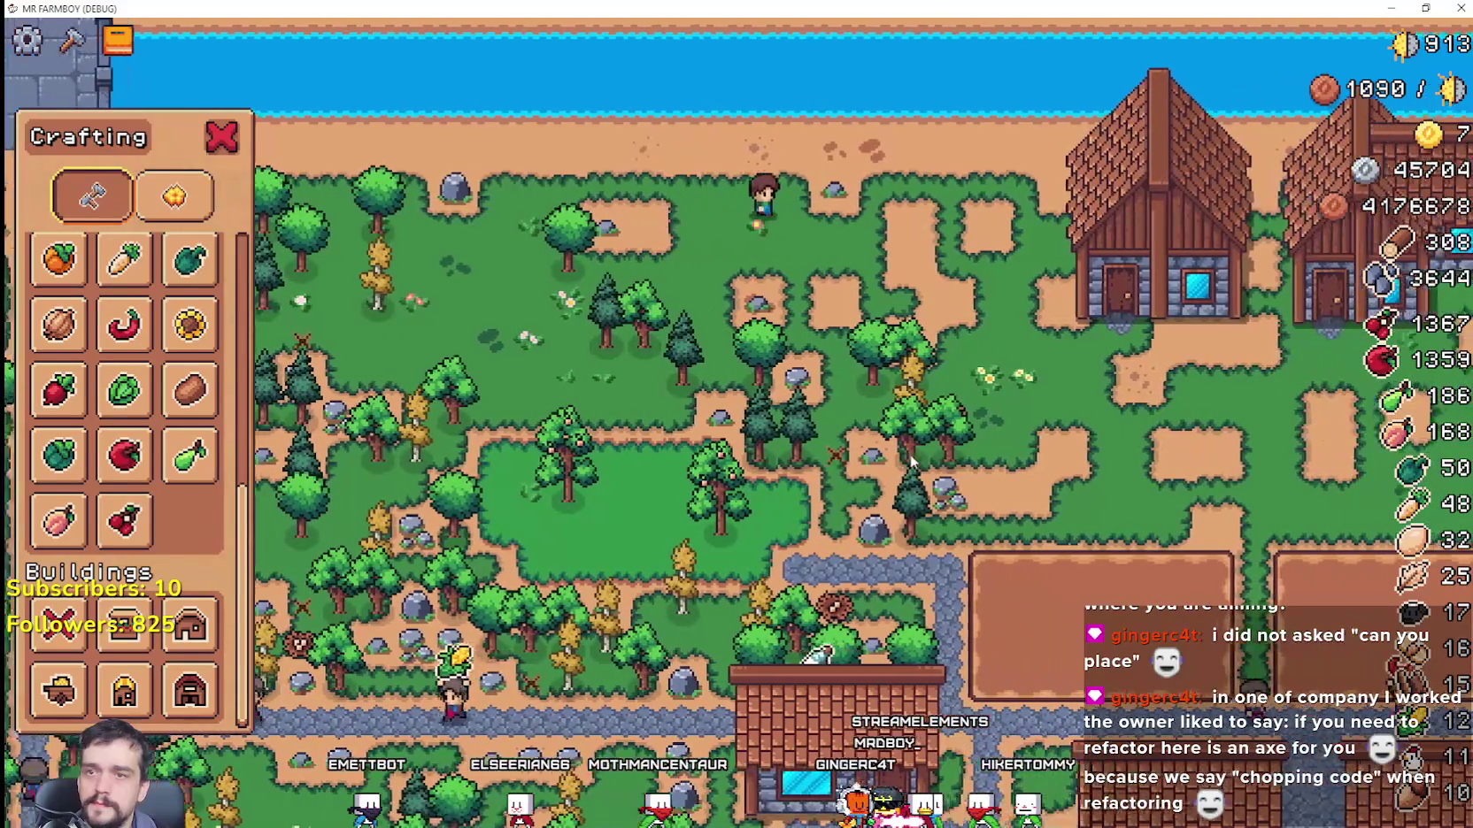
{"action": "key", "text": "d"}
{"action": "key", "text": "s"}
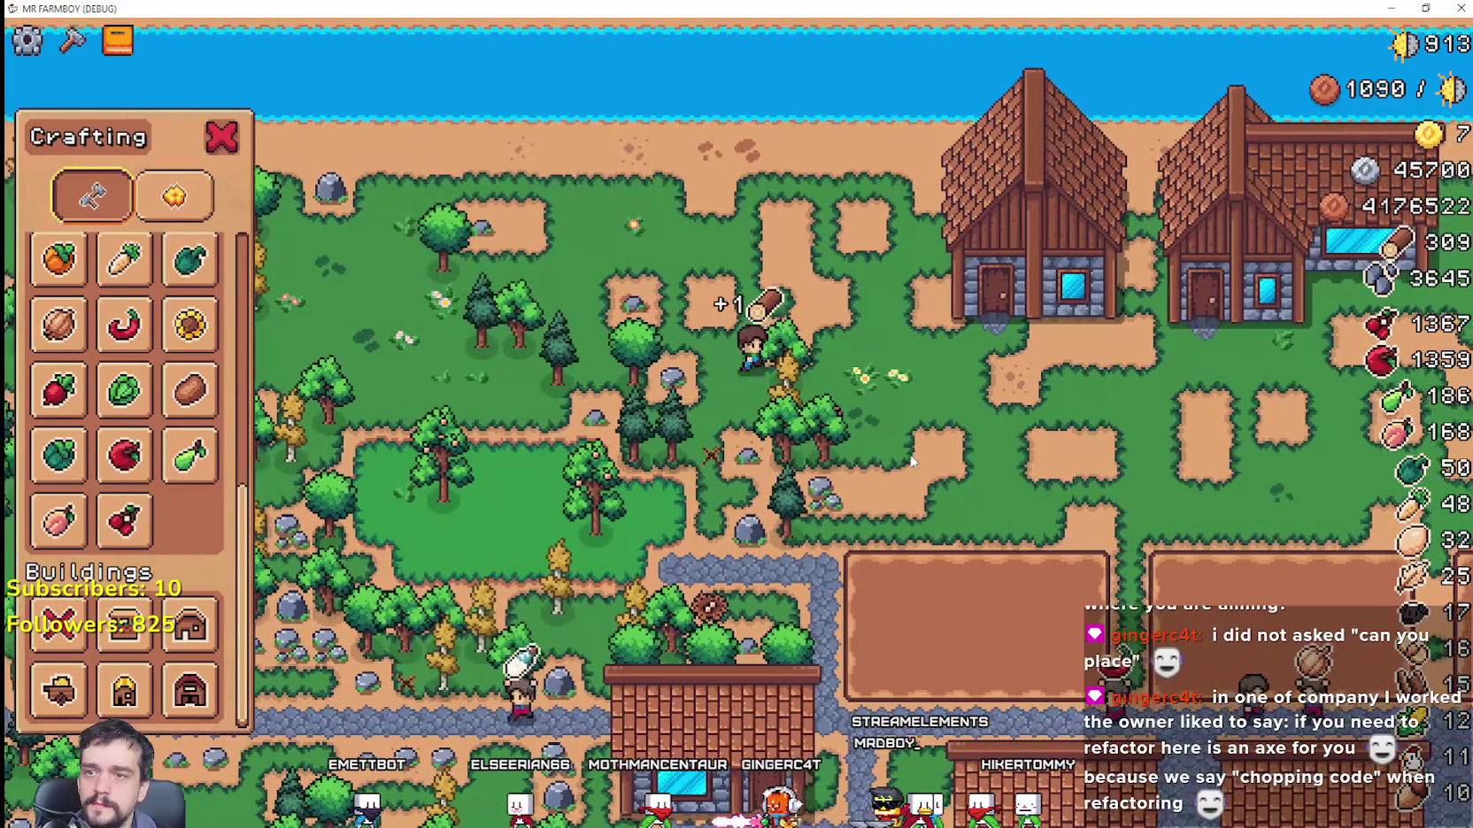
Step: Chop more trees farther left for wood and stone, then walk back beside the houses
{"action": "key", "text": "a"}
{"action": "key", "text": "w"}
{"action": "key", "text": "a"}
{"action": "key", "text": "w"}
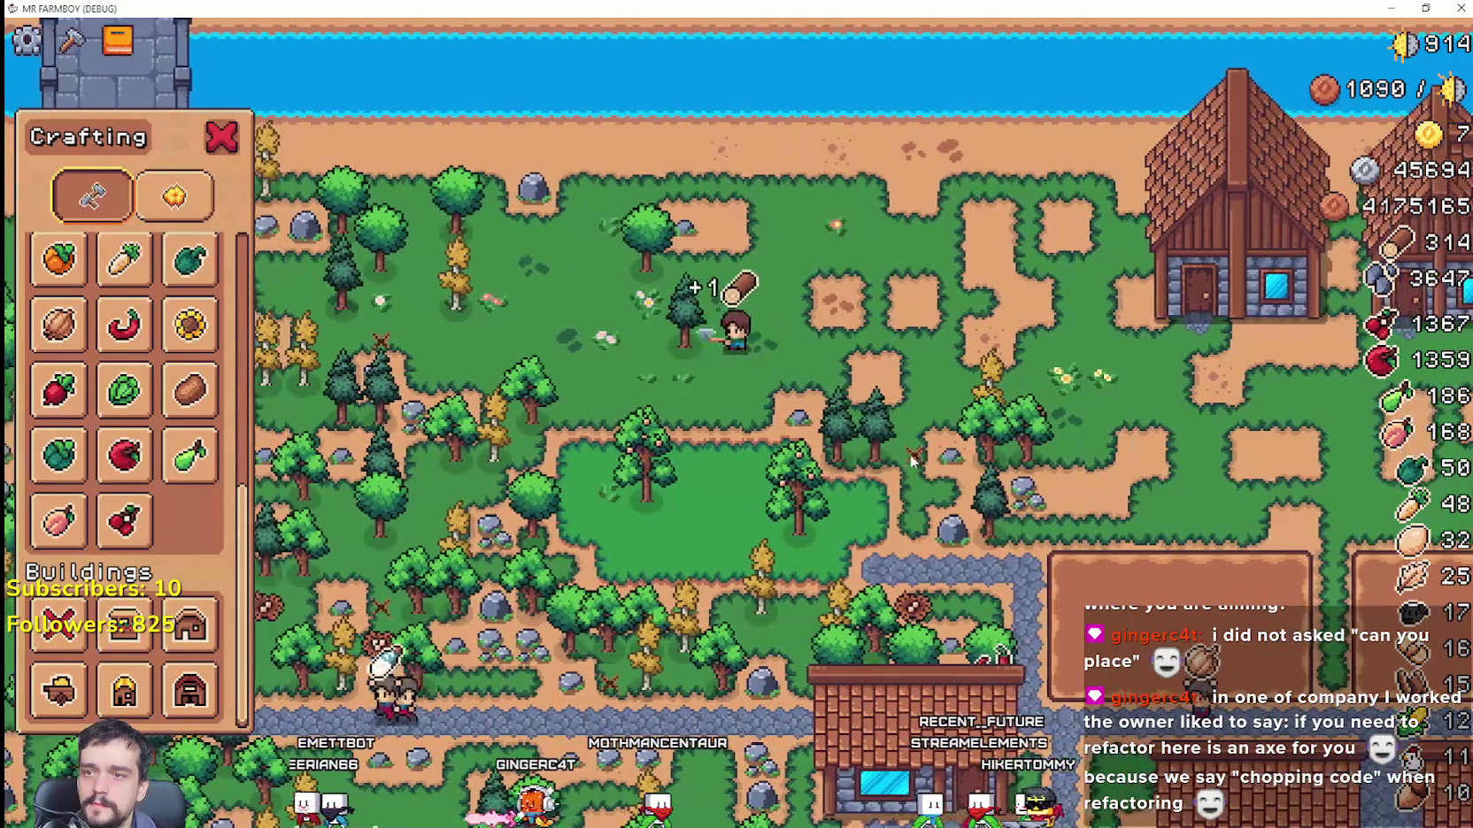
{"action": "key", "text": "a"}
{"action": "key", "text": "w"}
{"action": "key", "text": "a"}
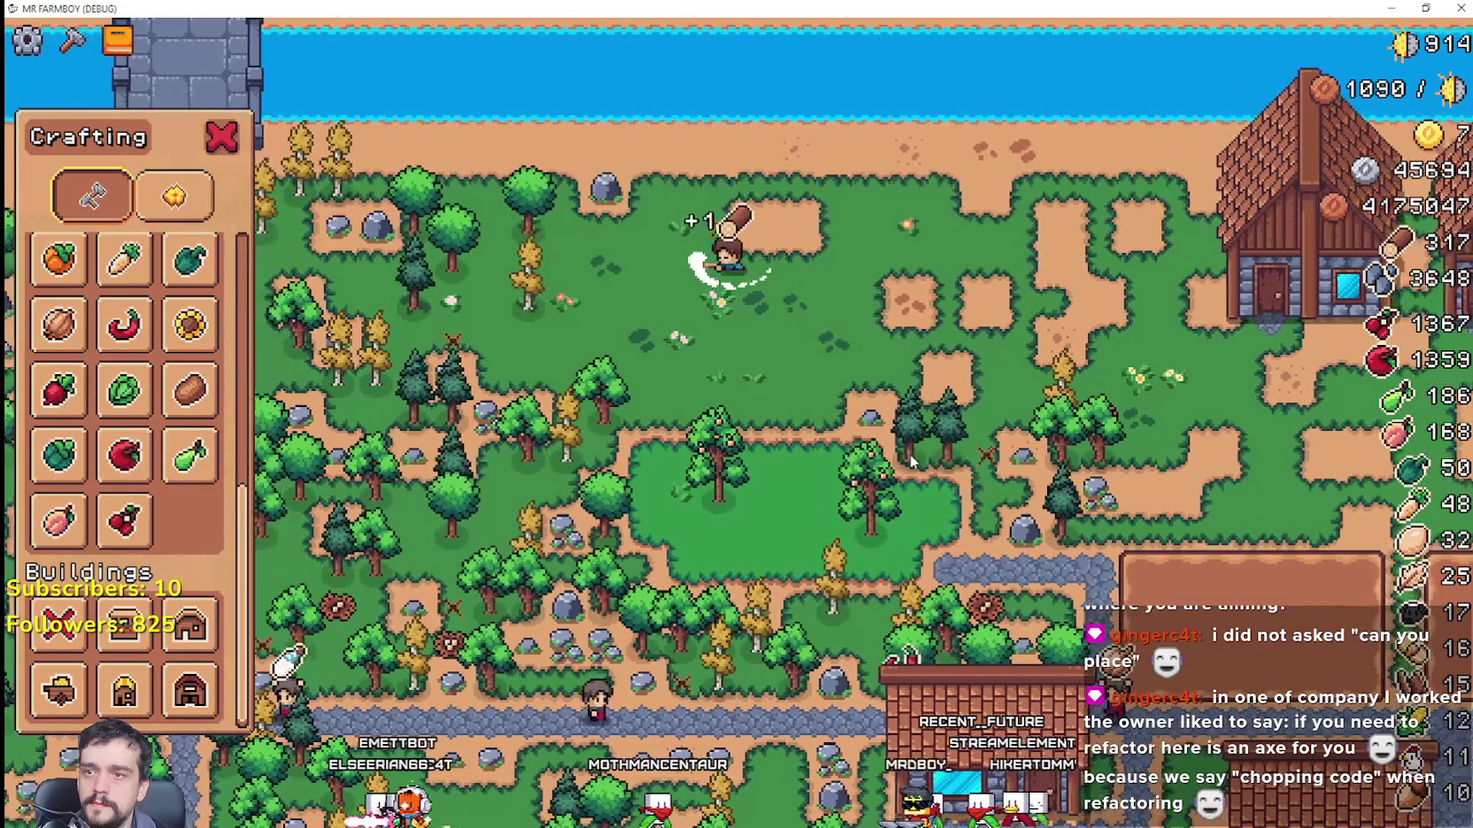
{"action": "key", "text": "d"}
{"action": "key", "text": "s"}
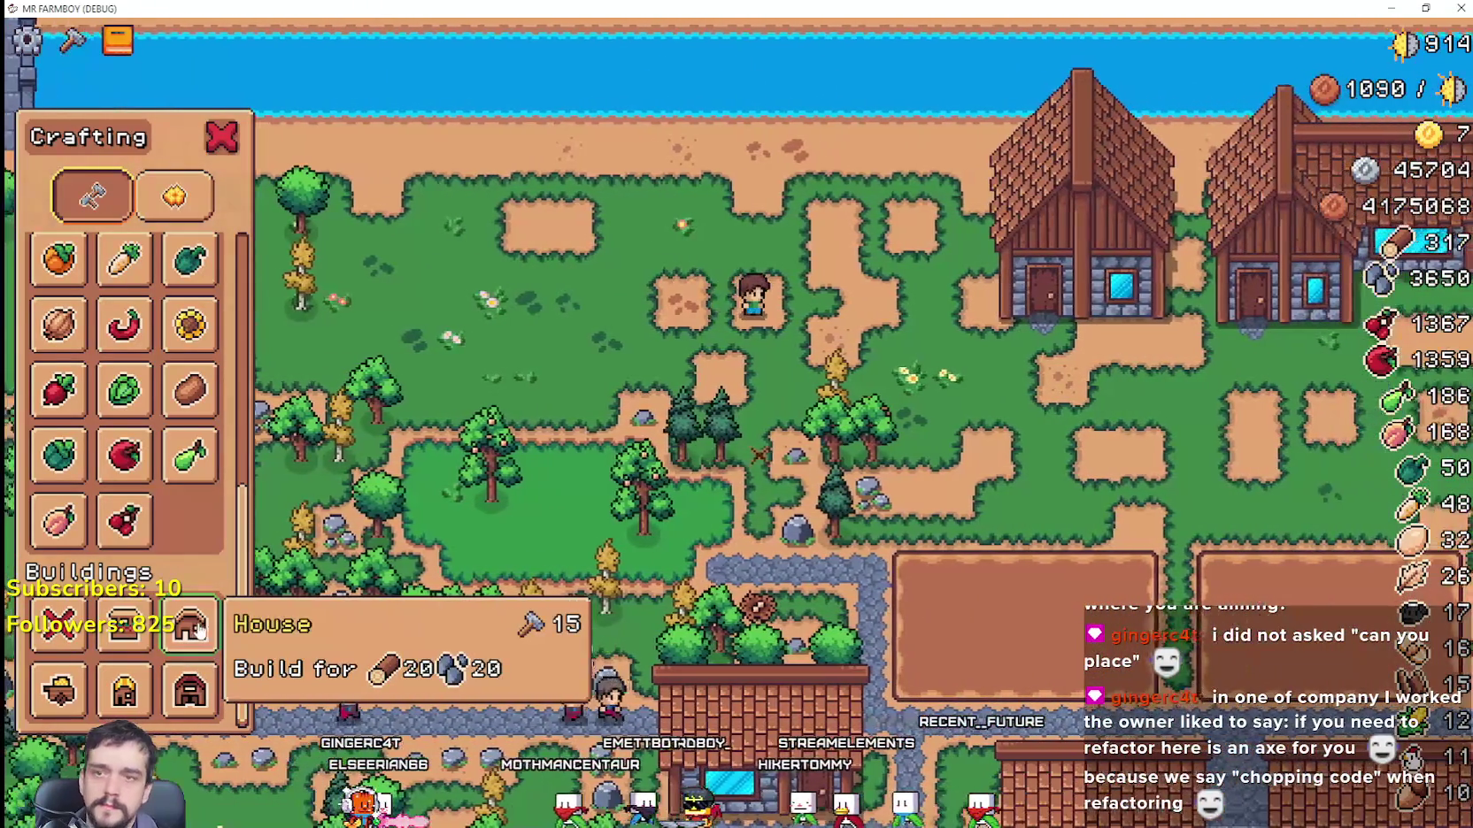
Step: Build one more house next to the existing row
{"action": "left_click", "coordinate": [184, 631]}
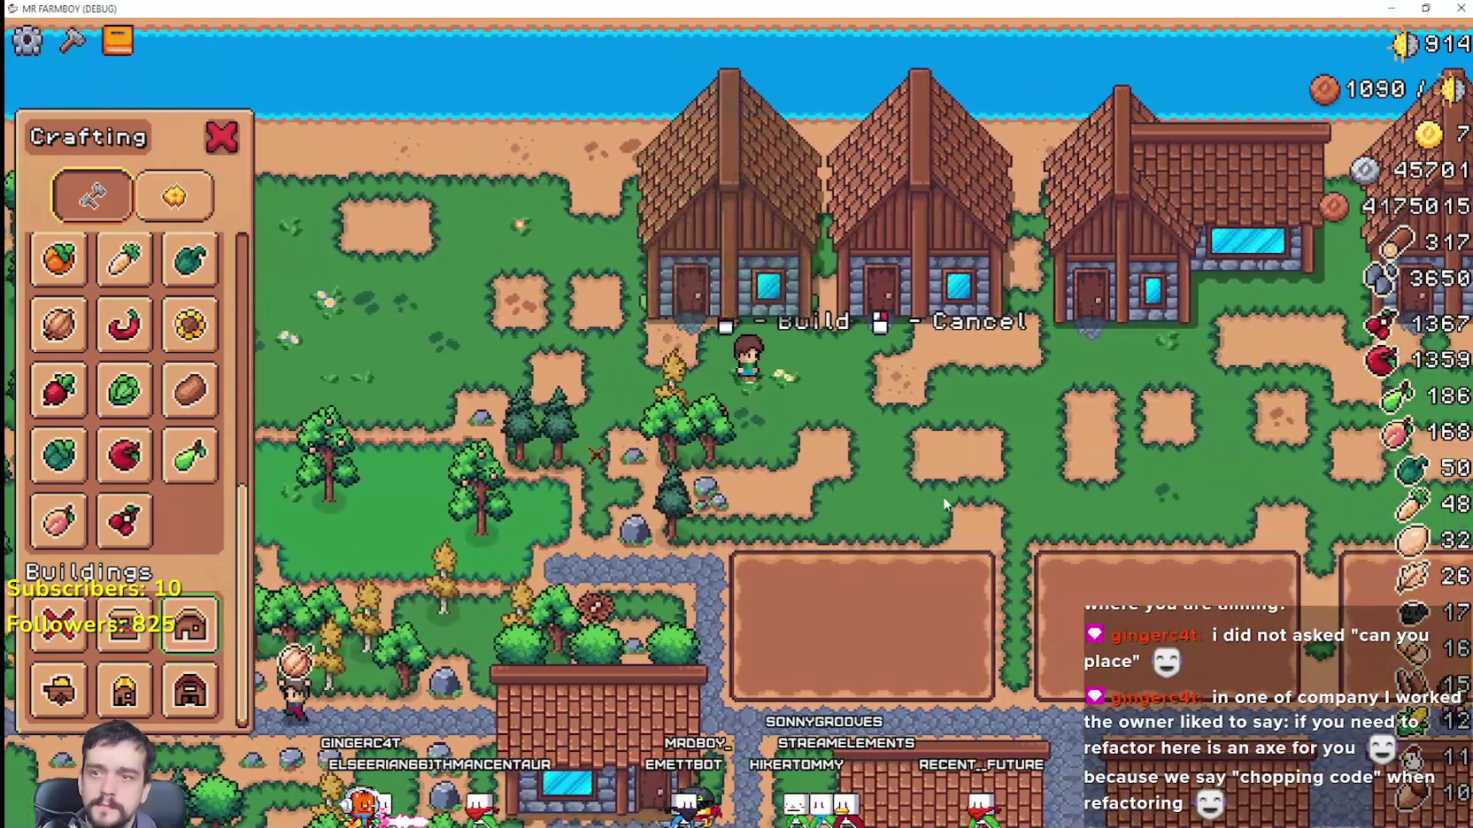
{"action": "left_click", "coordinate": [942, 498]}
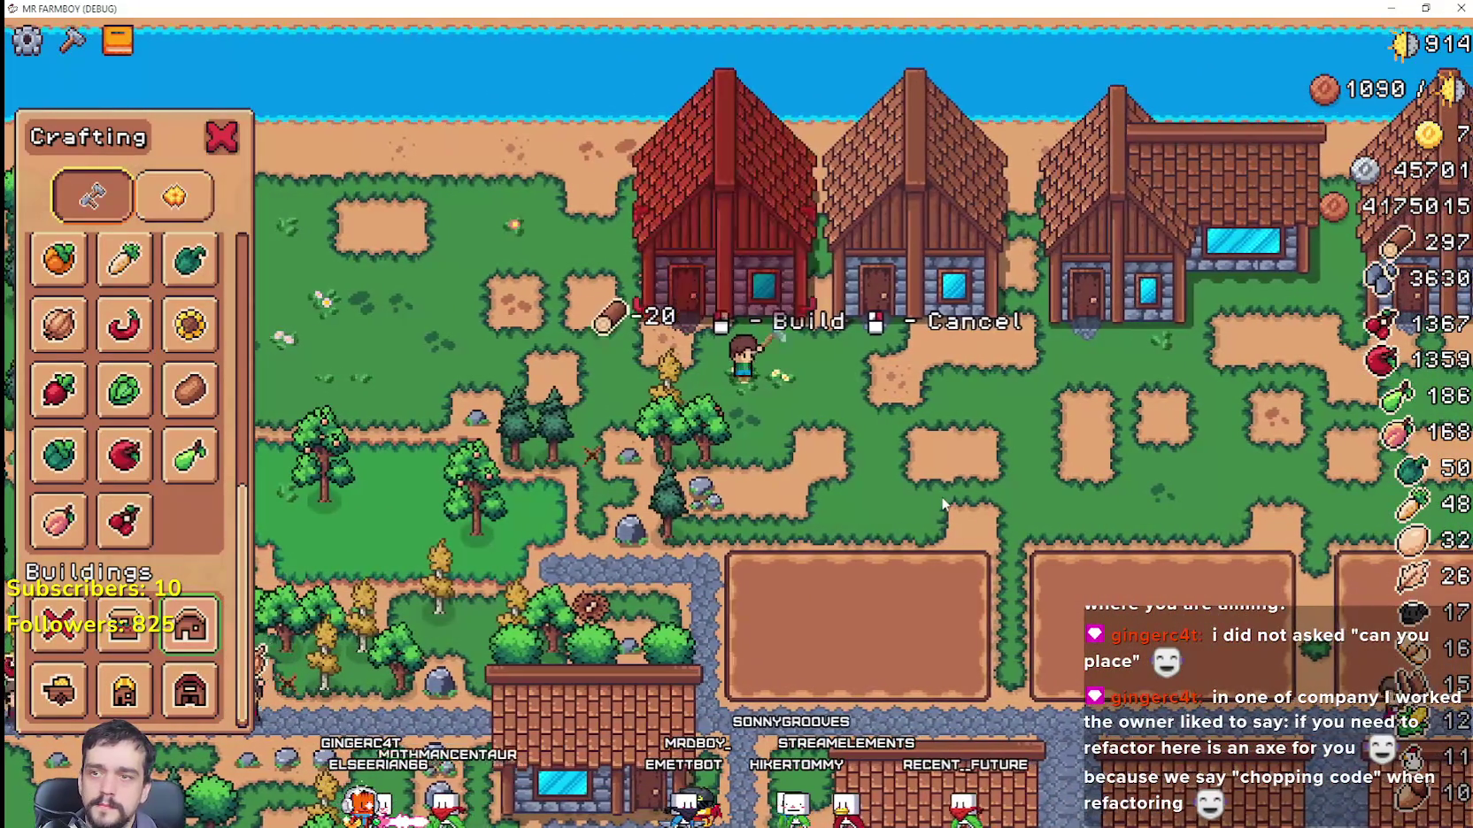
{"action": "key", "text": "a"}
{"action": "scroll", "coordinate": [159, 361], "scroll_direction": "down", "scroll_amount": 5}
{"action": "scroll", "coordinate": [159, 361], "scroll_direction": "up", "scroll_amount": 2}
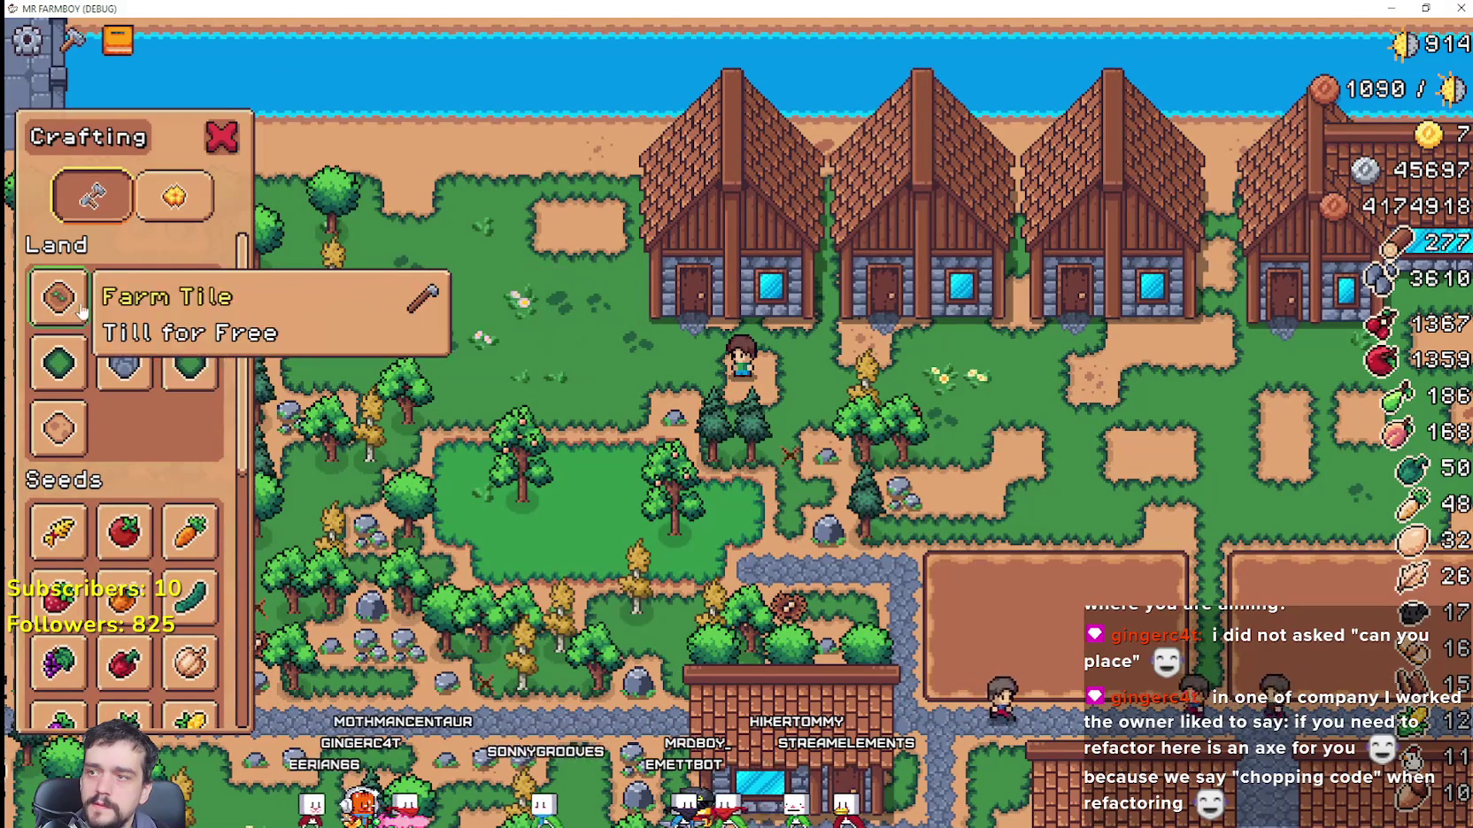
Step: Lay stone road tiles along the front of the houses, zooming out and back to check
{"action": "key", "text": "w"}
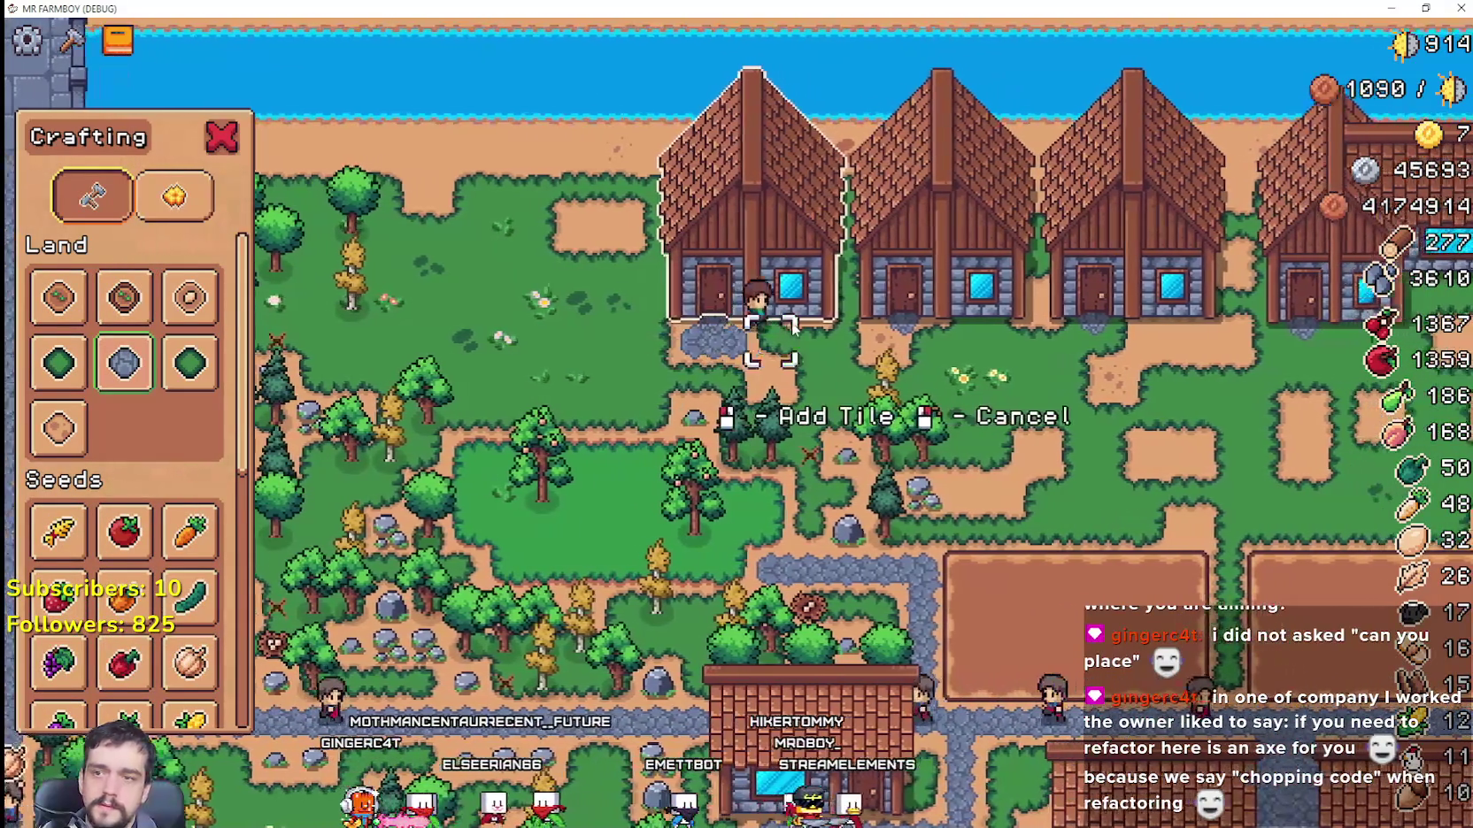
{"action": "key", "text": "d"}
{"action": "left_click", "coordinate": [792, 326]}
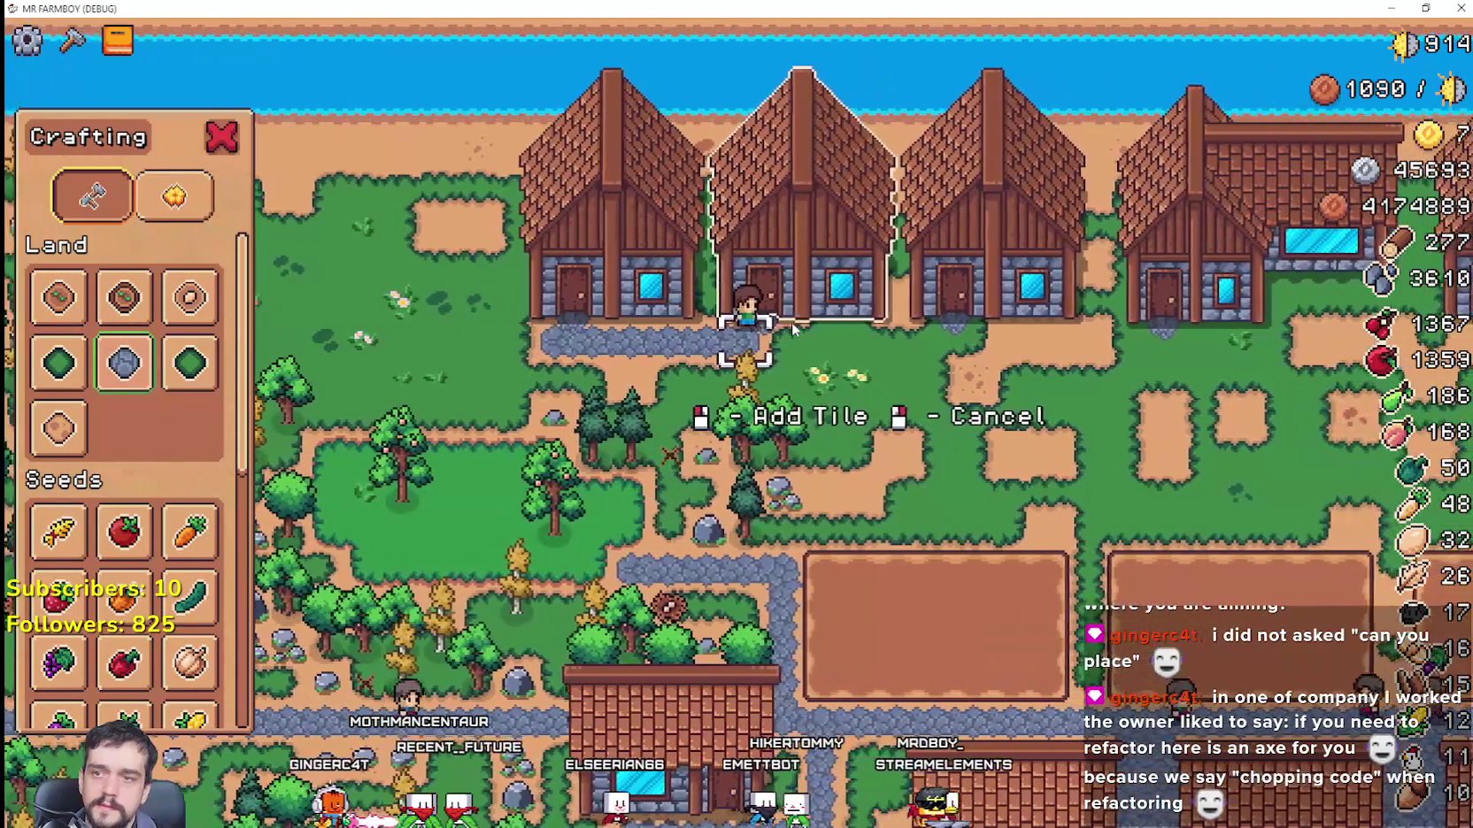
{"action": "key", "text": "d"}
{"action": "left_click", "coordinate": [791, 323]}
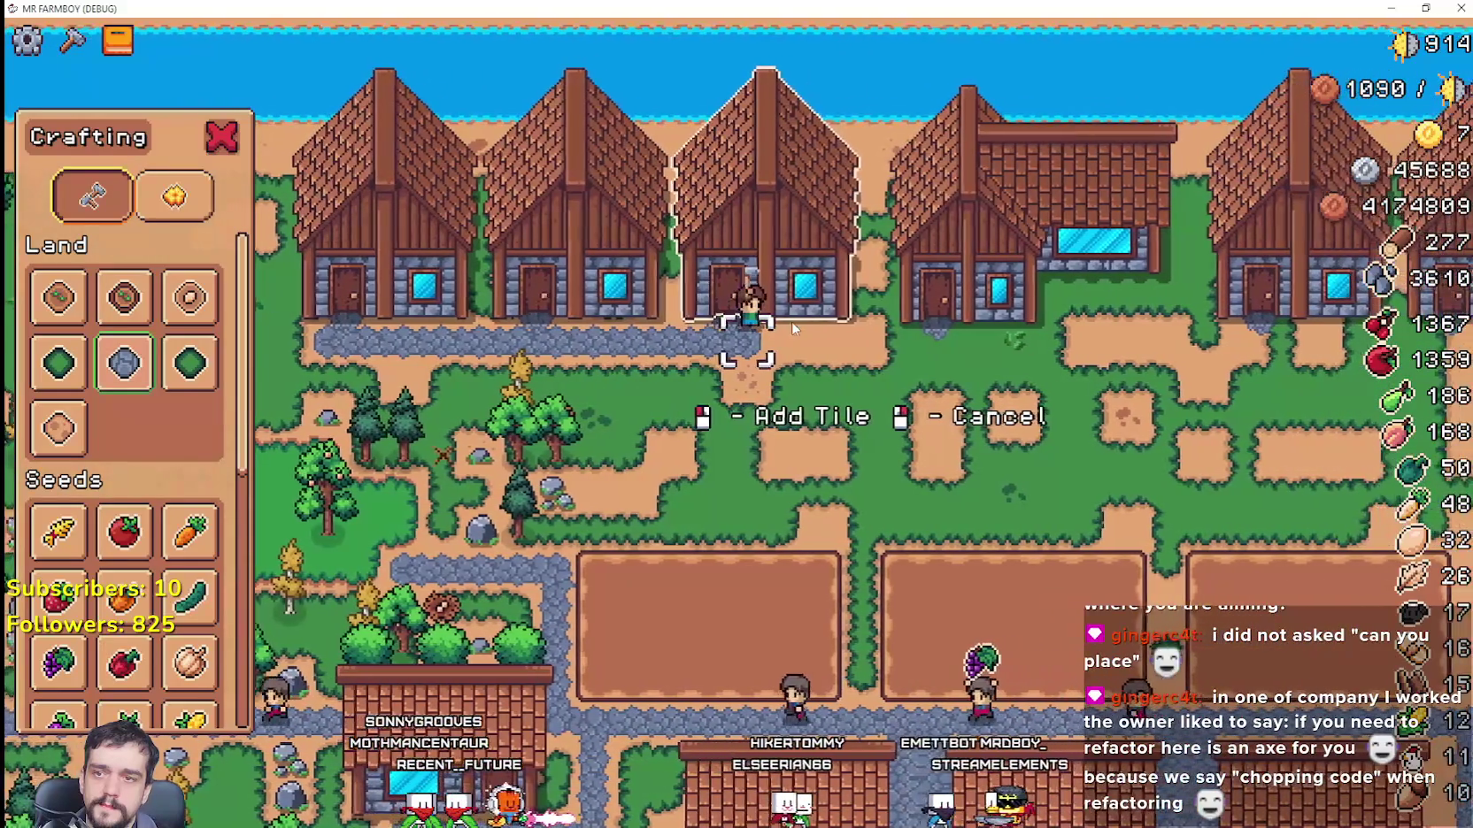
{"action": "scroll", "coordinate": [803, 333], "scroll_direction": "down", "scroll_amount": 3}
{"action": "scroll", "coordinate": [804, 329], "scroll_direction": "down", "scroll_amount": 3}
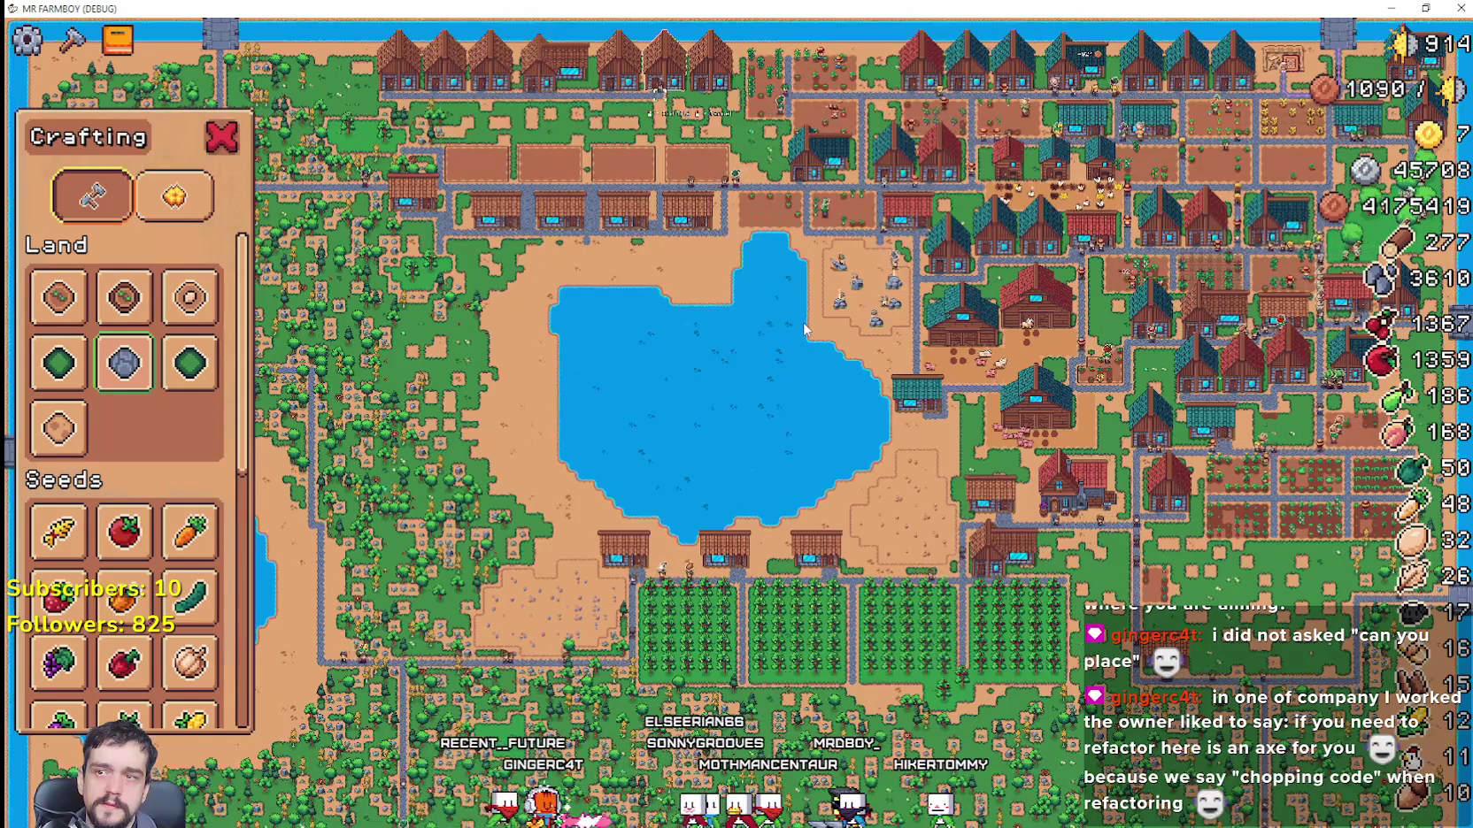
{"action": "scroll", "coordinate": [803, 329], "scroll_direction": "up", "scroll_amount": 3}
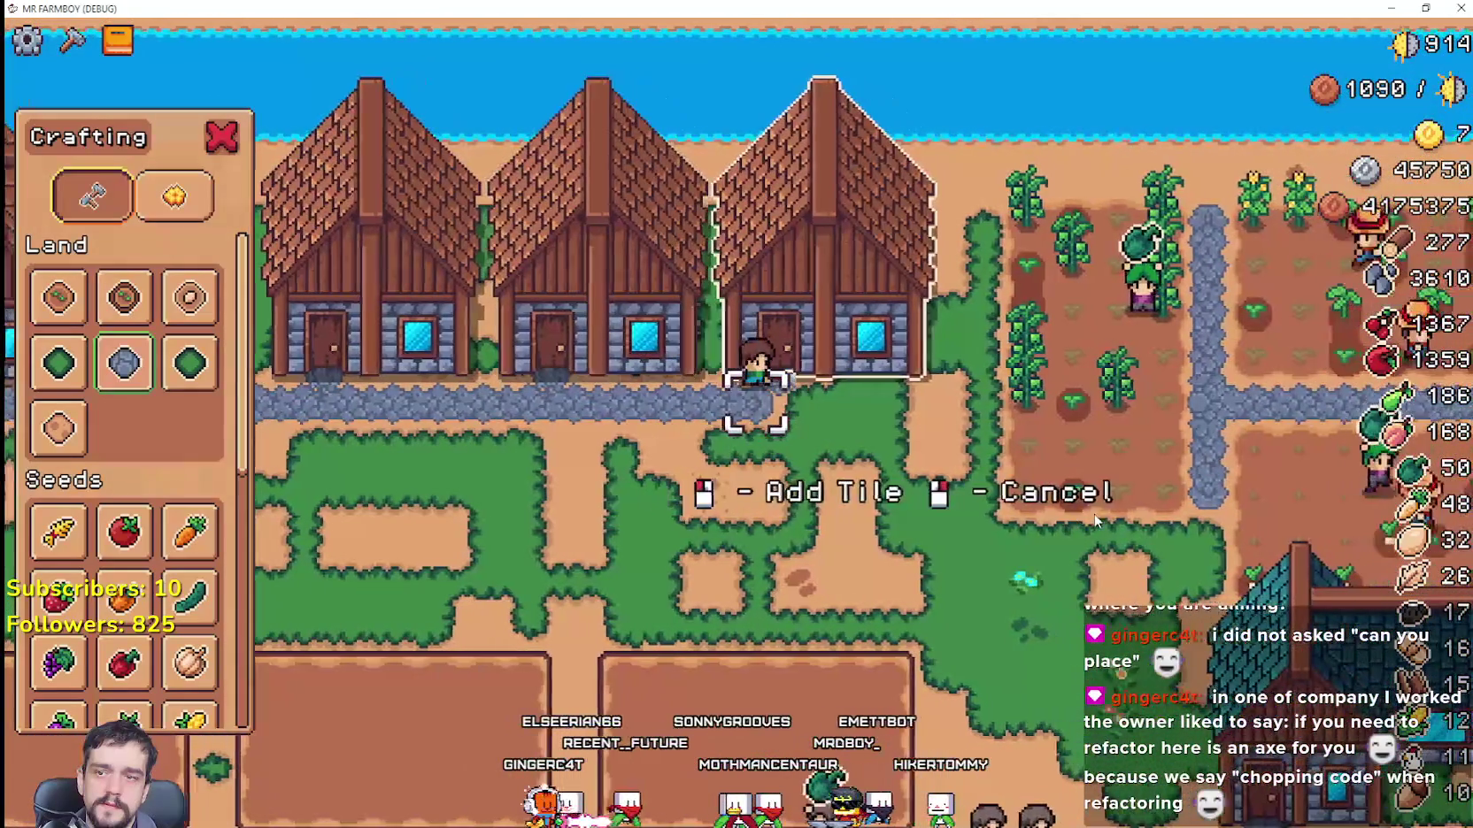
Step: Stop laying stone road and choose the Farm Tile from the Land crafting options
{"action": "key", "text": "d"}
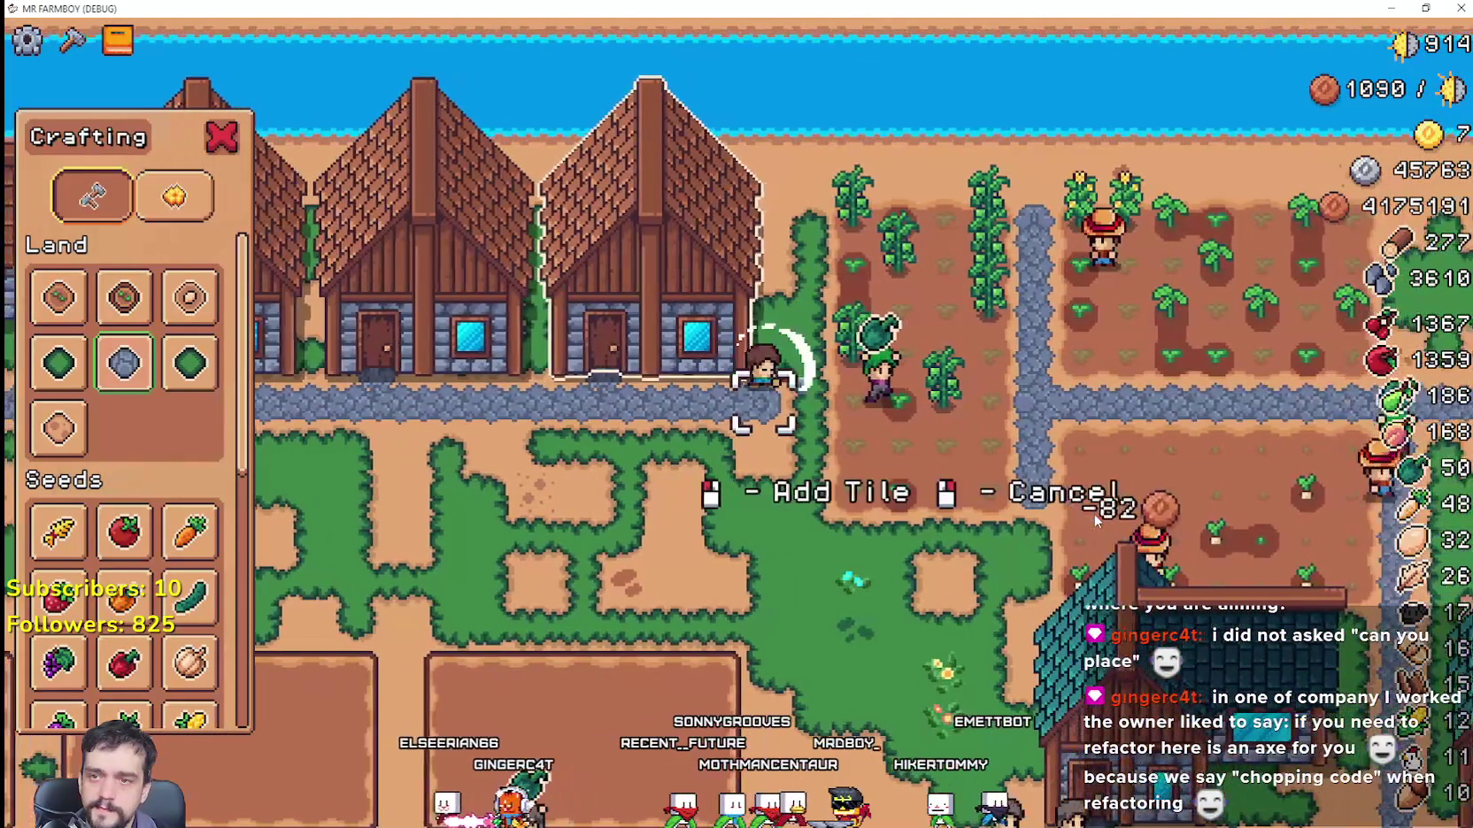
{"action": "key", "text": "s"}
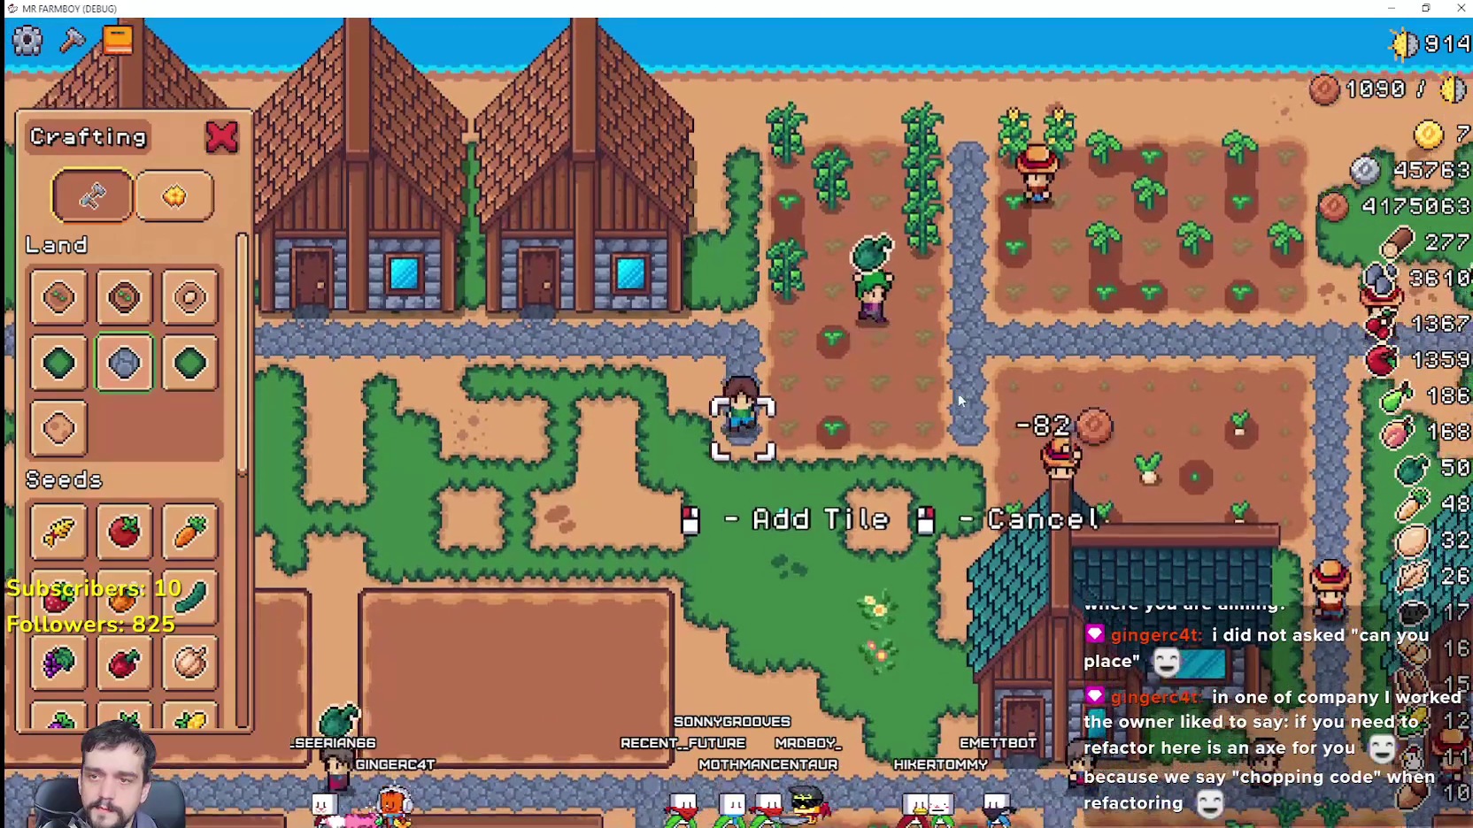
{"action": "key", "text": "d"}
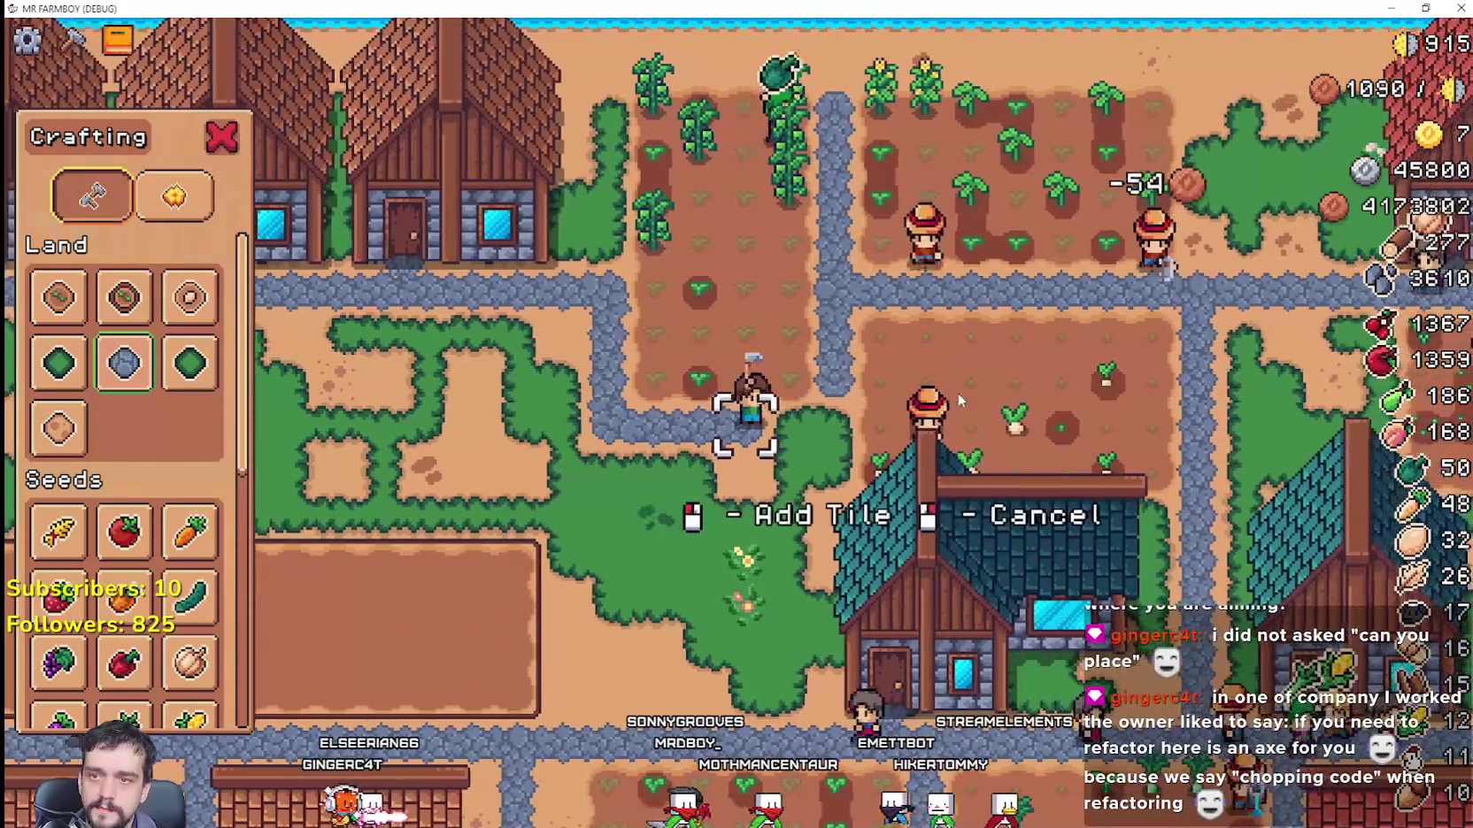
{"action": "key", "text": "a"}
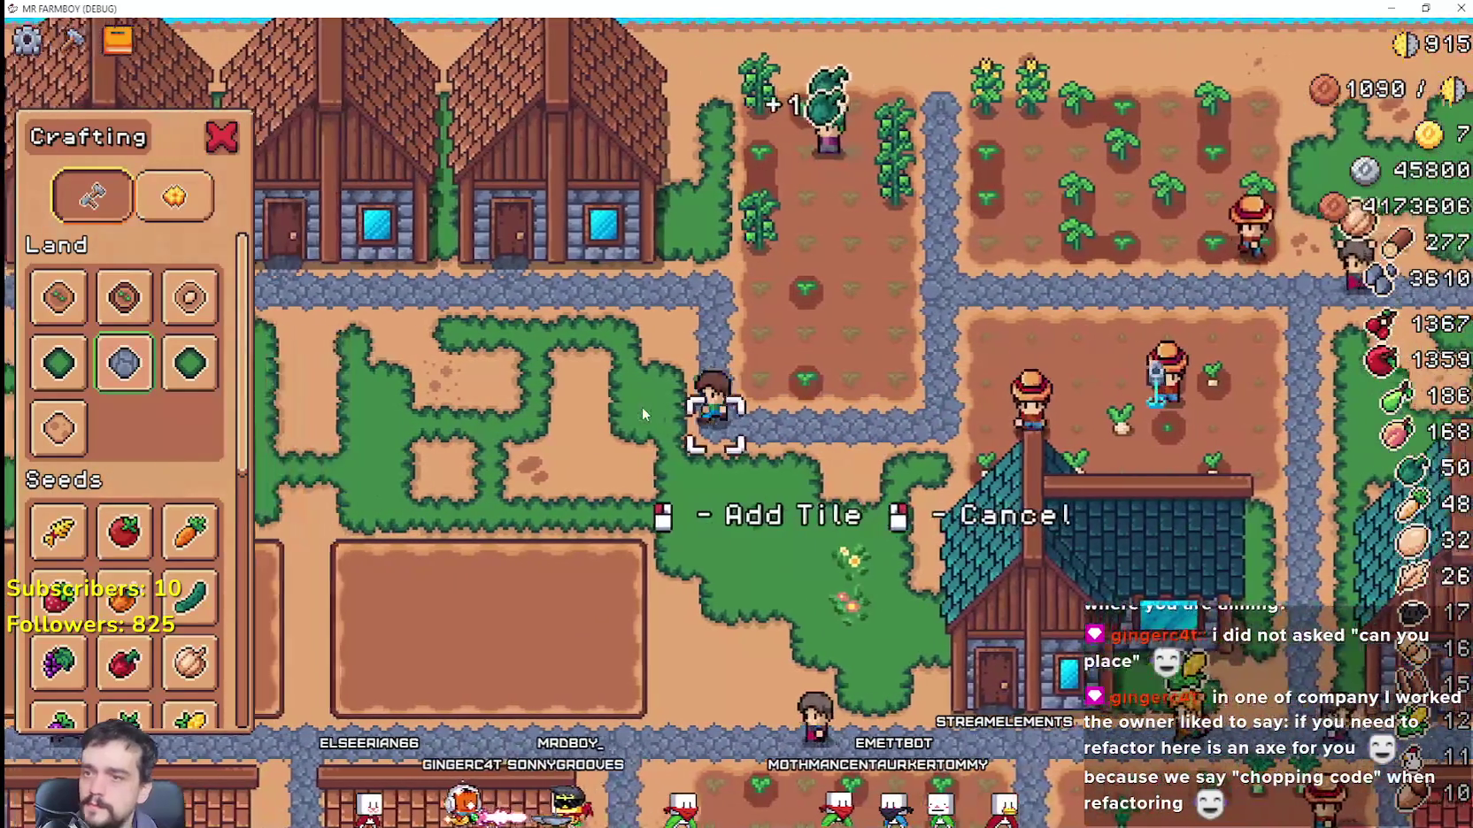
{"action": "right_click", "coordinate": [641, 406]}
{"action": "key", "text": "a"}
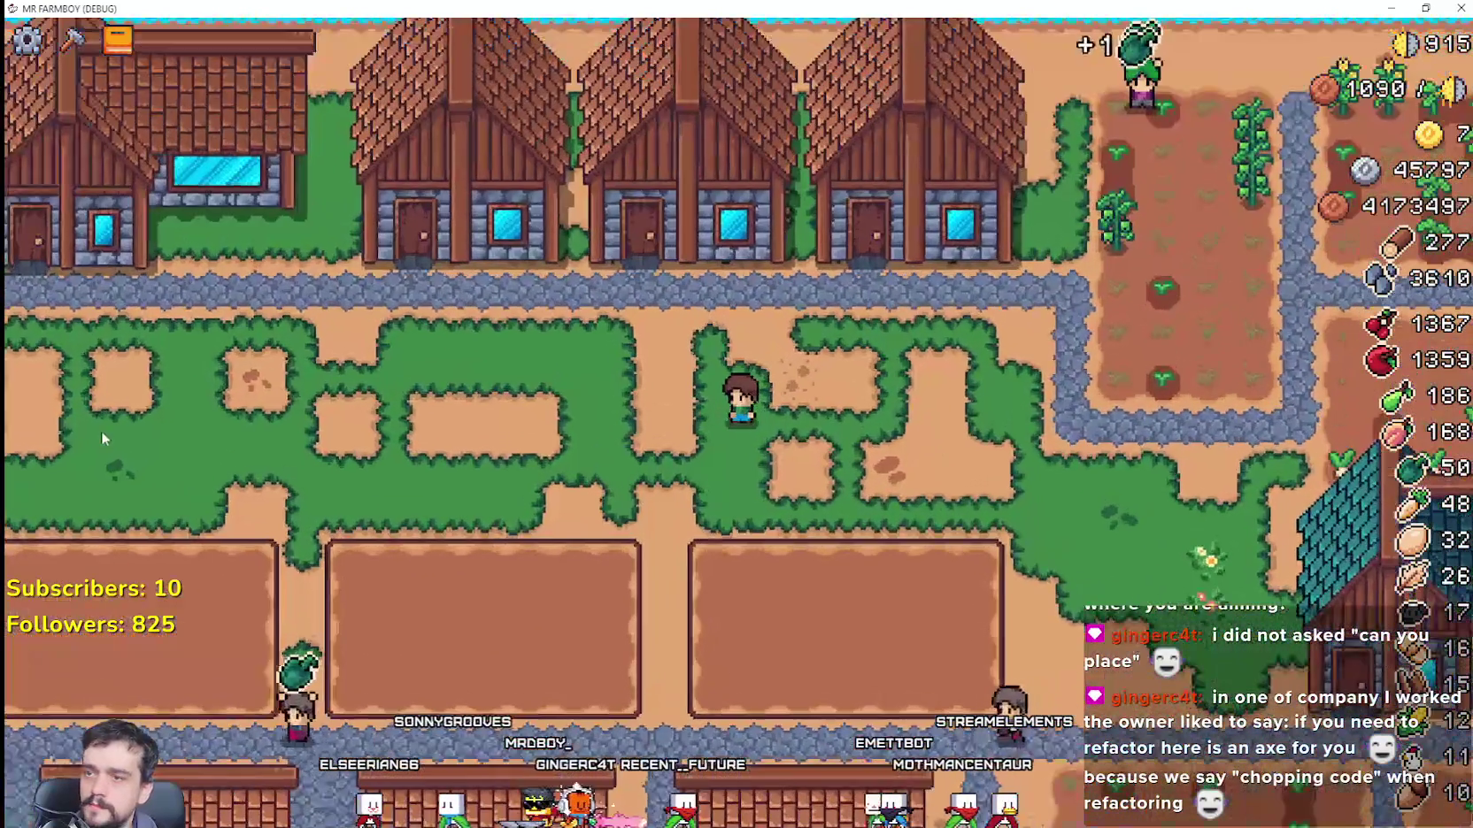
{"action": "key", "text": "c"}
Step: Till the first plot's bottom strip below the path and its right edge
{"action": "key", "text": "s"}
{"action": "left_click", "coordinate": [748, 372]}
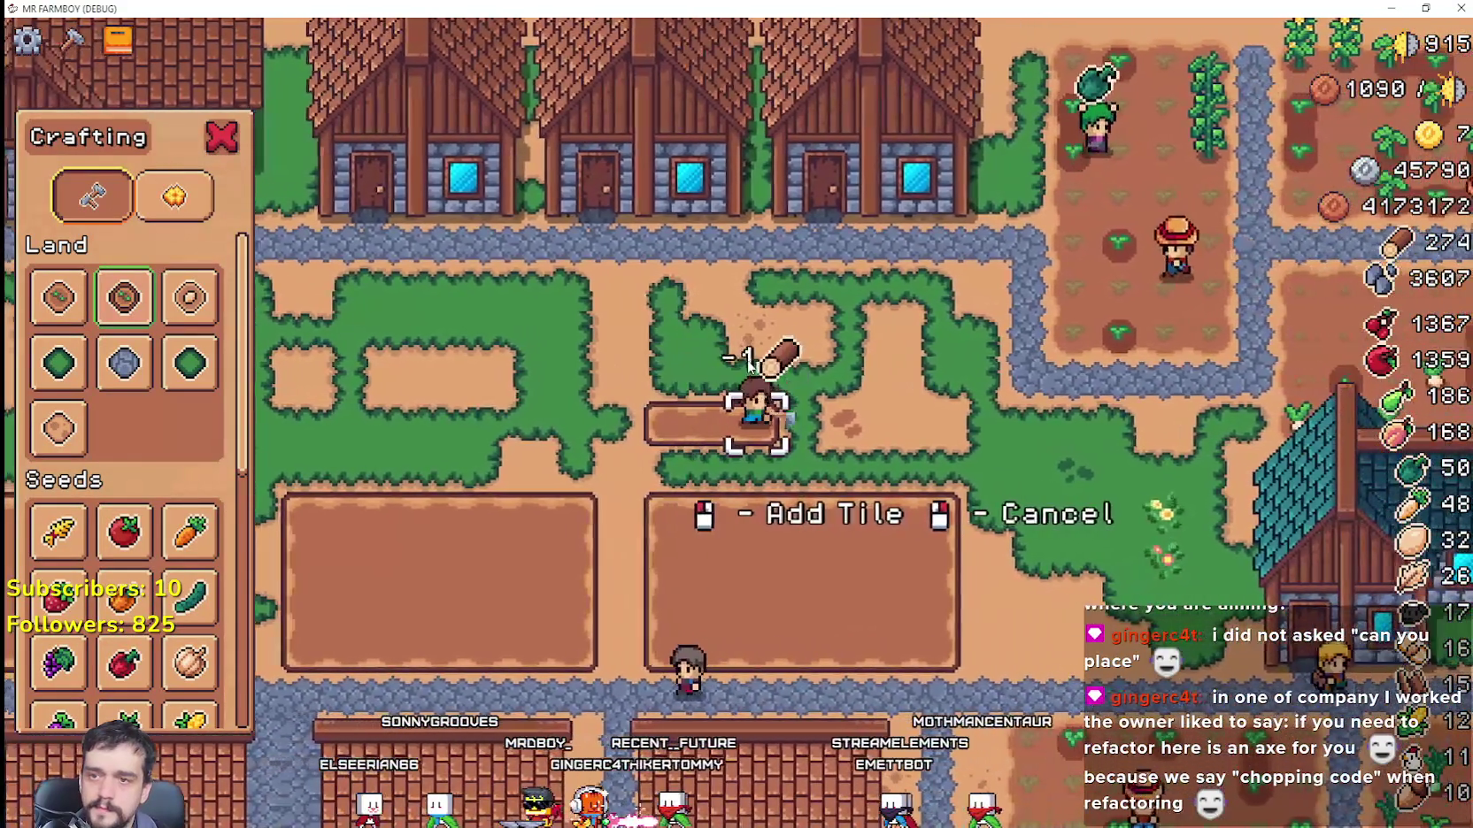
{"action": "key", "text": "d"}
{"action": "left_click", "coordinate": [748, 359]}
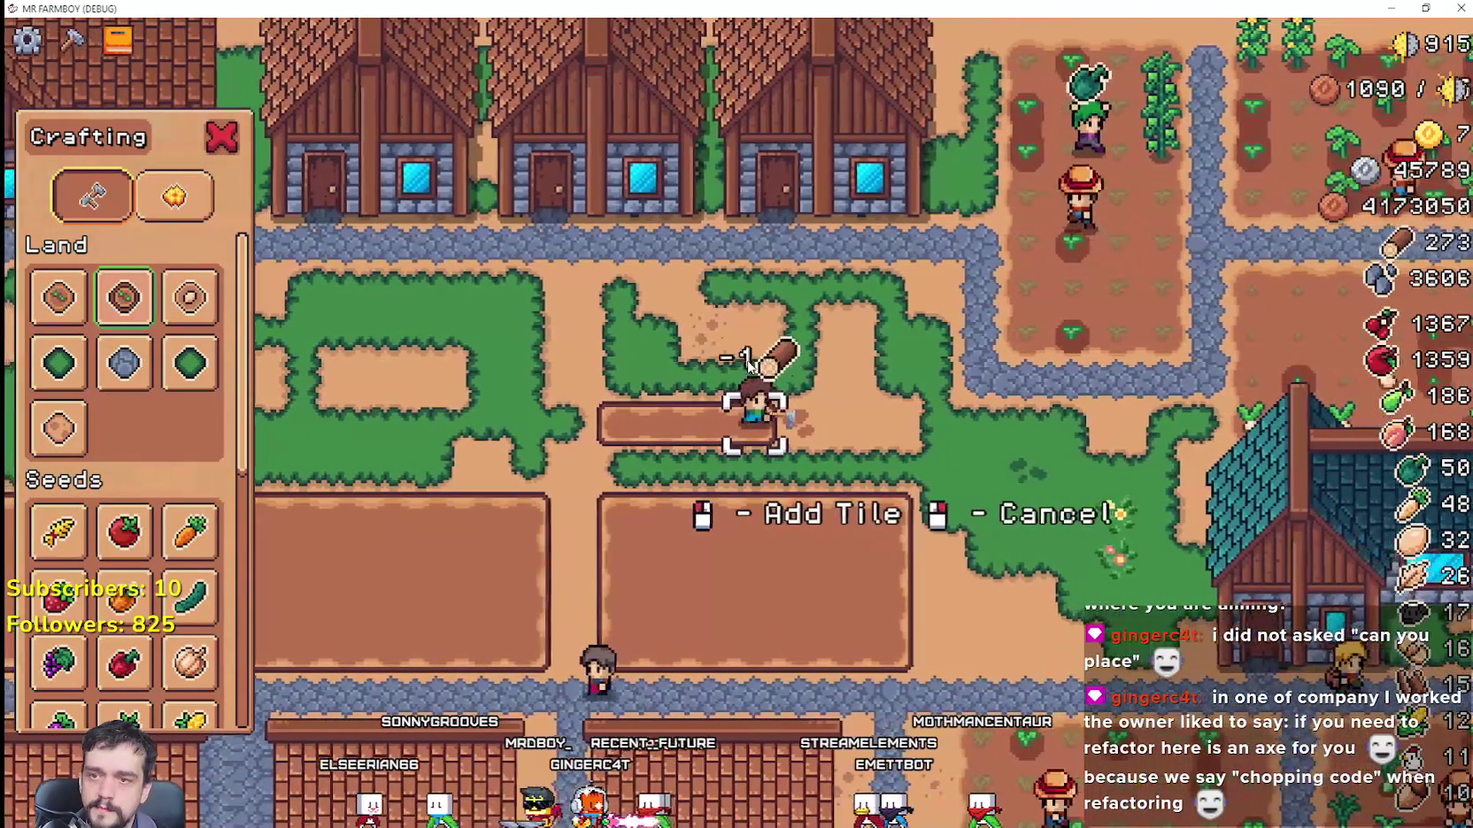
{"action": "left_click", "coordinate": [749, 360]}
{"action": "left_click", "coordinate": [751, 363]}
{"action": "left_click", "coordinate": [753, 366]}
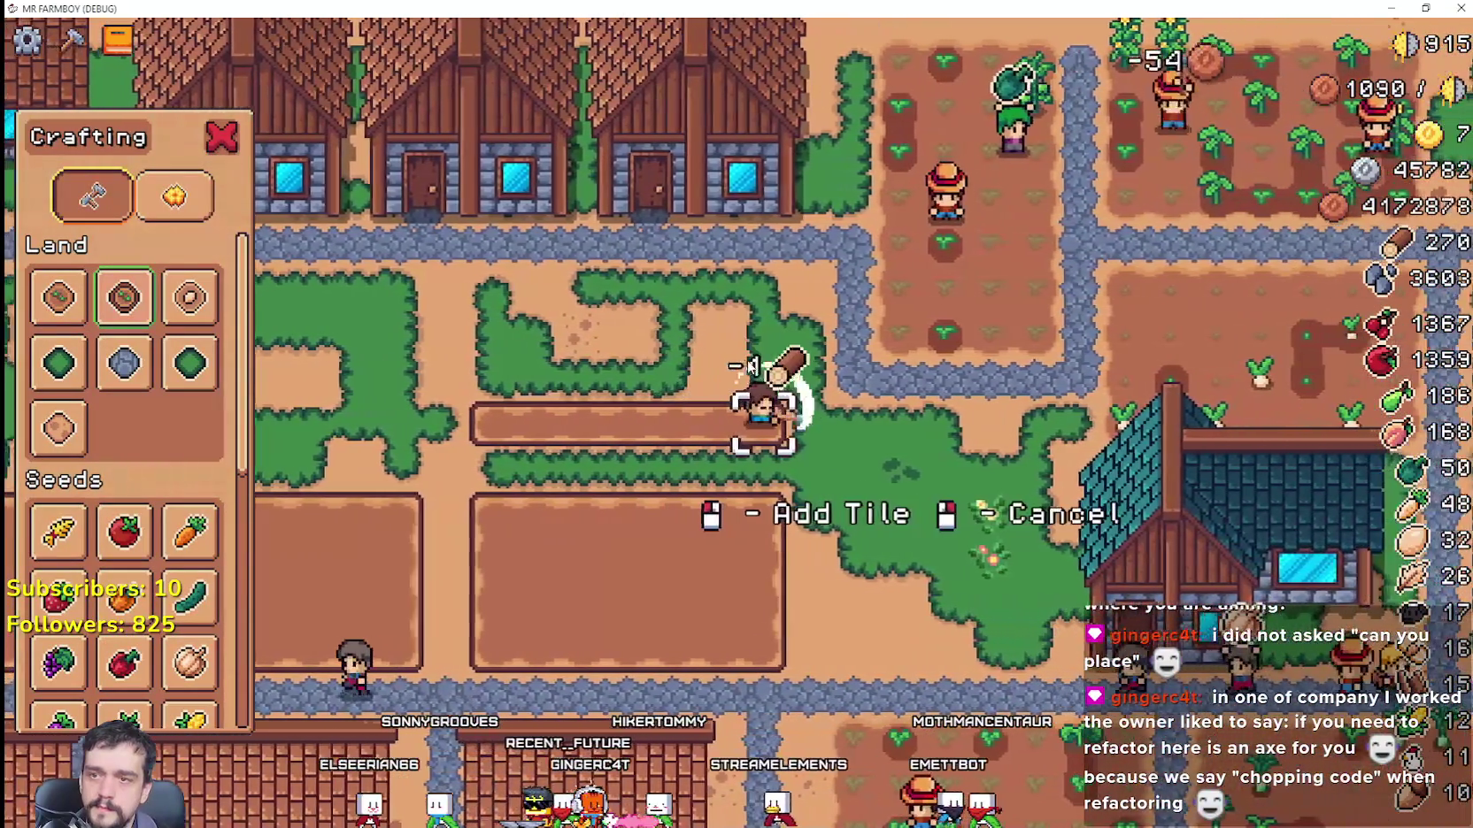
{"action": "key", "text": "w"}
{"action": "left_click", "coordinate": [750, 366]}
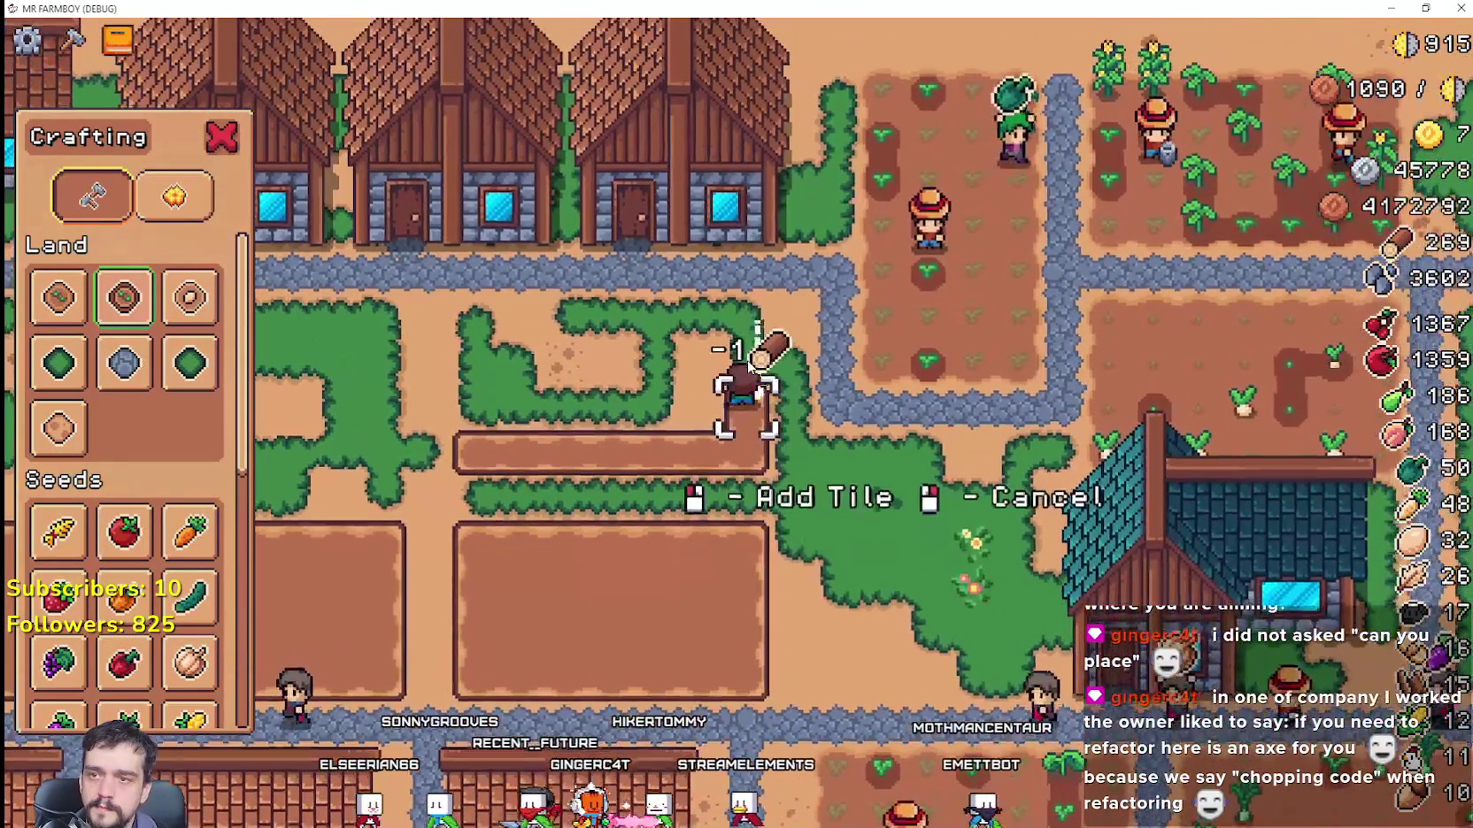
{"action": "left_click", "coordinate": [751, 365]}
{"action": "left_click", "coordinate": [751, 366]}
{"action": "left_click", "coordinate": [750, 366]}
Step: Till the first plot's top edge and left side
{"action": "key", "text": "a"}
{"action": "left_click", "coordinate": [853, 463]}
{"action": "left_click", "coordinate": [852, 464]}
{"action": "left_click", "coordinate": [852, 465]}
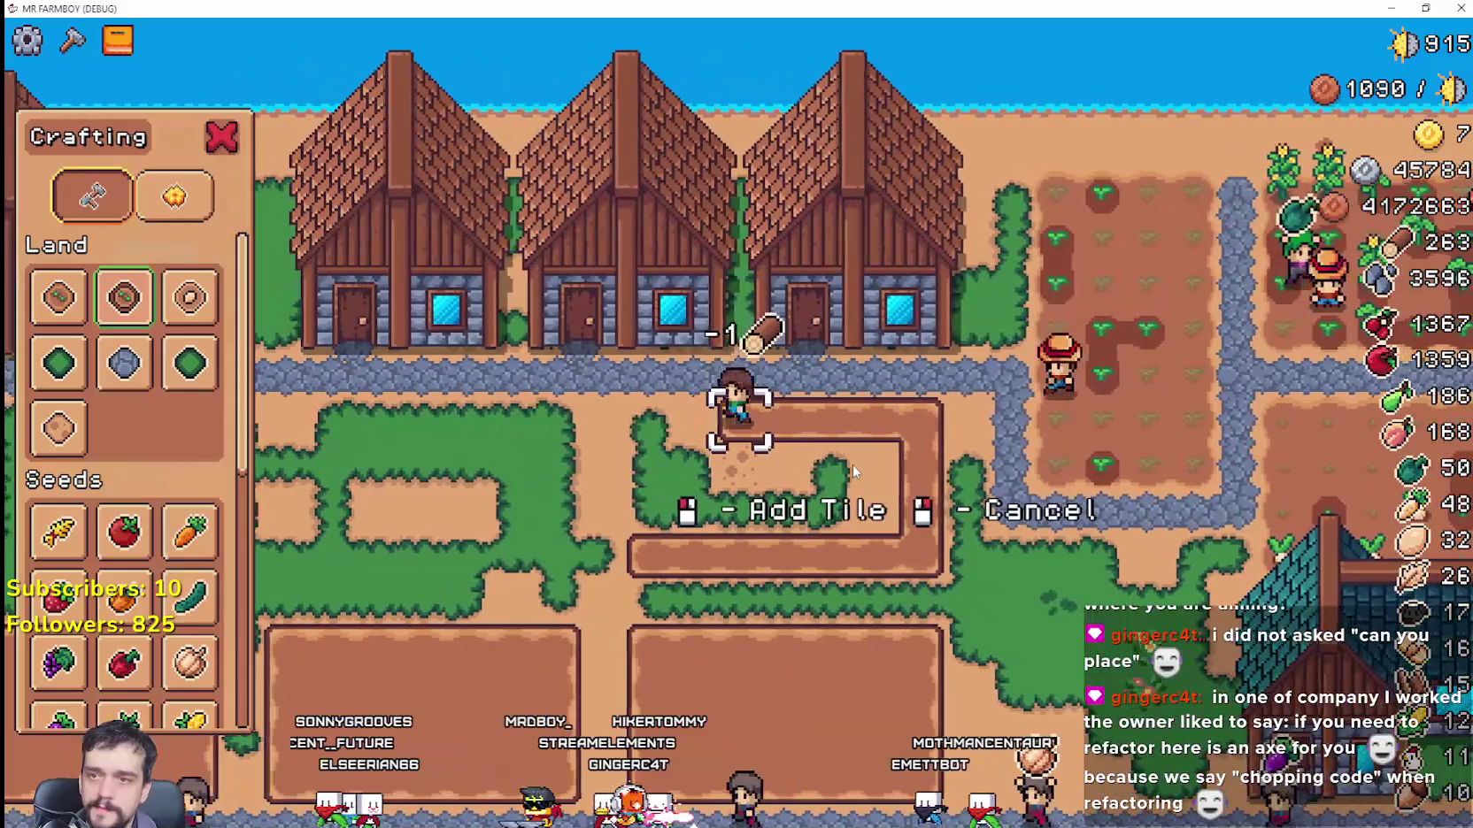
{"action": "key", "text": "s"}
{"action": "left_click", "coordinate": [853, 463]}
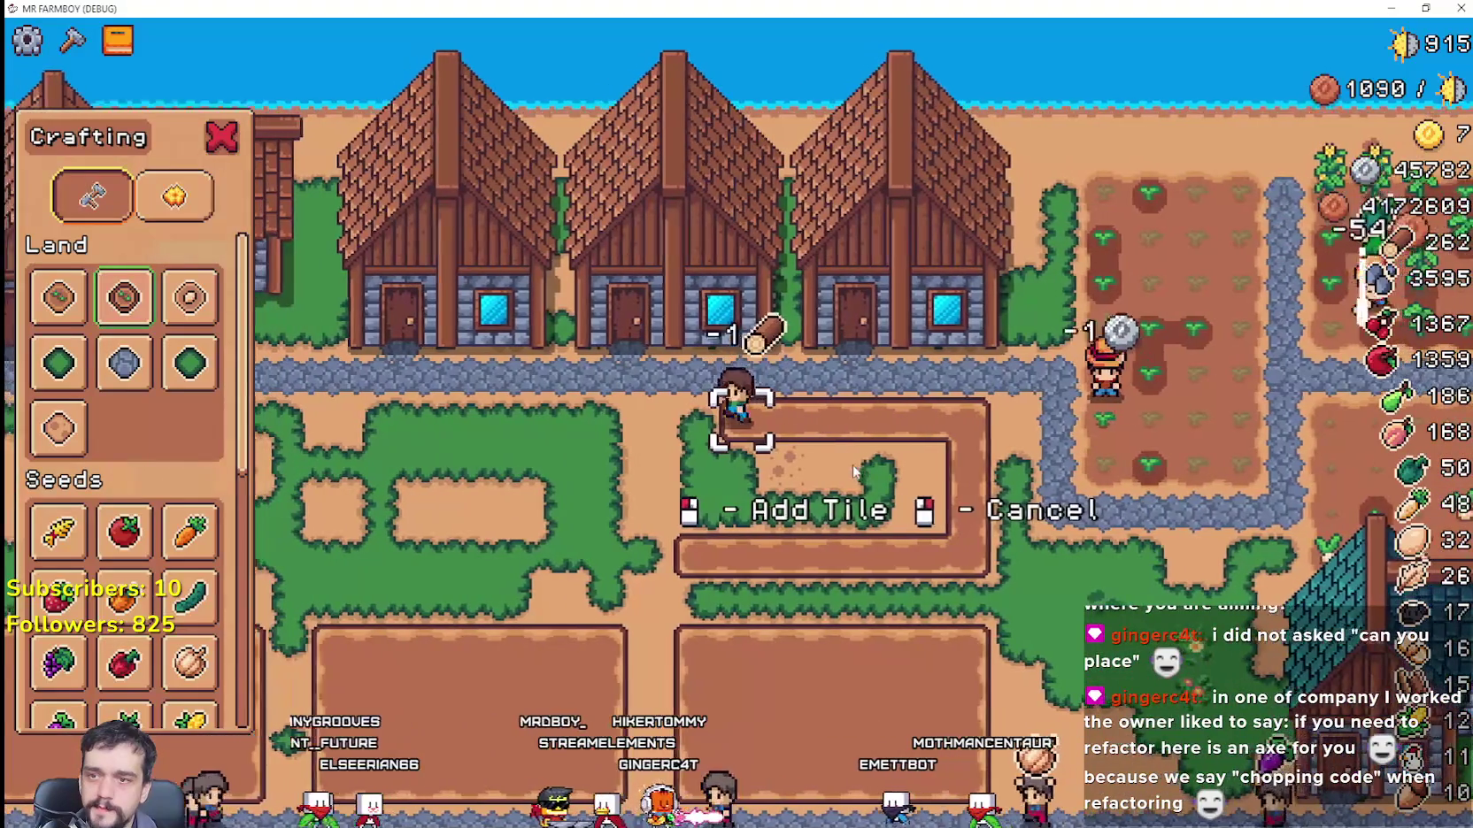
{"action": "left_click", "coordinate": [853, 465]}
{"action": "left_click", "coordinate": [853, 464]}
{"action": "left_click", "coordinate": [852, 464]}
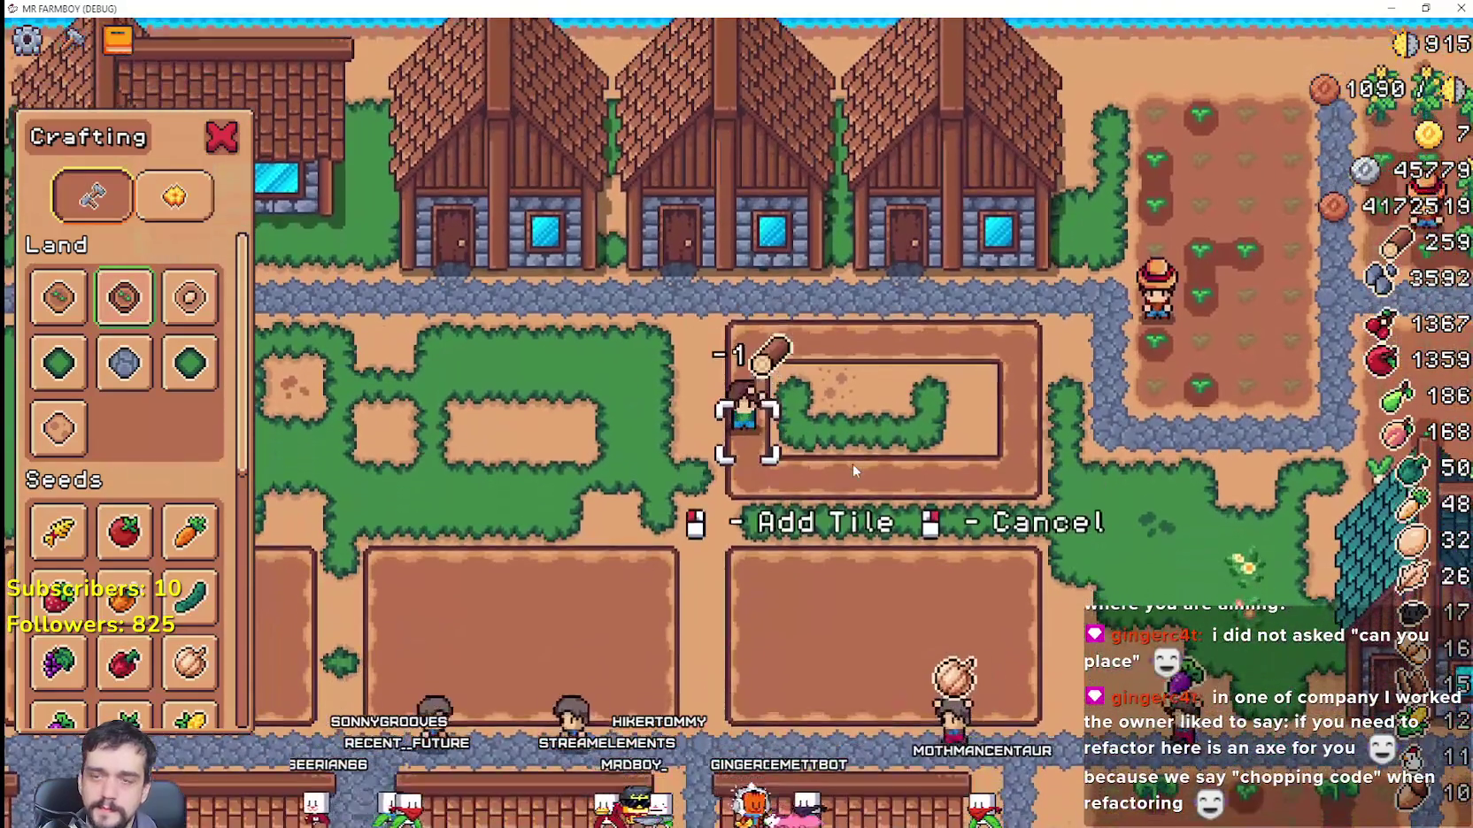
Step: Till away the remaining grass inside the first plot
{"action": "key", "text": "d"}
{"action": "left_click", "coordinate": [853, 464]}
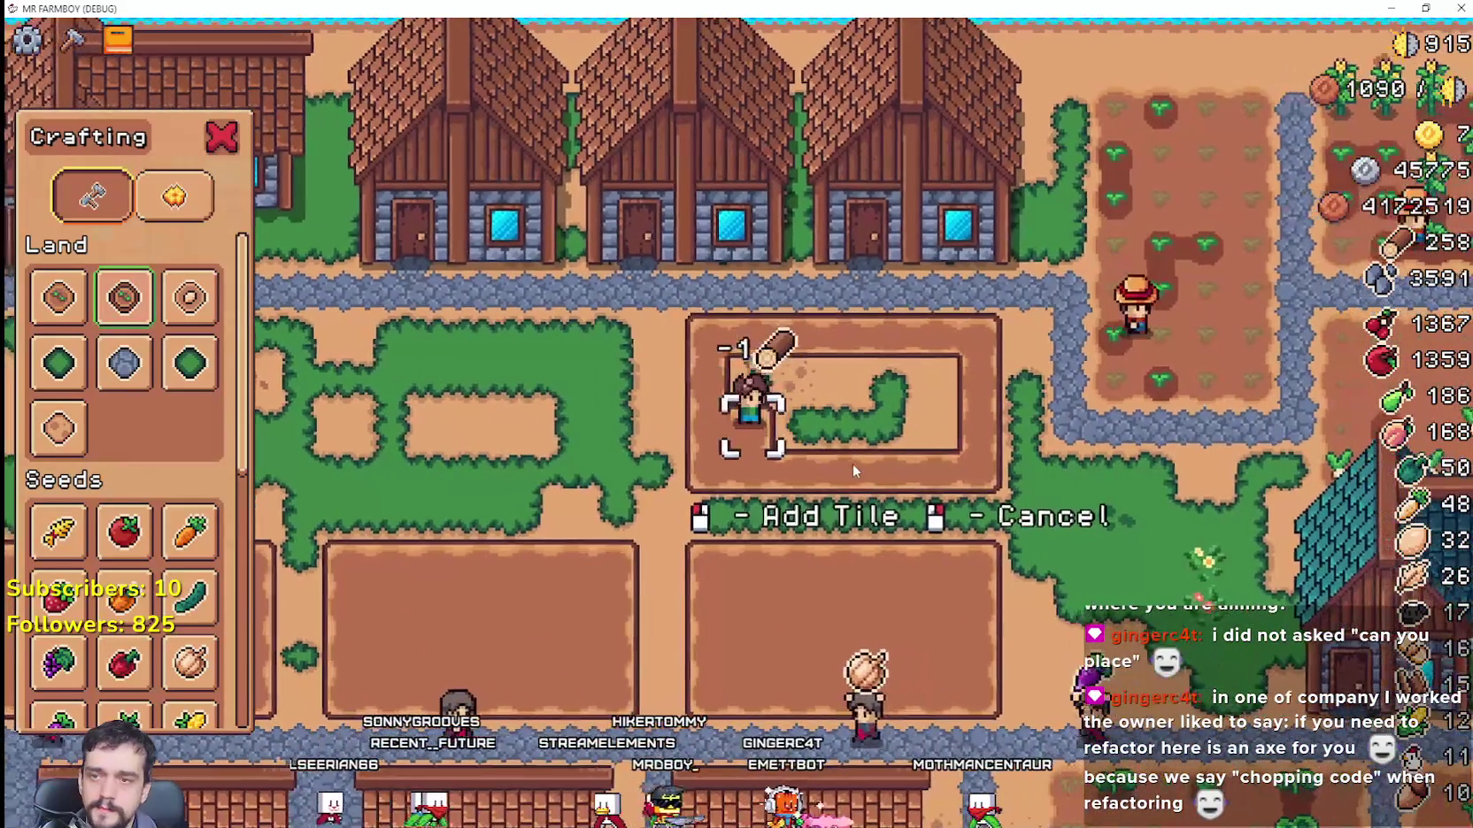
{"action": "left_click", "coordinate": [852, 463]}
{"action": "left_click", "coordinate": [853, 464]}
{"action": "left_click", "coordinate": [854, 470]}
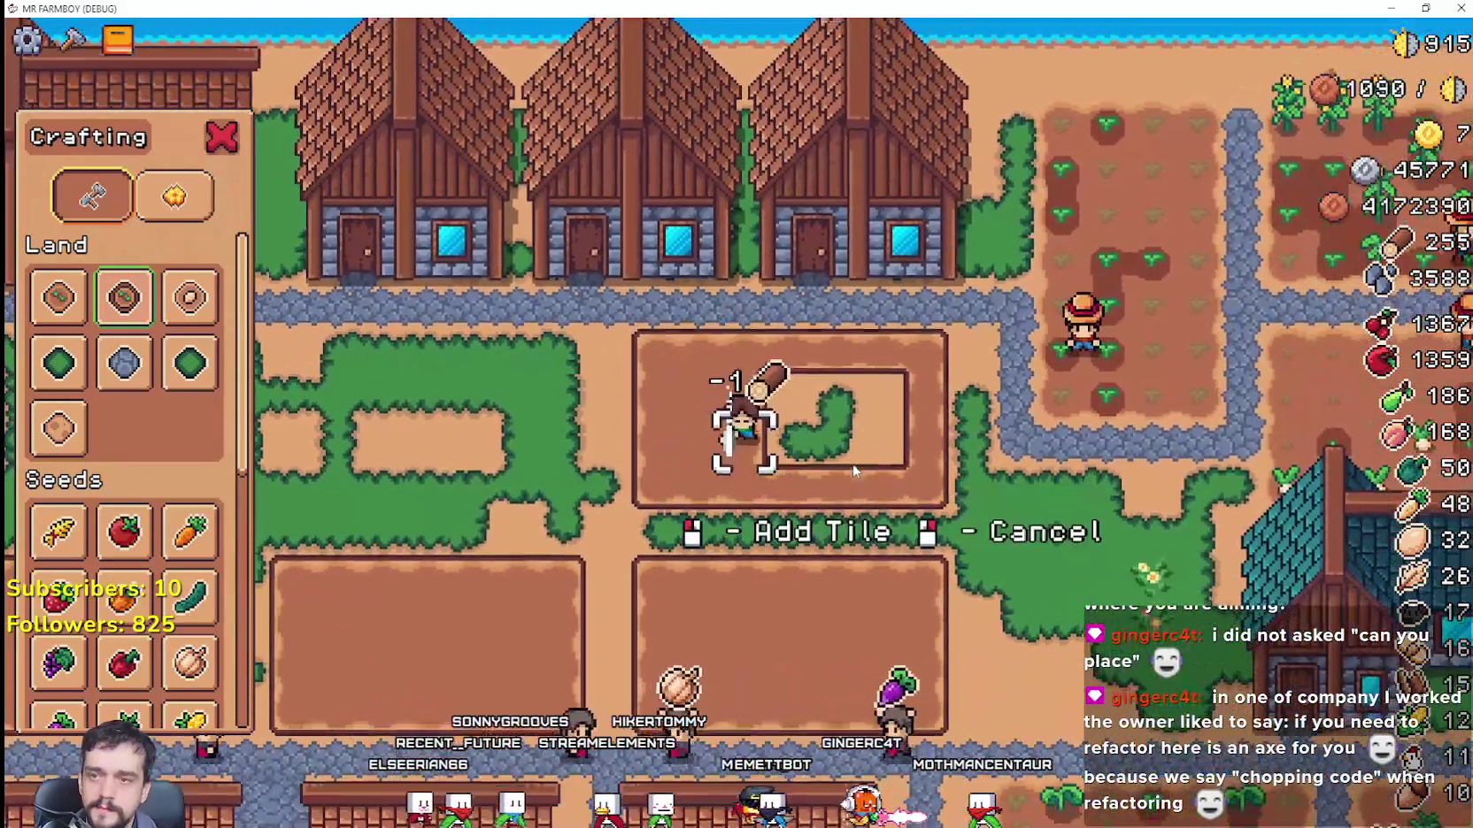
{"action": "key", "text": "d"}
{"action": "left_click", "coordinate": [853, 464]}
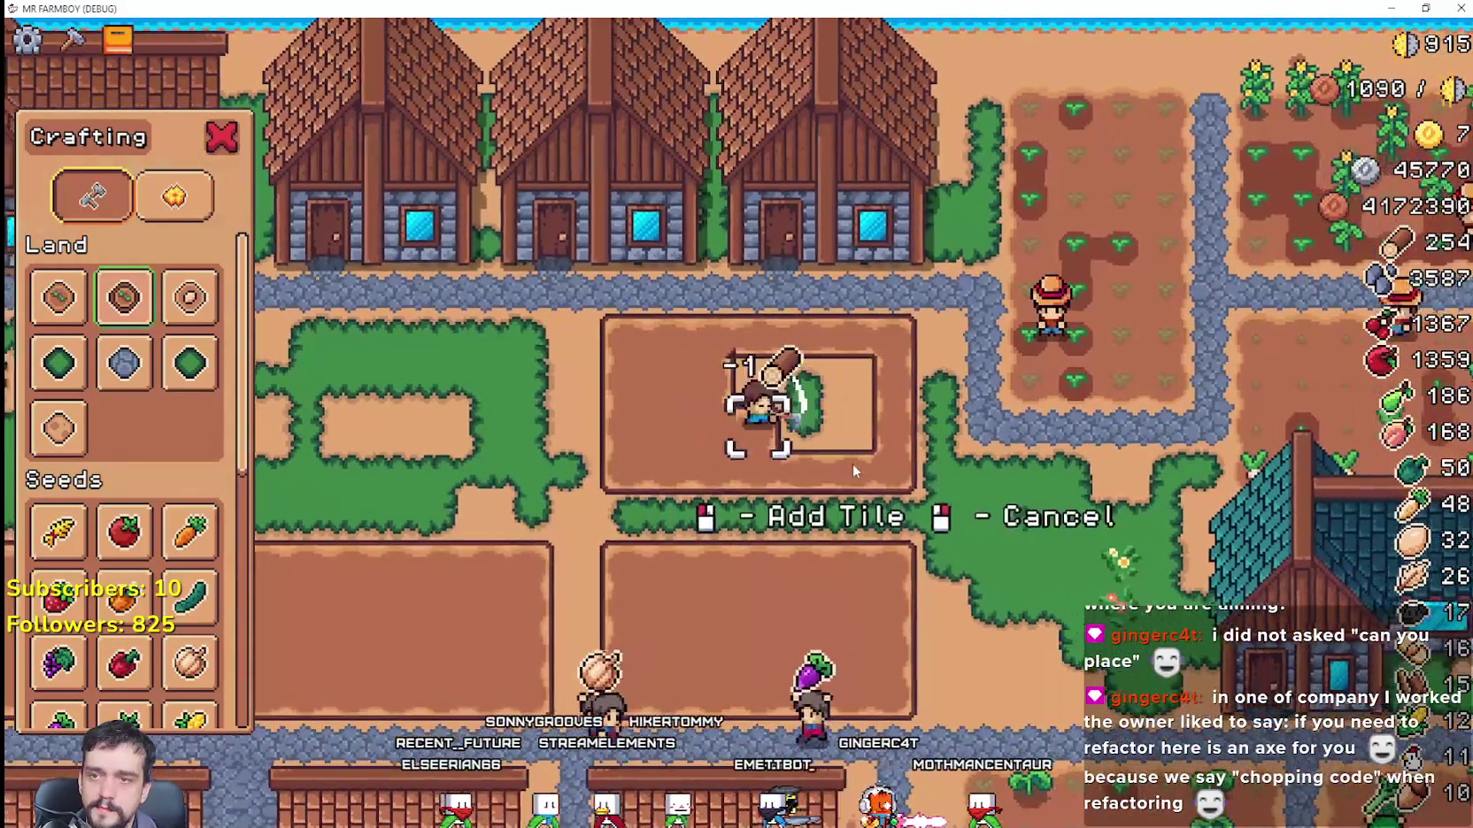
{"action": "left_click", "coordinate": [854, 464]}
{"action": "left_click", "coordinate": [852, 464]}
{"action": "left_click", "coordinate": [854, 464]}
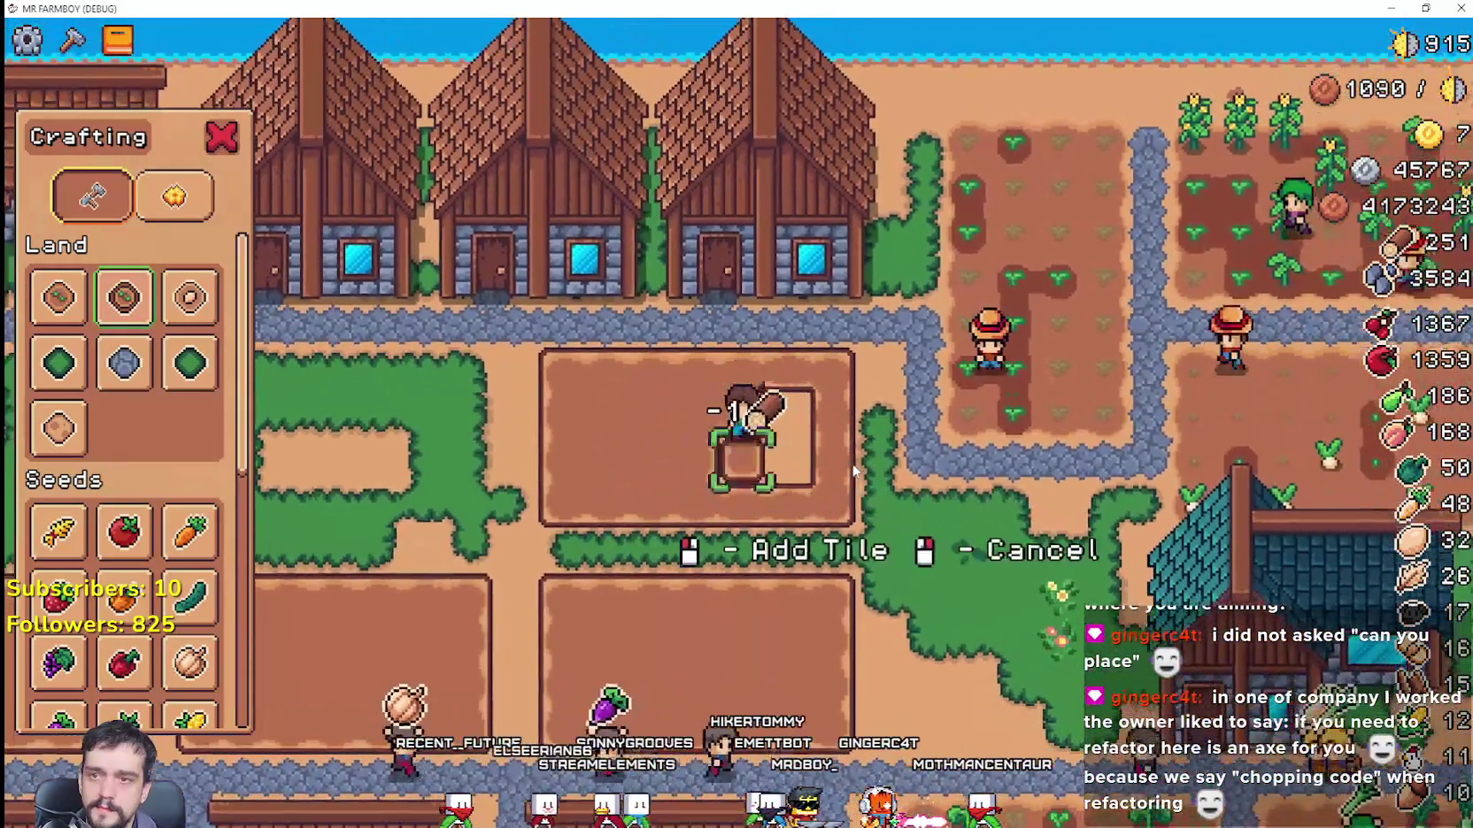
Step: Start a second plot with a tilled row just under the stone path
{"action": "key", "text": "a"}
{"action": "left_click", "coordinate": [853, 464]}
{"action": "left_click", "coordinate": [853, 463]}
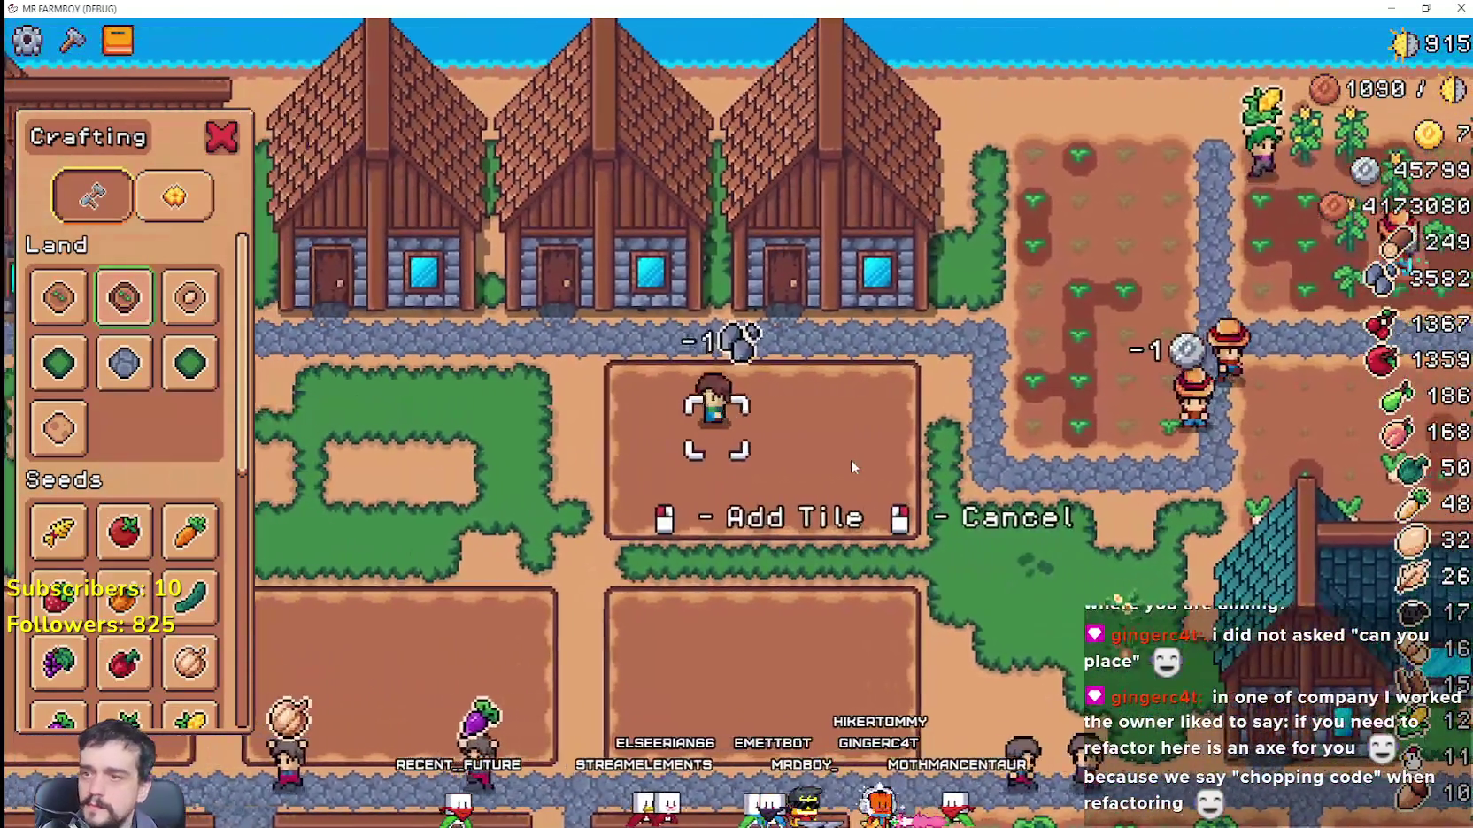
{"action": "key", "text": "a"}
{"action": "left_click", "coordinate": [851, 458]}
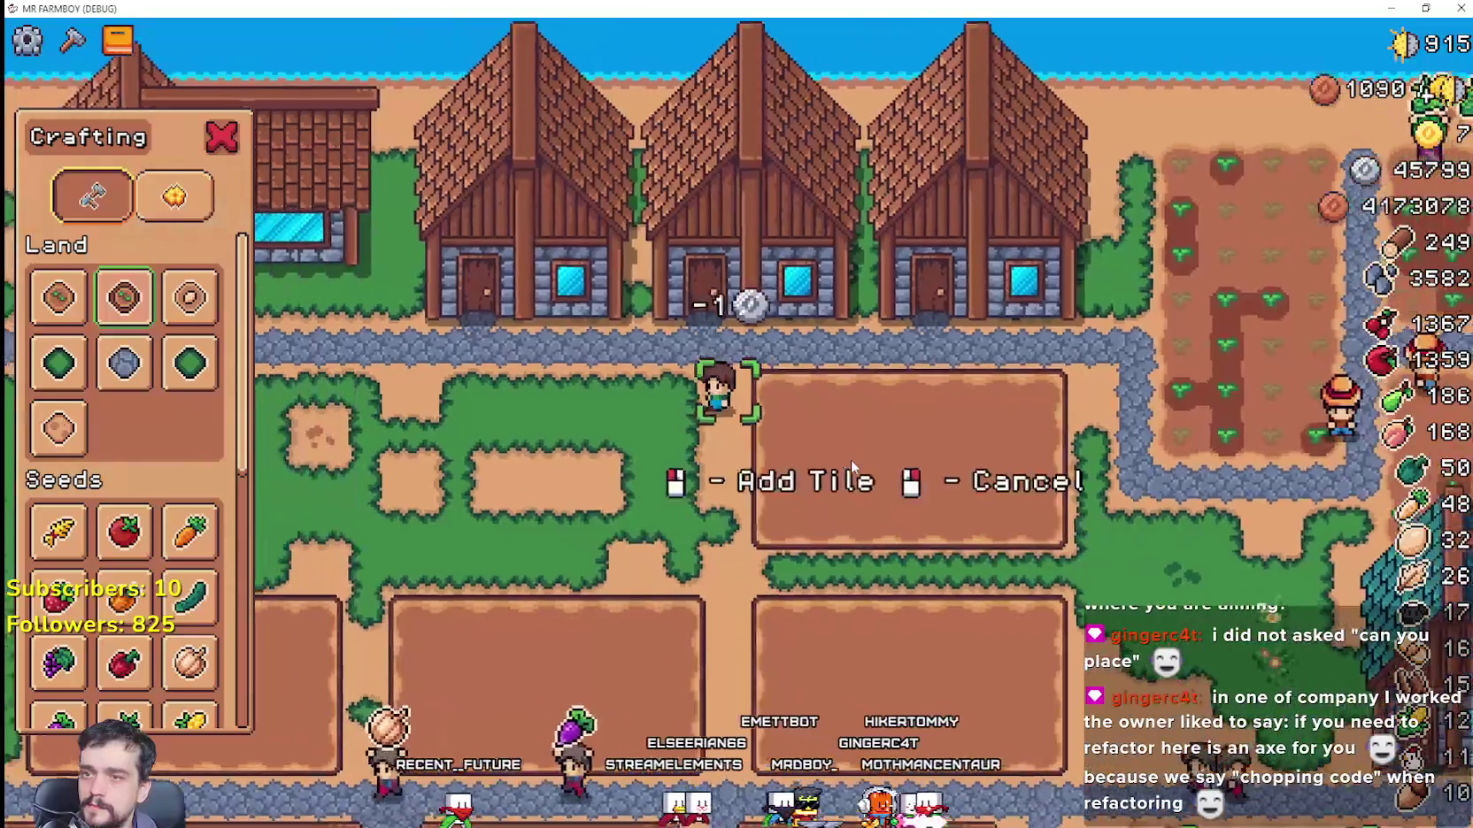
{"action": "key", "text": "w"}
{"action": "left_click", "coordinate": [850, 459]}
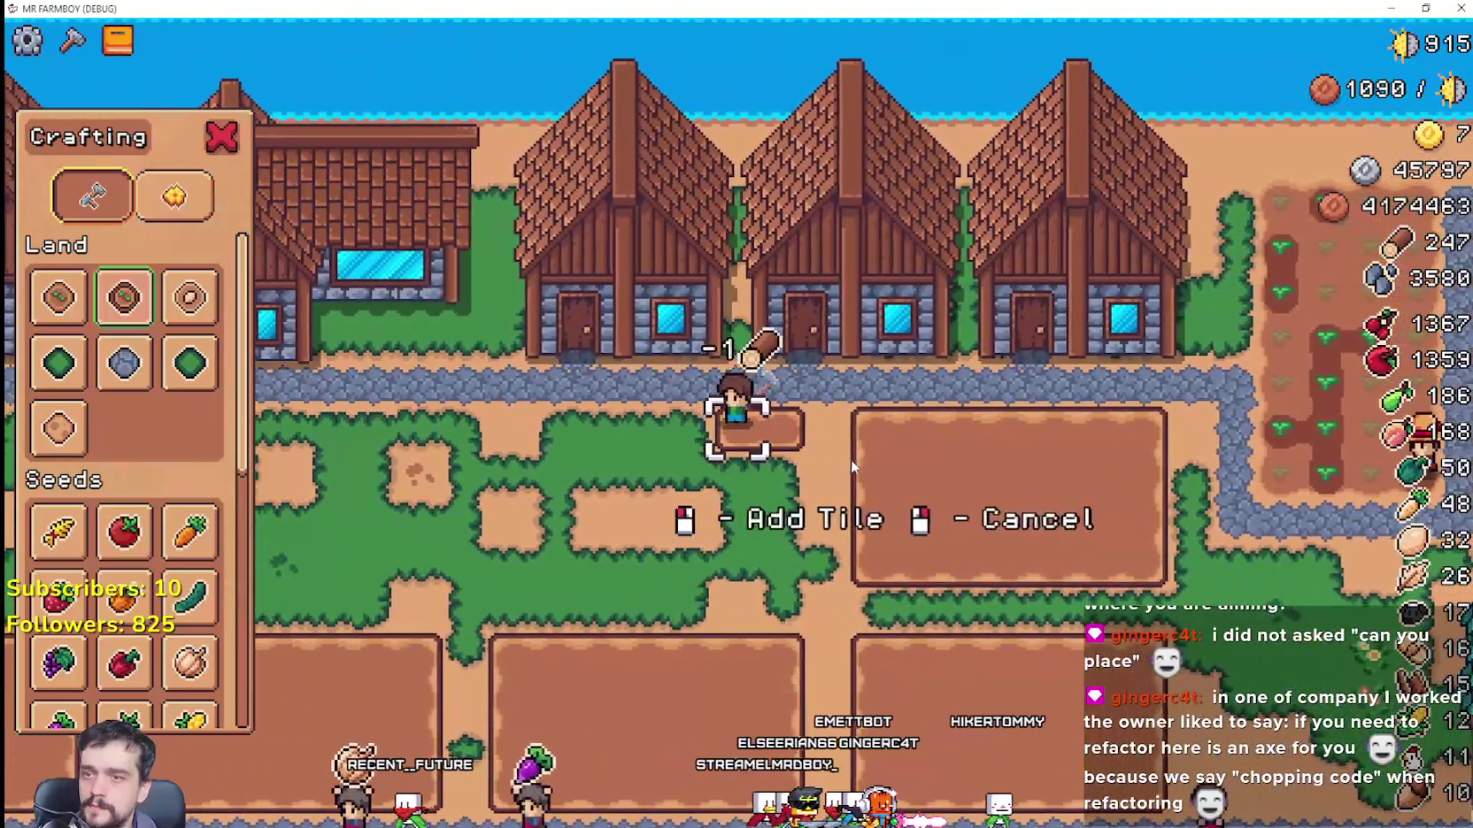
{"action": "key", "text": "a"}
{"action": "left_click", "coordinate": [851, 459]}
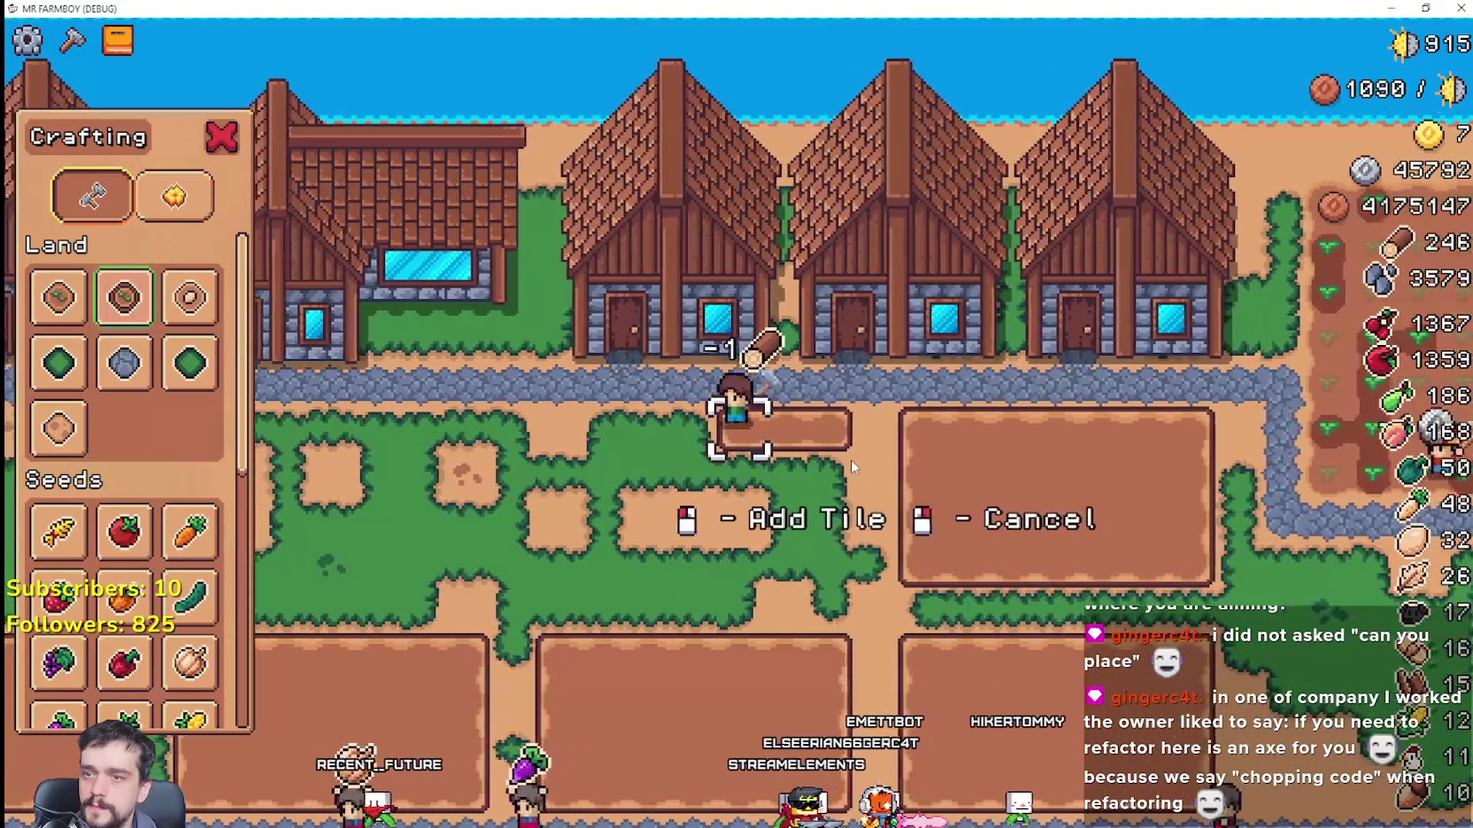
{"action": "left_click", "coordinate": [850, 459]}
{"action": "left_click", "coordinate": [850, 459]}
{"action": "left_click", "coordinate": [851, 459]}
Step: Till the second plot's side and extend its rows rightward and downward
{"action": "key", "text": "s"}
{"action": "left_click", "coordinate": [850, 459]}
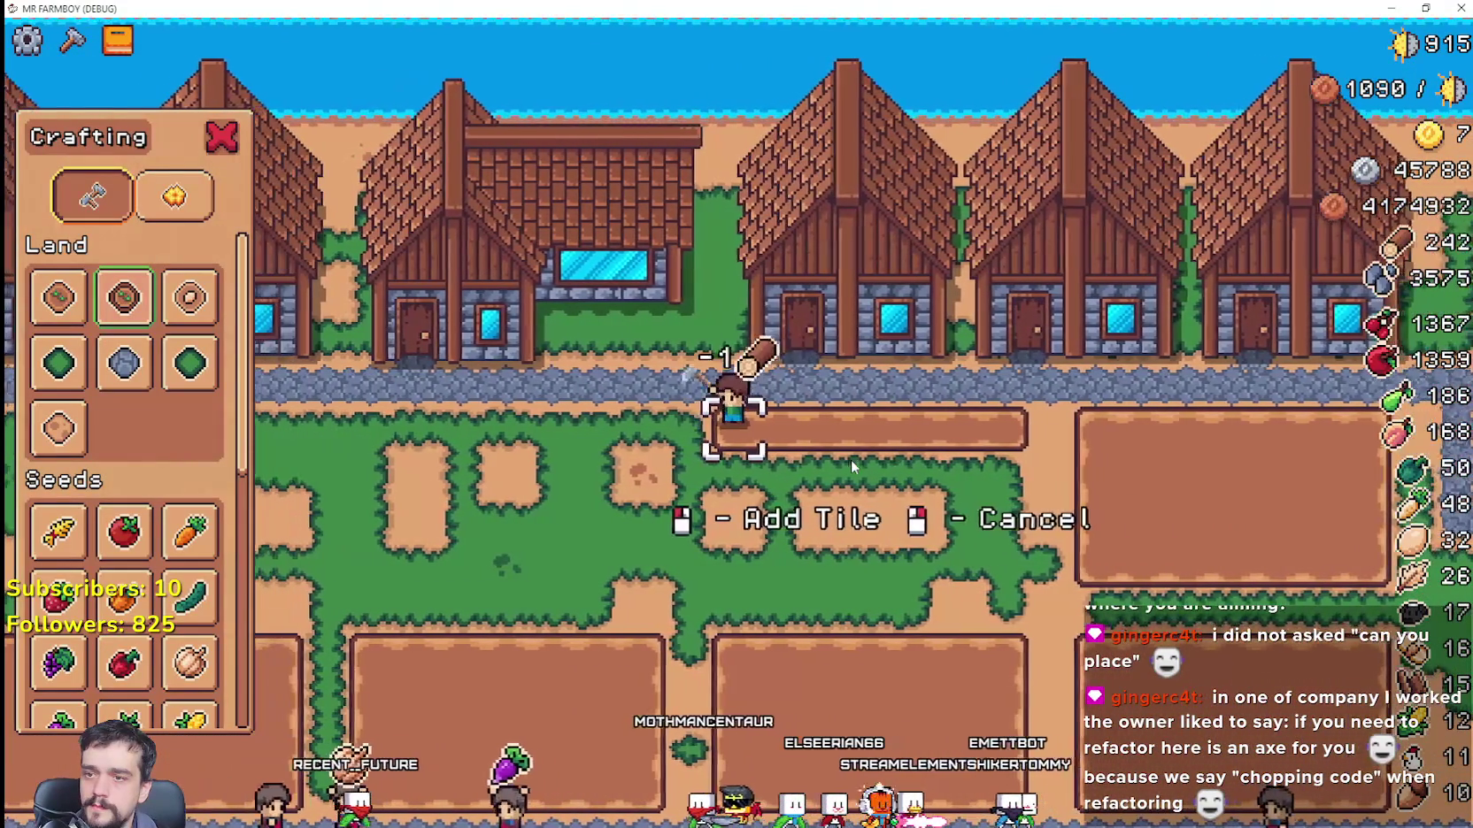
{"action": "left_click", "coordinate": [851, 459]}
{"action": "left_click", "coordinate": [851, 459]}
{"action": "left_click", "coordinate": [851, 459]}
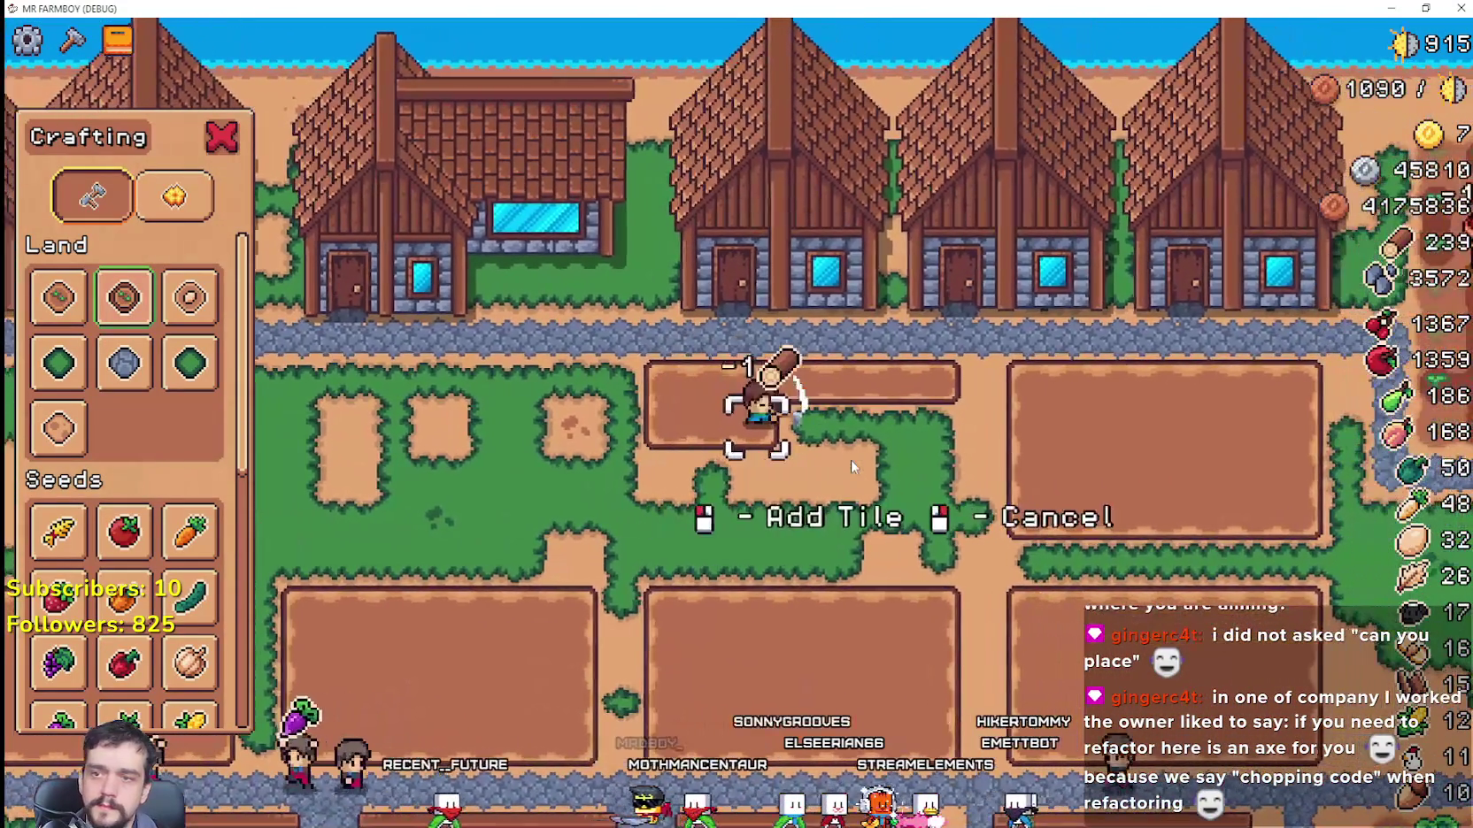
{"action": "key", "text": "d"}
{"action": "left_click", "coordinate": [850, 459]}
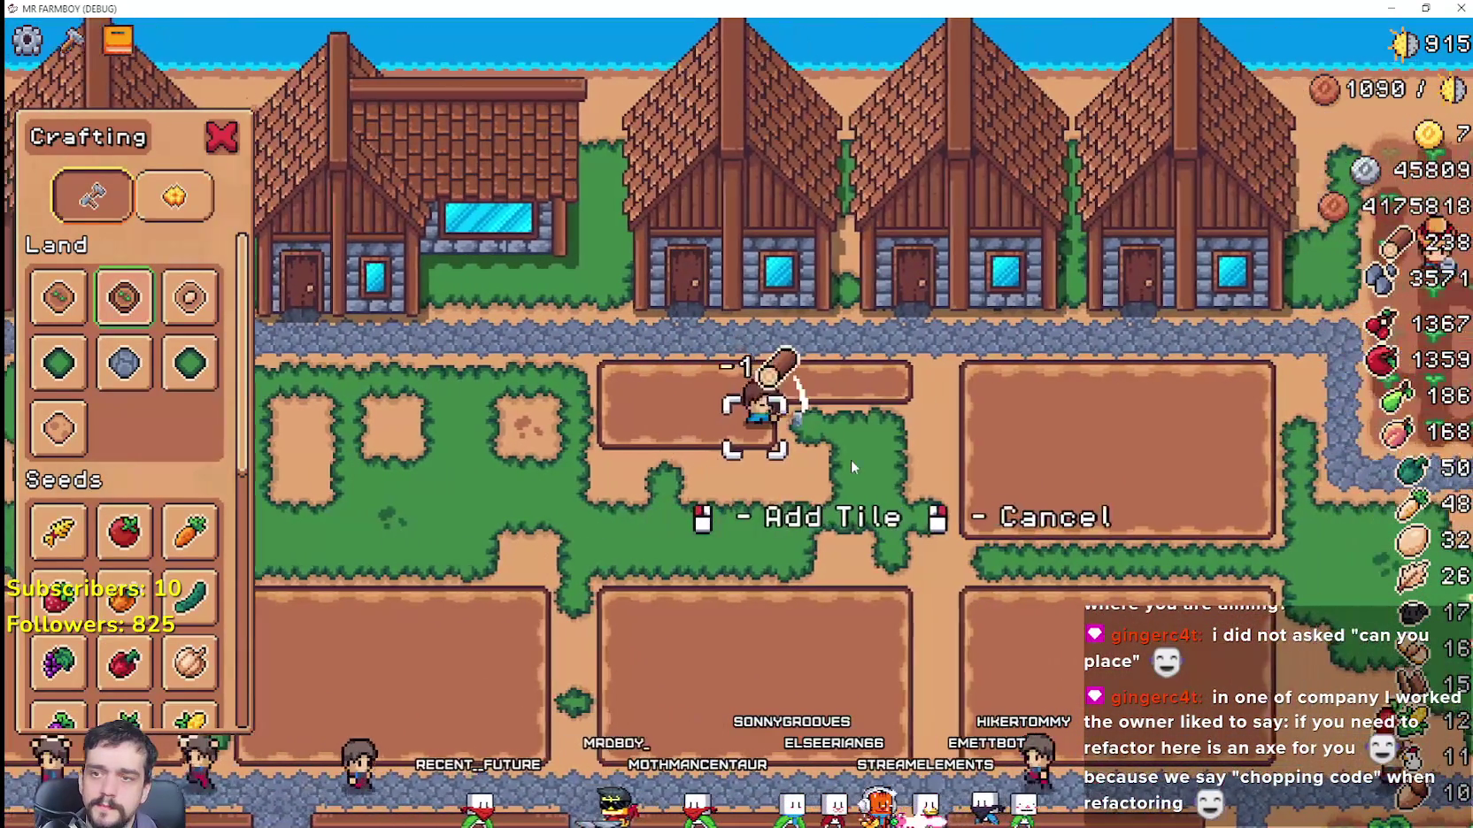
{"action": "left_click", "coordinate": [849, 459]}
{"action": "left_click", "coordinate": [851, 459]}
{"action": "left_click", "coordinate": [850, 459]}
{"action": "key", "text": "s"}
{"action": "left_click", "coordinate": [851, 458]}
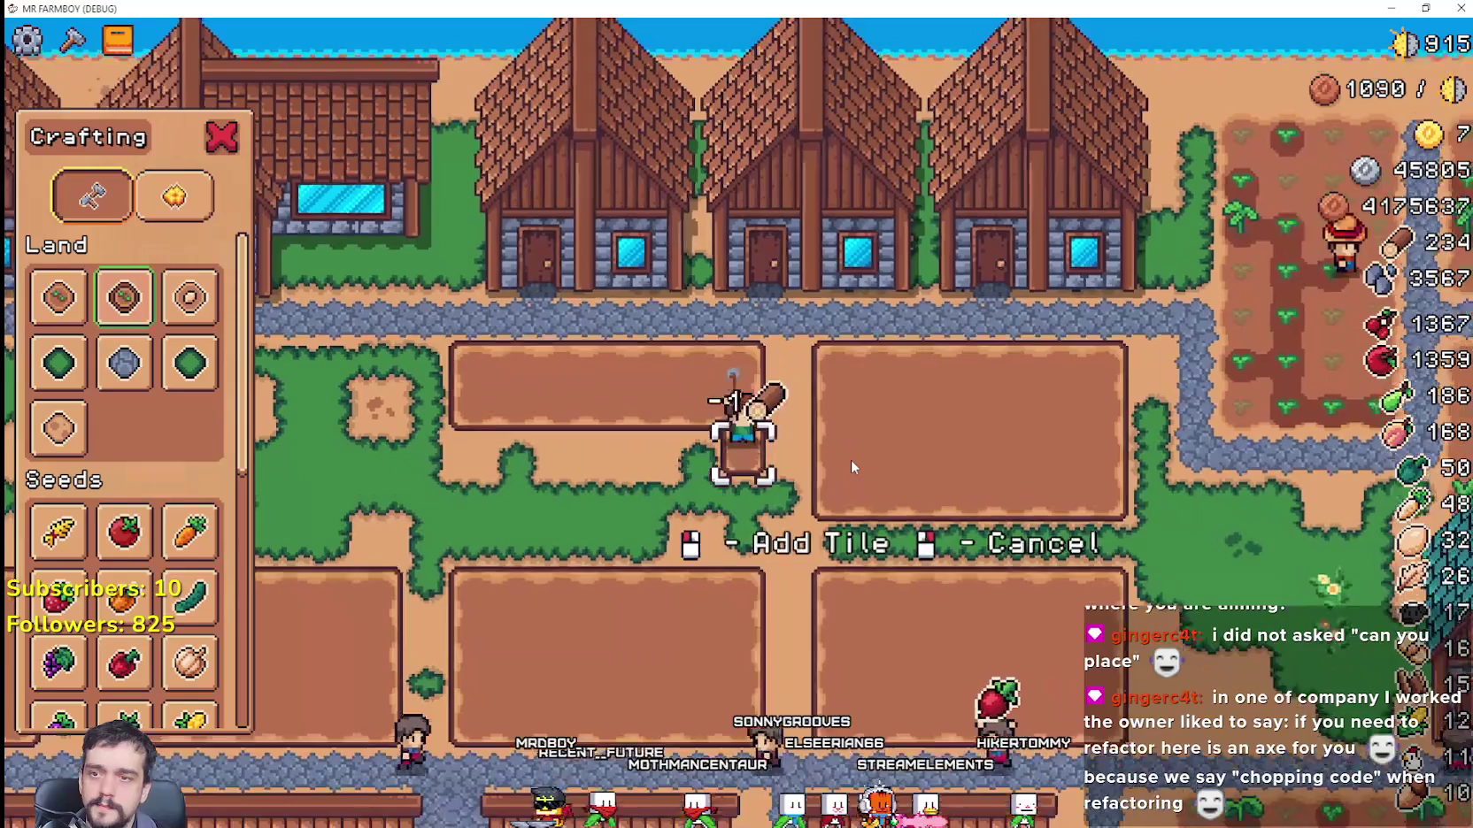
{"action": "left_click", "coordinate": [851, 458]}
{"action": "left_click", "coordinate": [850, 459]}
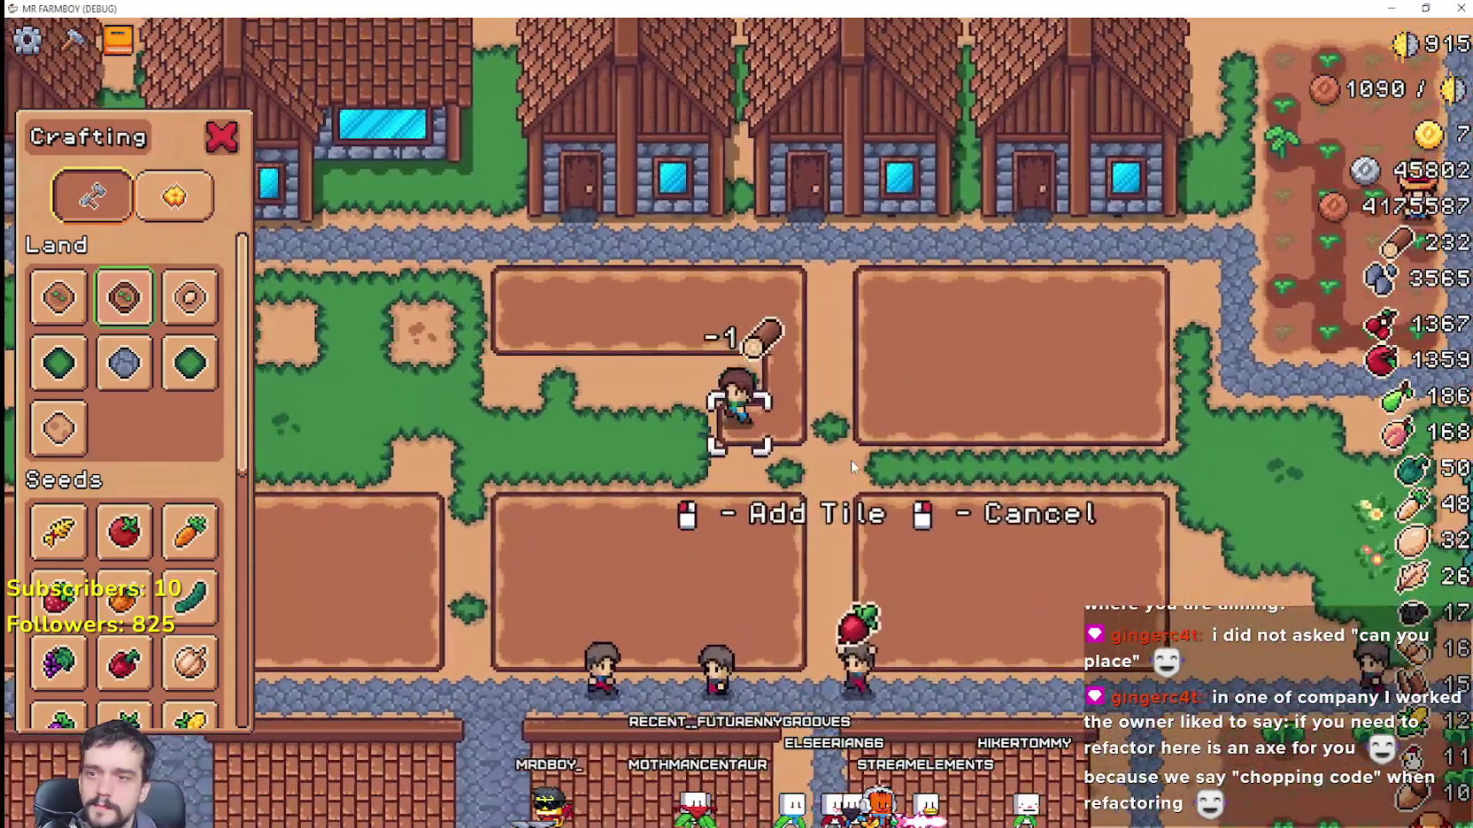
Step: Extend the second plot leftward and up its other side
{"action": "key", "text": "a"}
{"action": "left_click", "coordinate": [851, 460]}
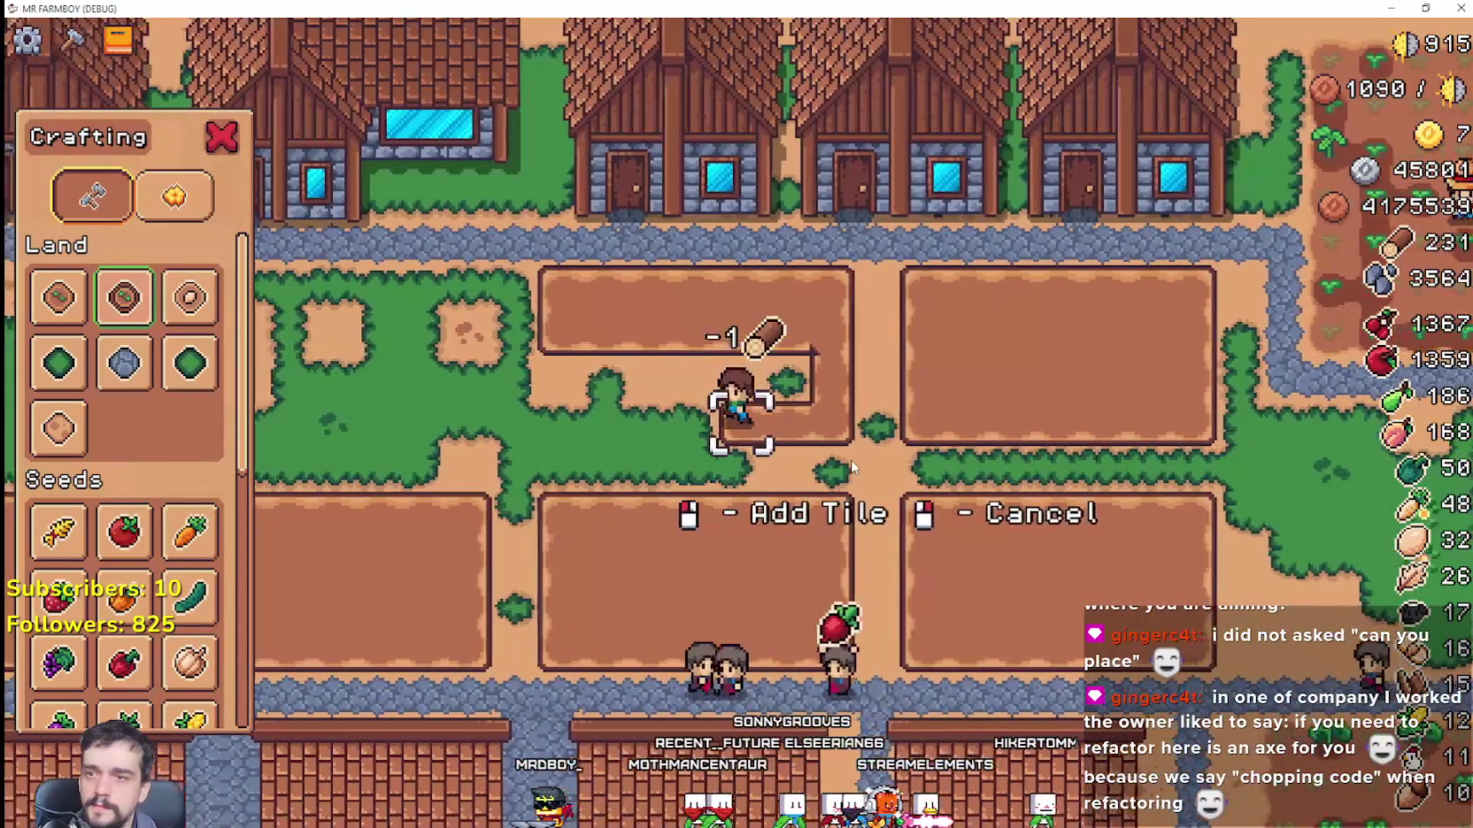
{"action": "left_click", "coordinate": [851, 458]}
{"action": "left_click", "coordinate": [851, 459]}
{"action": "left_click", "coordinate": [851, 459]}
{"action": "key", "text": "w"}
{"action": "left_click", "coordinate": [850, 460]}
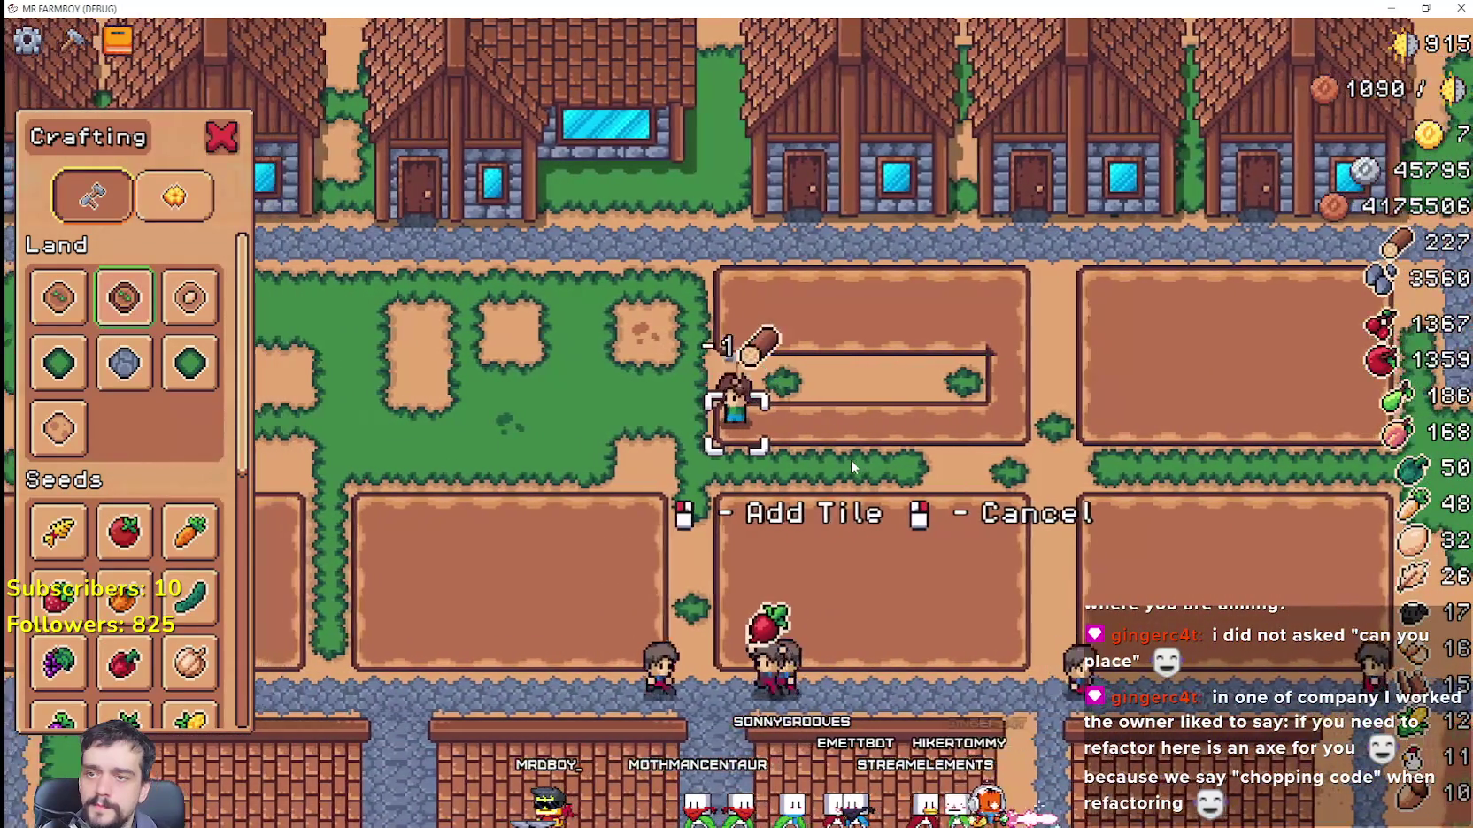
{"action": "left_click", "coordinate": [851, 459]}
{"action": "left_click", "coordinate": [850, 459]}
{"action": "left_click", "coordinate": [719, 458]}
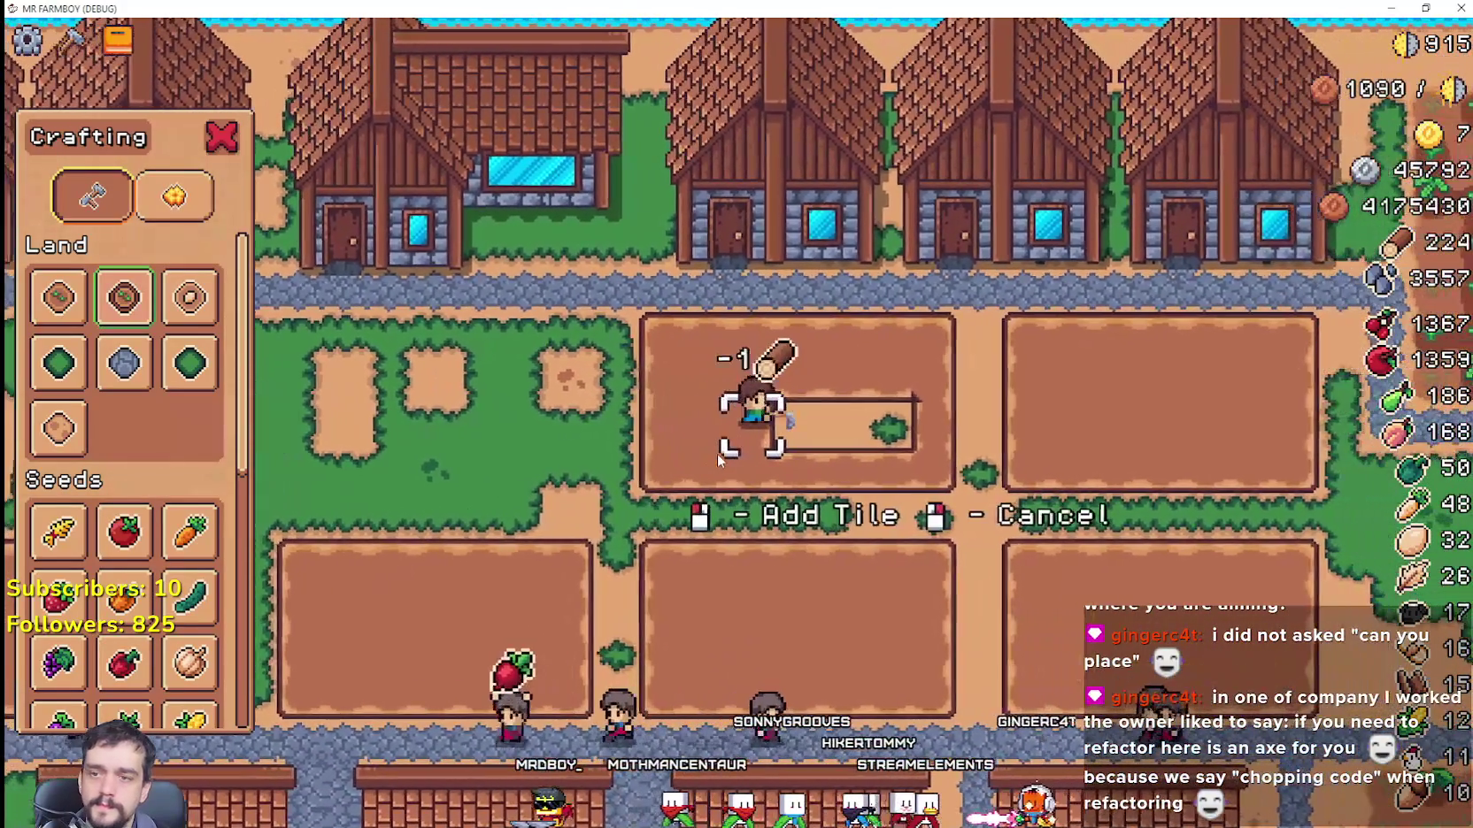
Step: Fill the remaining grass tiles of the second plot
{"action": "key", "text": "d"}
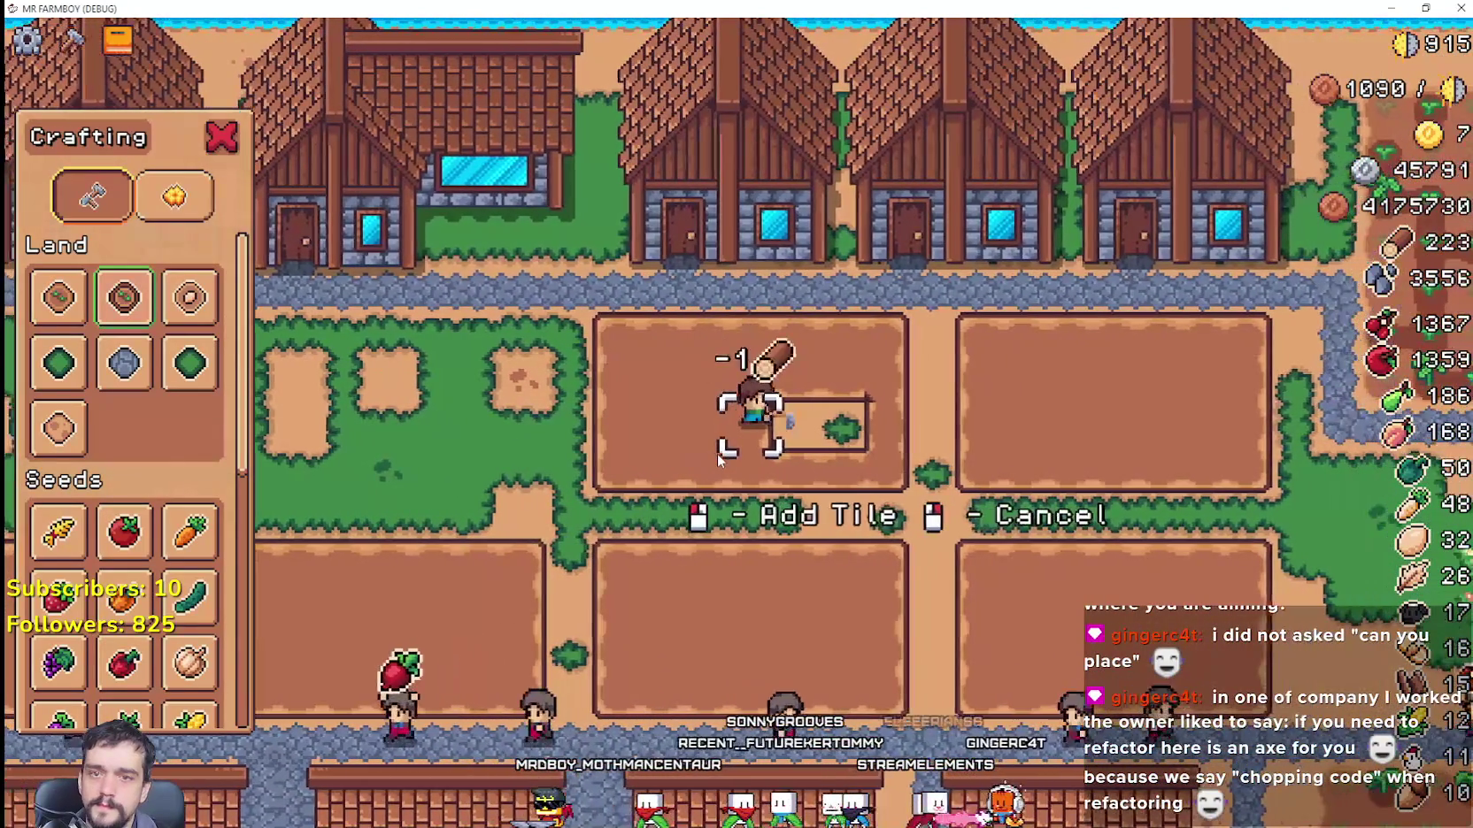
{"action": "left_click", "coordinate": [718, 458]}
{"action": "left_click", "coordinate": [718, 458]}
{"action": "left_click", "coordinate": [718, 458]}
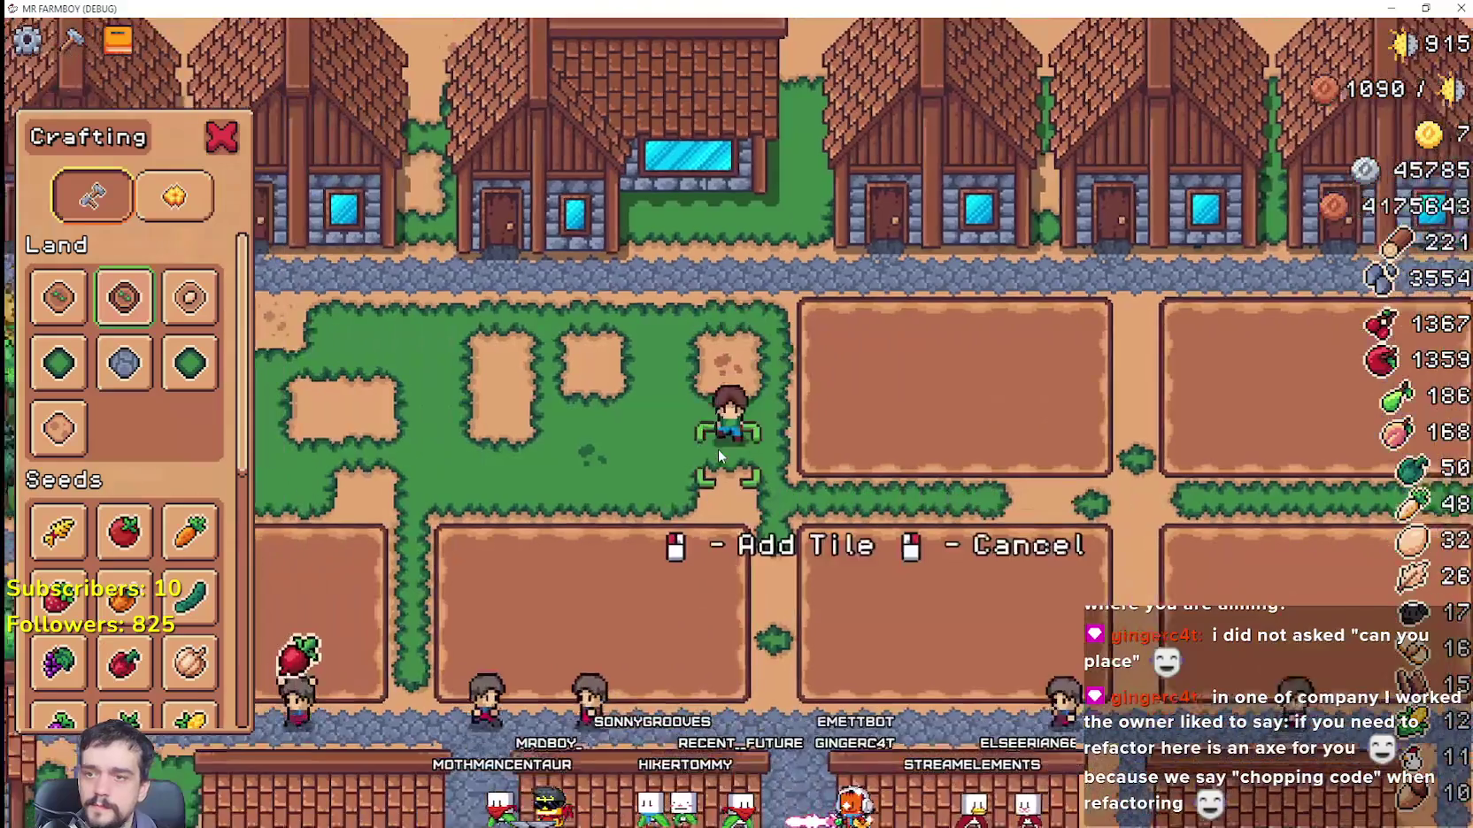
{"action": "key", "text": "s"}
{"action": "left_click", "coordinate": [719, 449]}
Step: Begin a third plot with a tilled row leftward and a column toward the path
{"action": "key", "text": "a"}
{"action": "left_click", "coordinate": [660, 386]}
{"action": "left_click", "coordinate": [708, 389]}
{"action": "left_click", "coordinate": [753, 394]}
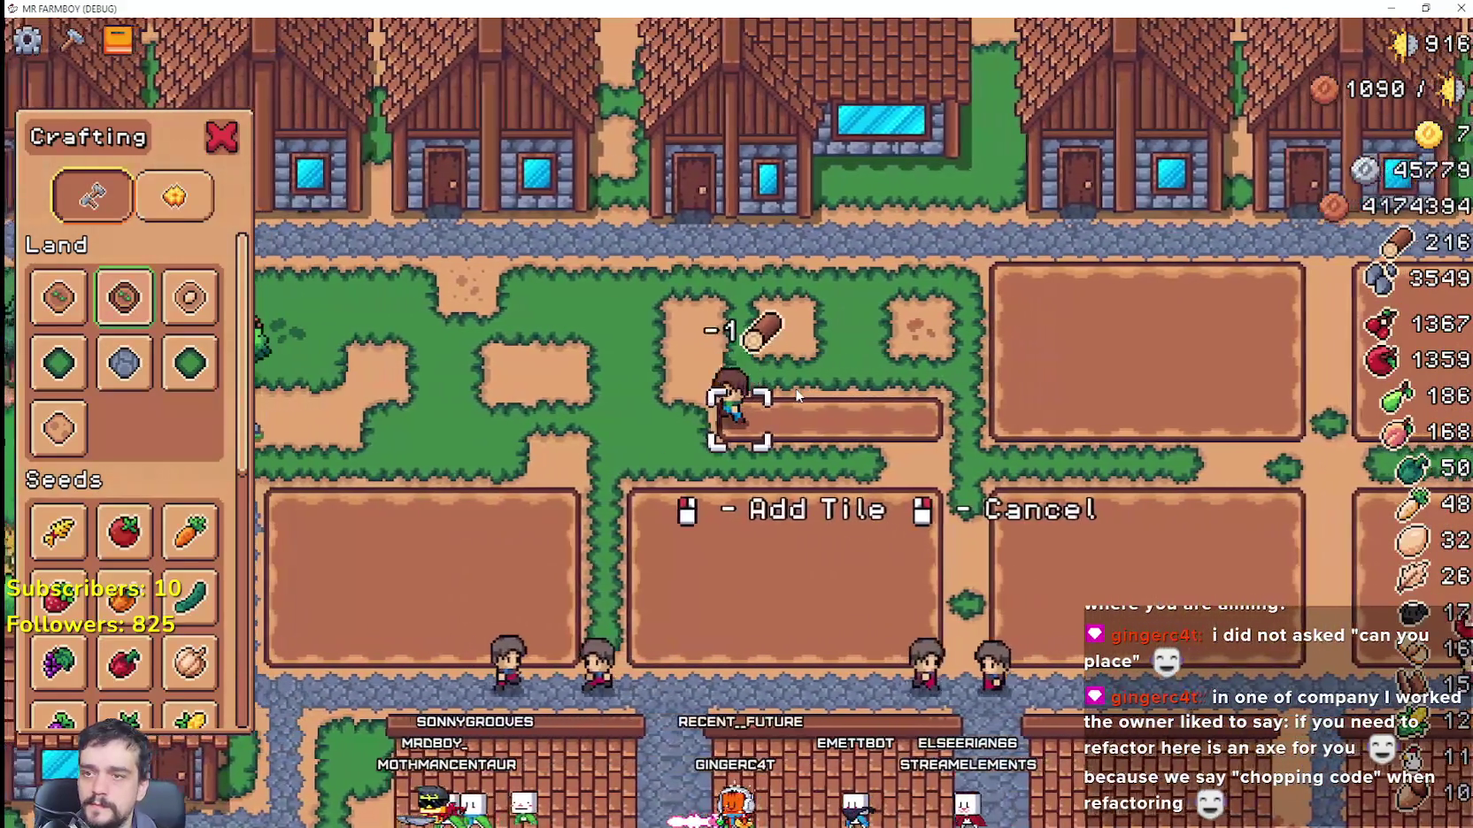
{"action": "key", "text": "w"}
{"action": "left_click", "coordinate": [797, 396]}
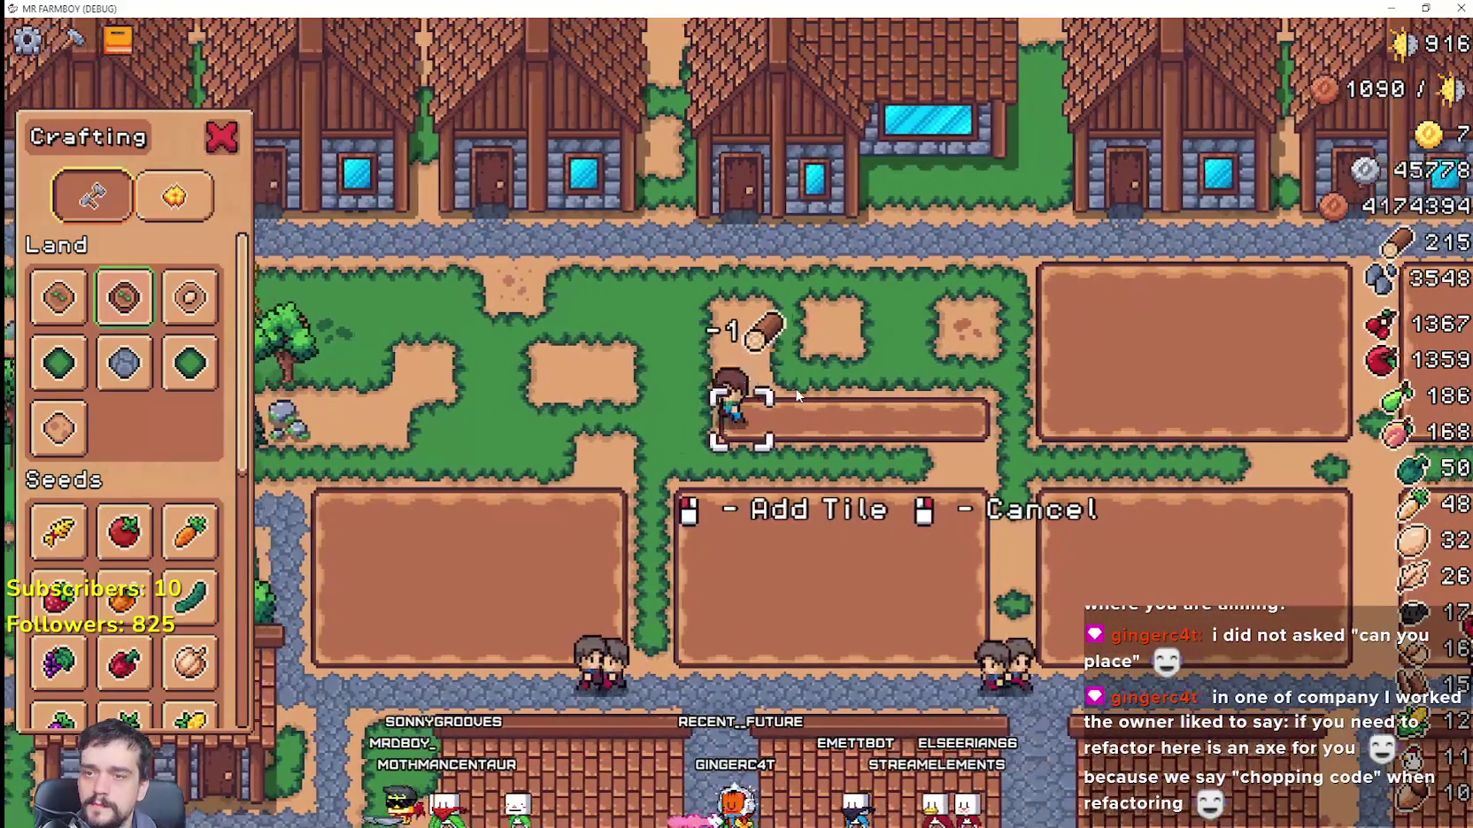
{"action": "left_click", "coordinate": [796, 397]}
{"action": "left_click", "coordinate": [797, 396]}
{"action": "left_click", "coordinate": [797, 399]}
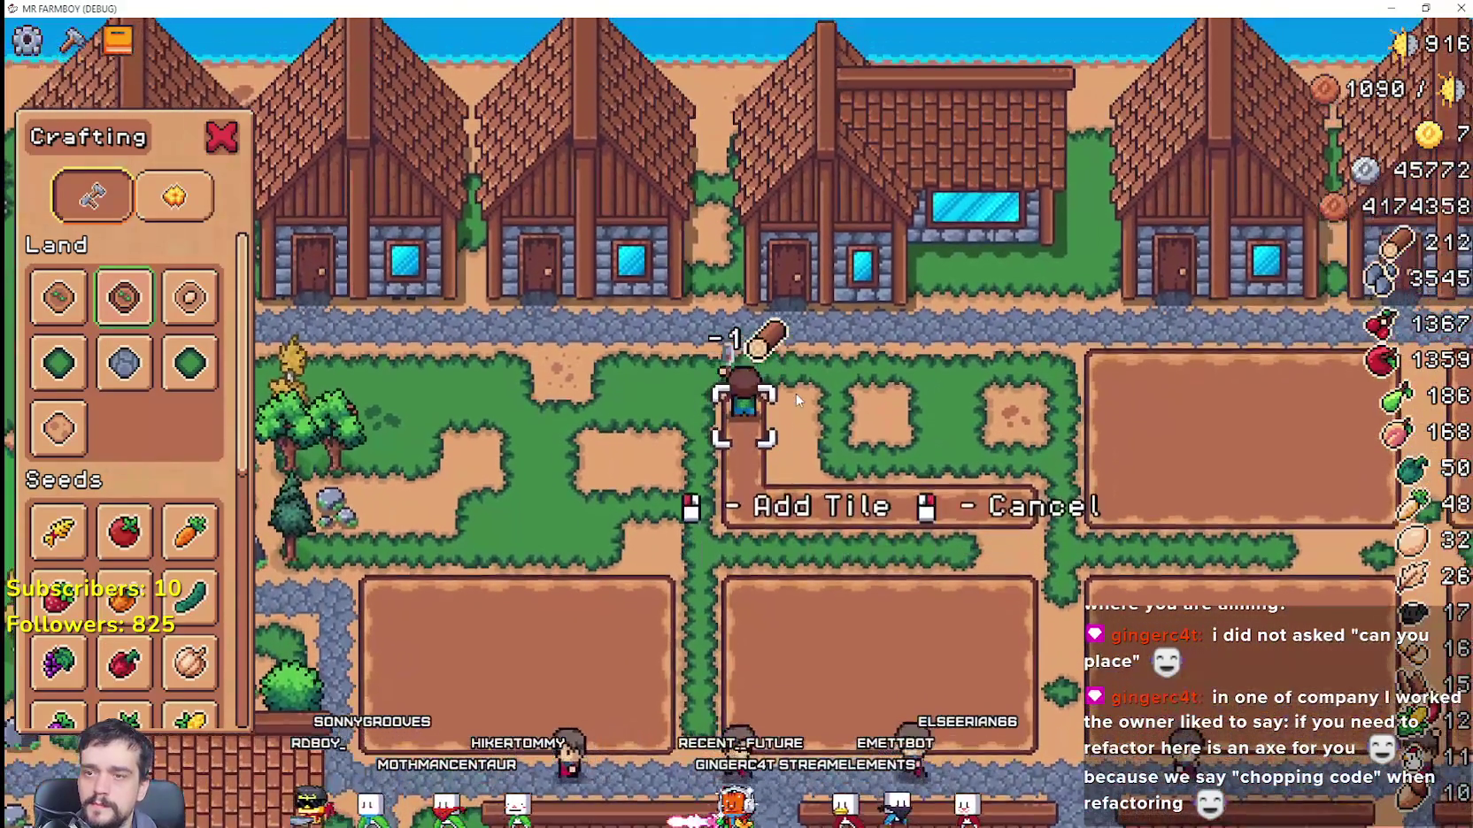
Step: Till the third plot's top edge beside the path and a row across it
{"action": "key", "text": "w"}
{"action": "left_click", "coordinate": [697, 435]}
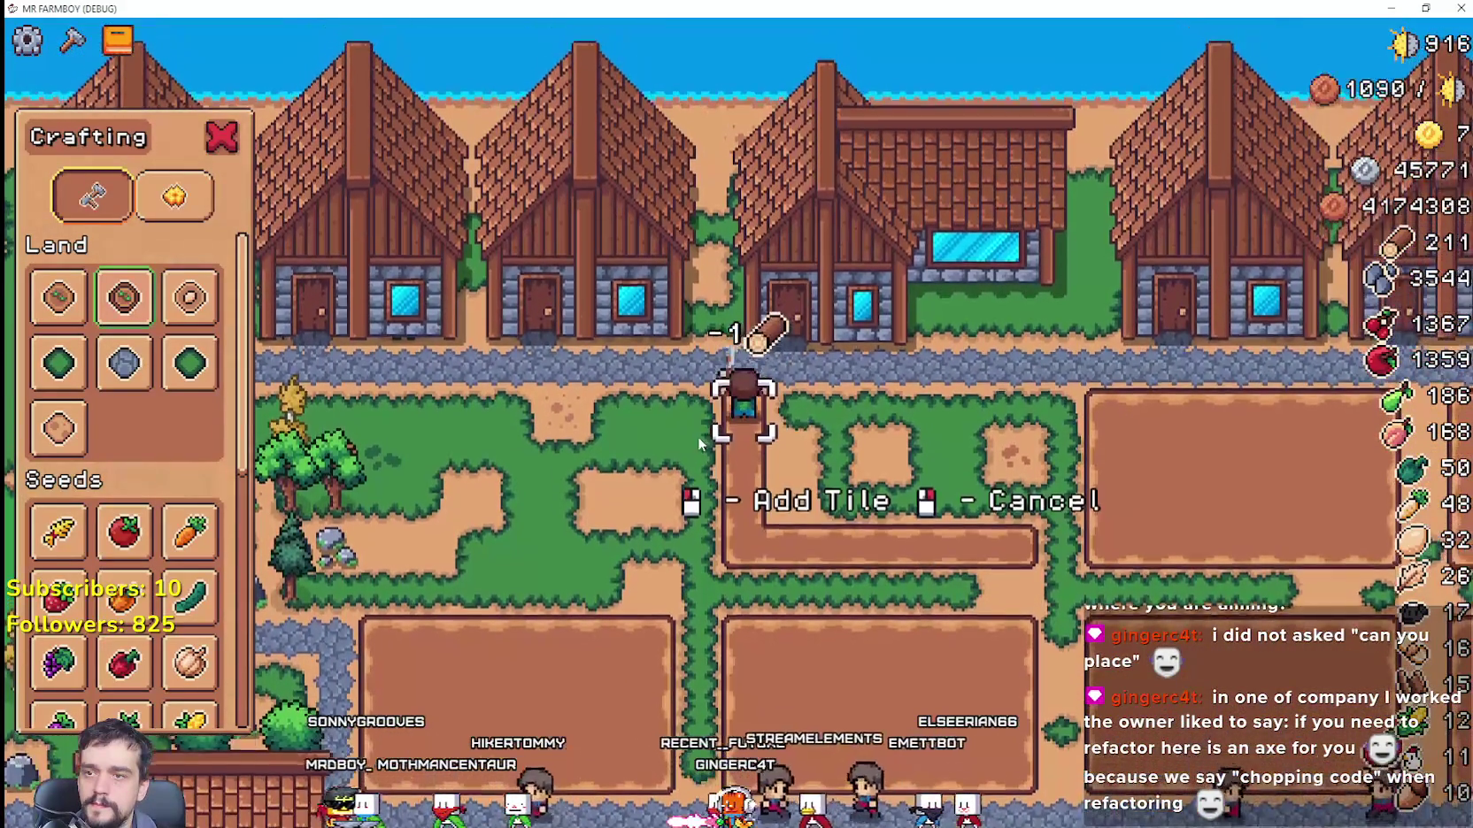
{"action": "left_click", "coordinate": [696, 436]}
{"action": "key", "text": "d"}
{"action": "left_click", "coordinate": [698, 435]}
{"action": "left_click", "coordinate": [700, 442]}
{"action": "key", "text": "d"}
{"action": "left_click", "coordinate": [700, 444]}
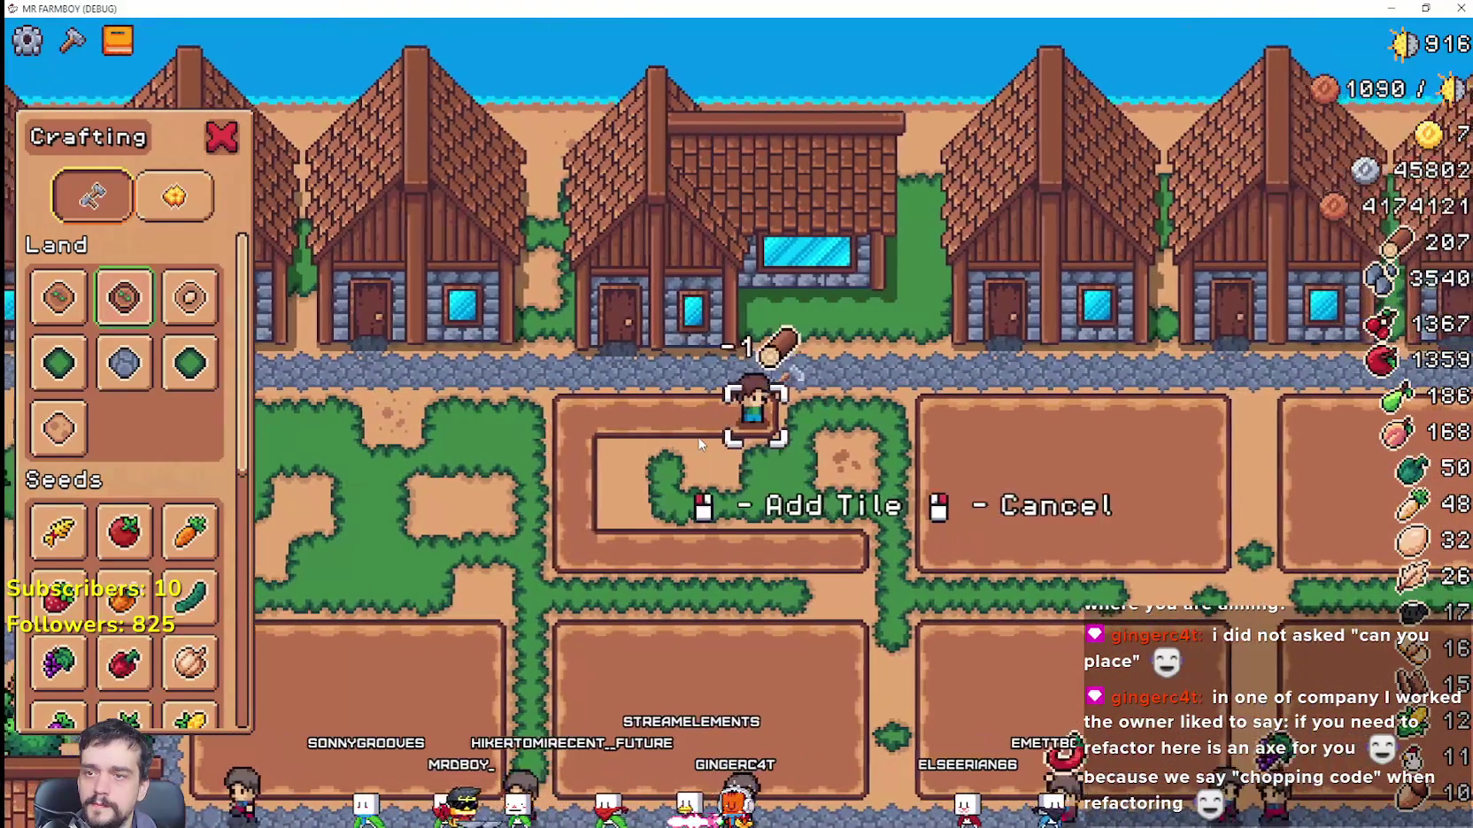
{"action": "left_click", "coordinate": [699, 444]}
{"action": "left_click", "coordinate": [700, 443]}
{"action": "left_click", "coordinate": [699, 444]}
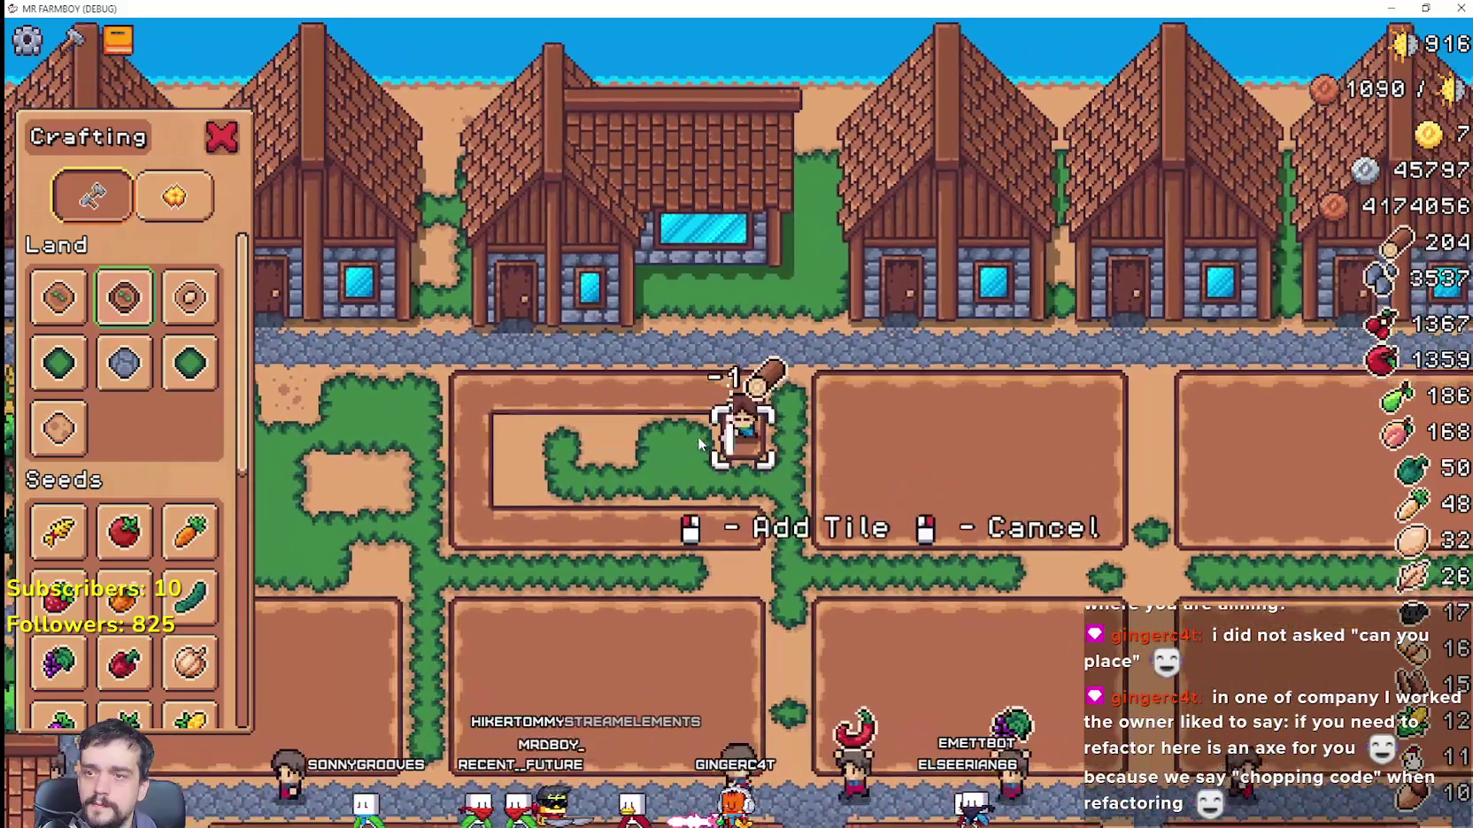
Step: Fill the third plot's remaining inner grass, including its last tile
{"action": "key", "text": "a"}
{"action": "left_click", "coordinate": [699, 444]}
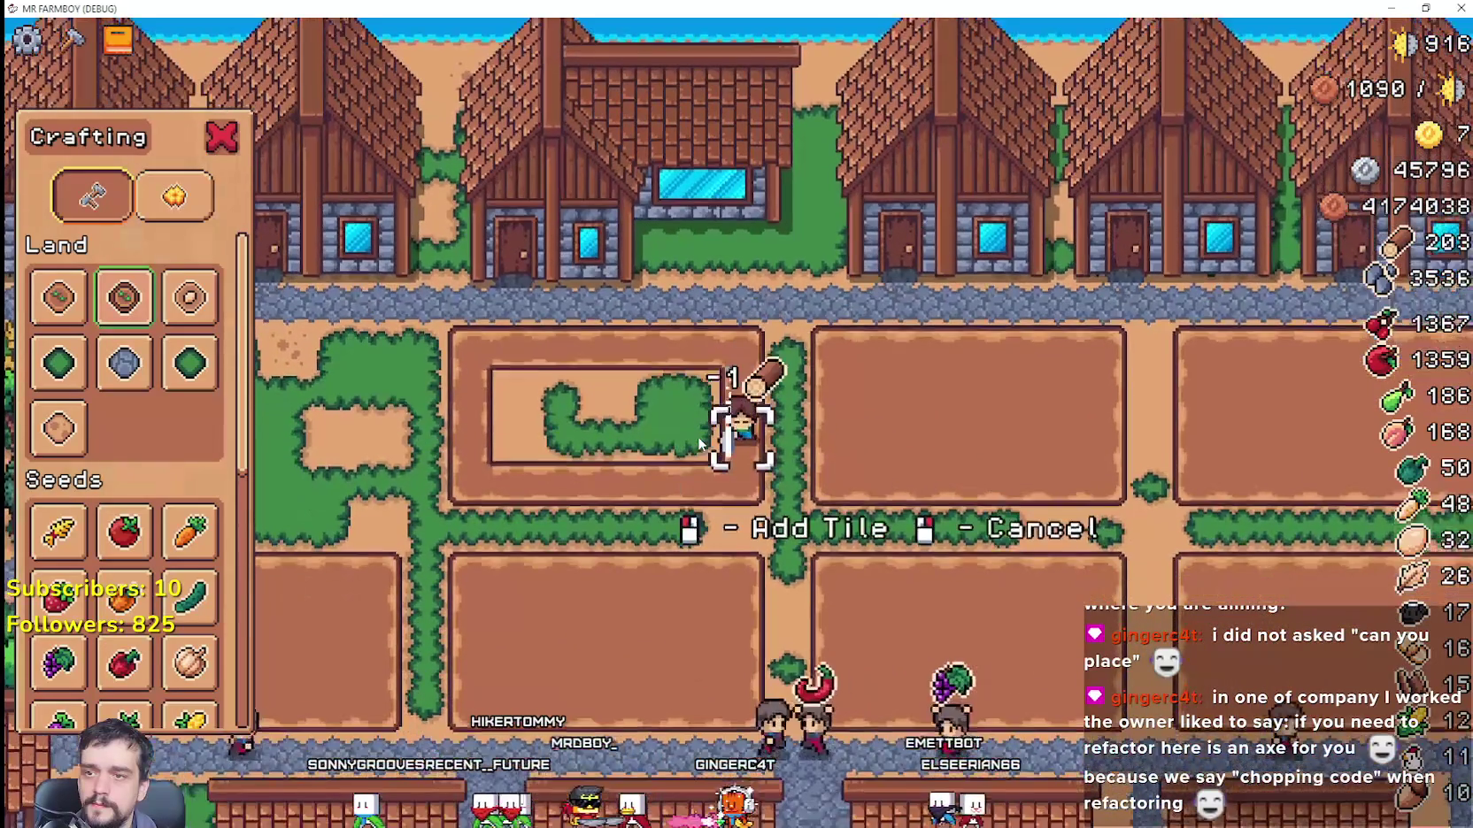
{"action": "left_click", "coordinate": [700, 444]}
{"action": "left_click", "coordinate": [698, 443]}
{"action": "left_click", "coordinate": [698, 443]}
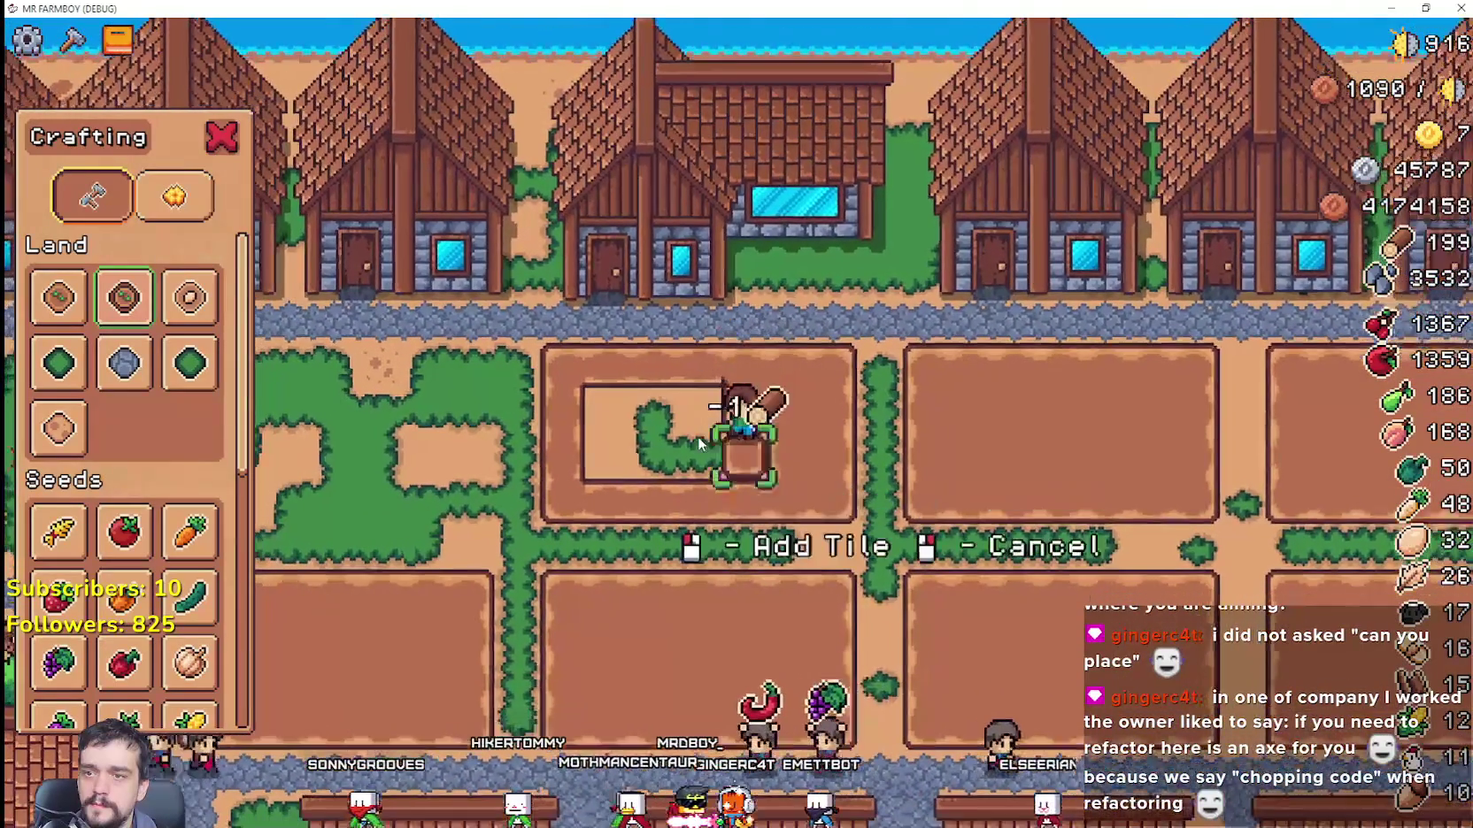
{"action": "key", "text": "w"}
{"action": "left_click", "coordinate": [699, 443]}
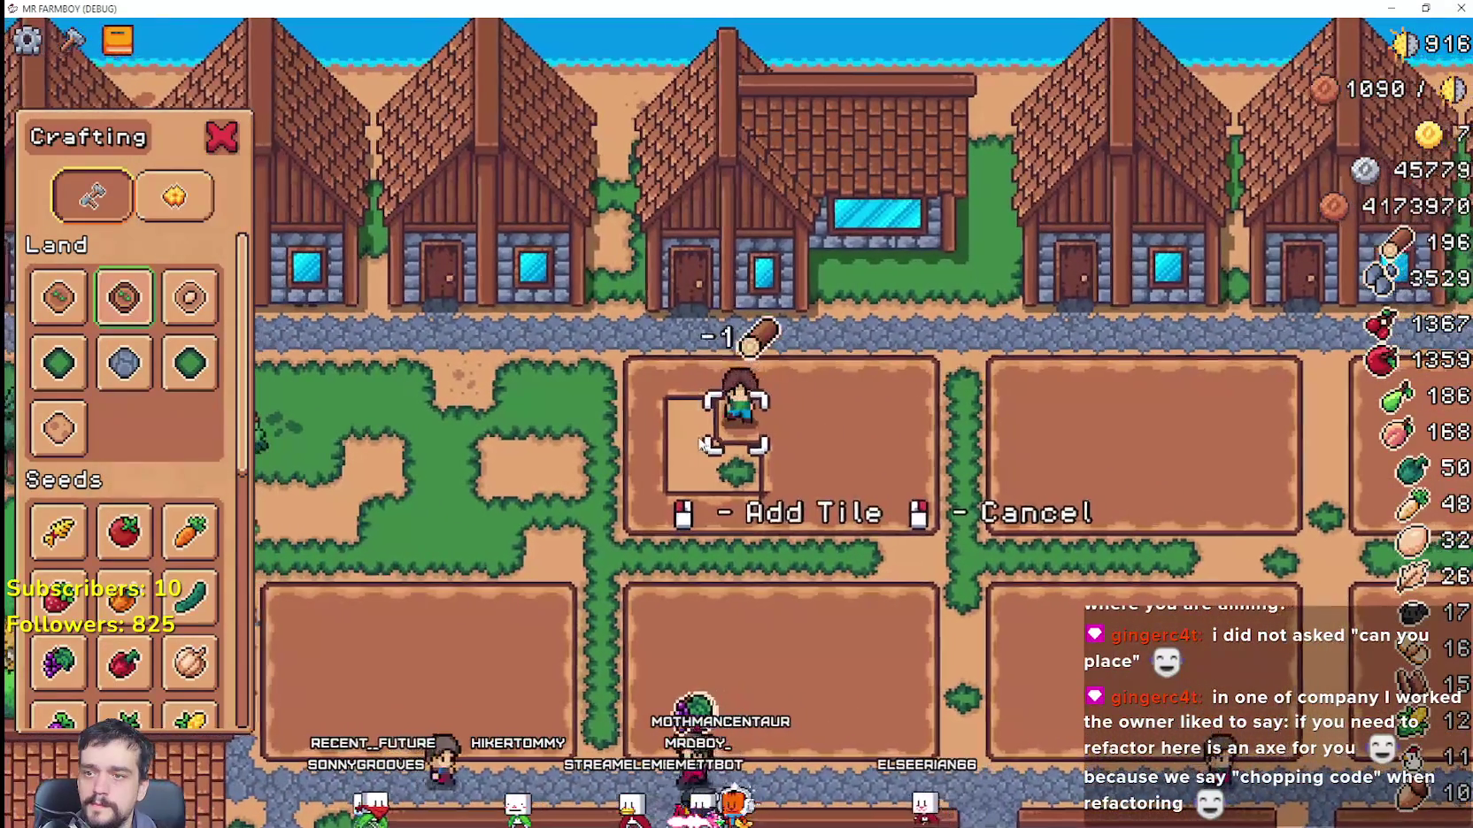